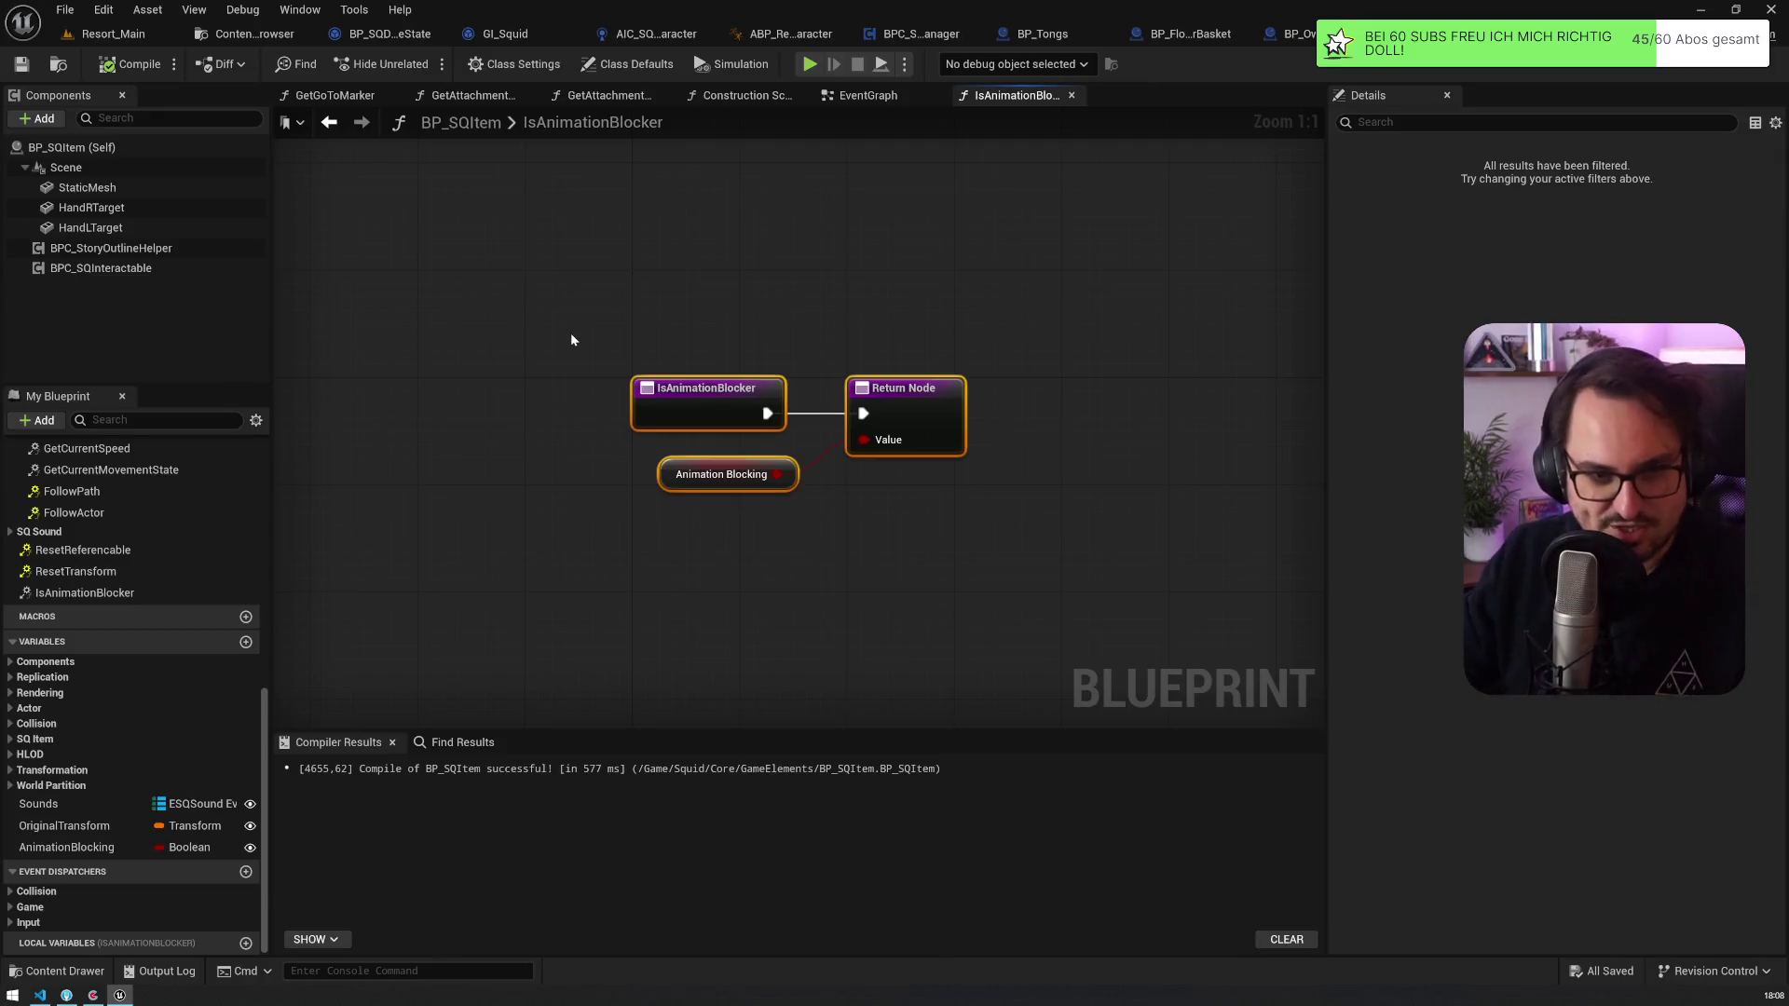
Step: Search the assets for 'gps re' and open the BP_GPSReceiver blueprint
key(ctrl+p)
text(gps reioc)
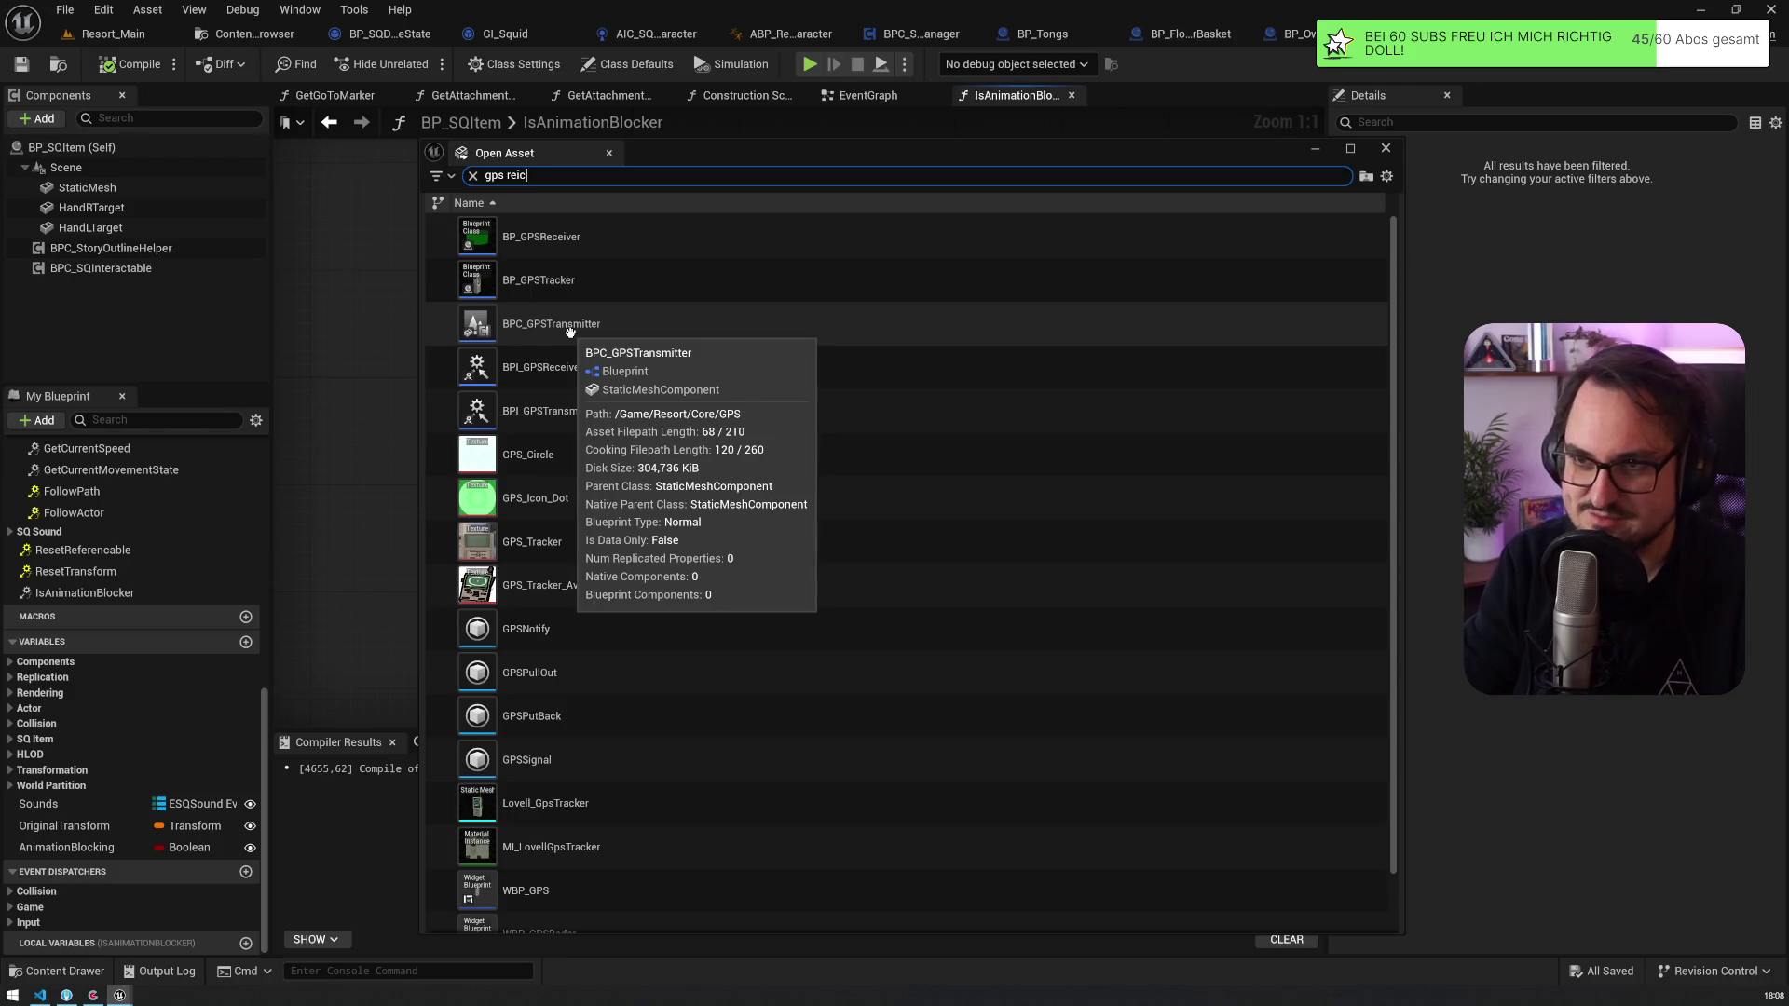
key(BackSpace)
key(BackSpace)
click(543, 238)
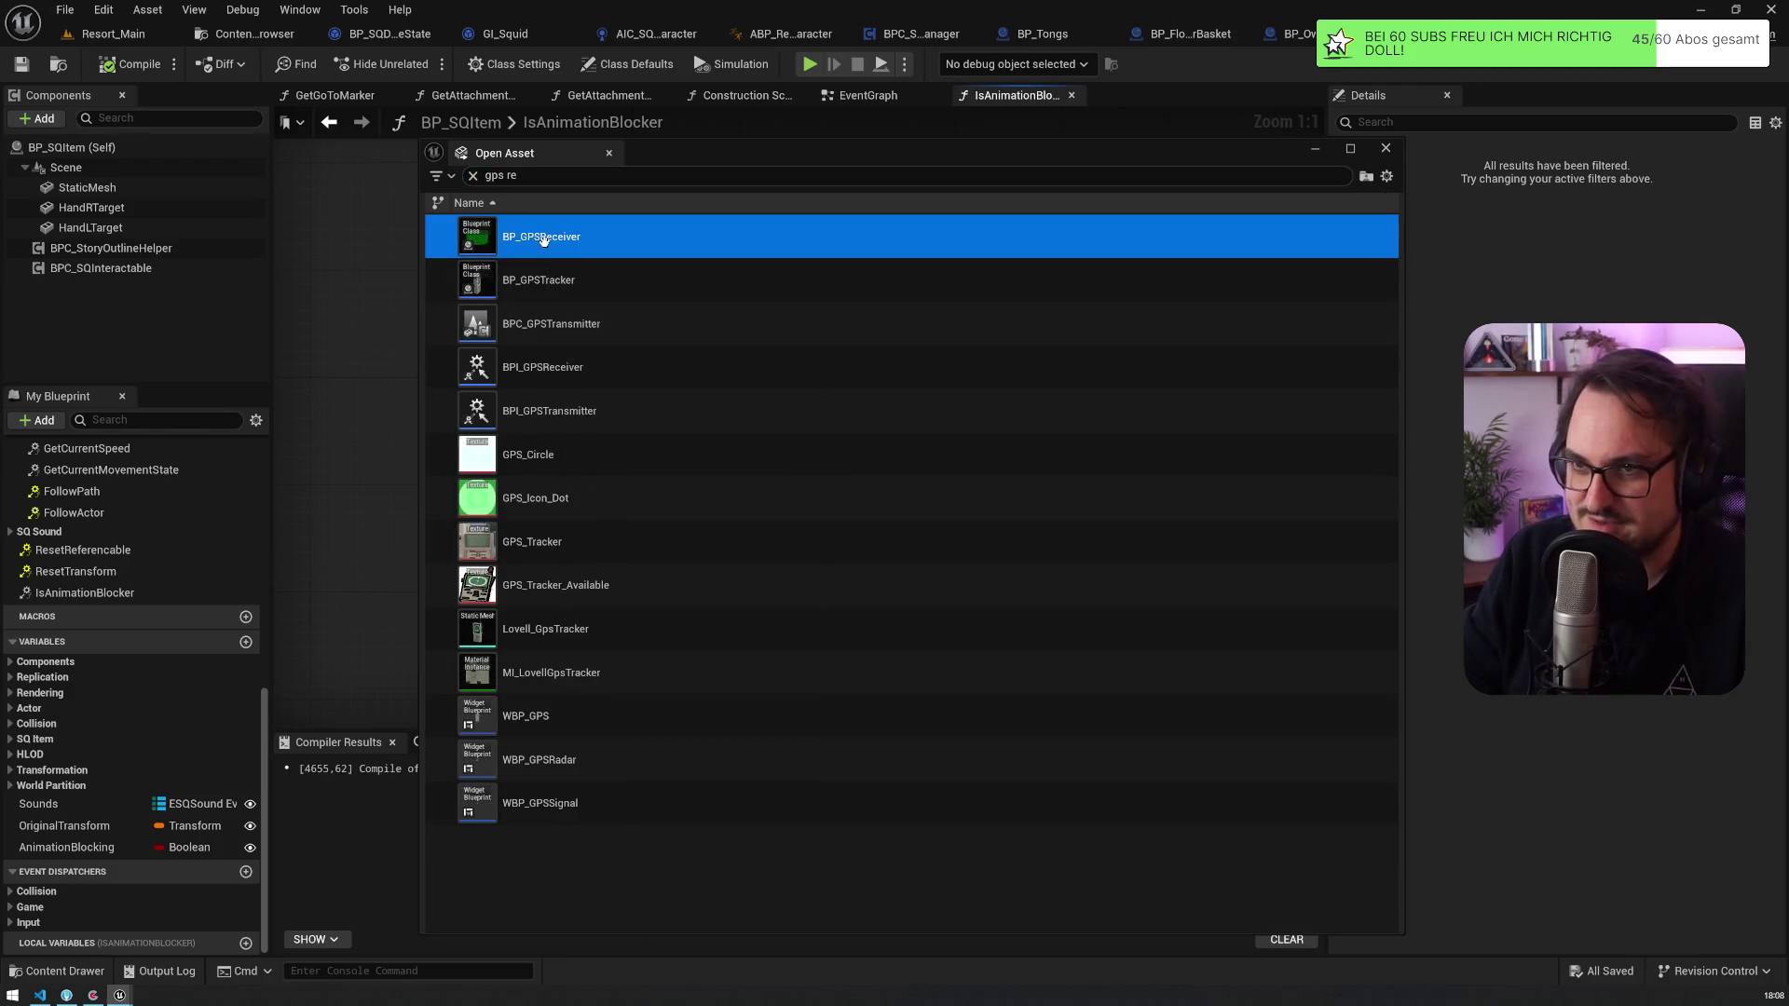
double_click(543, 238)
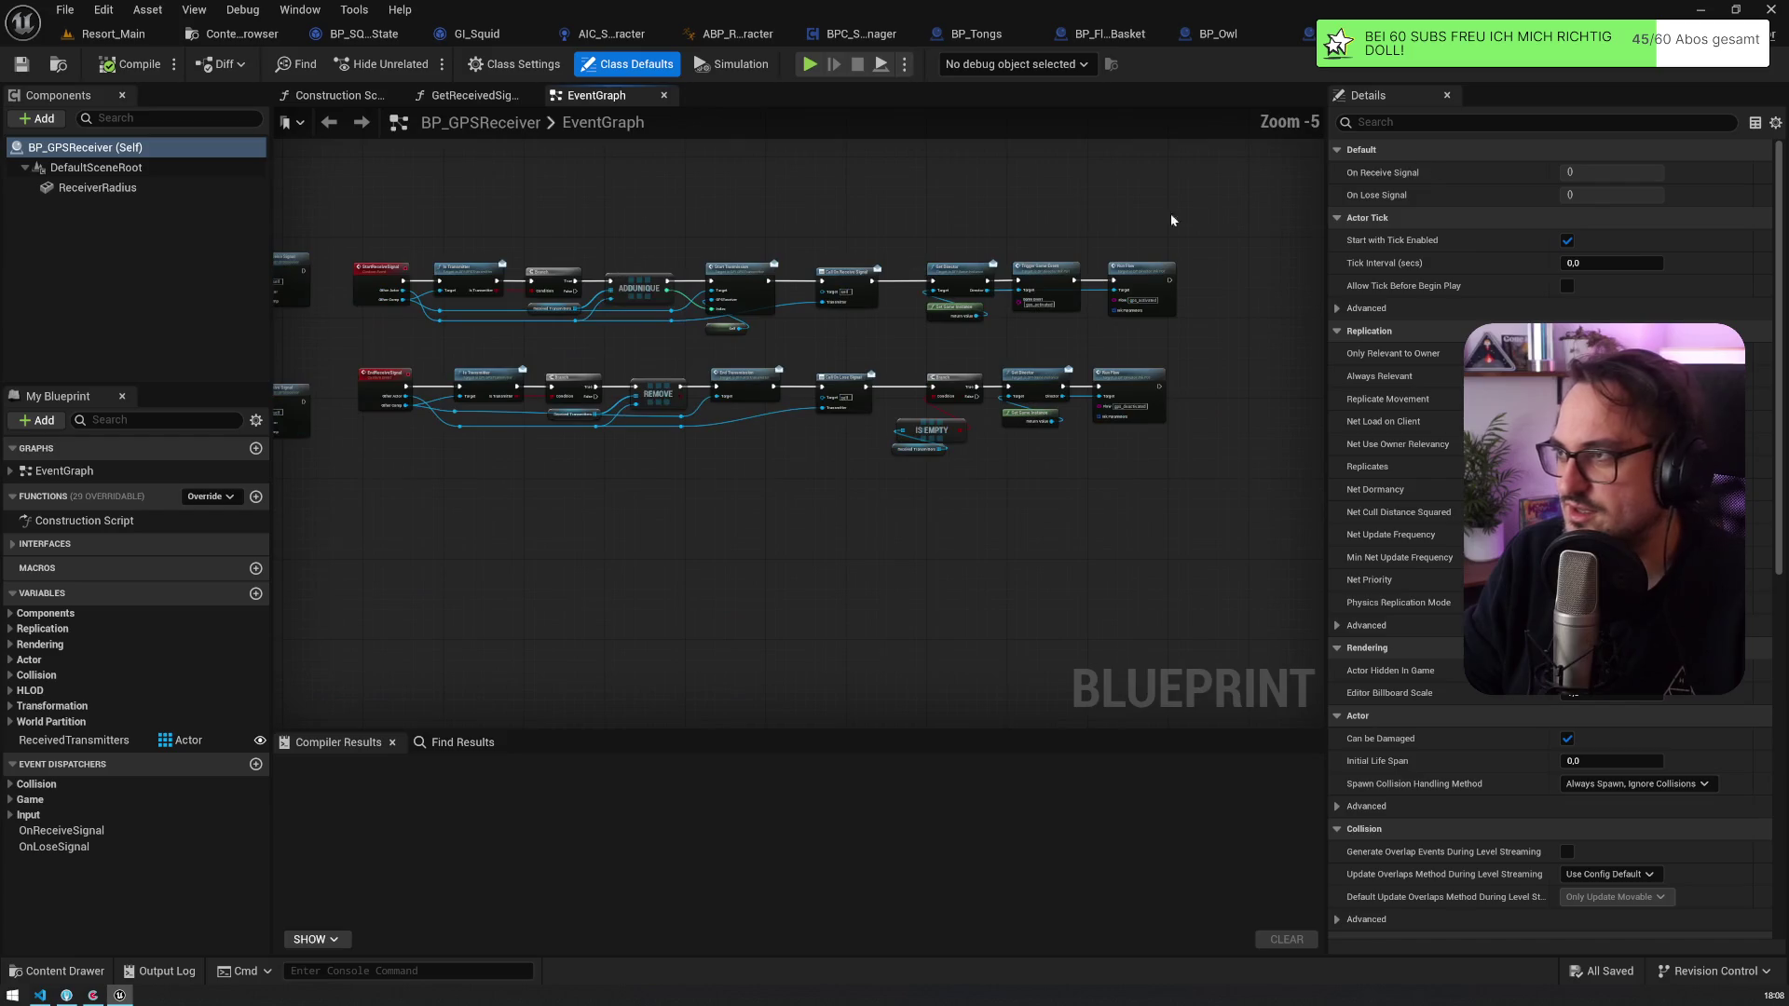
Step: Add BPI Attachable under Implemented Interfaces, compile, and open the IsAnimationBlocker function
click(522, 63)
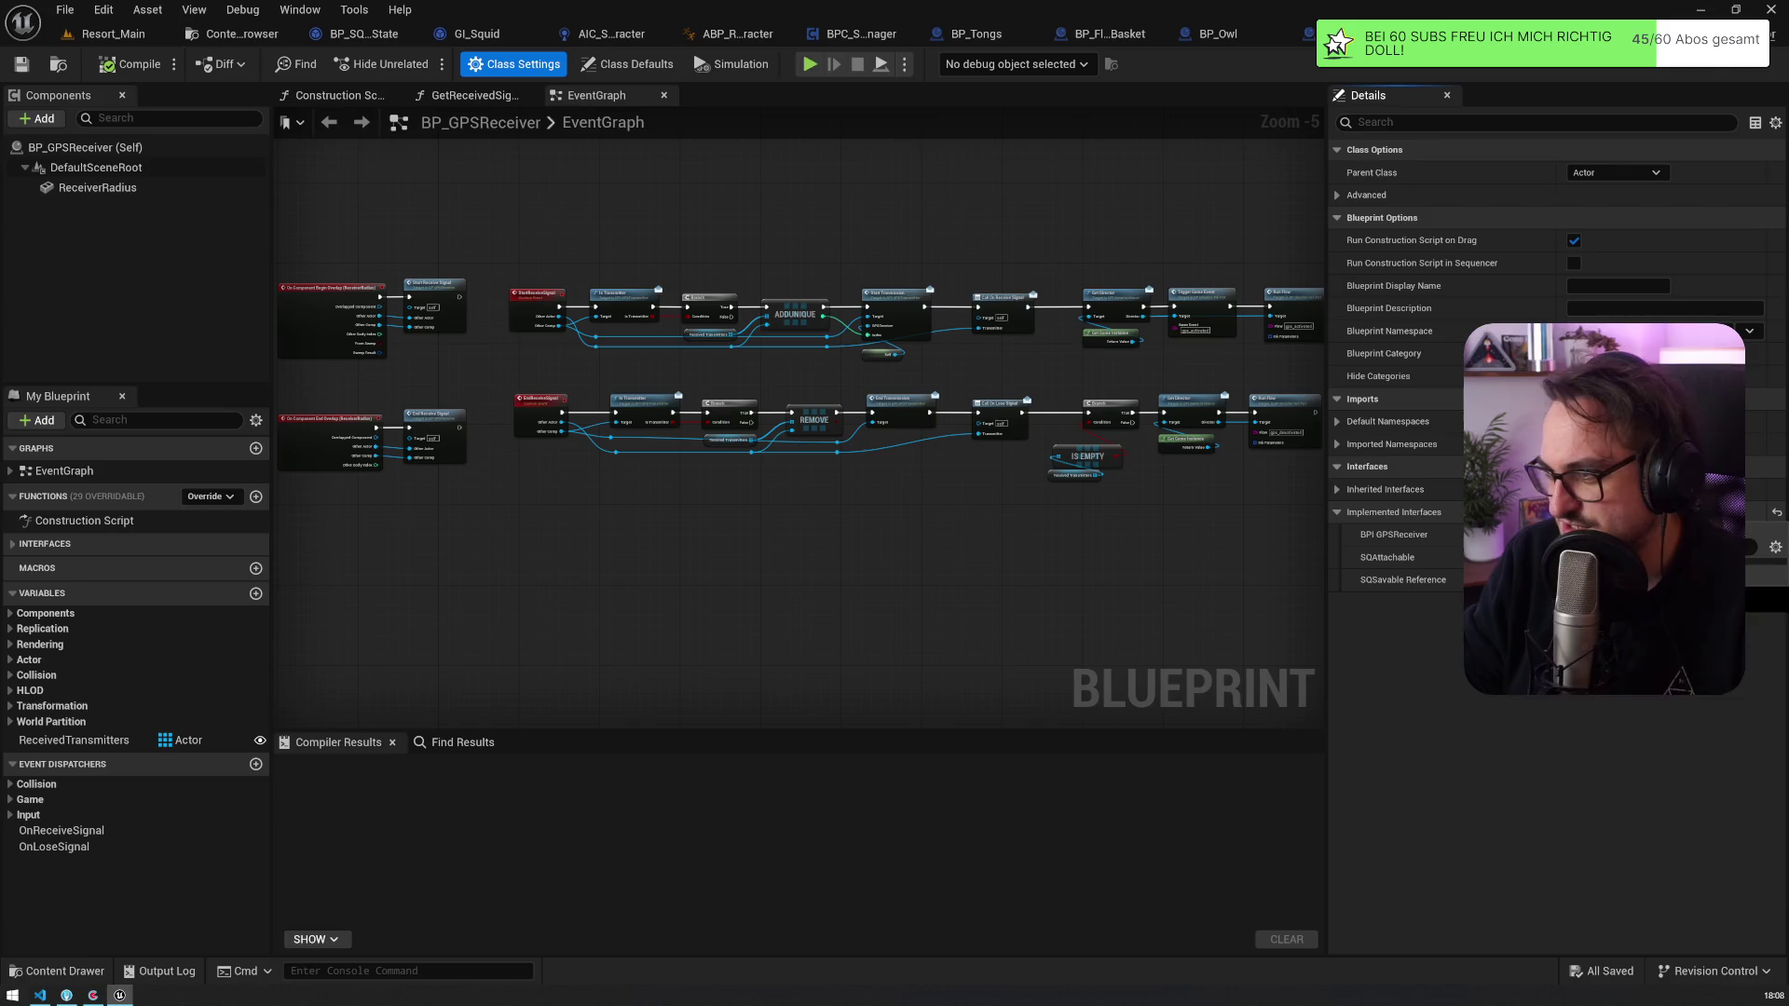
click(1724, 547)
key(Escape)
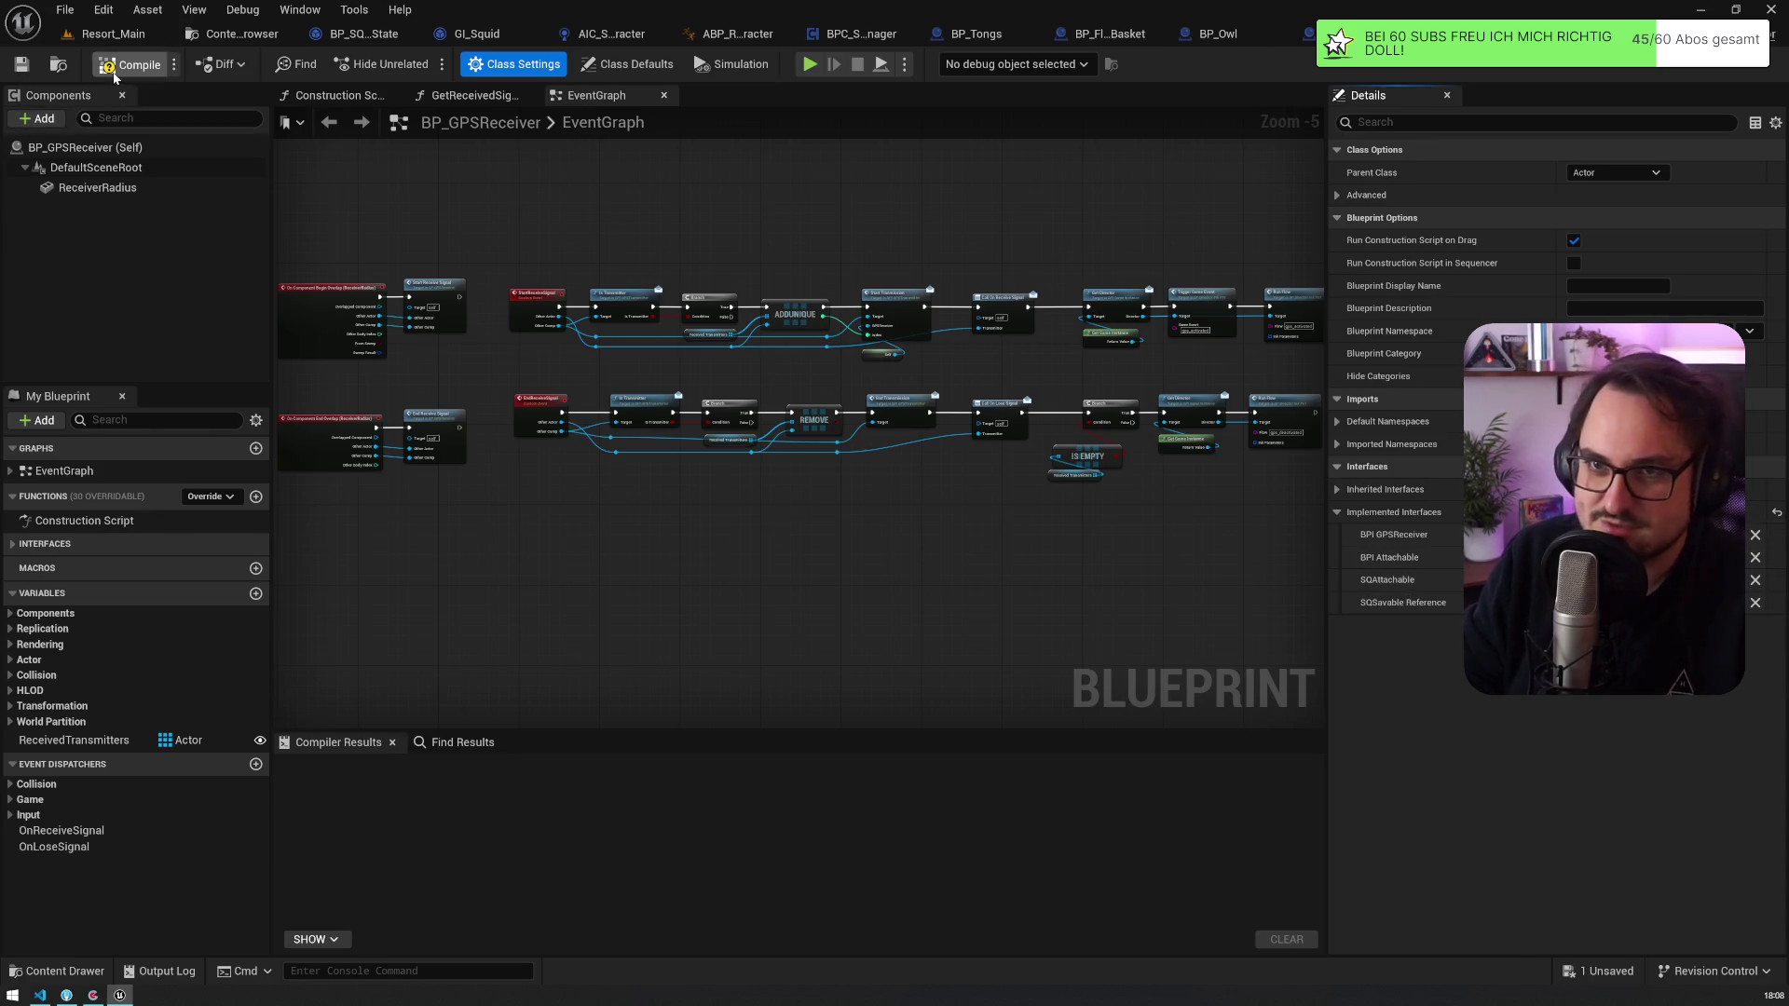
click(38, 543)
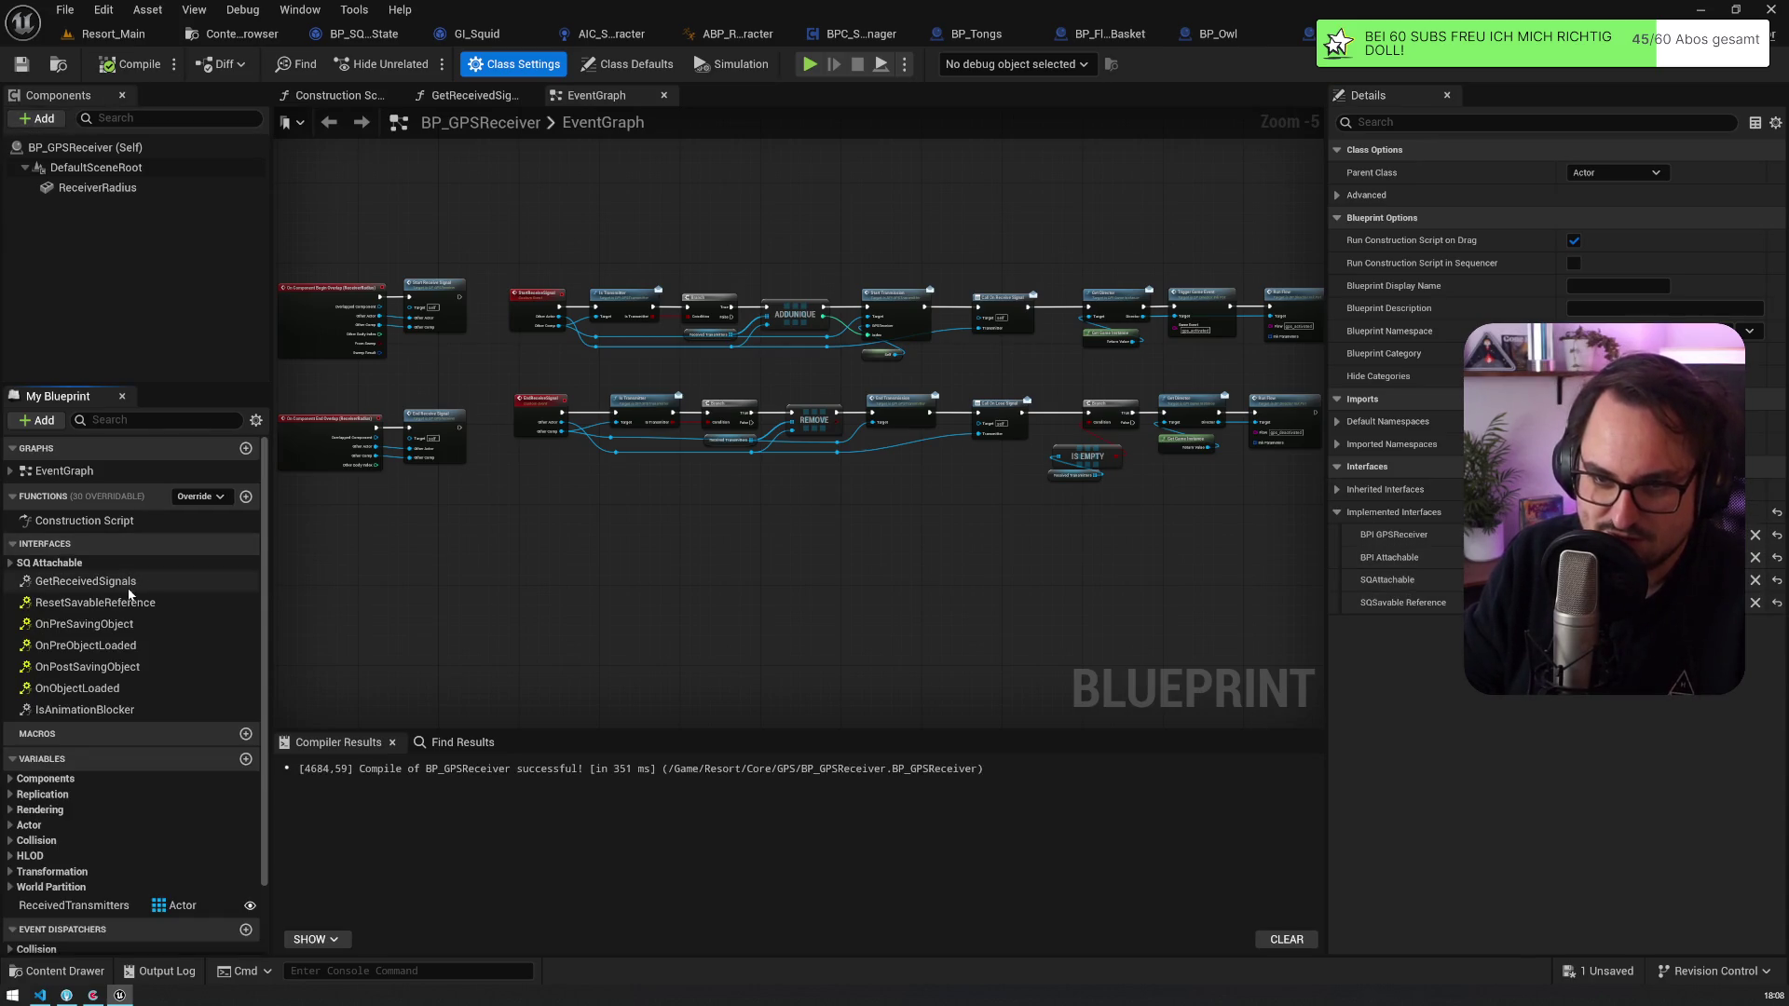
double_click(101, 708)
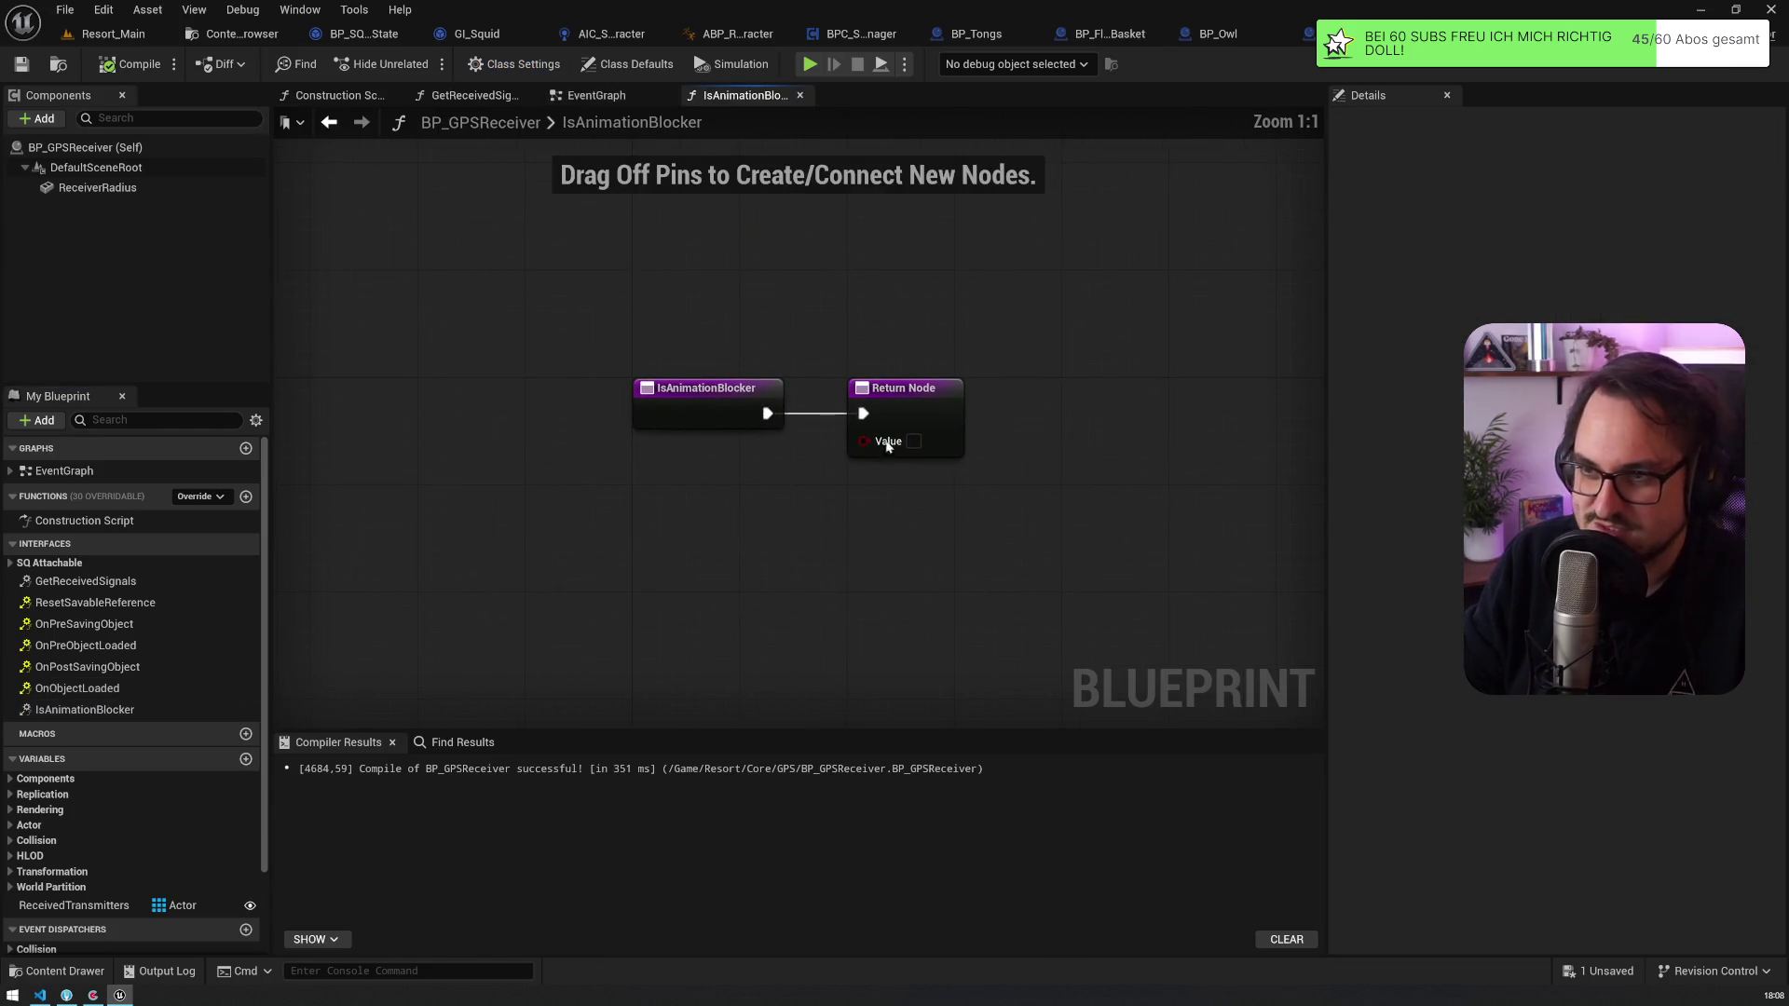
Step: Save BP_GPSReceiver and box-select the IsAnimationBlocker nodes in the function graph
key(ctrl+s)
drag(572, 590, 1159, 317)
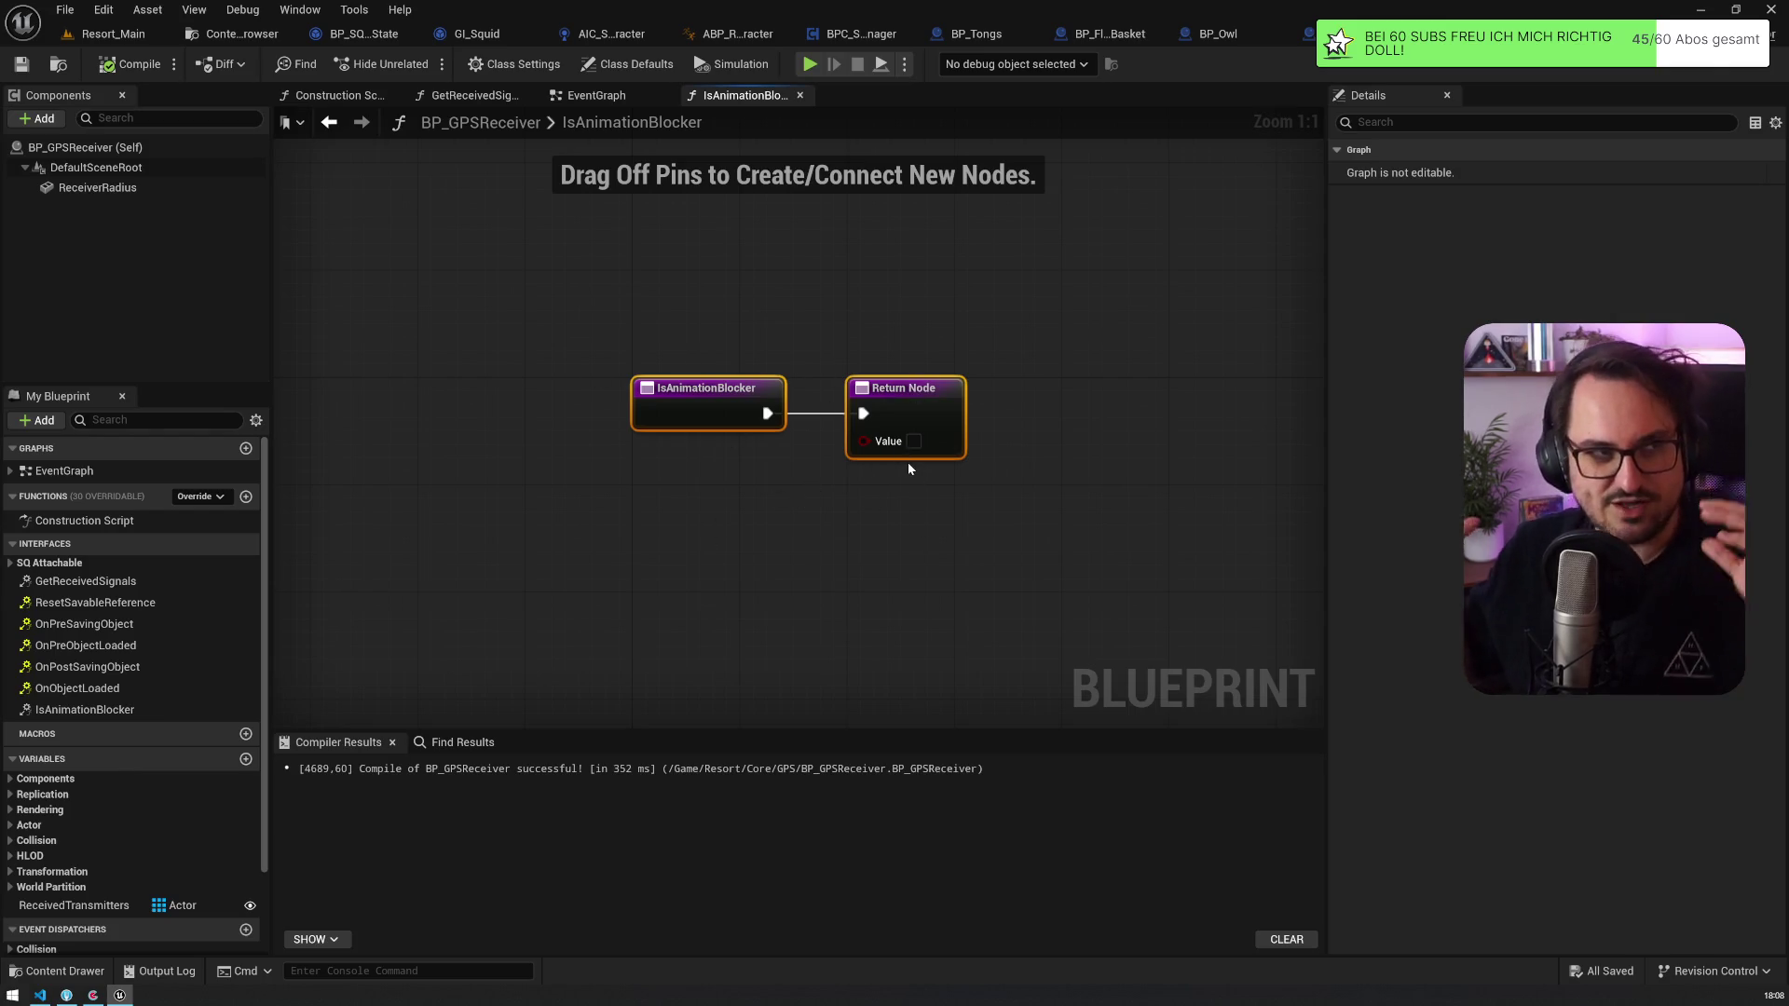
drag(626, 310, 701, 440)
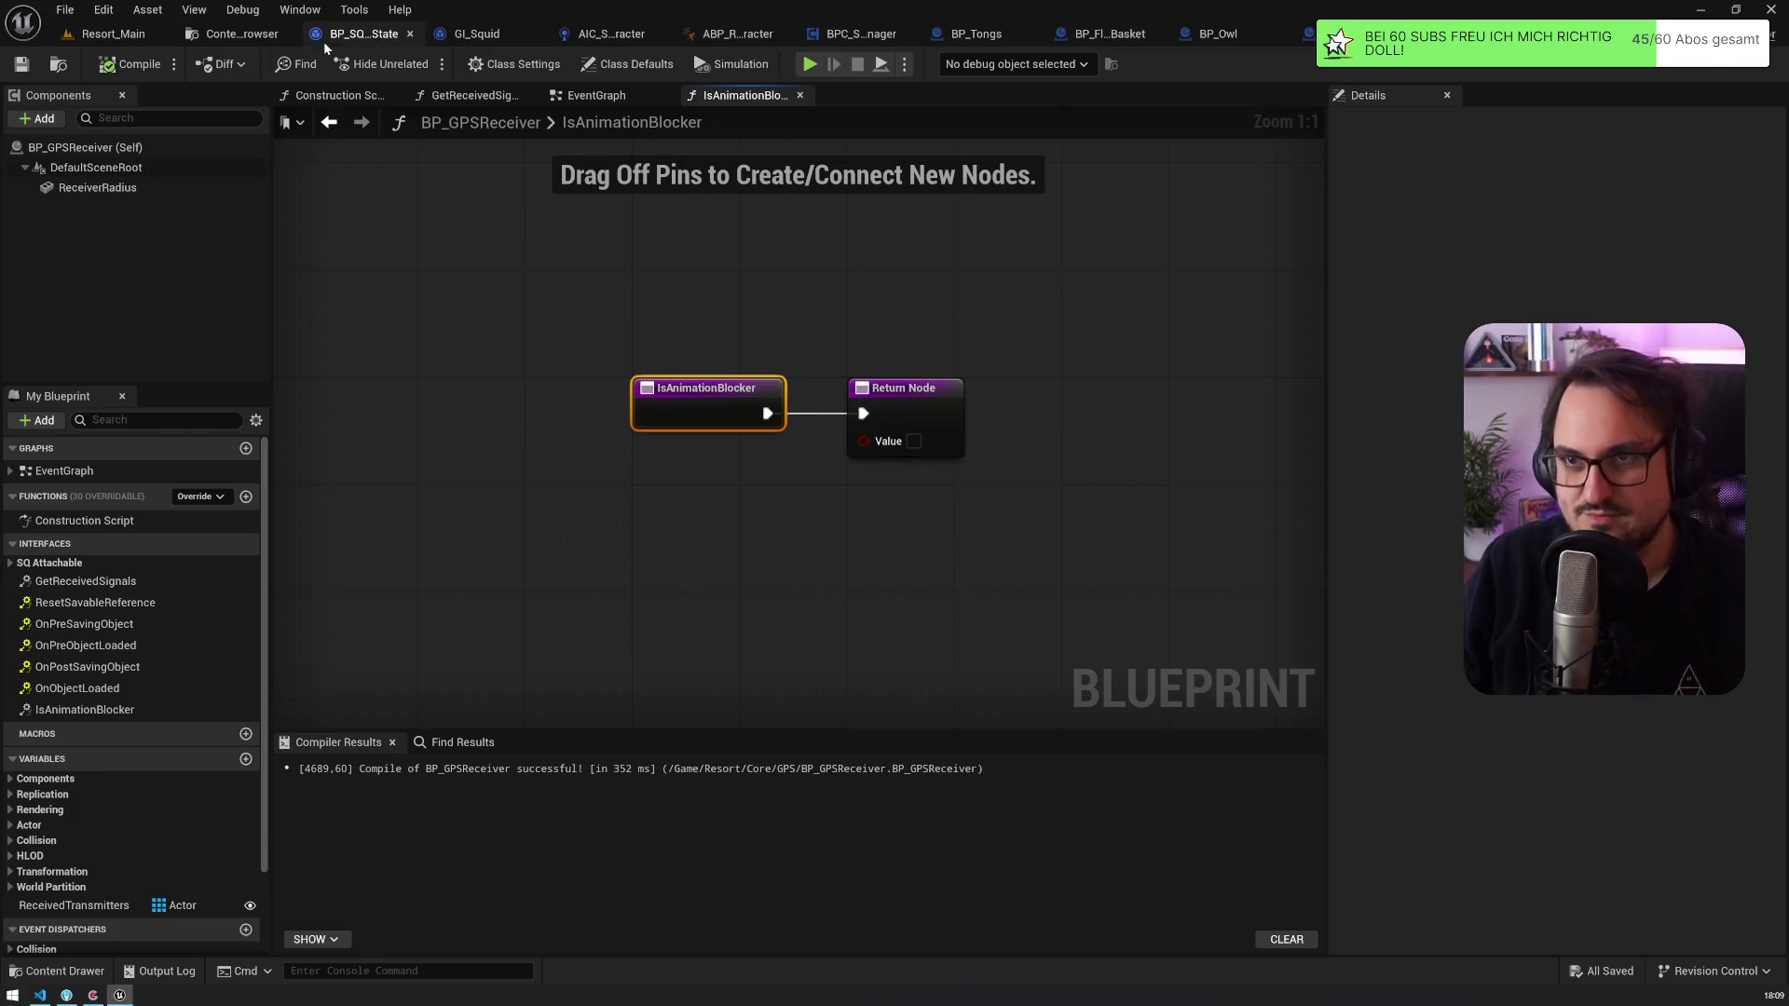
Step: Look through the game state, GI_Squid, BP_Tongs, attachment manager and AI controller tabs
click(356, 33)
click(456, 34)
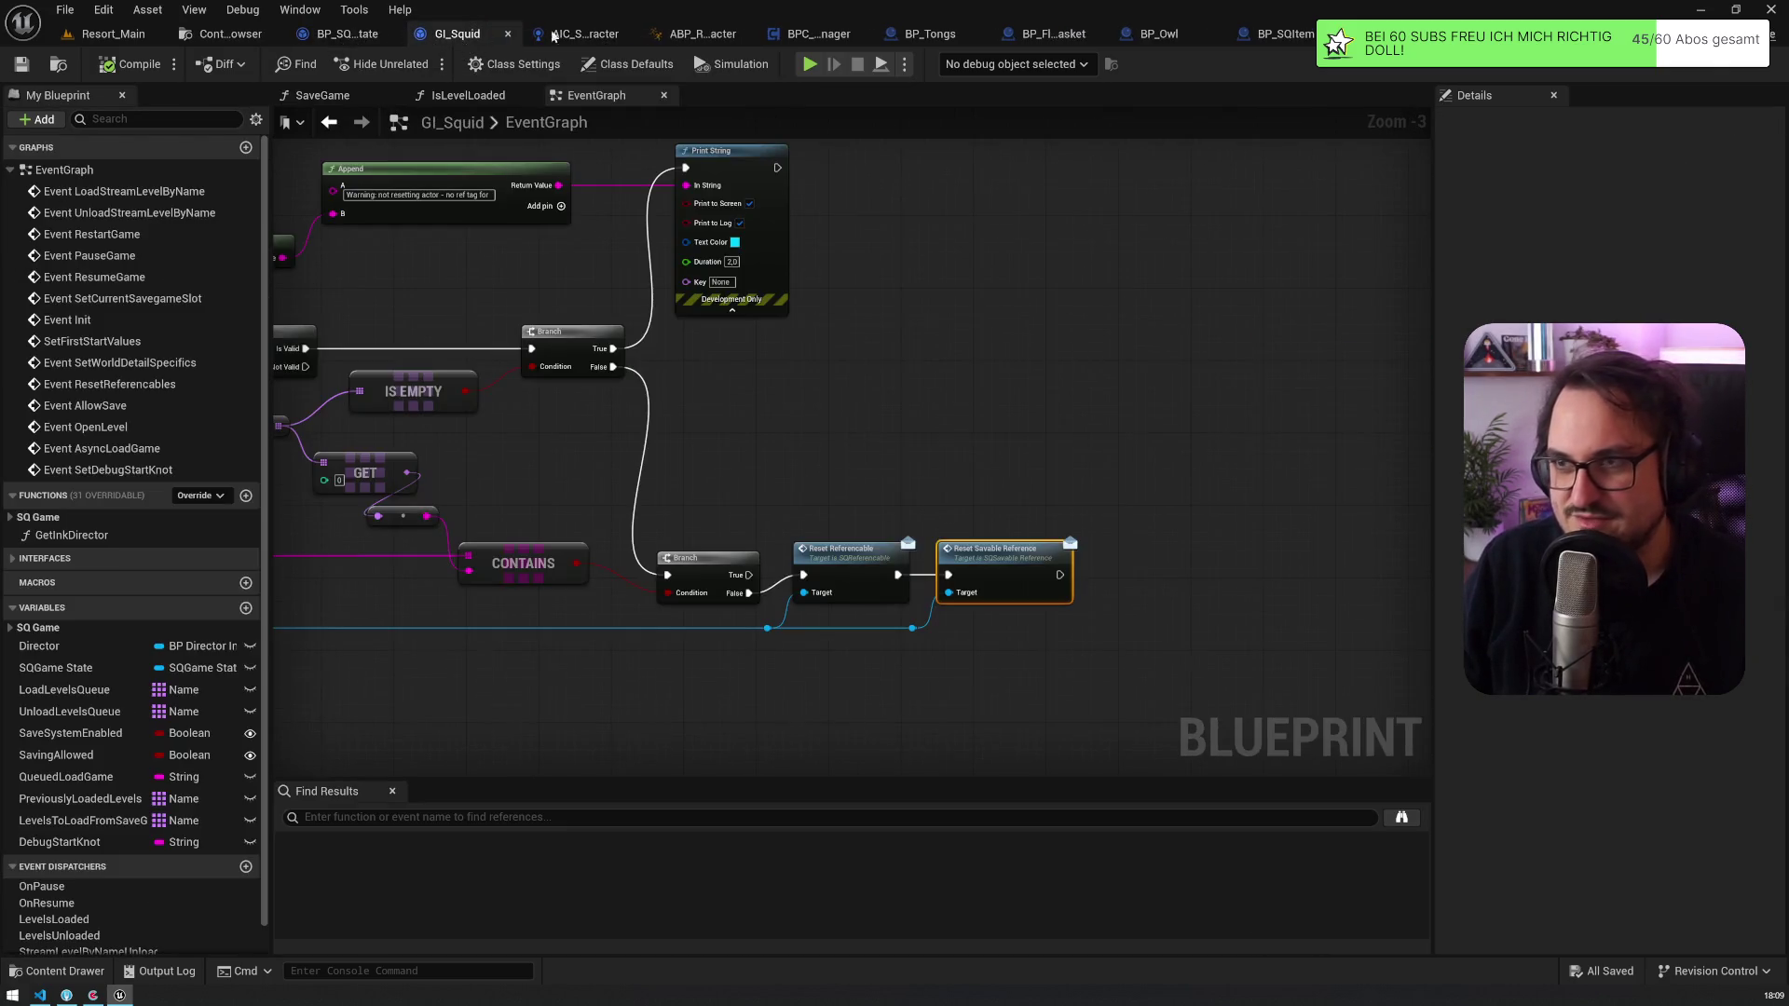
click(944, 38)
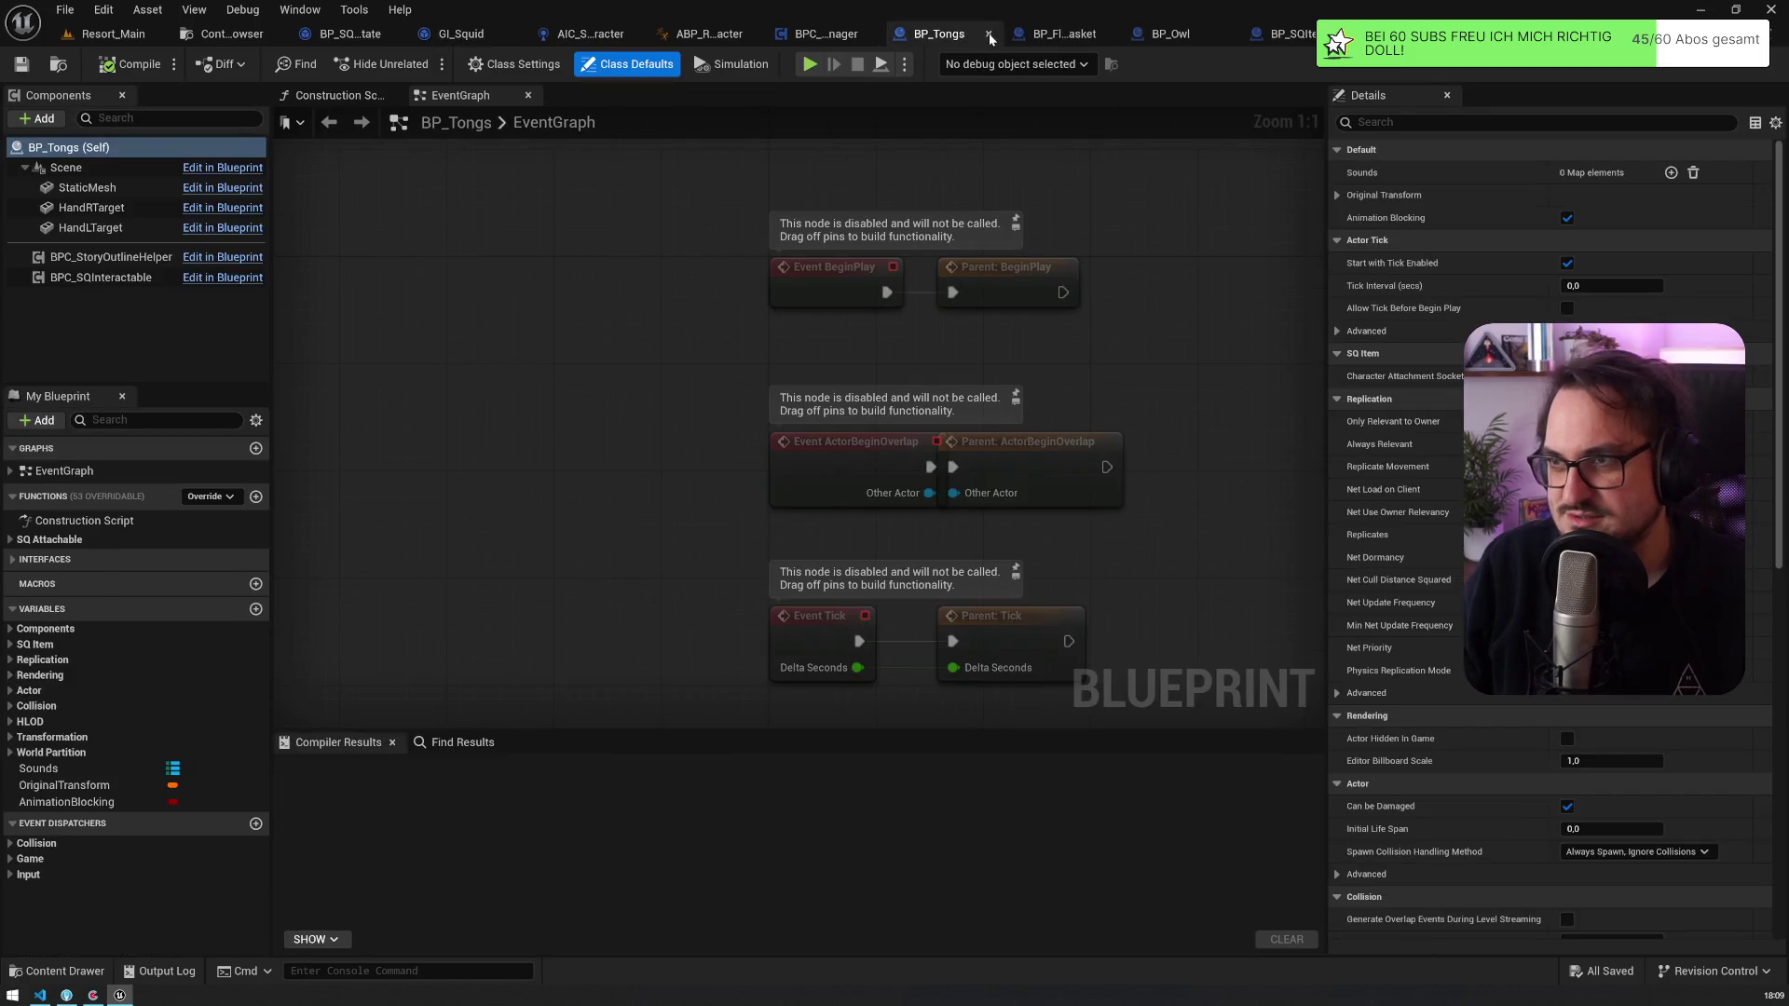
click(871, 37)
click(634, 38)
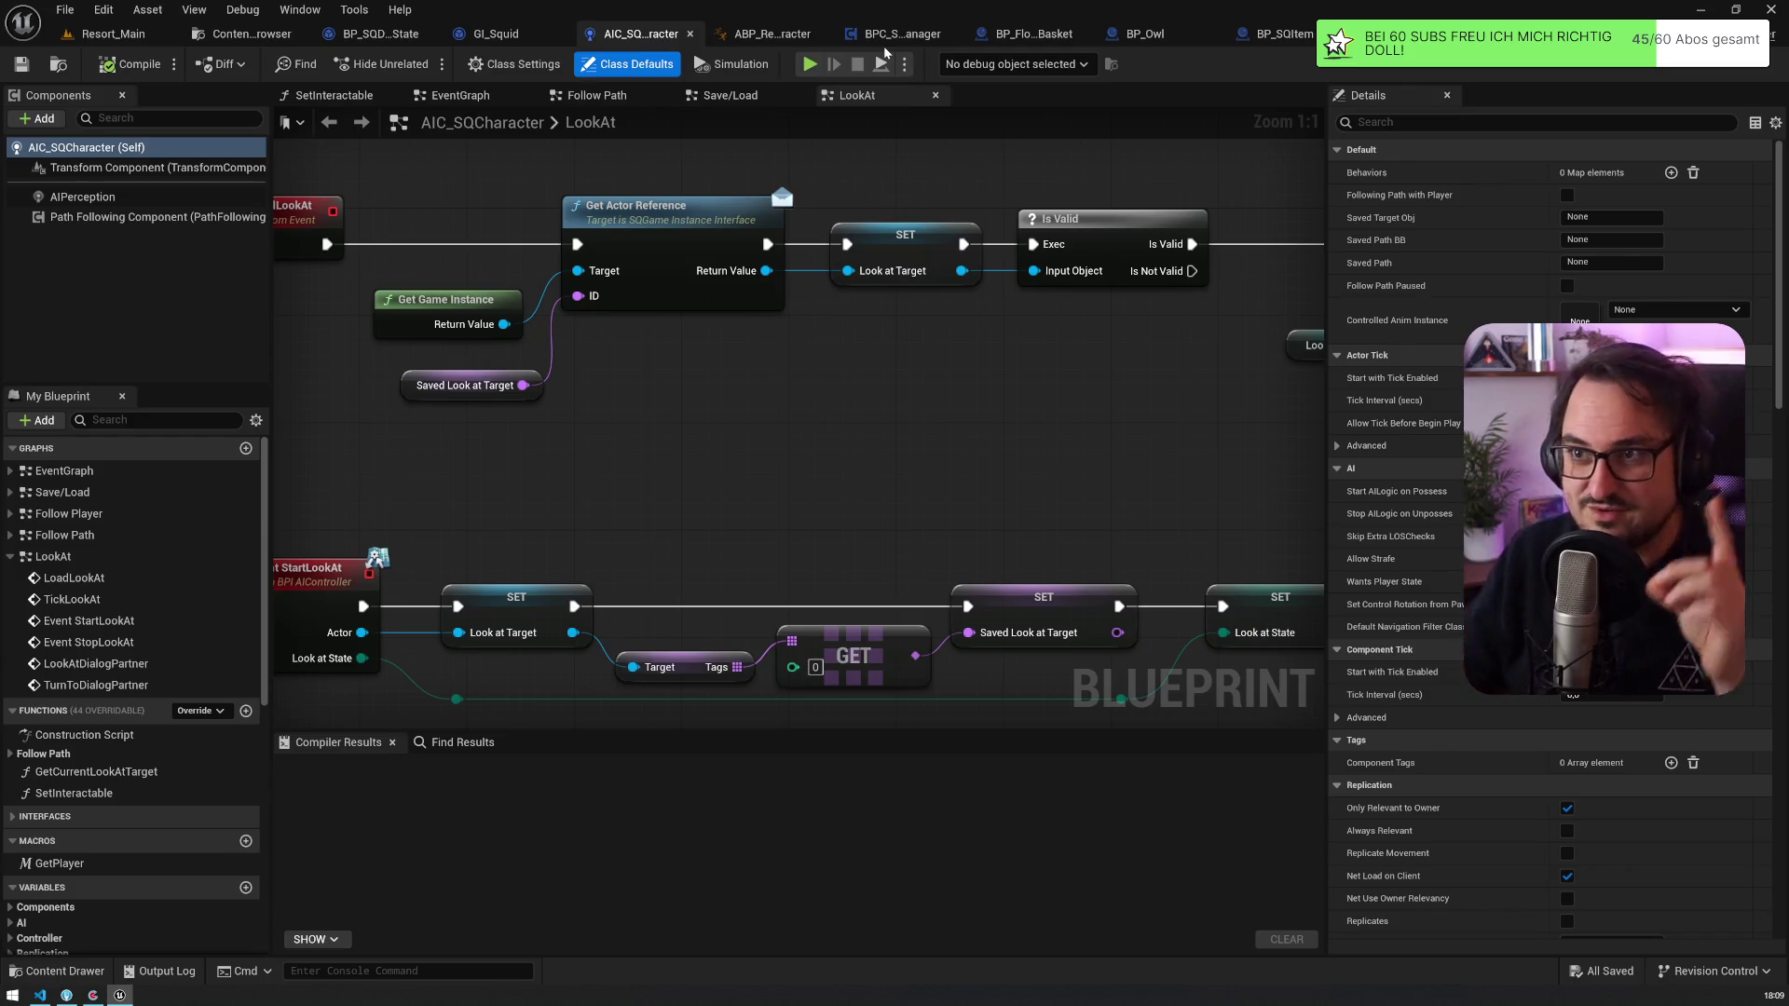
Step: Close the basket, BP_Owl and BP_SQItem editors and return to BPC_SQAttachmentManager
click(1083, 35)
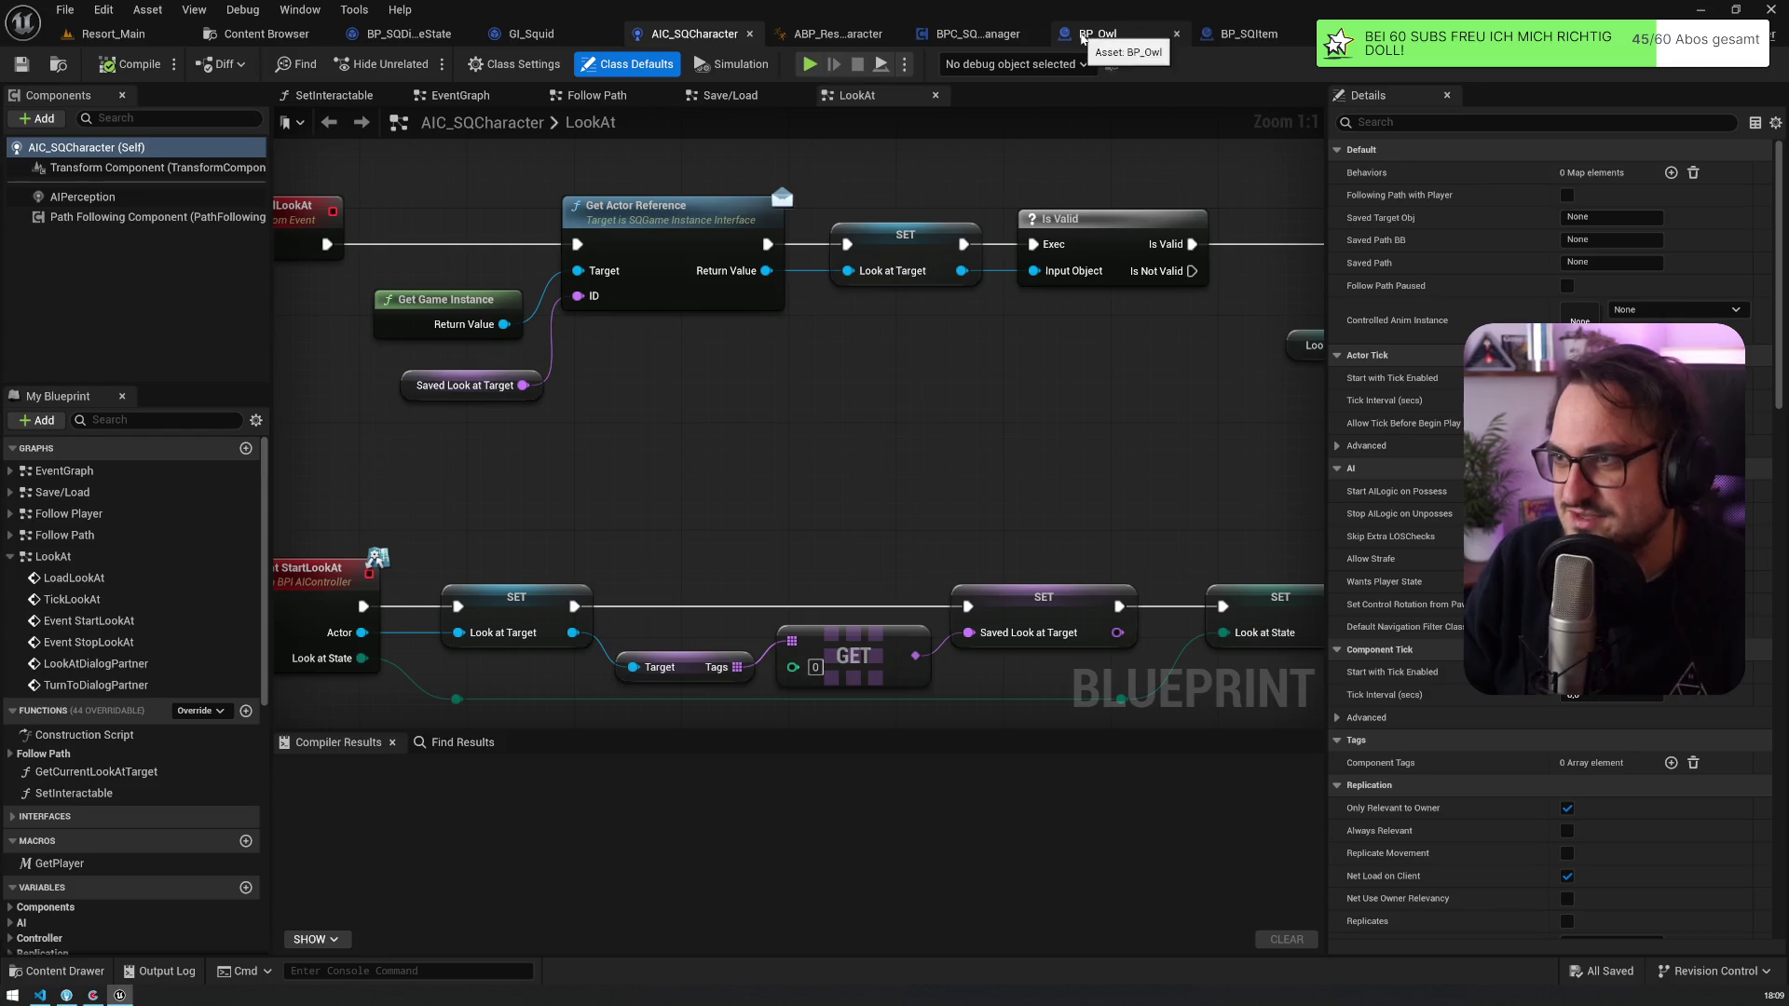
click(1176, 35)
click(1291, 35)
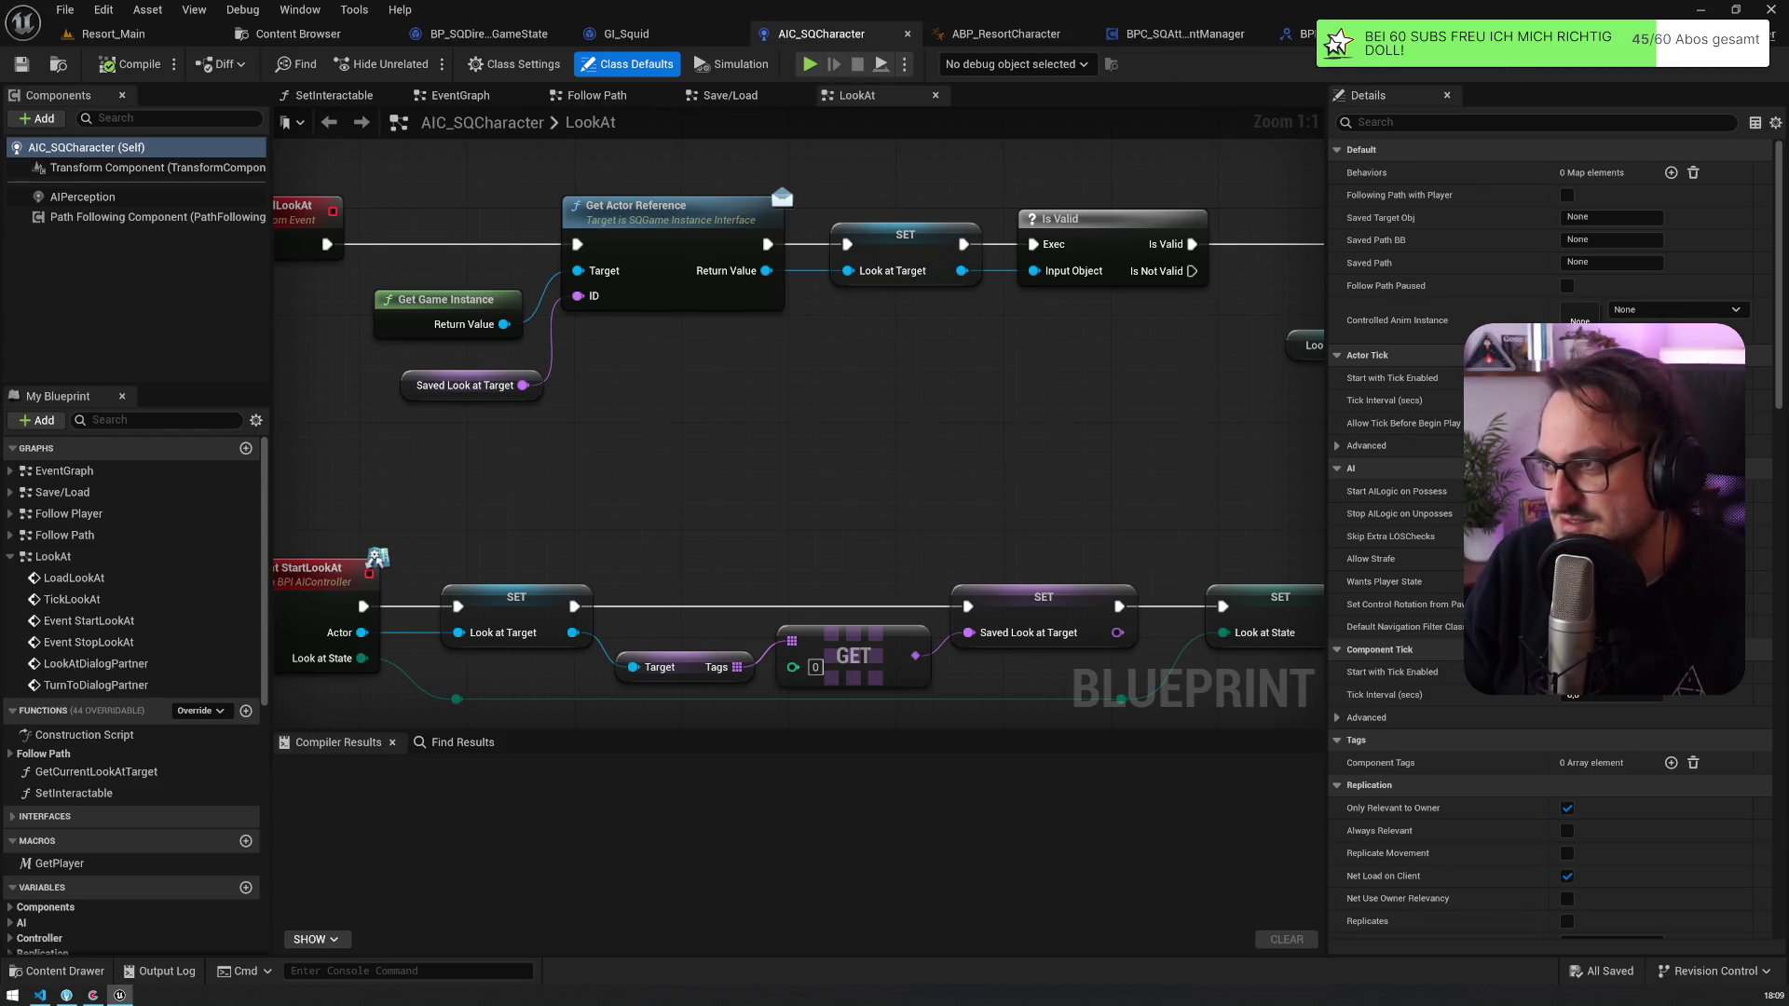
click(1230, 33)
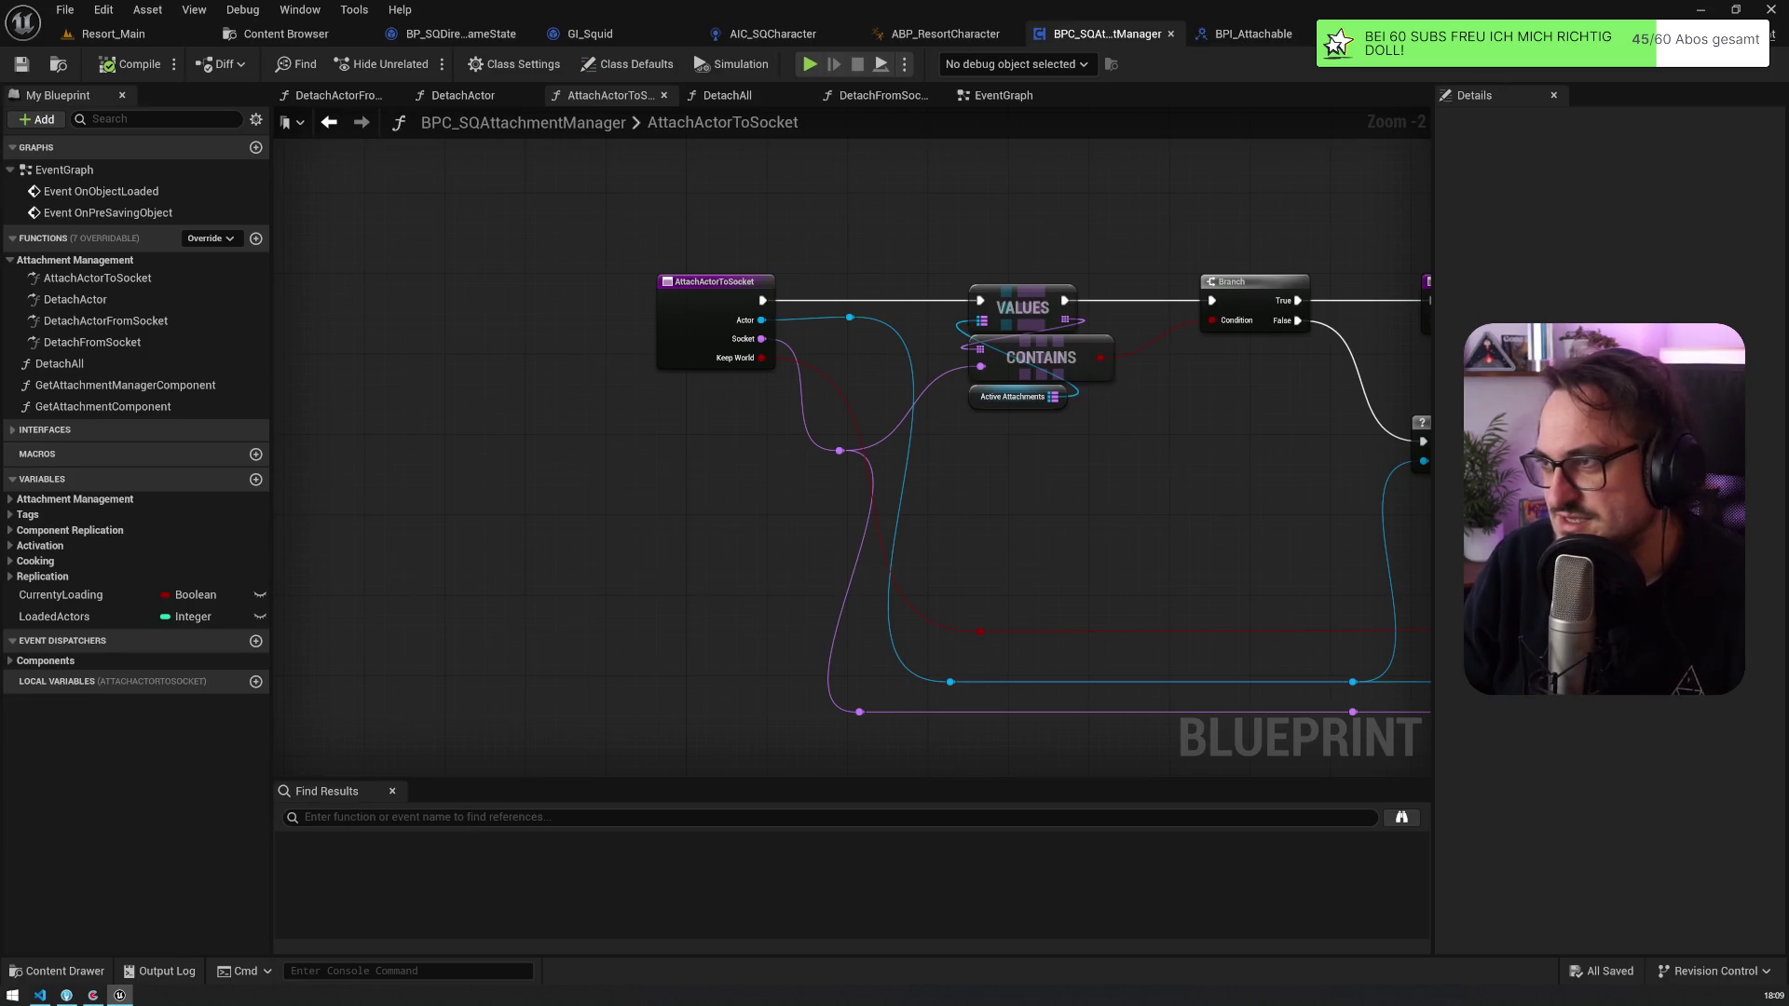
click(1308, 33)
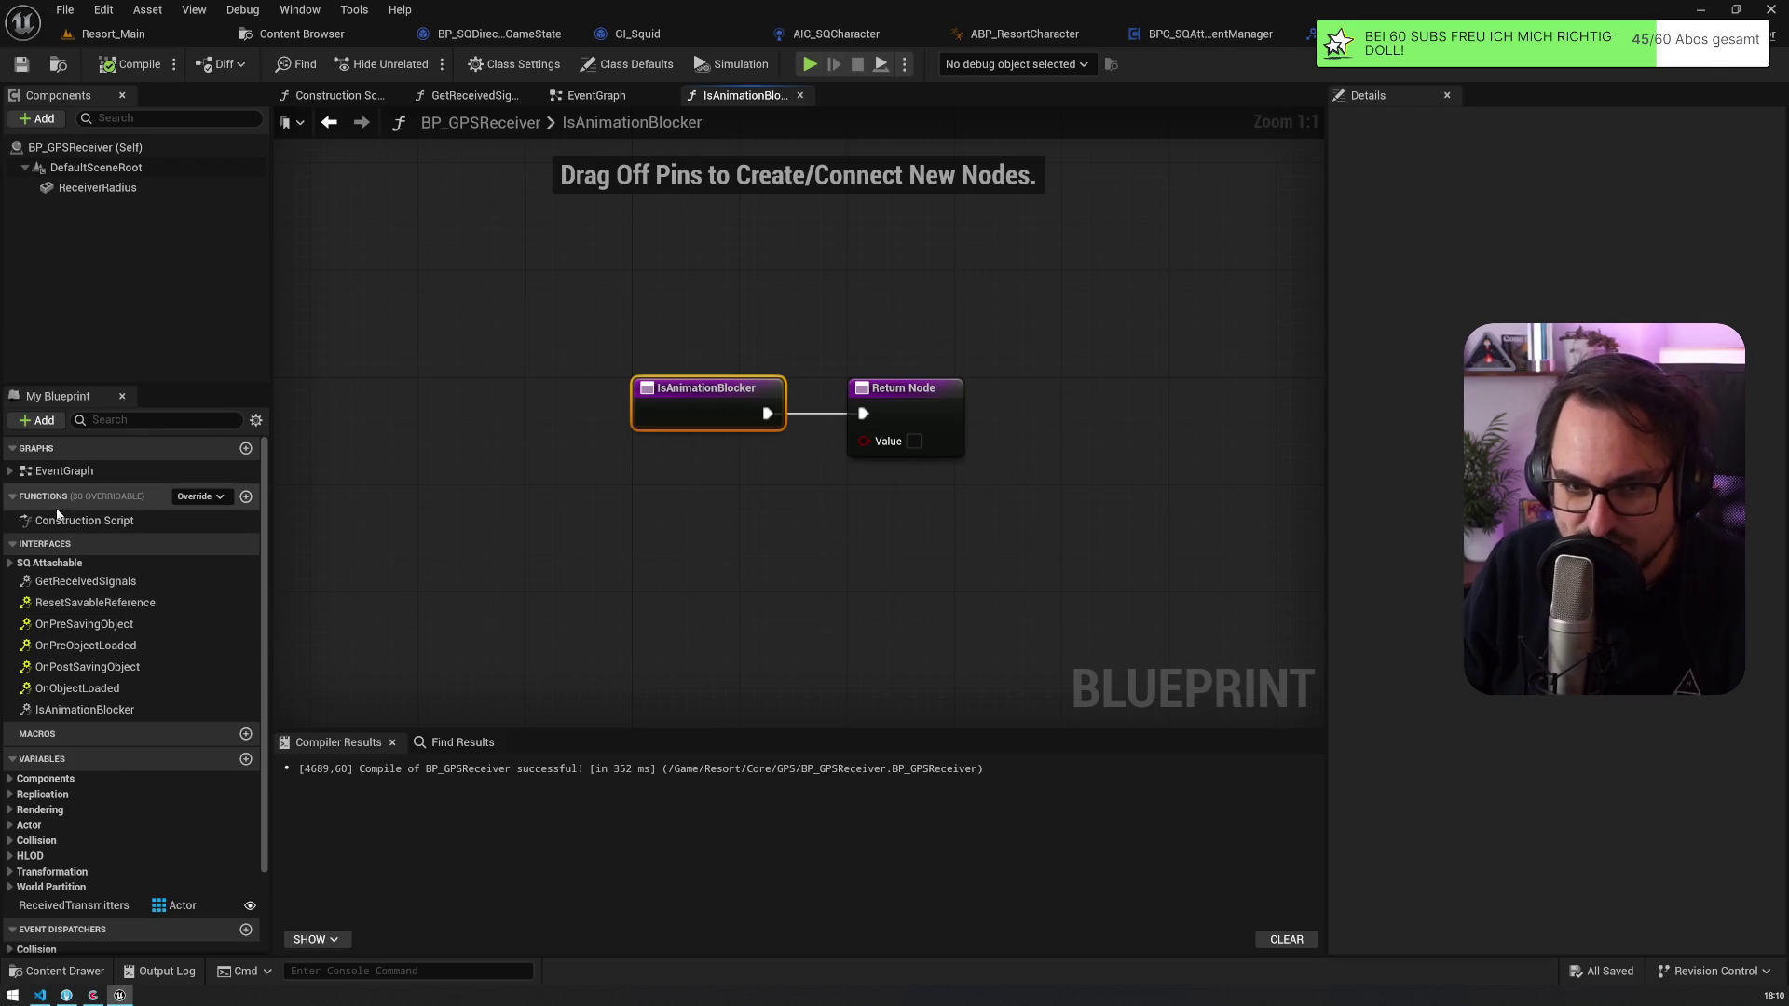
mouse_move(177, 385)
mouse_down()
mouse_move(270, 295)
mouse_move(374, 242)
mouse_up()
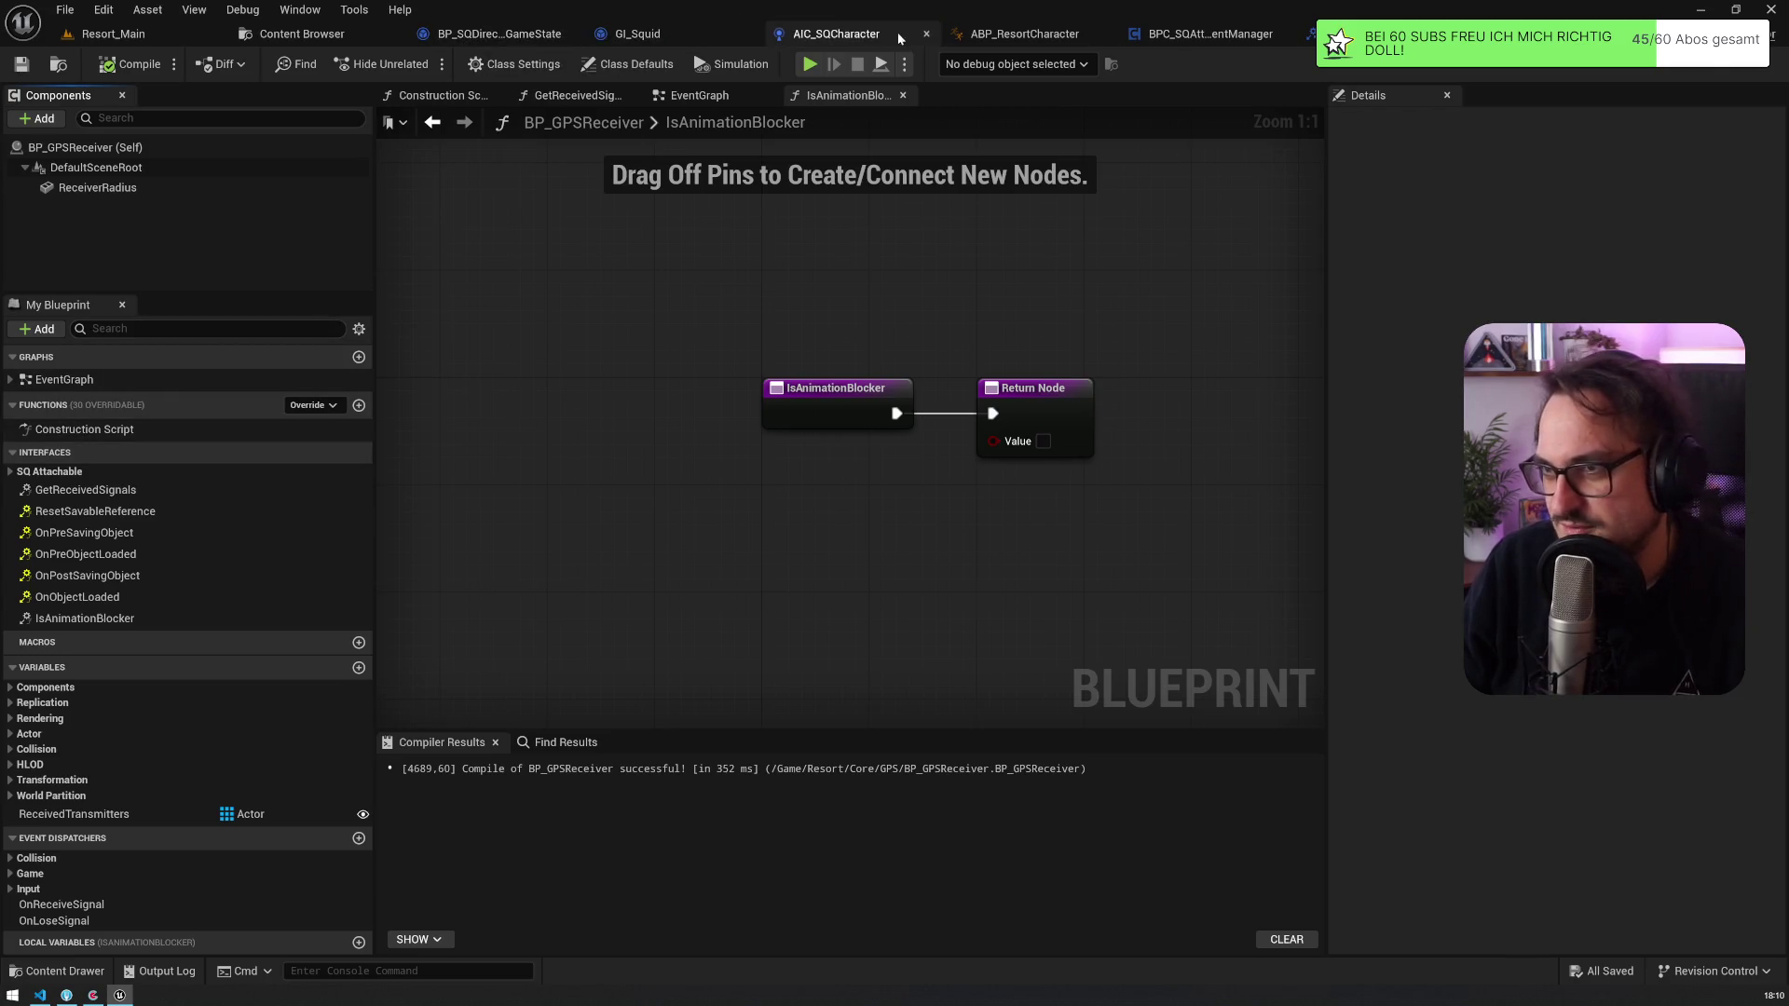
click(1203, 31)
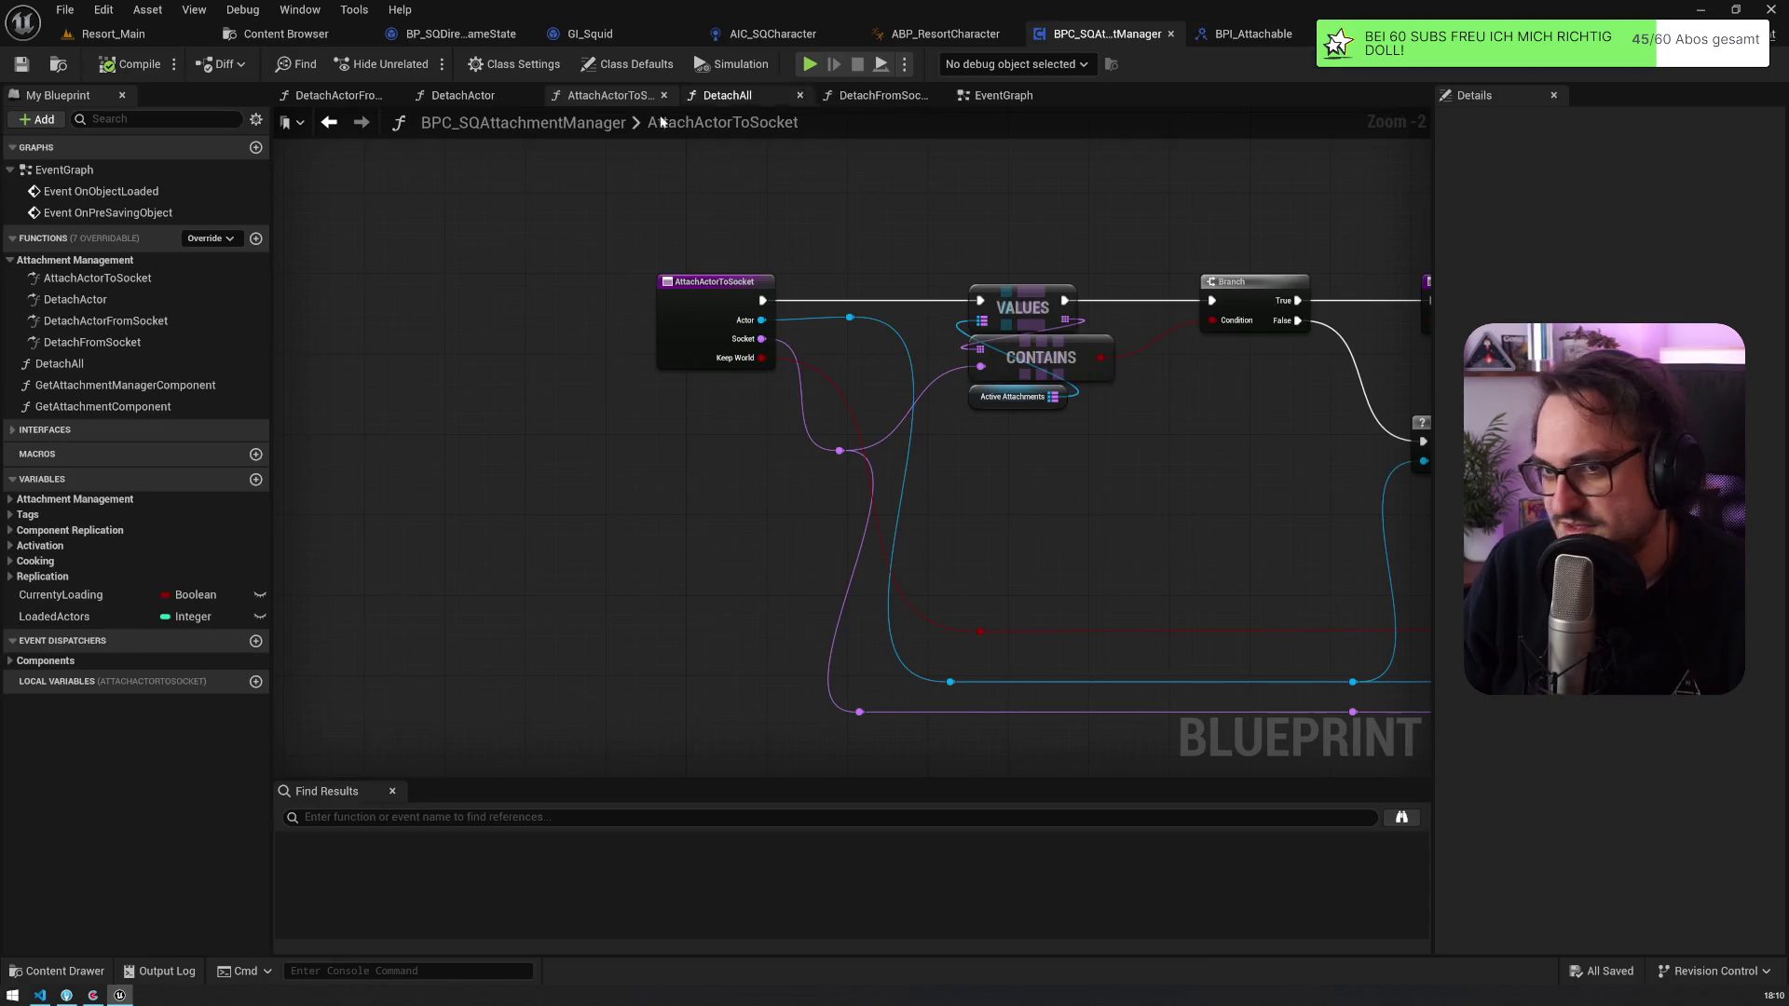
Step: Add a new function named HasAnimationBlockingAttachments to the attachment manager
click(256, 239)
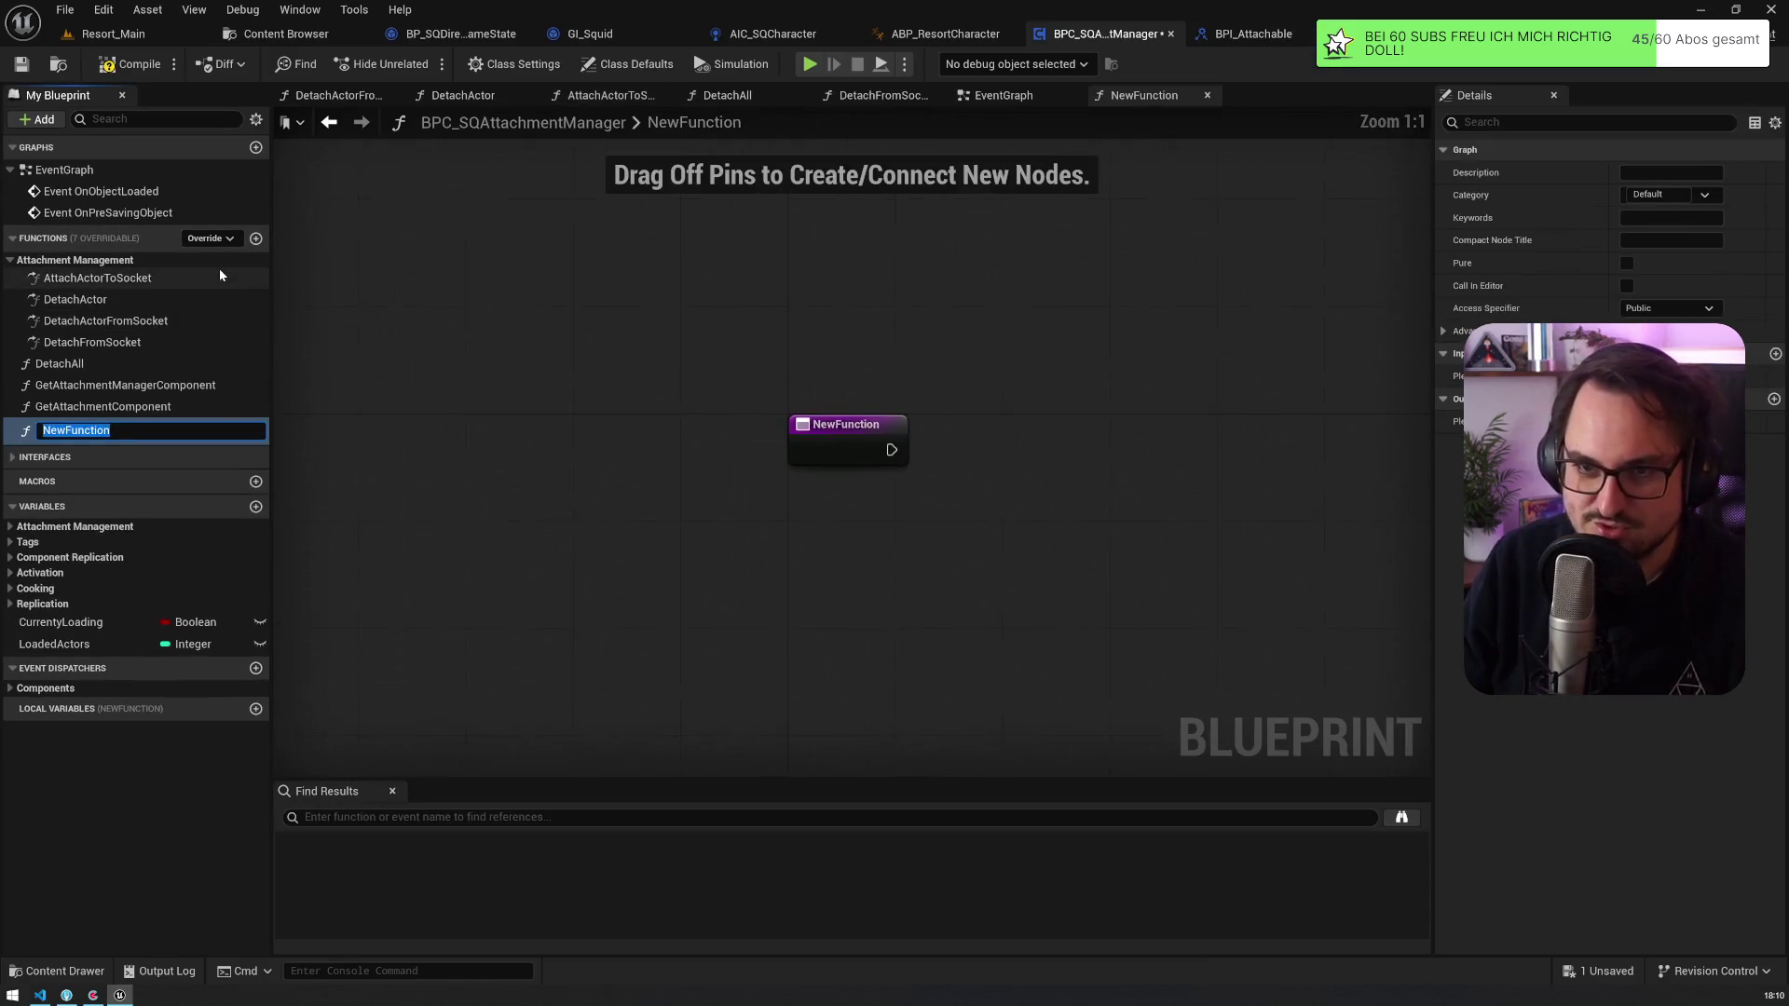
text(HasBlock)
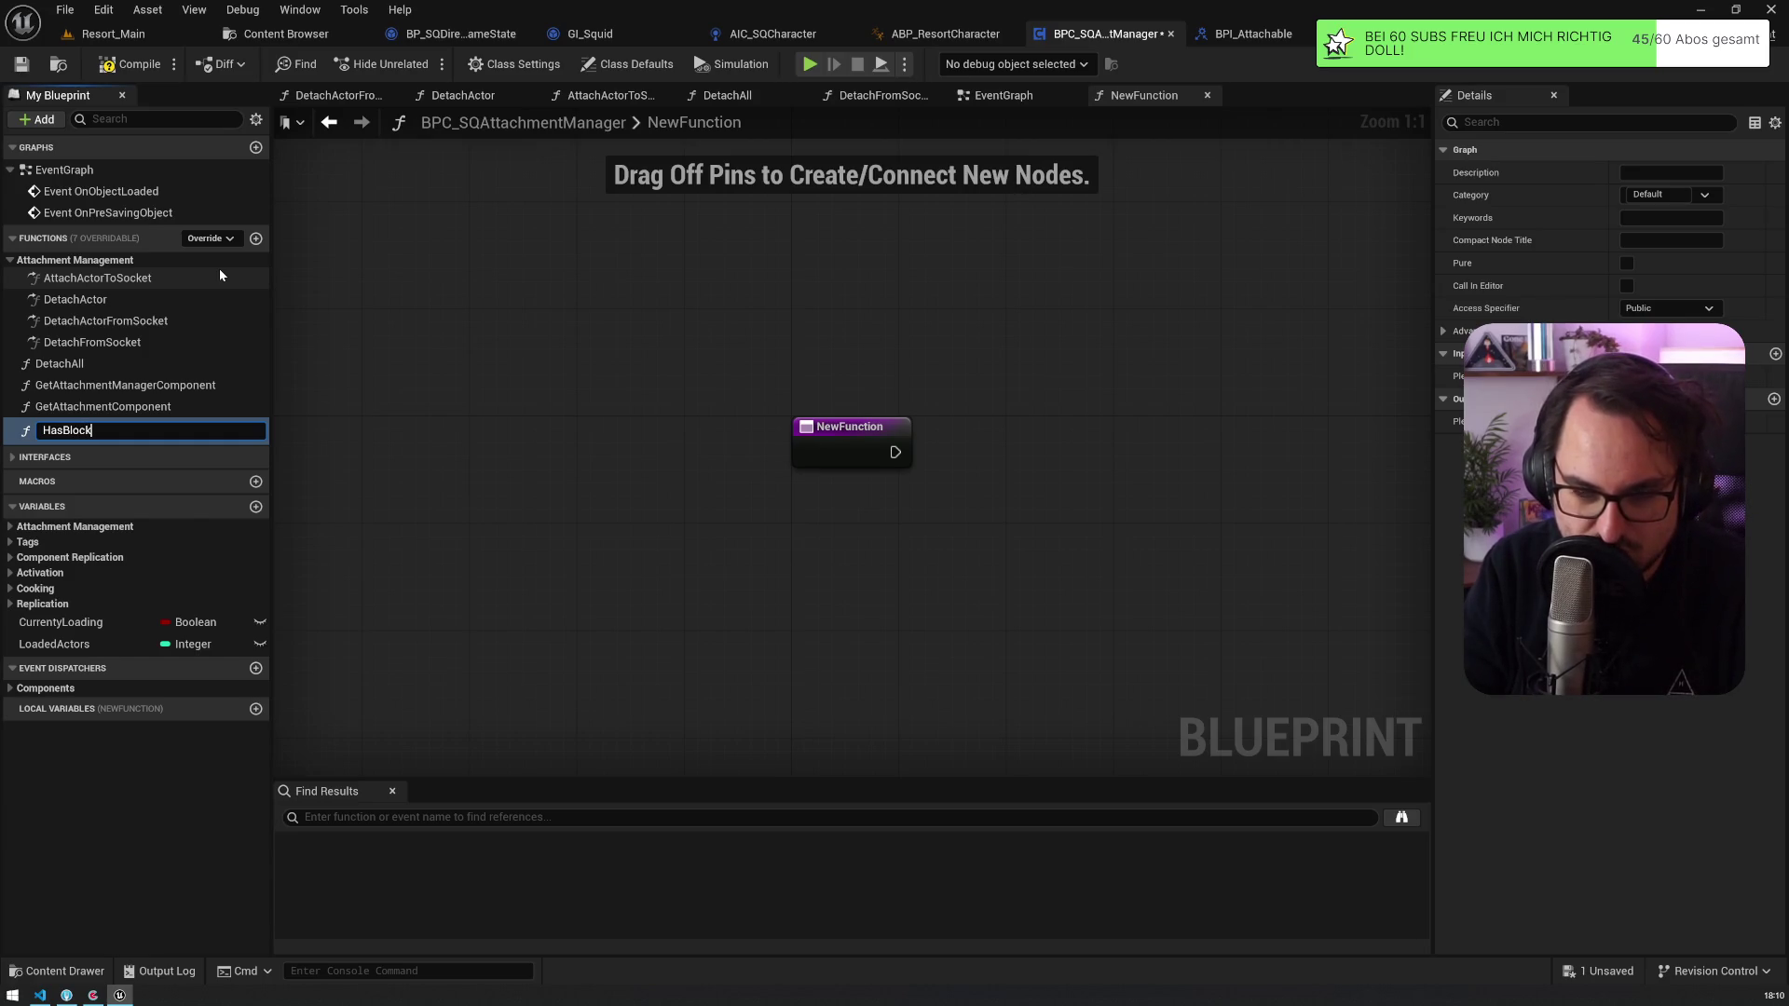
key(BackSpace)
key(BackSpace)
key(BackSpace)
text(AnimationBlockingAttachments)
key(Return)
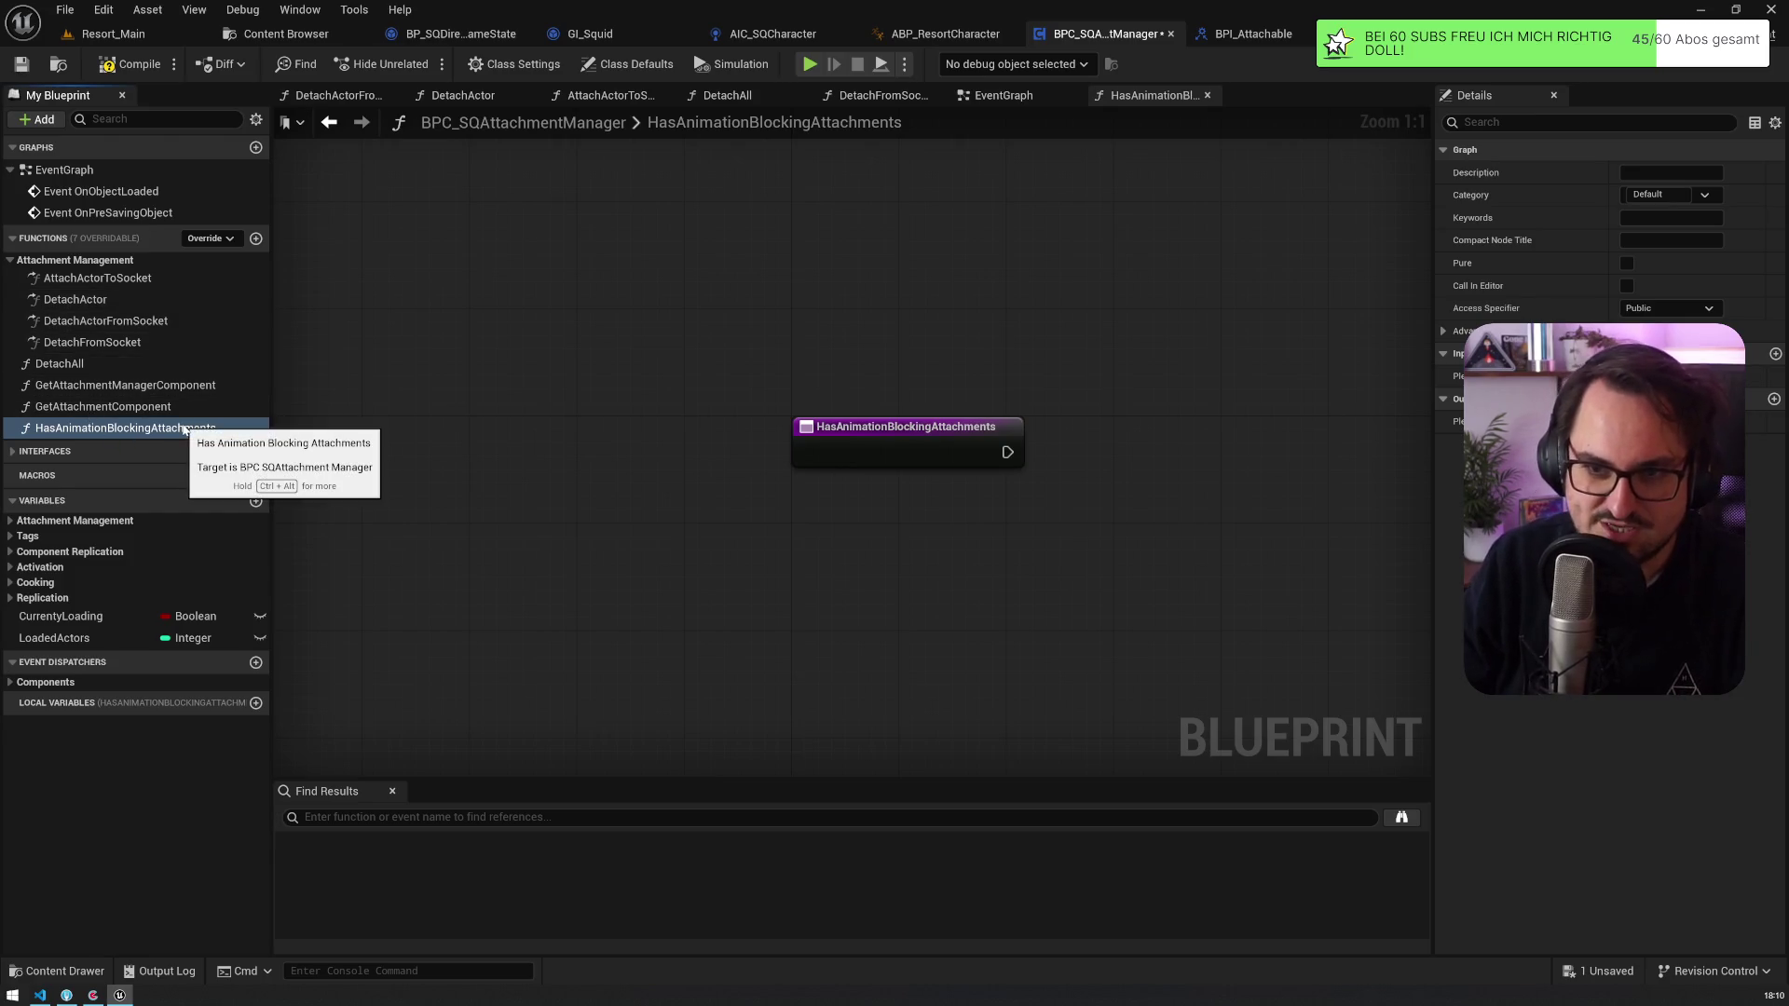
Step: Rename the function to UpdateAnimationBlockingAttachments
key(F2)
key(Home)
key(Delete)
key(Delete)
key(Delete)
text(Upda)
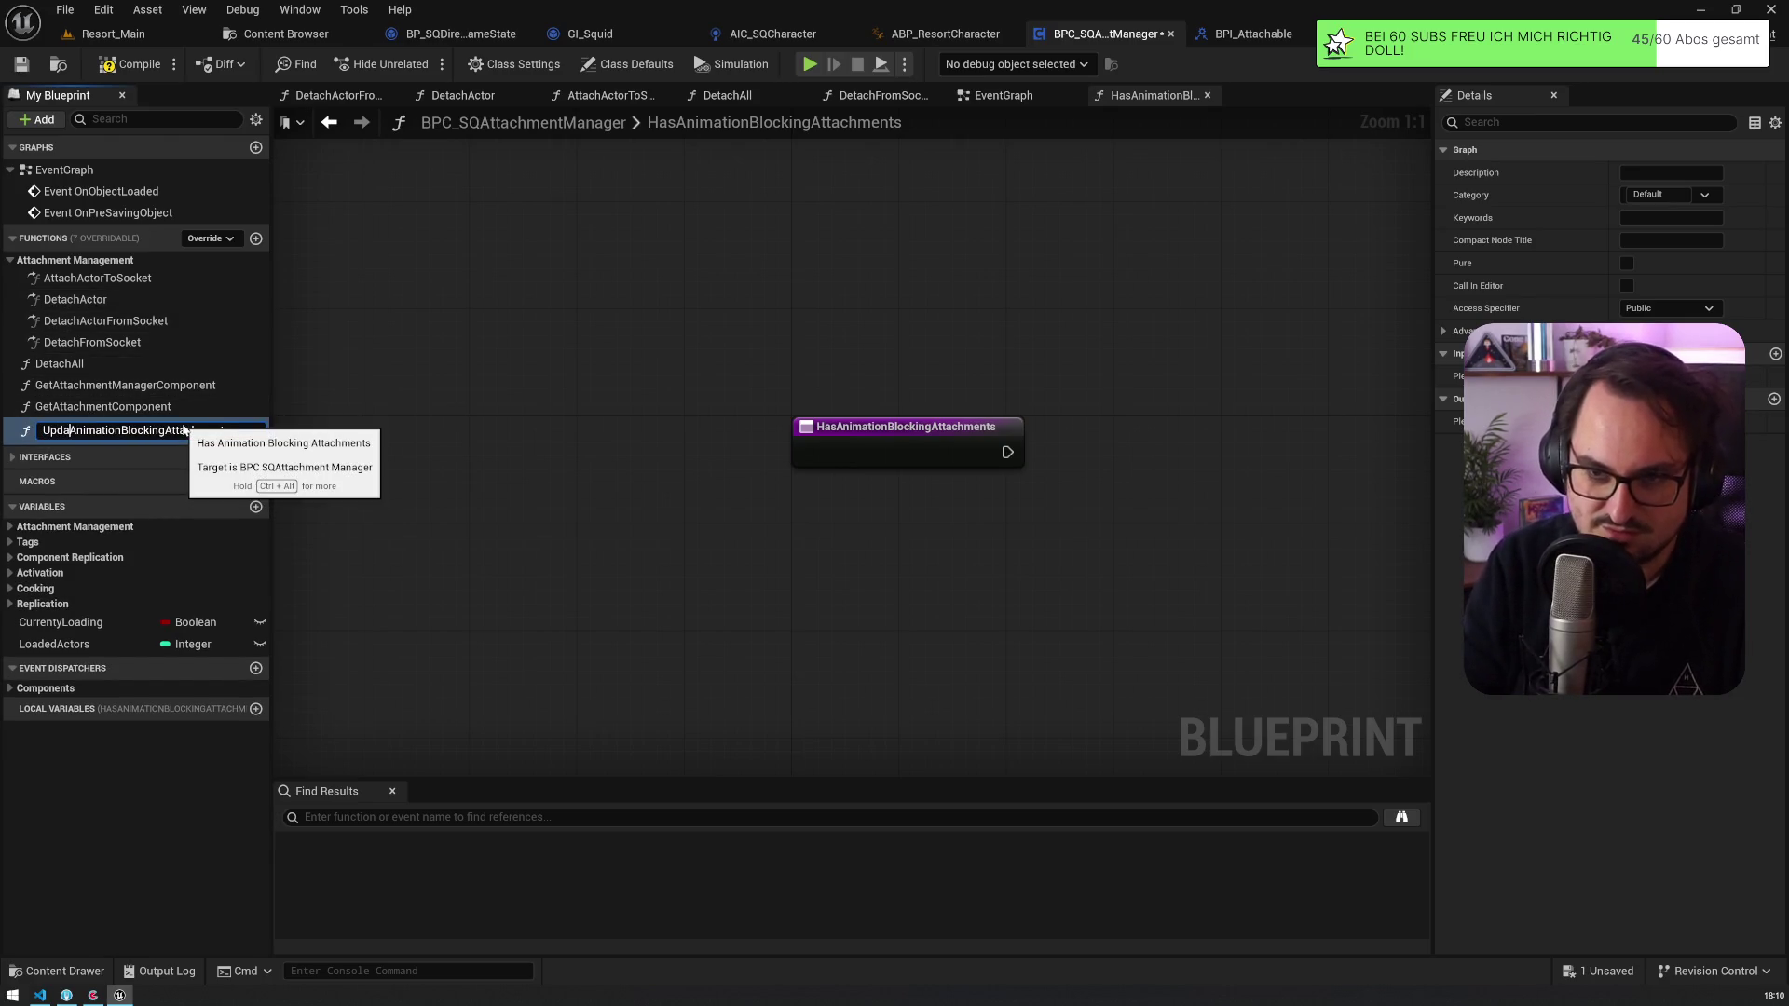
text(te)
key(Return)
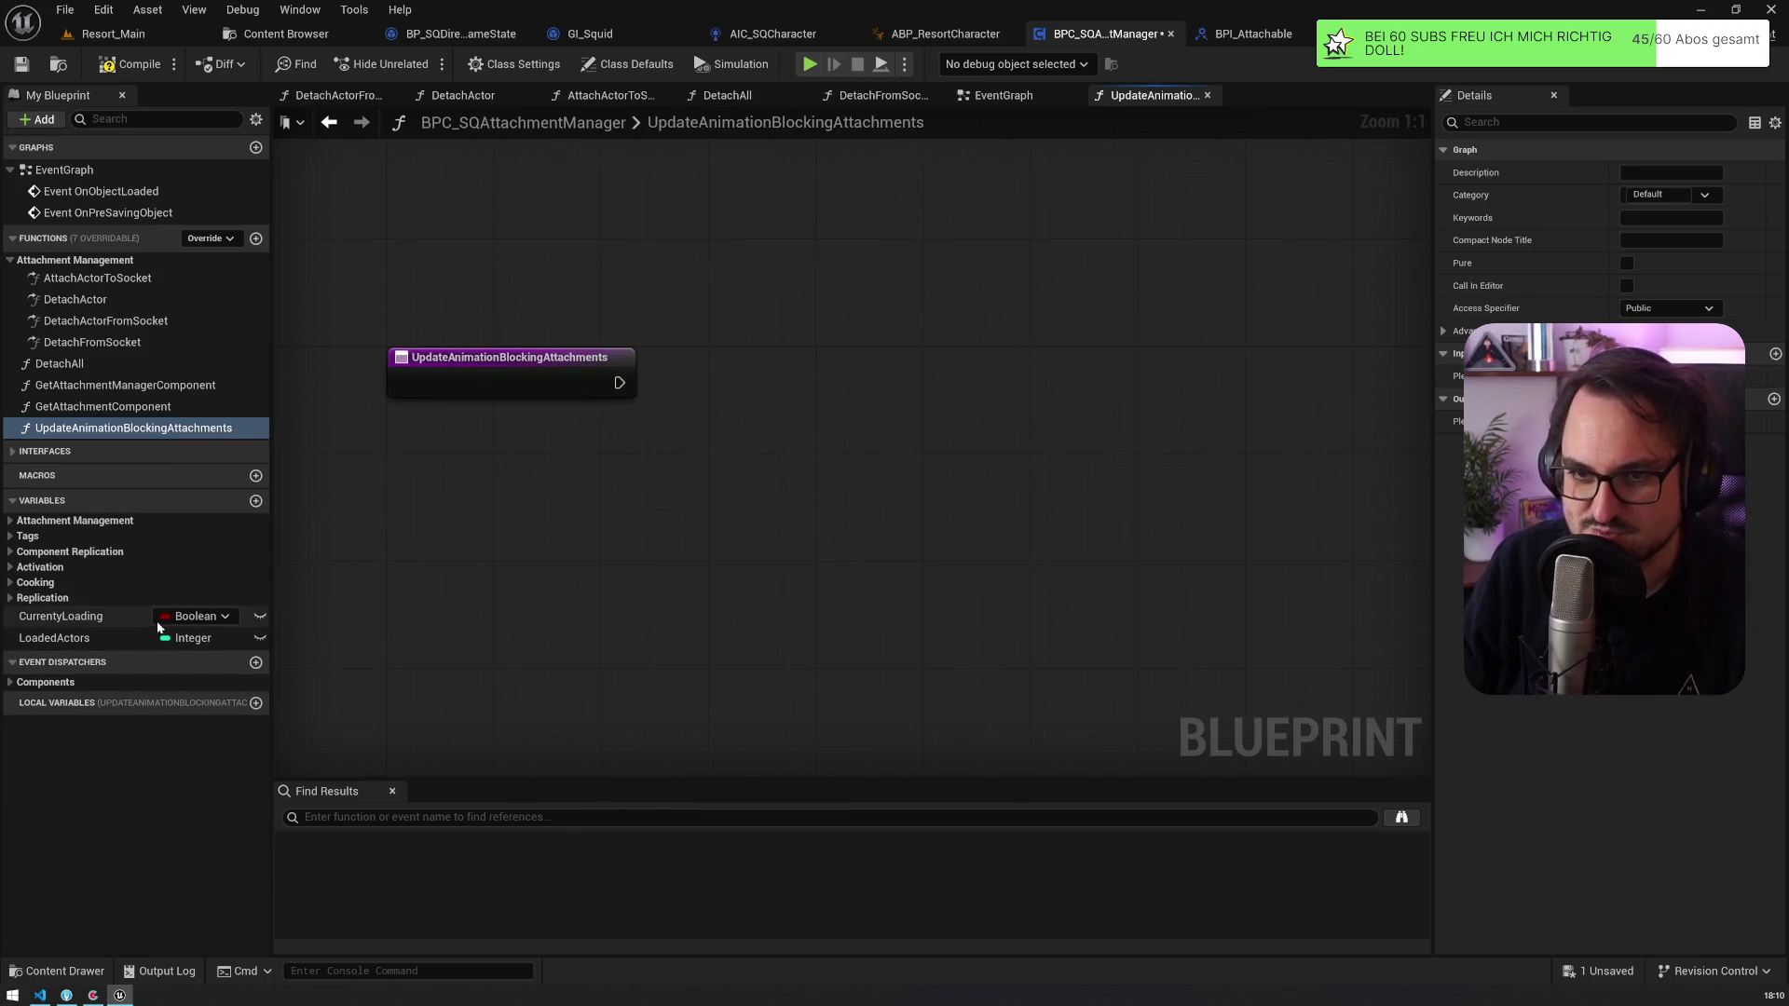
click(9, 521)
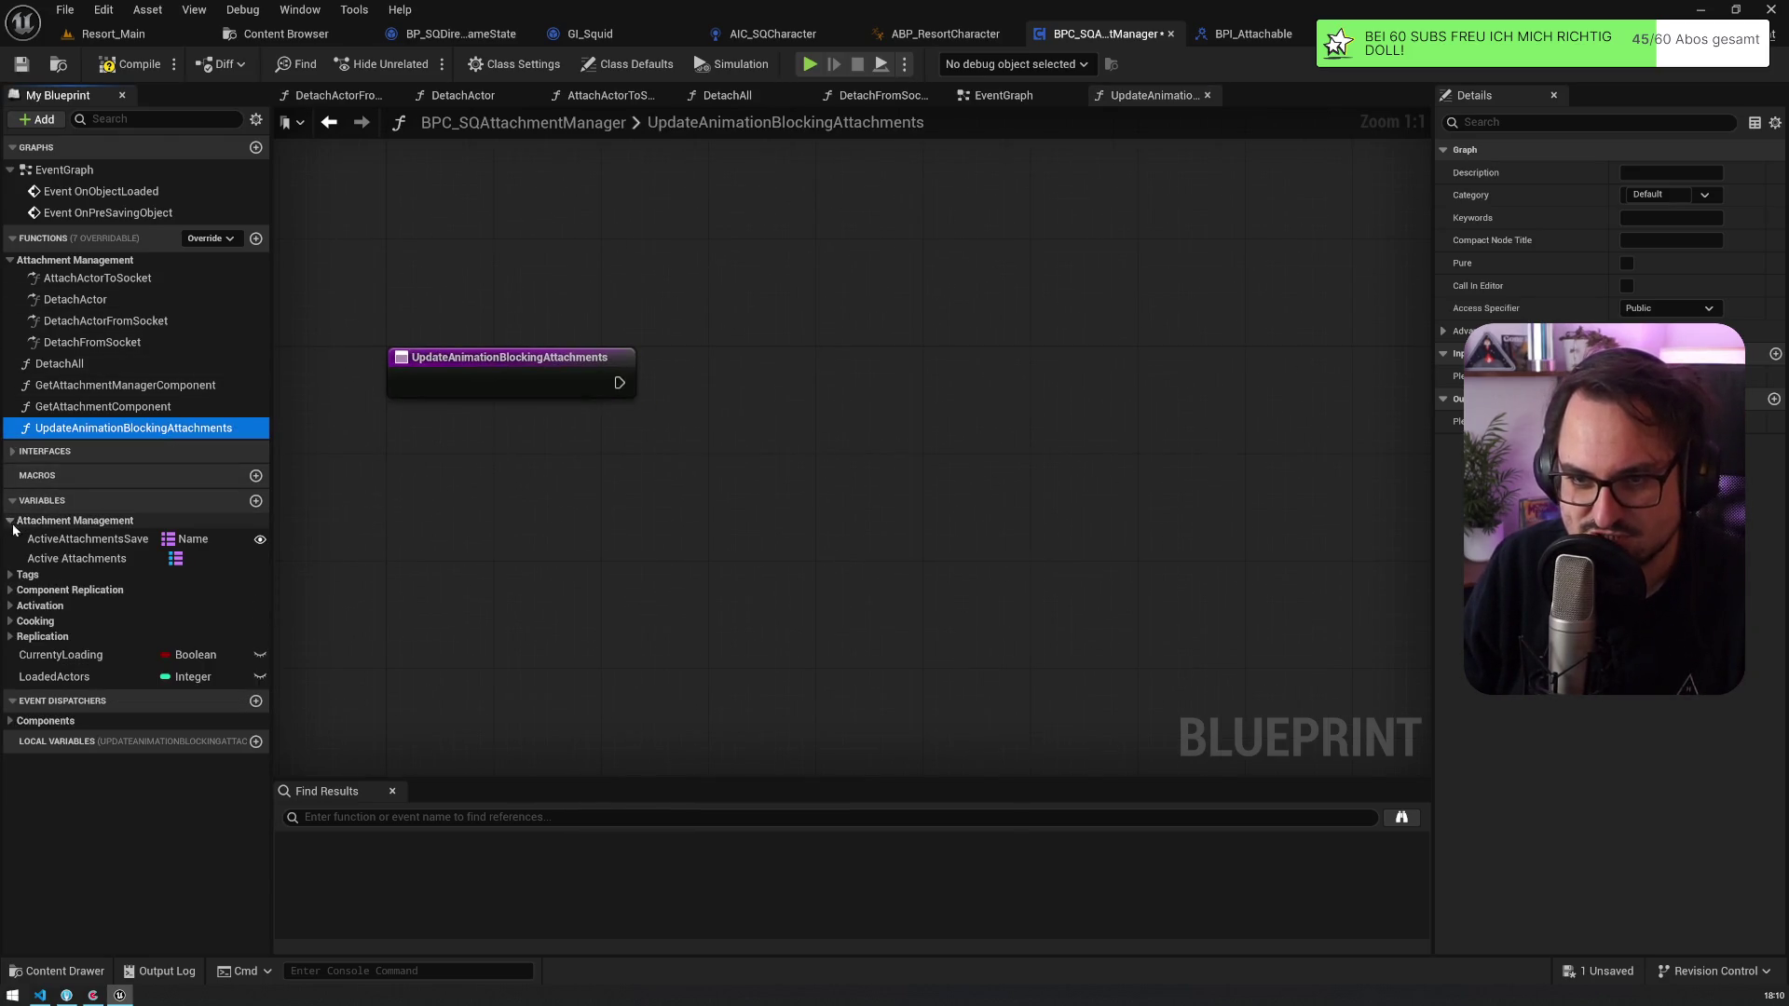
Step: Add a For Each Loop (Map) over Active Attachments, wired from the function entry
click(77, 558)
mouse_move(76, 558)
mouse_down()
mouse_move(606, 538)
mouse_move(773, 463)
mouse_move(794, 344)
mouse_up()
text(for each)
key(Return)
mouse_move(620, 382)
mouse_down()
mouse_move(761, 377)
mouse_move(779, 358)
mouse_up()
drag(568, 542, 537, 474)
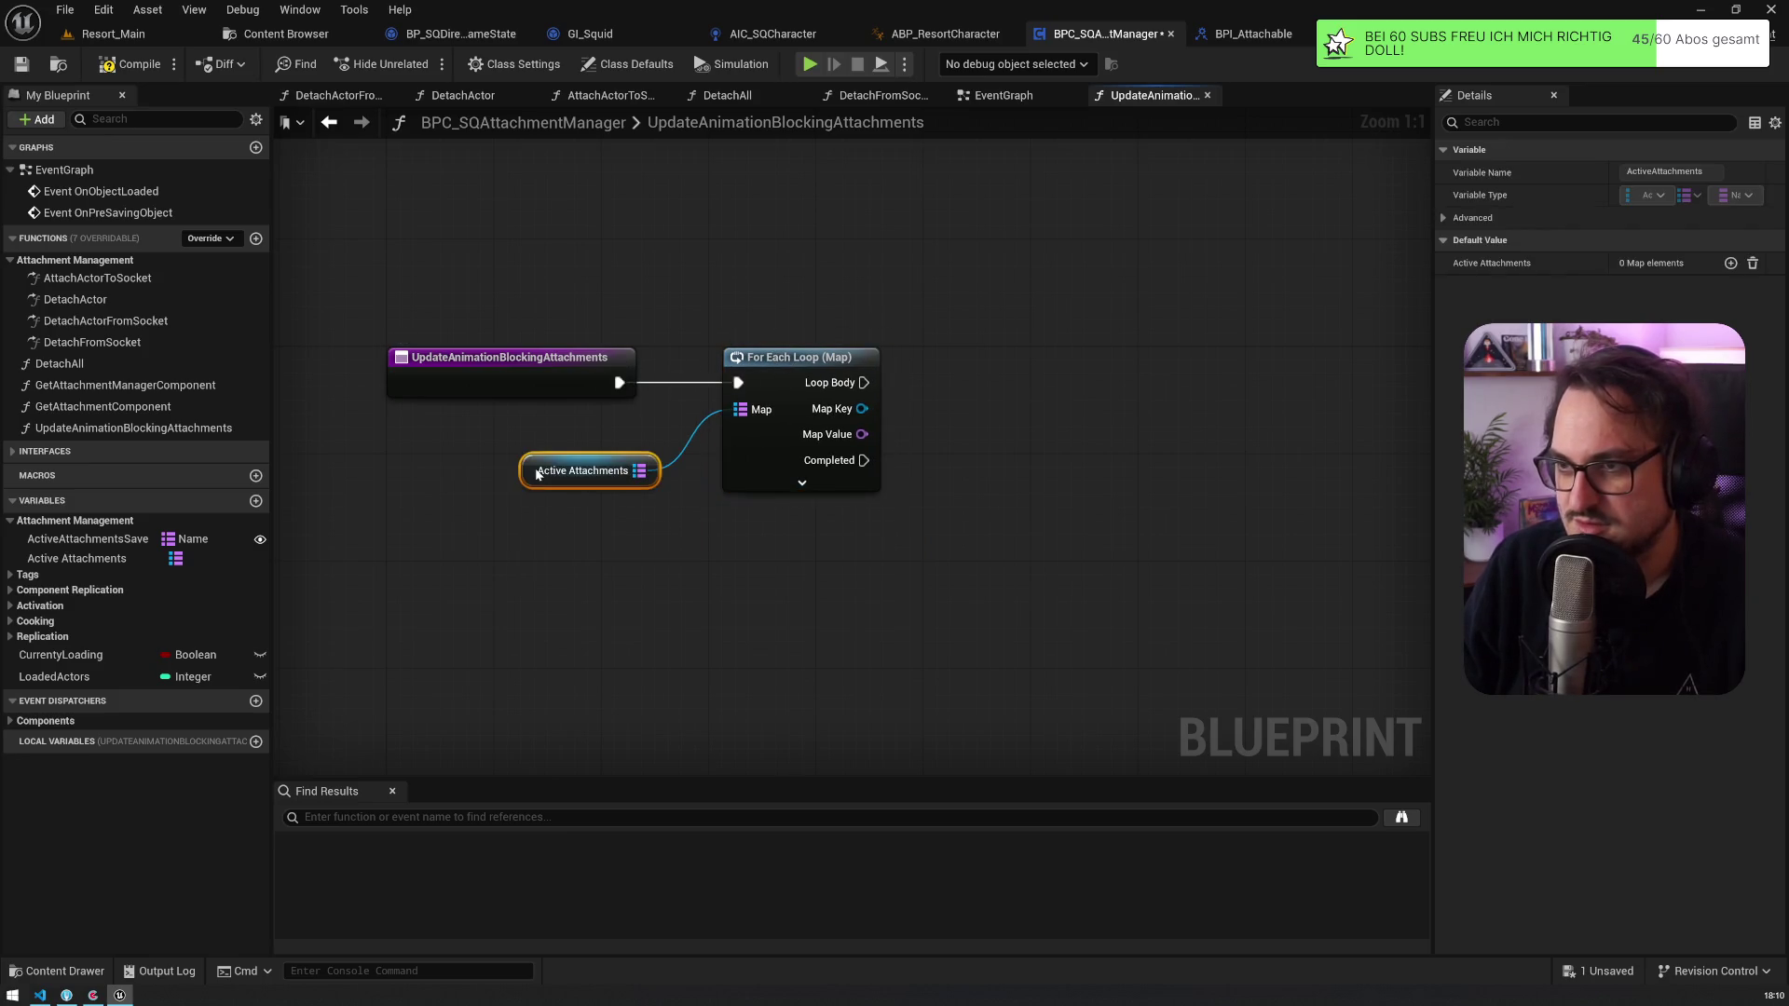
drag(838, 337, 727, 332)
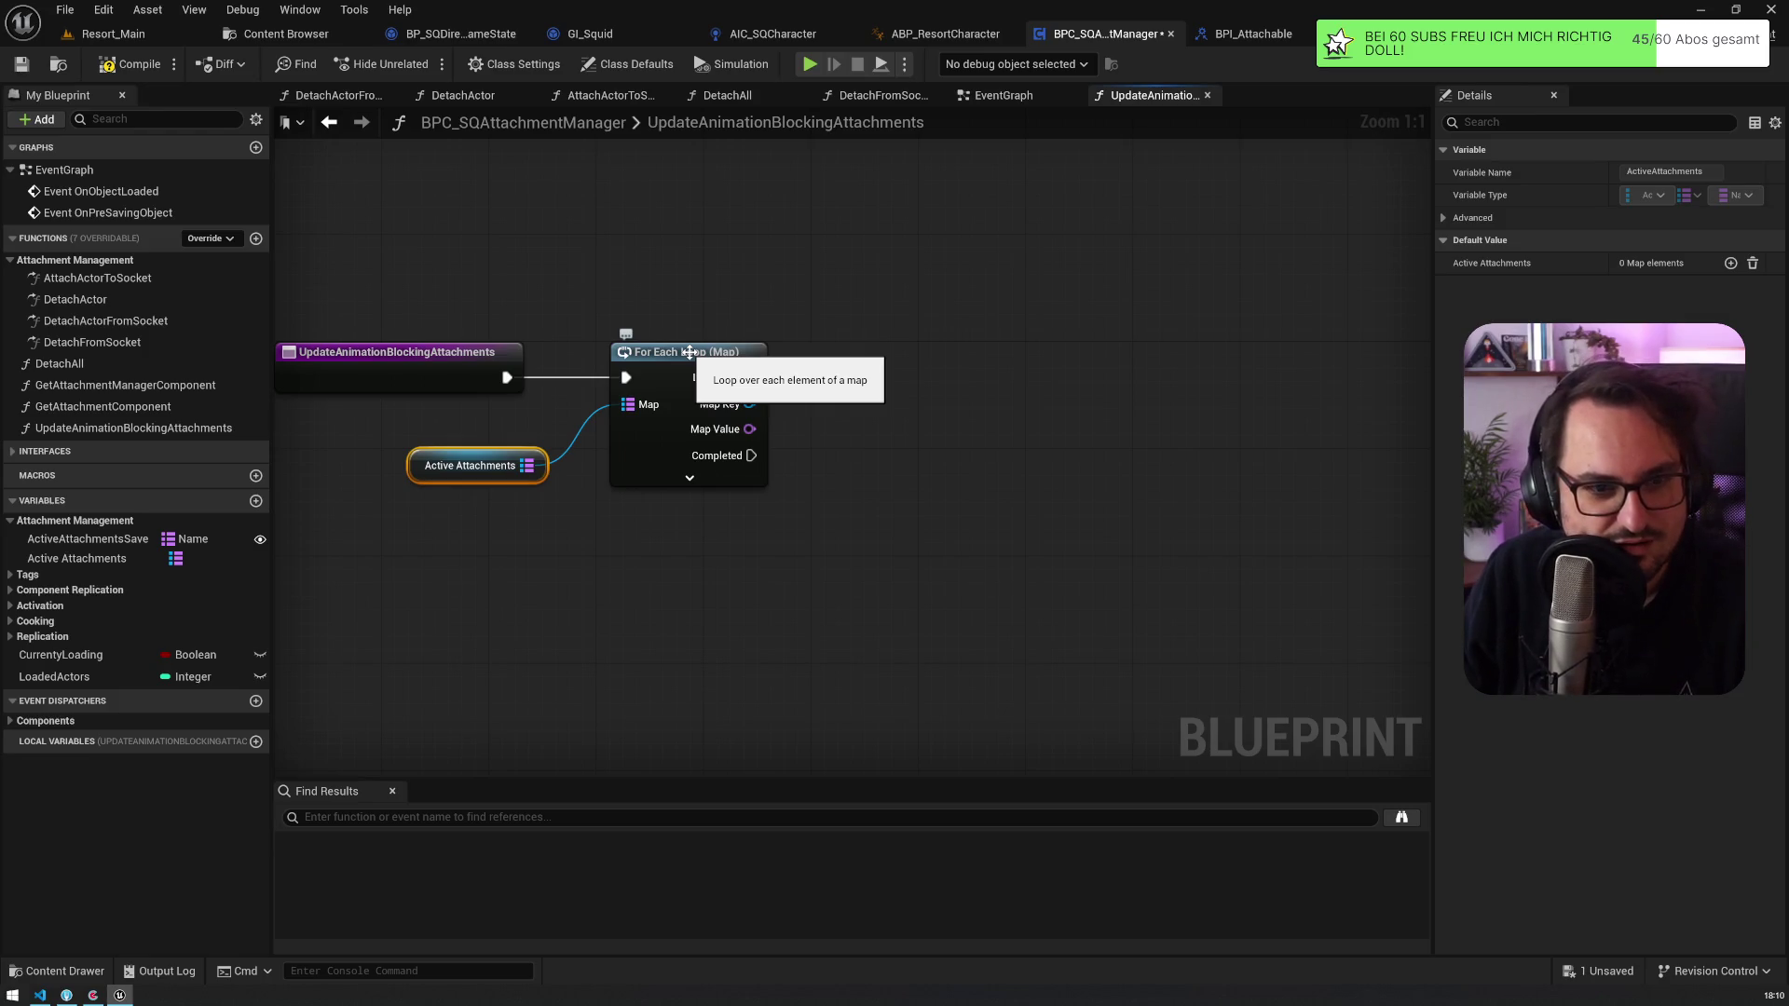
click(689, 352)
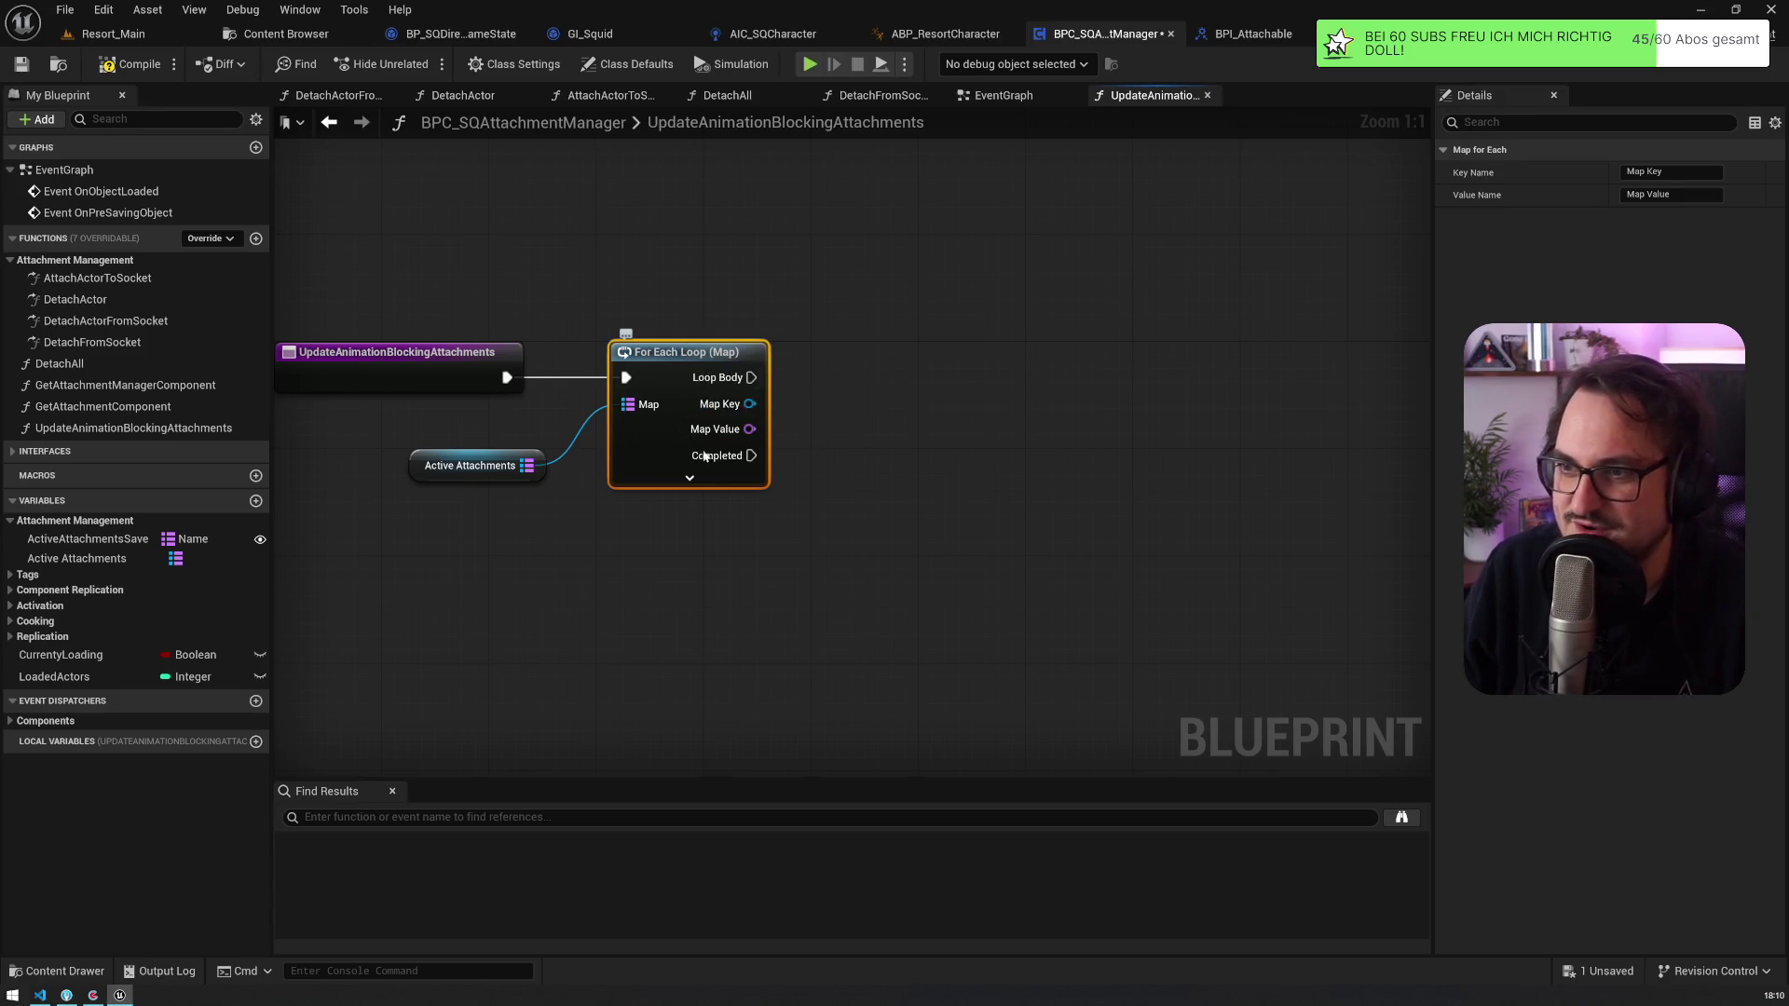
click(689, 477)
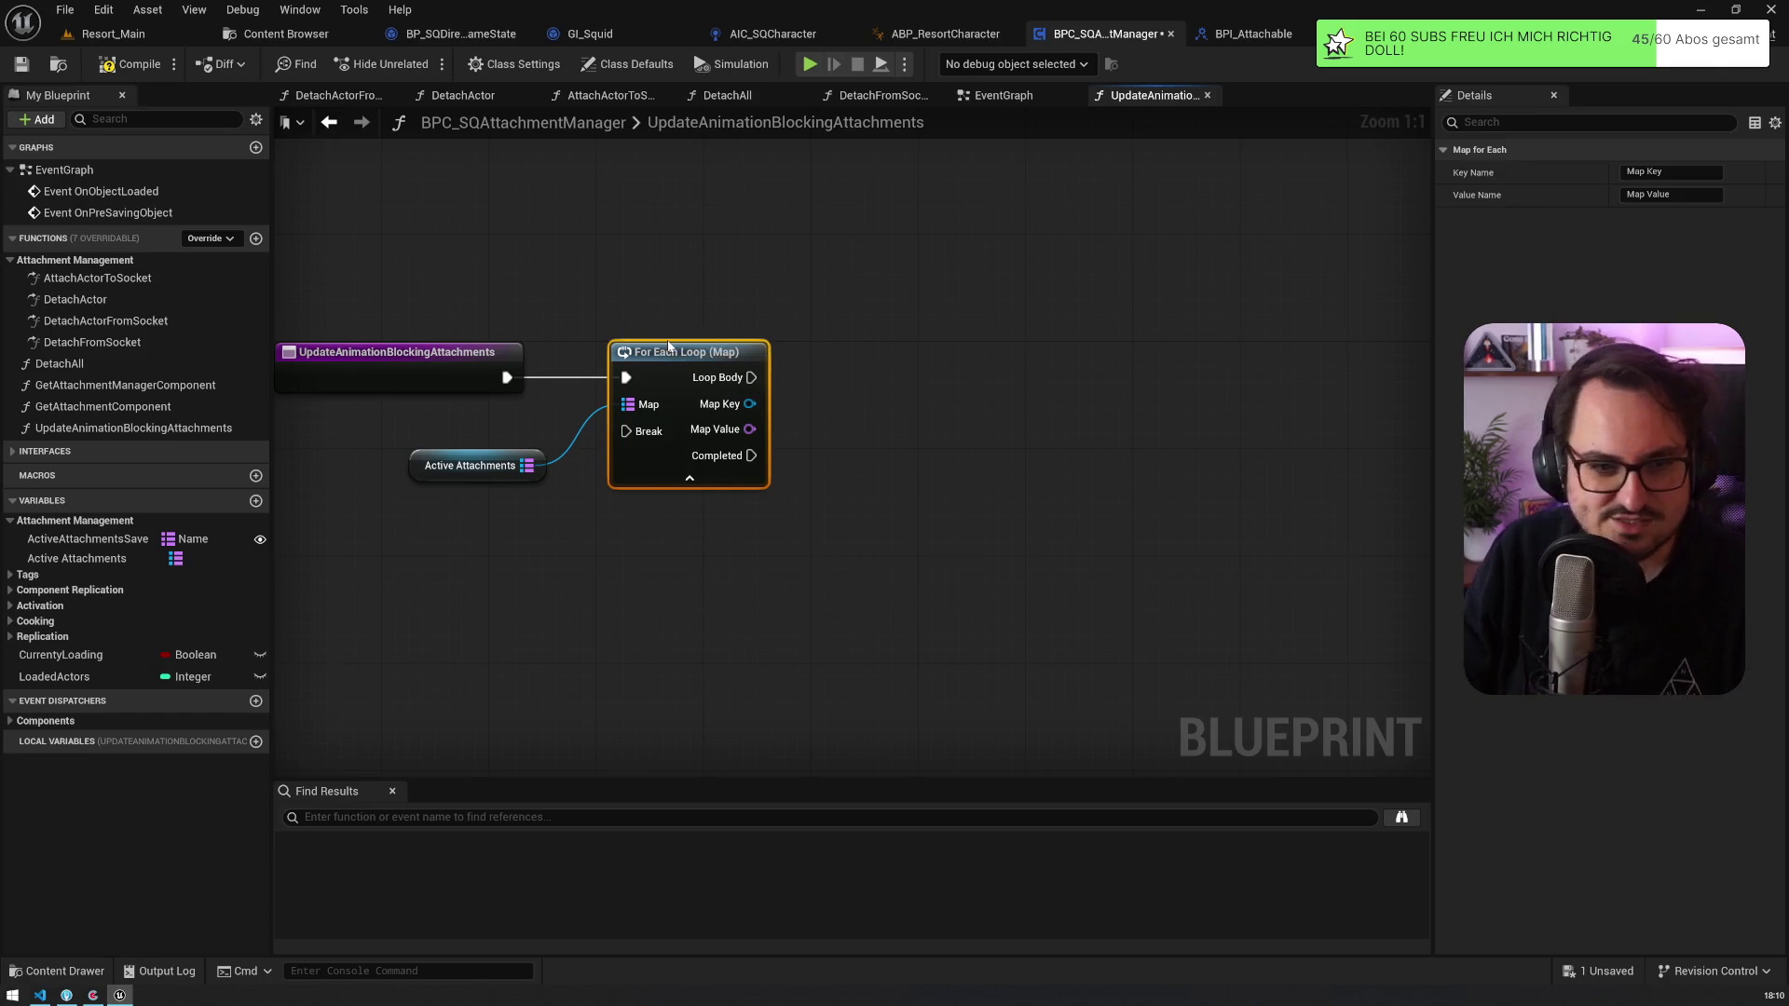
Step: Try a VALUES node with a second loop, then delete those extra nodes
mouse_move(527, 465)
mouse_down()
mouse_move(618, 599)
mouse_move(617, 644)
mouse_up()
text(values)
key(Return)
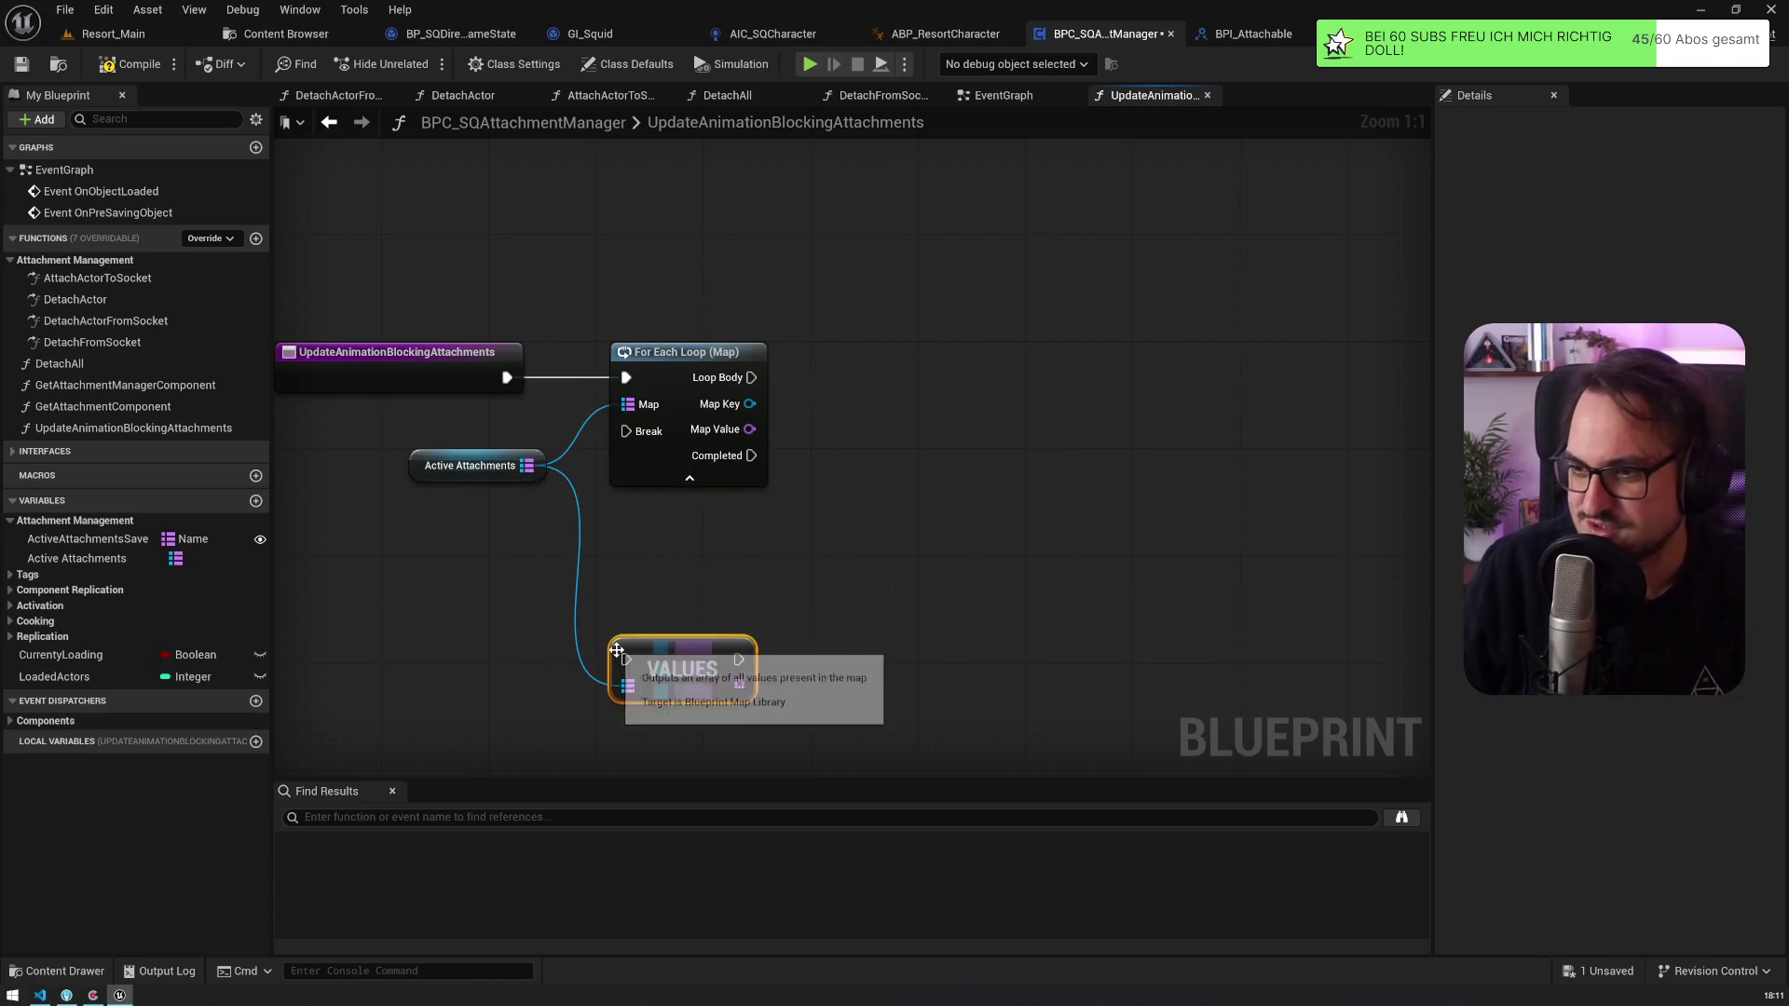
drag(738, 684, 826, 688)
text(for)
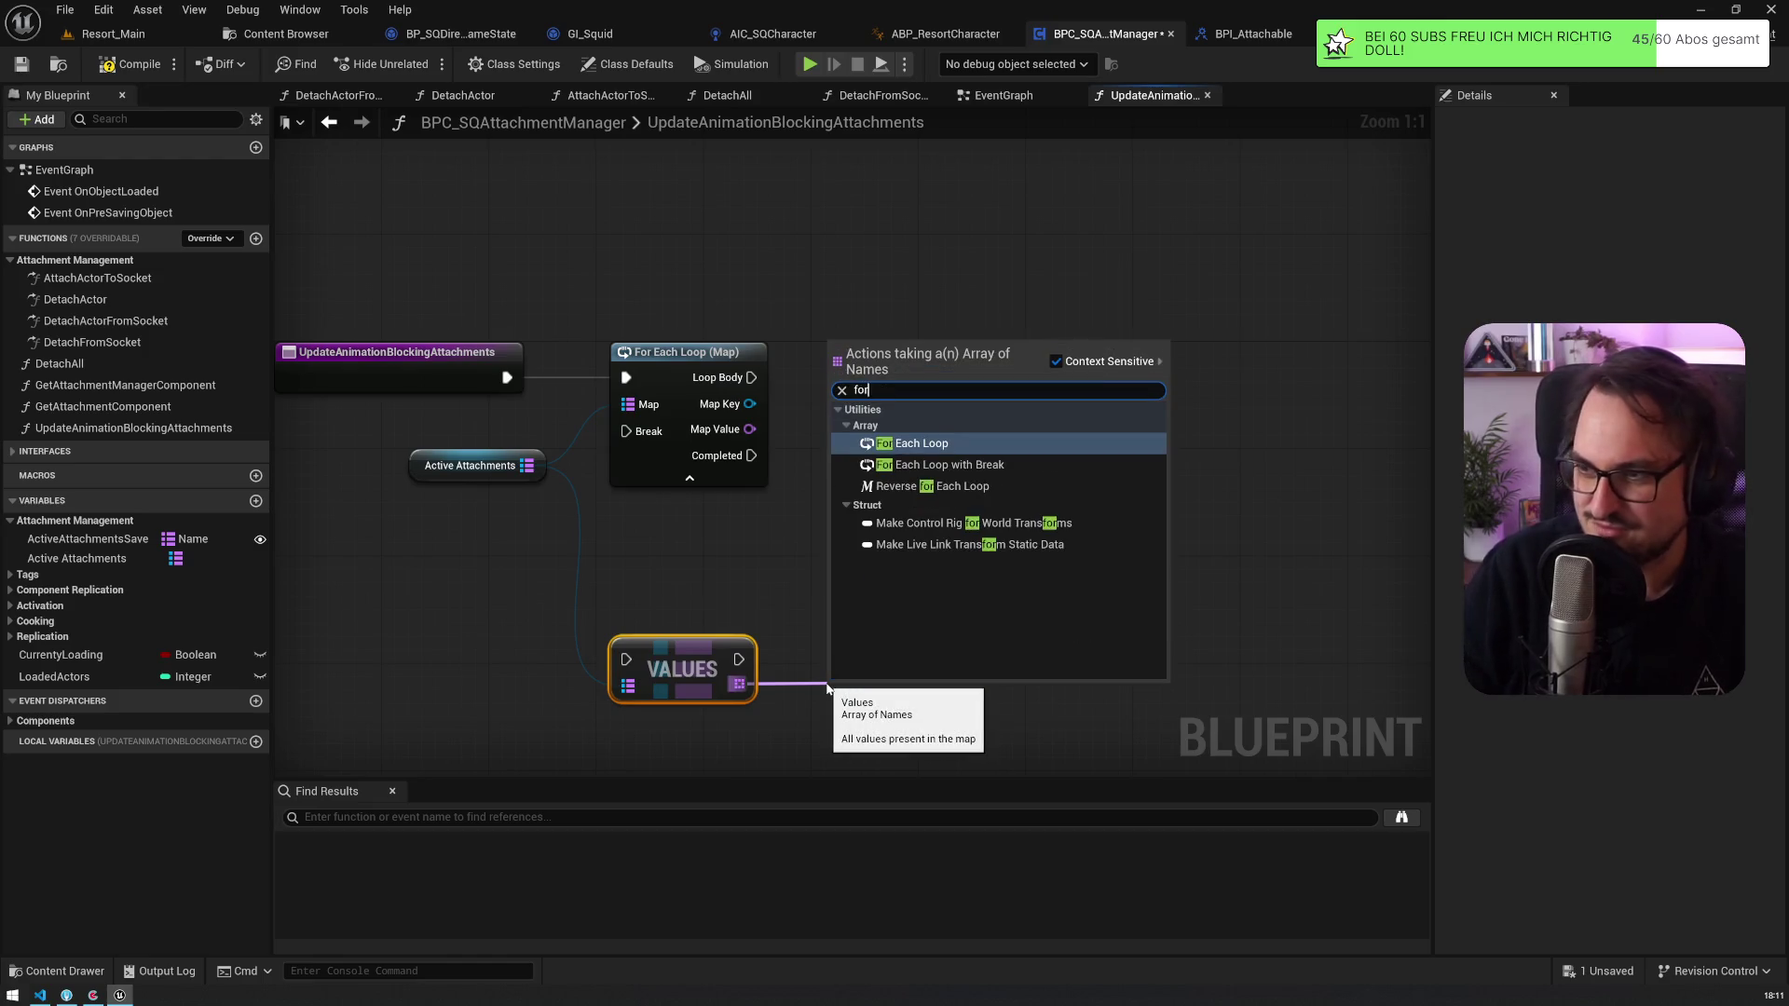
key(Return)
drag(517, 313, 968, 628)
key(Delete)
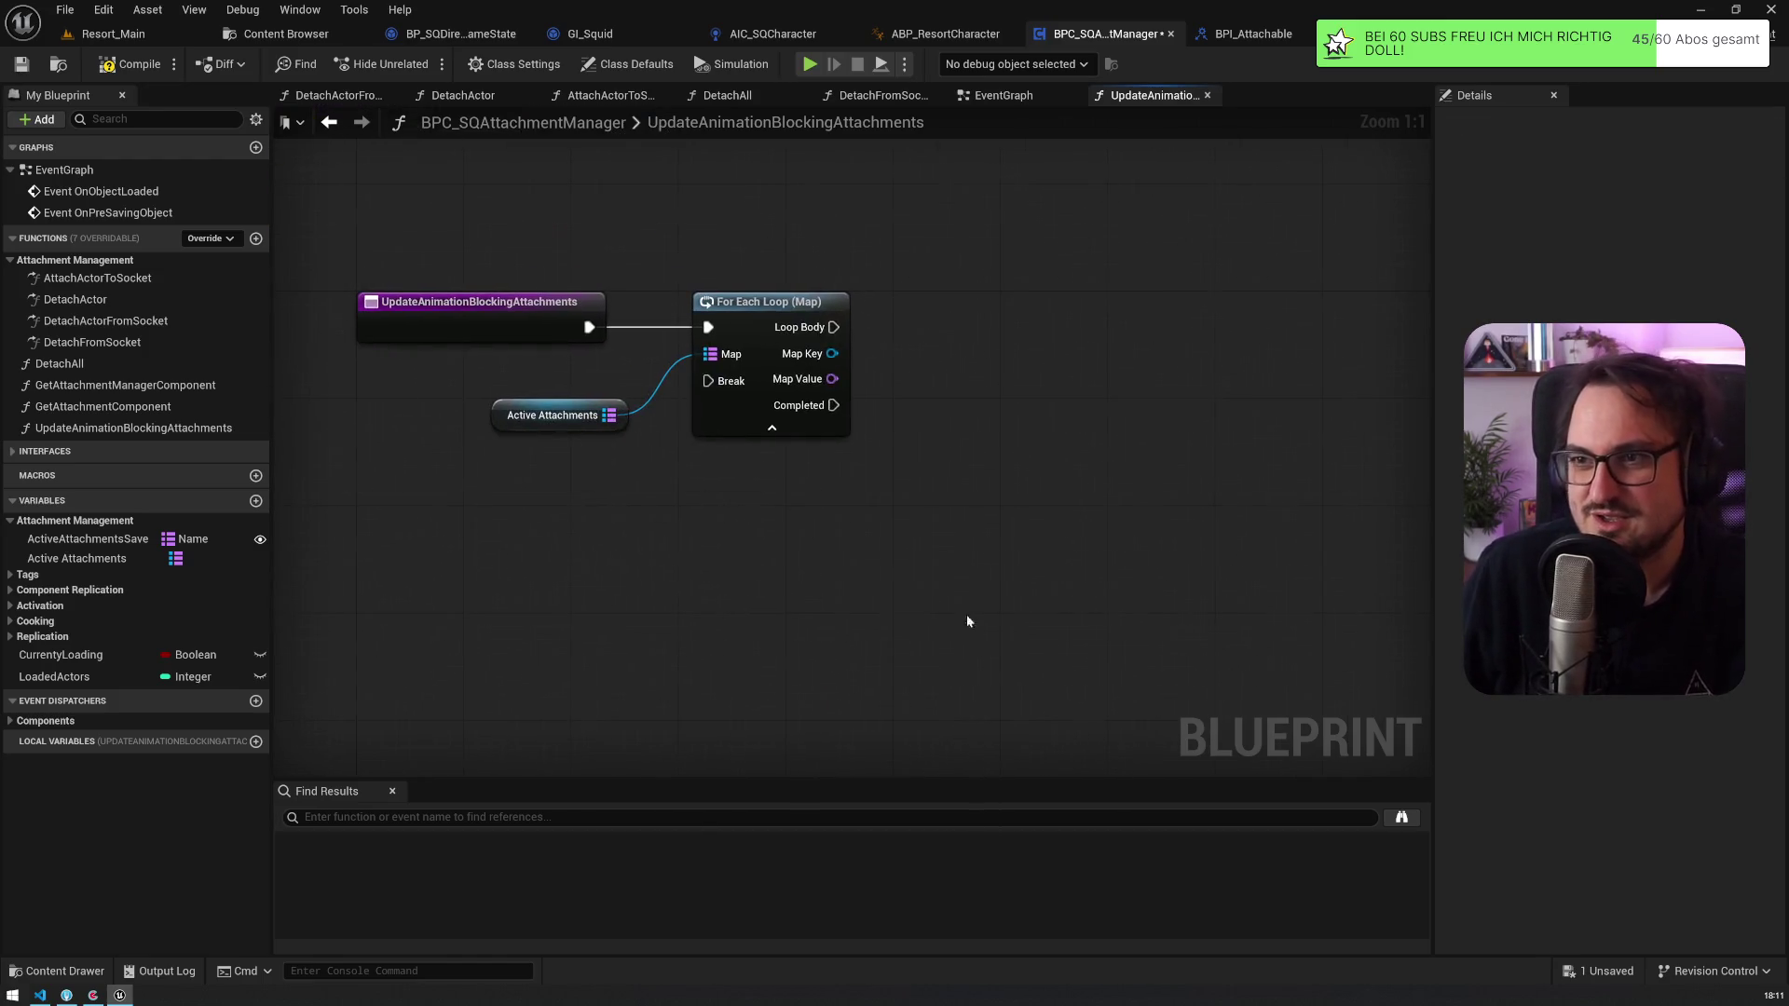
click(750, 307)
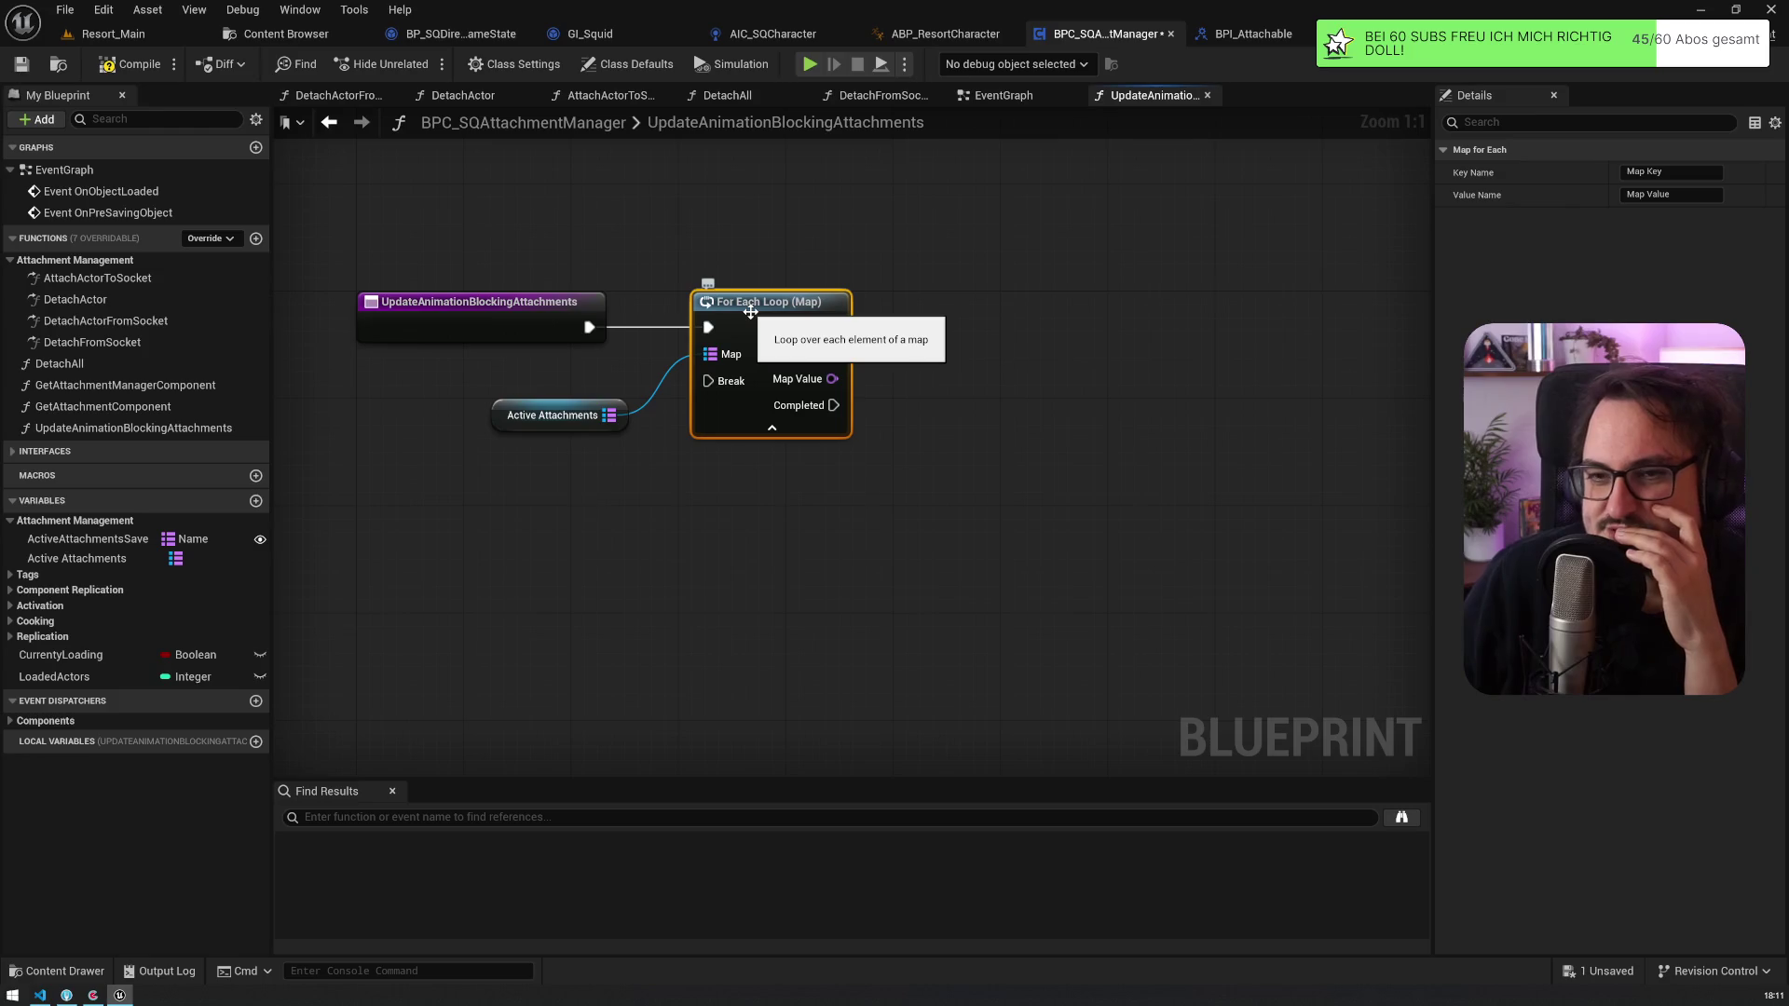
Step: From the loop's Map Key, add an Is Animation Blocker (Message) node level with the loop
drag(492, 391, 459, 445)
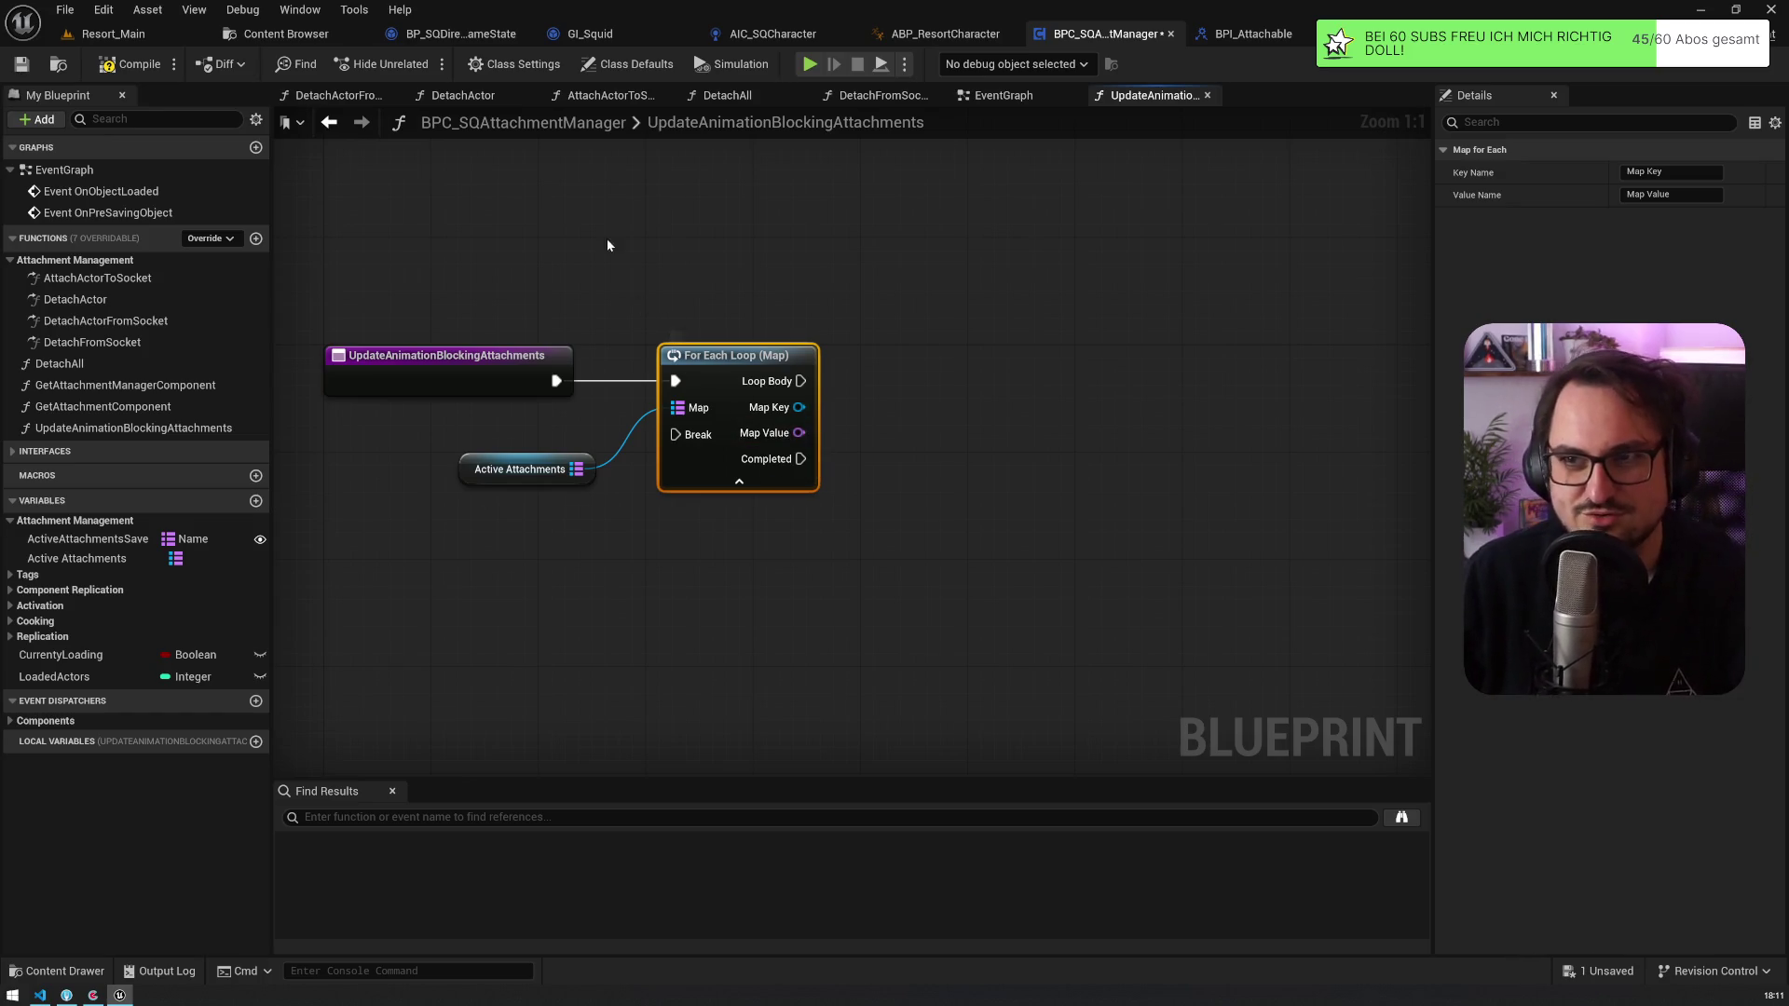
drag(608, 245, 733, 268)
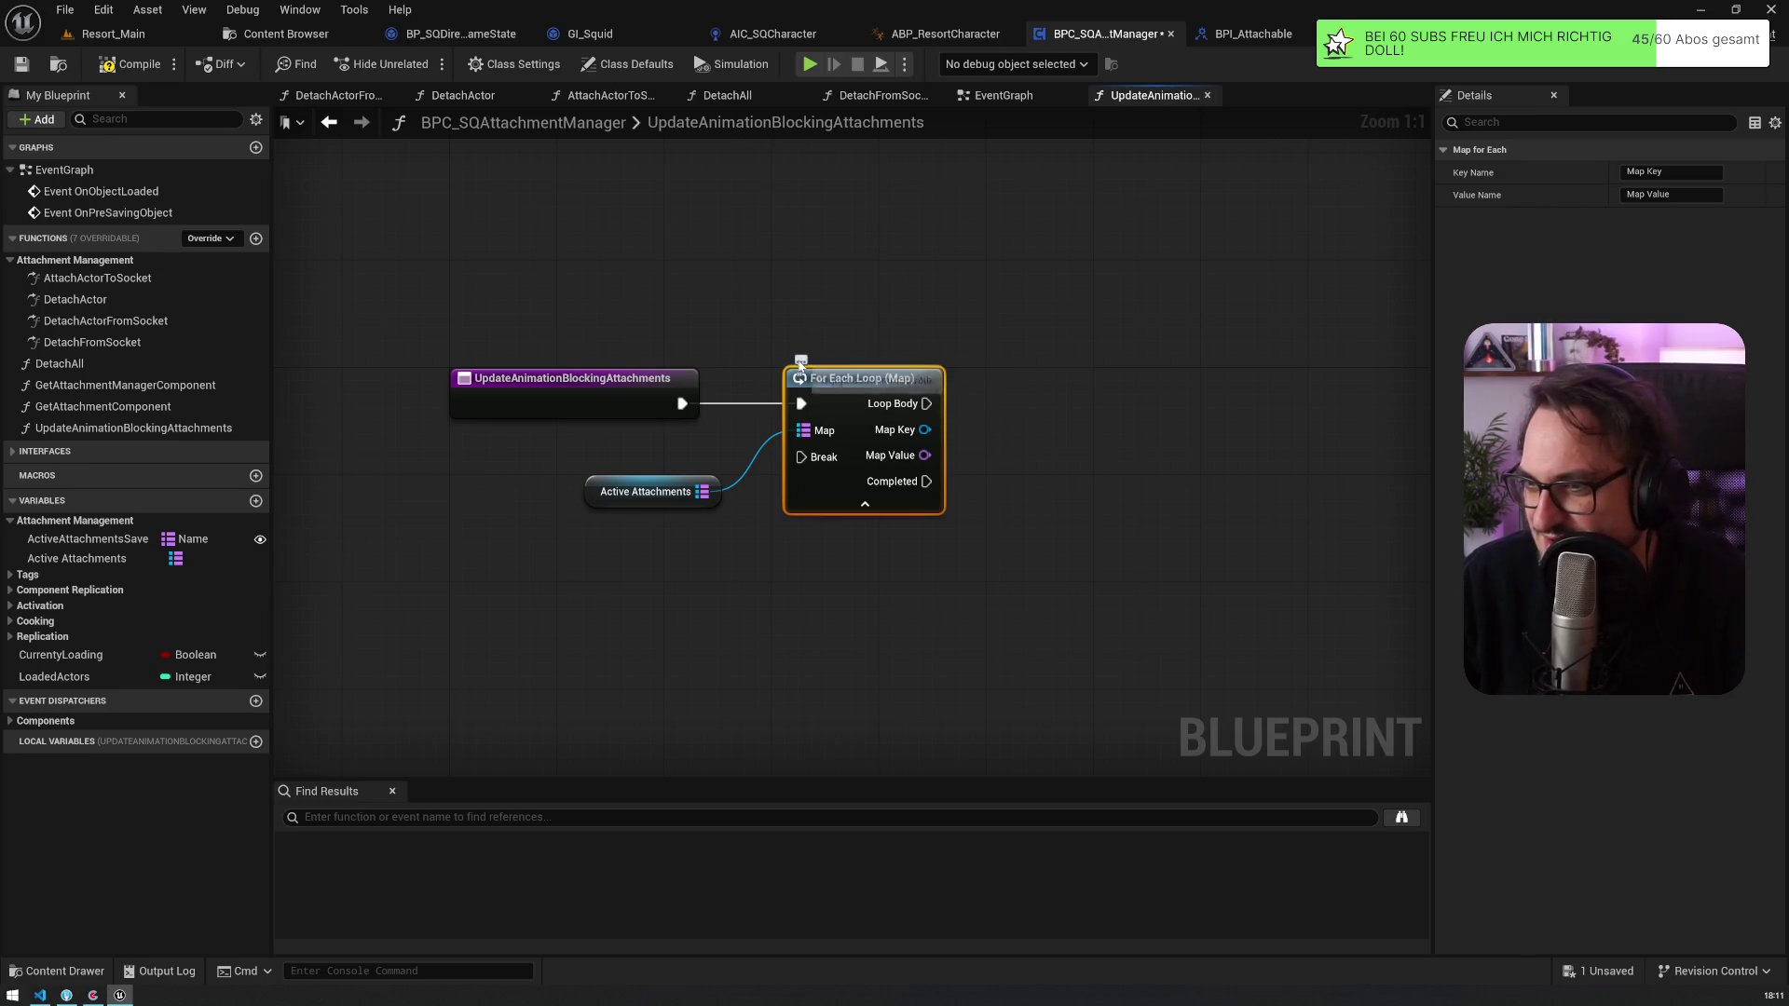
right_click(827, 378)
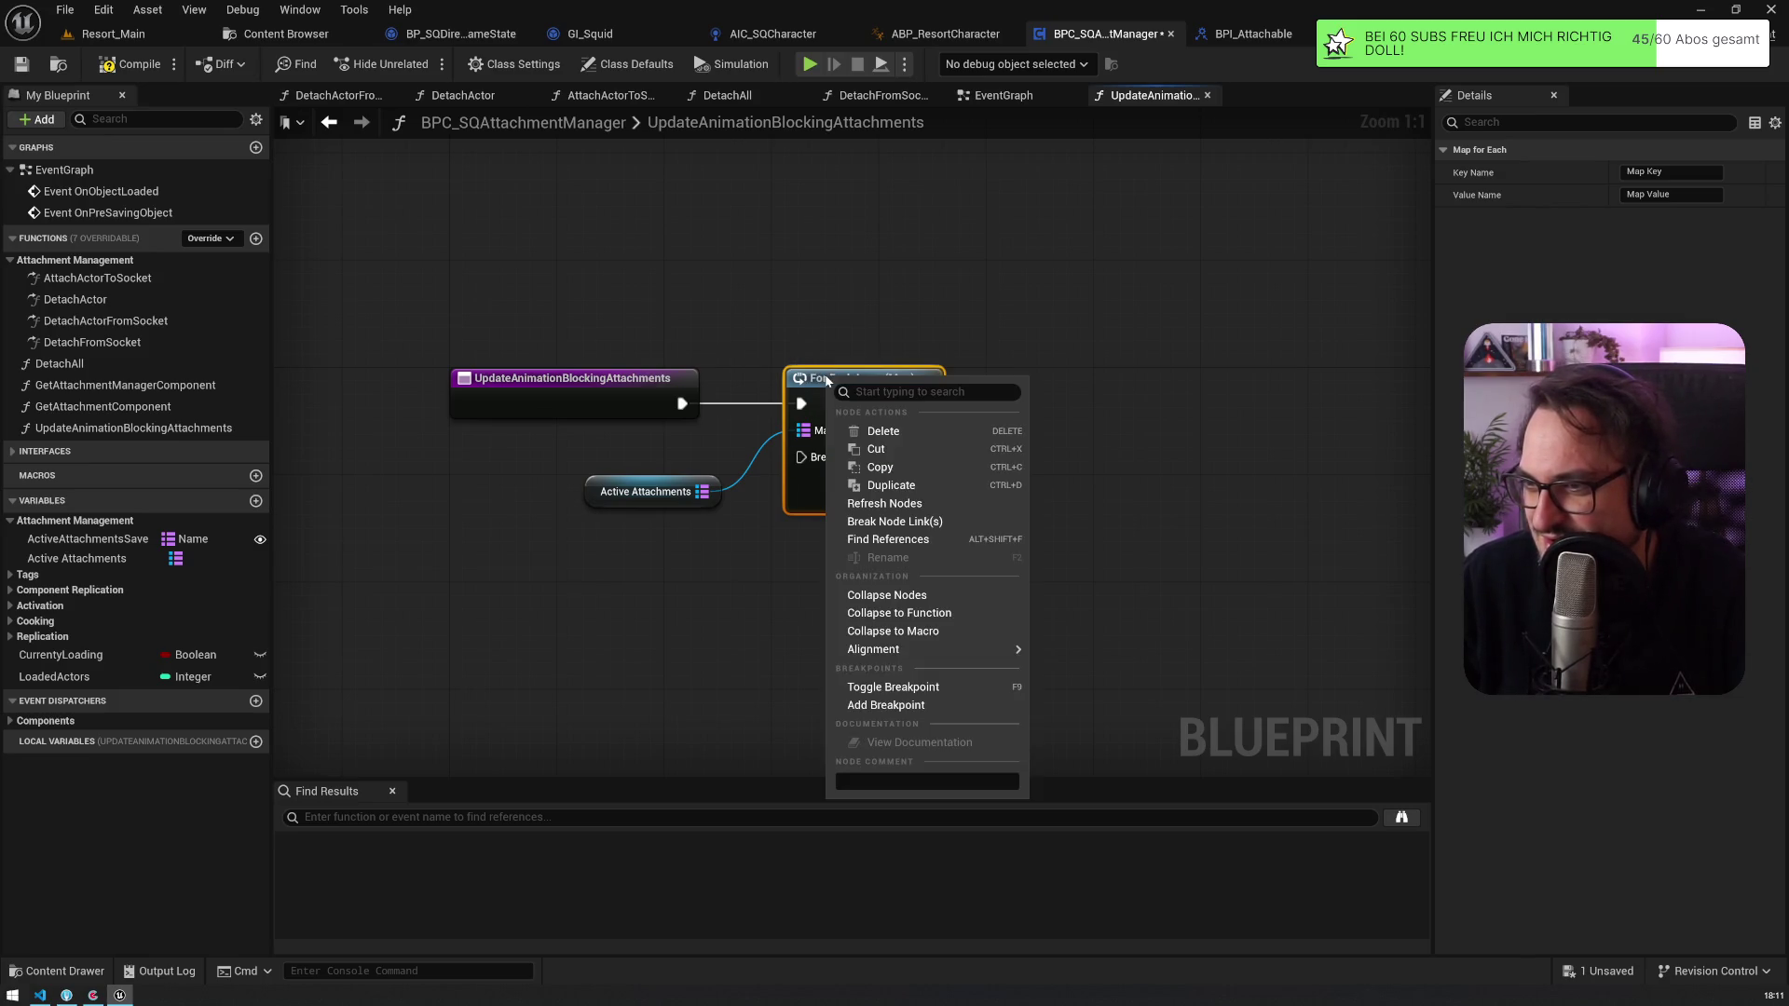
click(834, 540)
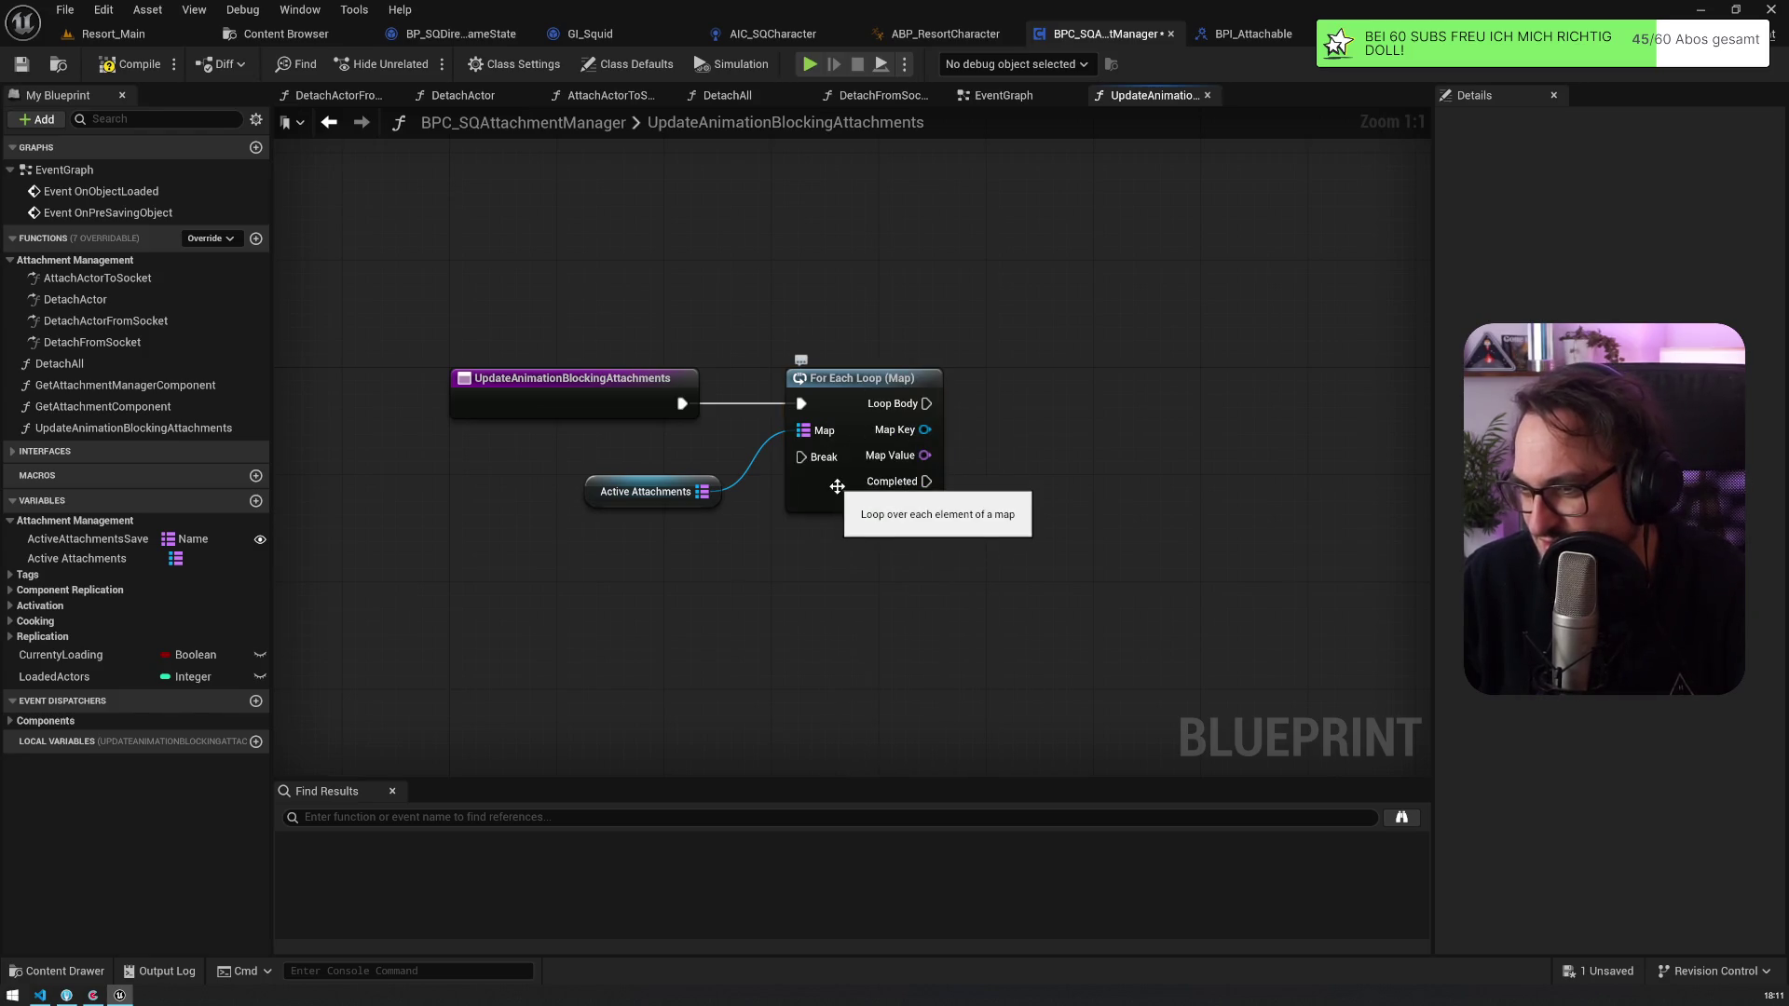
click(841, 380)
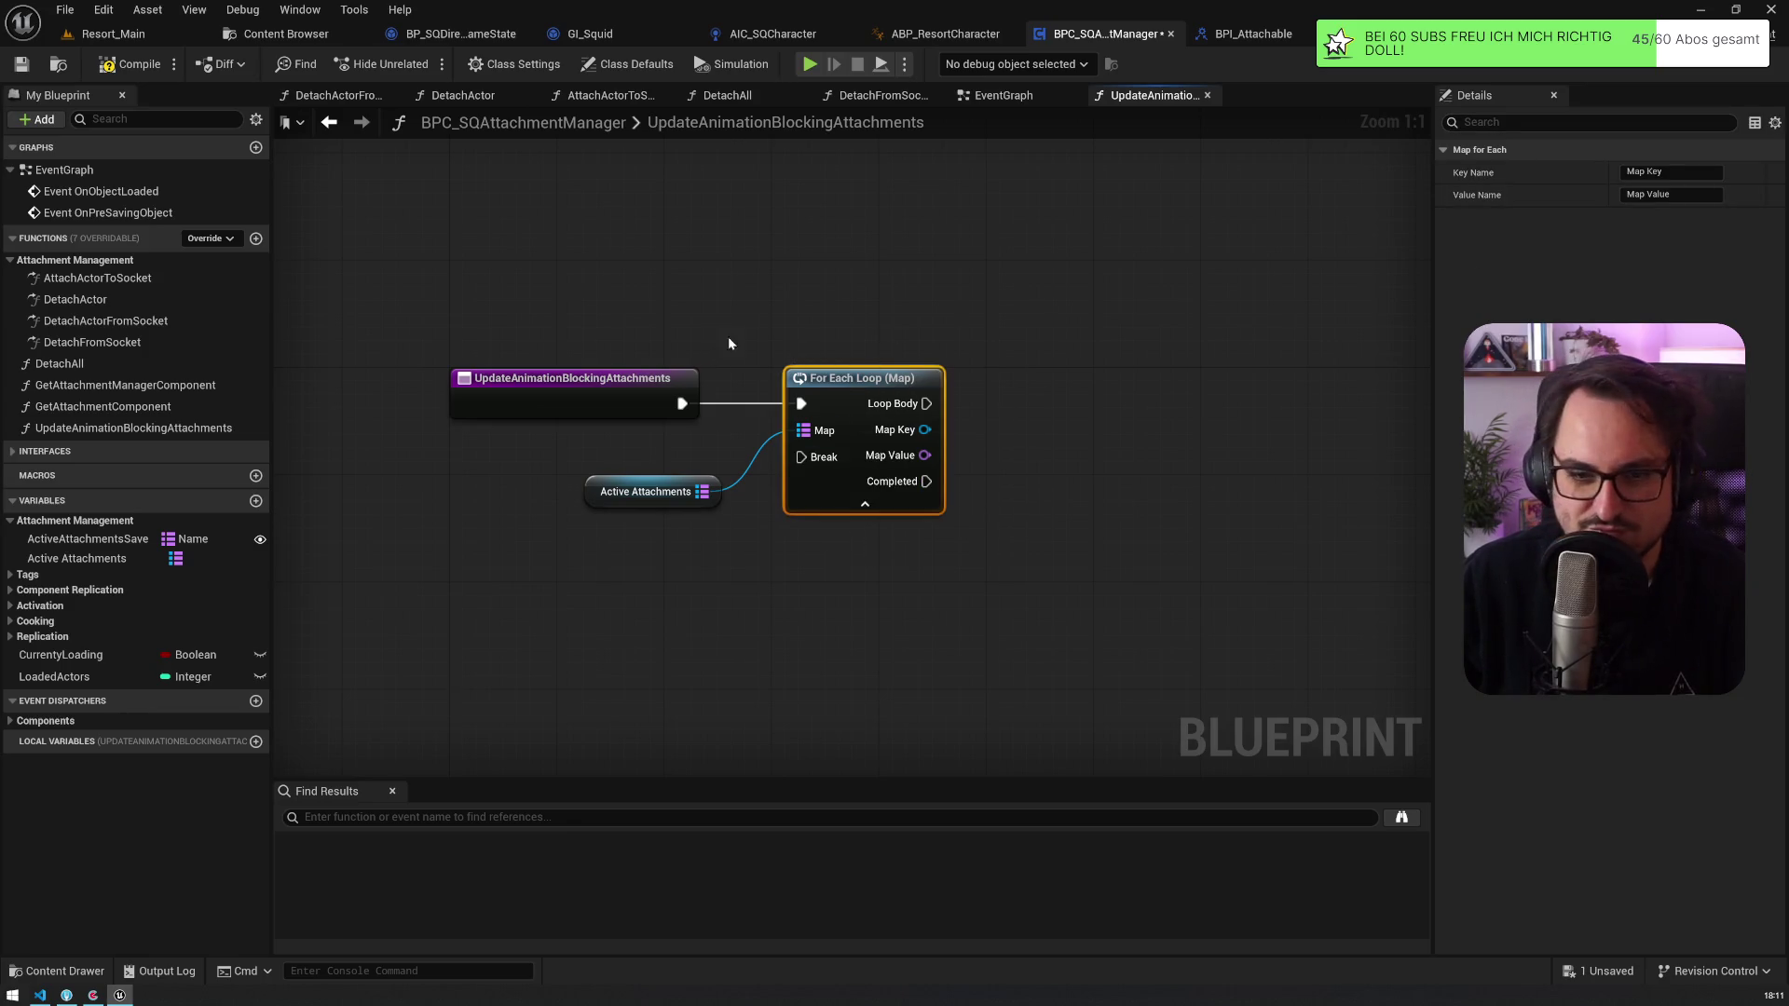
drag(787, 302, 588, 261)
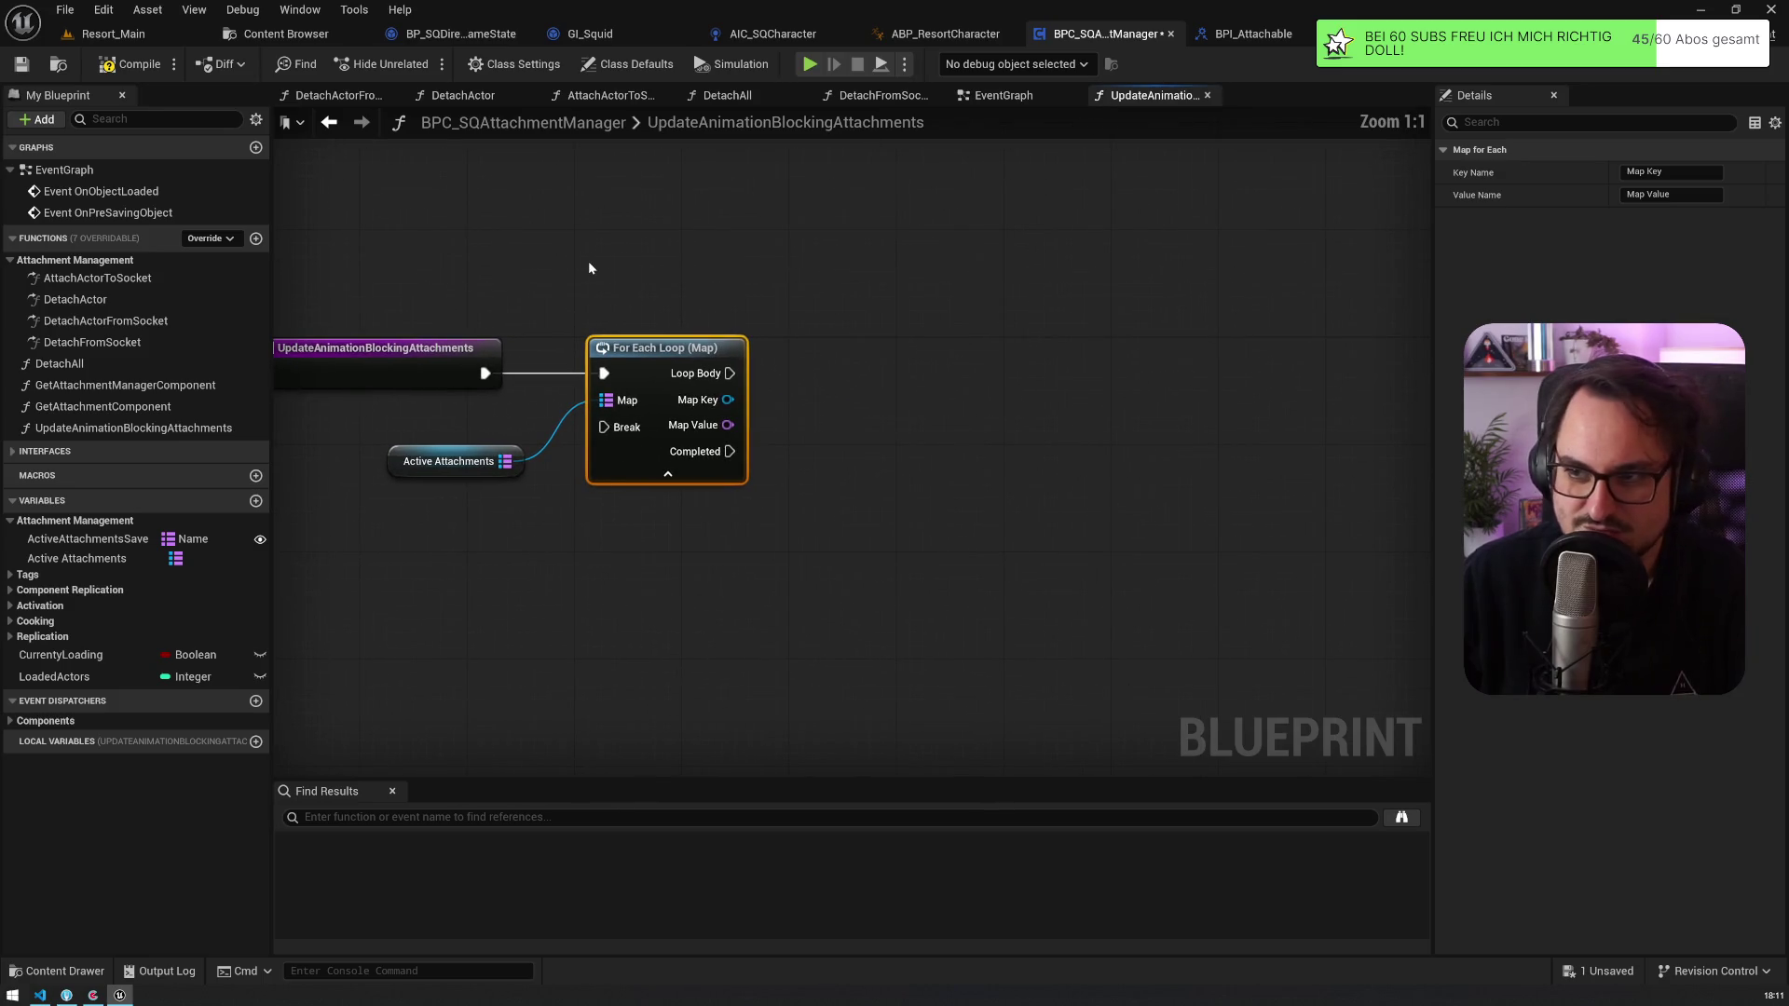
mouse_move(403, 461)
mouse_down()
mouse_move(399, 431)
mouse_move(373, 456)
mouse_up()
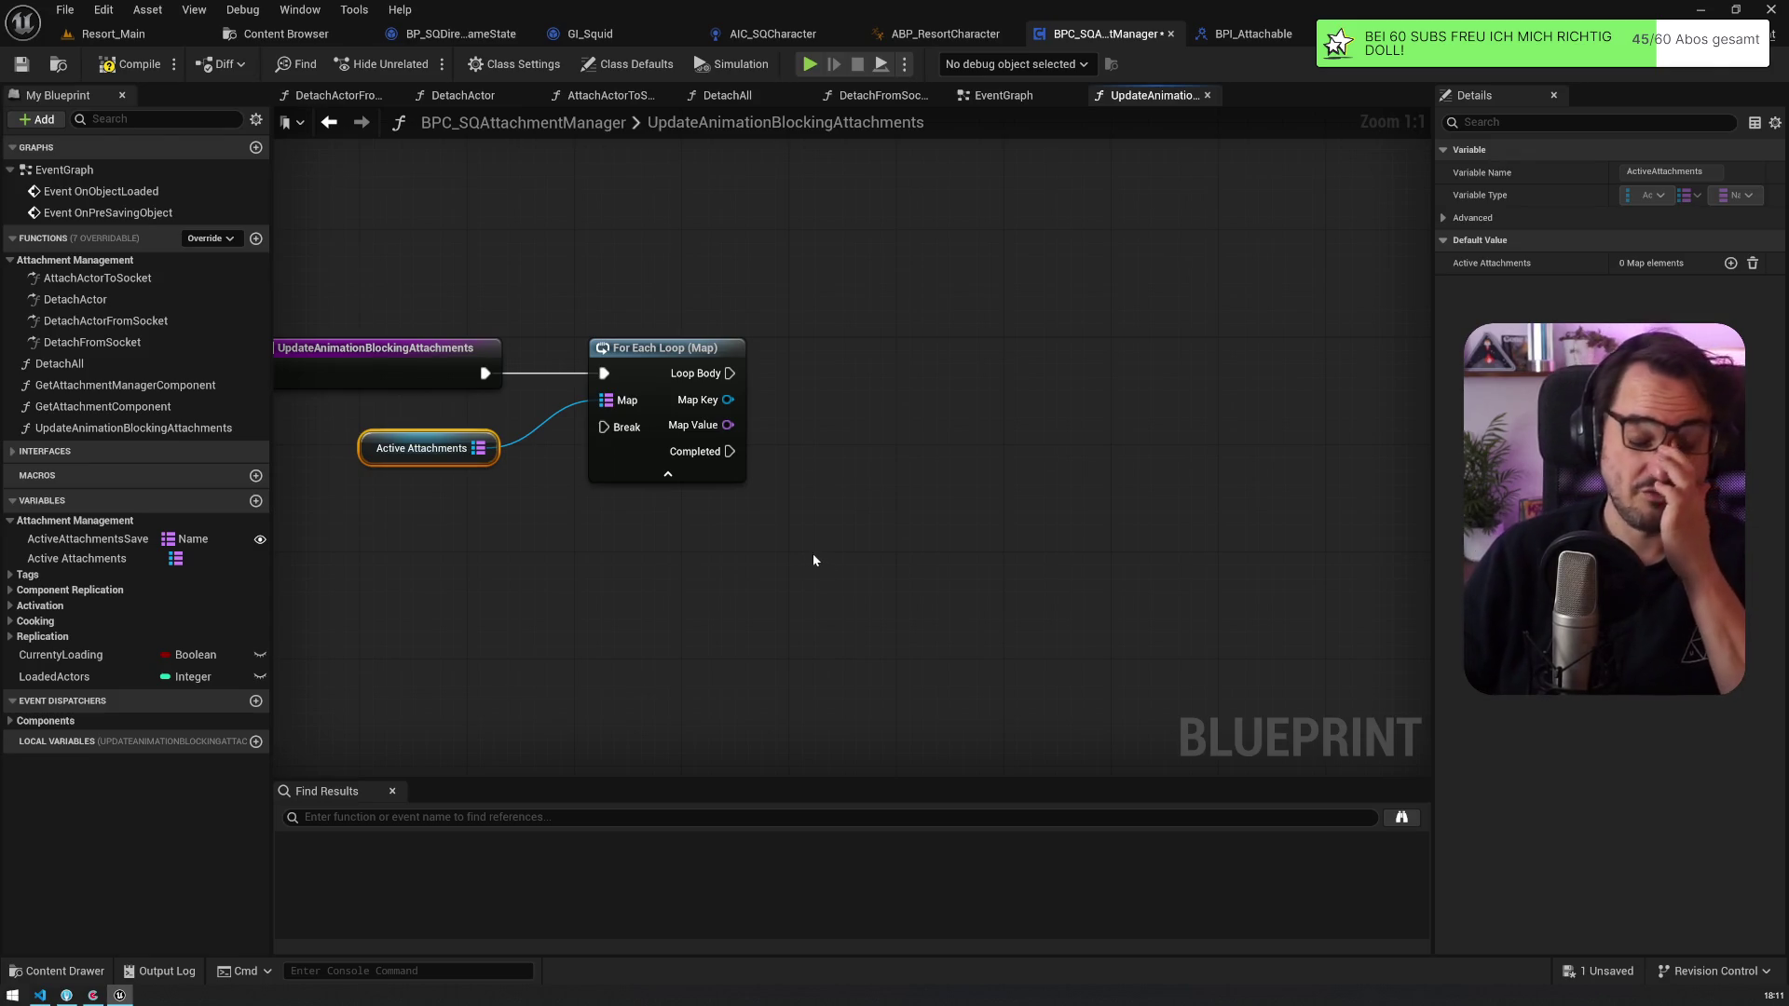
drag(727, 400, 827, 408)
text(isanim)
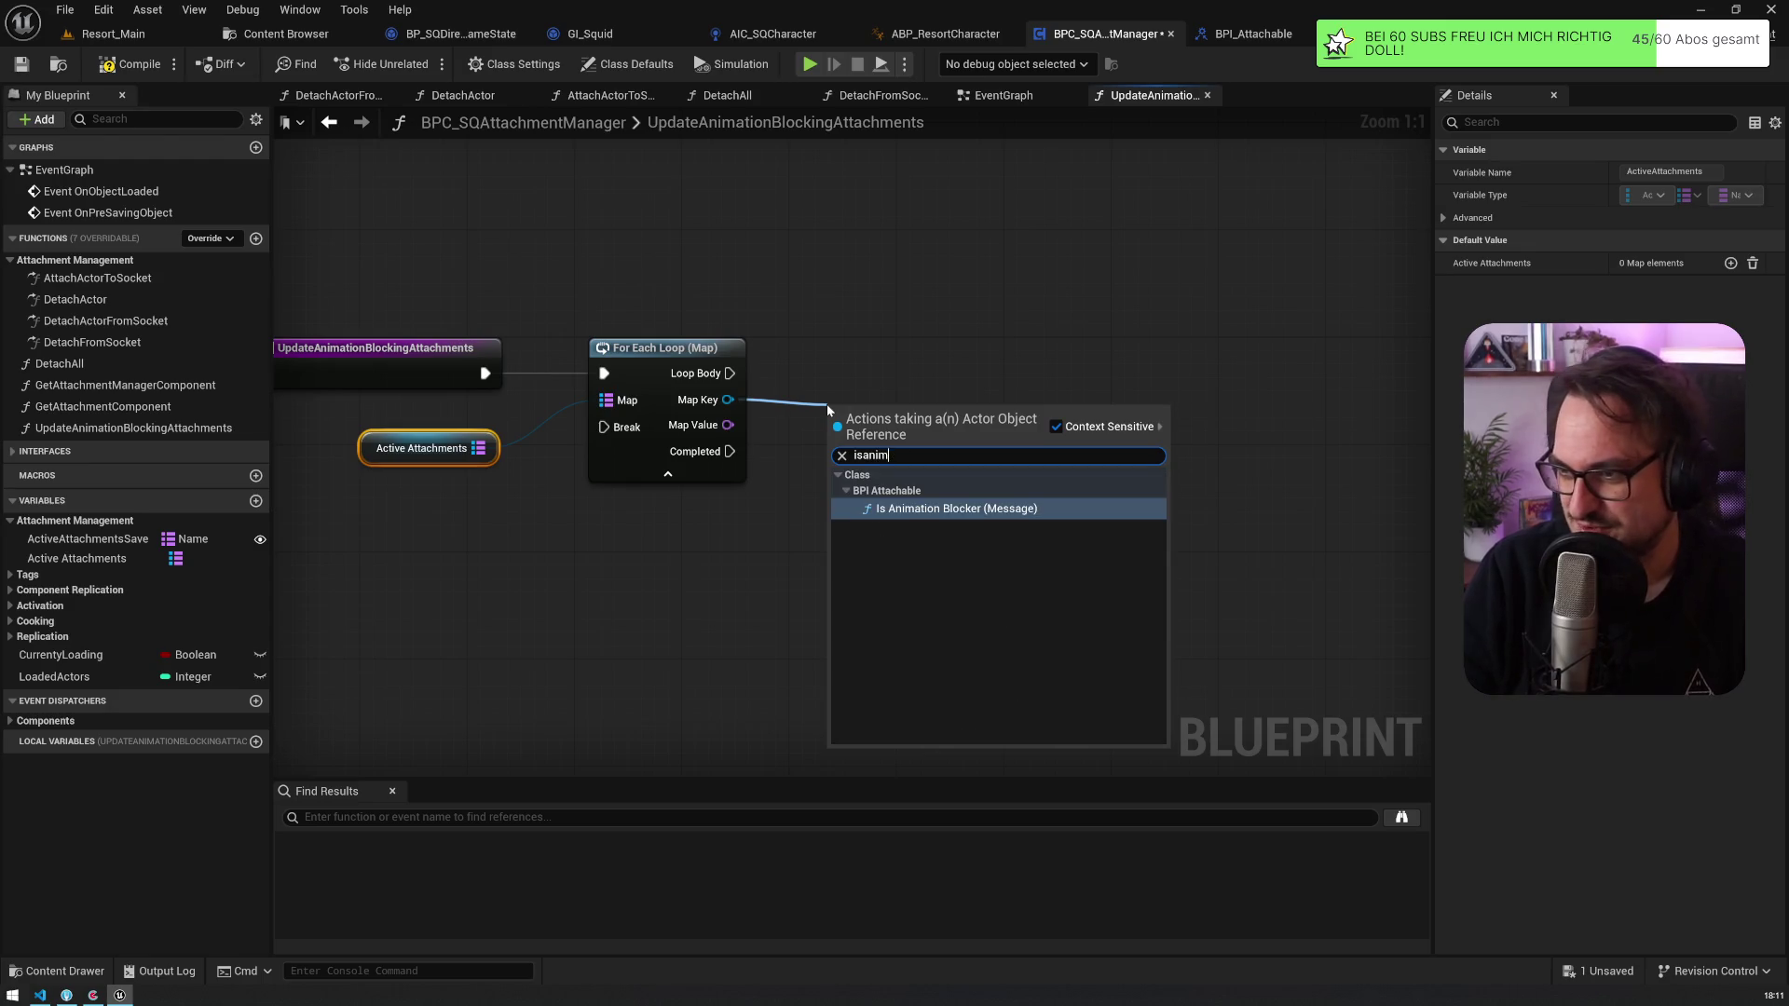
key(Return)
drag(864, 429, 865, 354)
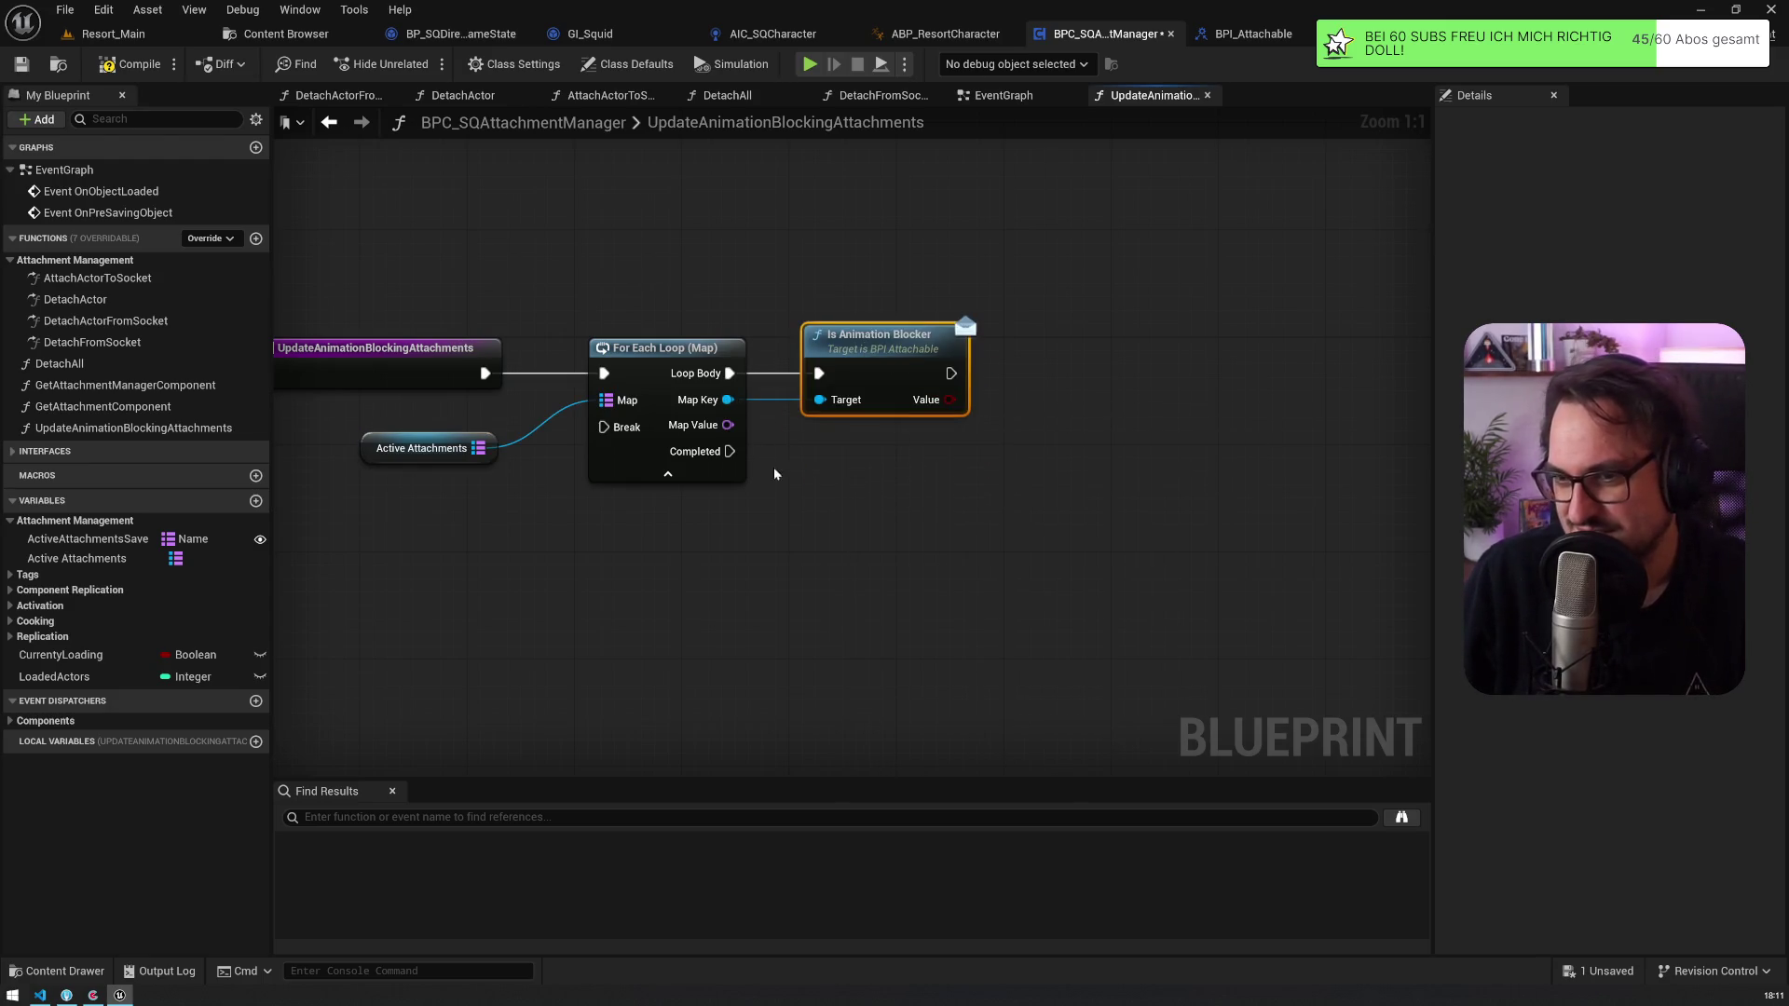
Step: Create an instance-editable Boolean variable named HasAnimationBlocker
drag(835, 455, 818, 515)
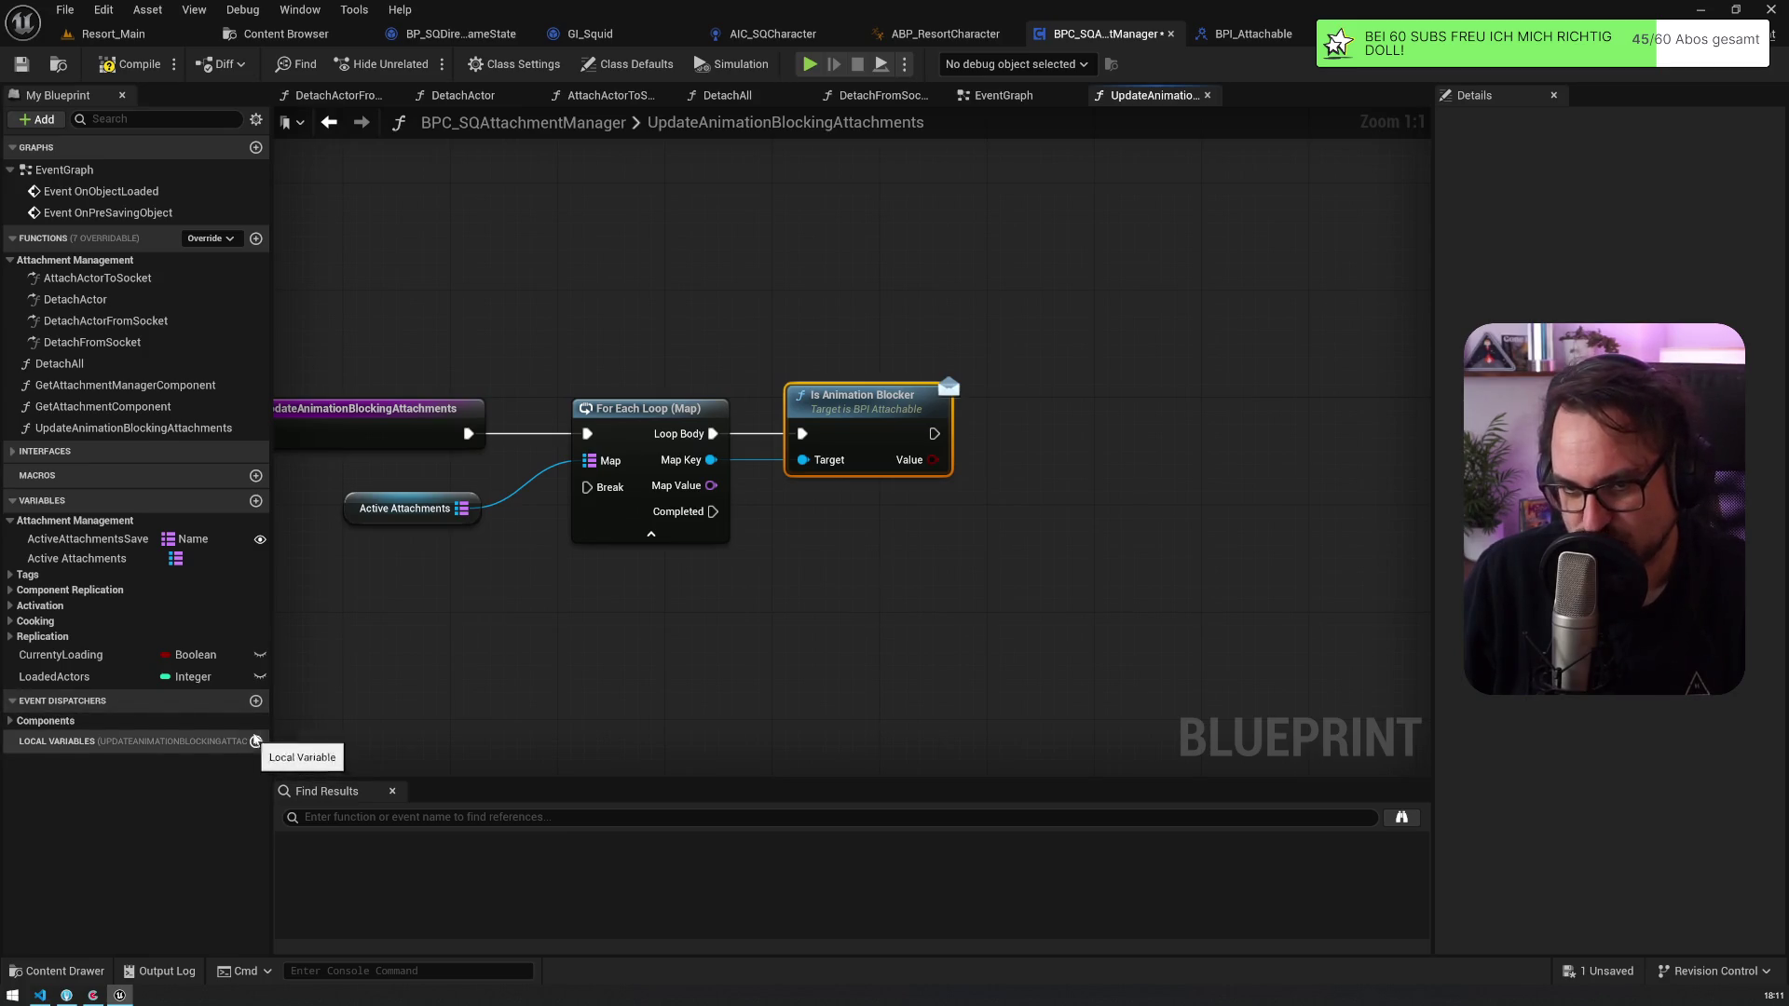
click(256, 501)
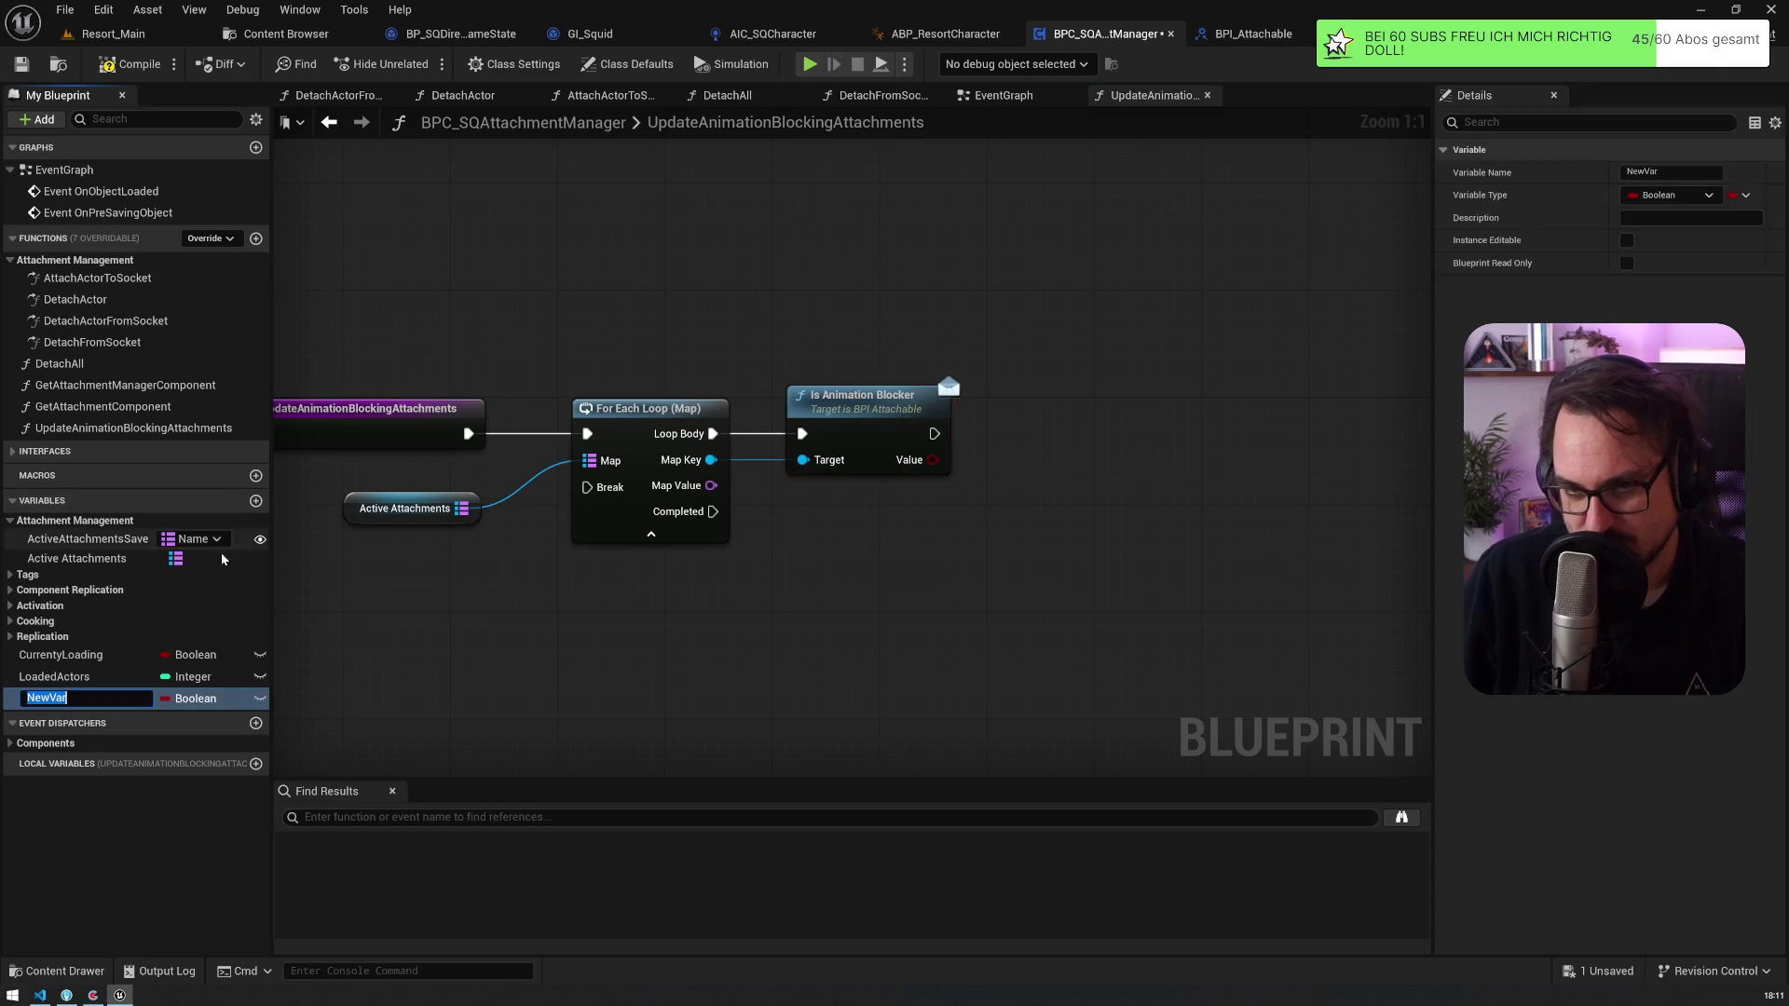
text(HasAnimationBlockers)
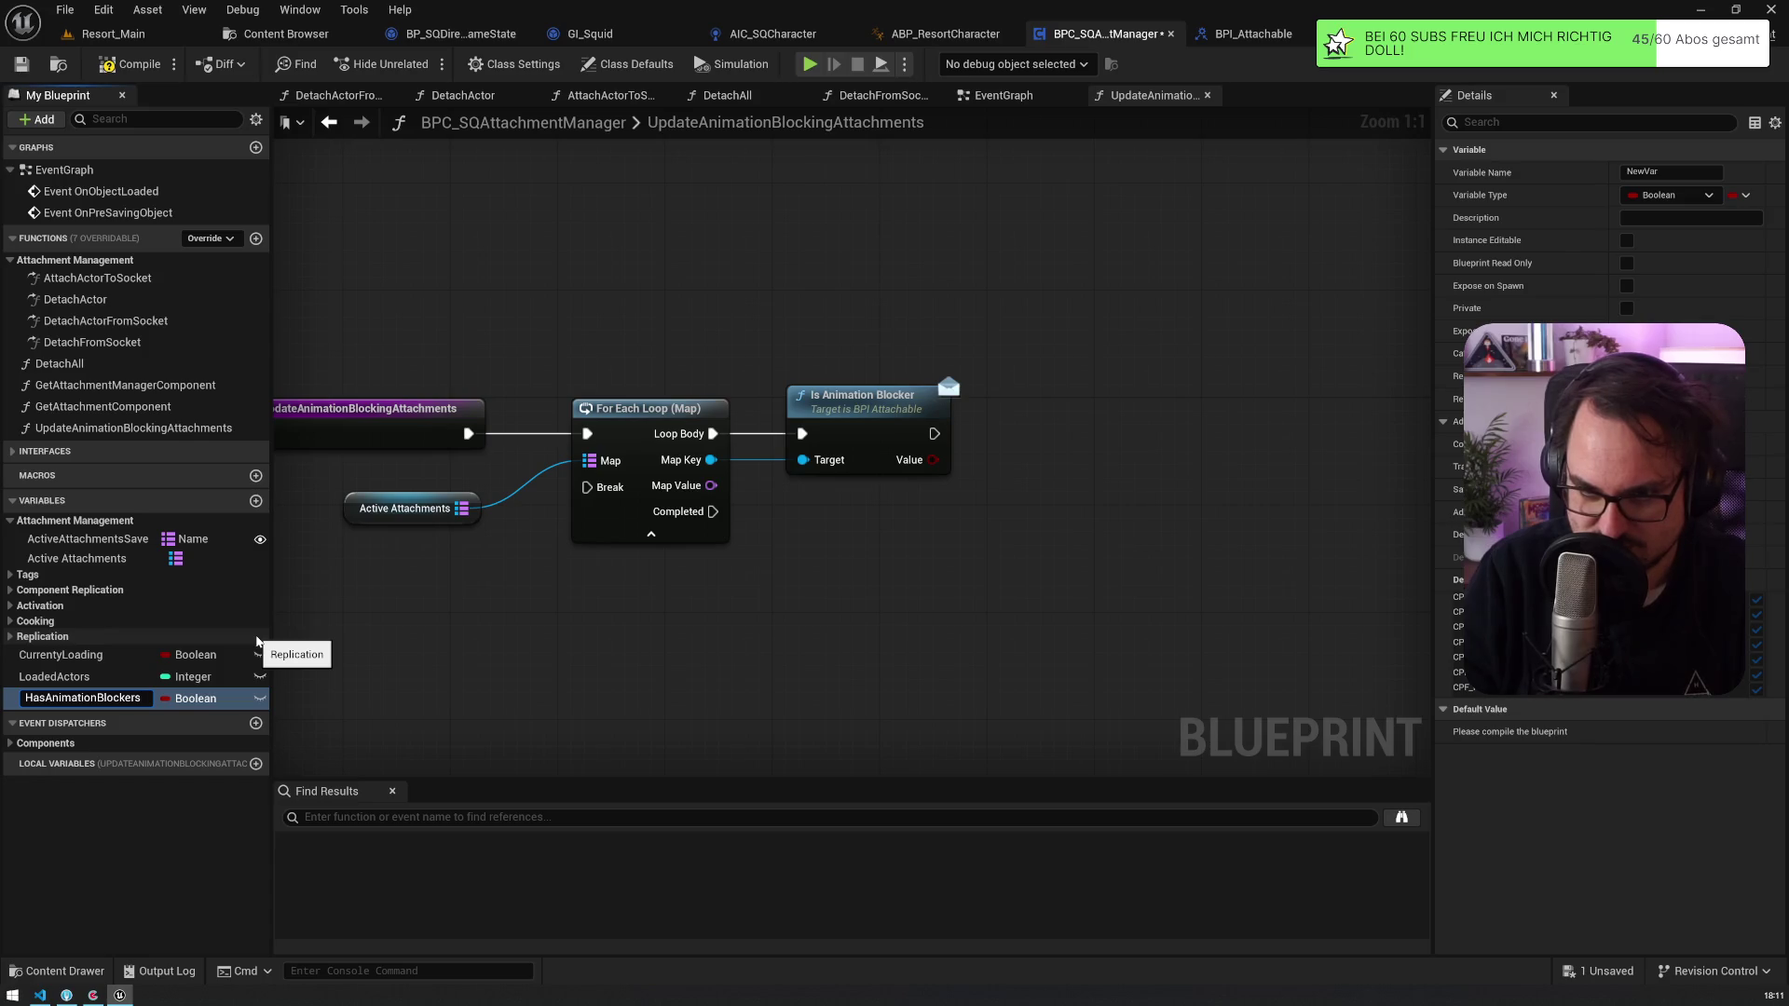
key(BackSpace)
key(Return)
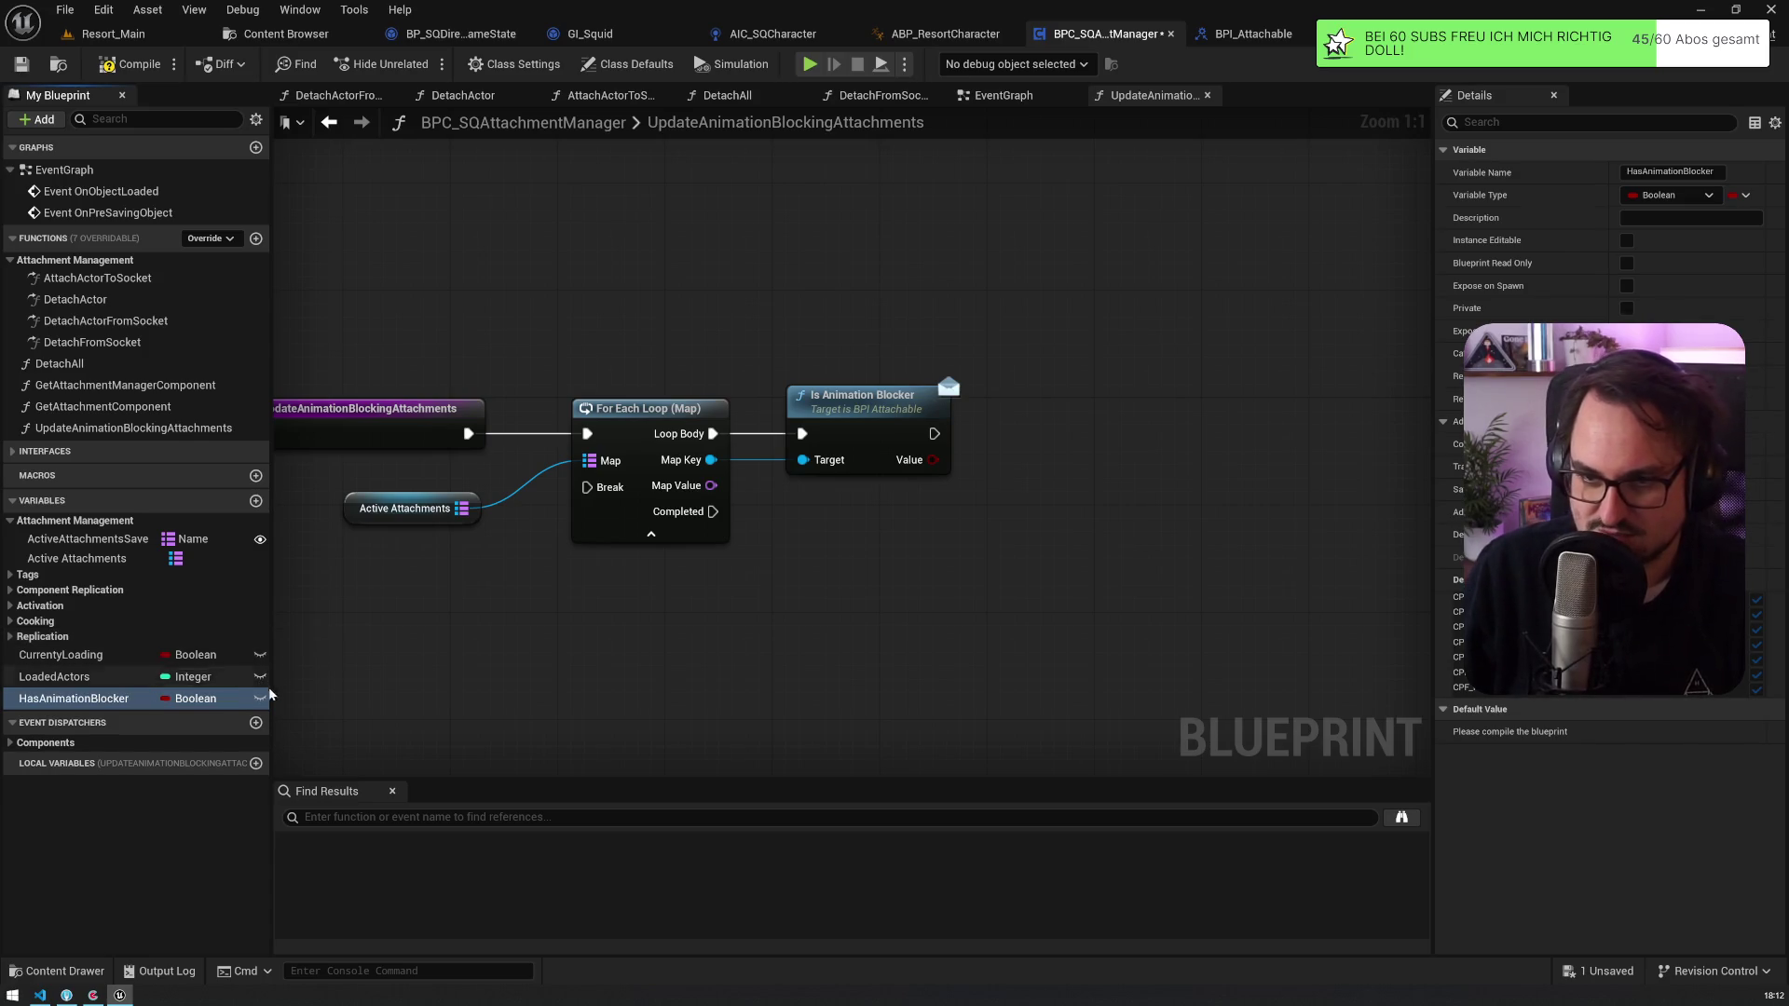
click(260, 699)
Step: Place a HasAnimationBlocker SET node after the blocker check, followed by a Branch
drag(75, 699, 932, 460)
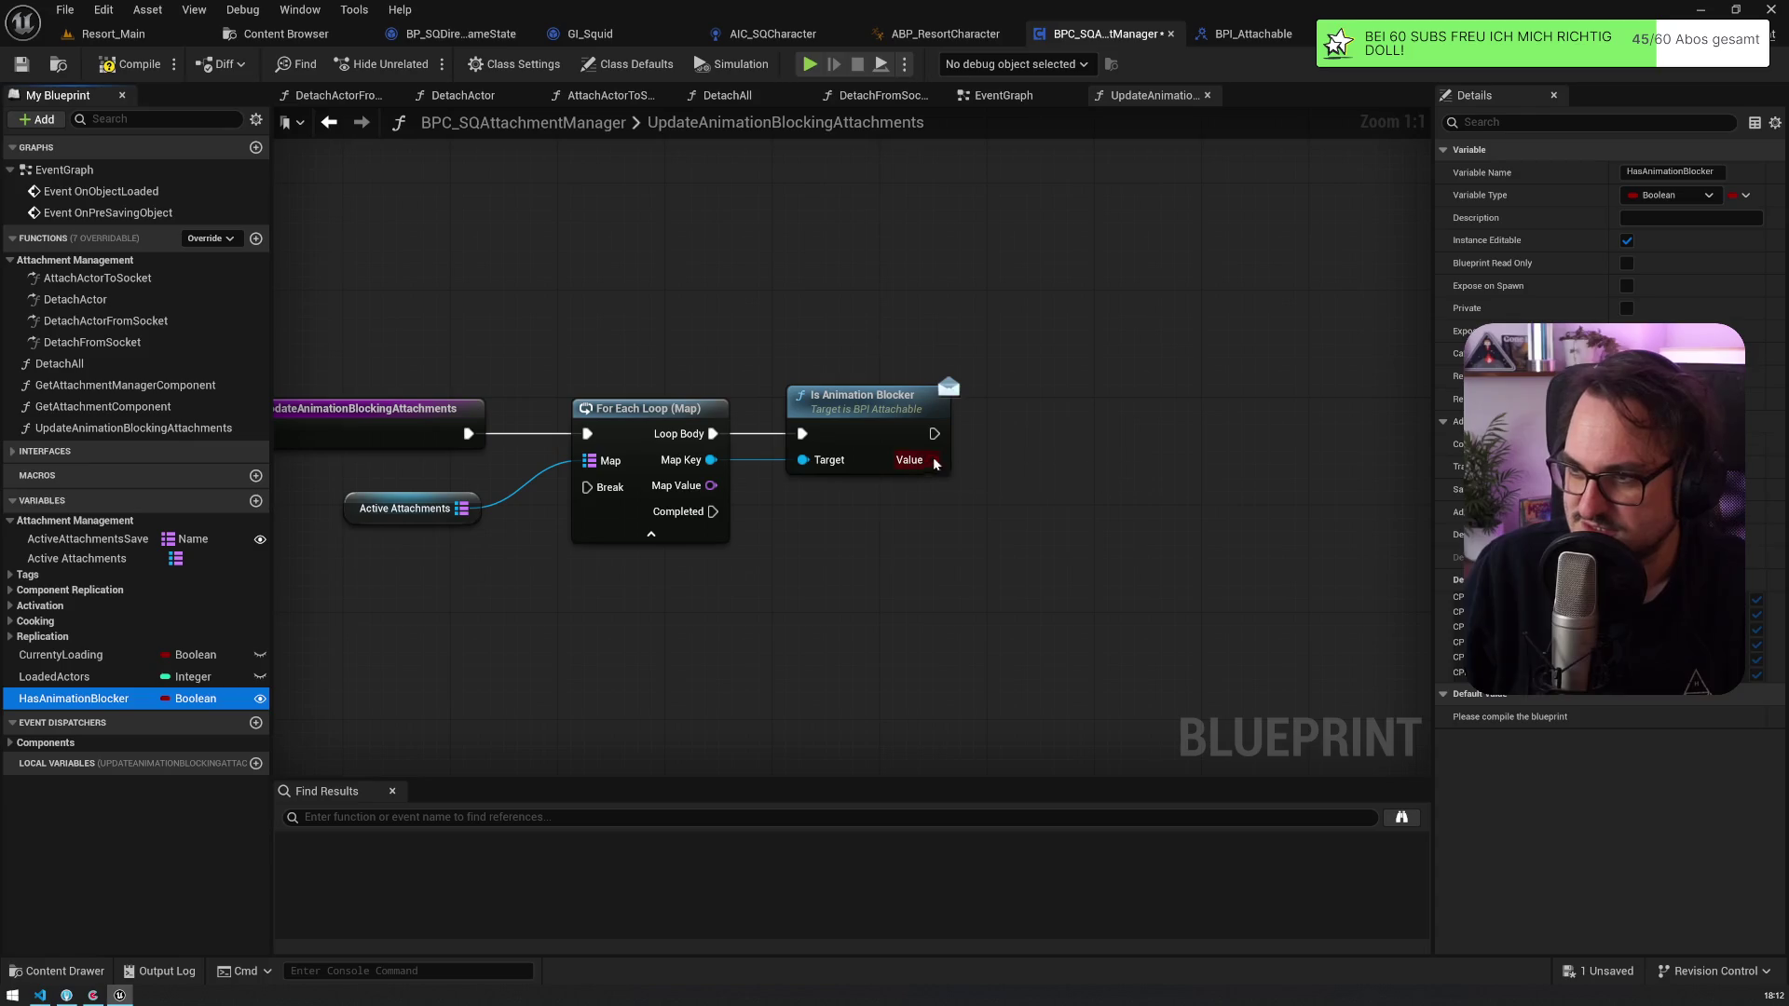
drag(1071, 425, 1256, 426)
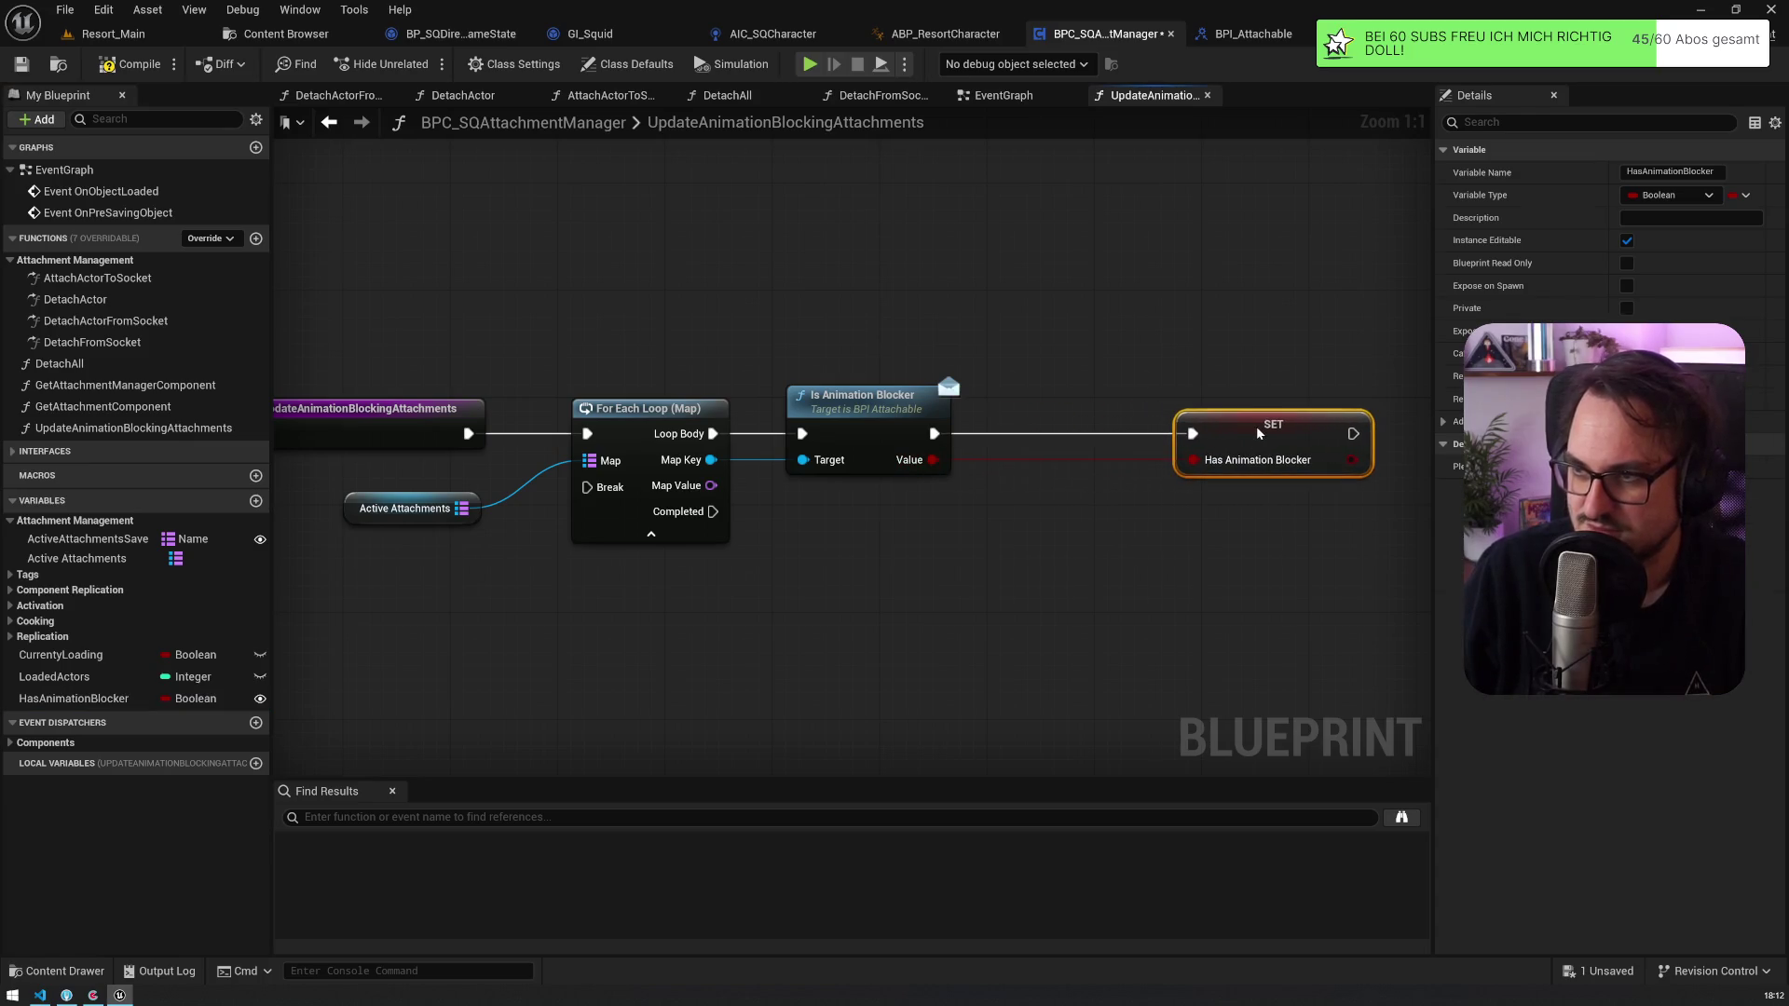
click(975, 432)
Step: Wire the Branch's True to SET HasAnimationBlocker true, then to a Return Node
drag(934, 433, 993, 459)
mouse_move(1043, 444)
mouse_down()
mouse_move(1037, 419)
mouse_move(1193, 434)
mouse_move(1158, 447)
mouse_move(1152, 473)
mouse_move(957, 465)
mouse_up()
click(1223, 466)
key(Escape)
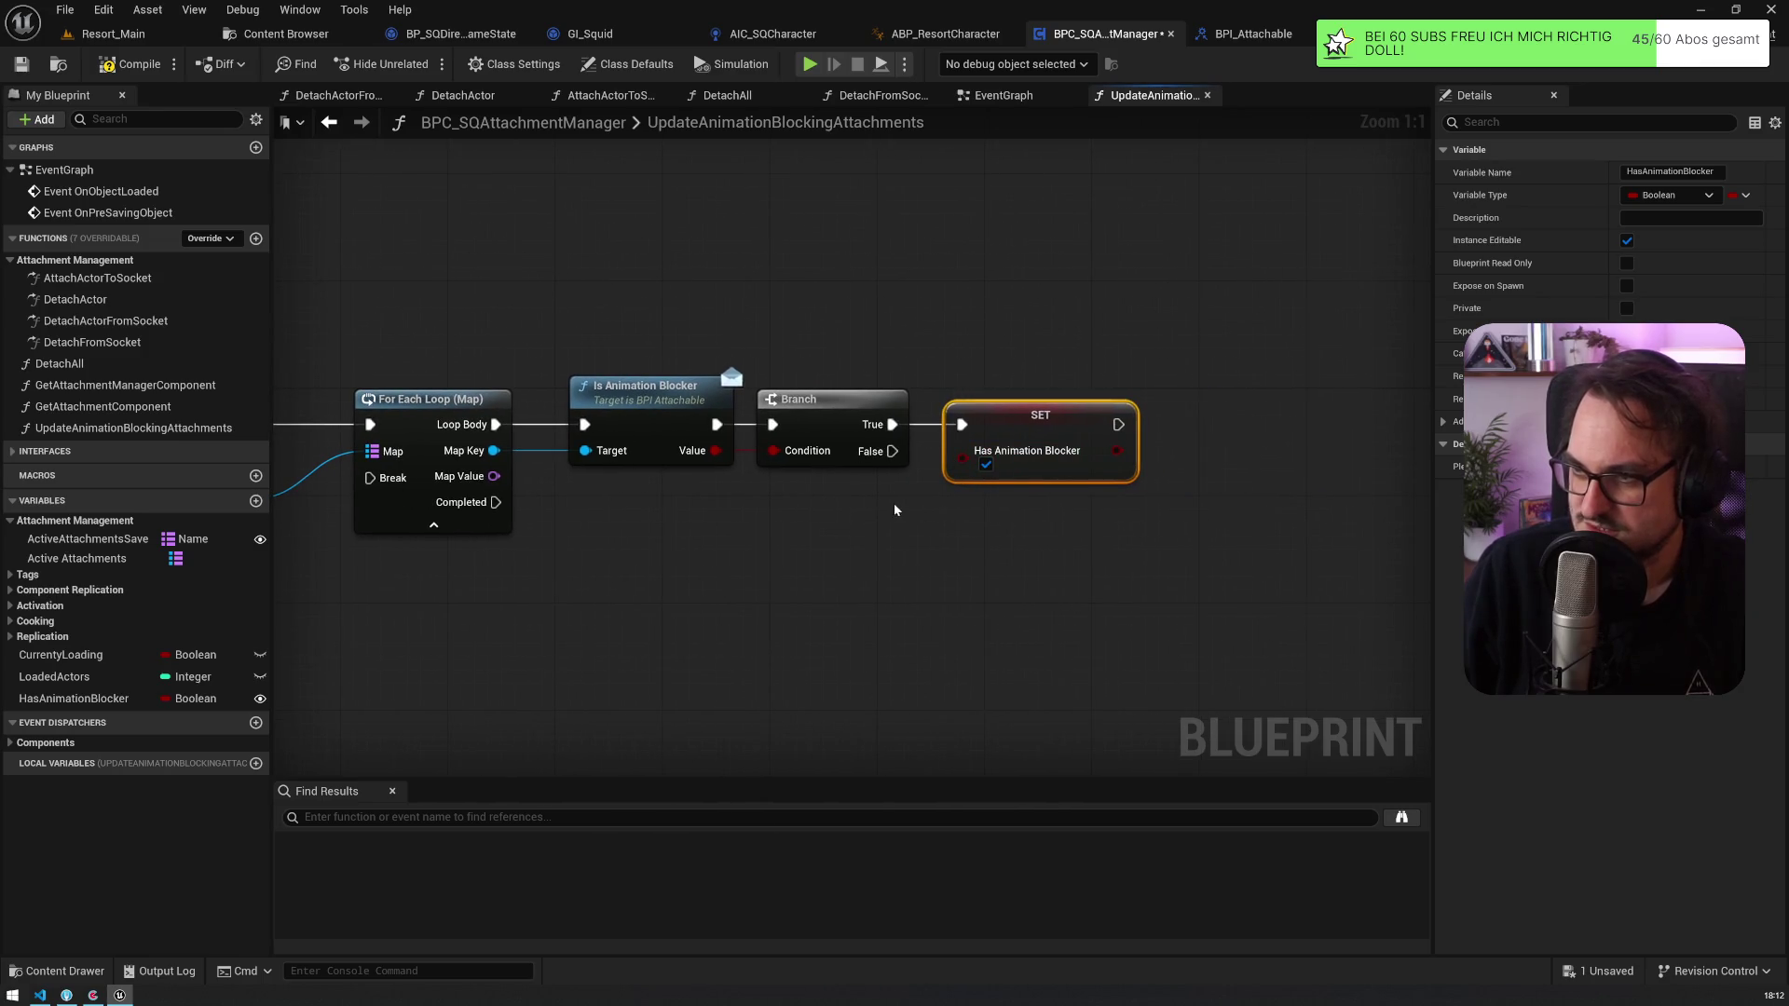
mouse_move(756, 477)
mouse_down()
mouse_move(618, 539)
mouse_move(859, 535)
mouse_up()
mouse_move(1307, 427)
mouse_down()
mouse_move(1398, 437)
mouse_move(1377, 449)
mouse_up()
click(1425, 460)
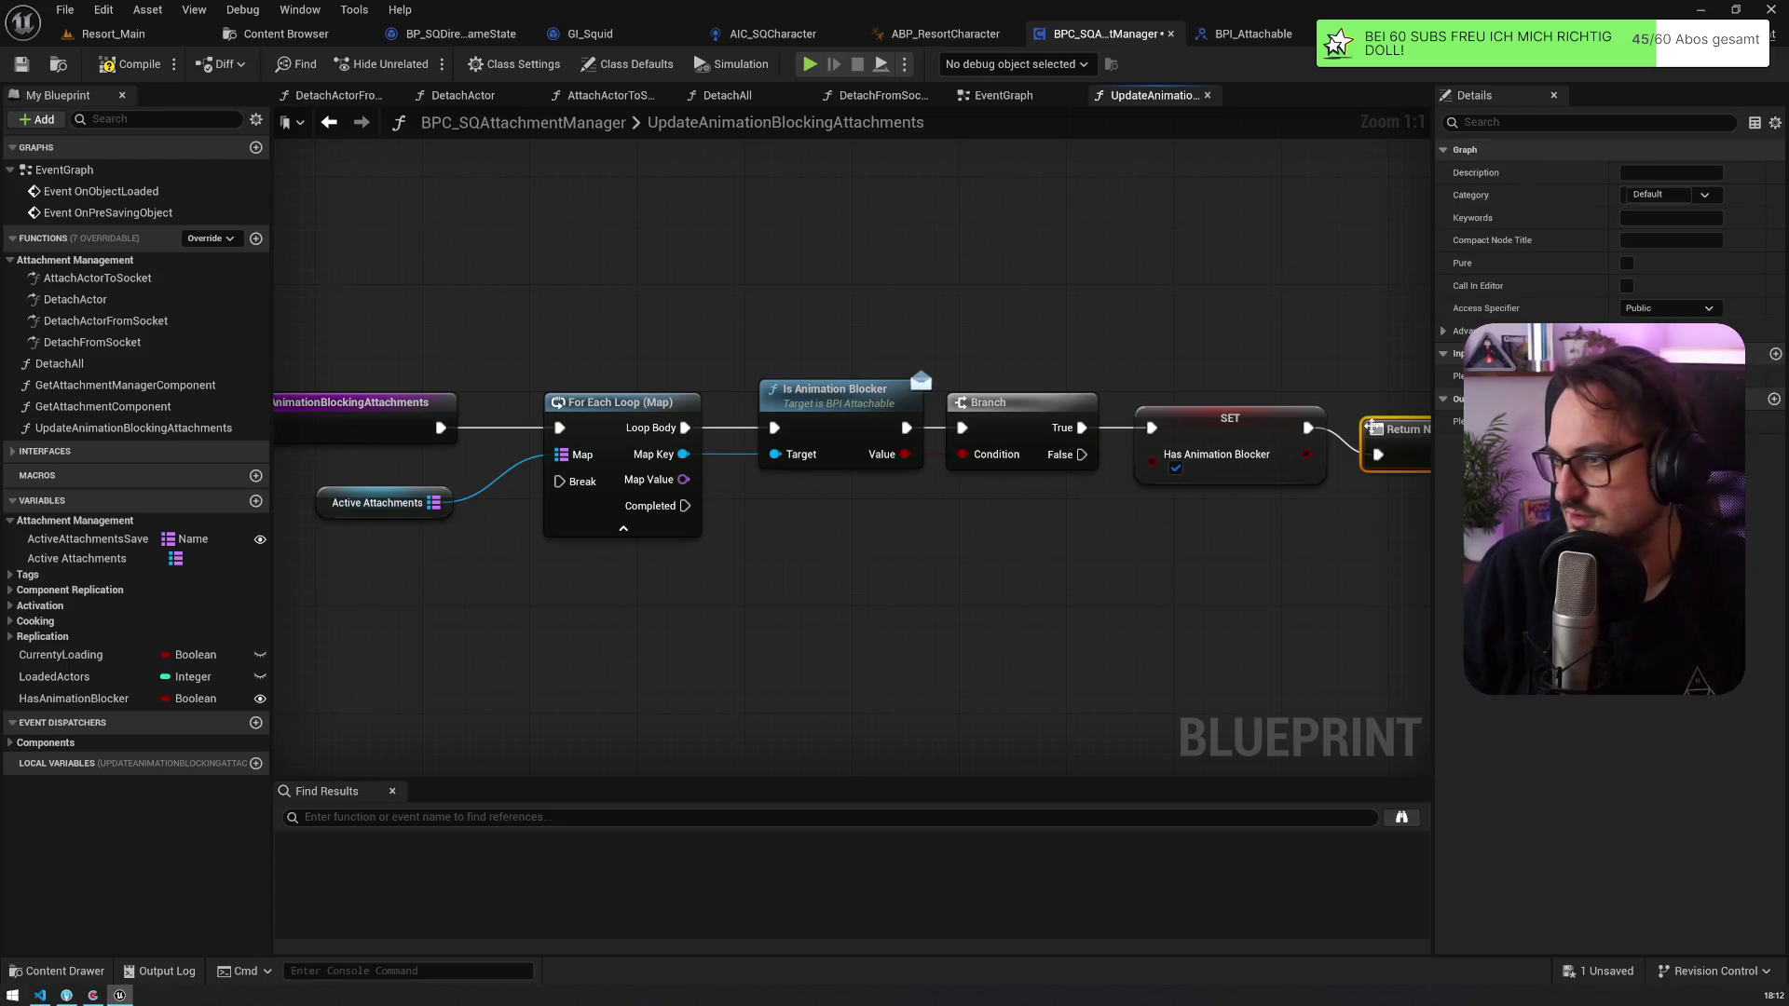
Step: Duplicate the Return Node and connect it to the loop's Completed pin
drag(1343, 376, 1137, 371)
scroll(690, 327, down, 2)
key(ctrl+c)
key(ctrl+v)
mouse_move(696, 443)
mouse_down()
mouse_move(964, 466)
mouse_move(744, 546)
mouse_up()
mouse_move(305, 363)
mouse_down()
mouse_move(666, 376)
mouse_move(505, 369)
mouse_up()
Step: Add a SET HasAnimationBlocker false after the function entry and rearrange the loop nodes
mouse_move(73, 698)
mouse_down()
mouse_move(650, 396)
mouse_move(848, 371)
mouse_move(783, 401)
mouse_move(622, 404)
mouse_up()
drag(351, 411, 522, 332)
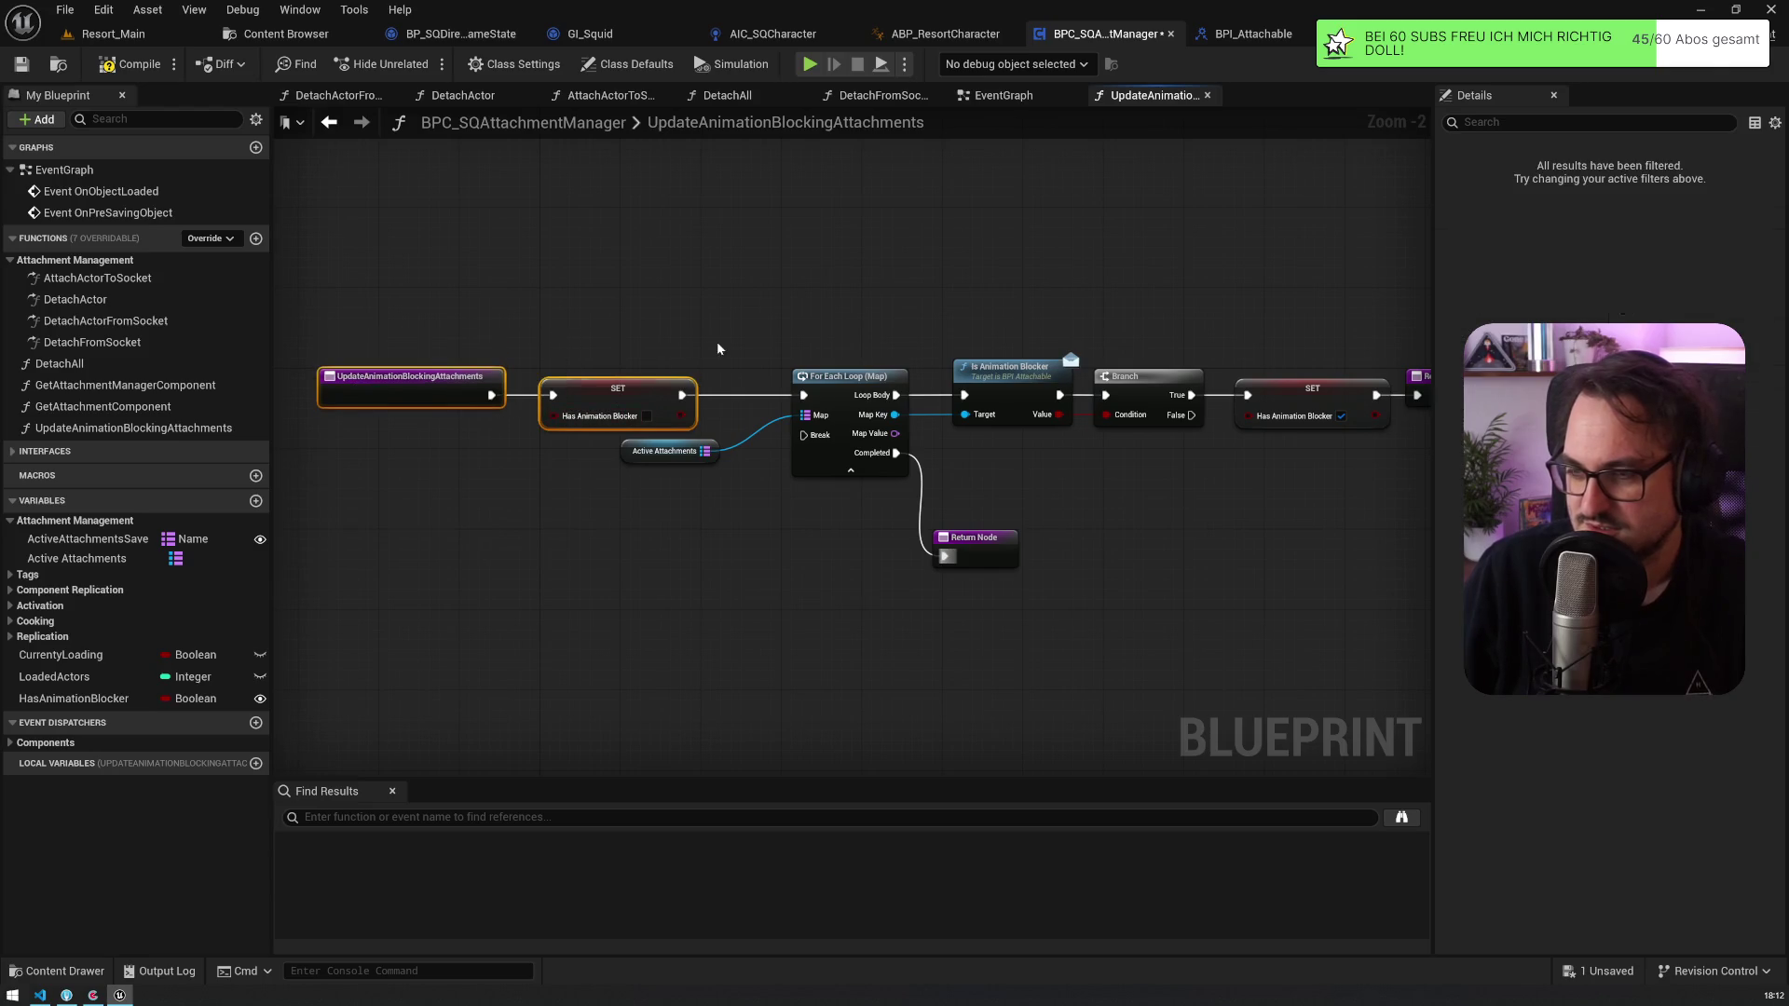
drag(641, 459, 682, 479)
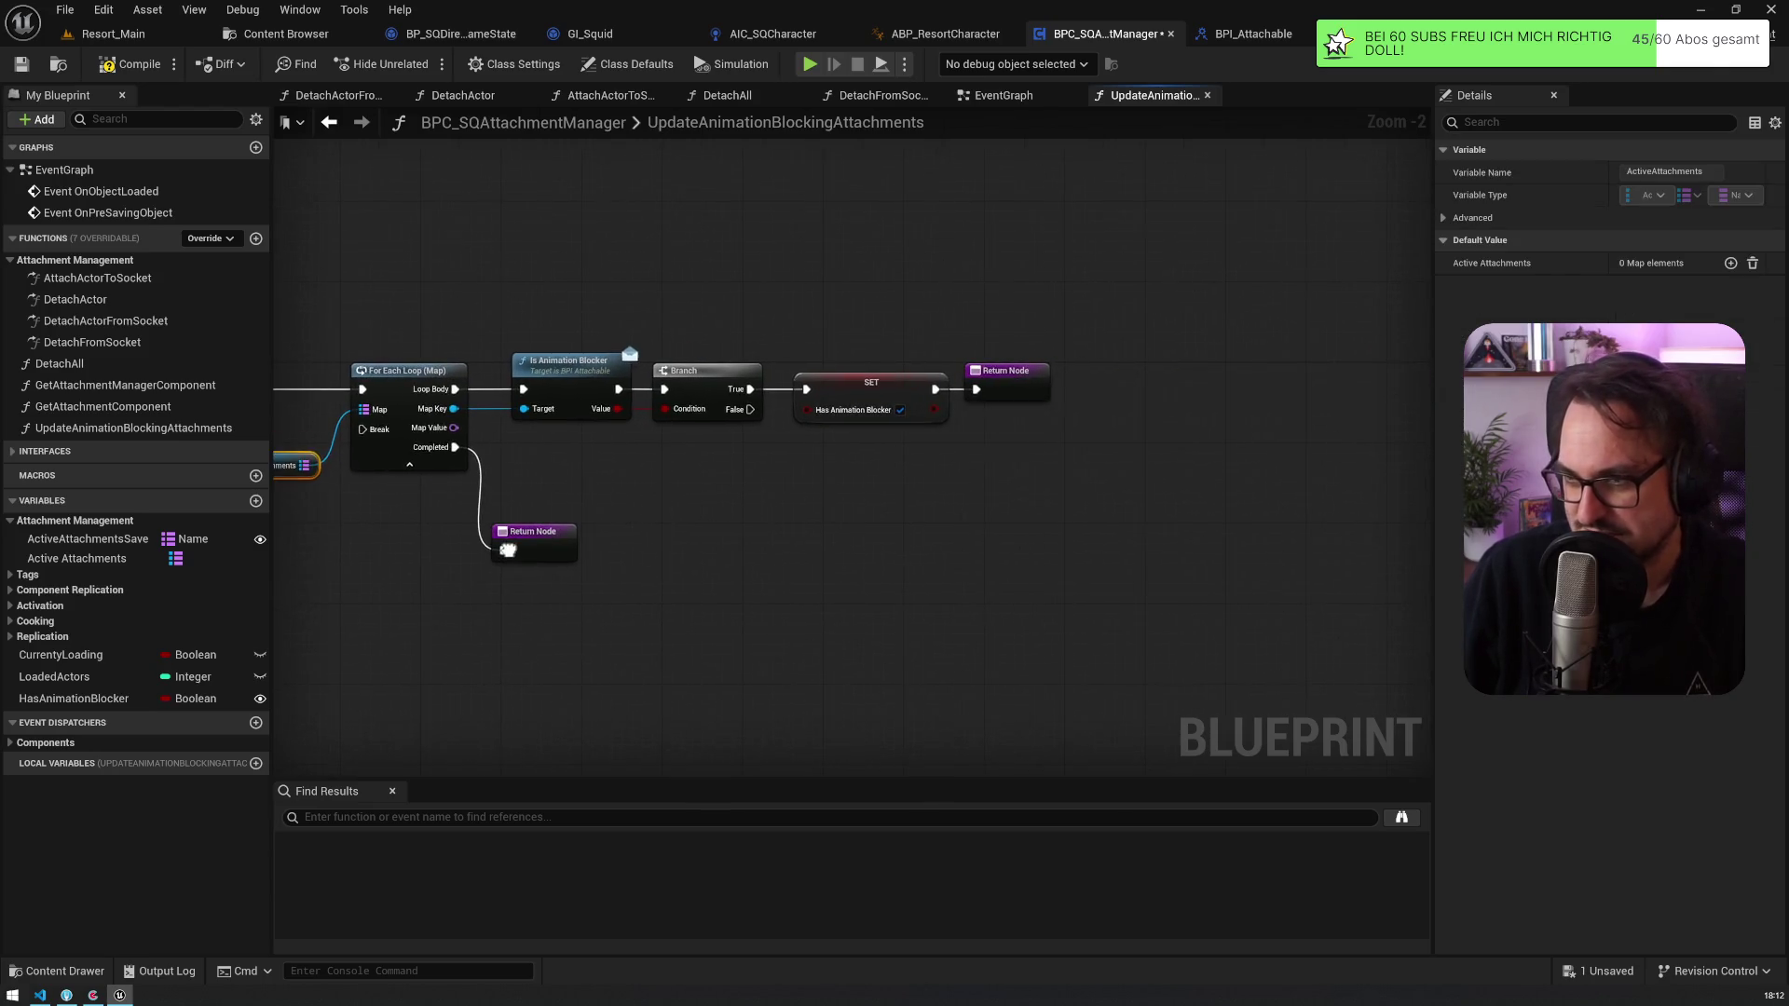
mouse_move(1351, 604)
mouse_down()
mouse_move(612, 304)
mouse_move(675, 366)
mouse_up()
drag(432, 463, 500, 425)
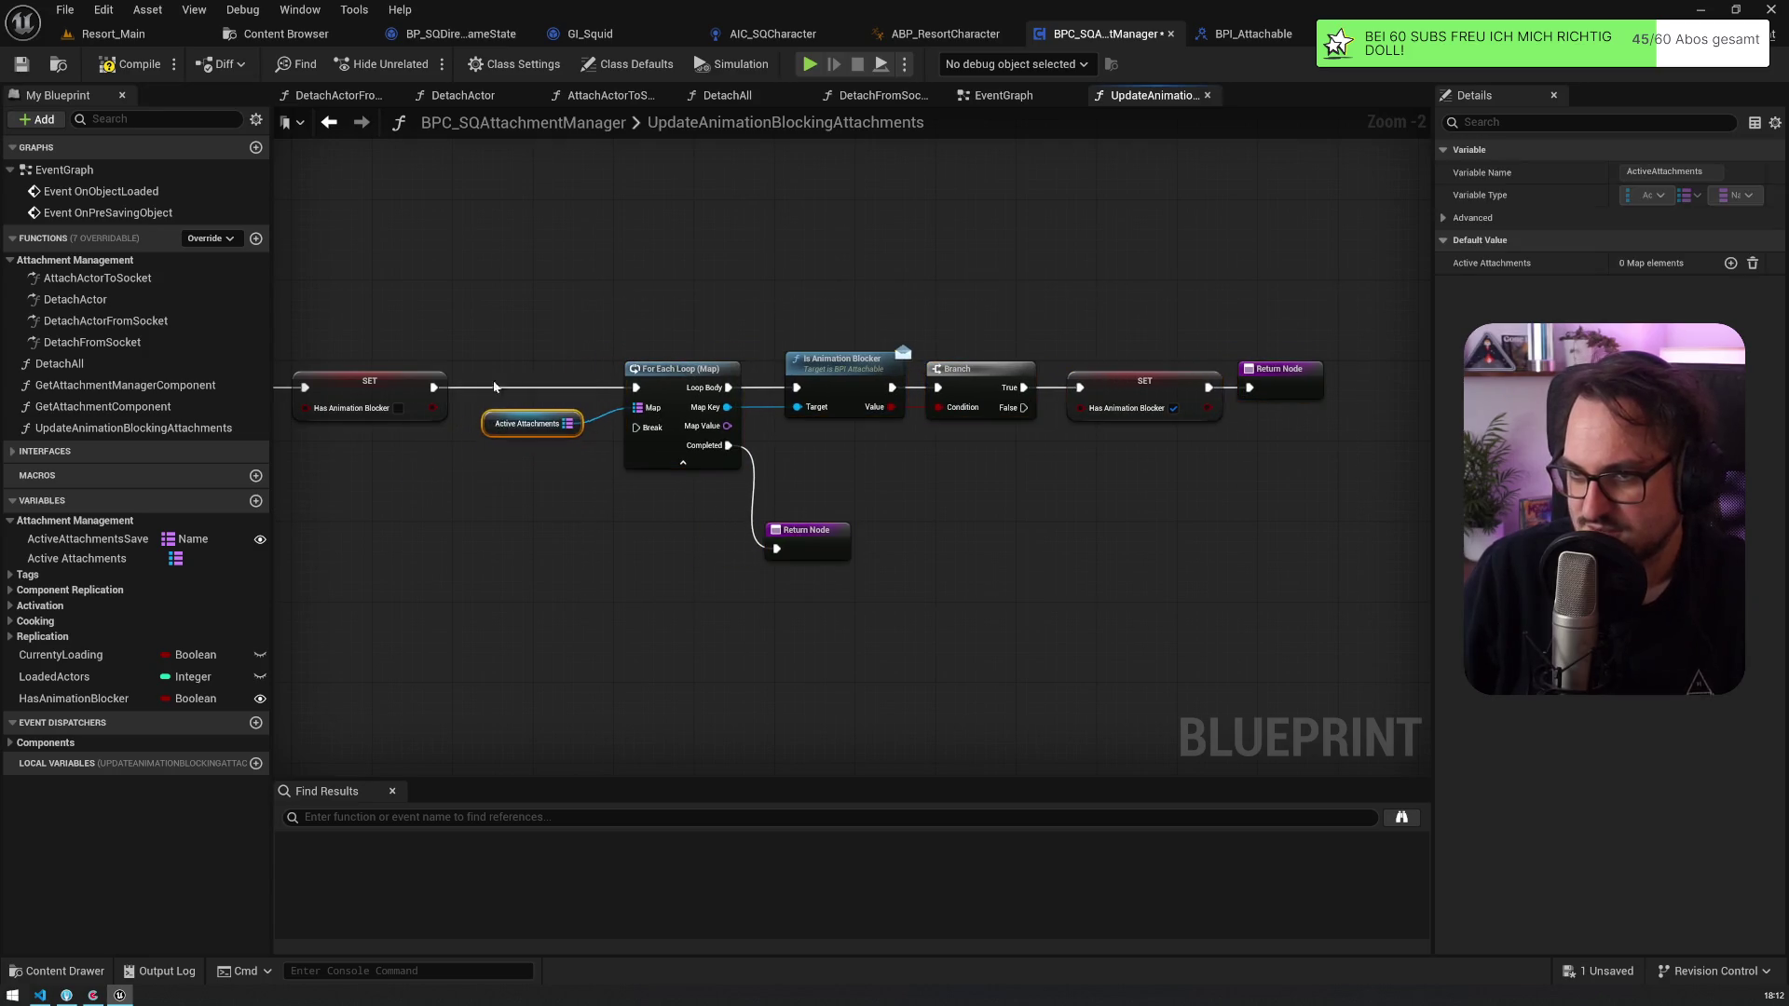
scroll(515, 326, up, 2)
mouse_move(858, 337)
mouse_down()
mouse_move(640, 453)
mouse_move(634, 496)
mouse_move(684, 495)
mouse_up()
mouse_move(924, 260)
mouse_down()
mouse_move(587, 214)
mouse_move(702, 243)
mouse_up()
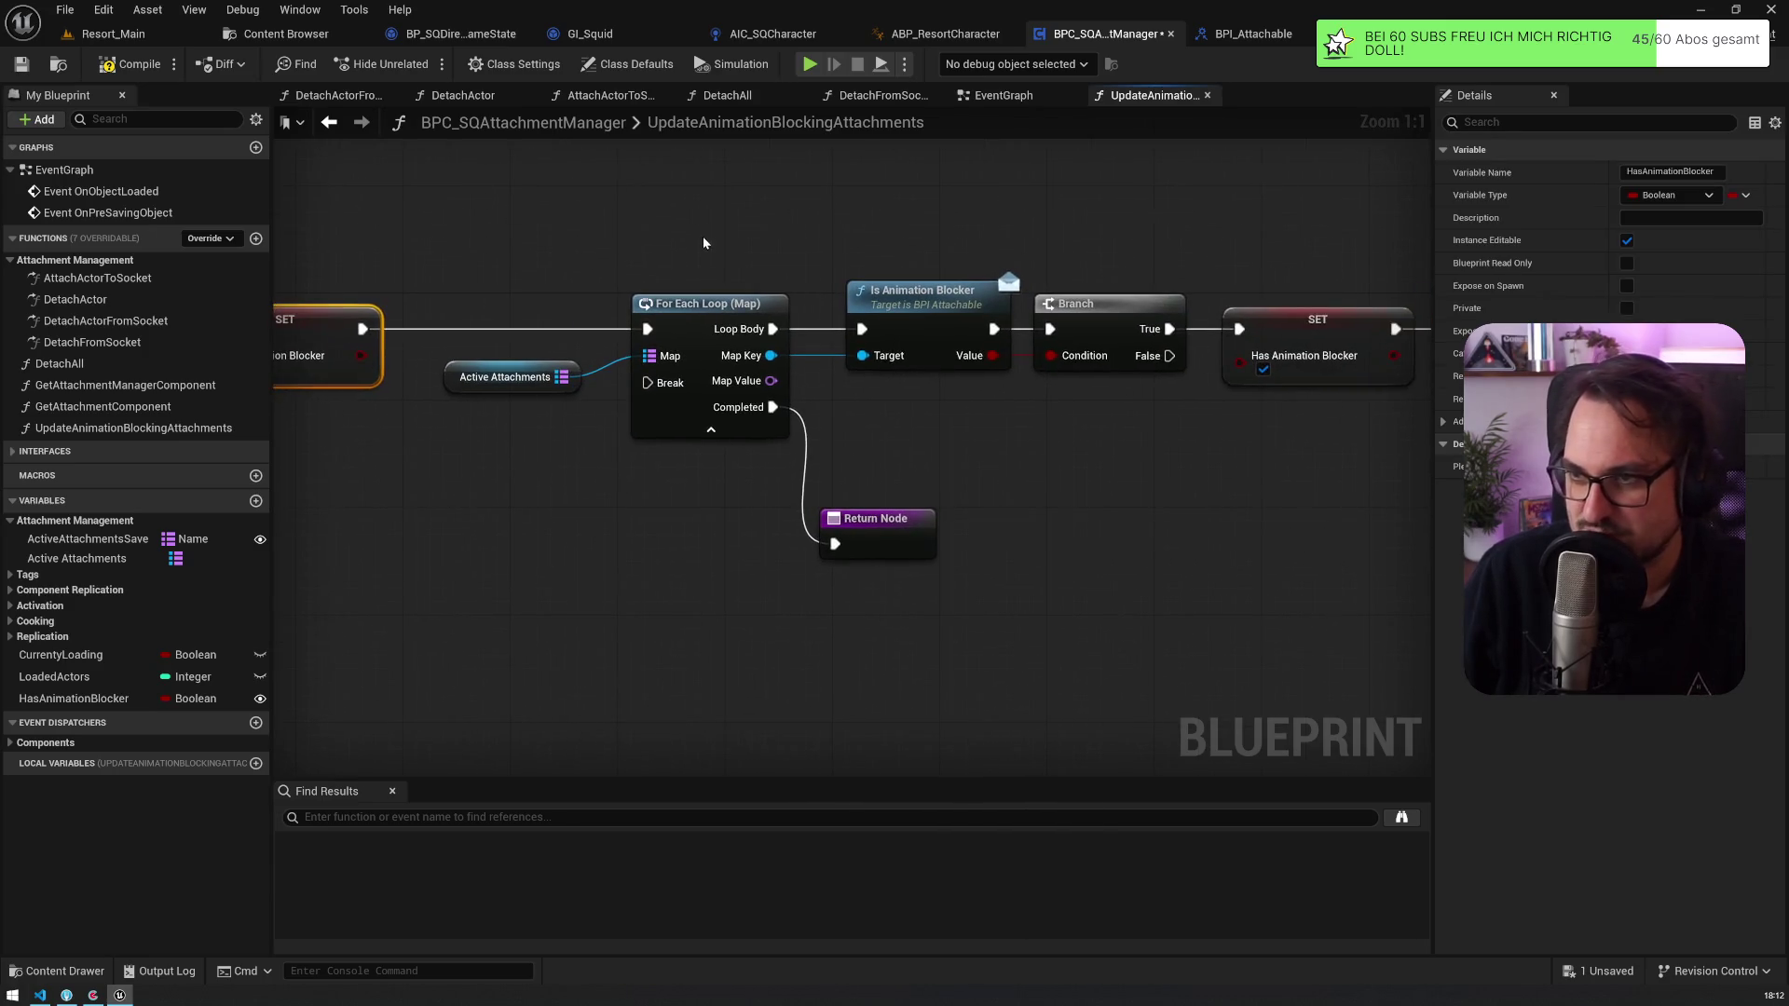
drag(477, 229, 666, 468)
drag(1032, 460, 786, 456)
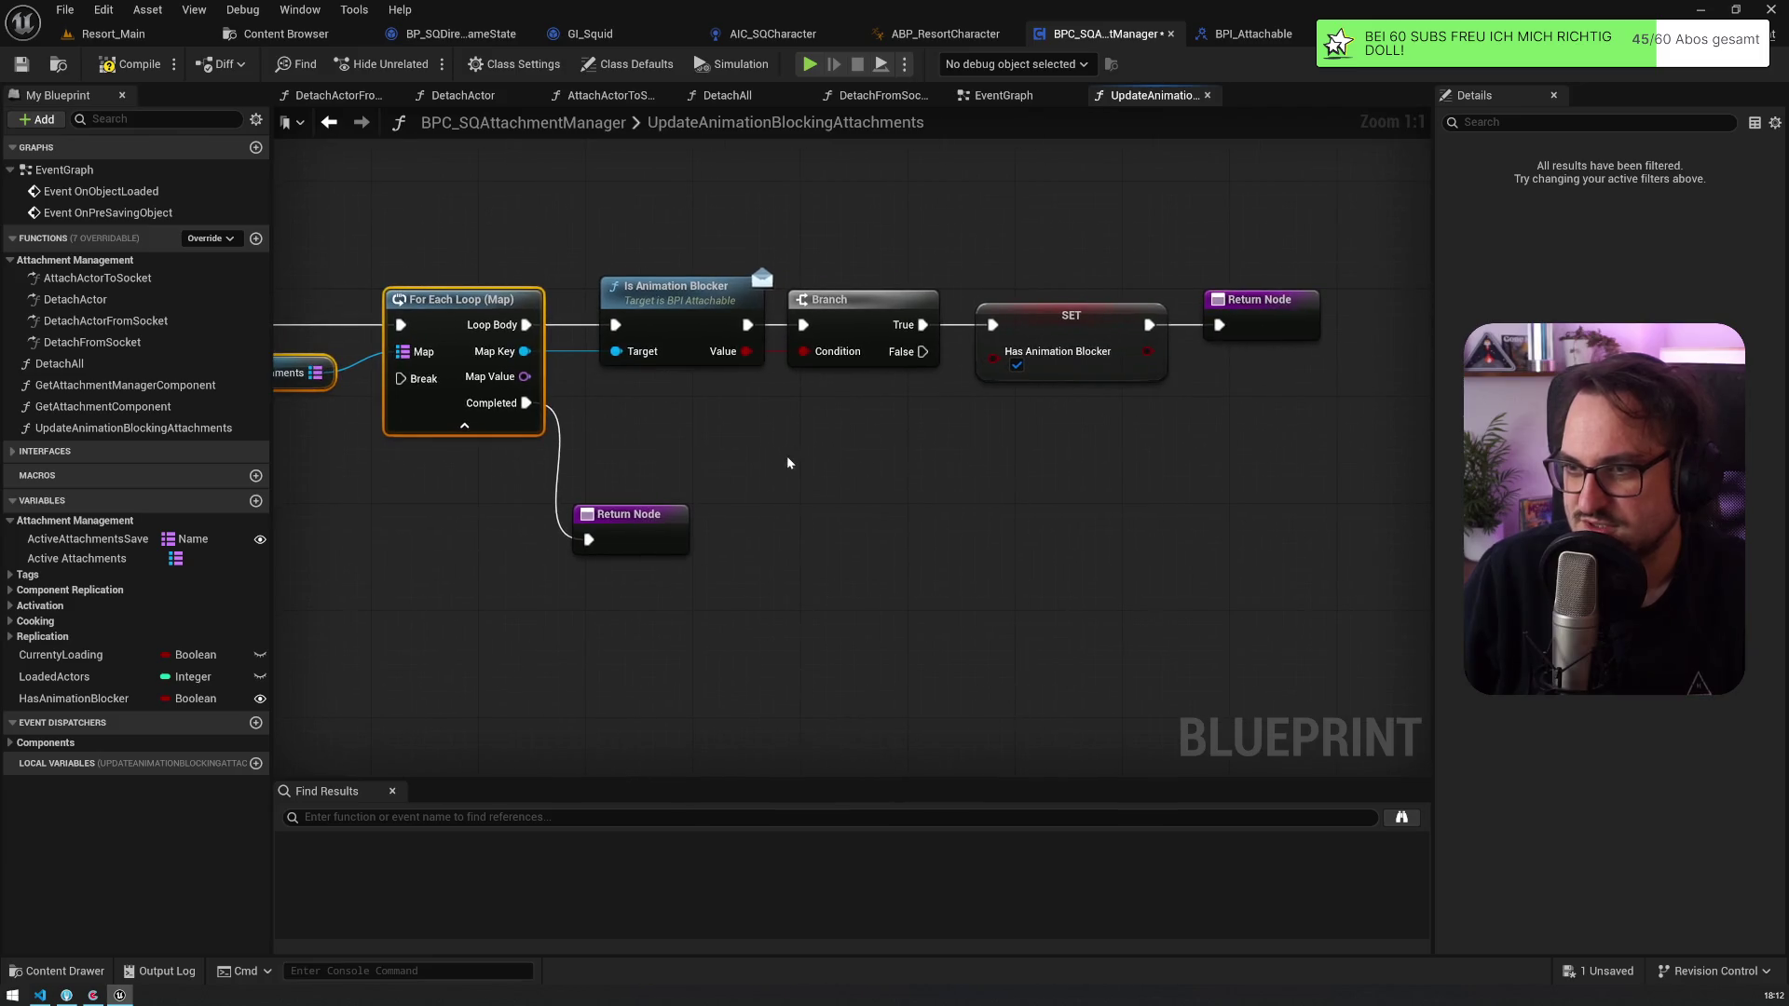
Step: Delete the SET after the Branch and return the Is Animation Blocker result directly
click(631, 298)
click(860, 303)
click(1062, 345)
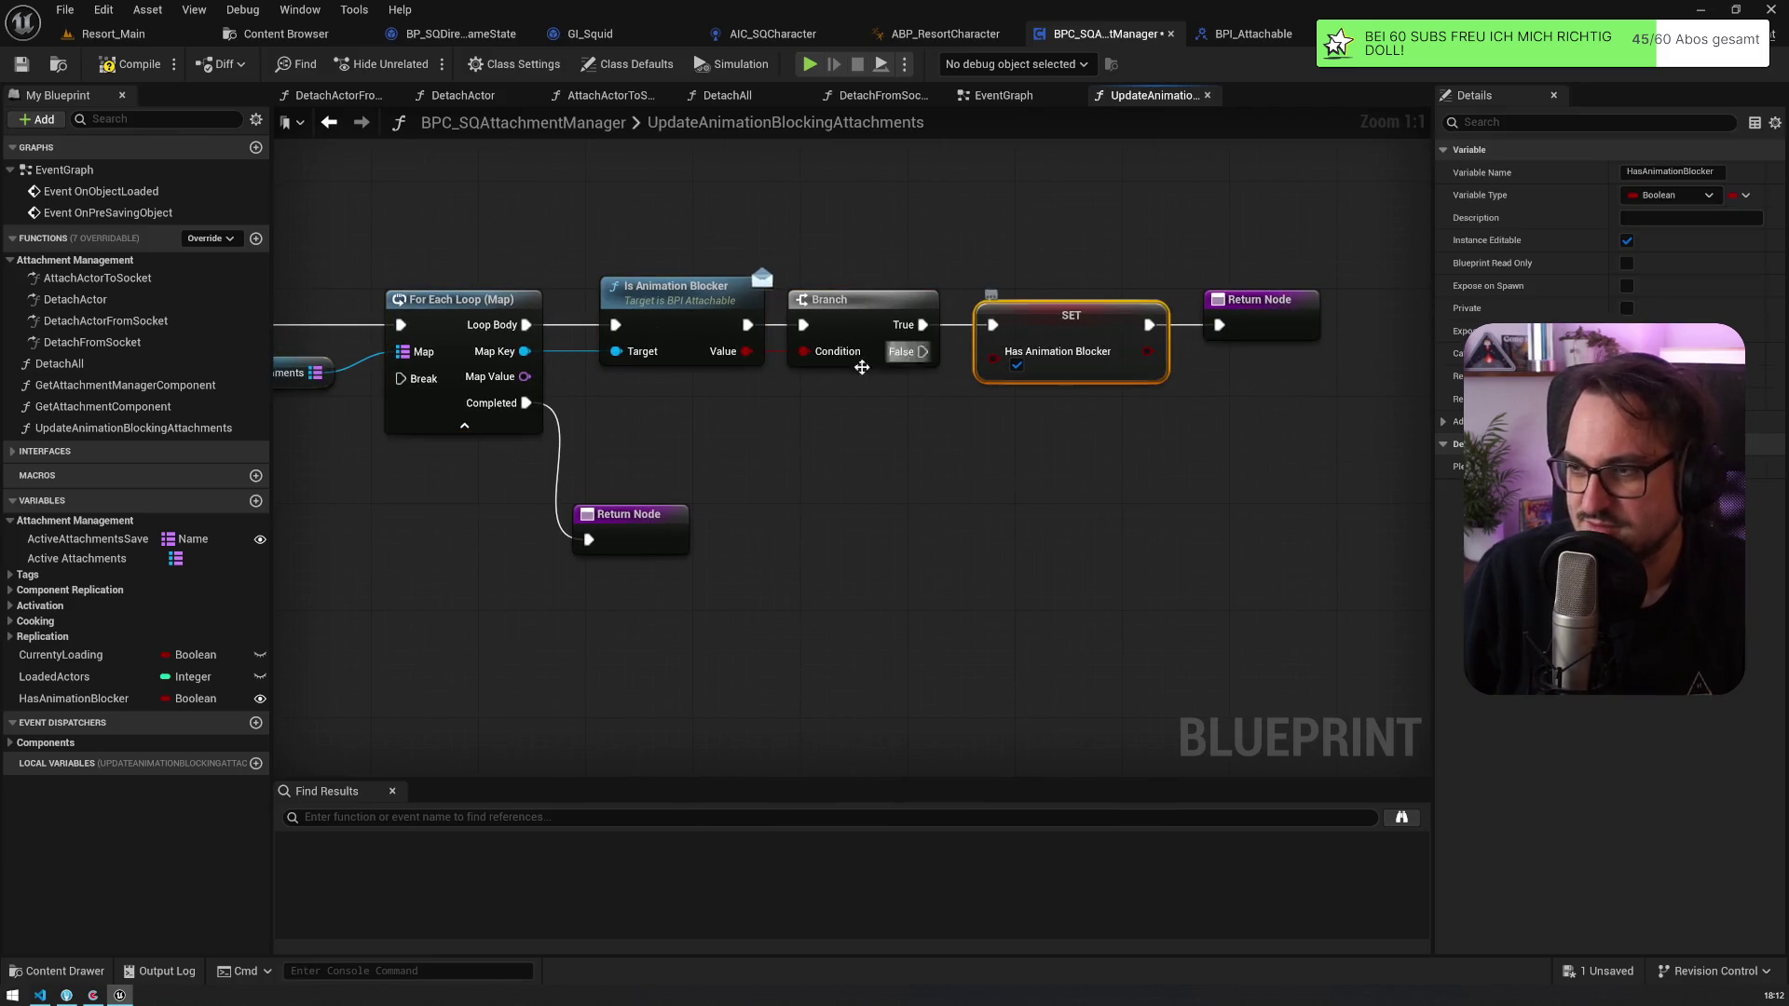
click(1275, 310)
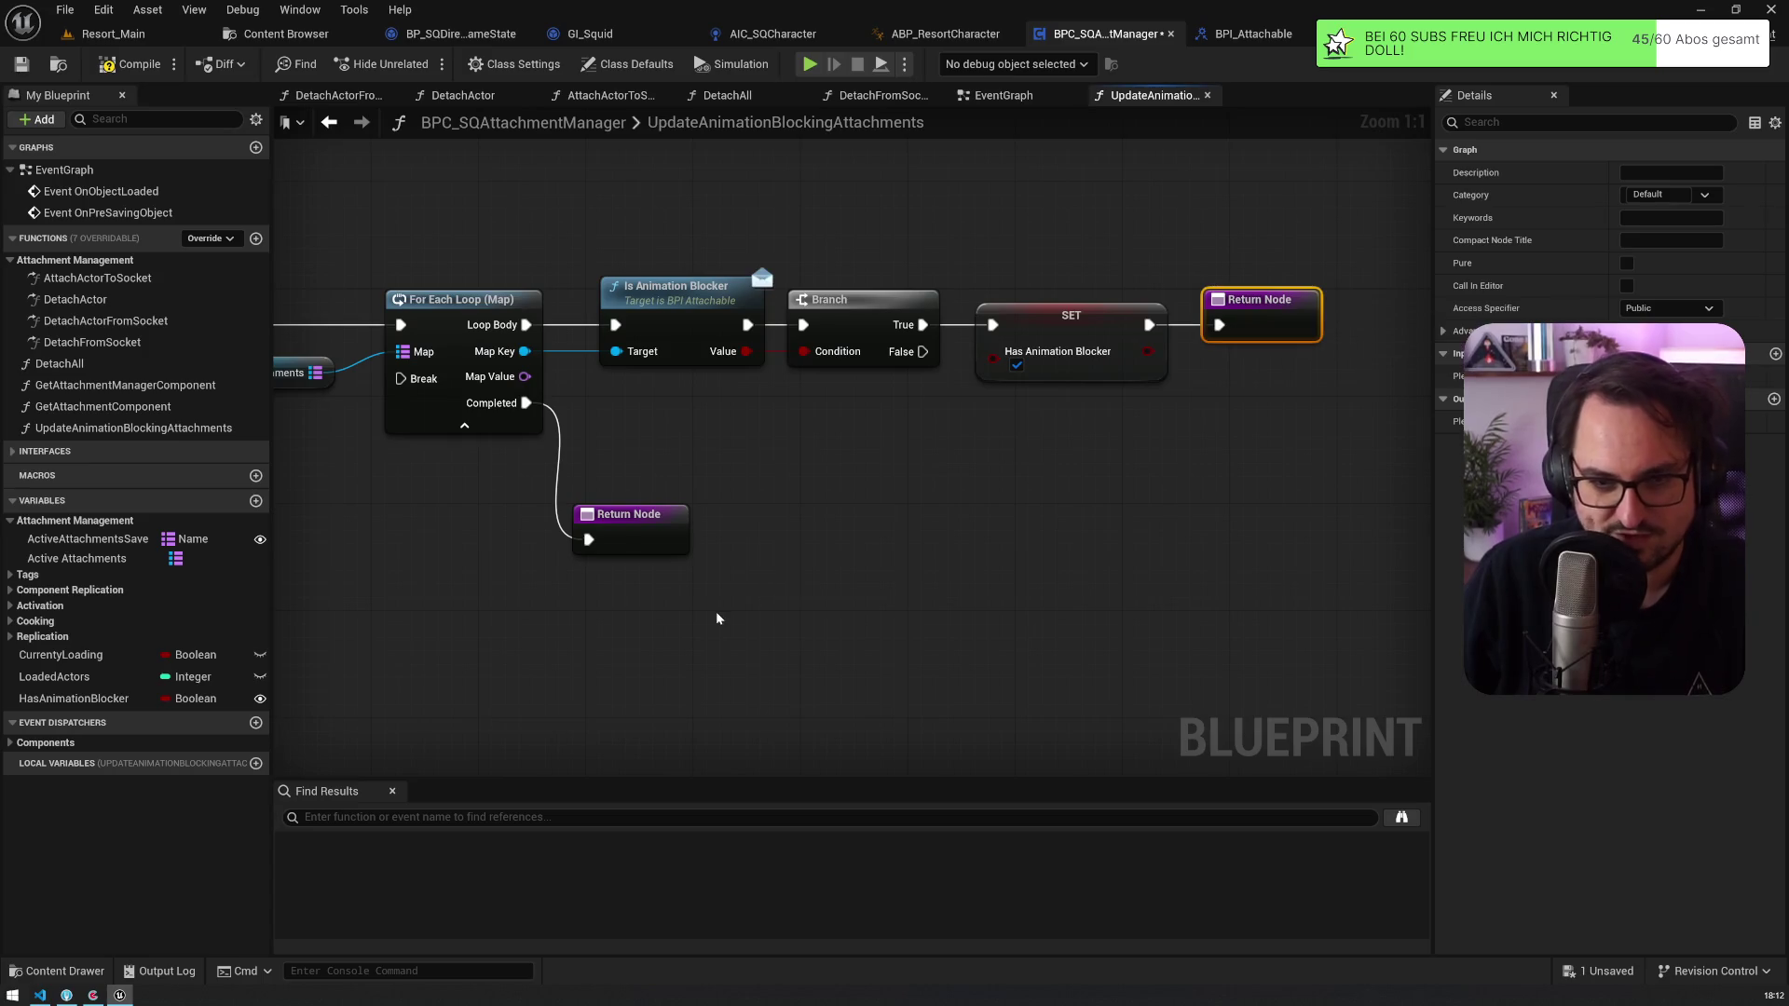
click(1034, 335)
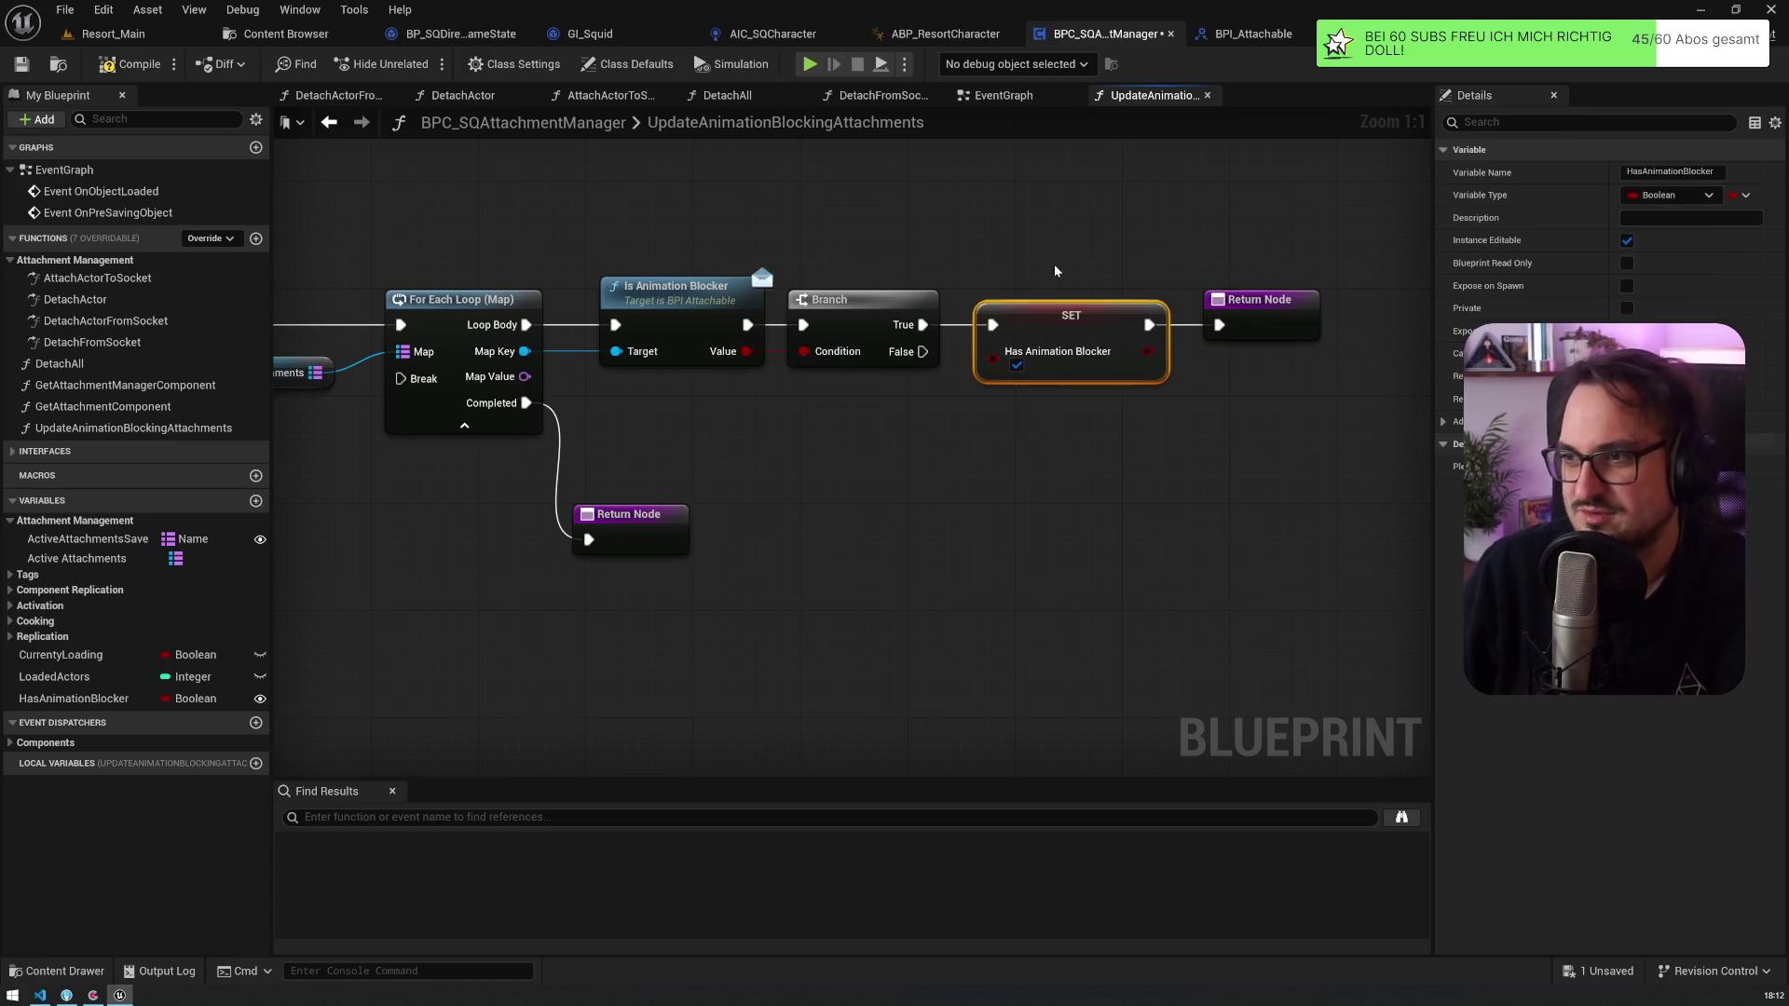
key(Delete)
drag(1270, 324, 1034, 323)
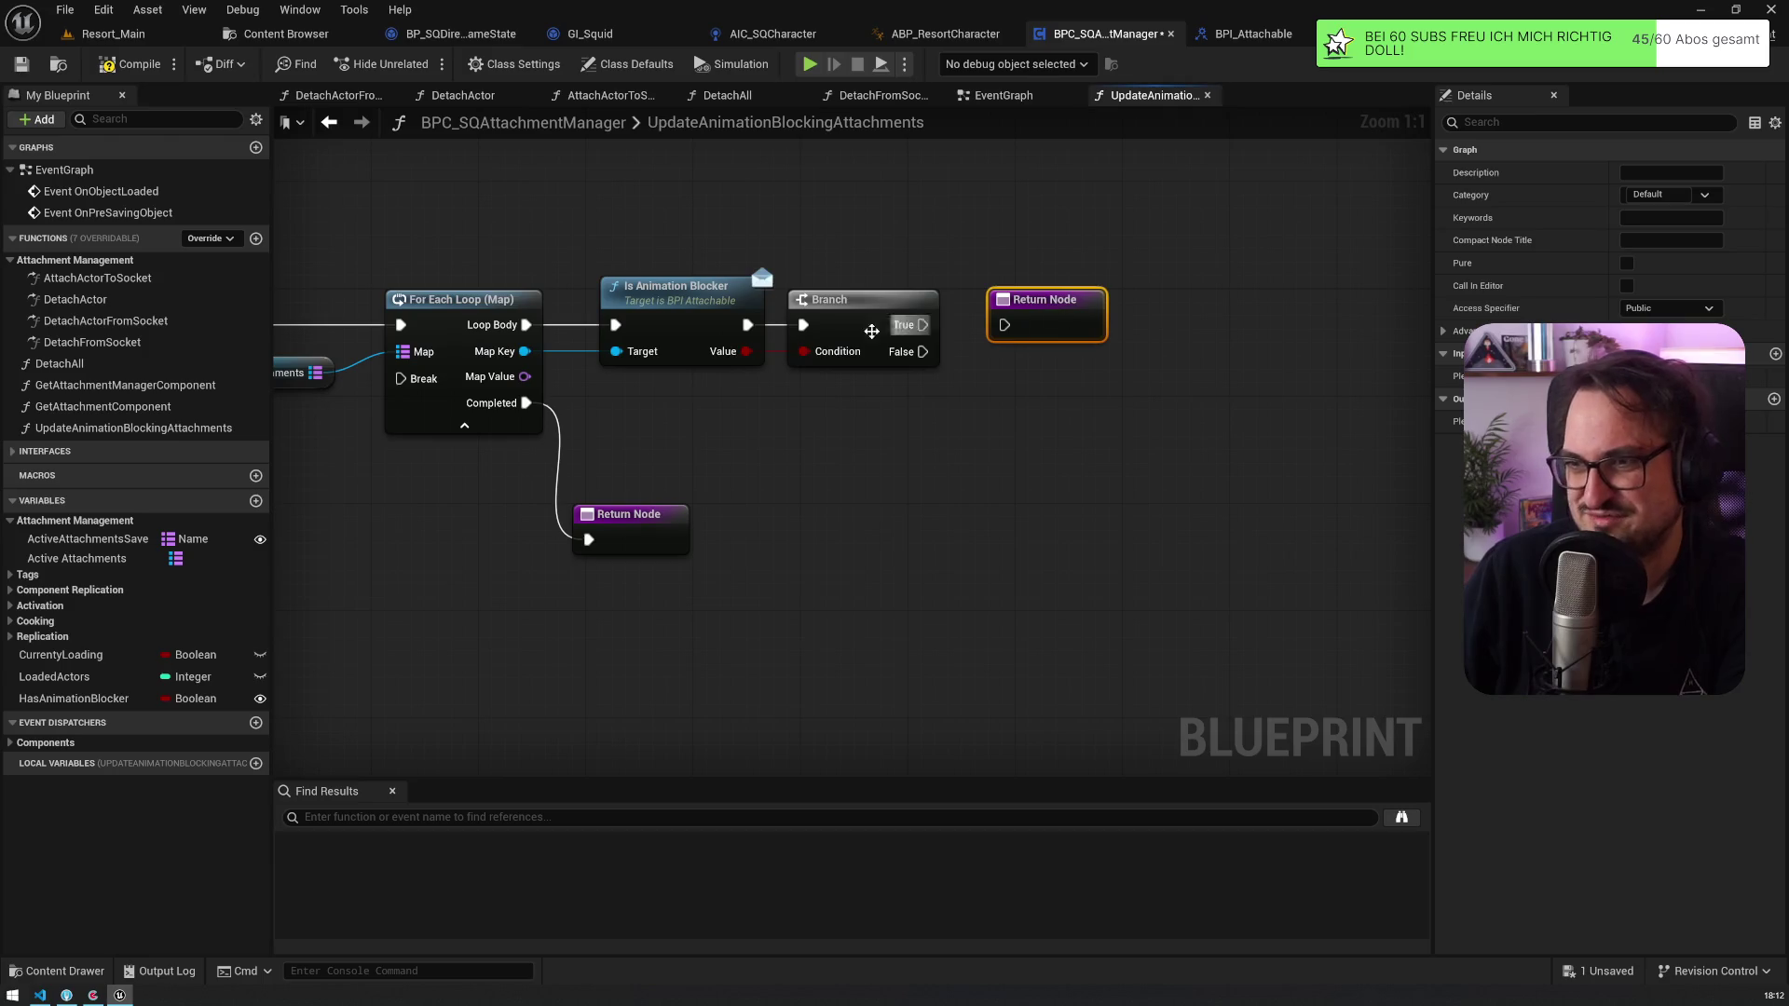
mouse_move(746, 351)
mouse_down()
mouse_move(1010, 352)
mouse_move(988, 326)
mouse_move(1004, 325)
mouse_up()
Step: Rewire the Is Animation Blocker result into the Branch condition
click(841, 321)
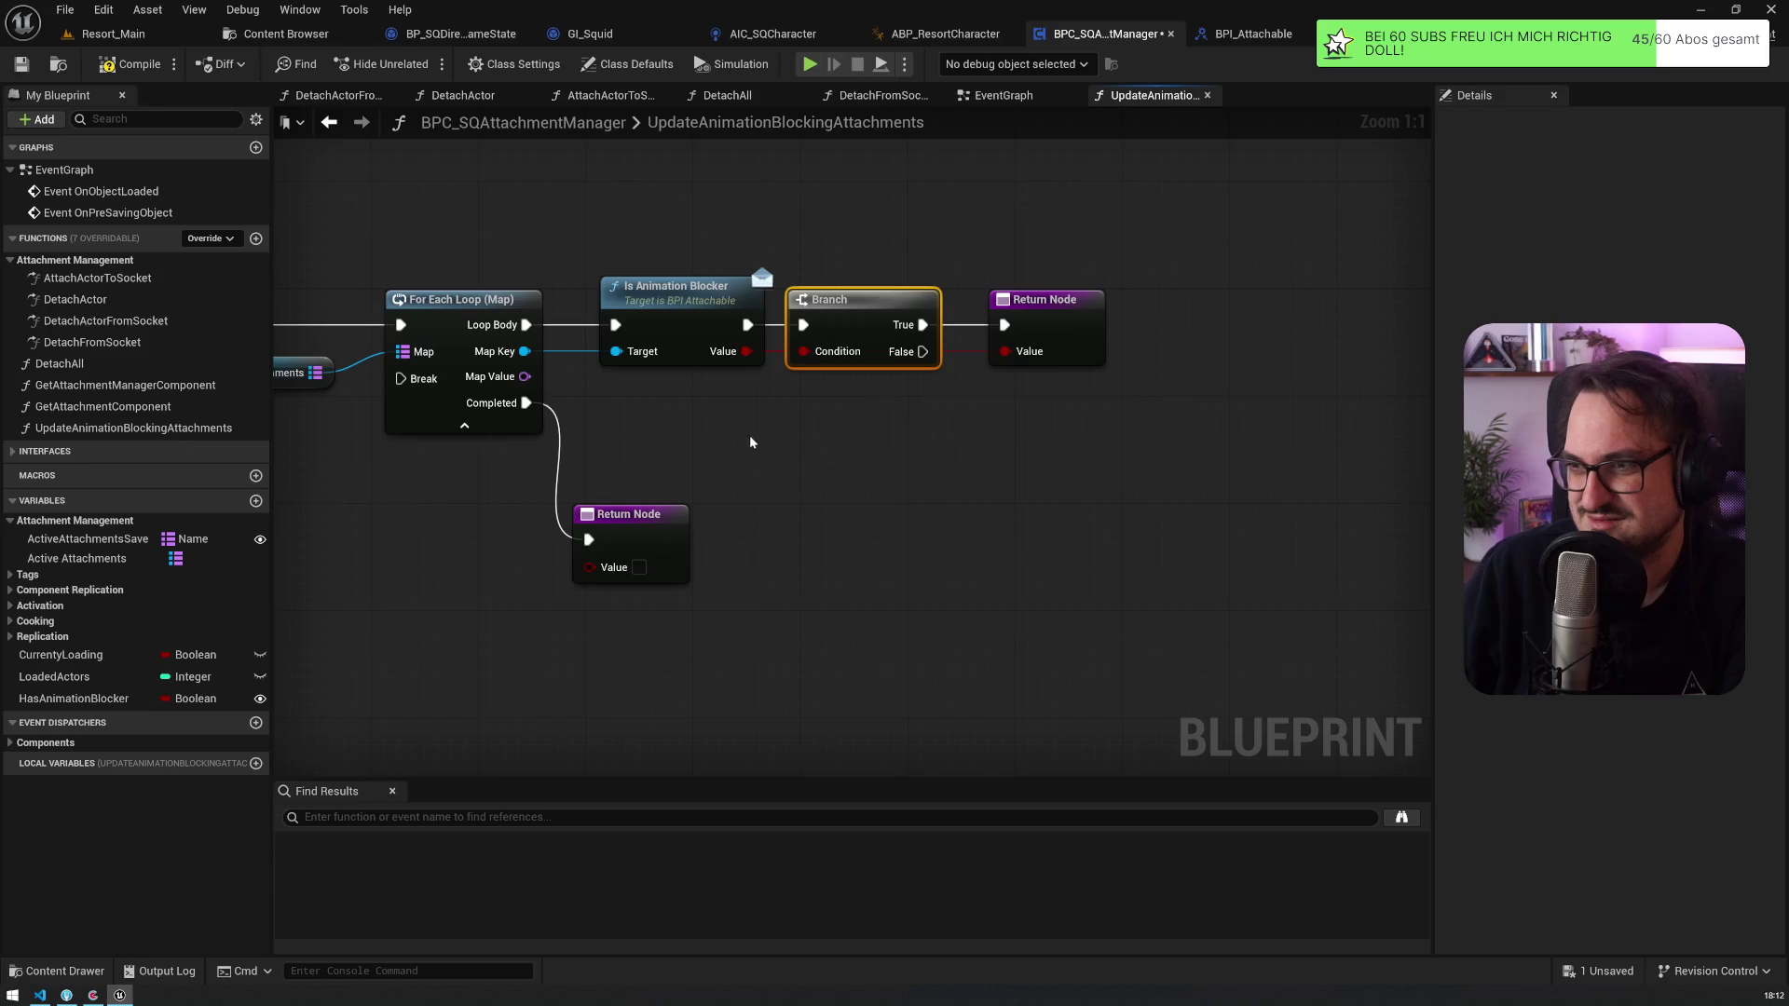
mouse_move(850, 296)
mouse_down()
mouse_move(869, 265)
mouse_move(889, 315)
mouse_up()
mouse_move(636, 520)
mouse_down()
mouse_move(1001, 417)
mouse_move(726, 370)
mouse_up()
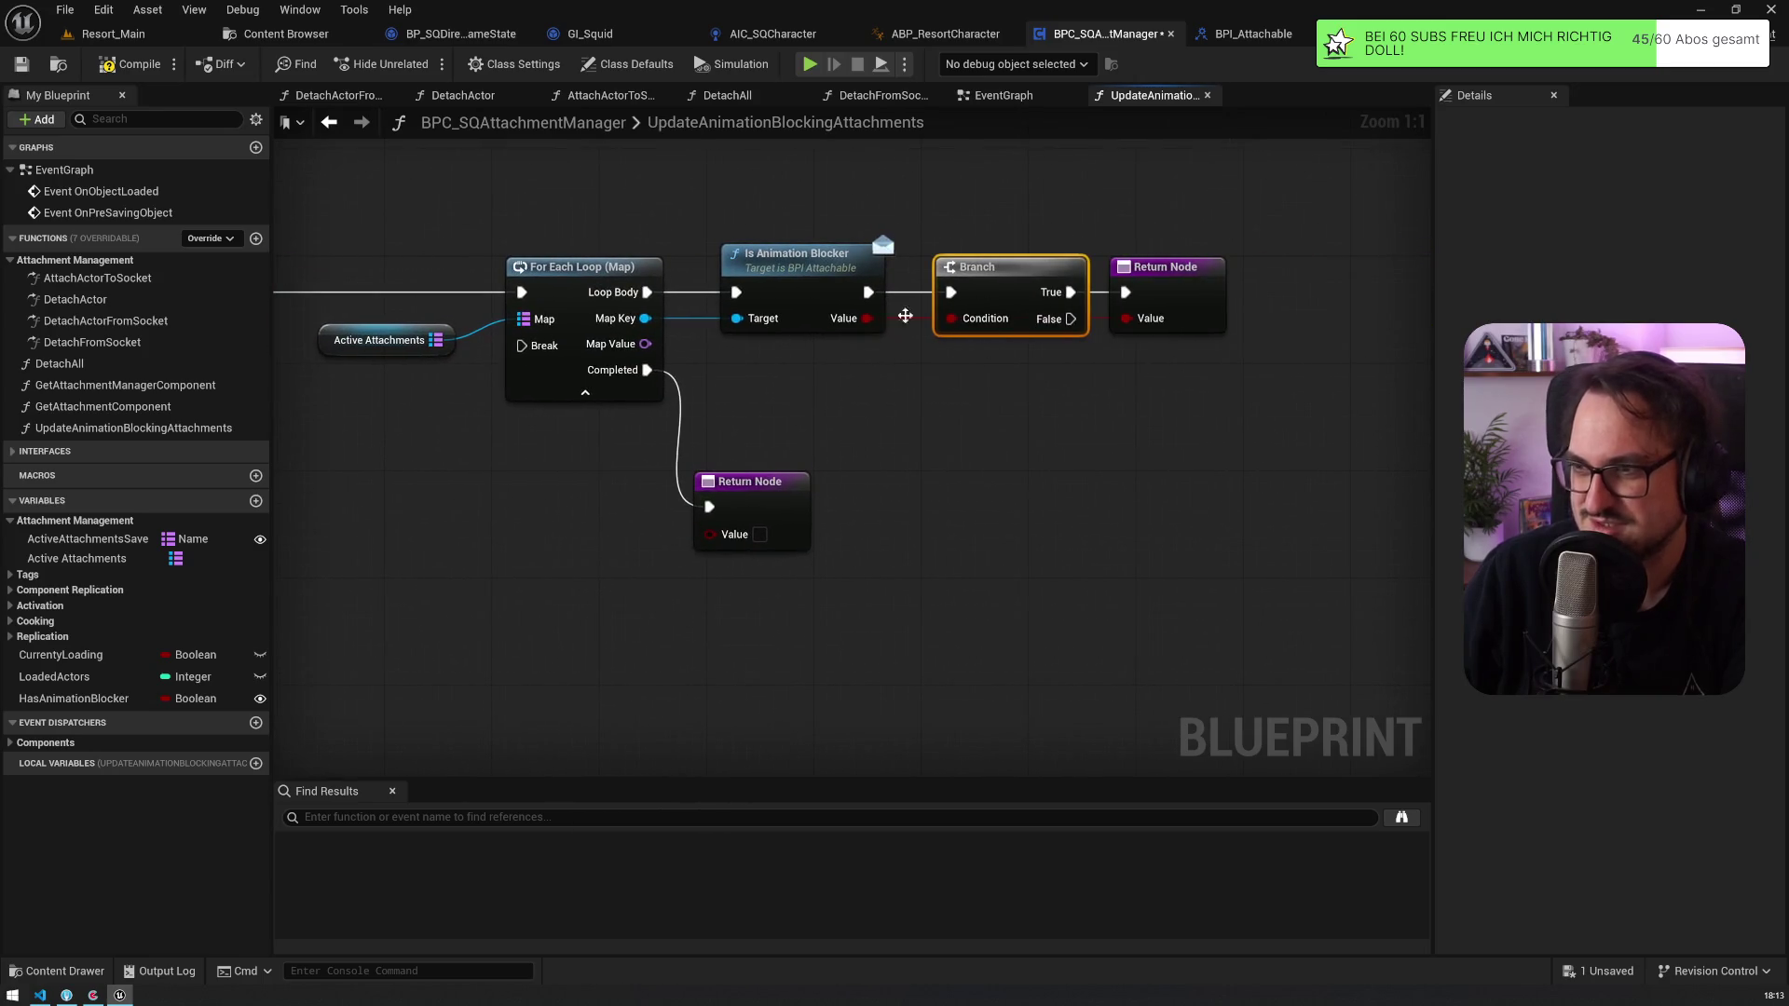
drag(906, 316, 1138, 322)
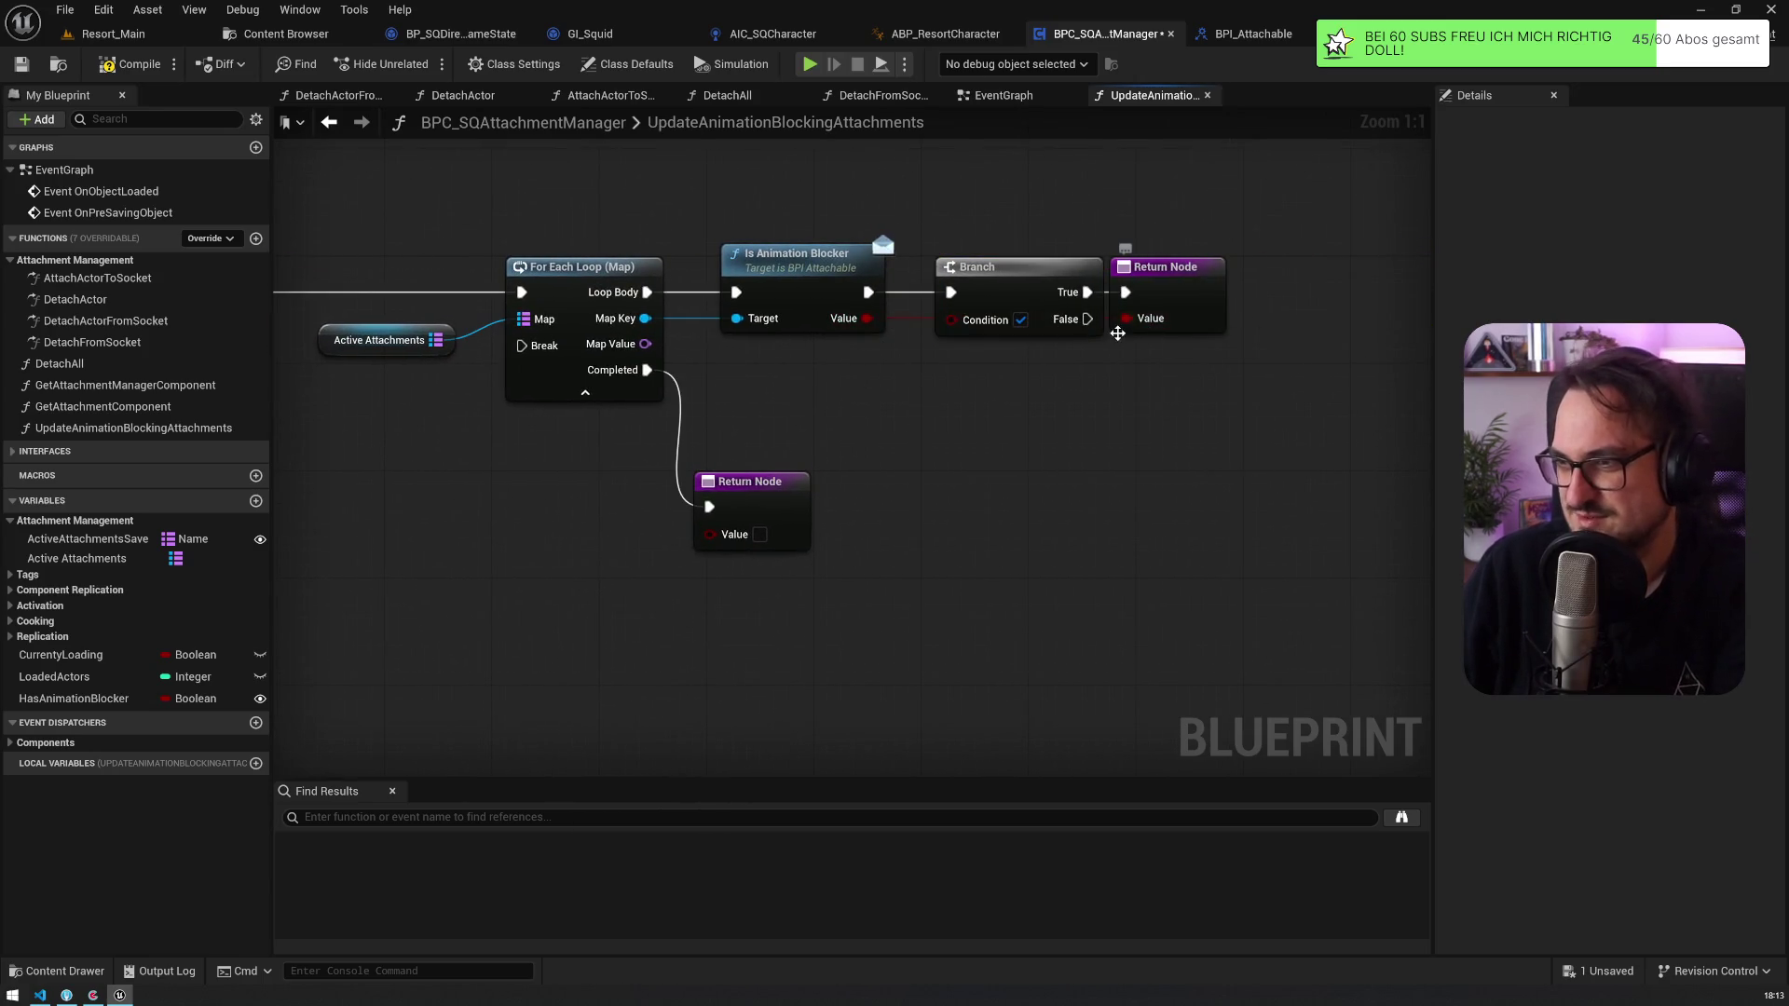
drag(913, 327, 957, 325)
key(Escape)
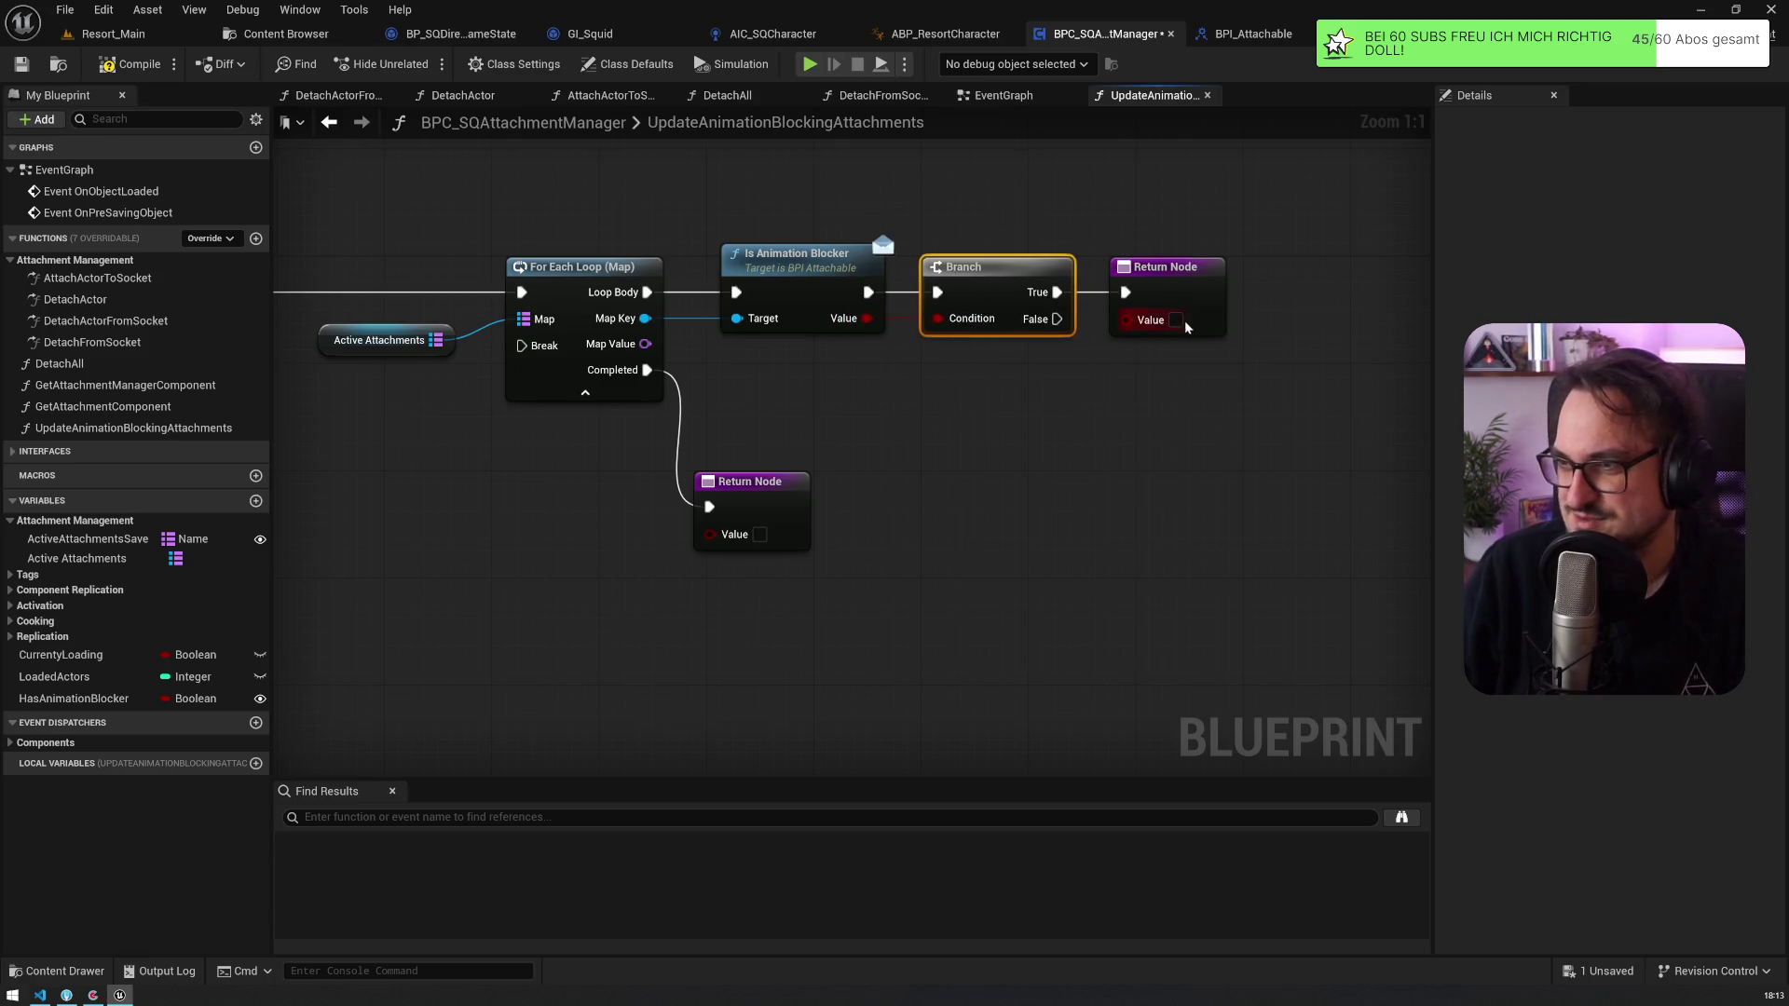
click(1183, 324)
Step: Delete the SET after the entry and connect the entry straight into For Each Loop
drag(652, 419, 1023, 419)
click(540, 308)
key(Delete)
drag(366, 296, 888, 297)
mouse_move(284, 276)
mouse_down()
mouse_move(599, 277)
mouse_move(575, 277)
mouse_up()
Step: Rename the function to HasAnimationBlockingAttachments and go back to the AttachActorToSocket graph
click(136, 427)
key(F2)
text(HasAnimationBlo)
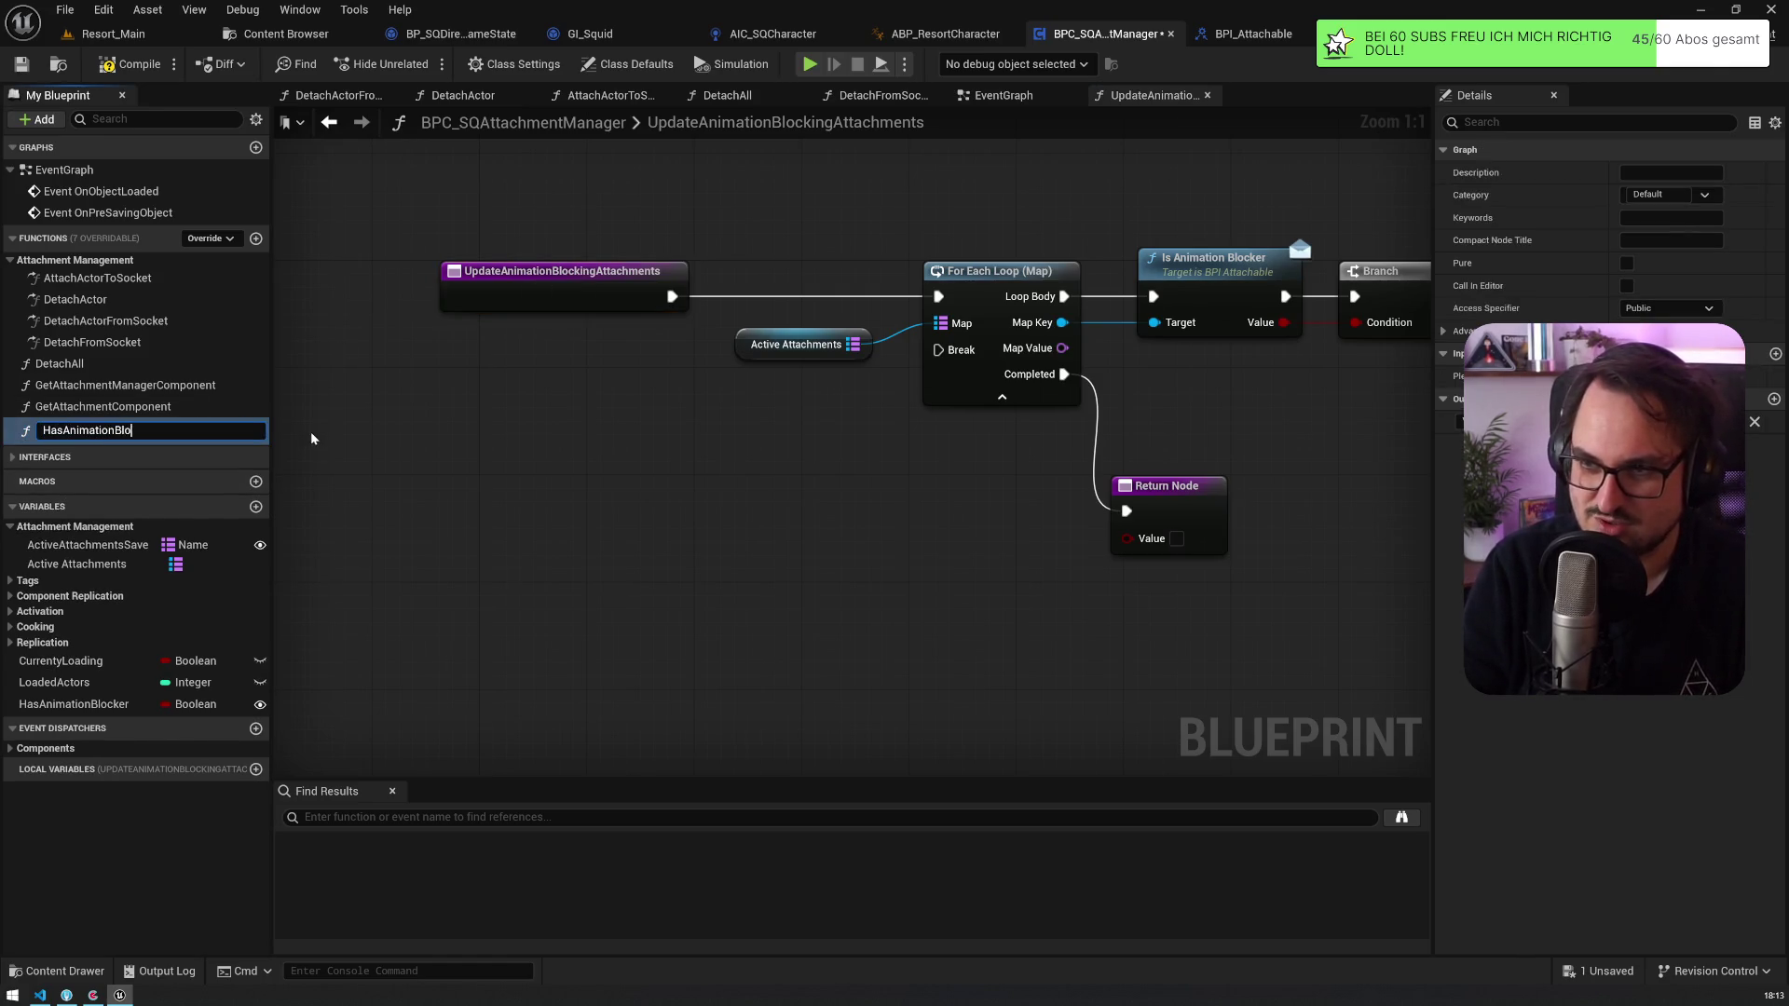
text(cker)
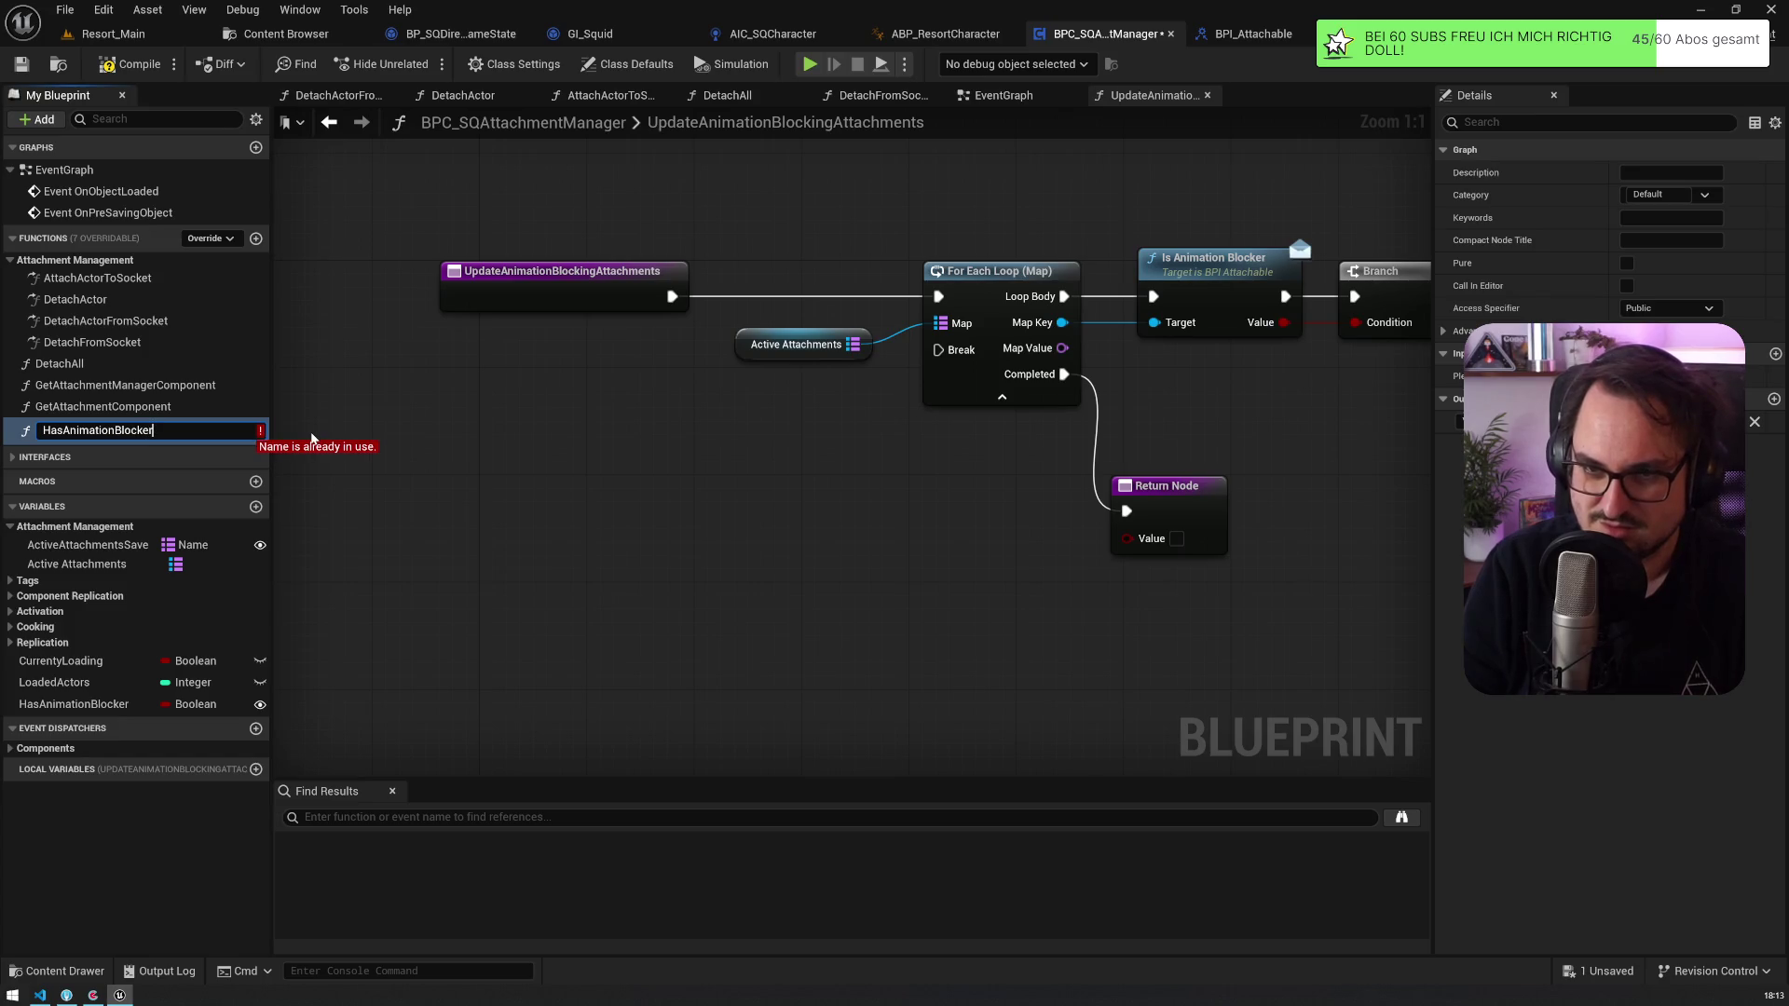
key(BackSpace)
key(BackSpace)
key(BackSpace)
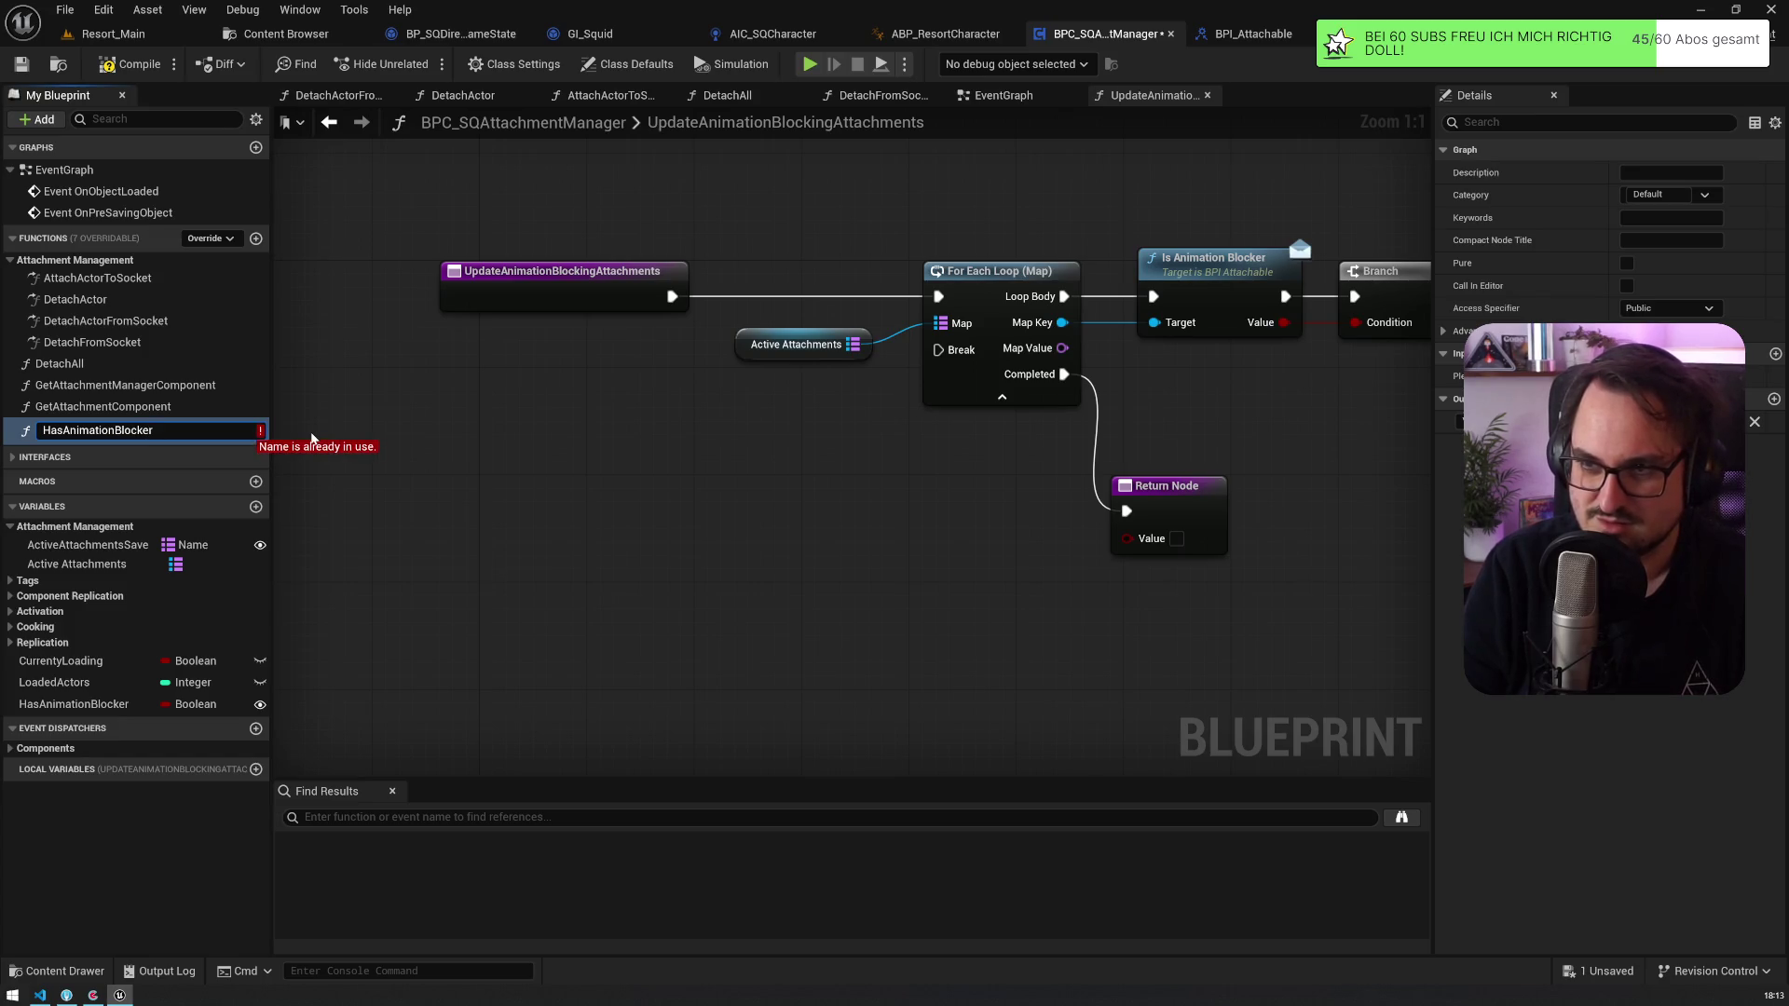
text(ingAttachments)
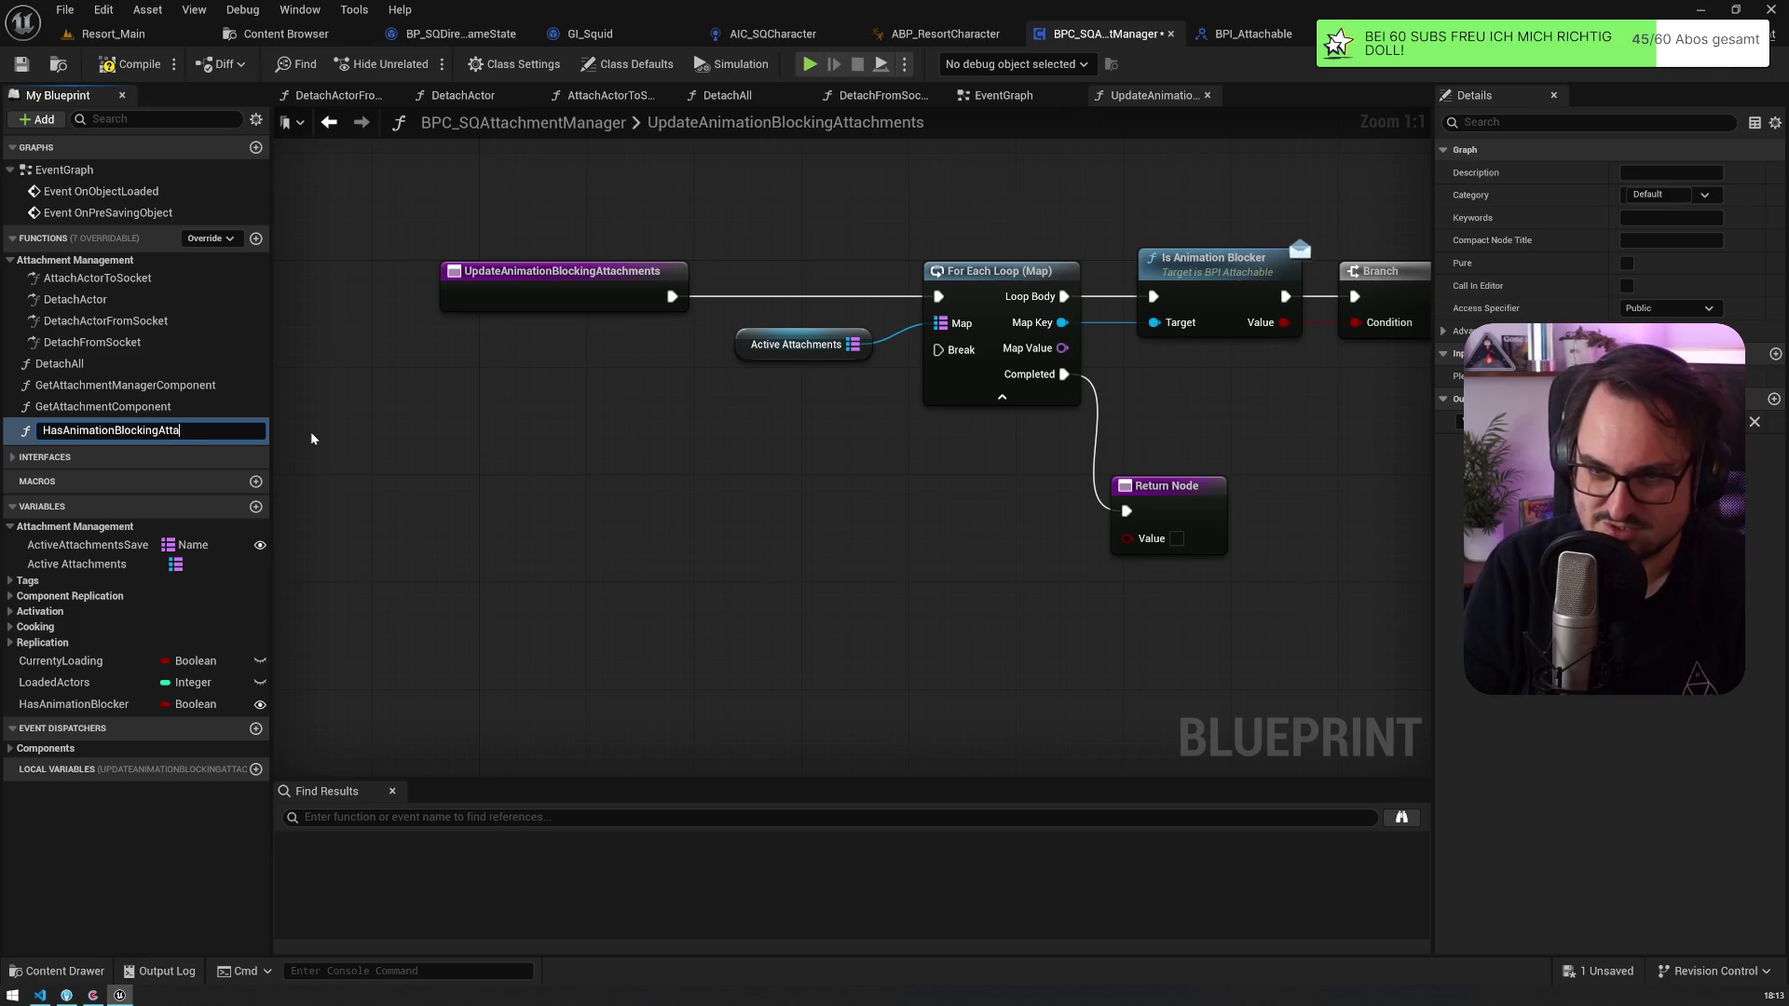
key(Return)
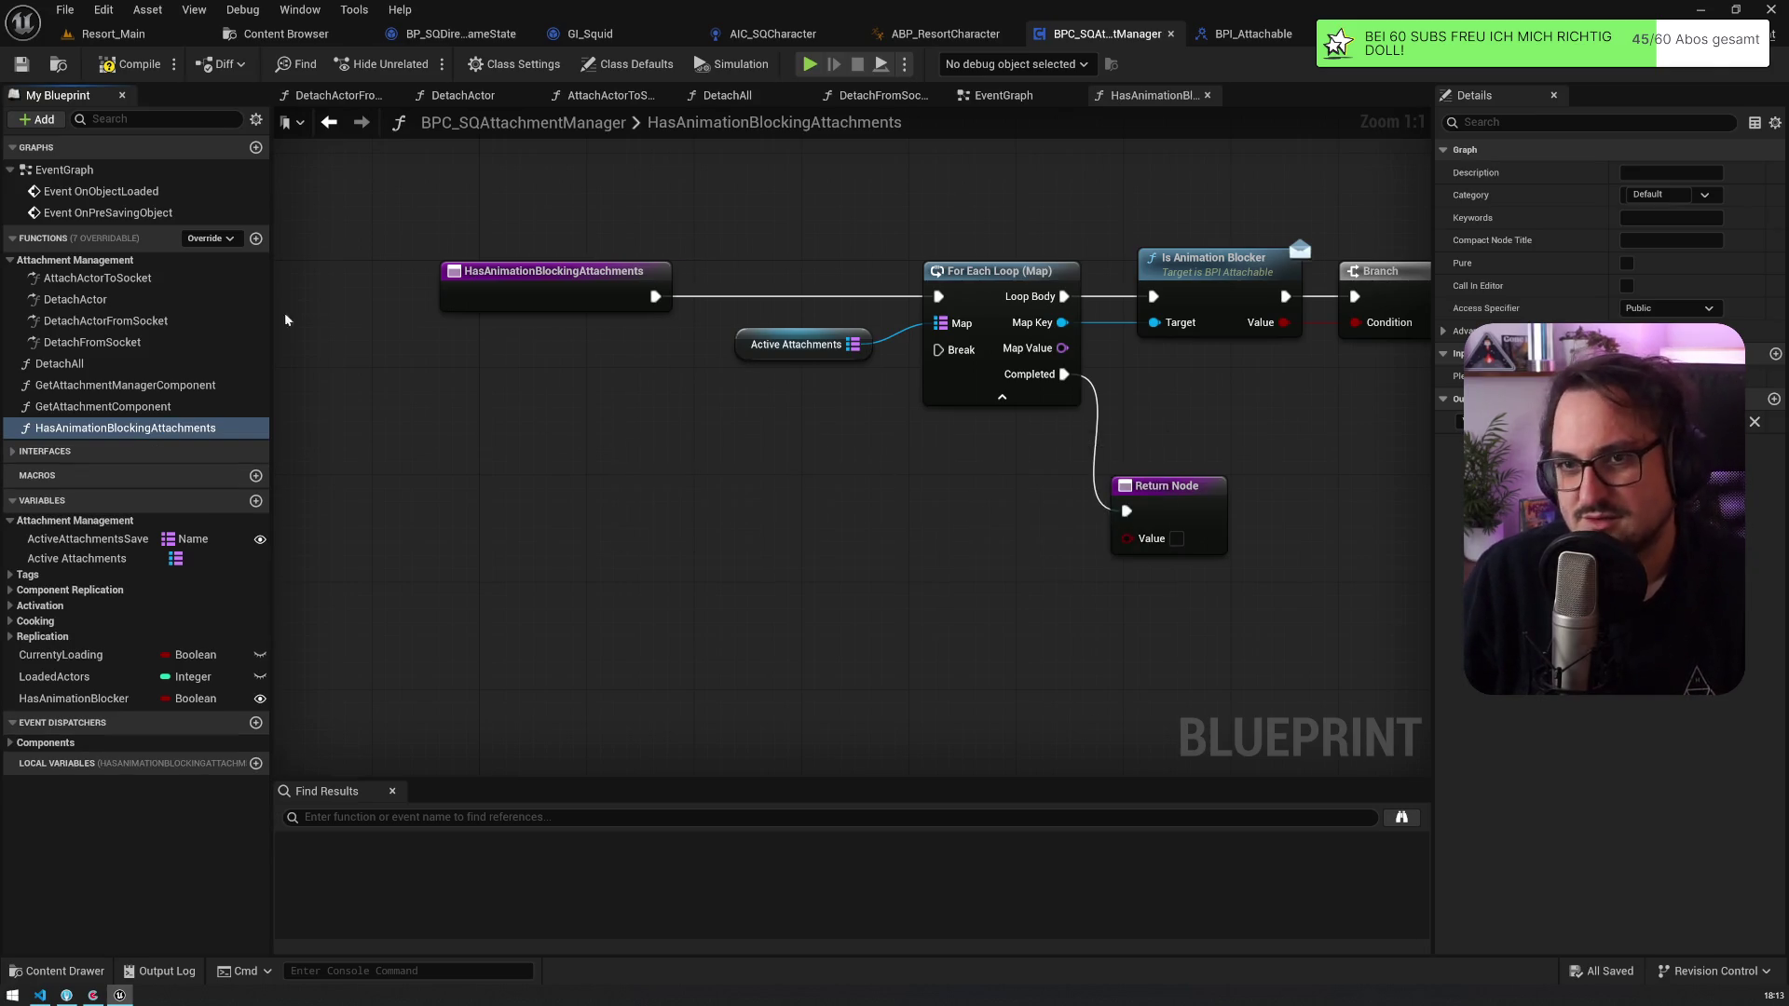
double_click(97, 277)
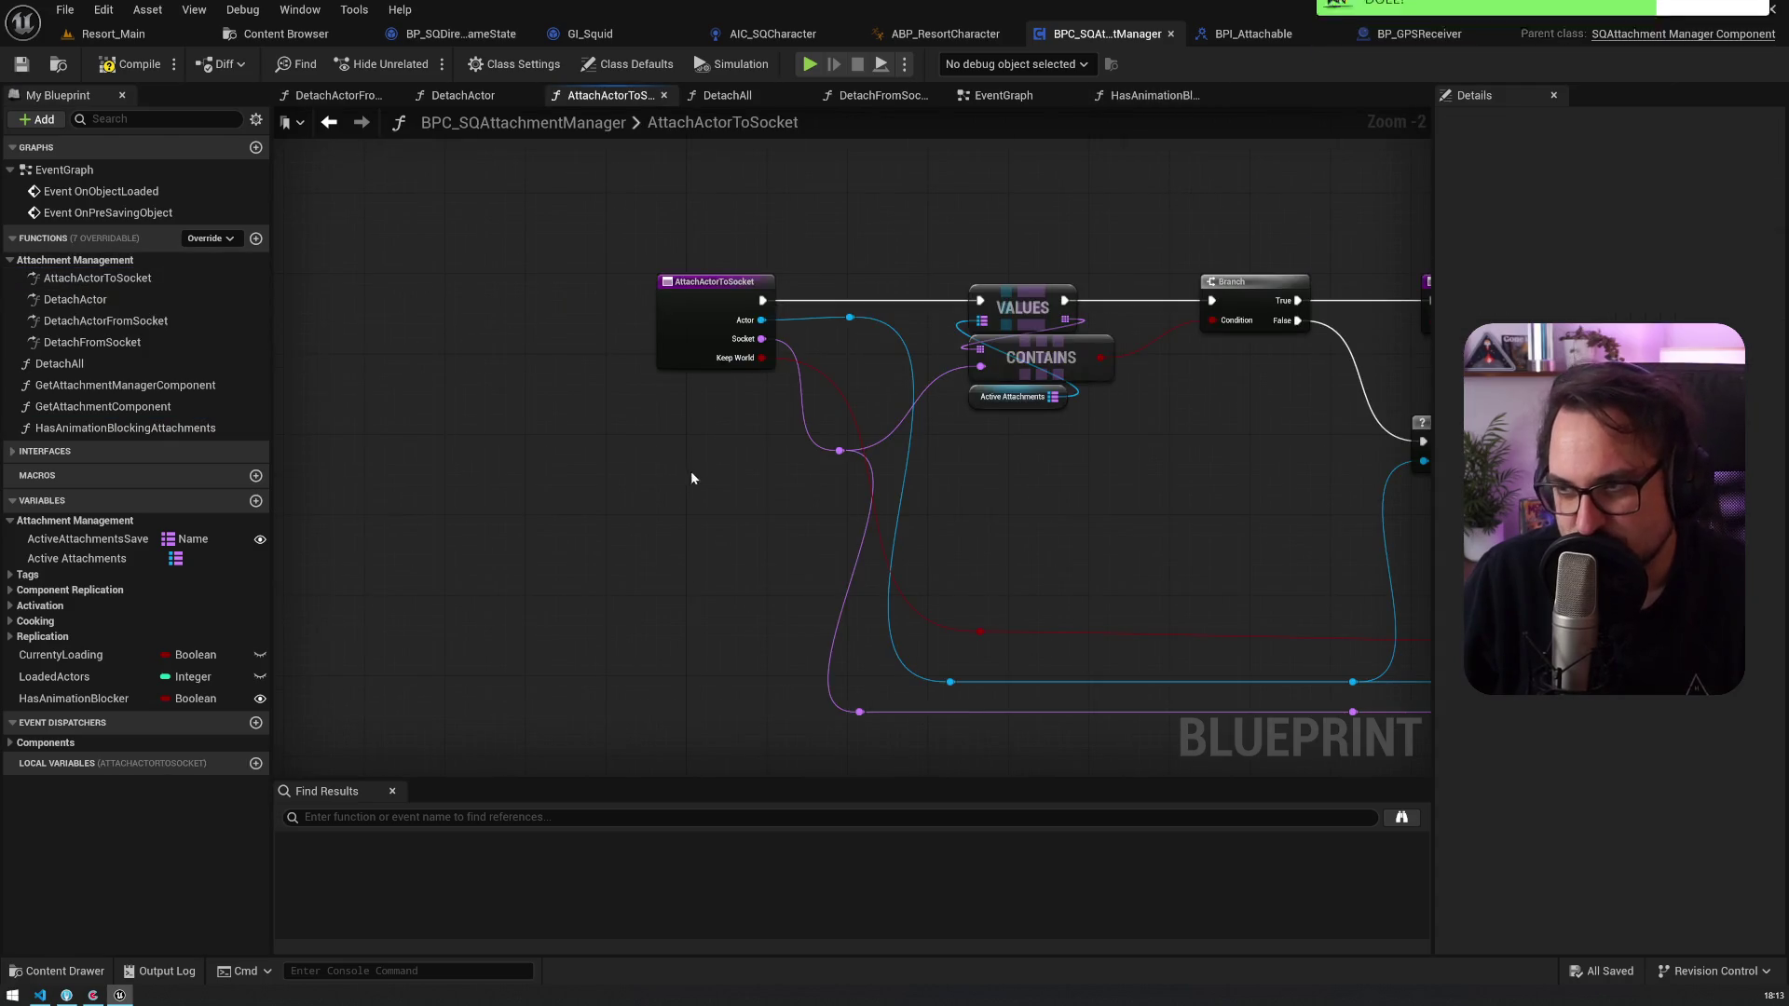
Step: Review the AttachActorToSocket graph from the Is Valid check through Attach Actor To Component
scroll(690, 478, down, 3)
mouse_move(896, 410)
mouse_down()
mouse_move(373, 447)
mouse_move(1297, 457)
mouse_up()
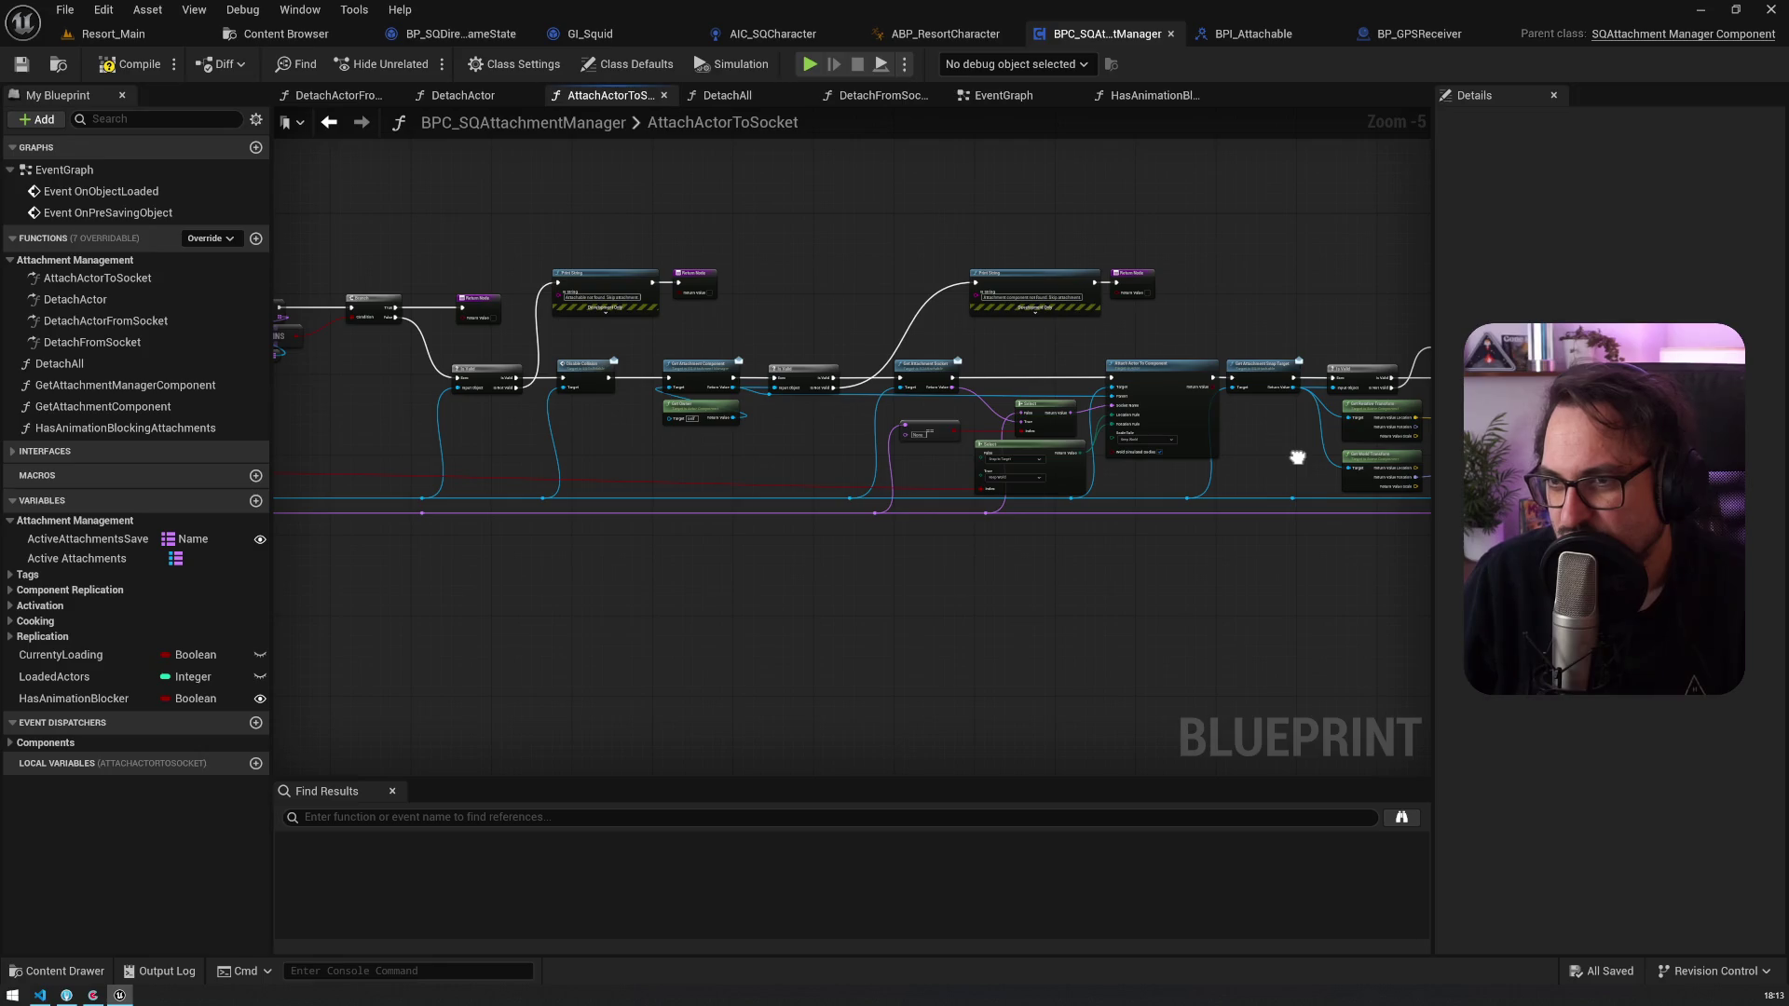
scroll(553, 302, up, 5)
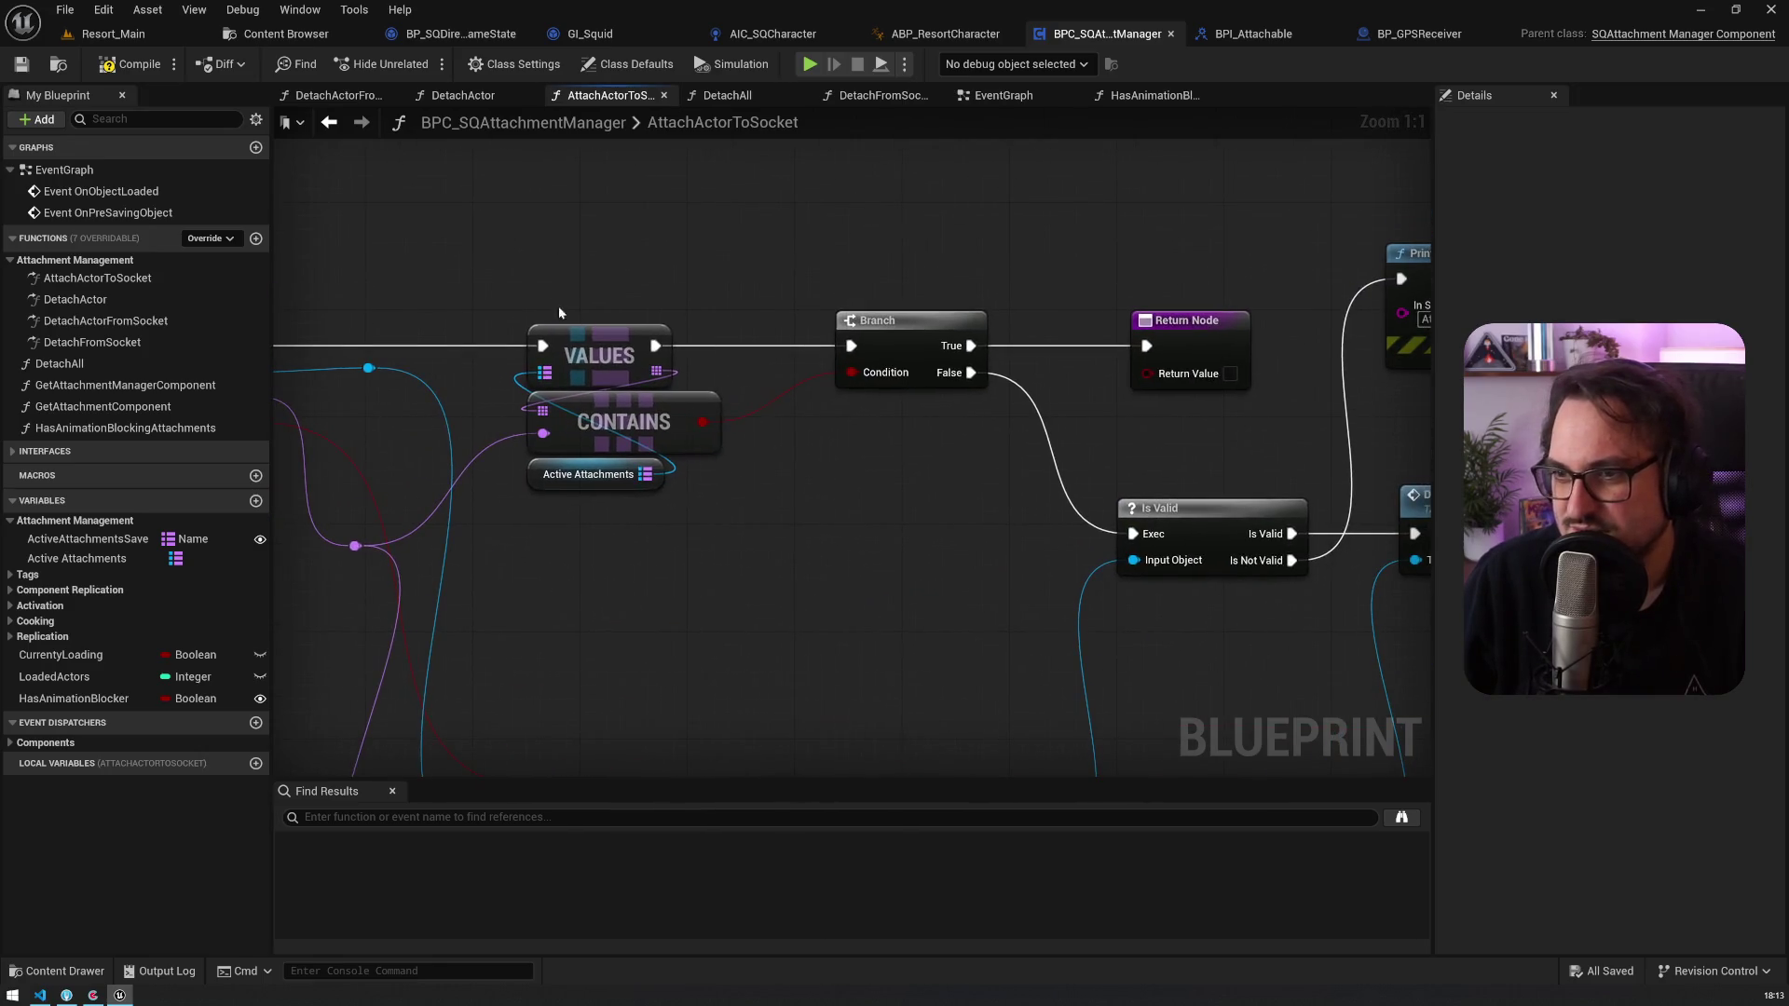
drag(554, 301, 836, 501)
drag(1058, 415, 861, 422)
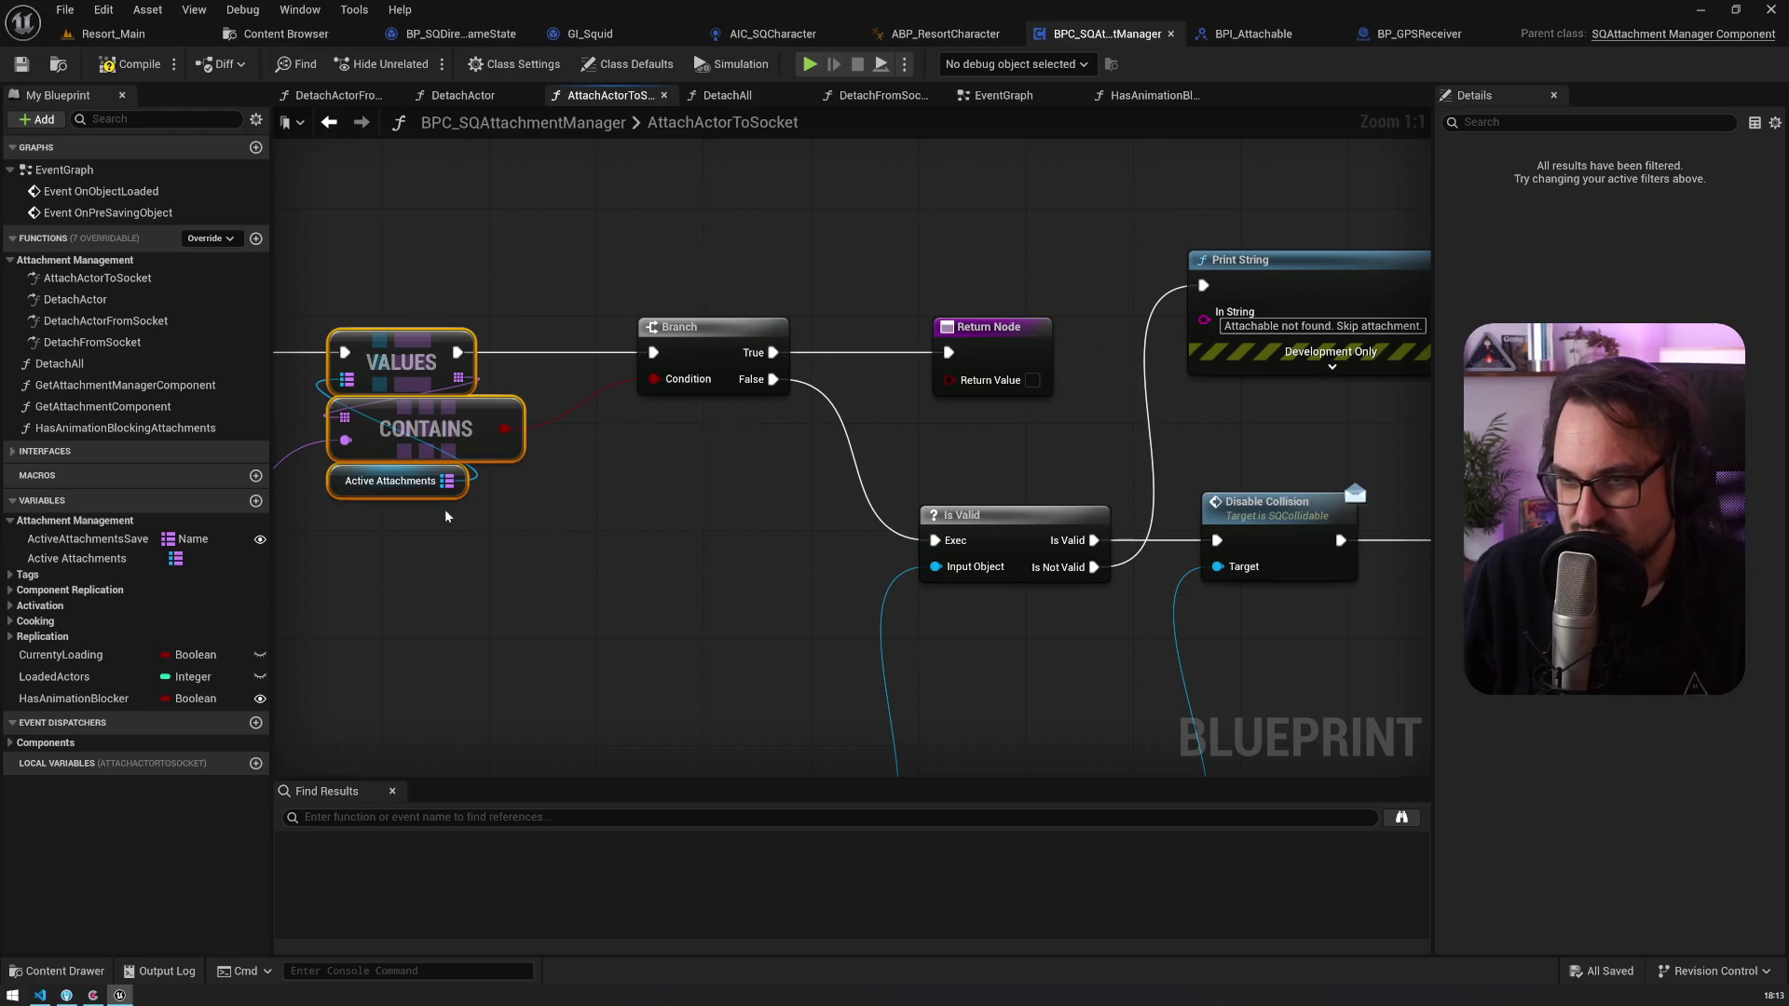
click(993, 355)
drag(993, 355, 525, 187)
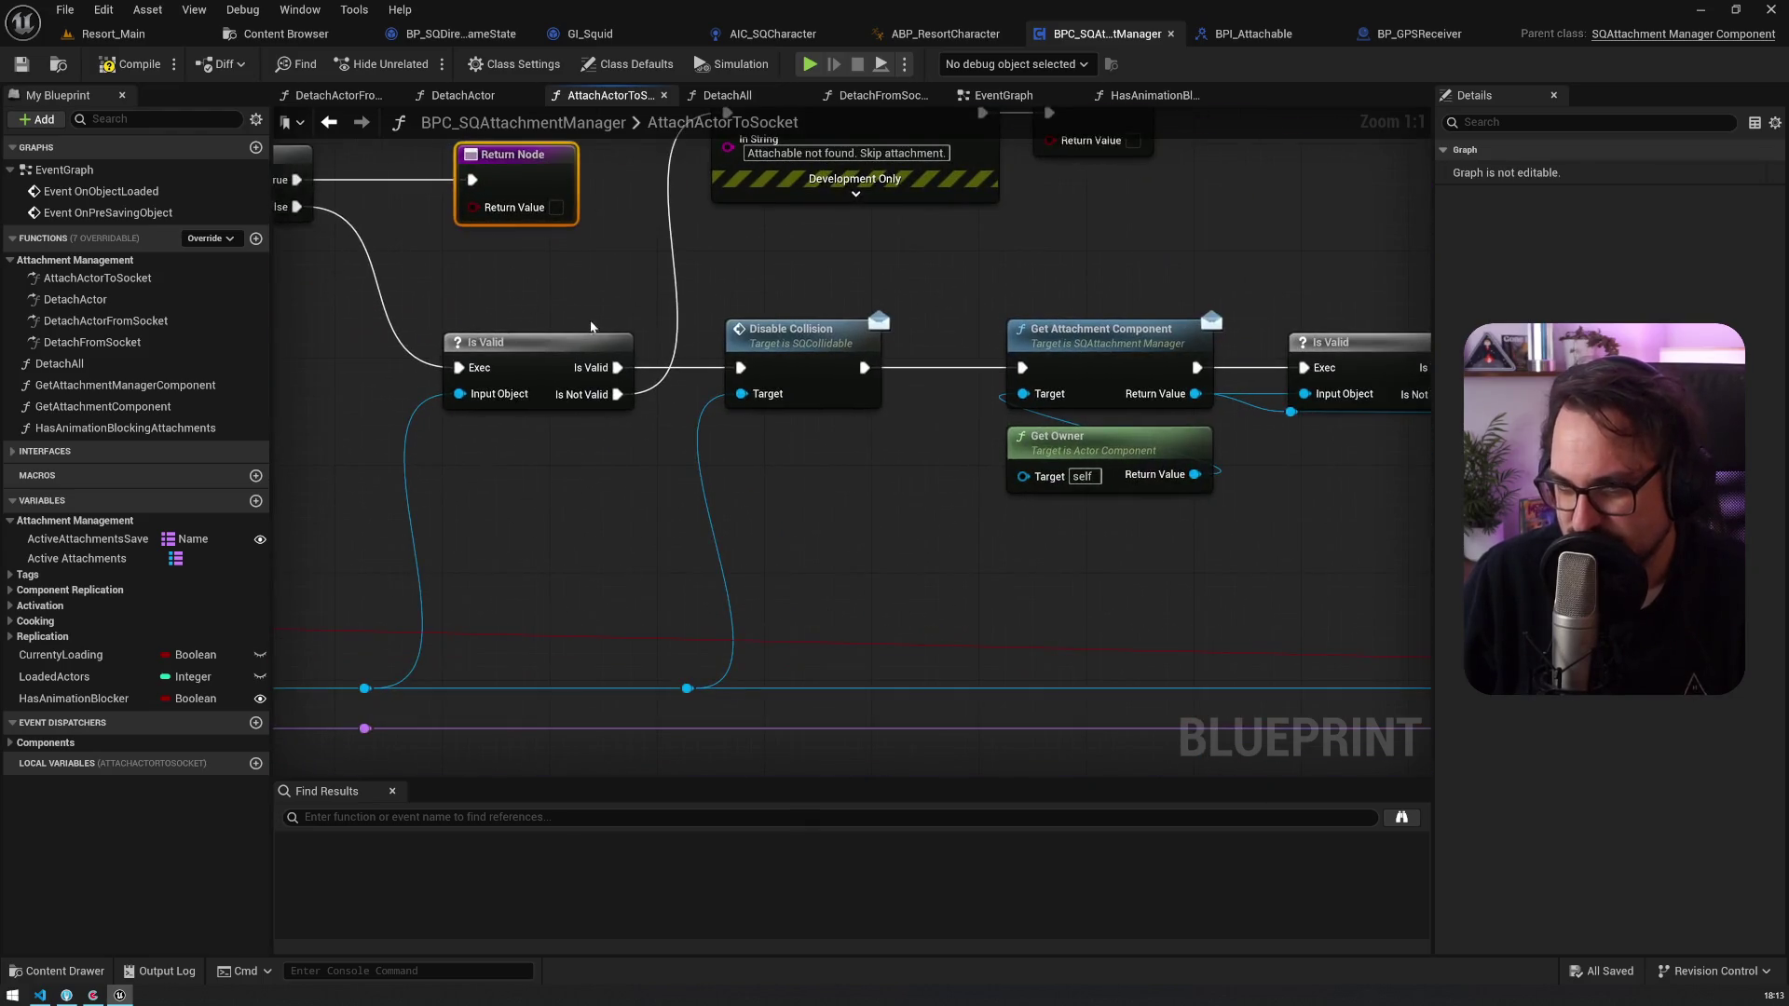
click(550, 347)
mouse_move(691, 265)
mouse_down()
mouse_move(542, 388)
mouse_move(911, 331)
mouse_move(658, 599)
mouse_up()
click(1001, 266)
scroll(1000, 266, down, 2)
mouse_move(838, 466)
mouse_down()
mouse_move(354, 538)
mouse_move(882, 573)
mouse_move(788, 565)
mouse_move(998, 563)
mouse_move(417, 556)
mouse_up()
Step: Call HasAnimationBlockingAttachments before the final Return Node, store it in HasAnimationBlocker, and compile
drag(890, 371, 1309, 372)
mouse_move(121, 427)
mouse_down()
mouse_move(708, 483)
mouse_move(701, 378)
mouse_move(801, 378)
mouse_move(862, 352)
mouse_up()
mouse_move(73, 699)
mouse_down()
mouse_move(992, 430)
mouse_move(989, 400)
mouse_move(1098, 377)
mouse_up()
drag(990, 380, 1038, 381)
drag(1155, 380, 1290, 380)
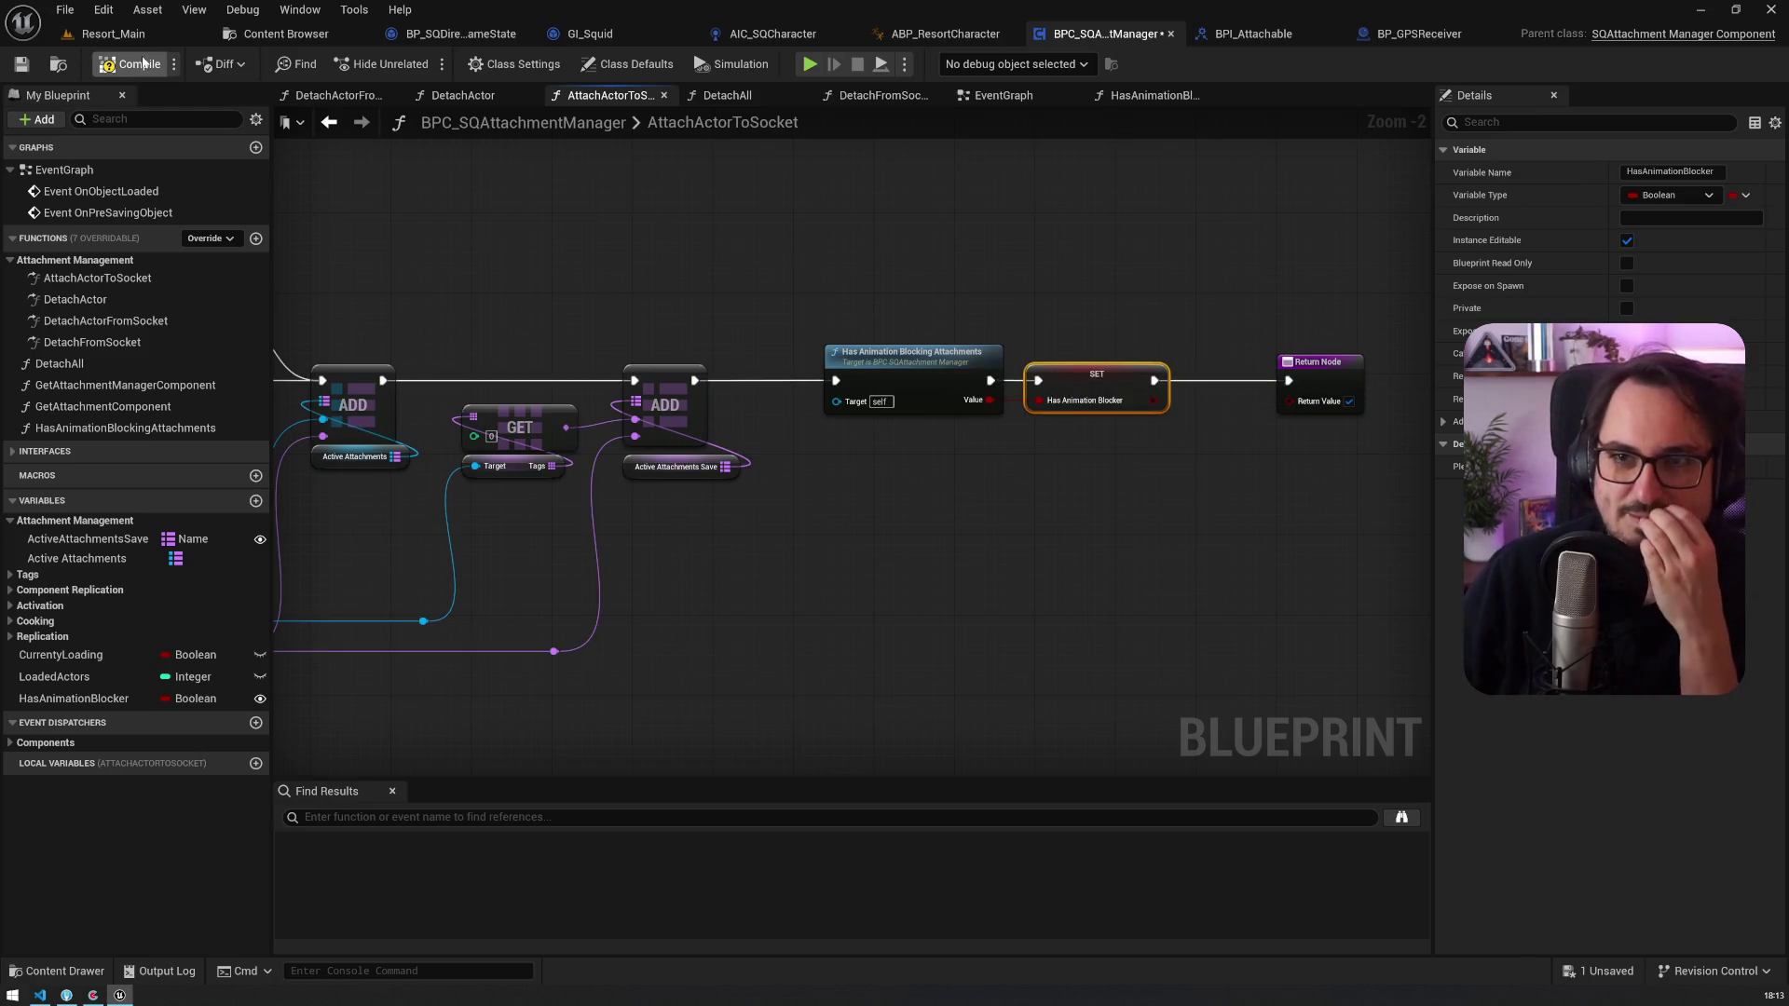
click(22, 63)
drag(541, 314, 811, 296)
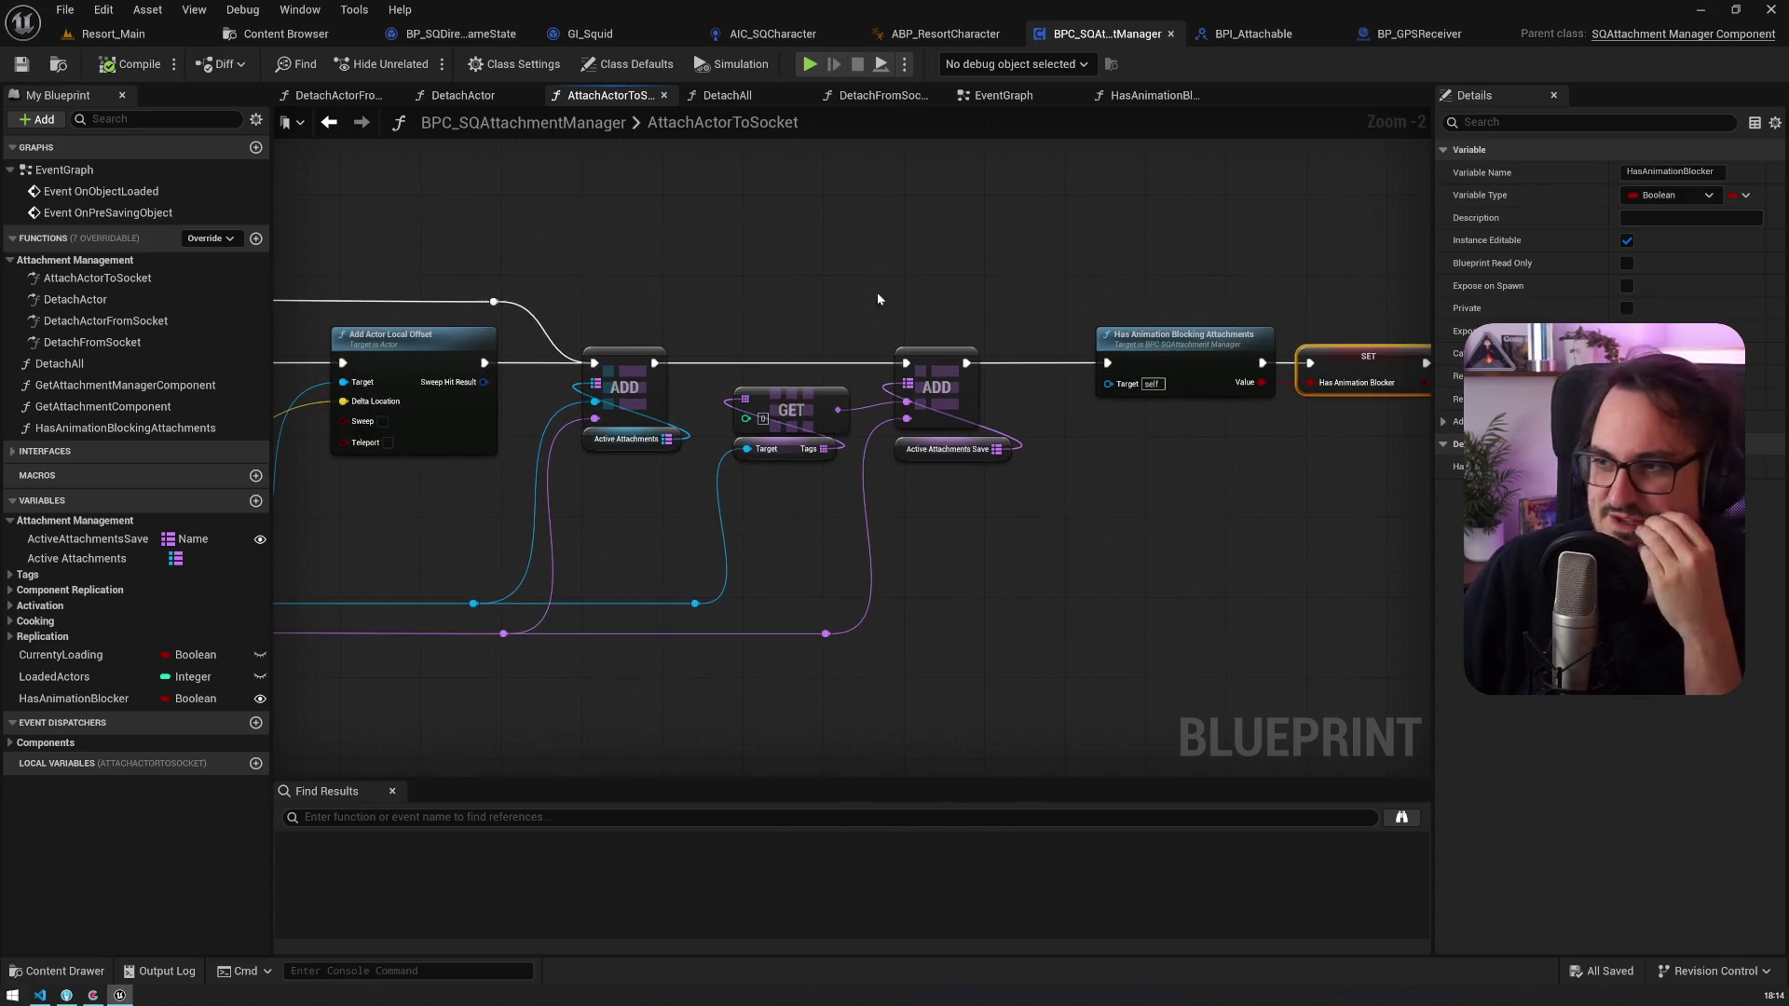
drag(1148, 488, 1118, 372)
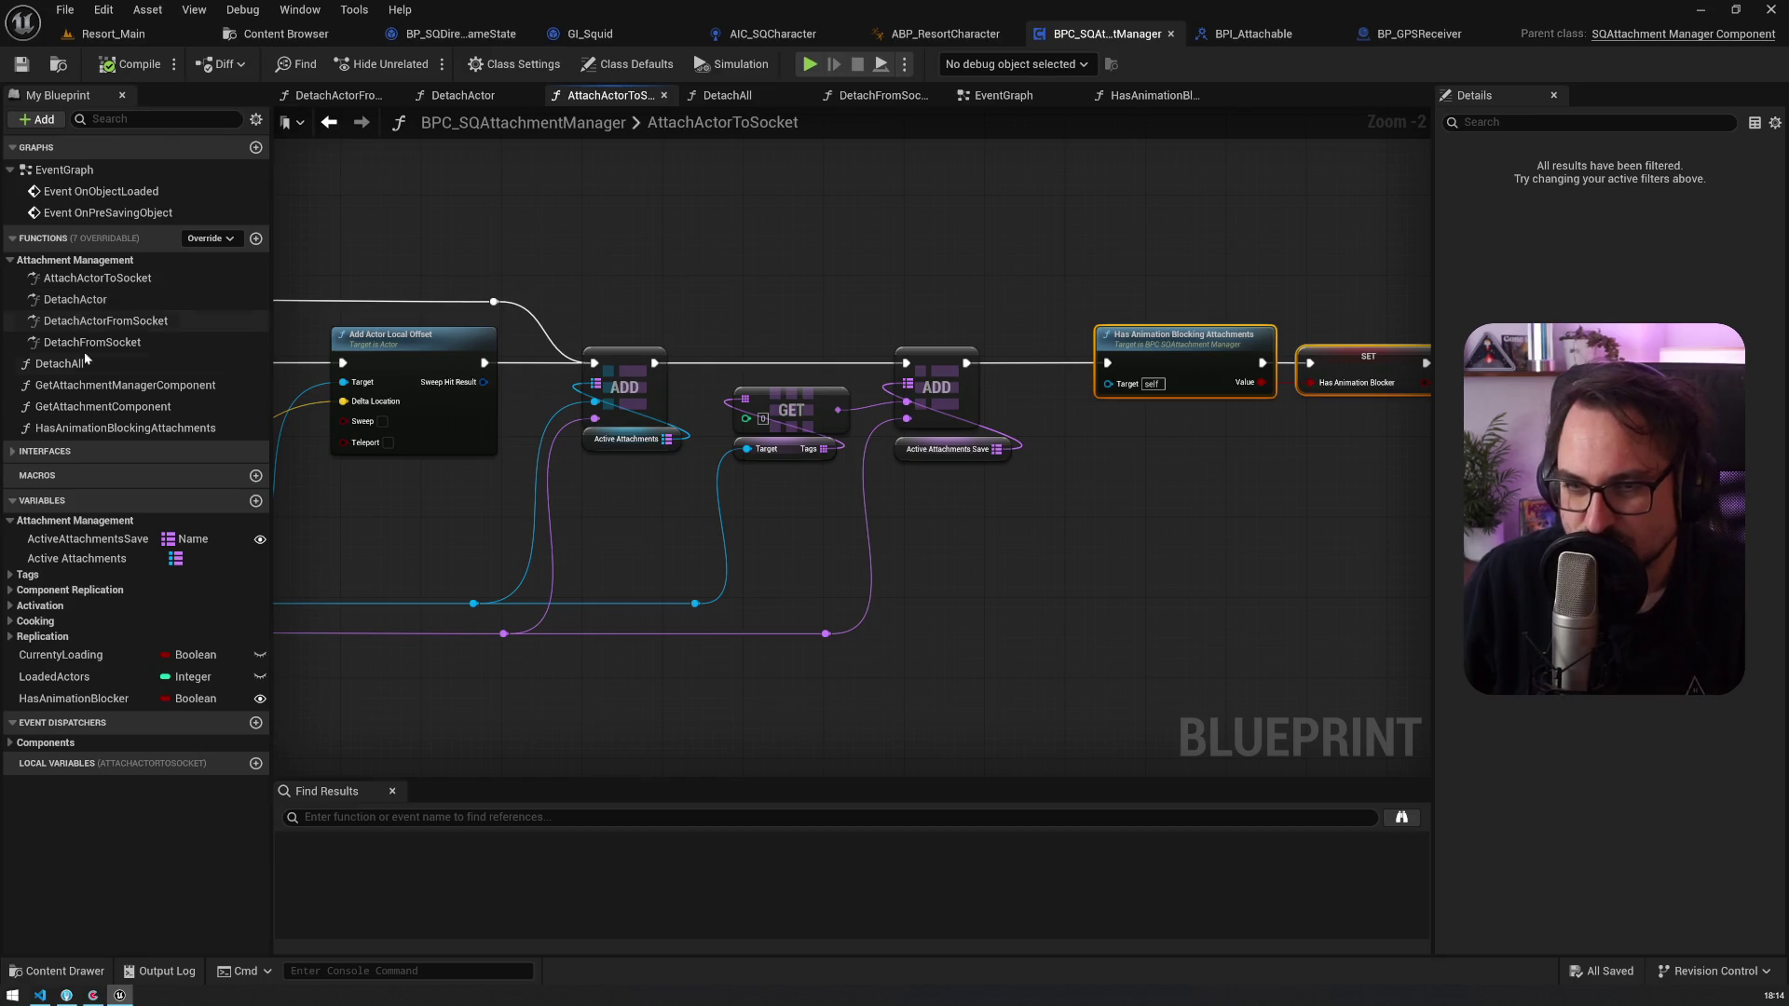
drag(1380, 268, 1040, 315)
Step: Delete the SET Has Animation Blocker node and wire the call straight to Return Node
click(1025, 410)
key(Delete)
drag(925, 410, 1220, 410)
Step: Rename the HasAnimationBlockingAttachments function to UpdateAnimationBlockingAttachments
click(126, 428)
key(F2)
drag(65, 431, 42, 430)
key(BackSpace)
text(Z)
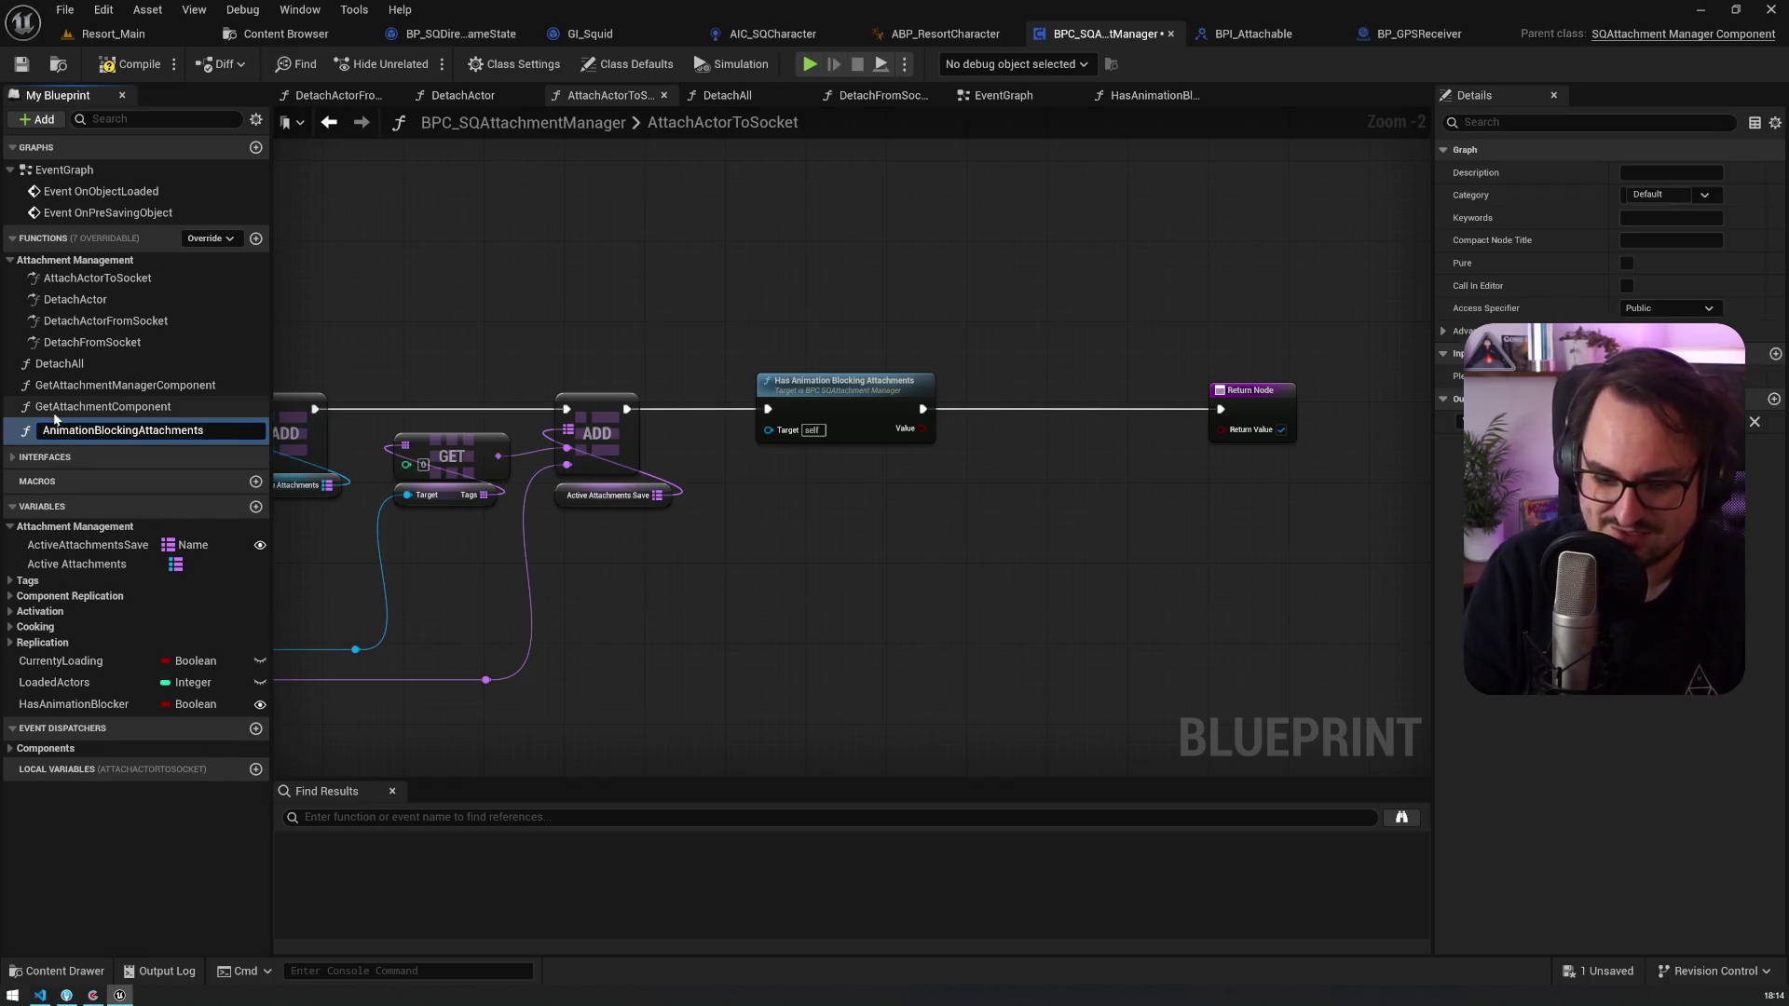
text(te)
key(Return)
Step: In UpdateAnimationBlockingAttachments, set HasAnimationBlocker to false right after the entry node
double_click(131, 428)
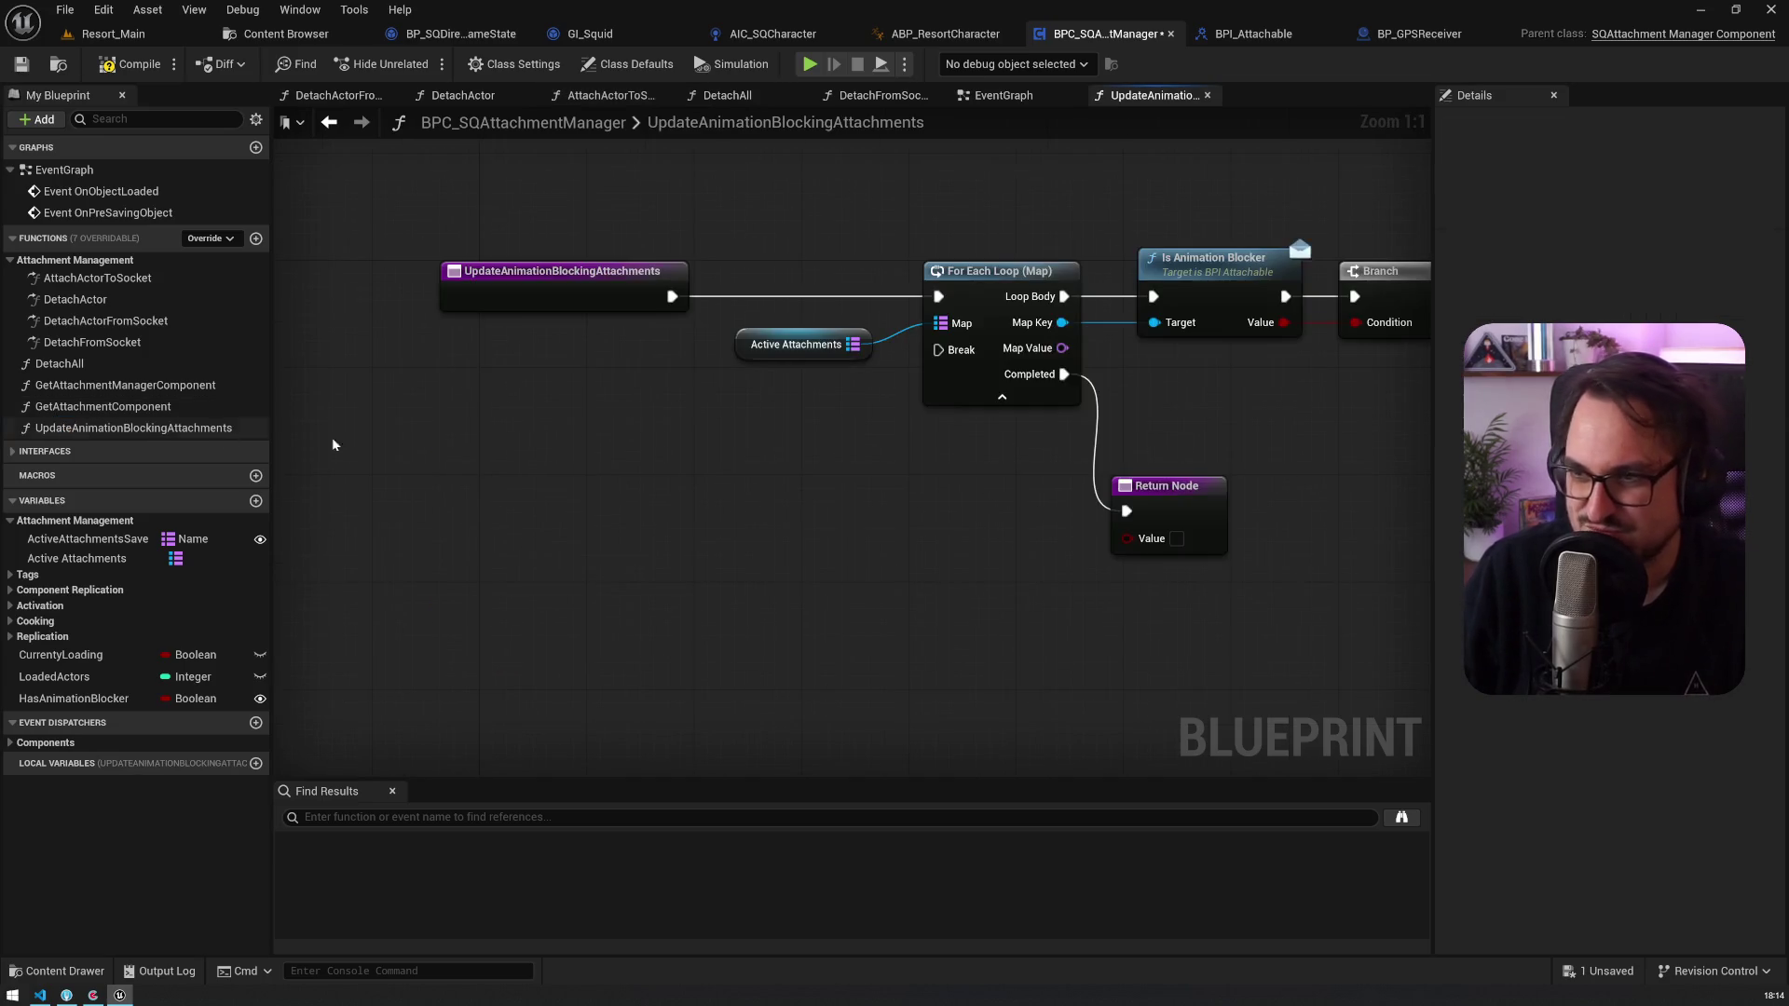
drag(717, 284, 584, 287)
mouse_move(75, 698)
mouse_down()
mouse_move(565, 305)
mouse_move(790, 301)
mouse_up()
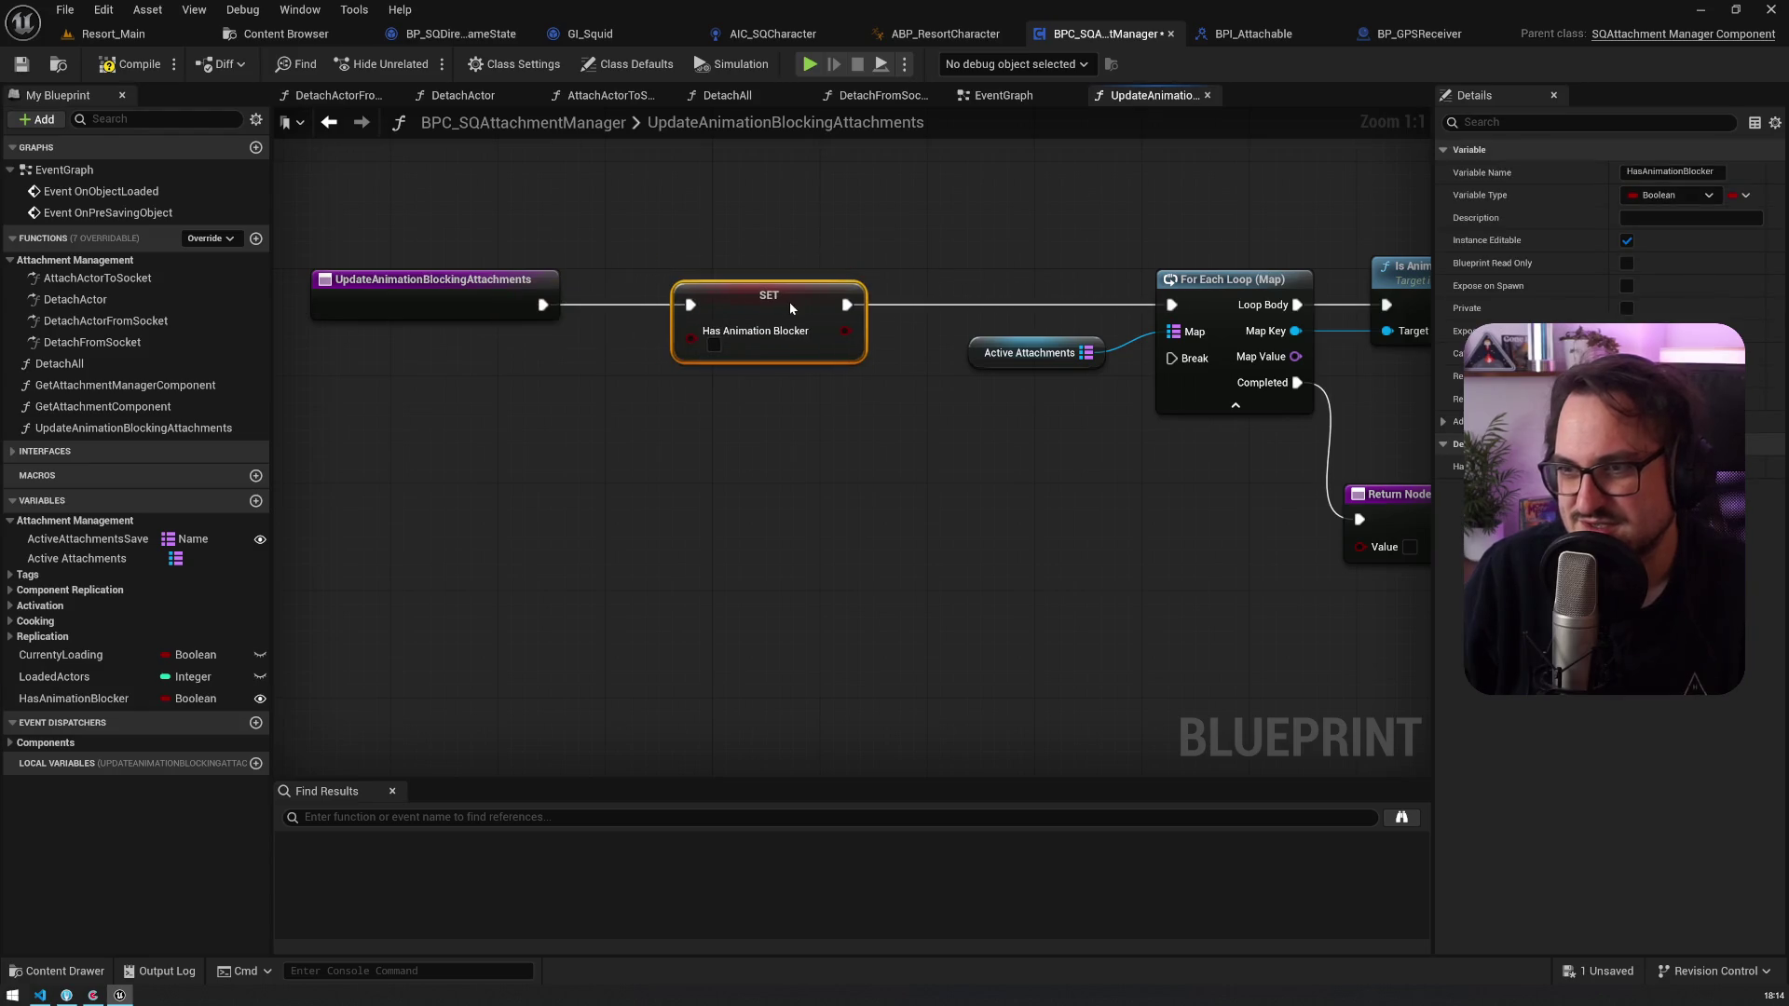
Step: Set HasAnimationBlocker true on Branch's True output, wire it to Return Node, and compile
drag(1043, 246, 228, 246)
mouse_move(568, 503)
mouse_down()
mouse_move(968, 503)
mouse_move(567, 526)
mouse_up()
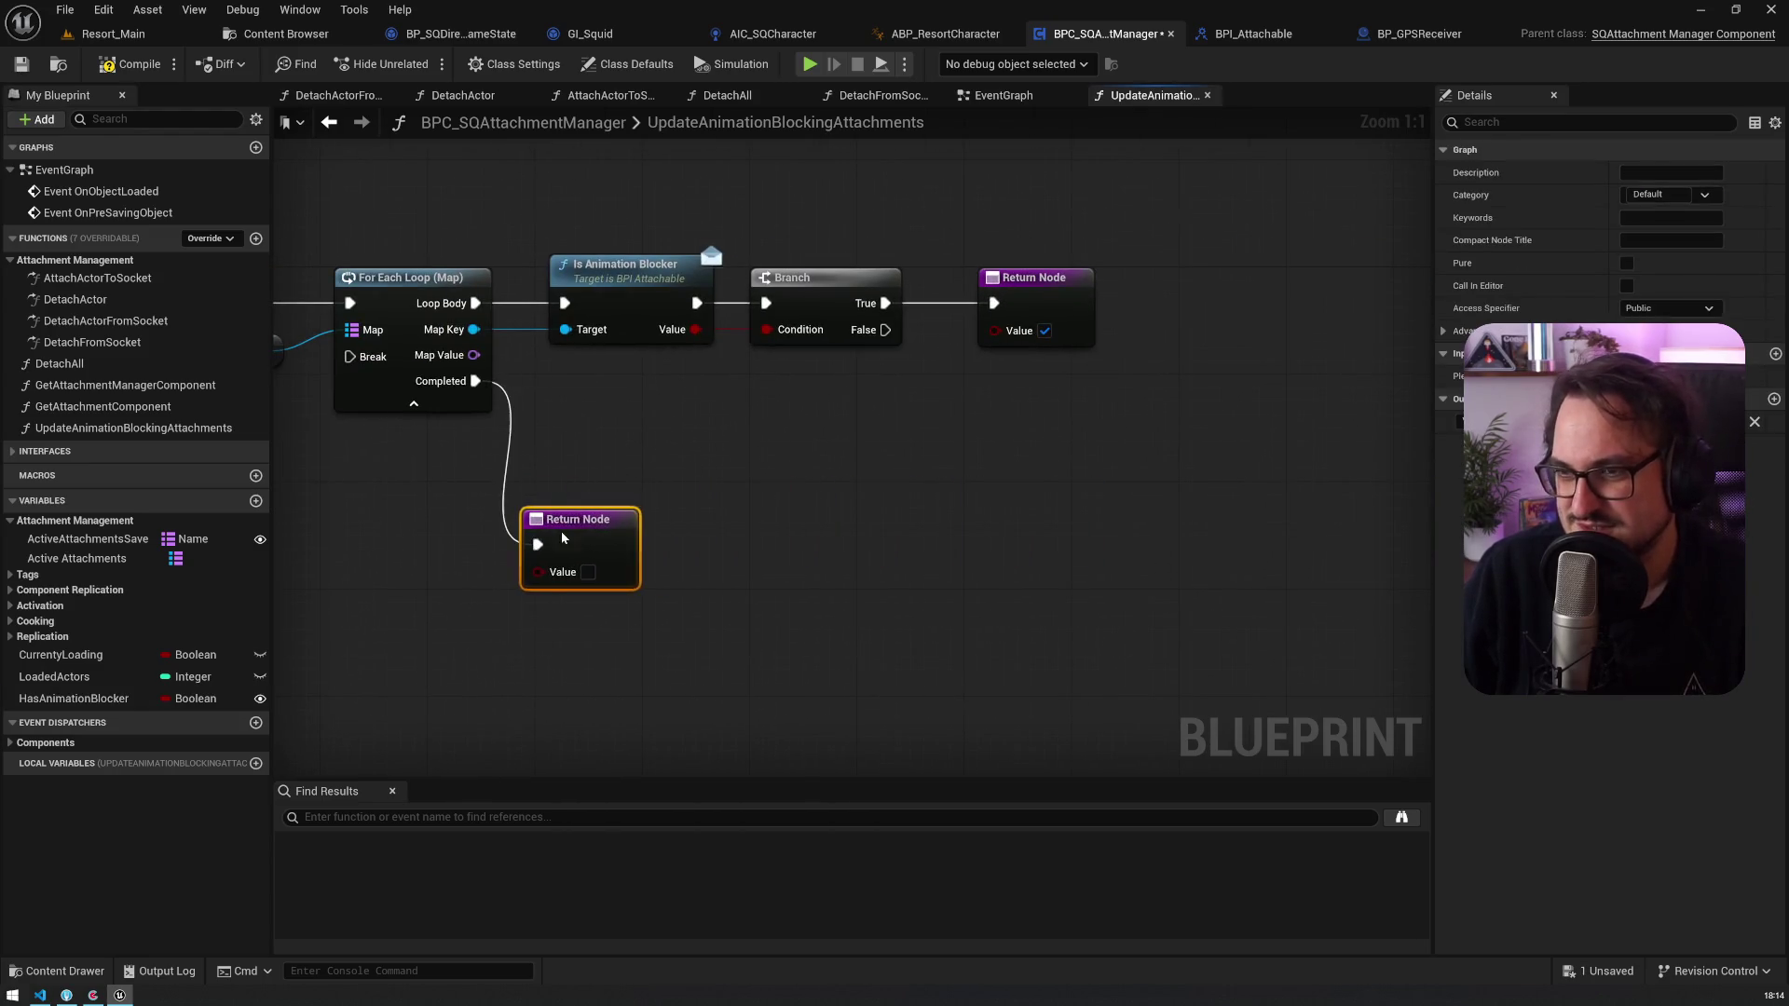
drag(1005, 374, 648, 394)
drag(708, 321, 1109, 326)
key(ctrl+v)
drag(537, 333, 712, 382)
mouse_move(844, 334)
mouse_down()
mouse_move(1048, 333)
mouse_move(958, 337)
mouse_up()
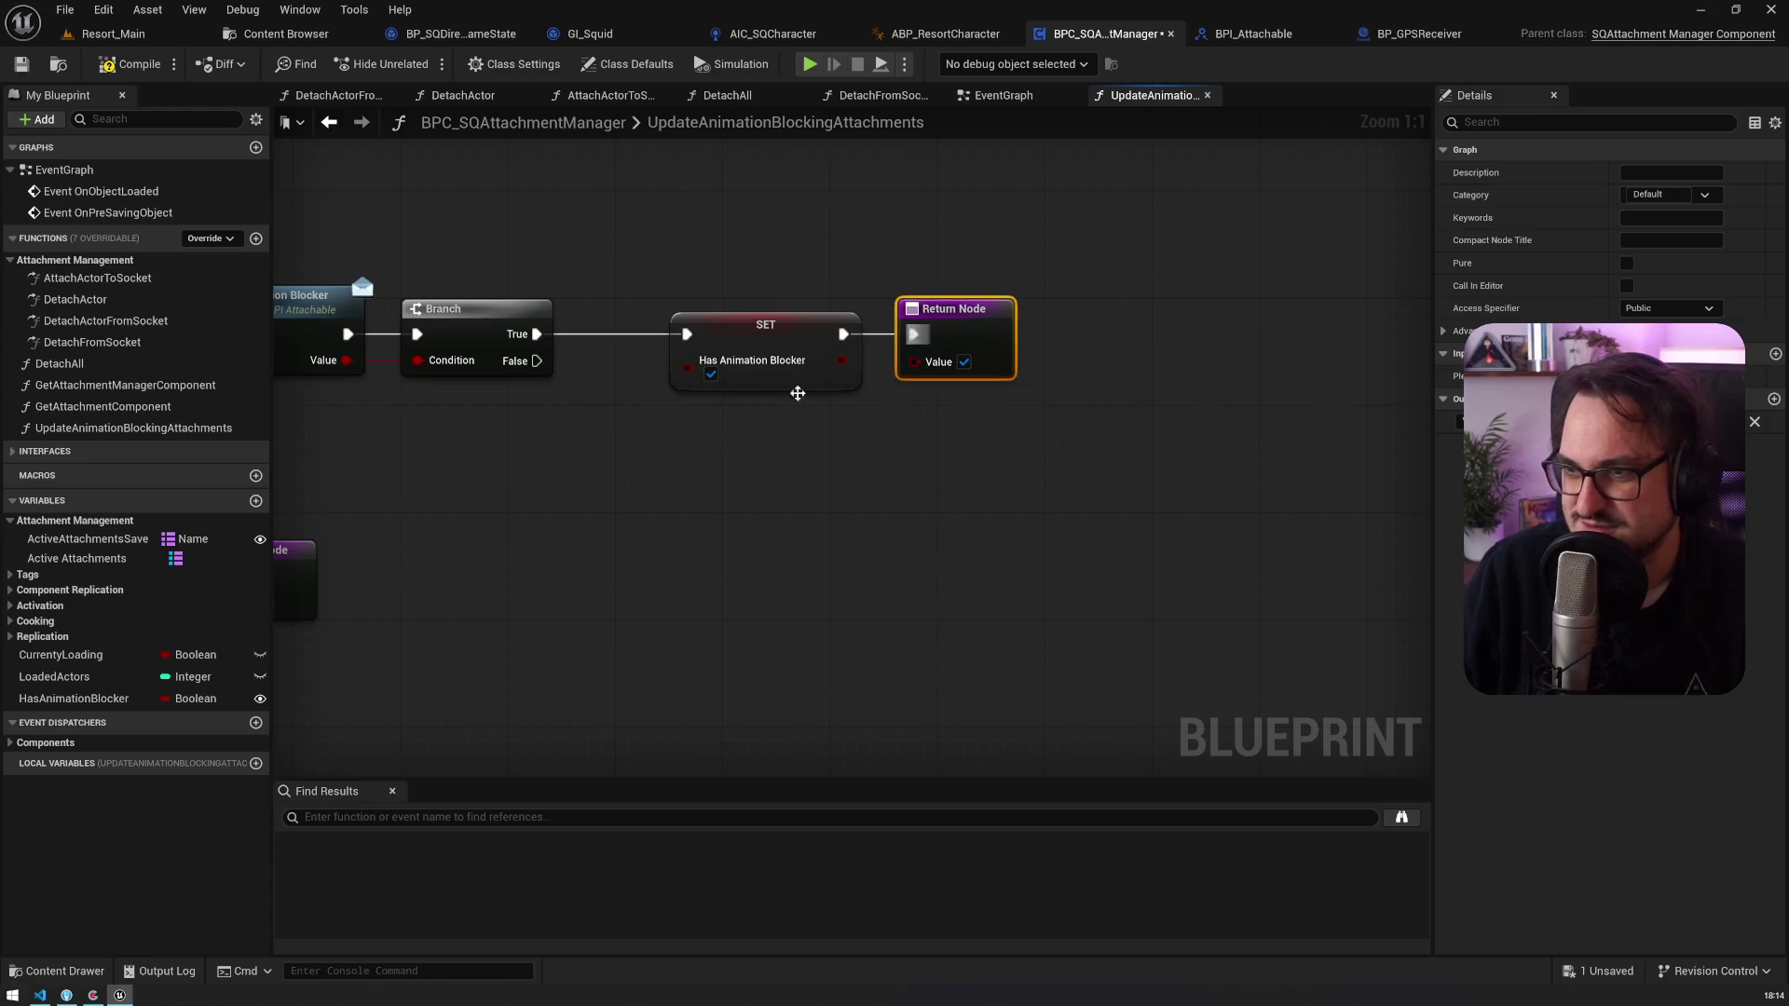
scroll(891, 484, down, 3)
drag(591, 500, 811, 485)
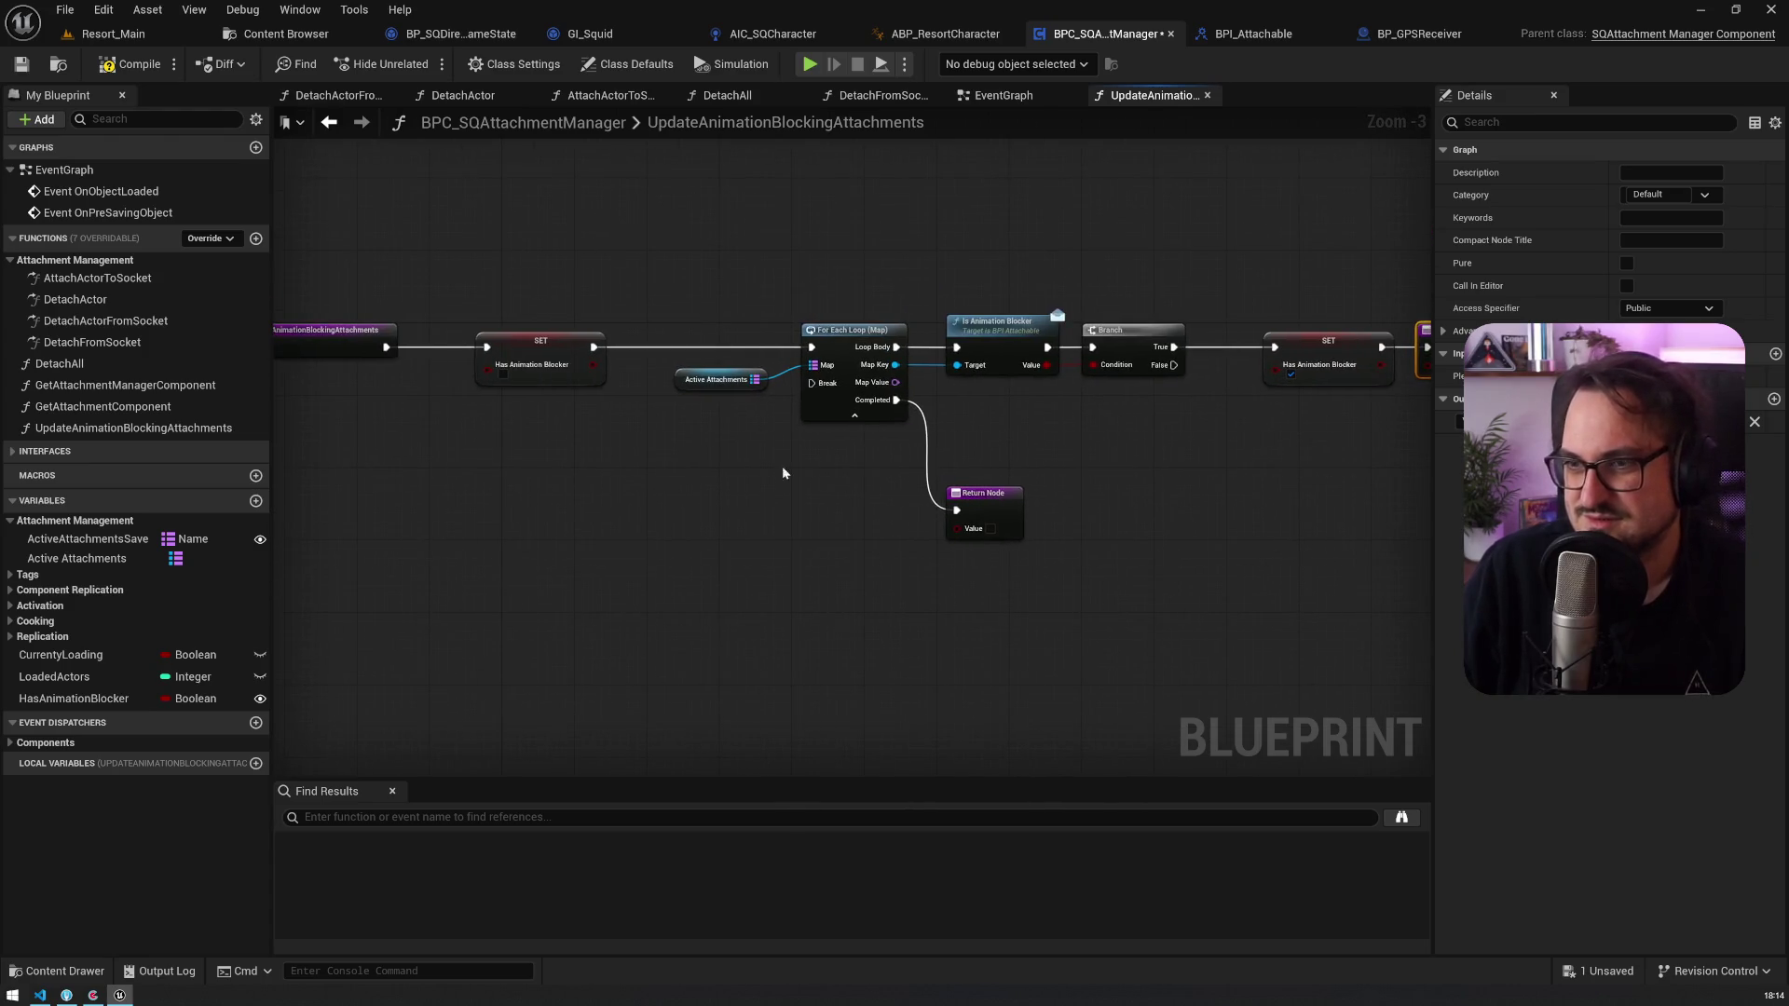
click(28, 68)
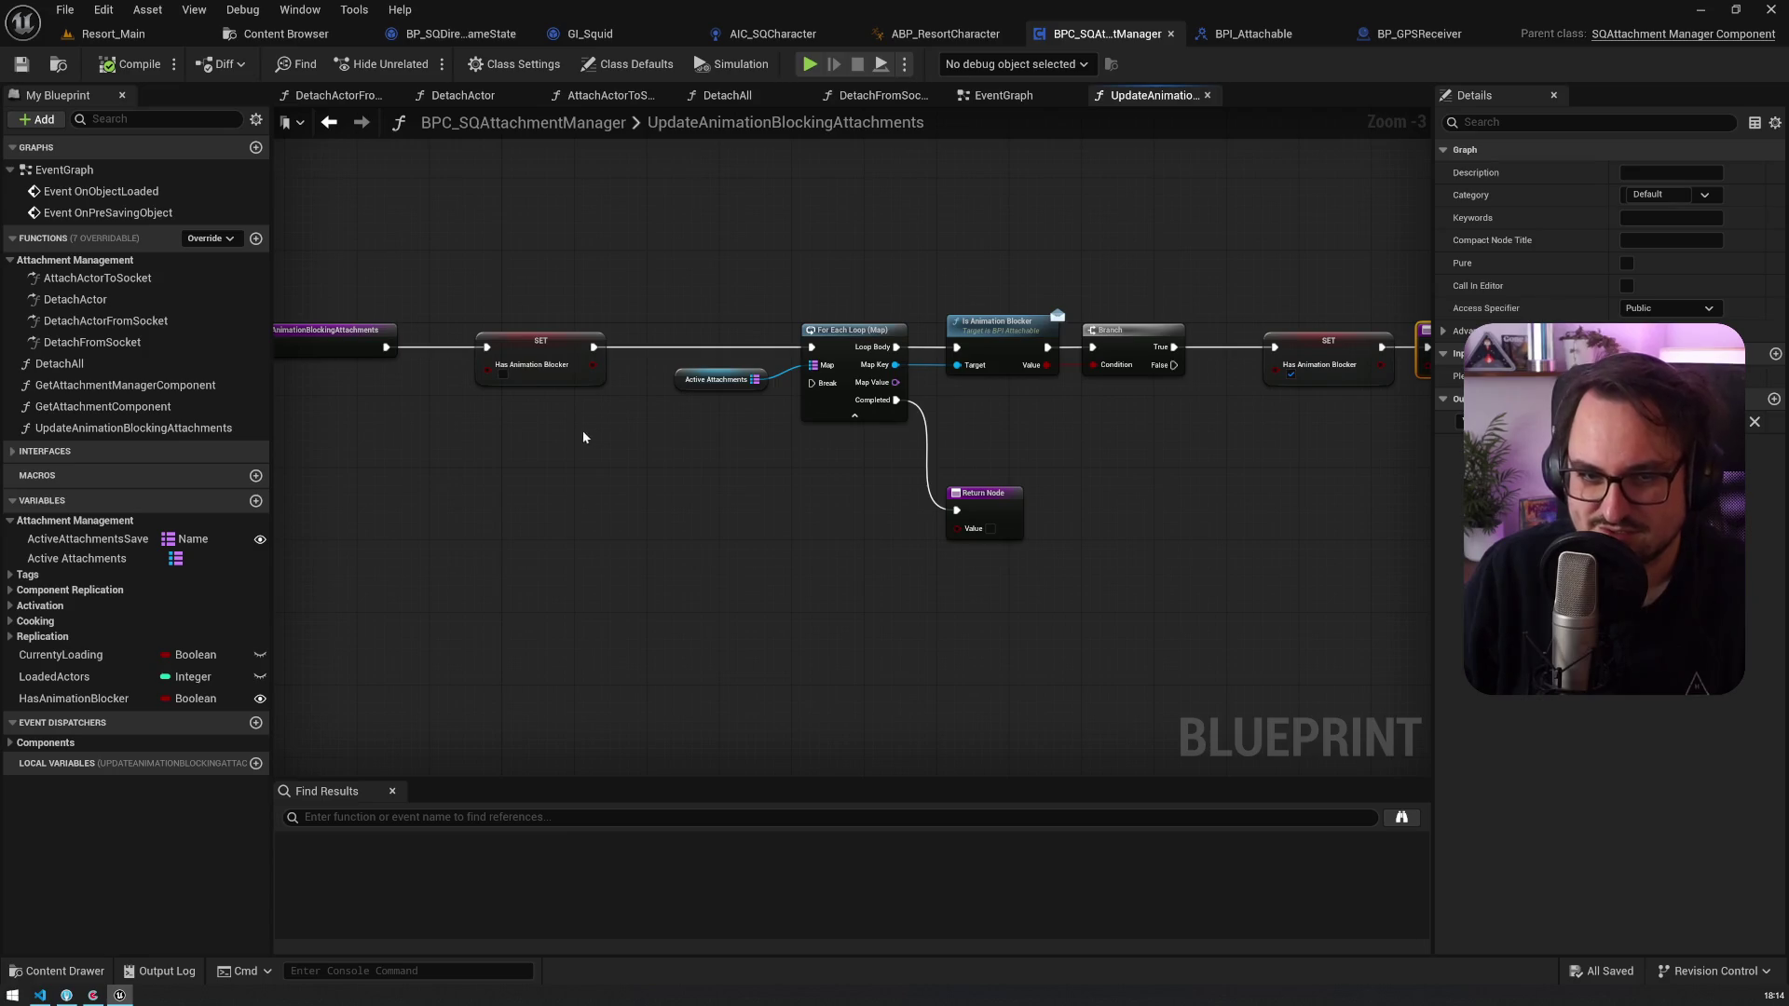
Step: Check the end of AttachActorToSocket and the For Each Loop in UpdateAnimationBlockingAttachments
key(alt+Left)
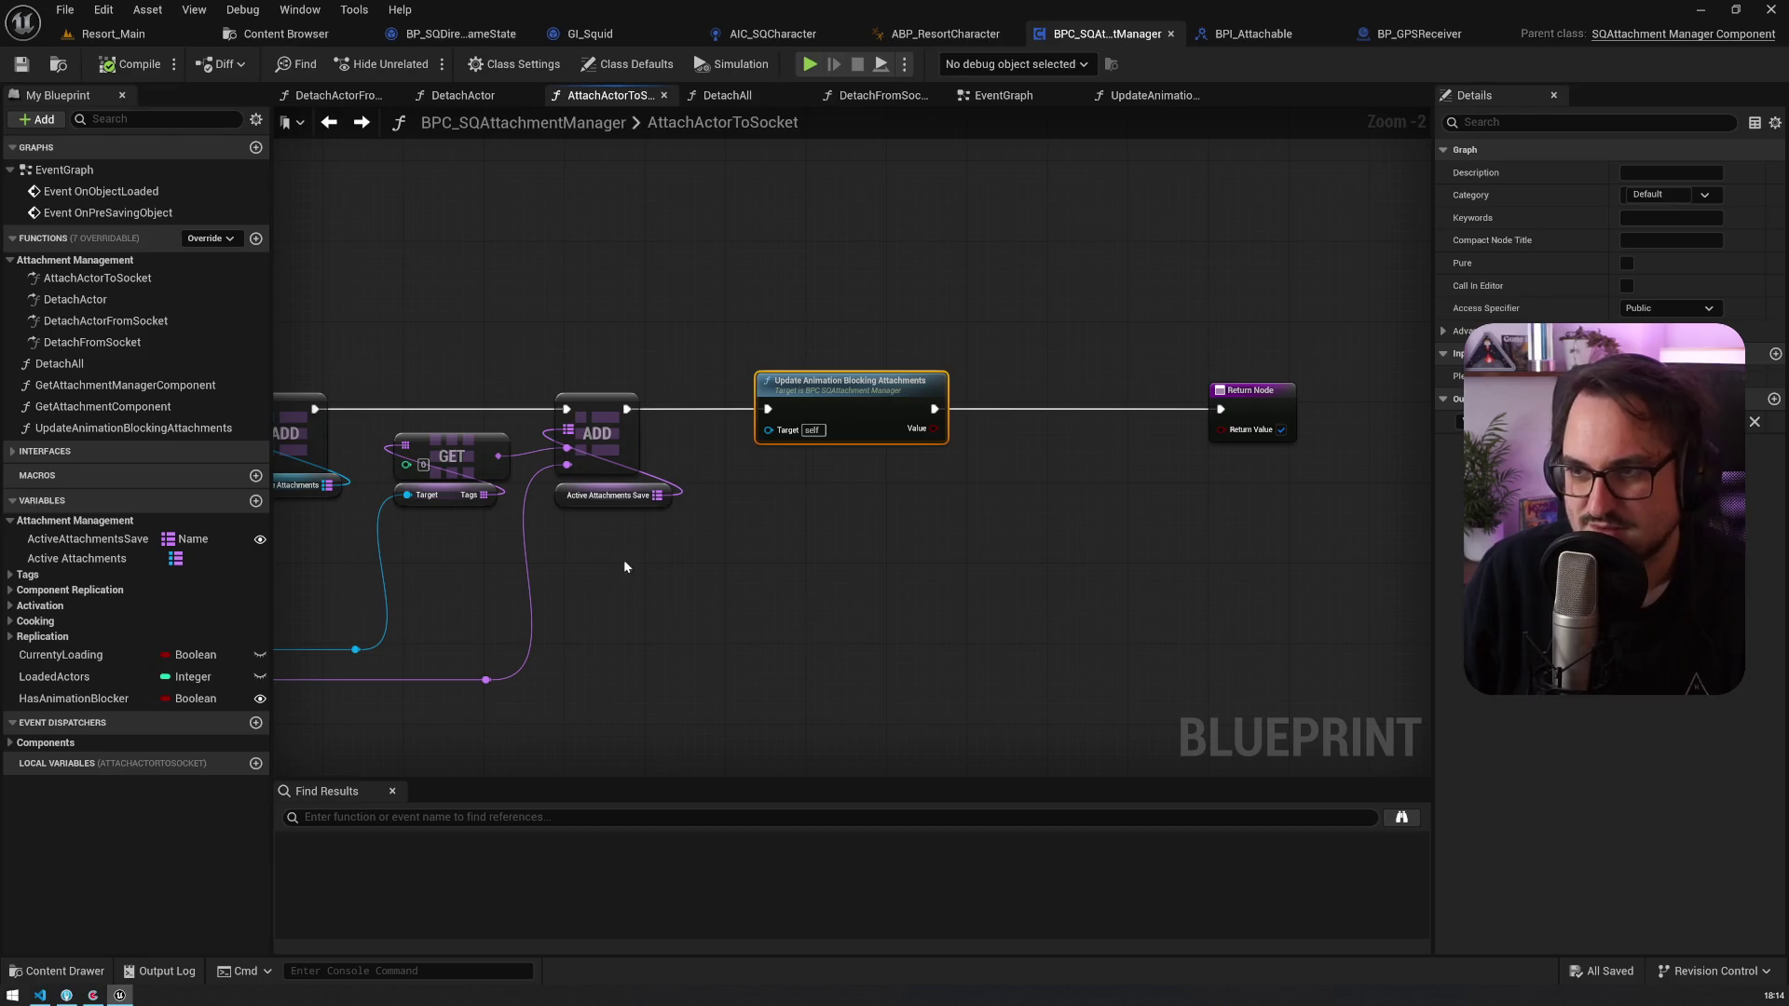
mouse_move(328, 393)
mouse_down()
mouse_move(673, 410)
mouse_move(783, 289)
mouse_up()
mouse_move(1157, 309)
mouse_down()
mouse_move(964, 310)
mouse_move(1192, 387)
mouse_up()
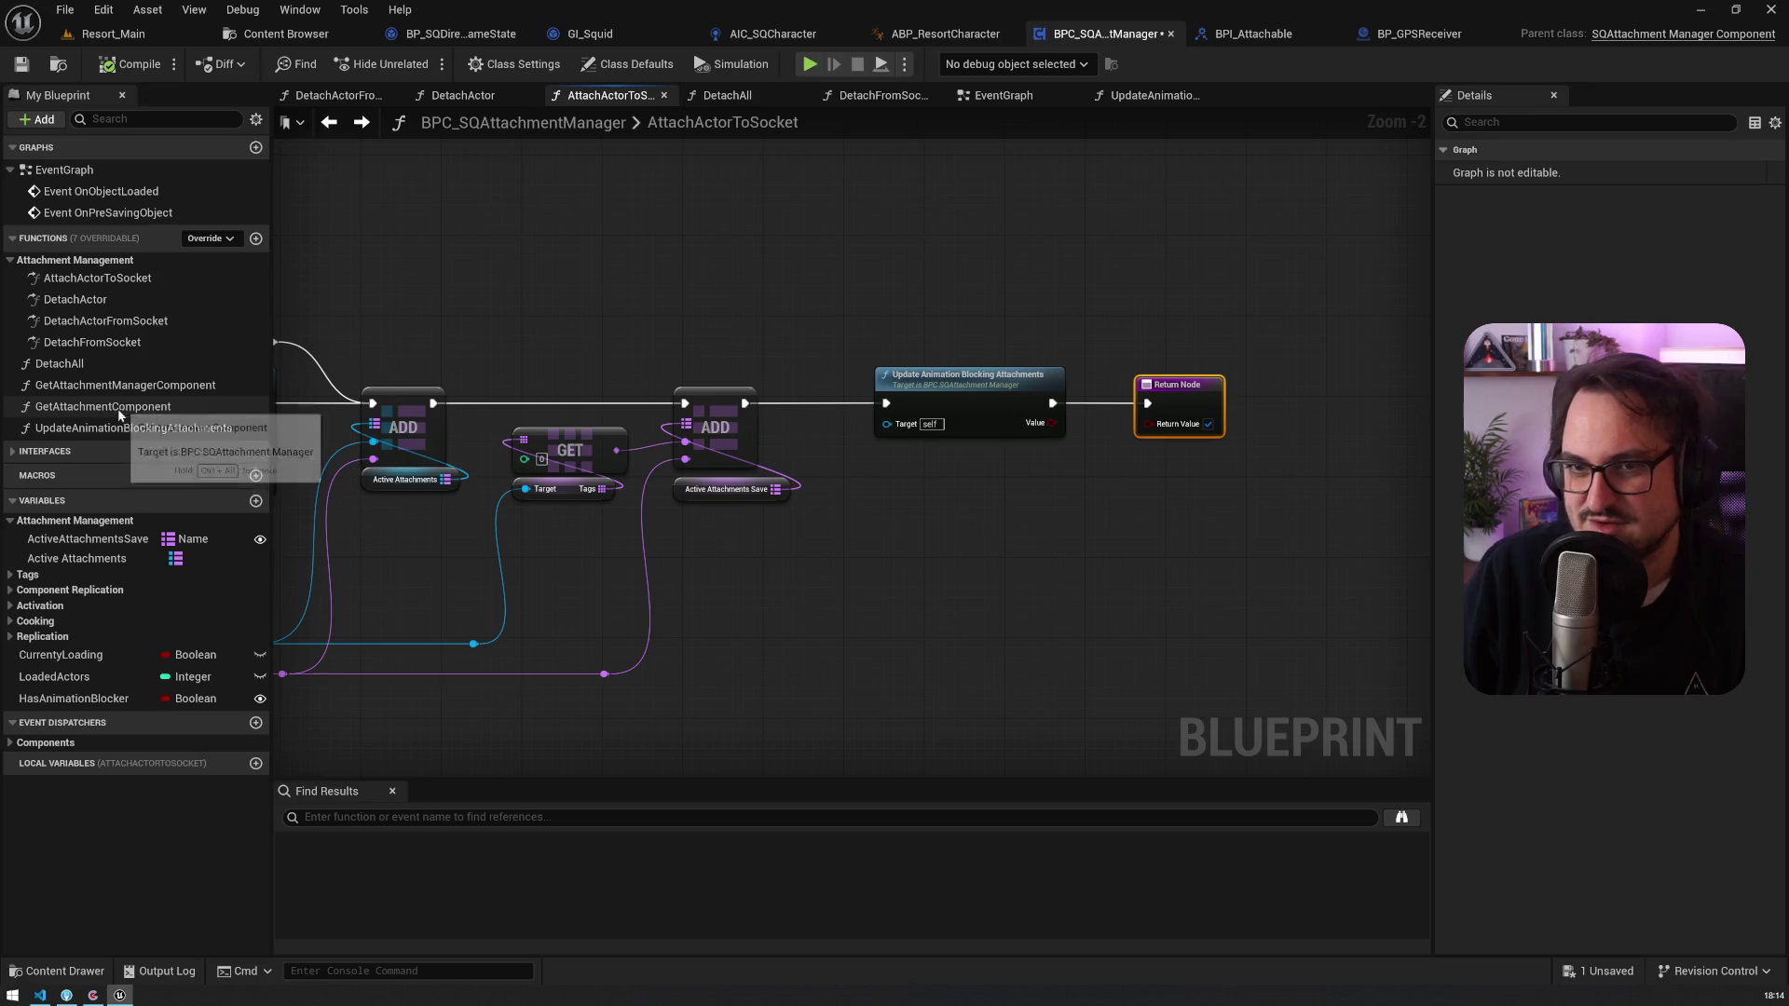
double_click(127, 431)
mouse_move(667, 257)
mouse_down()
mouse_move(935, 559)
mouse_move(427, 488)
mouse_move(805, 430)
mouse_up()
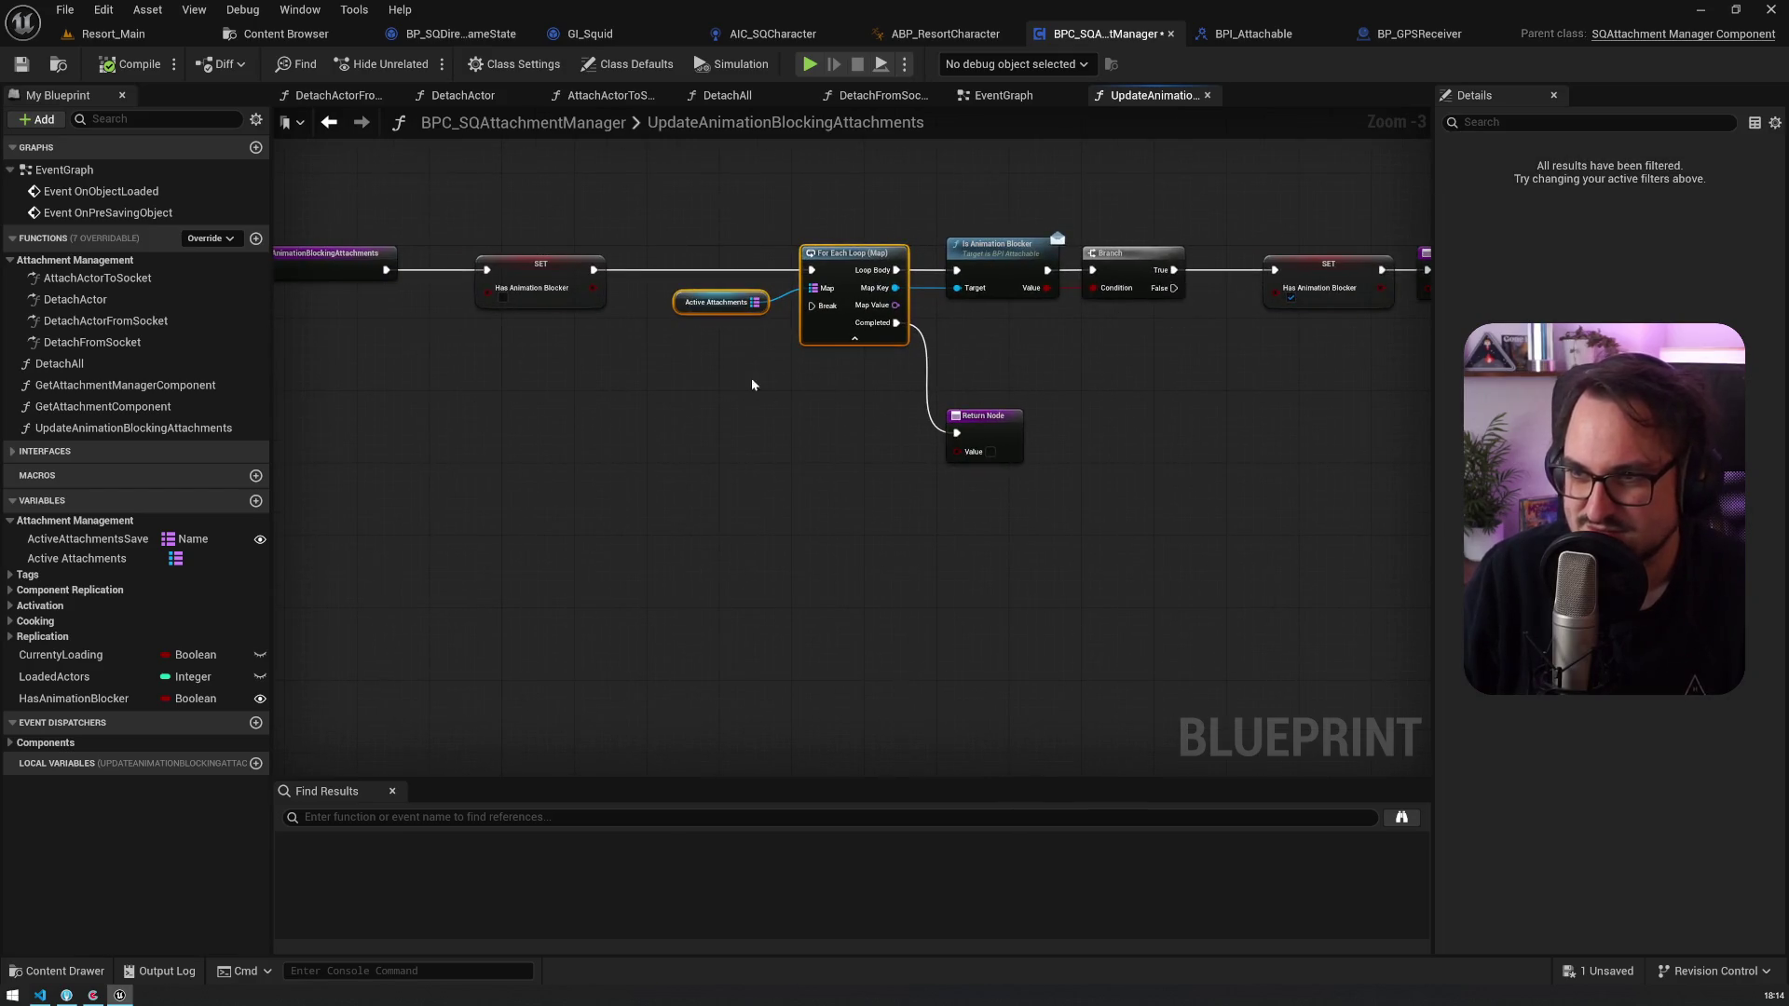
drag(694, 429, 571, 476)
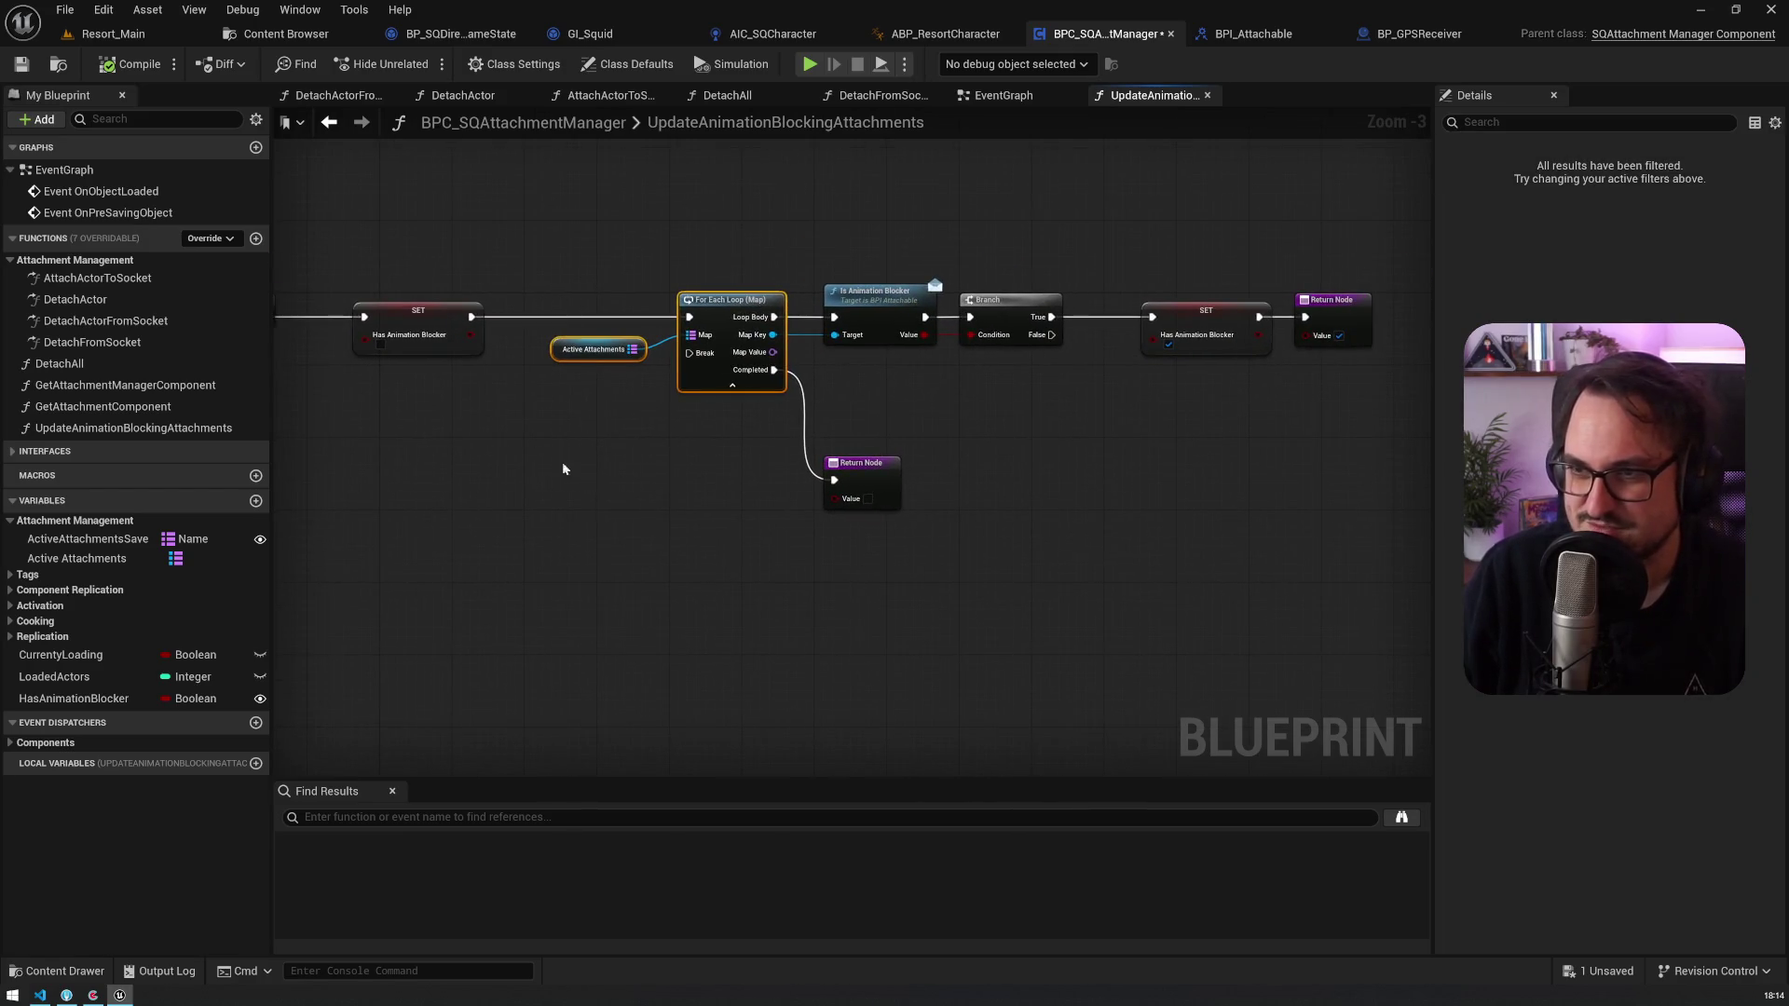
key(alt+Left)
click(979, 397)
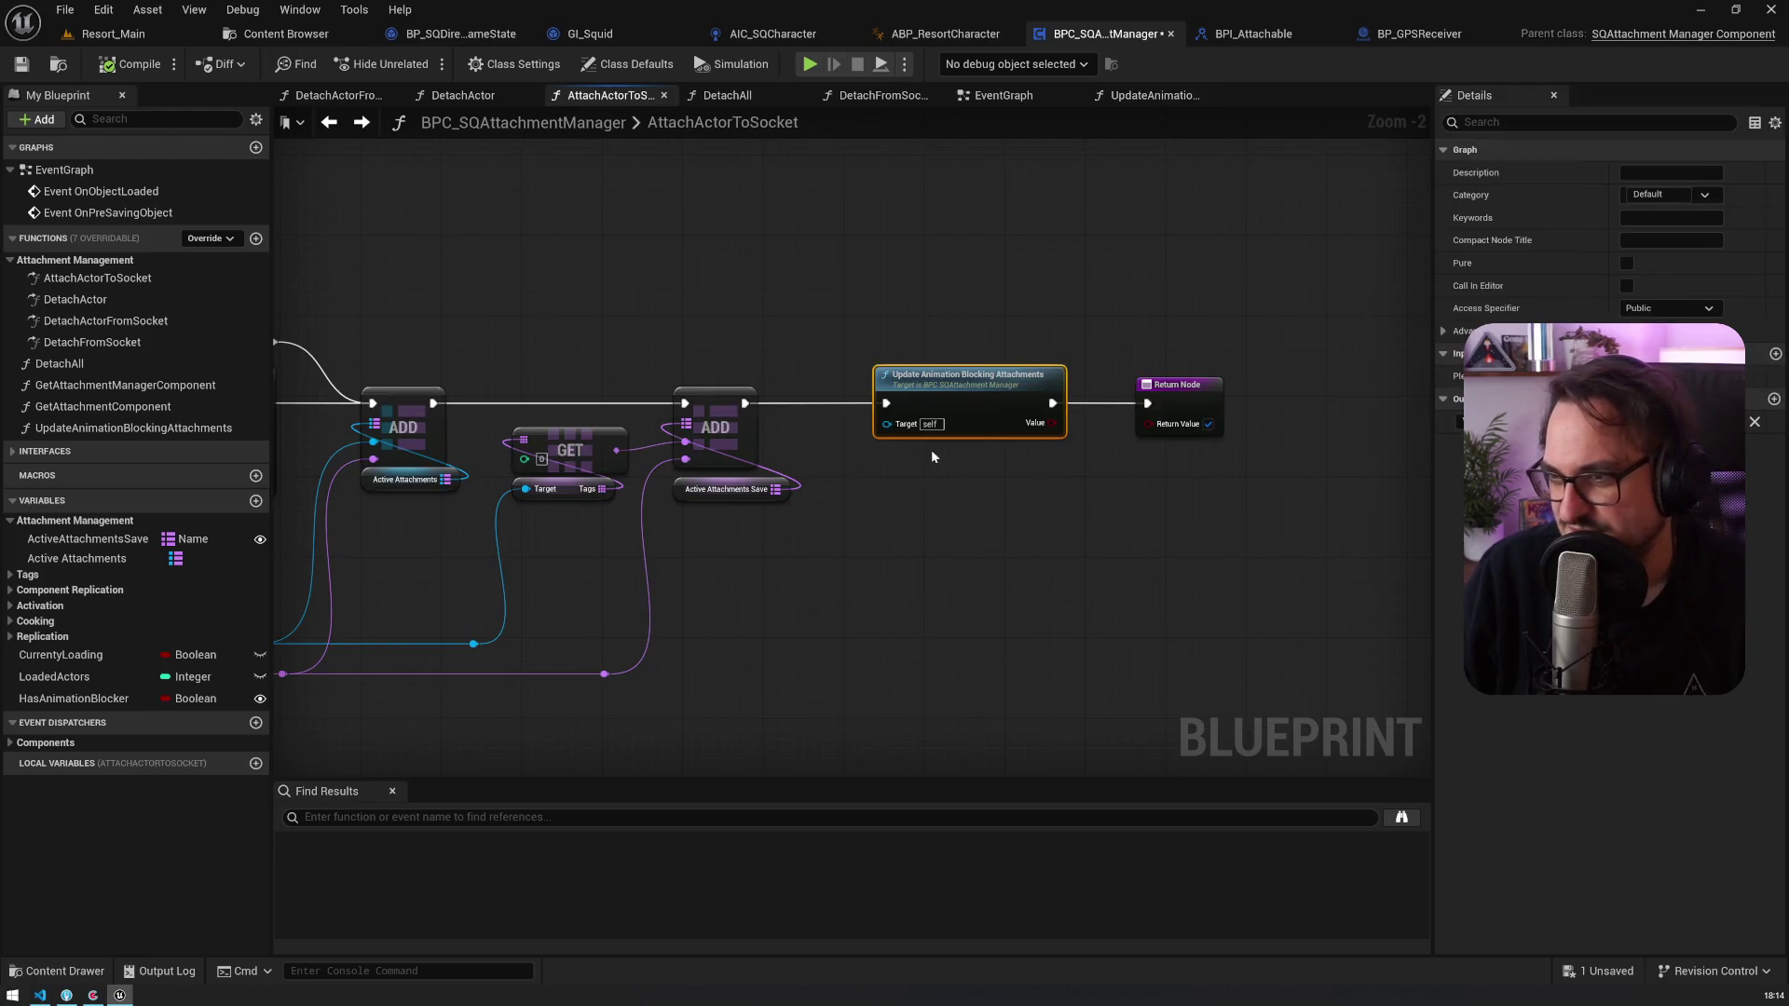
key(alt+Left)
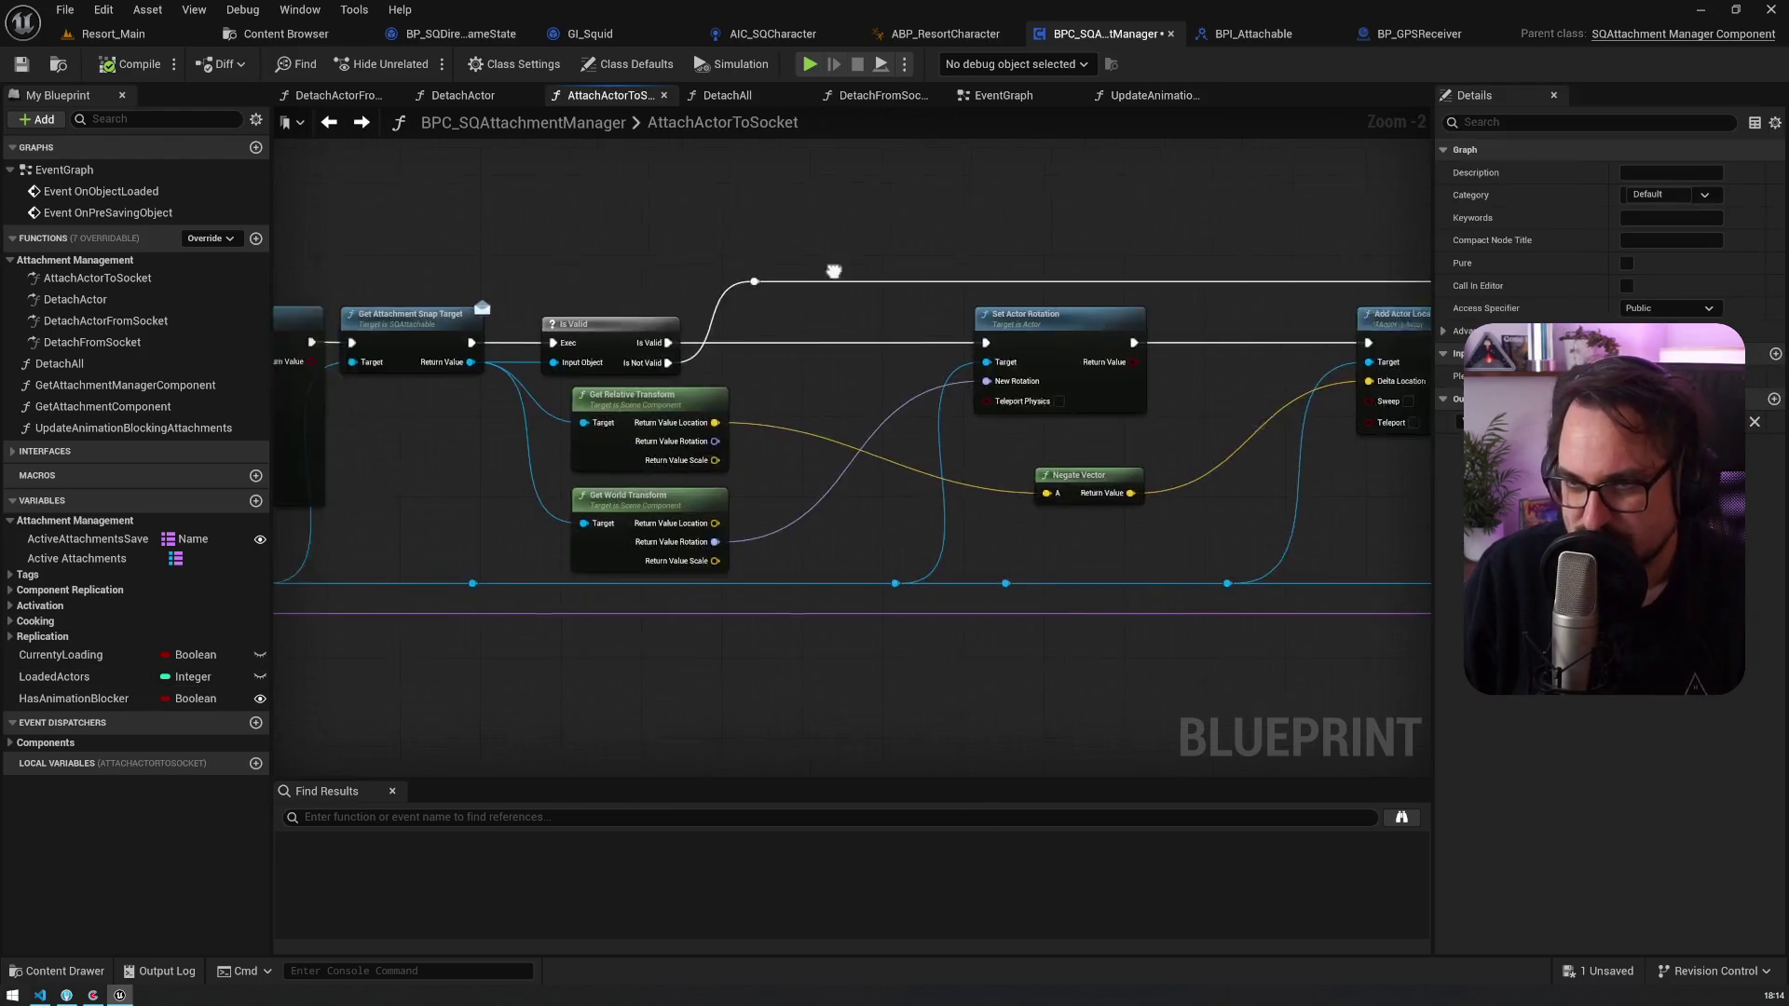
Step: In DetachActor, call Update Animation Blocking Attachments between REMOVE and Return Node, then open DetachActorFromSocket
double_click(74, 299)
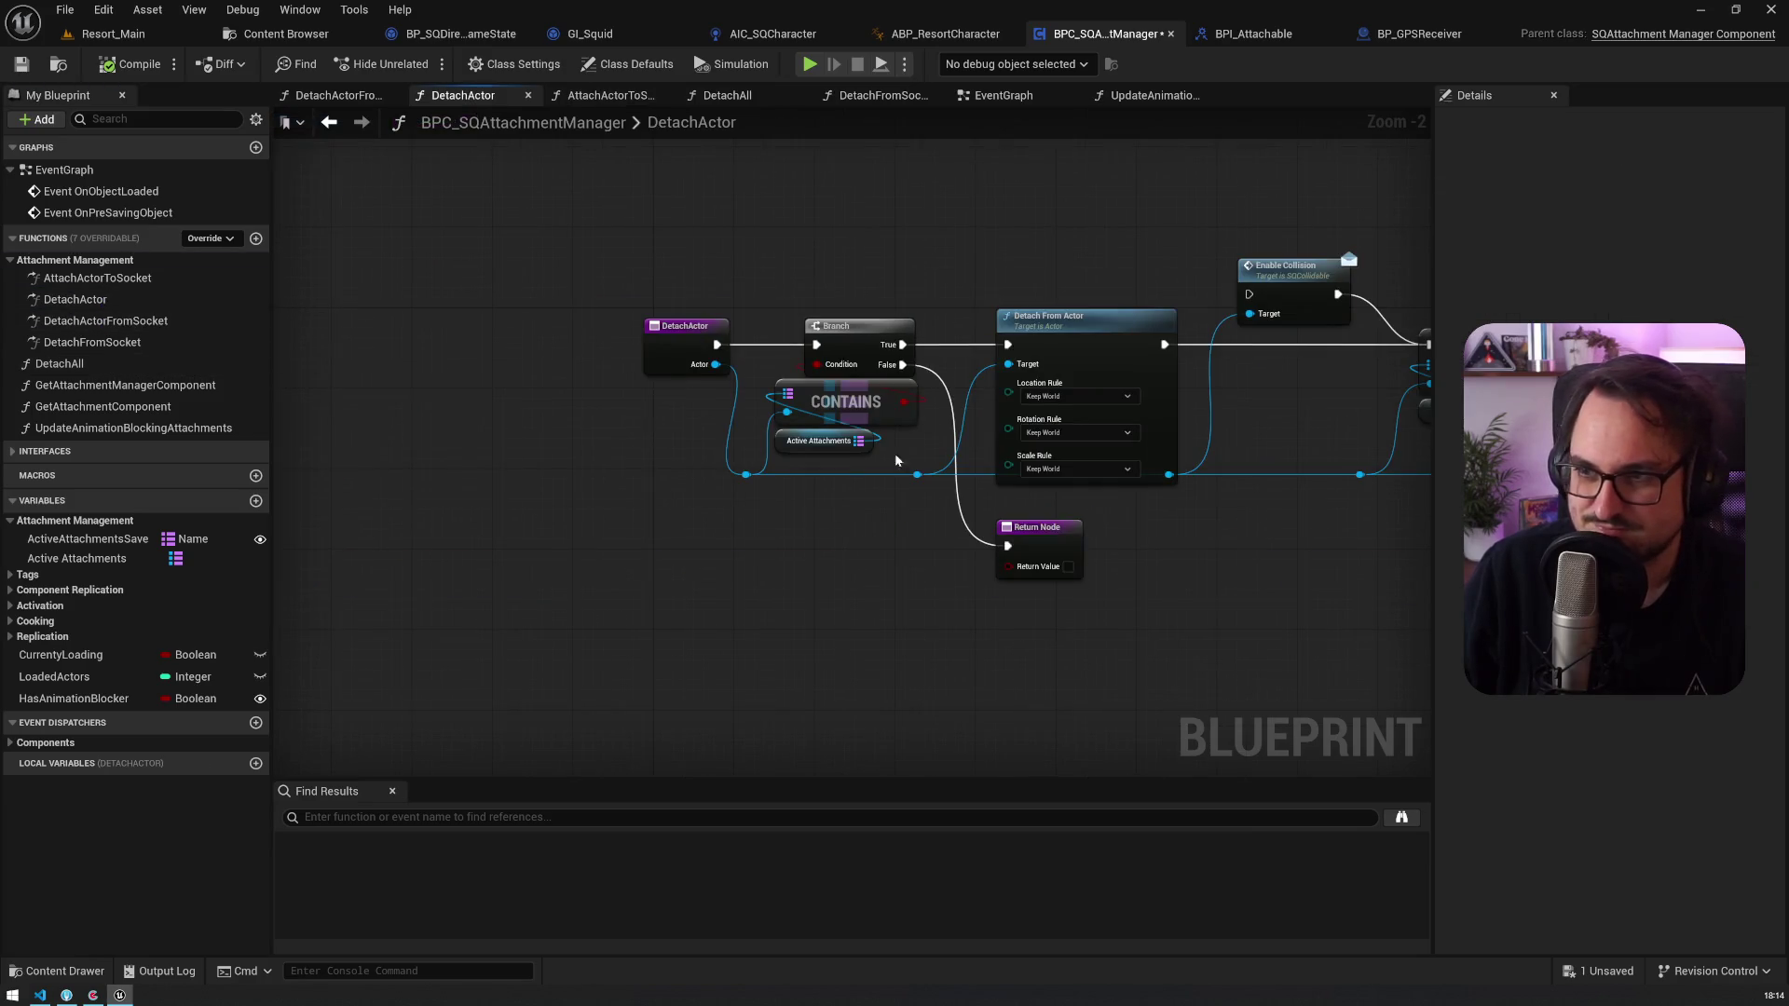
click(928, 288)
scroll(708, 307, up, 4)
mouse_move(126, 428)
mouse_down()
mouse_move(678, 287)
mouse_move(689, 333)
mouse_move(814, 273)
mouse_up()
drag(965, 292, 1171, 289)
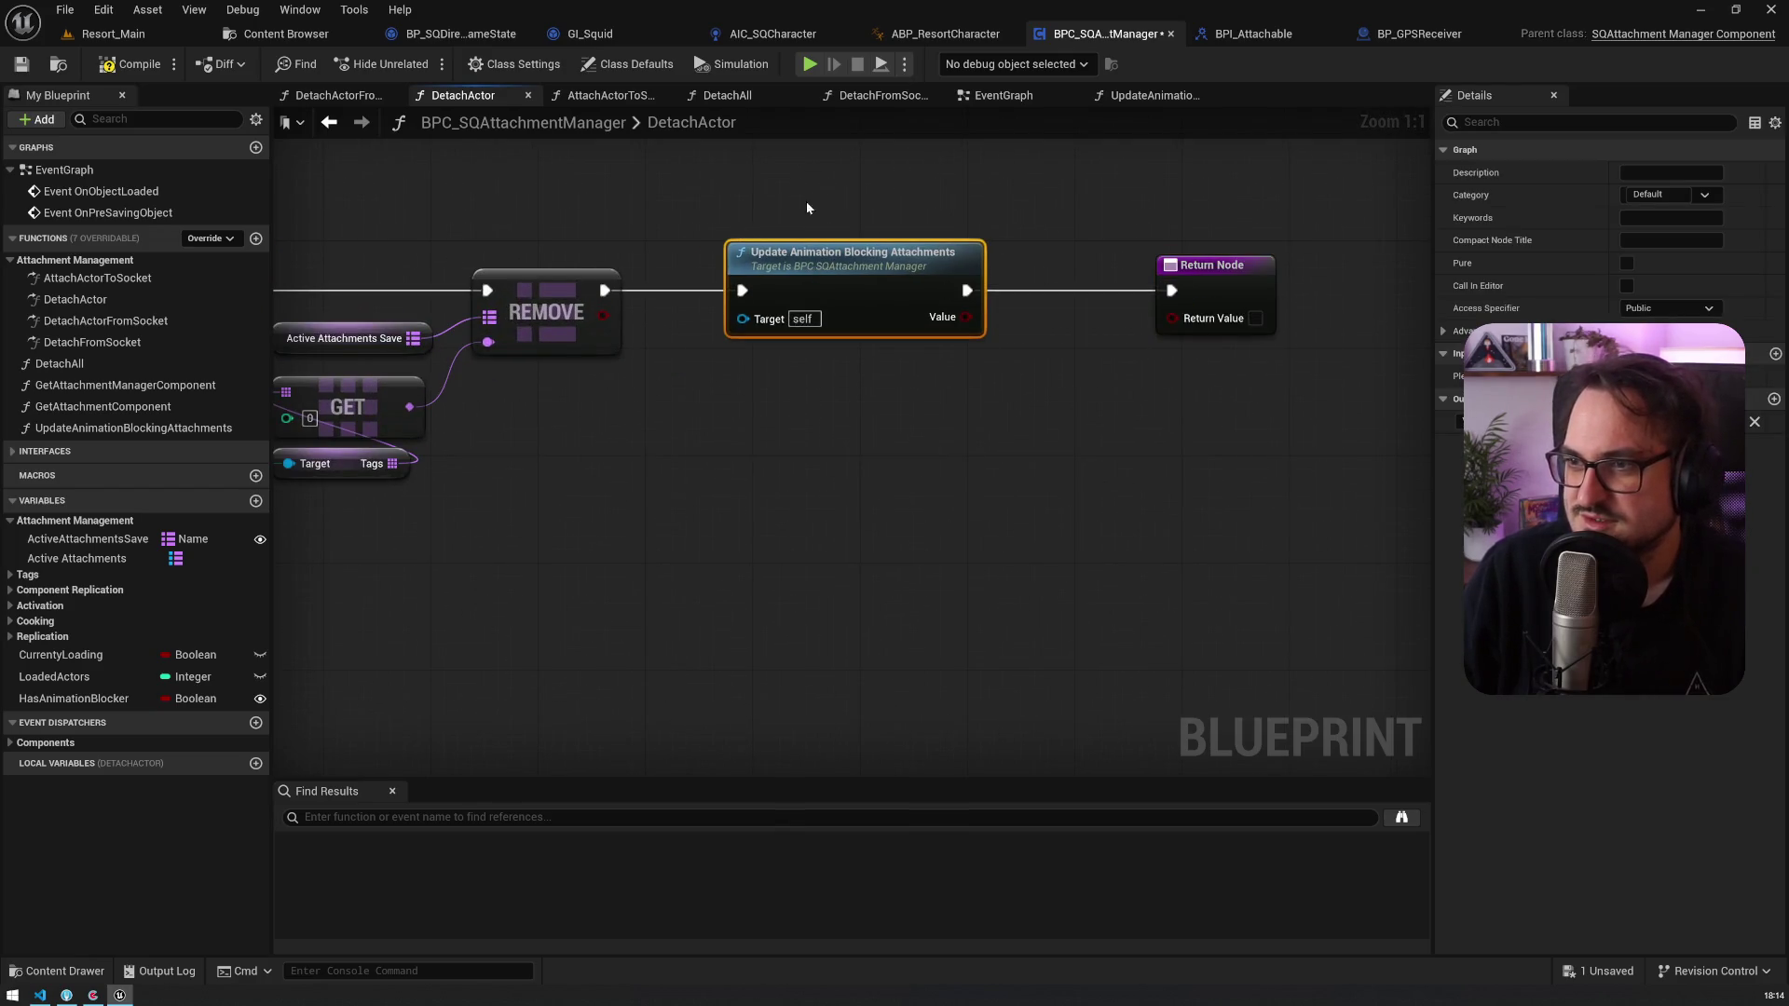
double_click(865, 252)
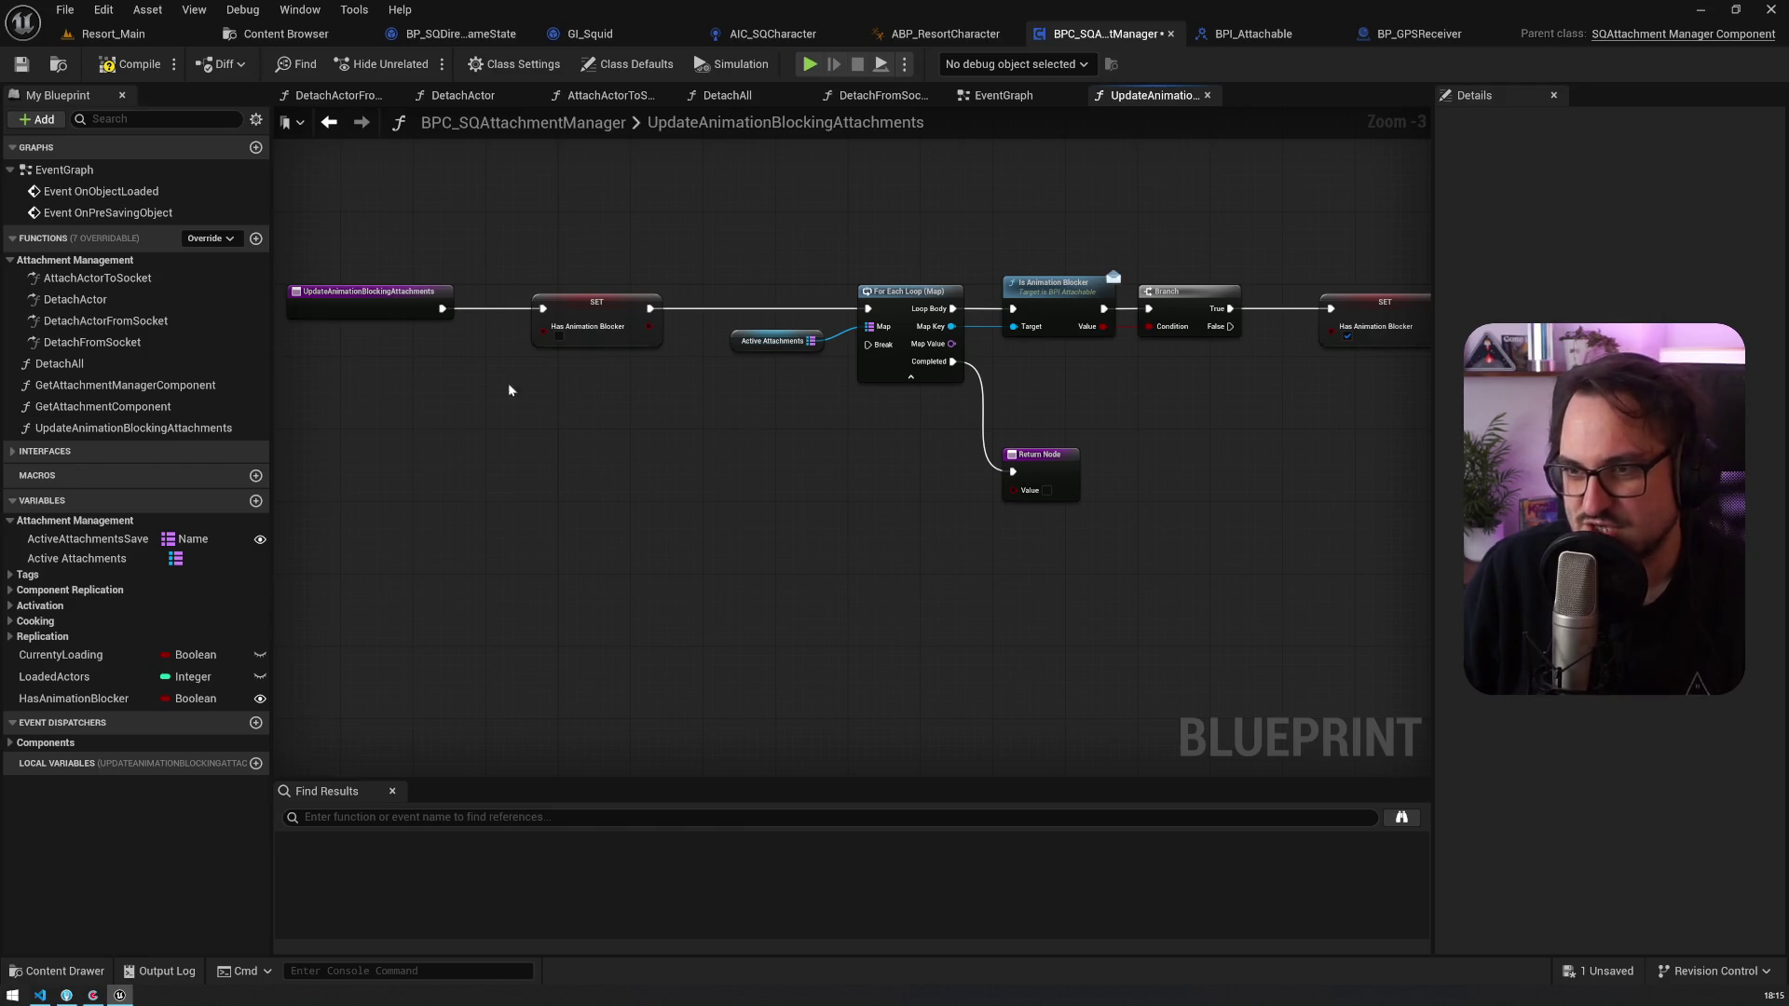
key(alt+Left)
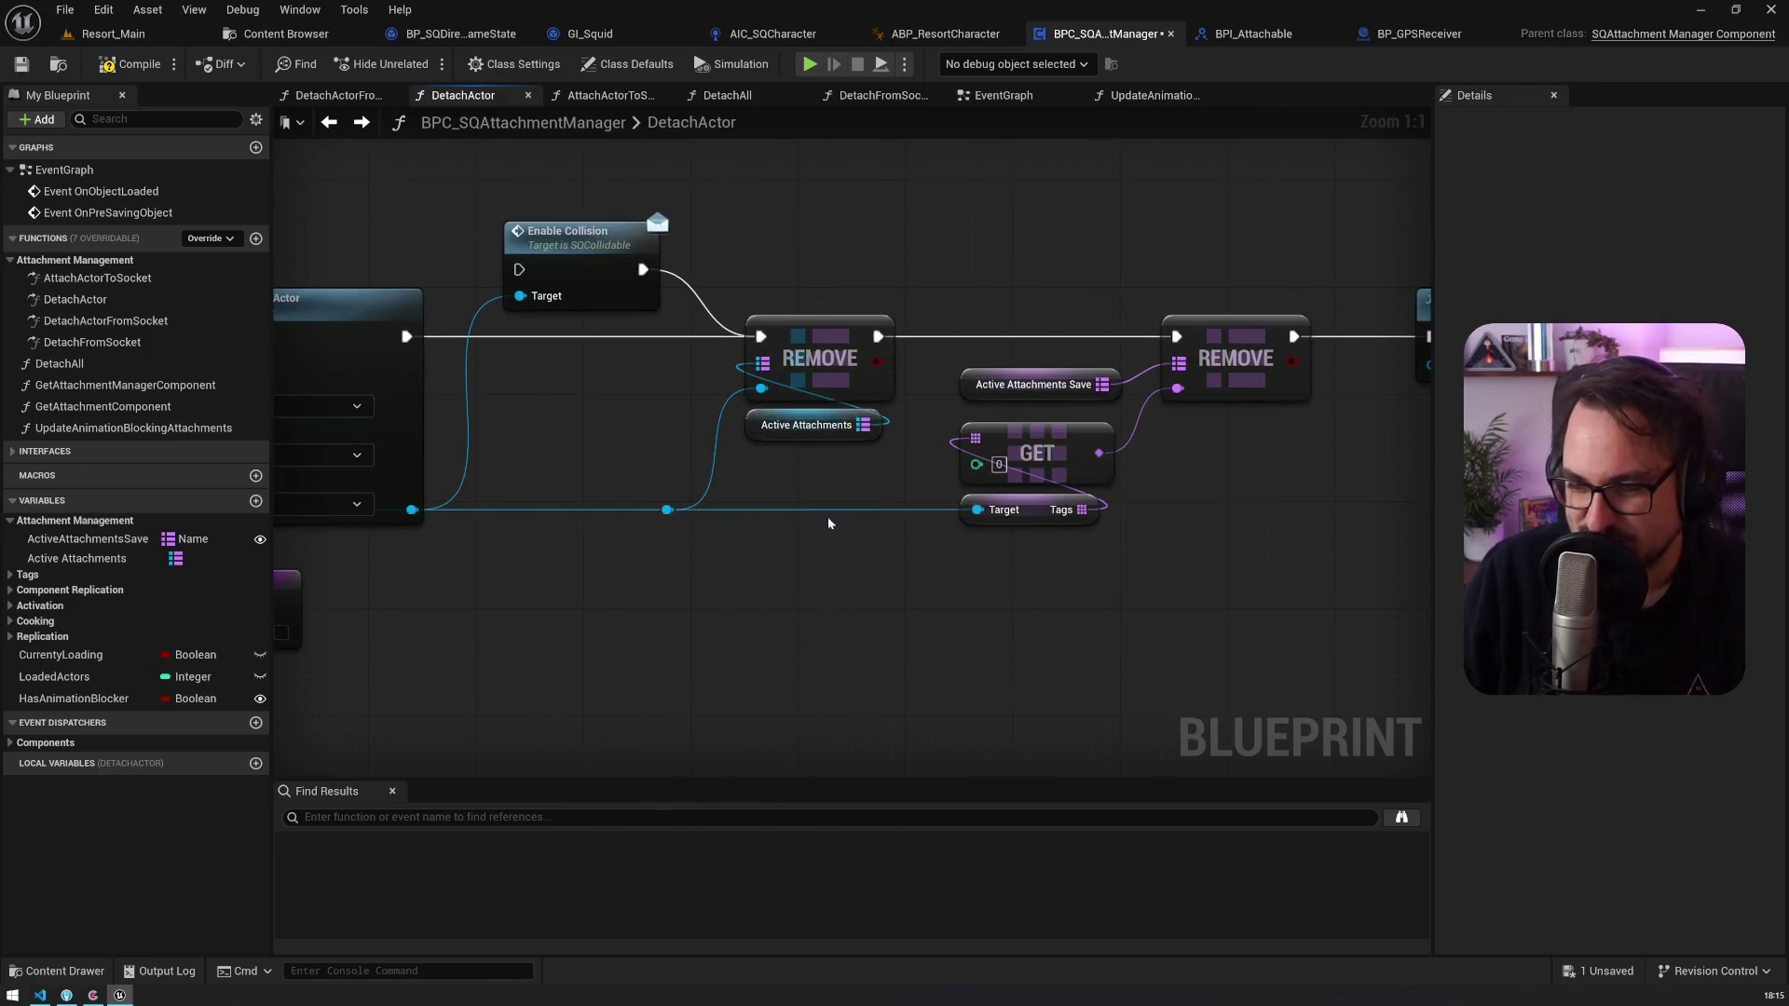
click(930, 274)
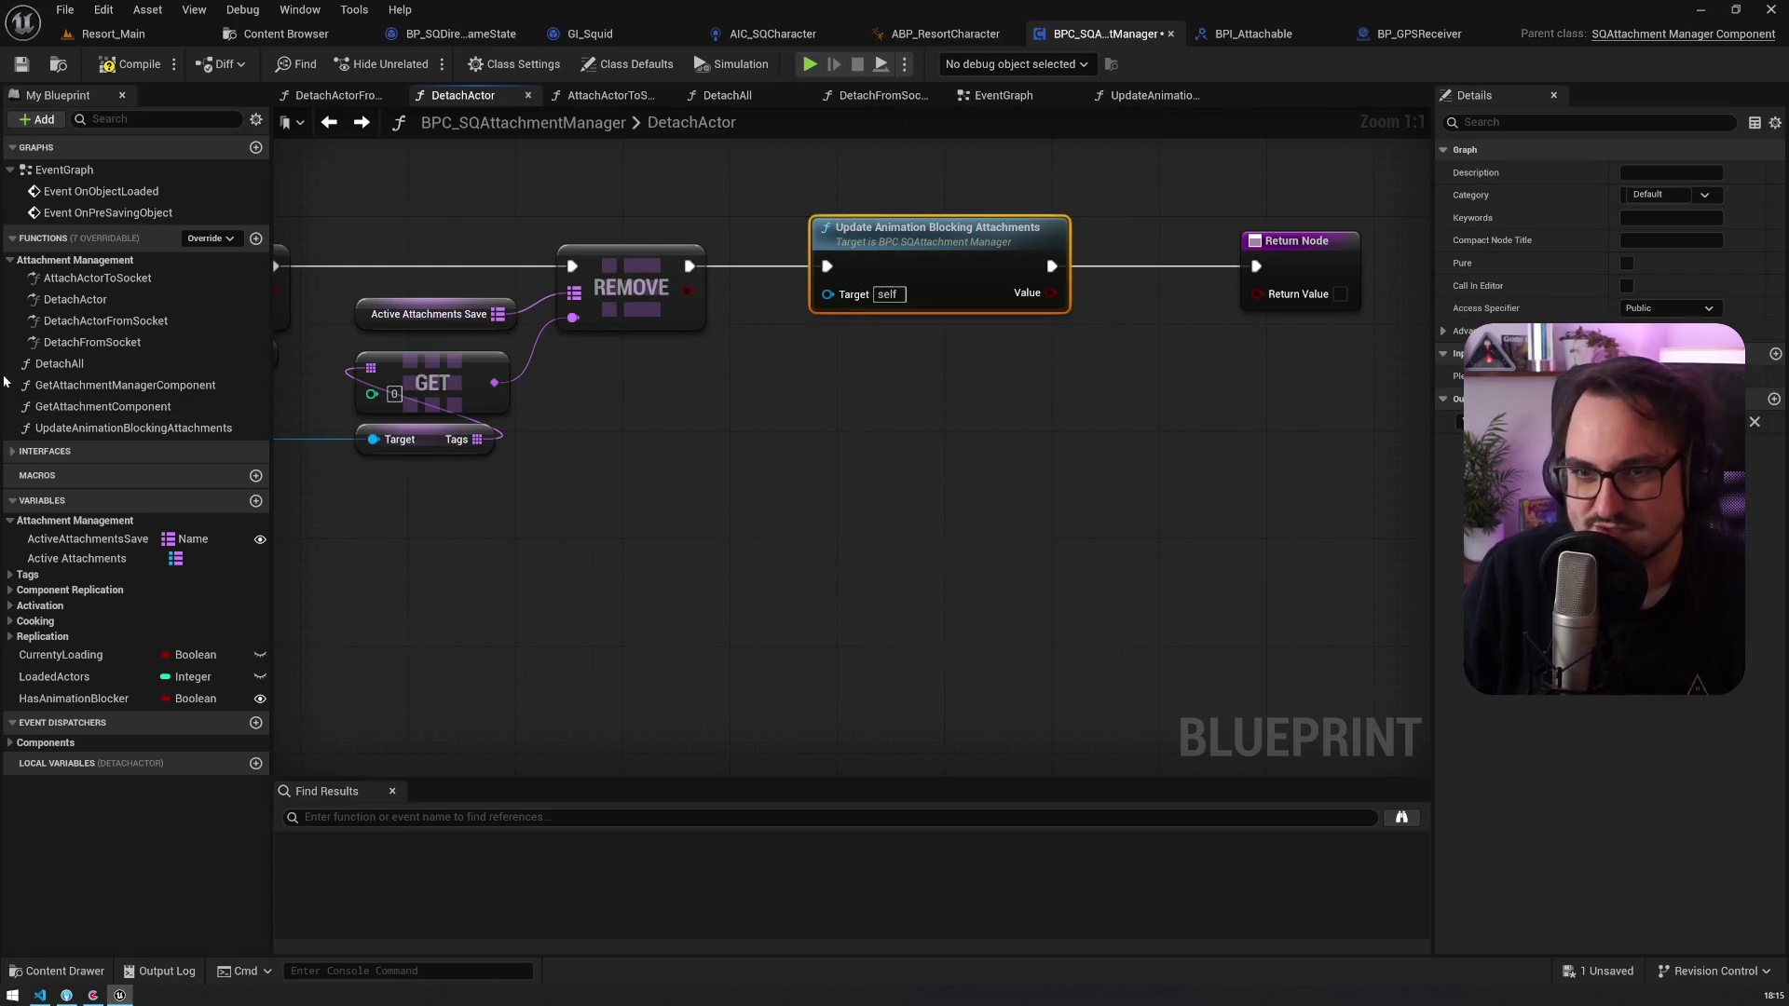
click(80, 302)
double_click(80, 320)
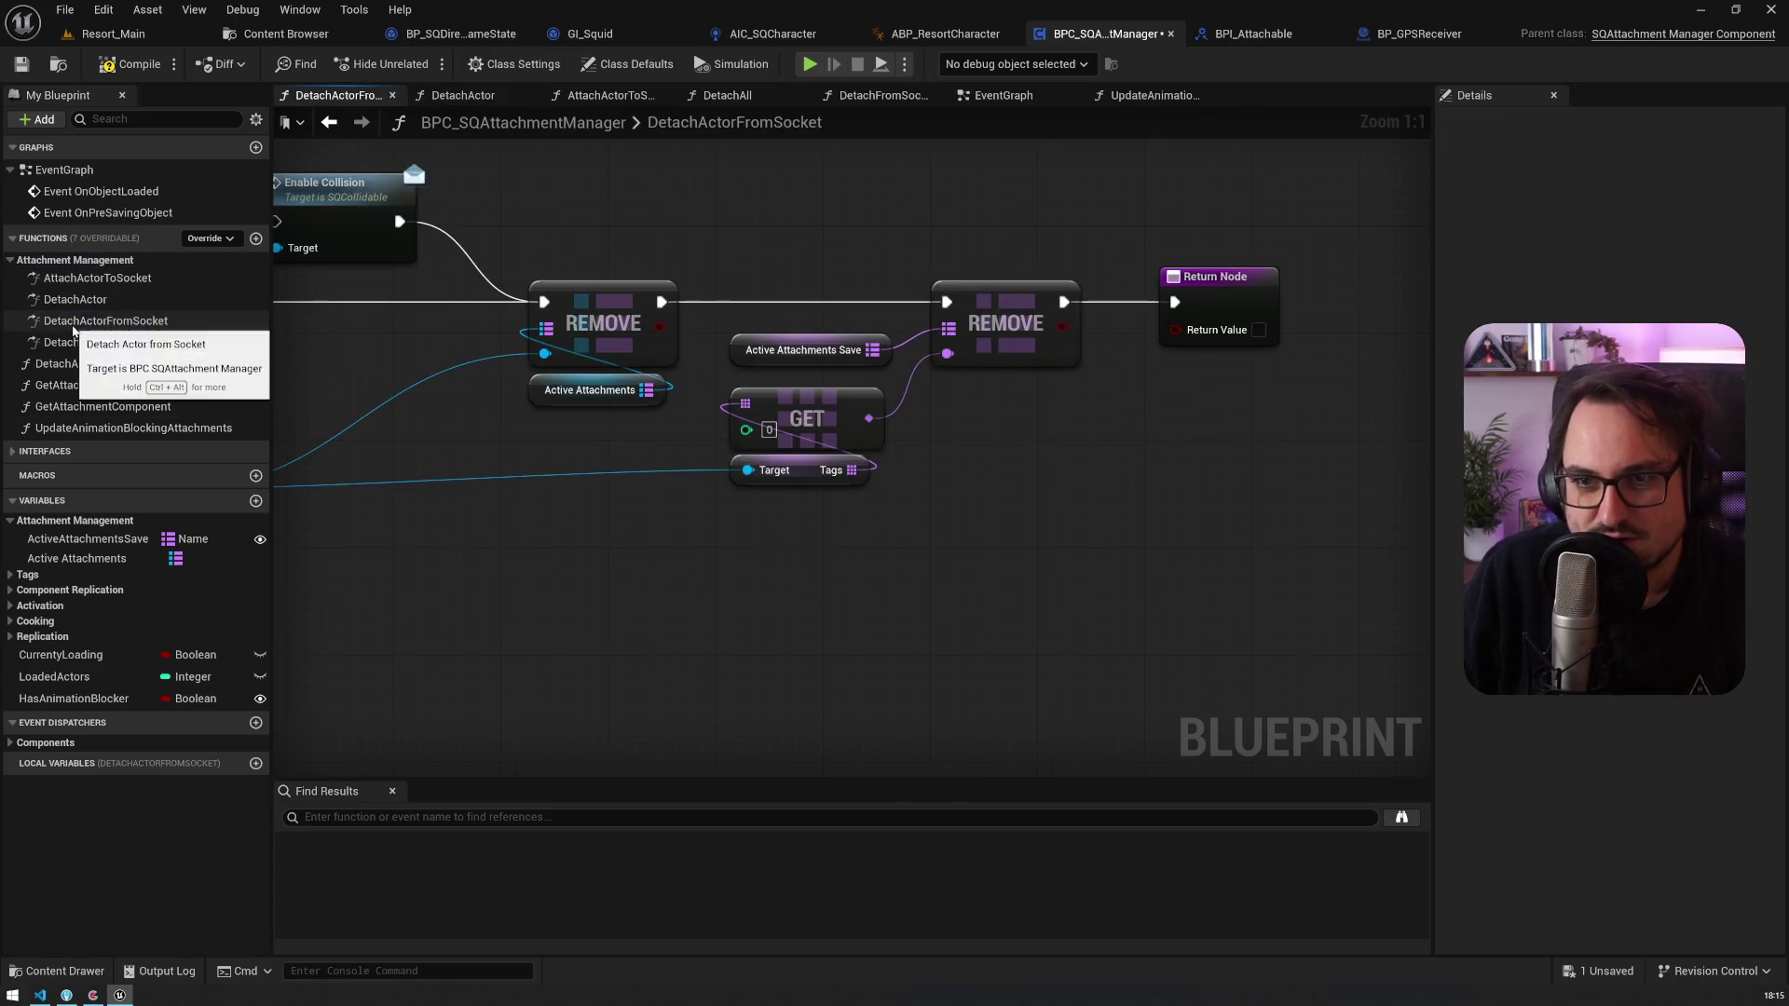
Step: In DetachActorFromSocket, paste Update Animation Blocking Attachments between REMOVE and Return Node
drag(523, 503, 1261, 547)
drag(862, 296, 1260, 300)
key(ctrl+v)
mouse_move(722, 312)
mouse_down()
mouse_move(736, 360)
mouse_move(883, 310)
mouse_up()
drag(1026, 313, 1233, 305)
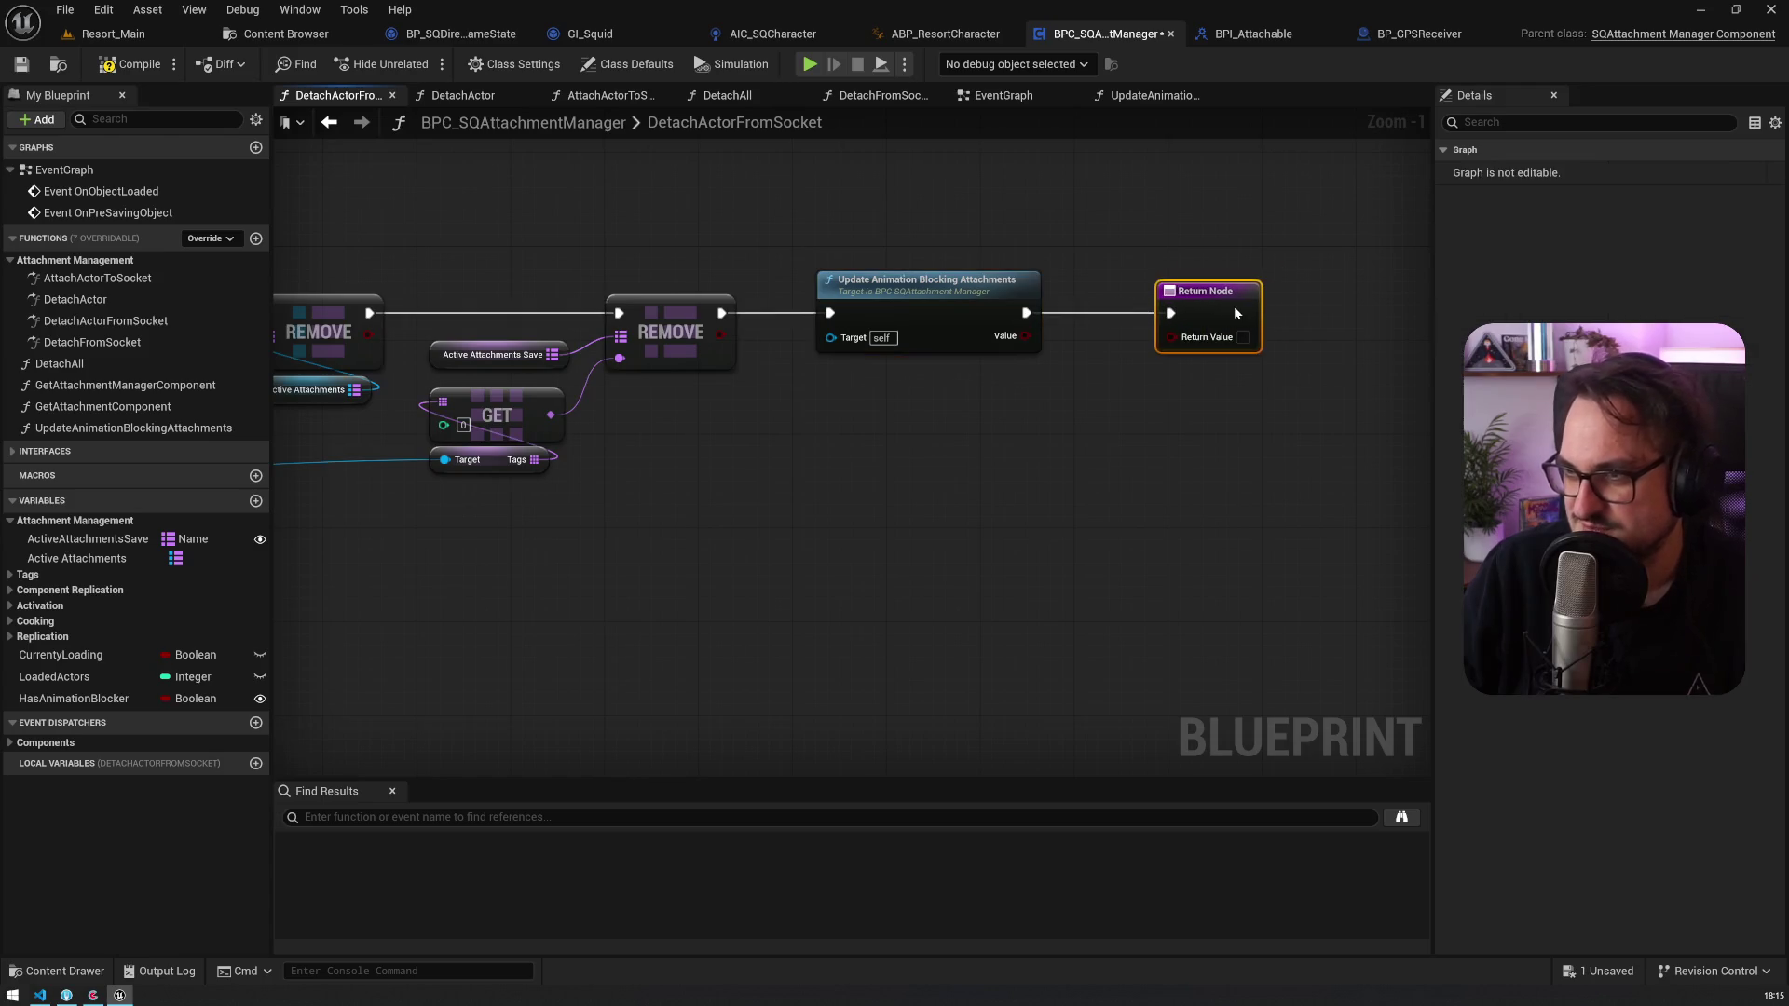
Step: In DetachFromSocket, wire REMOVE through Update Animation Blocking Attachments to Return Node and save
double_click(91, 343)
drag(650, 530, 1313, 532)
scroll(618, 543, down, 4)
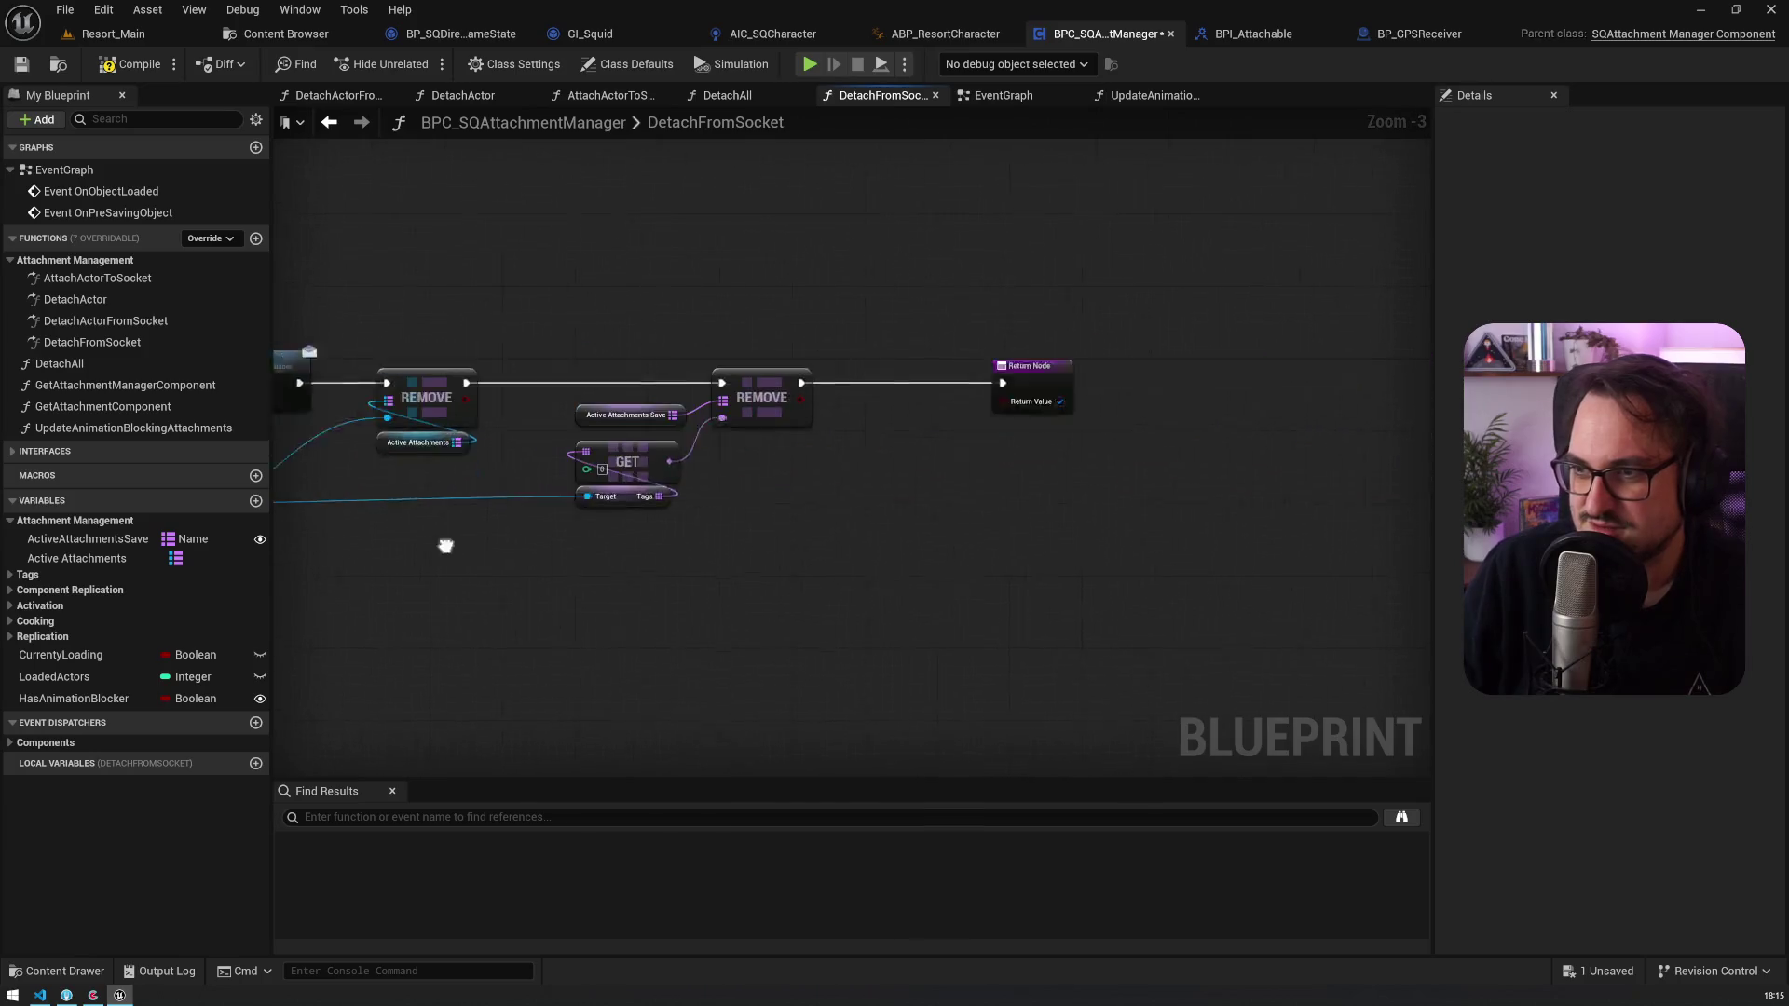
click(922, 373)
drag(570, 540, 1137, 531)
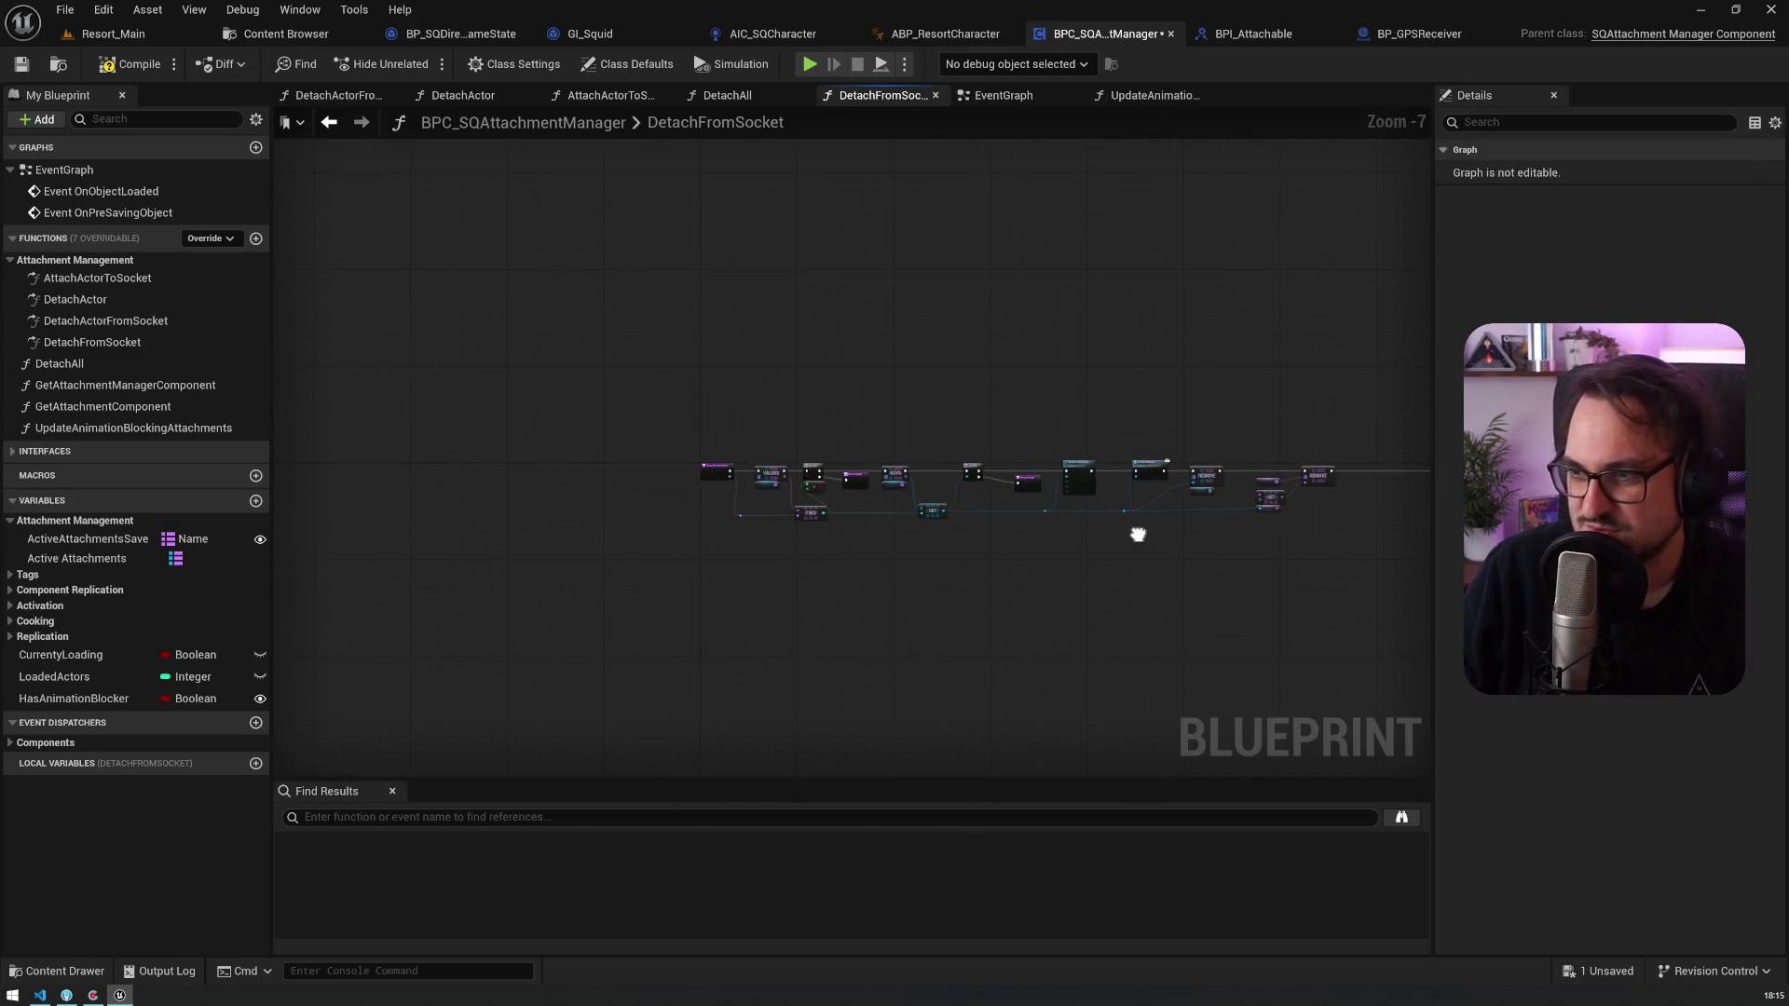
scroll(1138, 531, up, 4)
drag(703, 466, 1071, 439)
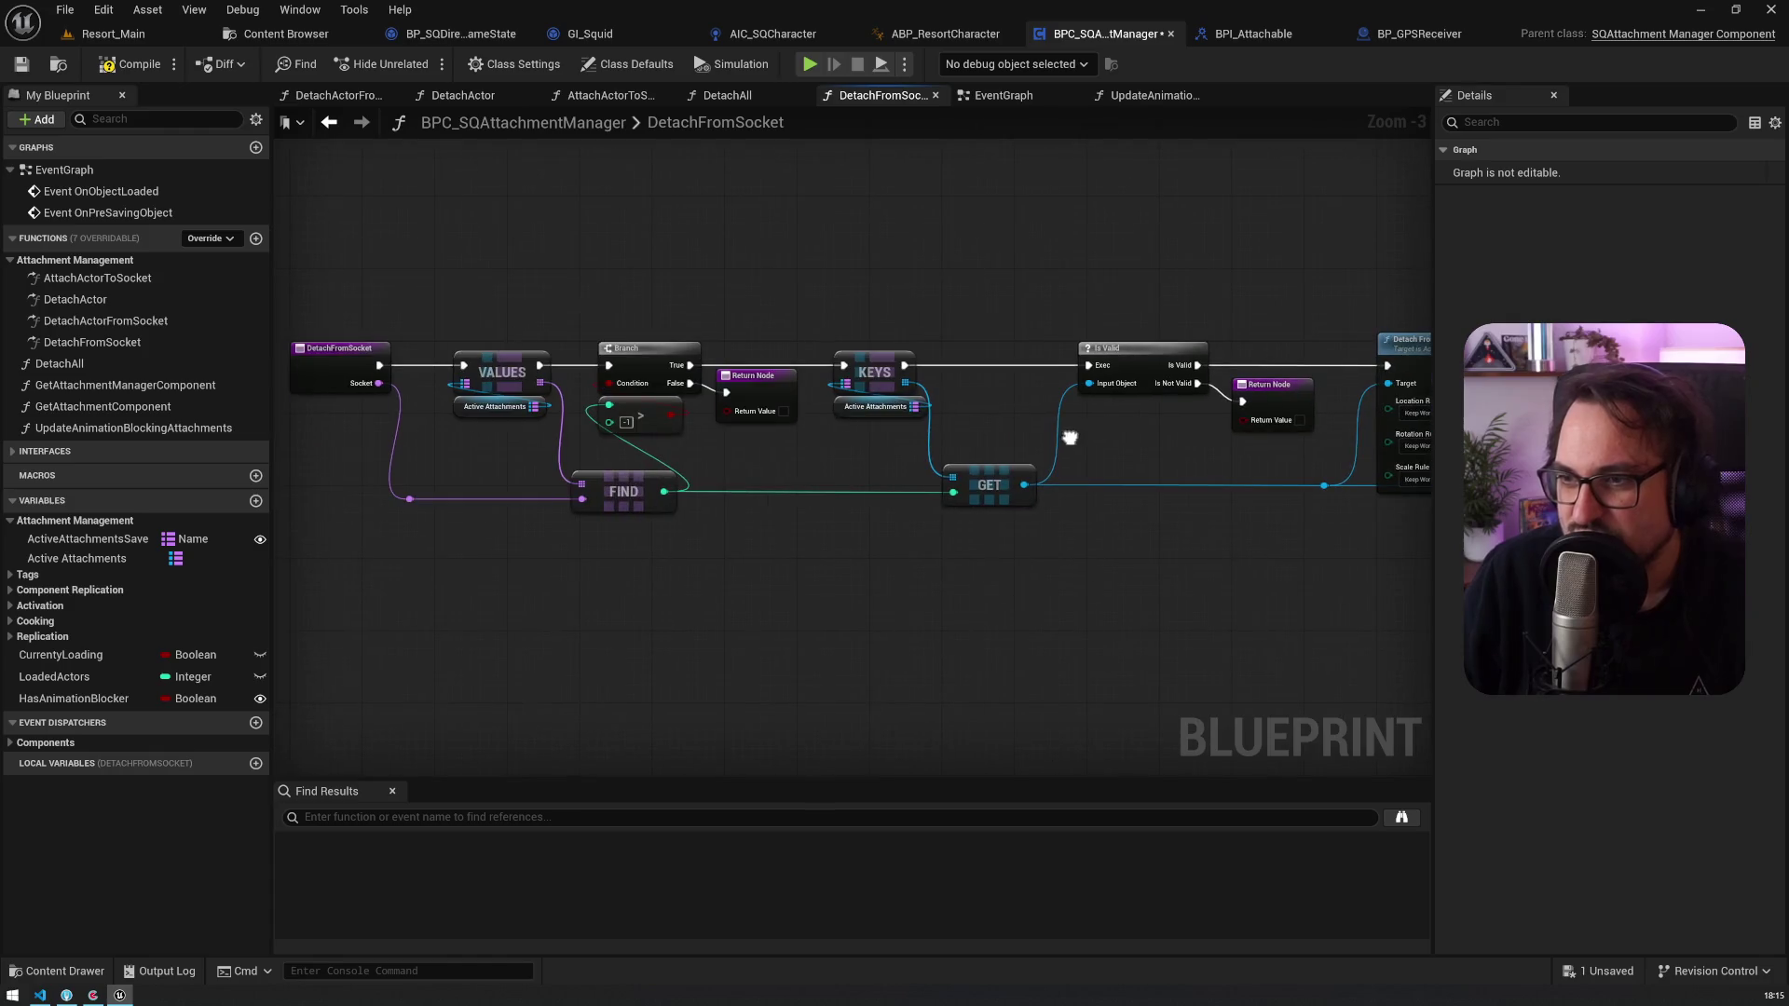
drag(1211, 559, 466, 559)
click(779, 359)
drag(632, 344, 714, 354)
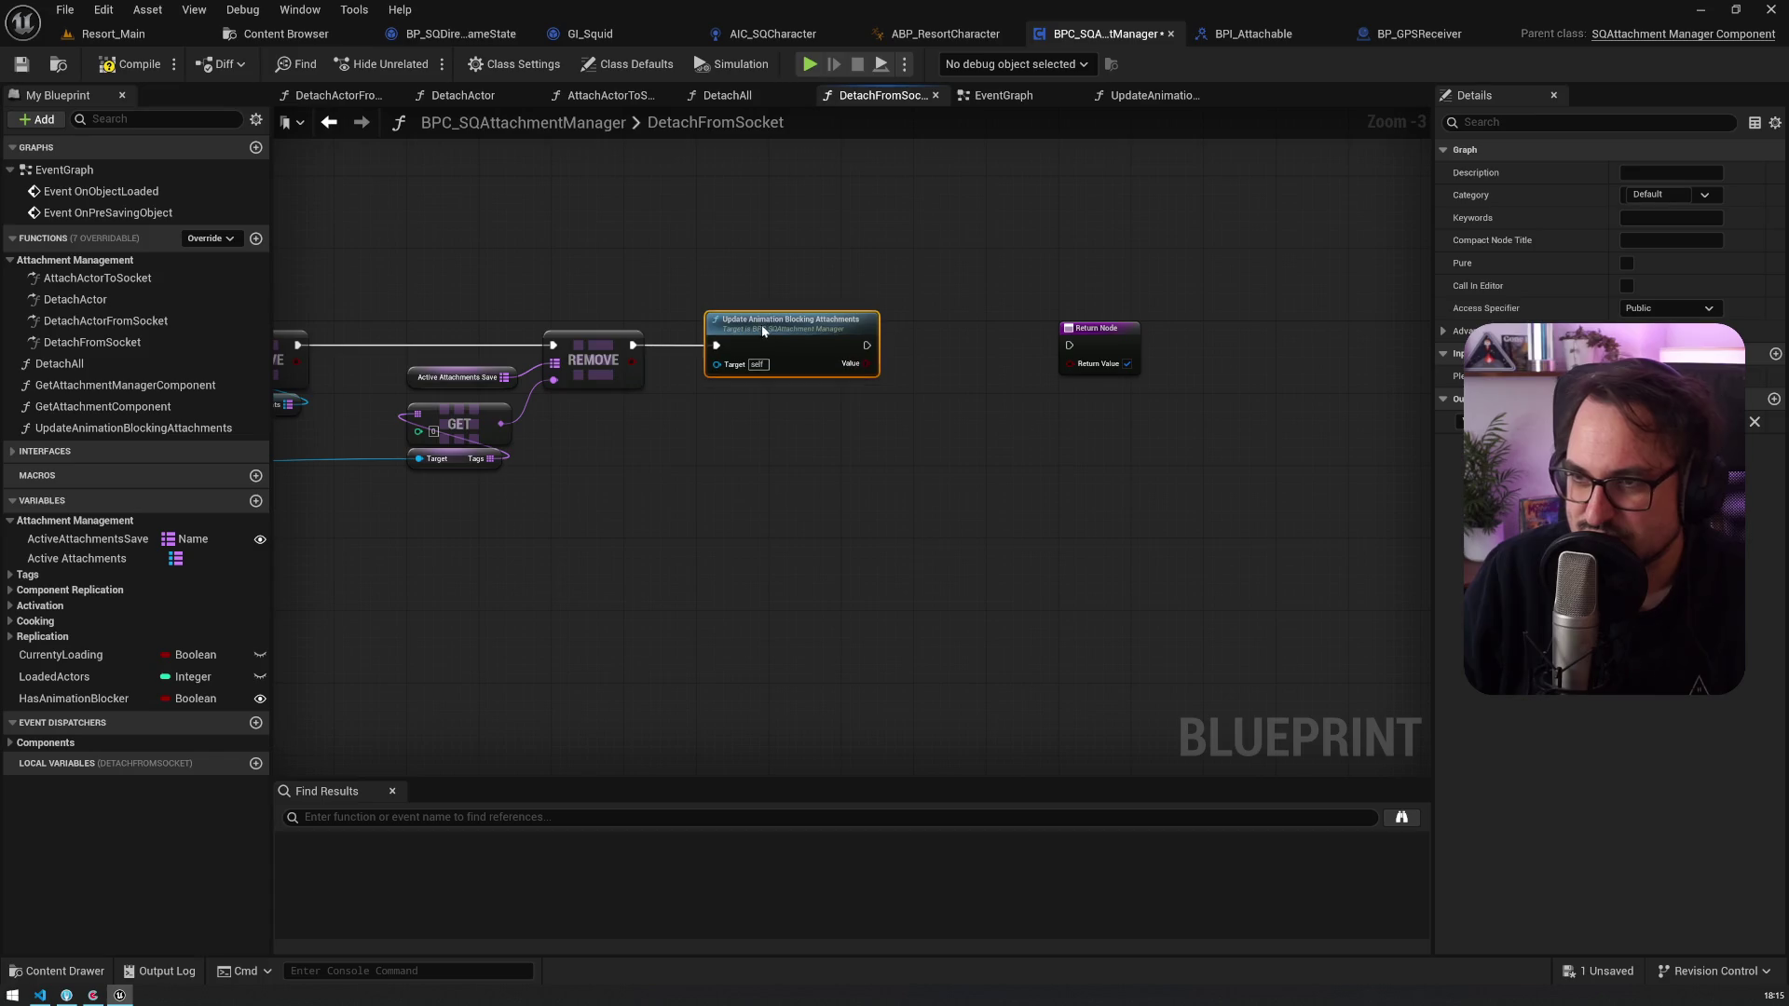
mouse_move(866, 354)
mouse_down()
mouse_move(1069, 346)
mouse_move(1049, 350)
mouse_up()
key(ctrl+s)
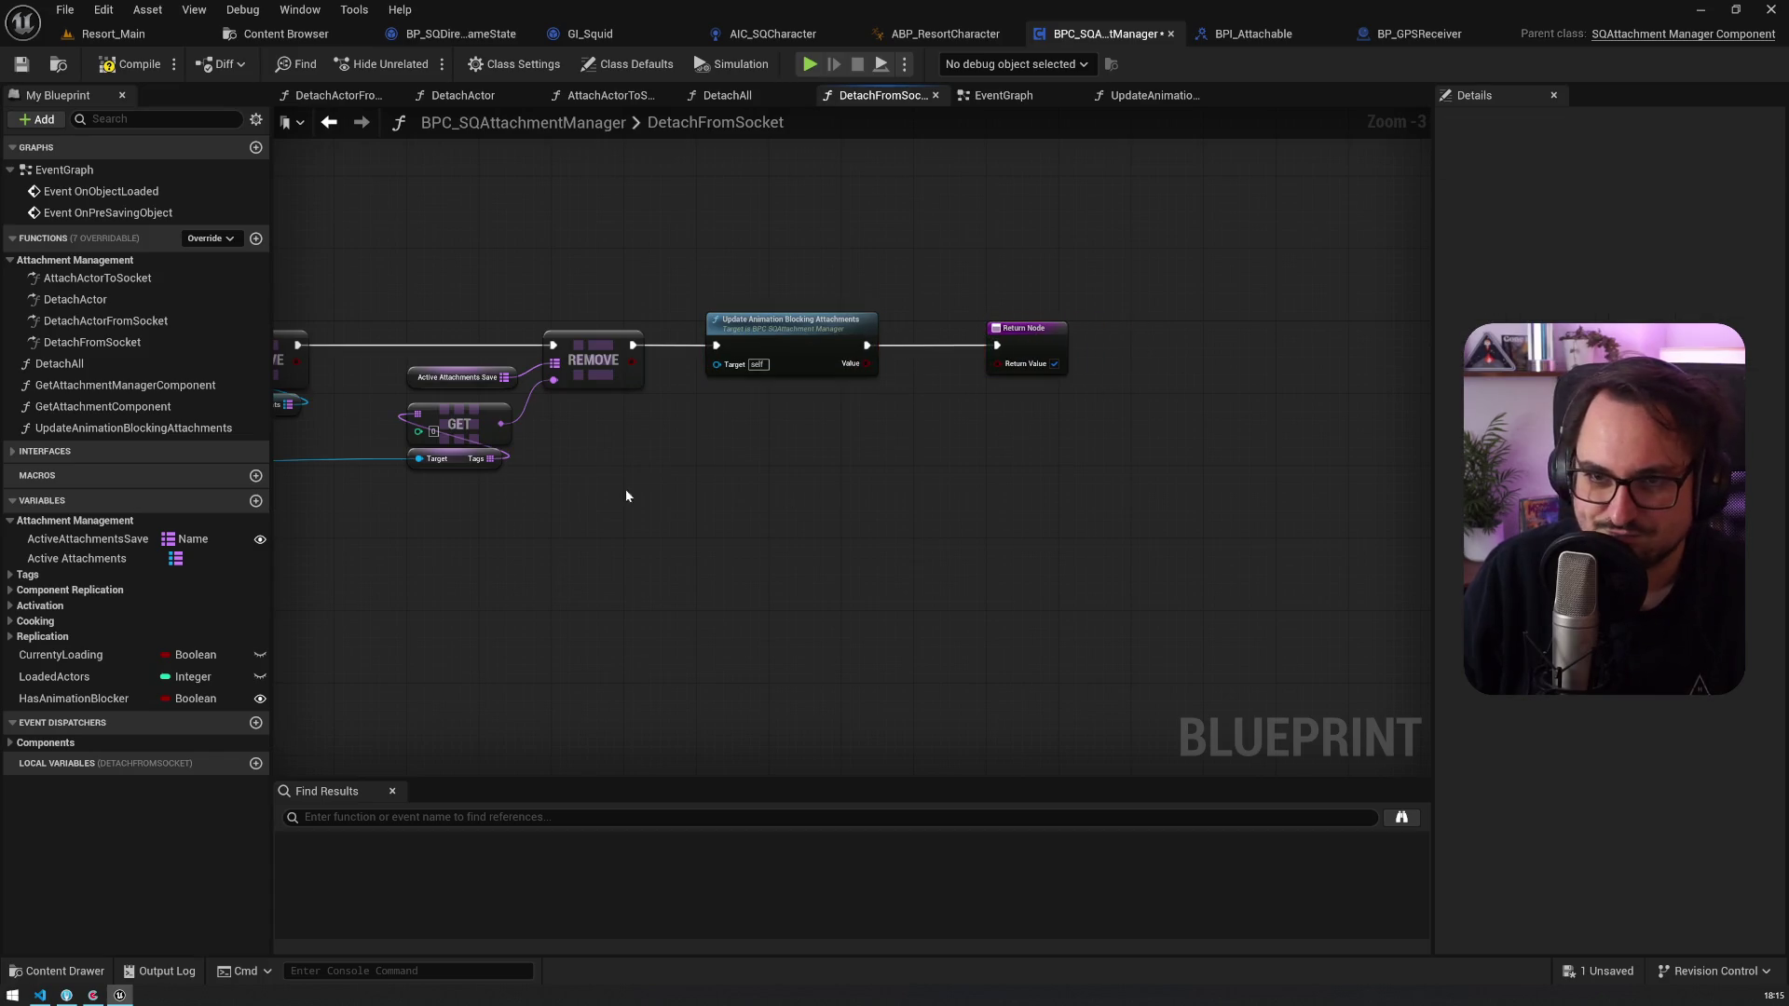
Step: In DetachAll, paste an Update Animation Blocking Attachments node after CLEAR and save
double_click(61, 363)
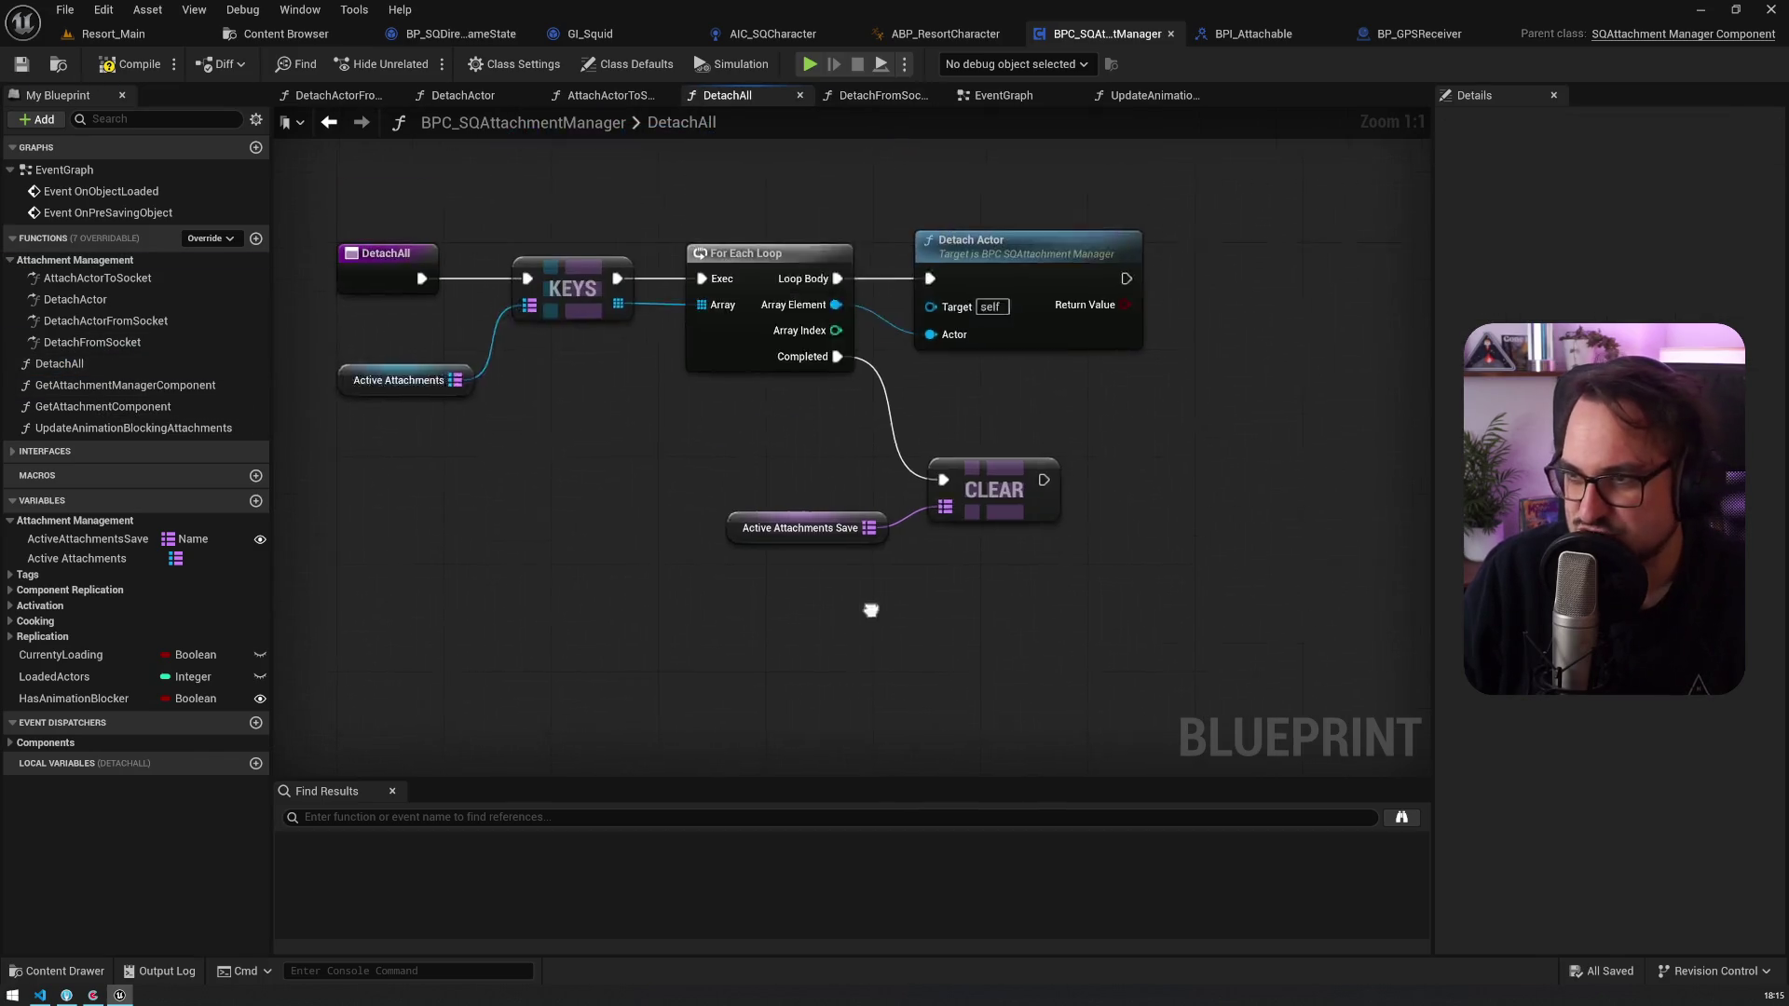
mouse_move(615, 626)
mouse_down()
mouse_move(936, 518)
mouse_move(1023, 550)
mouse_move(1056, 478)
mouse_up()
click(1085, 490)
key(ctrl+v)
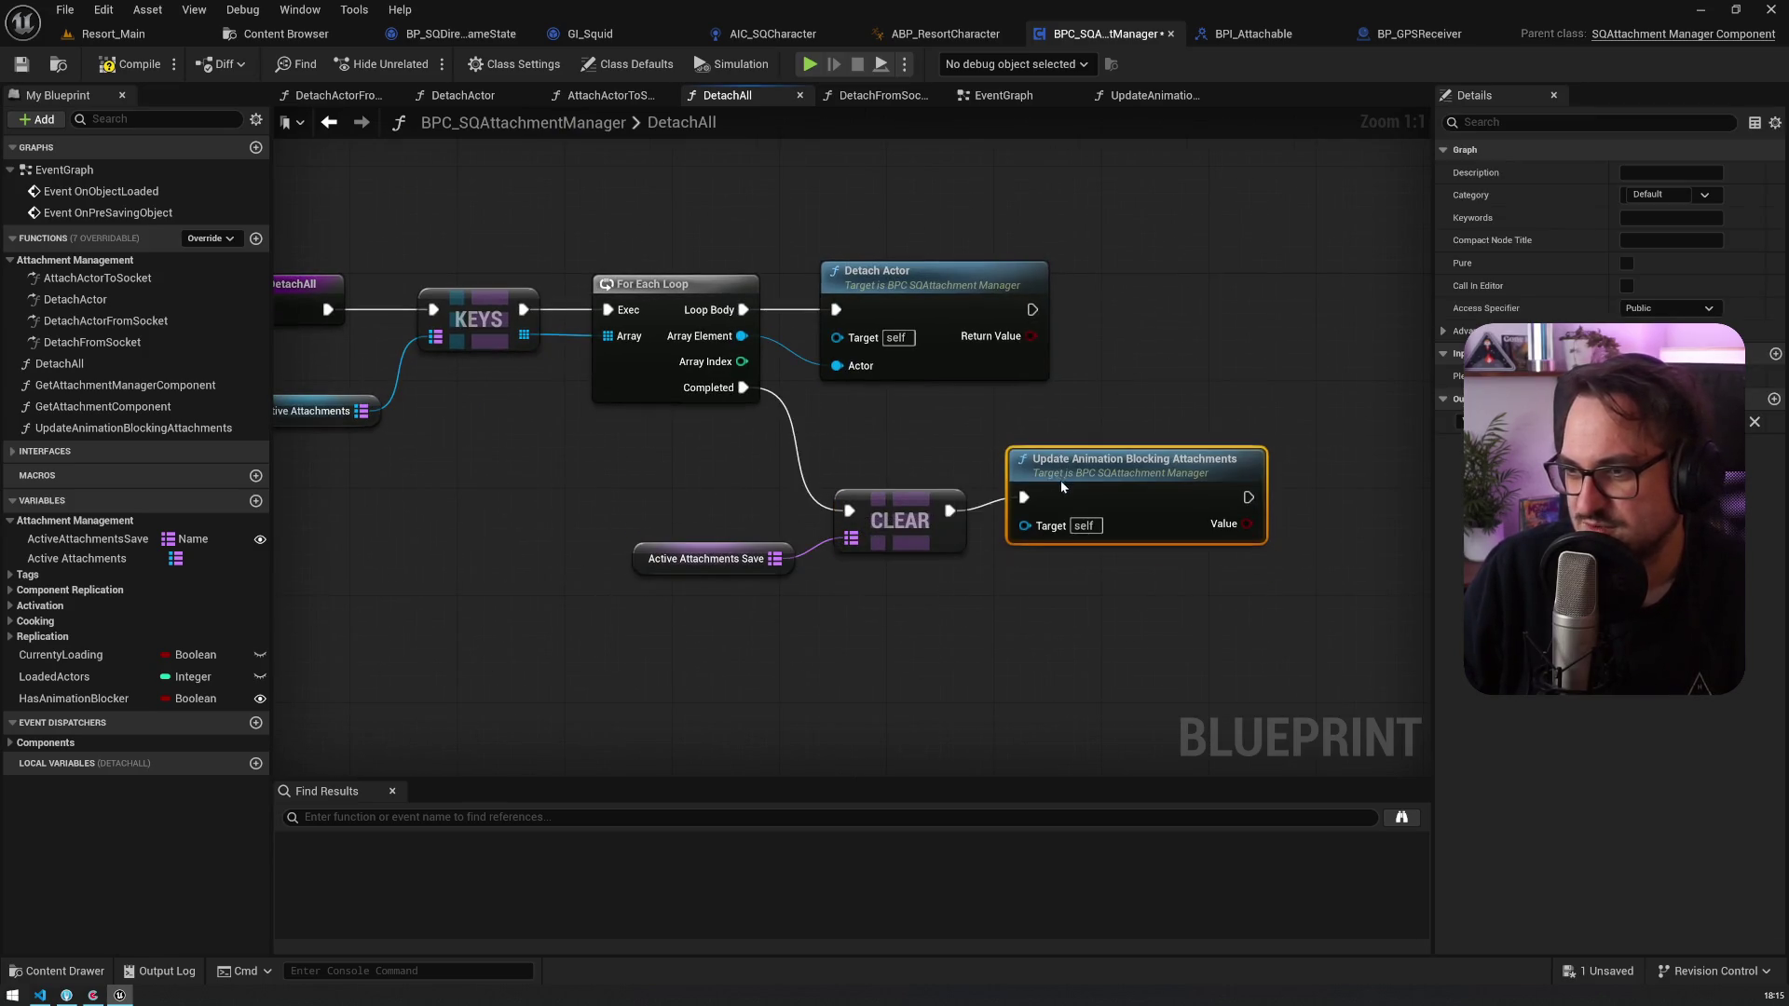
key(ctrl+s)
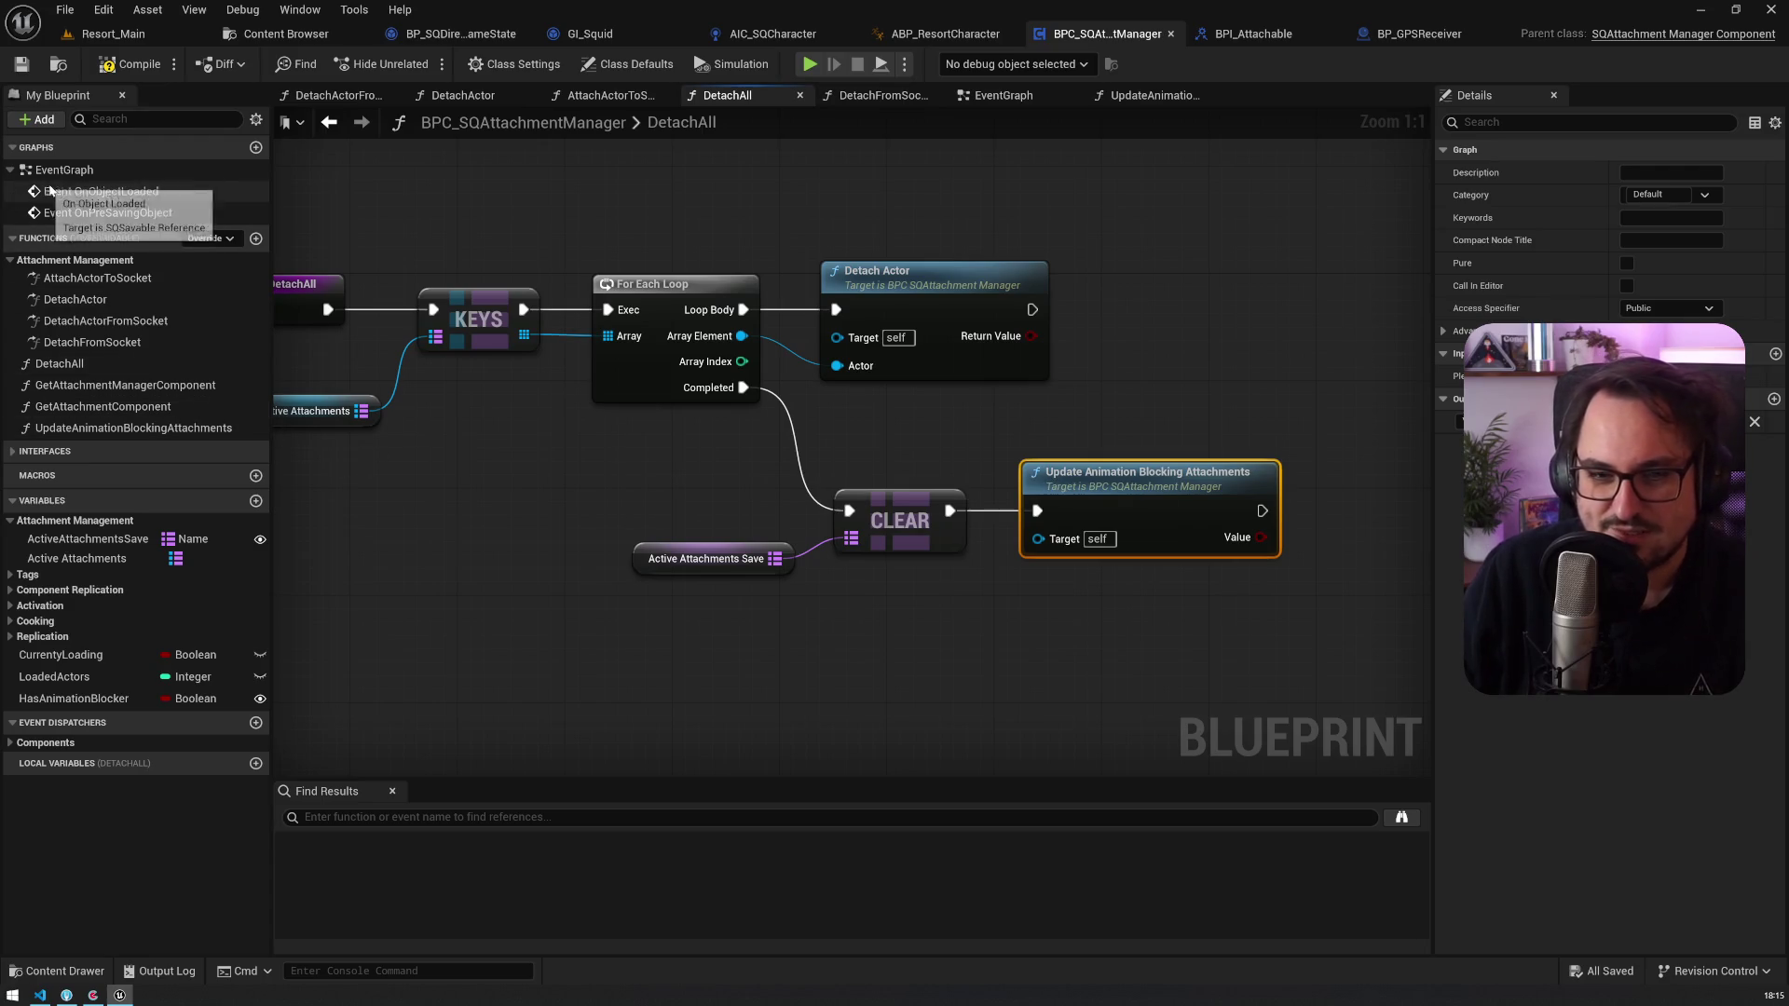
click(945, 33)
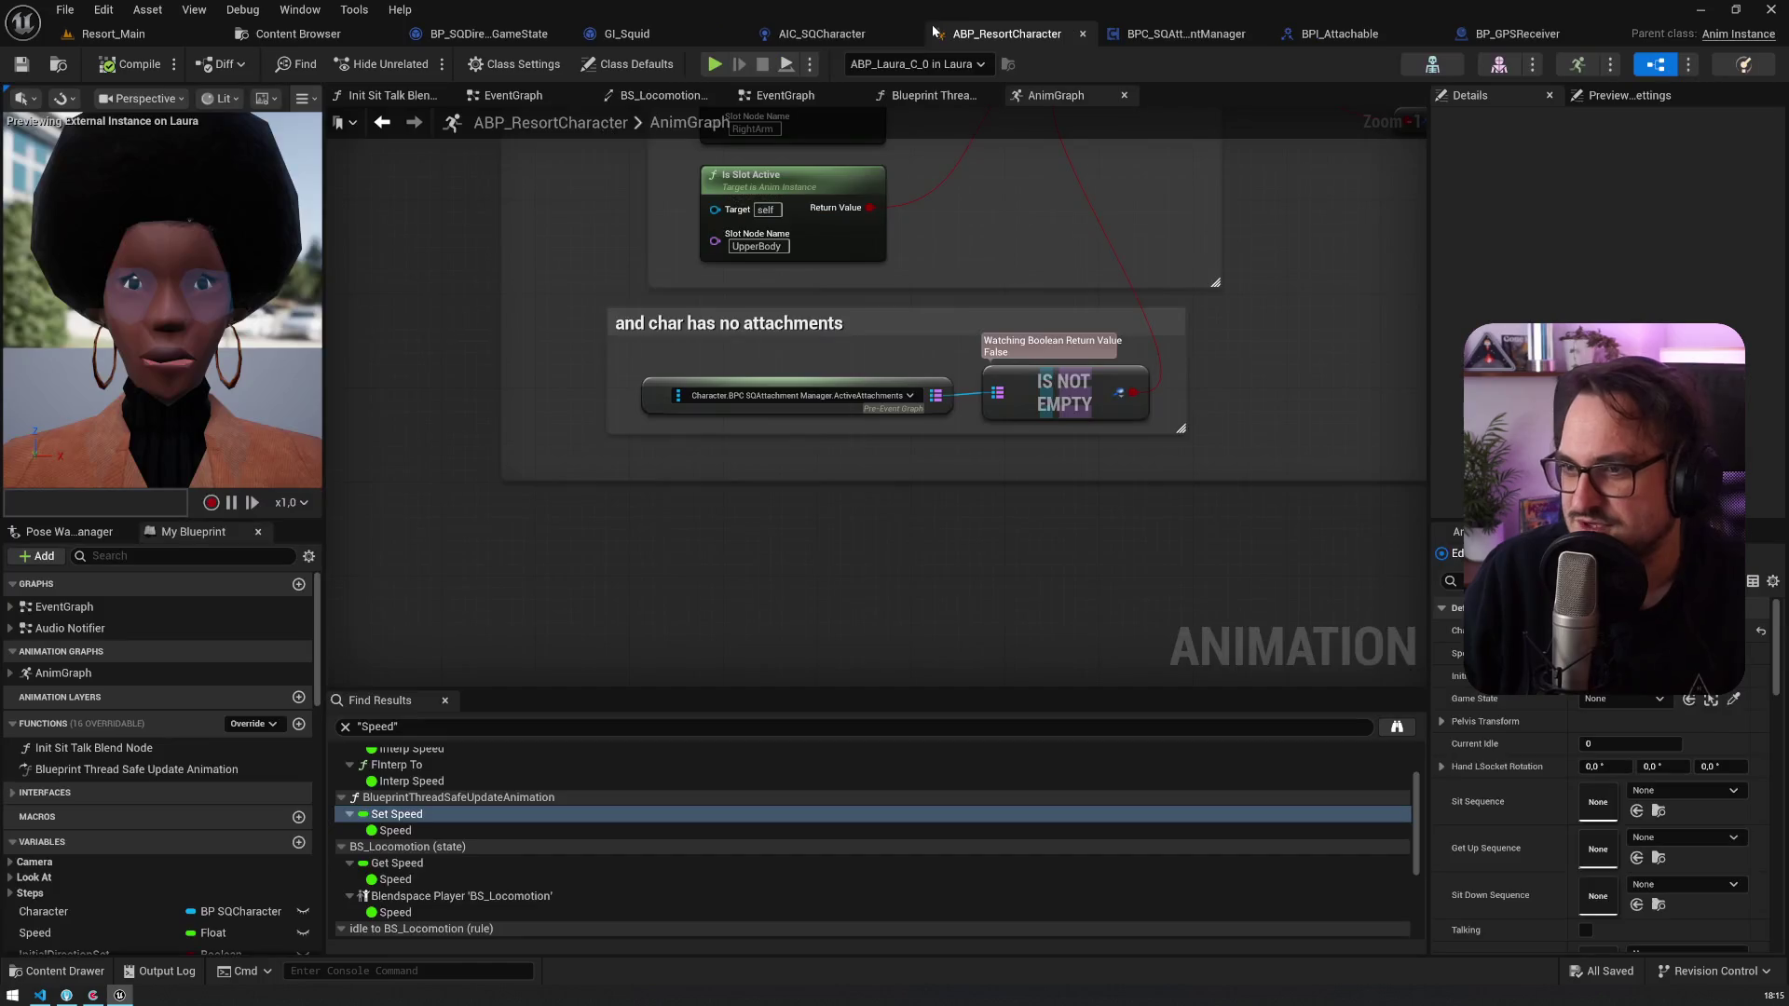
Step: Remove the ActiveAttachments binding and delete that attachments node from the AnimGraph
click(836, 398)
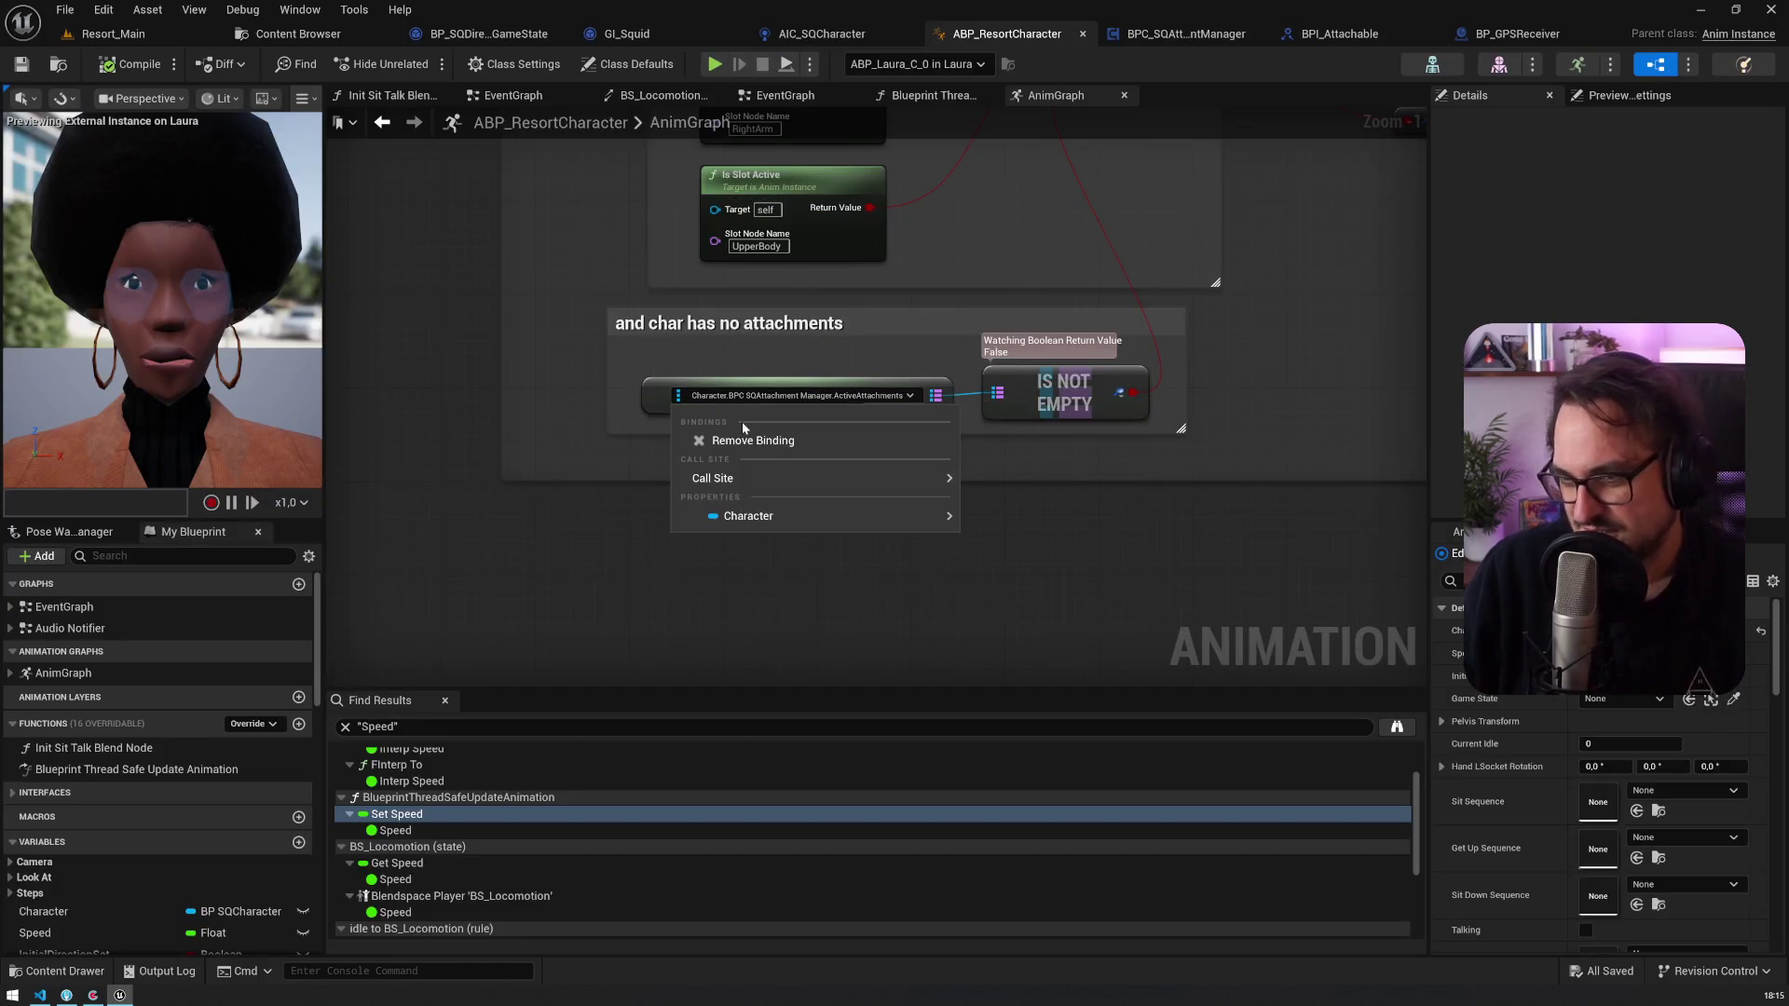
mouse_move(748, 518)
mouse_move(1066, 544)
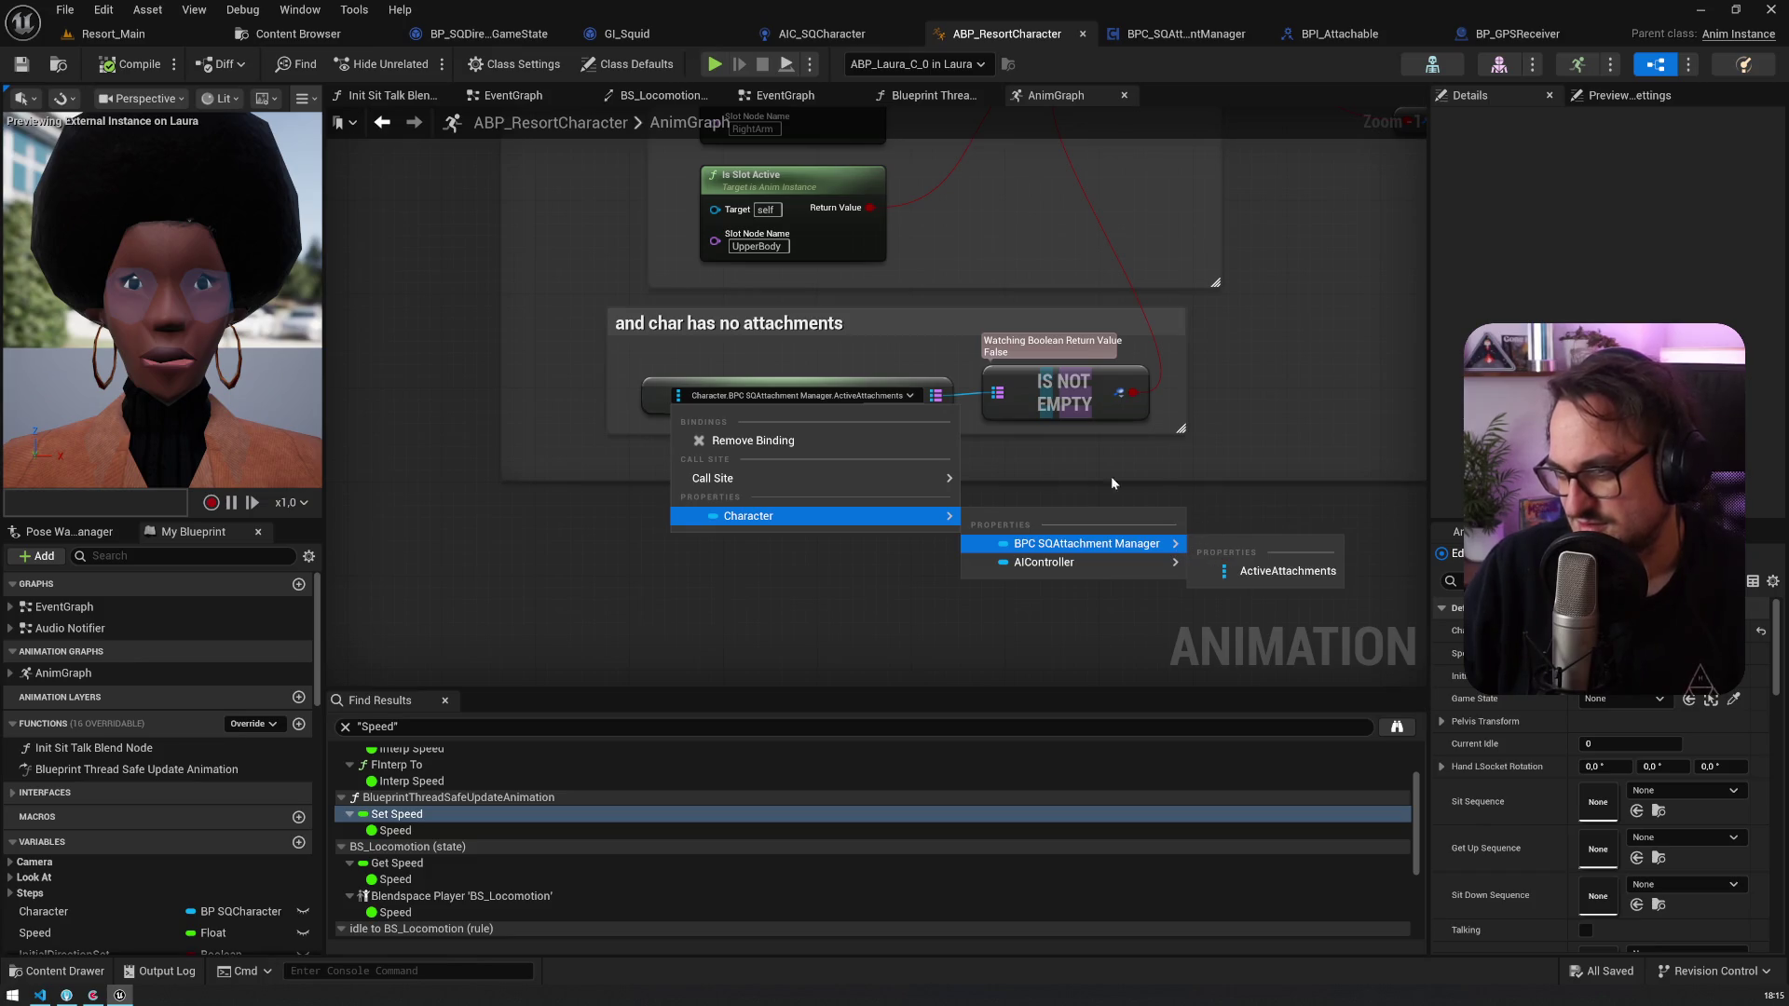
click(742, 440)
scroll(711, 398, up, 1)
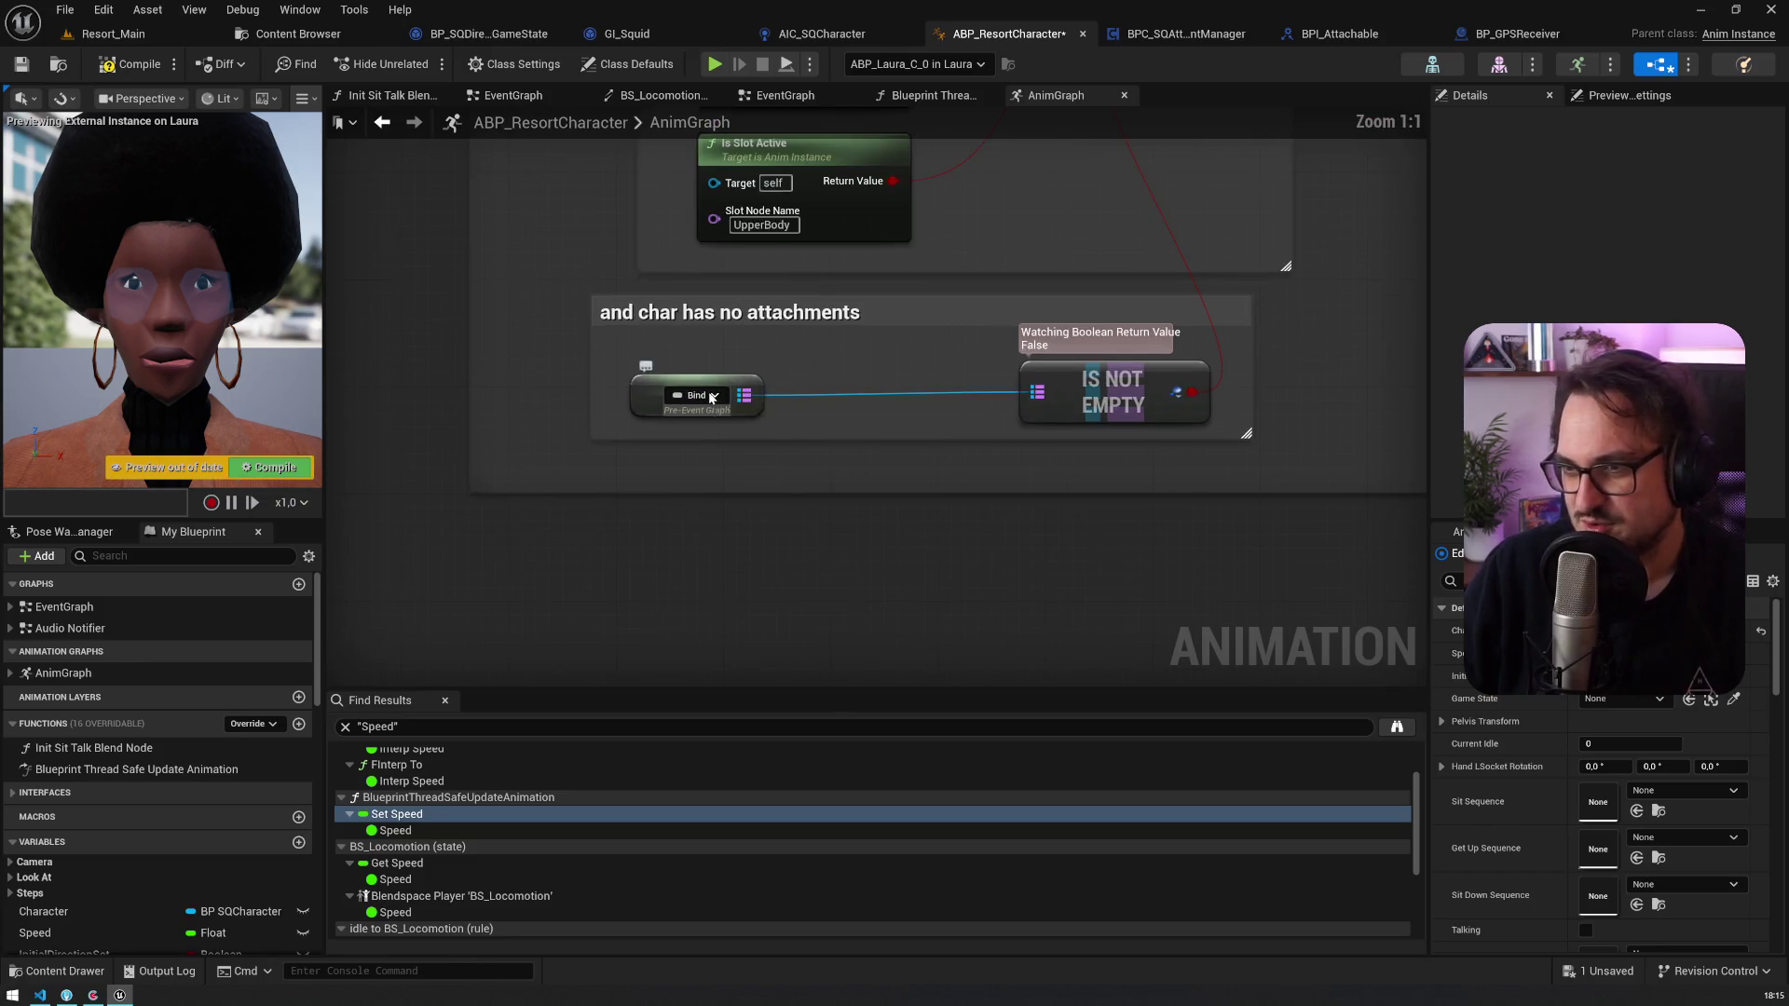
click(675, 398)
key(Delete)
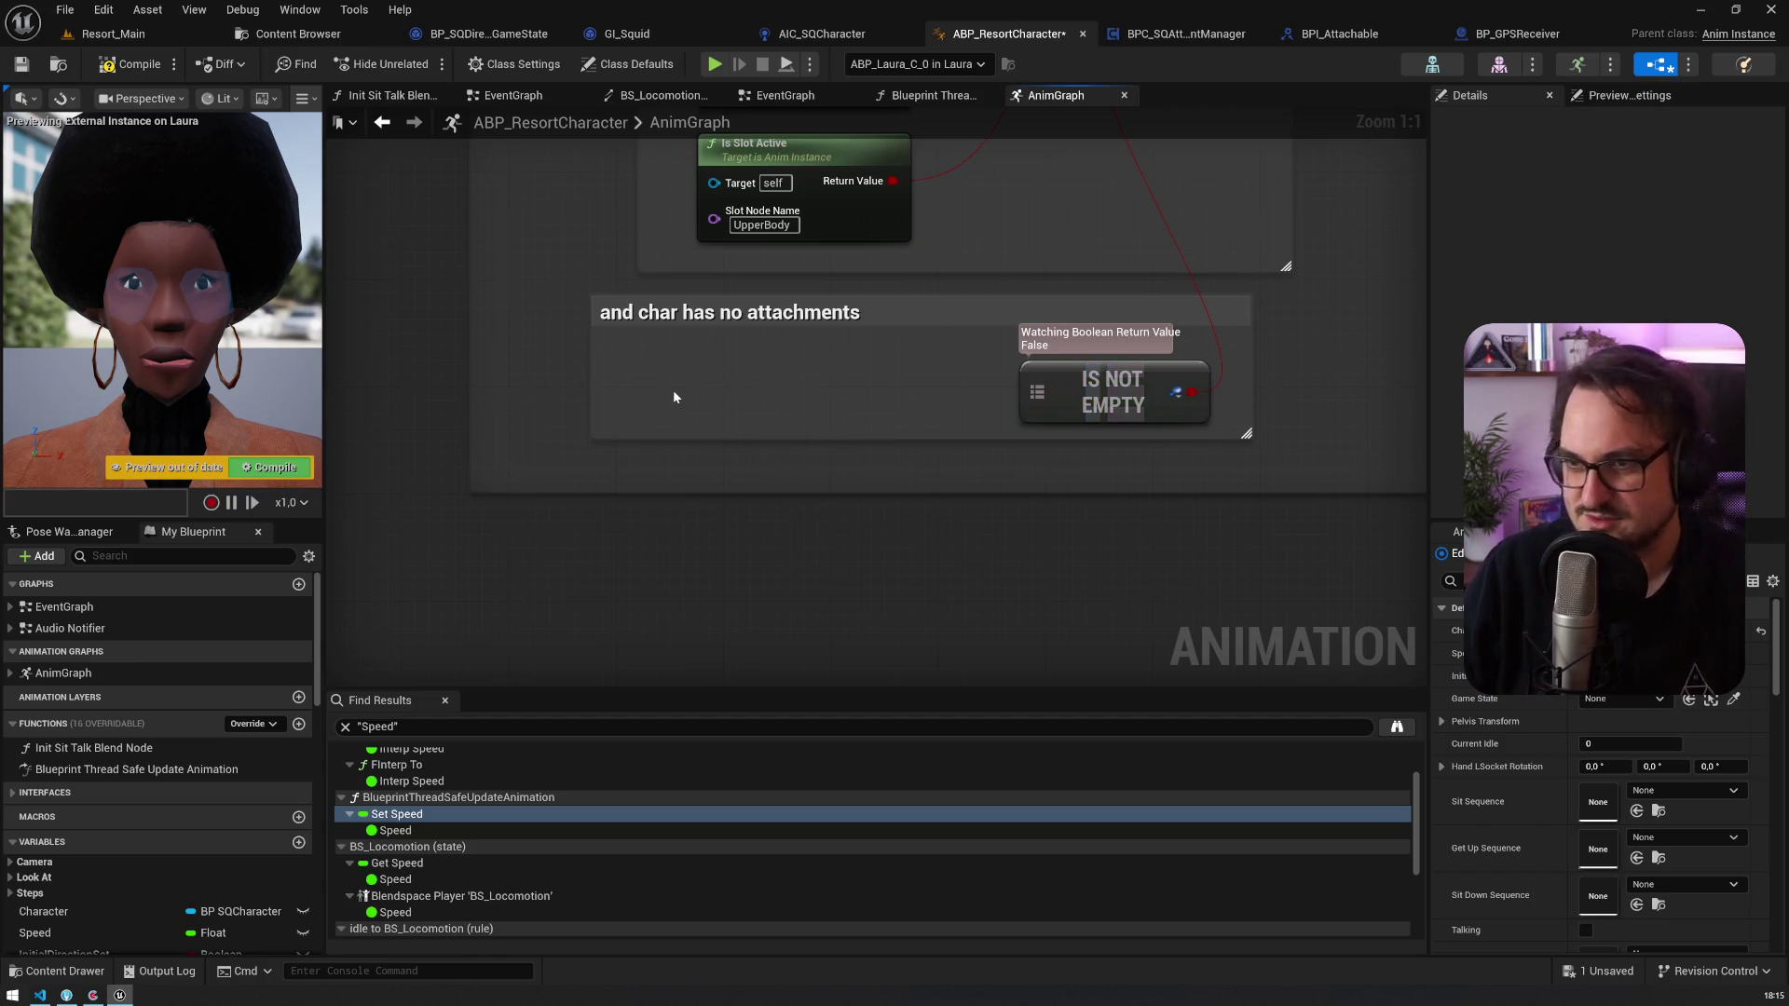
Step: Add a Get Property Reference node bound to Character > BPC SQAttachment Manager > Has Animation Blocker
right_click(675, 398)
text(propery)
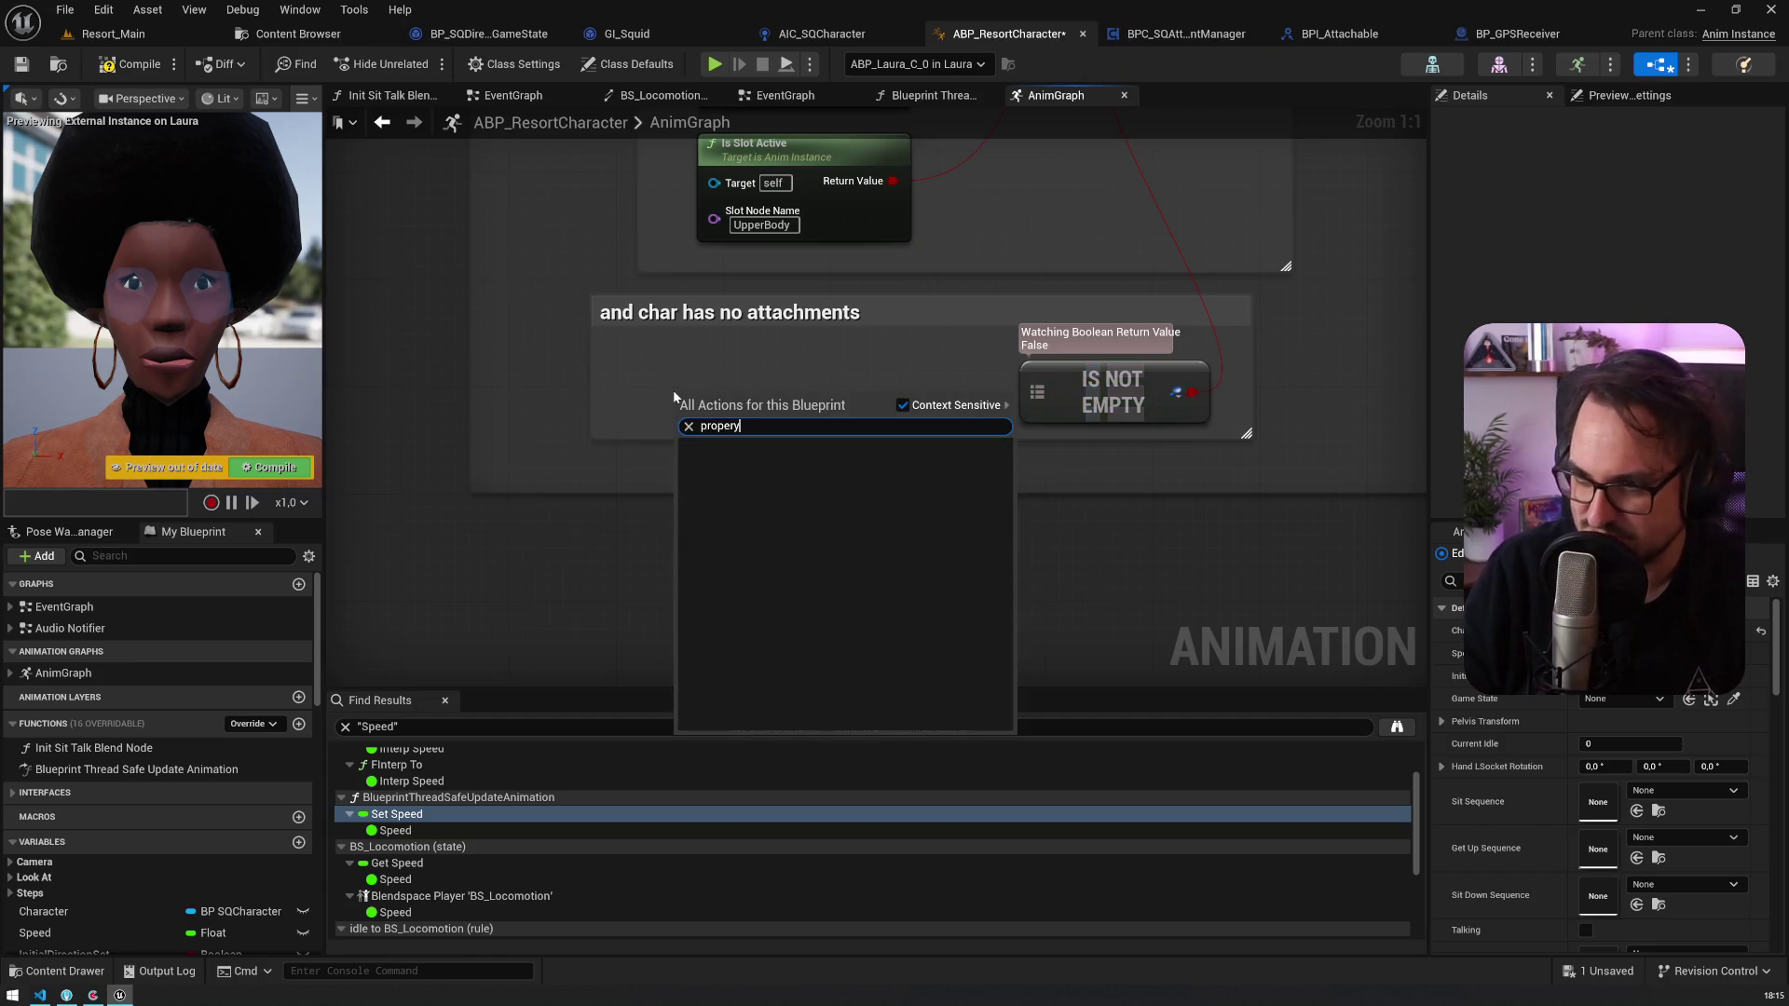
key(BackSpace)
scroll(1016, 559, down, 5)
click(855, 716)
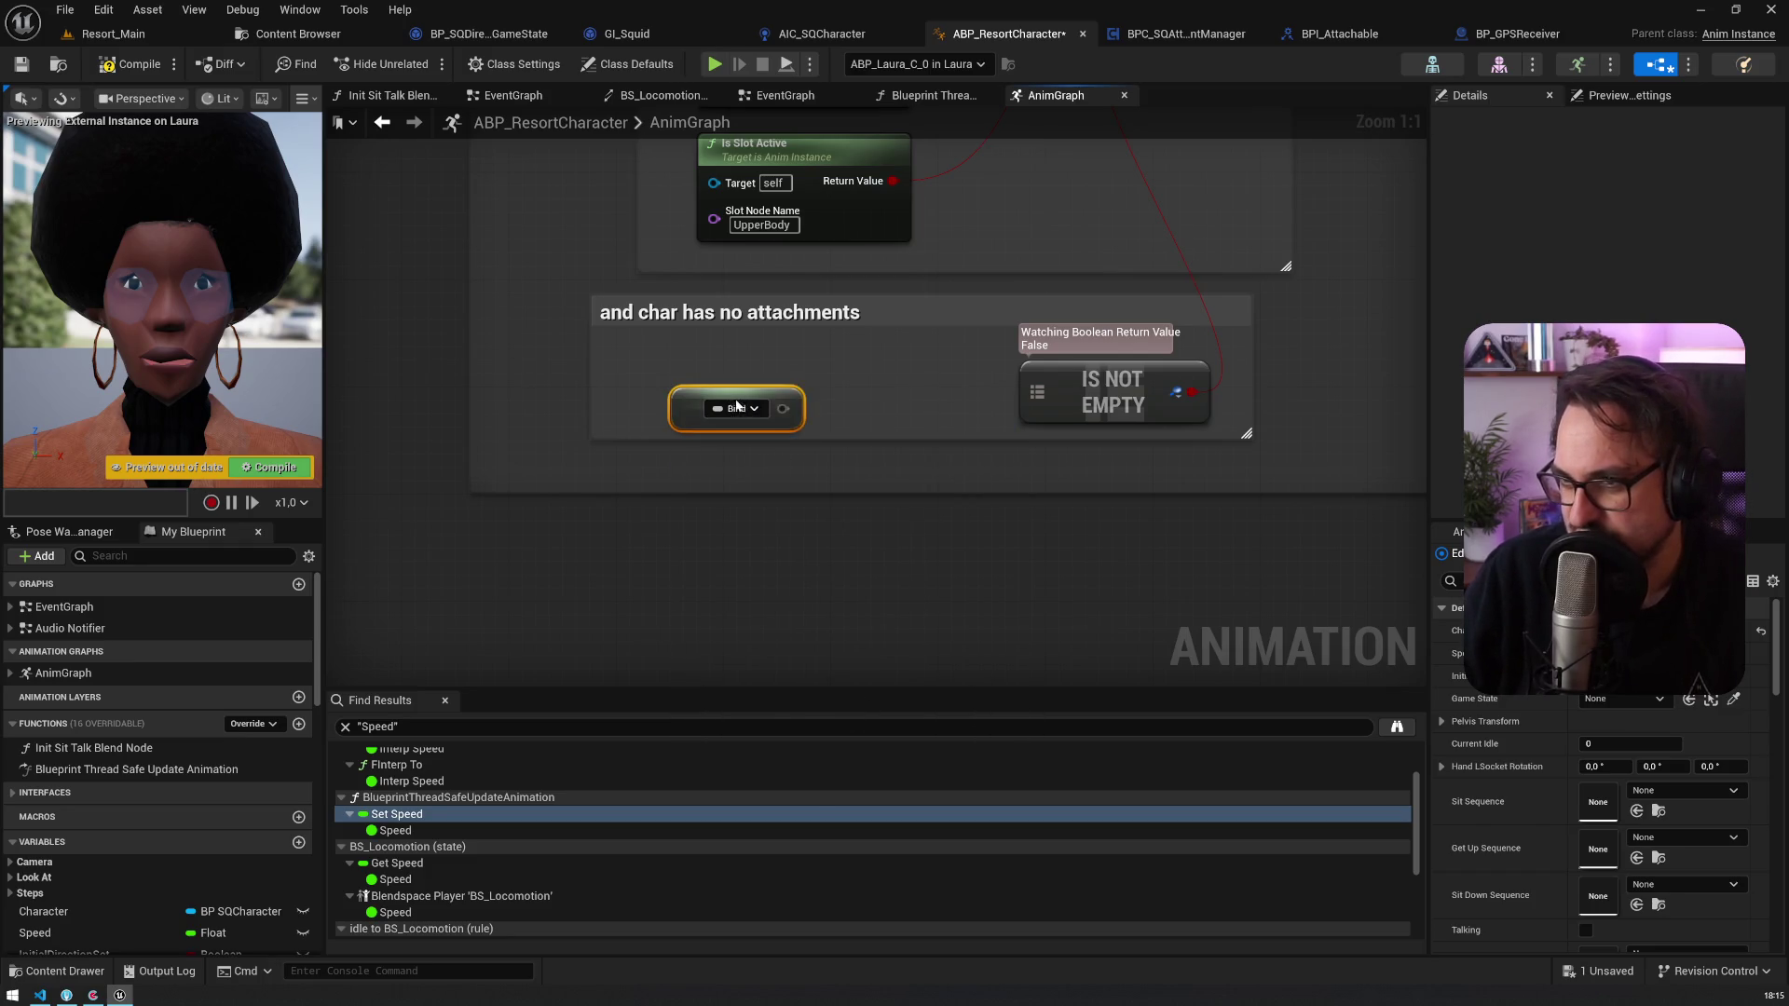
click(740, 407)
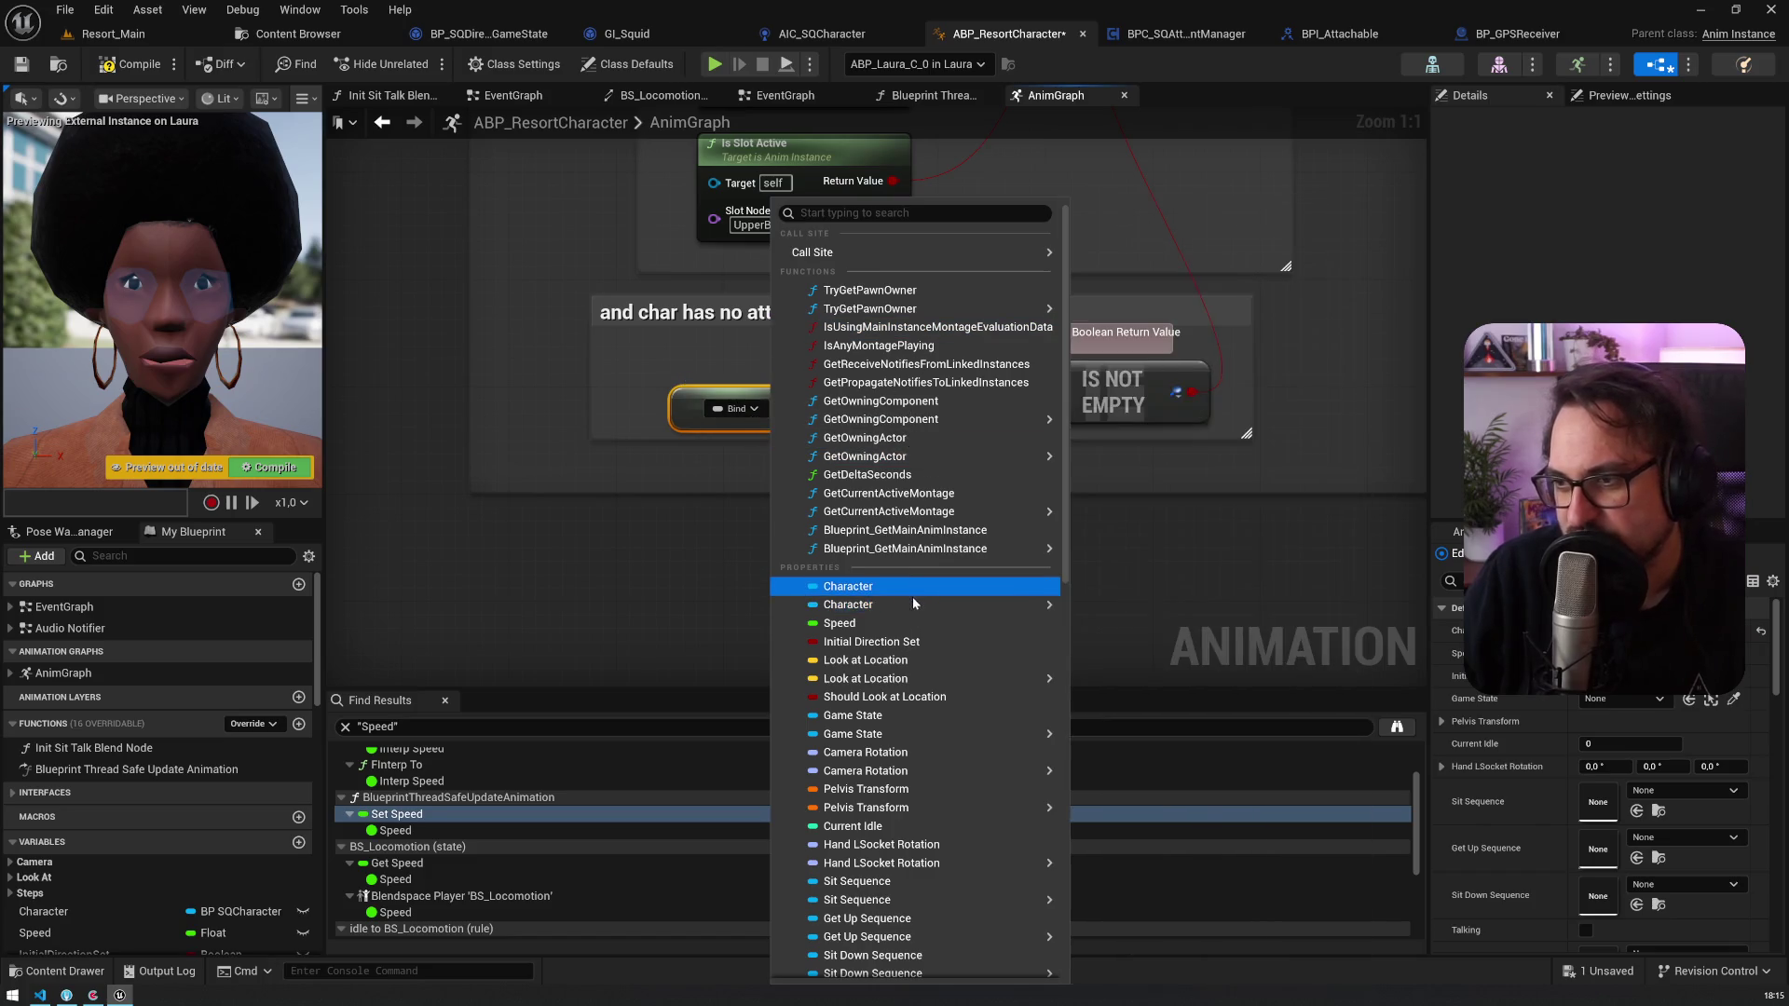
mouse_move(913, 604)
scroll(1217, 746, down, 3)
scroll(1217, 746, down, 10)
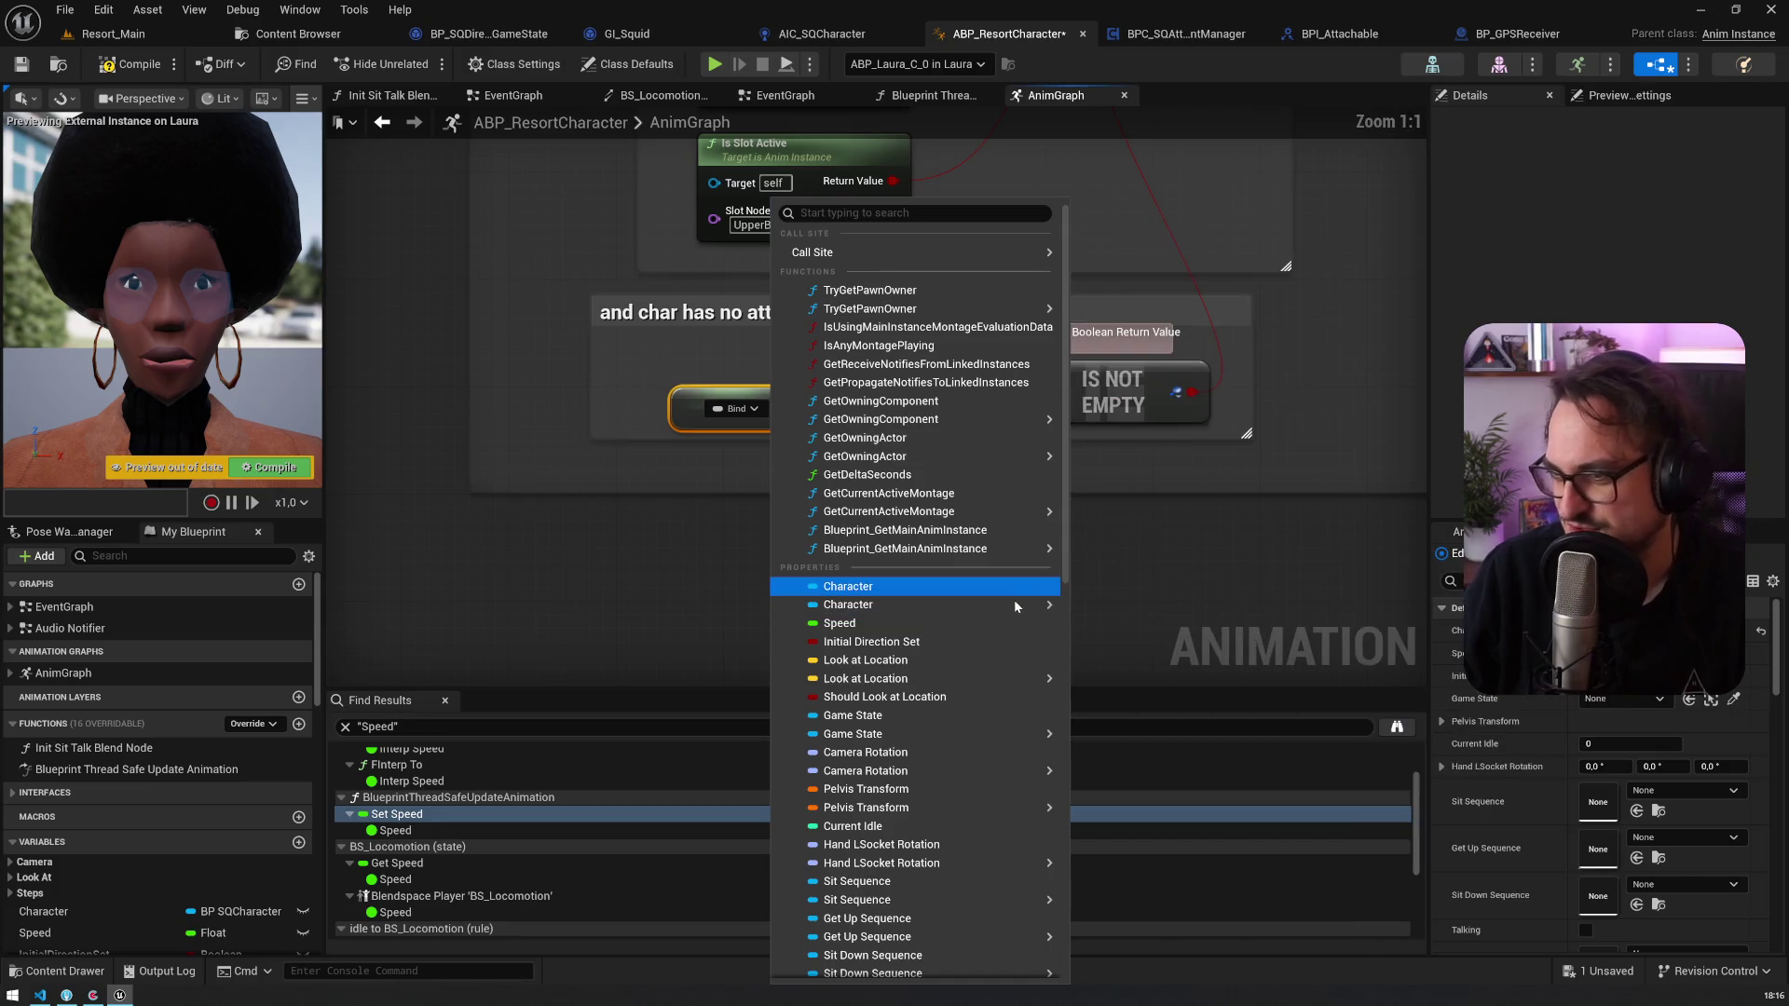
mouse_move(1013, 606)
text(at)
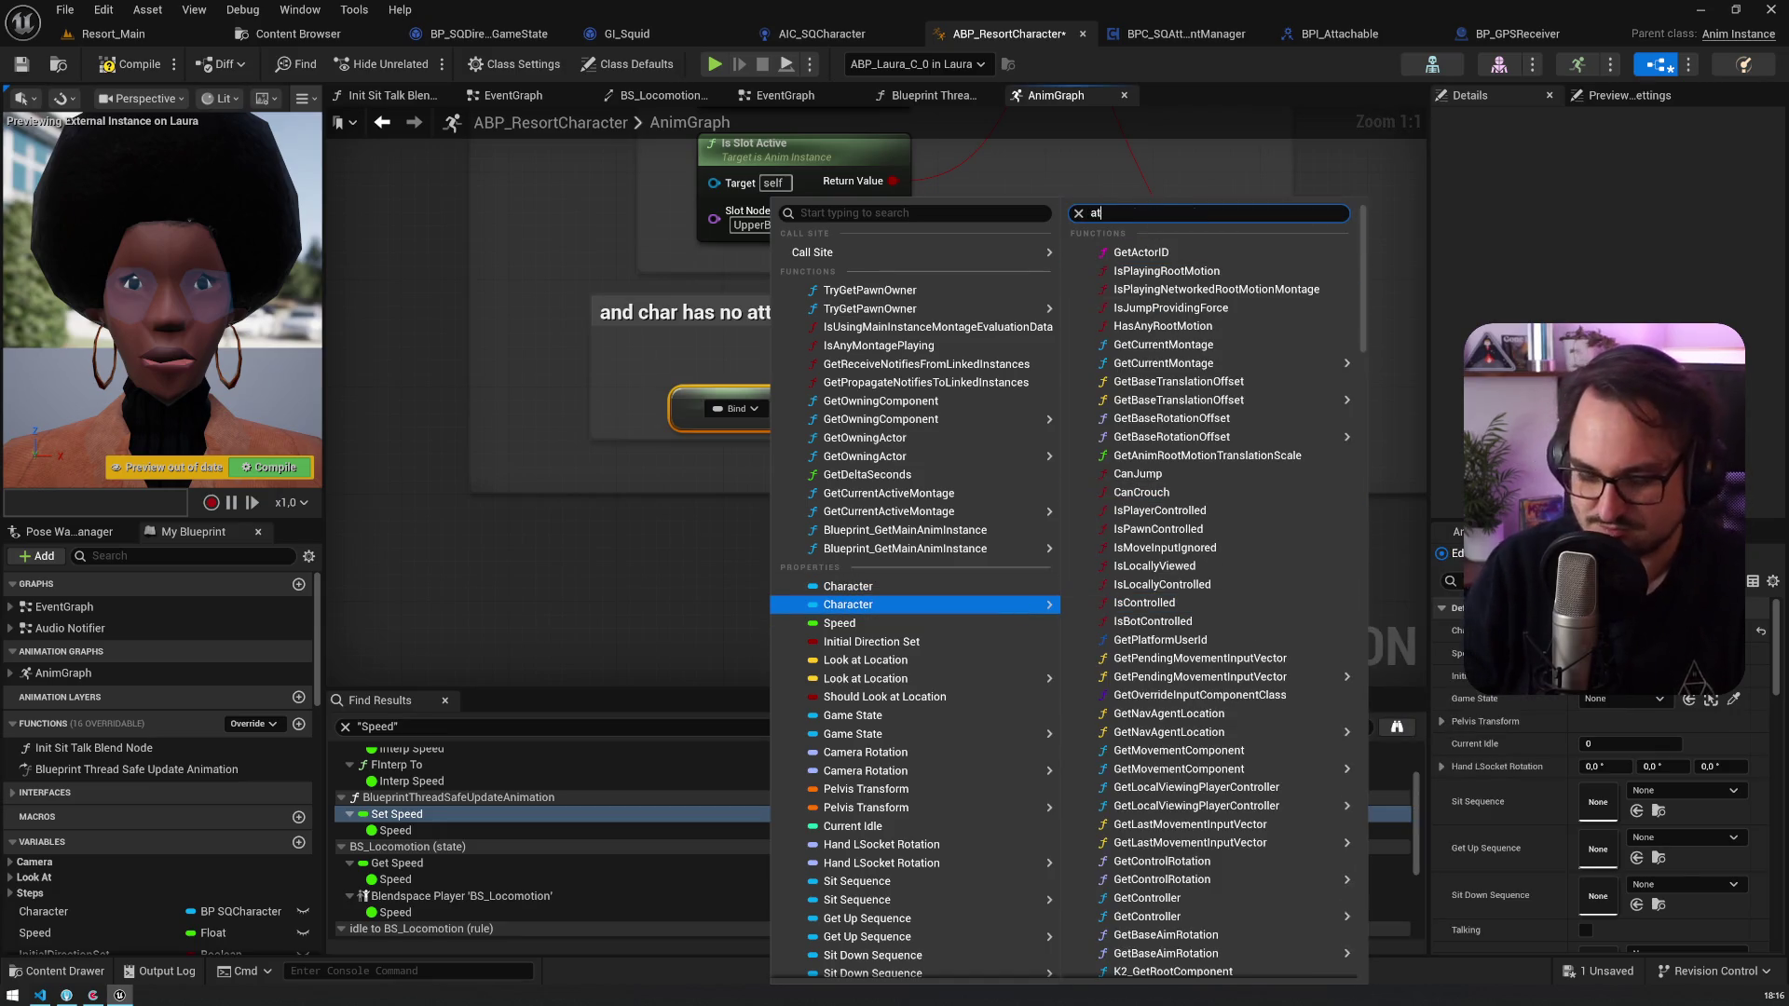
text(tachment)
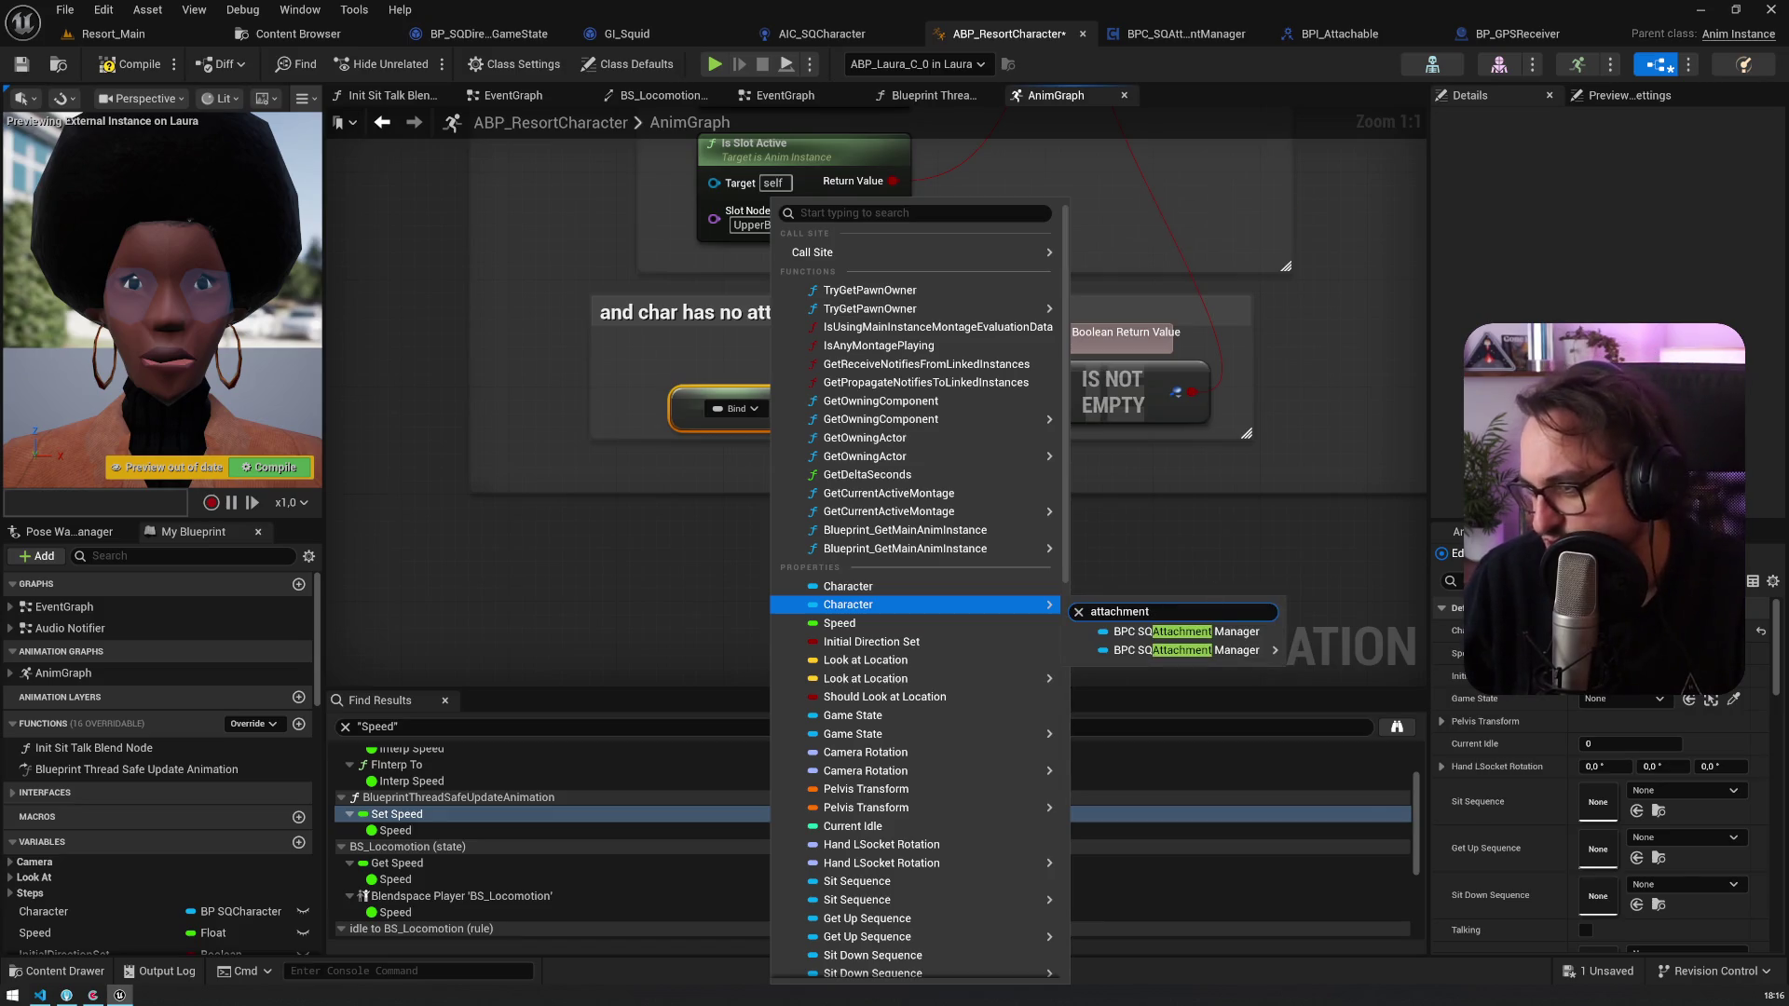
mouse_move(1211, 652)
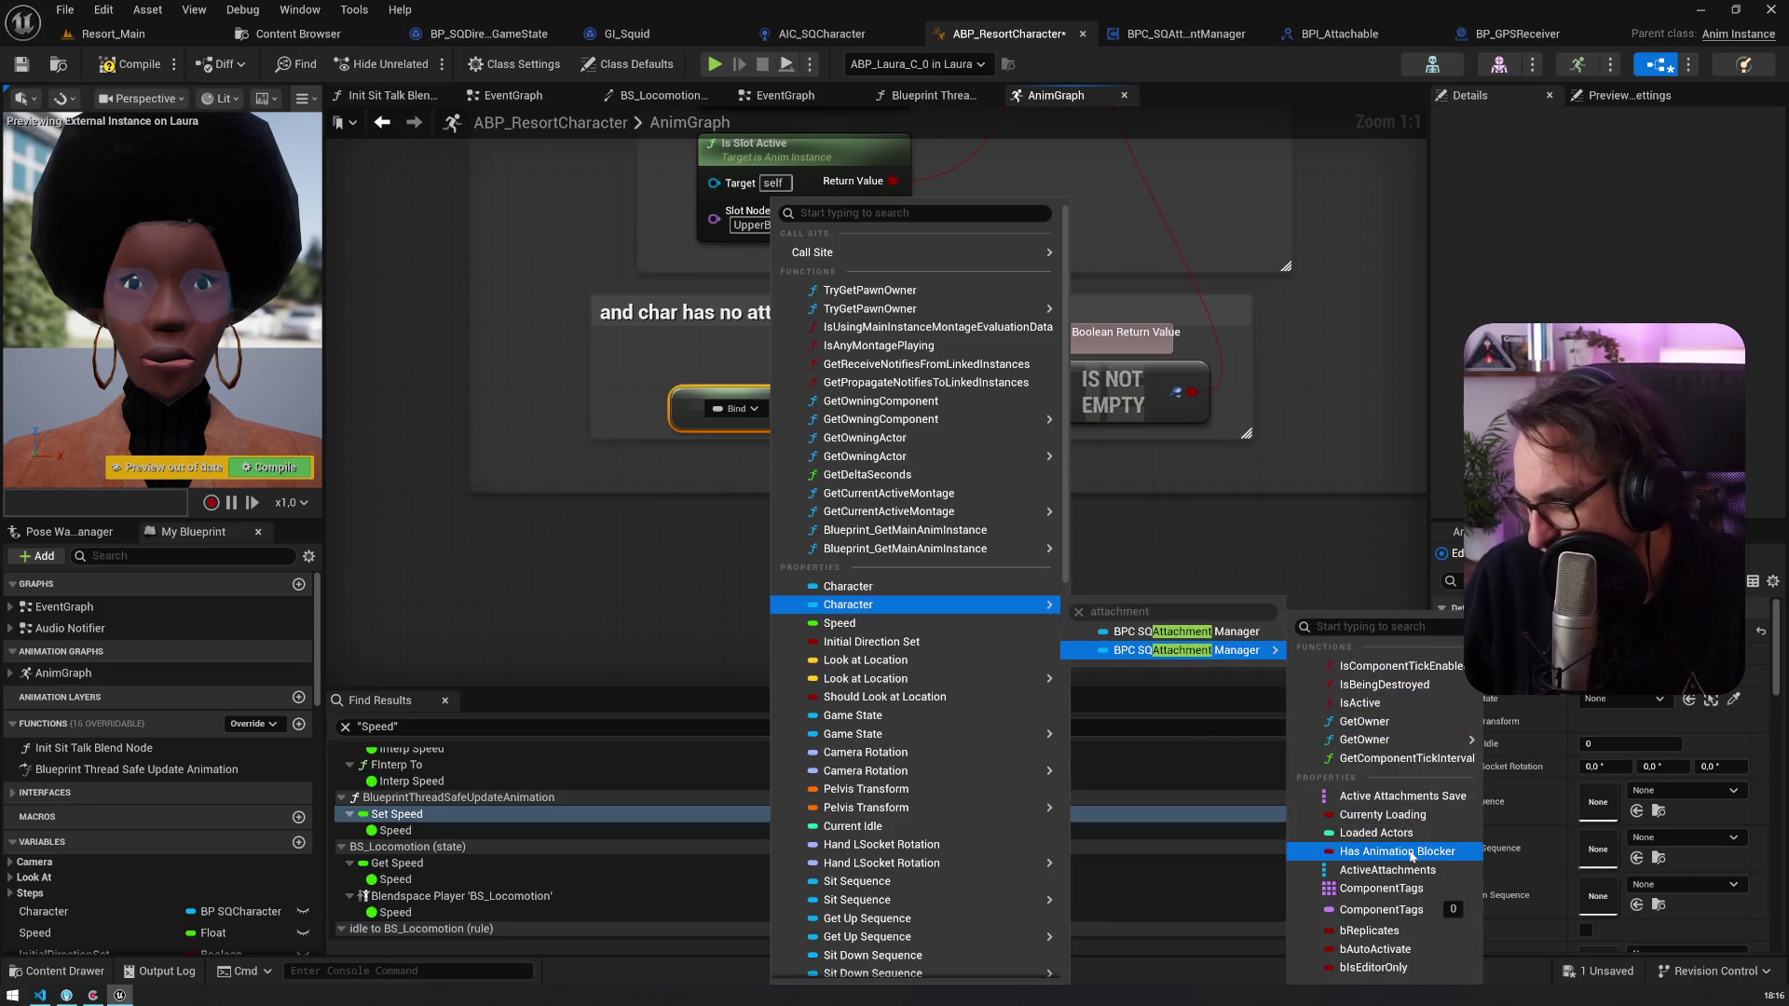
click(1412, 855)
Step: Delete the old IS NOT EMPTY node
drag(1130, 392, 796, 492)
click(796, 492)
key(Delete)
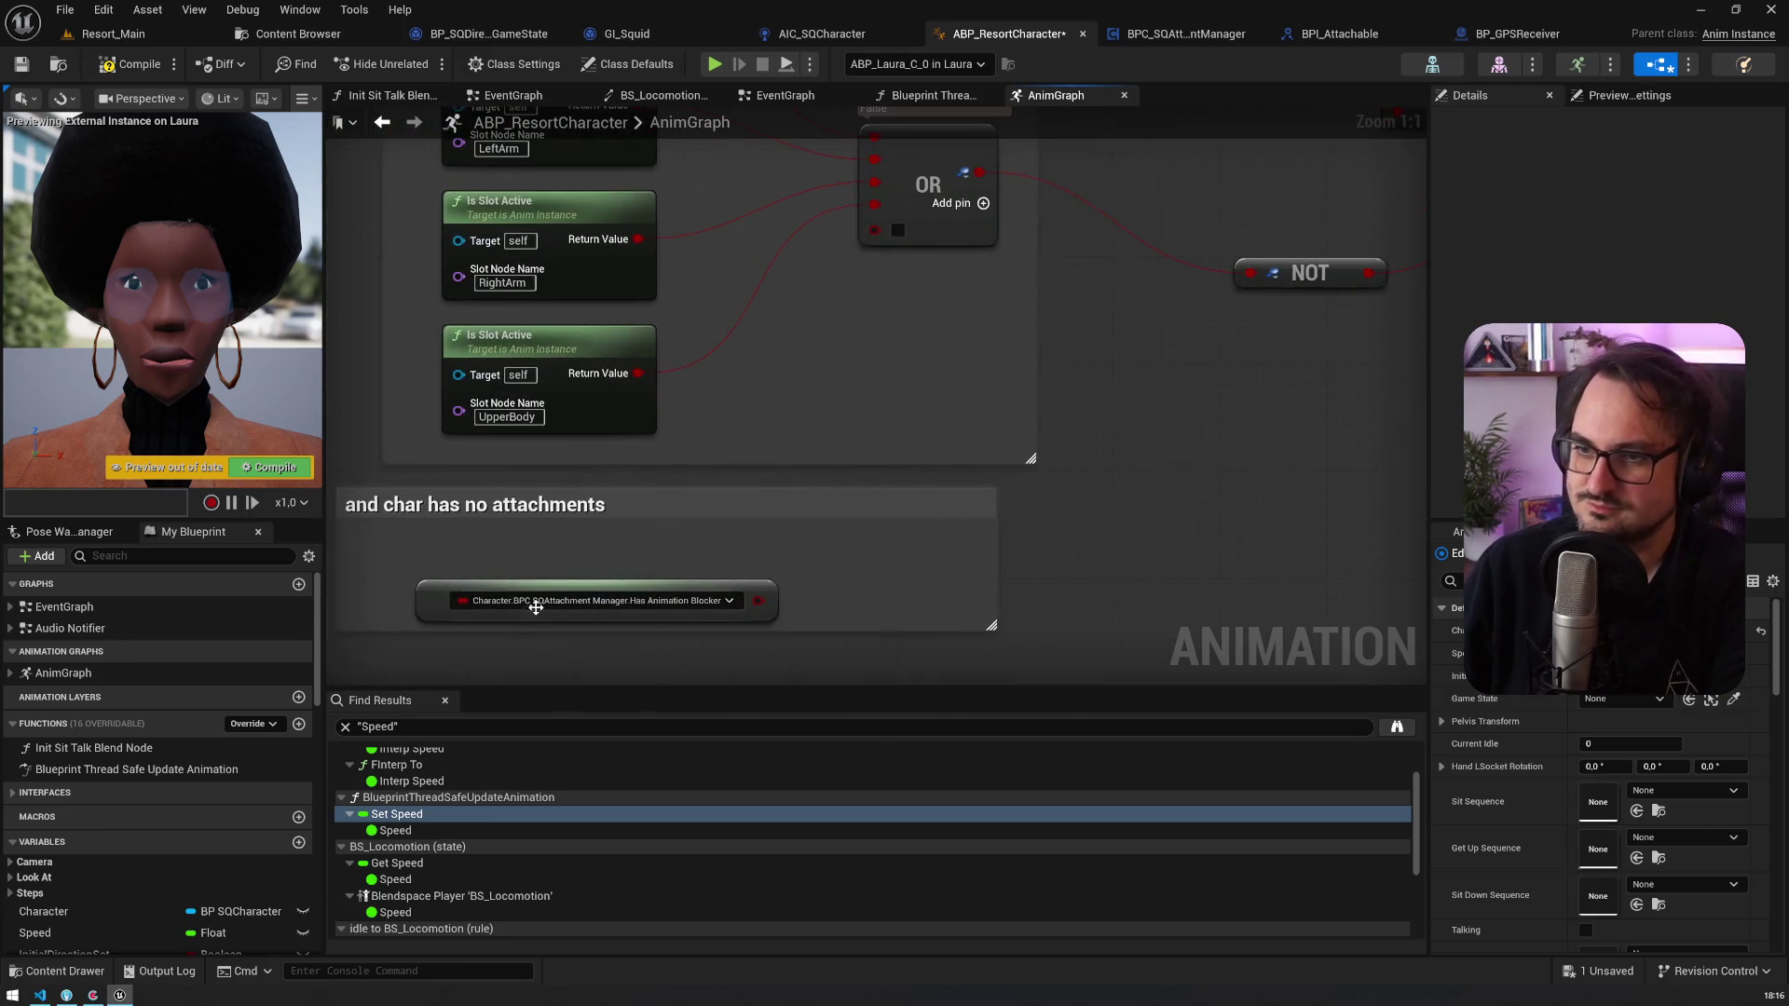
Step: Connect the Has Animation Blocker output to the OR node's bottom input
mouse_move(535, 613)
mouse_down()
mouse_move(479, 596)
mouse_move(481, 572)
mouse_up()
mouse_move(727, 512)
mouse_down()
mouse_move(898, 231)
mouse_move(875, 230)
mouse_up()
drag(446, 450, 608, 432)
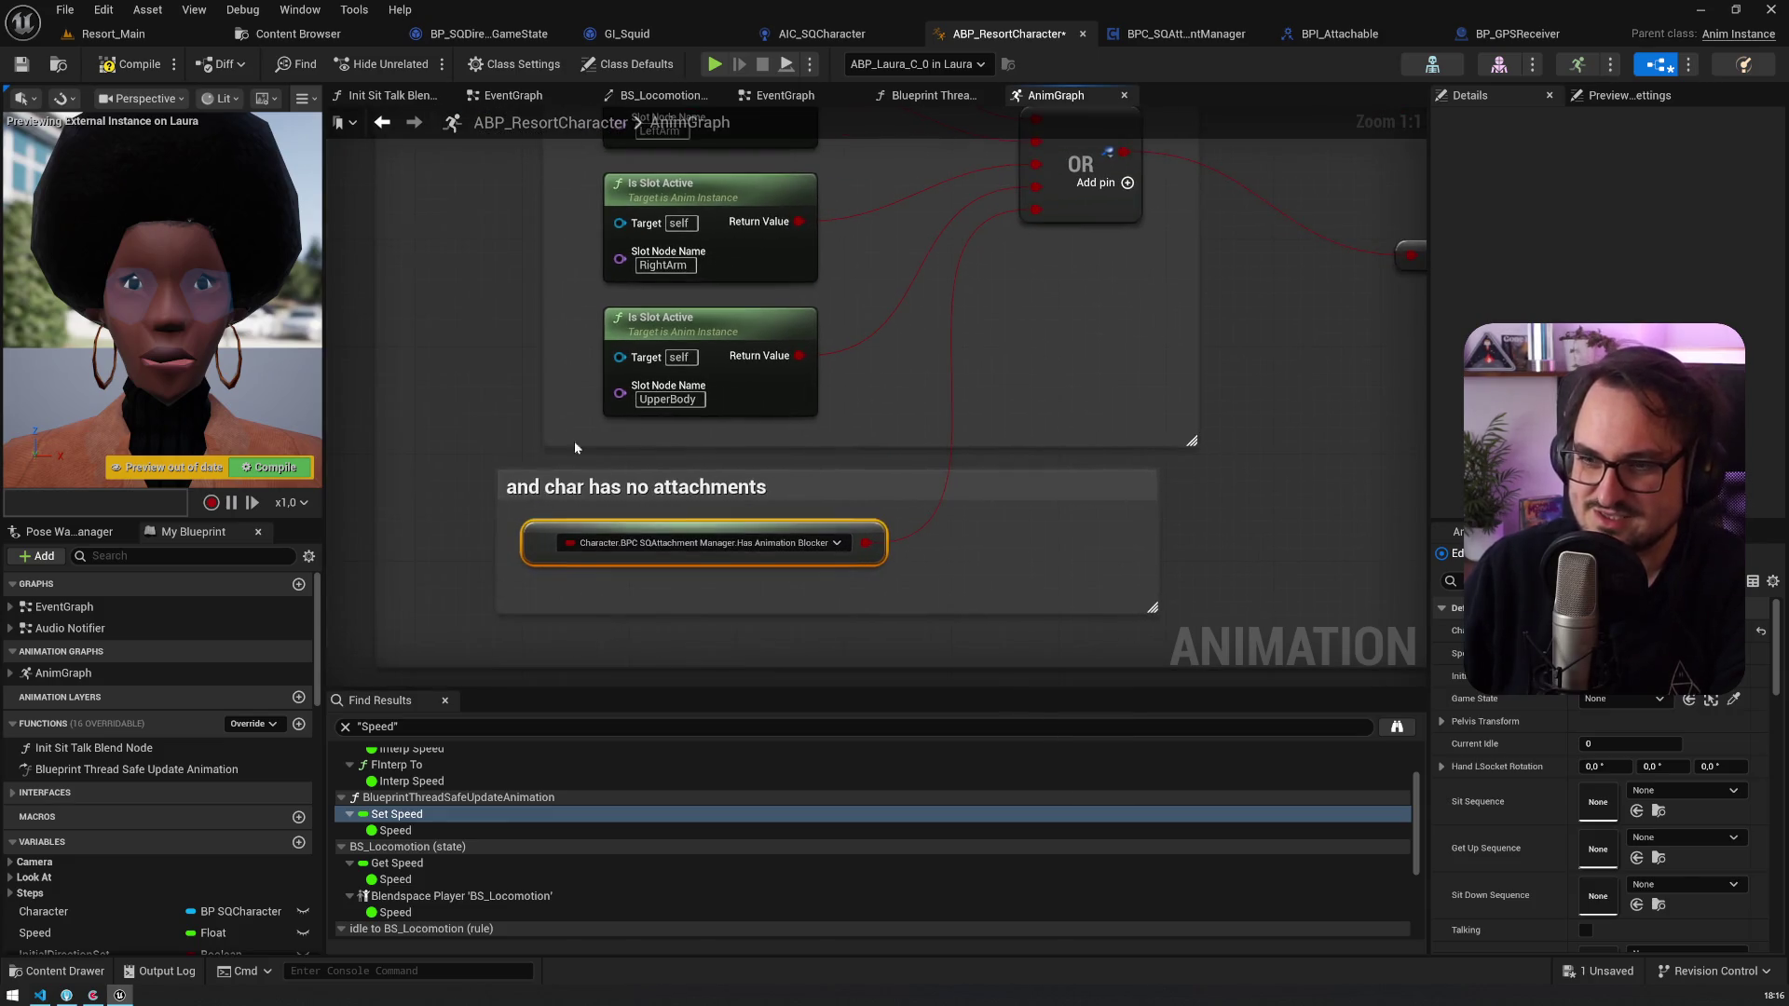
Step: Move and narrow the 'and char has no attachments' comment box around the new node
drag(803, 495, 844, 495)
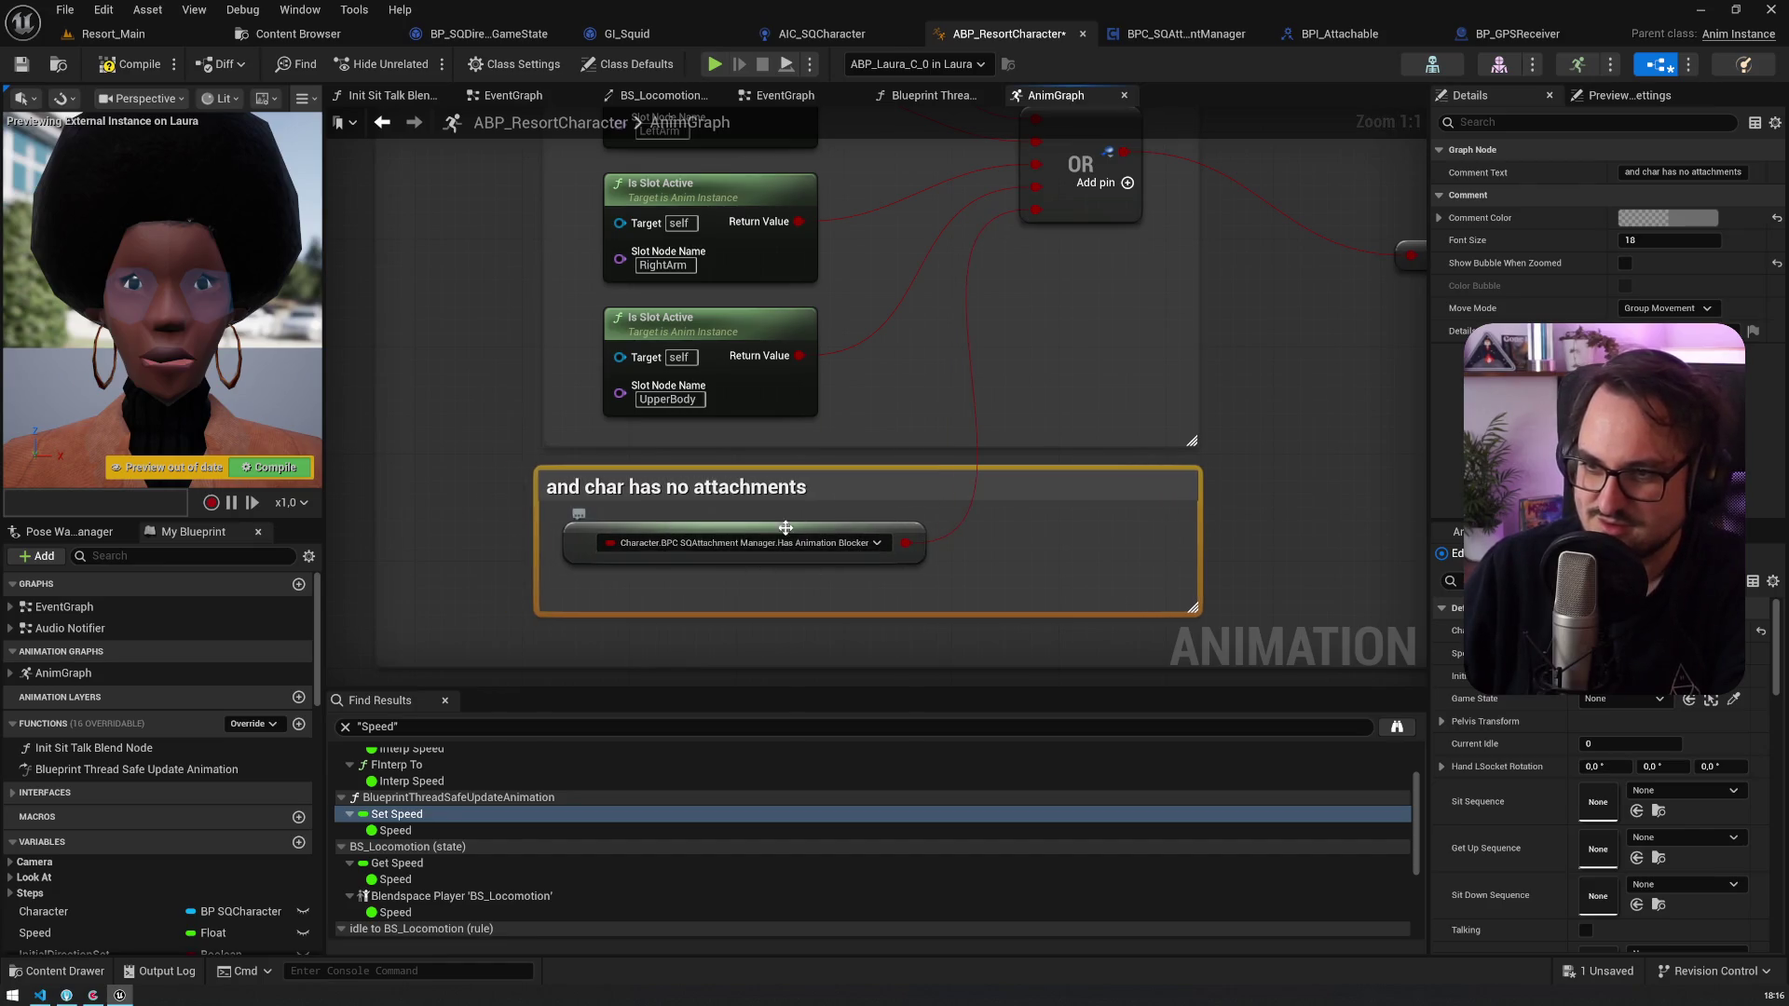
drag(1193, 607, 1071, 611)
mouse_move(999, 538)
mouse_down()
mouse_move(787, 512)
mouse_move(963, 460)
mouse_move(517, 427)
mouse_move(865, 500)
mouse_up()
scroll(657, 428, down, 3)
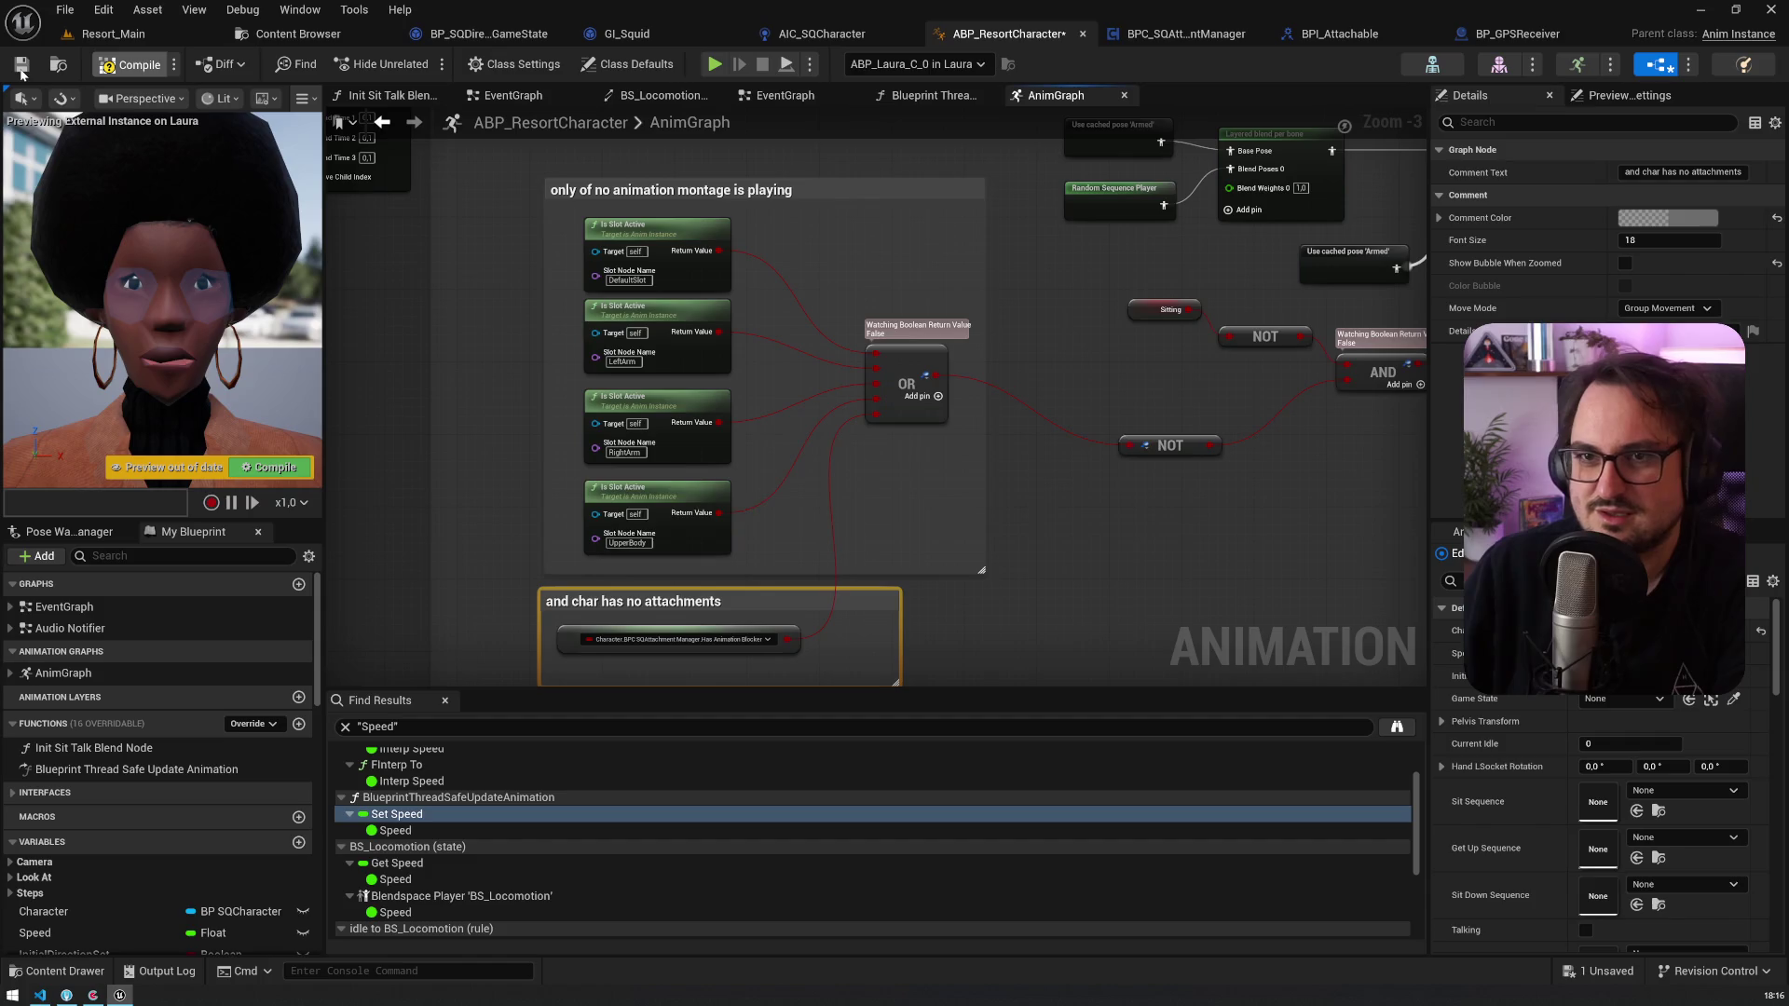
click(121, 34)
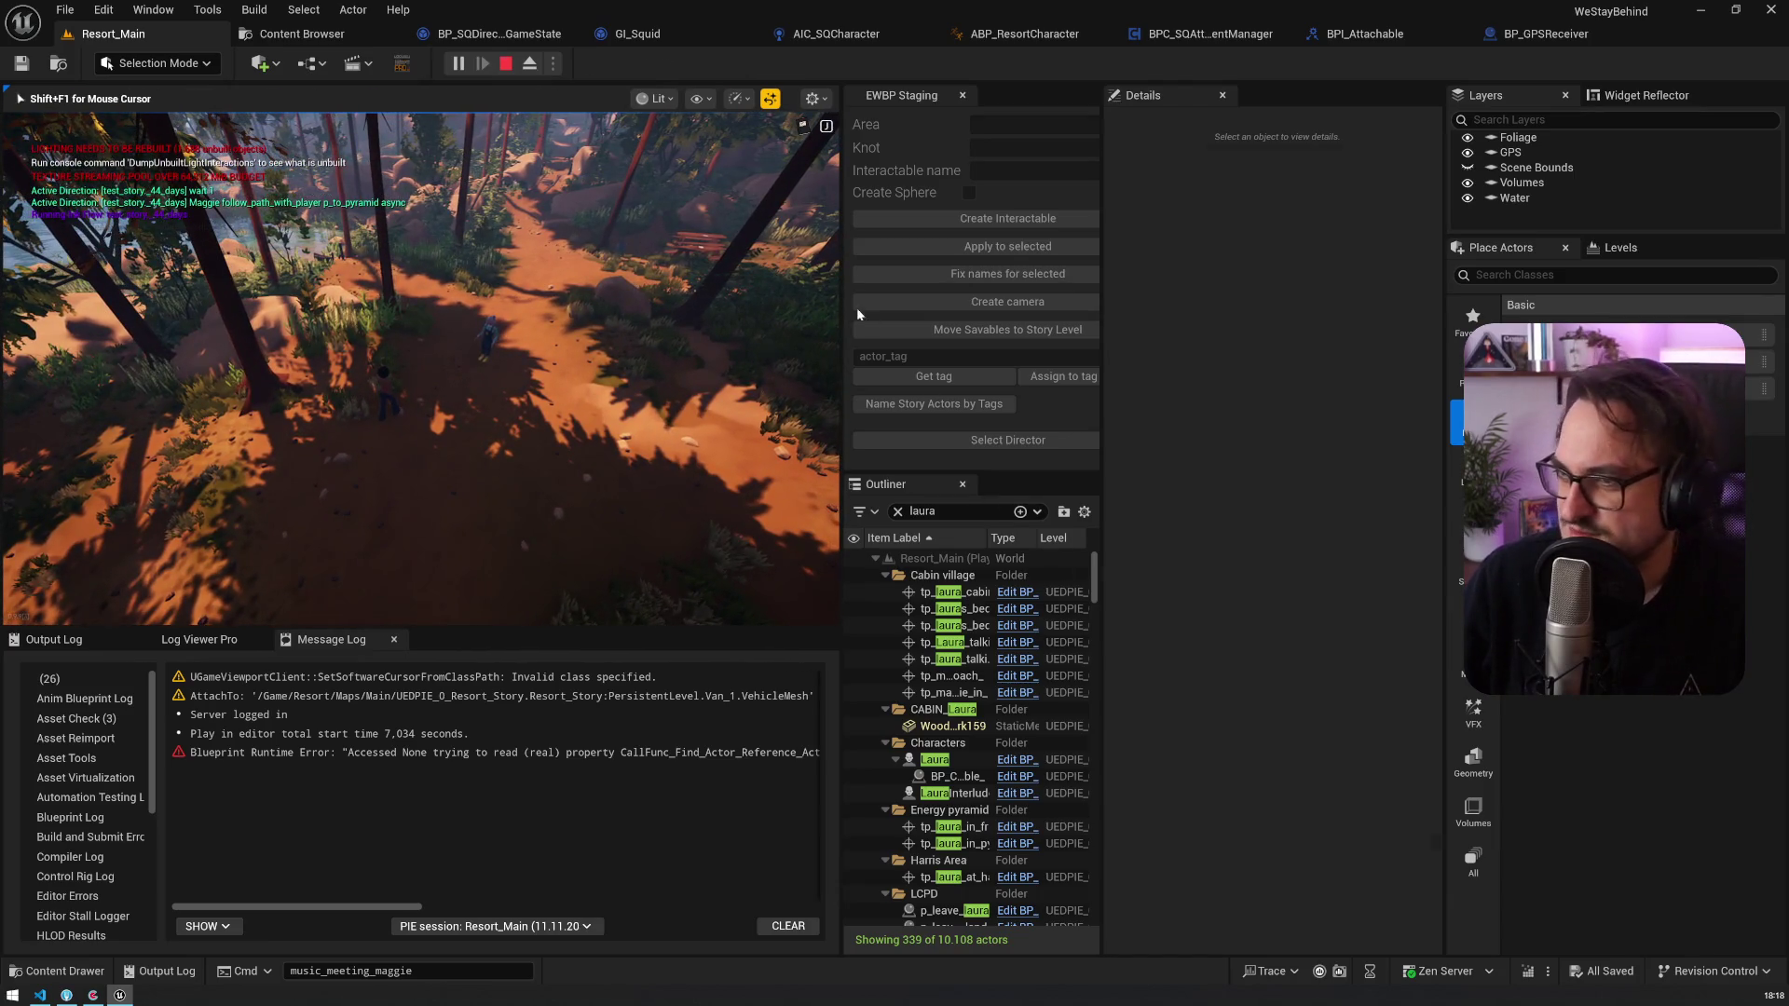
Step: Stop the session and set the Start Knot to test_story_17_days
click(1007, 440)
click(1285, 593)
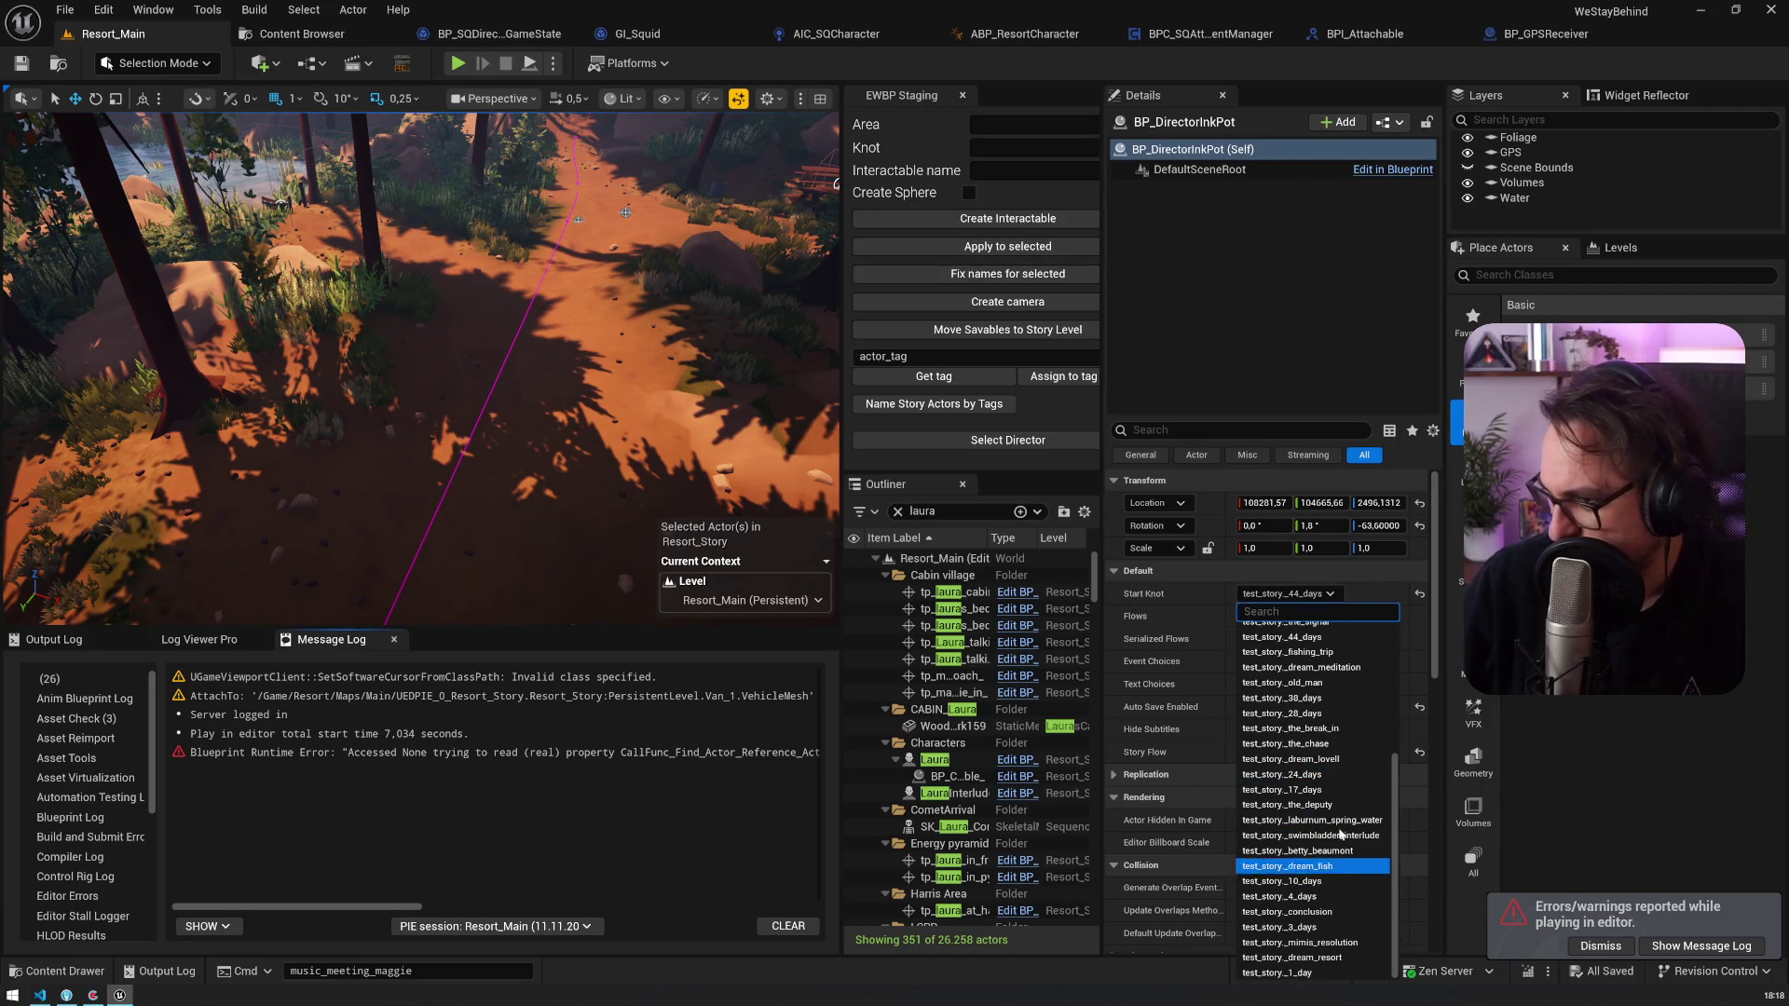
click(1338, 793)
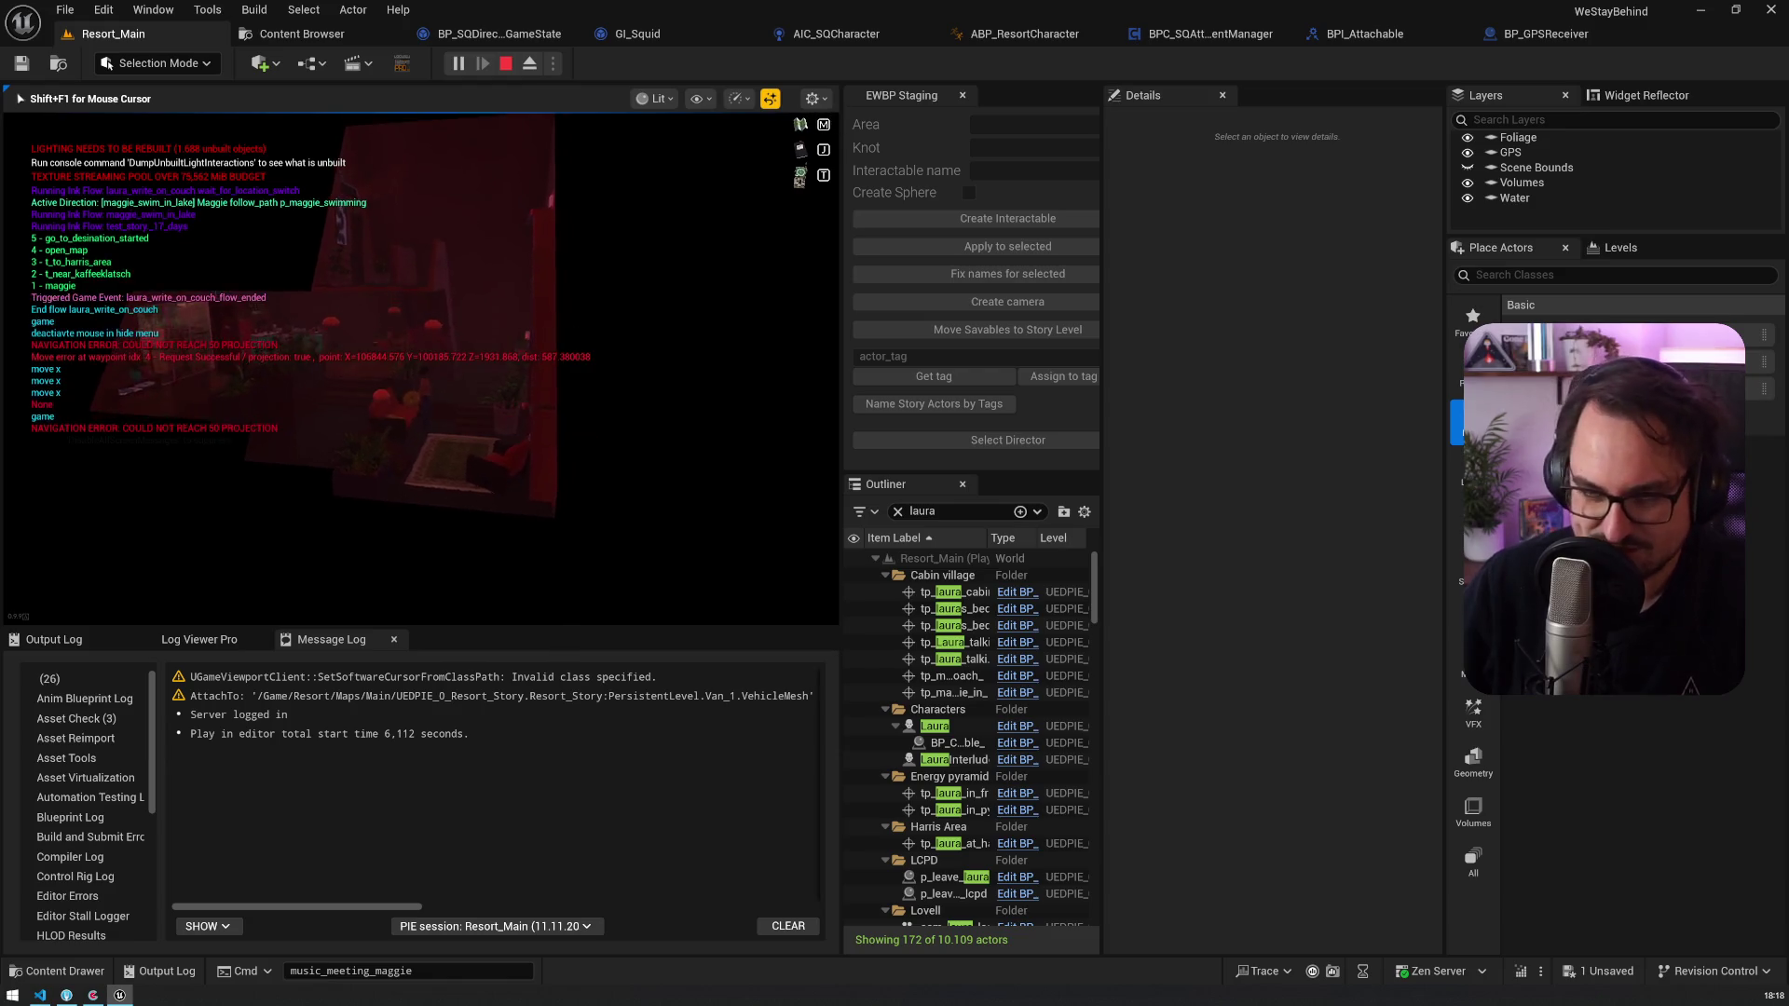
Step: Close the in-game map, knock on the front door, and end the session with Escape
click(324, 486)
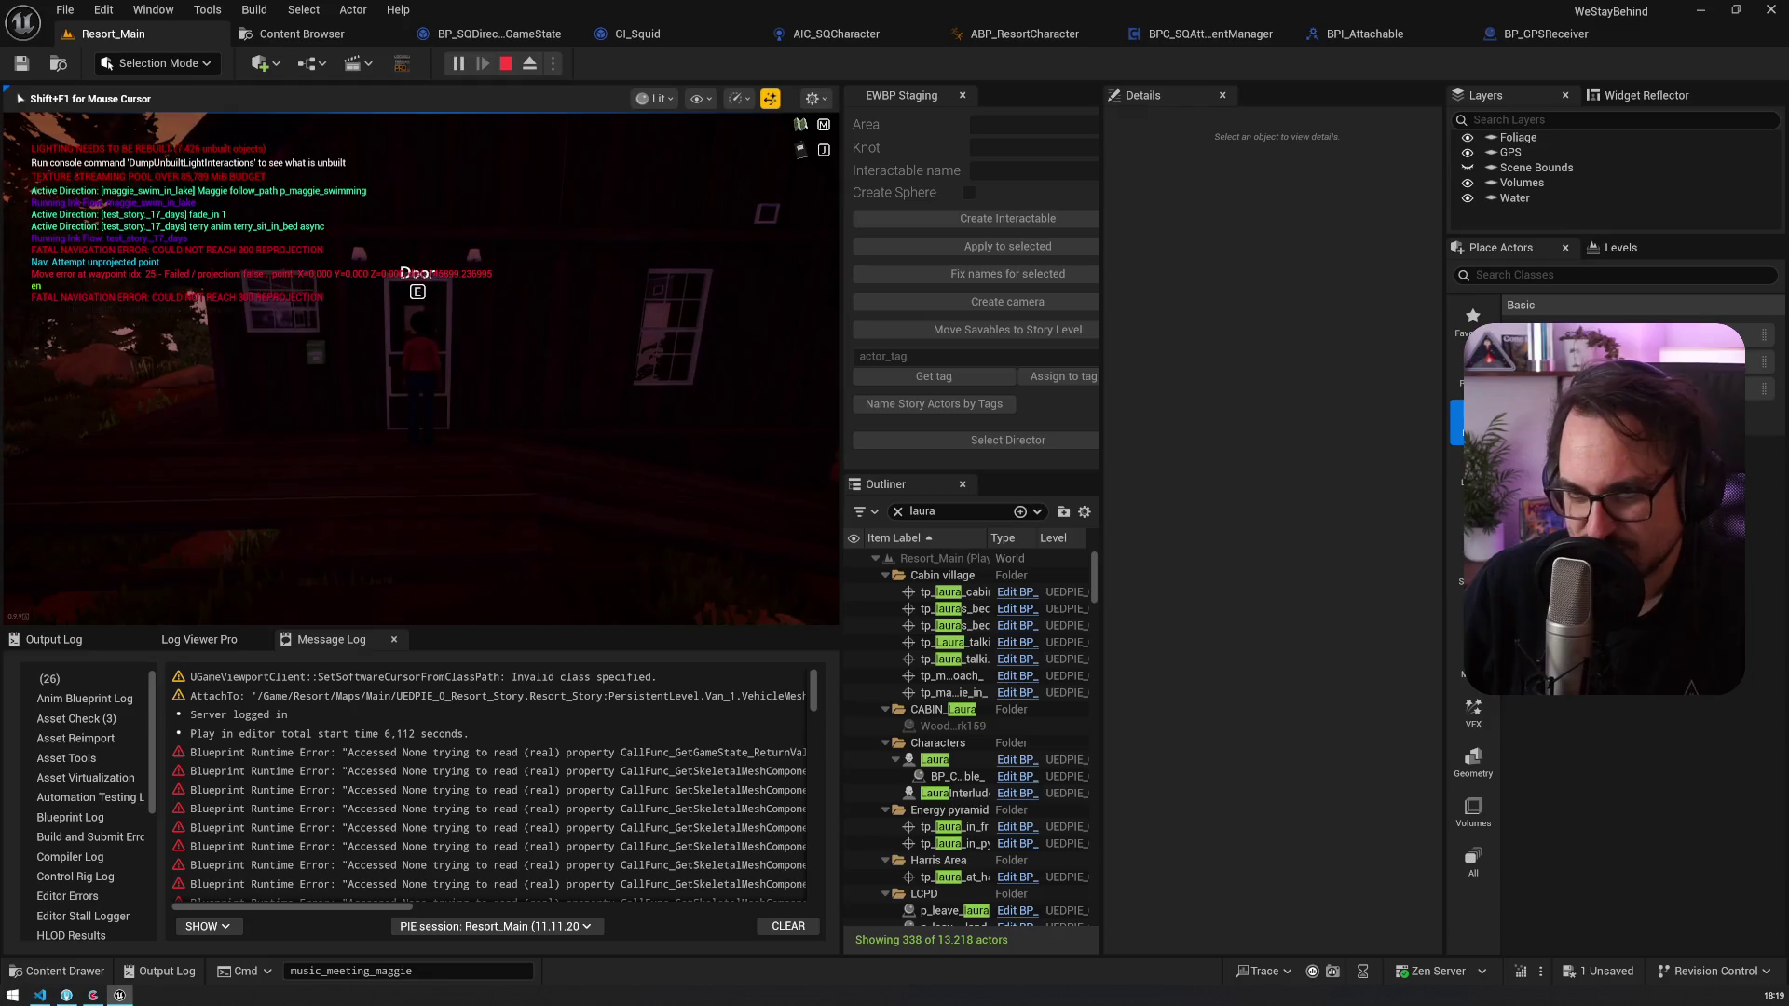
key(e)
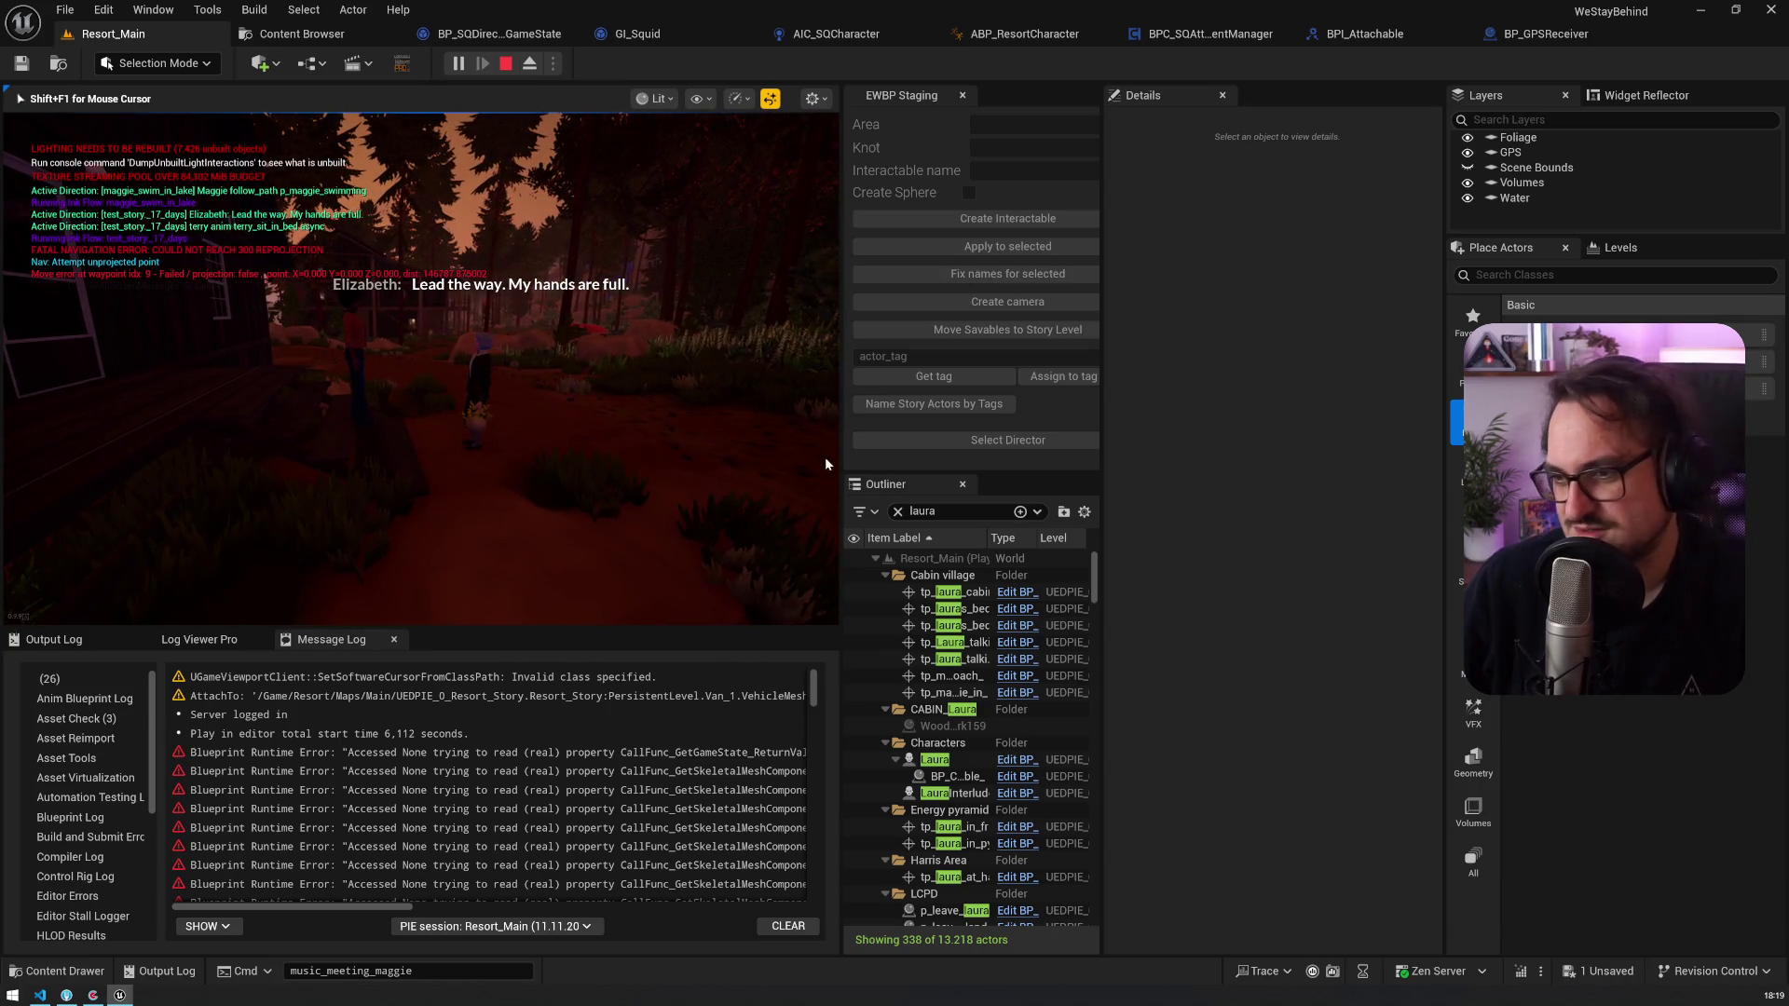
key(Escape)
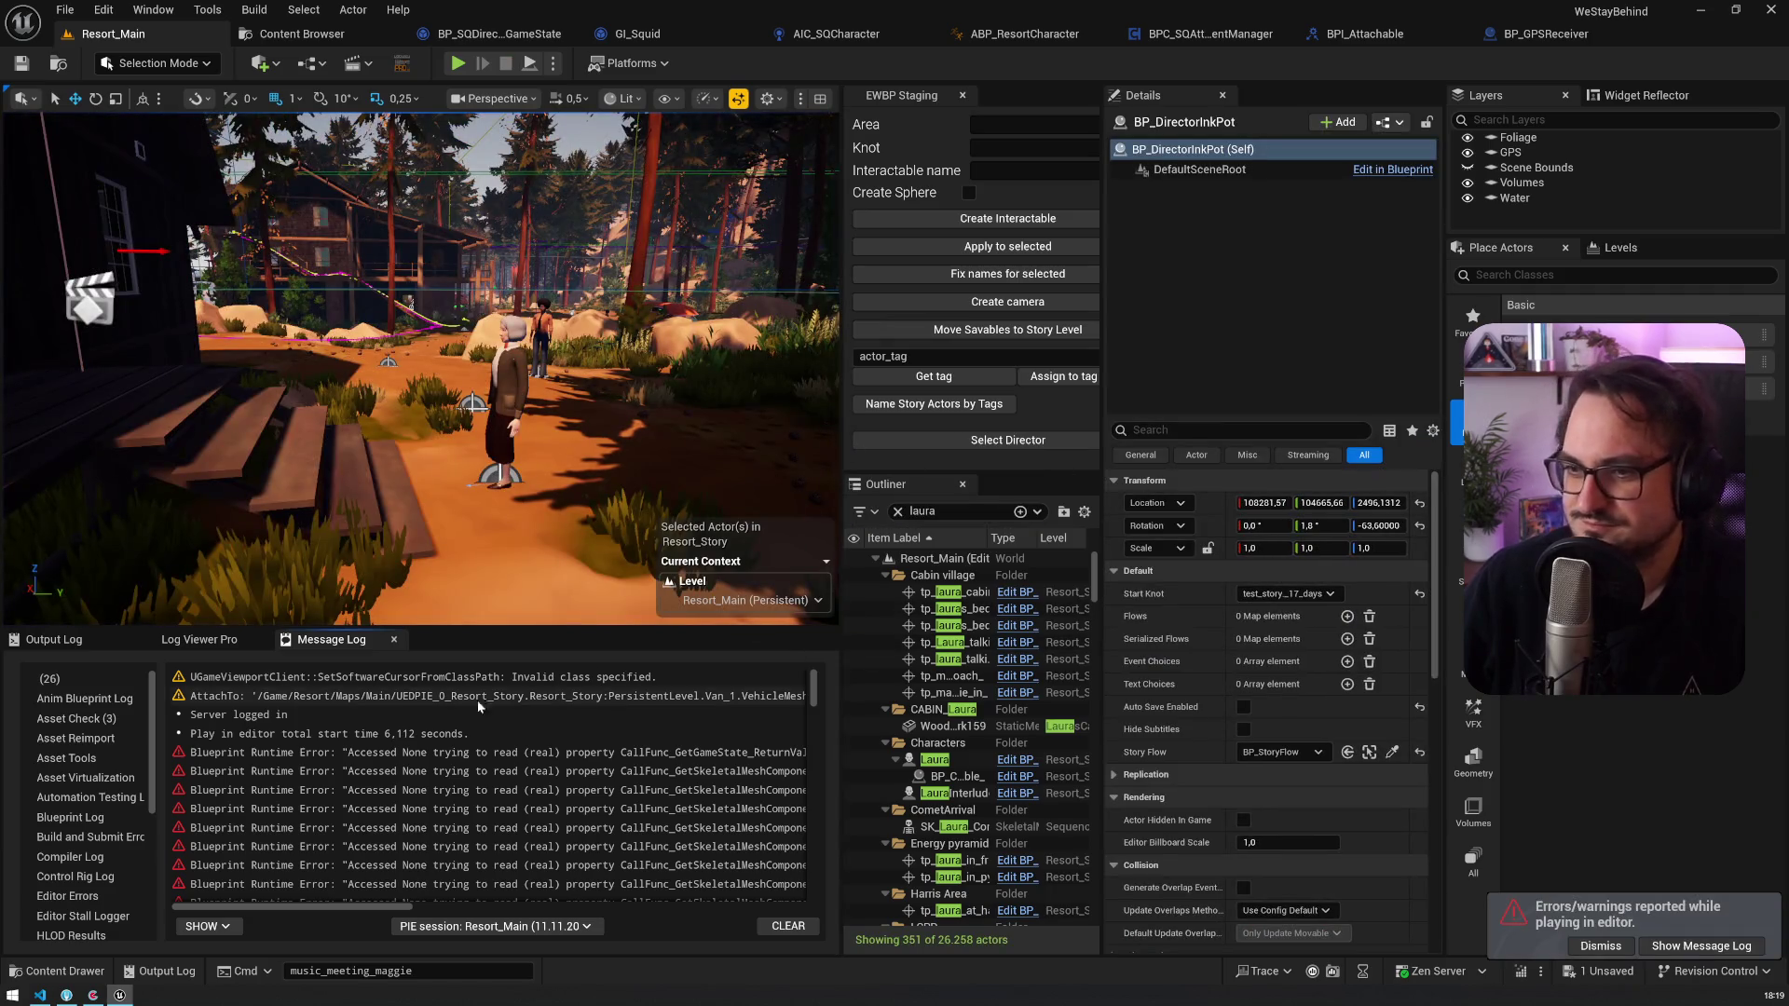
Step: Enlarge the Message Log and follow the Set Look at Location error links to AIC_SQCharacter's LookAt graph
drag(332, 628, 333, 521)
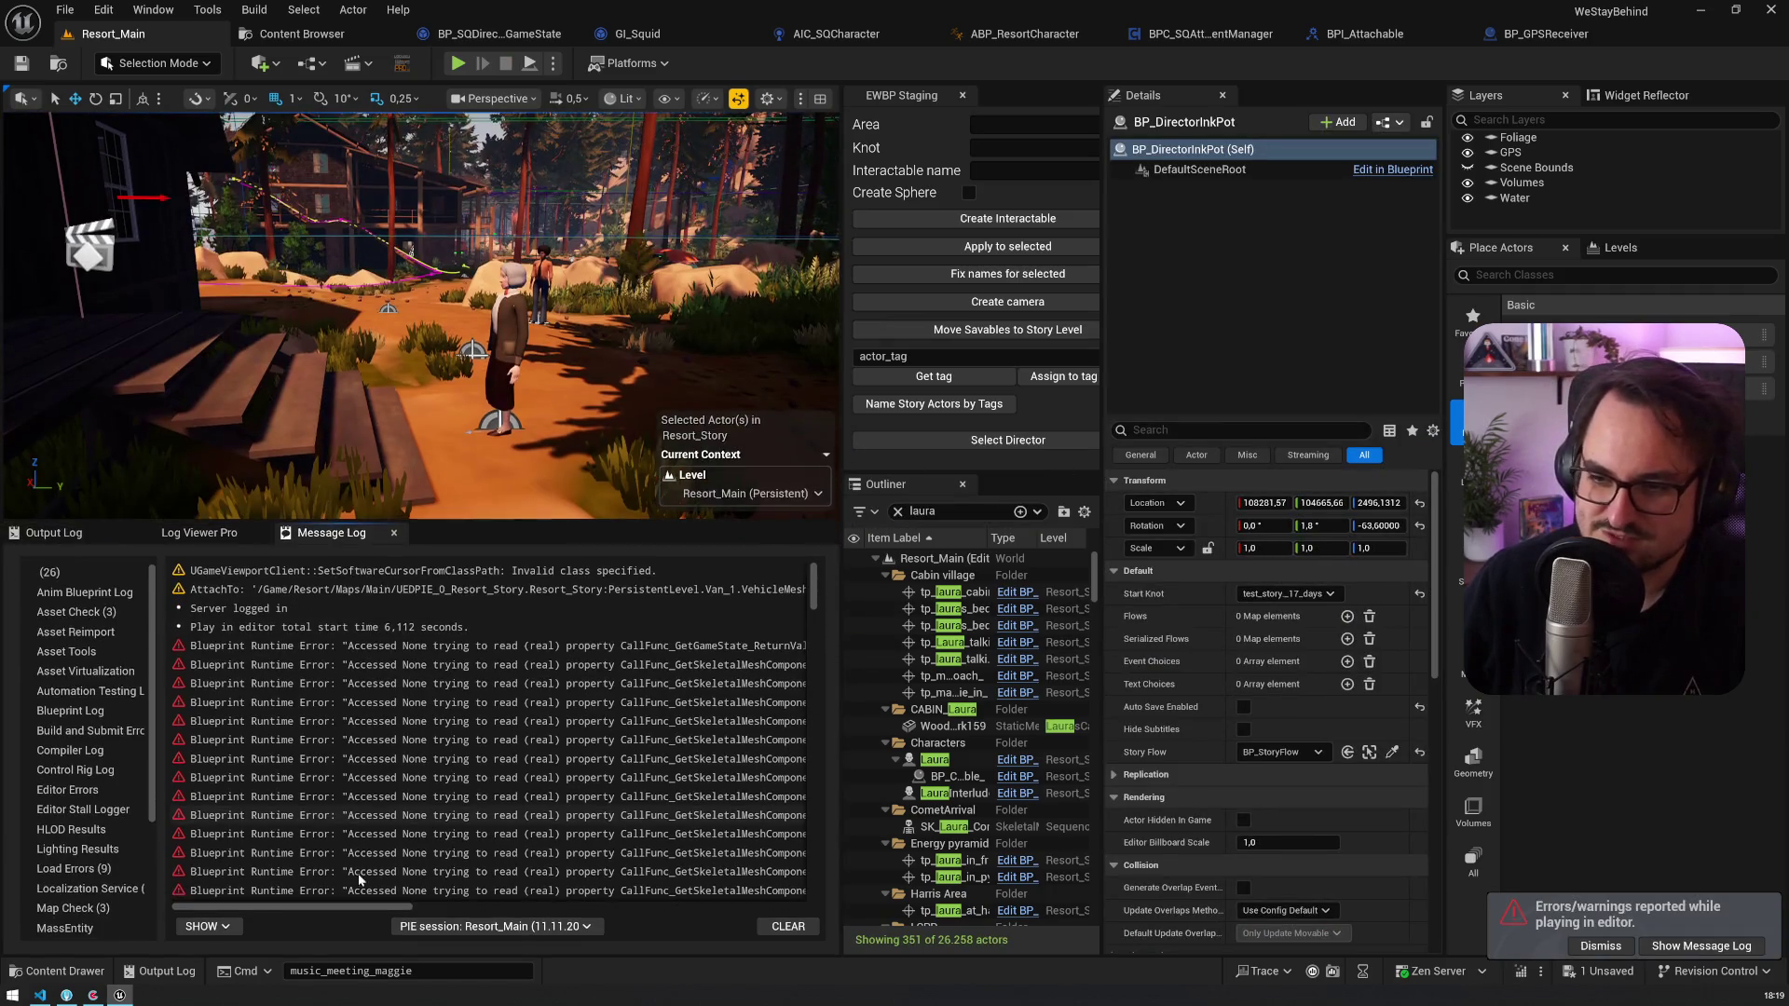
drag(294, 908, 585, 920)
click(303, 665)
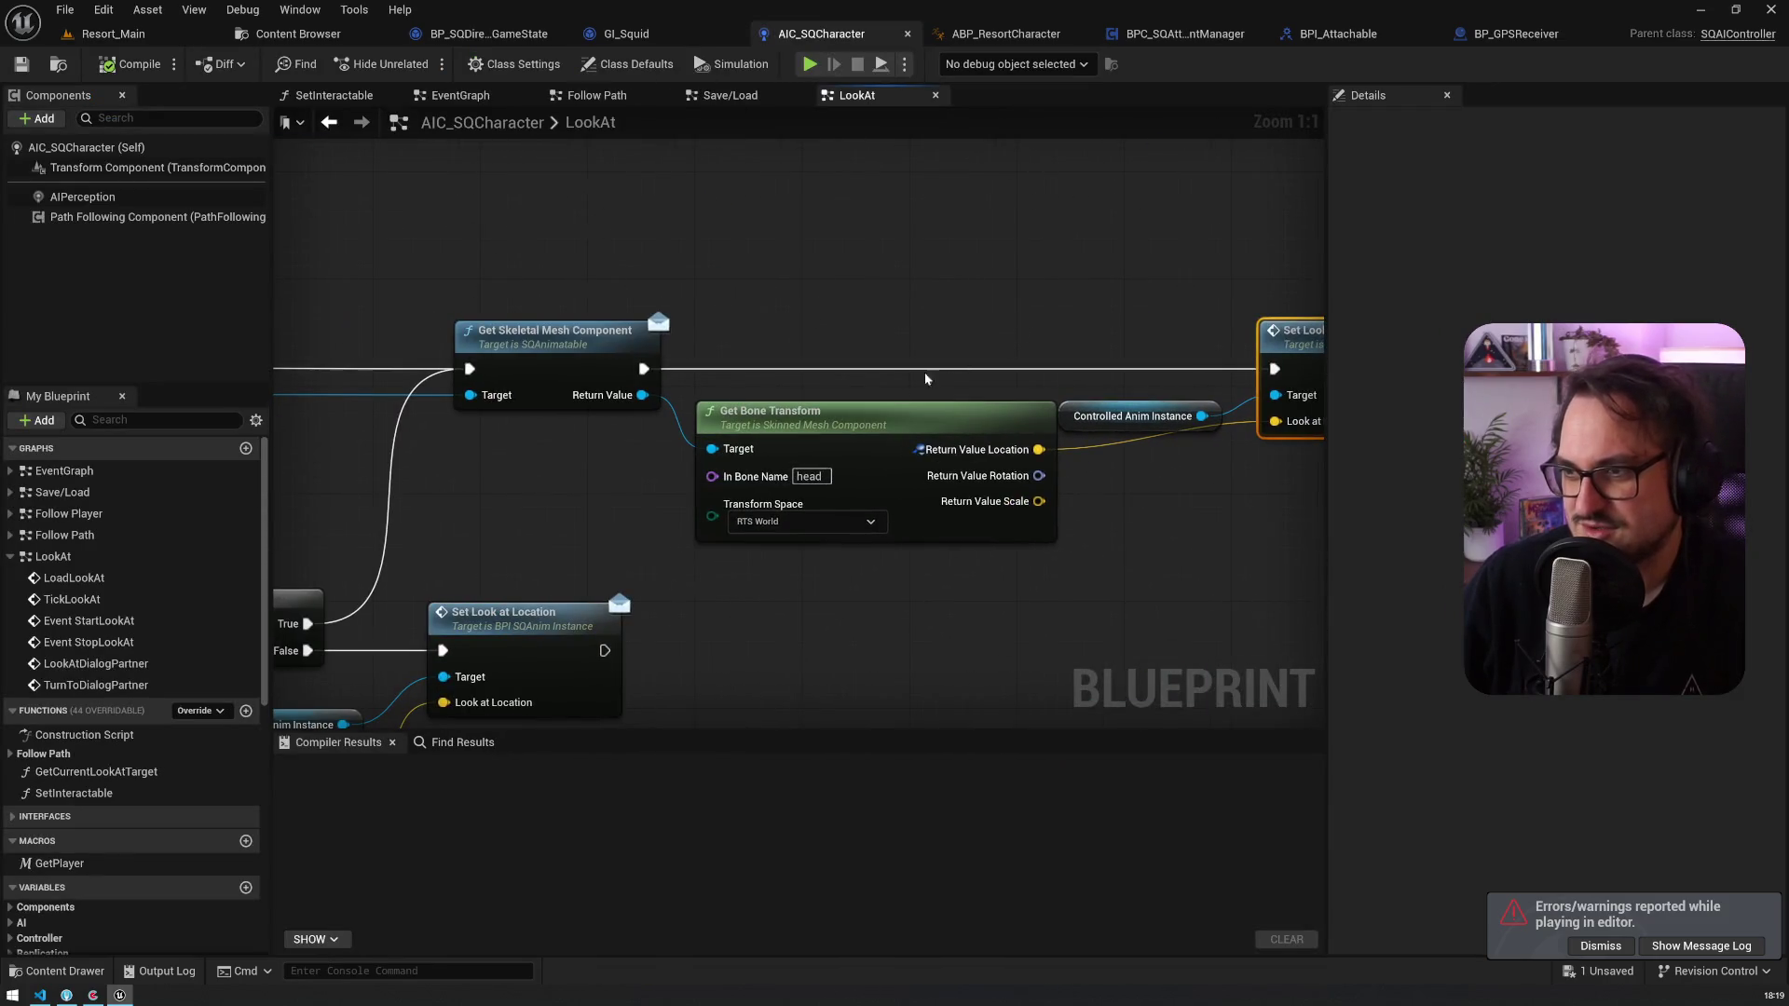
click(107, 33)
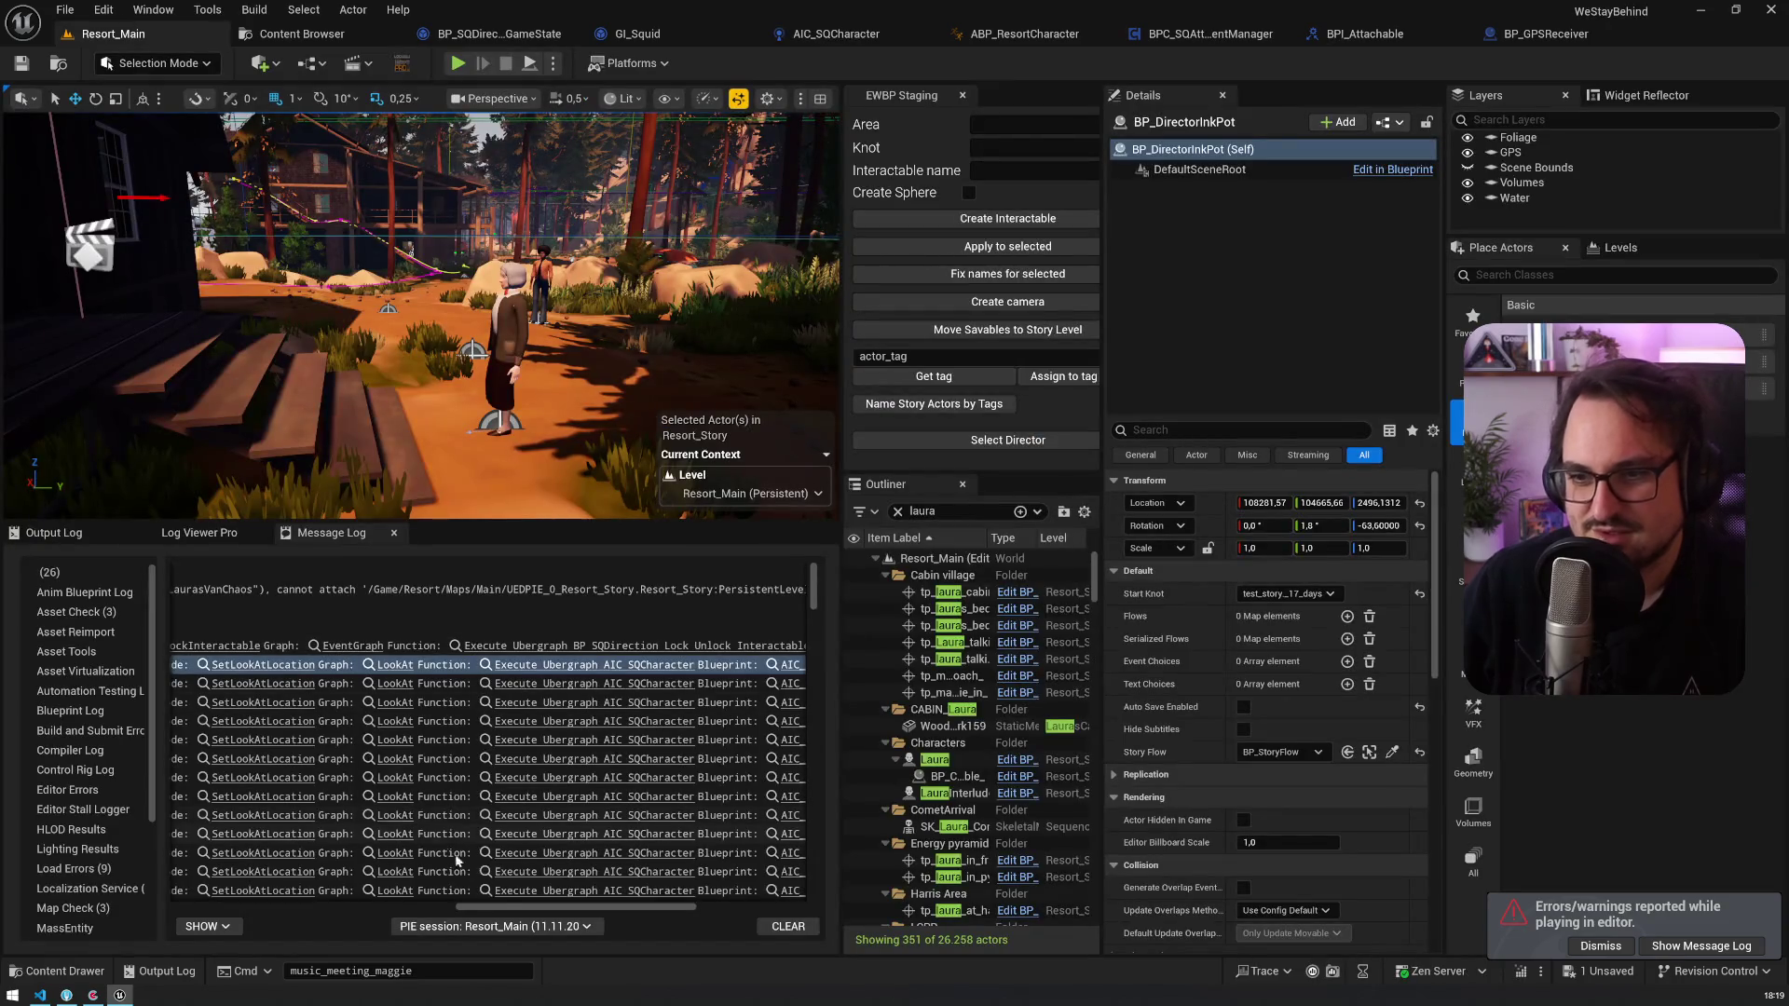
mouse_move(511, 910)
mouse_down()
mouse_move(252, 891)
mouse_move(615, 913)
mouse_up()
click(307, 685)
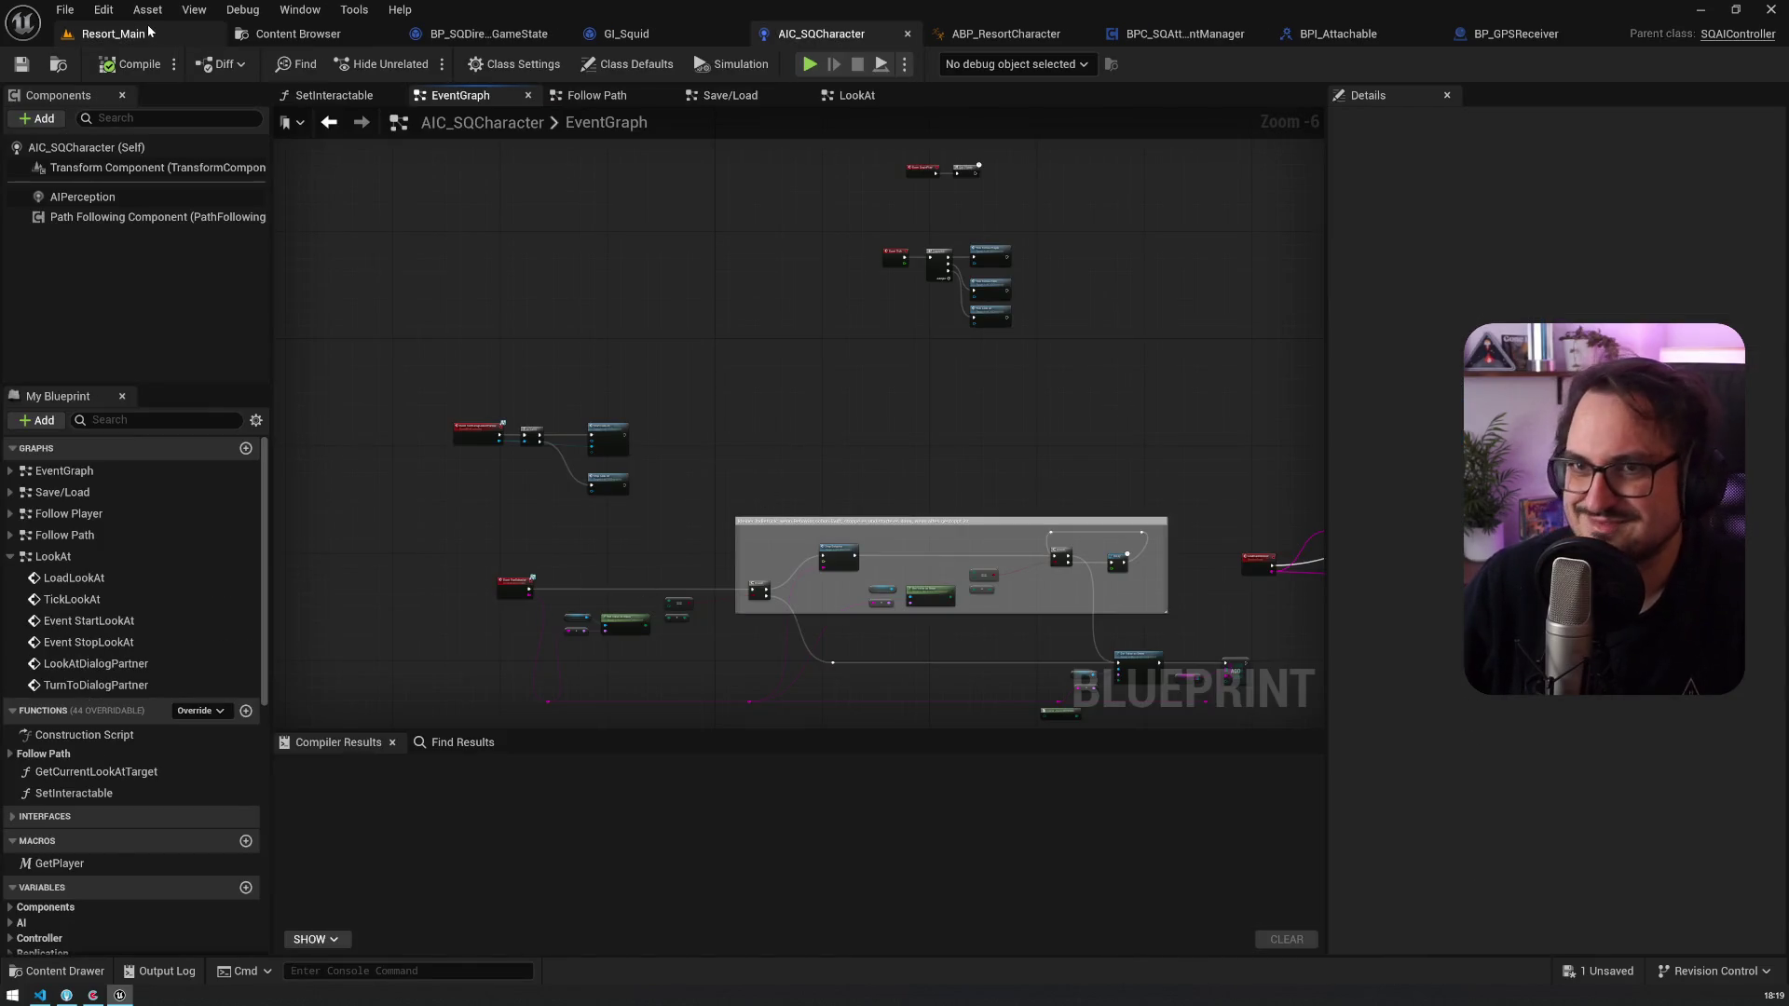
click(149, 33)
click(457, 903)
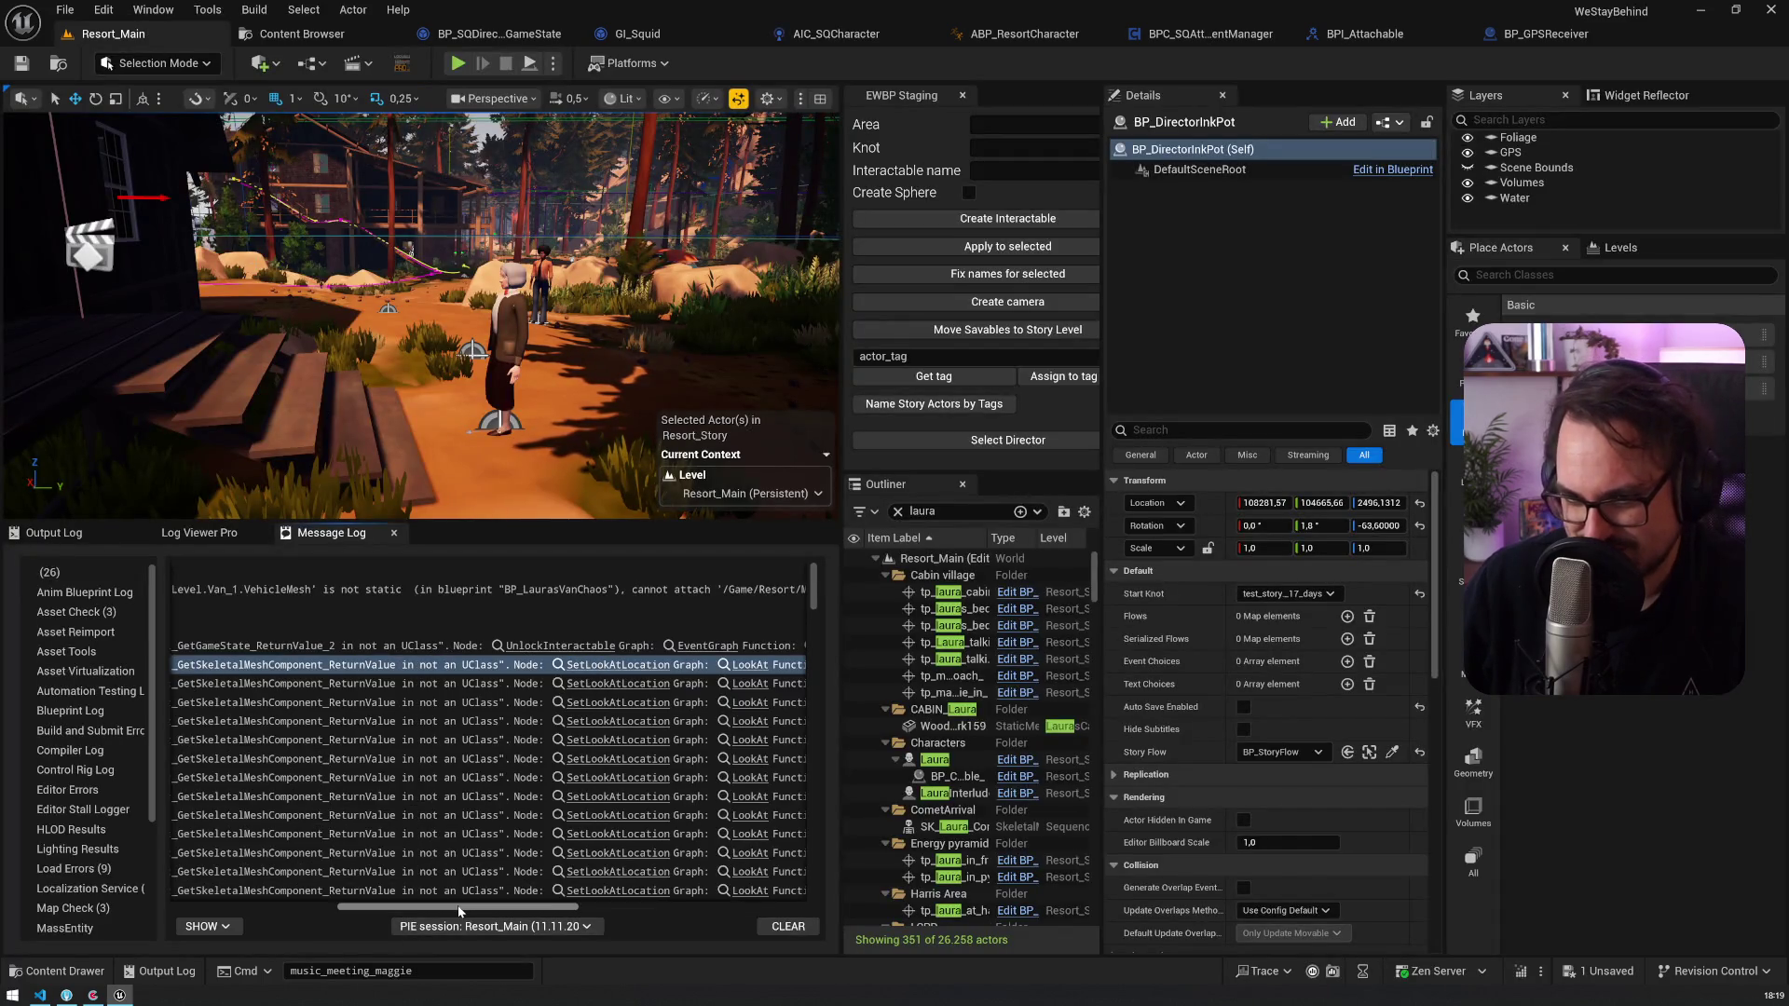
mouse_move(437, 912)
mouse_down()
mouse_move(407, 912)
mouse_move(497, 912)
mouse_up()
click(438, 702)
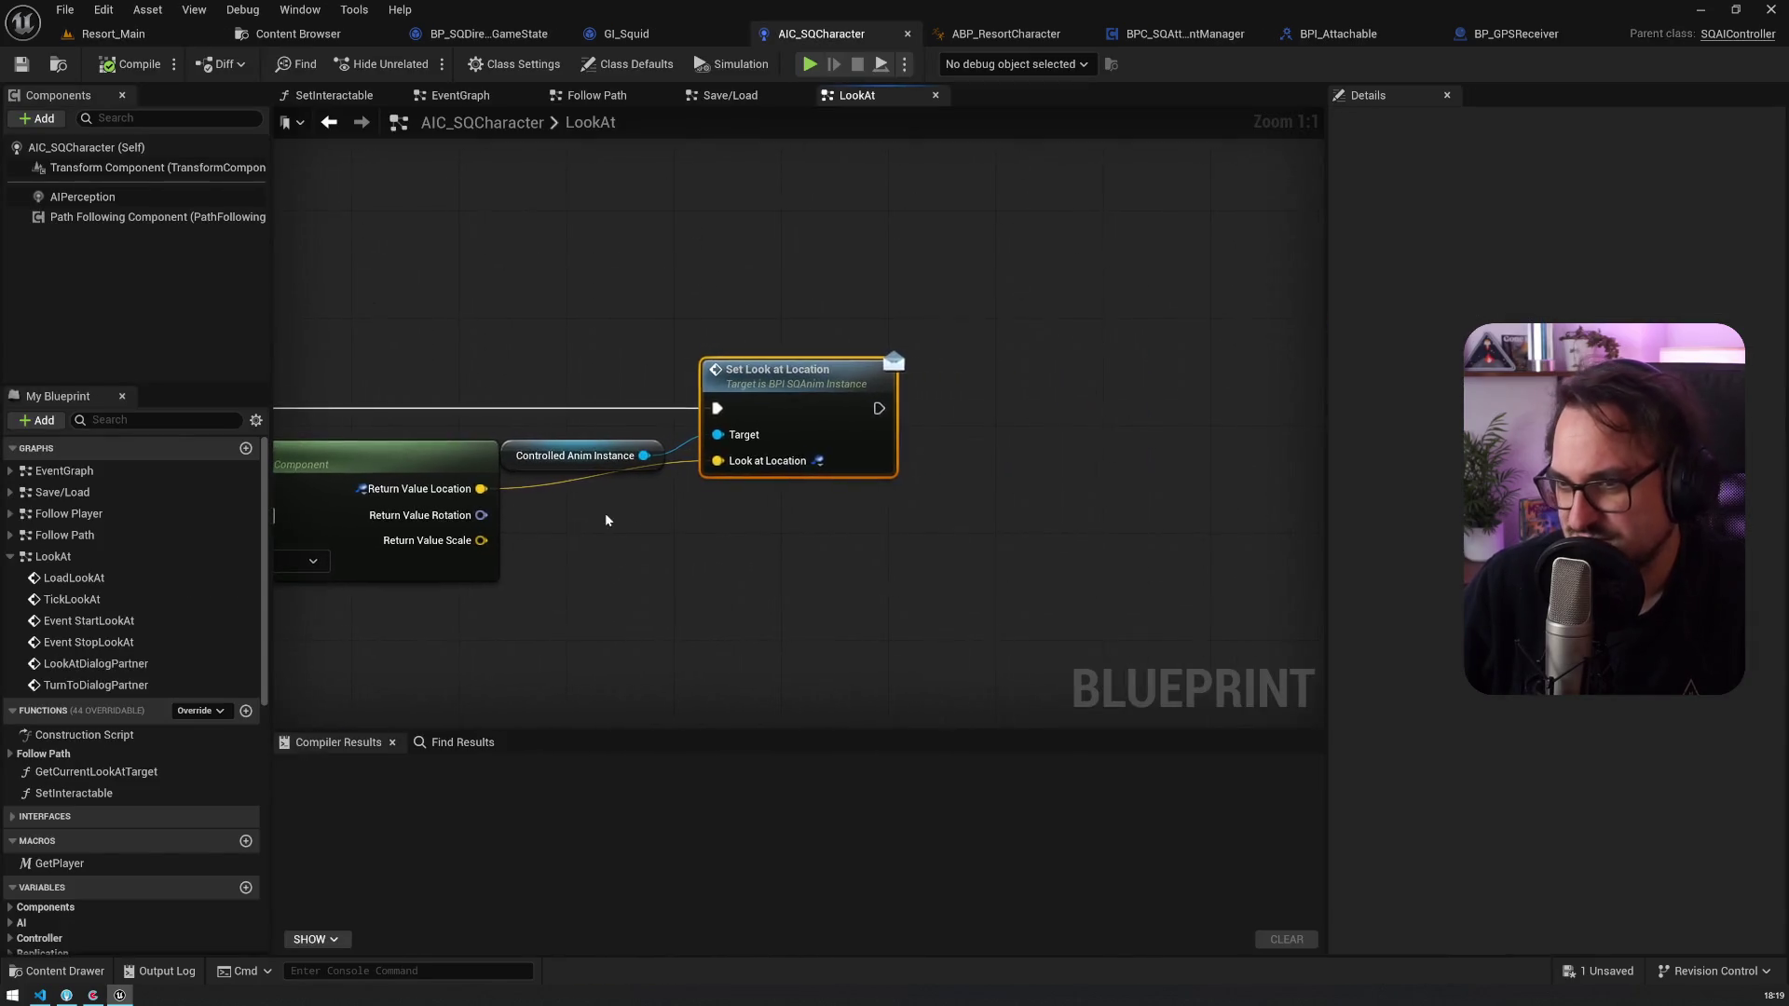
Step: Move the bone transform and look-at nodes right to clear space after Get Skeletal Mesh Component
drag(610, 519, 1040, 538)
click(719, 481)
click(468, 395)
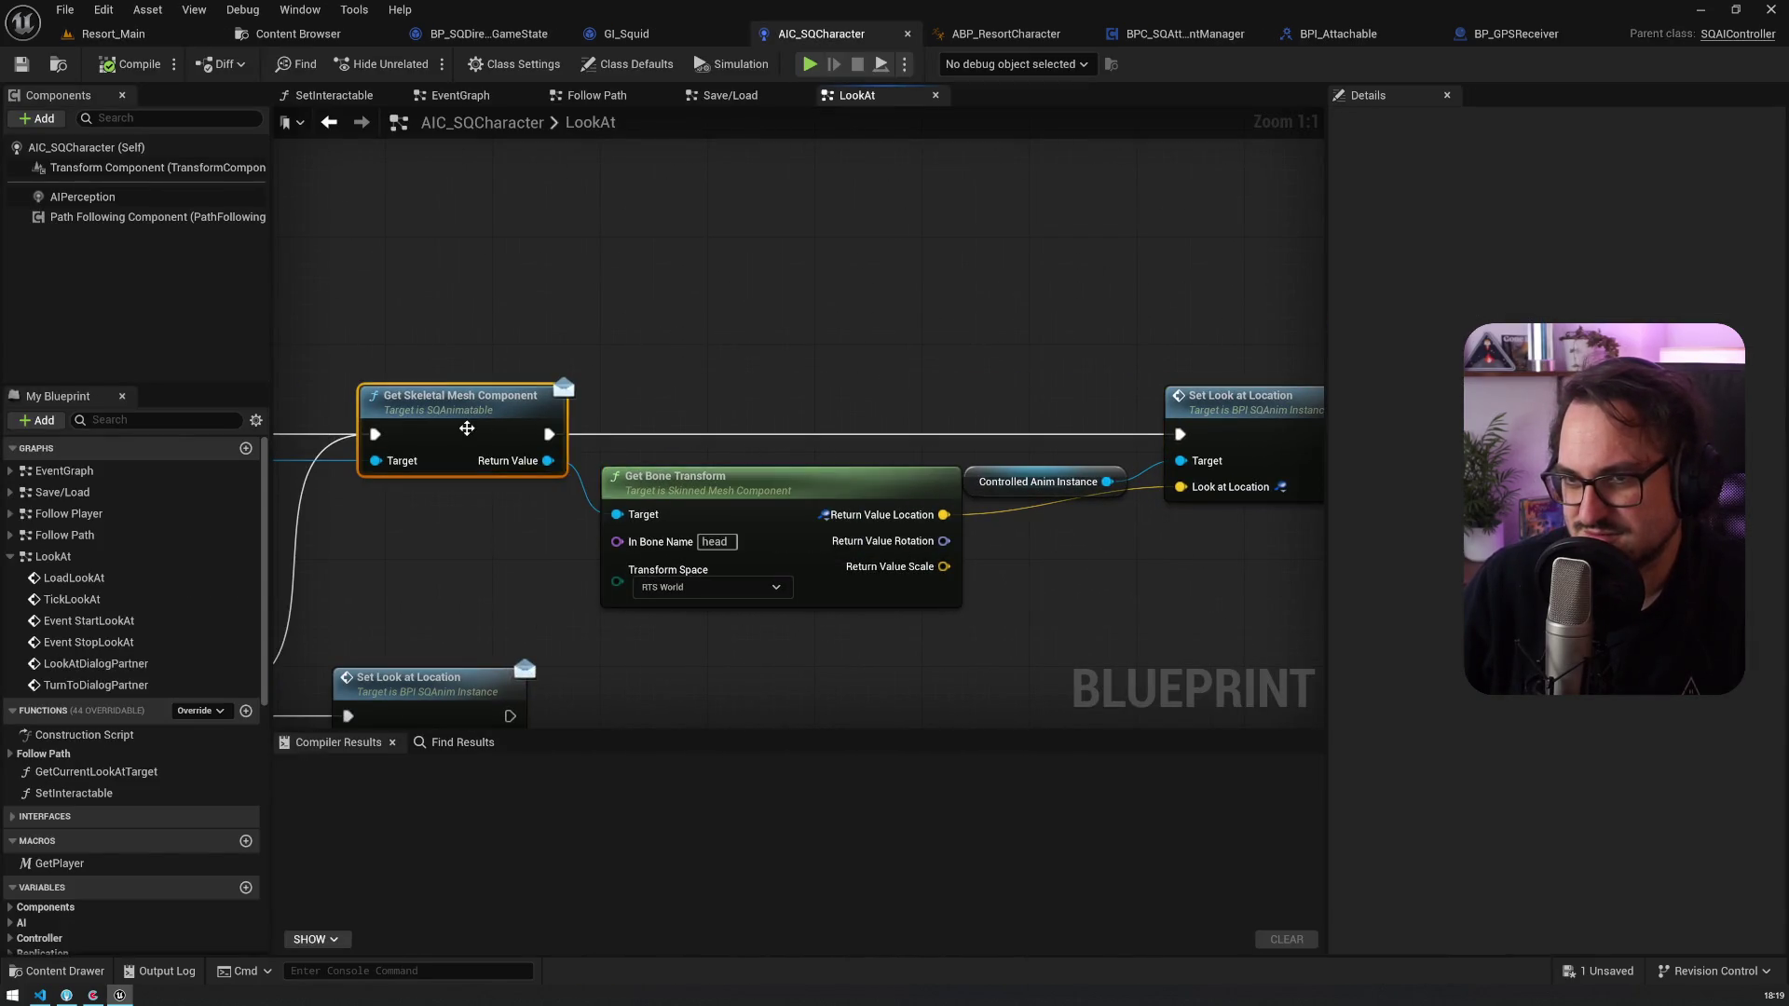
mouse_move(471, 322)
mouse_down()
mouse_move(917, 283)
mouse_move(1086, 295)
mouse_move(1099, 347)
mouse_move(1263, 313)
mouse_move(523, 319)
mouse_up()
scroll(1086, 294, down, 1)
click(316, 497)
drag(825, 231, 725, 236)
drag(572, 357, 358, 355)
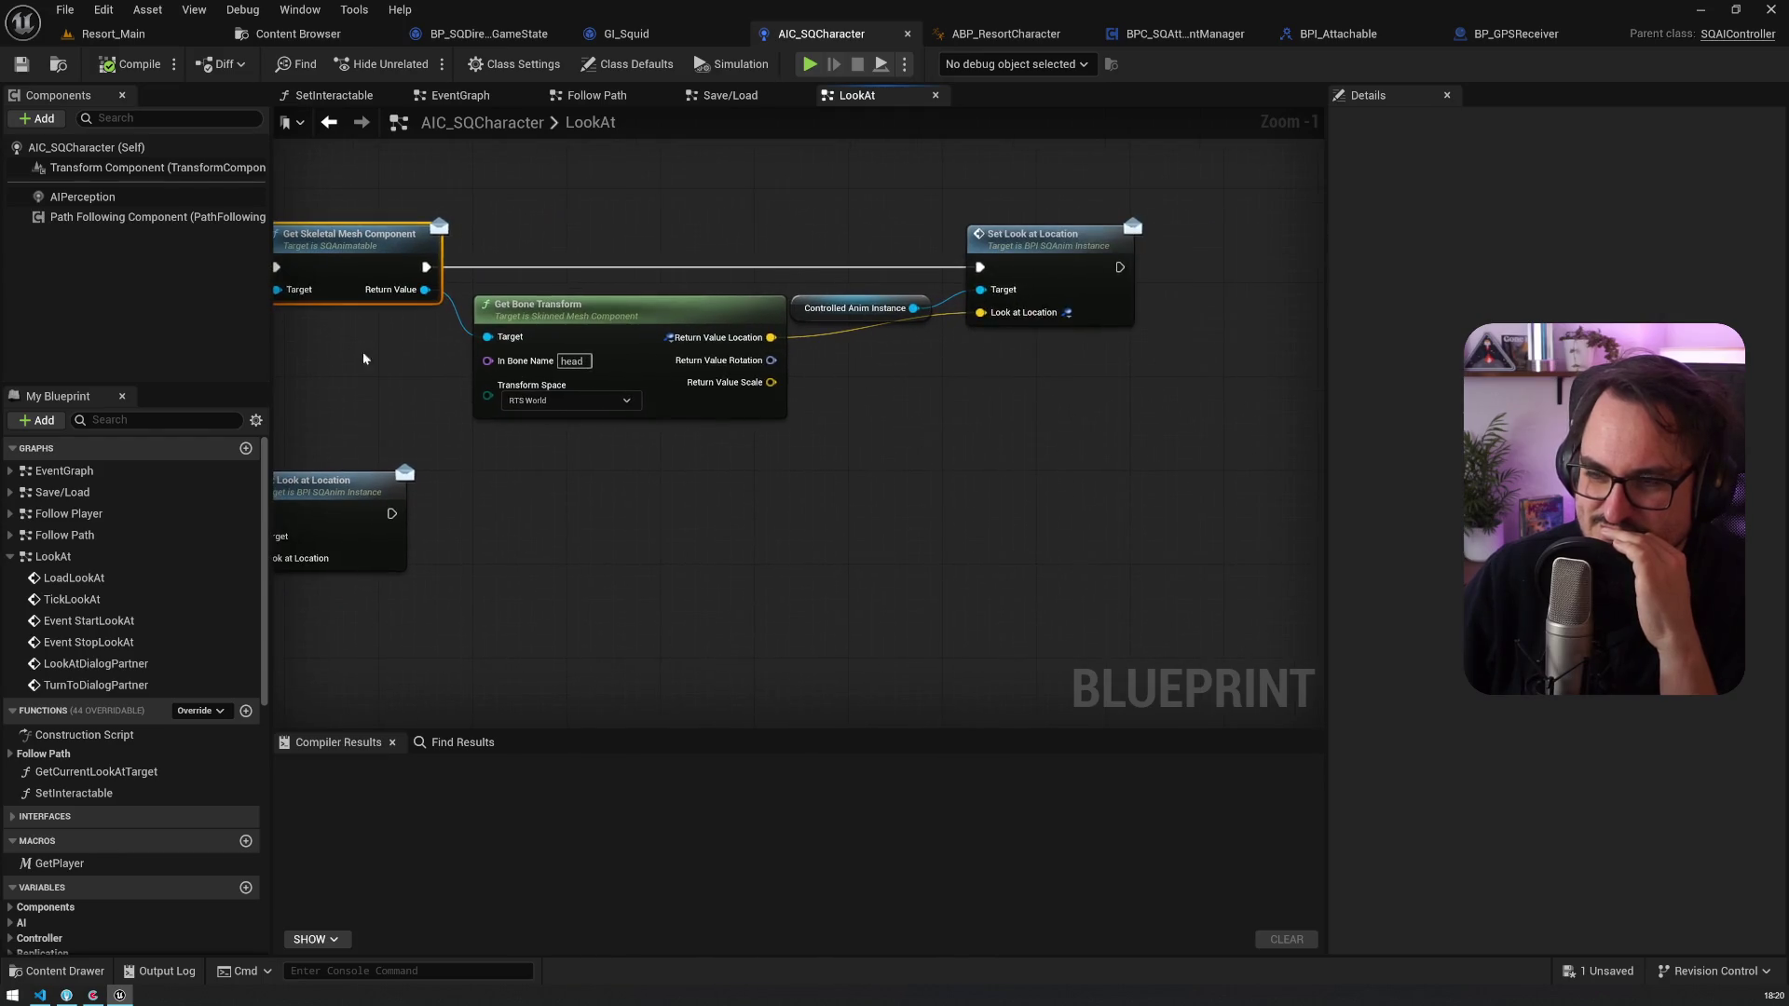
mouse_move(488, 216)
mouse_down()
mouse_move(893, 245)
mouse_move(581, 255)
mouse_up()
drag(1236, 563, 769, 288)
drag(663, 358, 909, 357)
Step: Insert an Is Valid check on the skeletal mesh so it gates Set Look at Location
drag(518, 330, 592, 340)
text(isval)
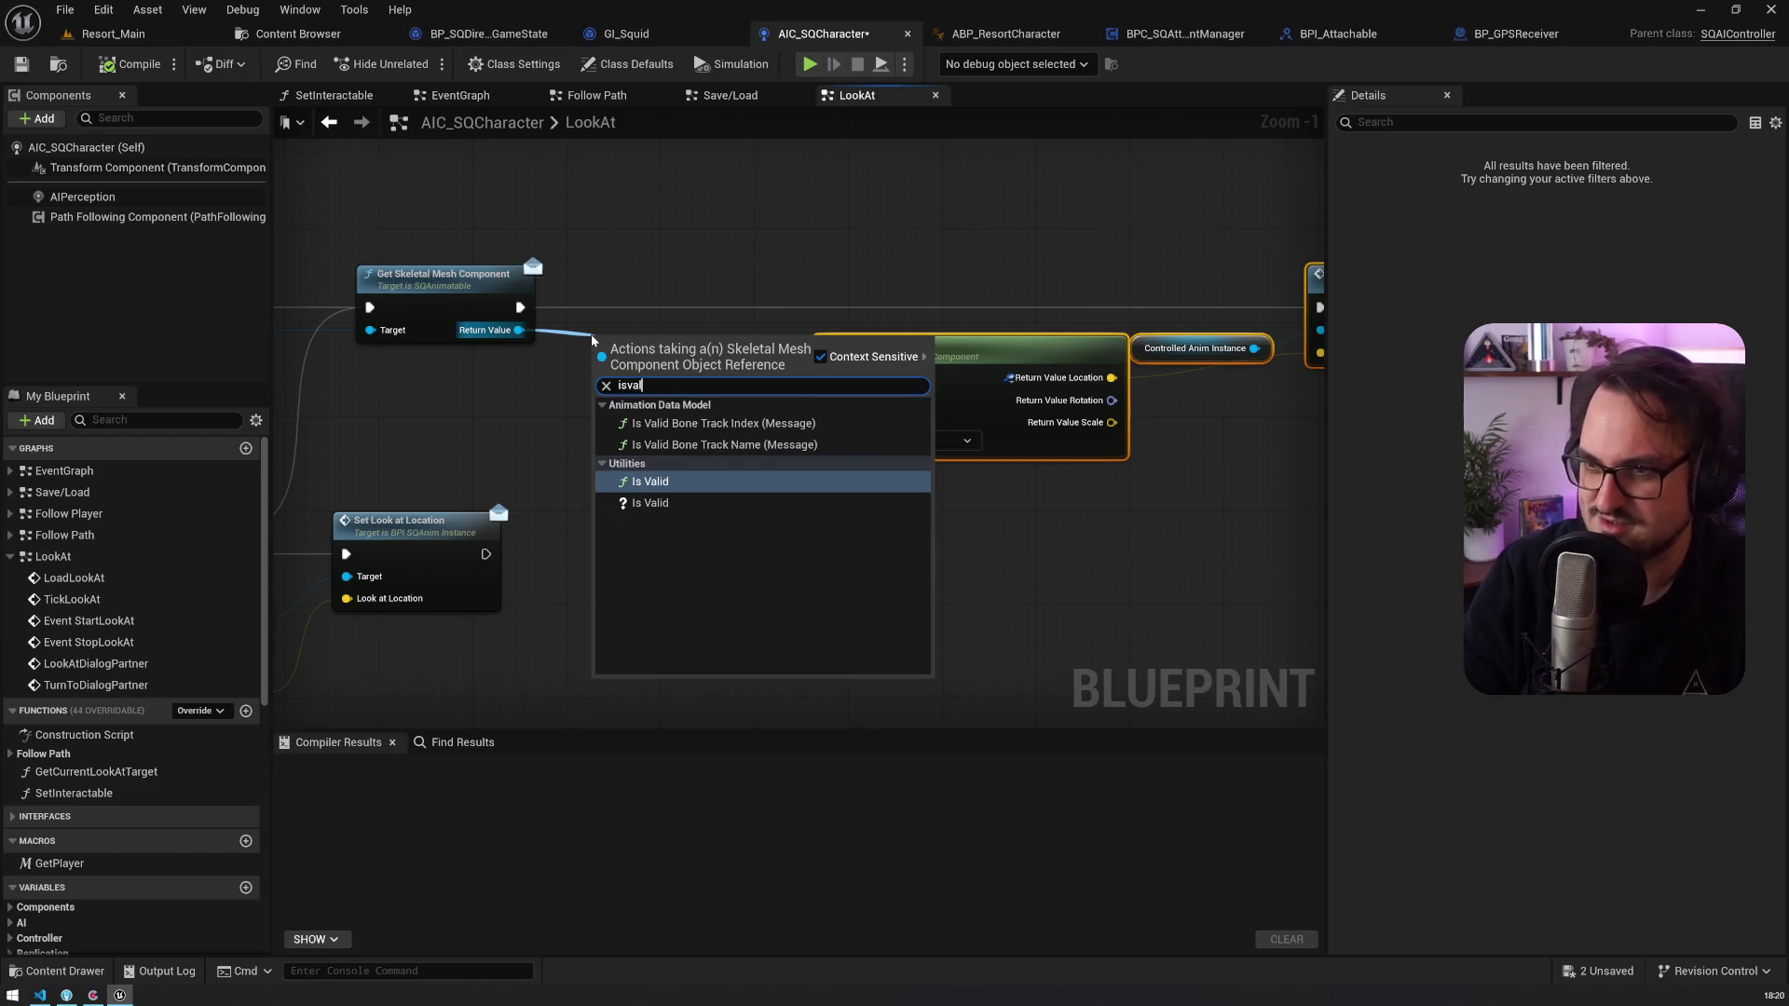
key(Return)
drag(659, 343, 658, 272)
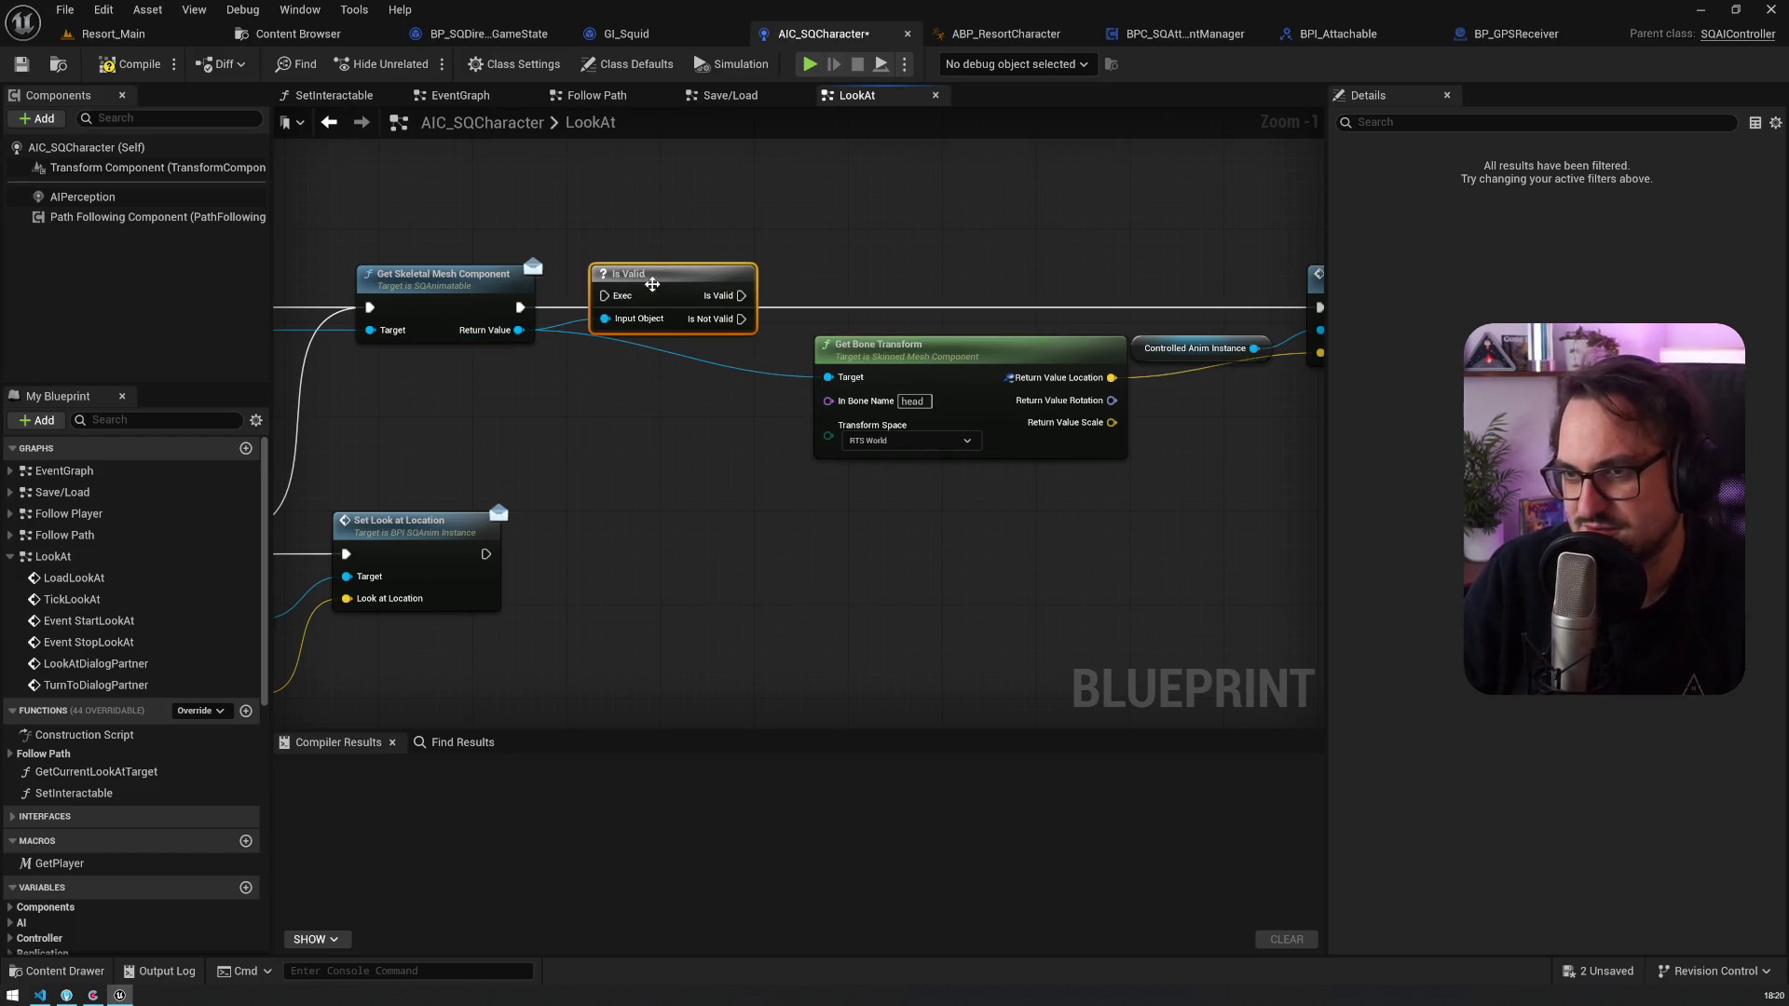
drag(520, 307, 603, 295)
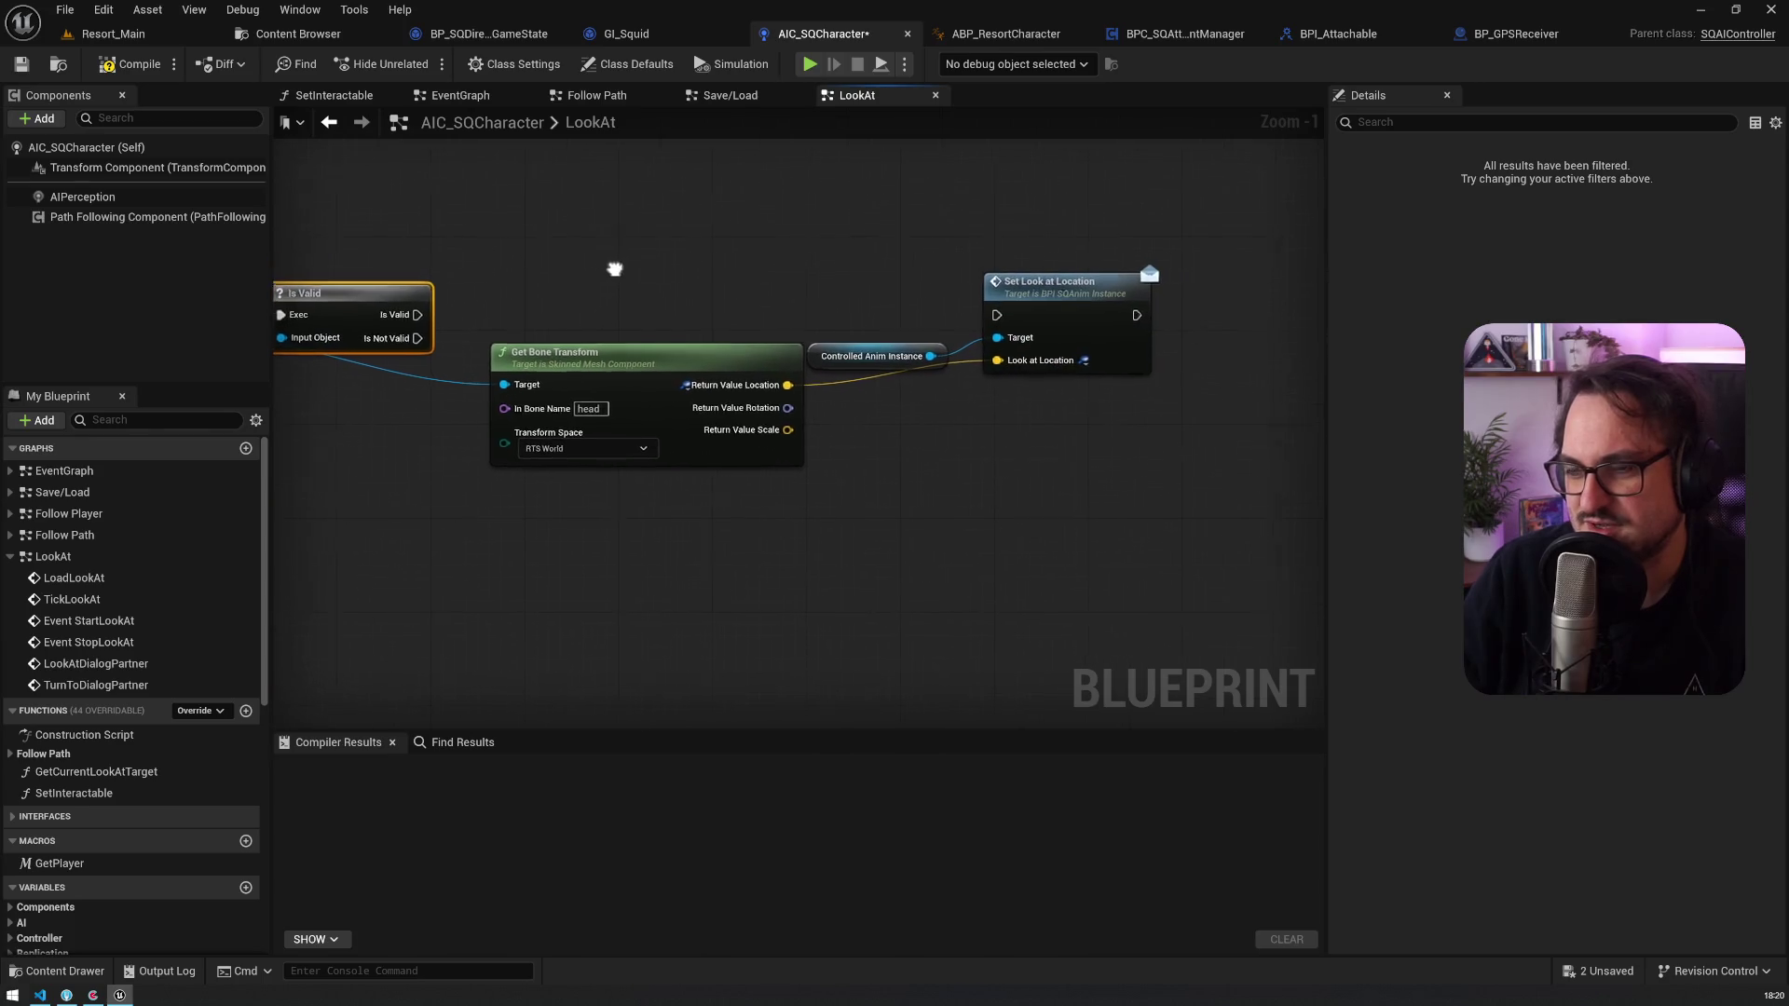
drag(415, 316, 1022, 310)
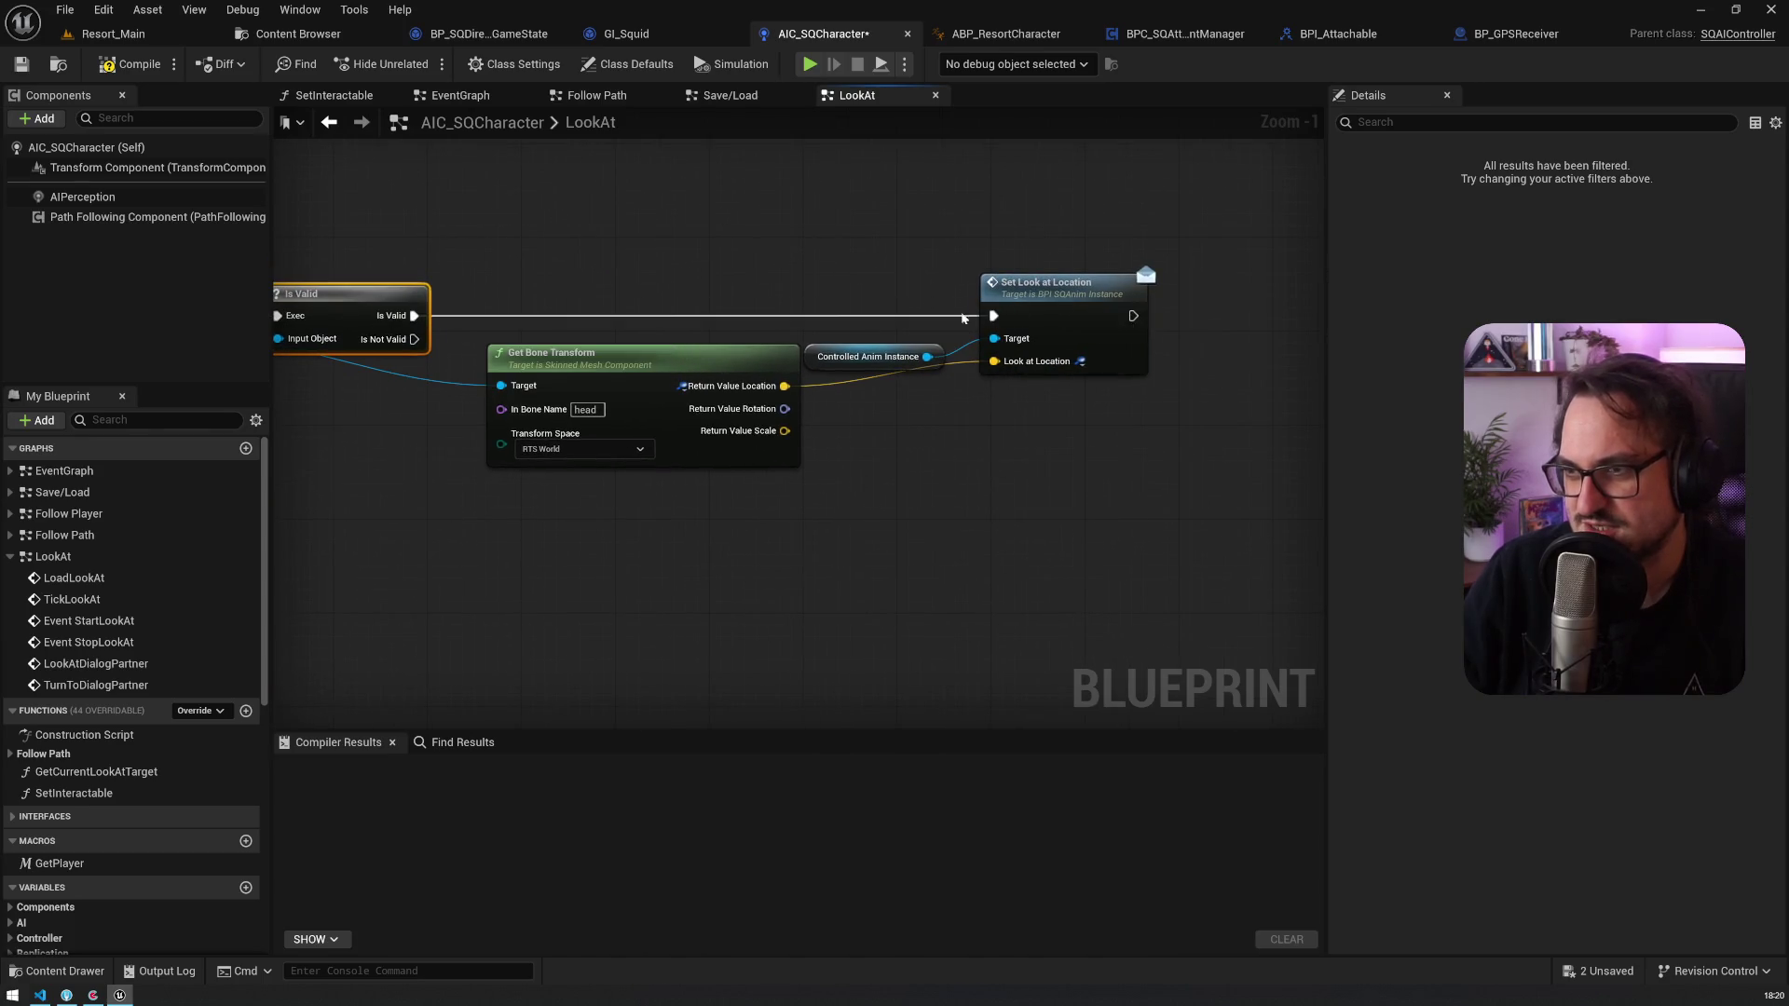
Step: Add a Pinkler node on the Is Not Valid branch
mouse_move(412, 339)
mouse_down()
mouse_move(482, 624)
mouse_move(559, 537)
mouse_move(553, 457)
mouse_up()
text(pinkler)
key(Return)
scroll(482, 624, up, 1)
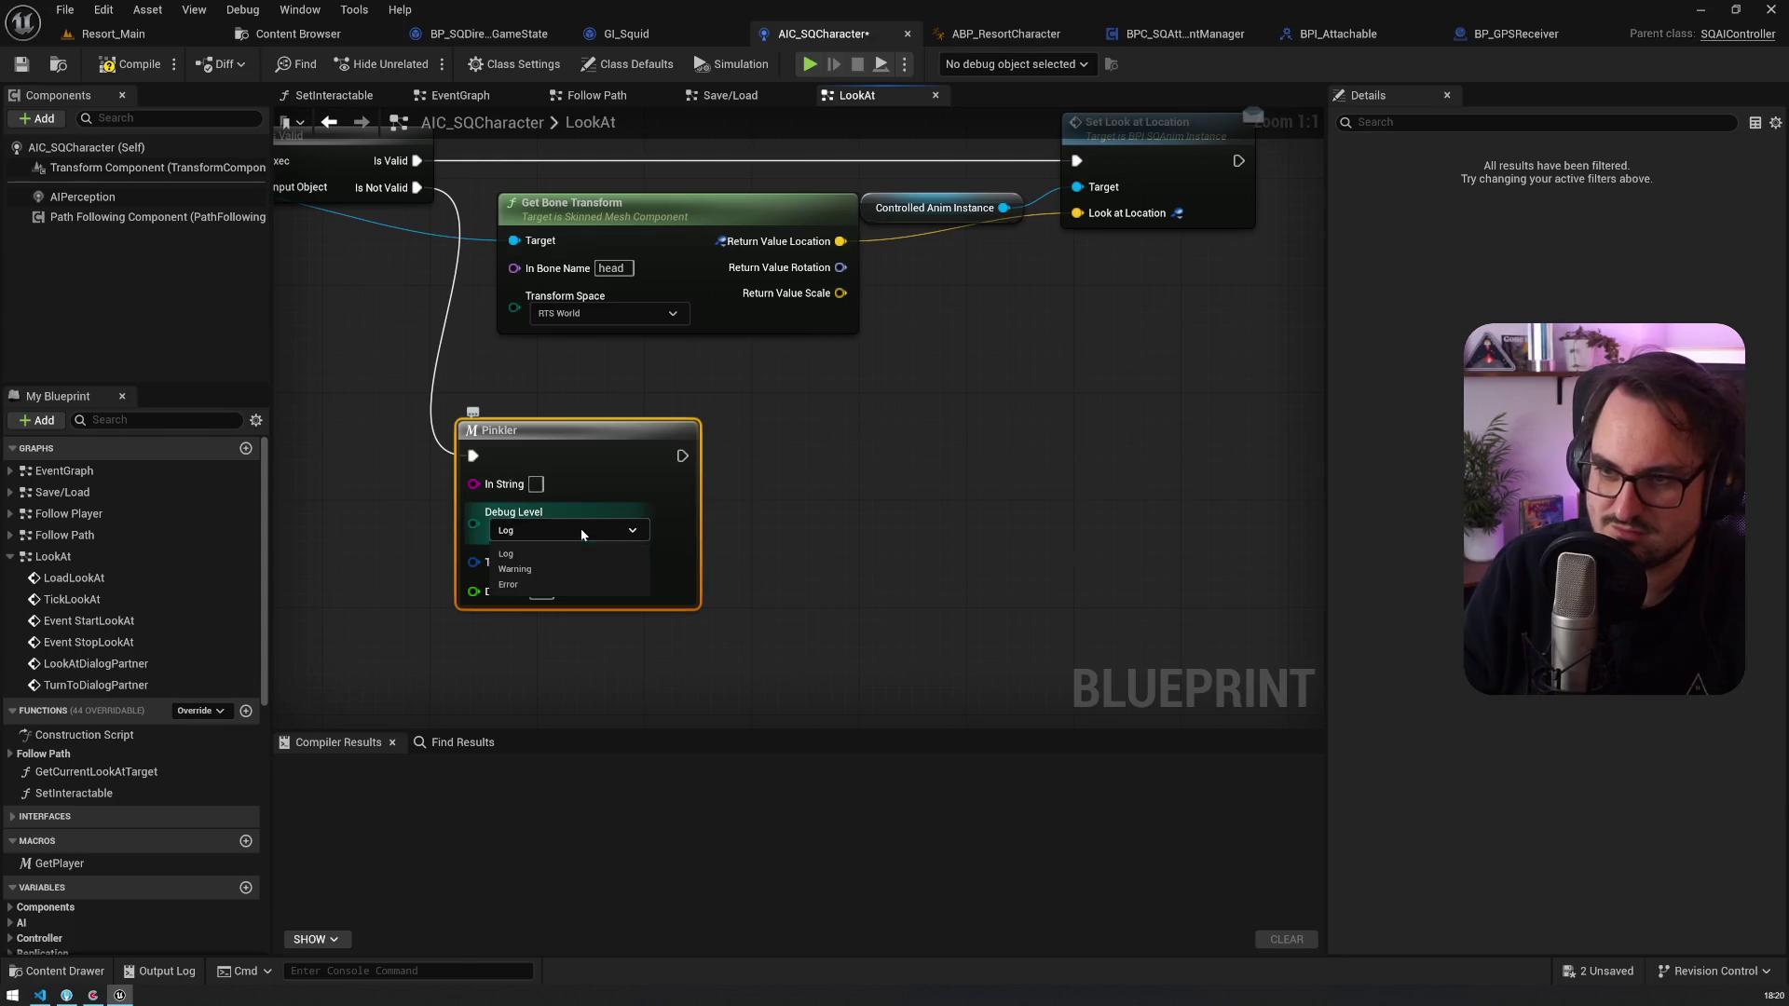
Step: Set Pinkler's Debug Level to Warning with the message 'Skeletal mesh for AIC not found'
click(531, 569)
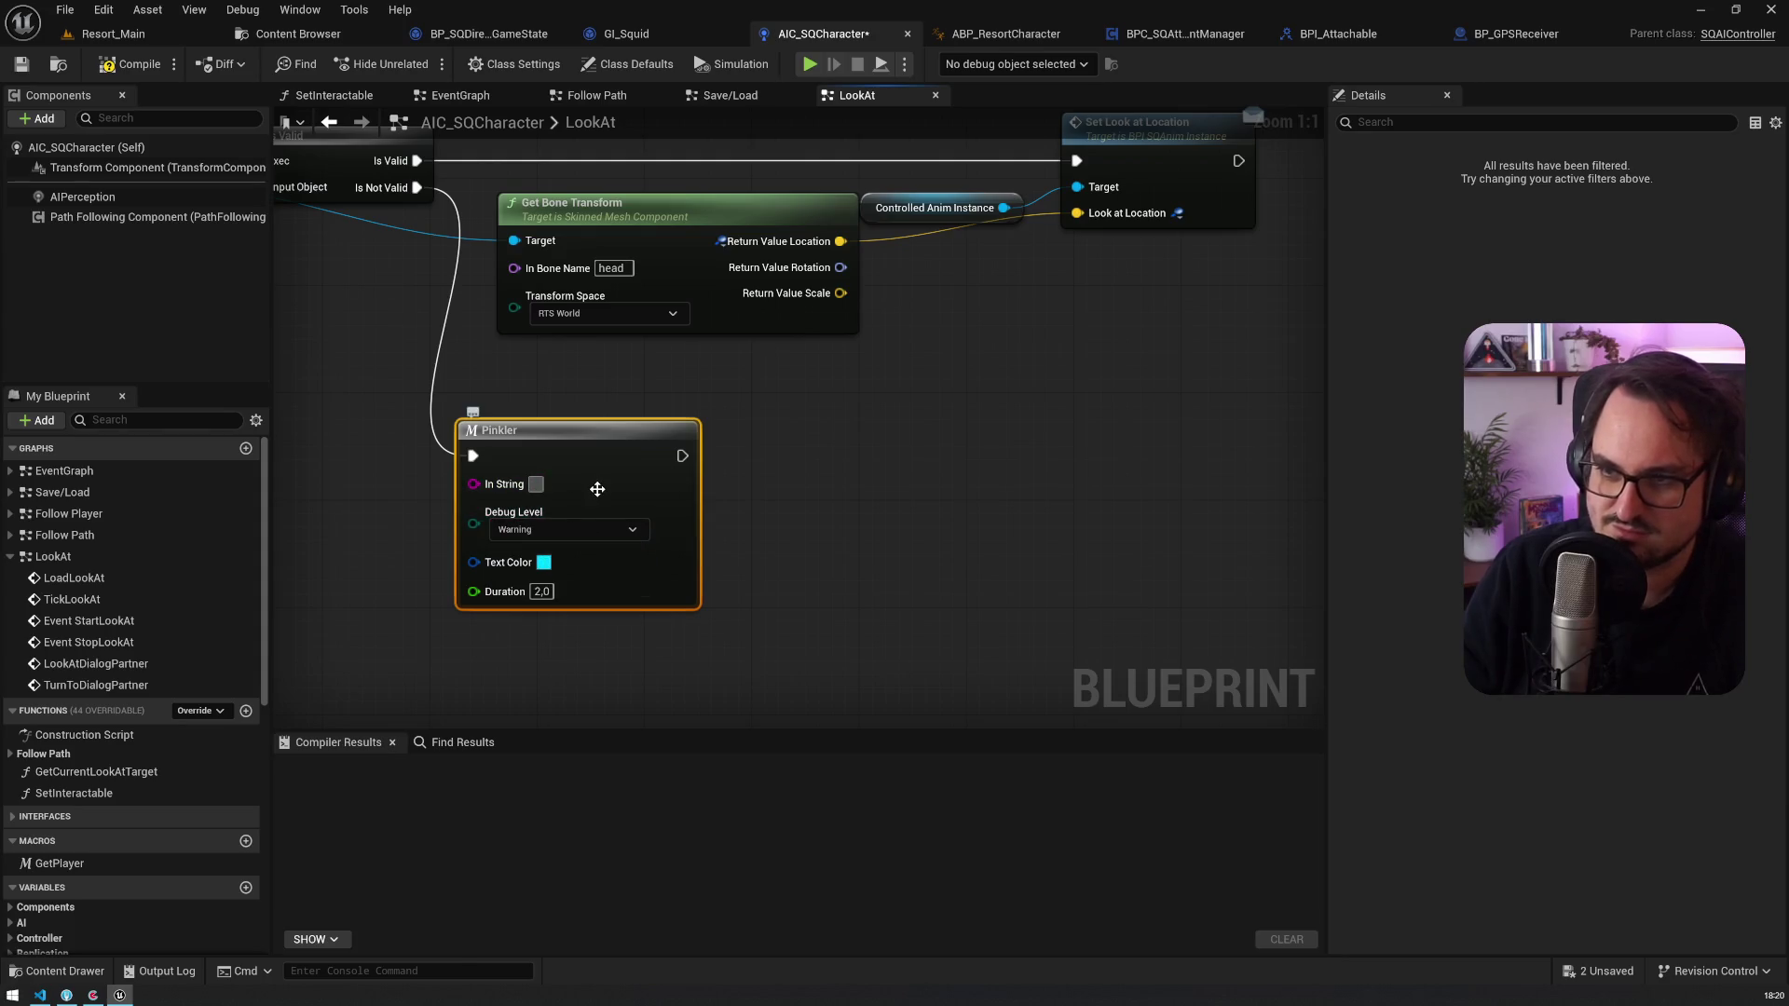
text(Se)
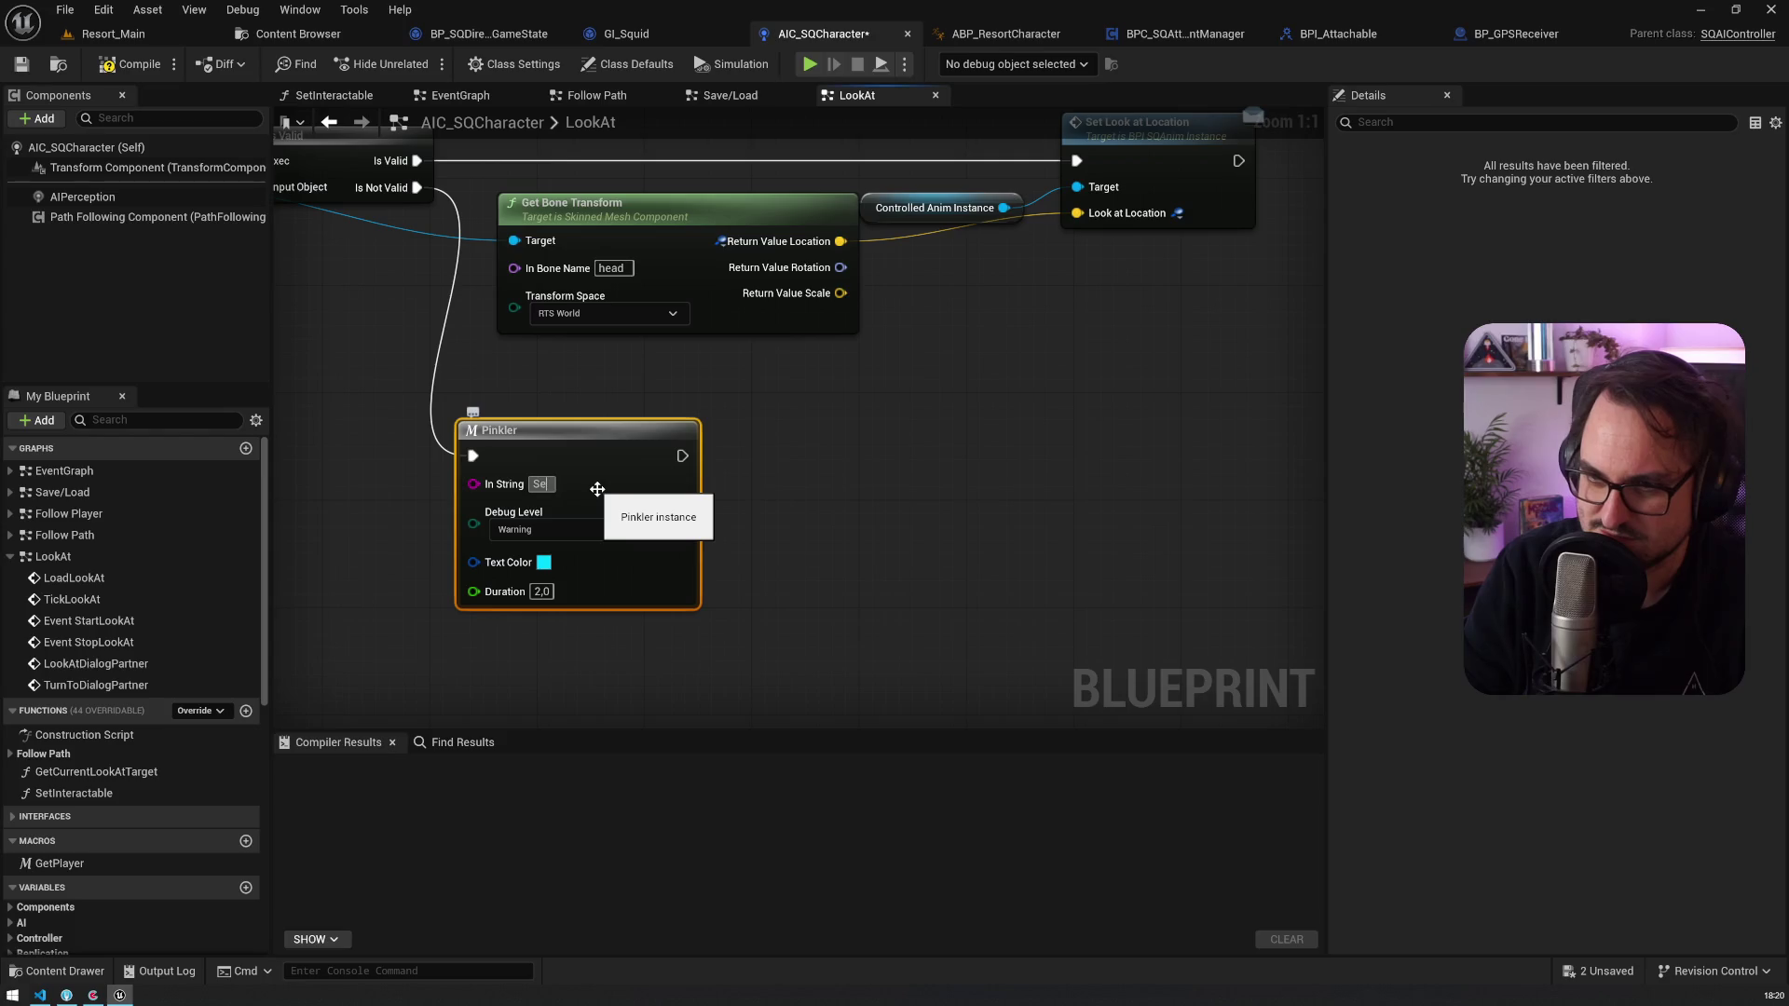
text(kl mesh for AI)
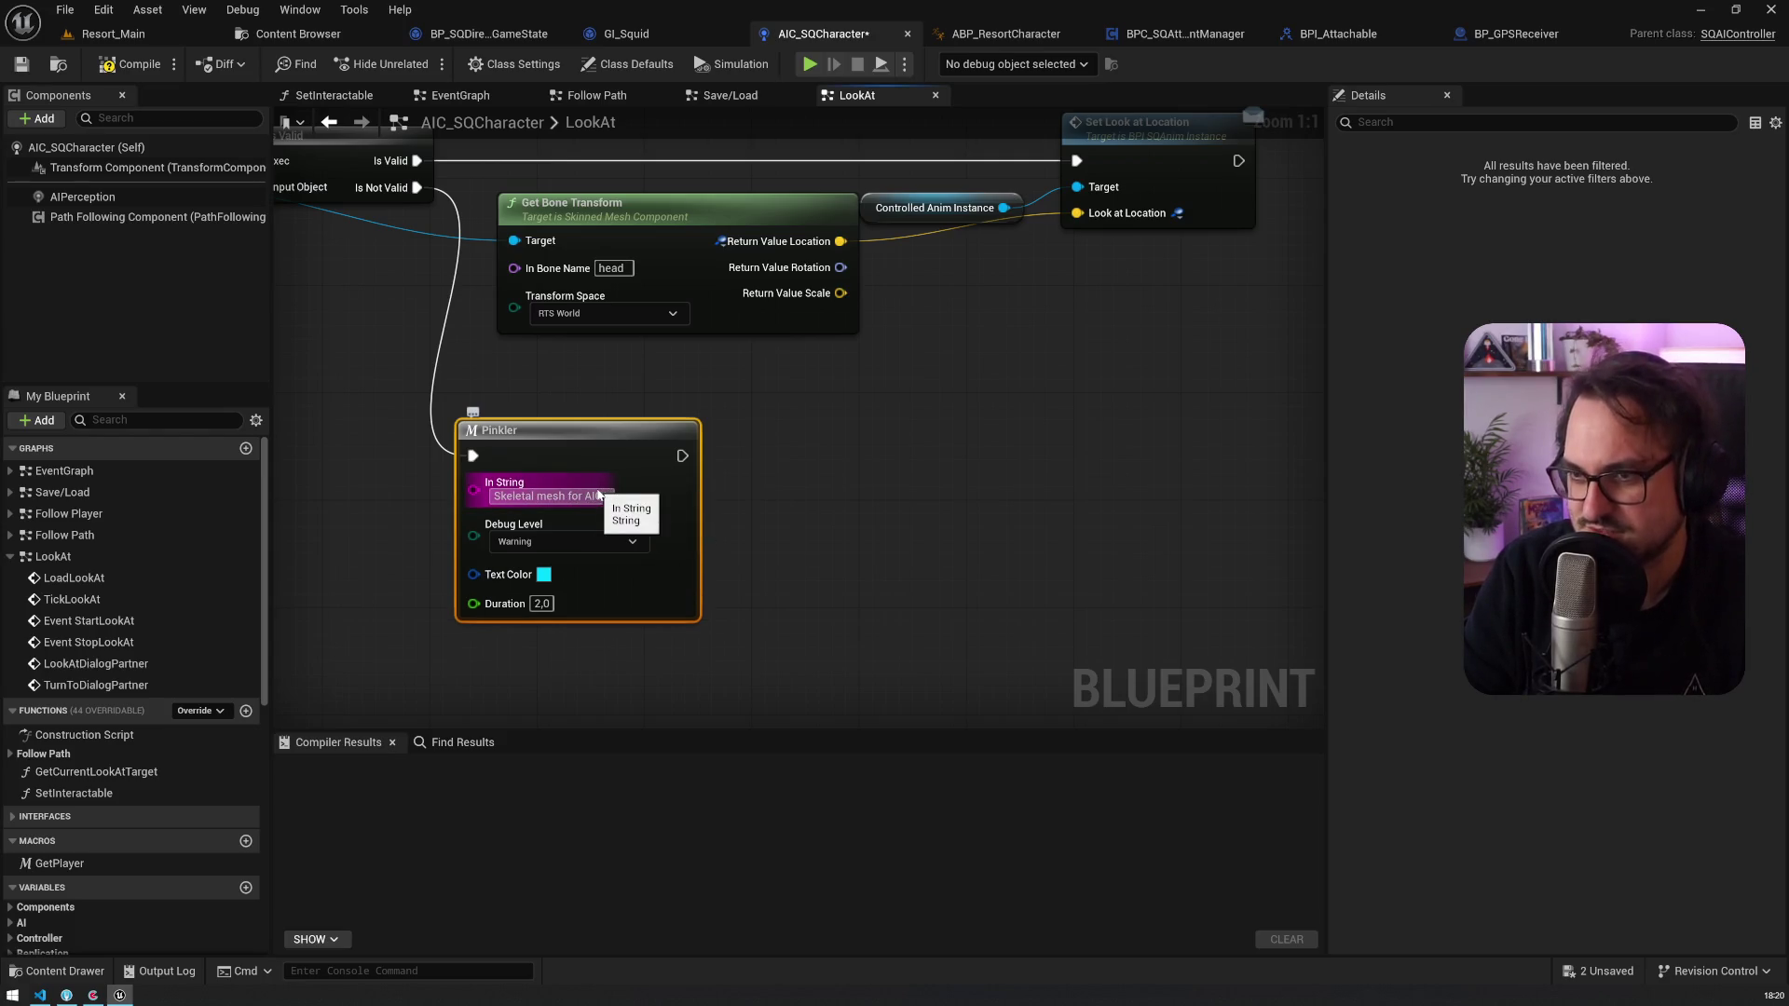
text(haract)
key(Return)
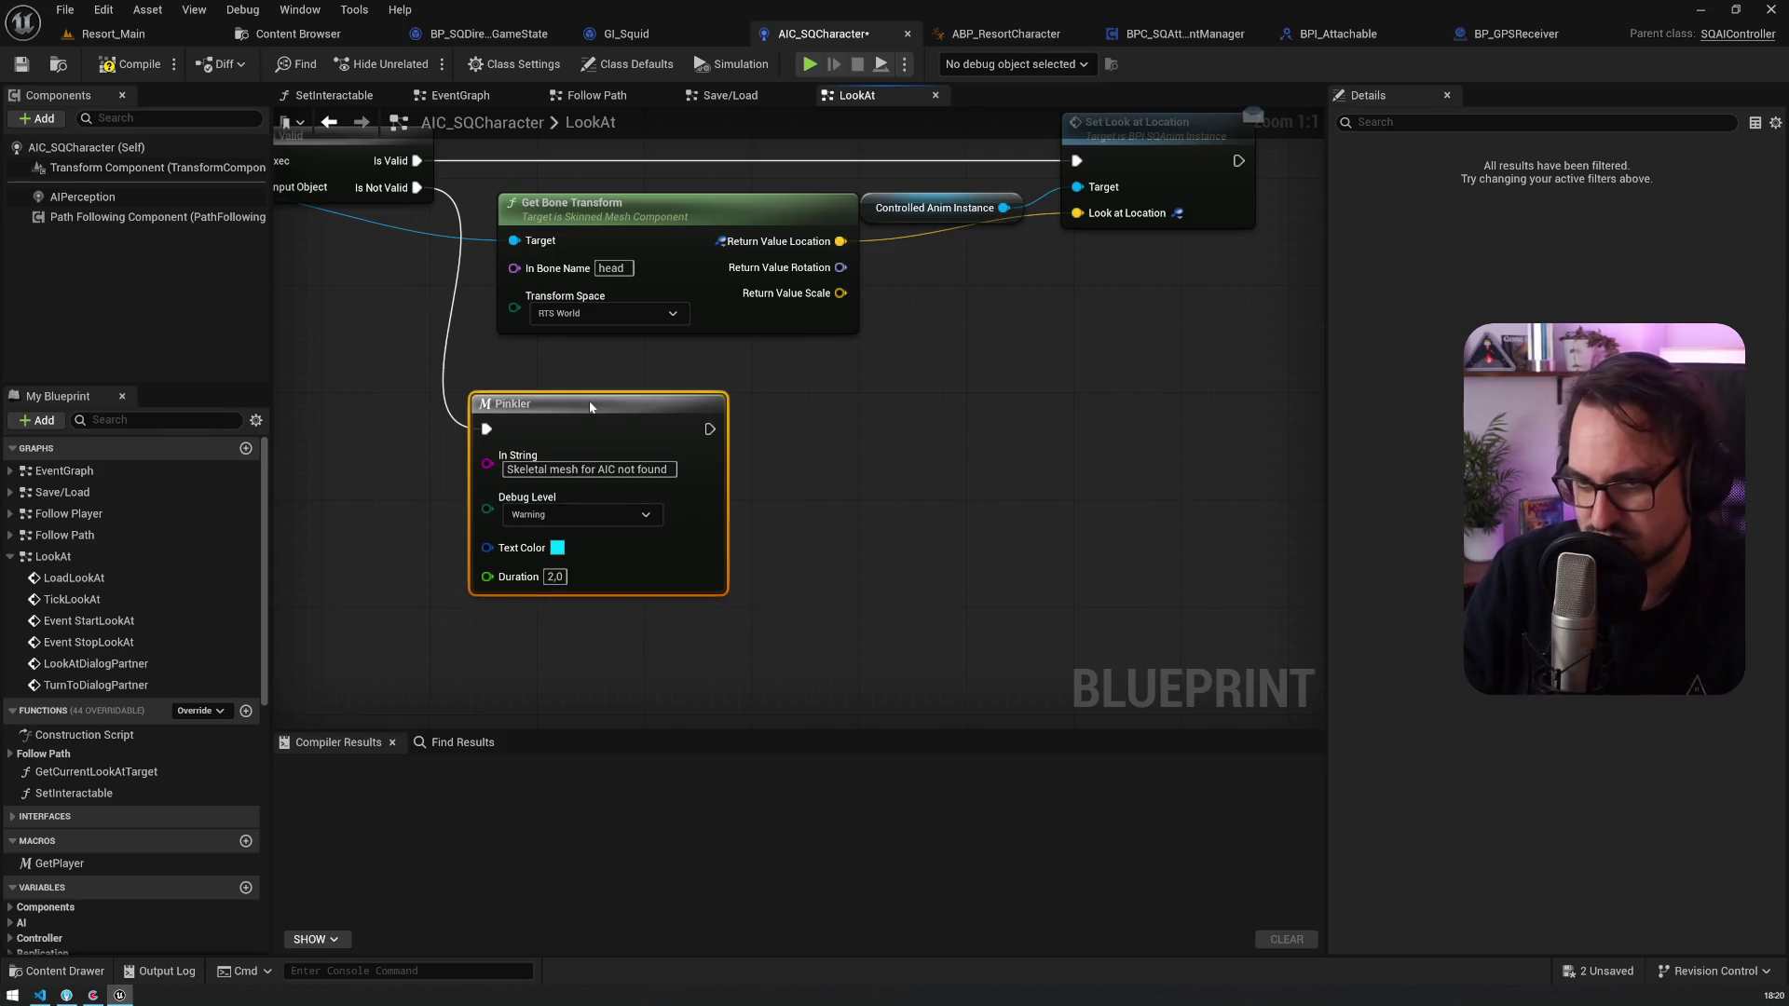
Step: Pan back to the start of the LookAt graph to inspect the Controlled Character variable
mouse_move(363, 417)
mouse_down()
mouse_move(904, 382)
mouse_move(1343, 469)
mouse_up()
scroll(625, 396, down, 2)
drag(838, 356, 1161, 327)
drag(787, 288, 875, 288)
click(571, 438)
mouse_move(759, 501)
mouse_down()
mouse_move(560, 468)
mouse_move(466, 482)
mouse_move(683, 503)
mouse_up()
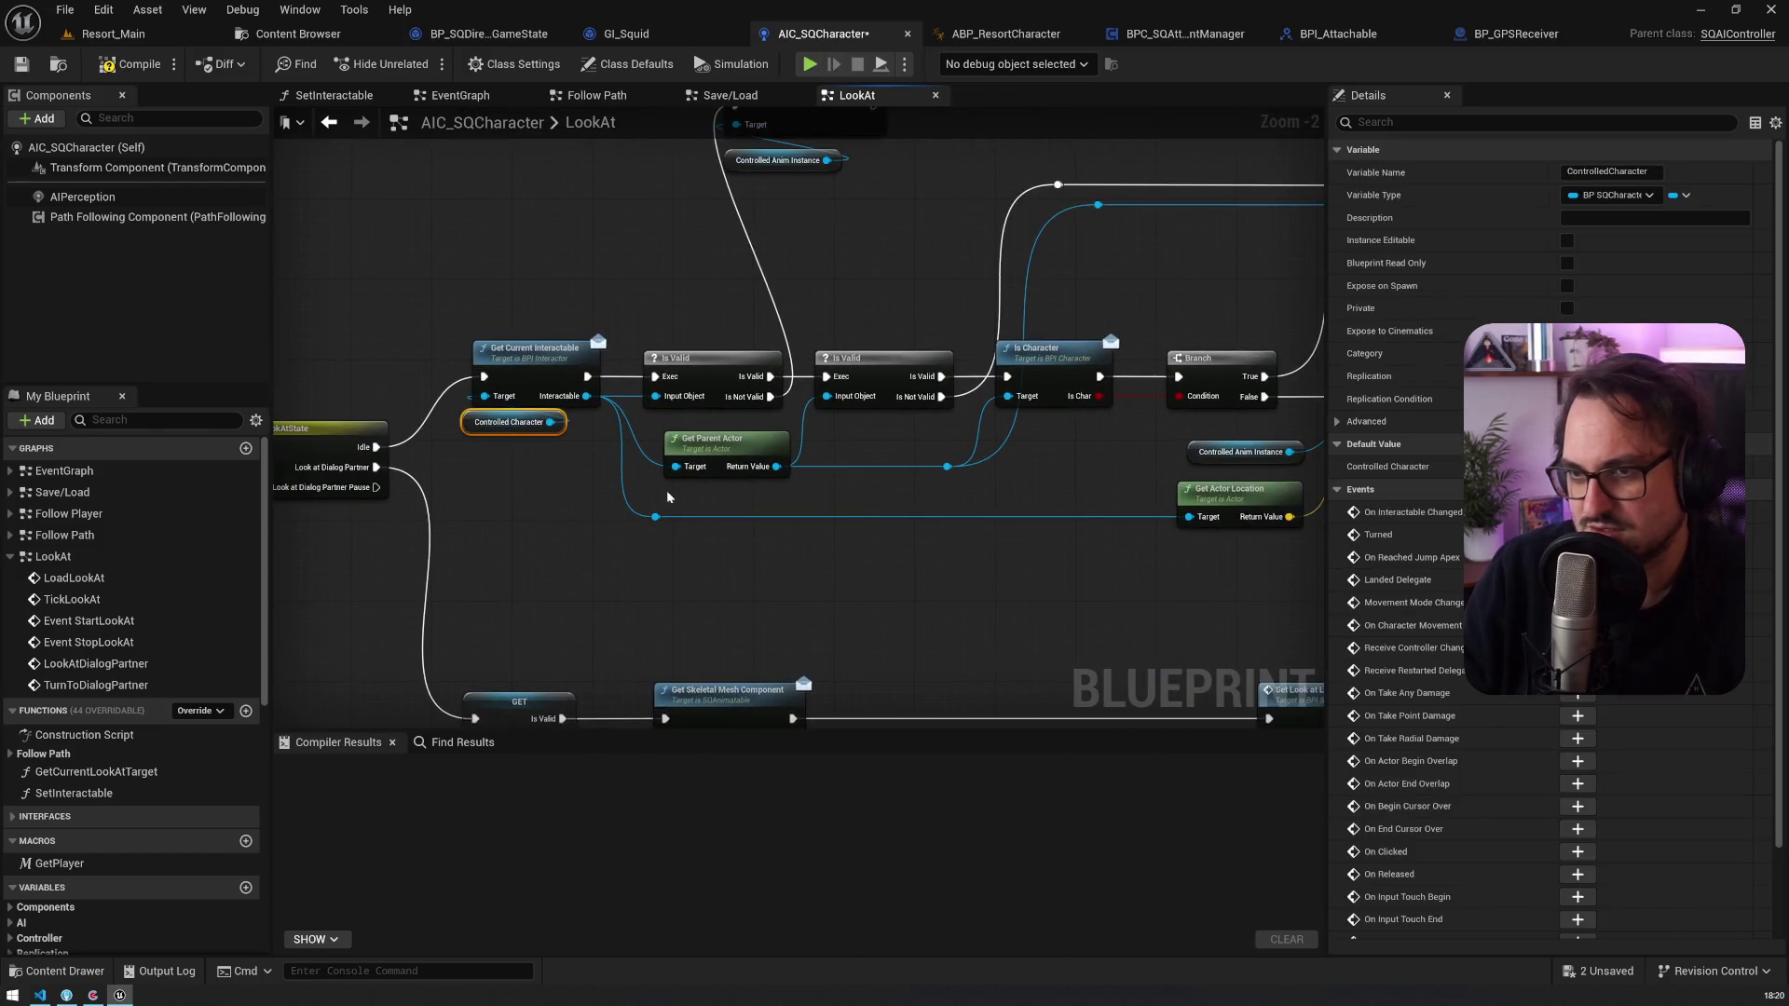
click(537, 462)
scroll(757, 441, down, 1)
drag(757, 442, 431, 447)
Step: Add an Append node feeding Pinkler's message, moving Pinkler out of its way
drag(1026, 369, 900, 358)
text(appen)
key(Return)
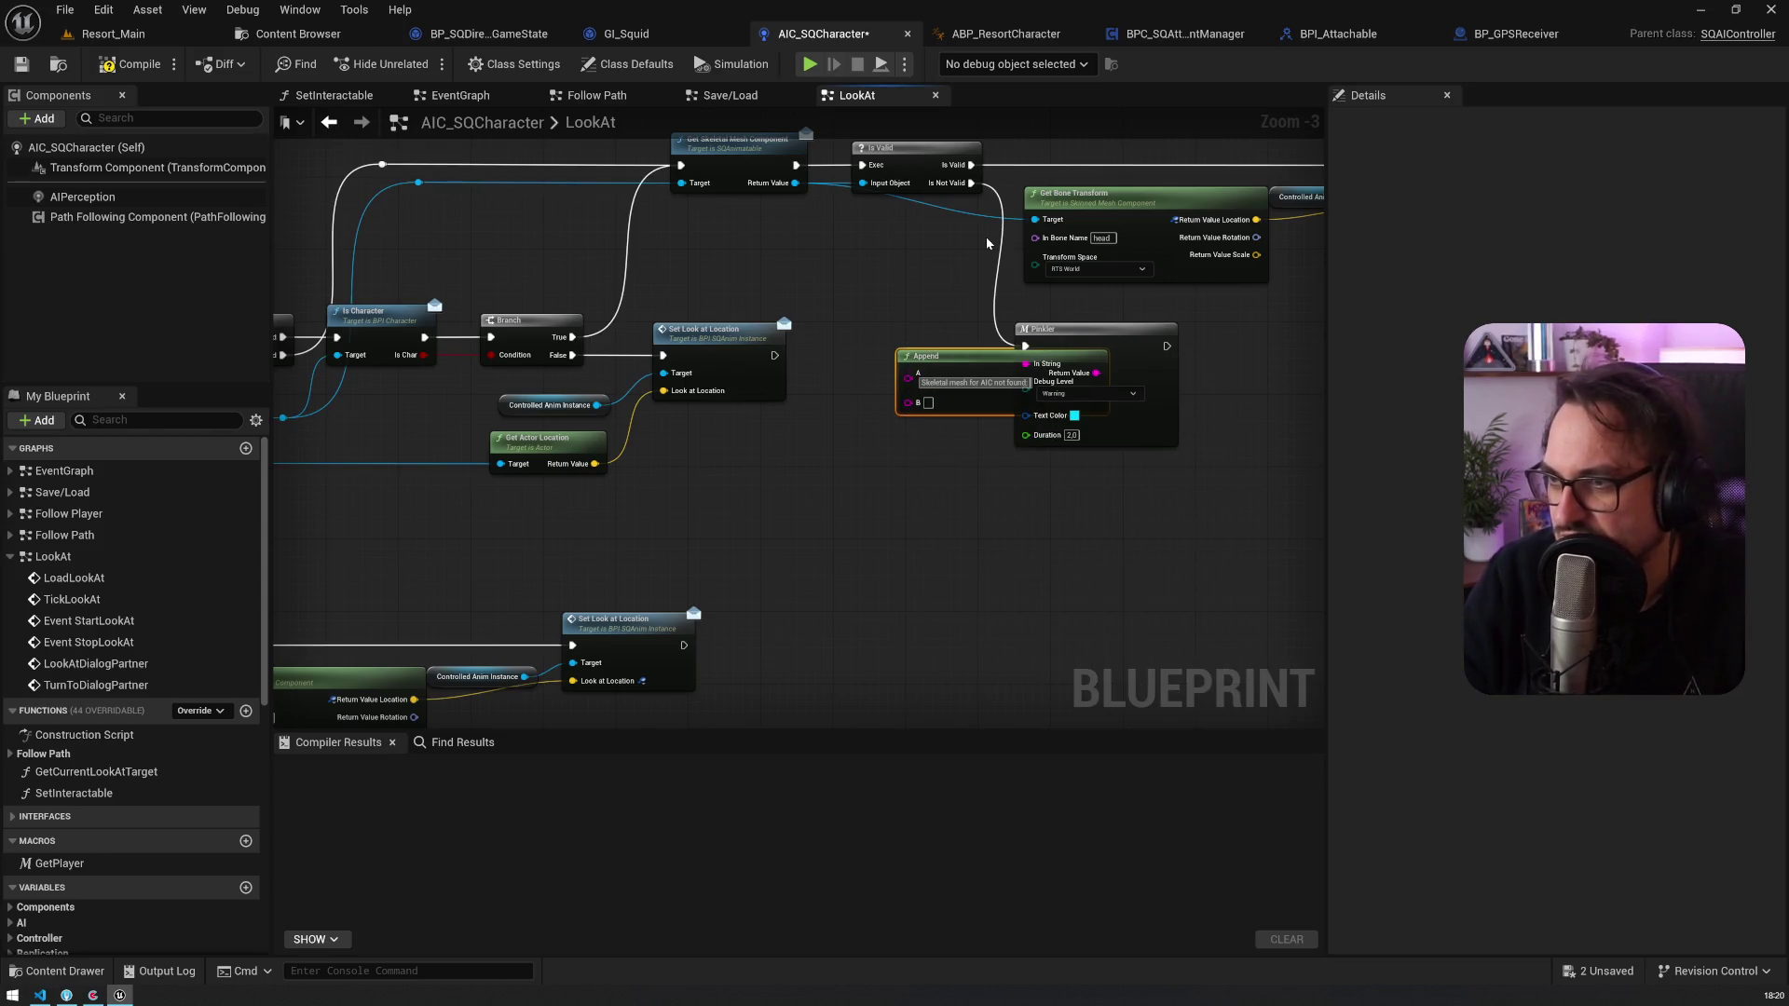
drag(1071, 329, 1183, 326)
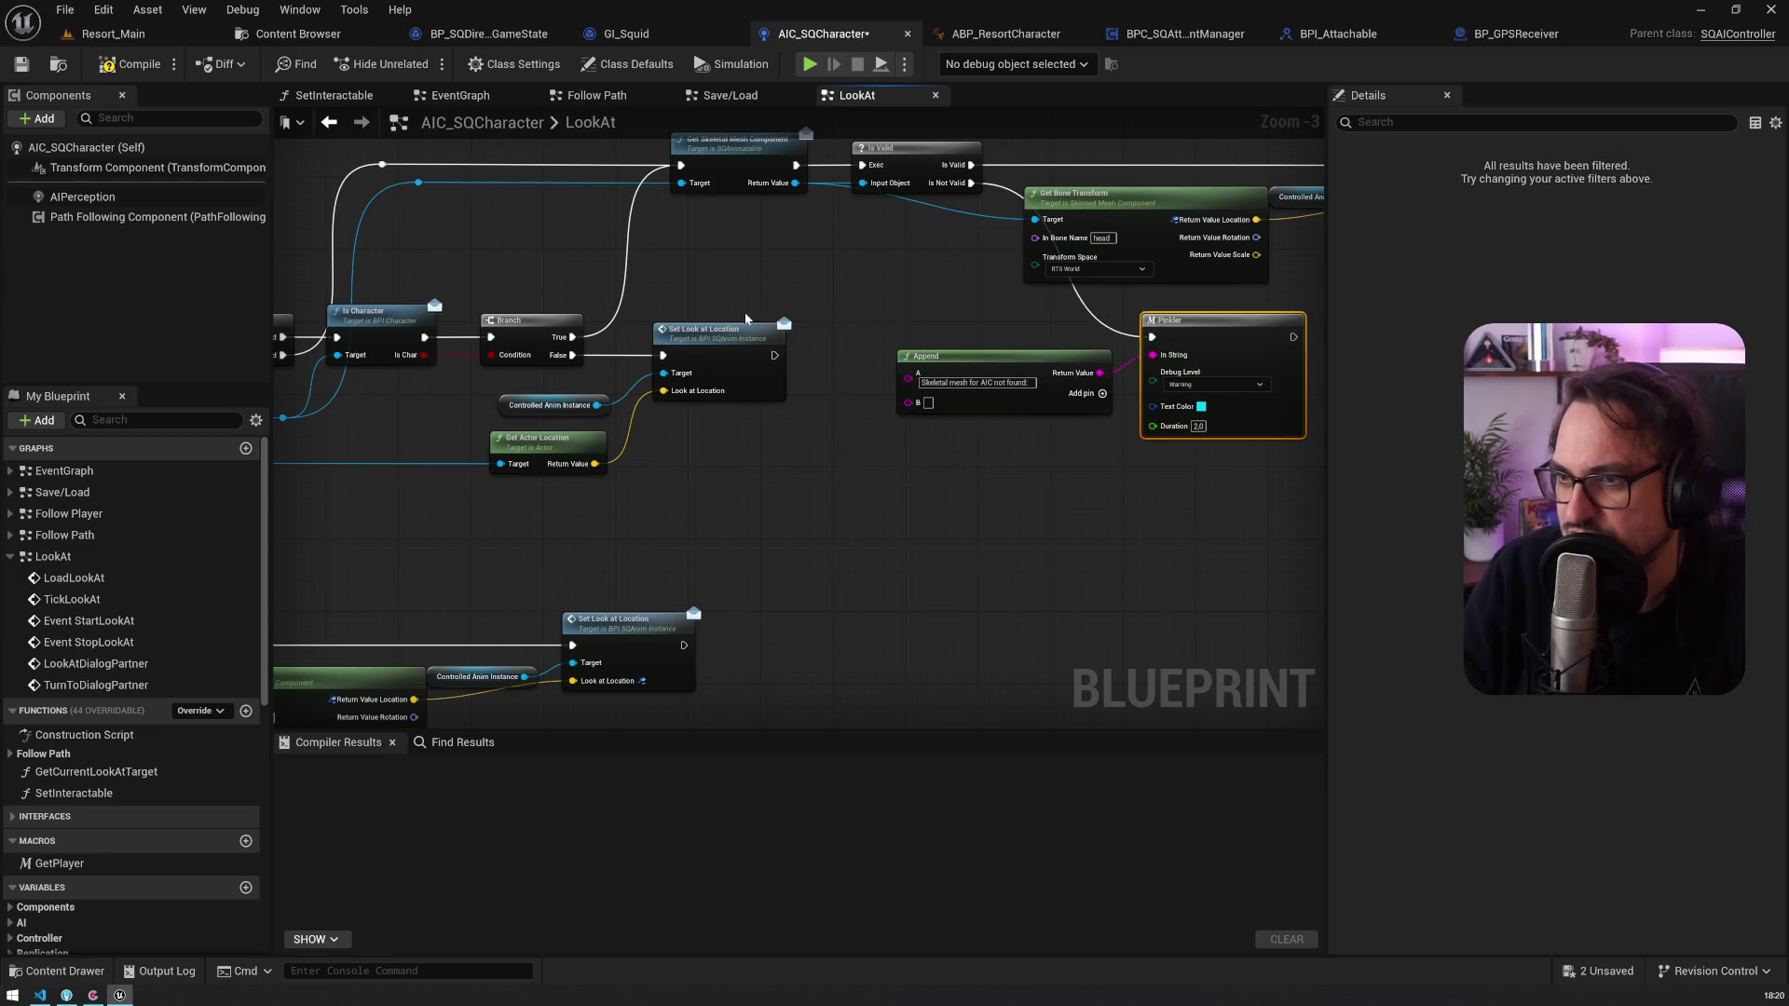
drag(745, 319, 936, 310)
mouse_move(510, 426)
mouse_down()
mouse_move(494, 509)
mouse_move(442, 478)
mouse_move(910, 474)
mouse_up()
Step: Feed Get Display Name into Append's second input and trim 'for AIC' from the message
text(getdispl)
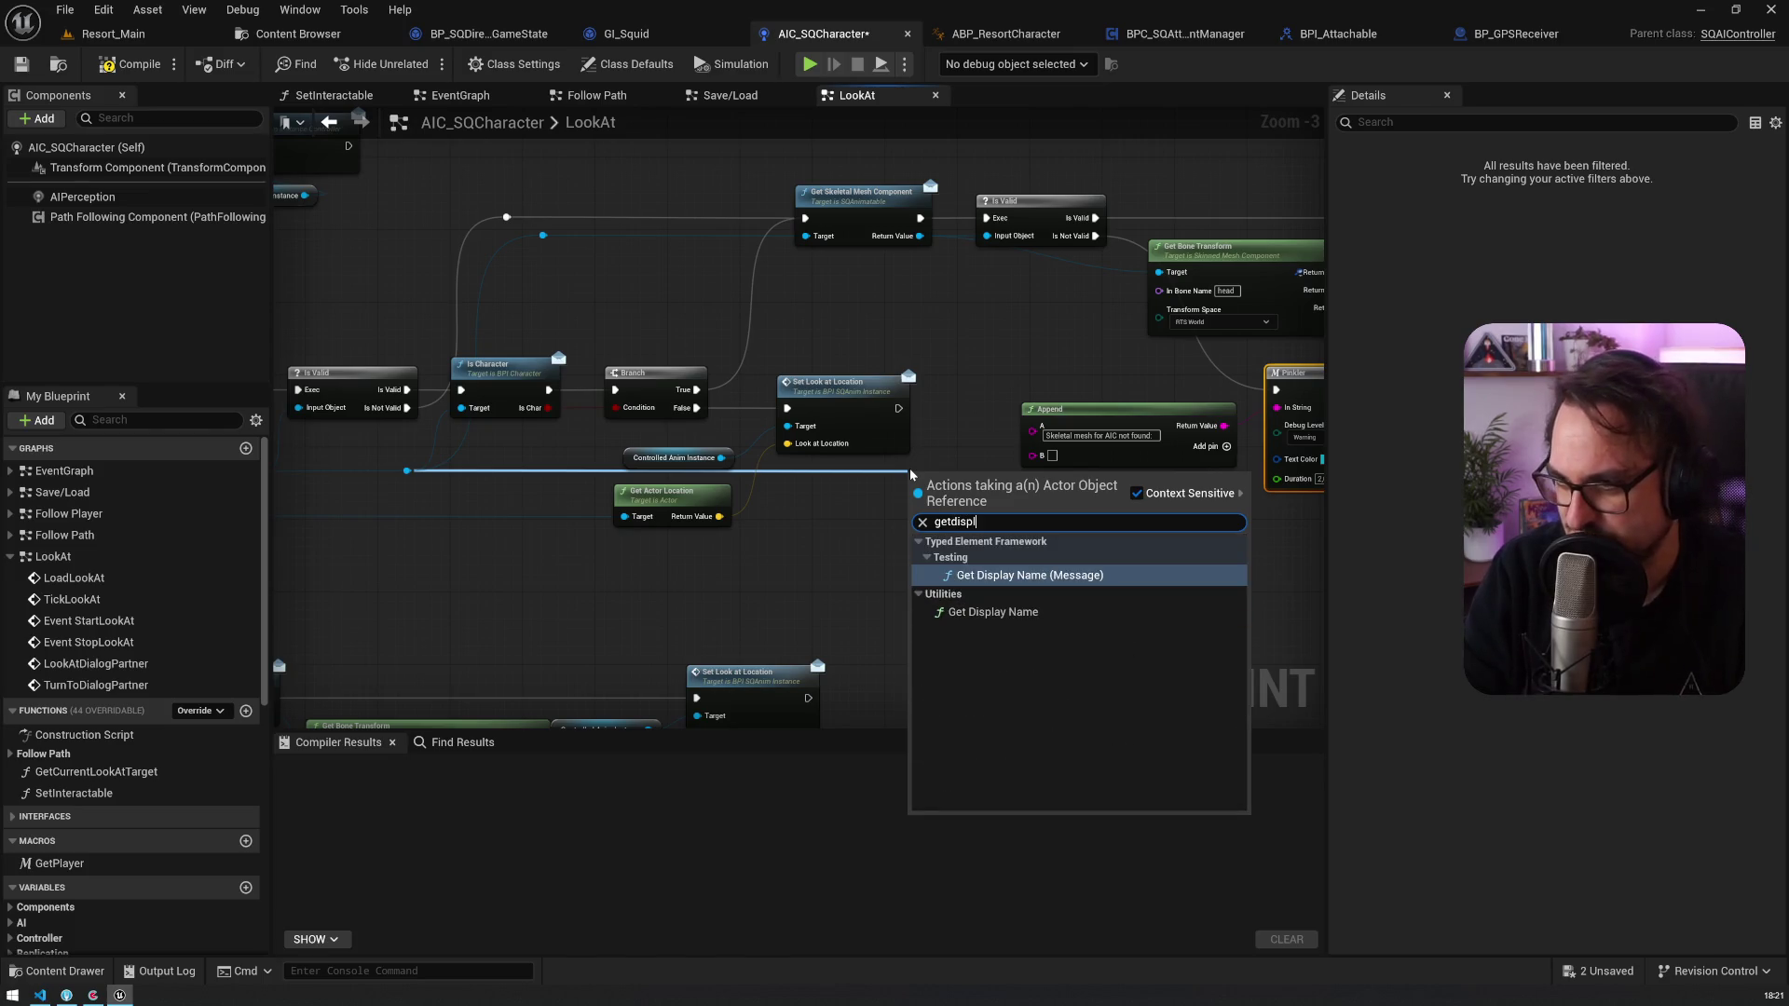
click(993, 613)
scroll(1043, 457, up, 3)
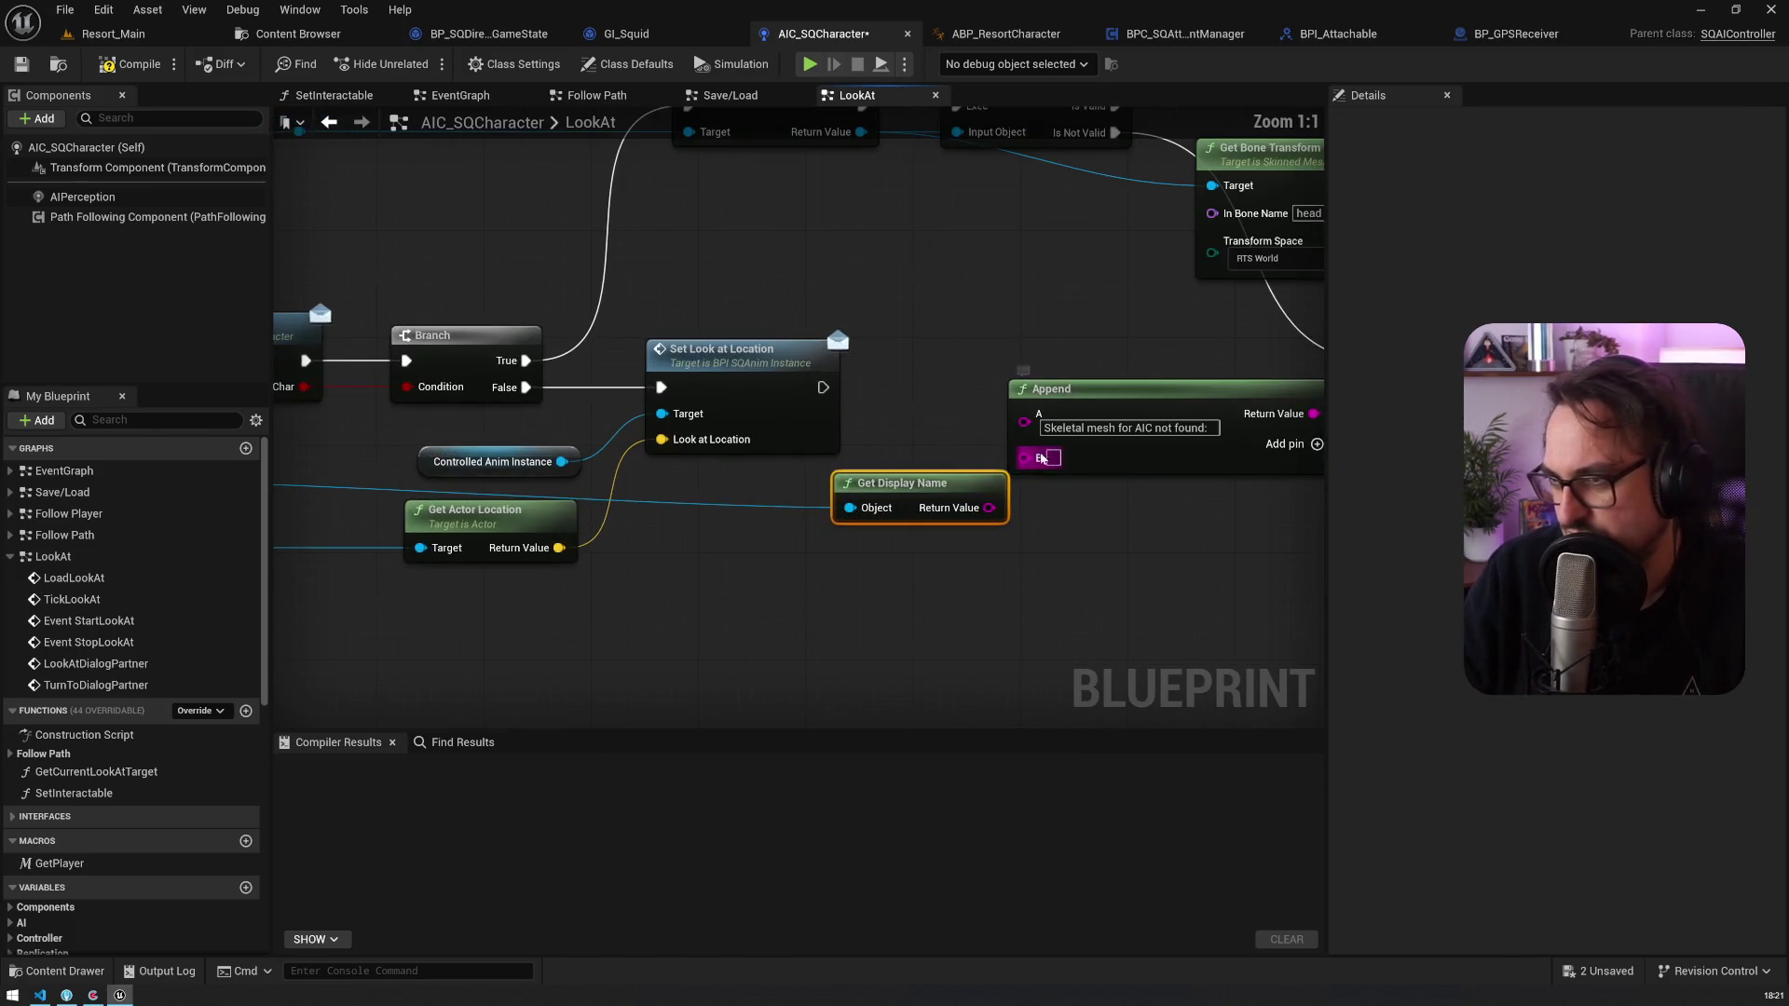
mouse_move(960, 495)
mouse_down()
mouse_move(1094, 550)
mouse_move(997, 480)
mouse_move(1024, 456)
mouse_move(1172, 428)
mouse_up()
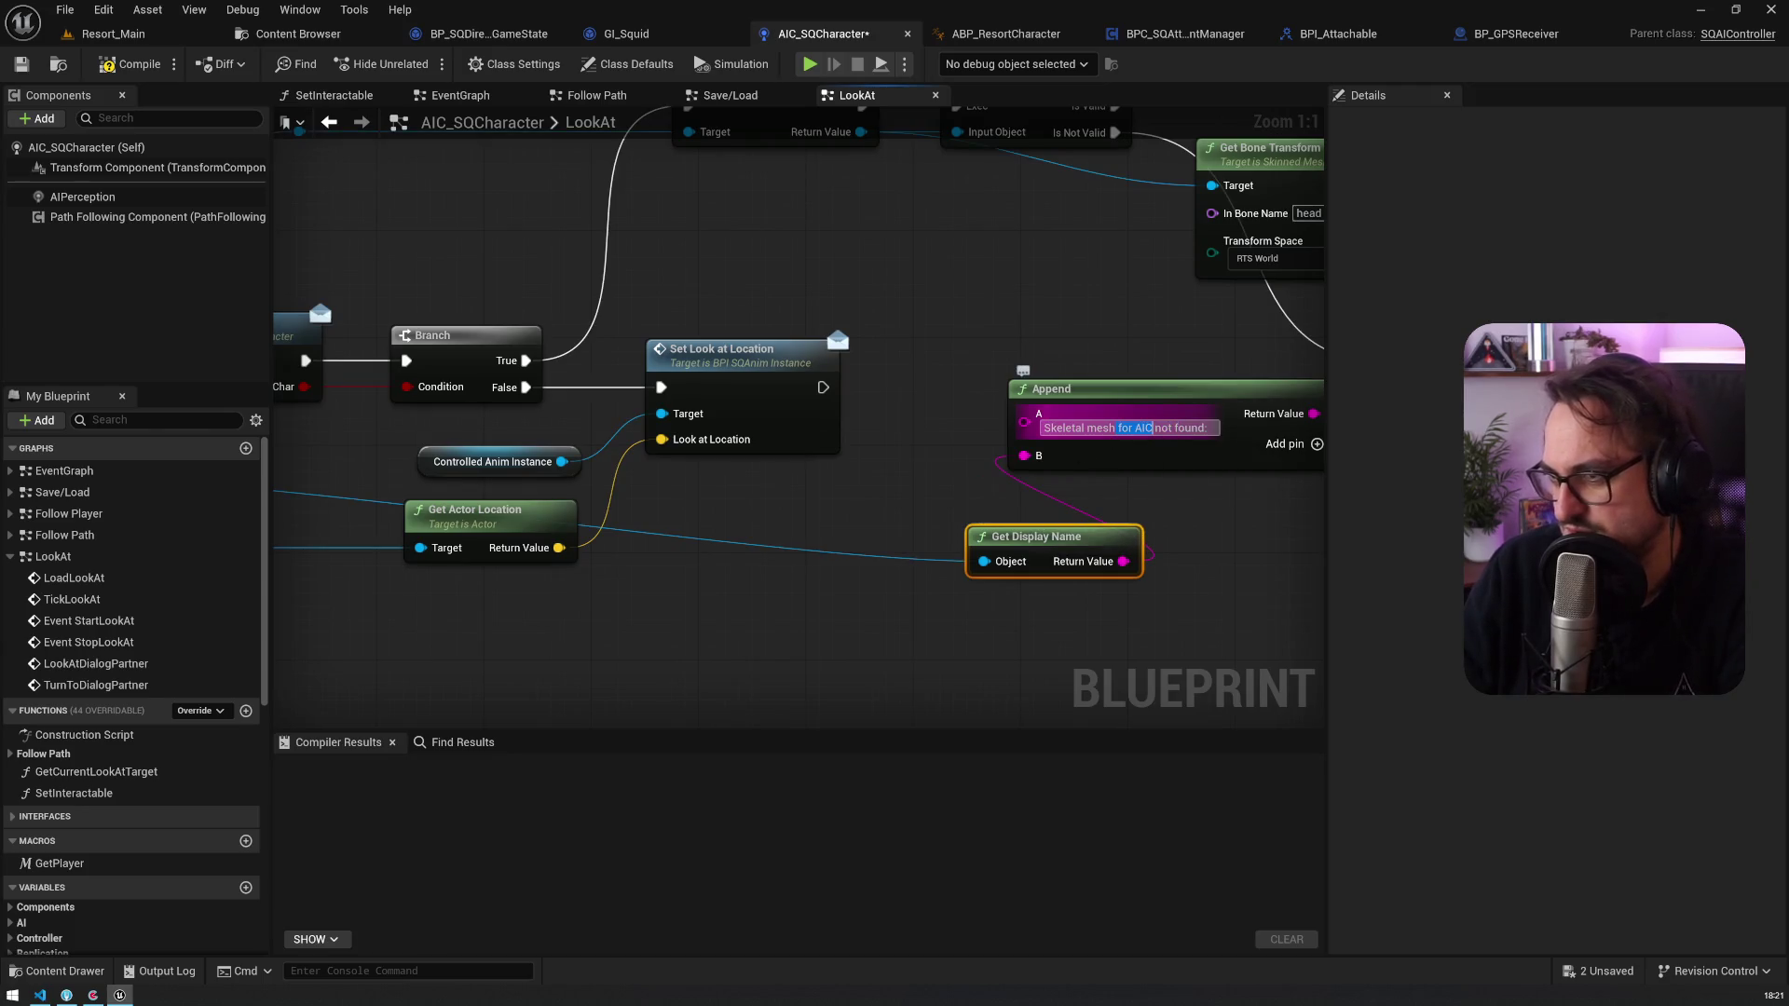
right_click(1154, 427)
click(1193, 442)
drag(1034, 528, 1074, 474)
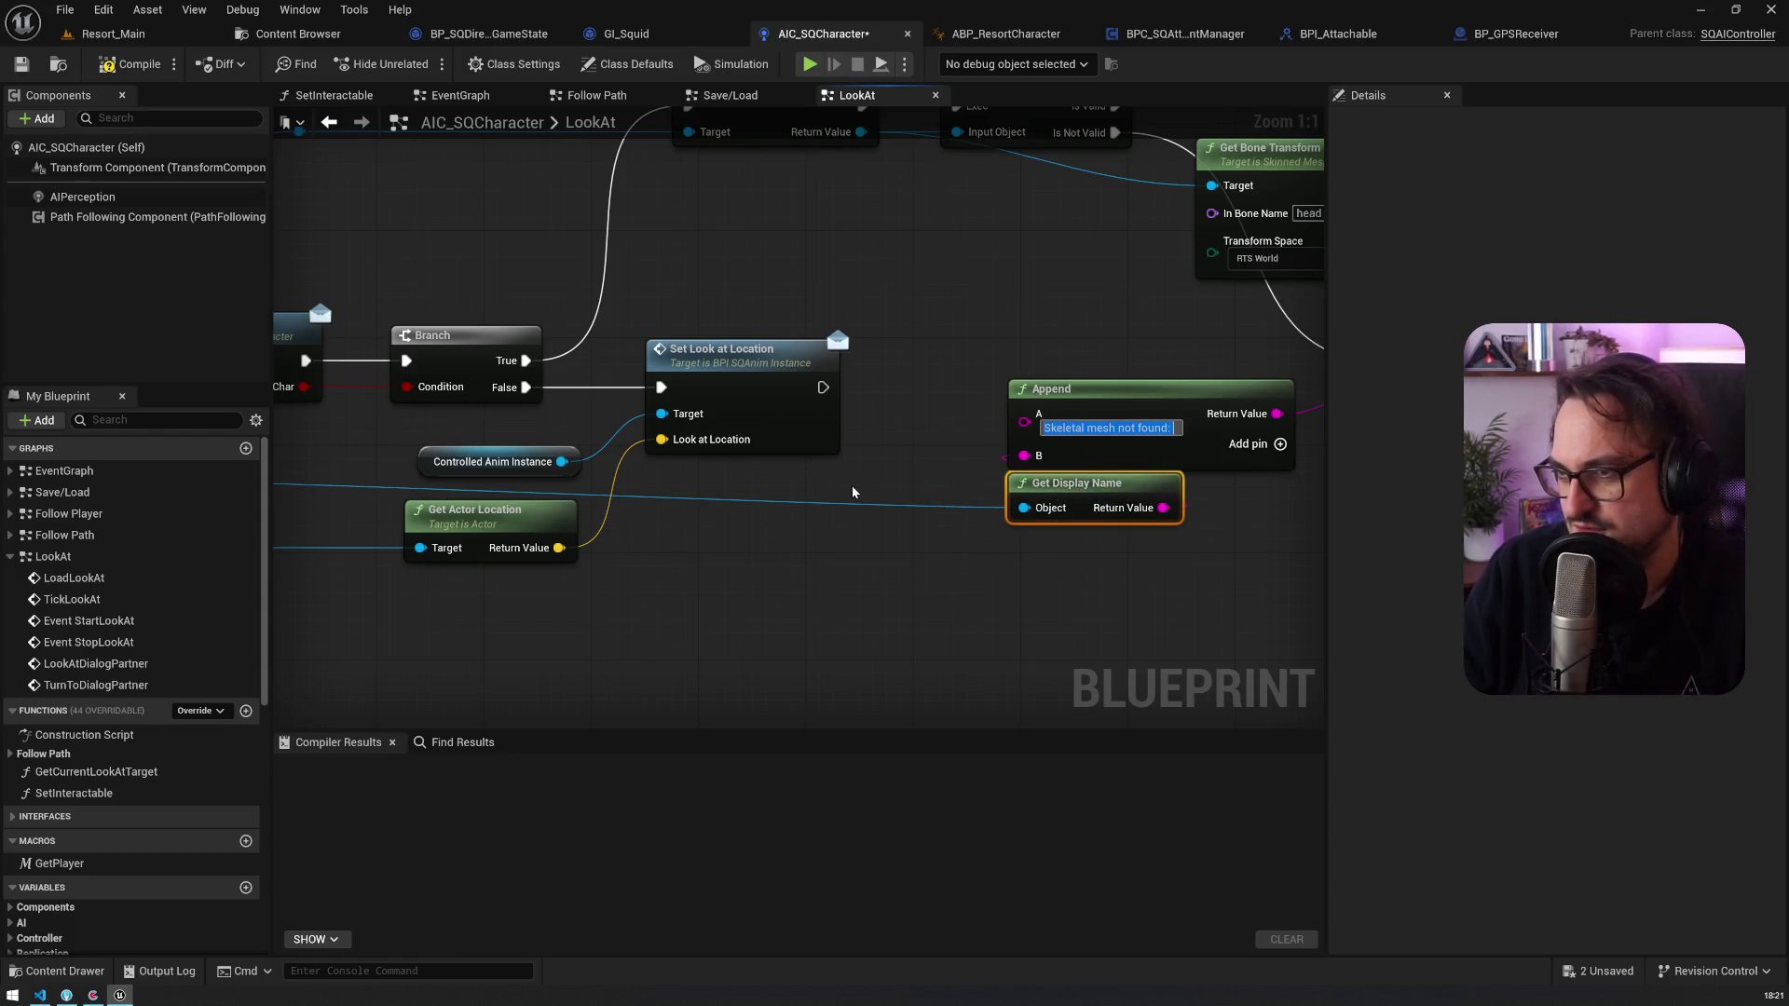
Step: Reword the message to 'Could not look at Char. Skeletal mesh not found.' and move Pinkler off Append
right_click(1034, 429)
click(950, 422)
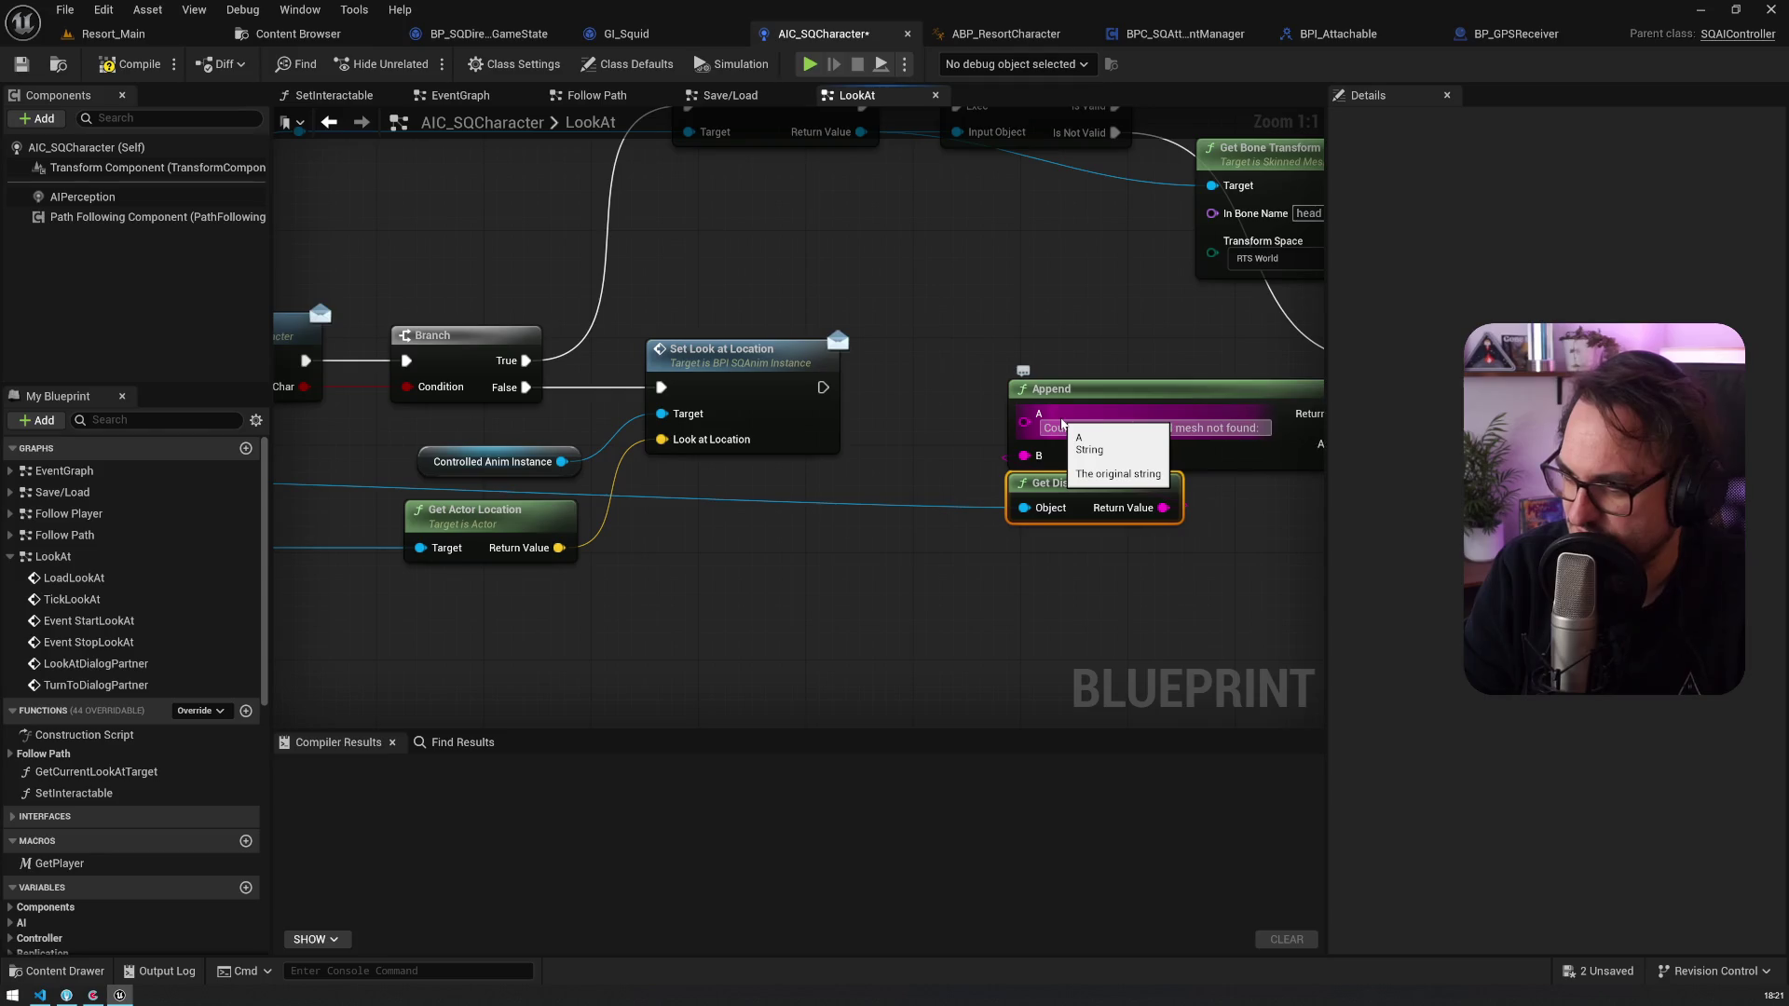
scroll(840, 505, down, 3)
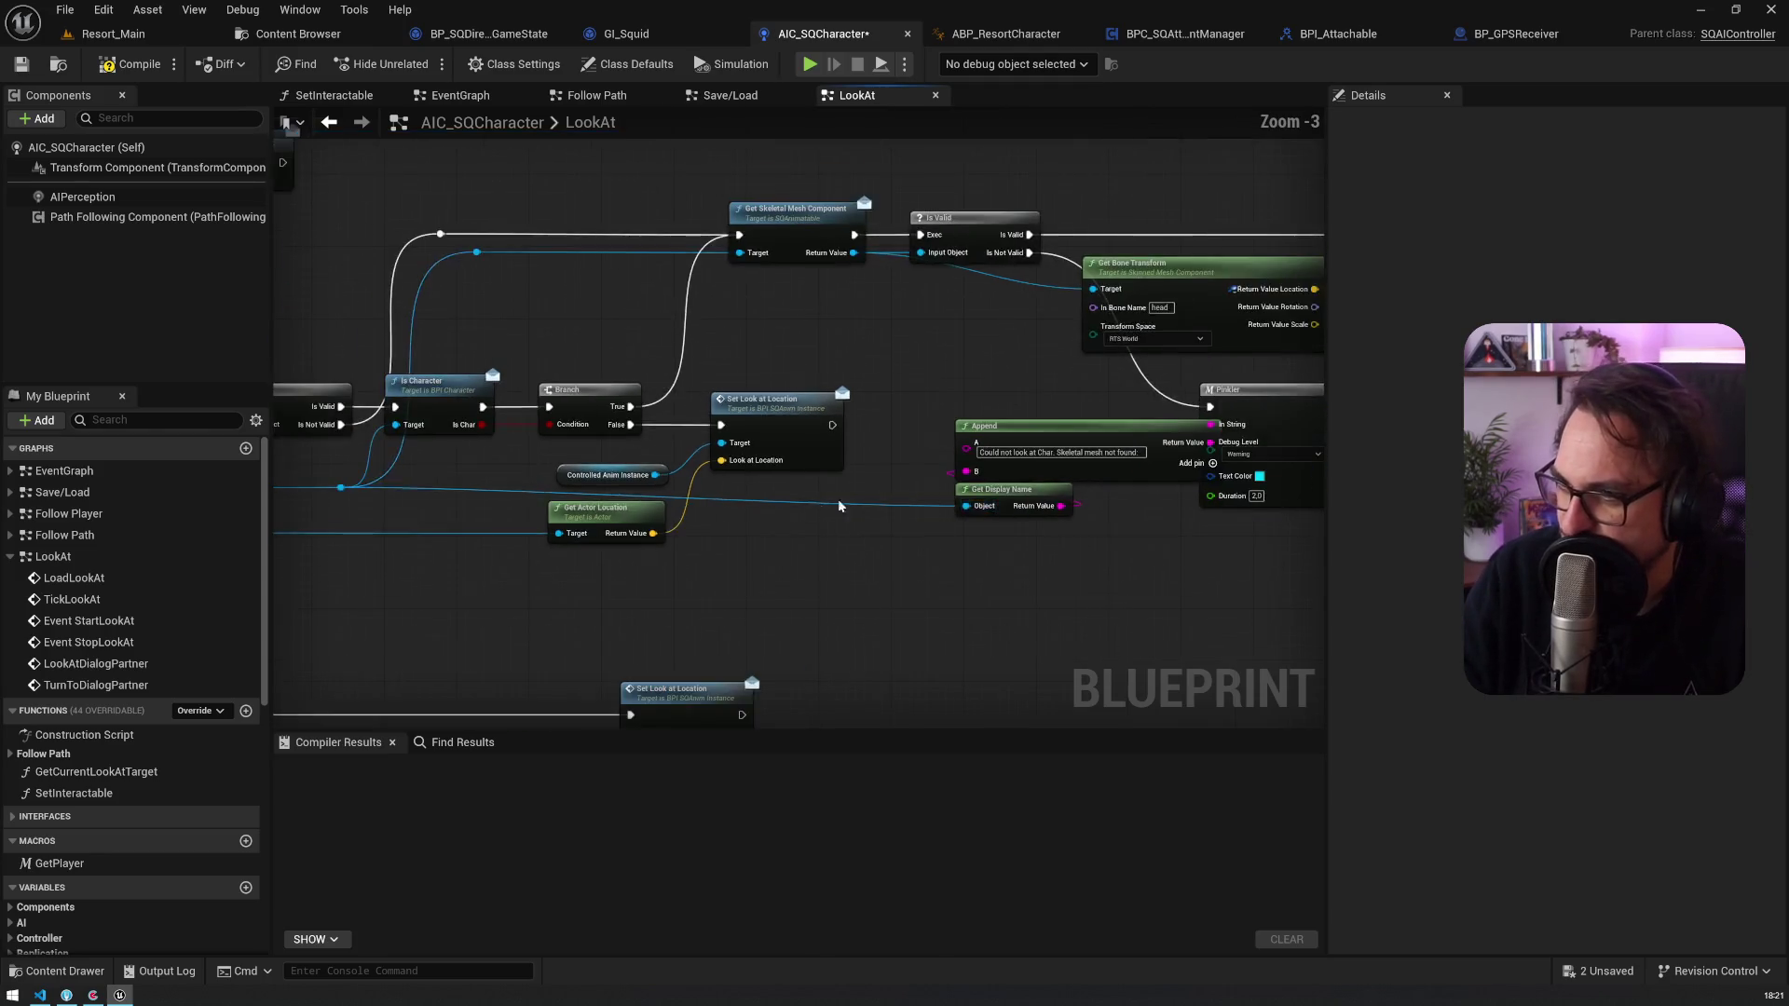
mouse_move(785, 473)
mouse_down()
mouse_move(480, 452)
mouse_move(555, 440)
mouse_up()
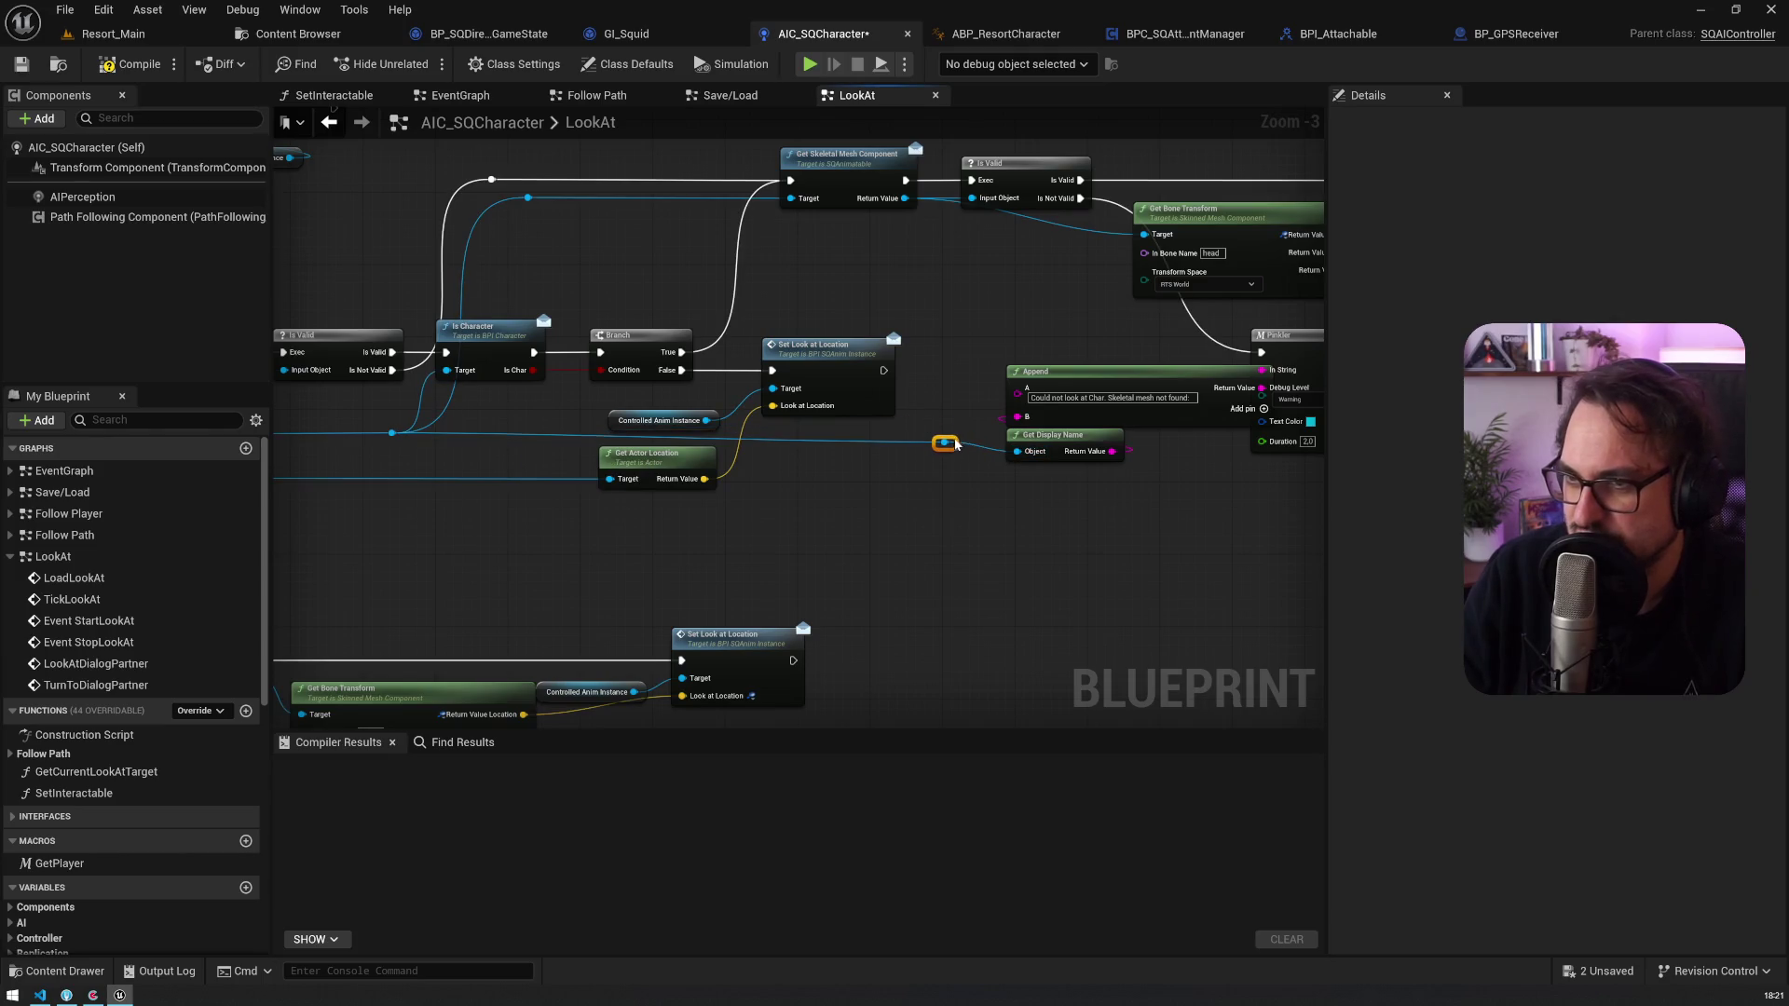
drag(963, 443, 530, 479)
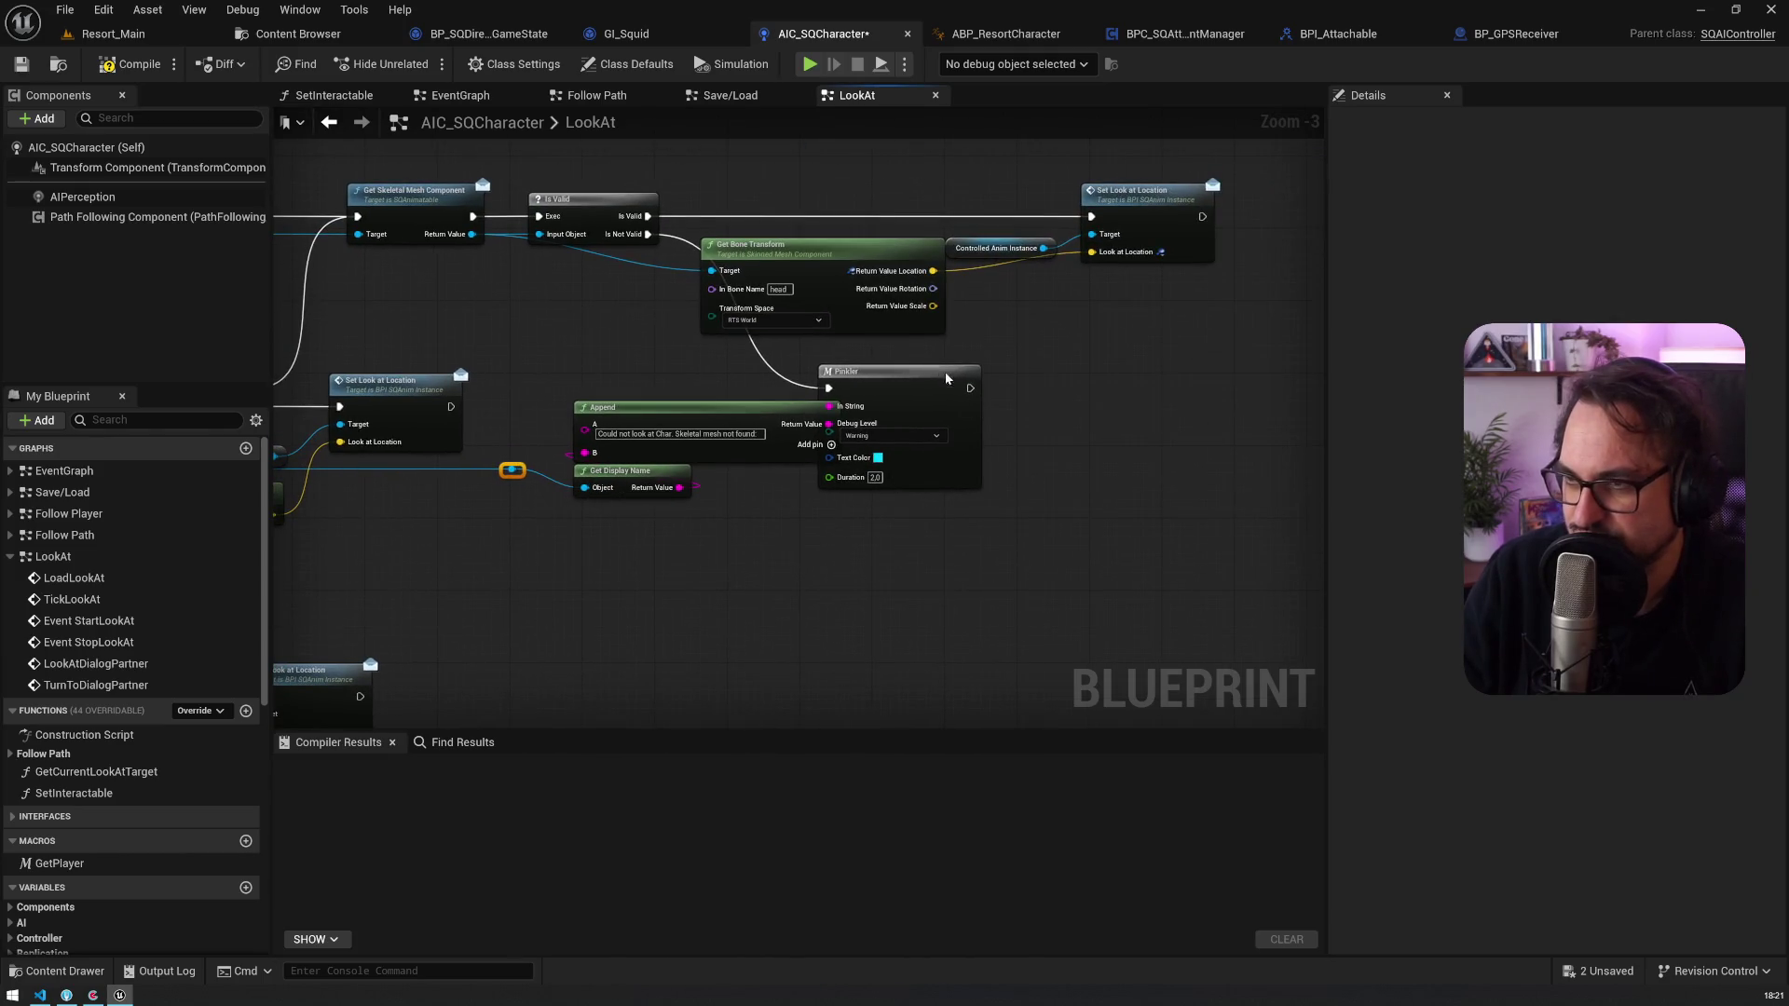
Step: Move Append, Get Display Name and Pinkler down together, compile, and return to Resort_Main
drag(894, 372, 945, 372)
drag(1121, 595, 613, 337)
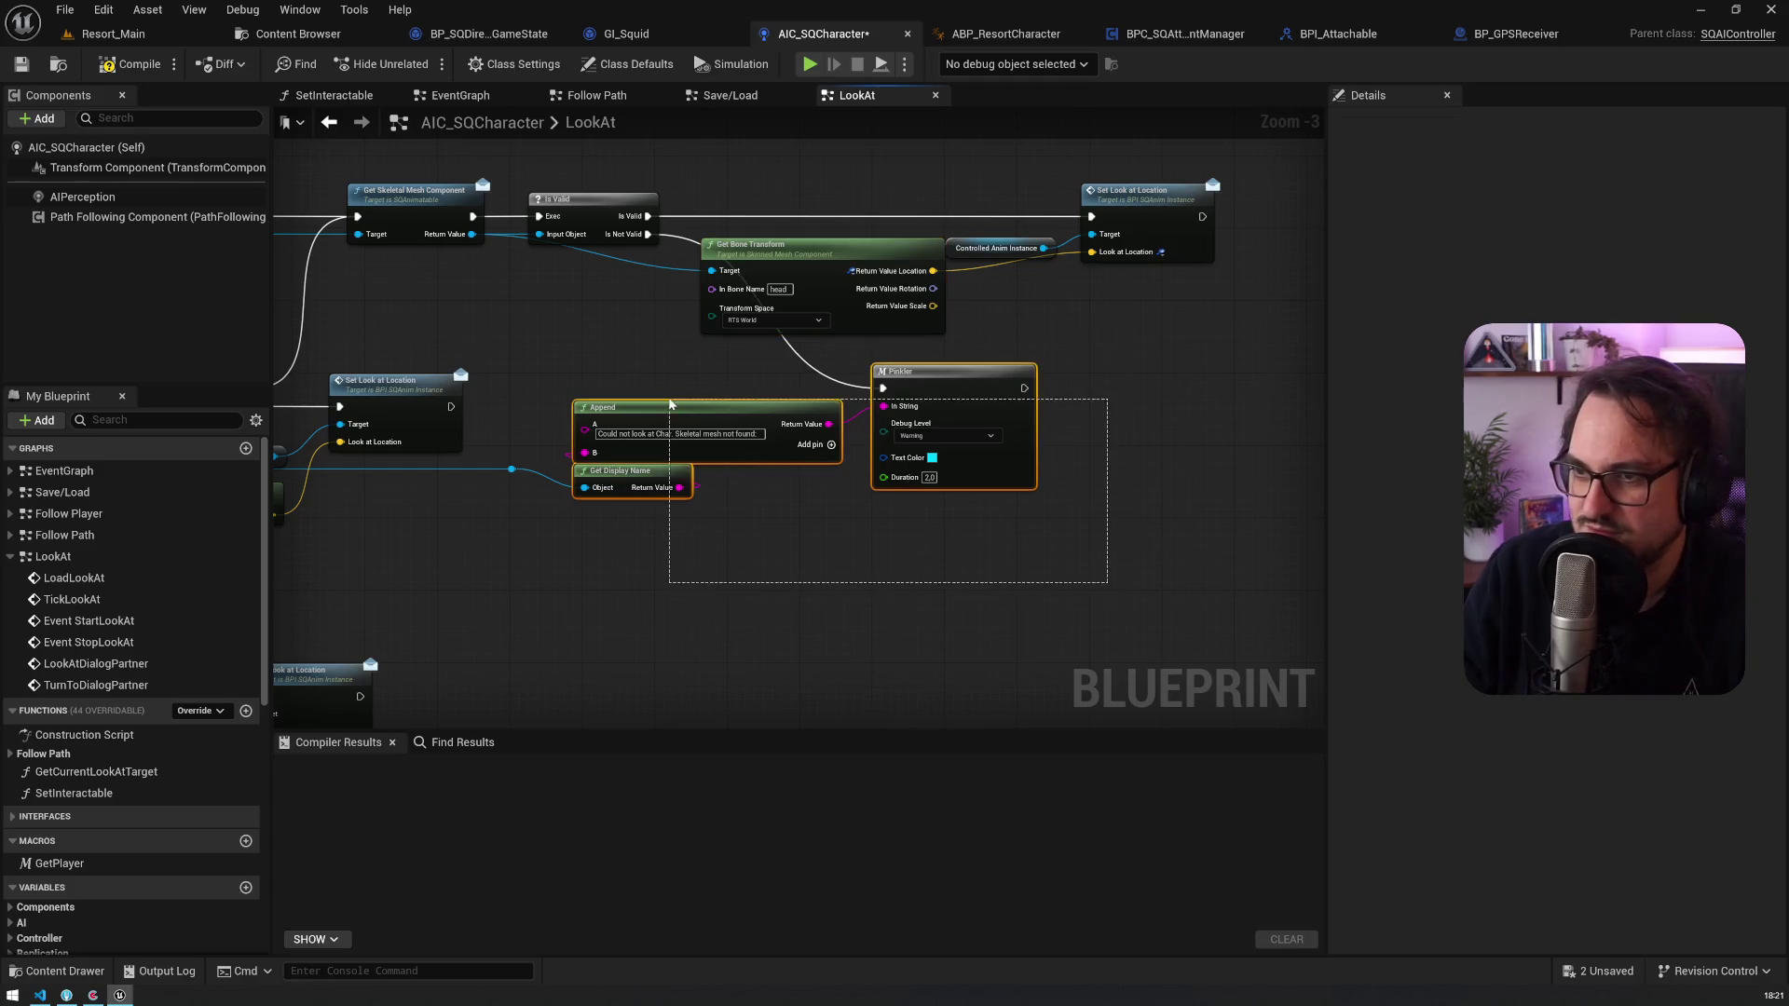
drag(964, 399, 954, 492)
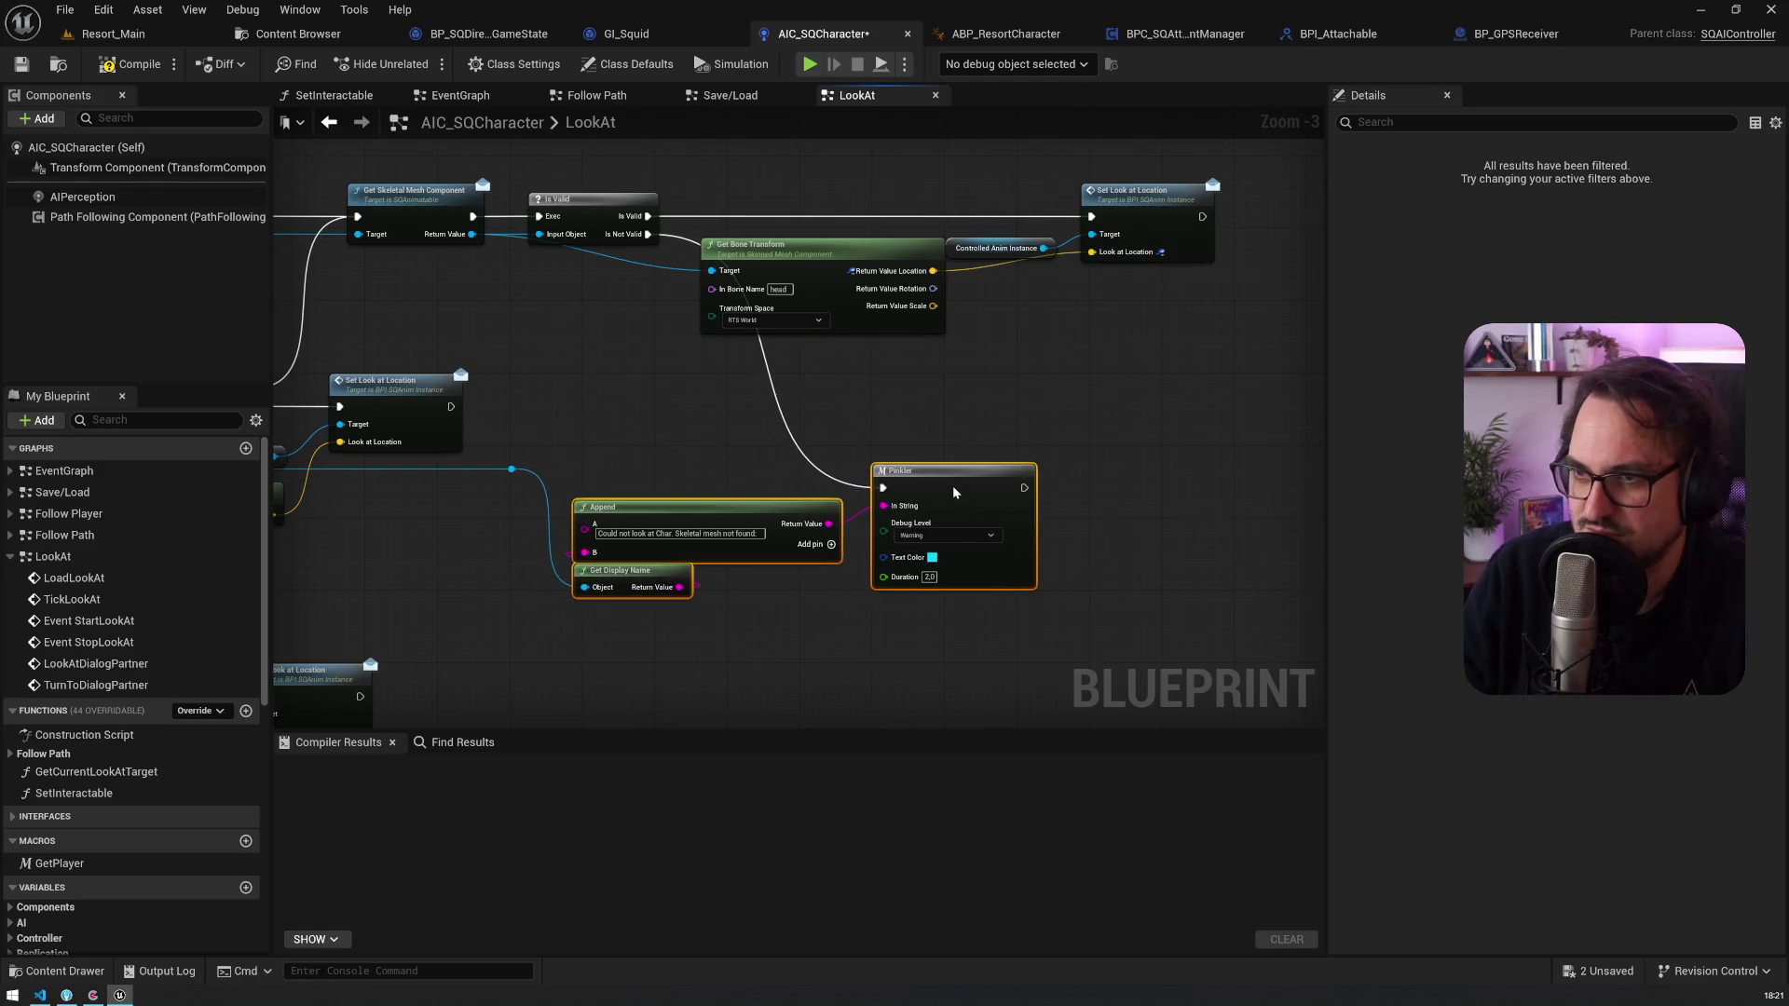
drag(820, 377, 687, 388)
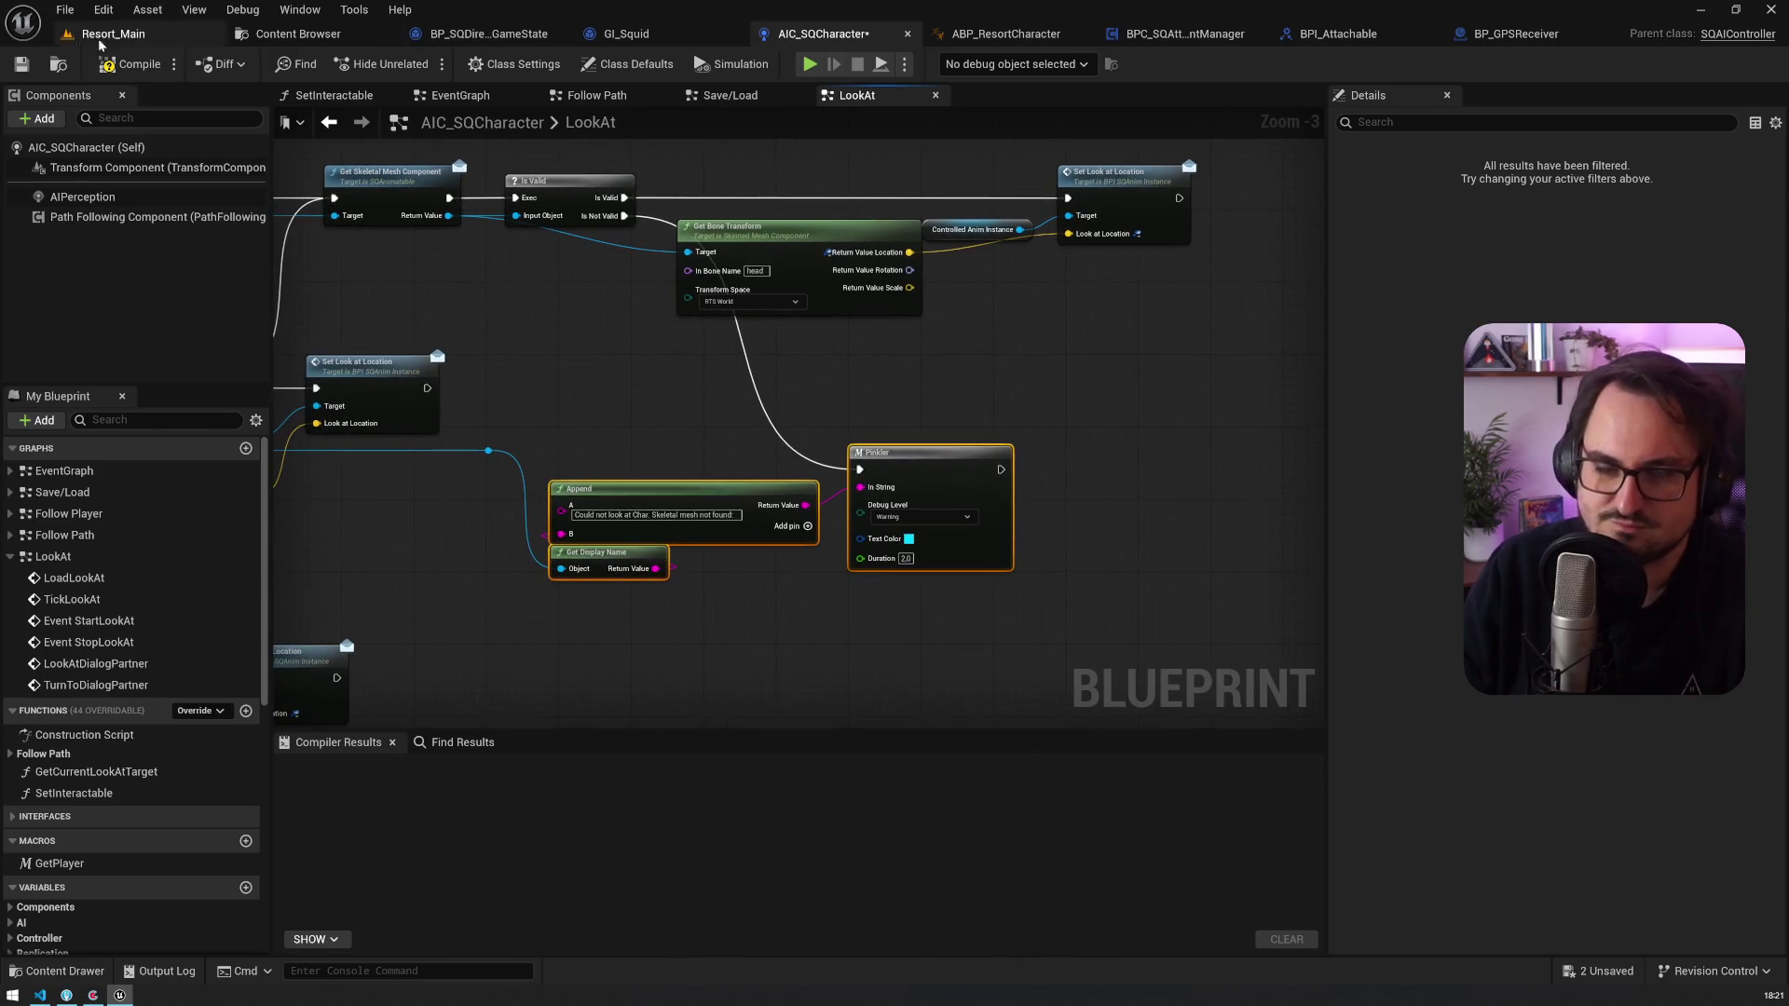
click(21, 64)
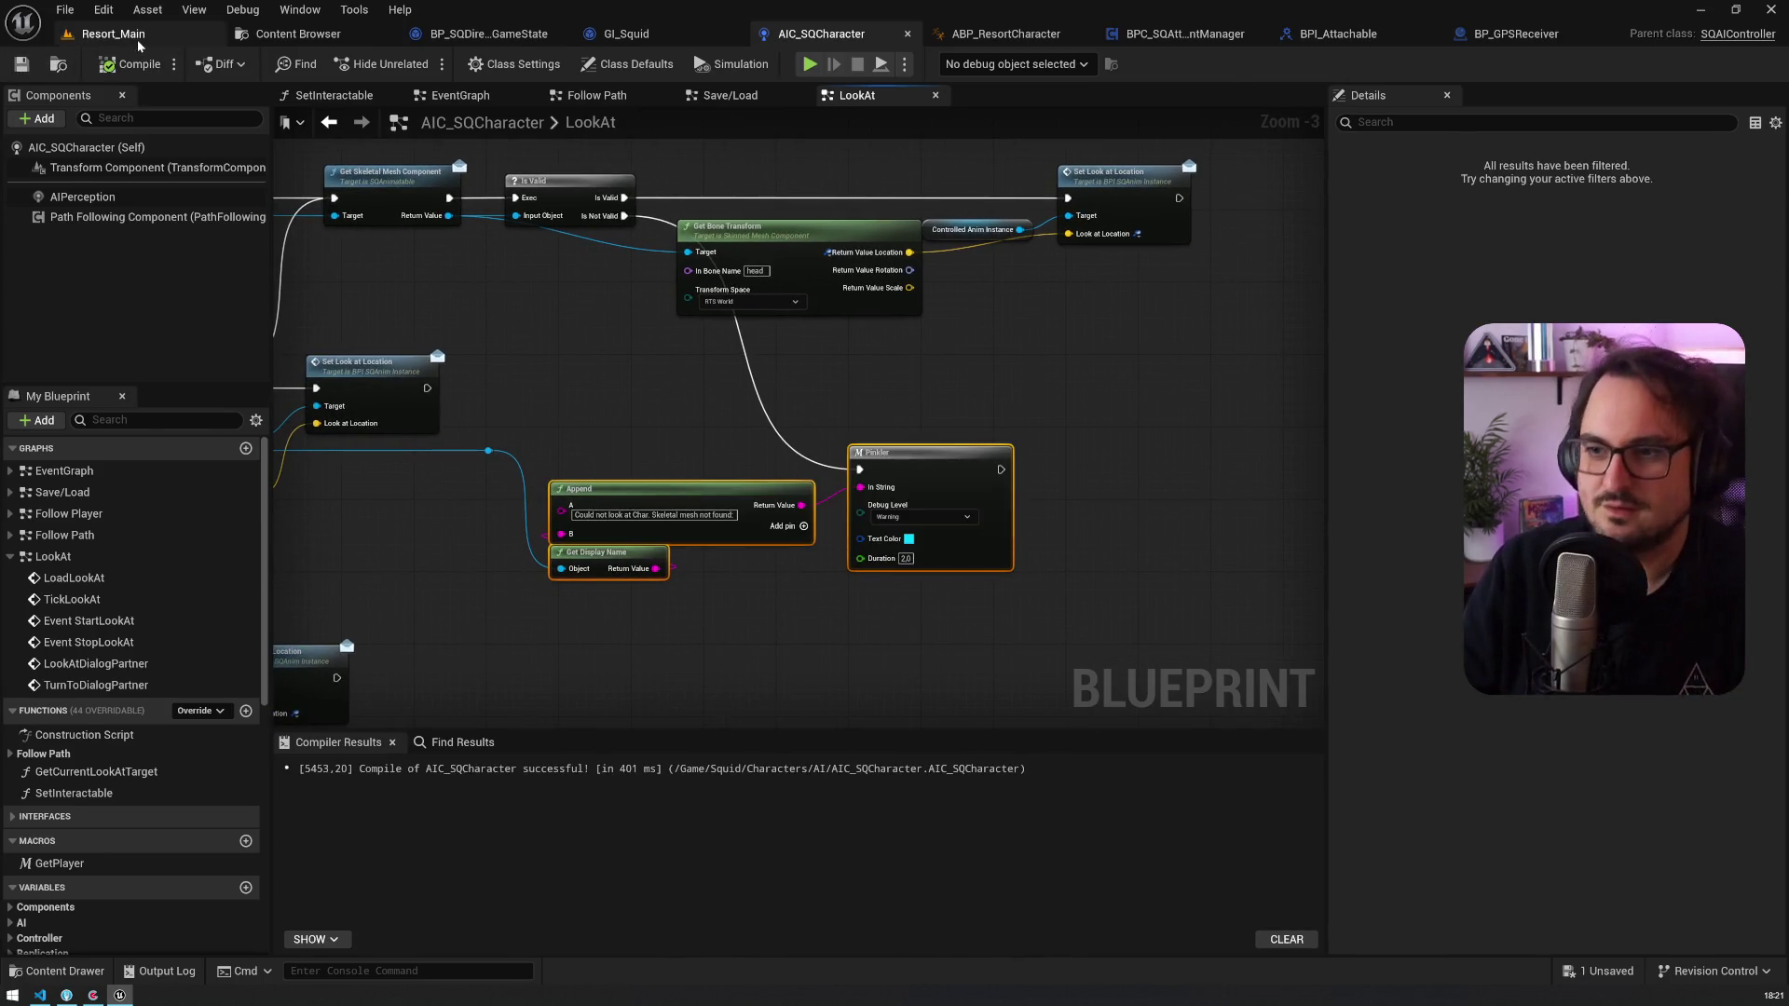
click(114, 33)
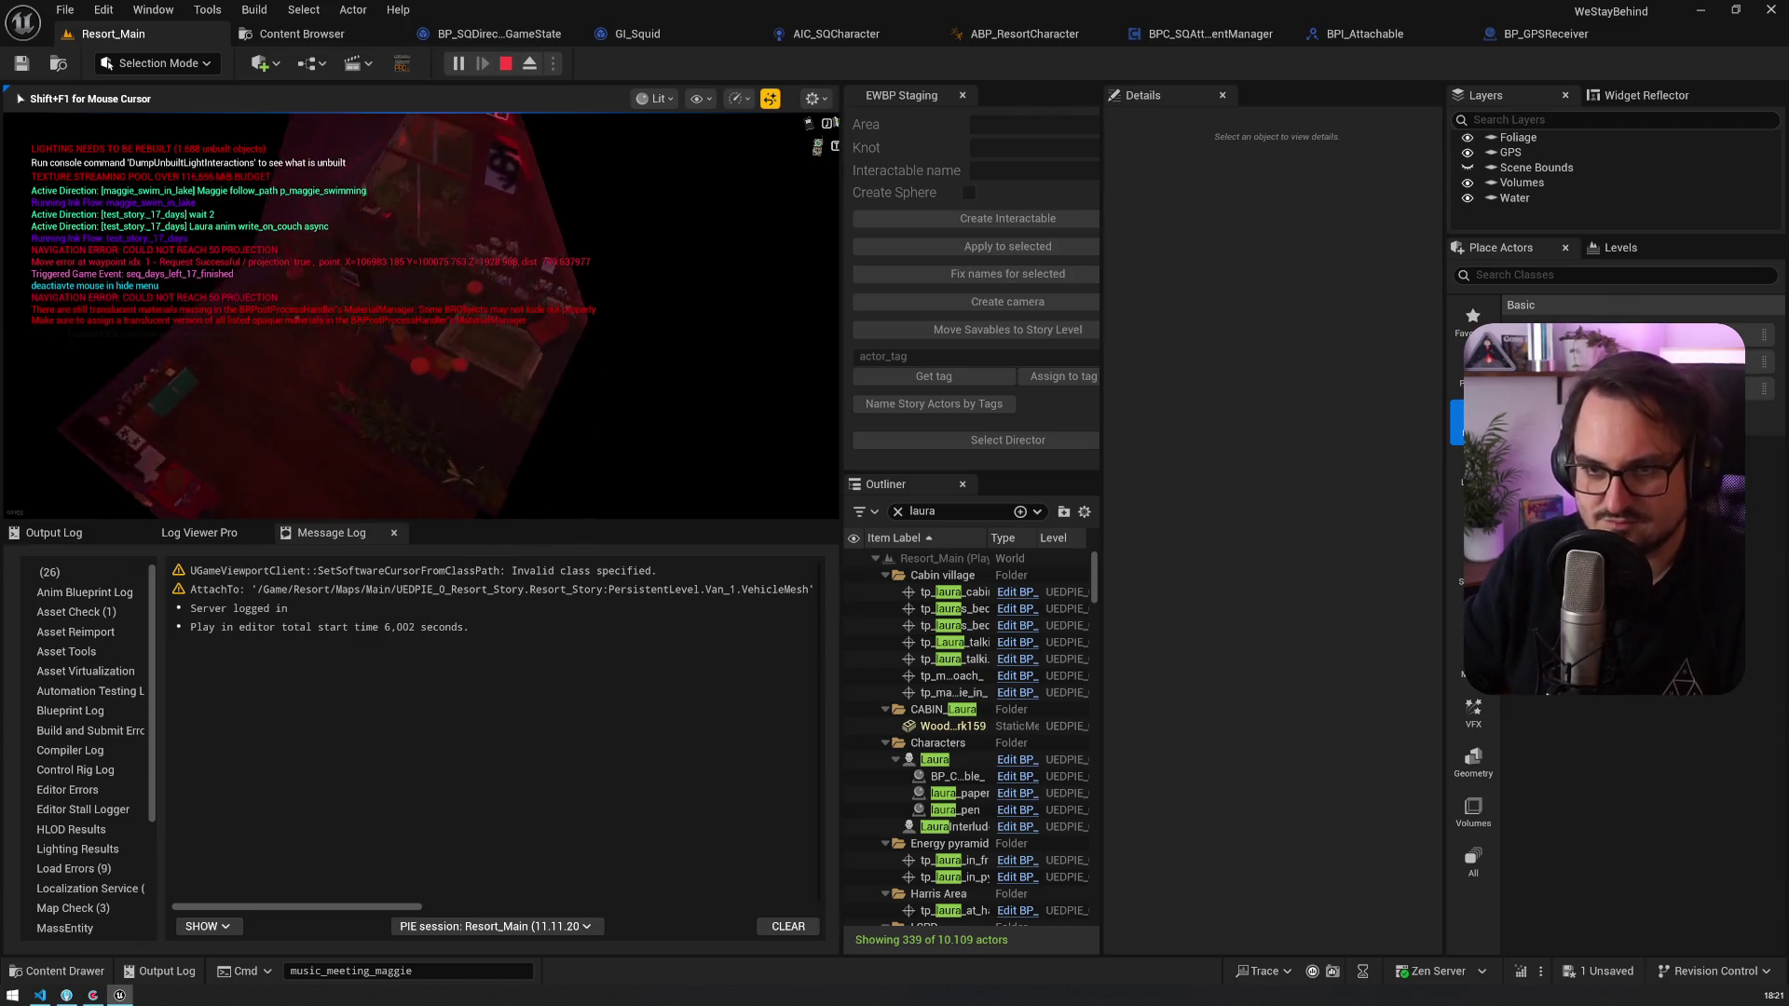
Step: While playing, show Log Viewer Pro with the filter cleared and Follow Log enabled
key(shift+F1)
click(211, 535)
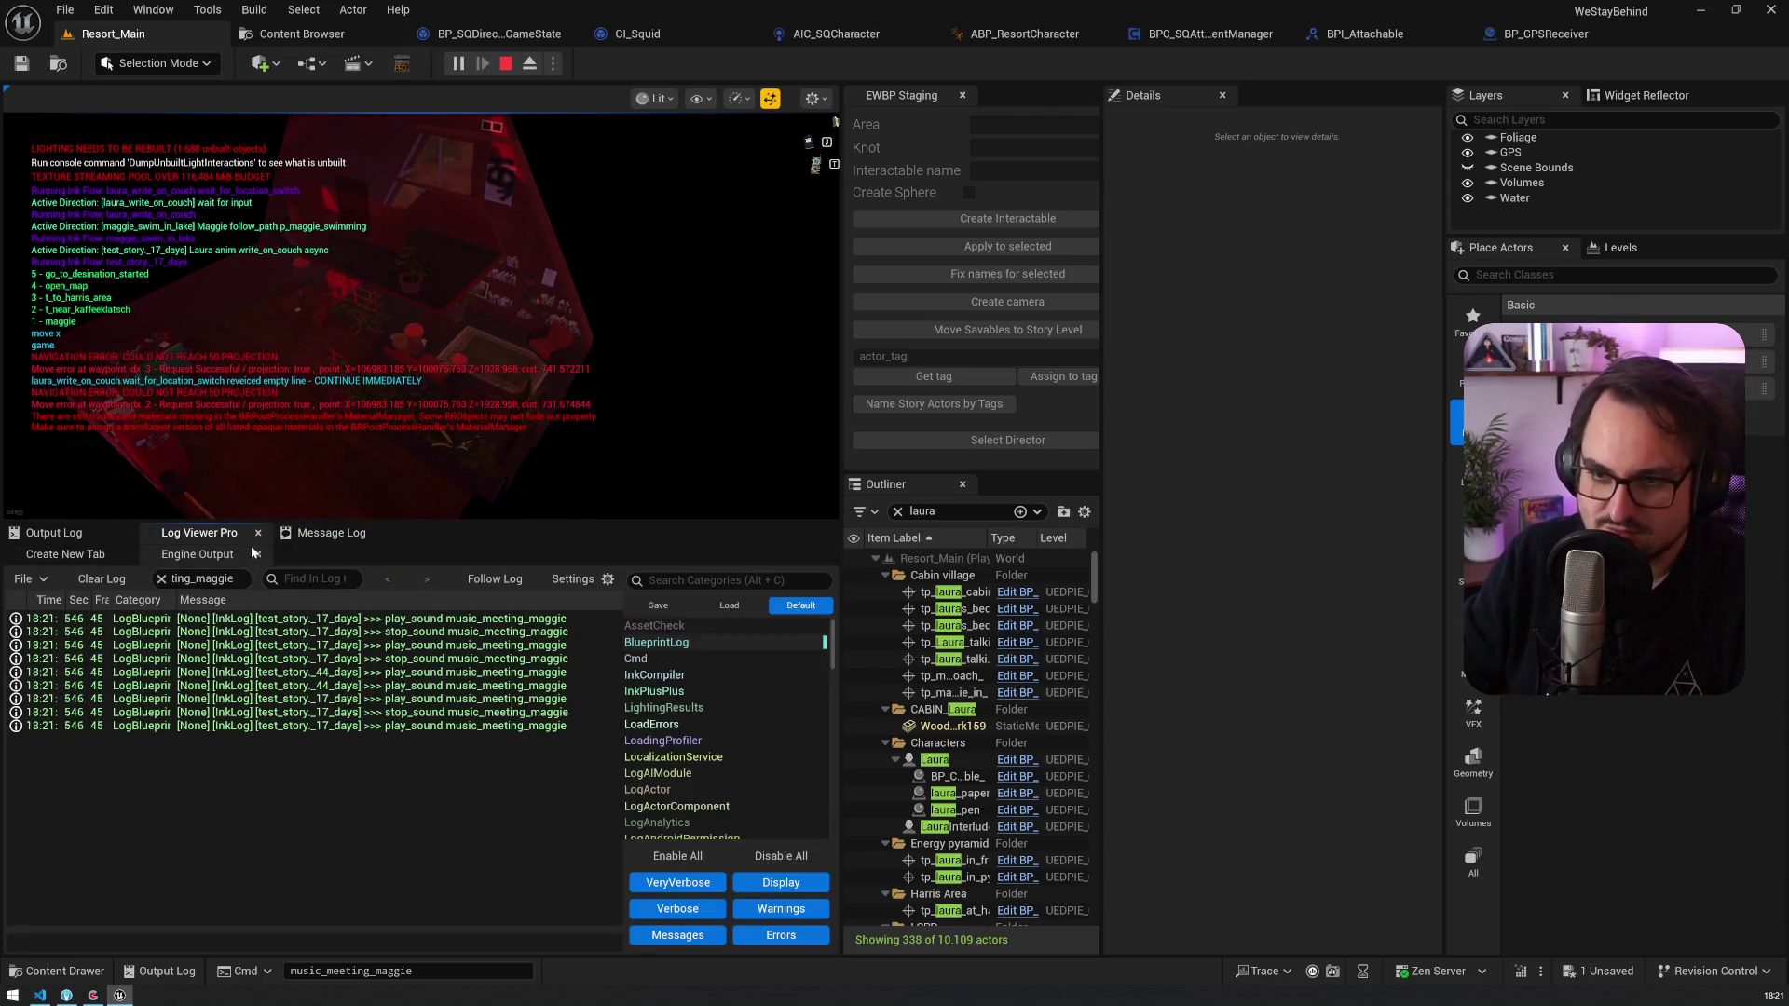
click(161, 578)
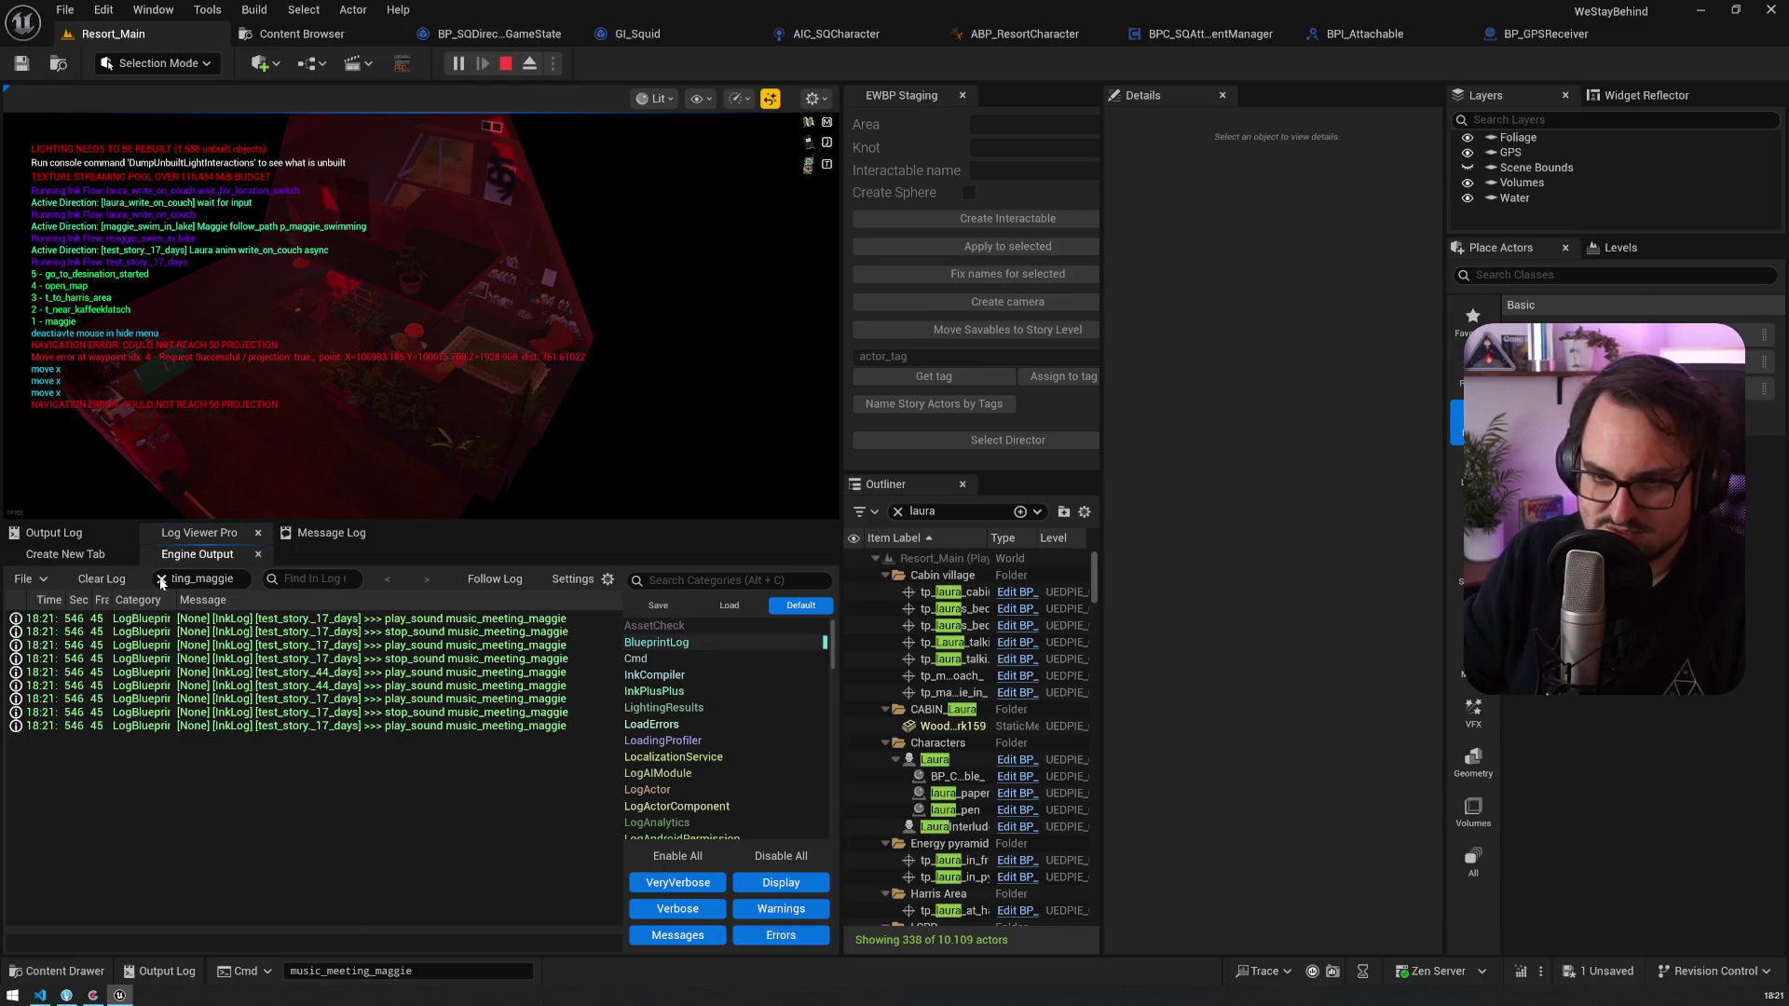
click(502, 587)
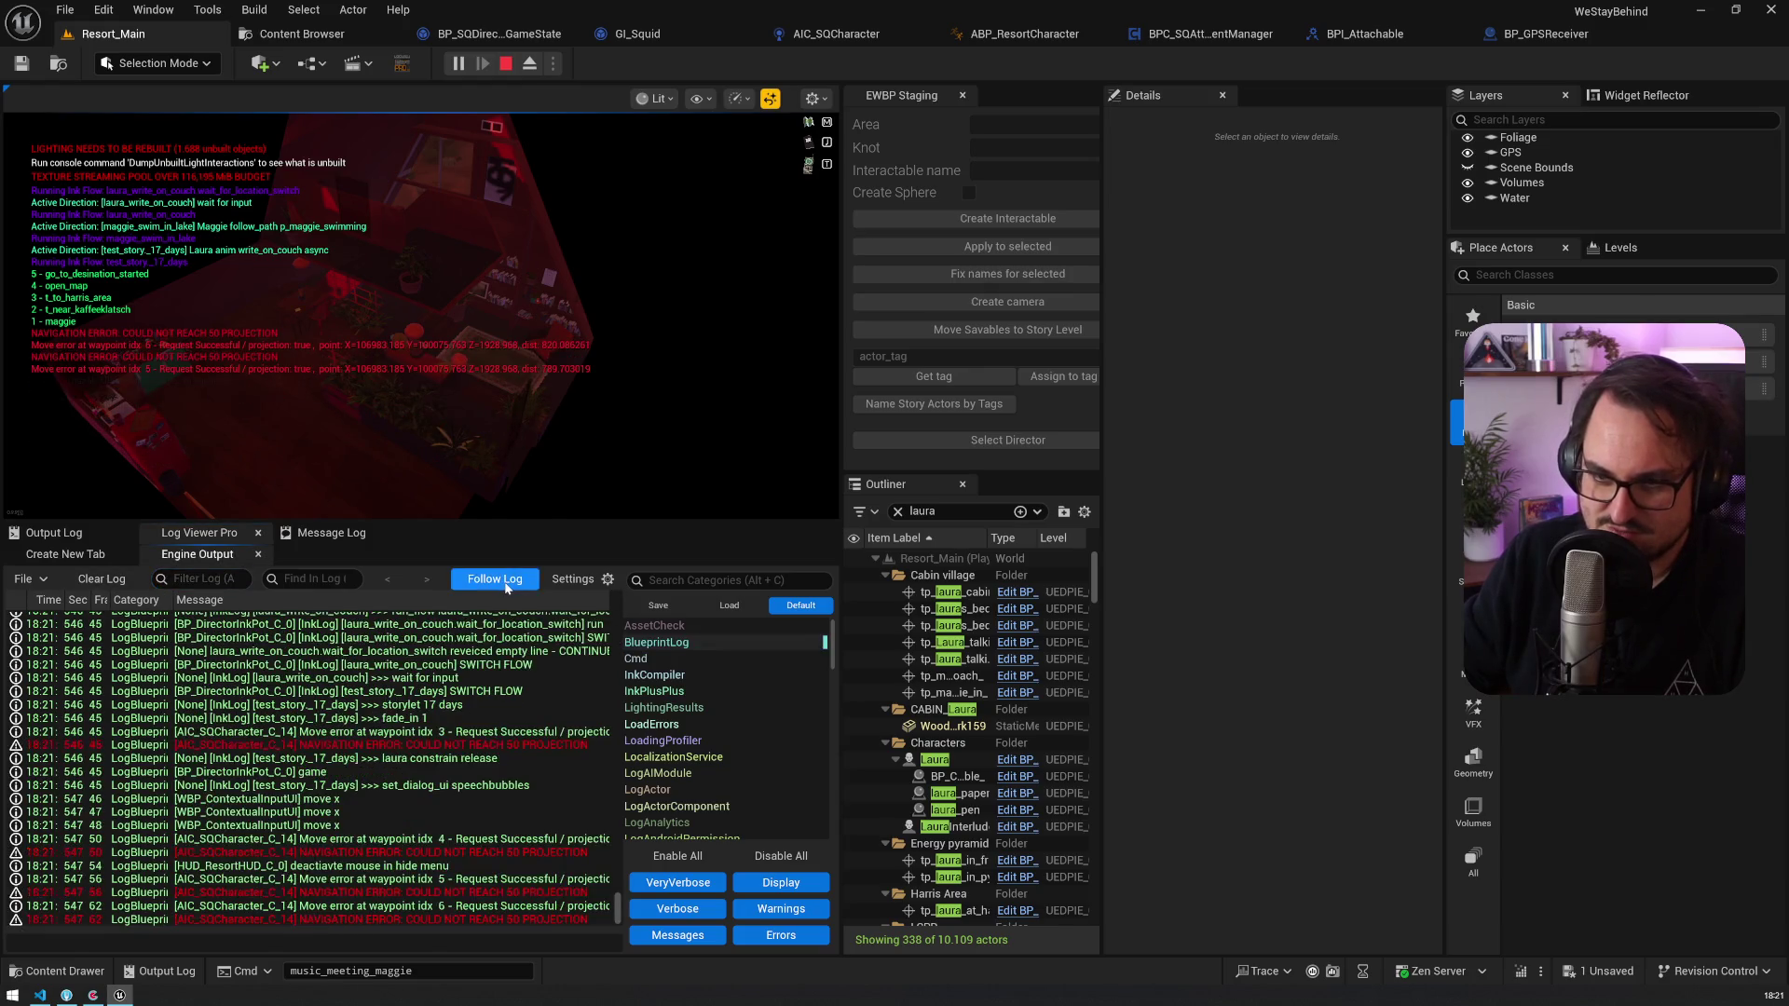
click(824, 658)
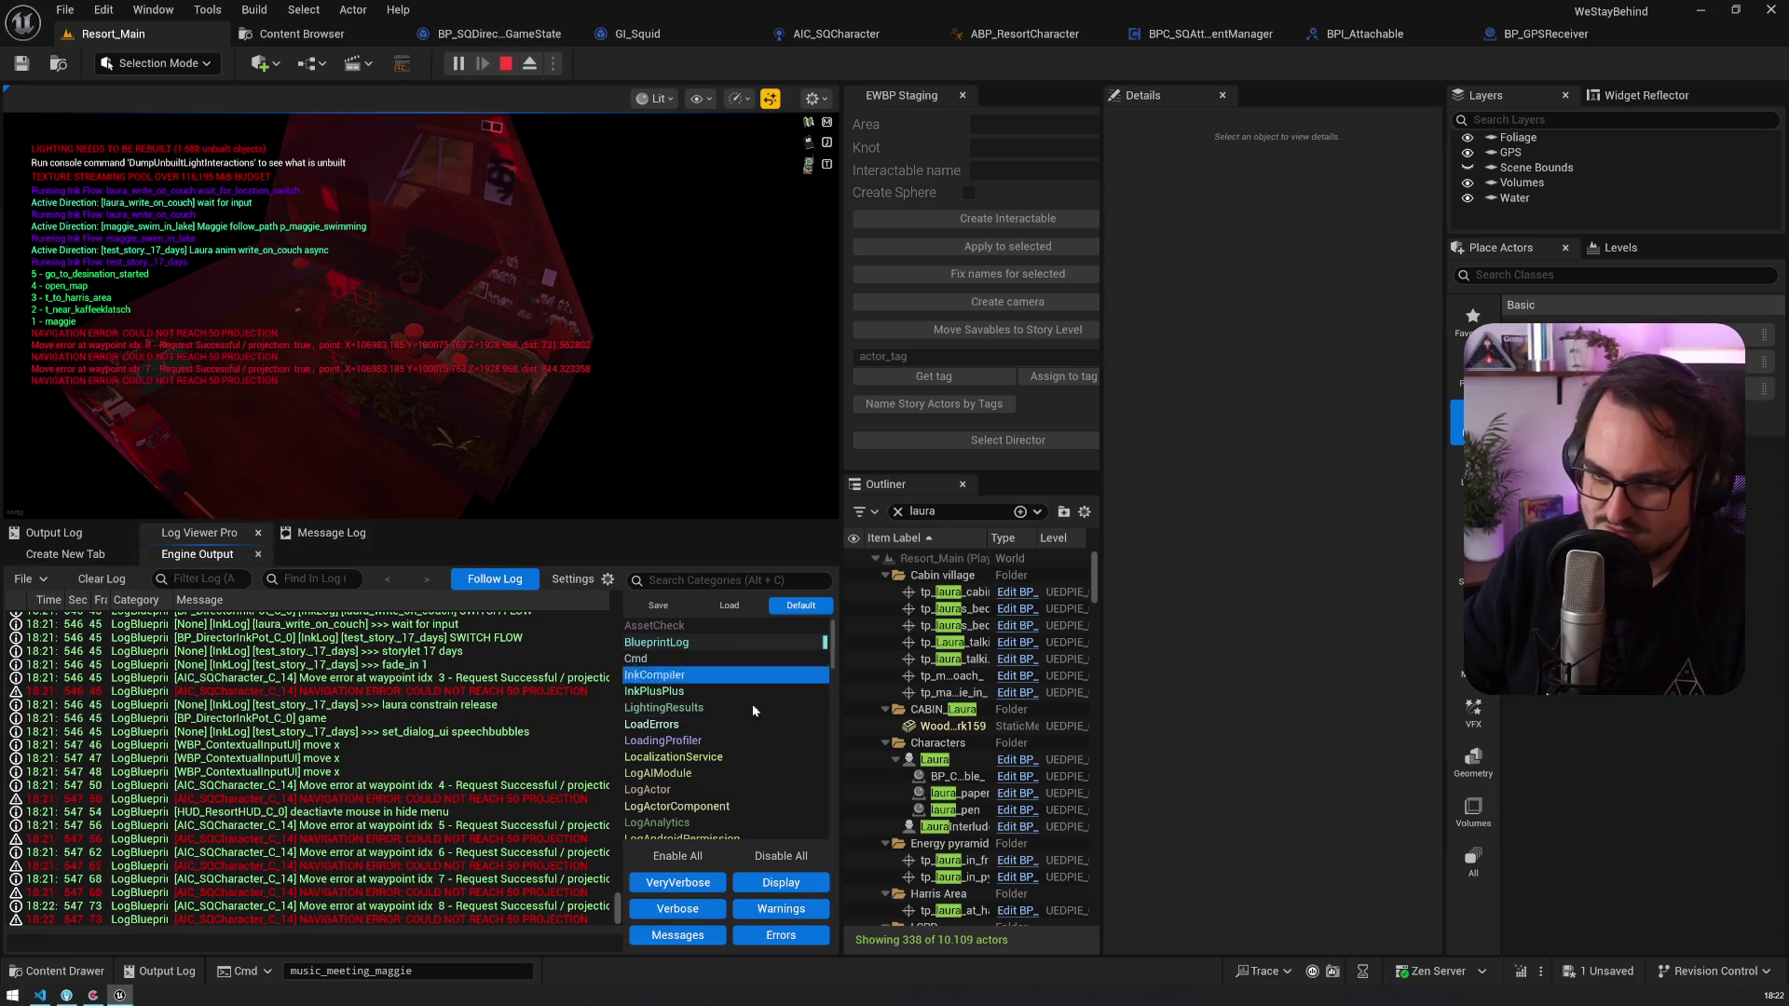
click(371, 417)
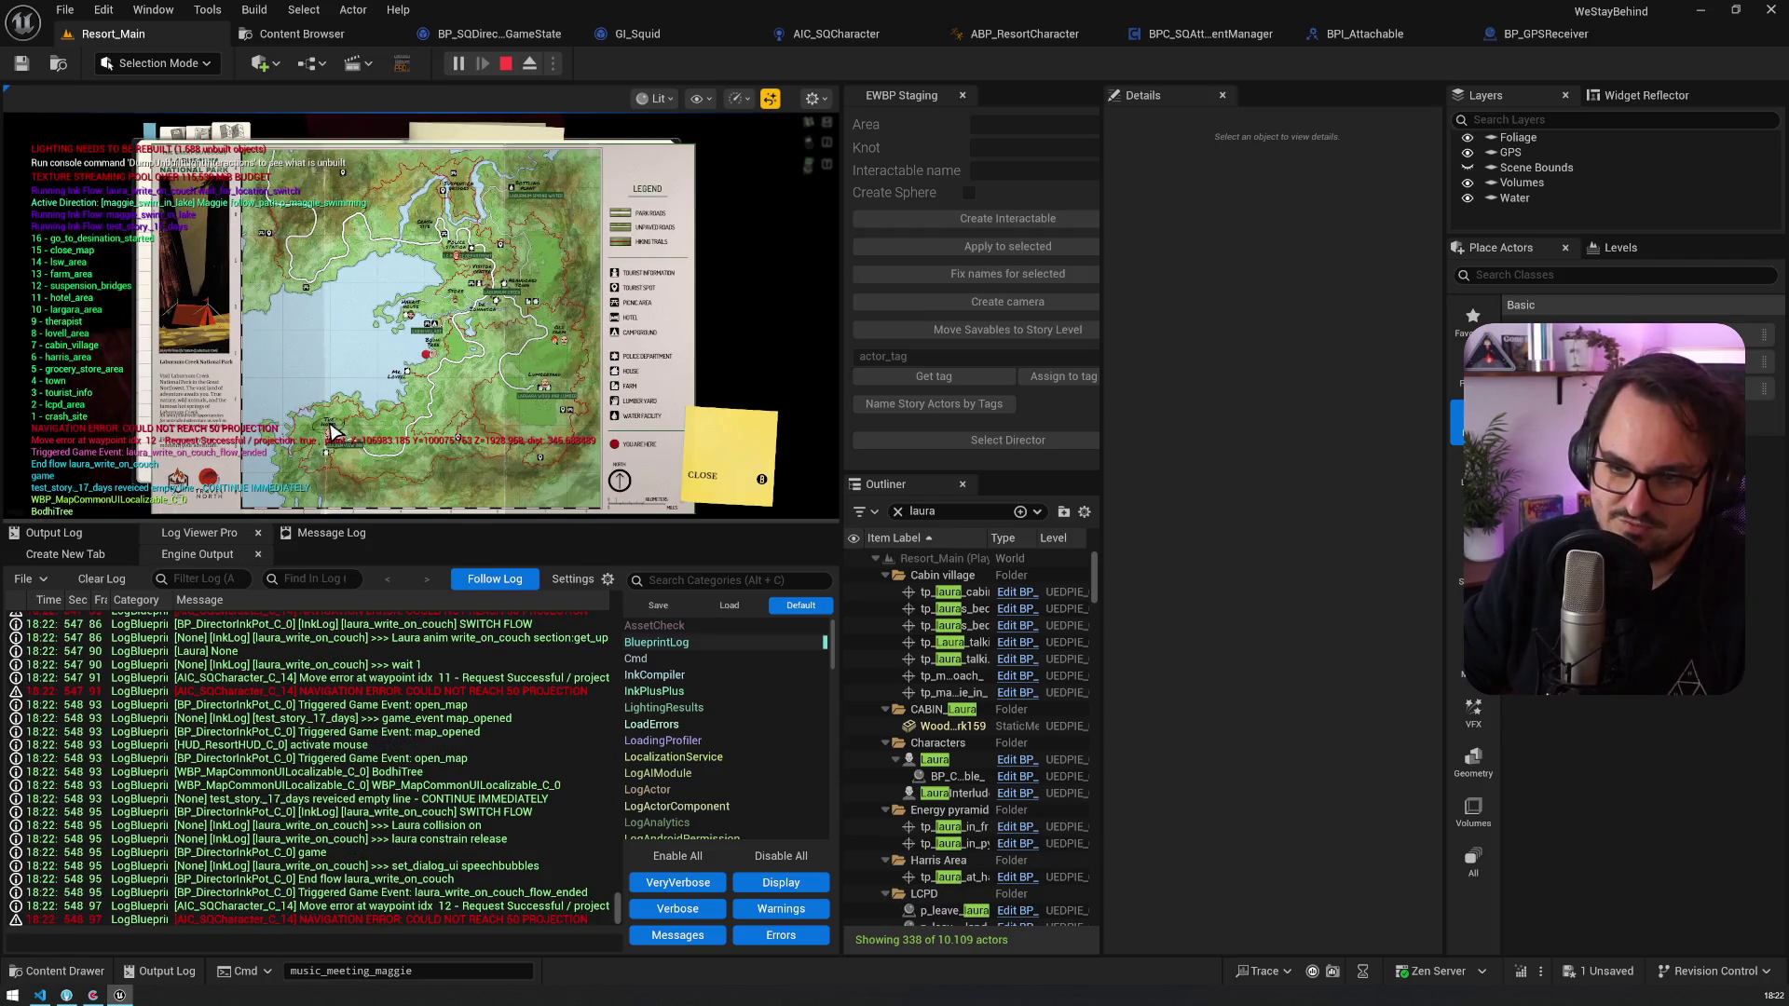
click(333, 431)
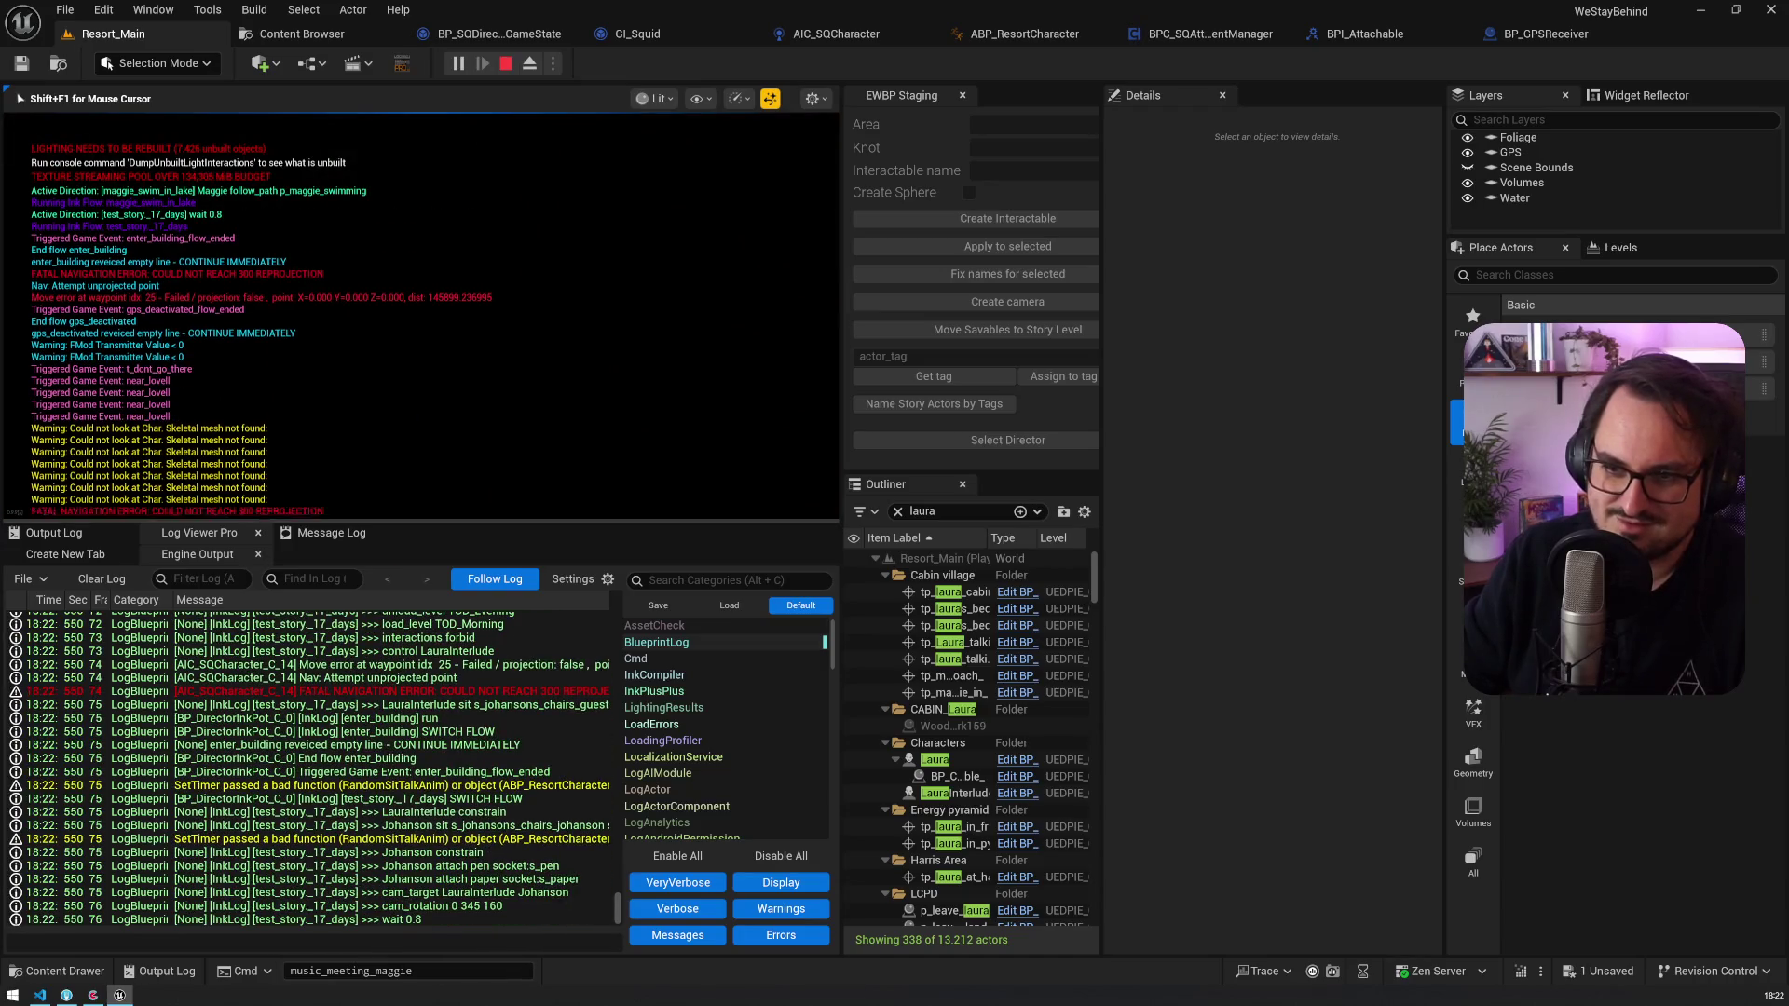
Step: Read a 'Could not look at Char' warning in the log, then stop the play session
key(shift+F1)
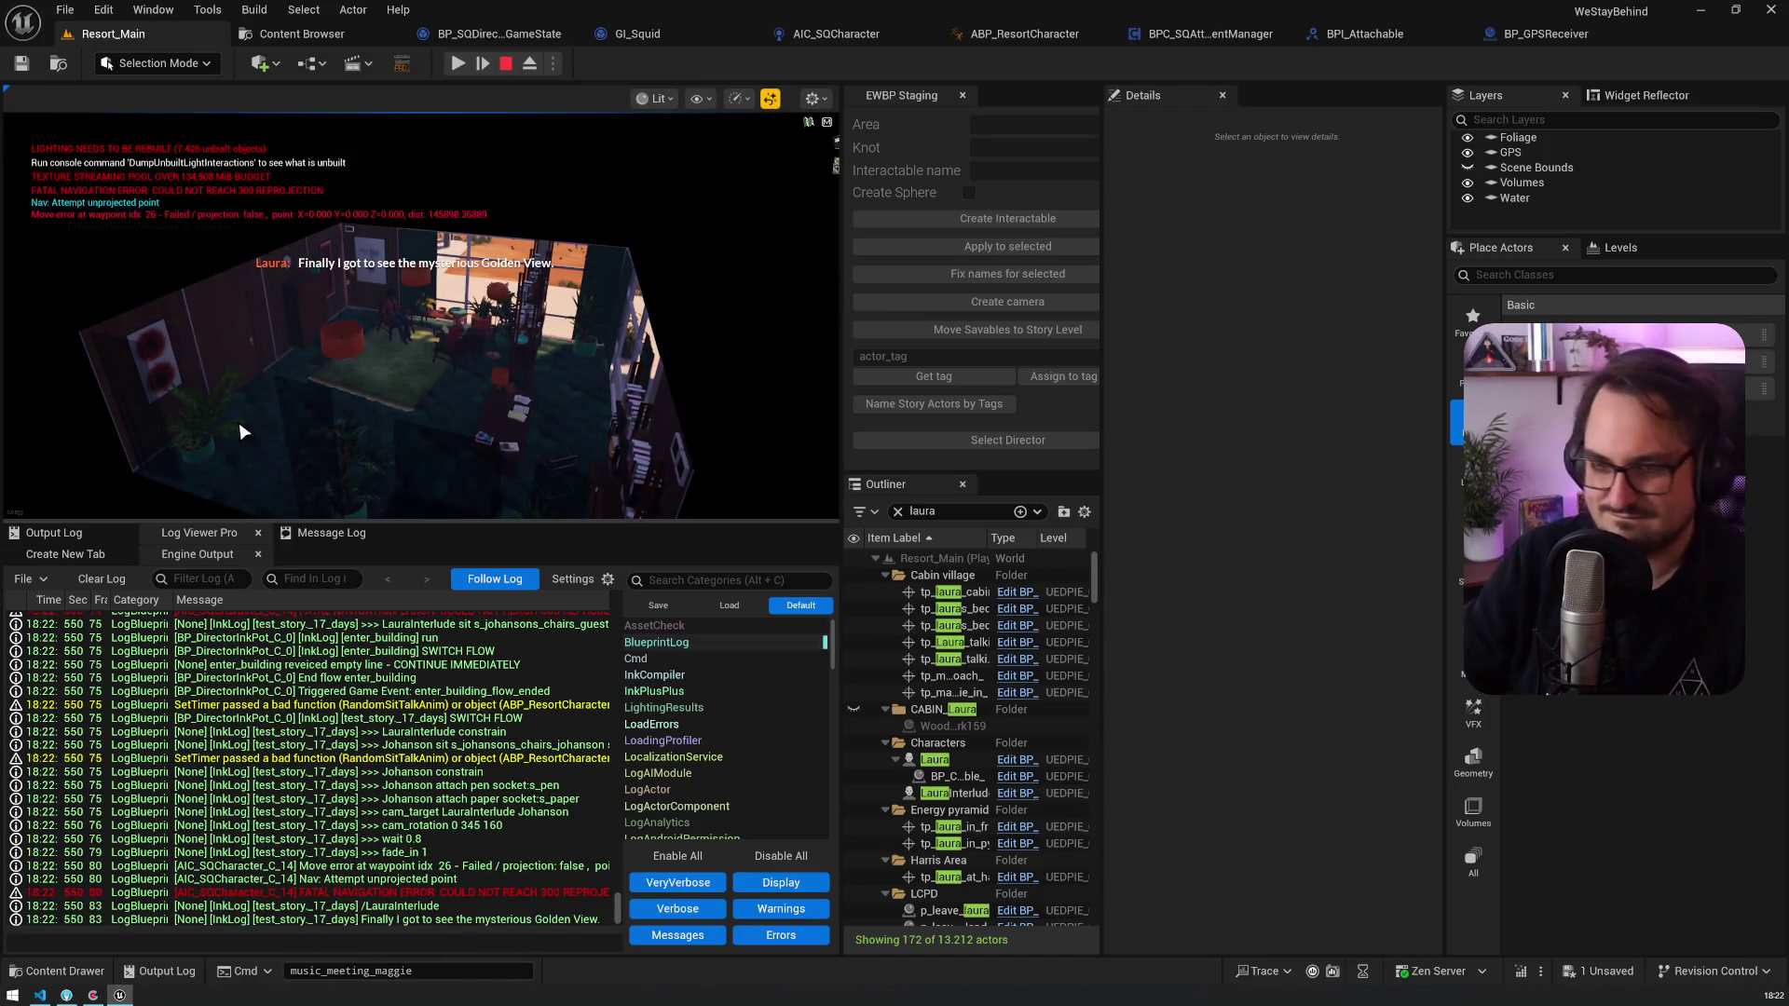
mouse_move(622, 908)
mouse_down()
mouse_move(631, 693)
mouse_move(634, 918)
mouse_up()
scroll(462, 786, up, 5)
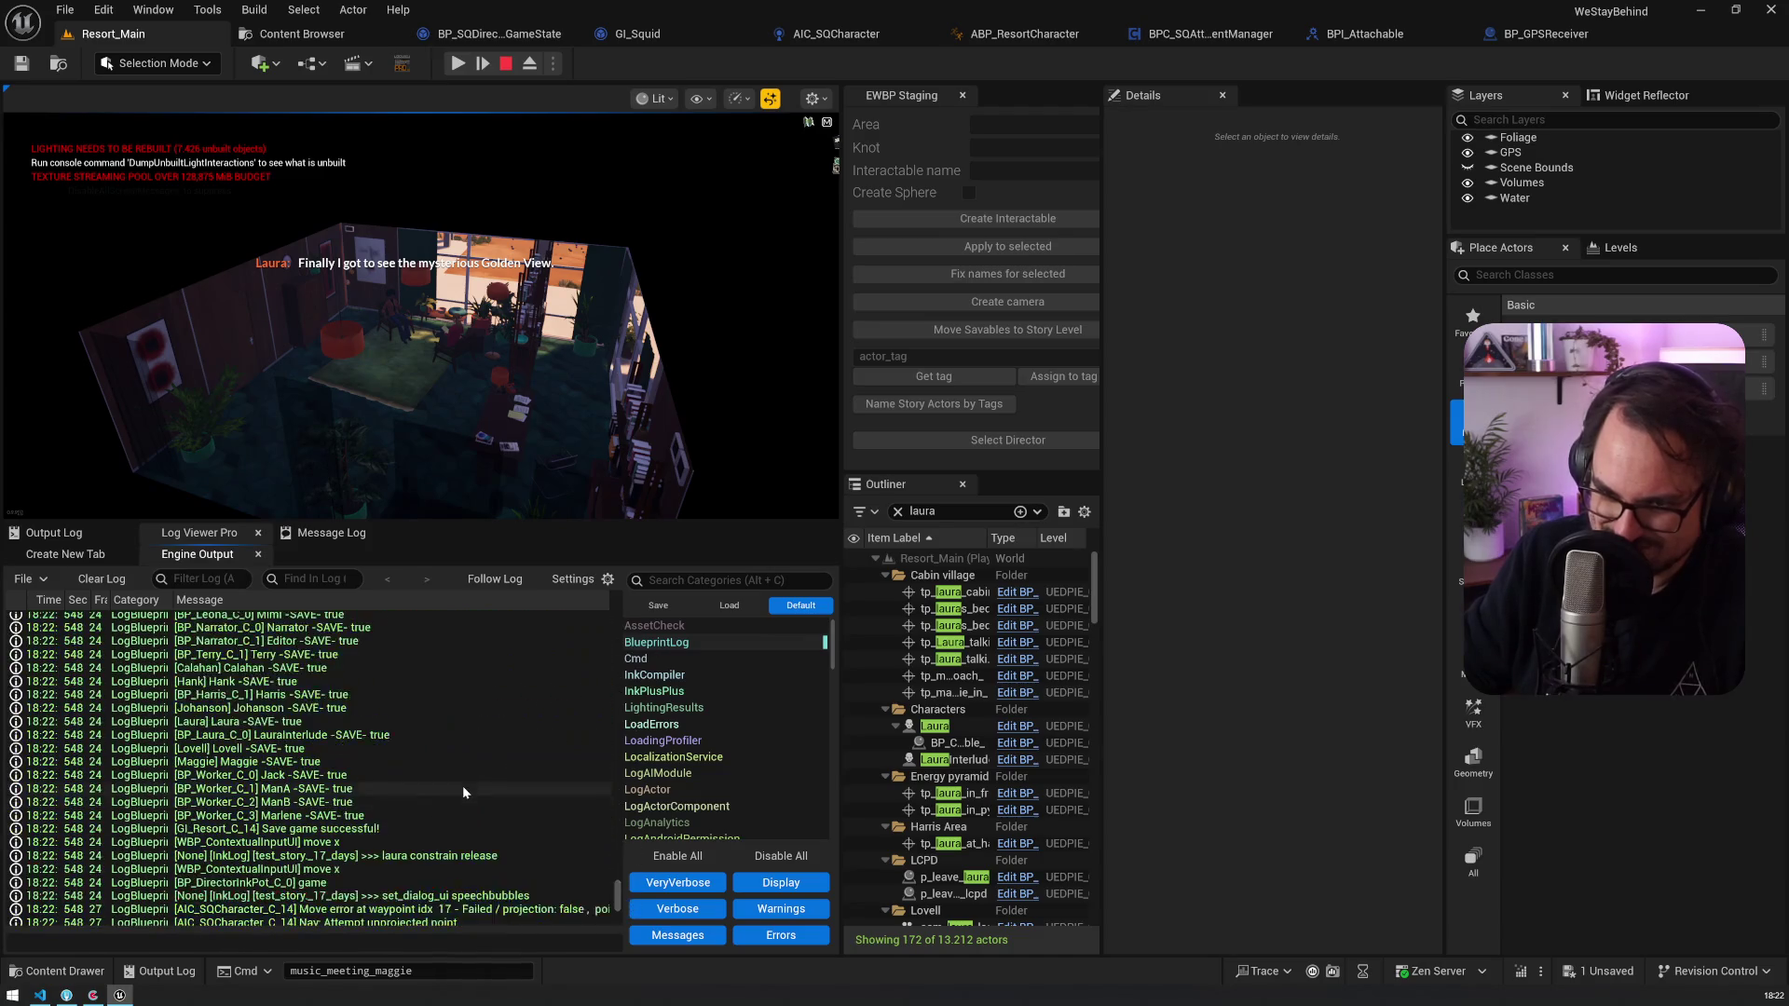
click(470, 722)
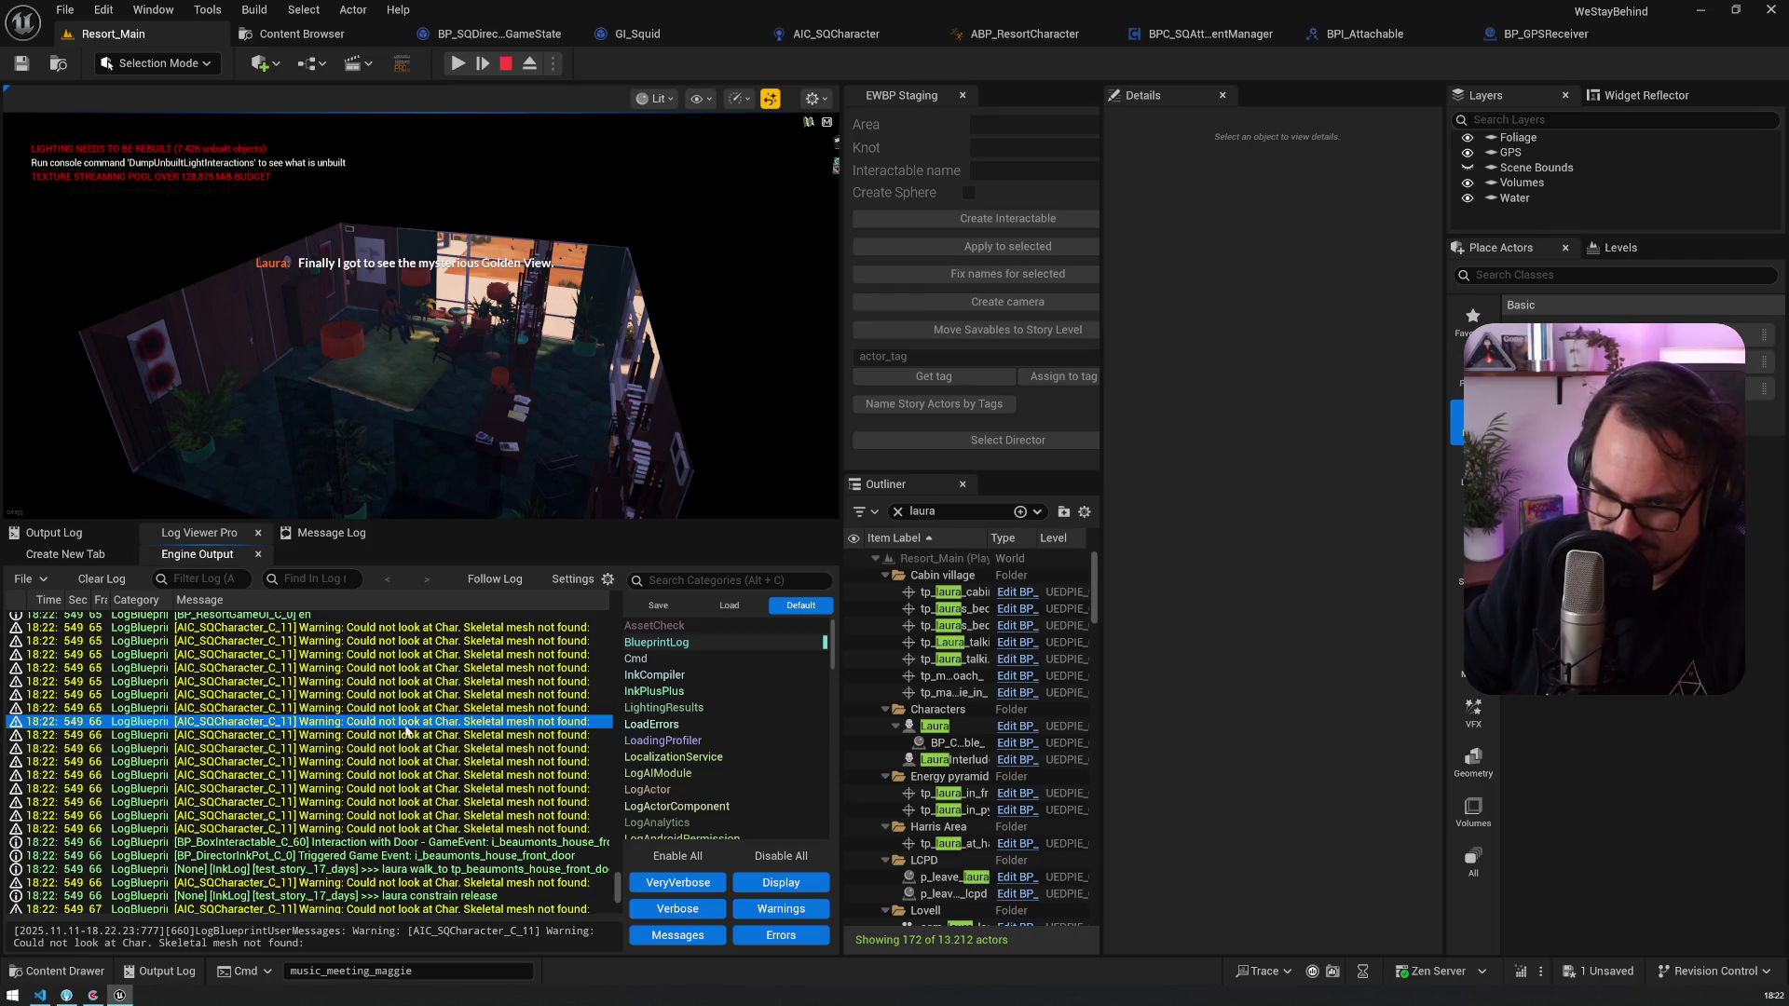
drag(271, 942, 309, 943)
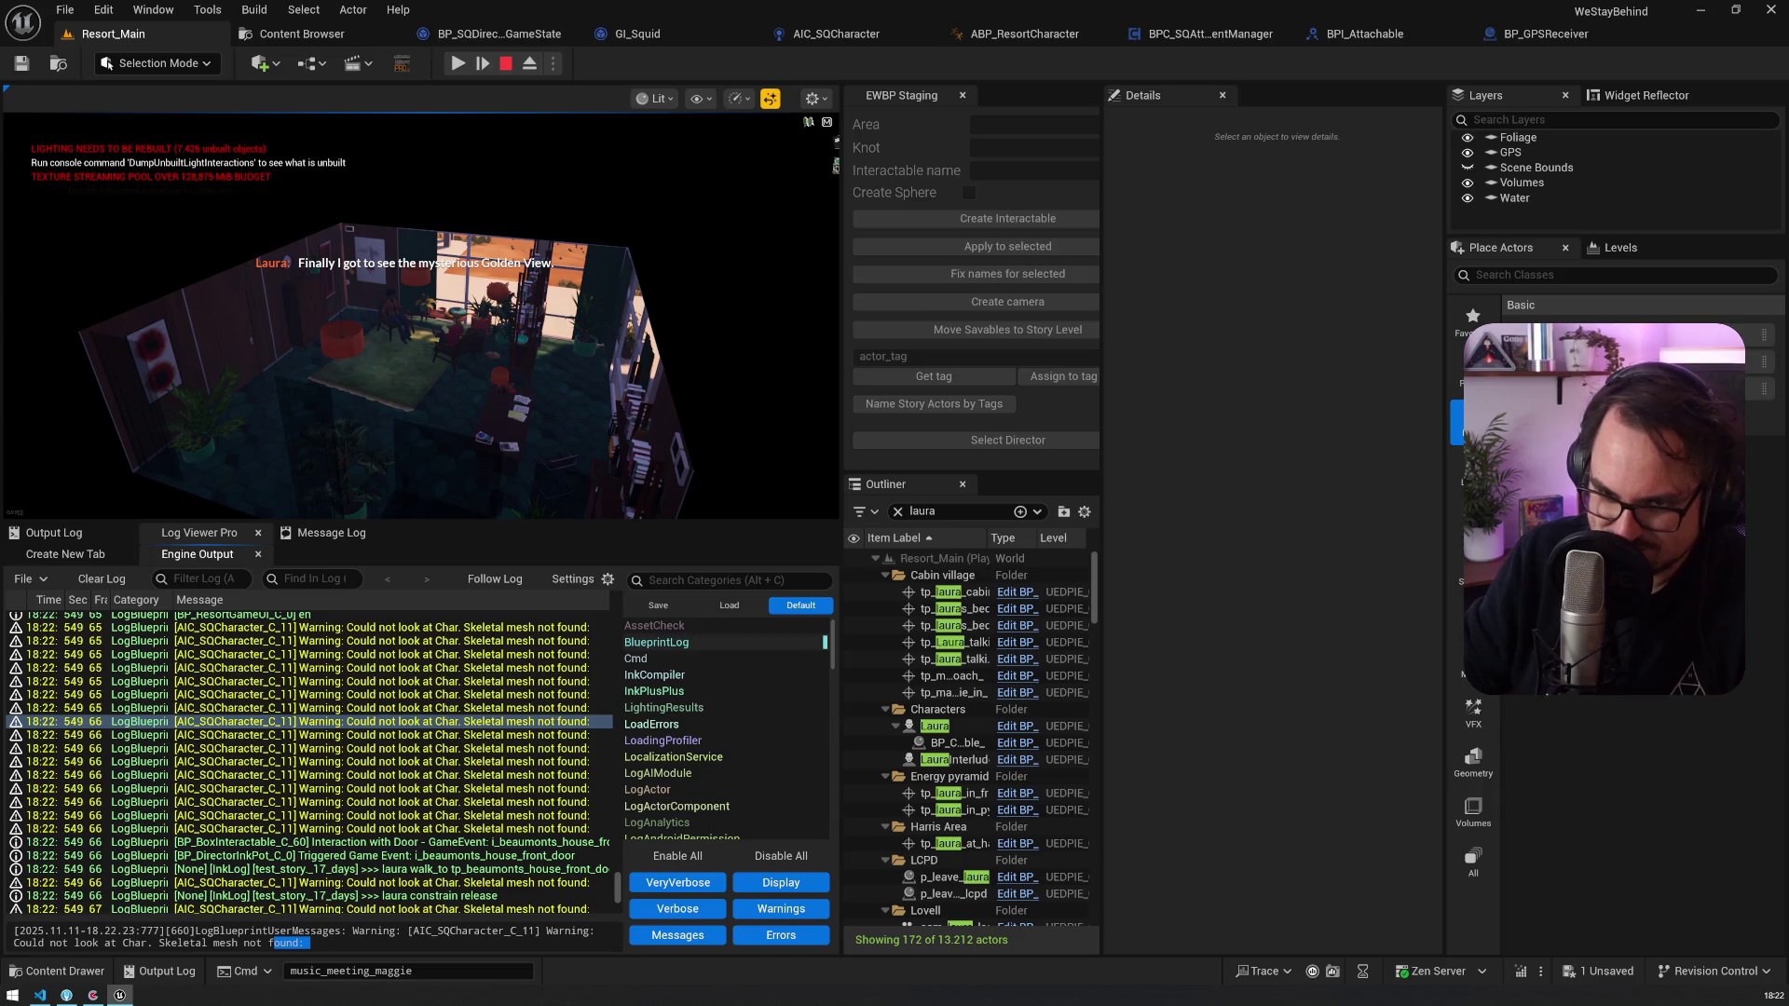
click(506, 64)
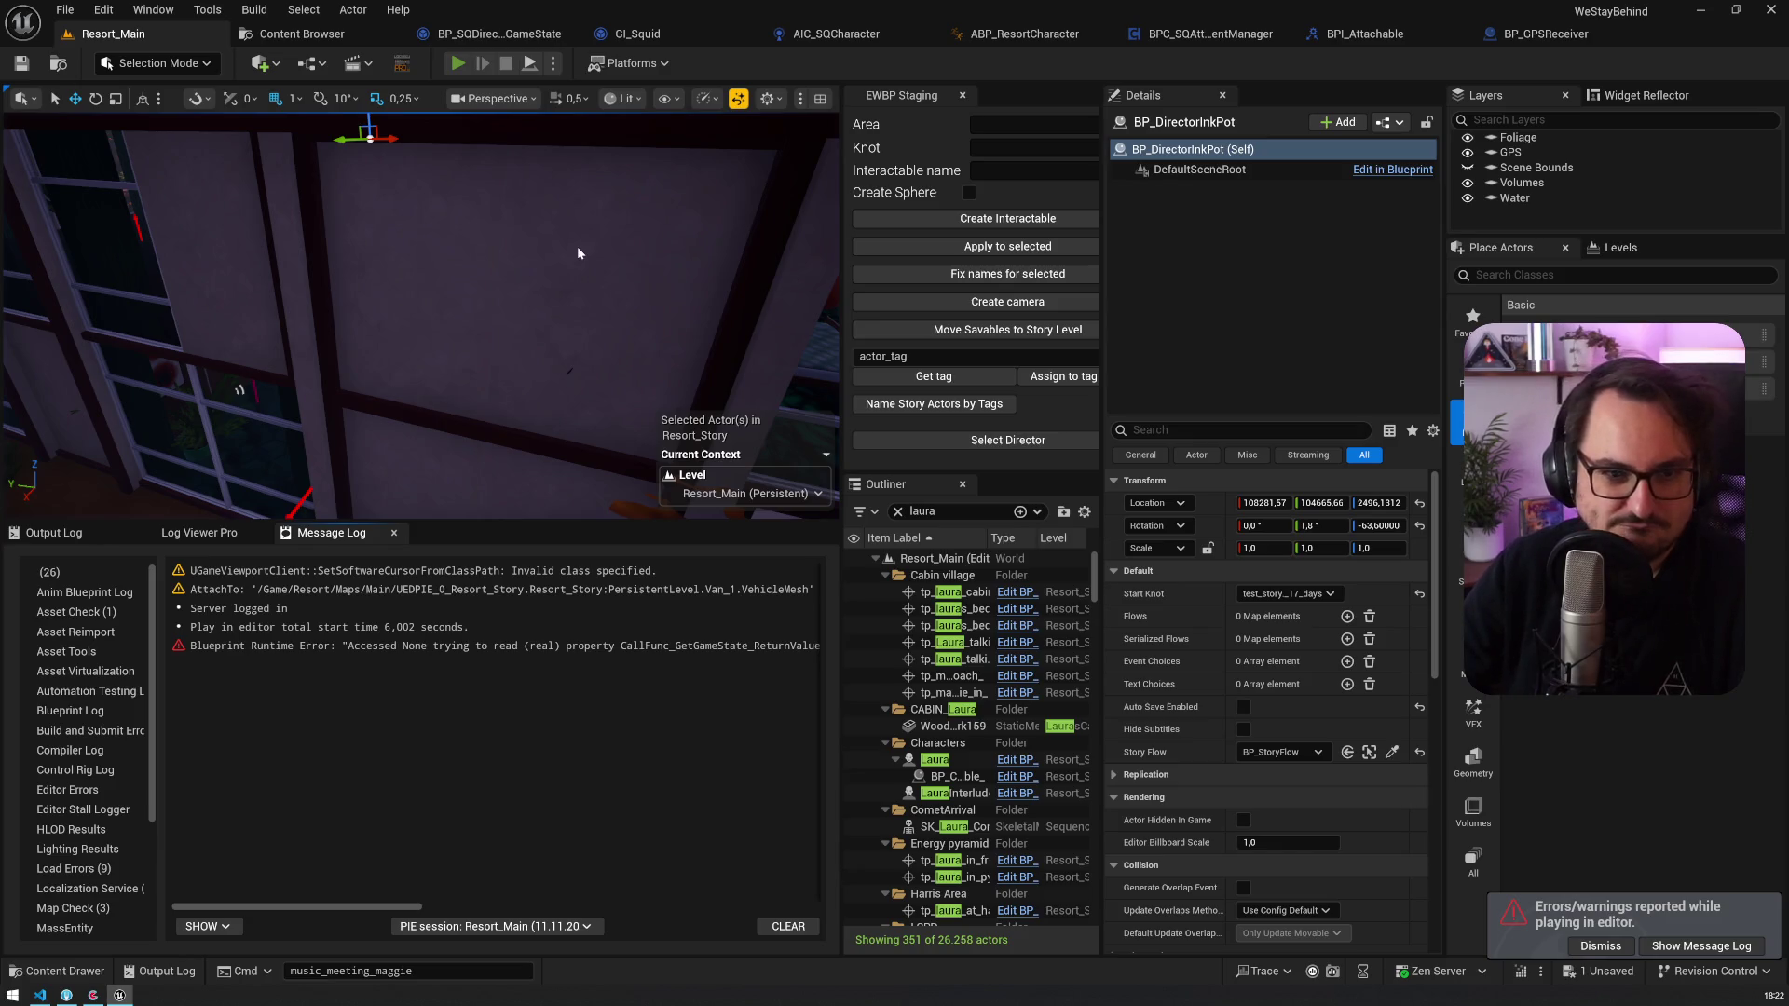
Step: Play again with Log Viewer Pro following the live log, then switch to AIC_SQCharacter
key(alt+p)
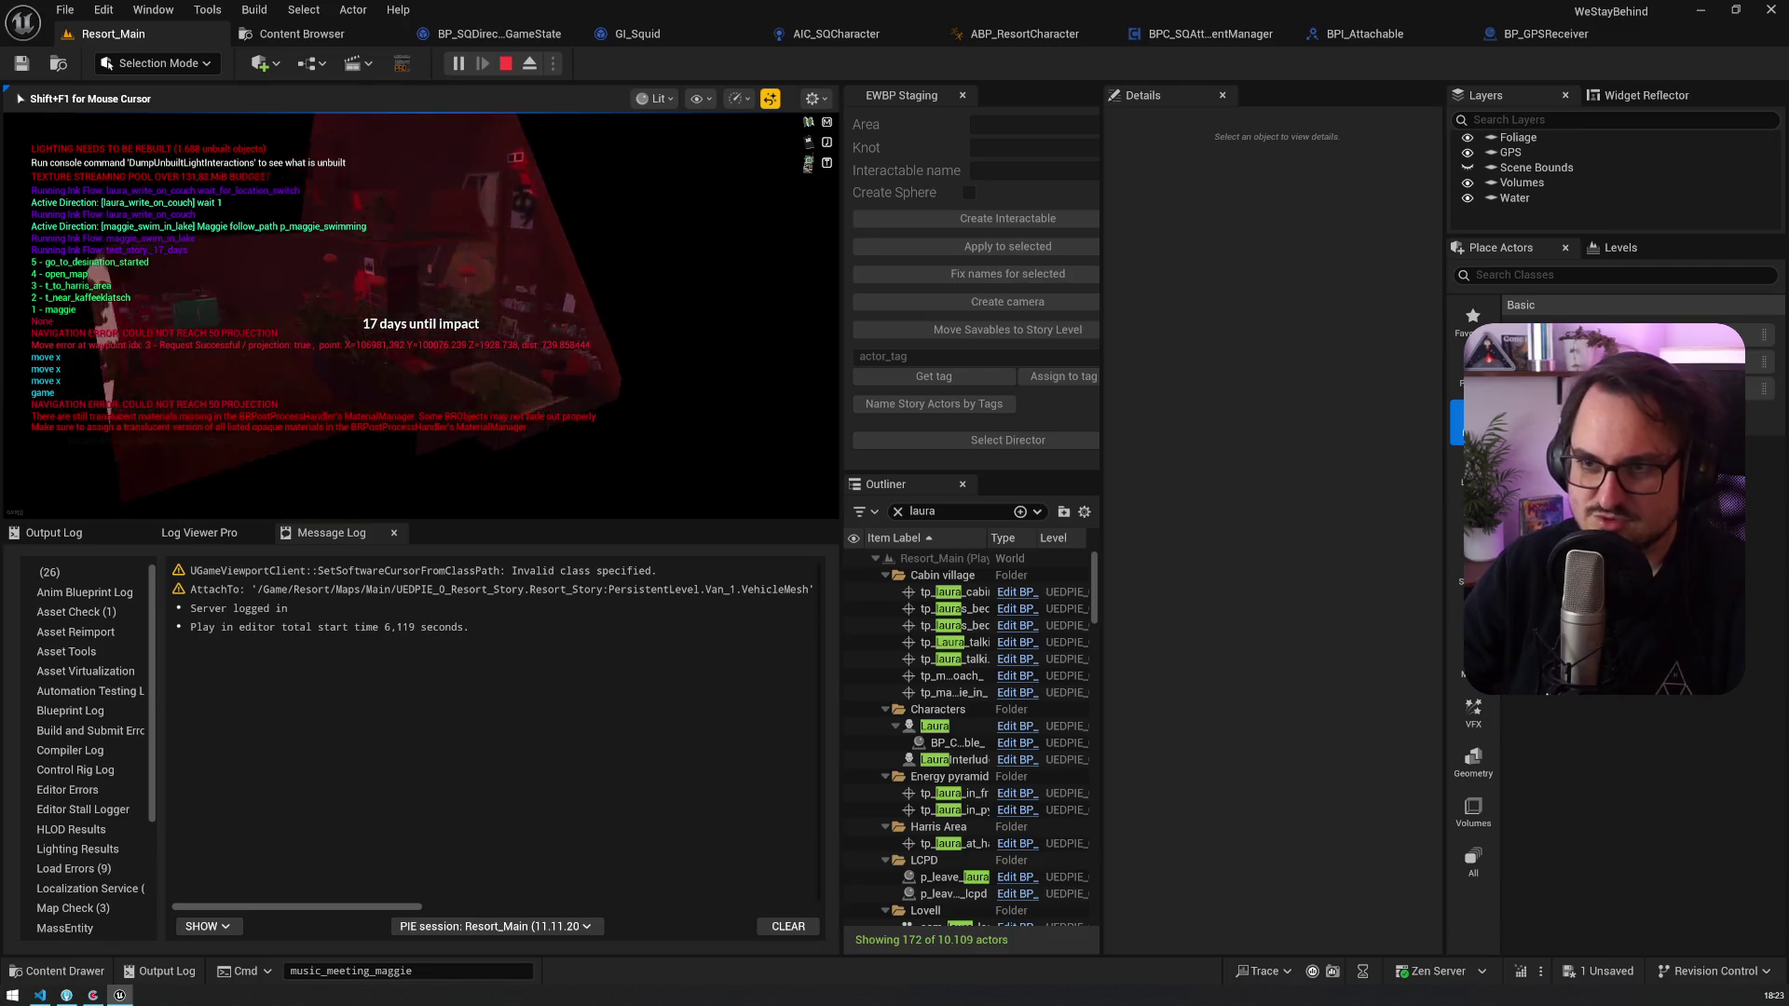
key(shift+F1)
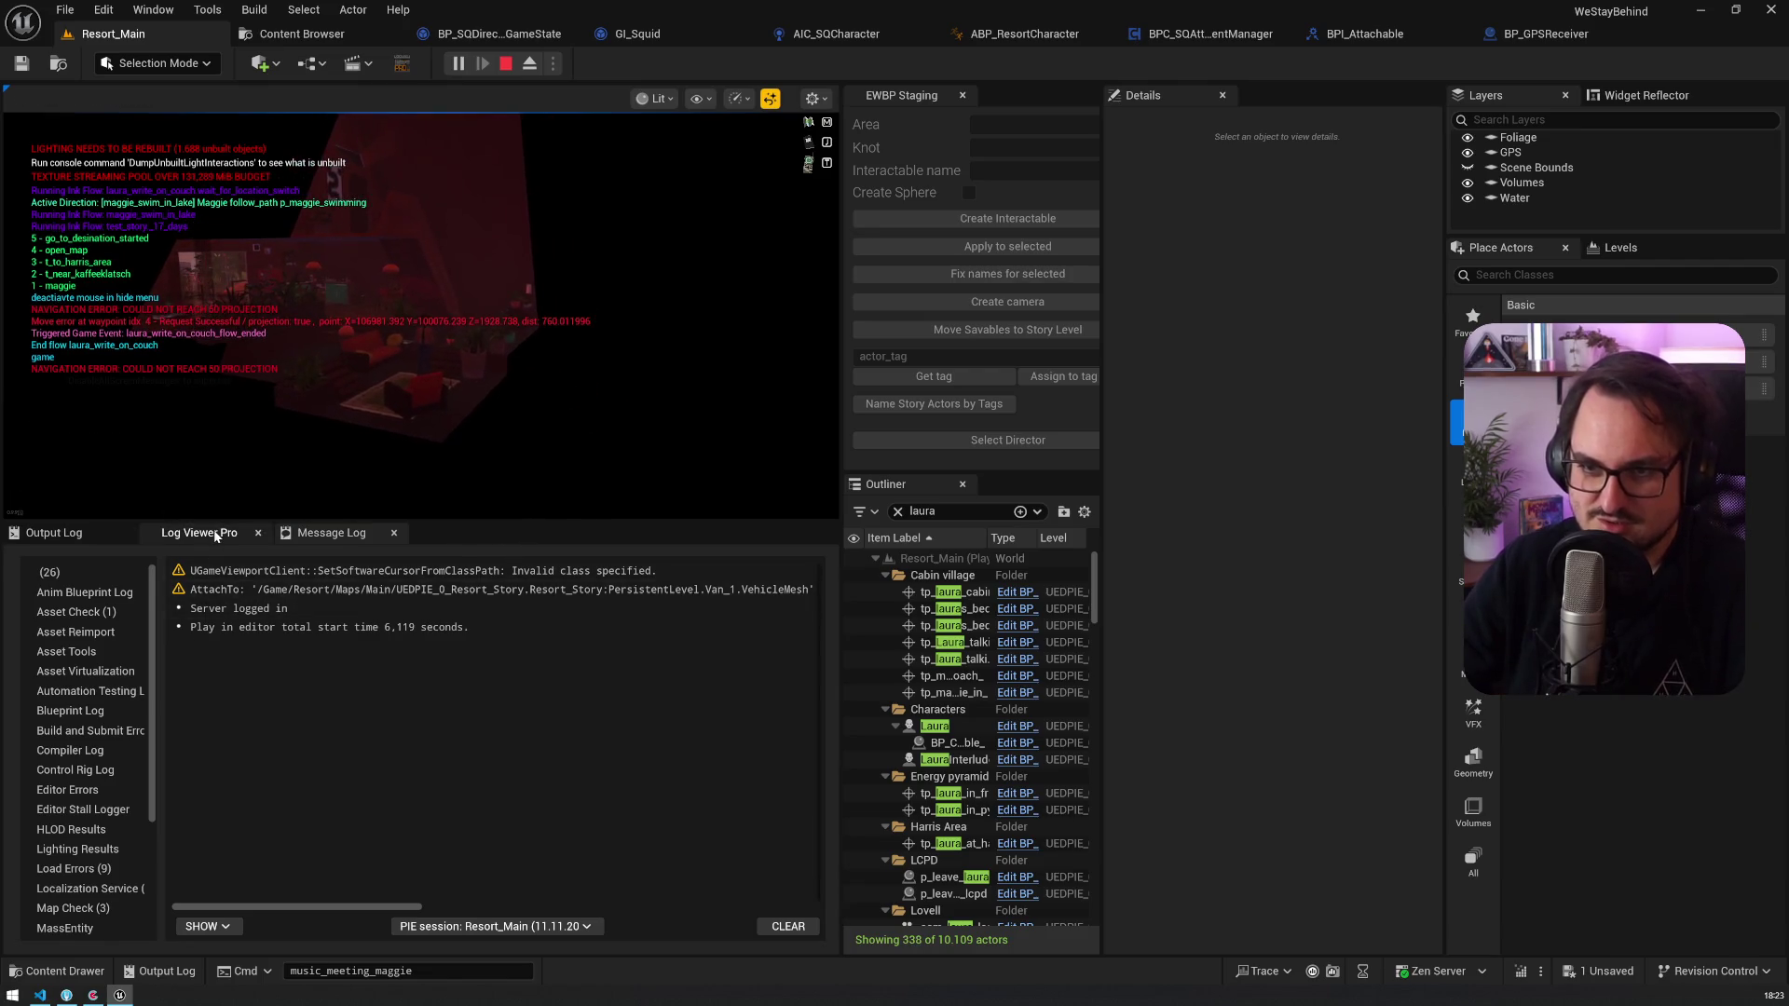
click(214, 531)
click(474, 579)
click(312, 350)
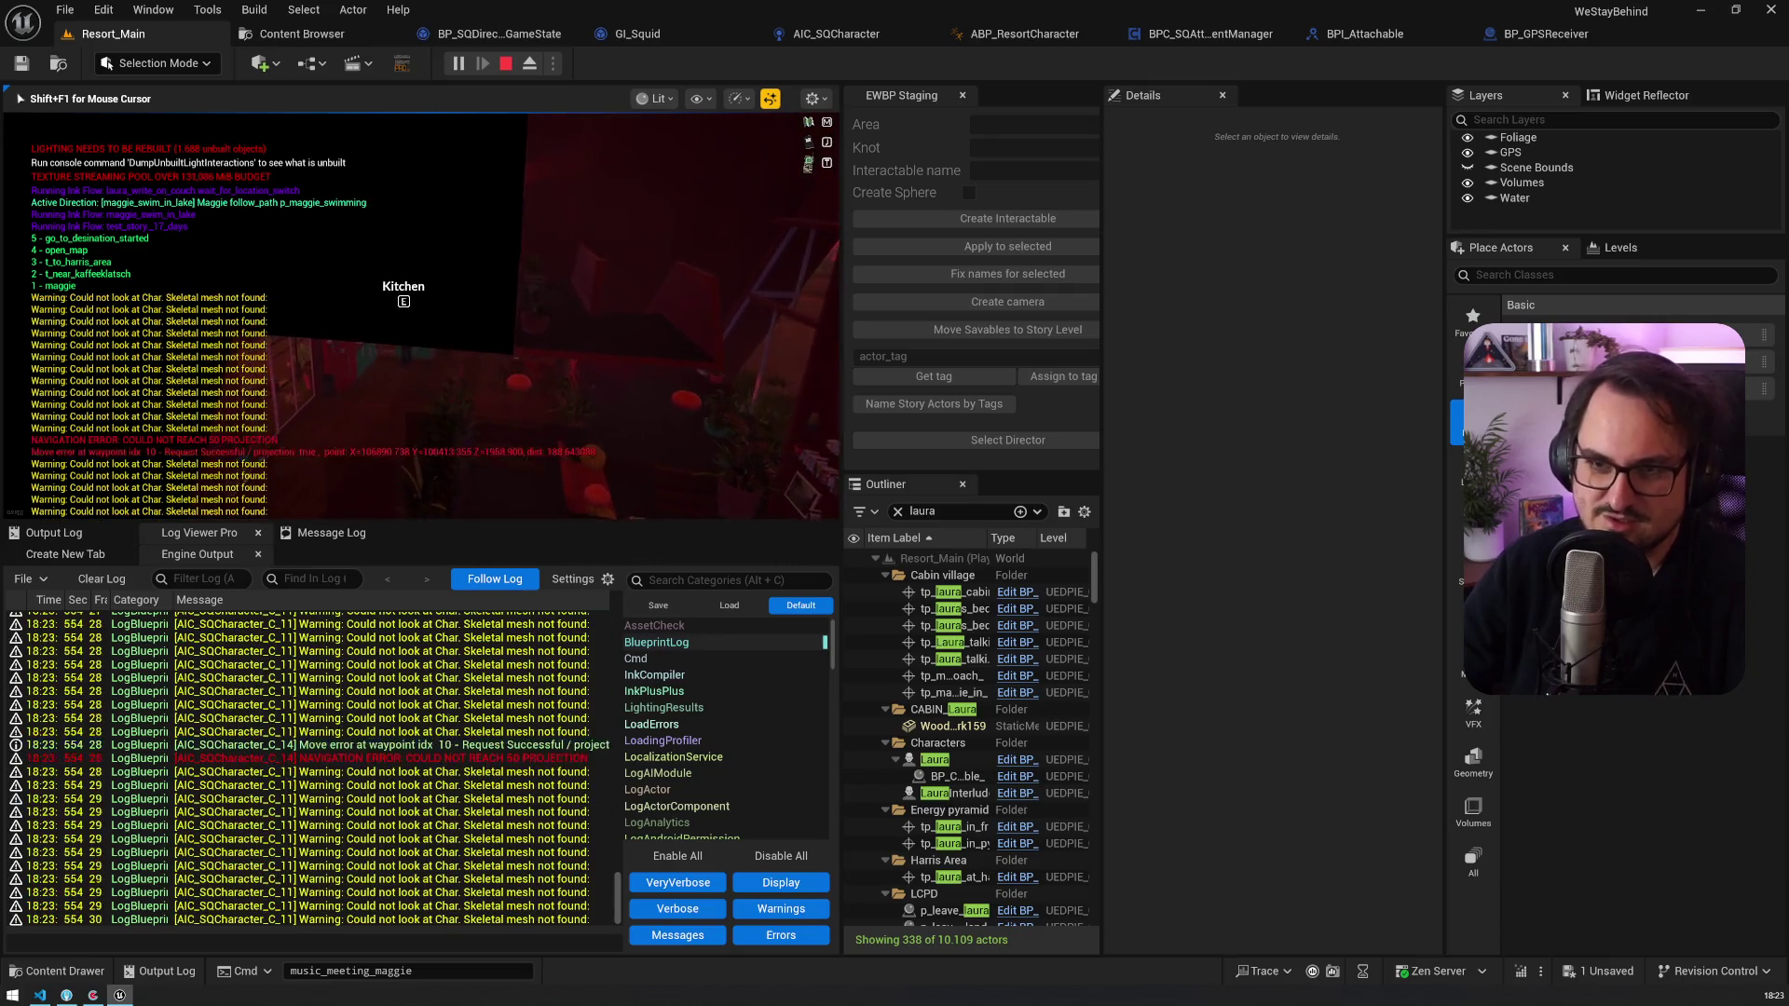
key(shift+F1)
click(826, 34)
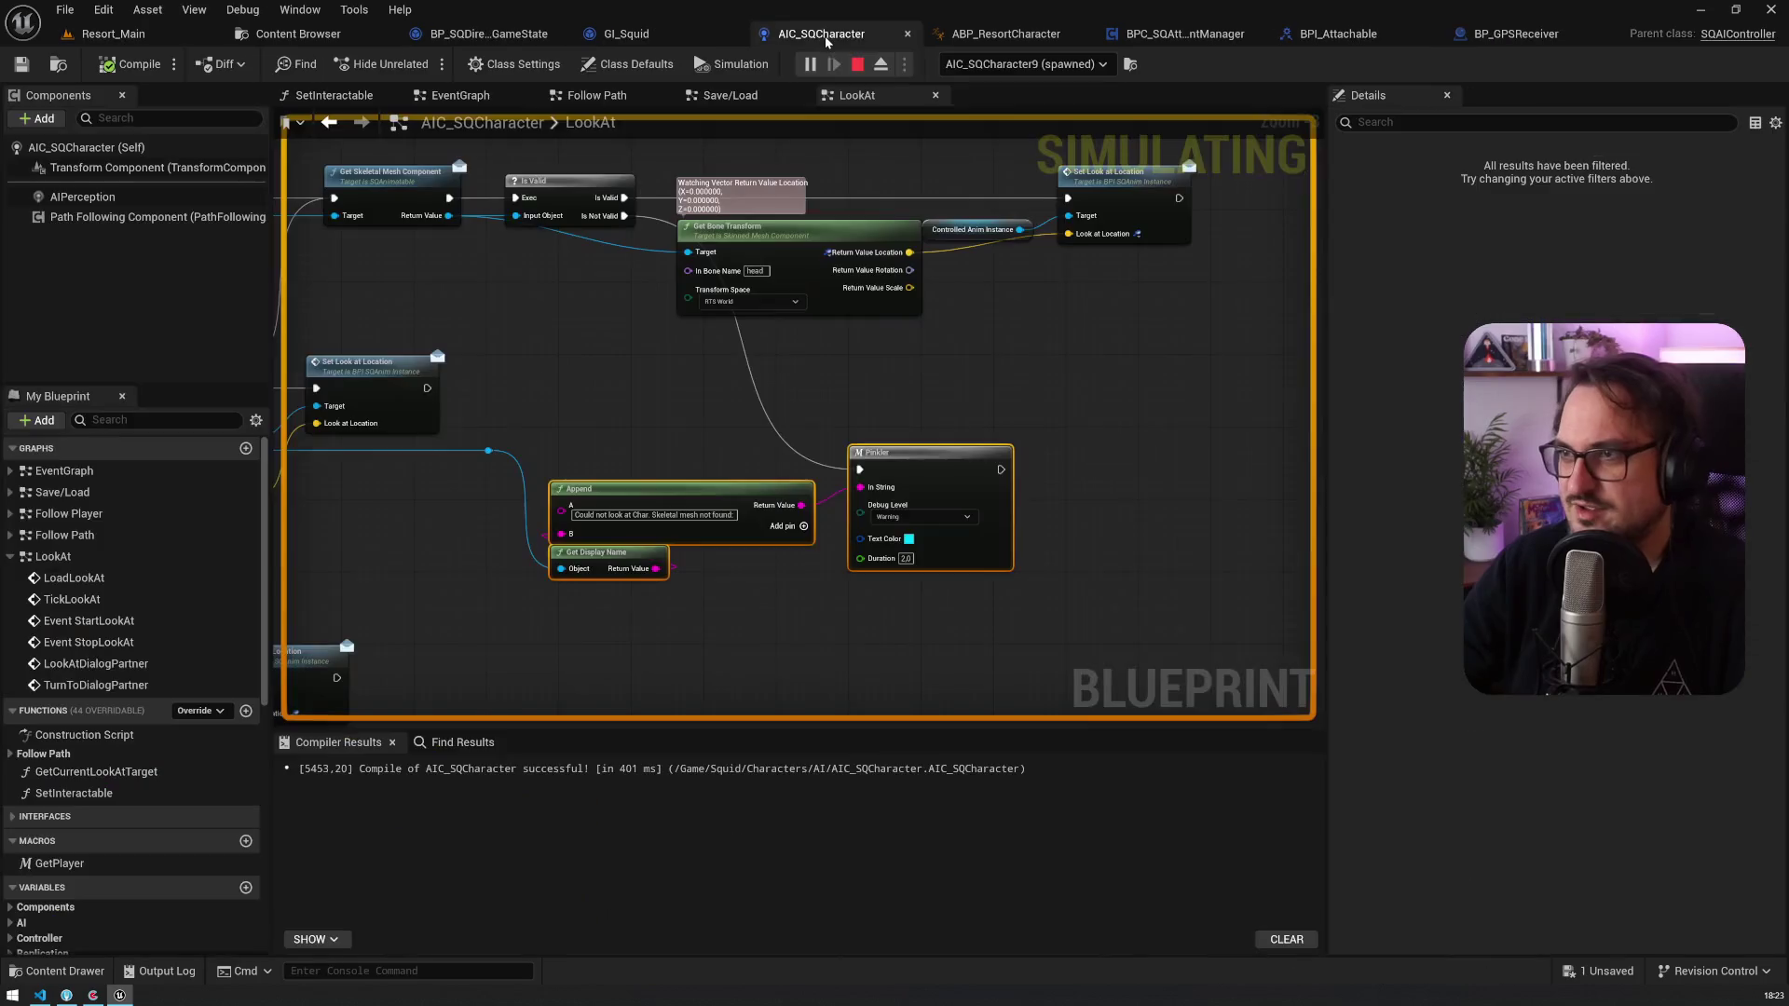
Step: Set the blueprint debug object to the AIC_SQCharacter11 instance
click(1056, 65)
click(1011, 291)
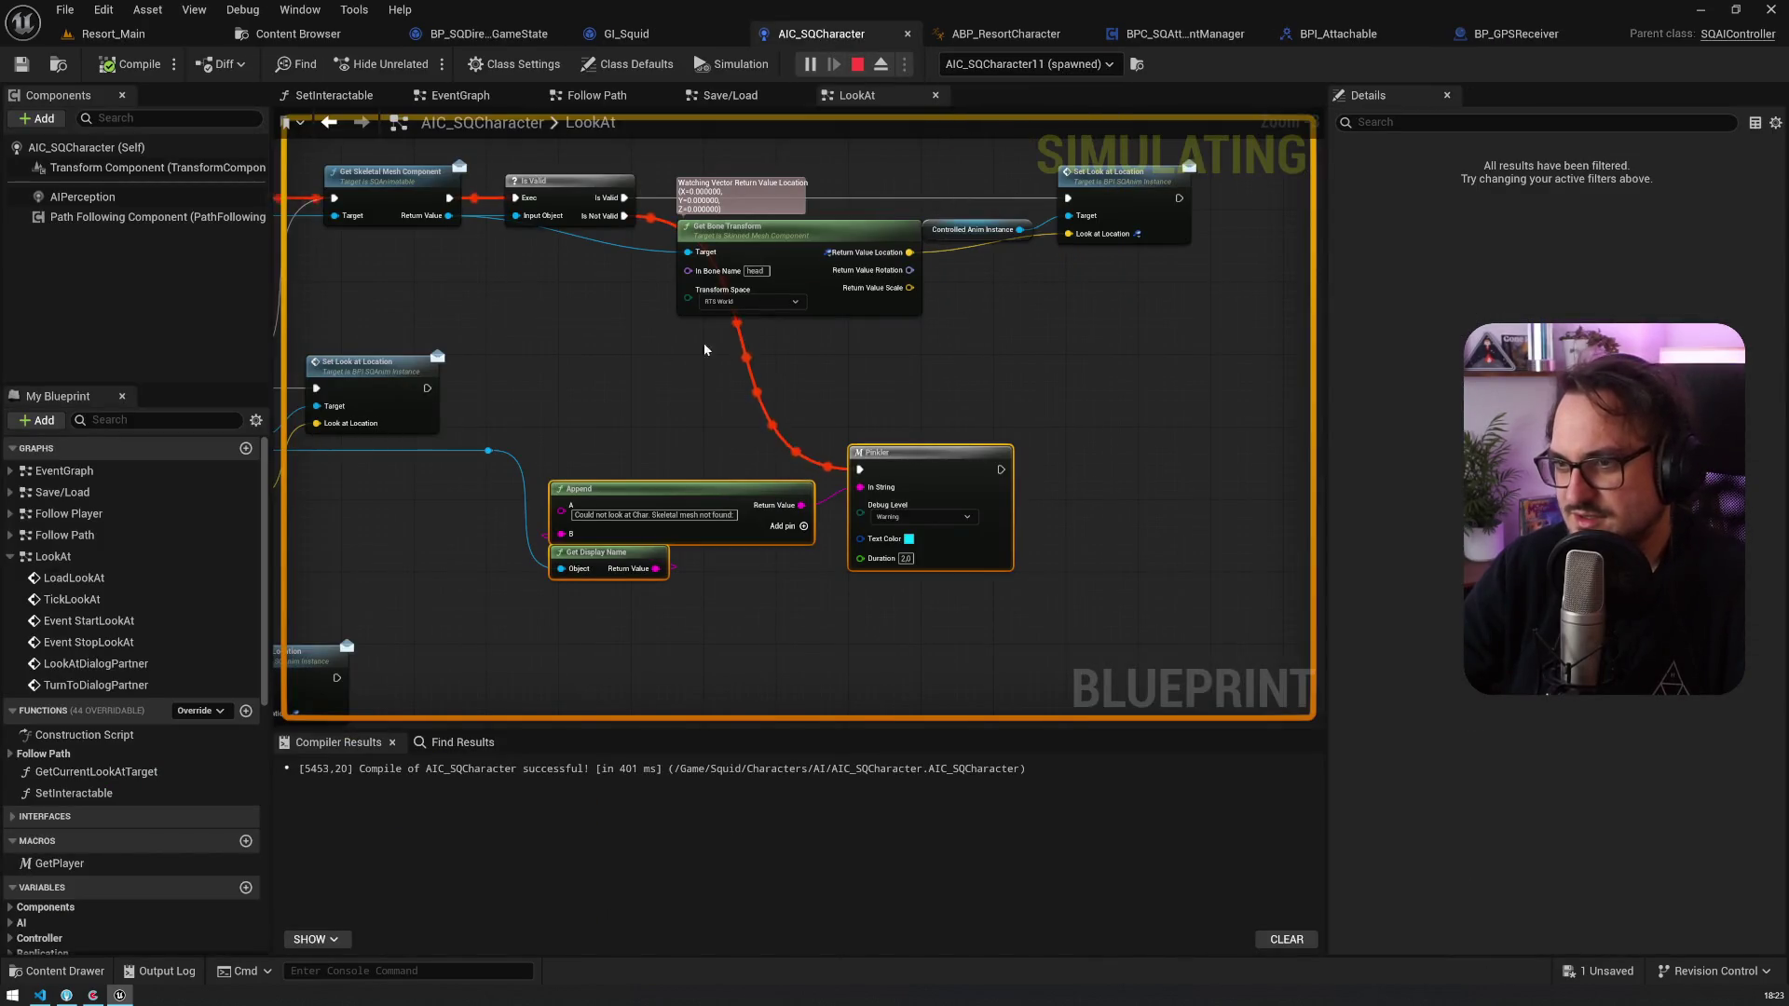
scroll(689, 401, down, 3)
scroll(693, 459, up, 4)
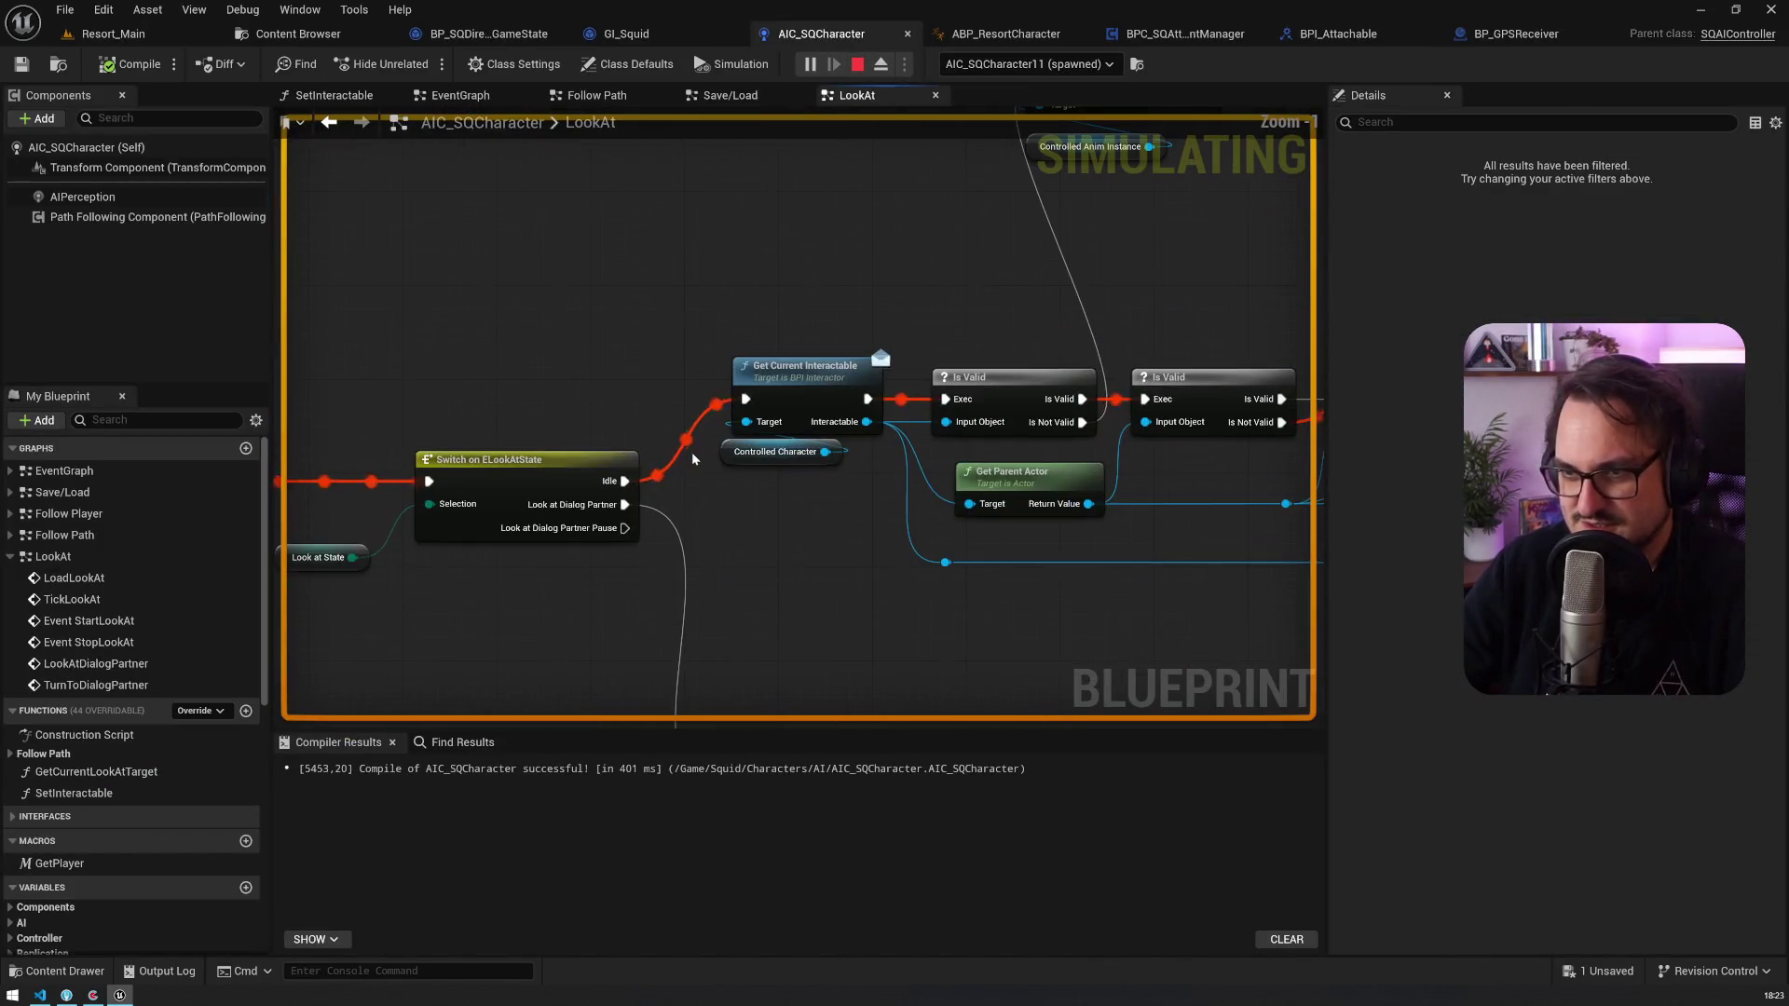
Step: Follow LookAt's live execution through Is Valid to Set Look at Location and Pinkler, then stop play
drag(902, 288, 563, 280)
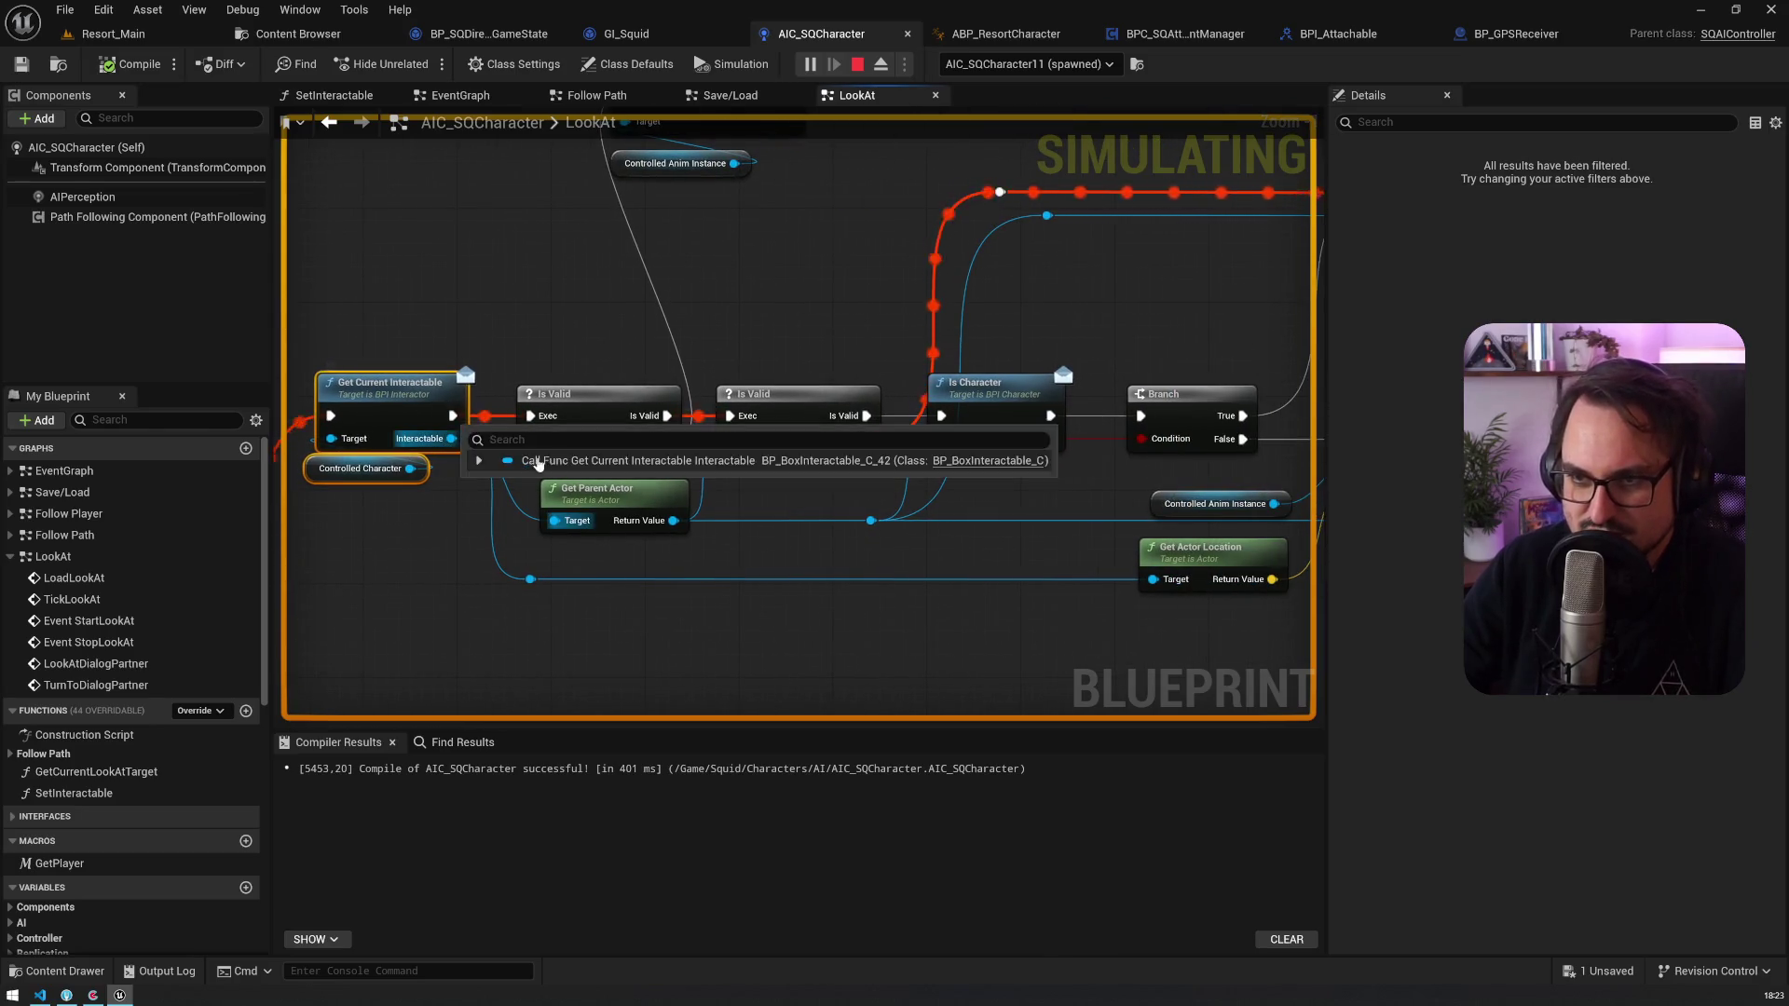
drag(825, 305, 704, 407)
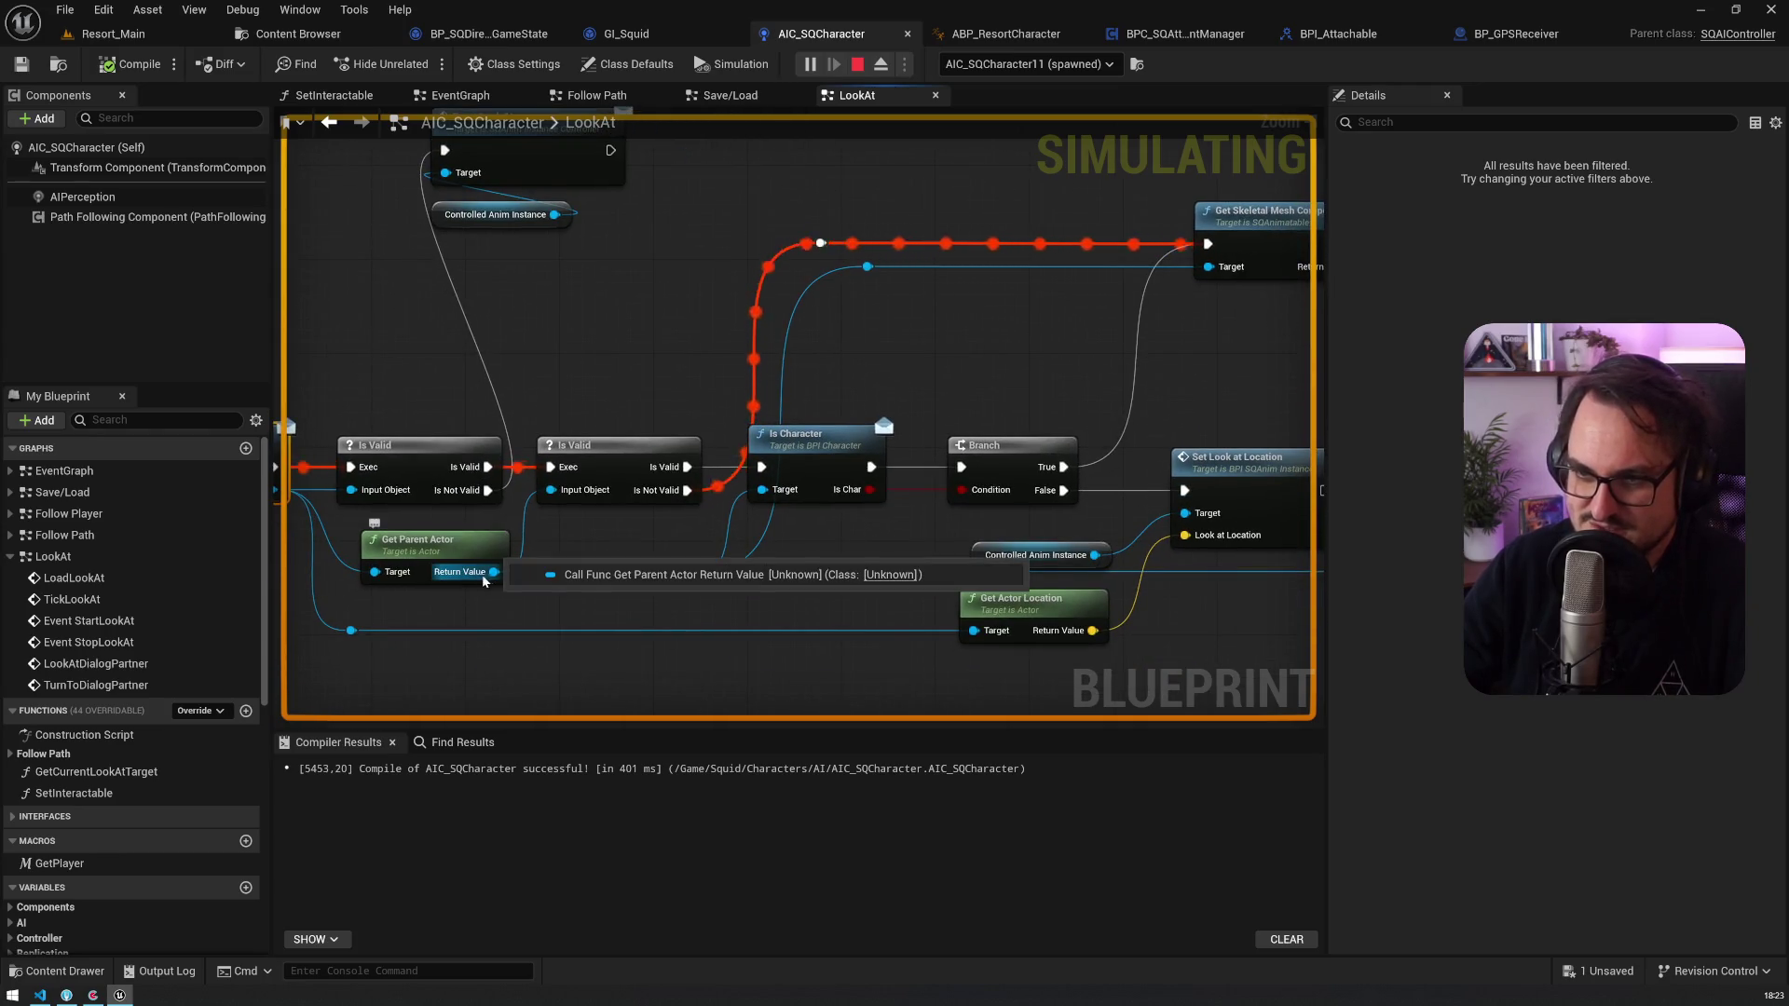
drag(1062, 416, 759, 334)
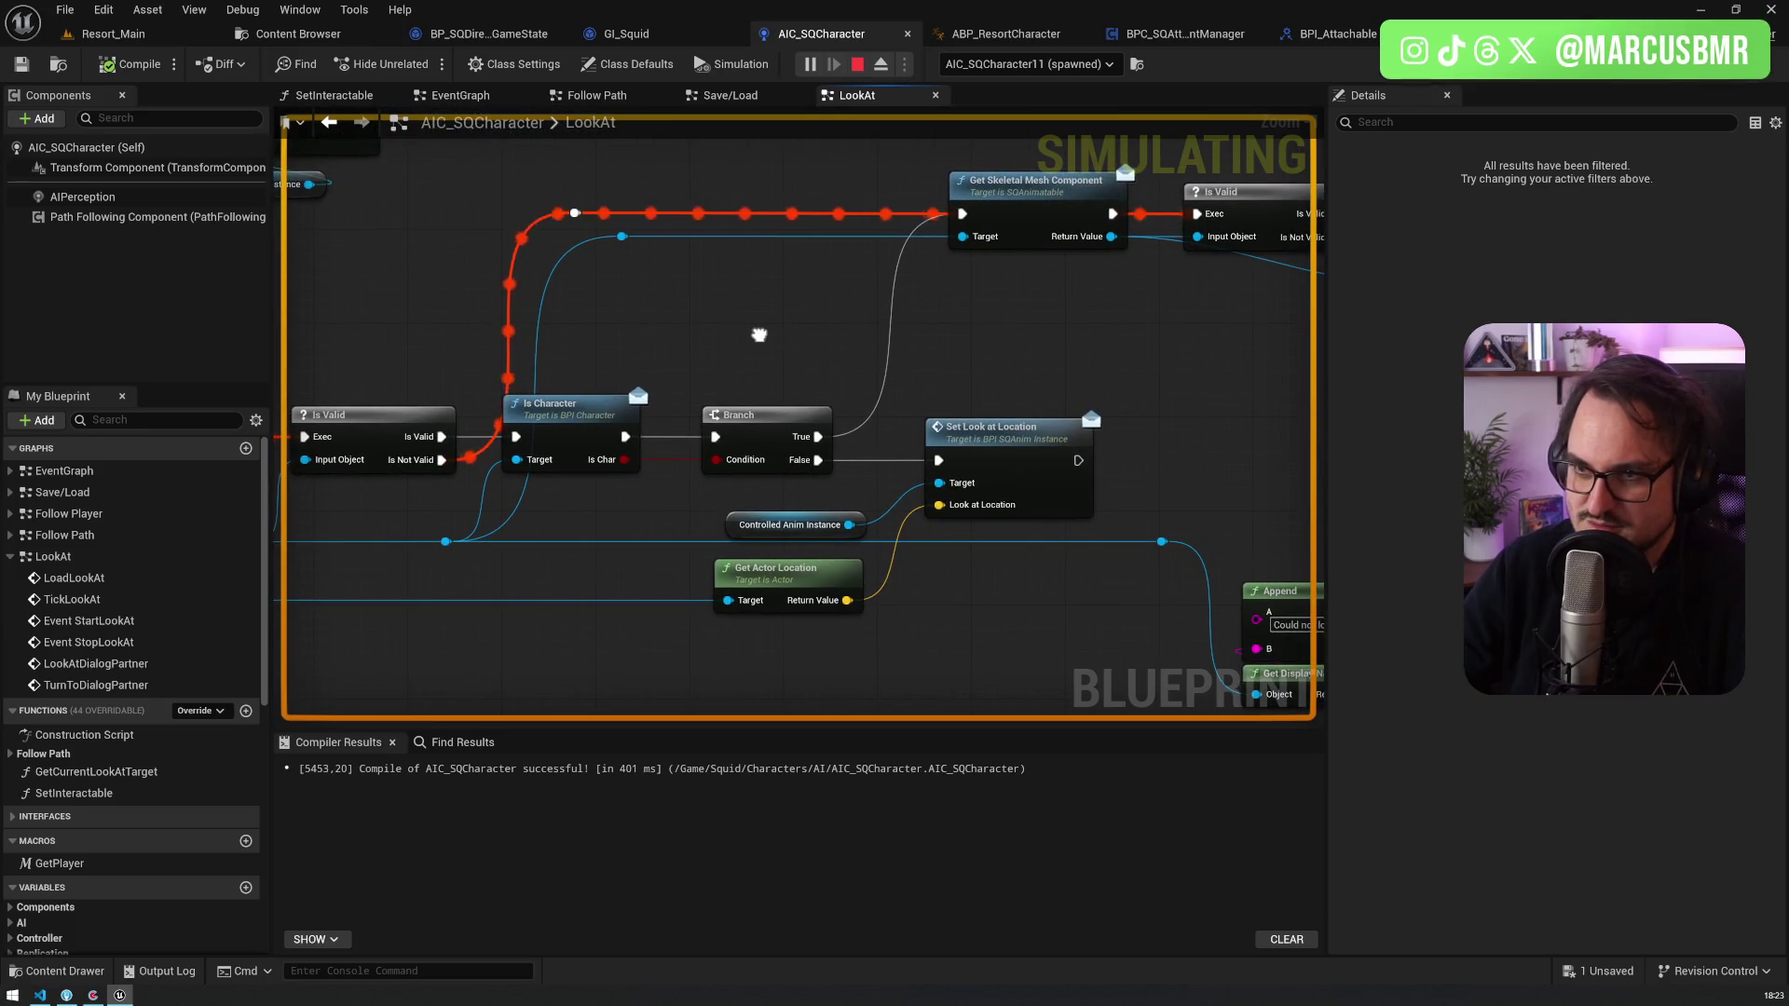
drag(759, 334, 1082, 324)
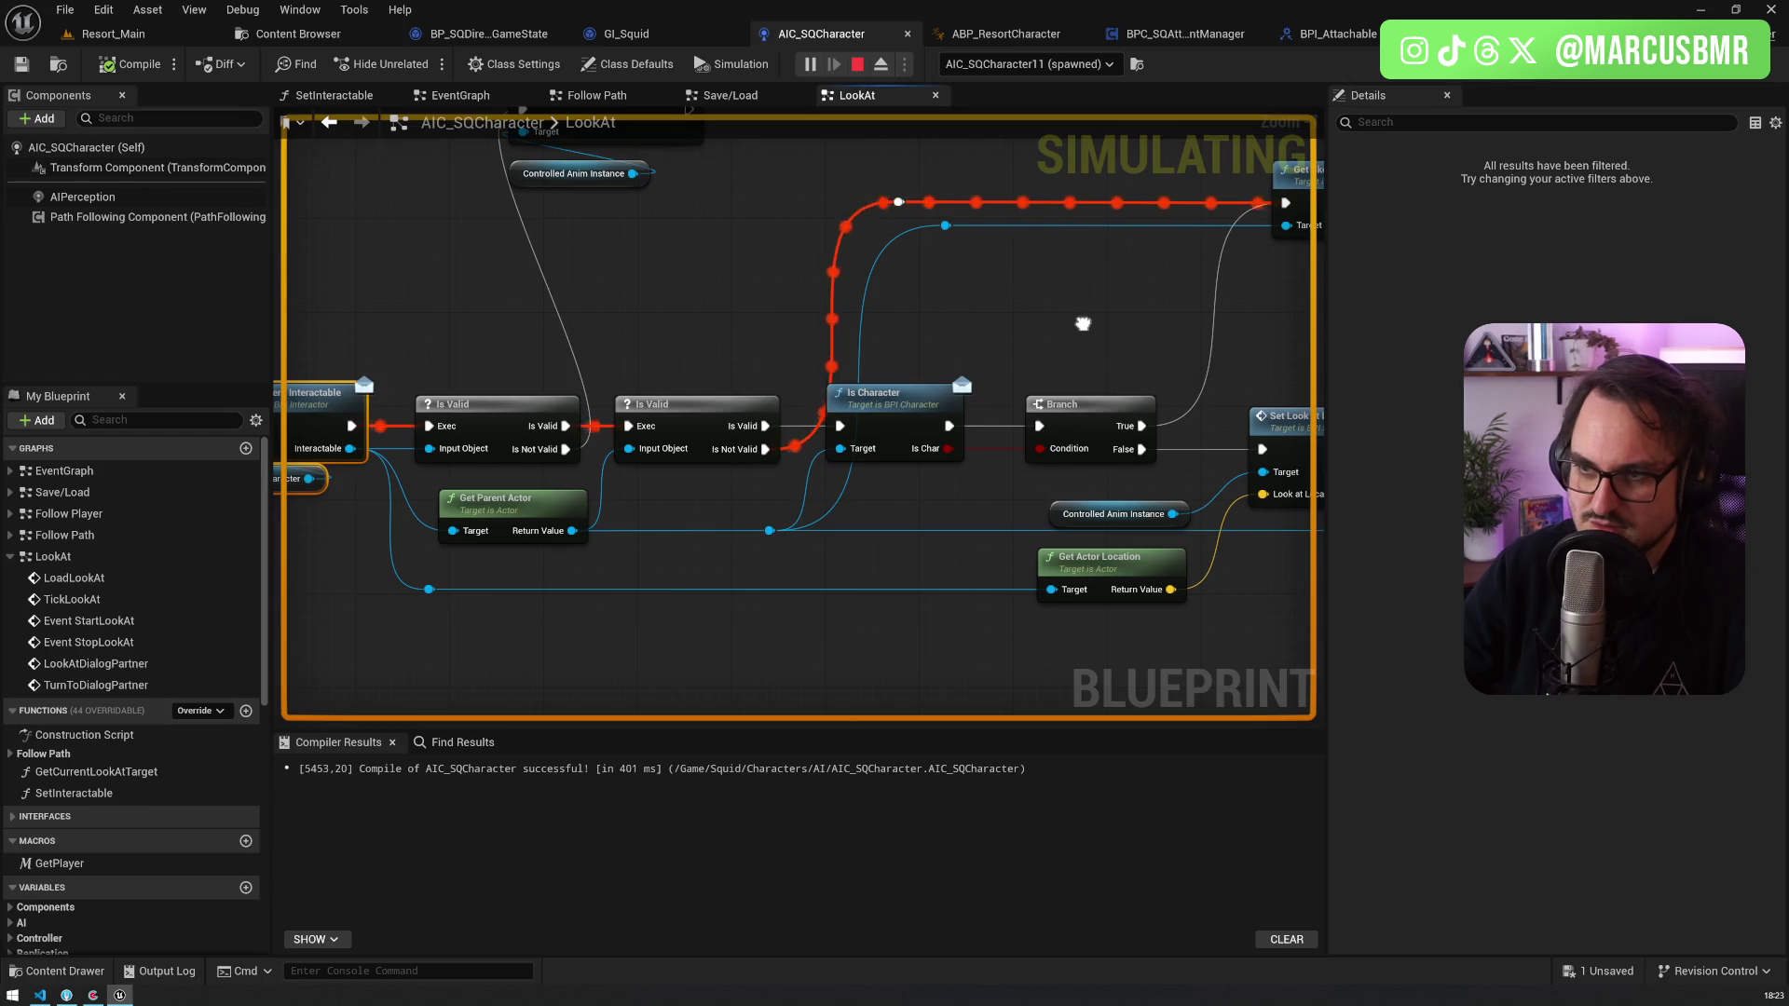
drag(1083, 323, 423, 383)
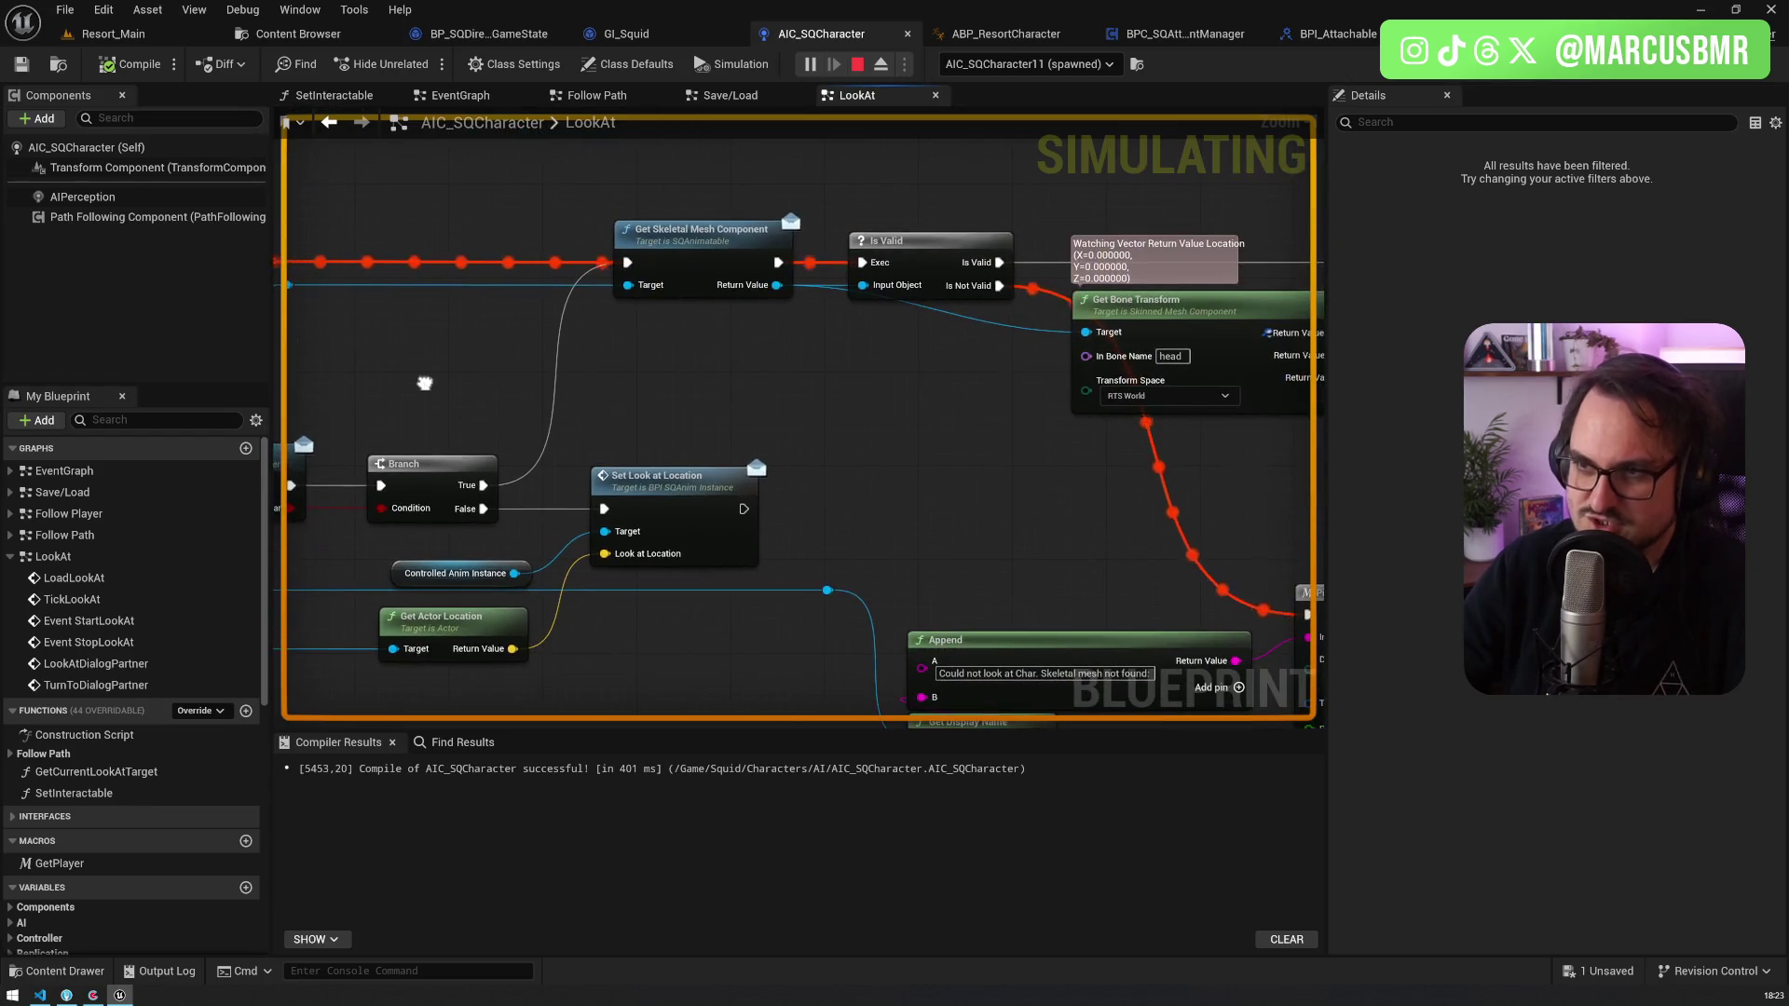
mouse_move(526, 404)
mouse_down()
mouse_move(481, 386)
mouse_move(771, 288)
mouse_up()
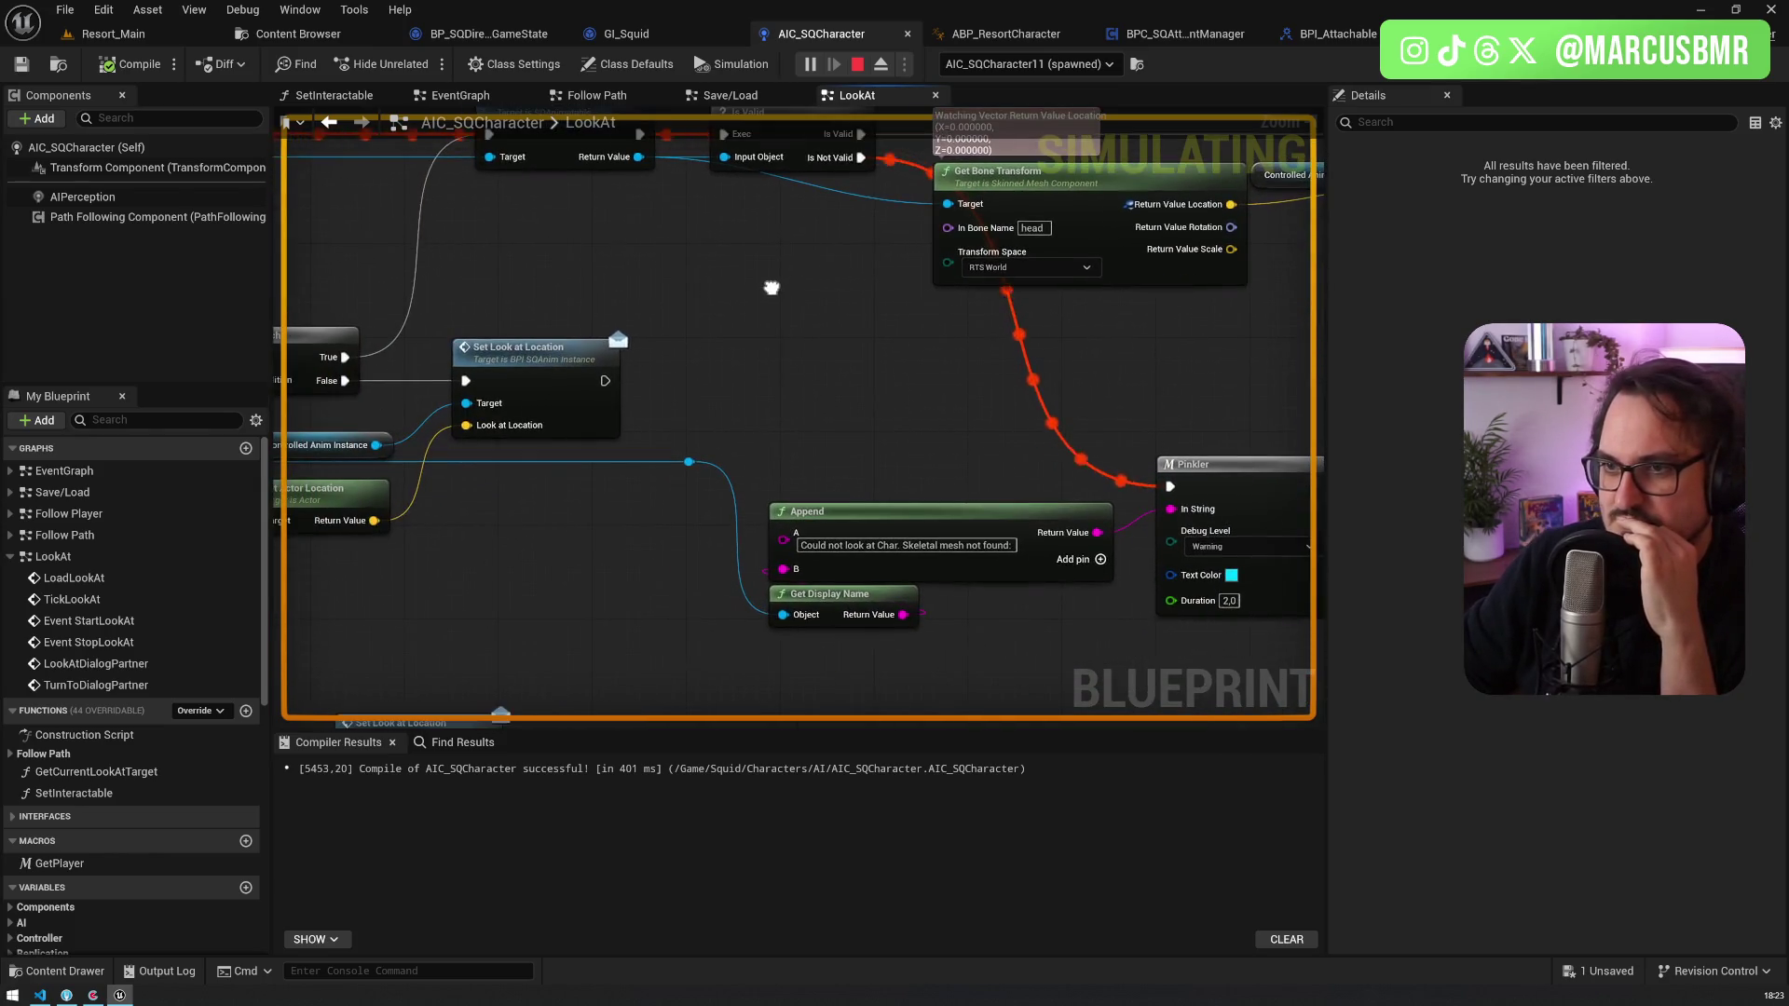
scroll(771, 287, down, 2)
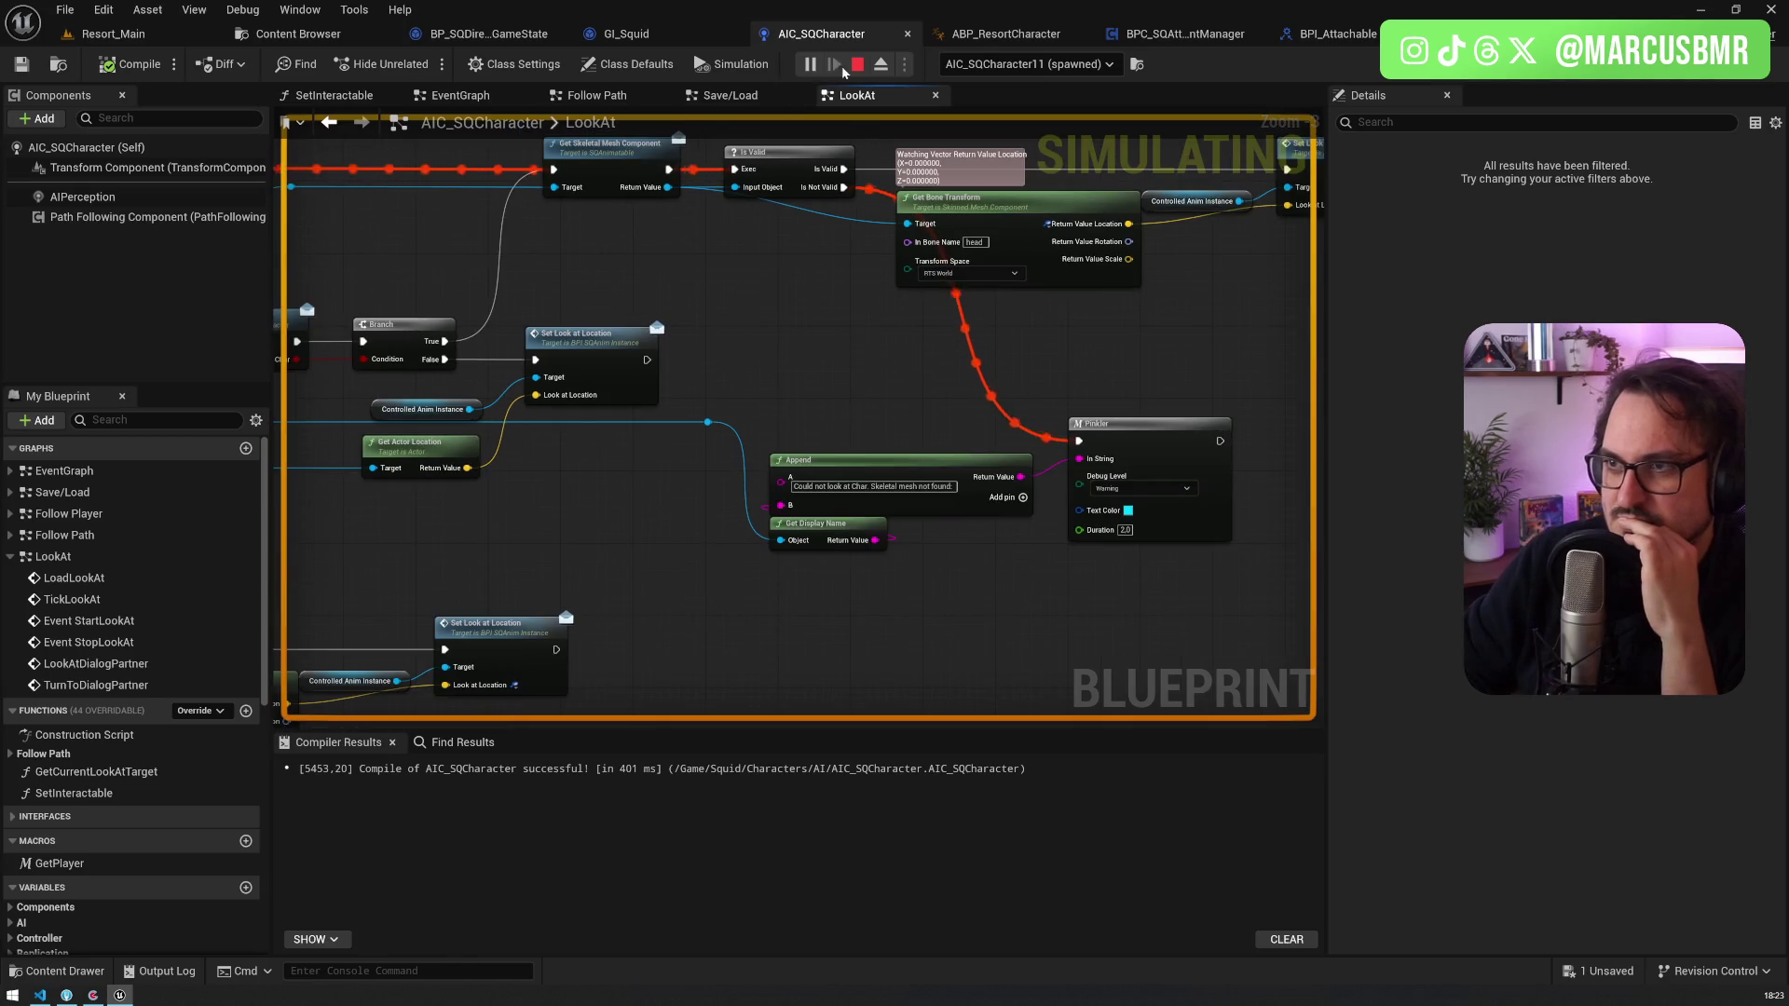
click(857, 64)
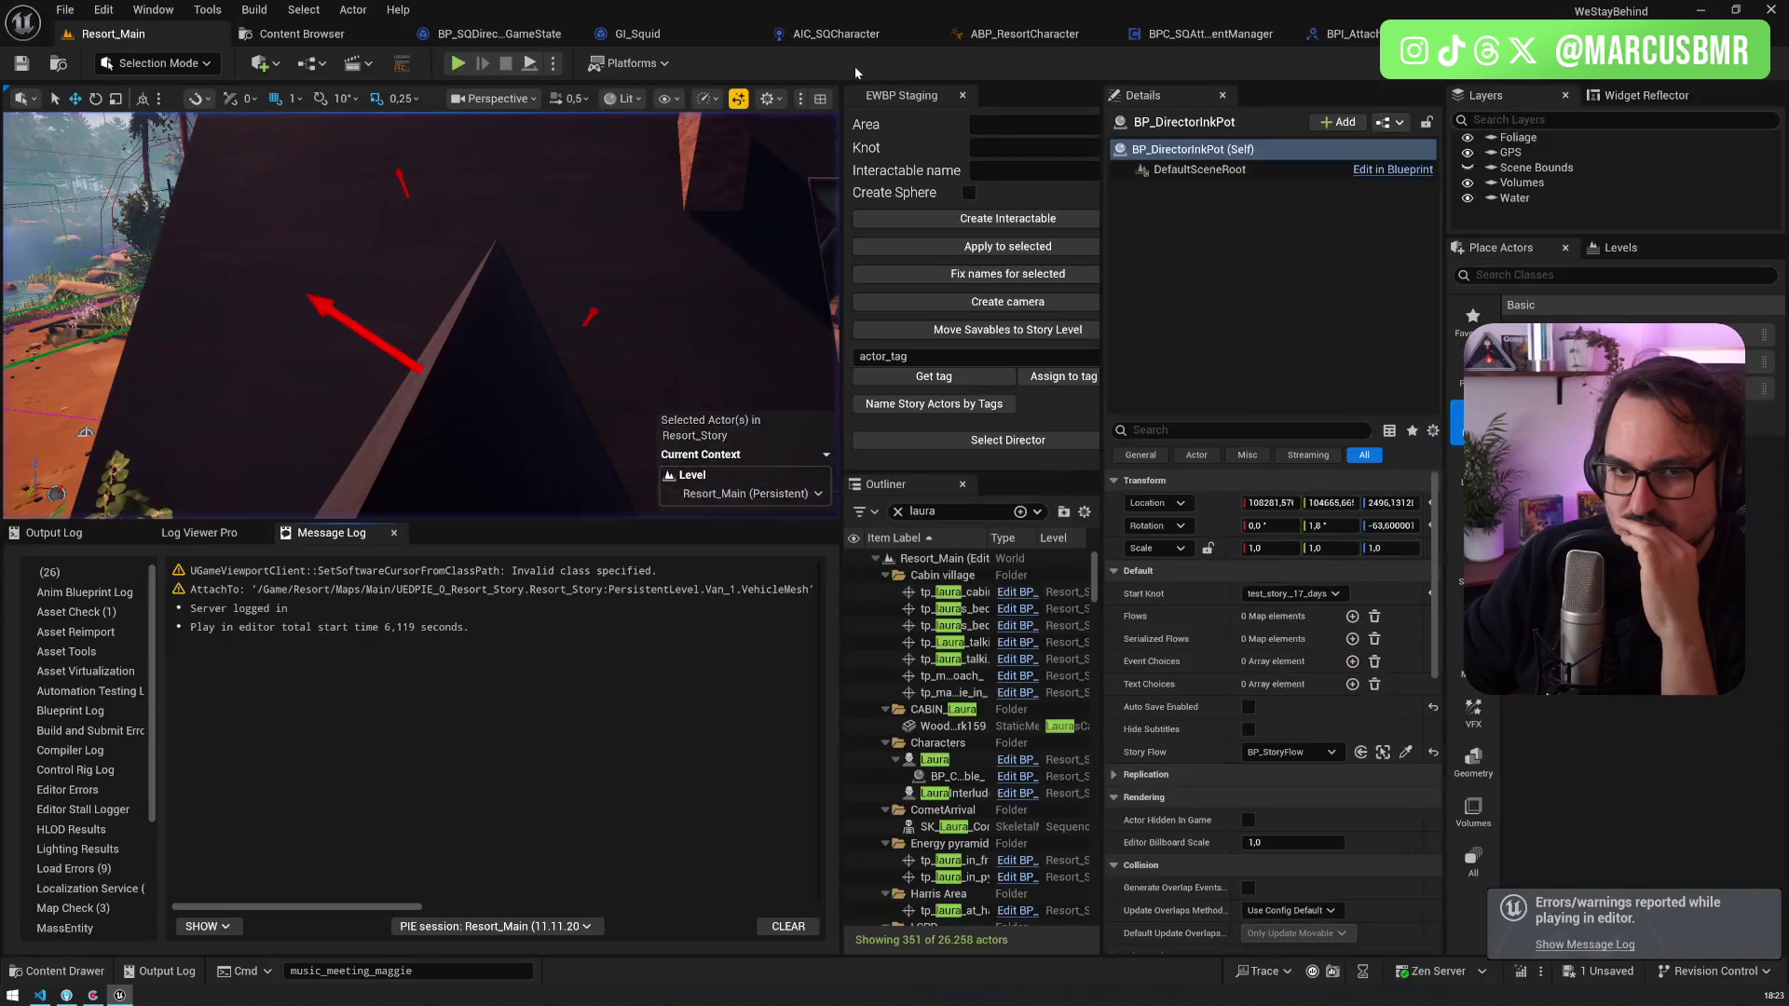
Step: Return to AIC_SQCharacter's LookAt graph and select the Is Valid and Is Character nodes
click(531, 35)
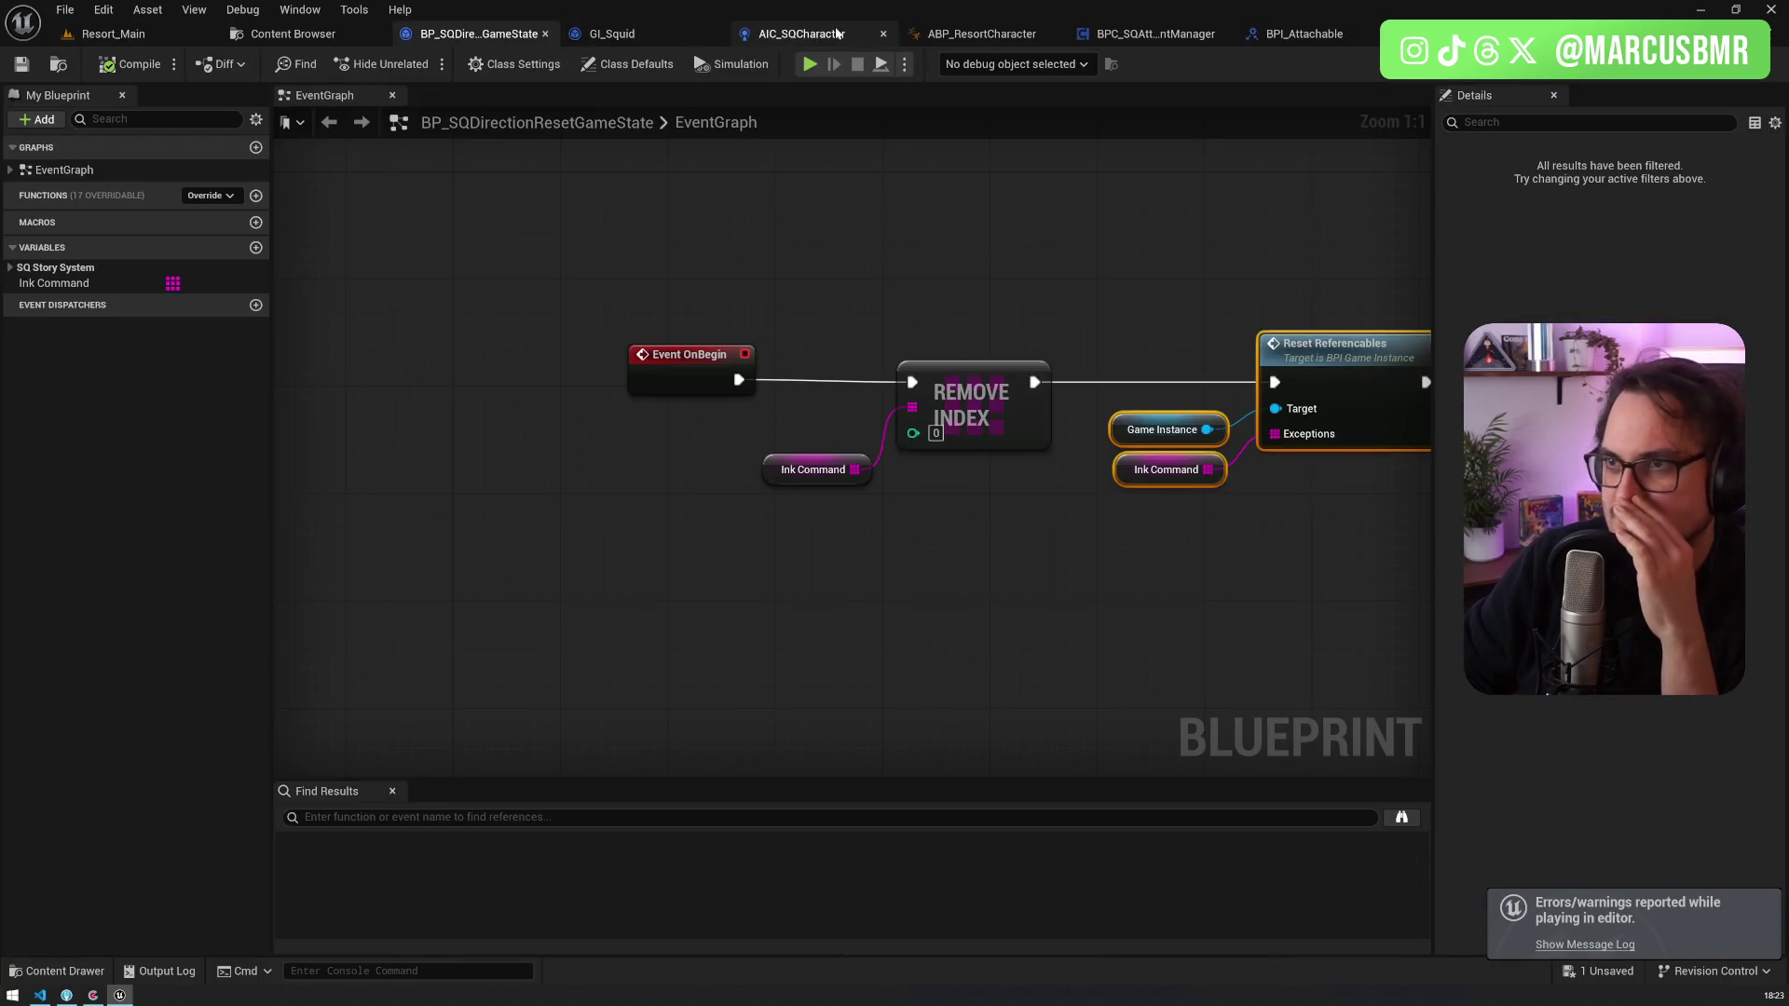
click(802, 34)
scroll(635, 260, up, 3)
mouse_move(636, 268)
mouse_down()
mouse_move(619, 228)
mouse_move(592, 501)
mouse_up()
click(799, 381)
click(981, 364)
mouse_move(1132, 283)
mouse_down()
mouse_move(652, 261)
mouse_move(565, 385)
mouse_up()
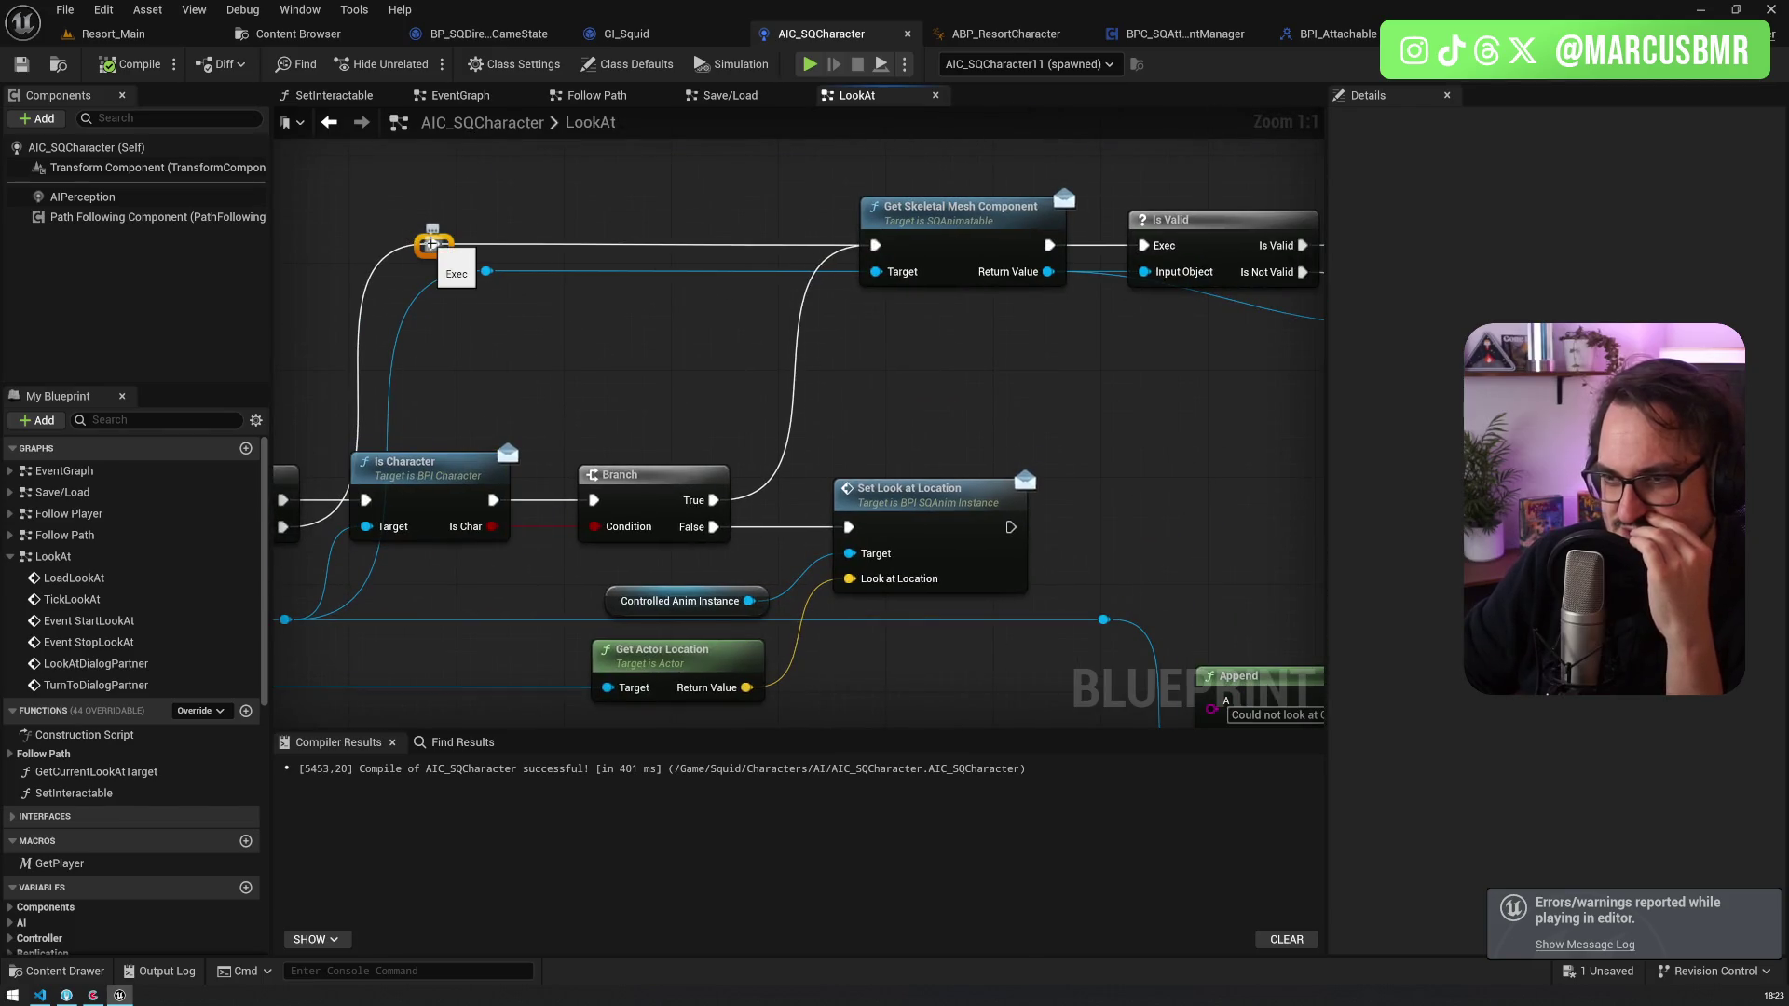
Step: Survey the LookAt graph, selecting the Get Current Interactable and Get Parent Actor nodes
mouse_move(533, 362)
mouse_down()
mouse_move(731, 292)
mouse_move(1134, 220)
mouse_move(746, 332)
mouse_up()
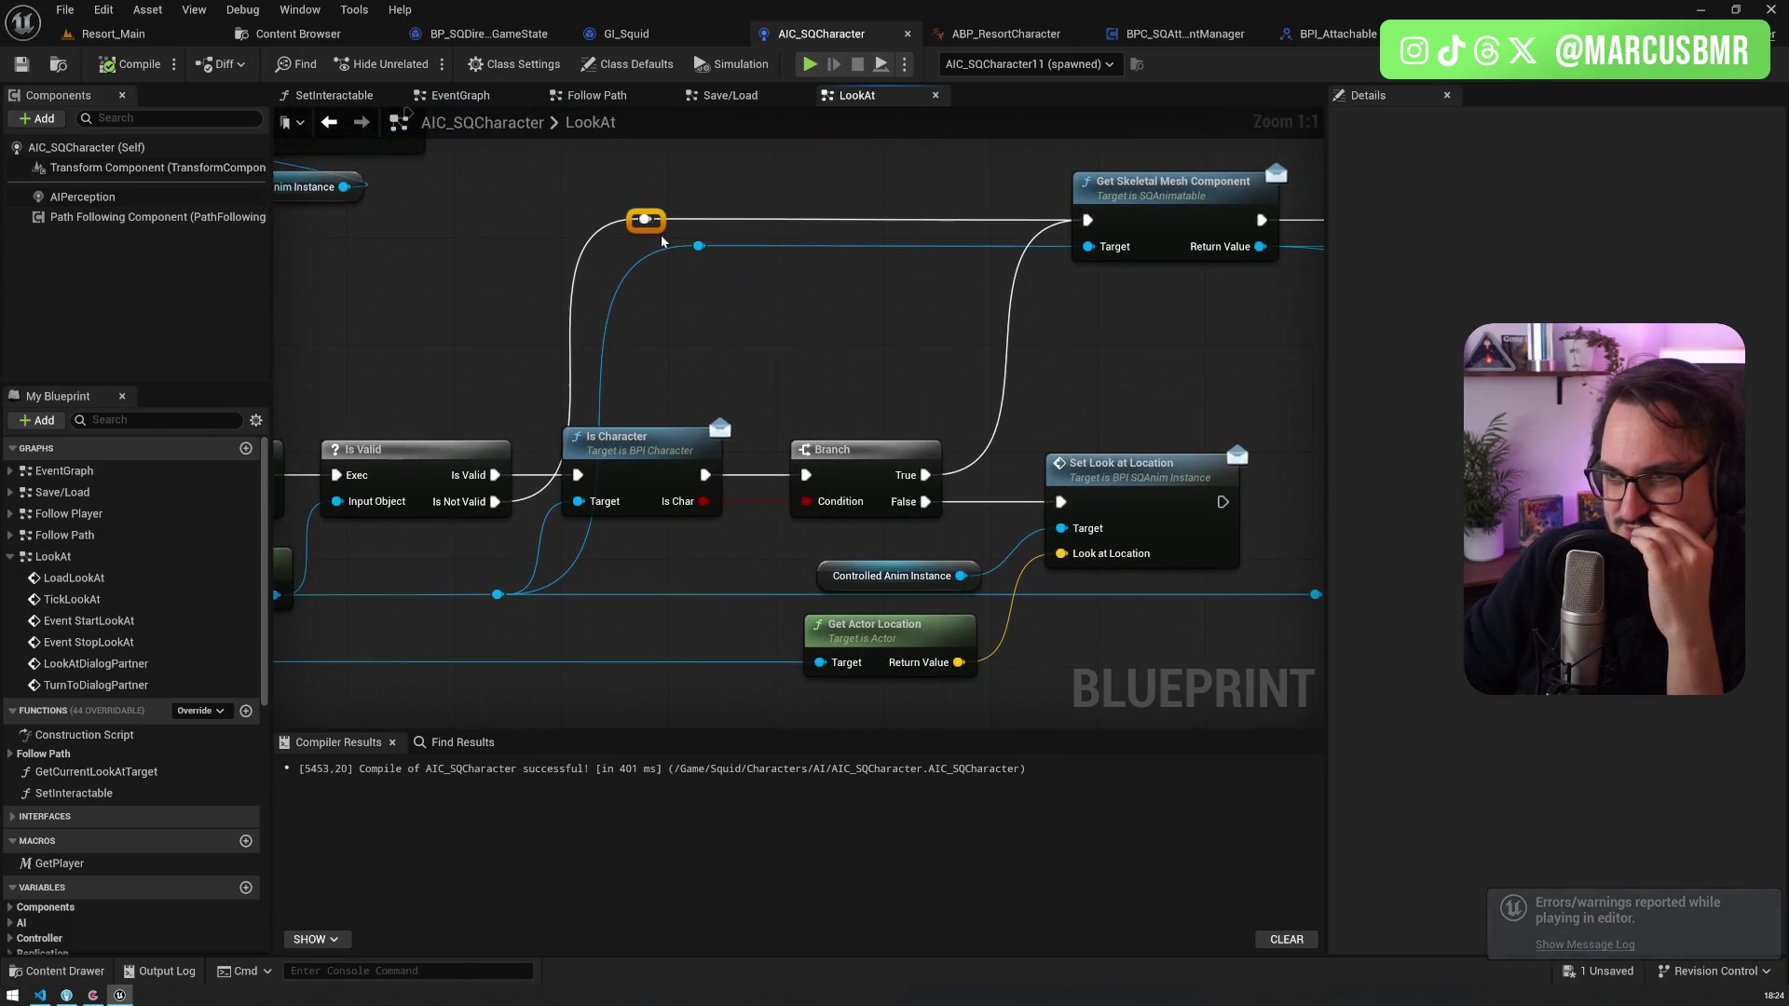
drag(426, 450, 679, 499)
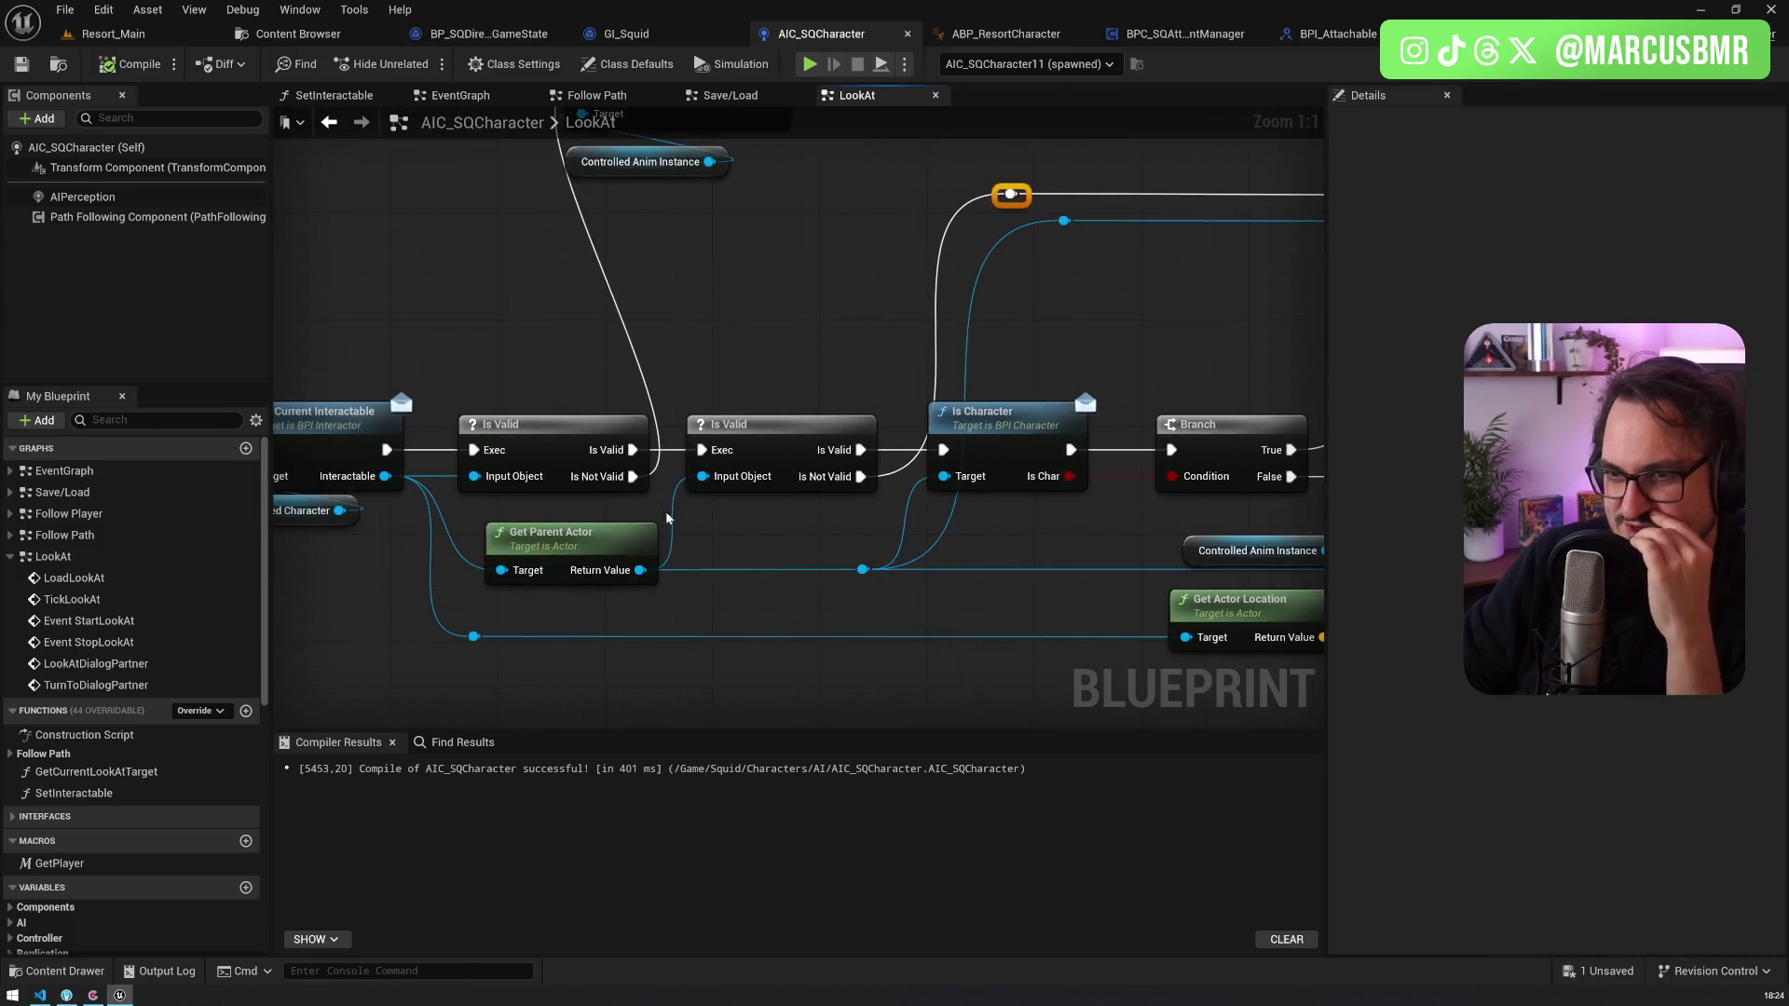
drag(589, 535, 816, 545)
drag(438, 401, 596, 538)
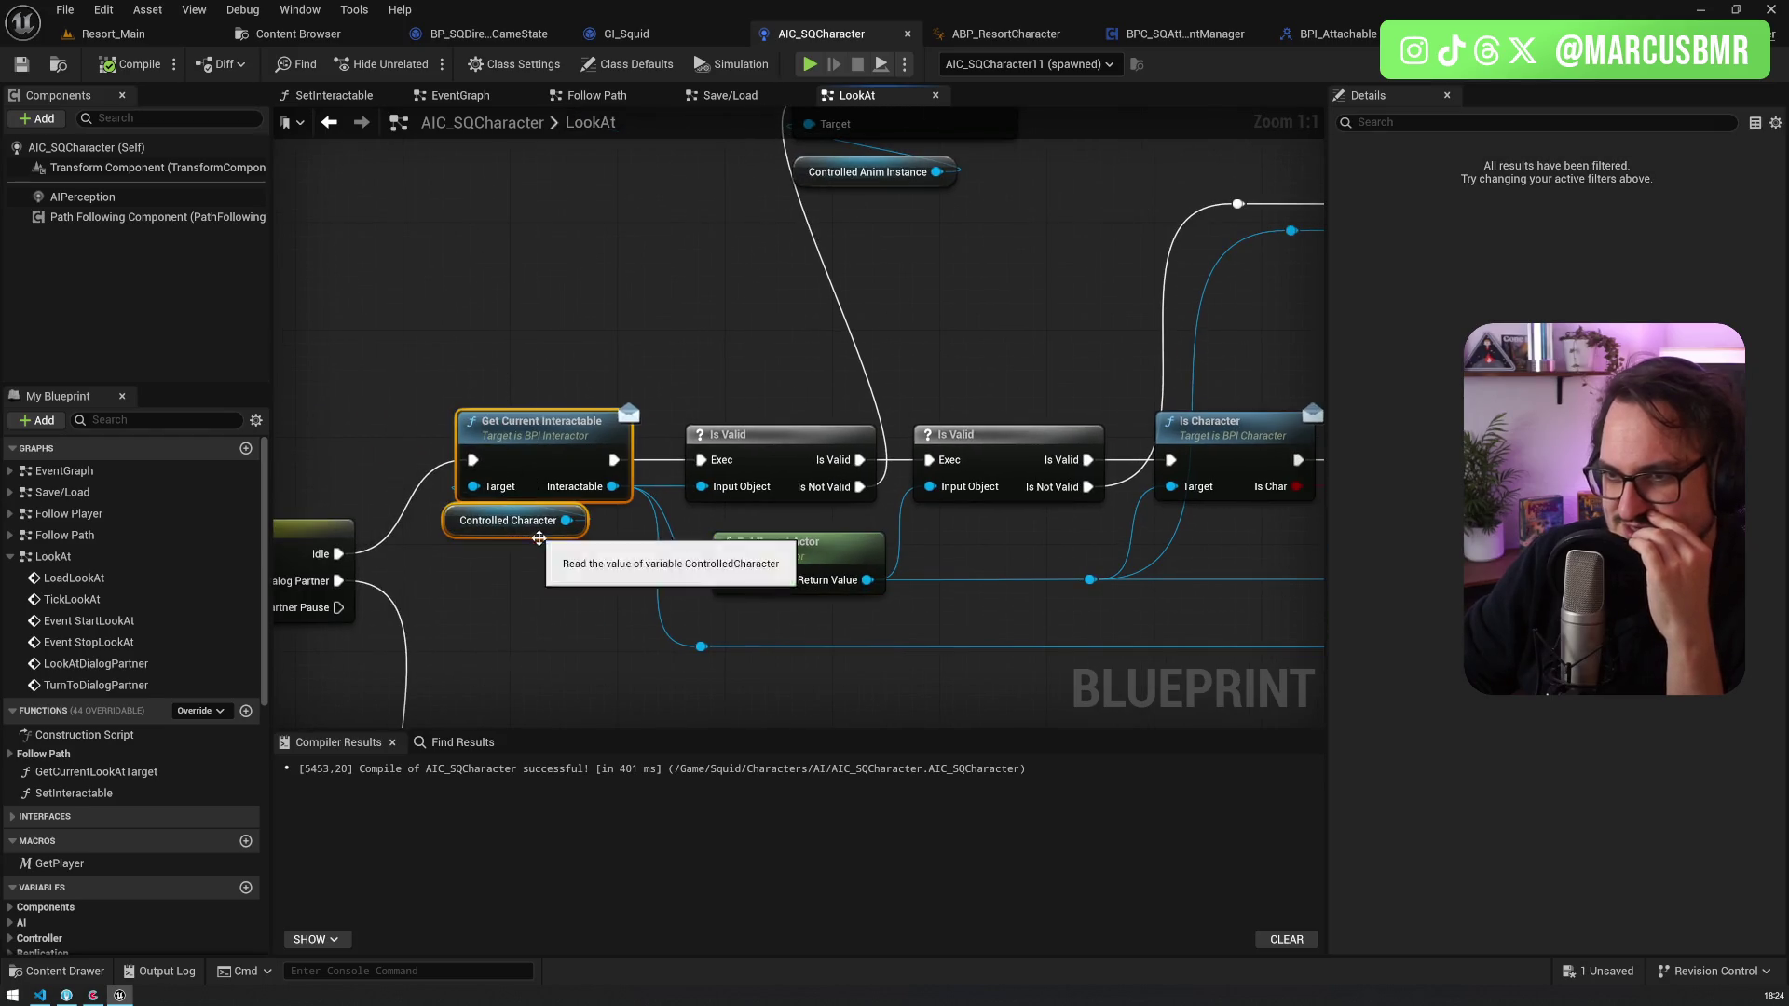
click(776, 562)
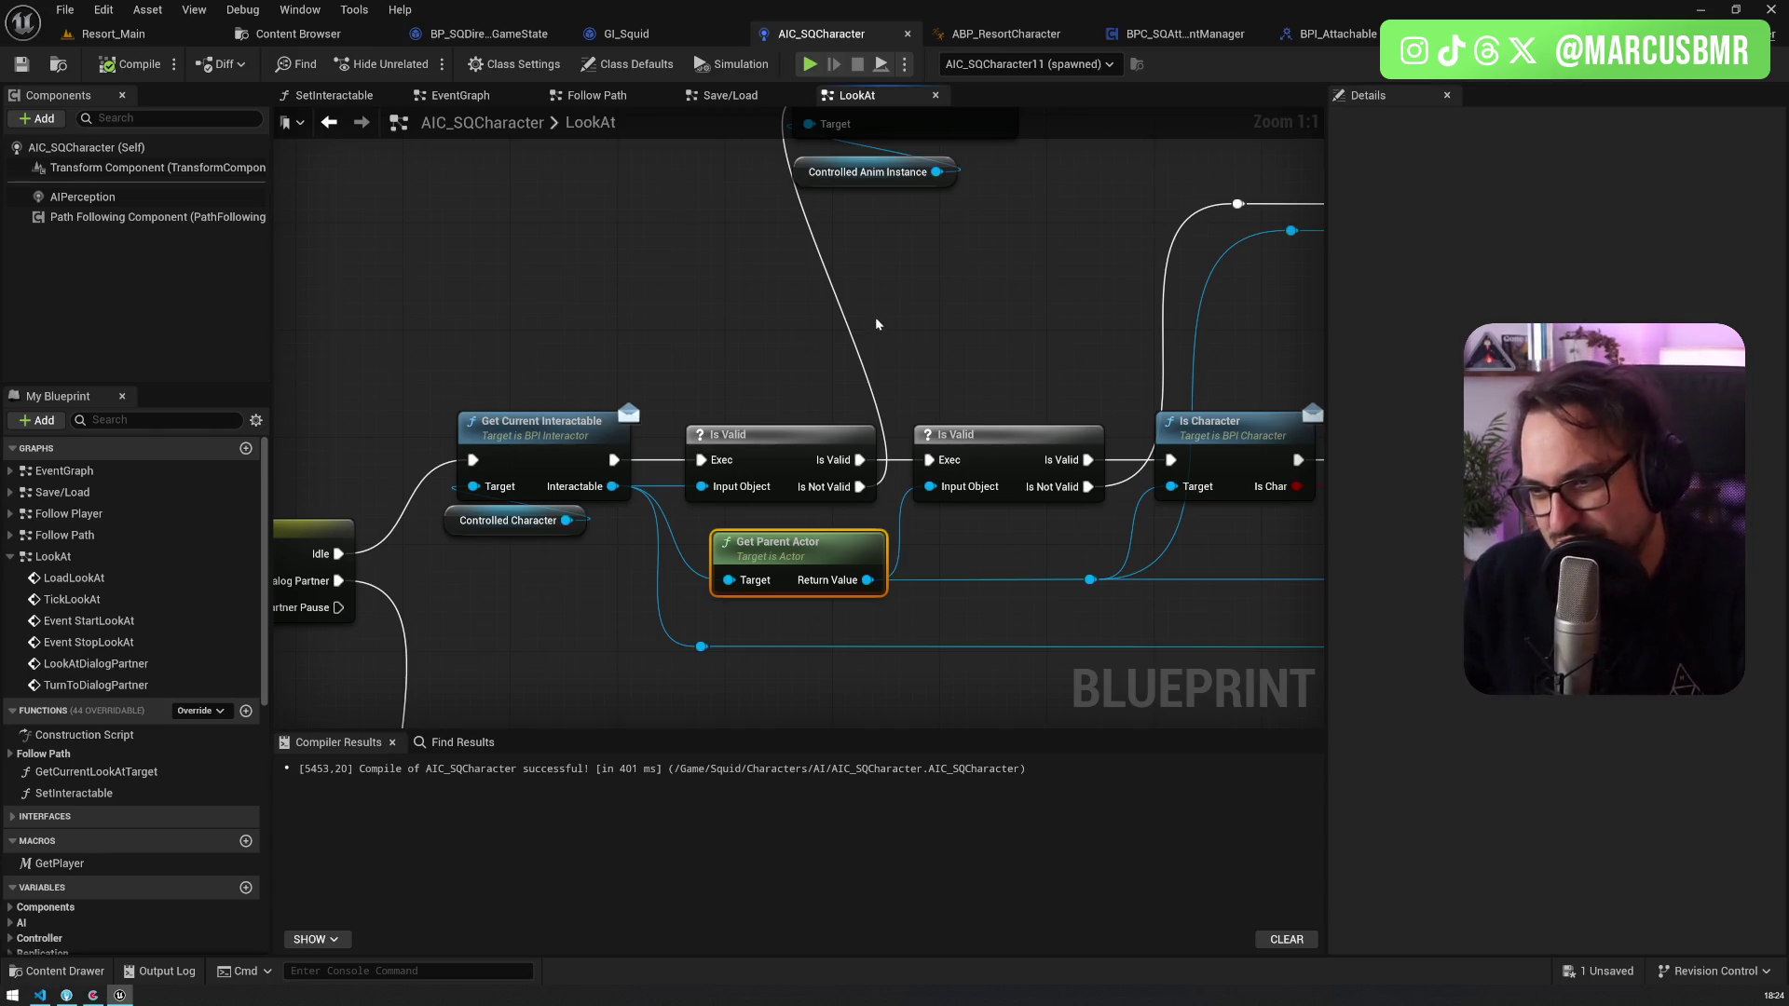
mouse_move(672, 416)
mouse_down()
mouse_move(528, 378)
mouse_move(580, 290)
mouse_move(482, 283)
mouse_up()
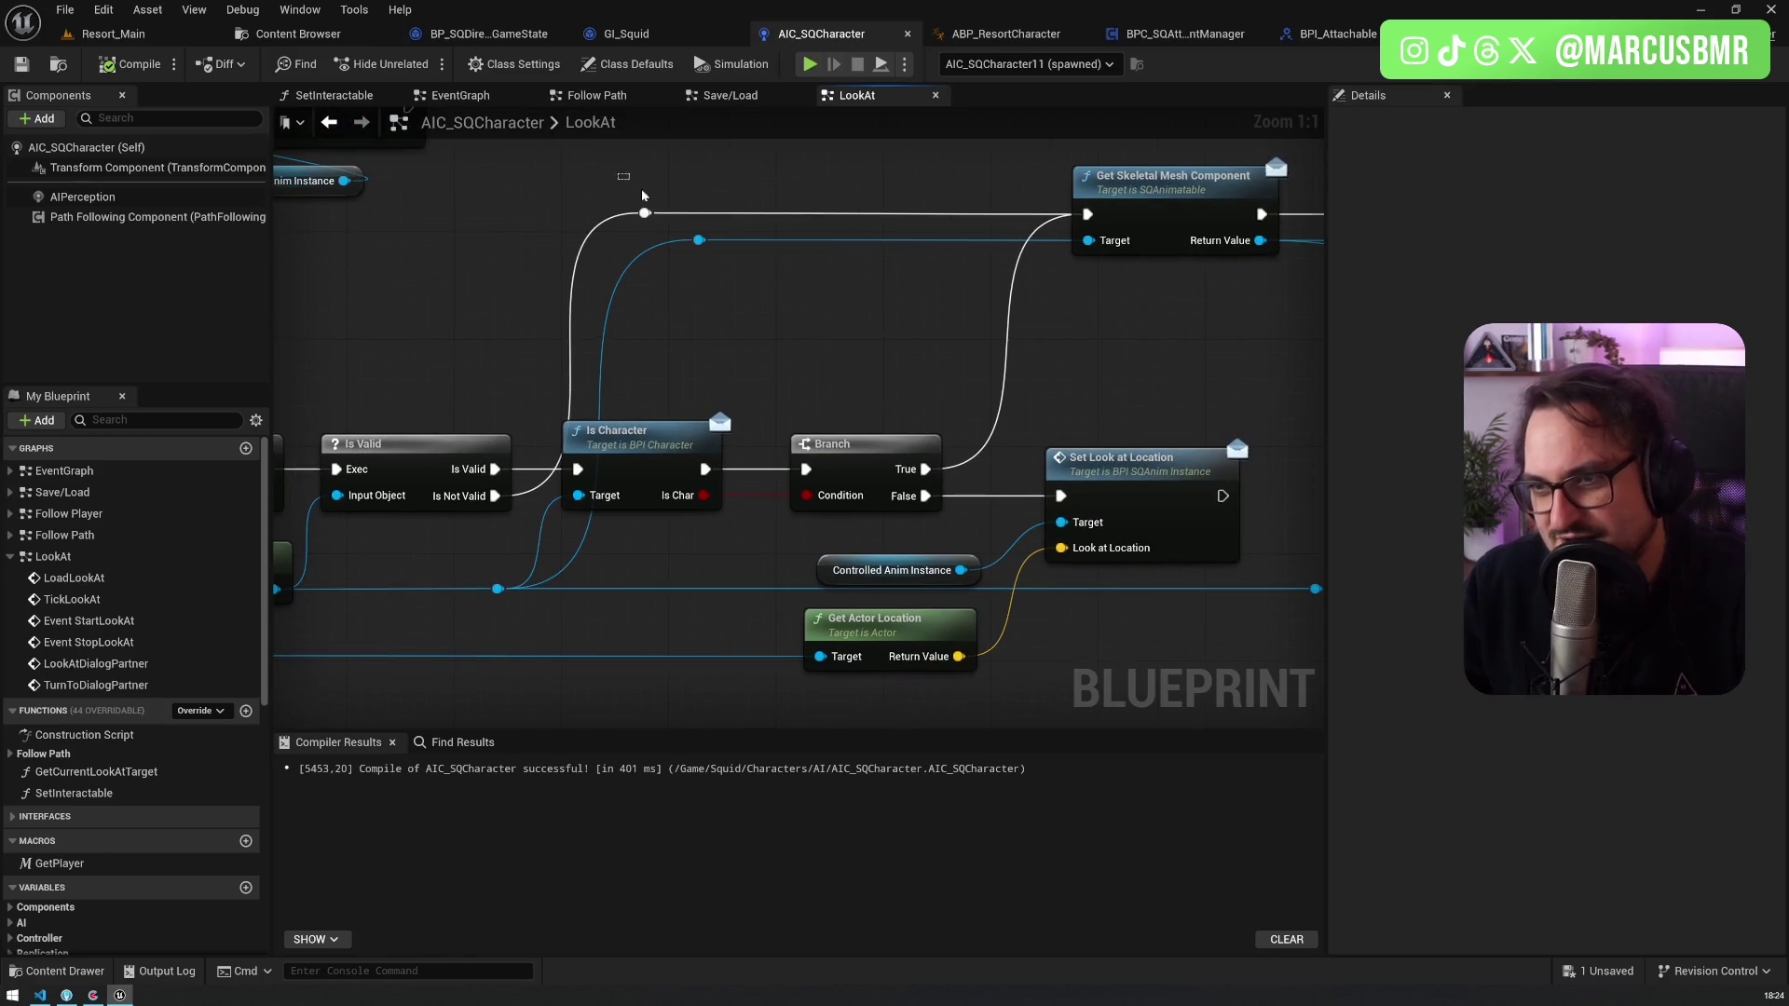
drag(849, 339, 695, 329)
mouse_move(591, 553)
mouse_down()
mouse_move(819, 514)
mouse_move(1293, 485)
mouse_move(667, 451)
mouse_move(1267, 435)
mouse_move(511, 374)
mouse_move(502, 568)
mouse_up()
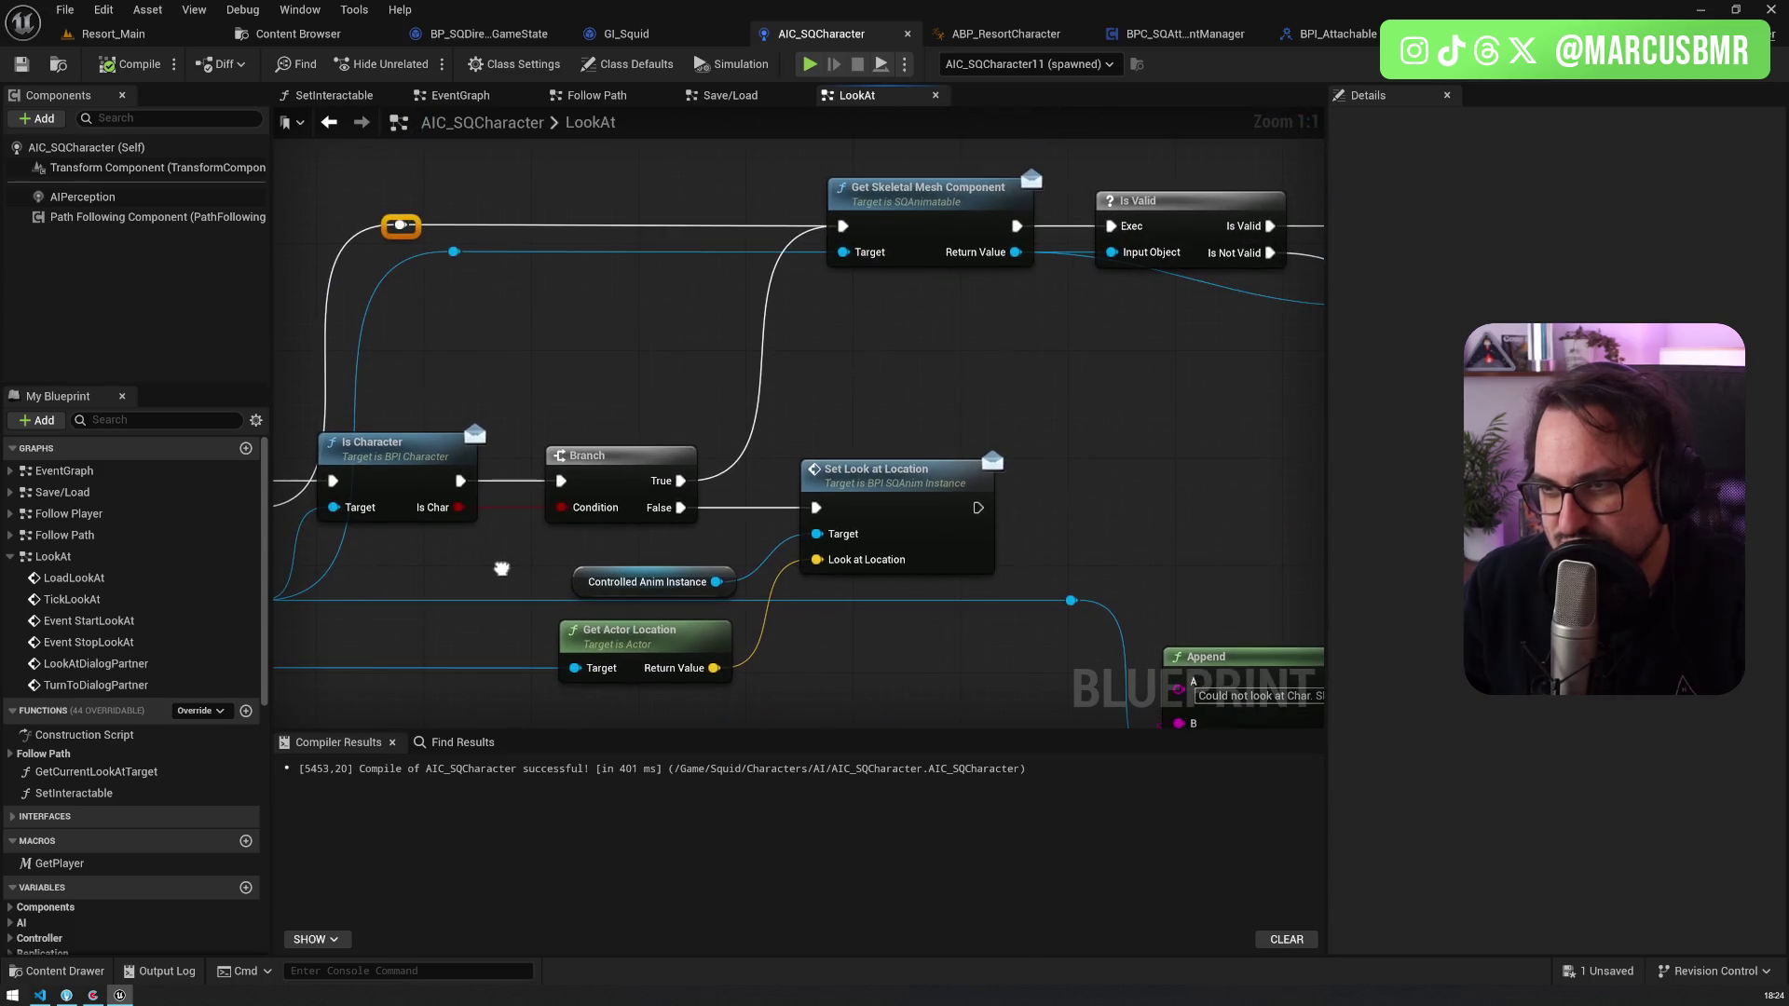
Step: Route a wire through two aligned reroute points into Set Look at Location's execution input
mouse_move(400, 225)
mouse_down()
mouse_move(798, 479)
mouse_move(815, 507)
mouse_up()
drag(616, 268, 680, 254)
mouse_move(463, 220)
mouse_down()
mouse_move(632, 184)
mouse_move(677, 448)
mouse_up()
drag(617, 526, 592, 540)
double_click(786, 501)
drag(786, 502, 915, 500)
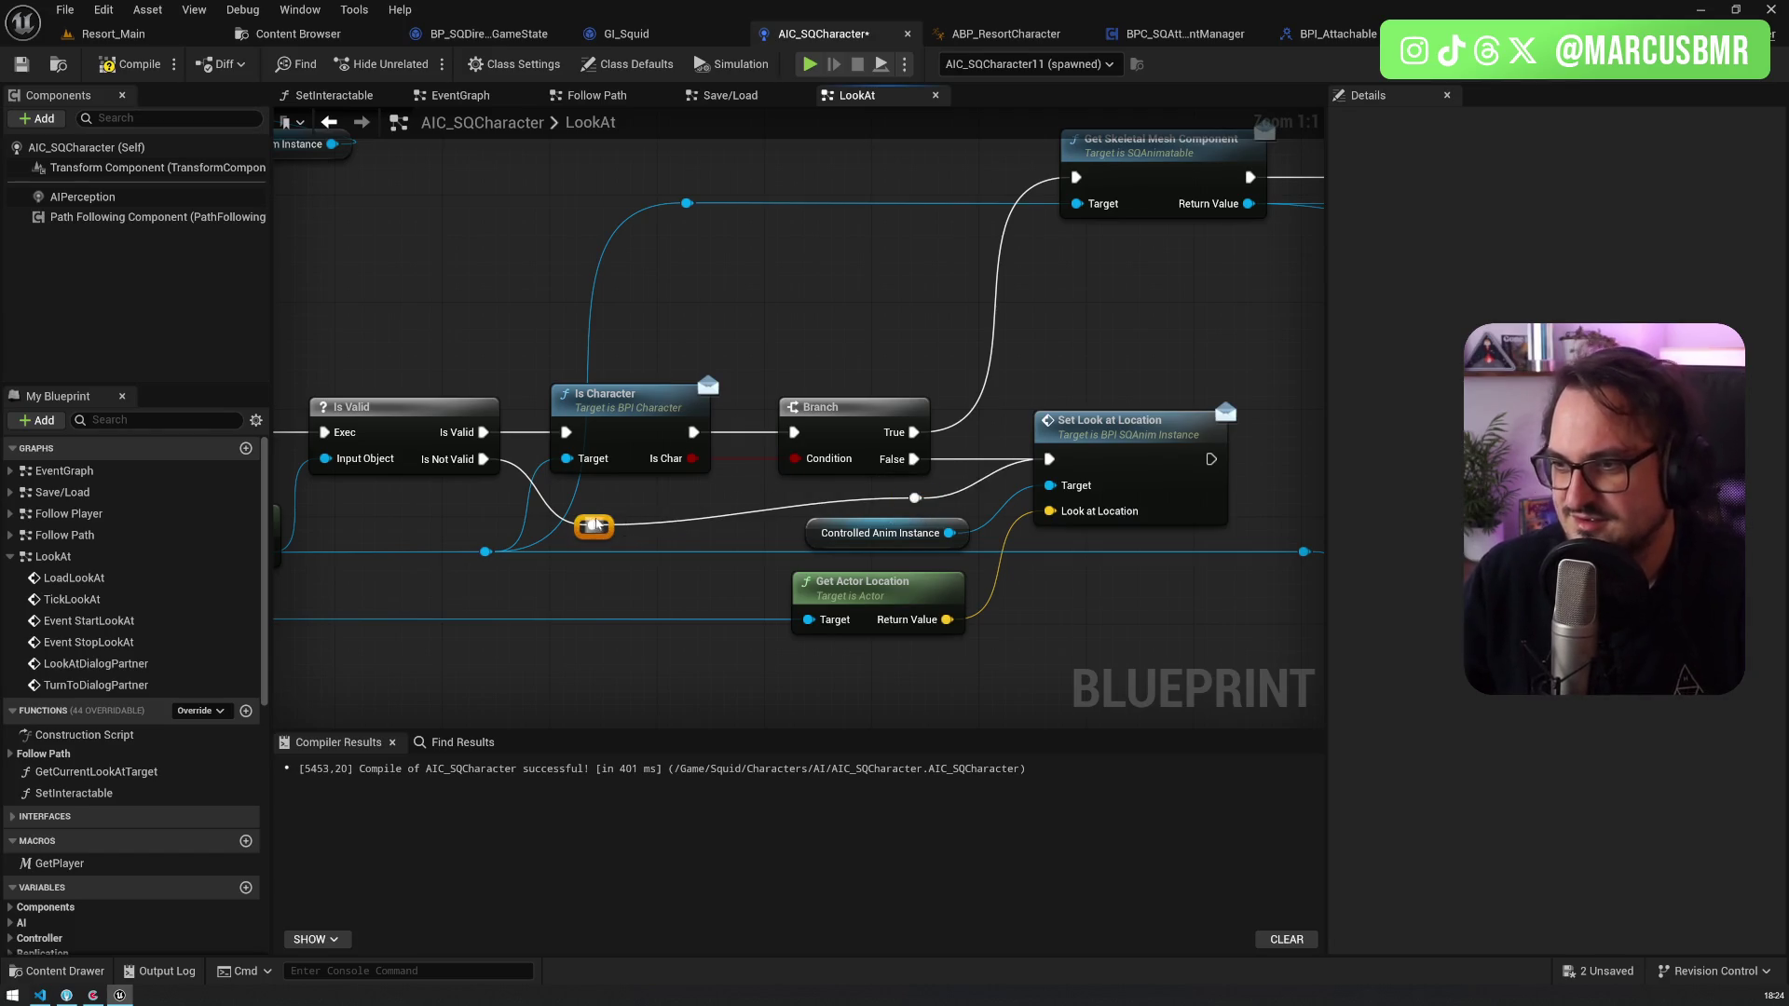
shift+click(914, 498)
key(q)
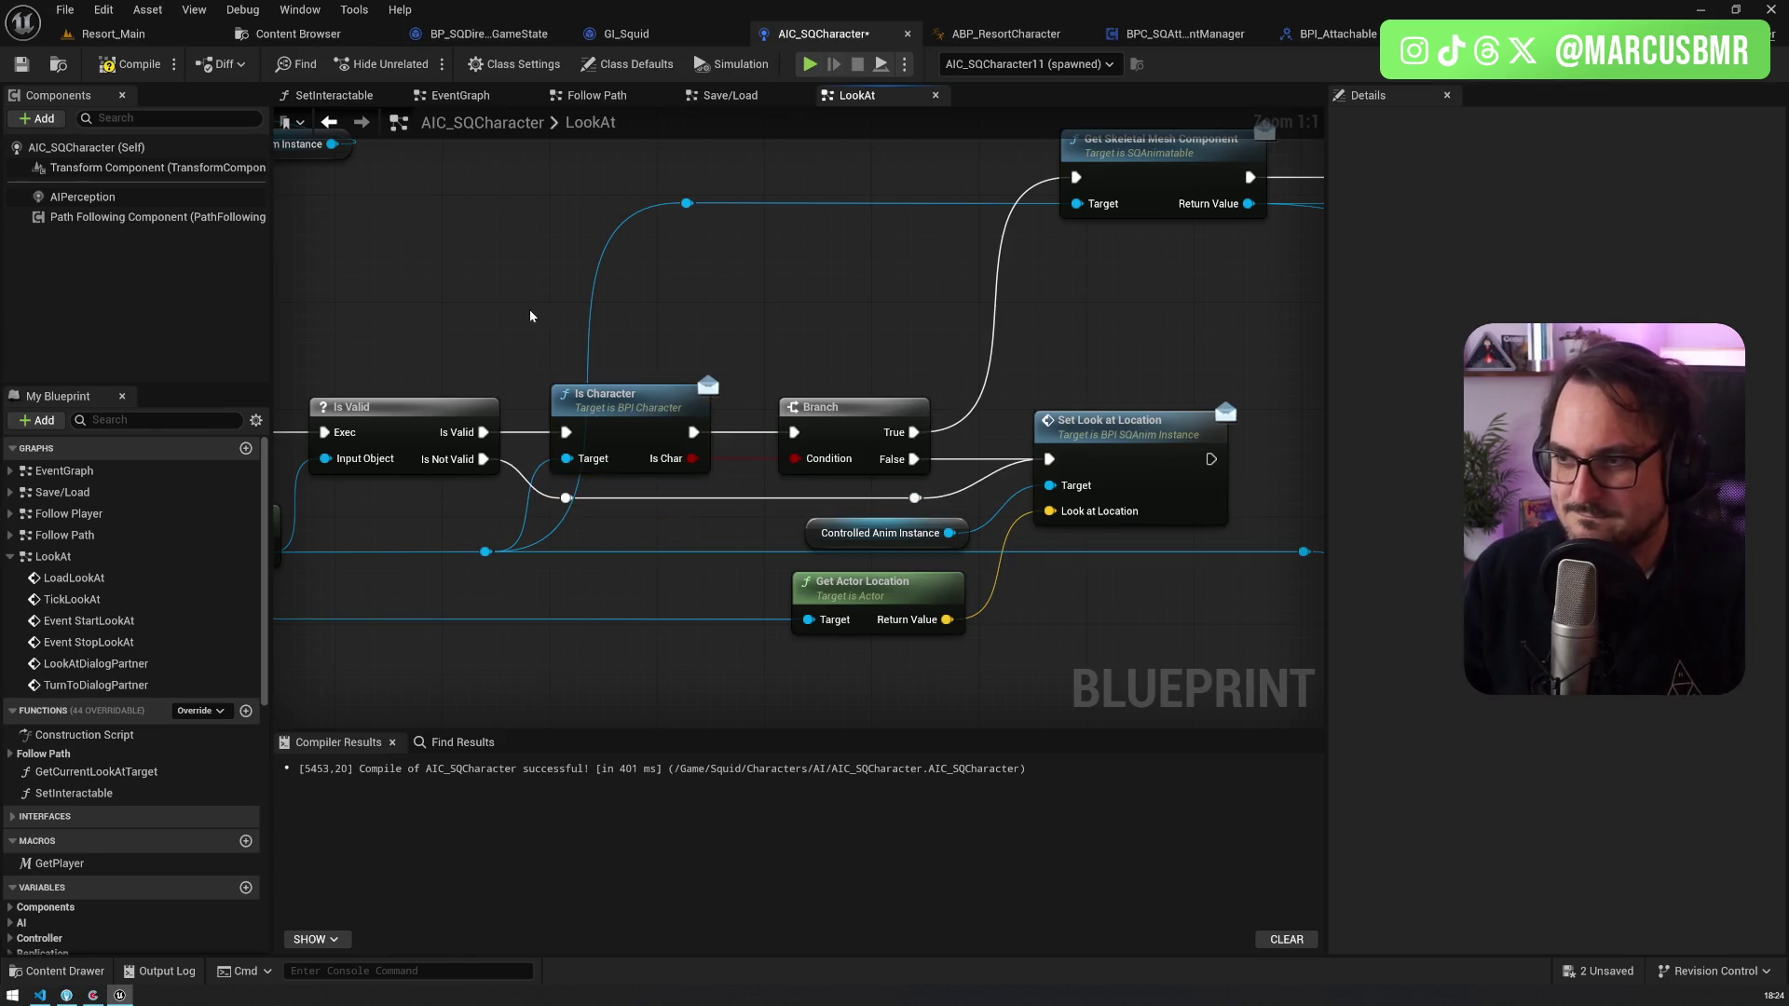
click(158, 39)
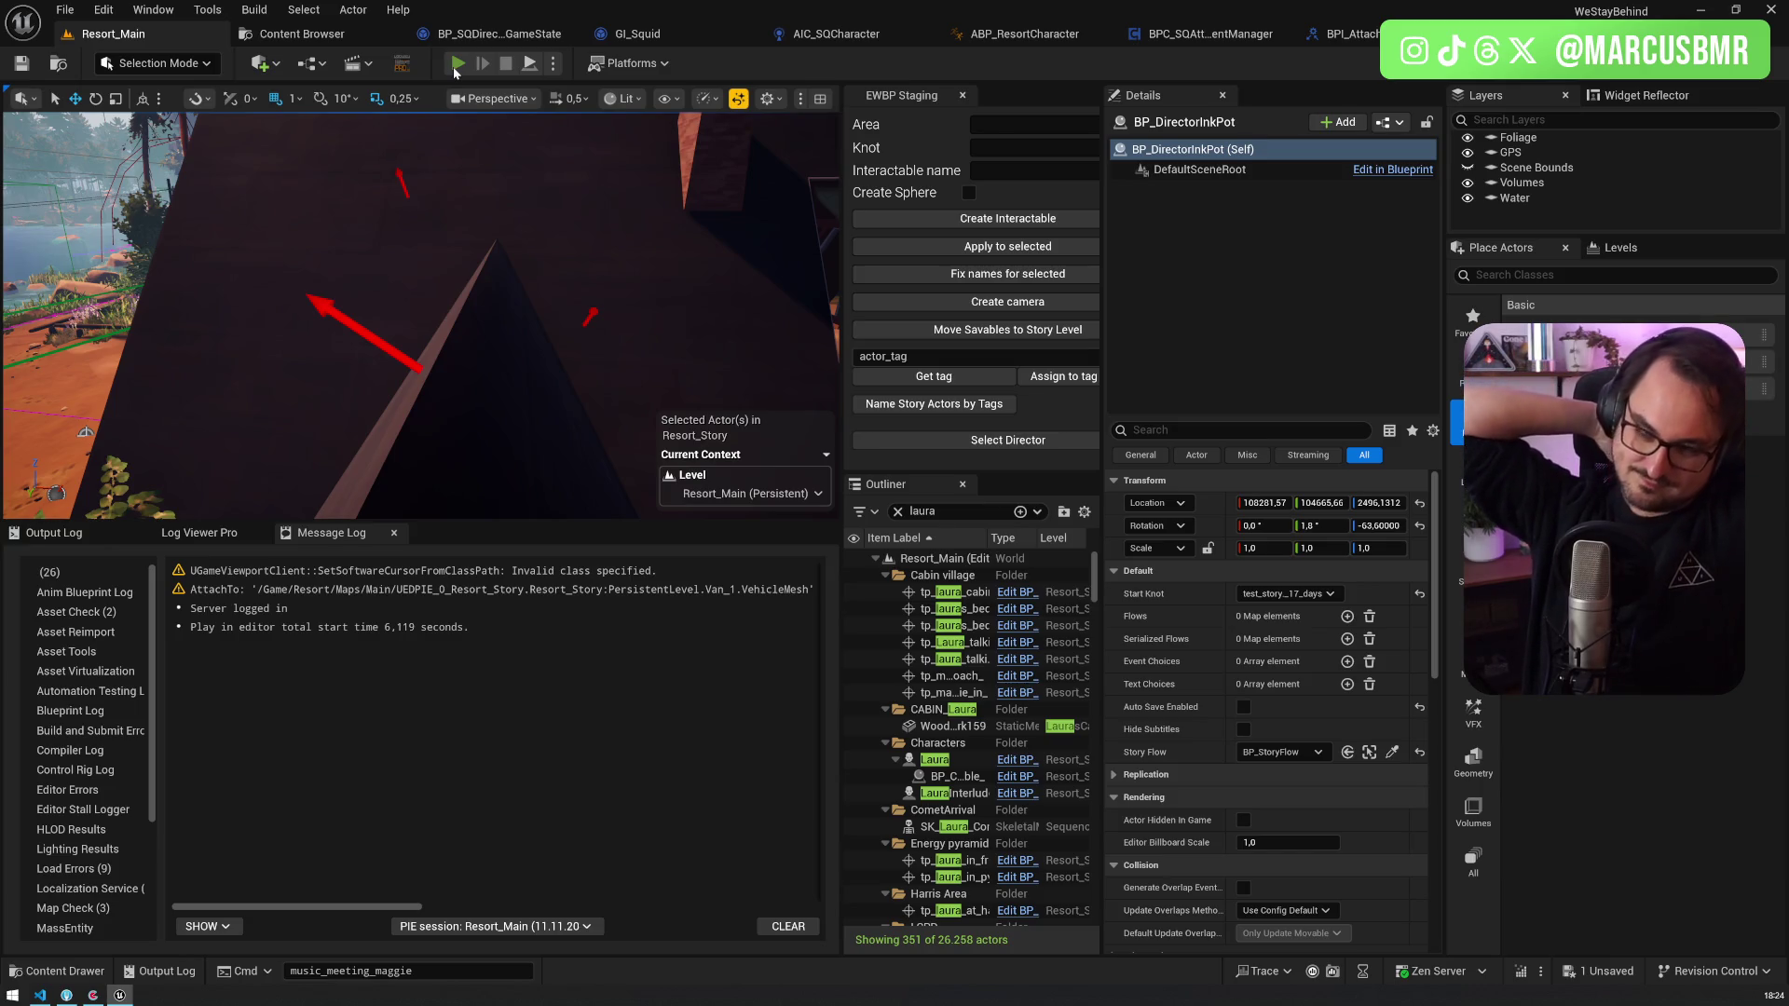
Step: Start a play-in-editor session and bring up the Log Viewer Pro log
click(457, 65)
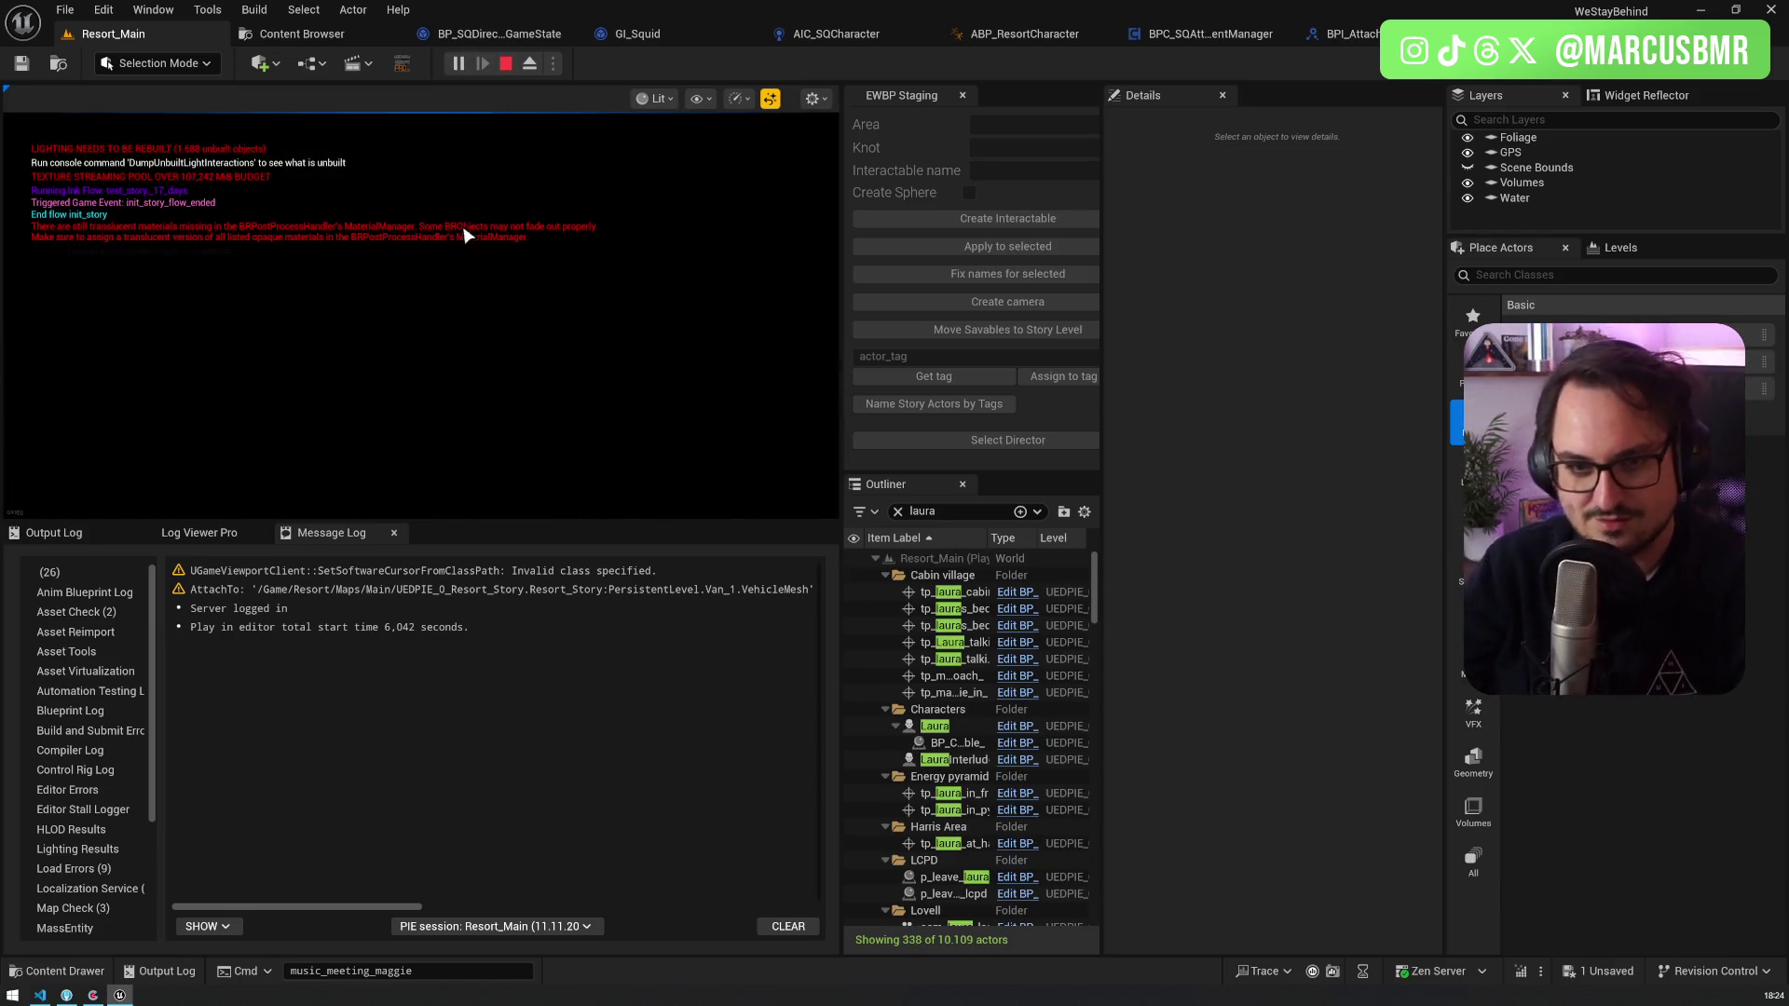
click(466, 236)
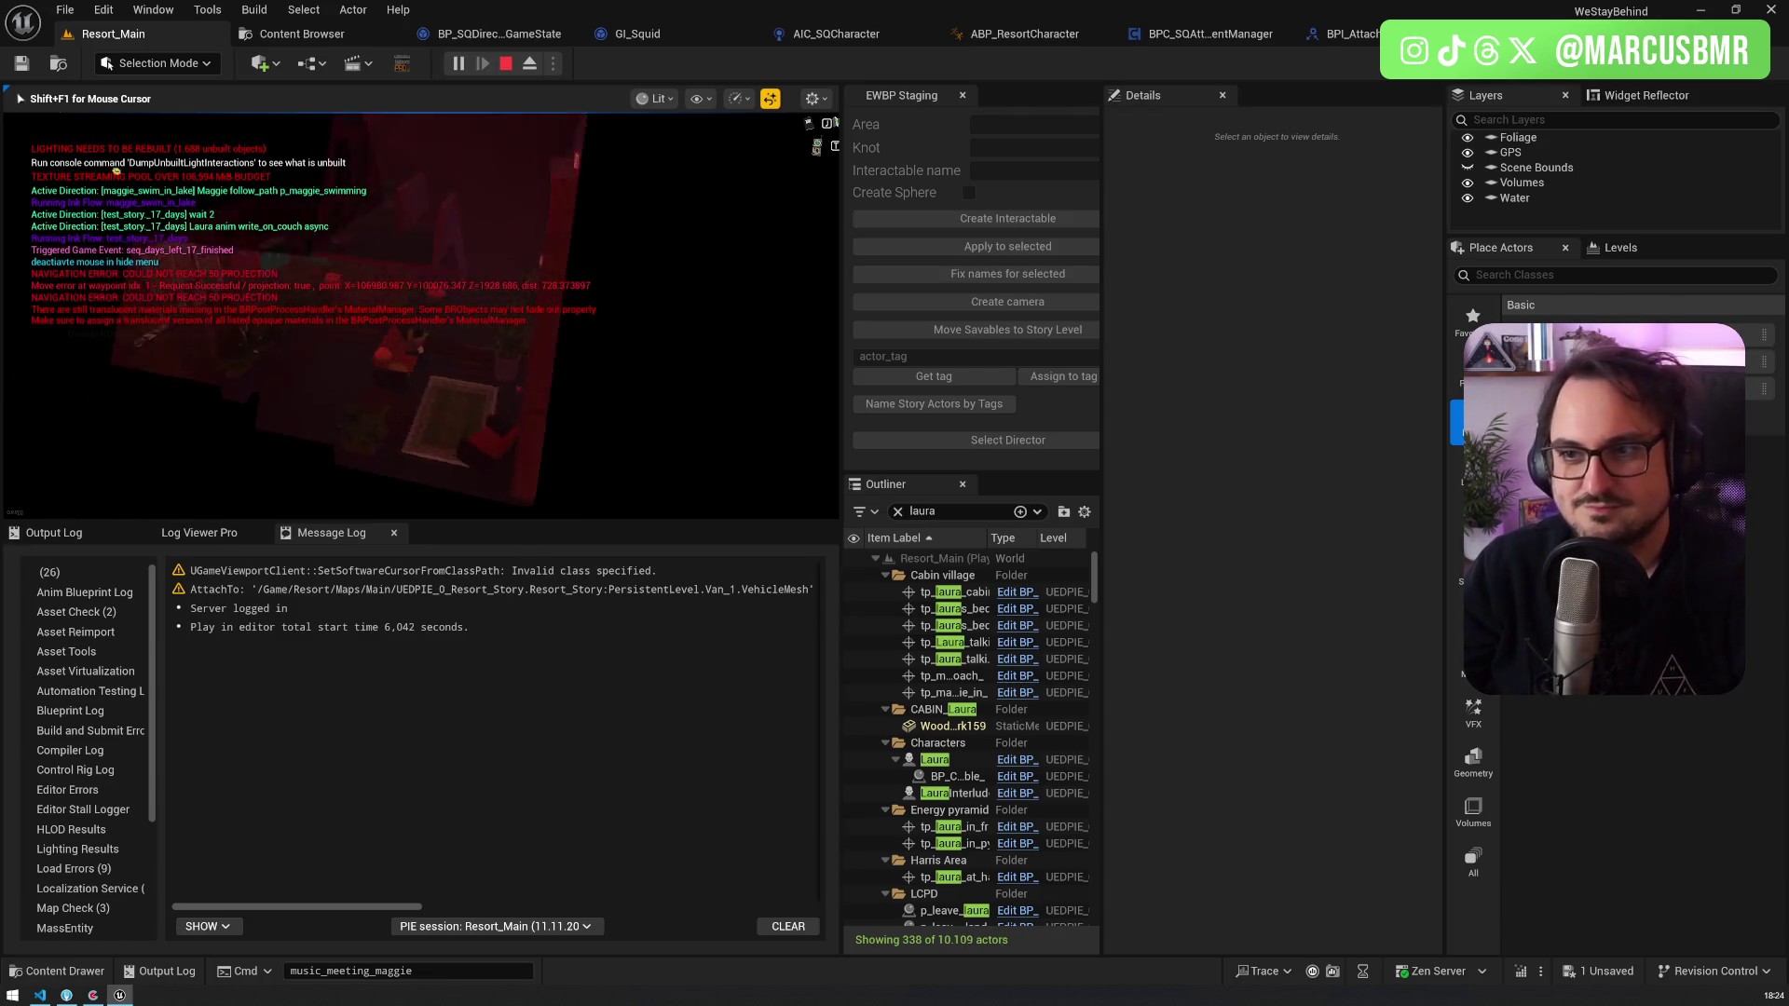
key(shift+F1)
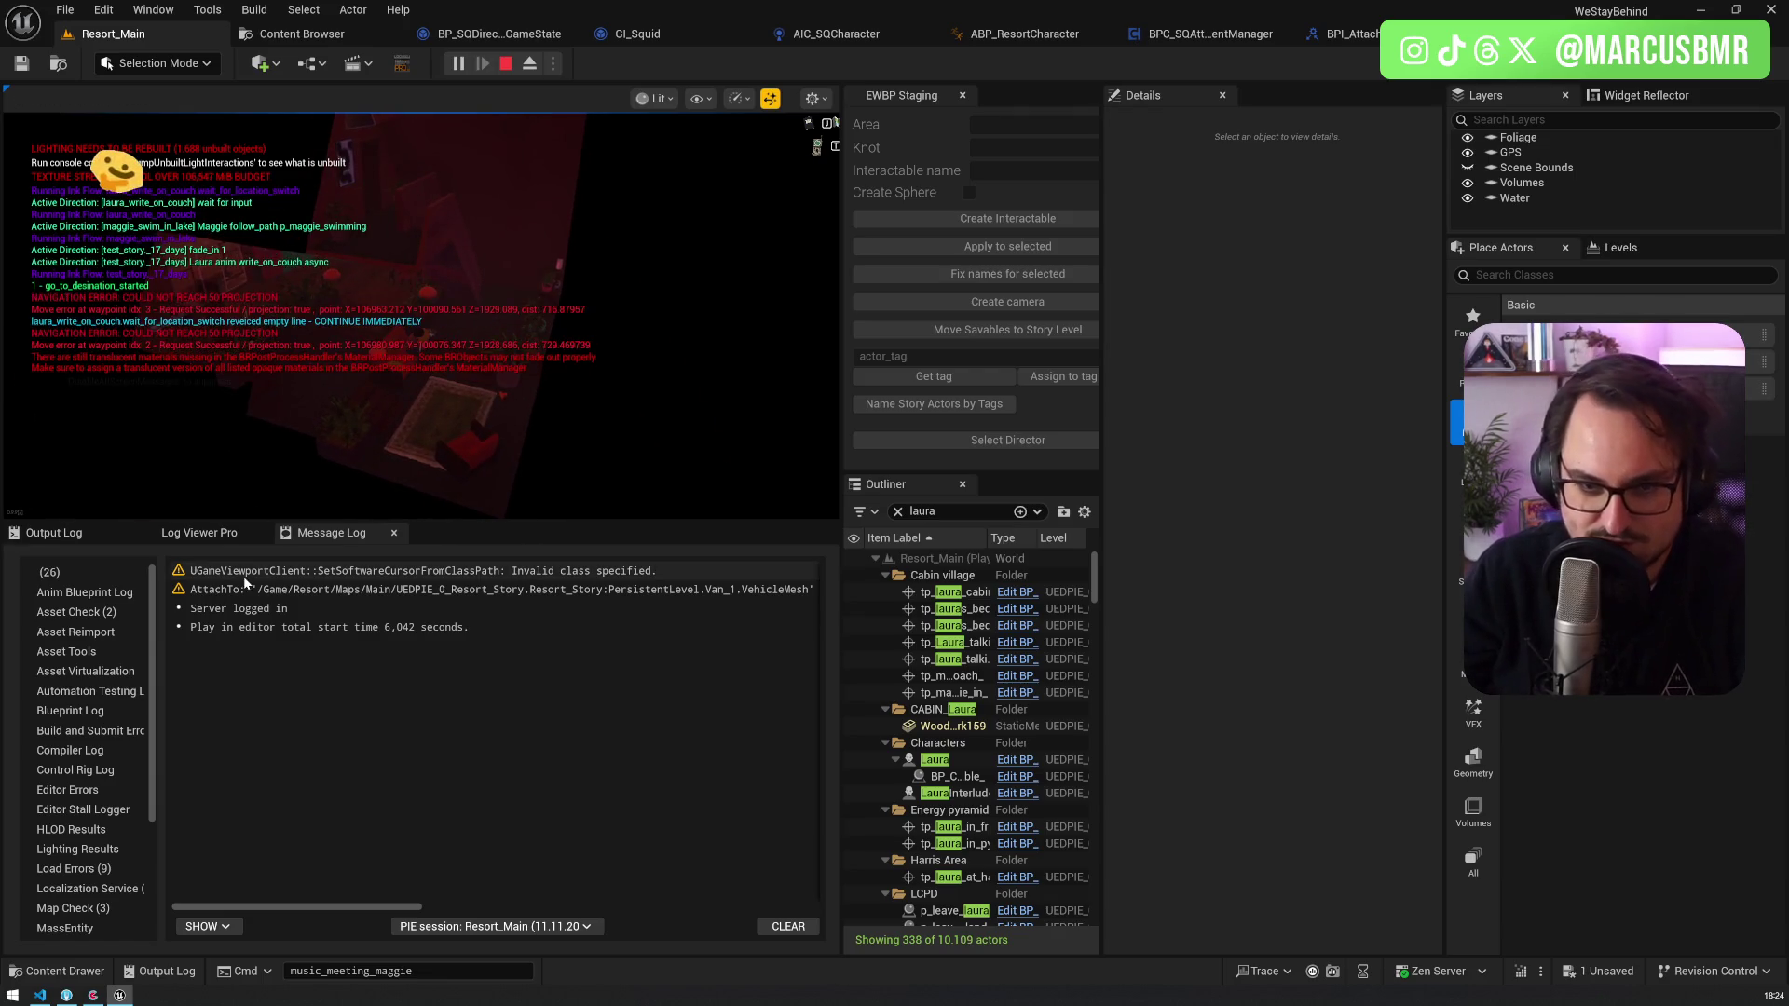
click(203, 534)
click(410, 456)
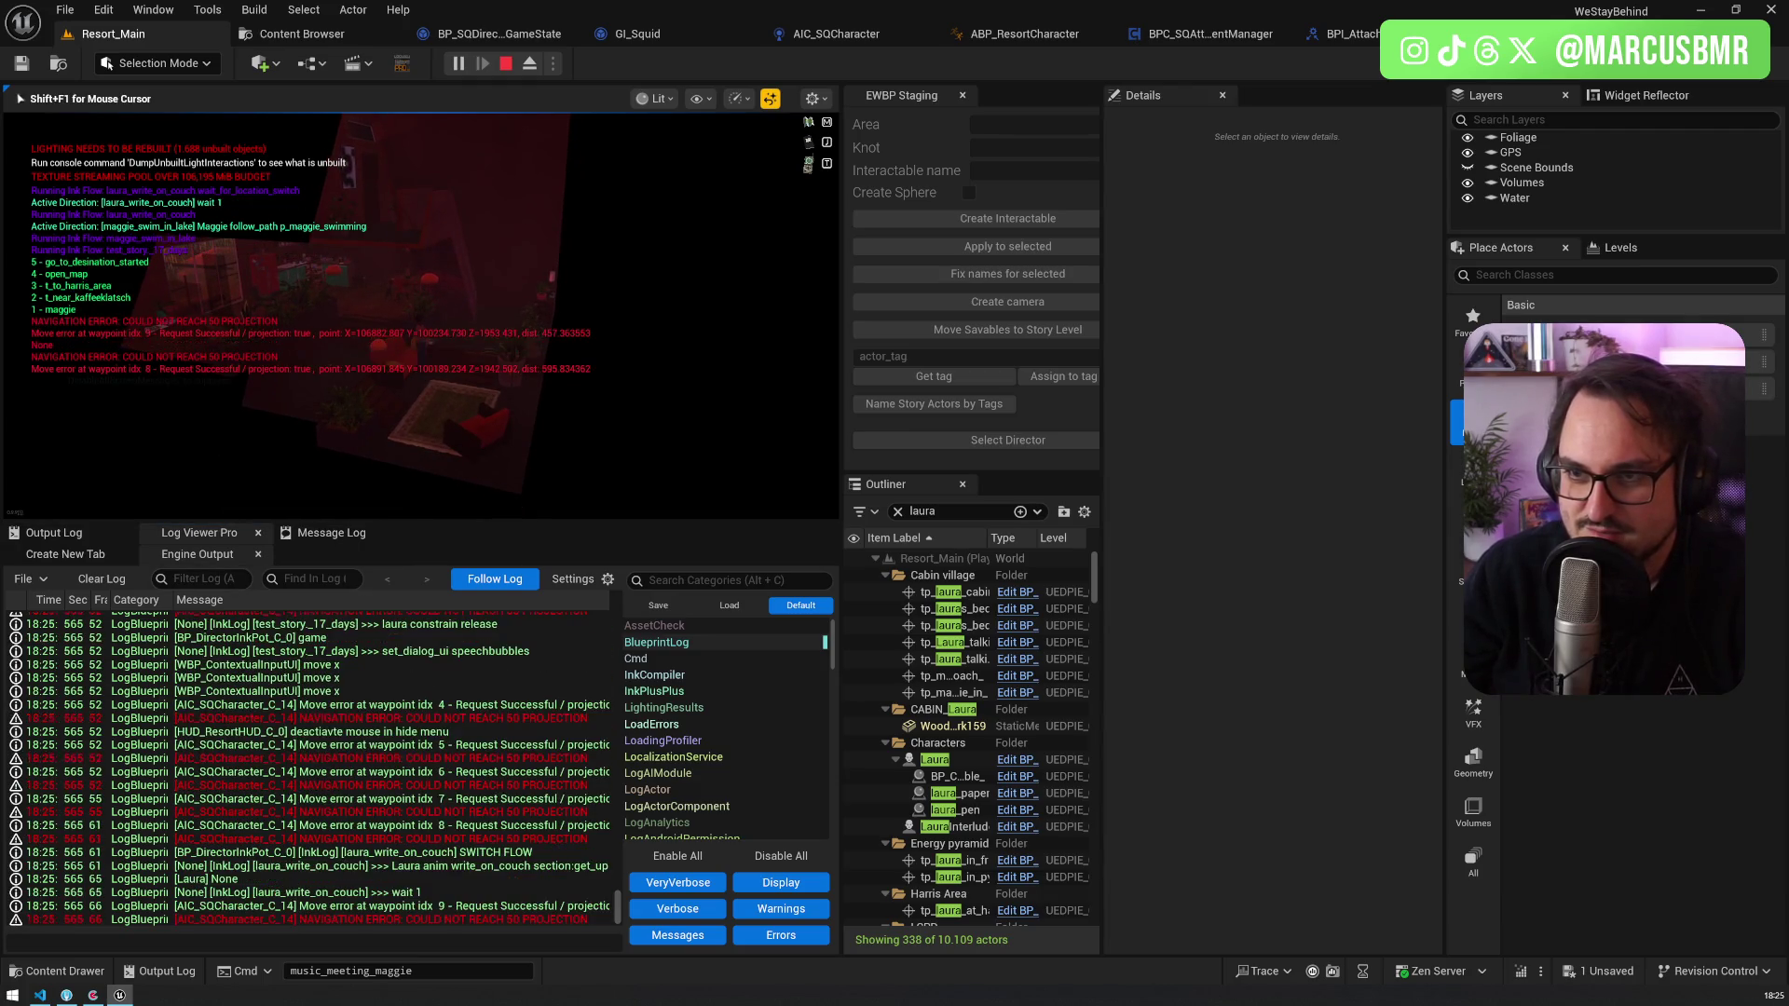
Step: Walk toward the sofa, toggle Unlit view, eject and repossess, close the map, then stop play
key(w)
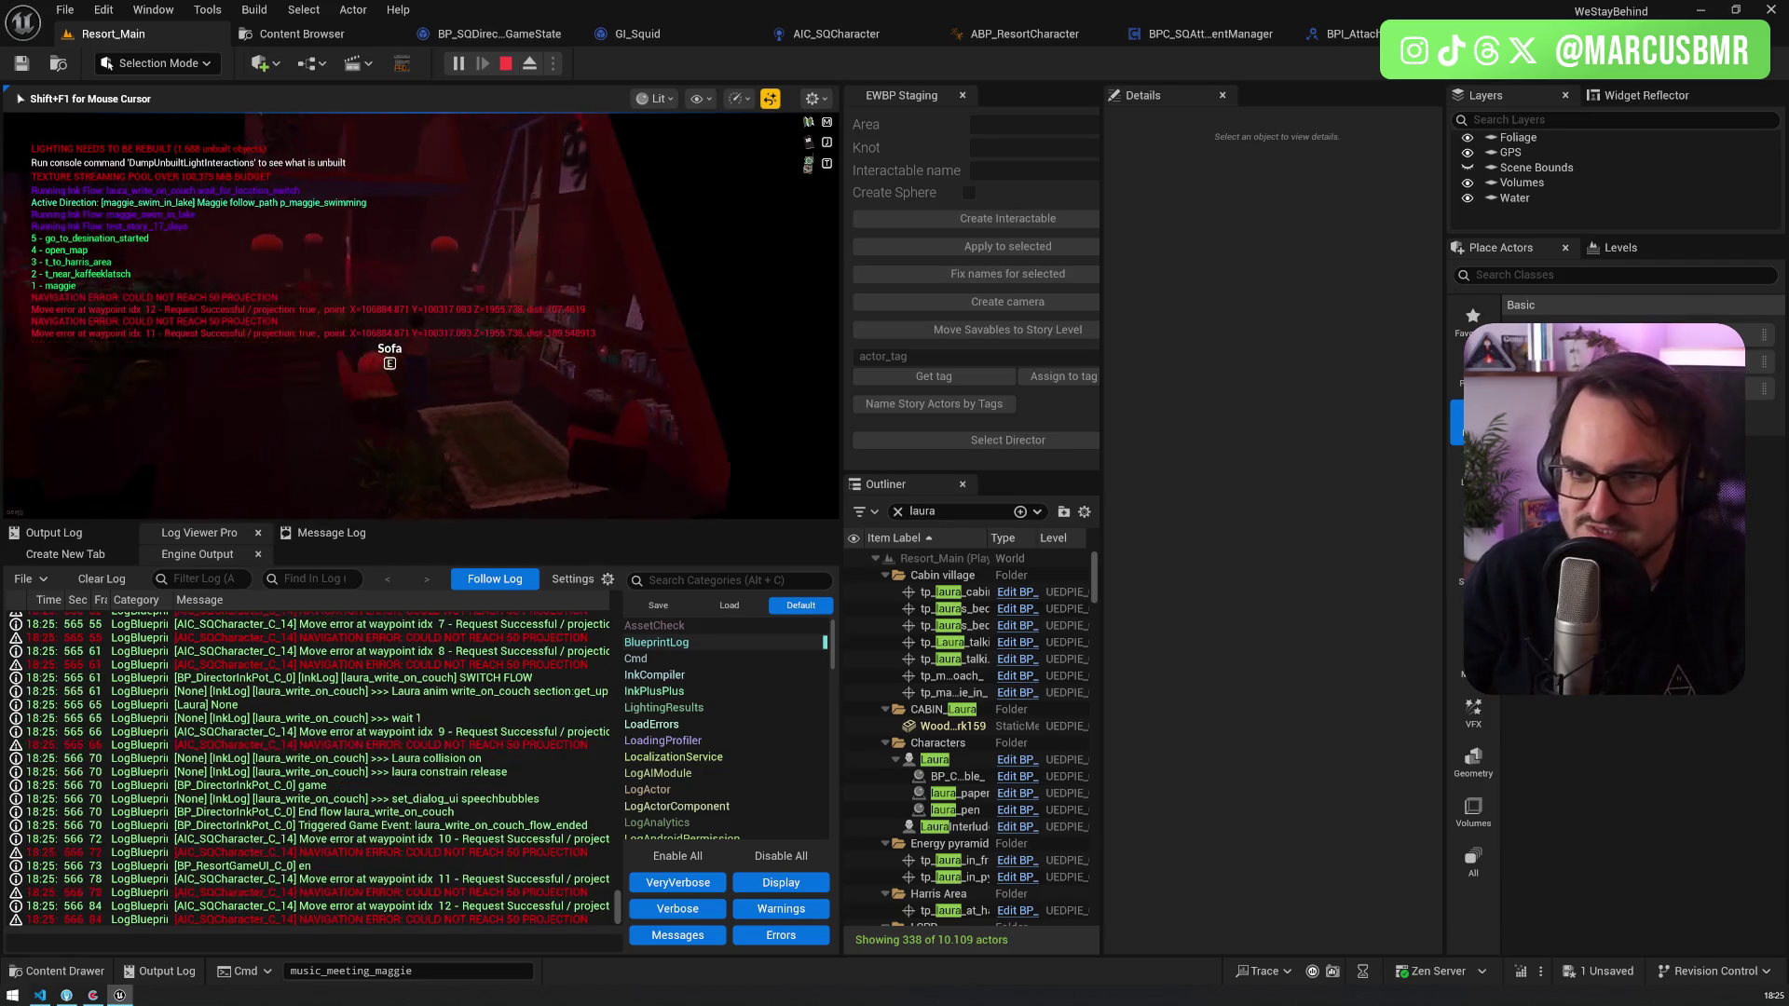
key(F2)
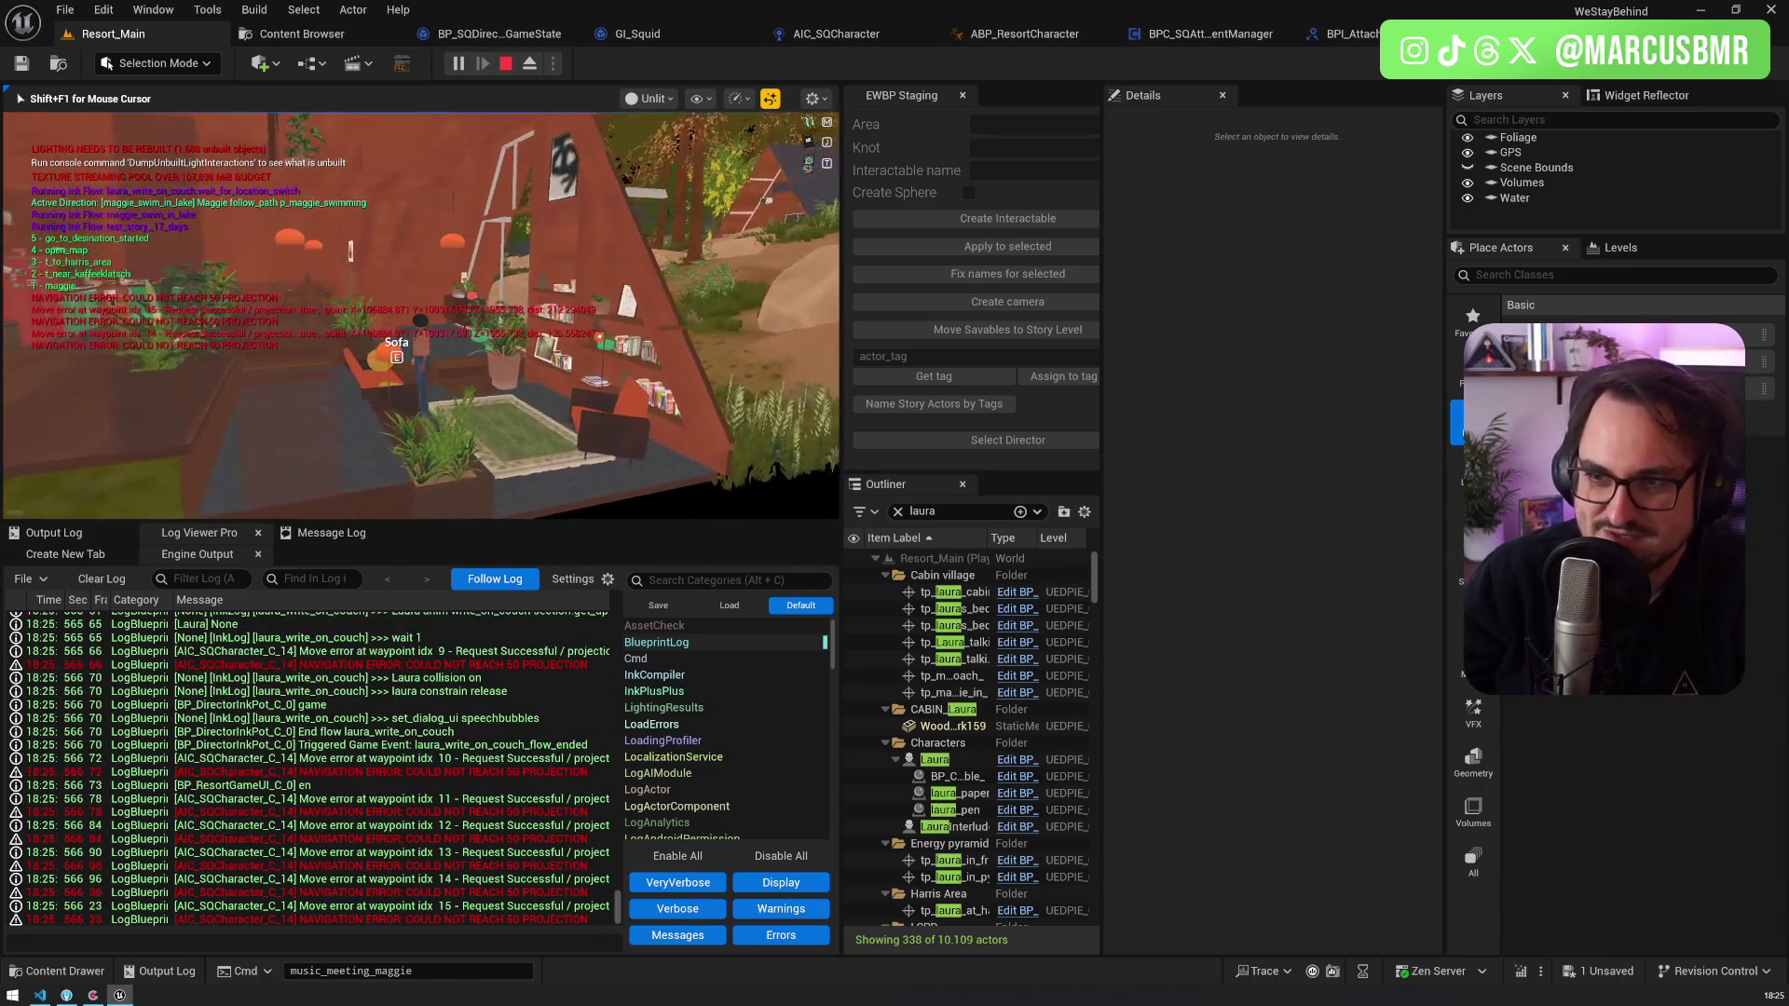
key(F8)
scroll(419, 316, down, 2)
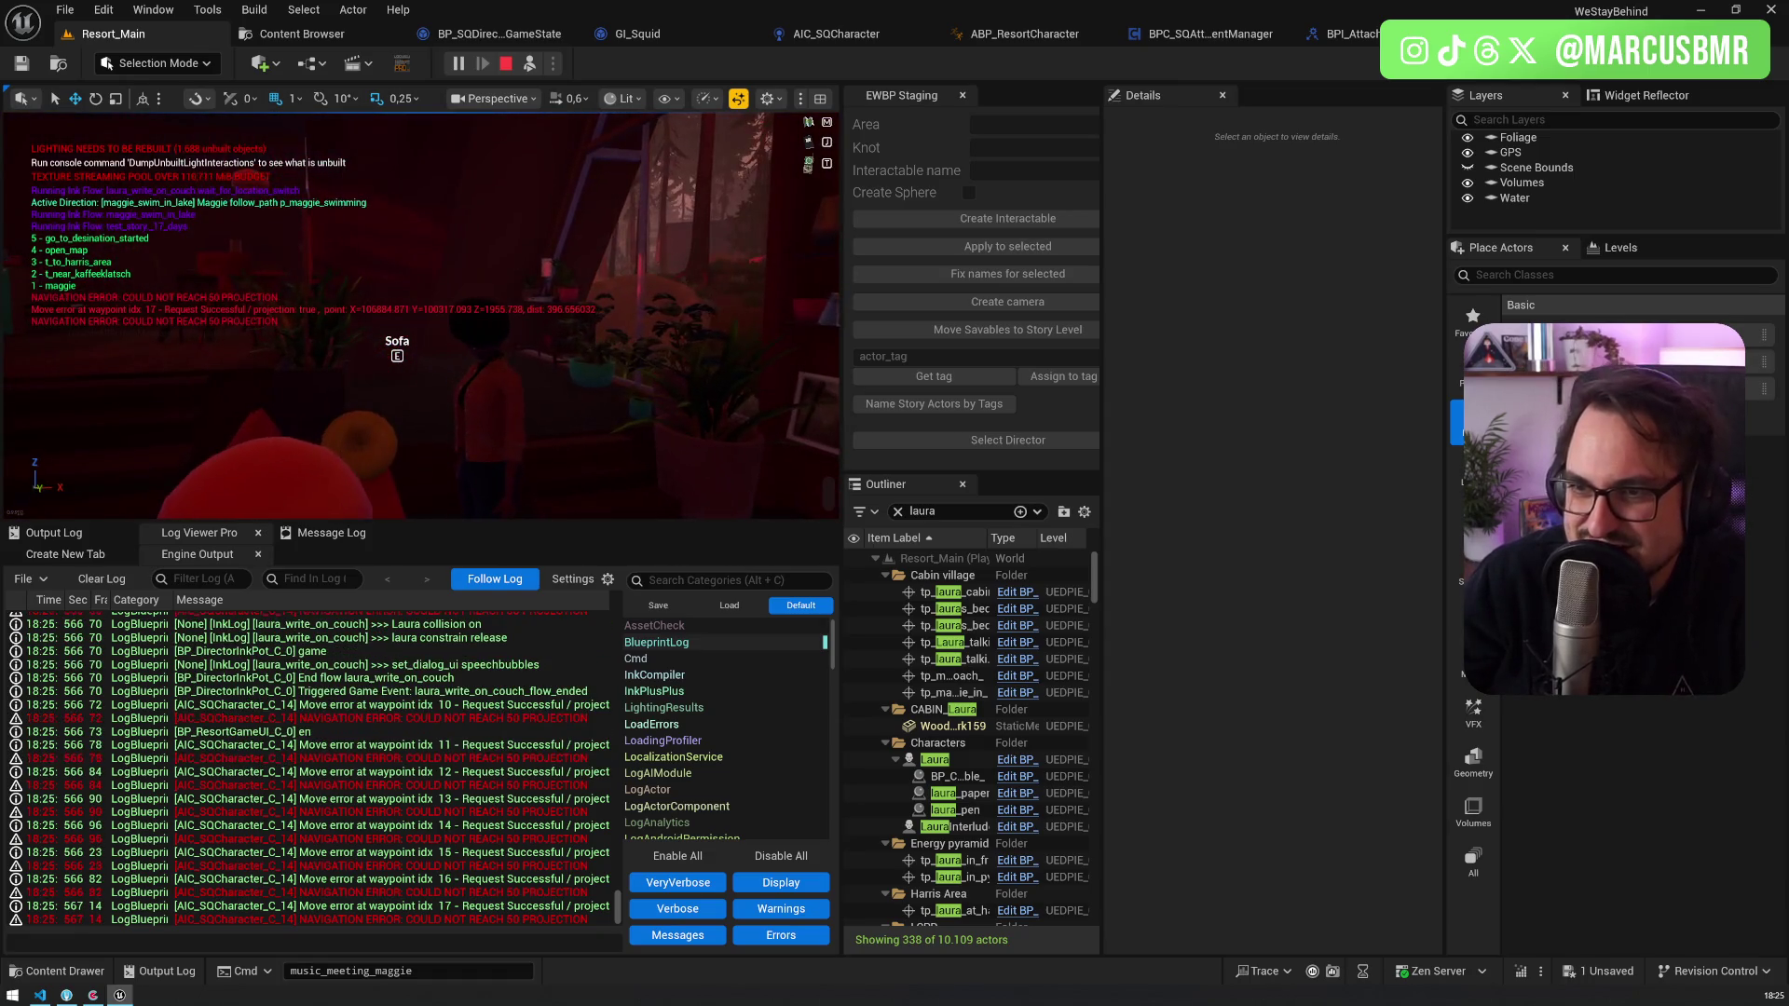
key(F8)
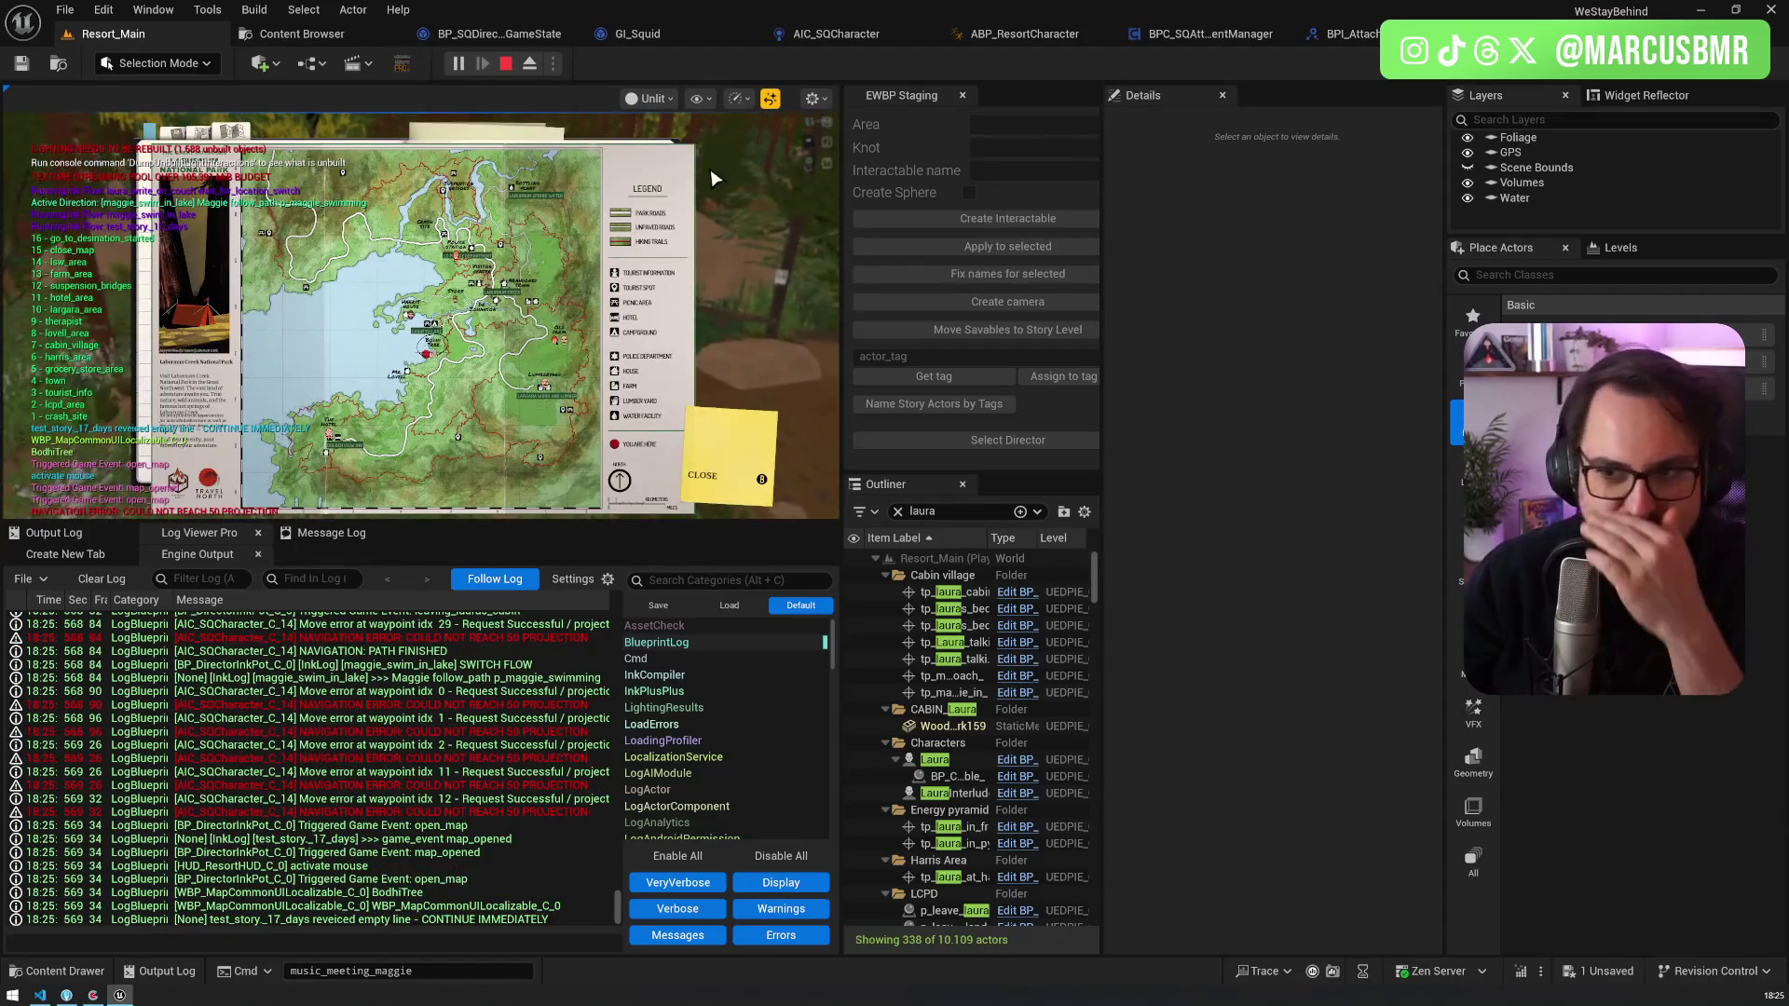
click(412, 311)
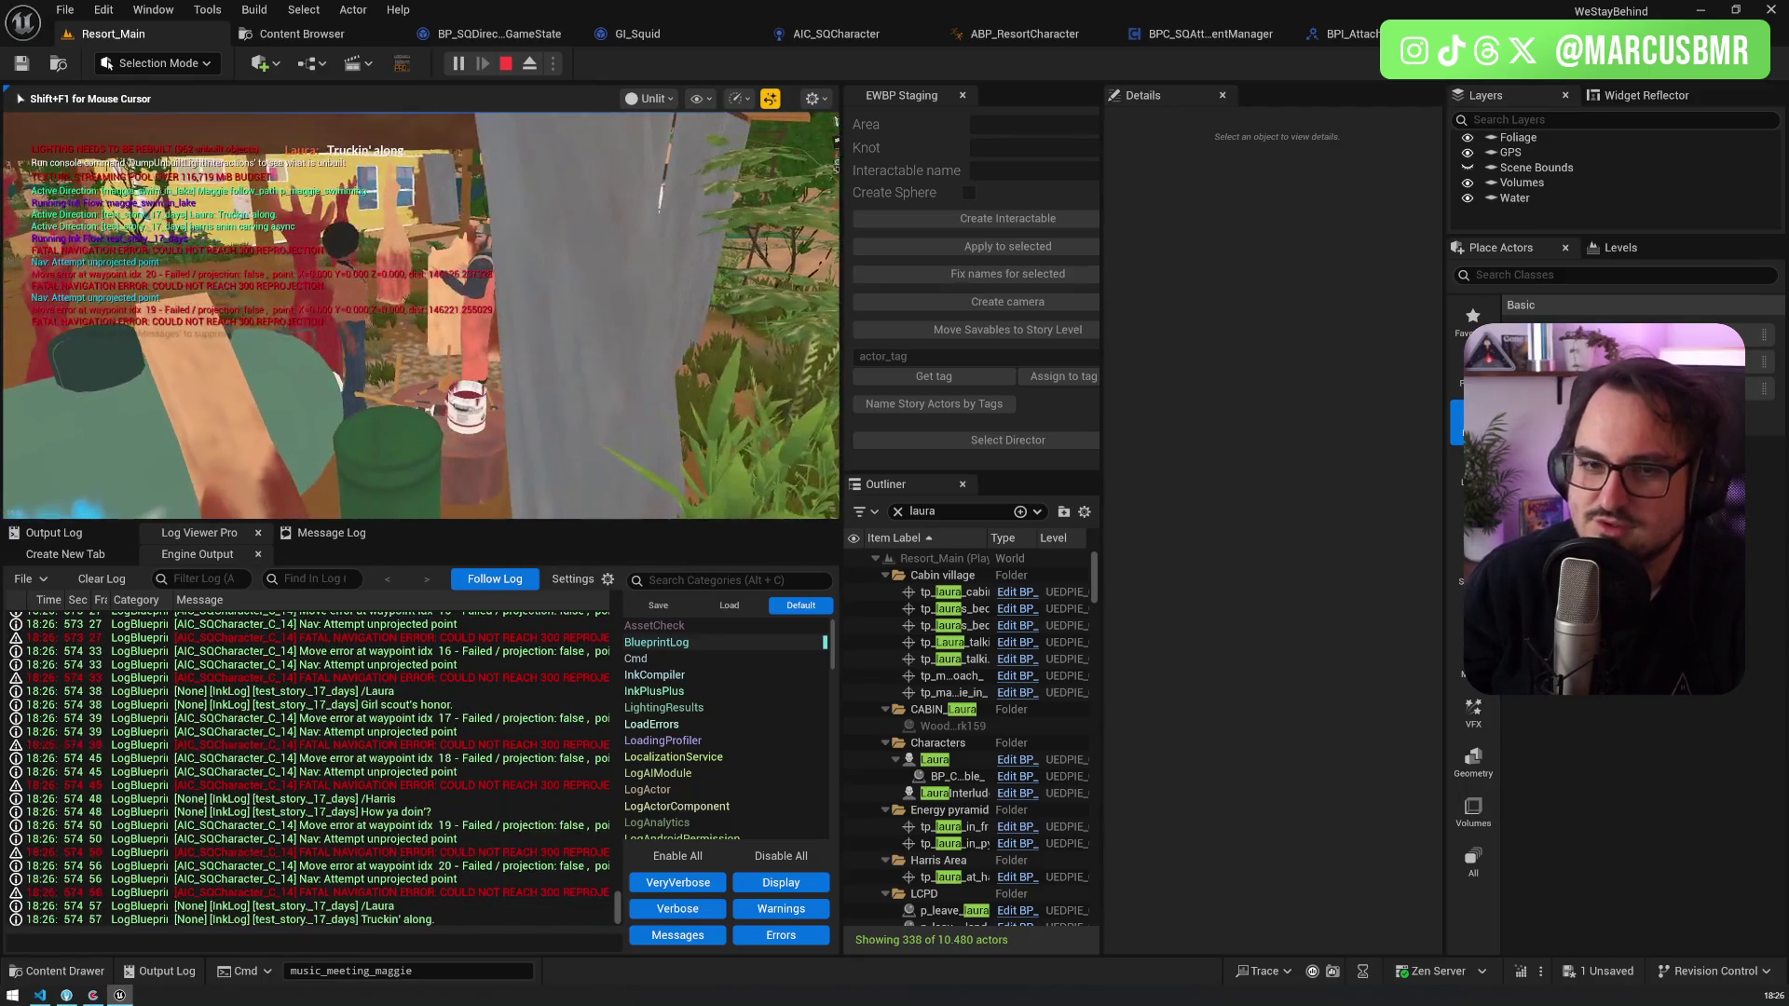
key(Escape)
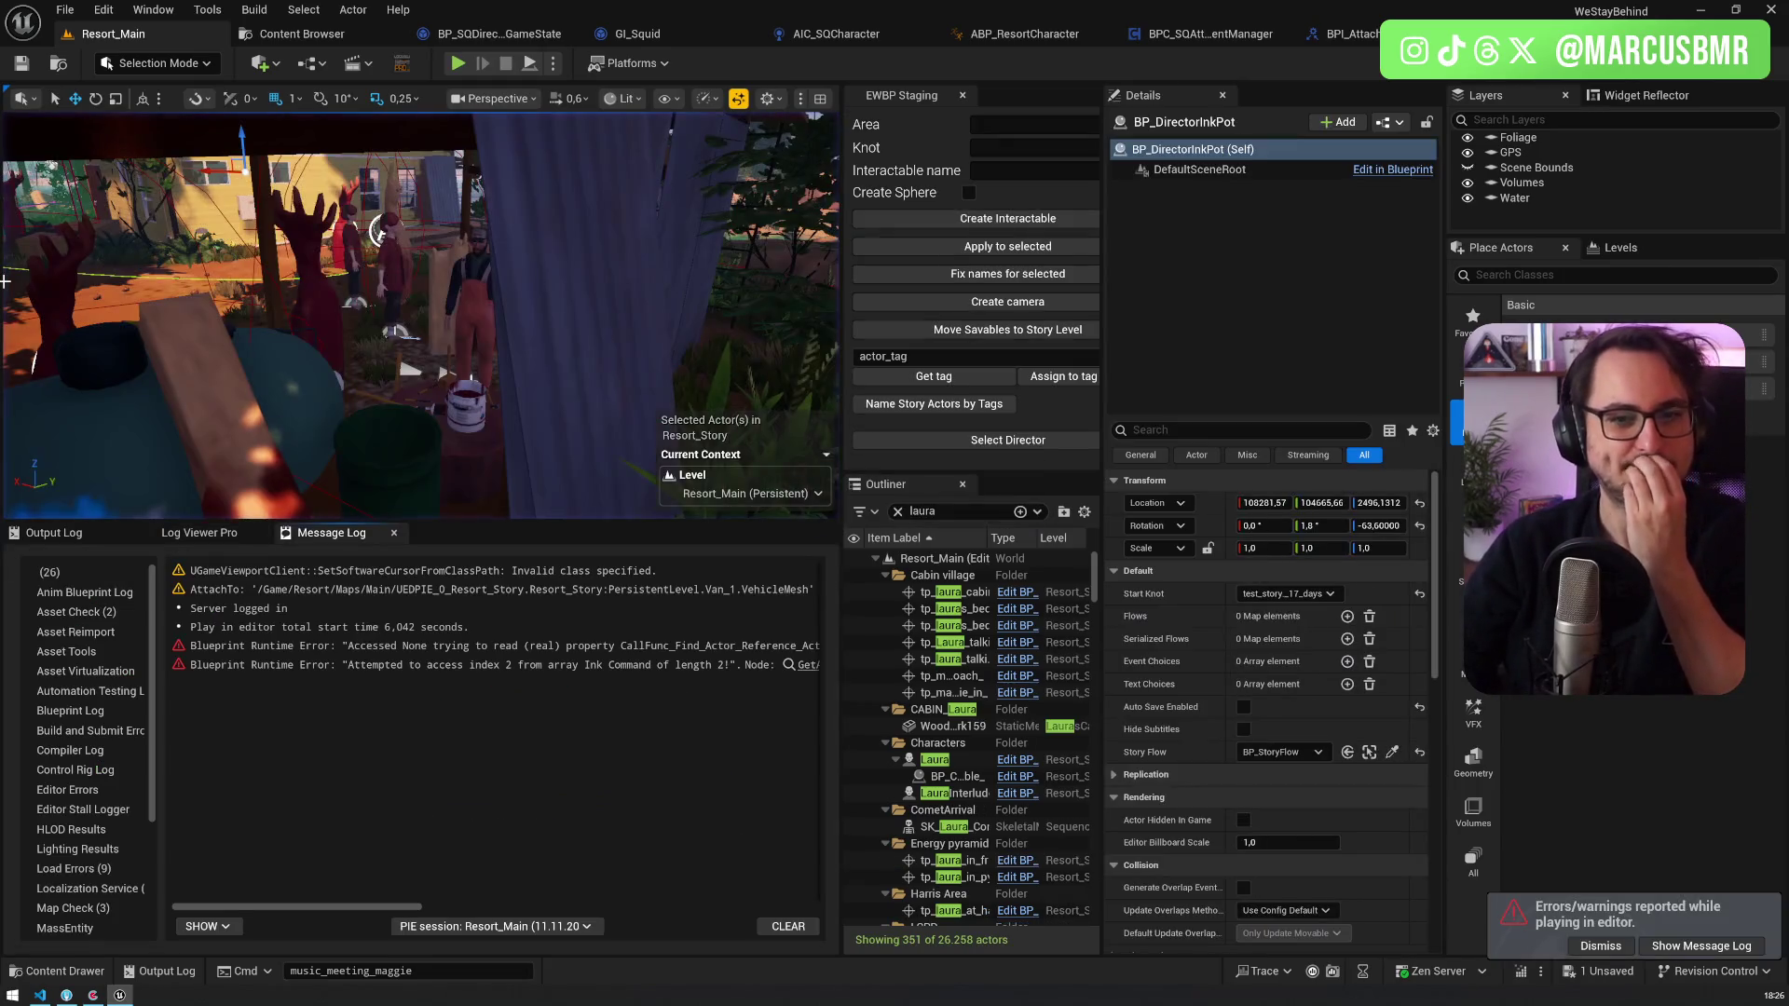
Step: Save the level with Ctrl+S and view BP_GPSReceiver's IsAnimationBlocker function
key(ctrl+s)
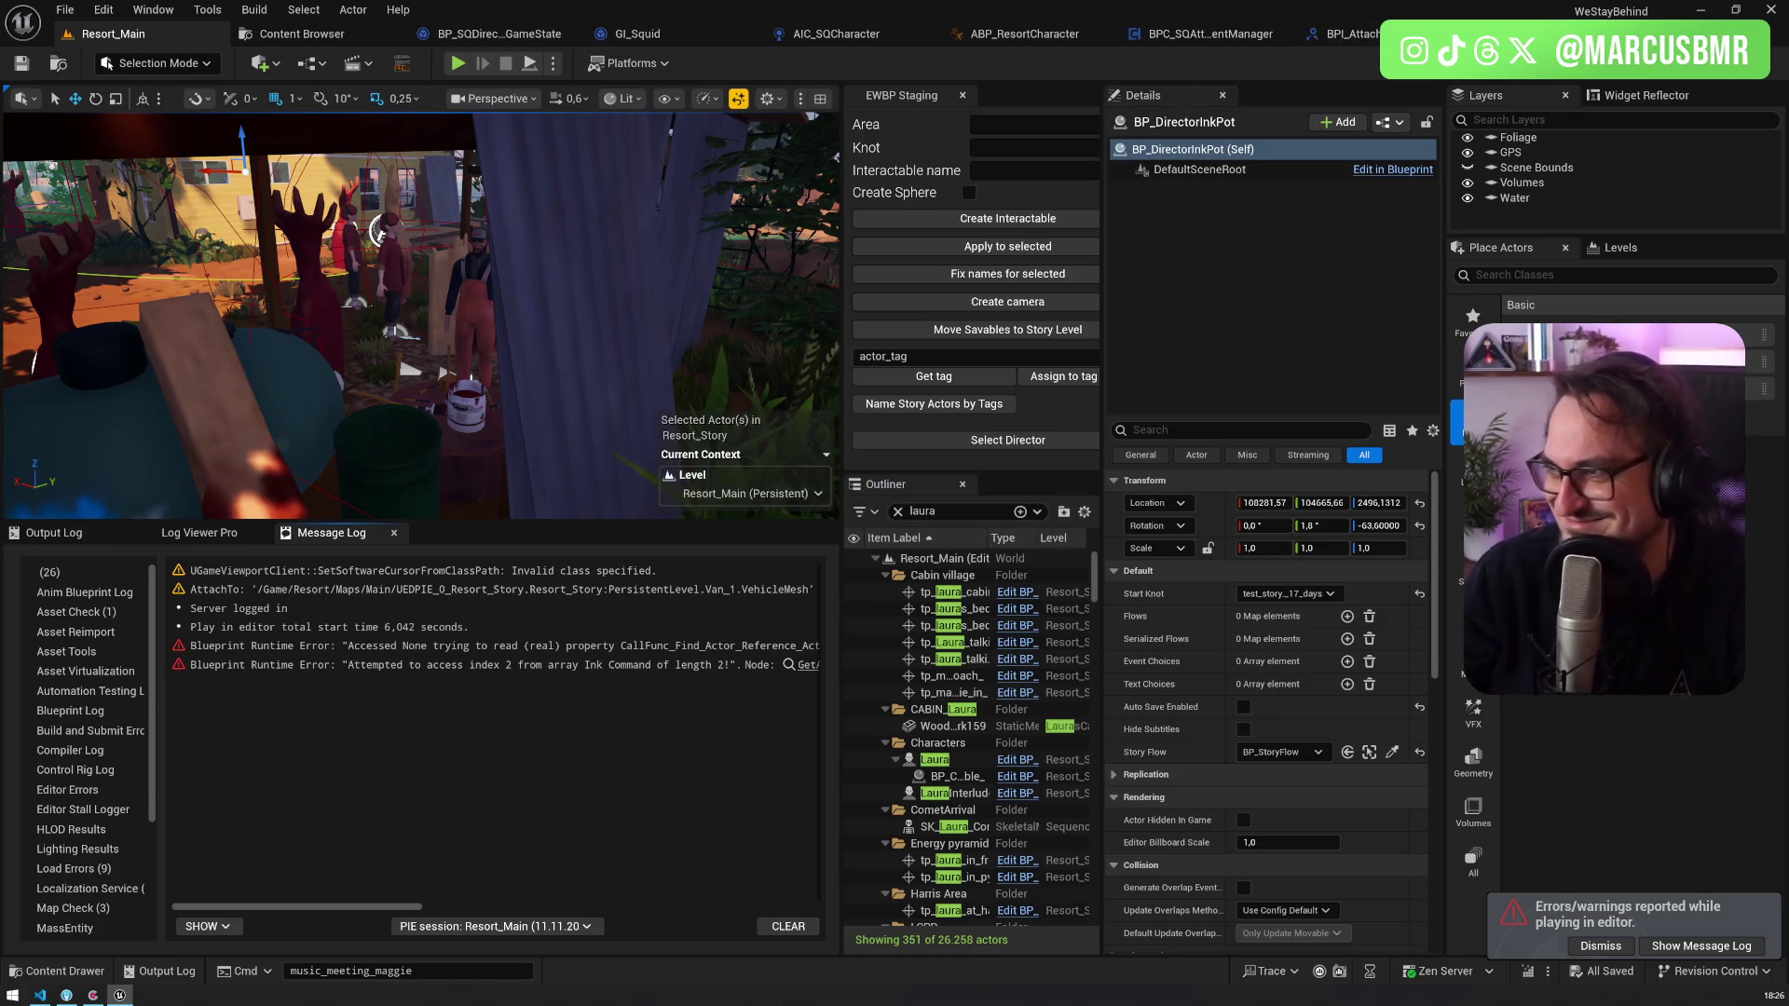
click(1435, 34)
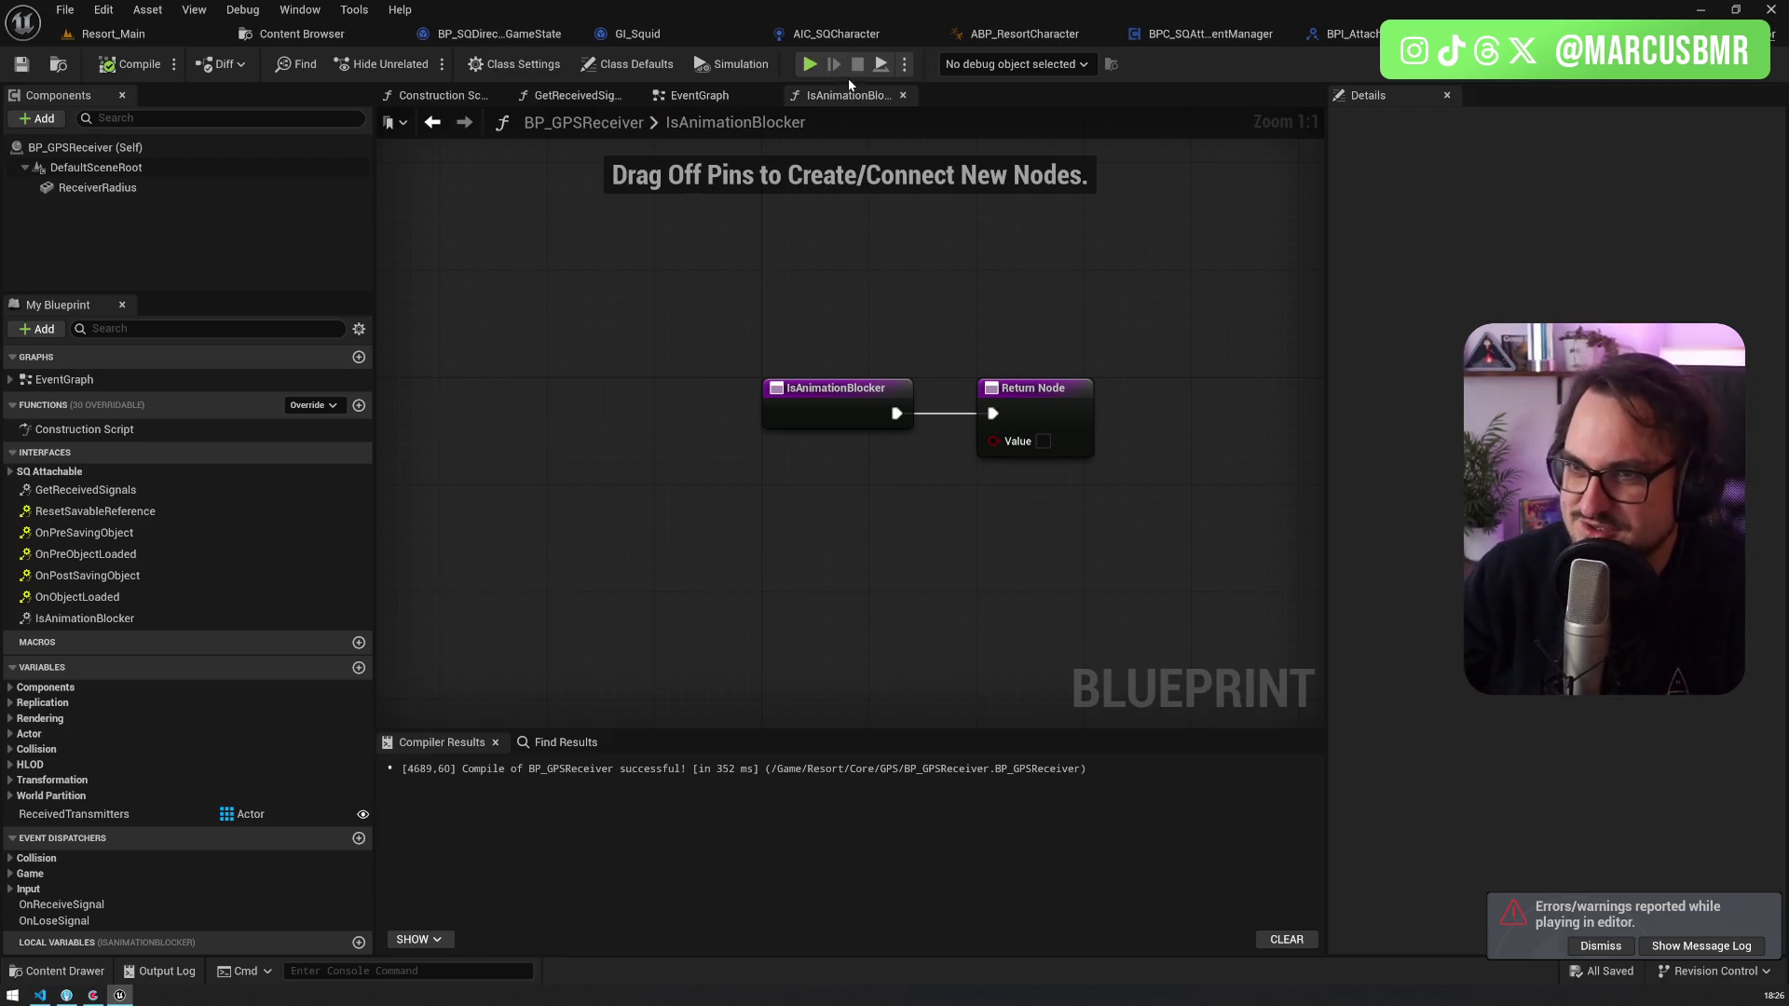
Step: Close AIC_SQCharacter and drop an Active Attachments getter into BPC_SQAttachmentManager's EventGraph
click(925, 35)
click(1037, 38)
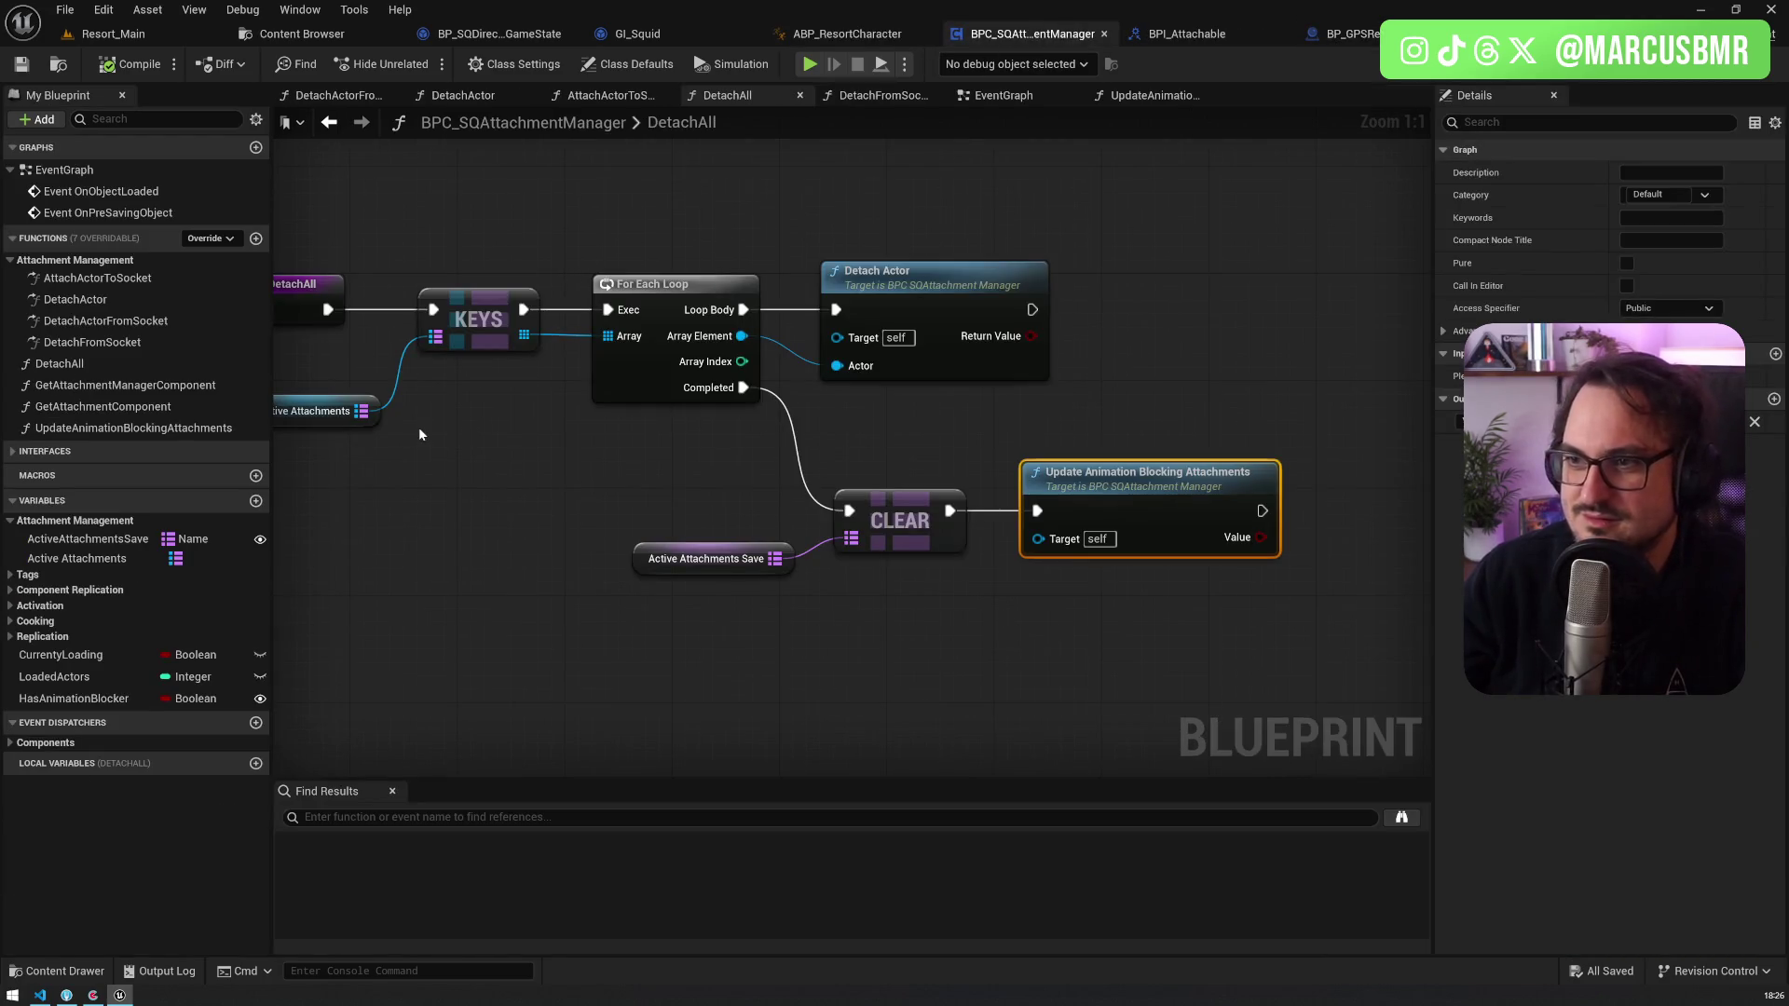
double_click(65, 169)
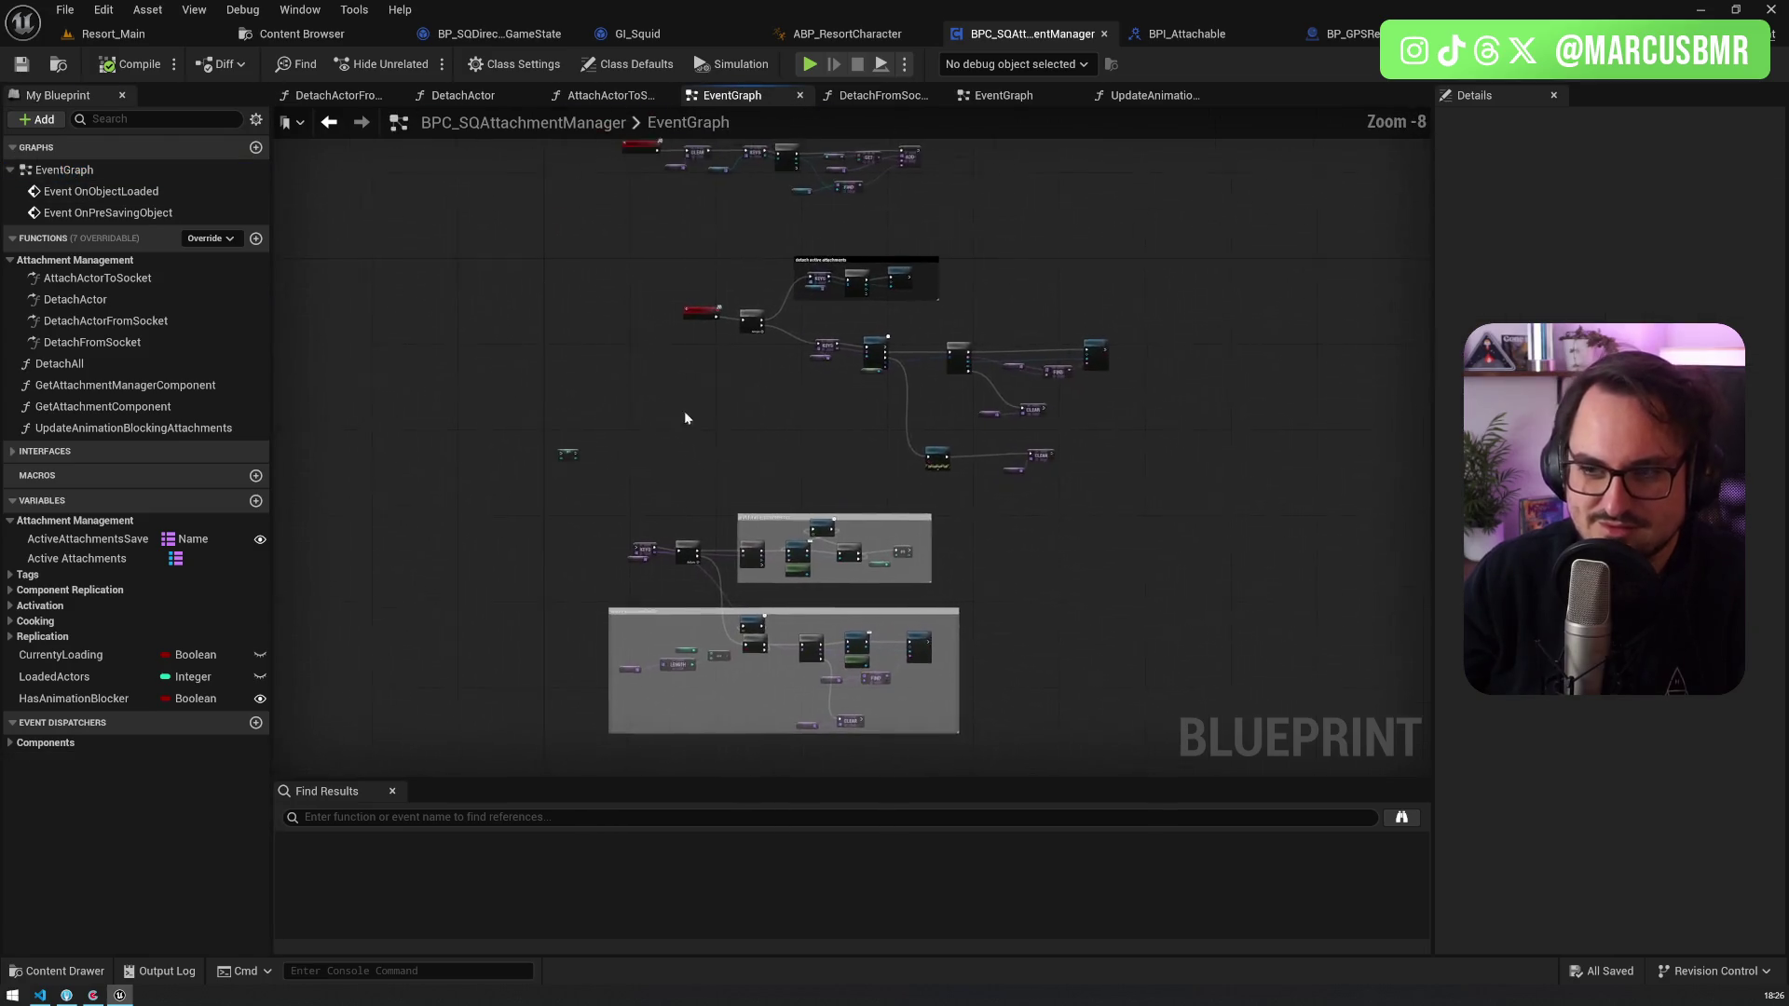
scroll(1056, 506, up, 8)
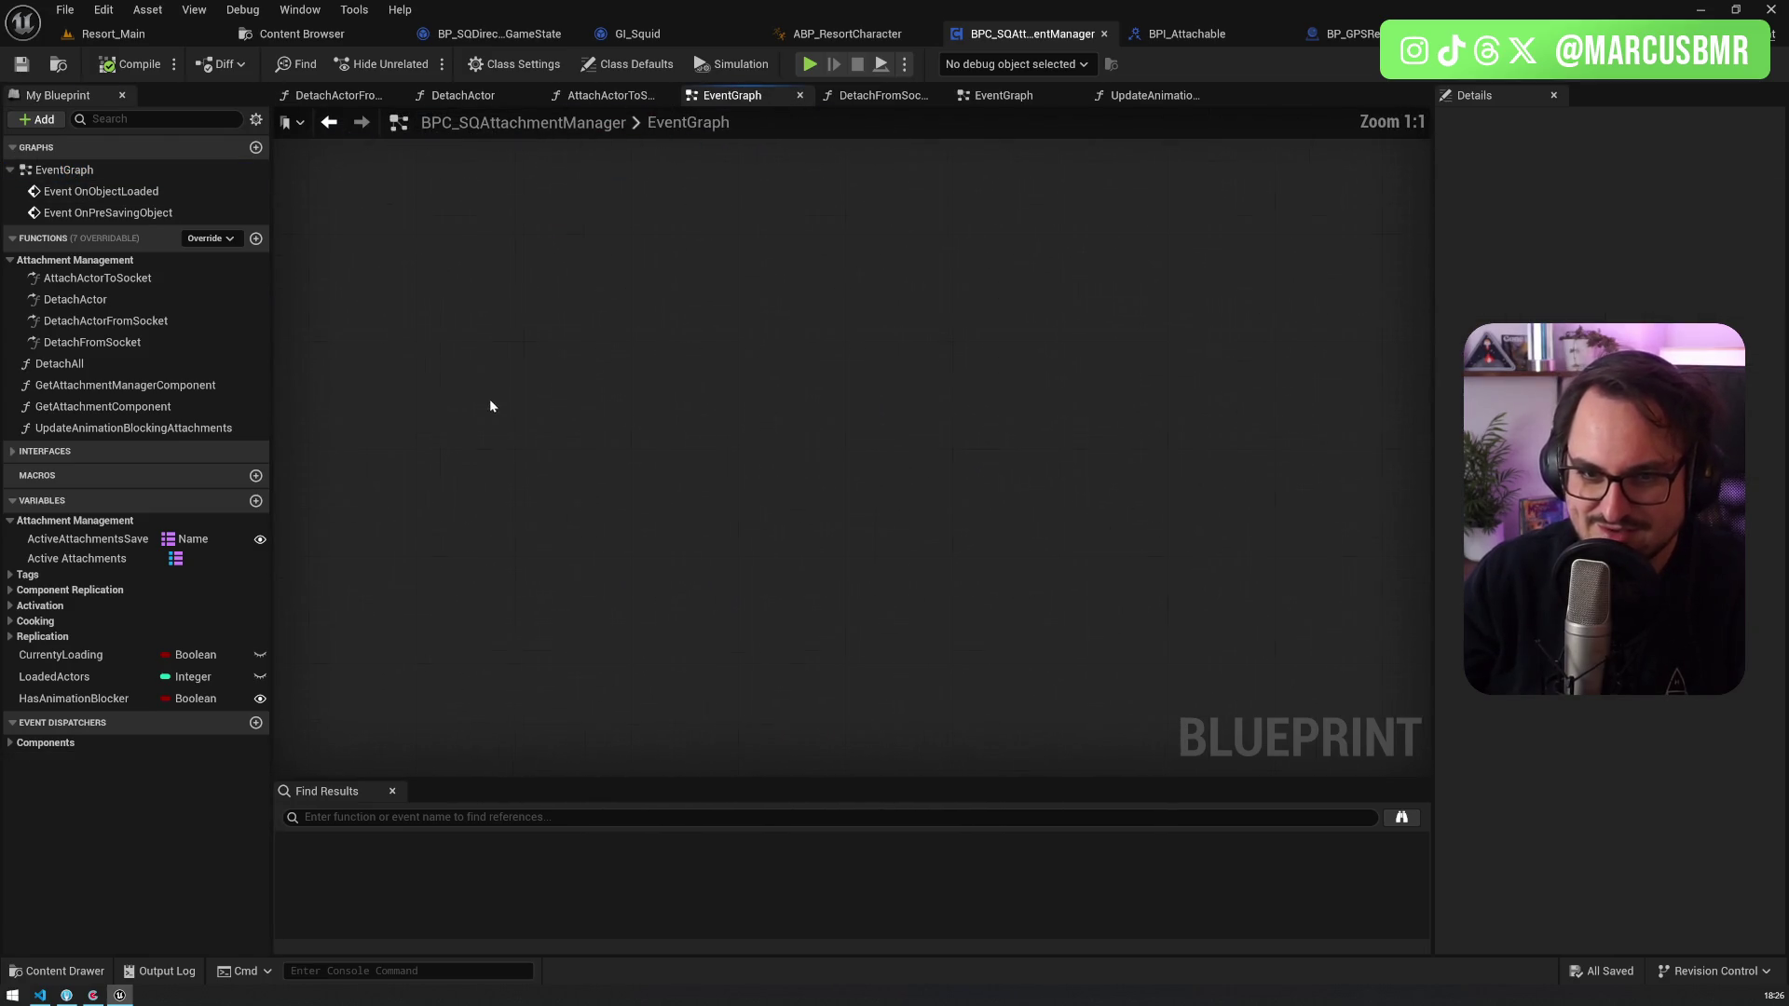
mouse_move(63, 558)
mouse_down()
mouse_move(279, 563)
mouse_move(394, 518)
mouse_move(434, 382)
mouse_up()
Step: Reposition the view around the Active Attachments node and pull a connection from it to search nodes
scroll(527, 326, up, 1)
drag(528, 326, 599, 471)
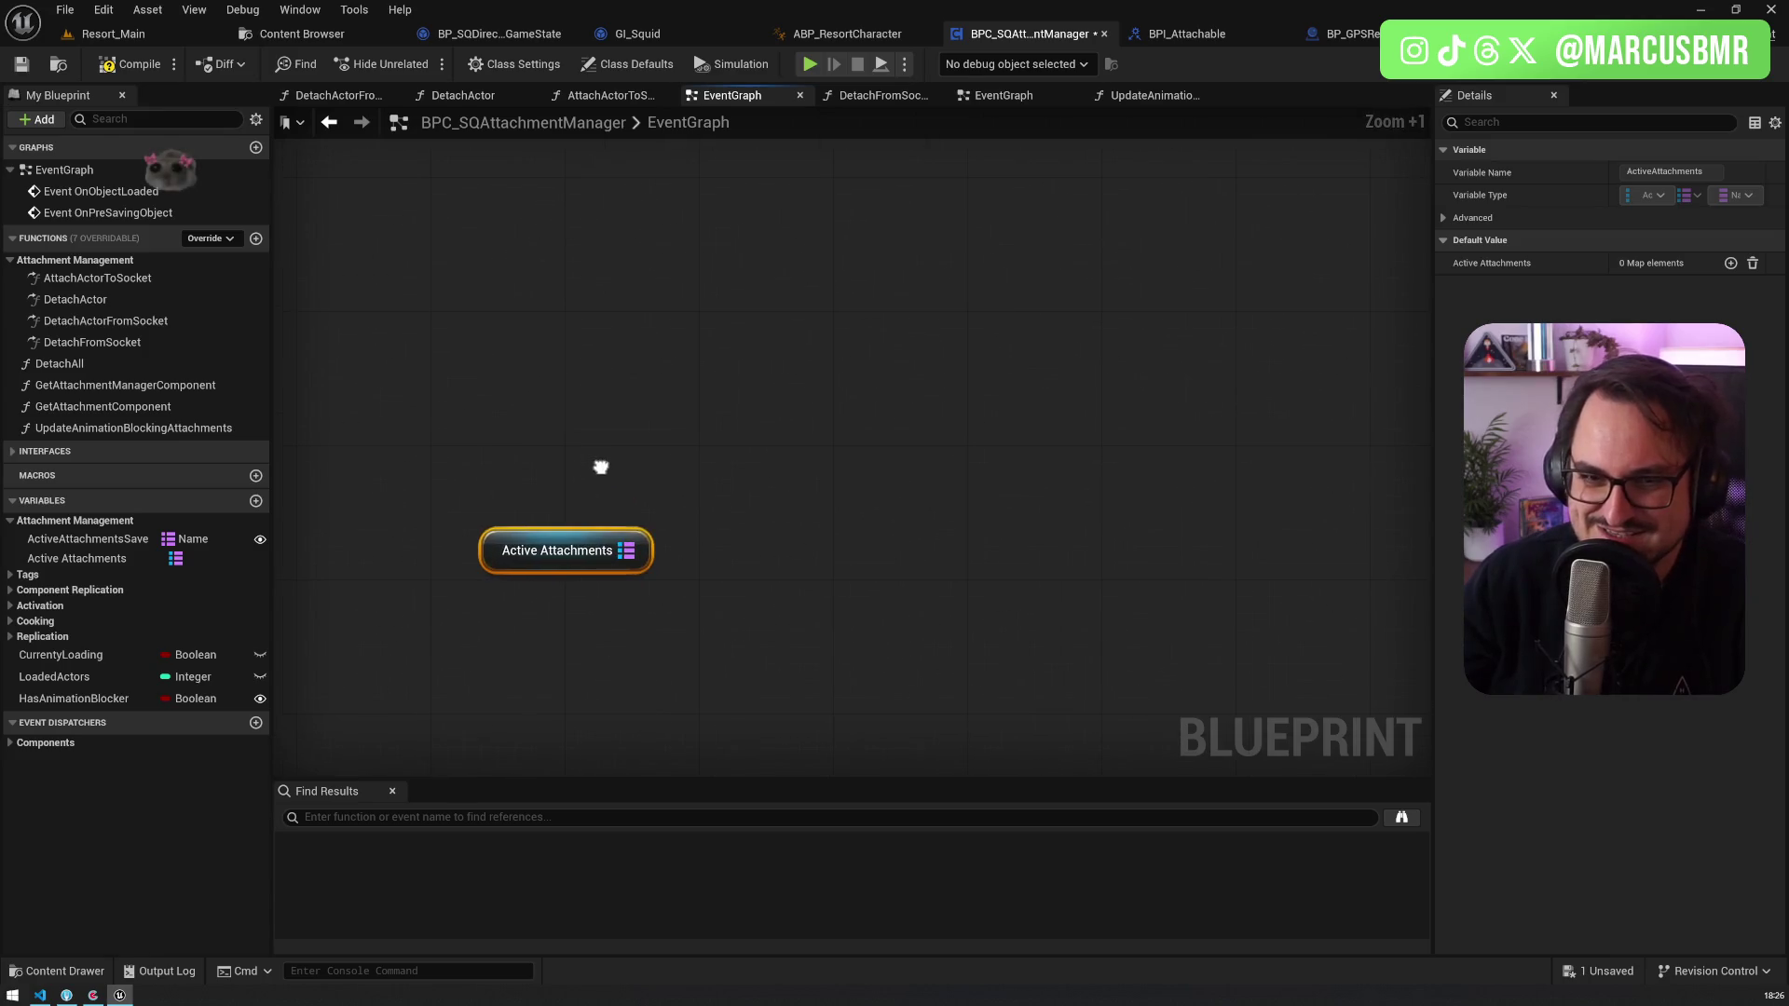
drag(593, 649, 632, 526)
mouse_move(393, 448)
mouse_down()
mouse_move(697, 630)
mouse_move(475, 512)
mouse_up()
drag(431, 498, 663, 614)
mouse_move(684, 615)
mouse_down()
mouse_move(438, 491)
mouse_move(708, 623)
mouse_move(395, 466)
mouse_up()
drag(619, 479, 585, 513)
drag(747, 668, 528, 550)
click(702, 639)
mouse_move(733, 671)
mouse_down()
mouse_move(445, 559)
mouse_move(508, 539)
mouse_up()
mouse_move(713, 650)
mouse_down()
mouse_move(659, 614)
mouse_move(579, 431)
mouse_up()
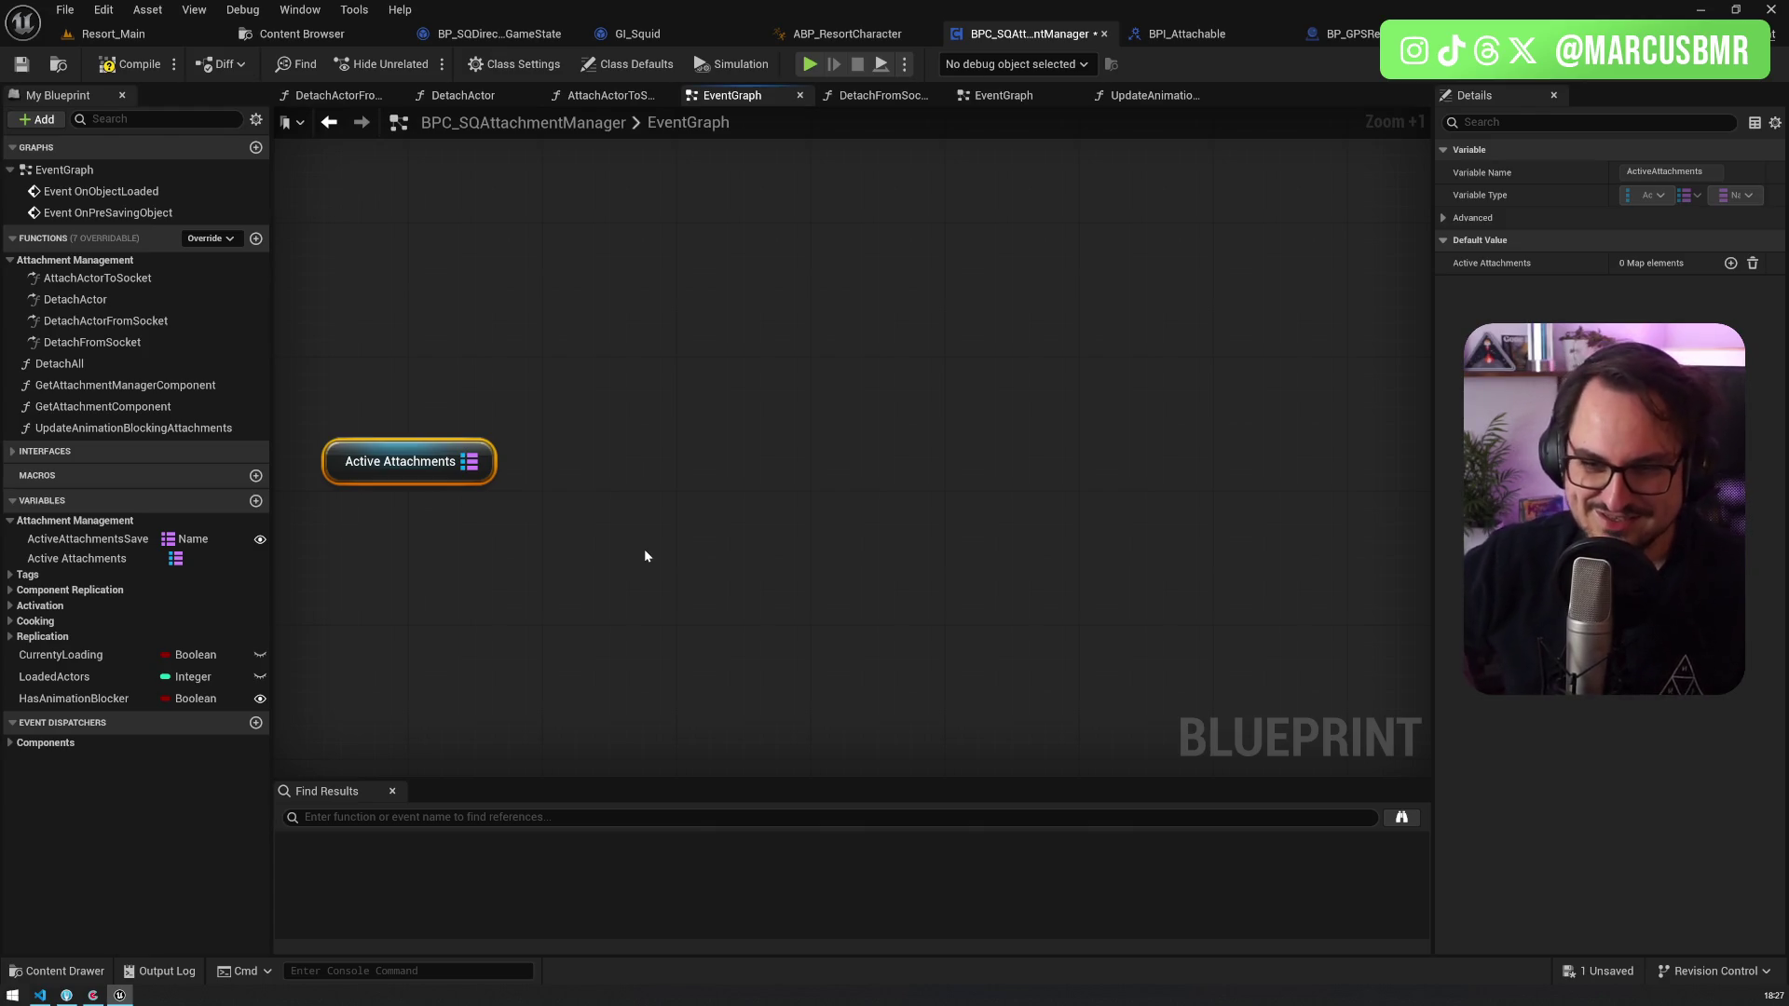
drag(473, 475, 585, 434)
Step: Add a Keys node wired to Active Attachments
text(getkeys)
key(BackSpace)
key(BackSpace)
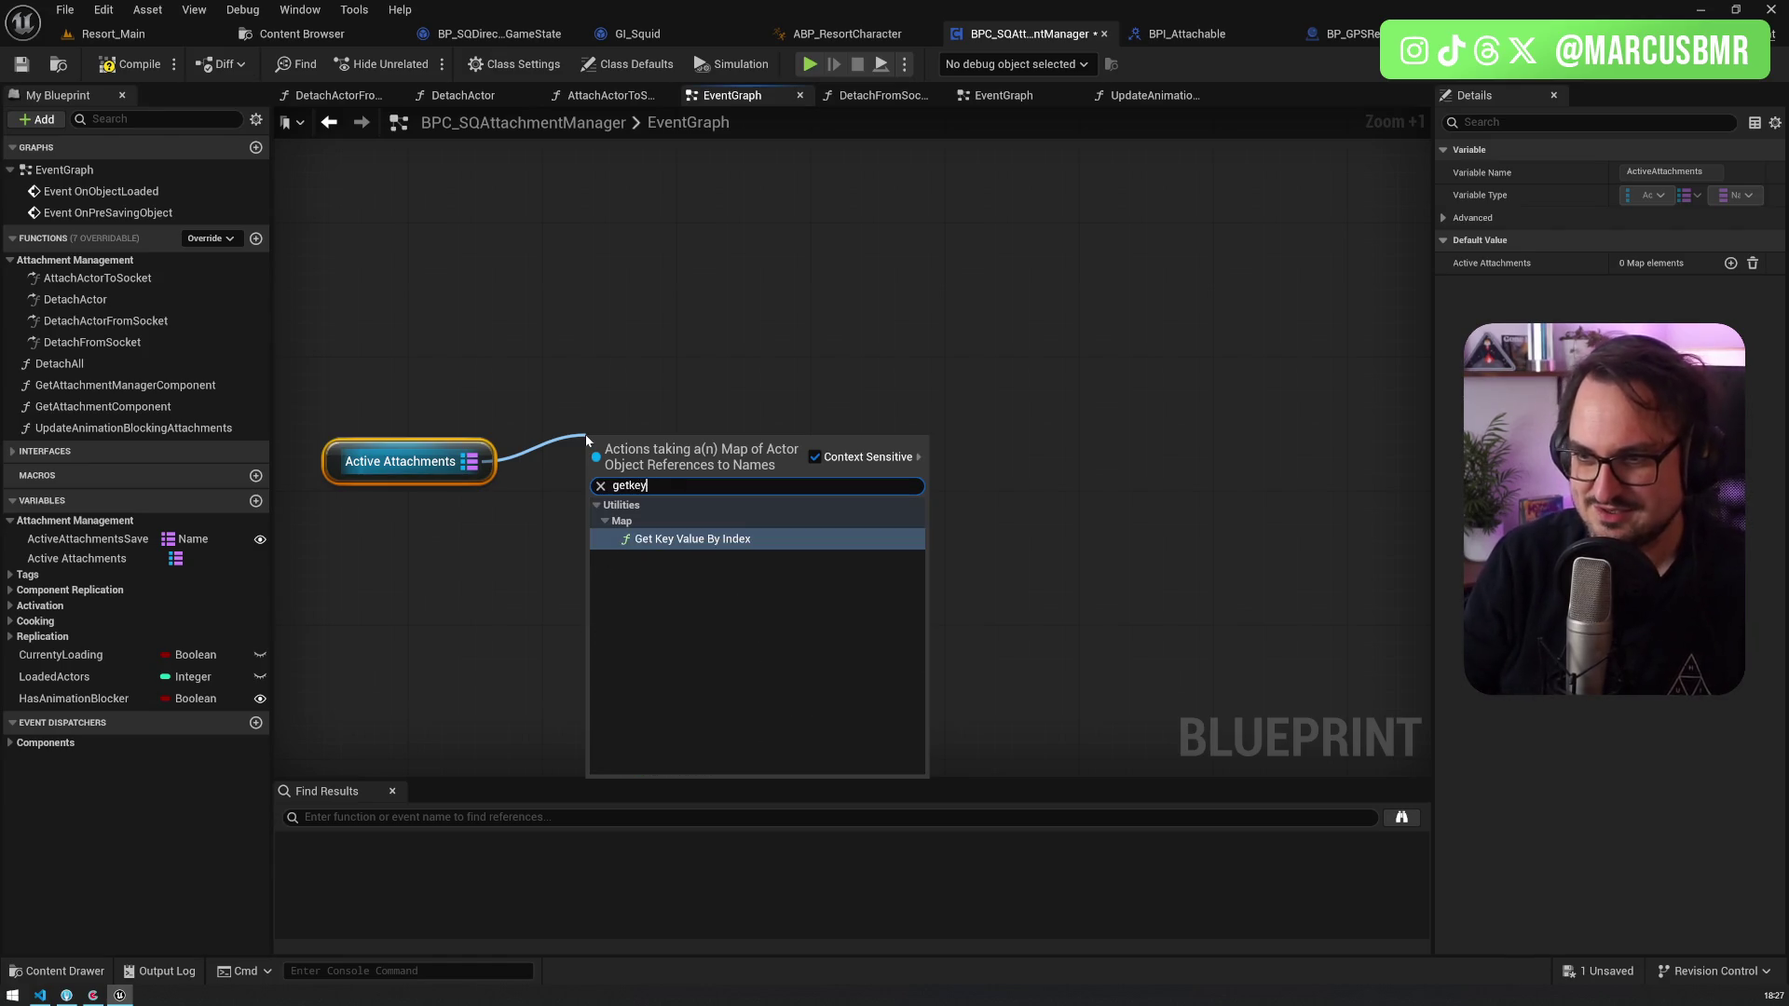
key(BackSpace)
key(BackSpace)
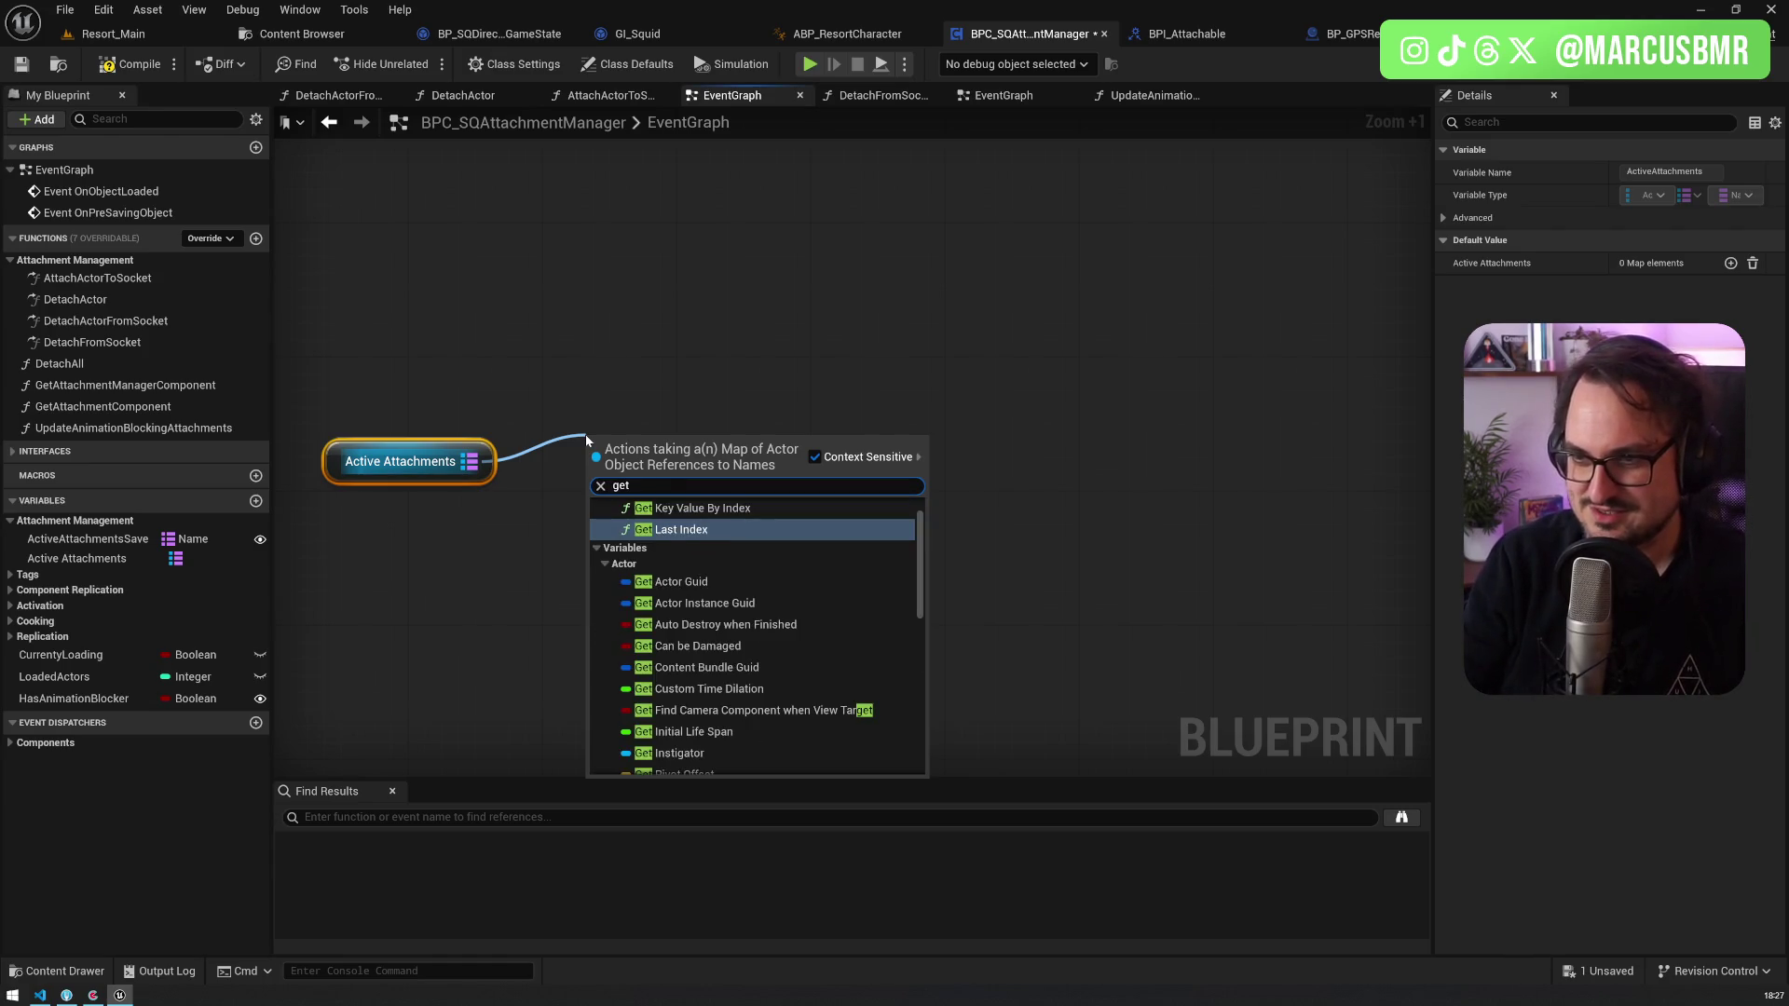
text(k)
key(ctrl+a)
text(keys)
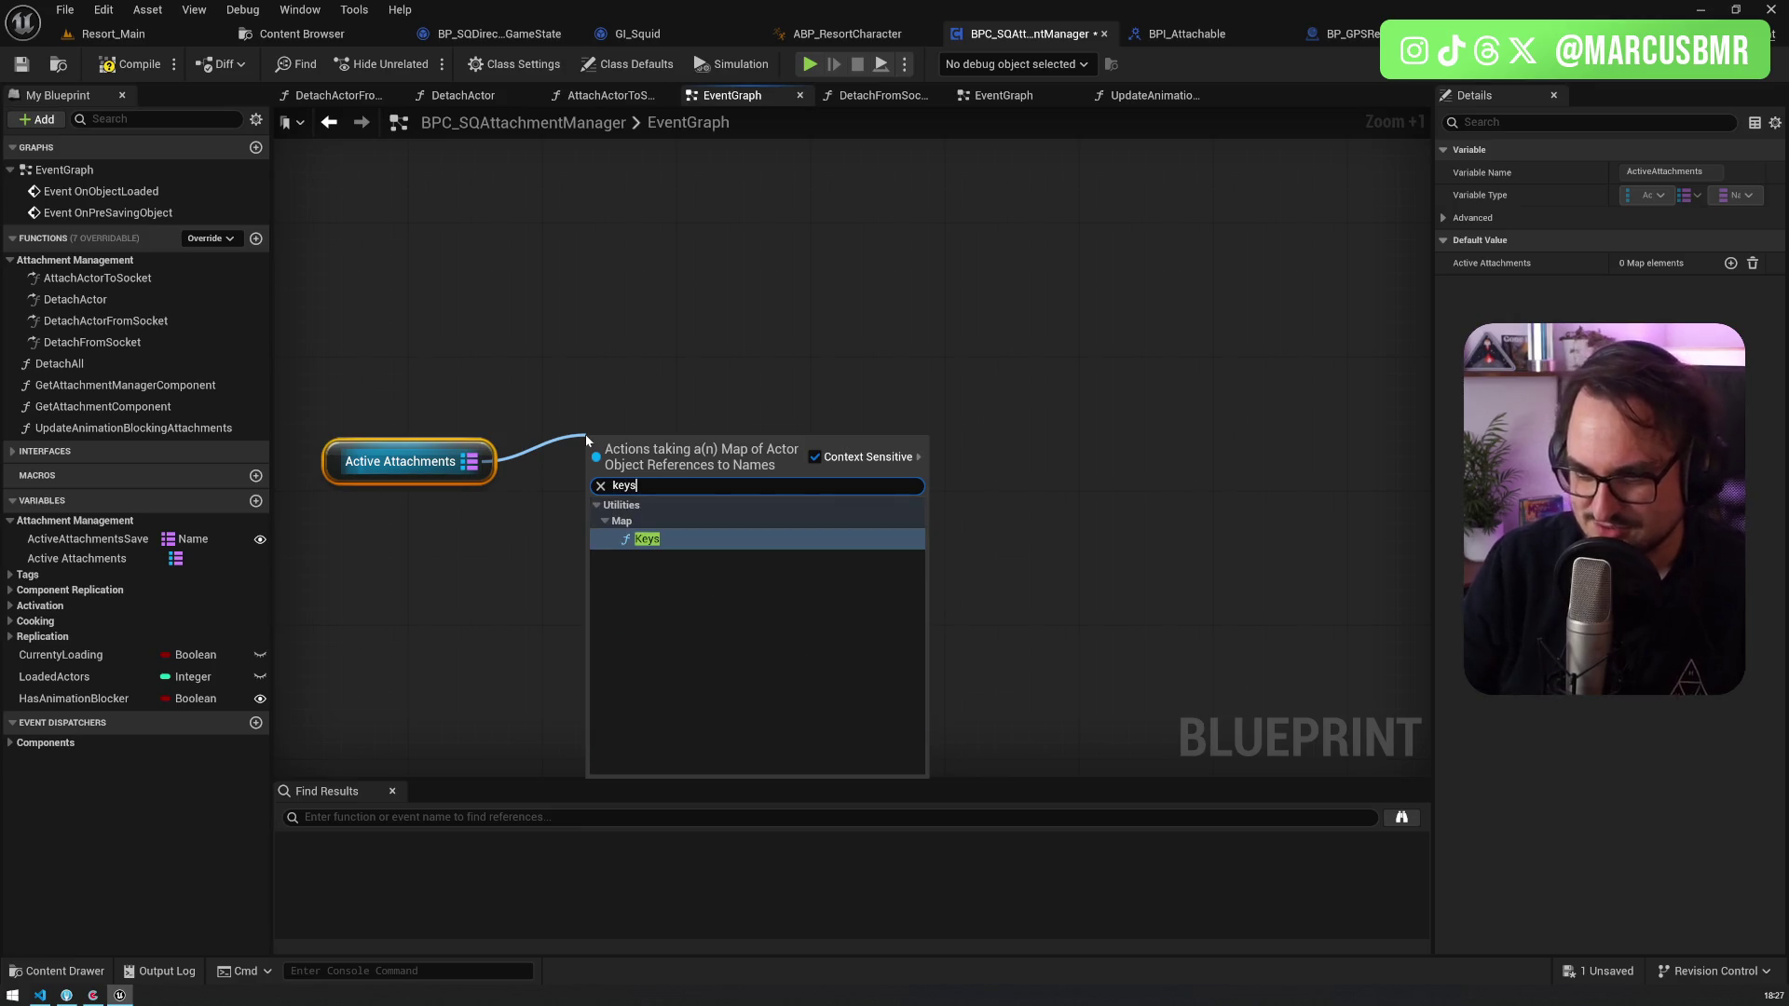
key(Return)
Step: Add a For Each Loop over the Keys array and place it beside Keys
mouse_move(648, 453)
mouse_down()
mouse_move(597, 303)
mouse_move(687, 343)
mouse_move(800, 350)
mouse_up()
text(fore)
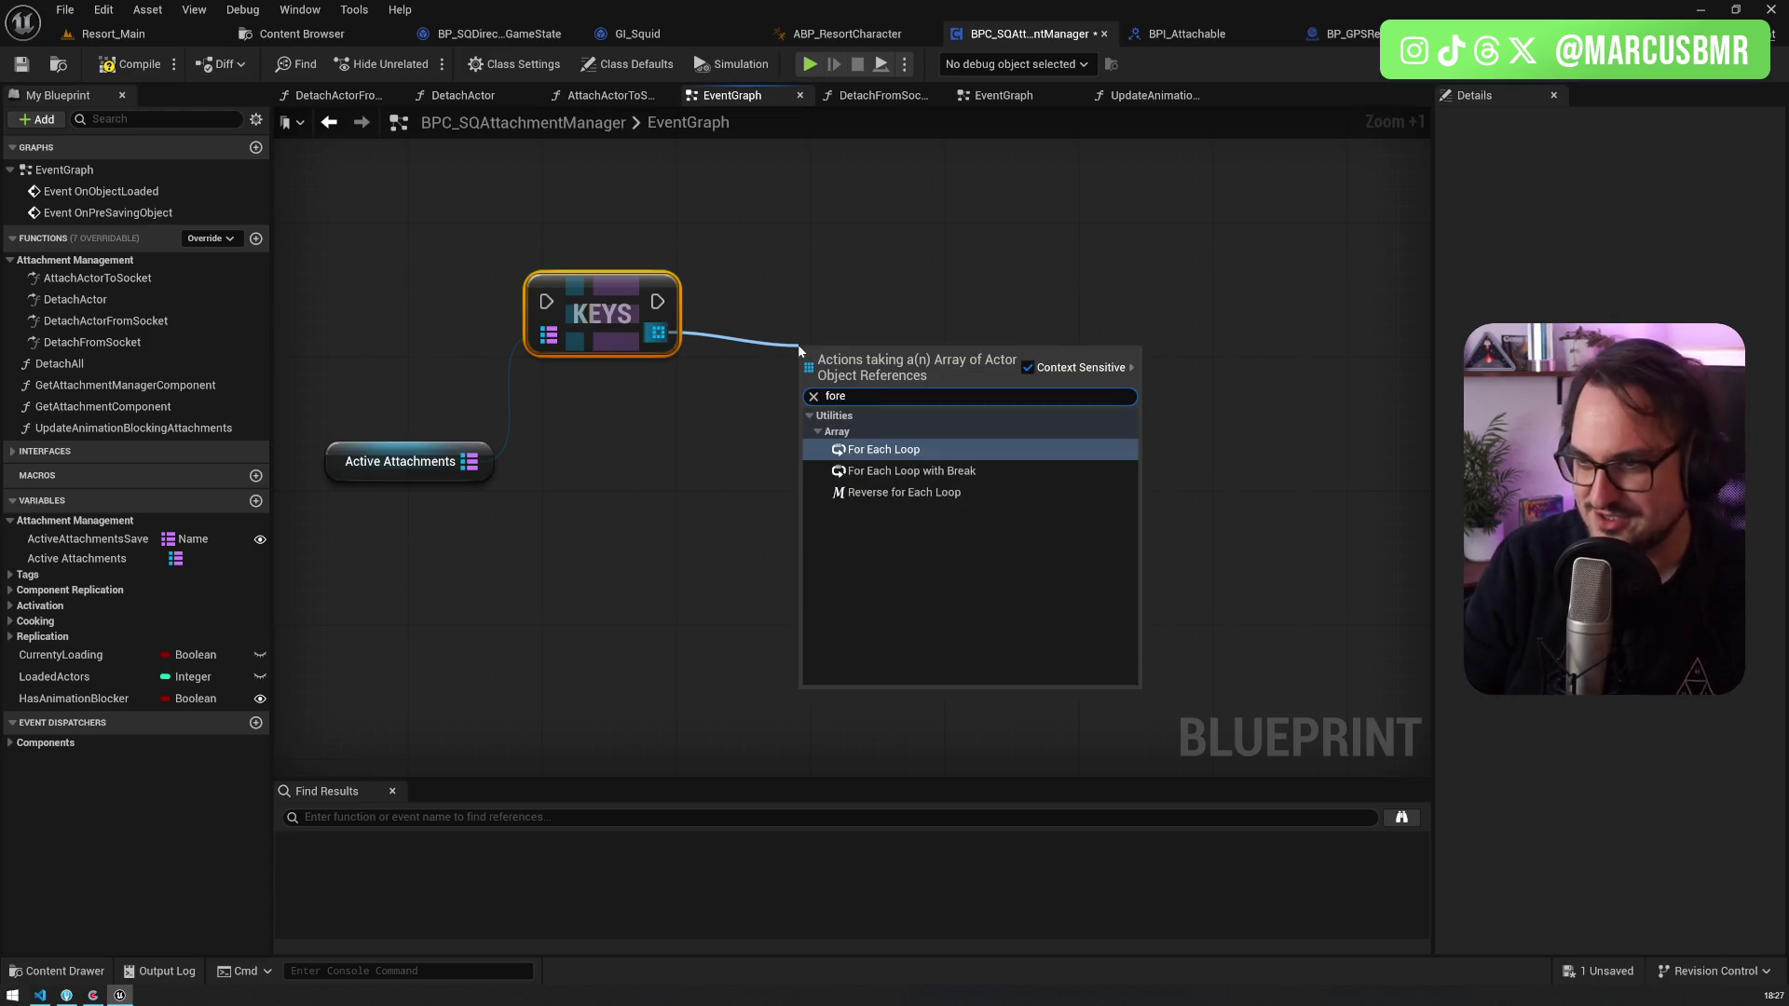
key(Return)
drag(859, 295, 830, 260)
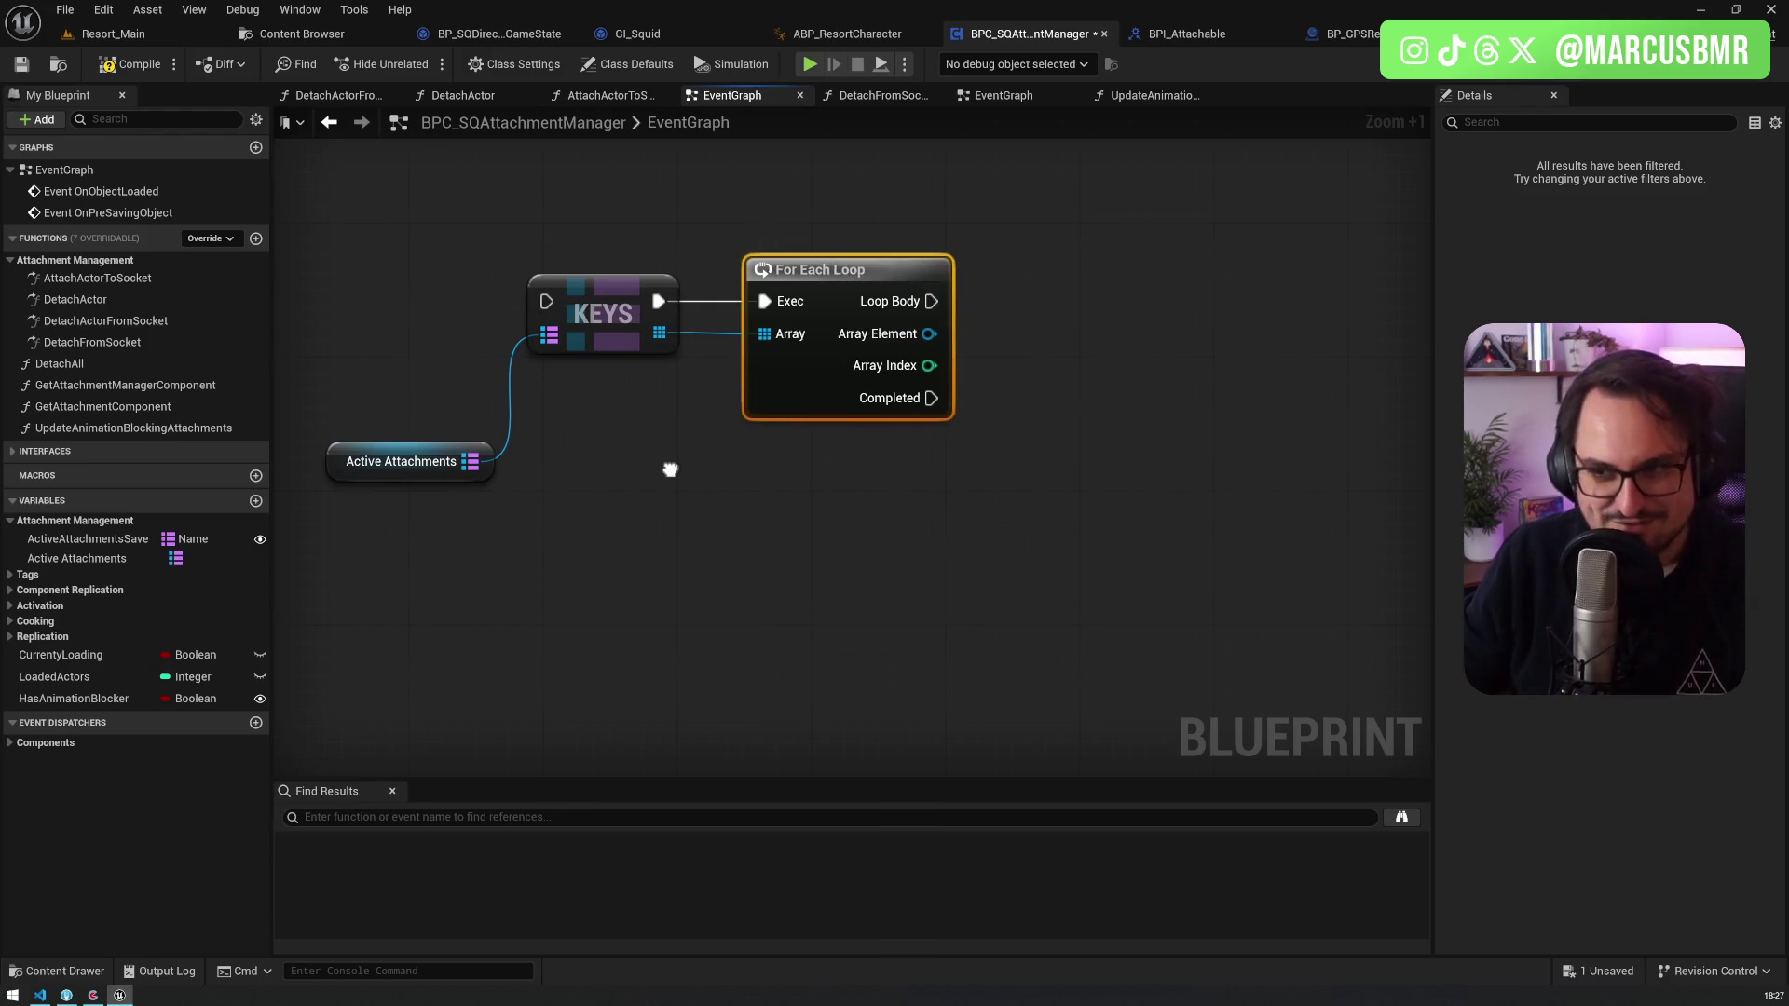
drag(671, 467, 679, 372)
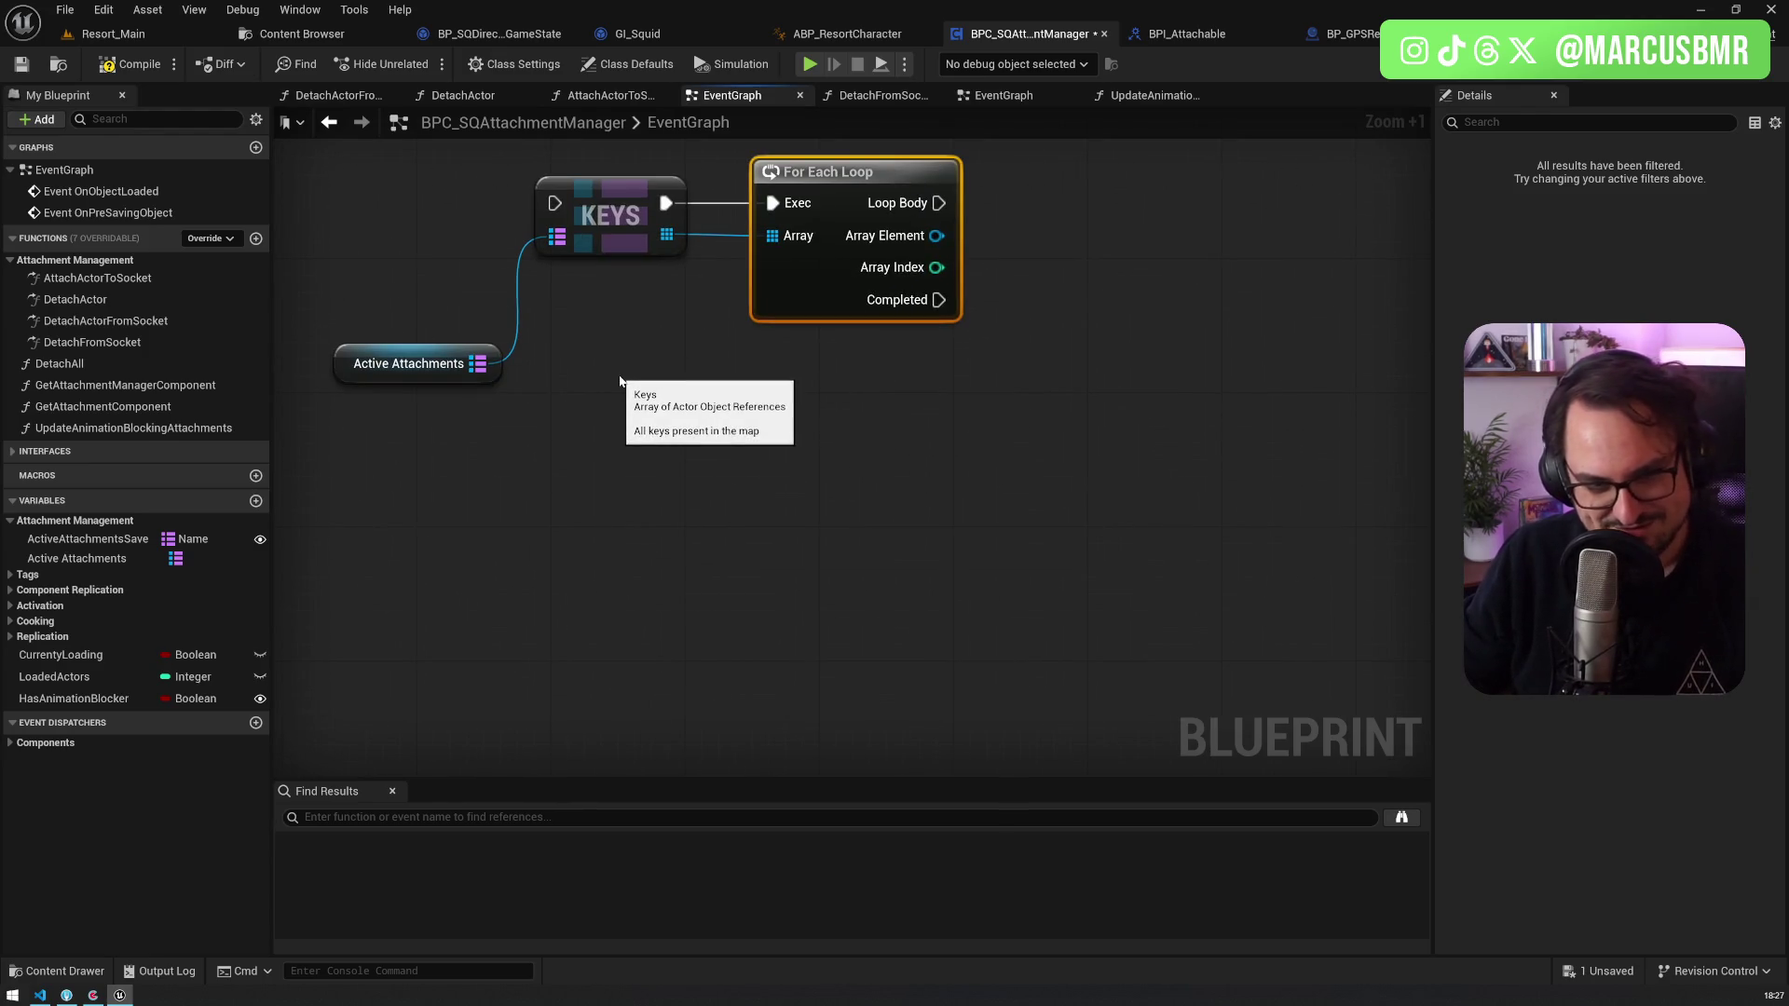
Step: Add a For Each Loop (Map) node fed by Active Attachments
drag(477, 364, 634, 539)
text(for)
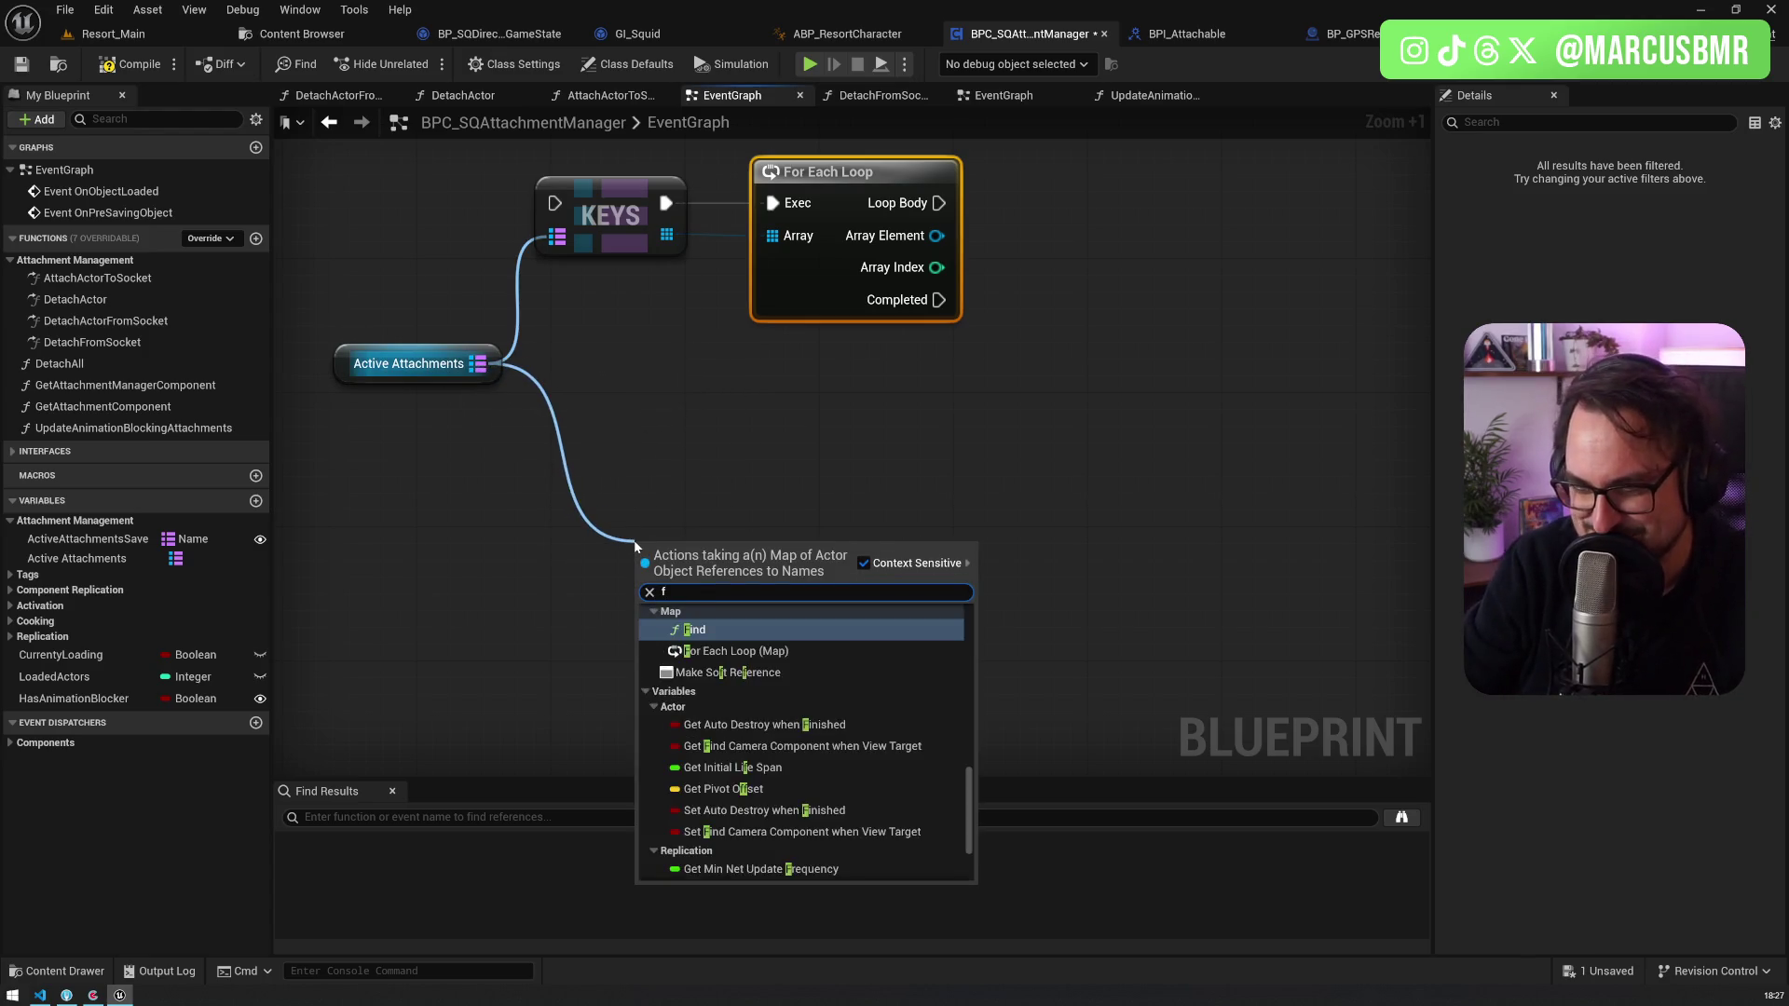
key(Return)
Step: Position the For Each Loop (Map) node and expand its hidden Break input
mouse_move(711, 550)
mouse_down()
mouse_move(674, 490)
mouse_move(675, 423)
mouse_up()
click(801, 555)
drag(914, 626, 546, 376)
scroll(770, 352, up, 1)
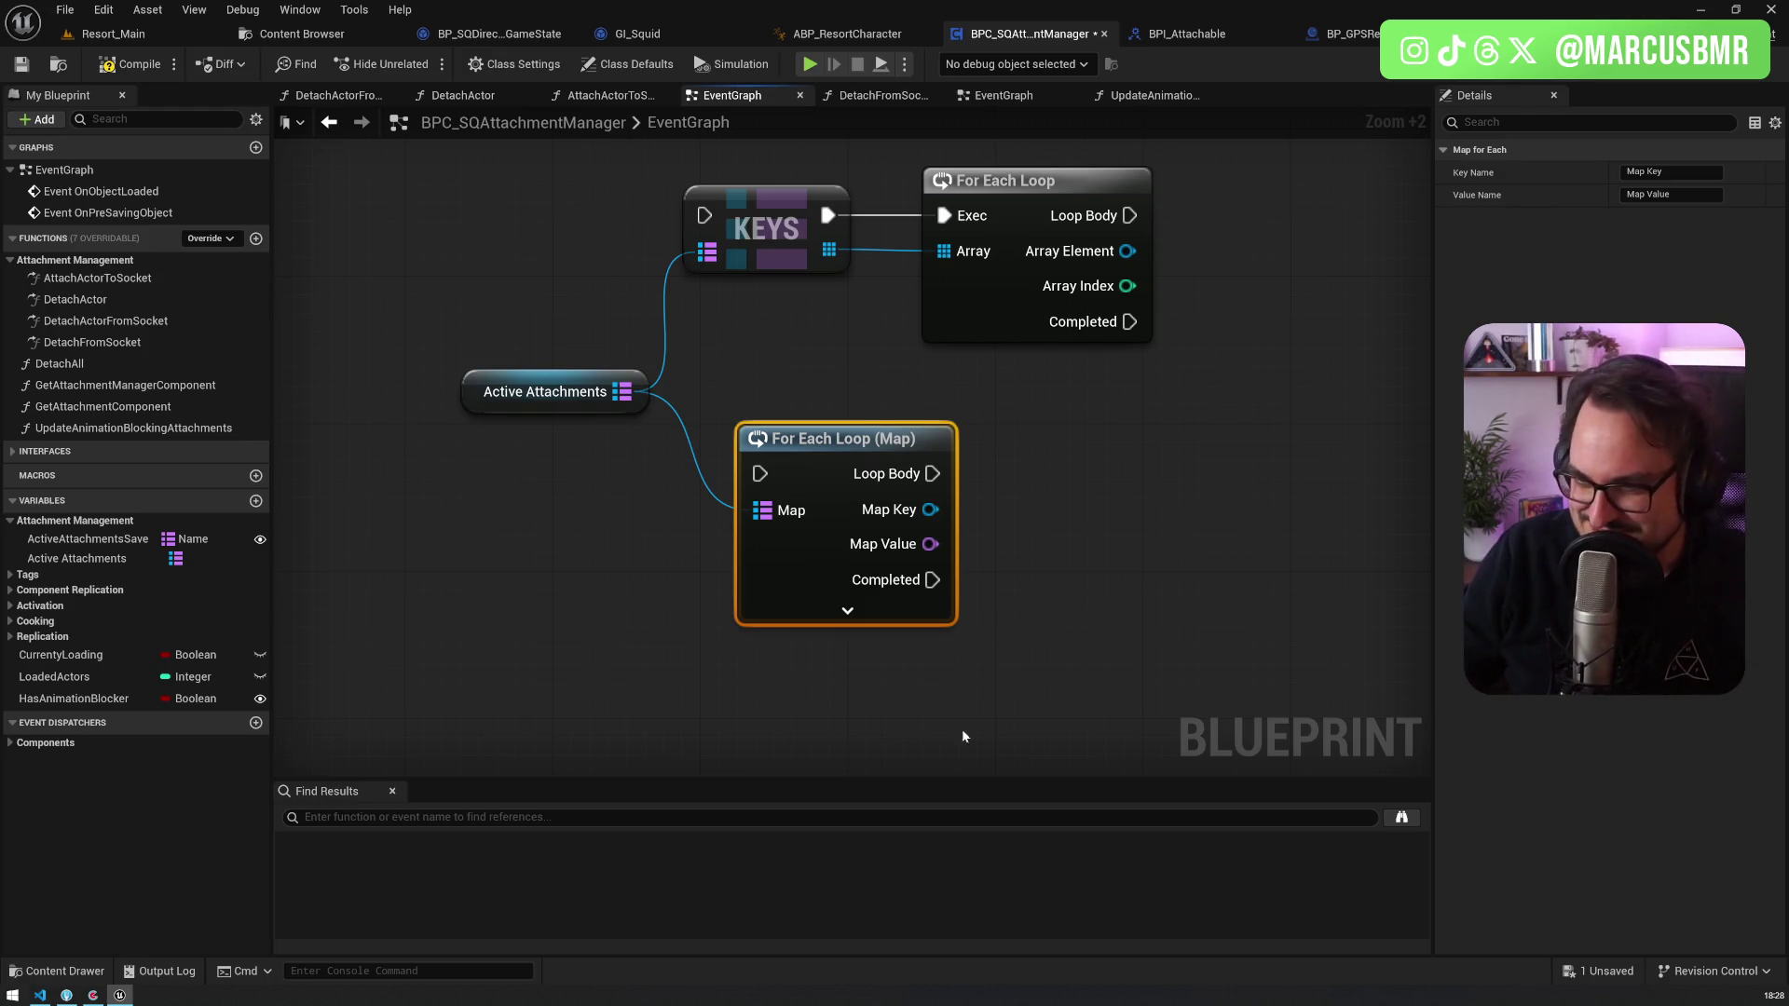
click(799, 611)
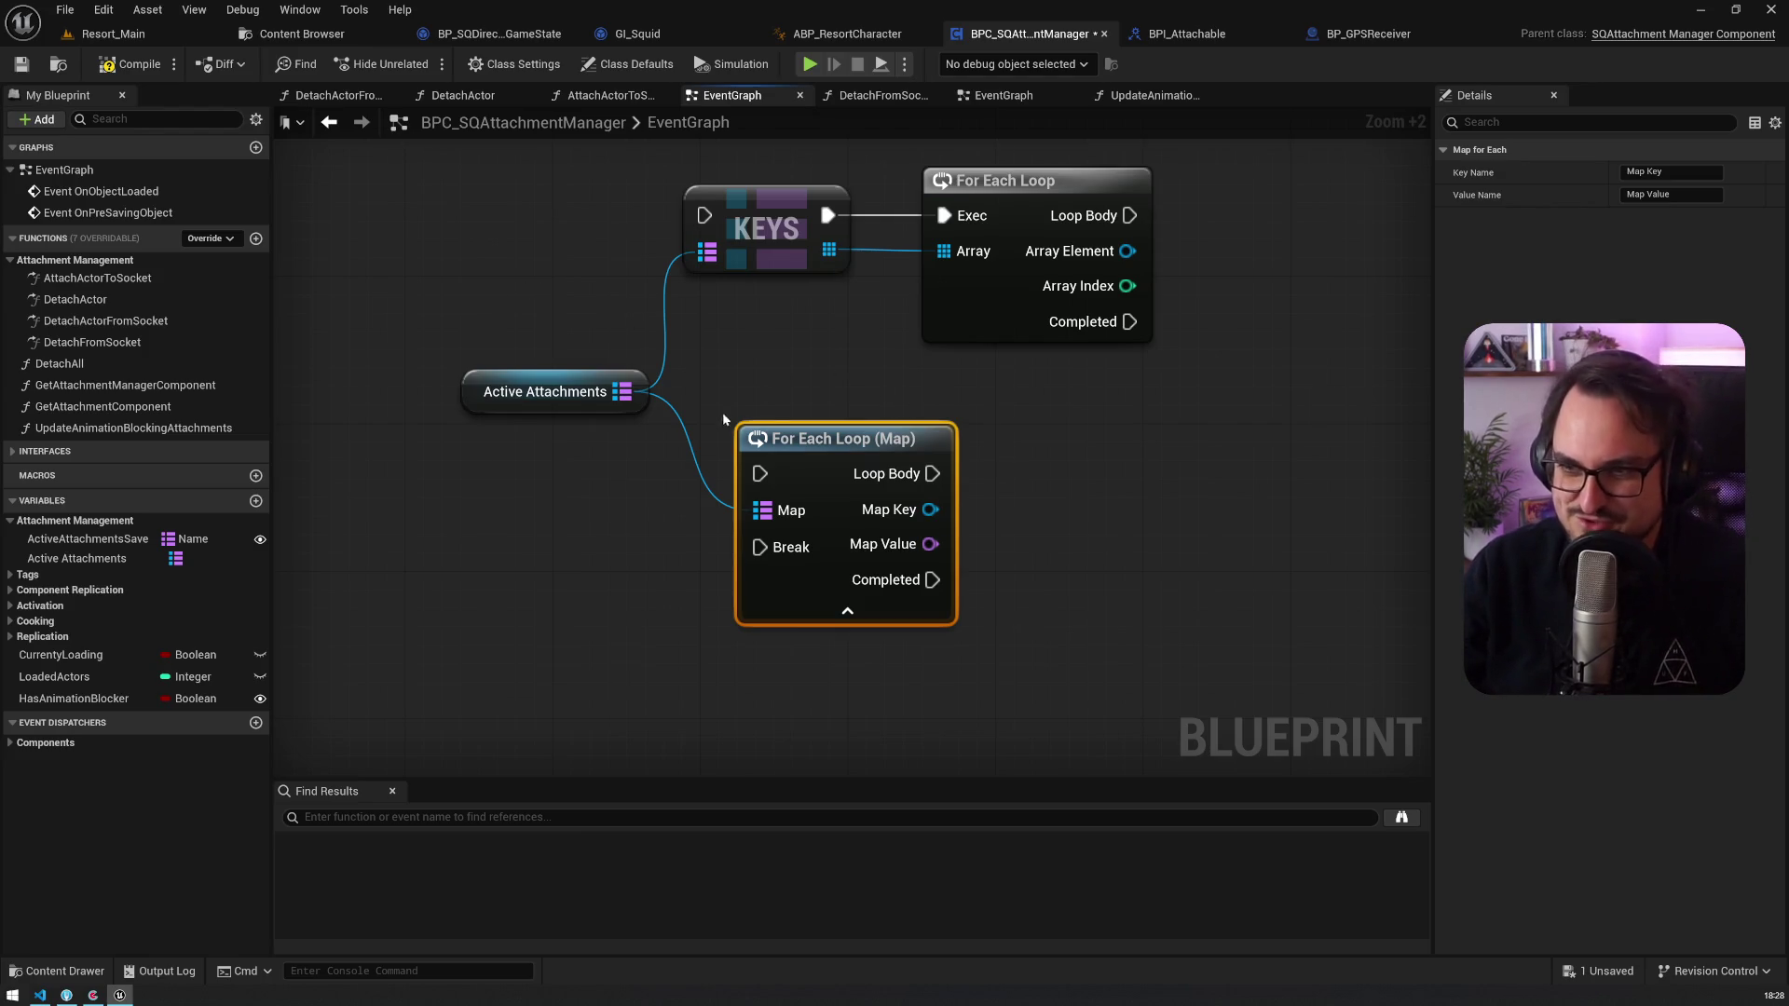
drag(622, 391, 501, 543)
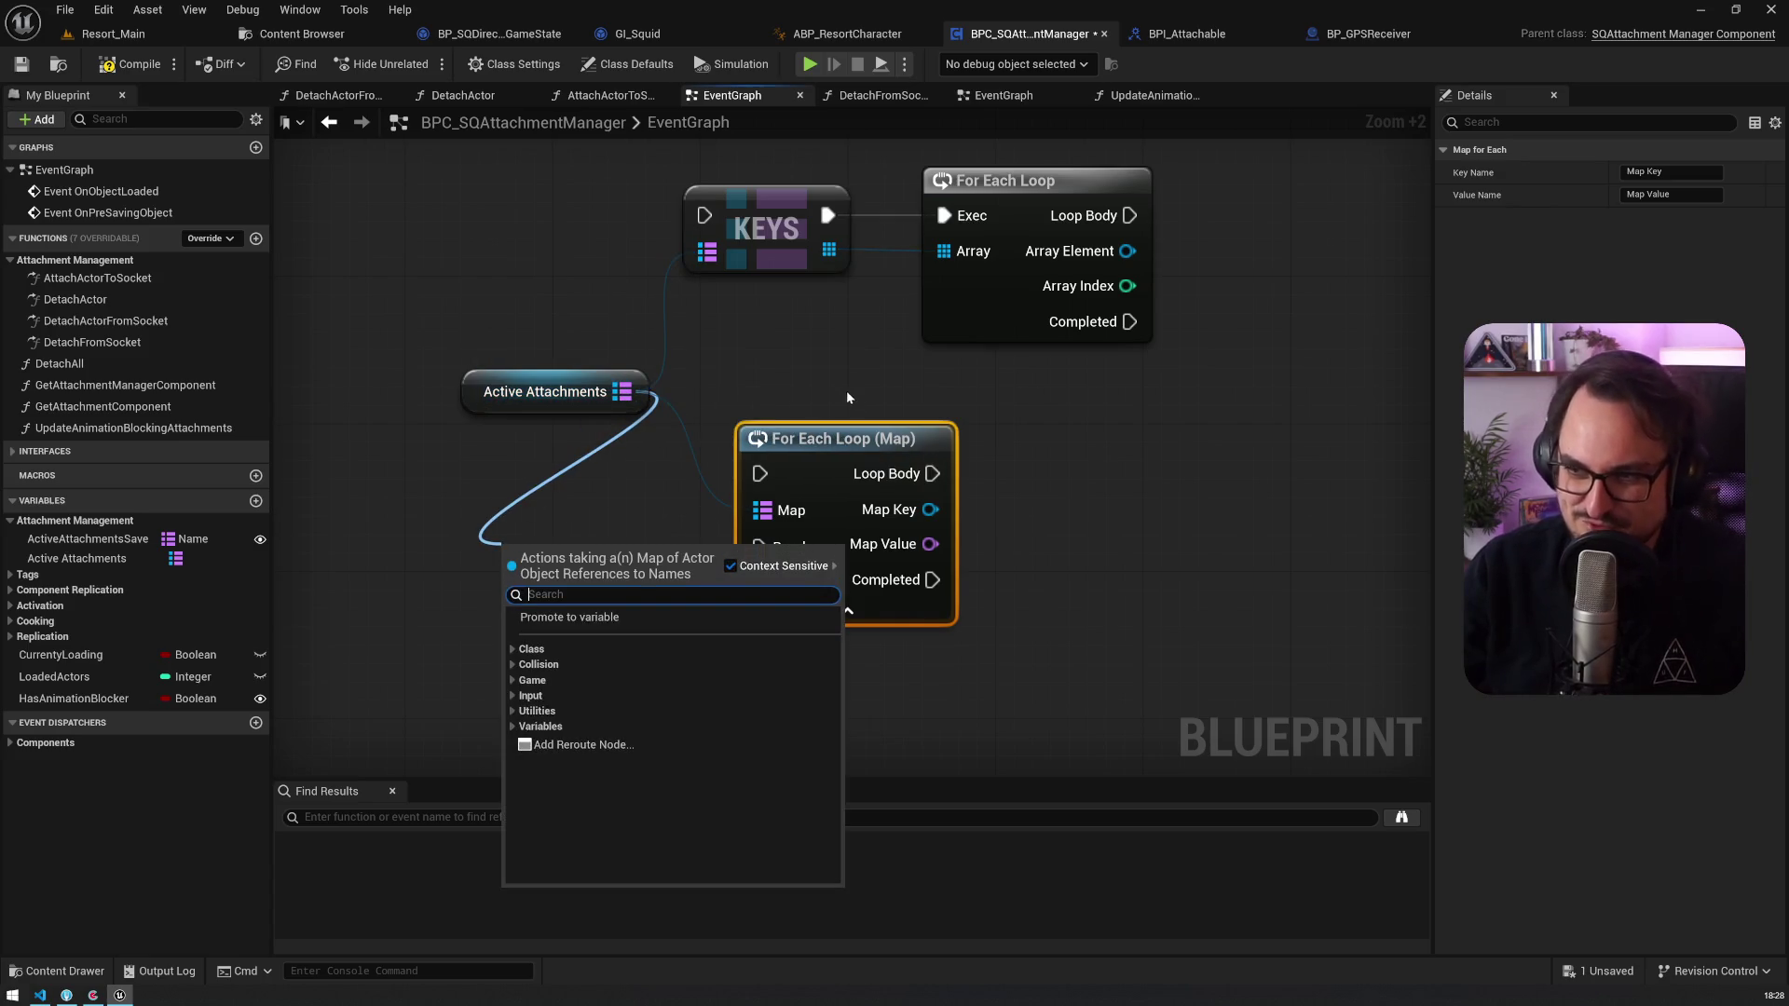
click(758, 369)
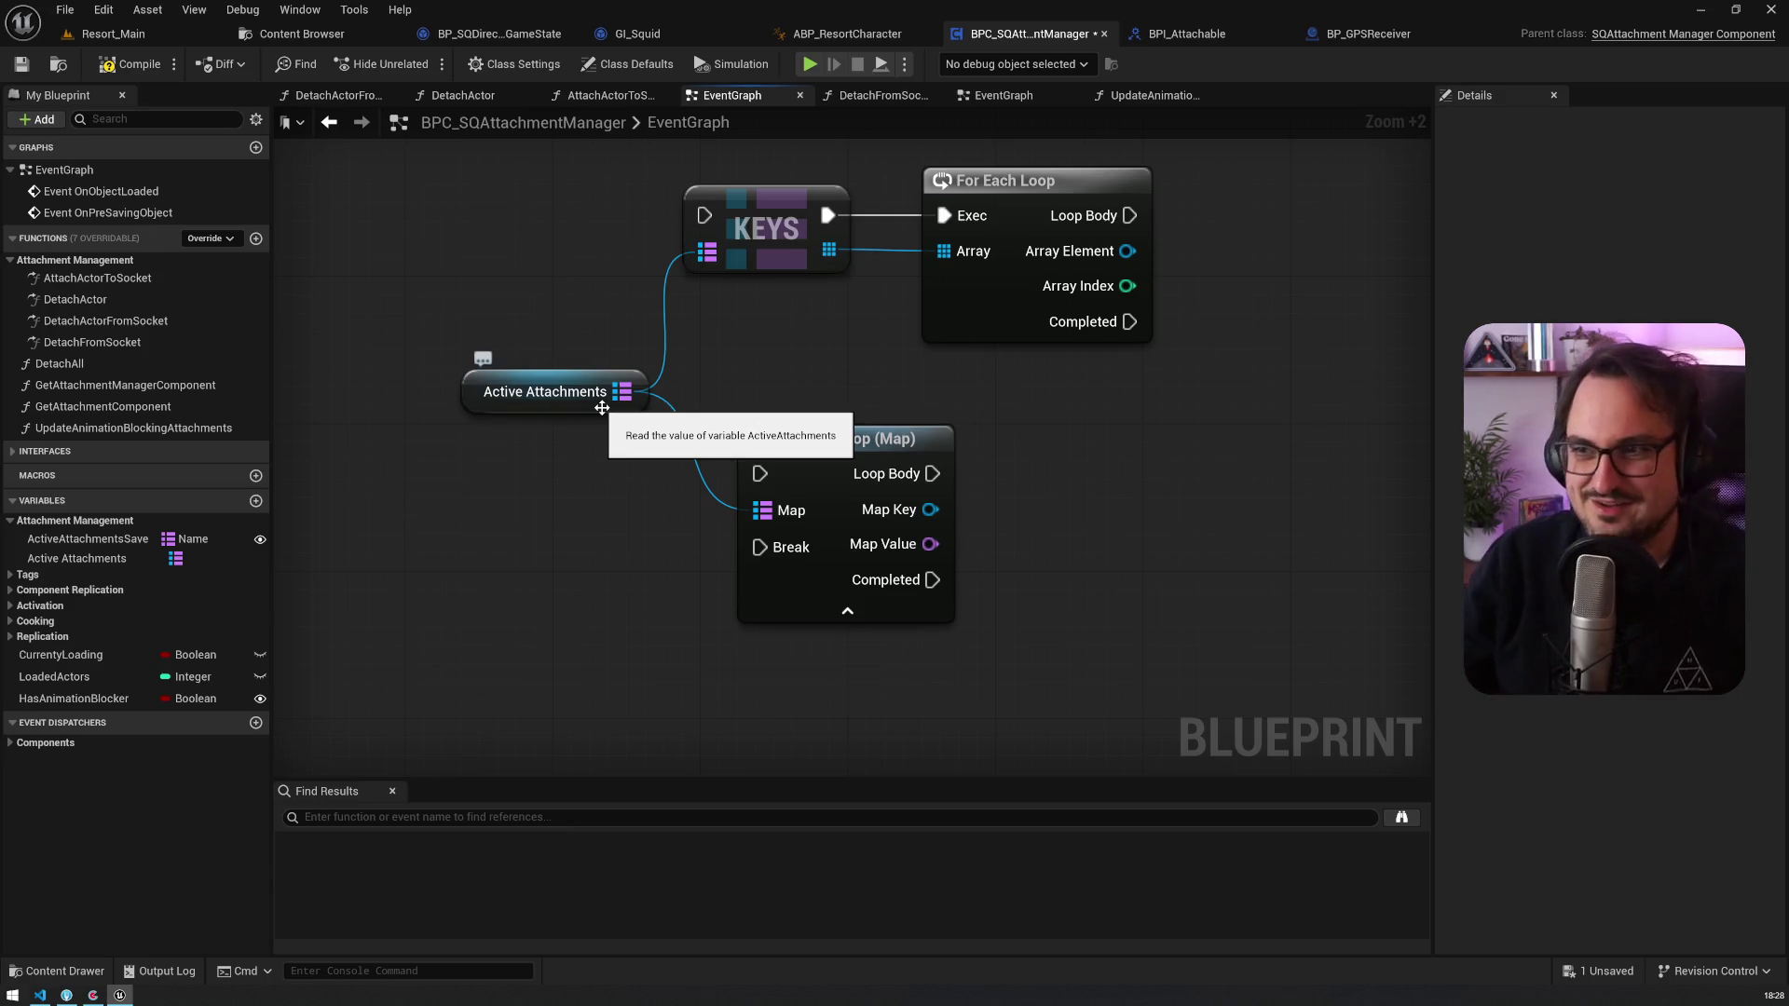
Step: Delete all four demo nodes, then compile and save the attachment manager blueprint
drag(552, 284, 964, 634)
click(1209, 640)
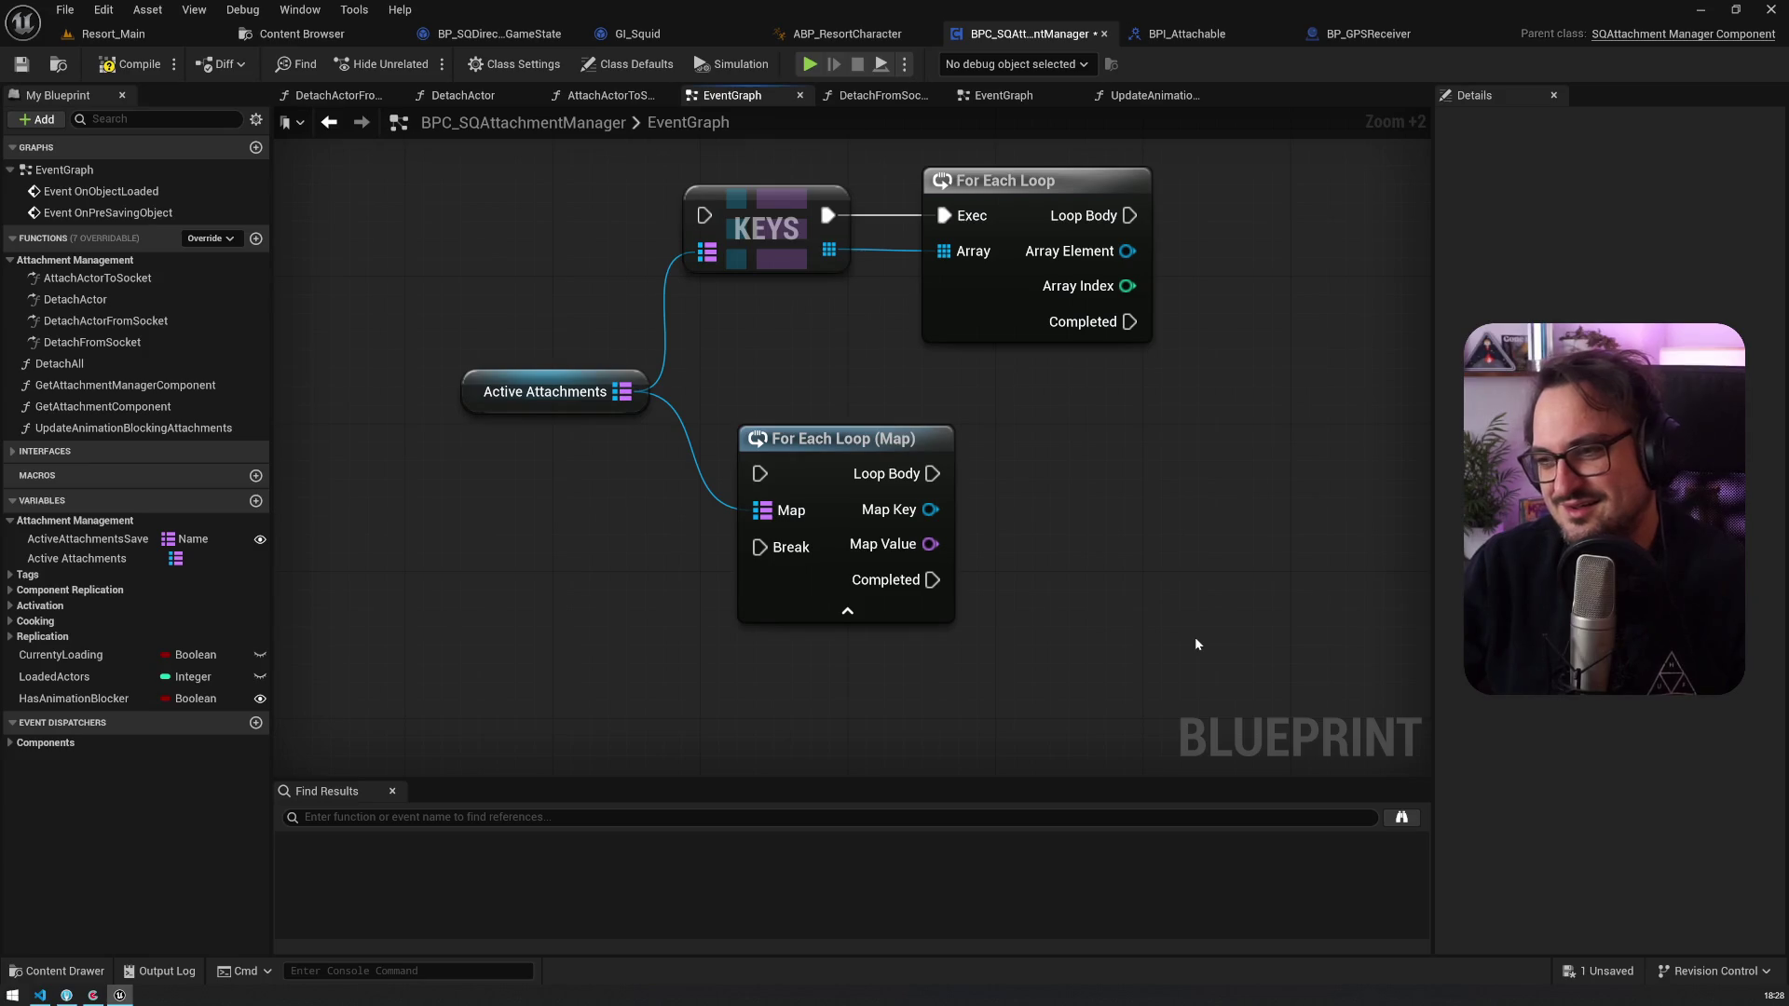
mouse_move(1195, 639)
mouse_down()
mouse_move(519, 299)
mouse_move(487, 240)
mouse_up()
key(Delete)
click(139, 69)
click(22, 63)
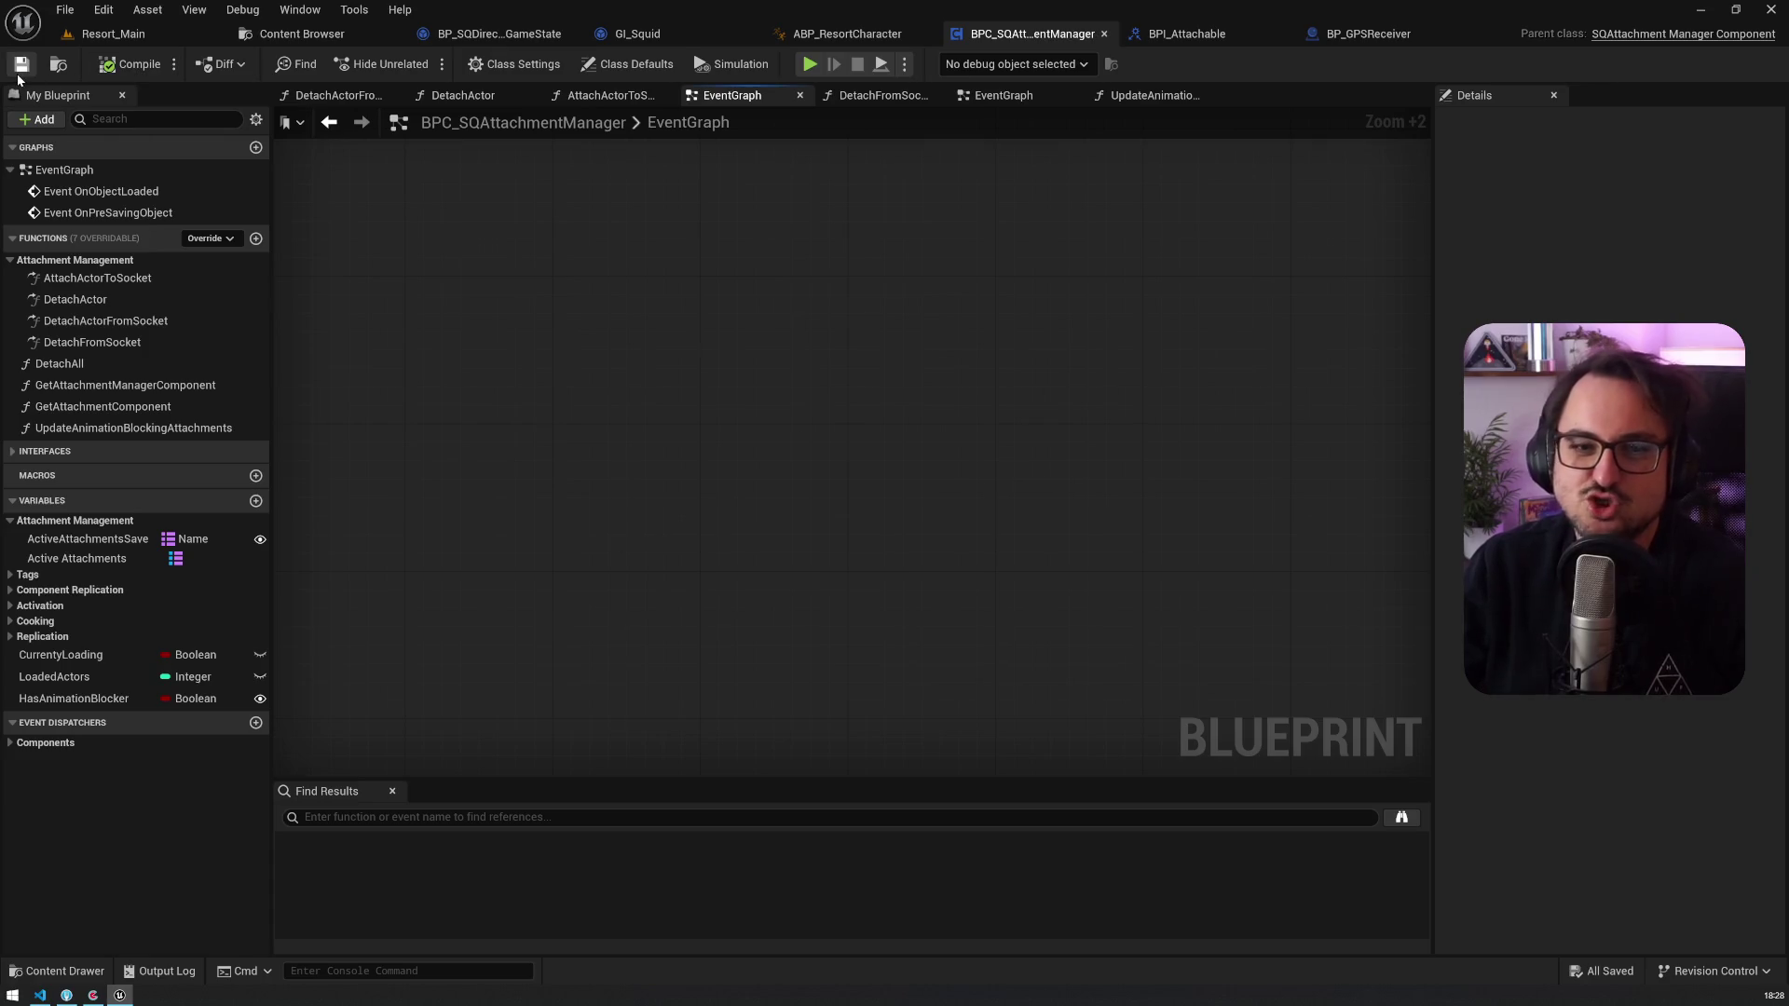
Step: Mark the Codecks basket card done, copy its link, and return to Fork
click(94, 997)
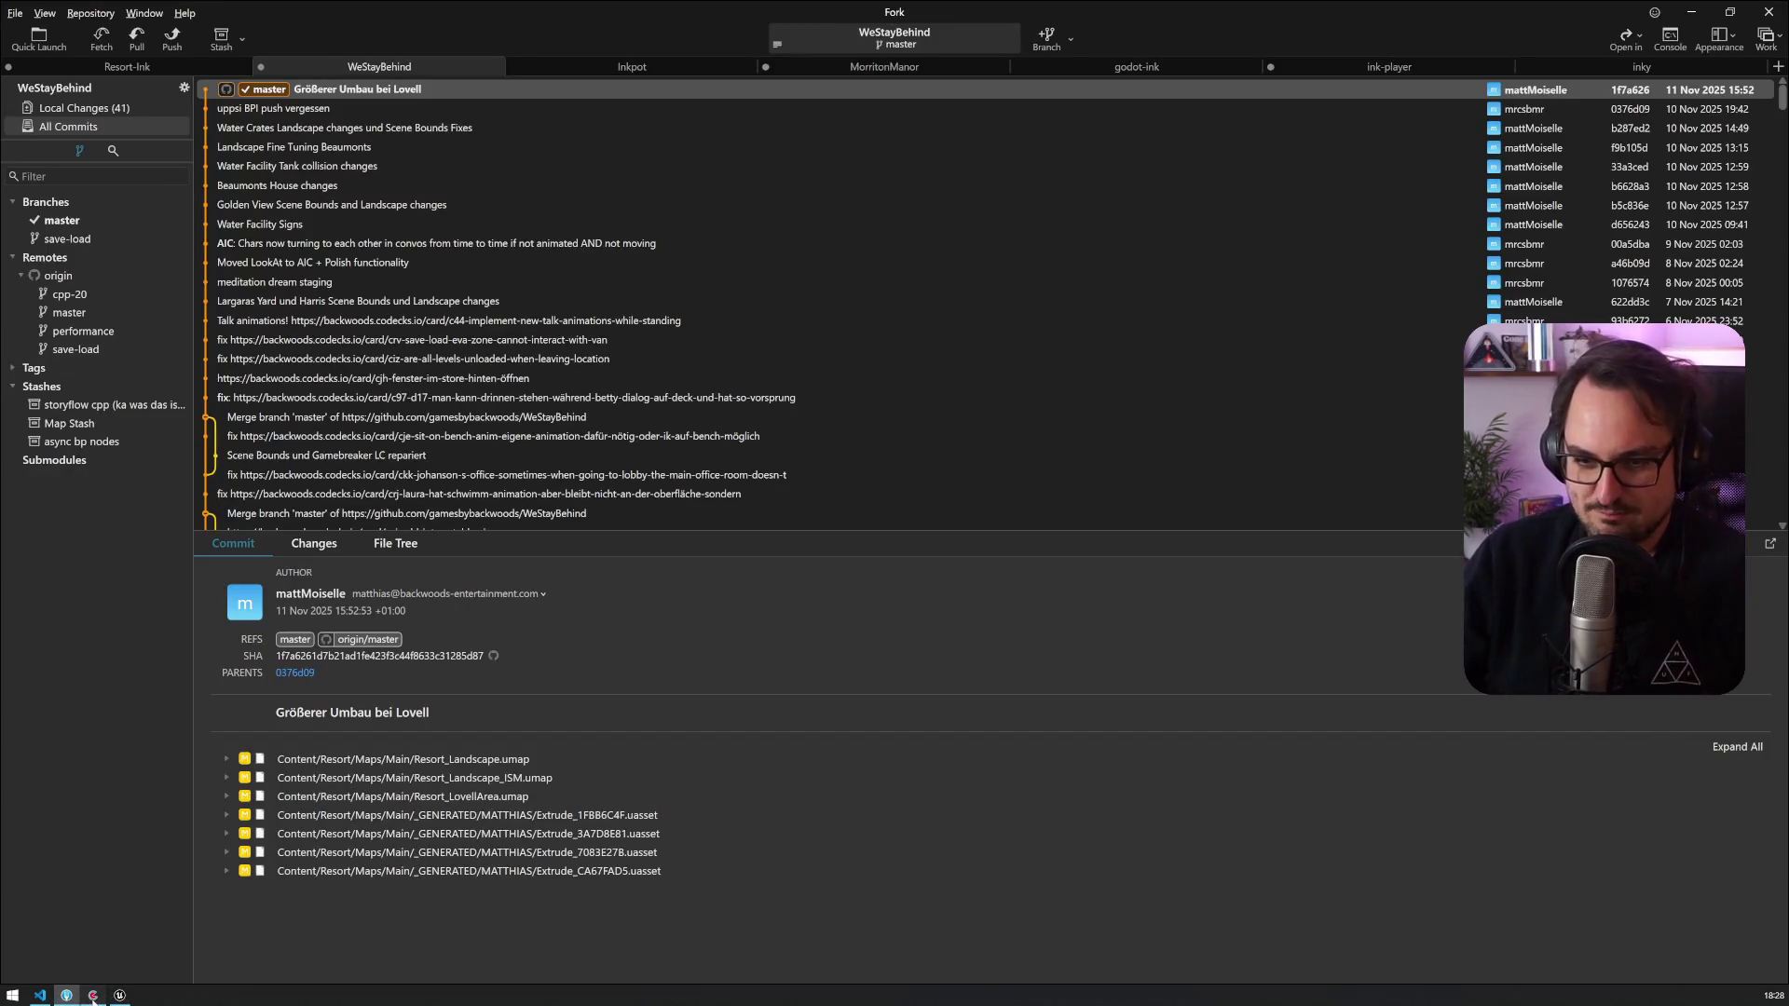
click(93, 996)
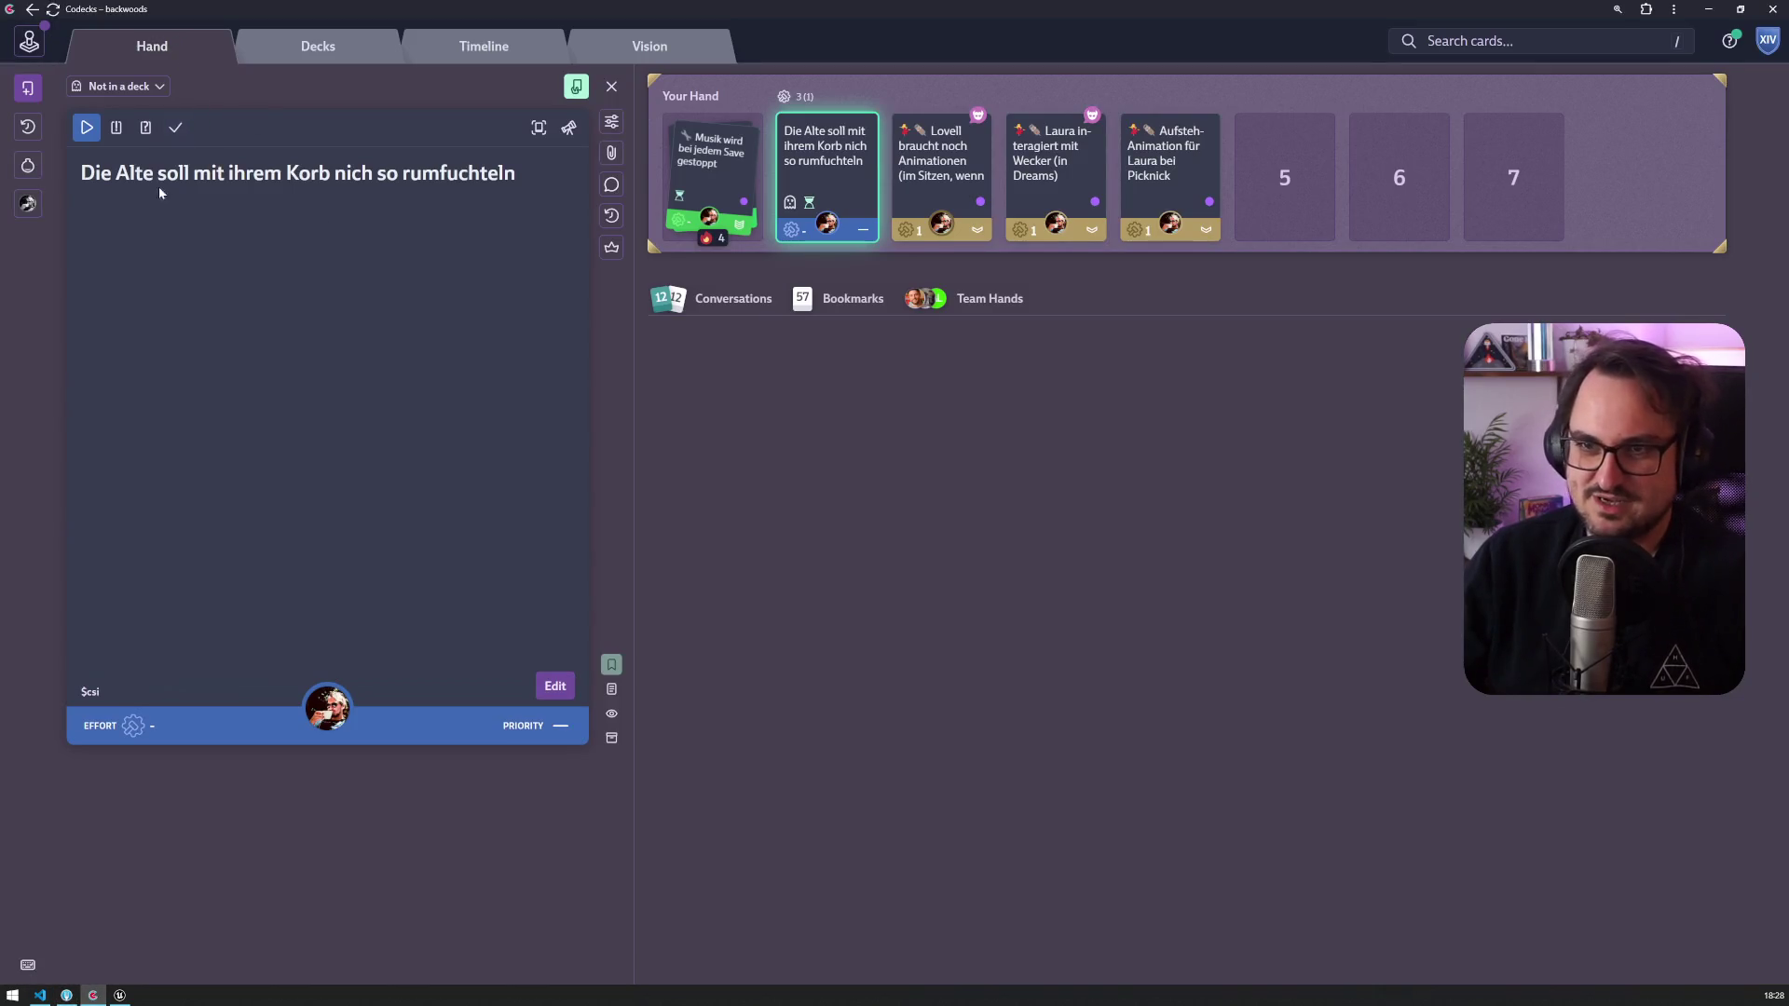
click(177, 128)
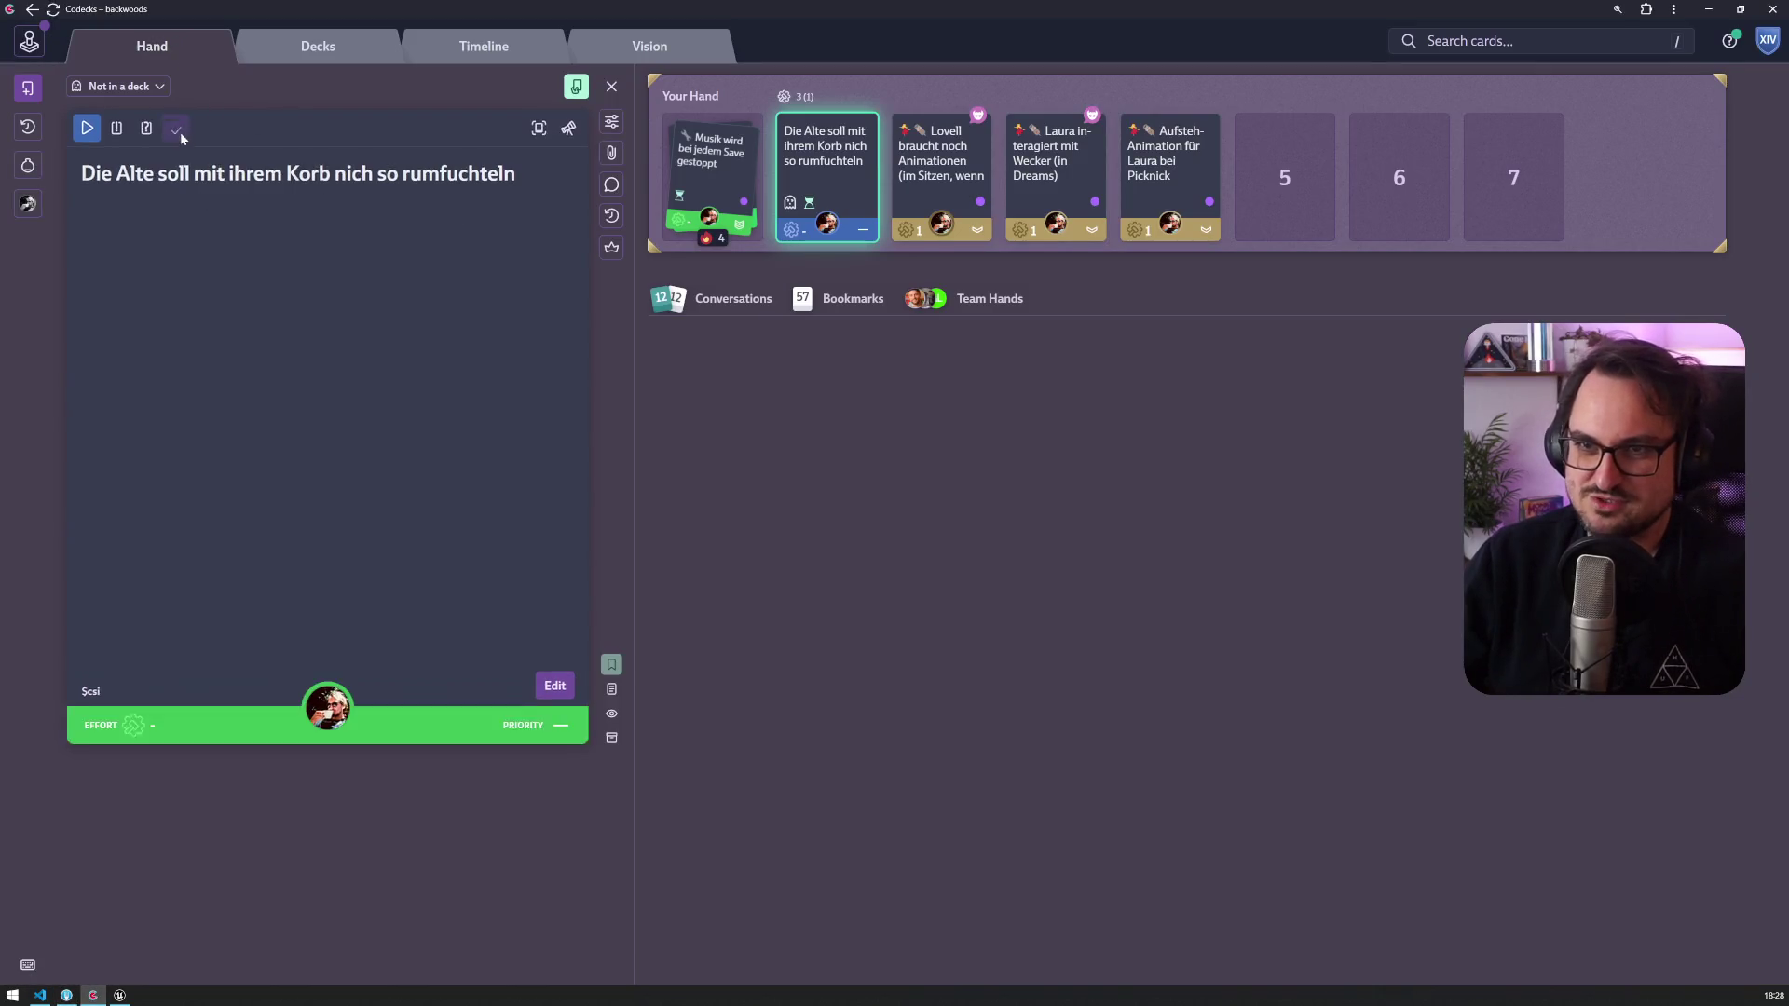
click(100, 691)
key(alt+Tab)
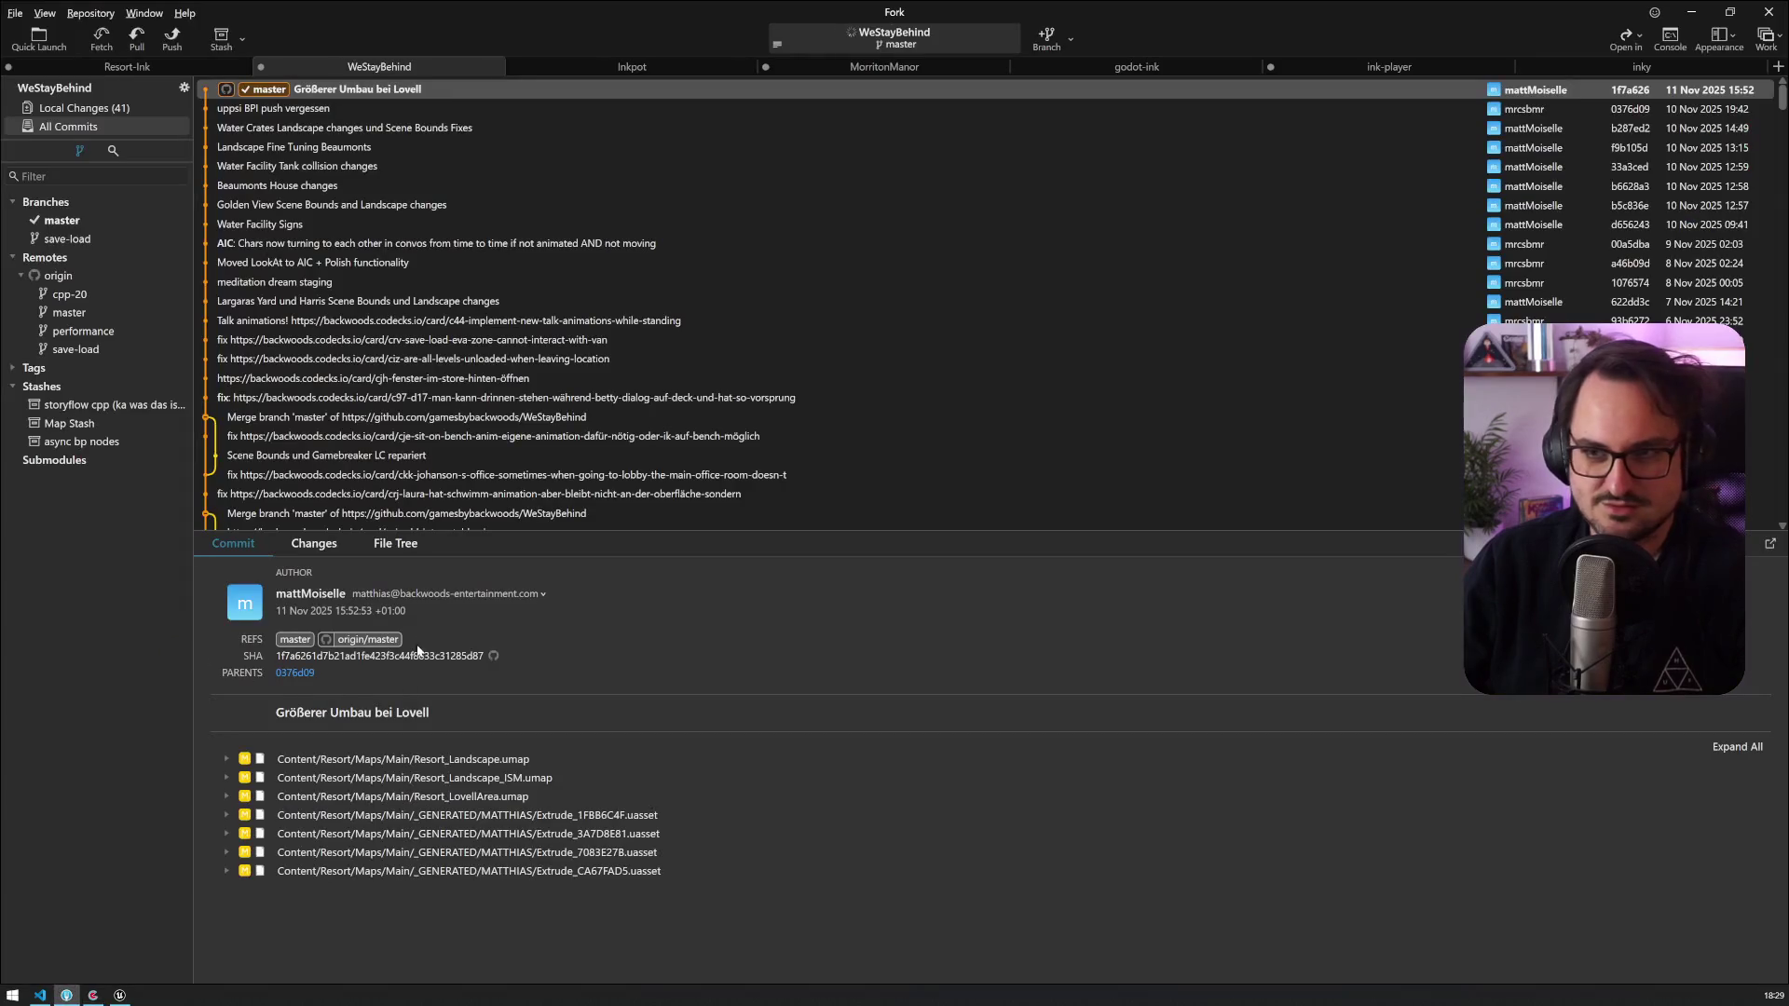
Step: Stage BP_GPSReceiver, Resort_Story.umap, WeStayBehind, AIC_SQCharacter, BP_SQItem through BPI_Attachable
click(74, 108)
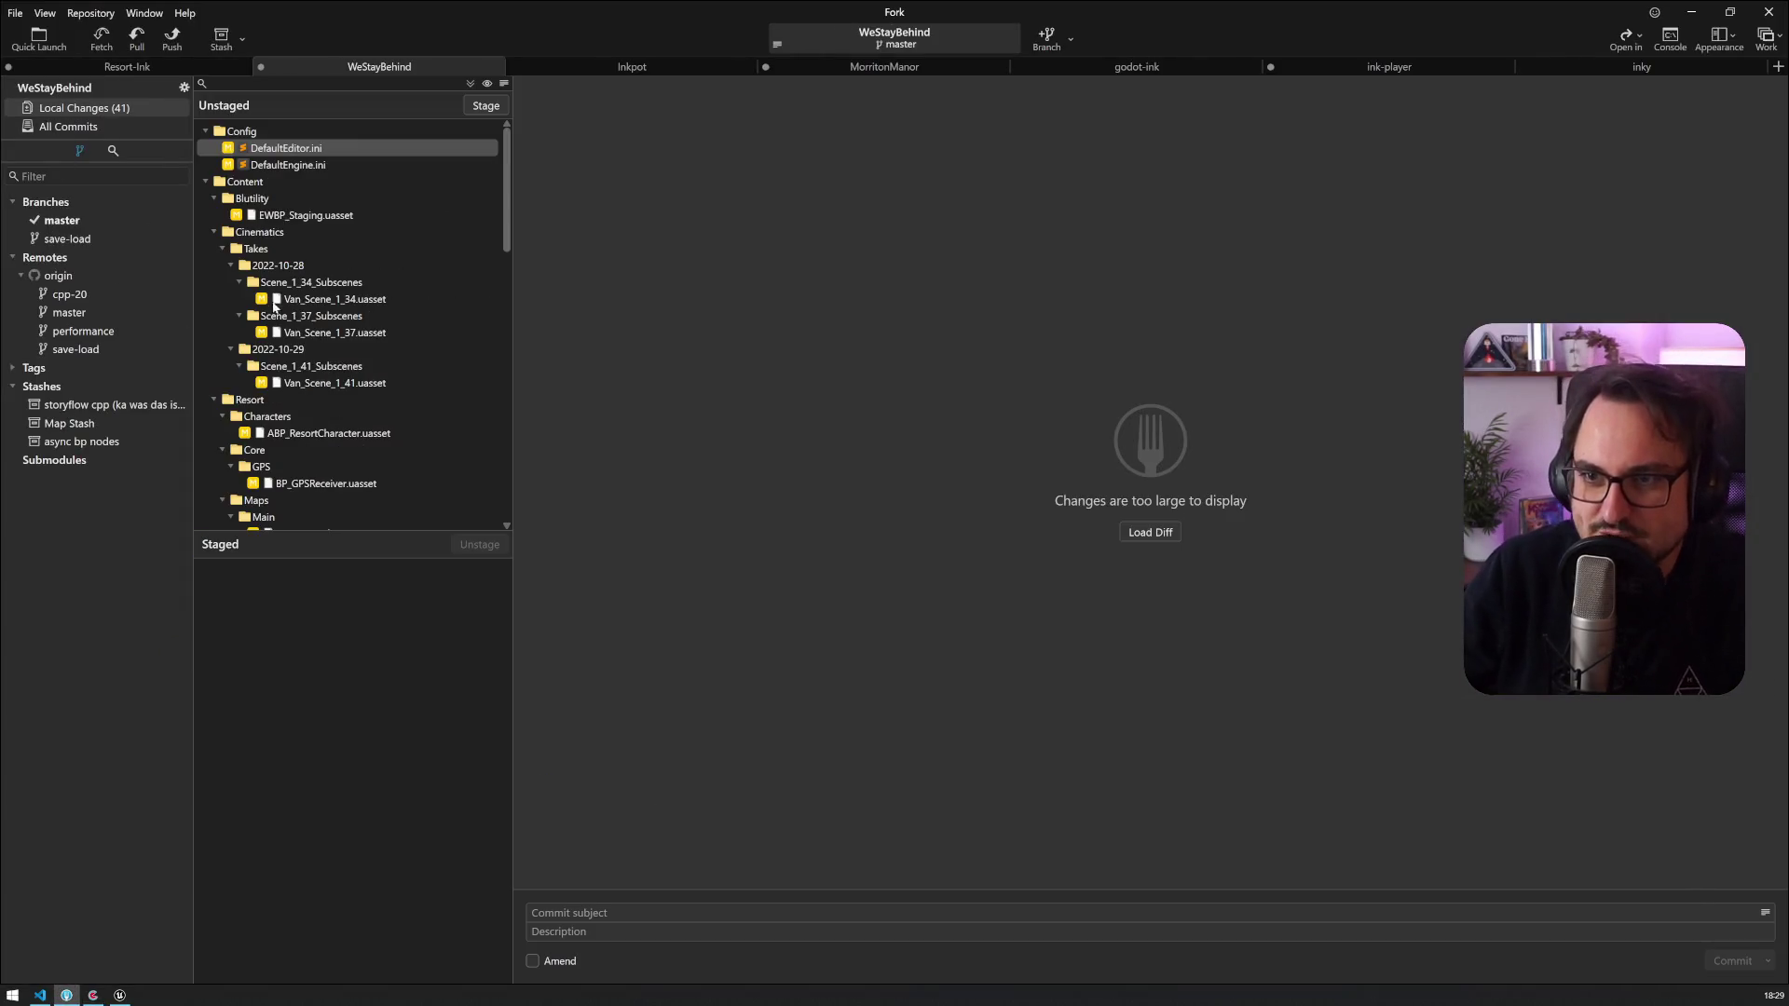
click(328, 433)
ctrl+click(326, 484)
scroll(336, 420, down, 5)
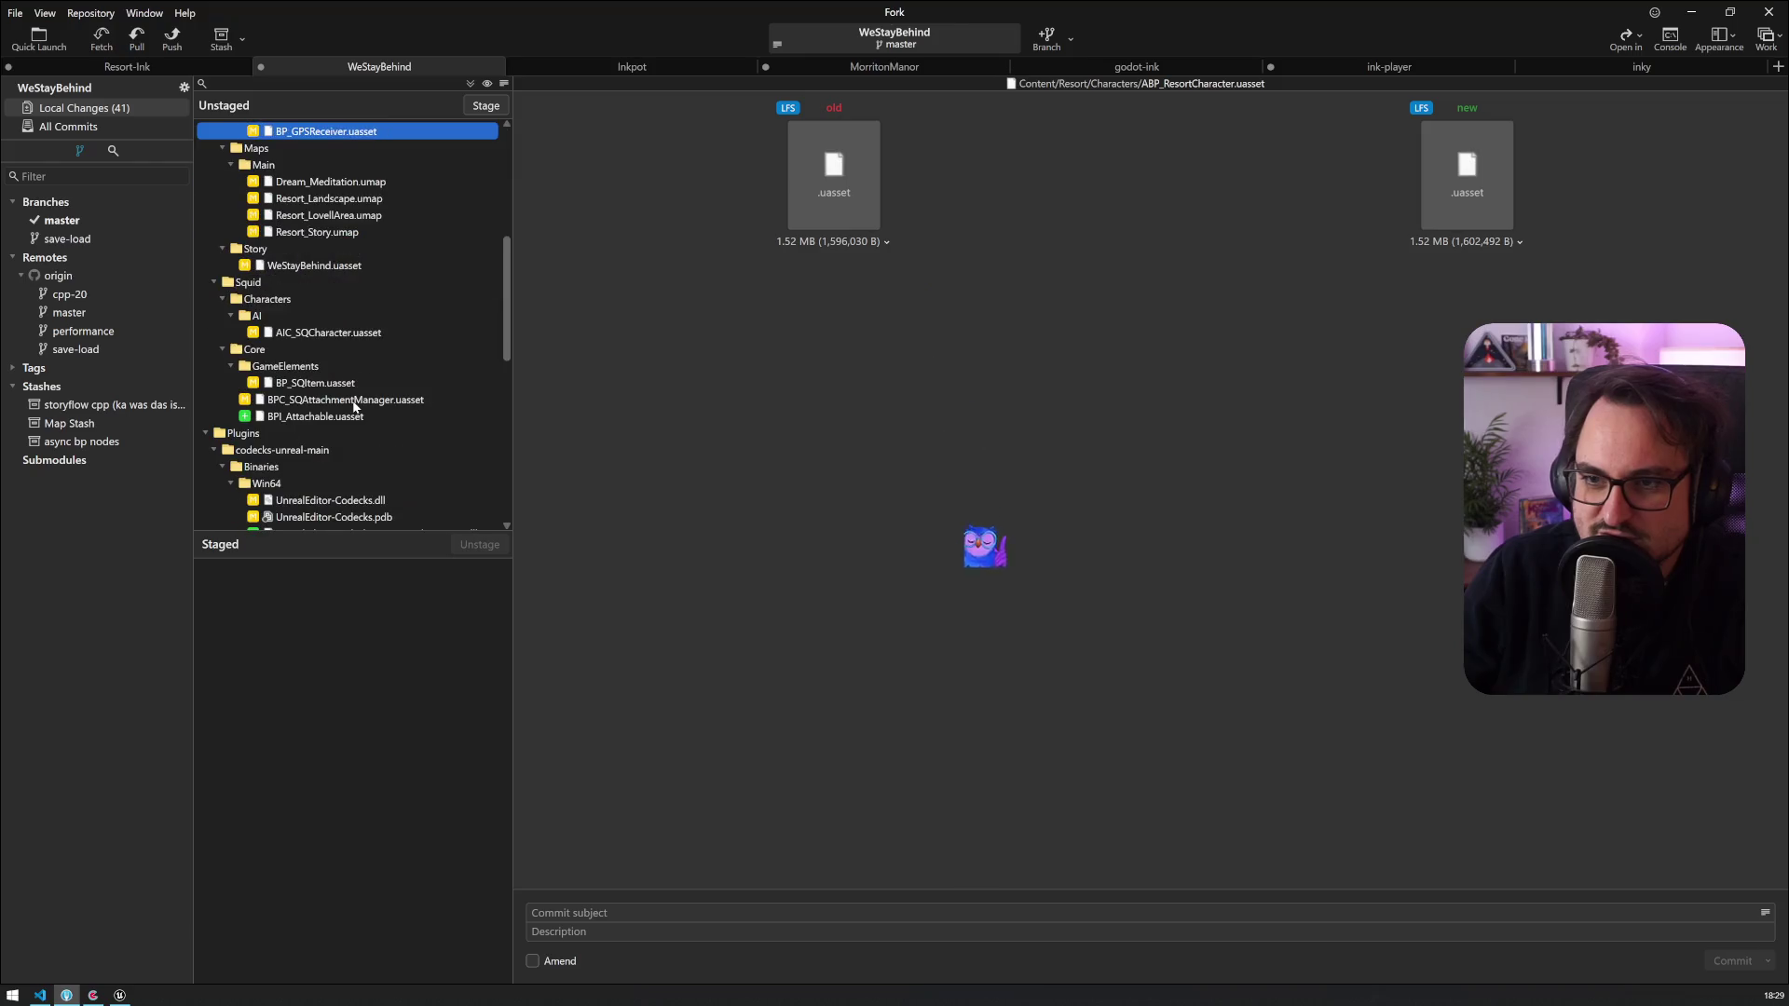
ctrl+click(316, 232)
ctrl+click(317, 266)
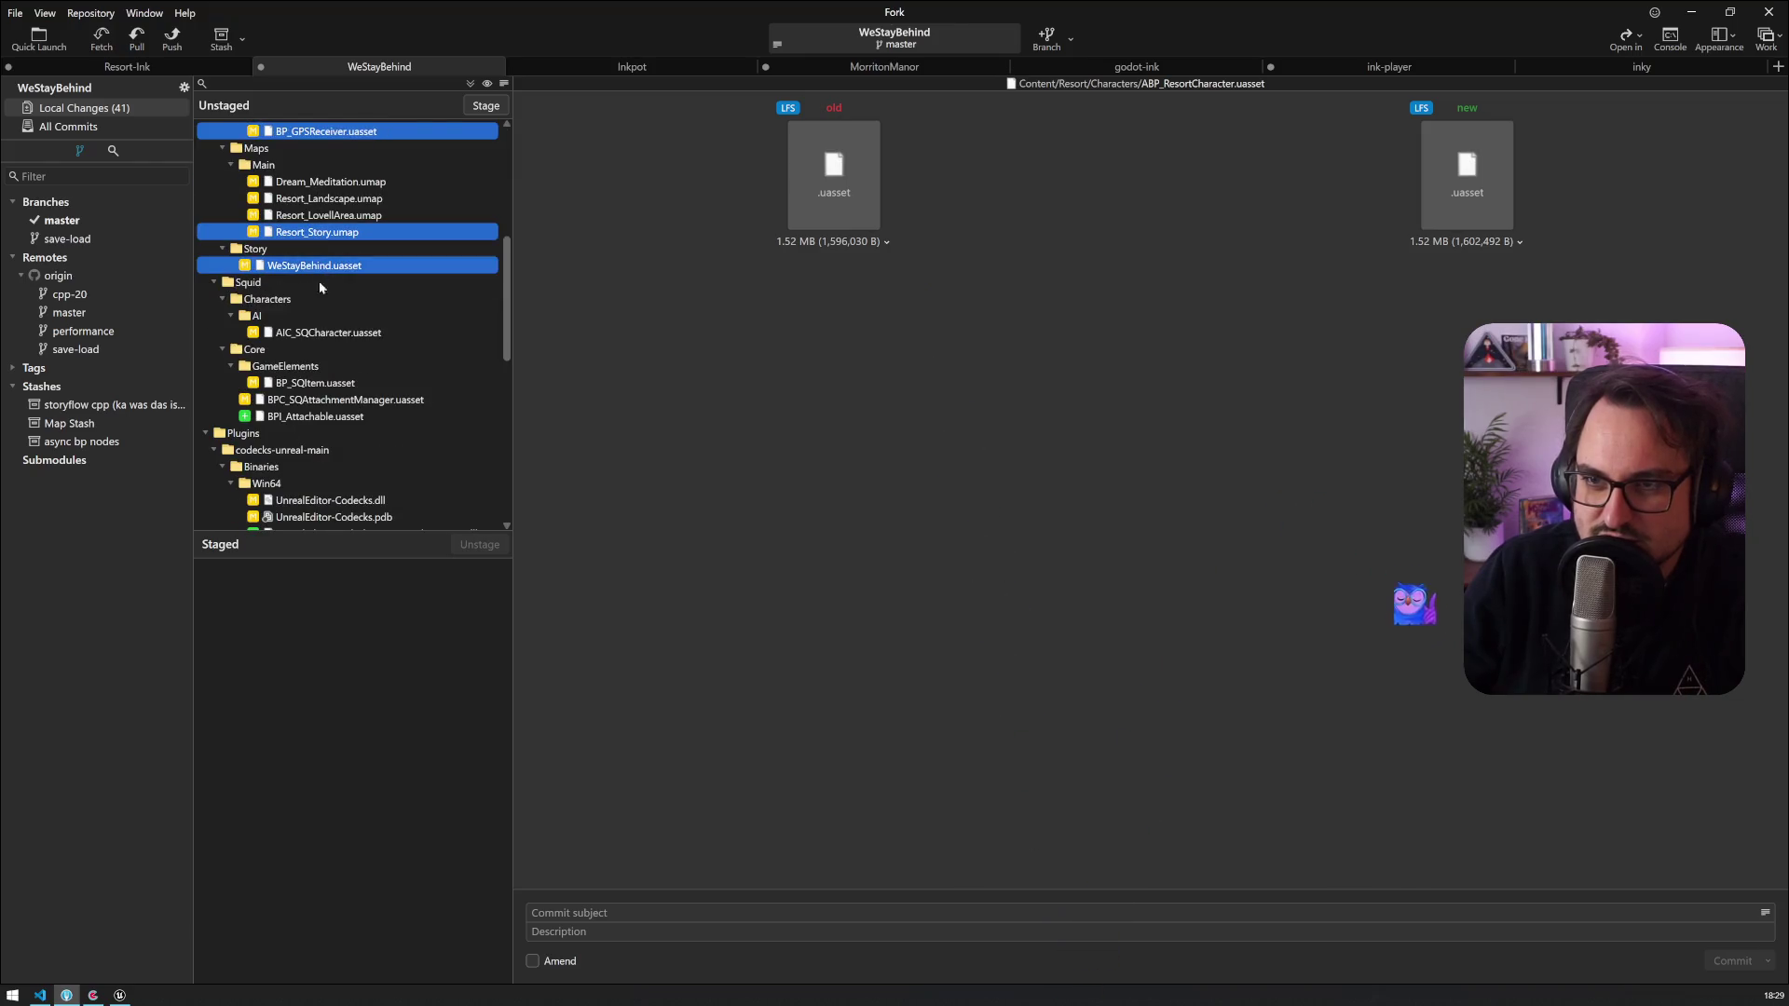
ctrl+click(306, 348)
ctrl+click(307, 333)
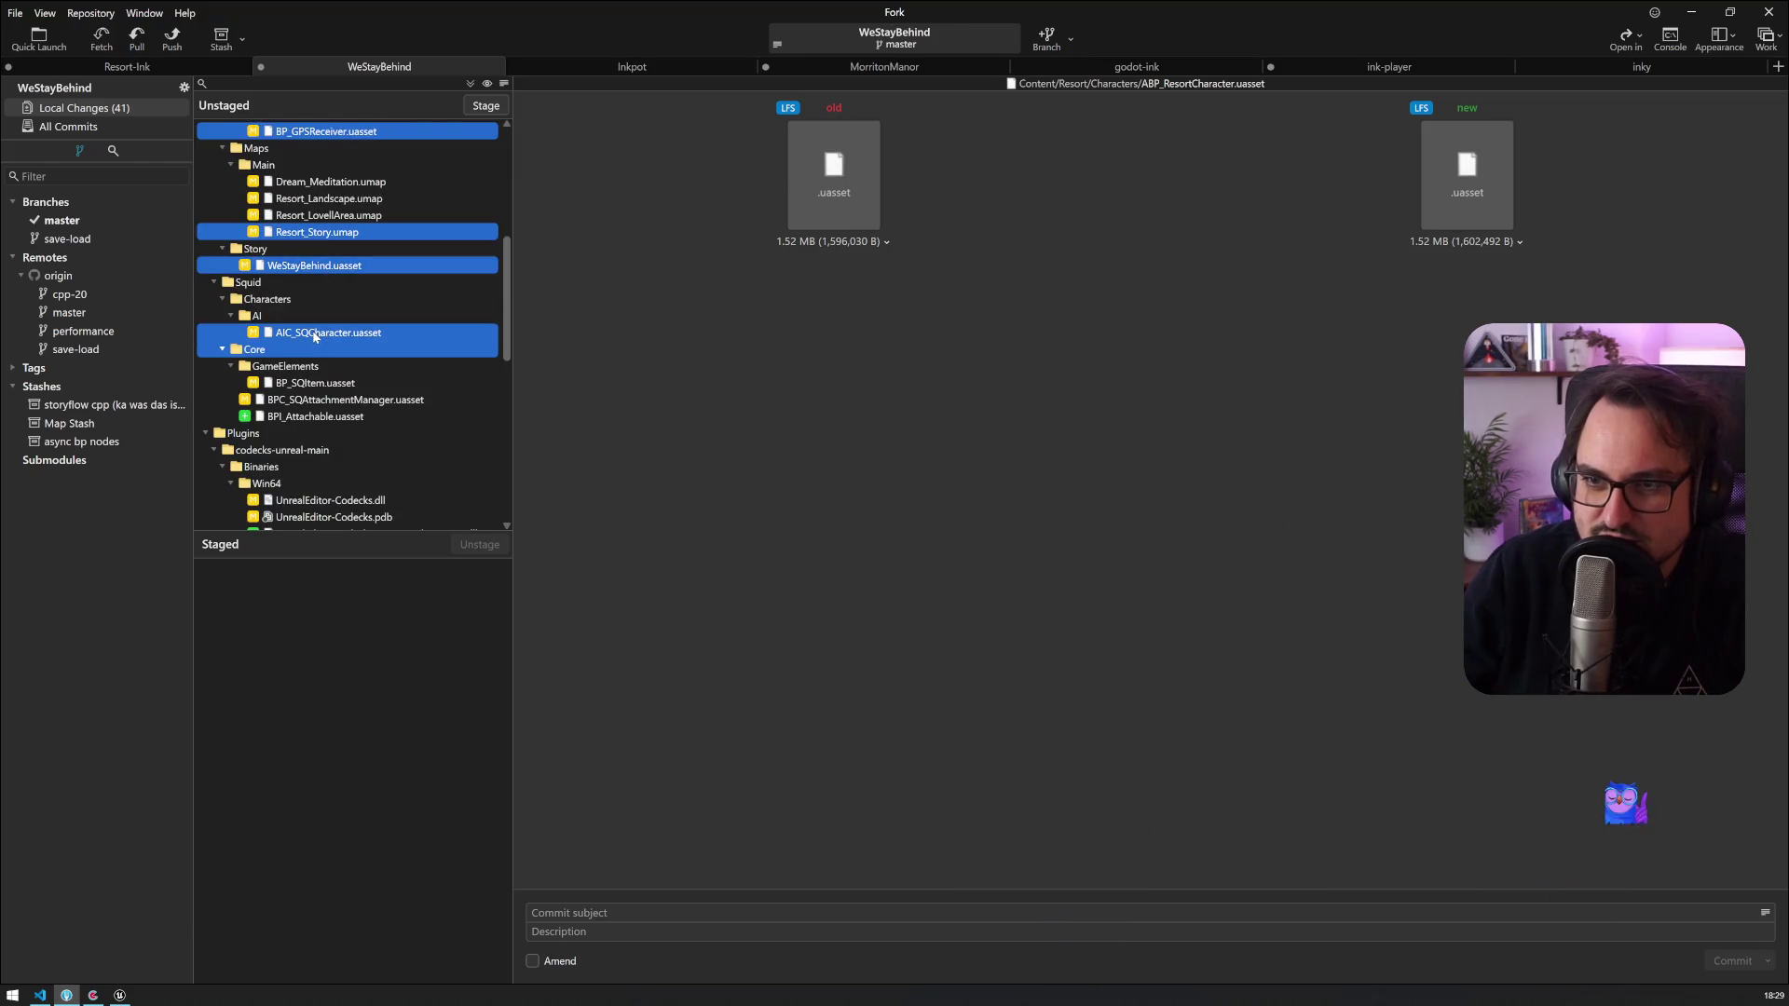
ctrl+click(248, 351)
ctrl+click(284, 386)
ctrl+shift+click(293, 417)
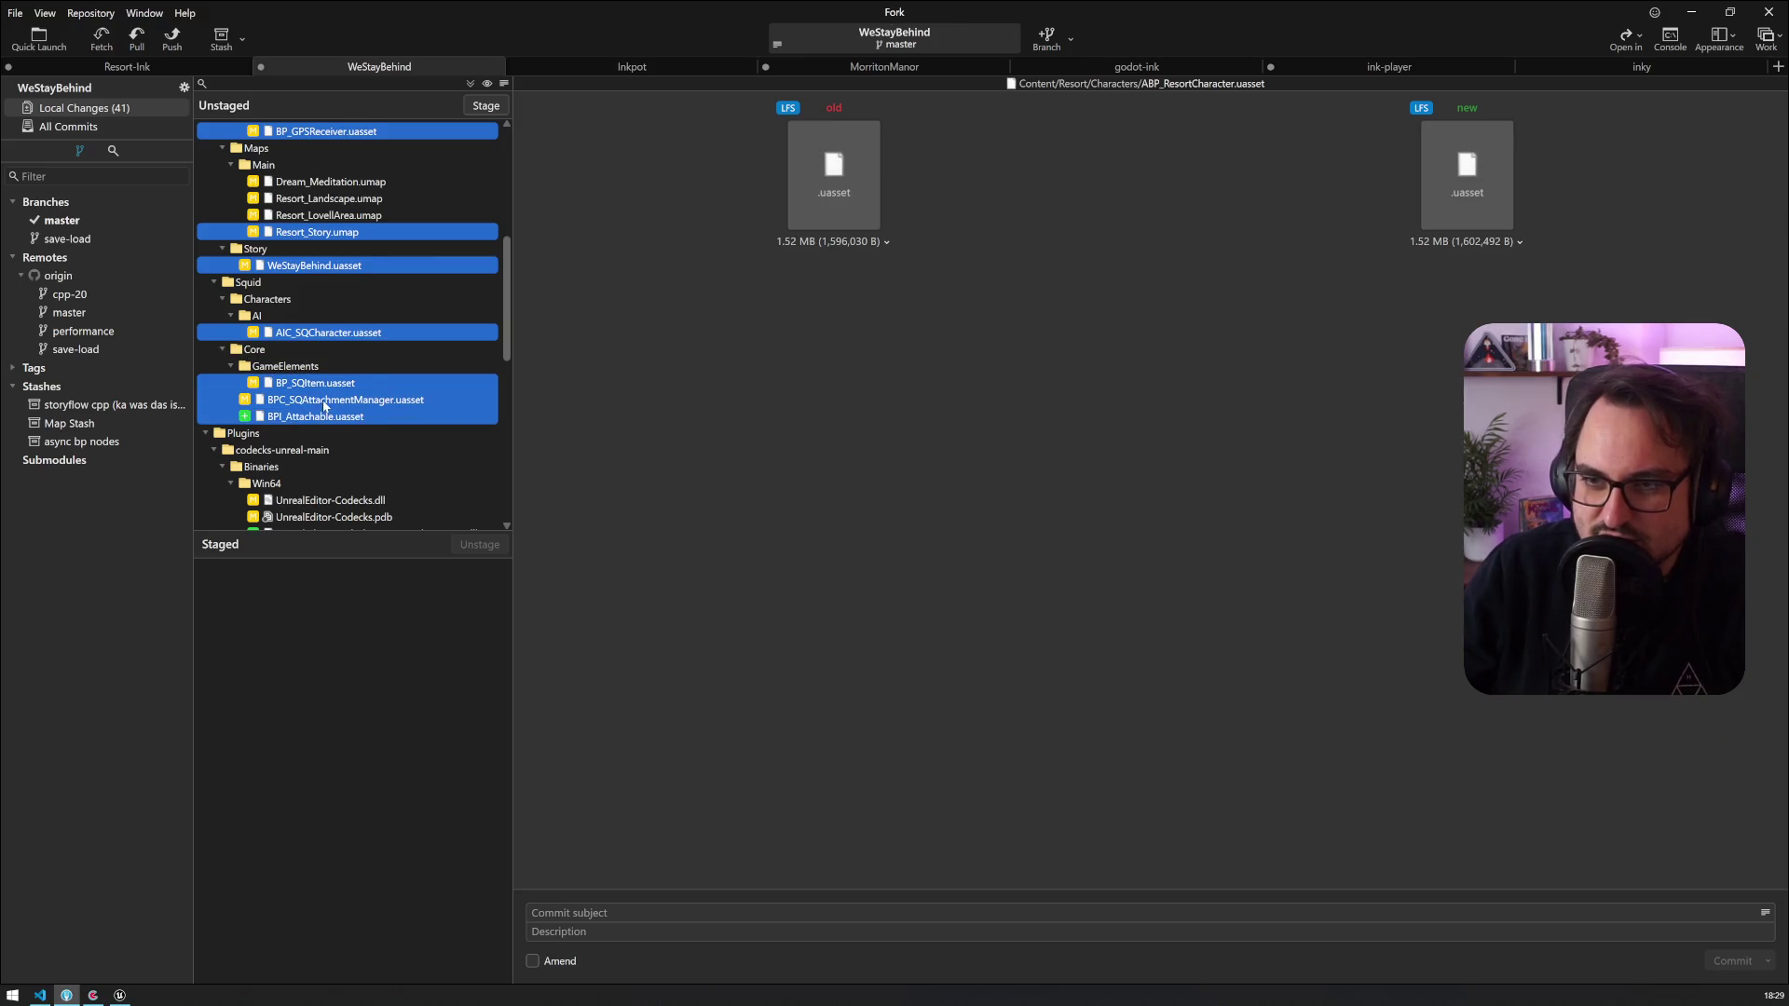
drag(324, 406, 319, 656)
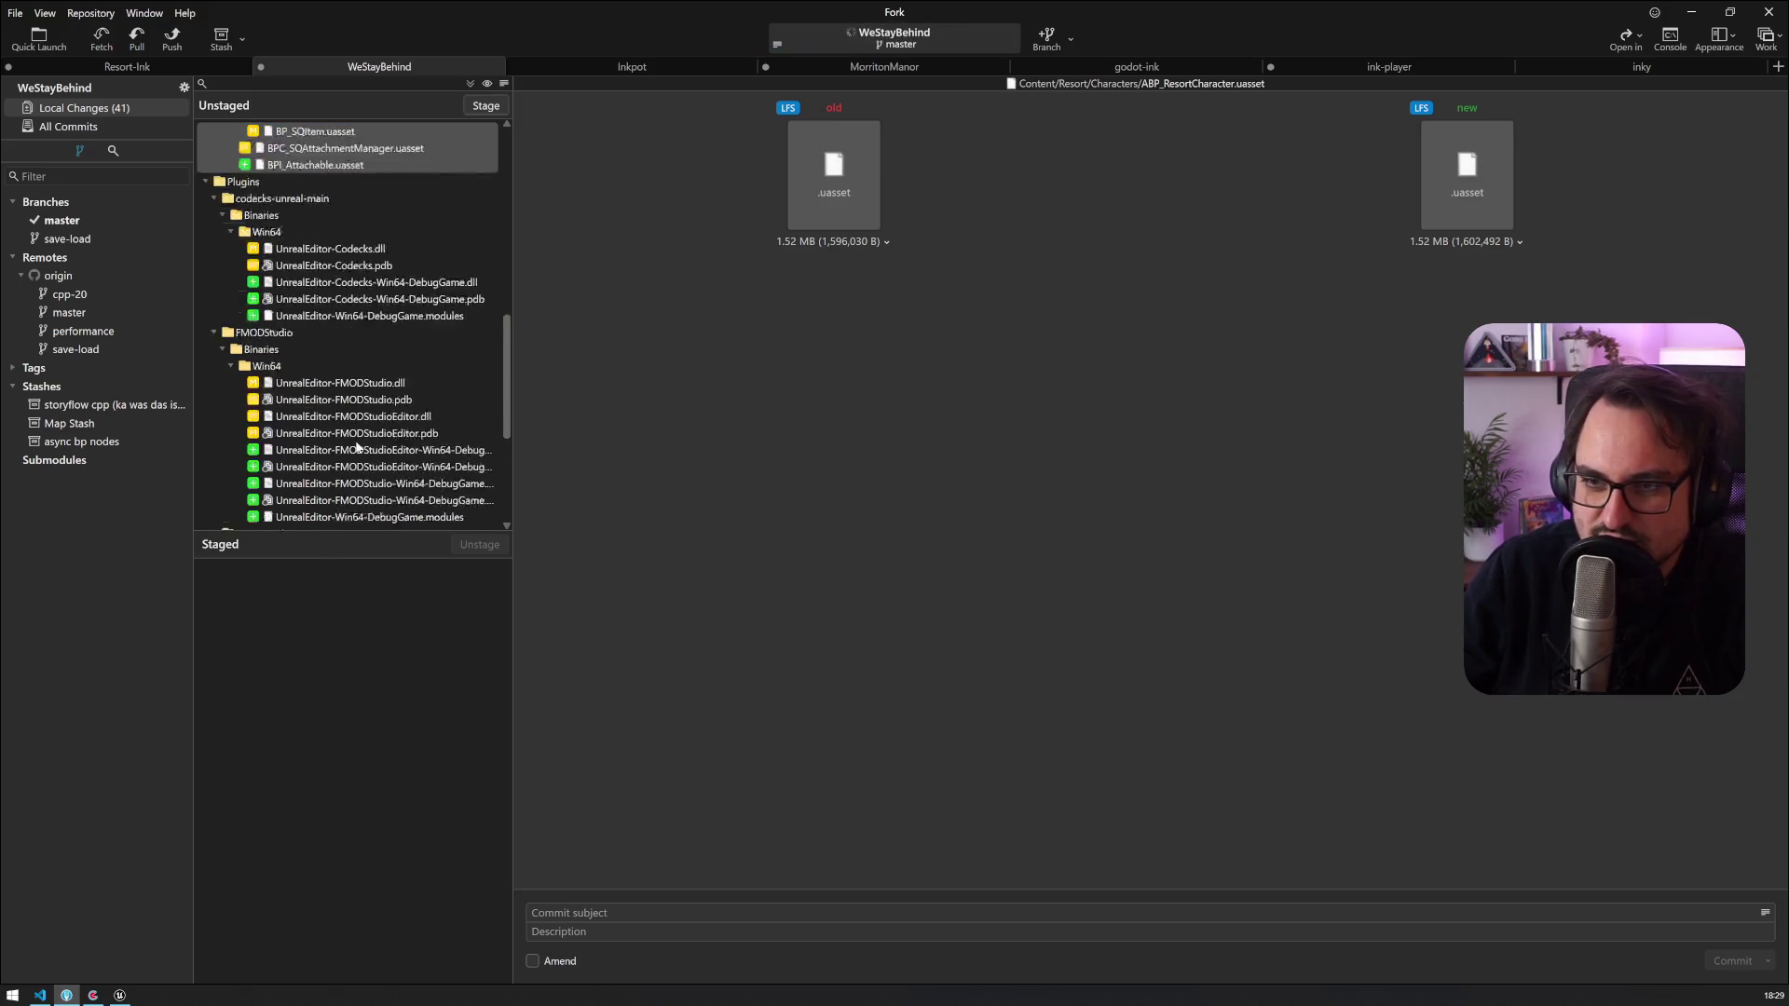
Step: Stage EWBP_Staging.uasset and DefaultEngine.ini after reviewing the ini diffs
scroll(357, 447, up, 10)
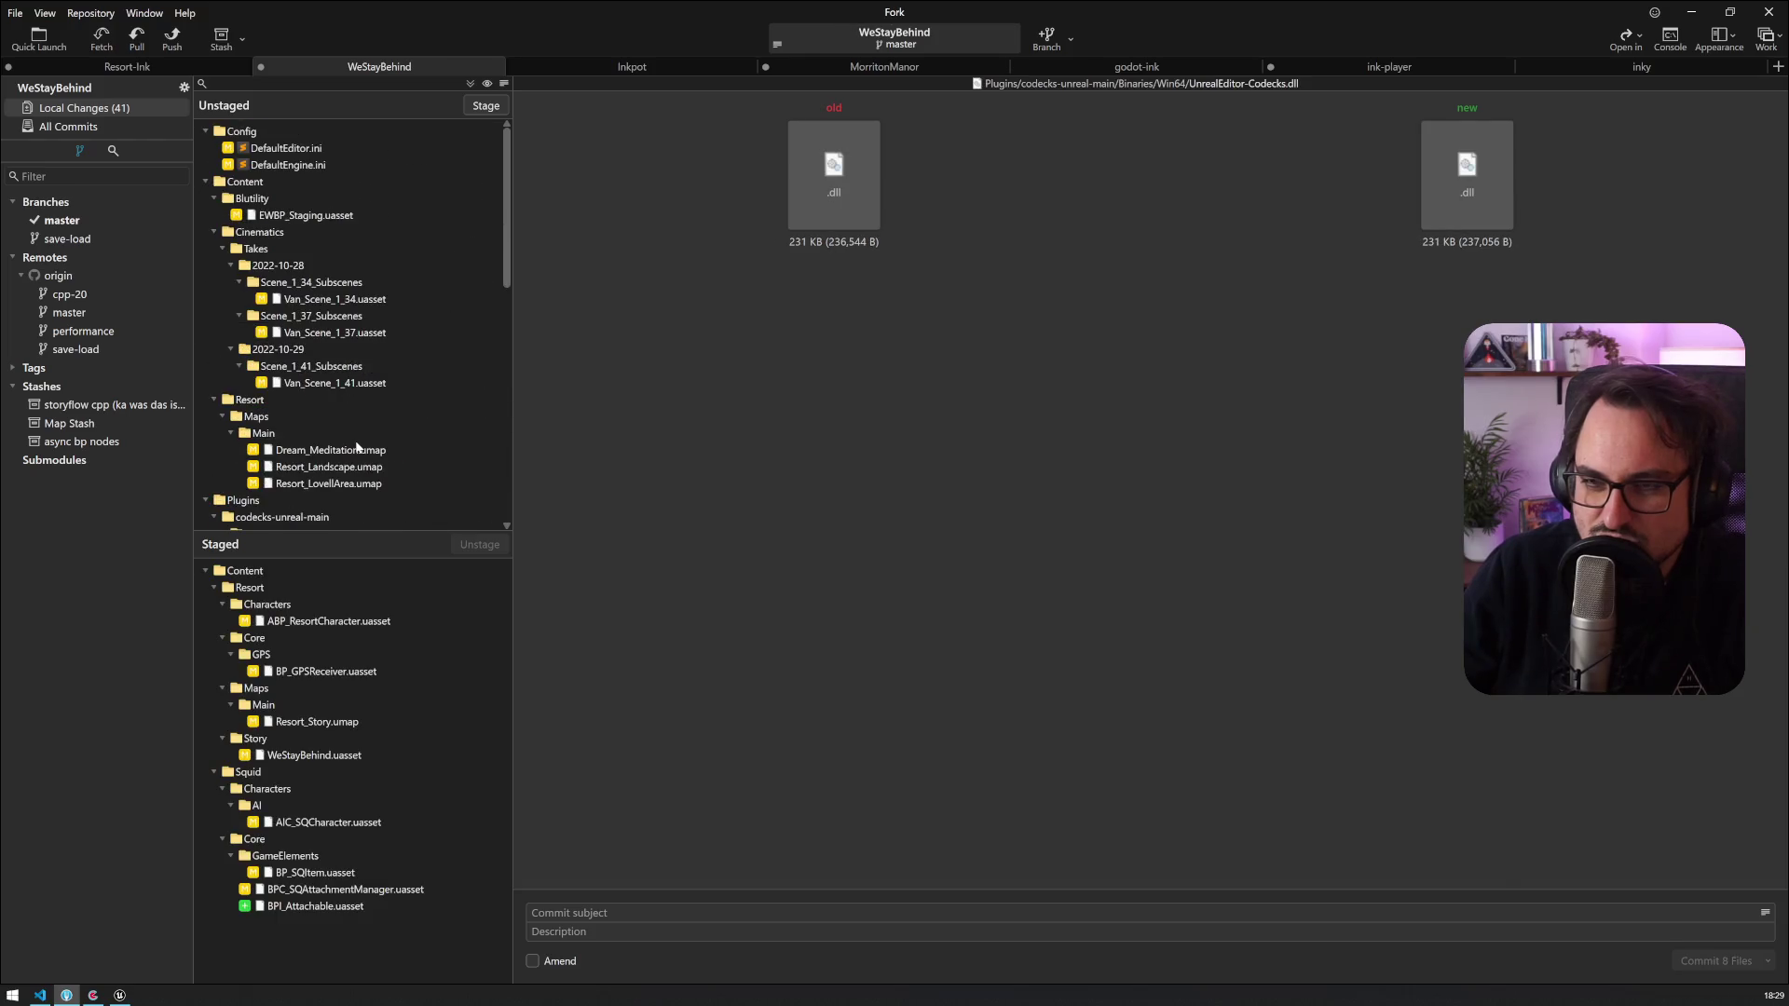
click(309, 220)
drag(309, 219, 371, 696)
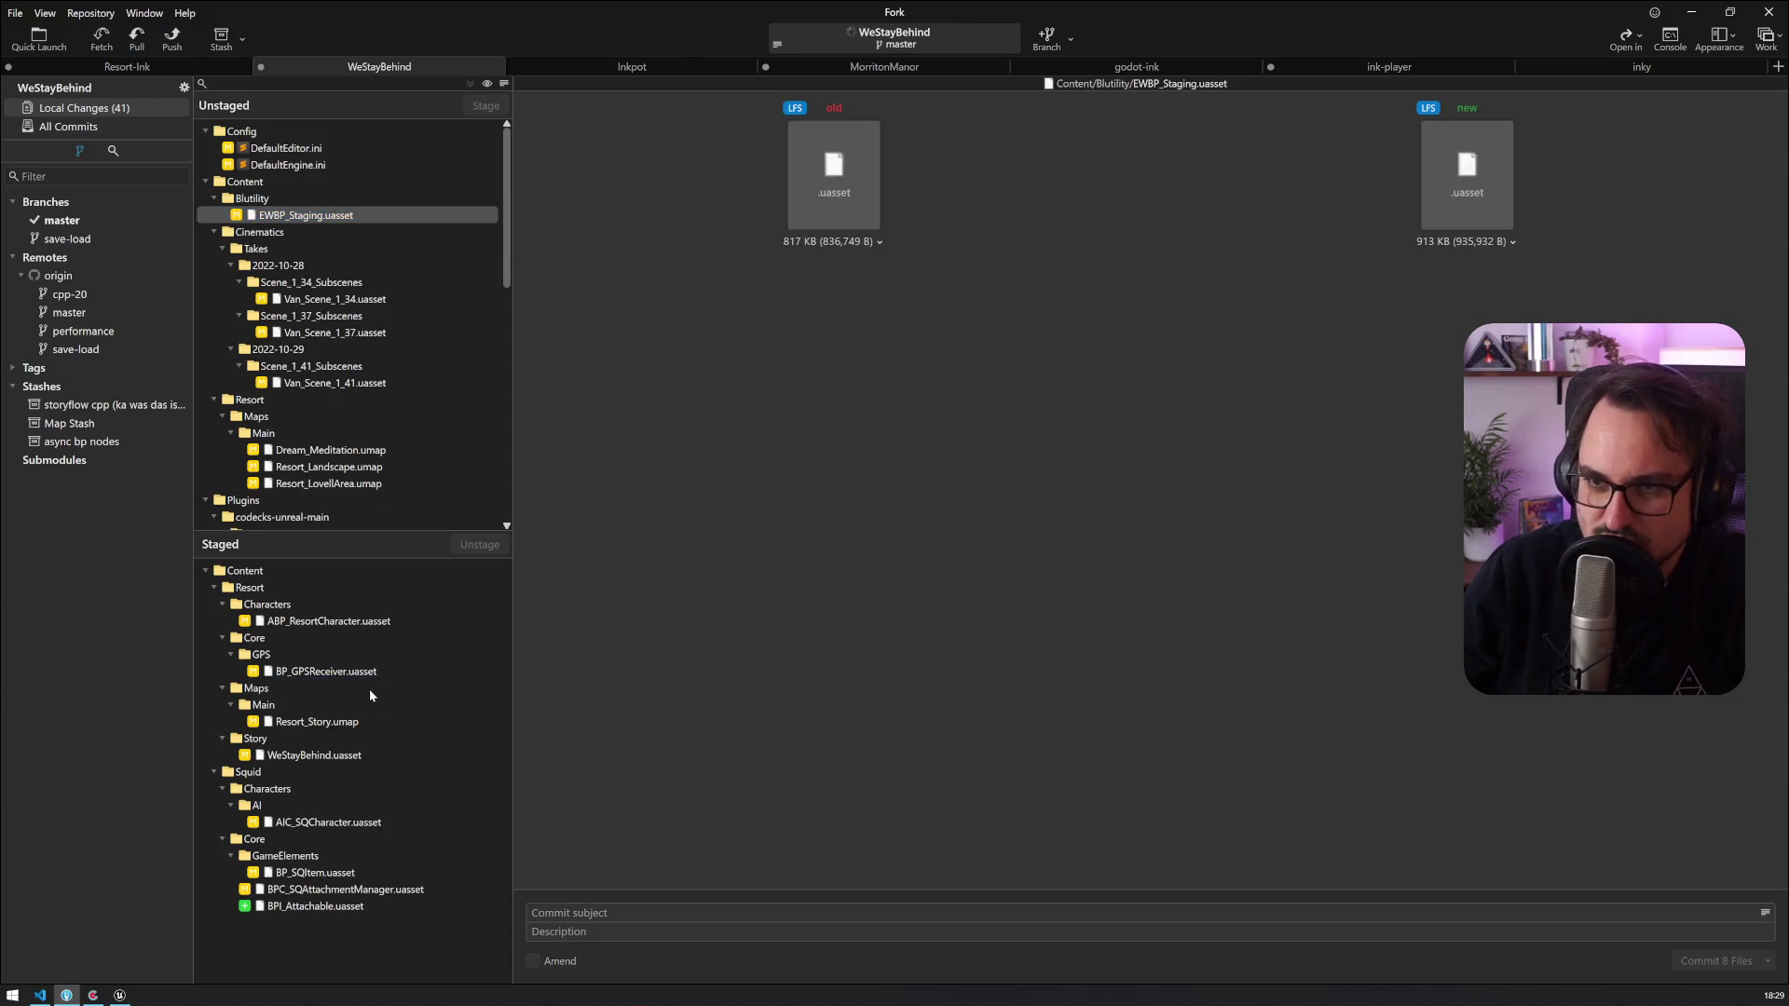
click(286, 147)
click(286, 164)
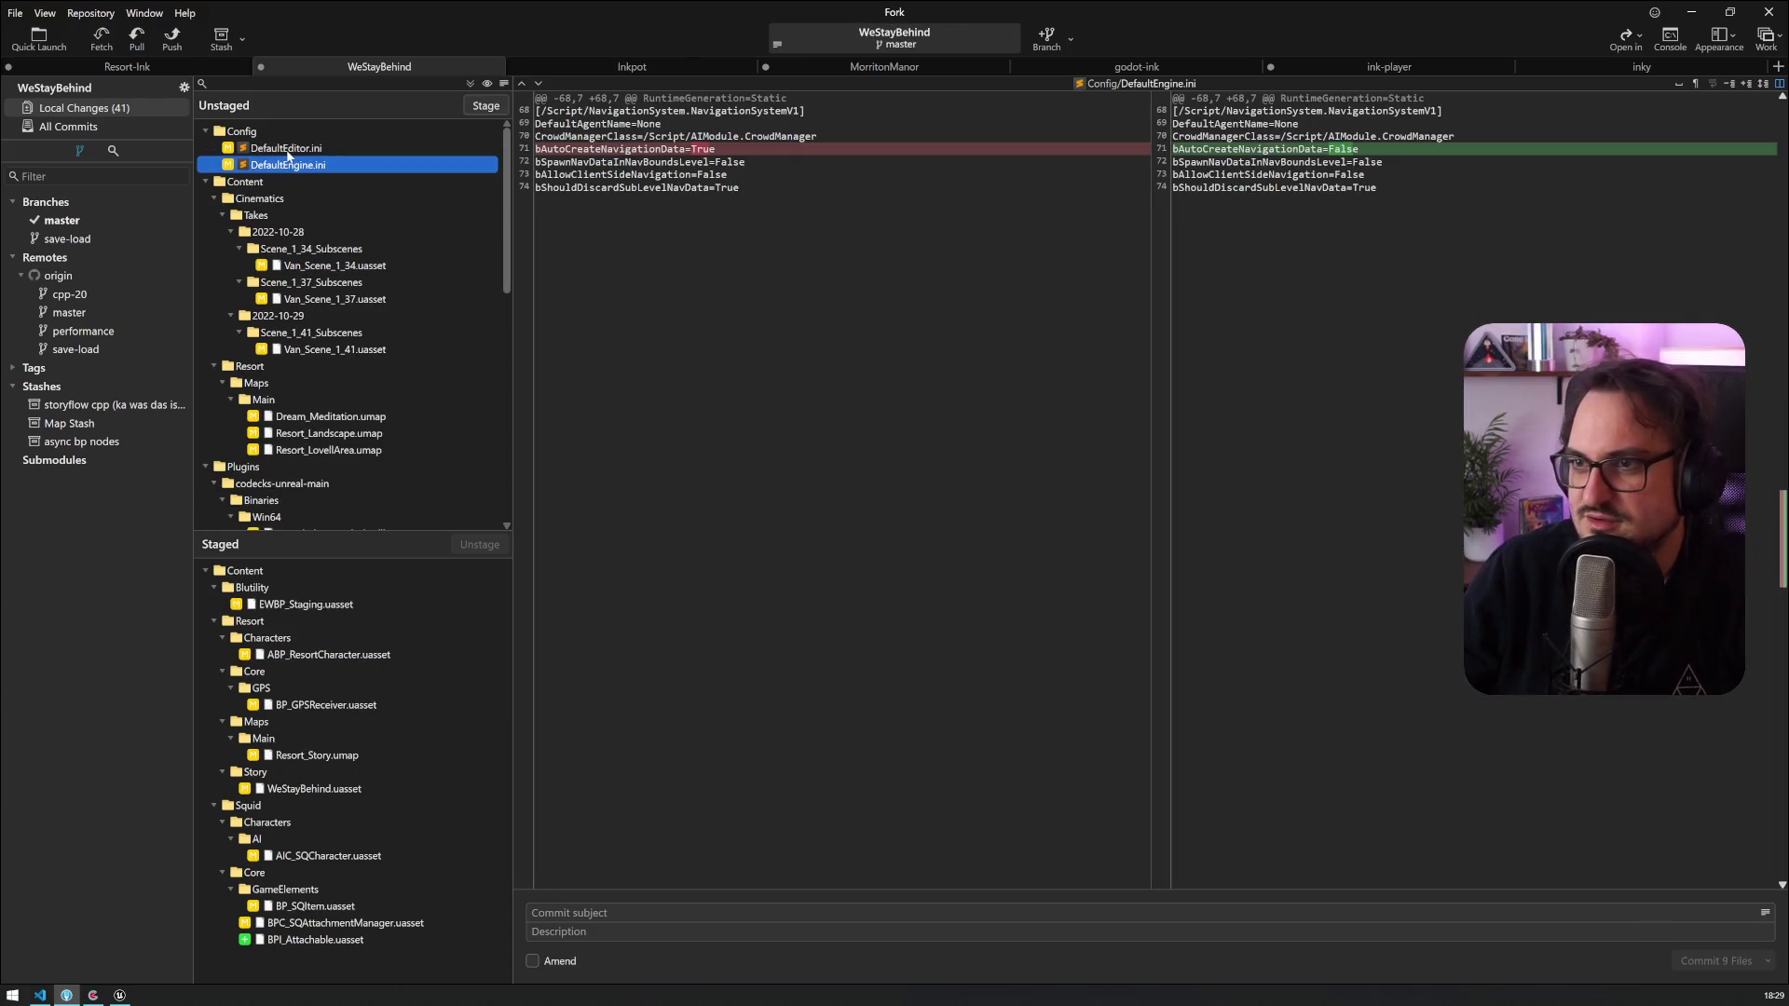
mouse_move(839, 154)
mouse_move(296, 165)
mouse_down()
mouse_move(298, 706)
mouse_move(295, 580)
mouse_up()
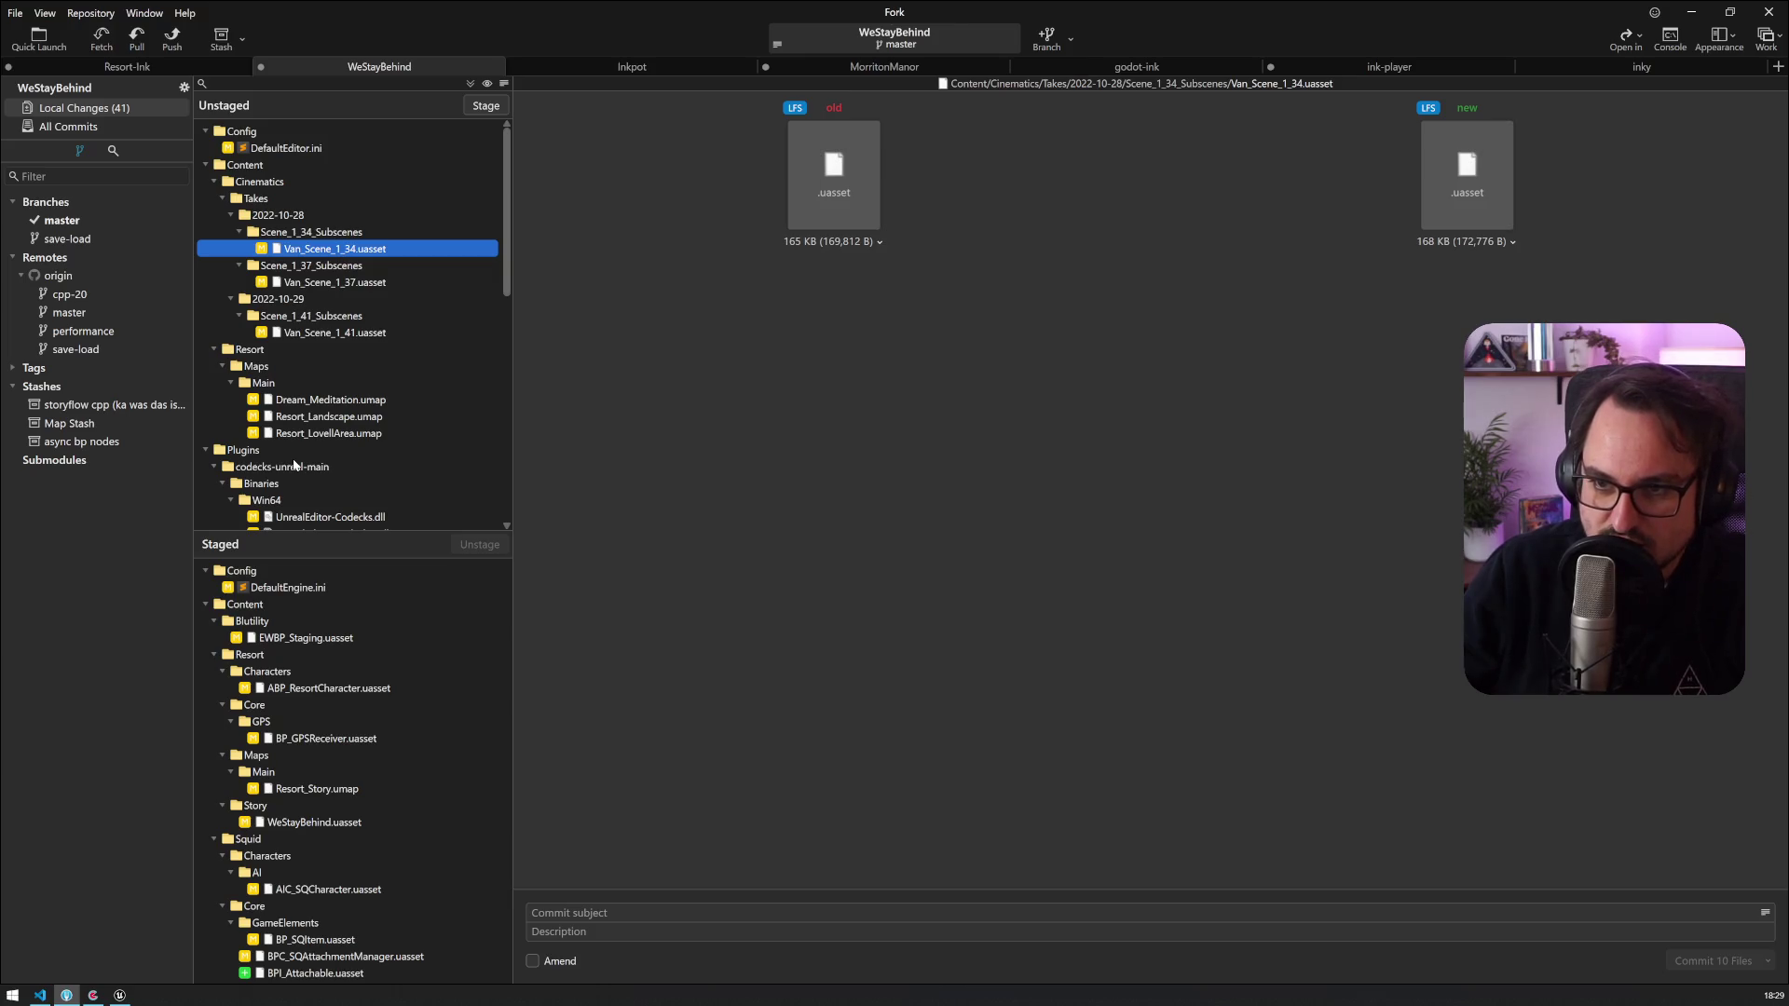
Step: Commit the ten staged files with subject 'fix' plus the Codecks card link
scroll(294, 463, down, 10)
click(601, 908)
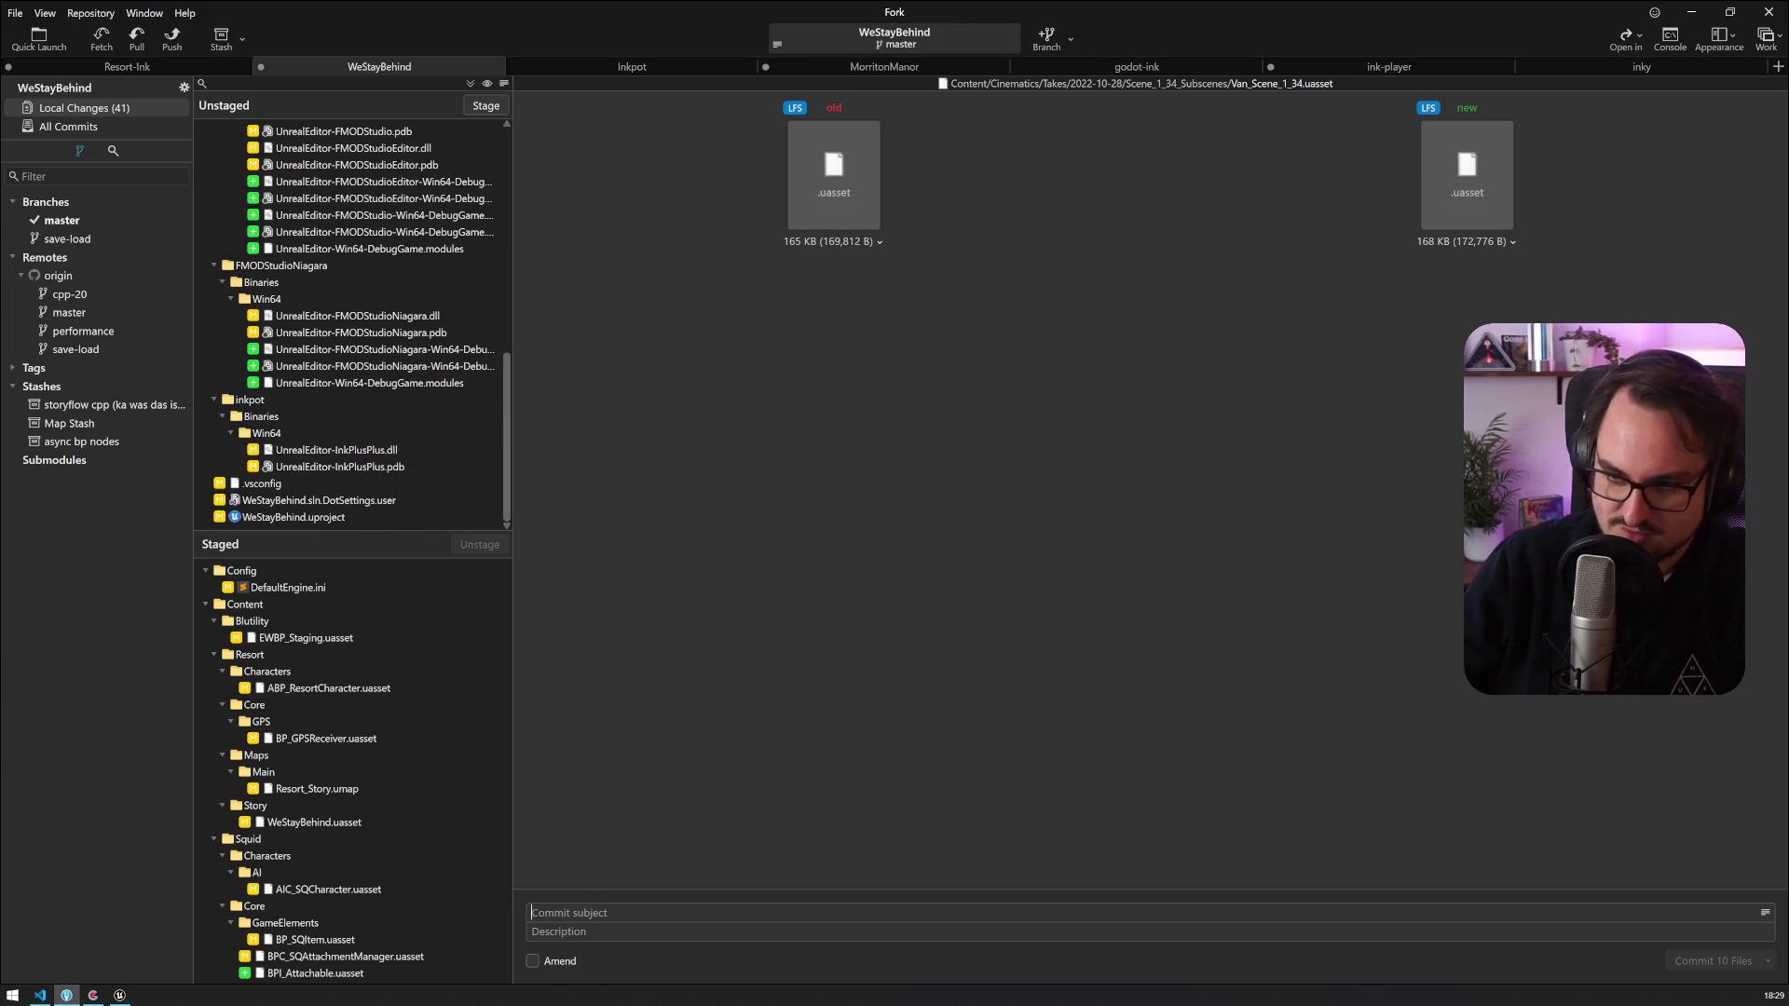
text(fix)
text(https://backwoods.codecks.io/card/csi-die-alte-soll-mit-ihrem-korb-nich-so-rumfuchteln)
key(ctrl+Return)
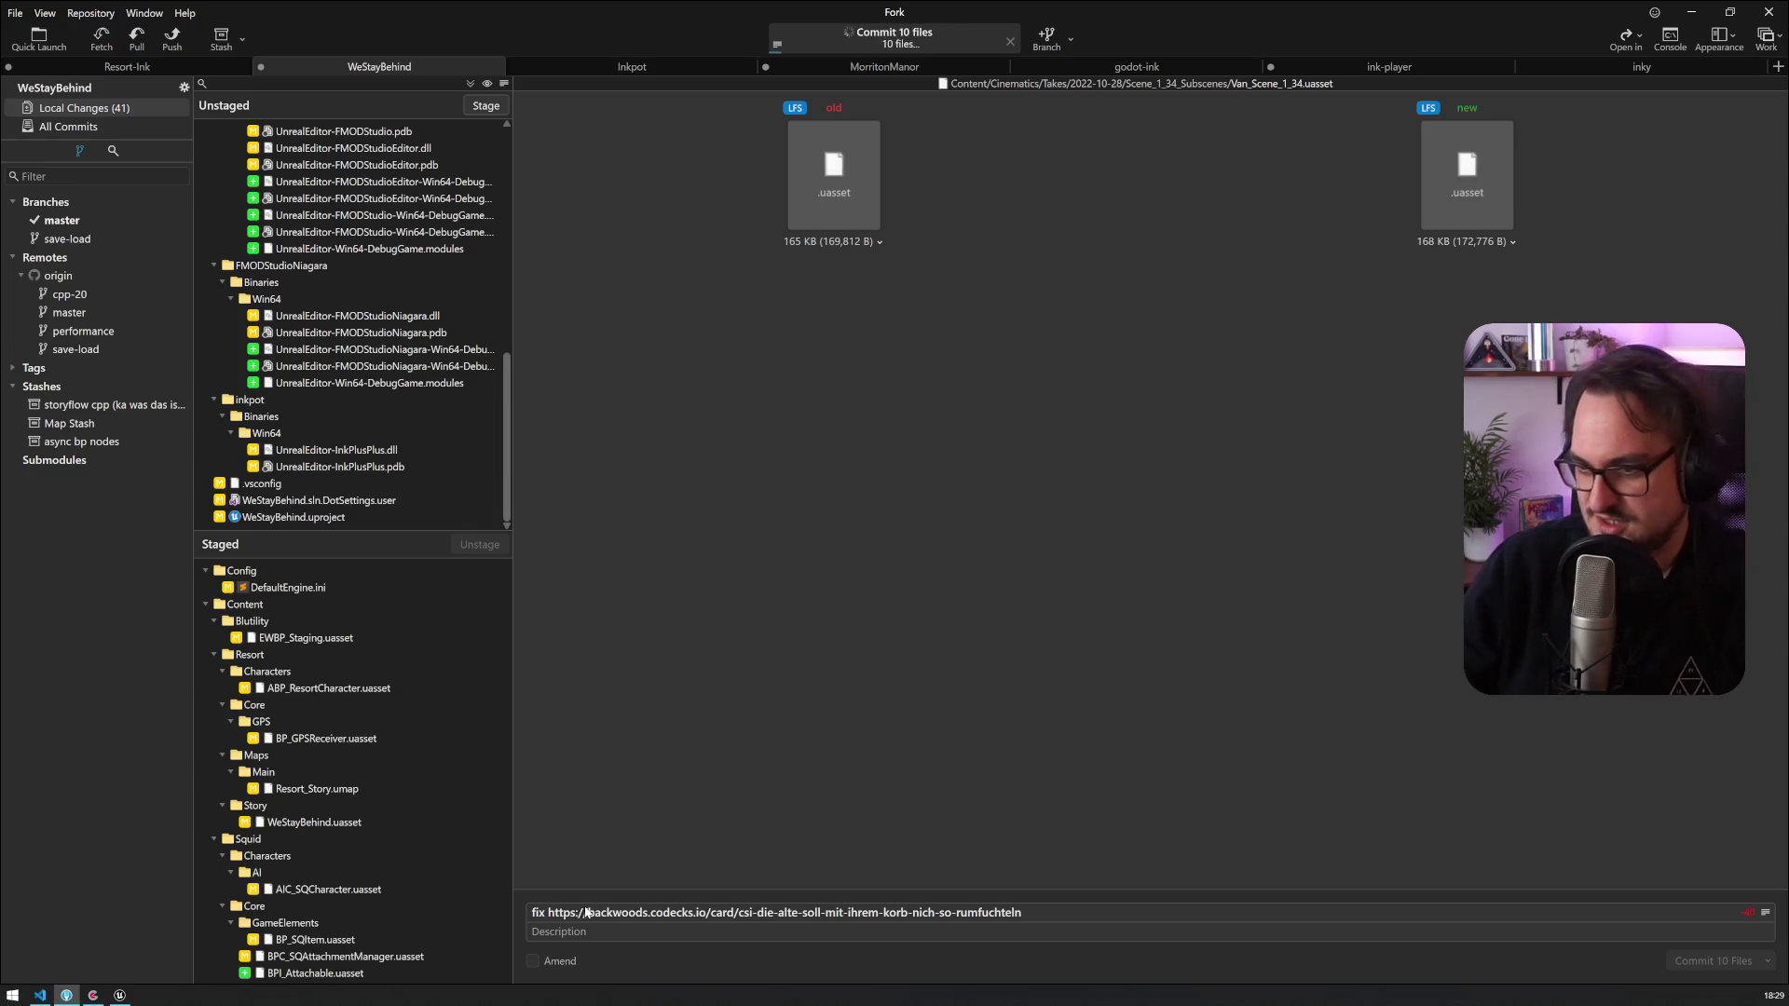
click(168, 43)
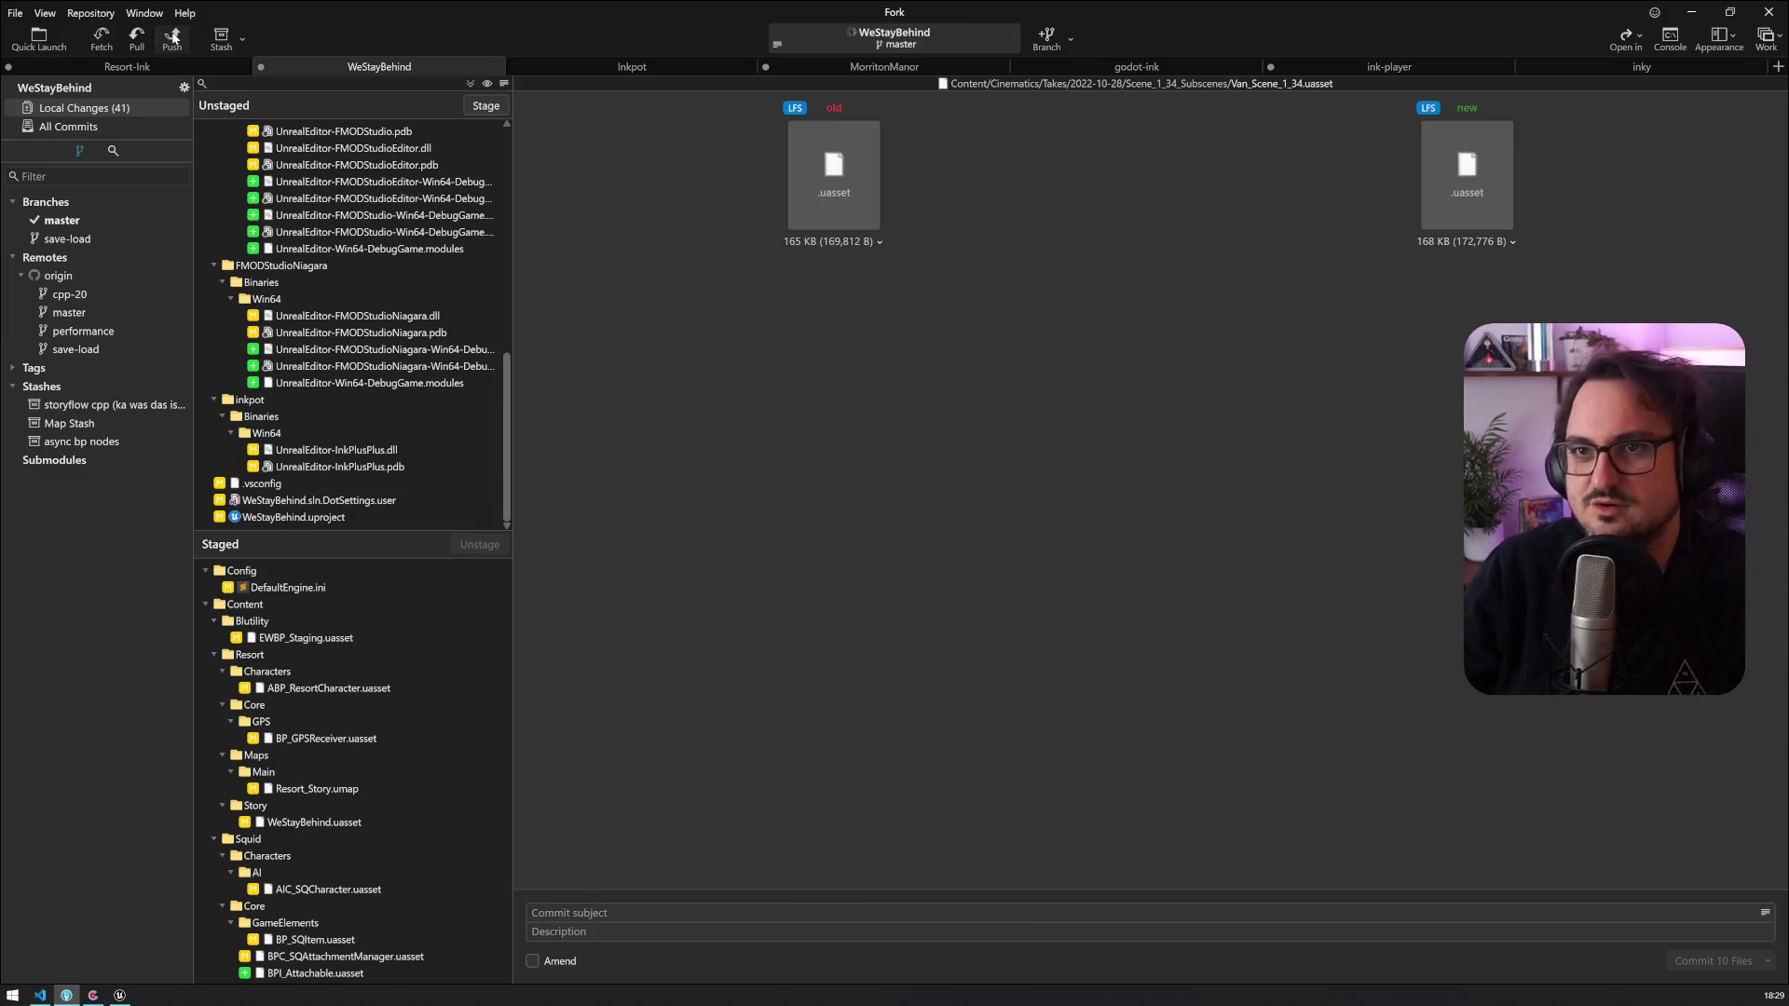
Step: Push master to origin and minimize Fork to show the completed Codecks card
click(1000, 554)
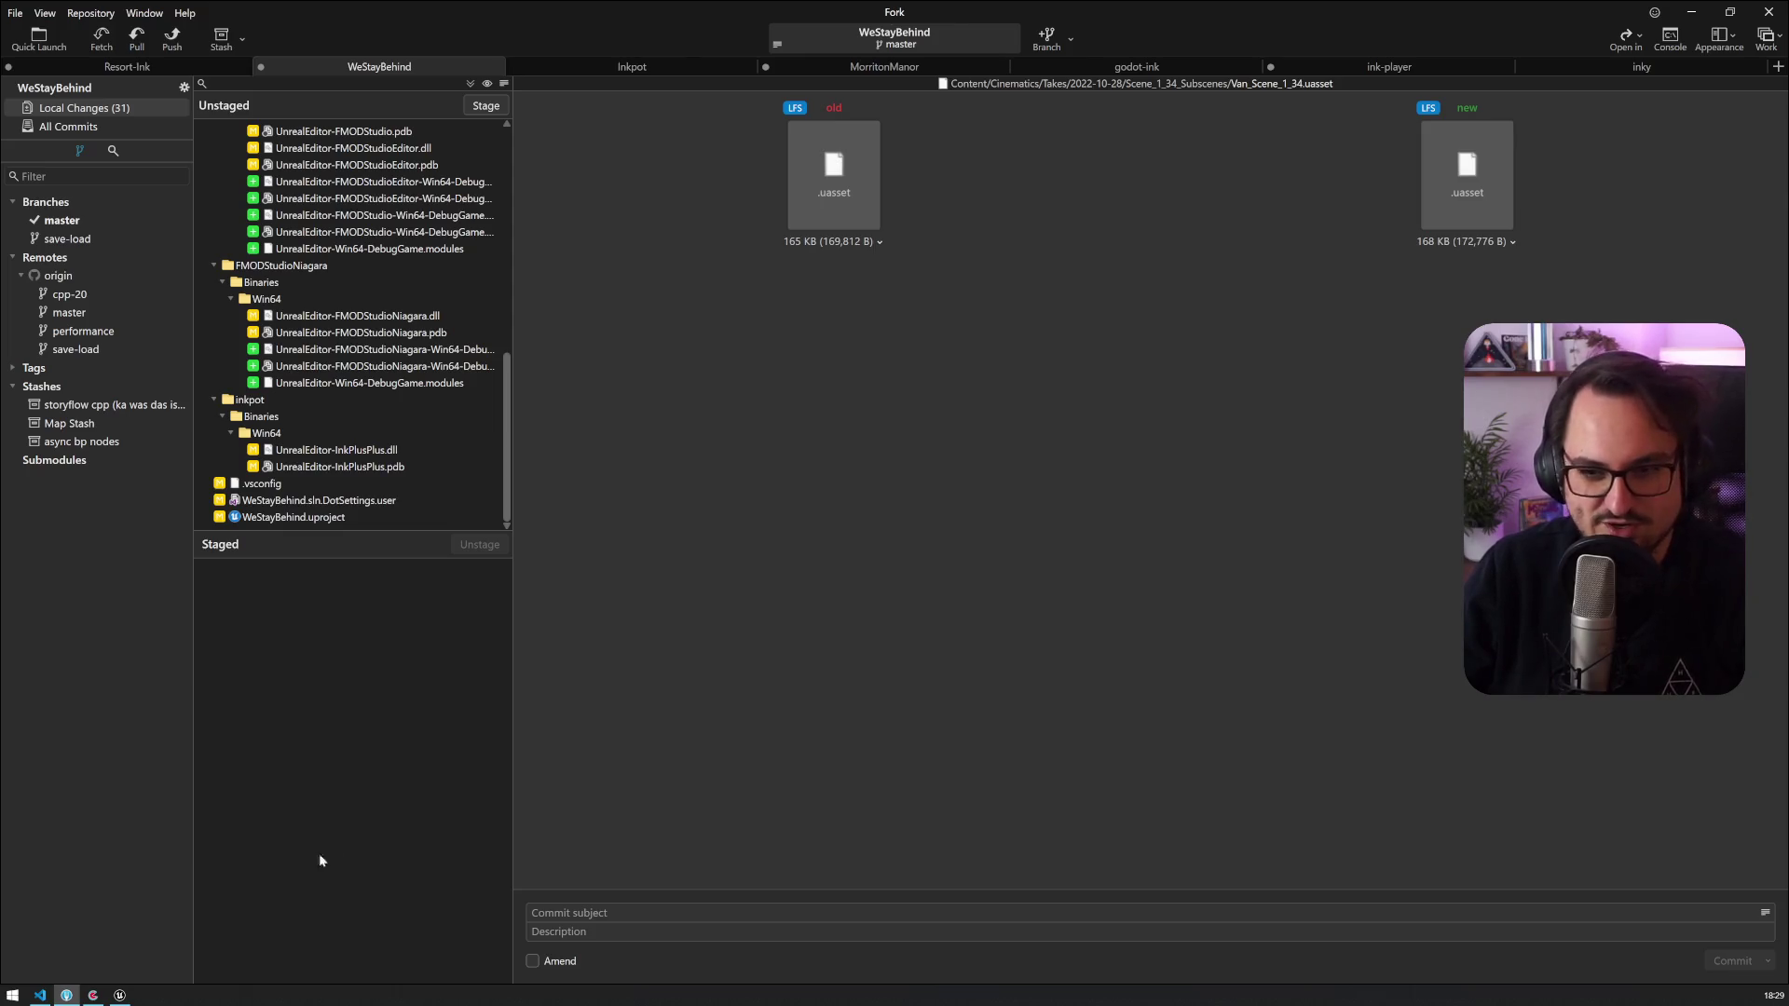
click(1691, 12)
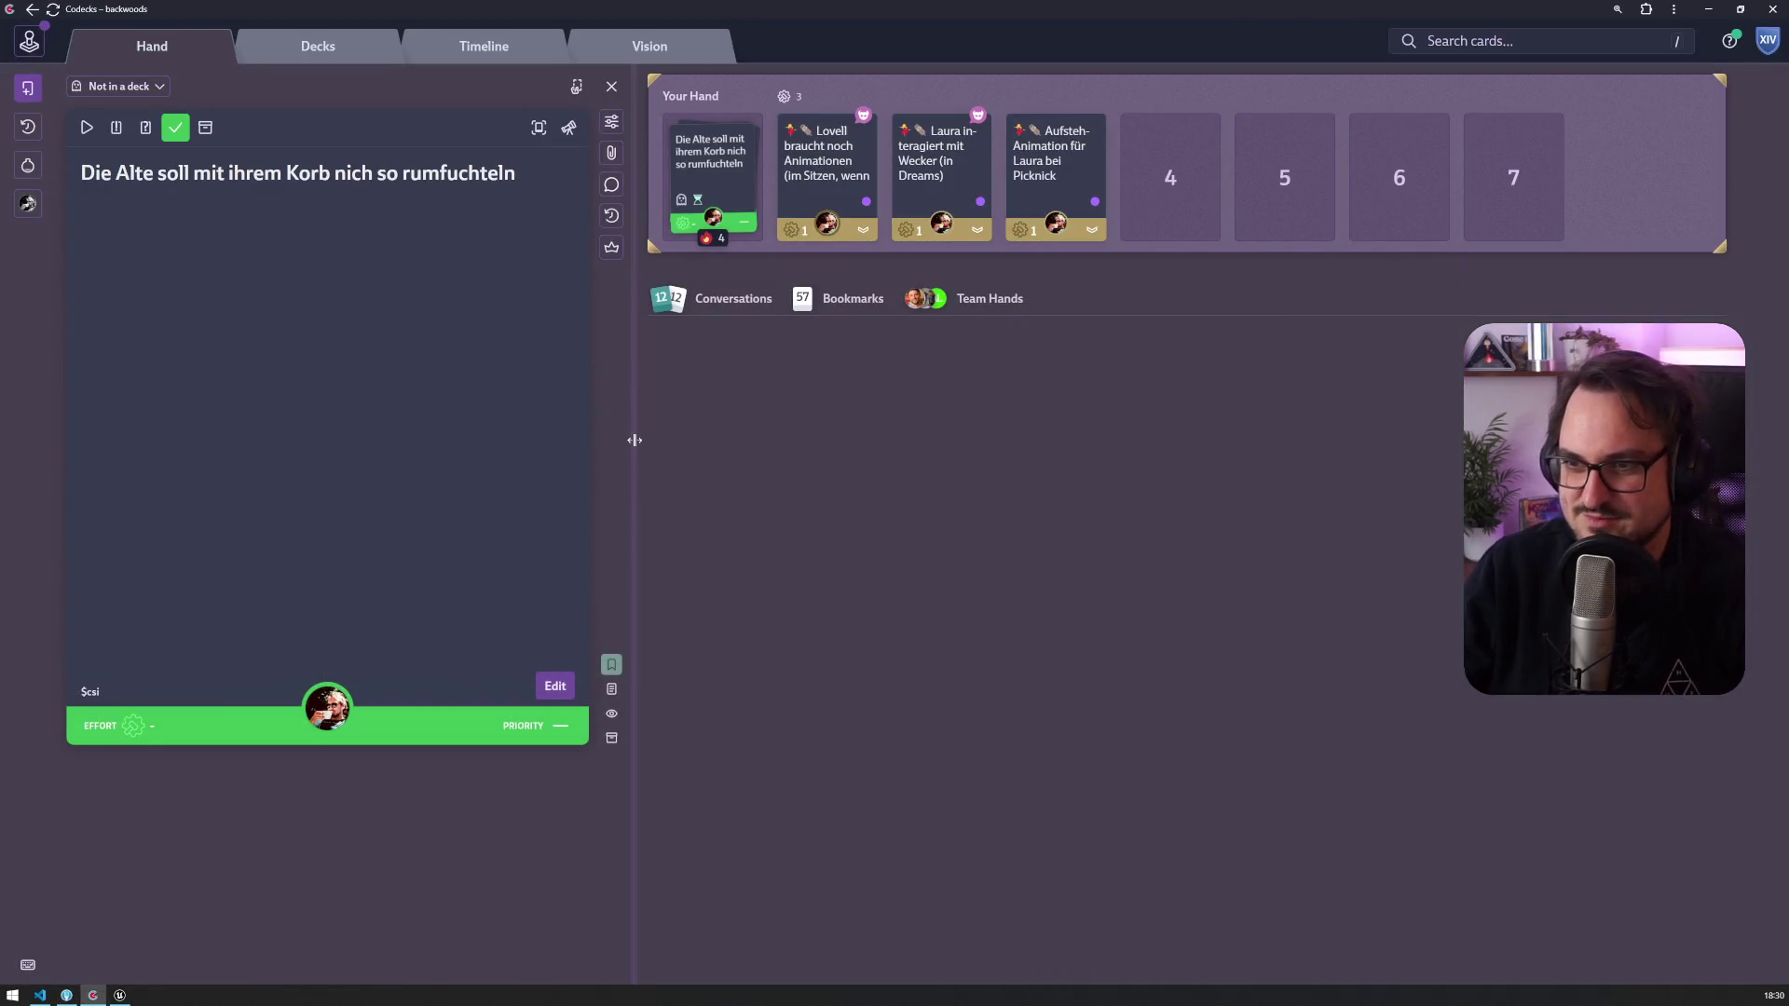
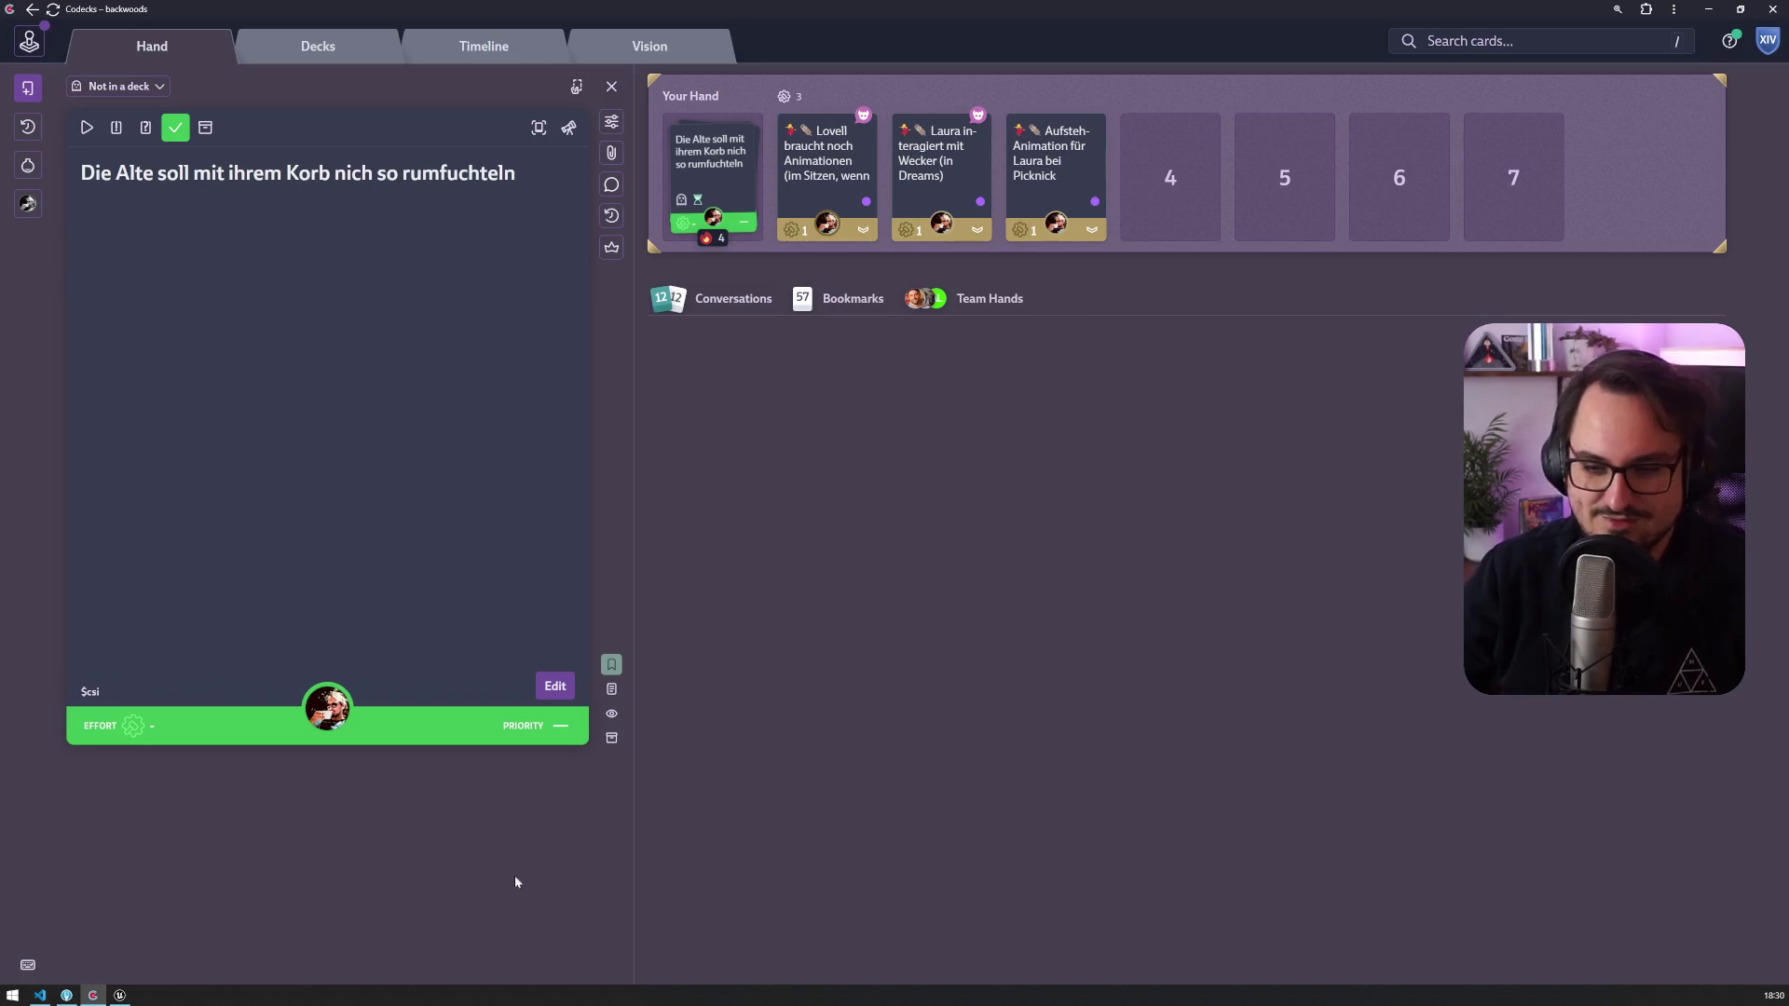
Step: Close the six blueprint tabs in Unreal Editor, leaving only the Resort_Main level and Content Browser
click(119, 995)
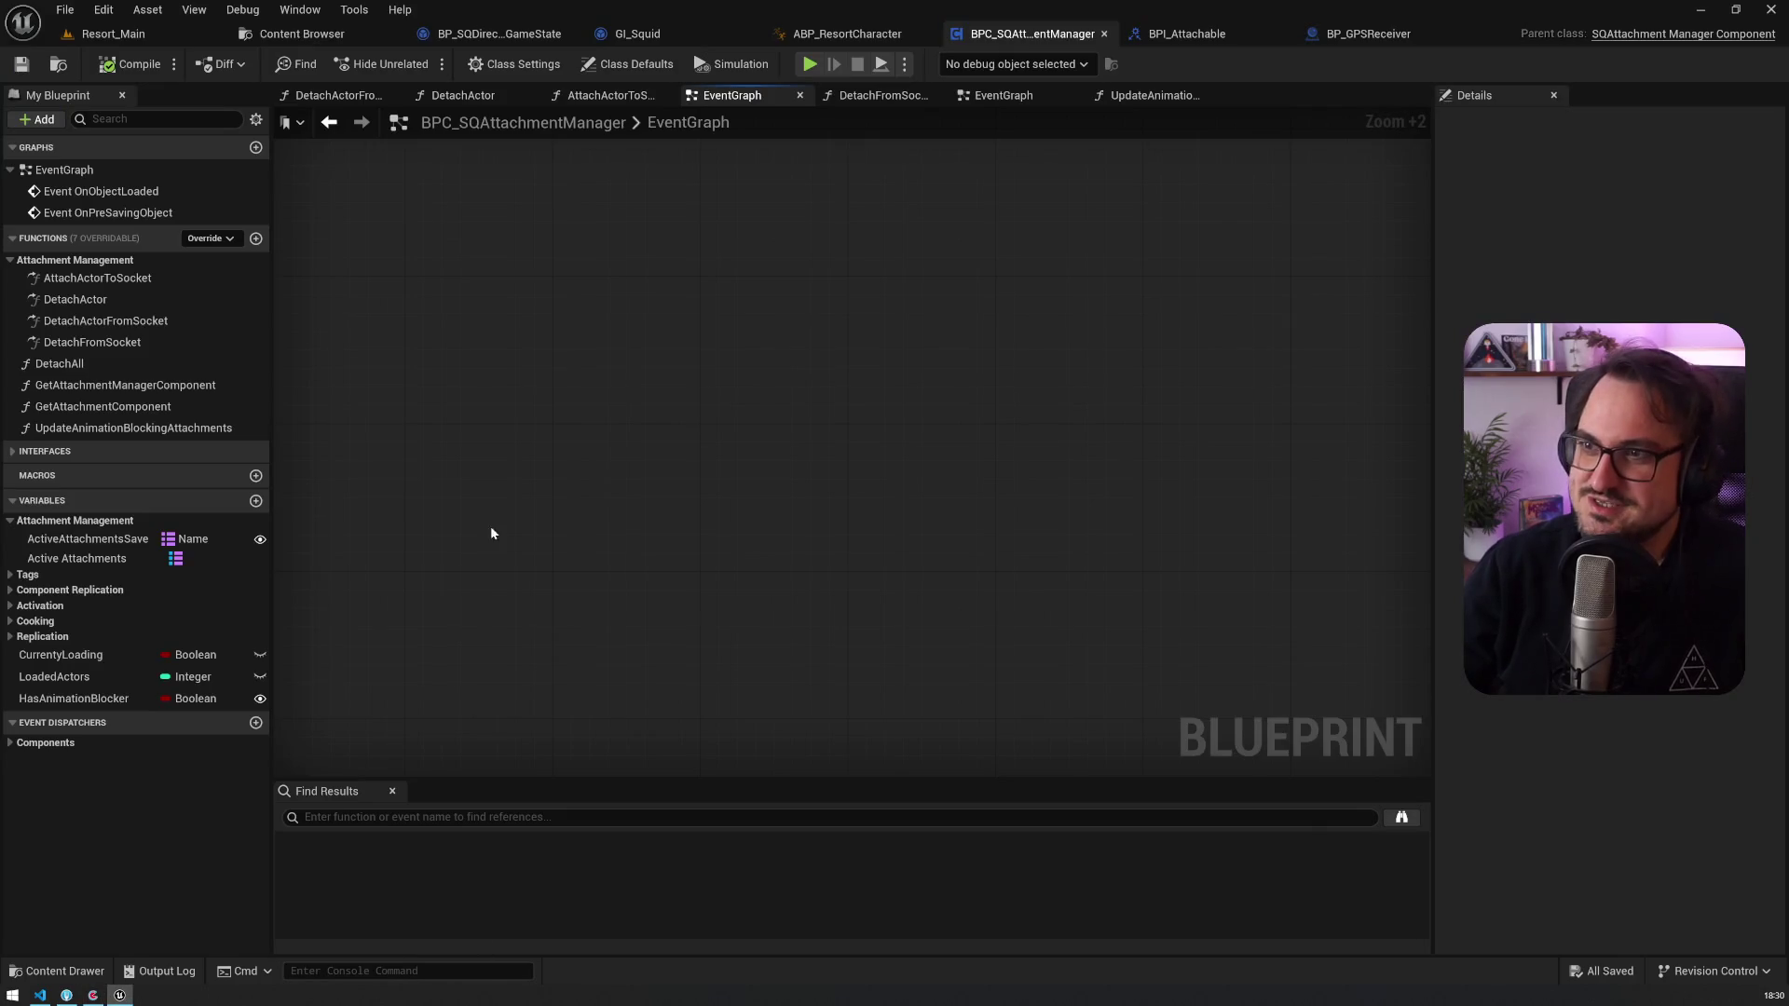
click(1106, 34)
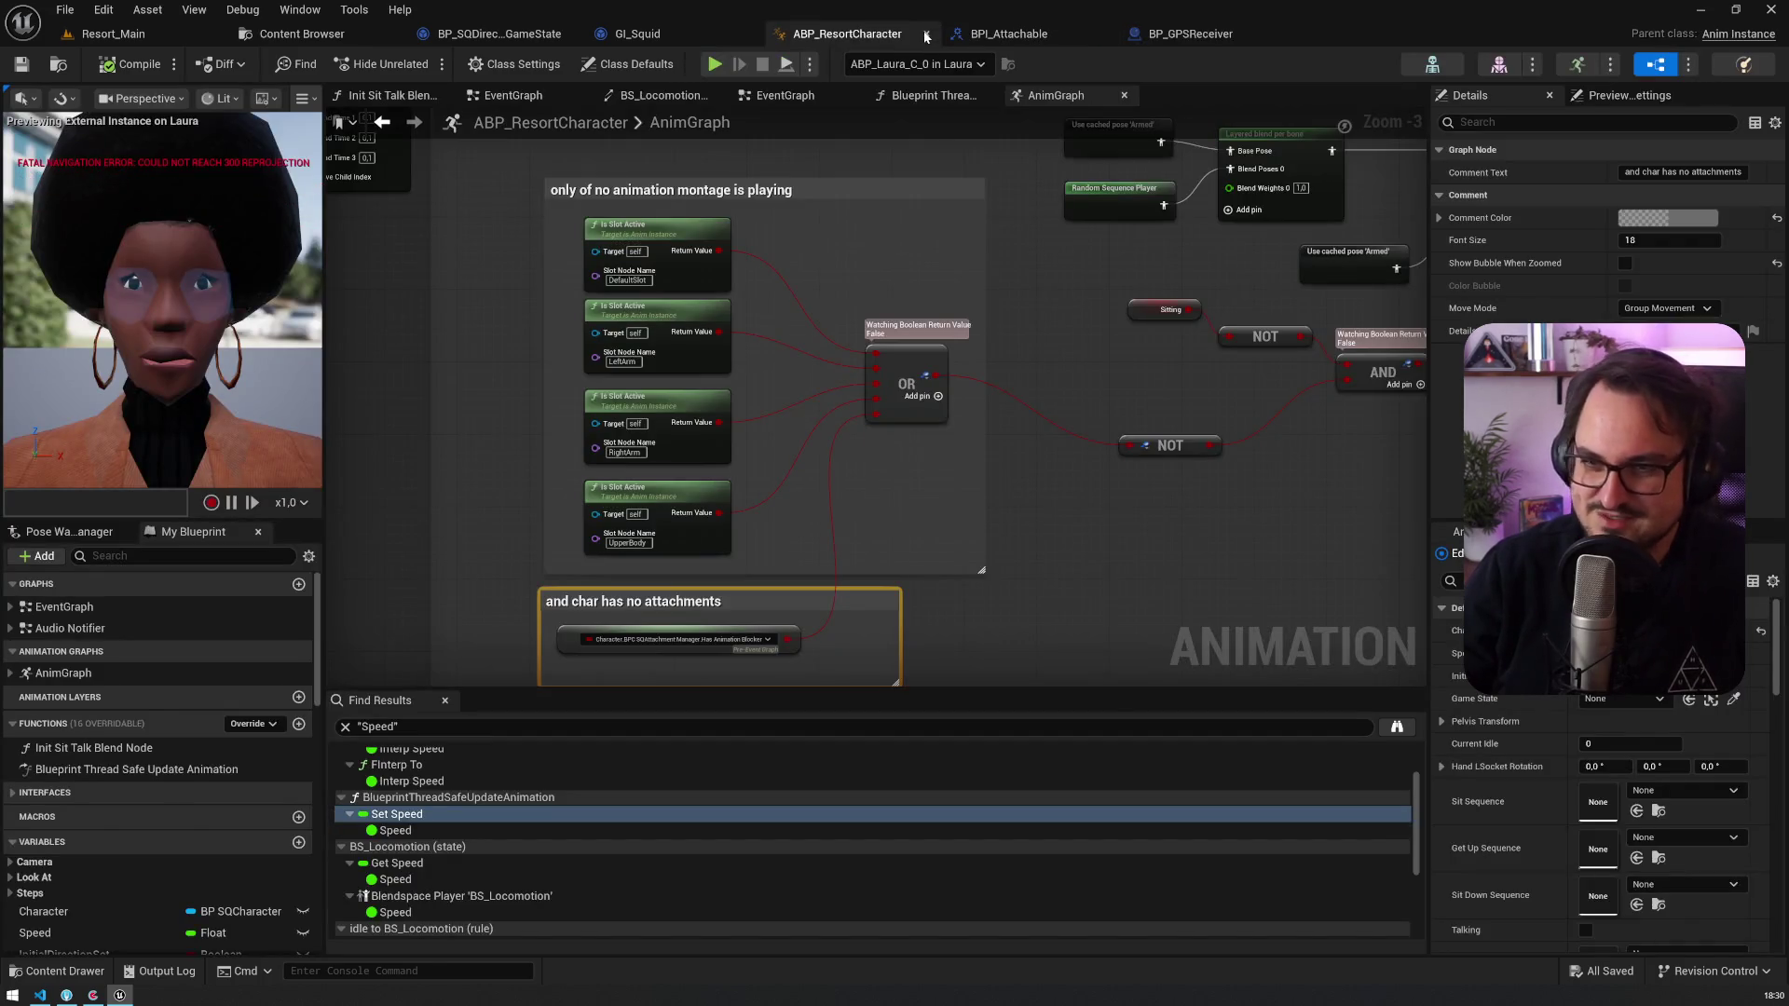
click(925, 35)
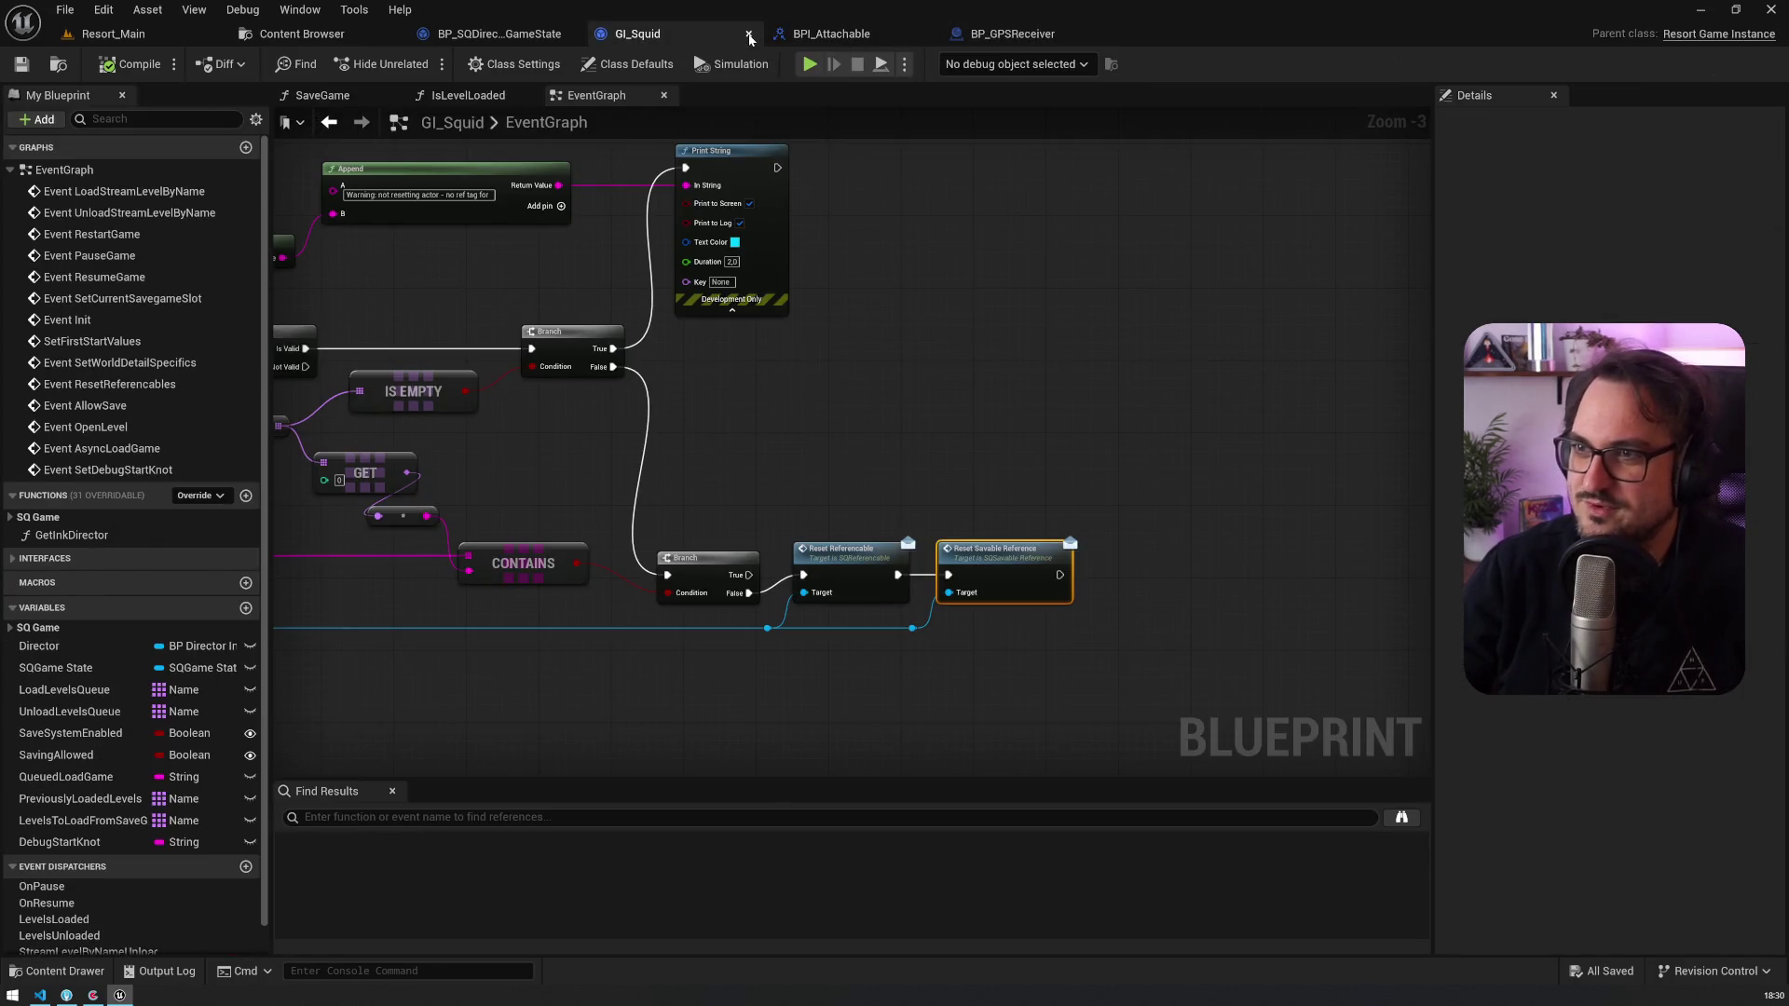
click(750, 39)
click(750, 38)
click(750, 38)
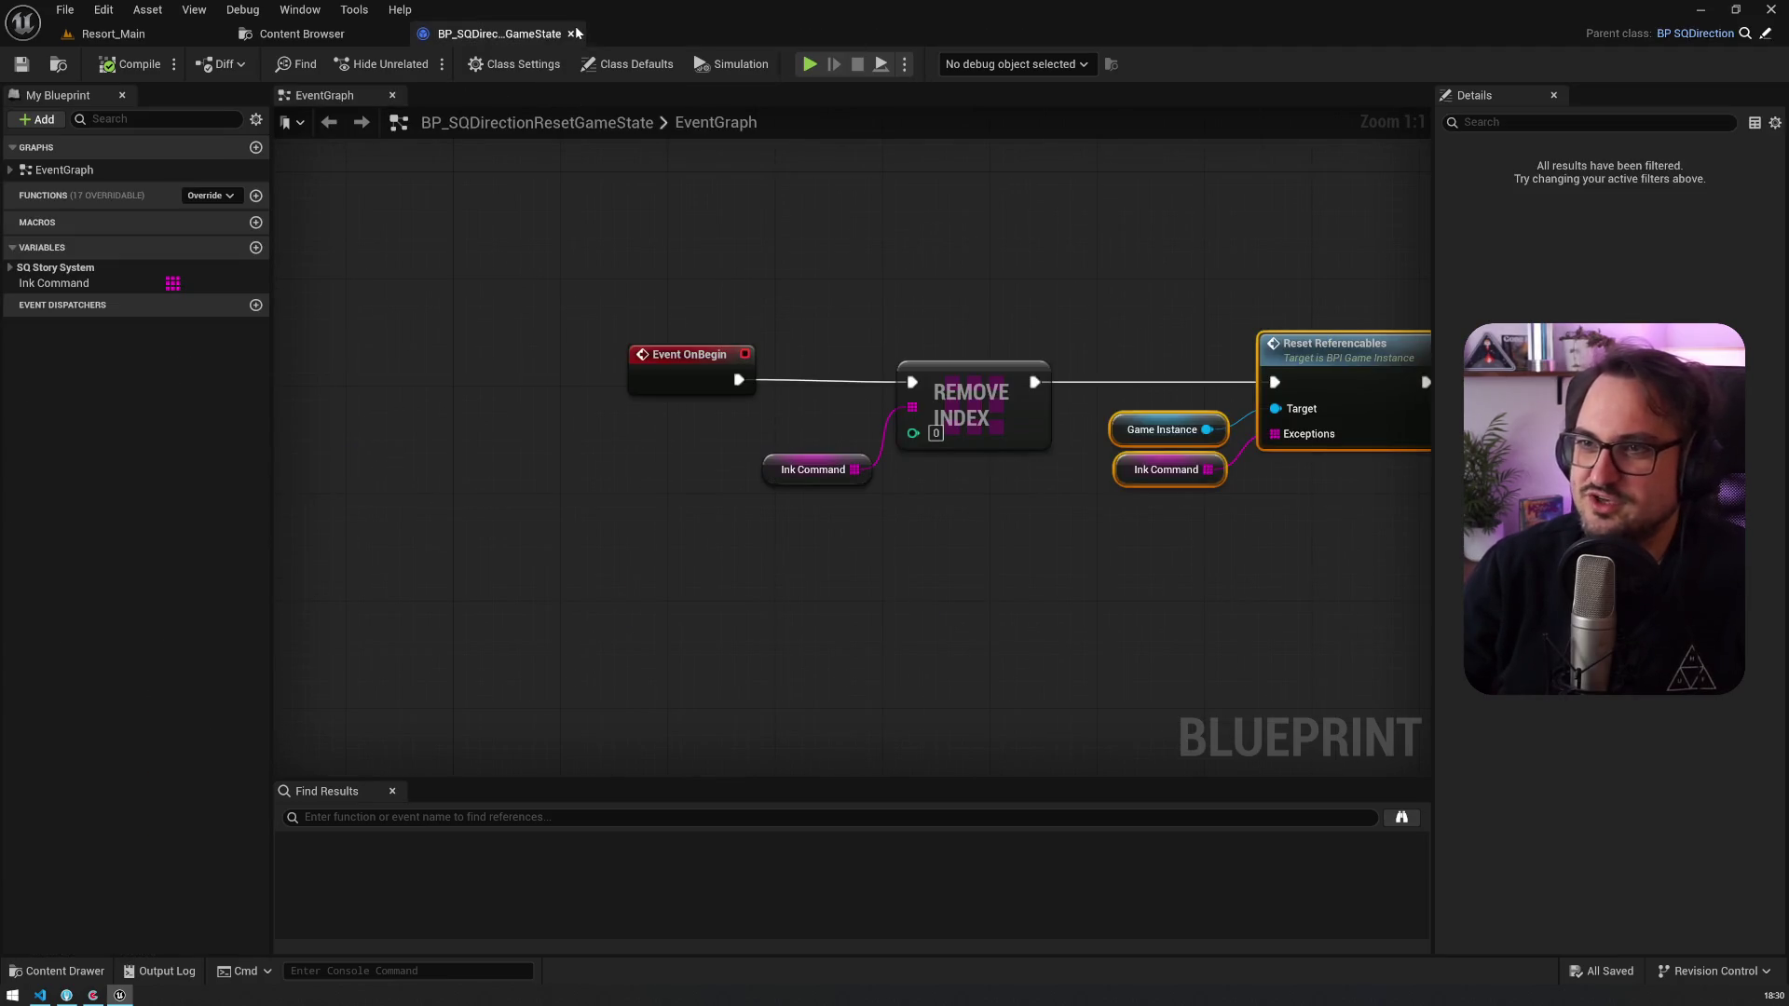
click(571, 33)
click(112, 33)
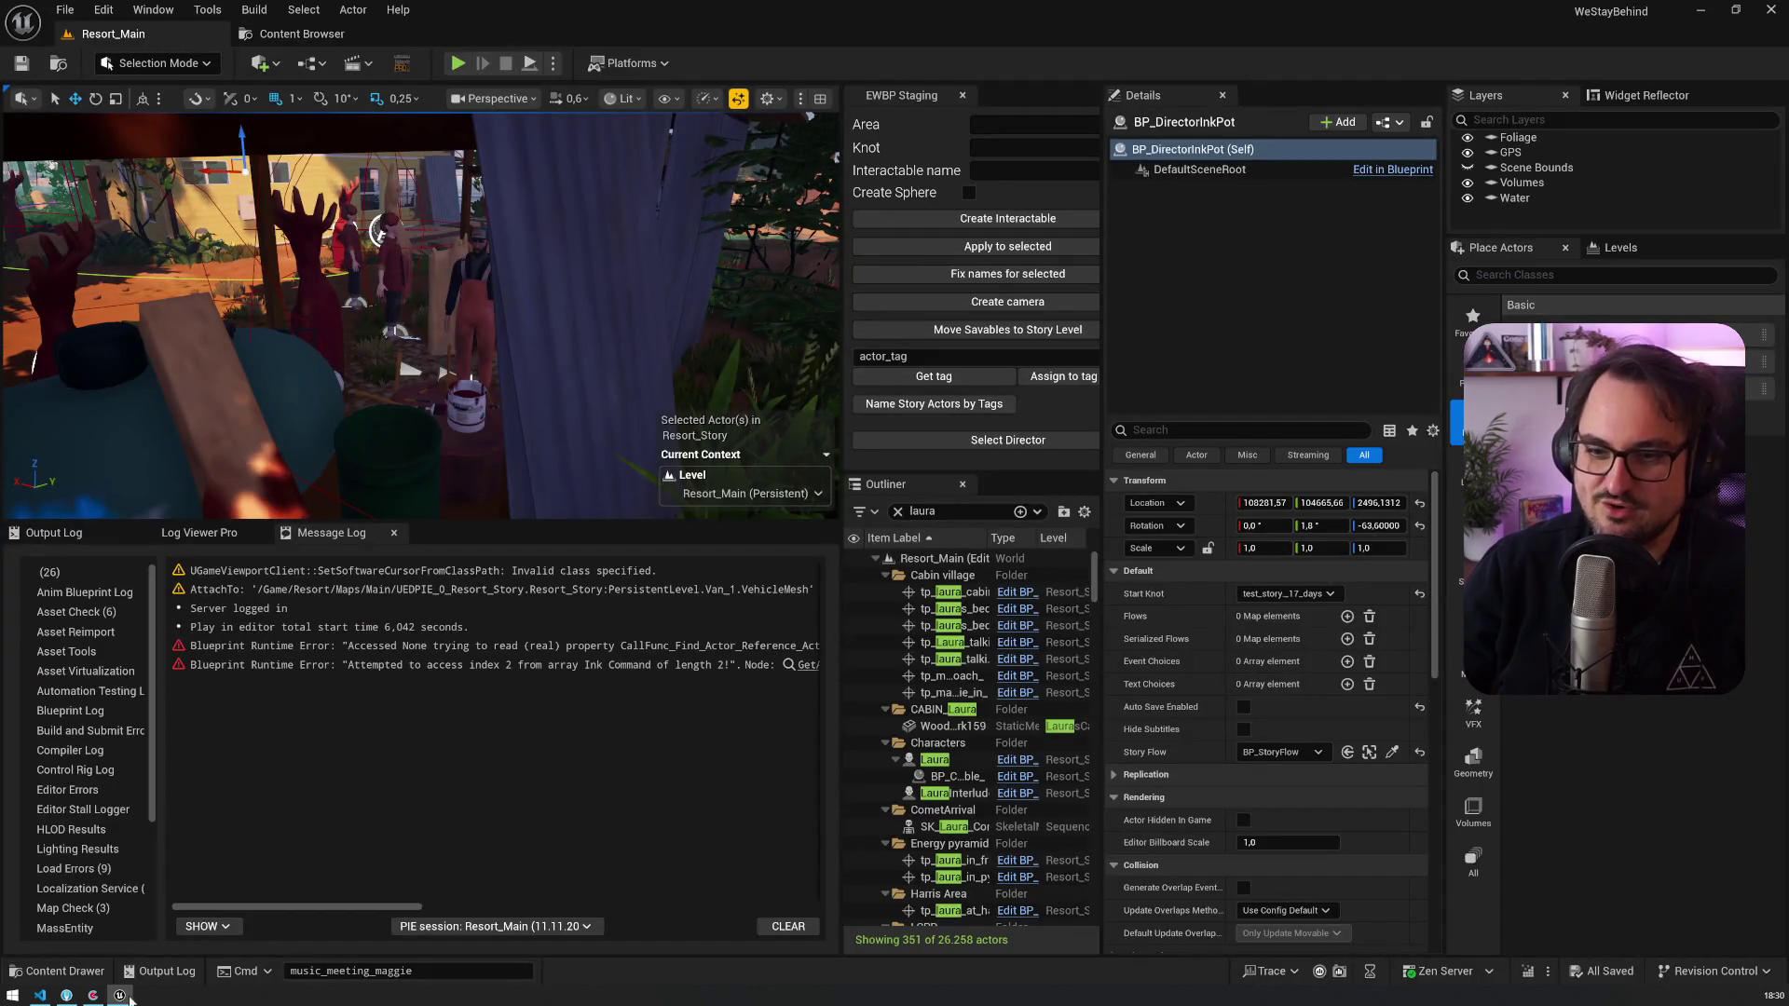
Step: Switch back to Codecks from the taskbar
click(92, 995)
mouse_move(40, 995)
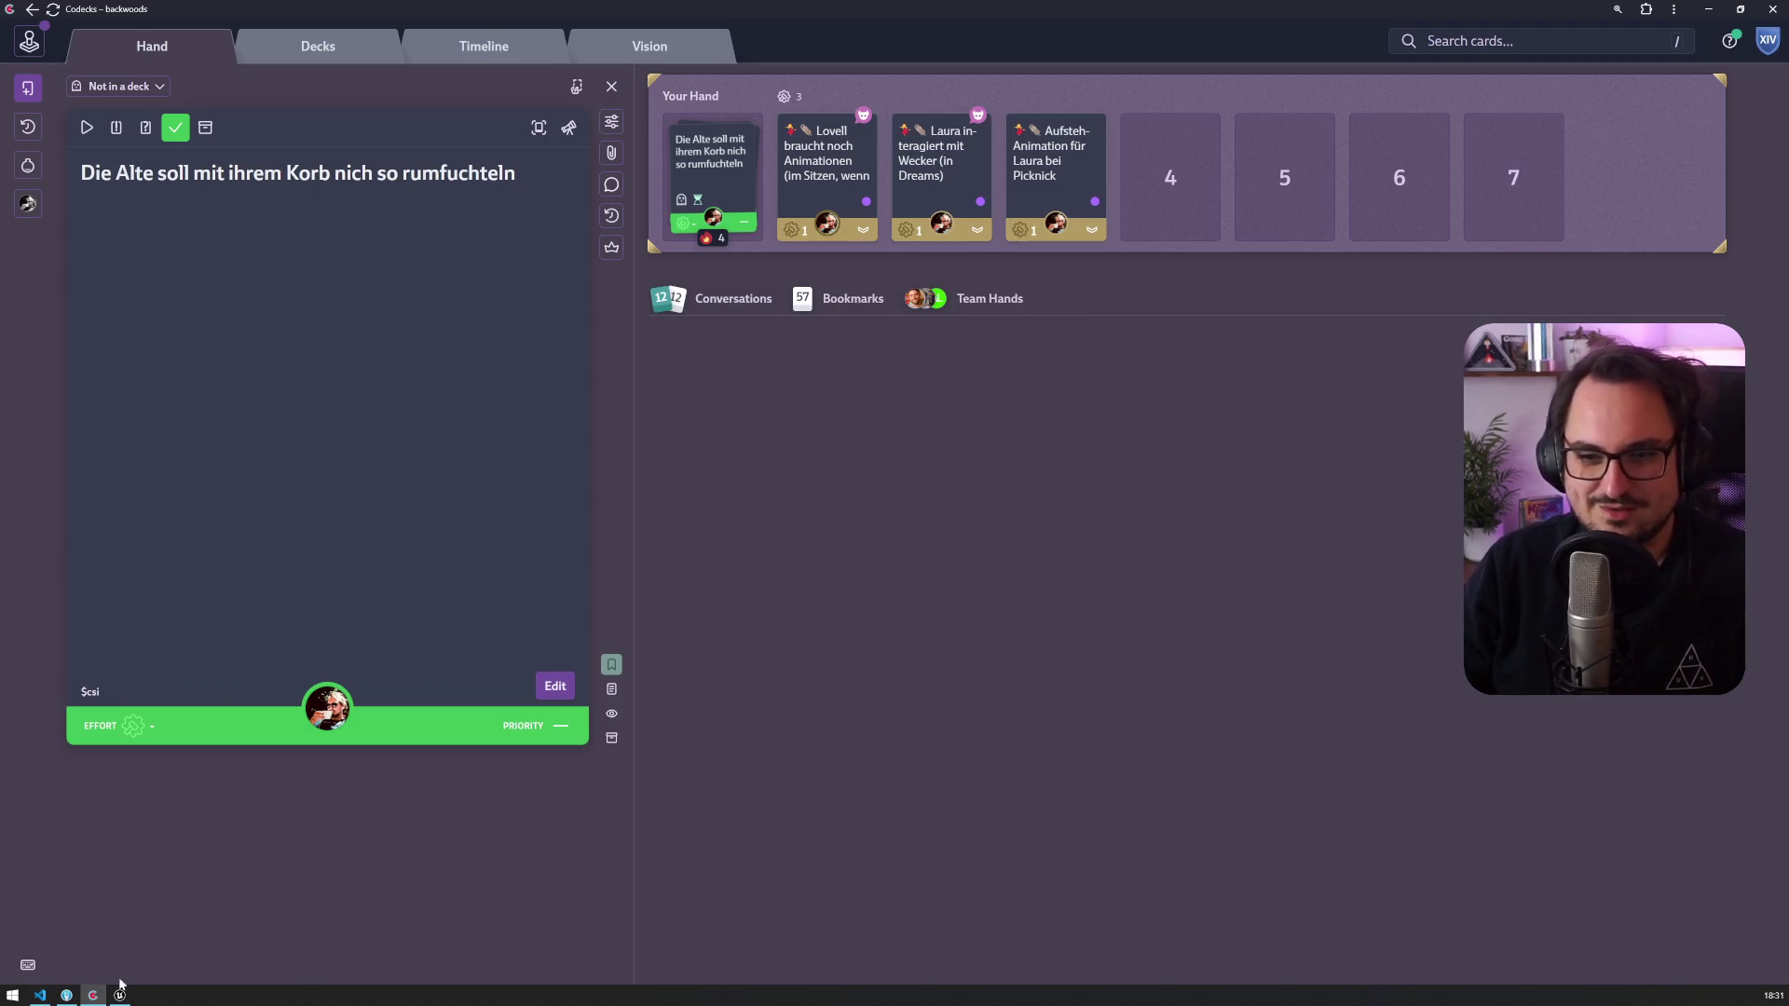
mouse_move(119, 995)
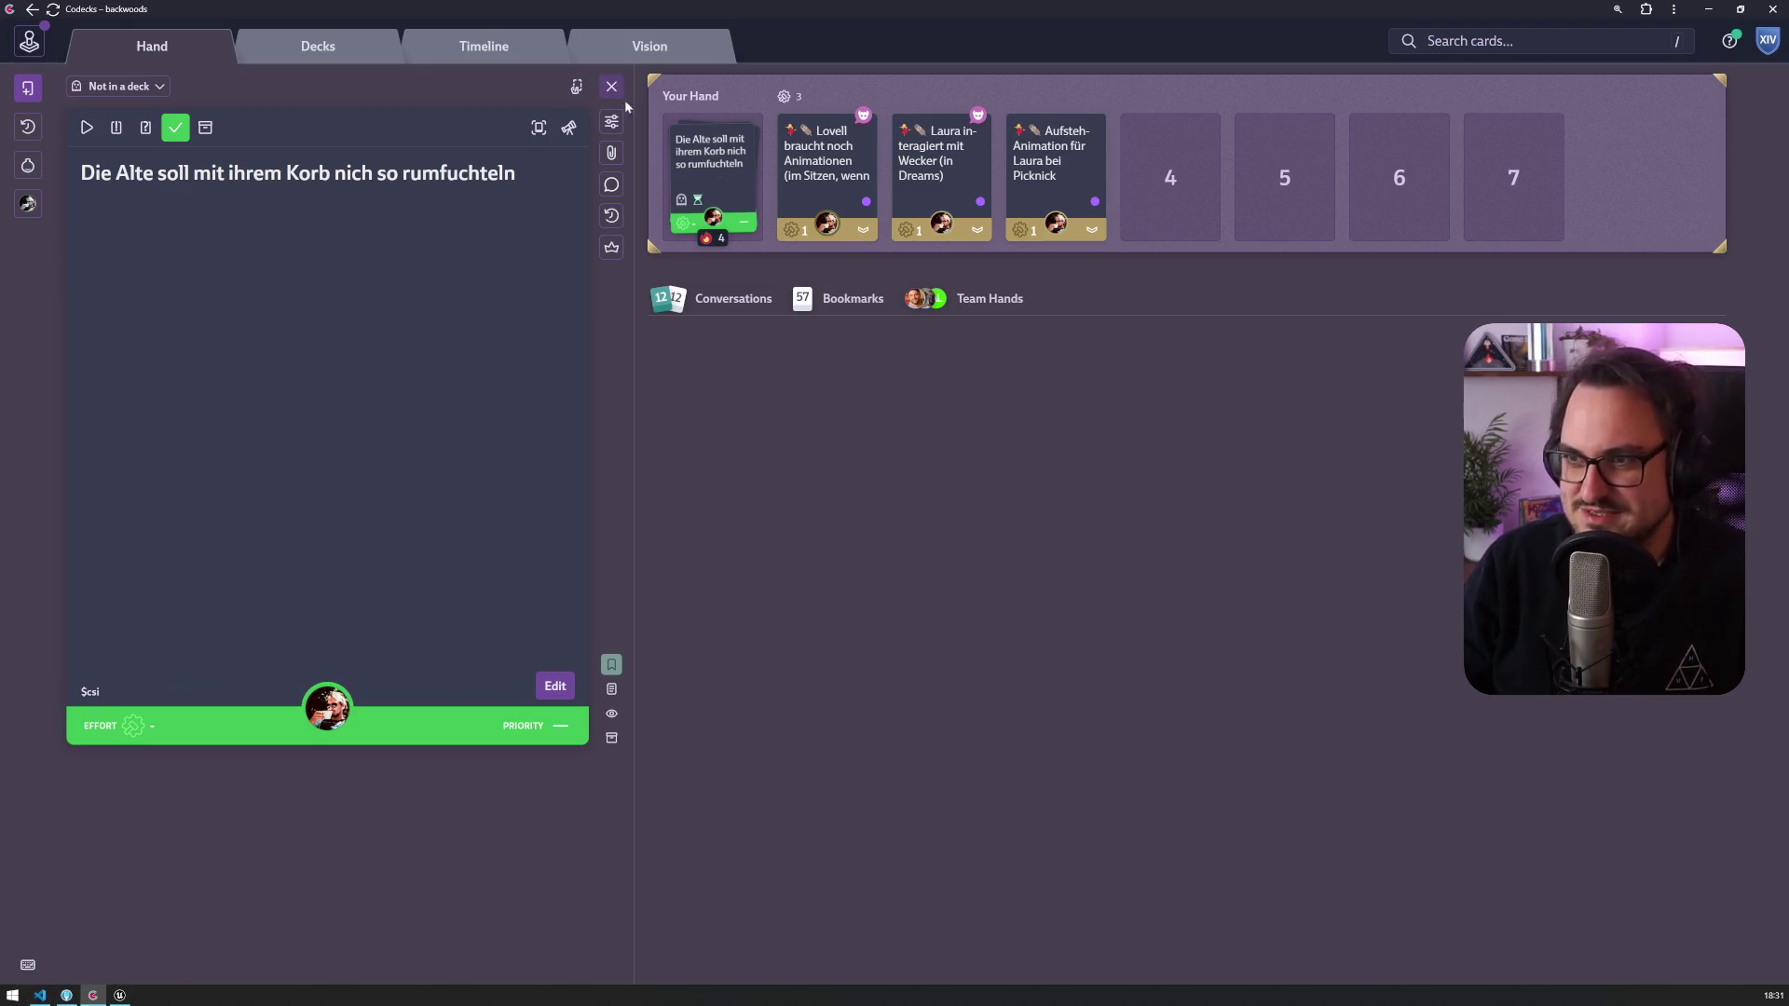
Step: Review the Lovell and Laura alarm cards, then drag the Aufsteh-Animation card from slot 4 to slot 2
click(823, 177)
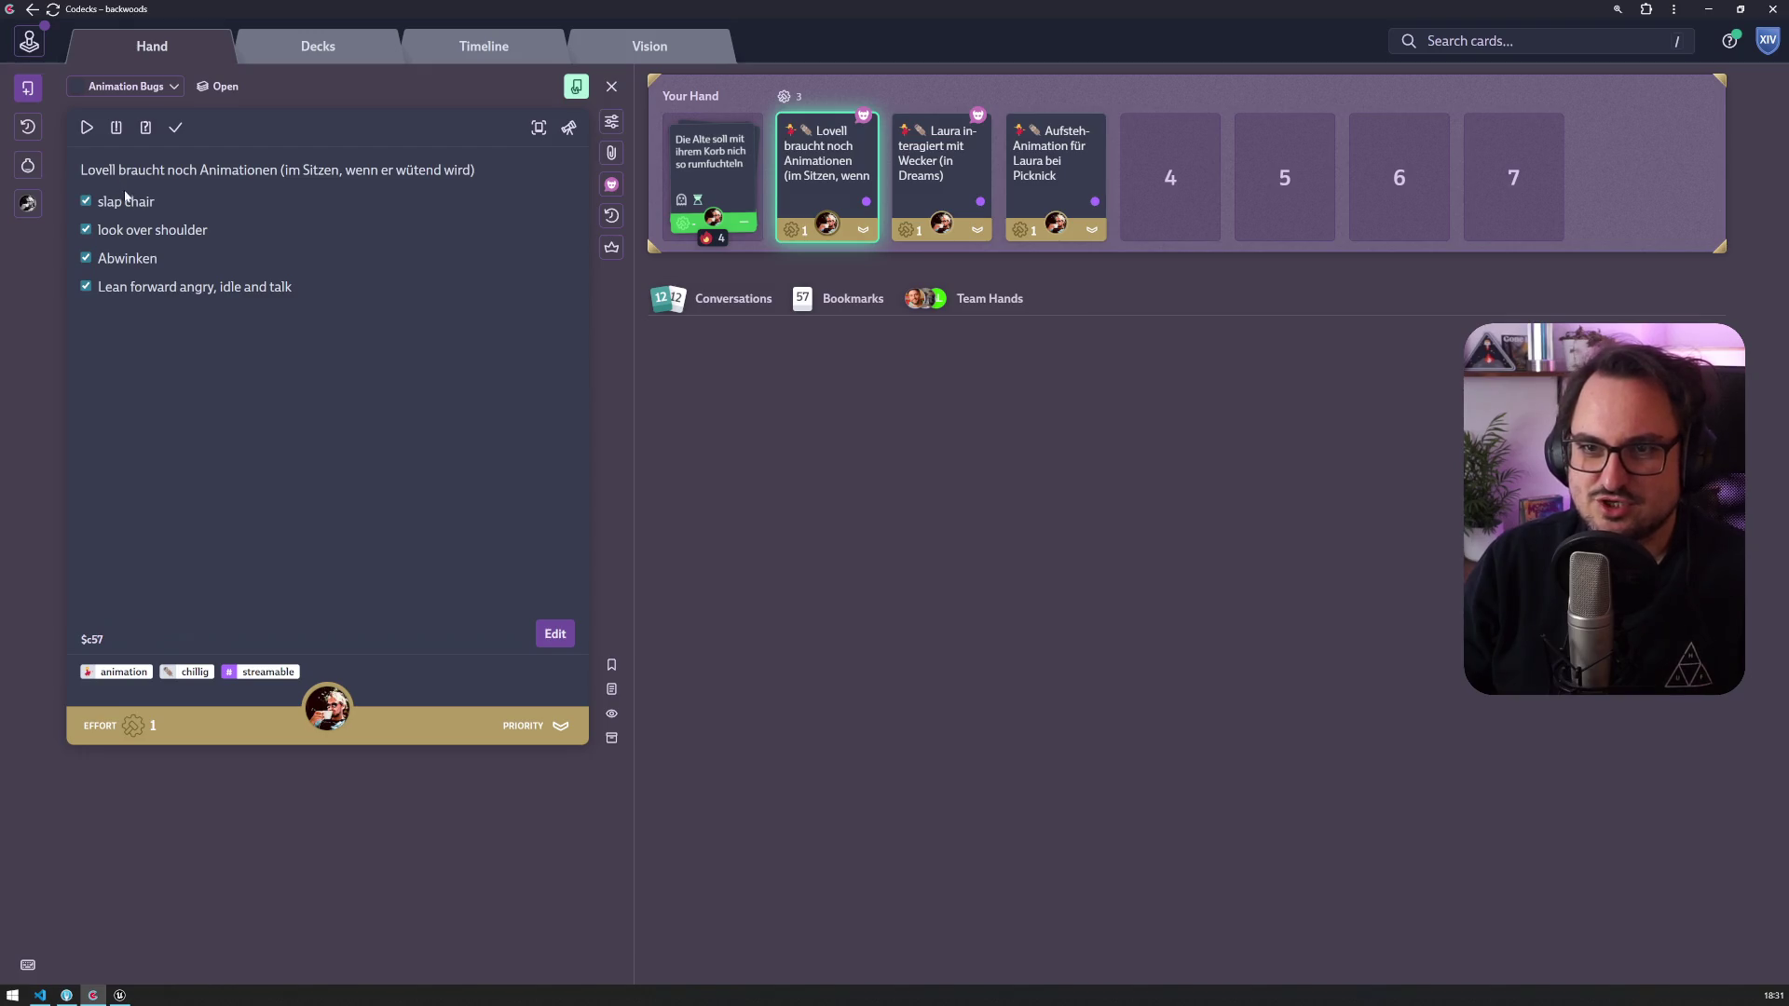
click(941, 168)
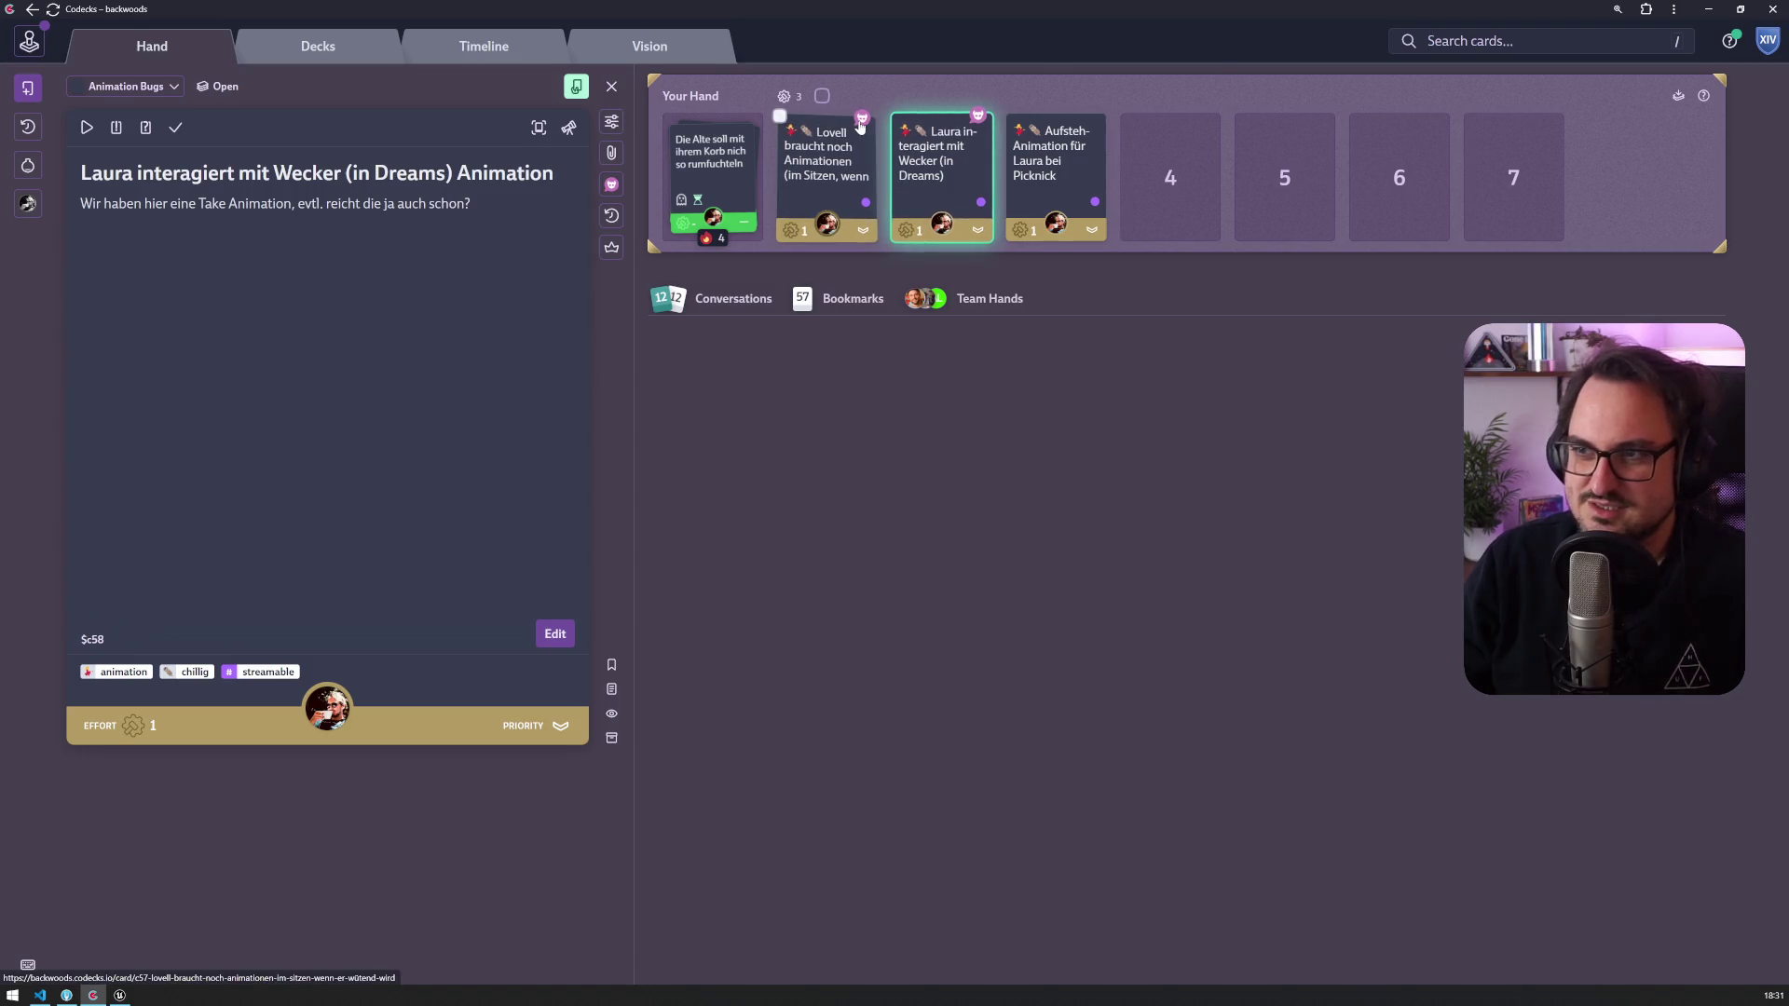
mouse_move(860, 121)
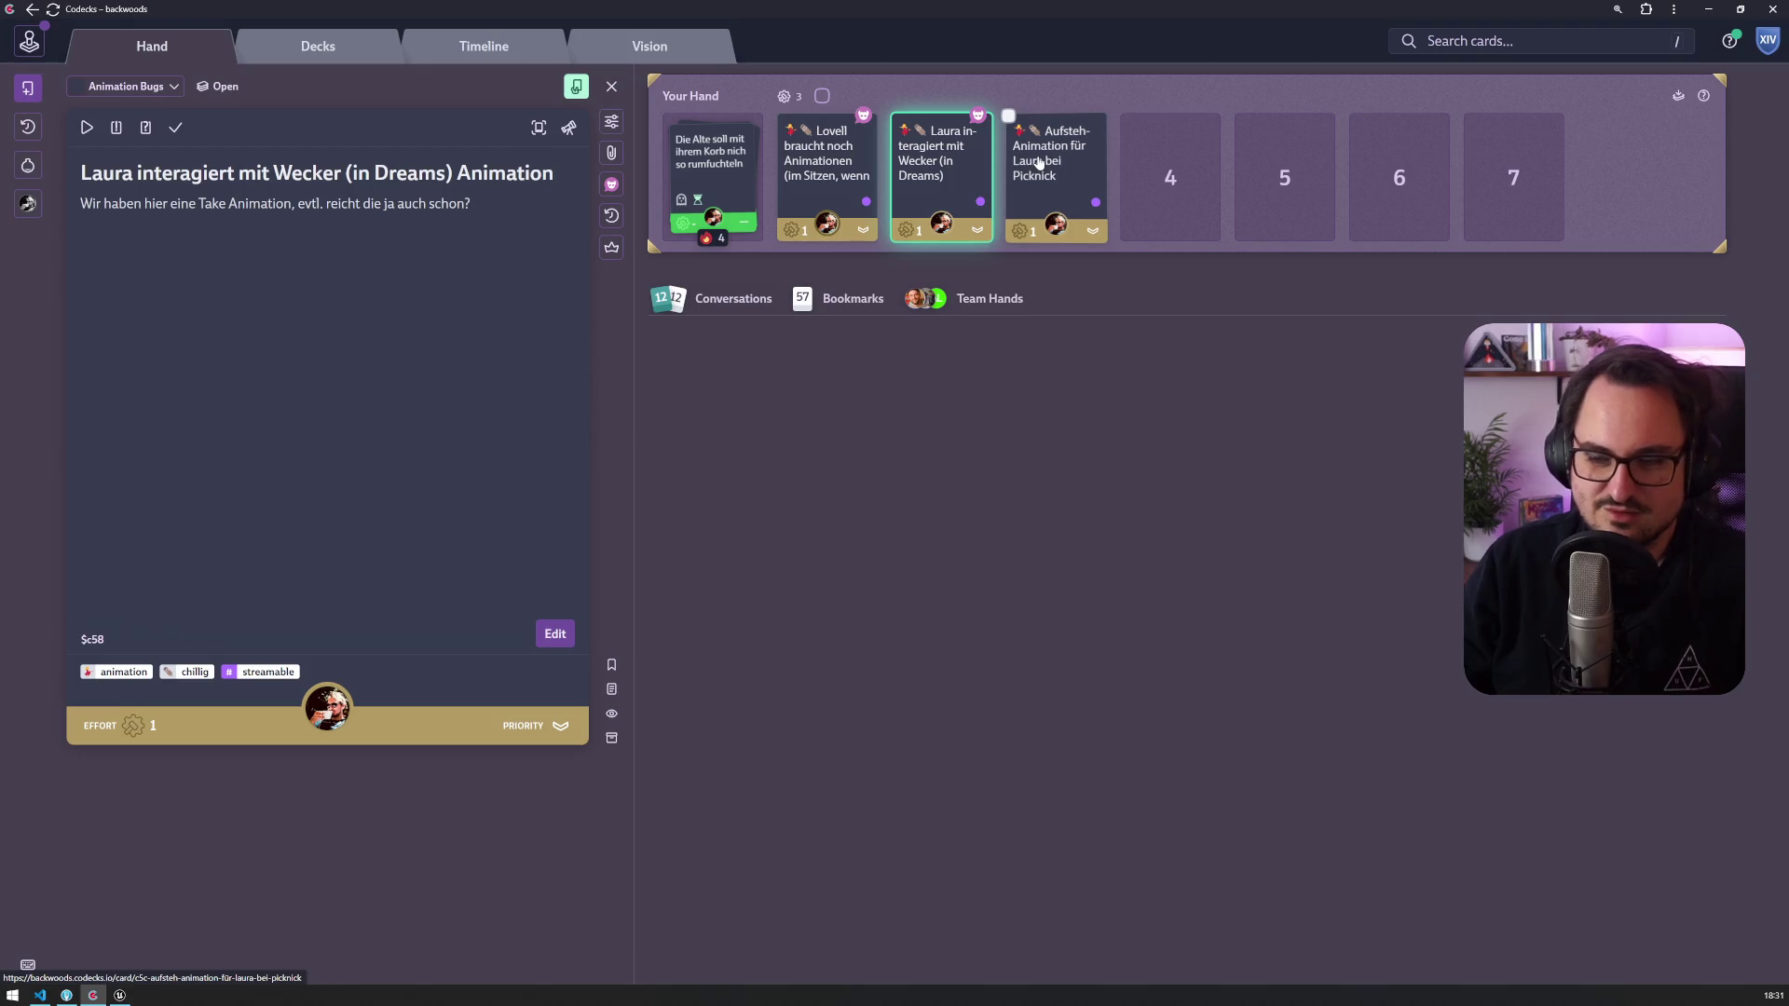
click(1038, 163)
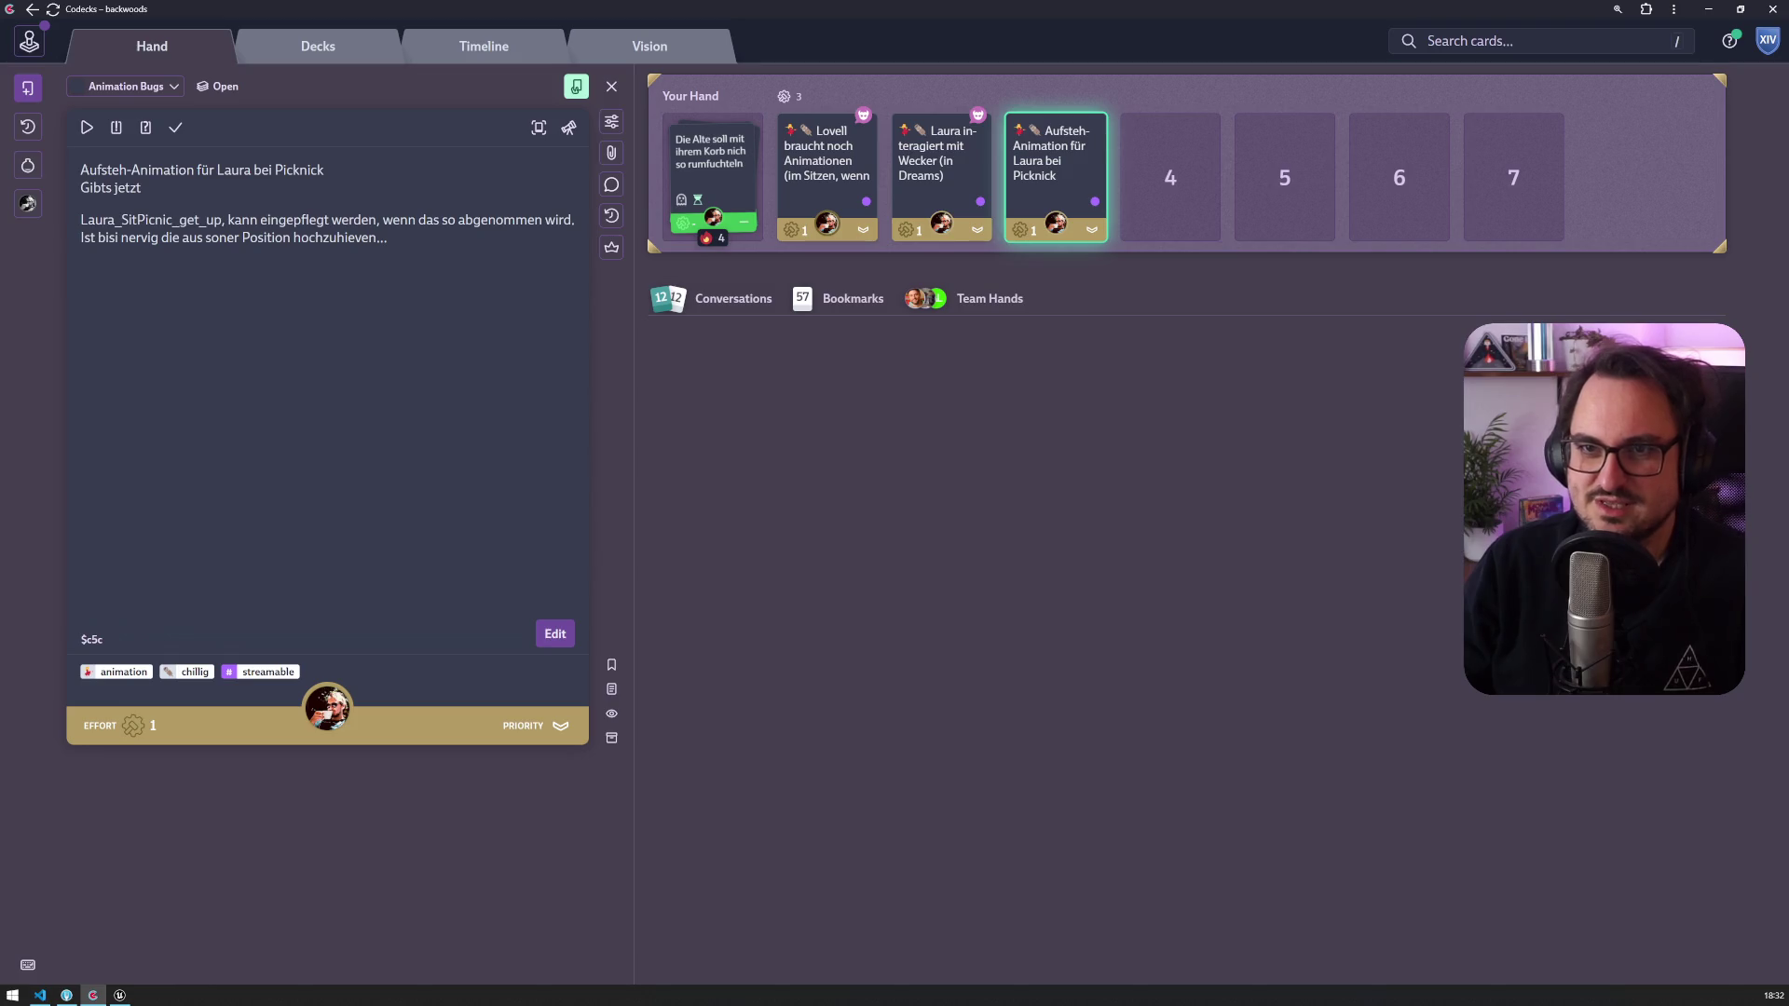
mouse_move(1056, 168)
mouse_down()
mouse_move(708, 177)
mouse_move(827, 172)
mouse_up()
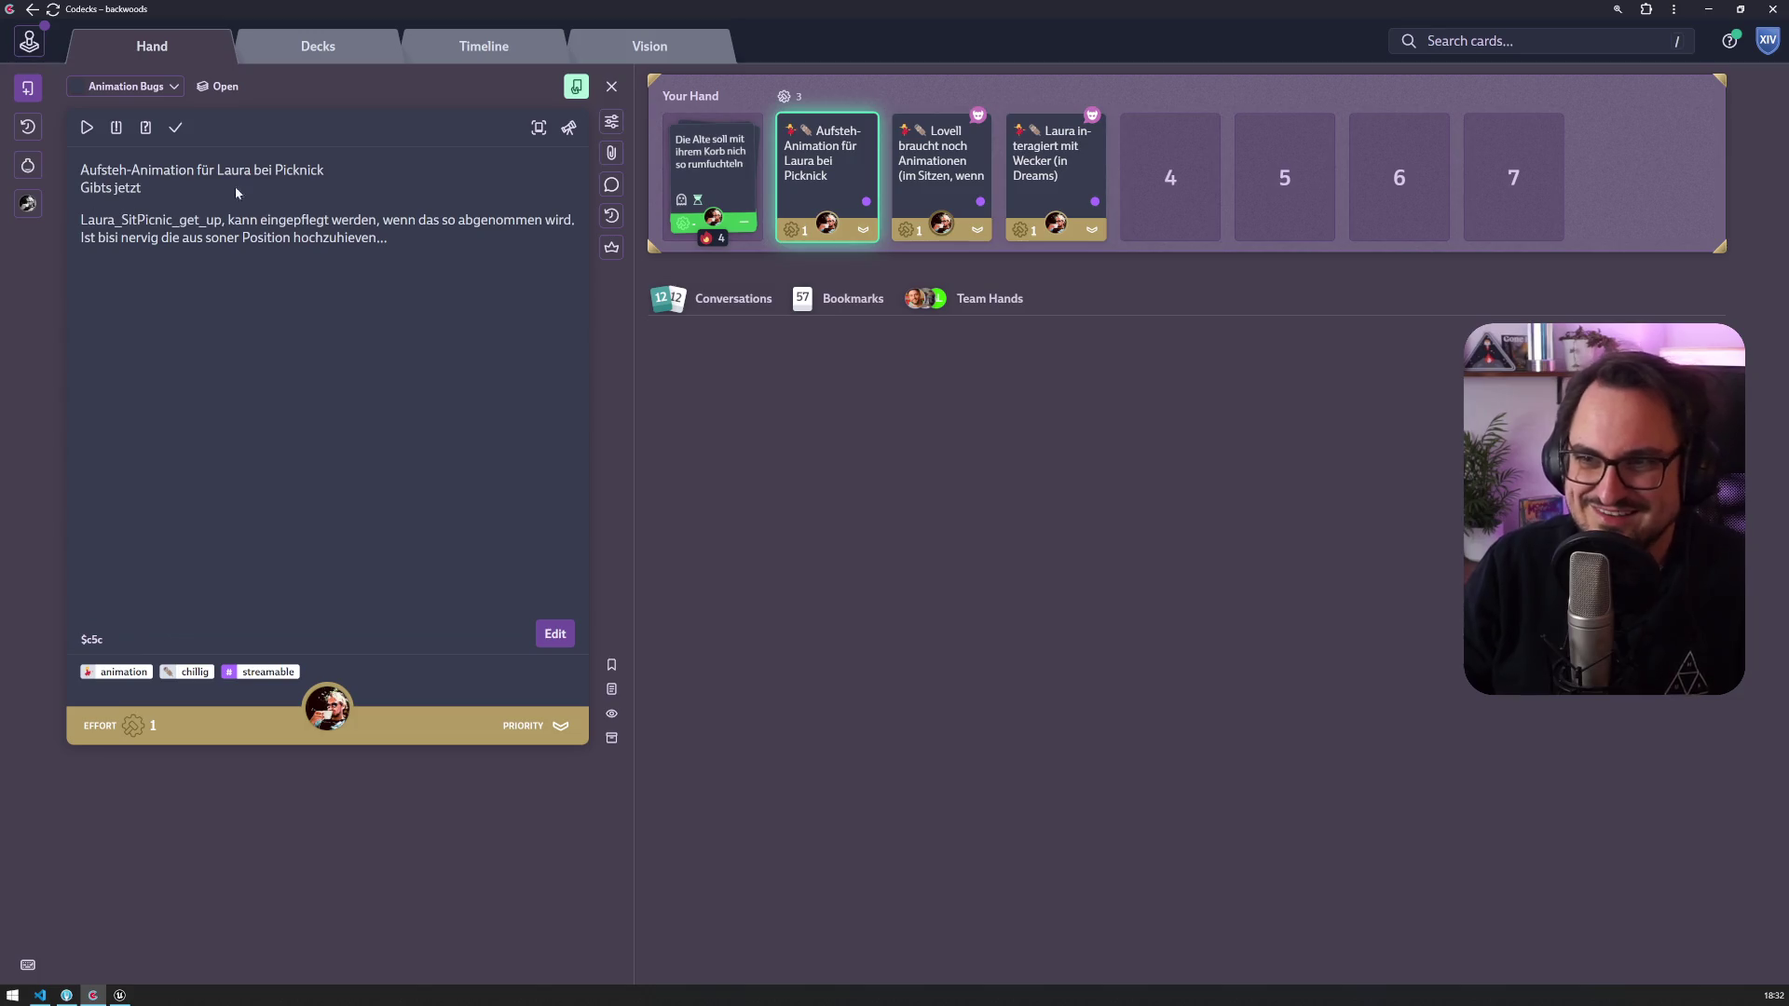
Step: Reread Lovell's card conversation, then edit the Aufsteh-Animation description and select 'Laura_SitPicnic_get_up'
click(941, 167)
click(611, 184)
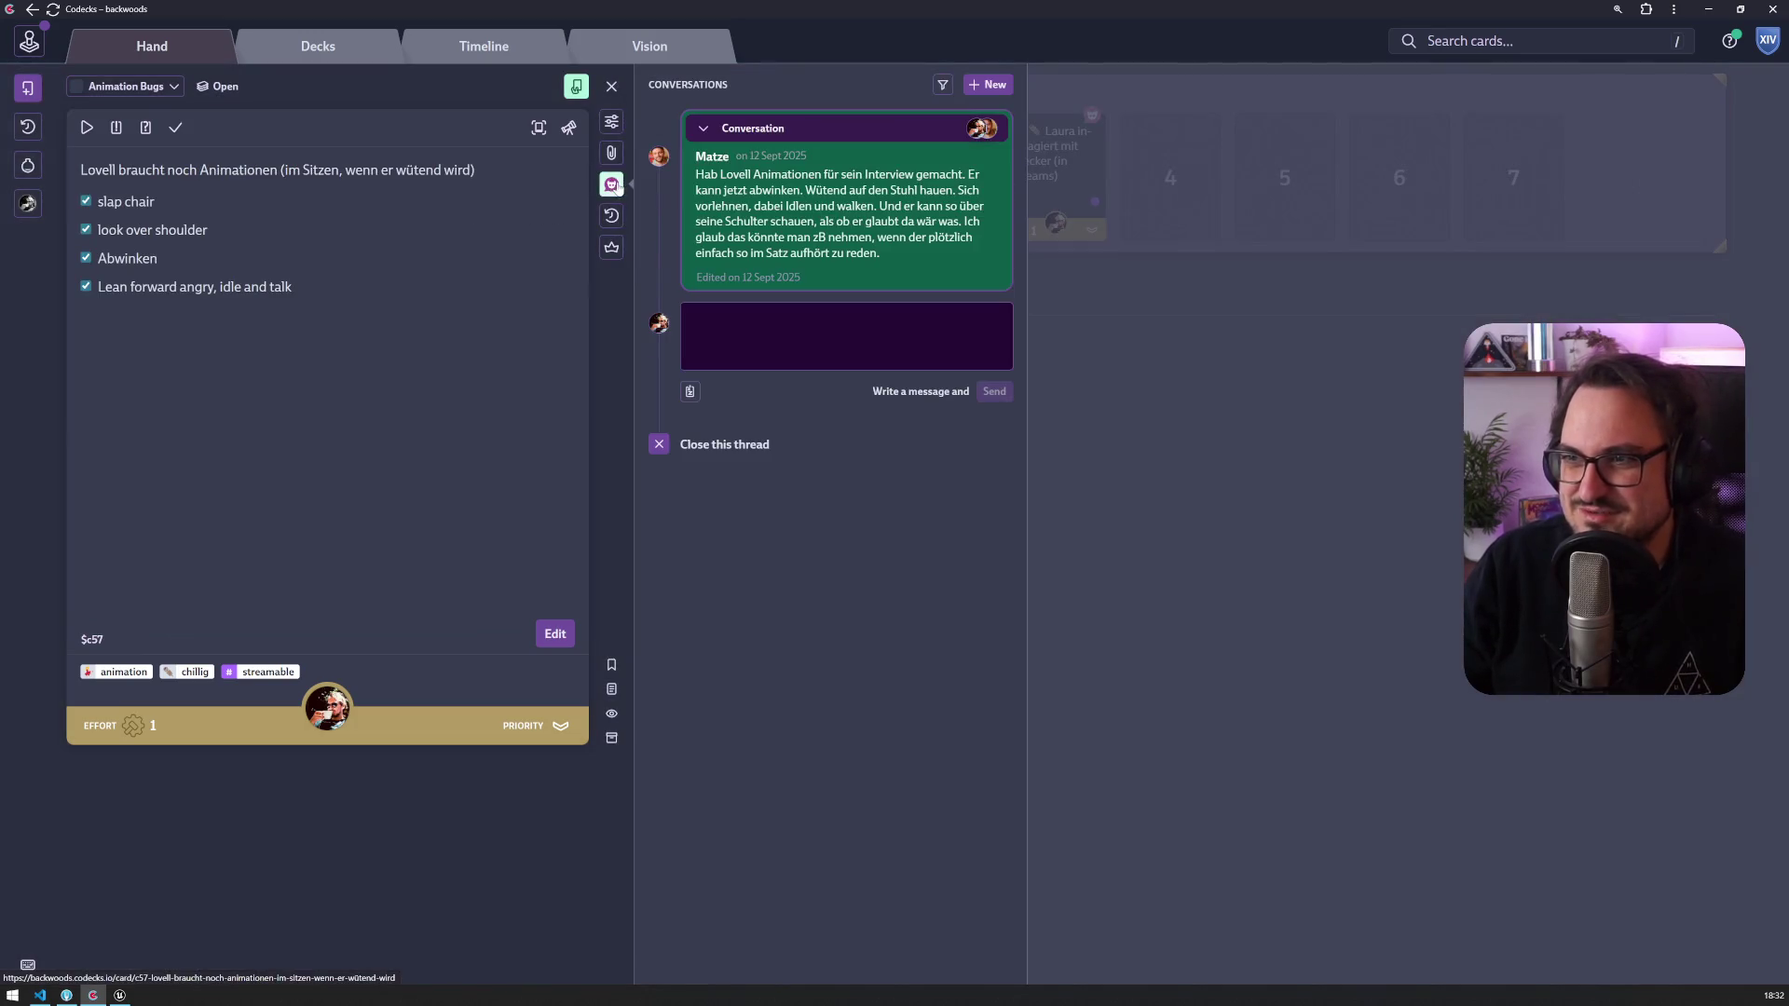
click(1272, 382)
click(826, 168)
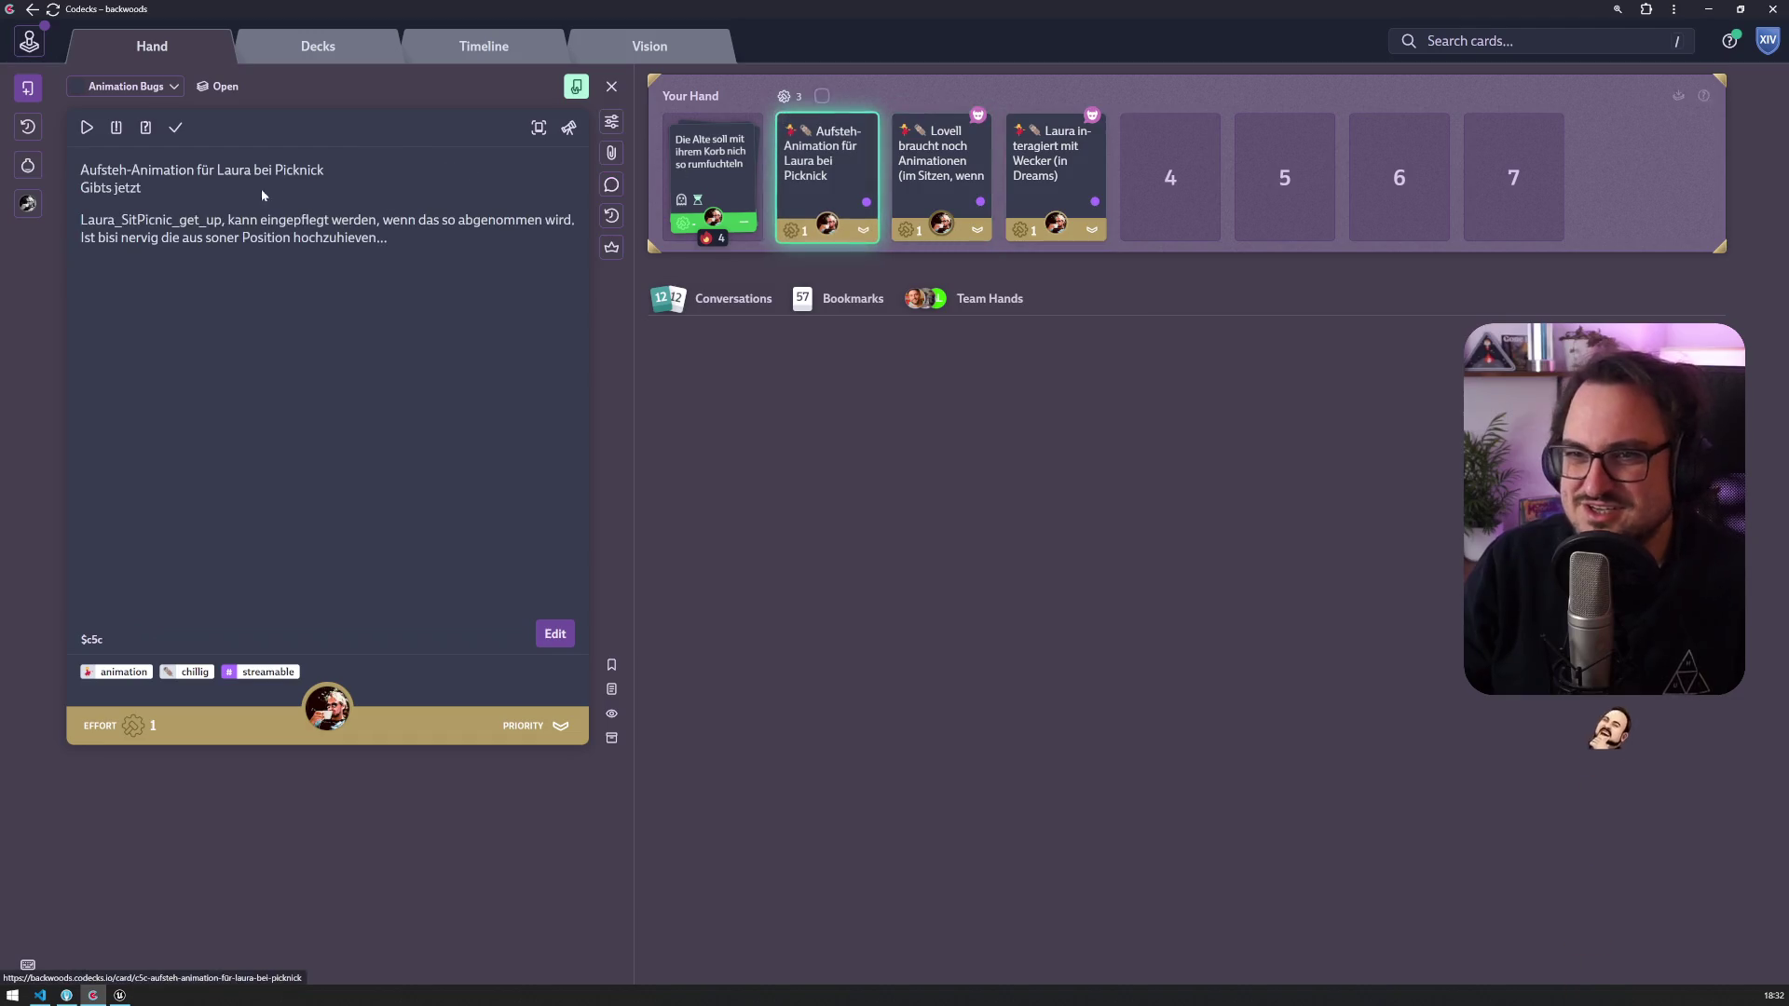
drag(89, 187, 147, 192)
double_click(147, 192)
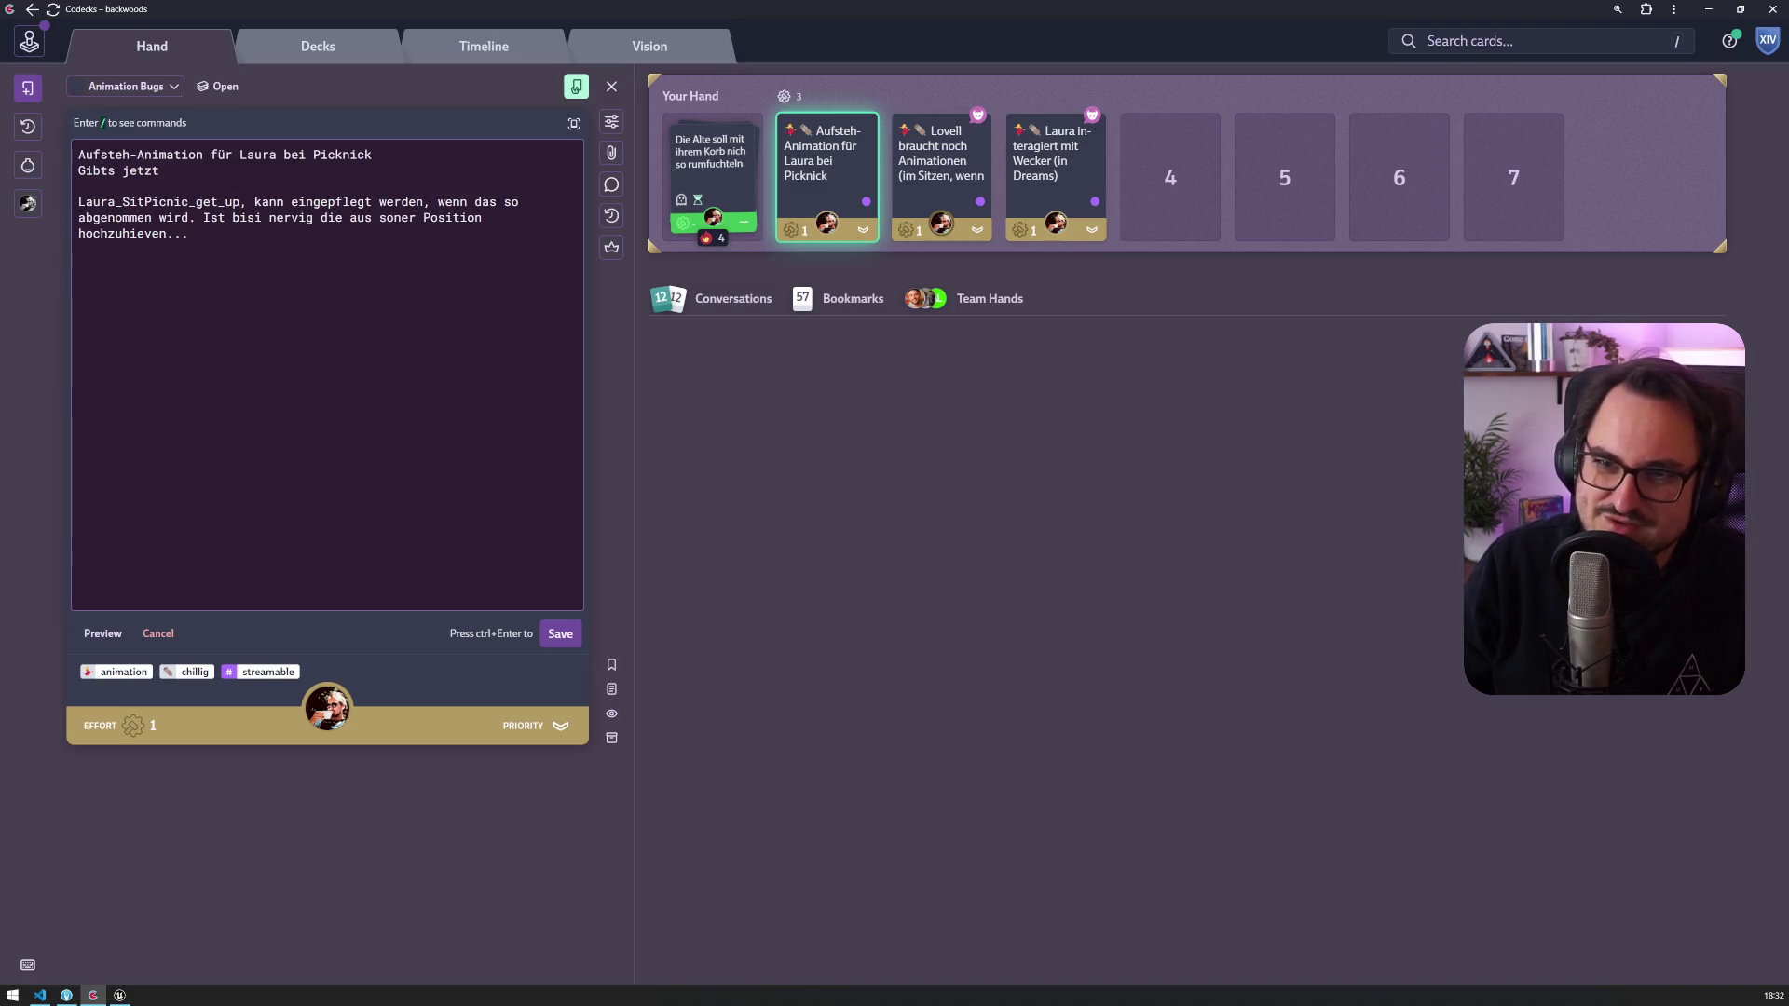
drag(240, 202, 53, 197)
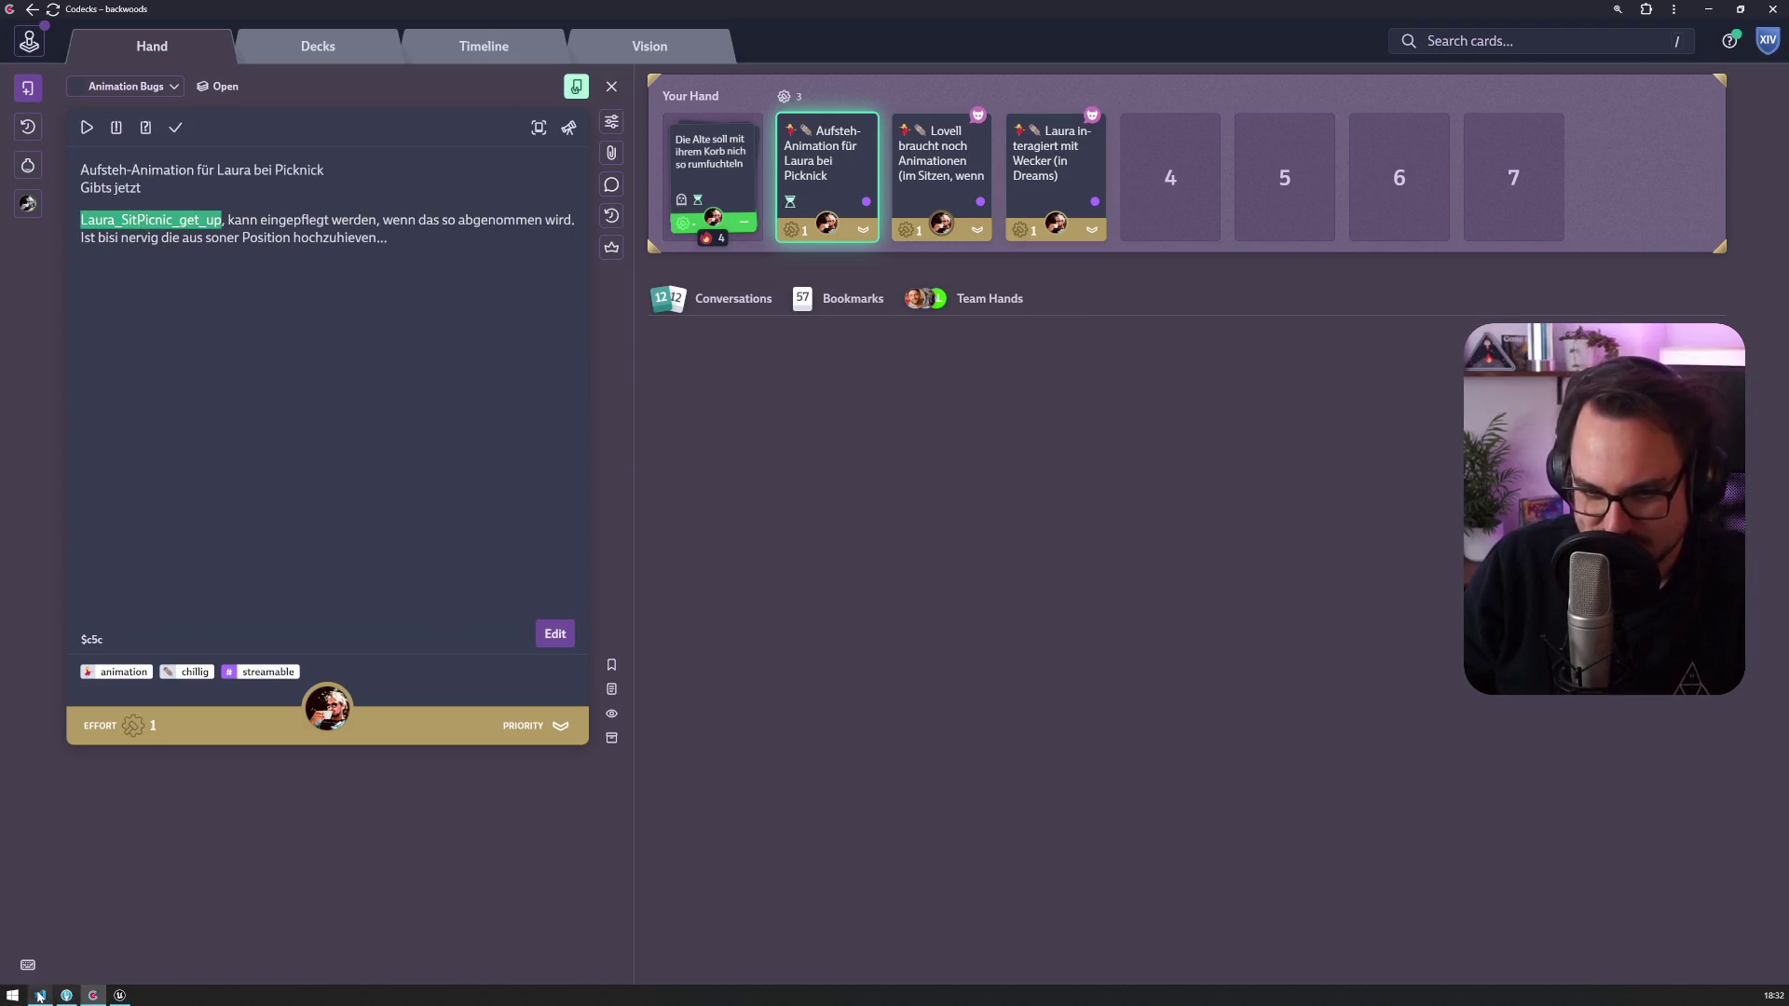
Step: Open the Resort Core folder in the Content Browser and dismiss the block-card form in Codecks
click(120, 996)
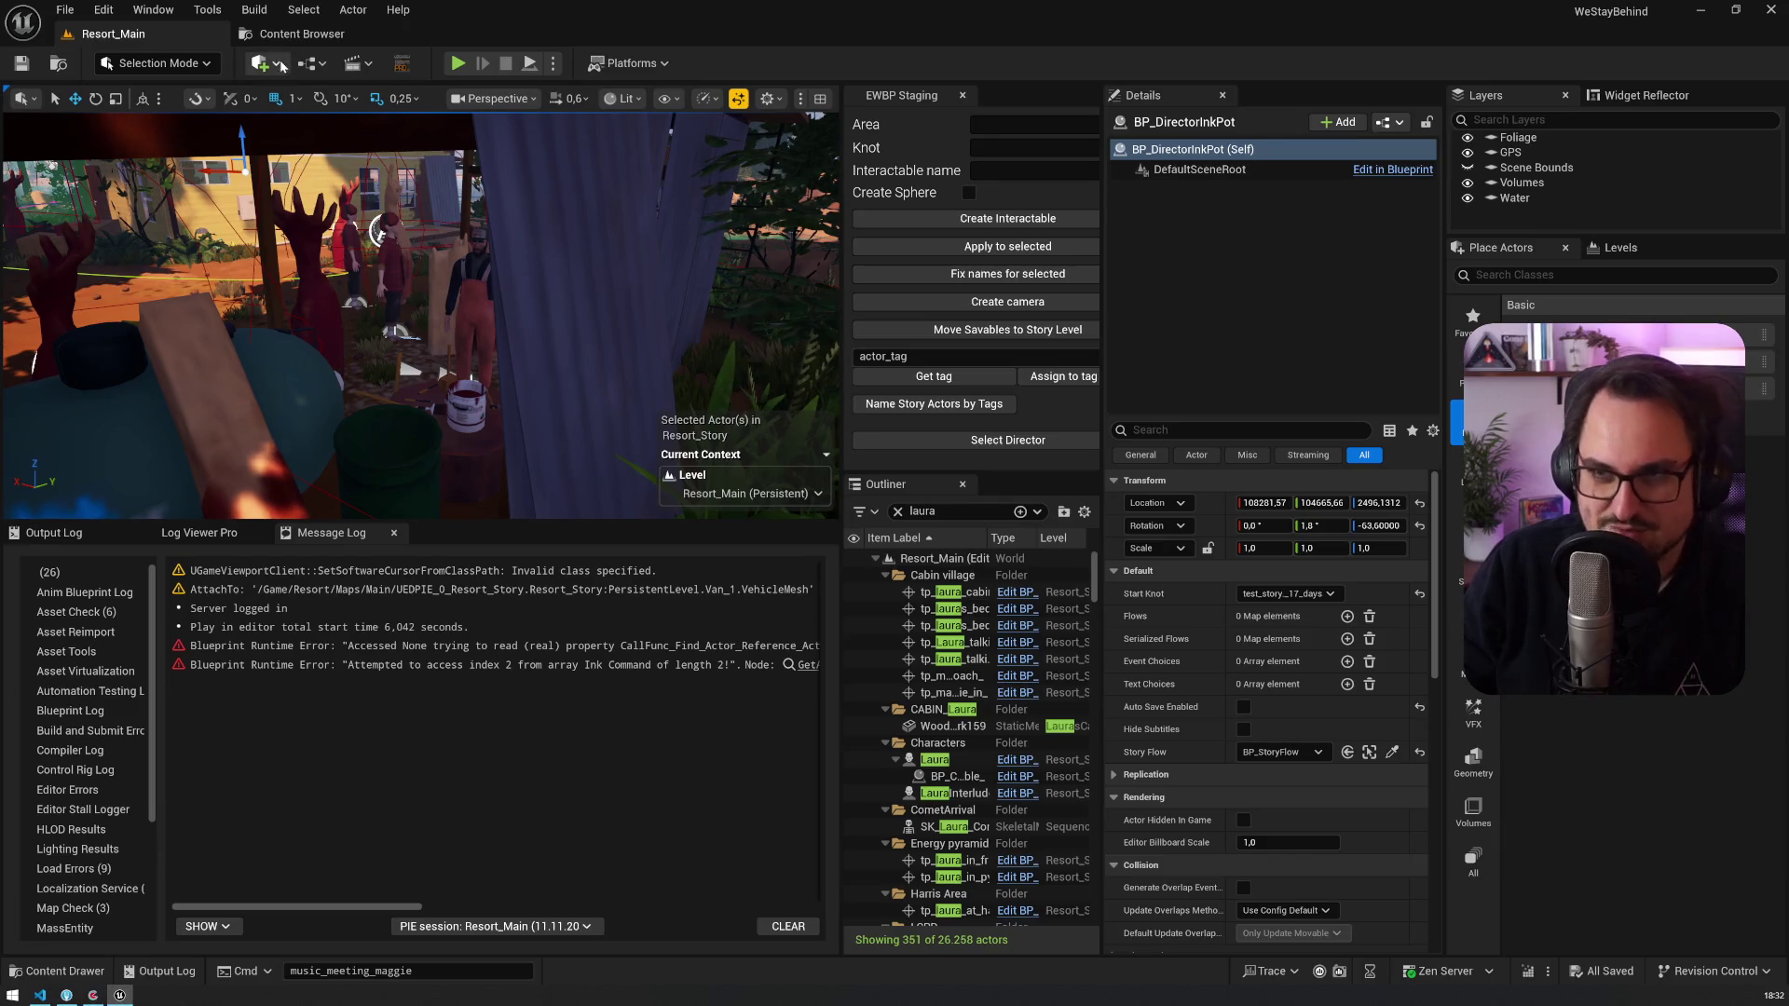
click(301, 33)
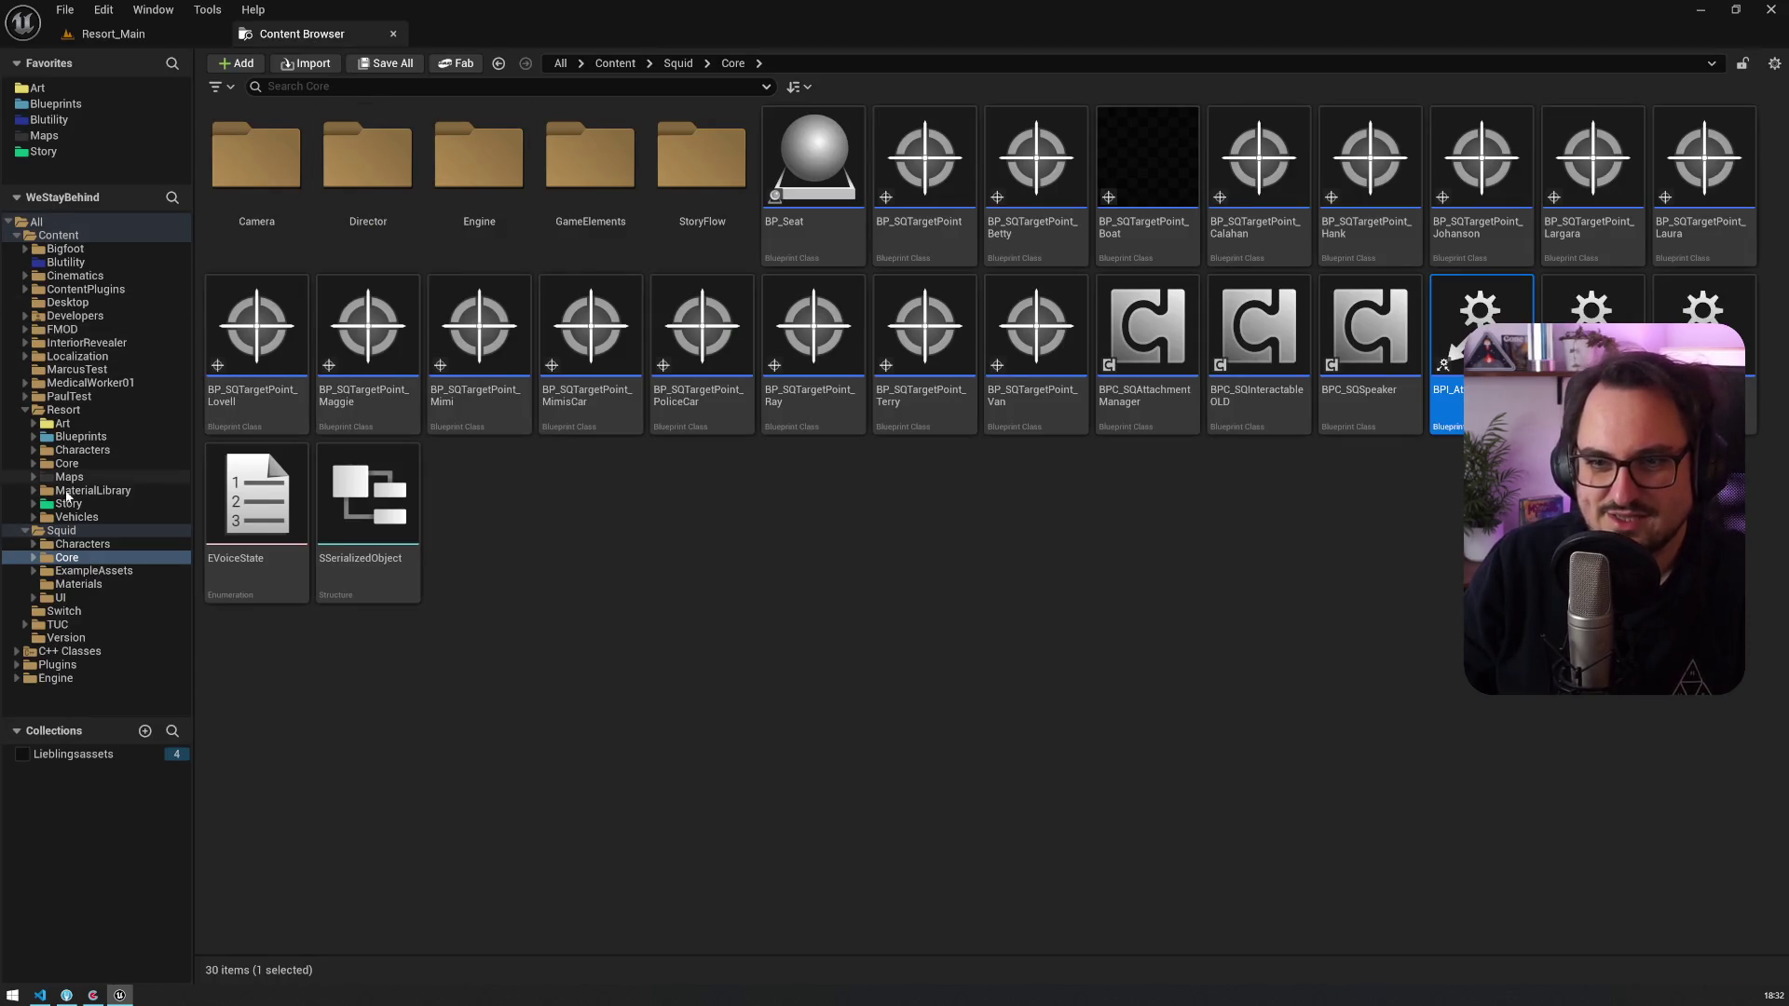
click(67, 463)
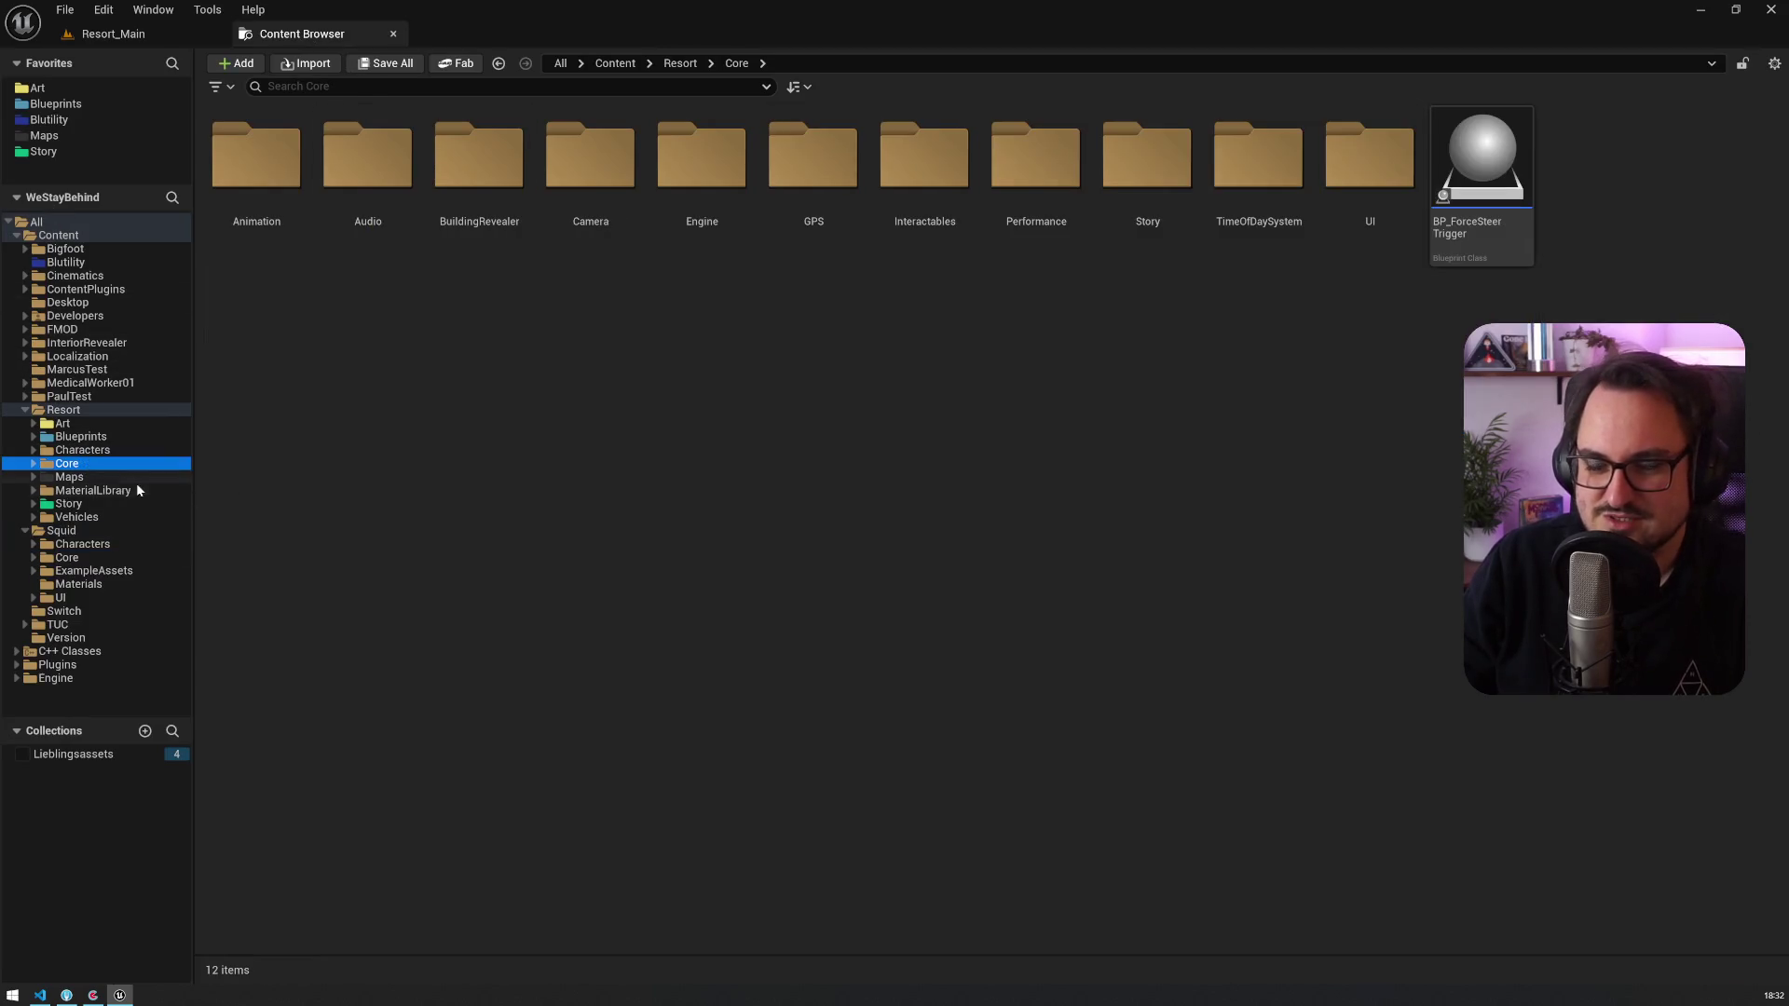
key(alt+Tab)
click(112, 127)
key(Escape)
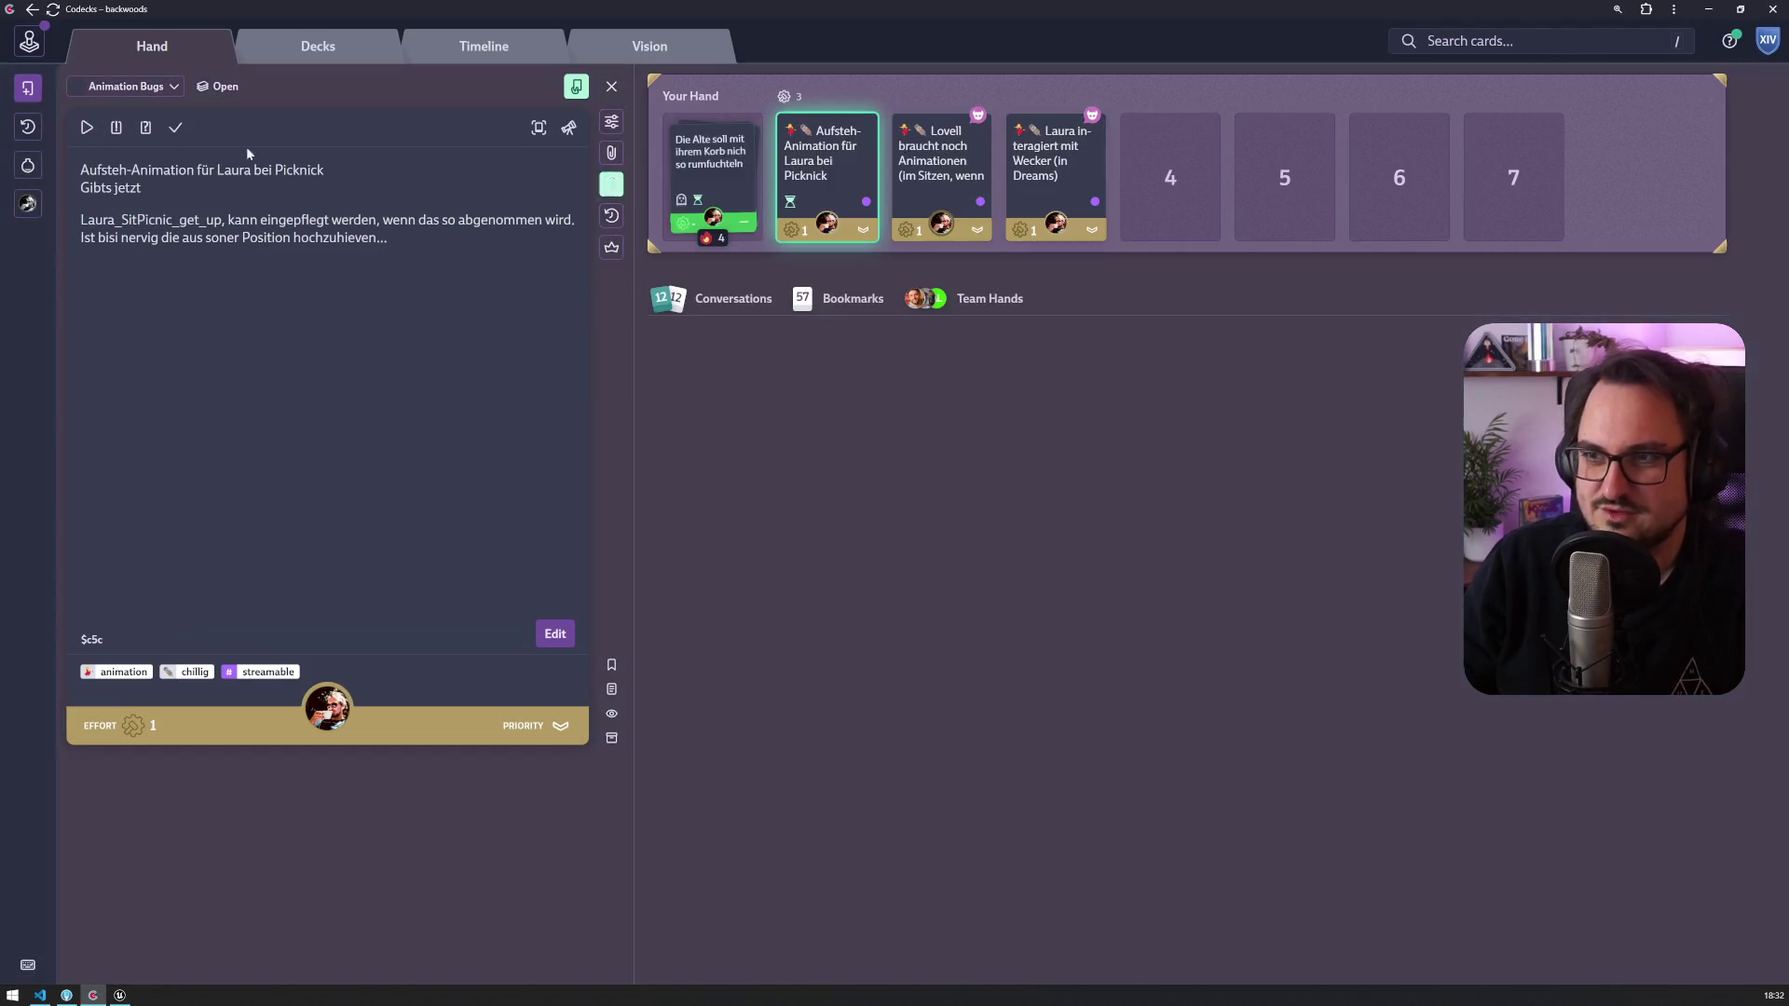
key(alt+Tab)
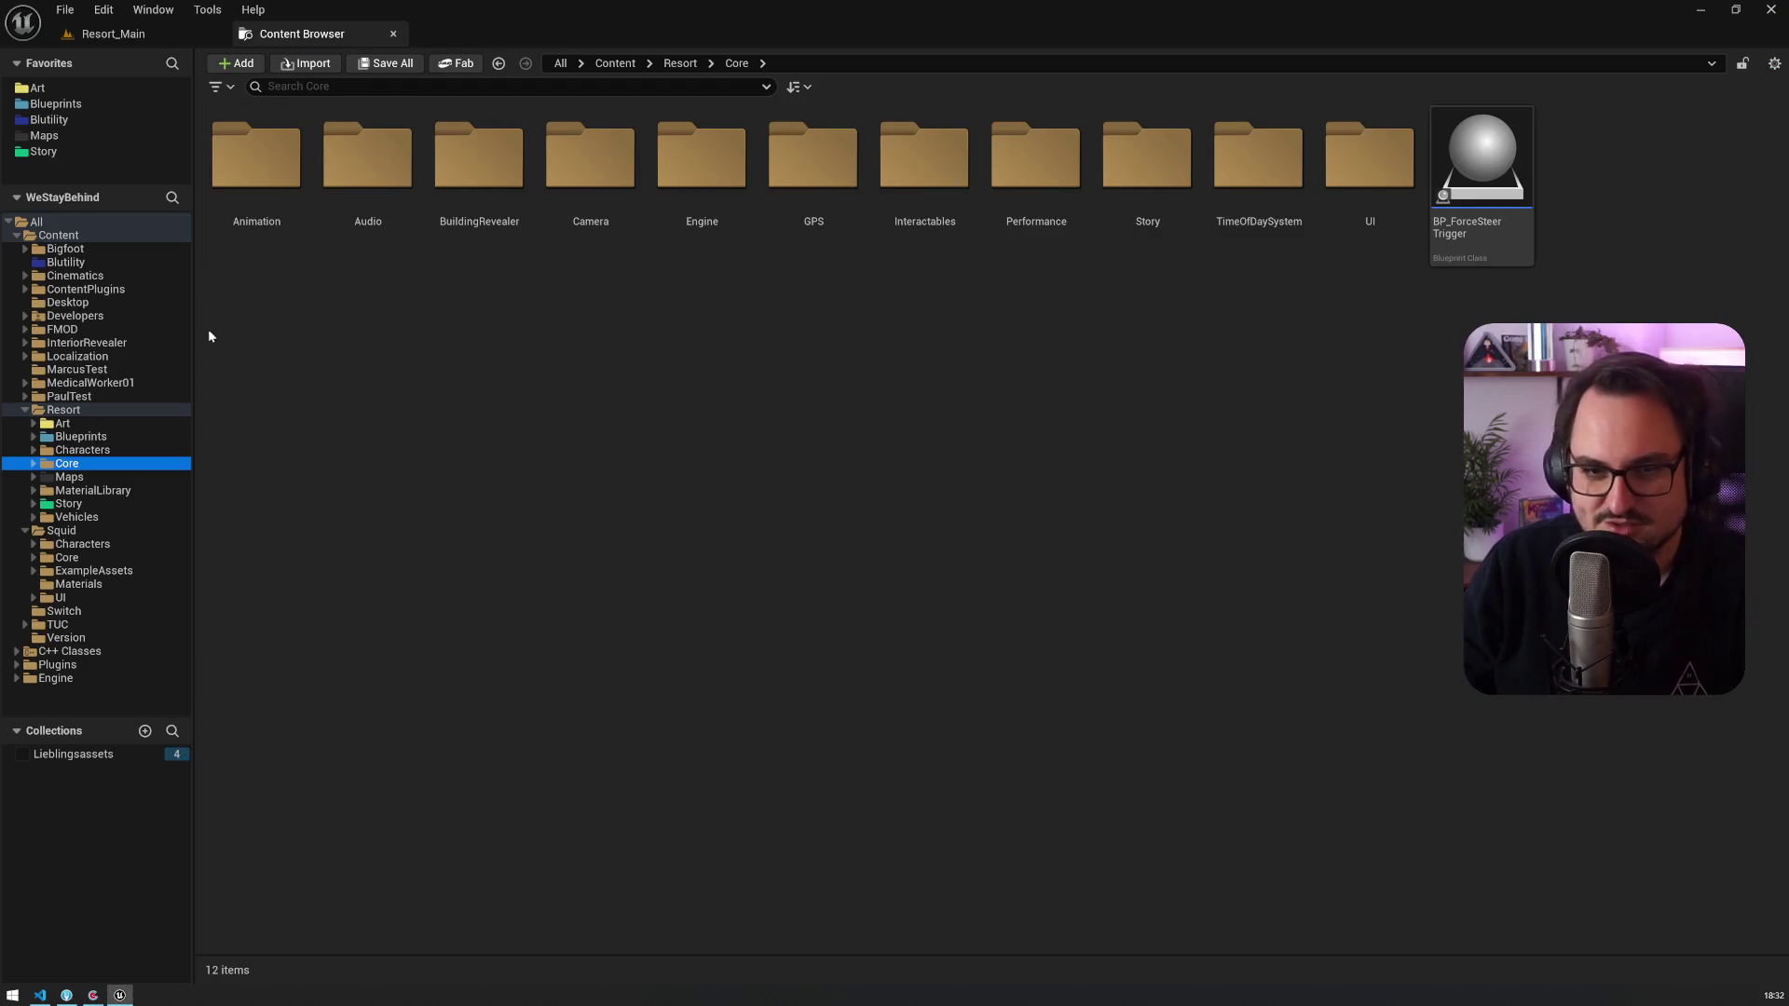
Step: Search the Resort folder for 'Laura_SitPicnic_get_up' and open A_Laura_SitPicnic_get_up in its own editor
click(70, 450)
double_click(269, 143)
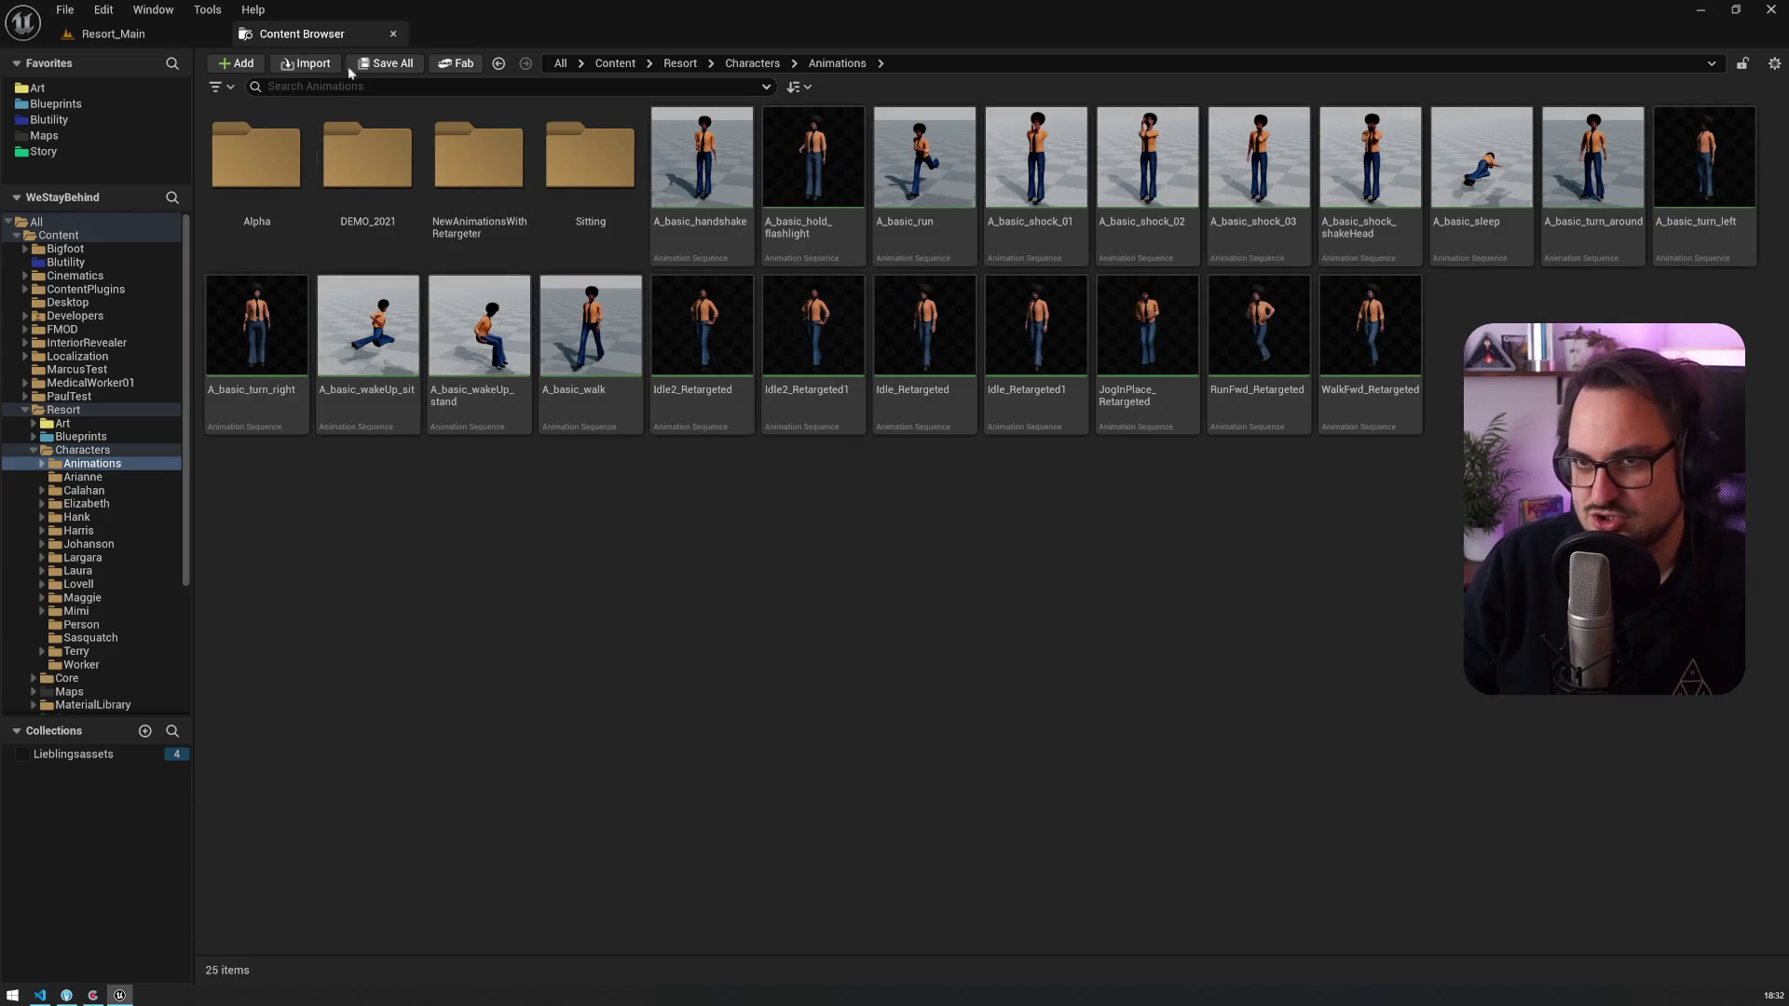
click(342, 87)
text(Laura_SitPicnic_get_up)
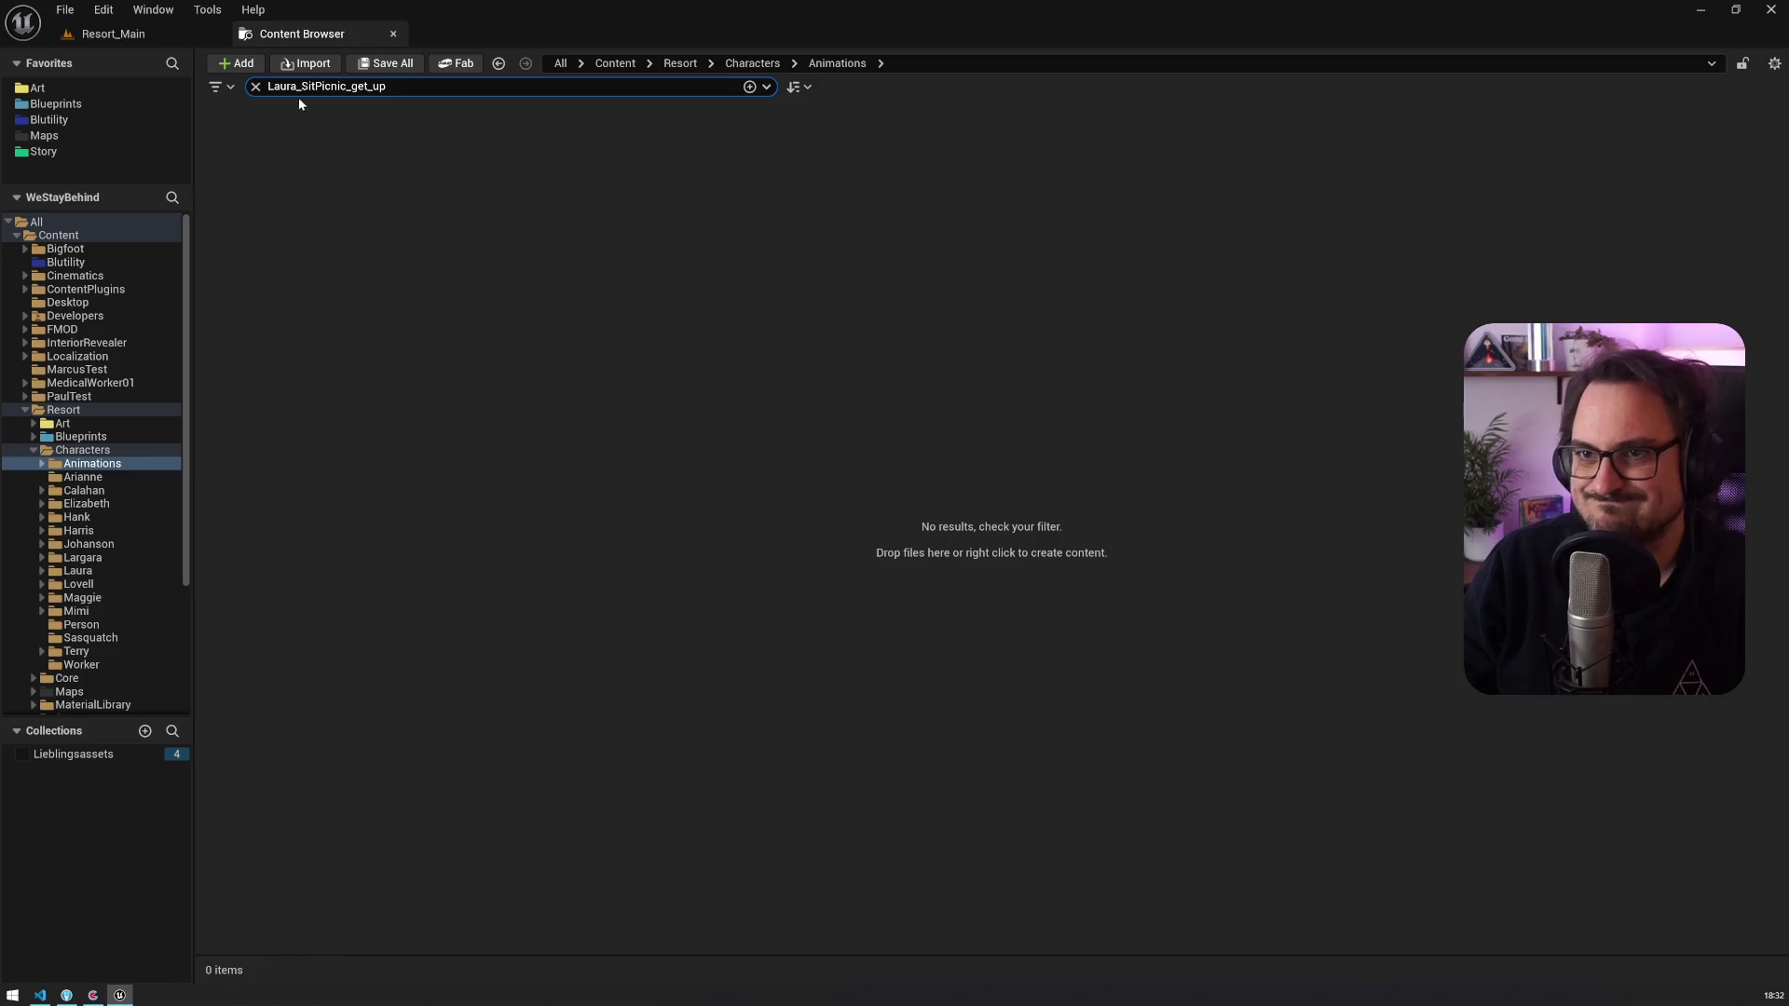
click(680, 63)
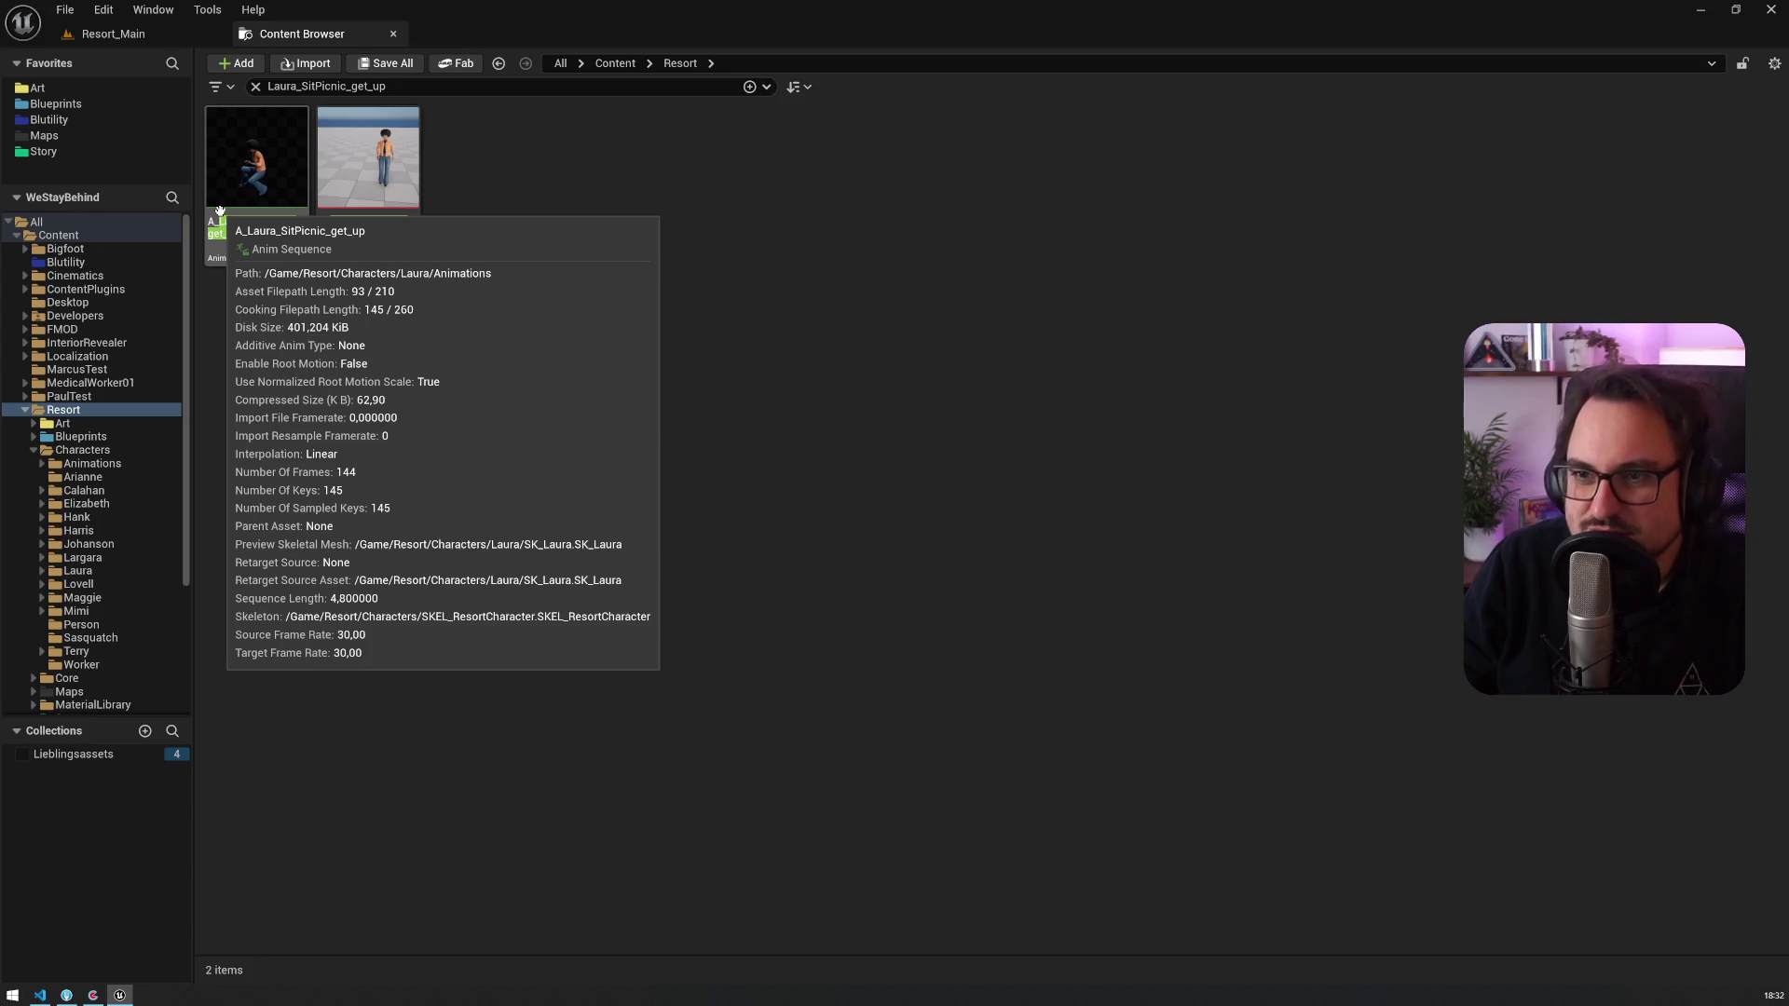
click(220, 212)
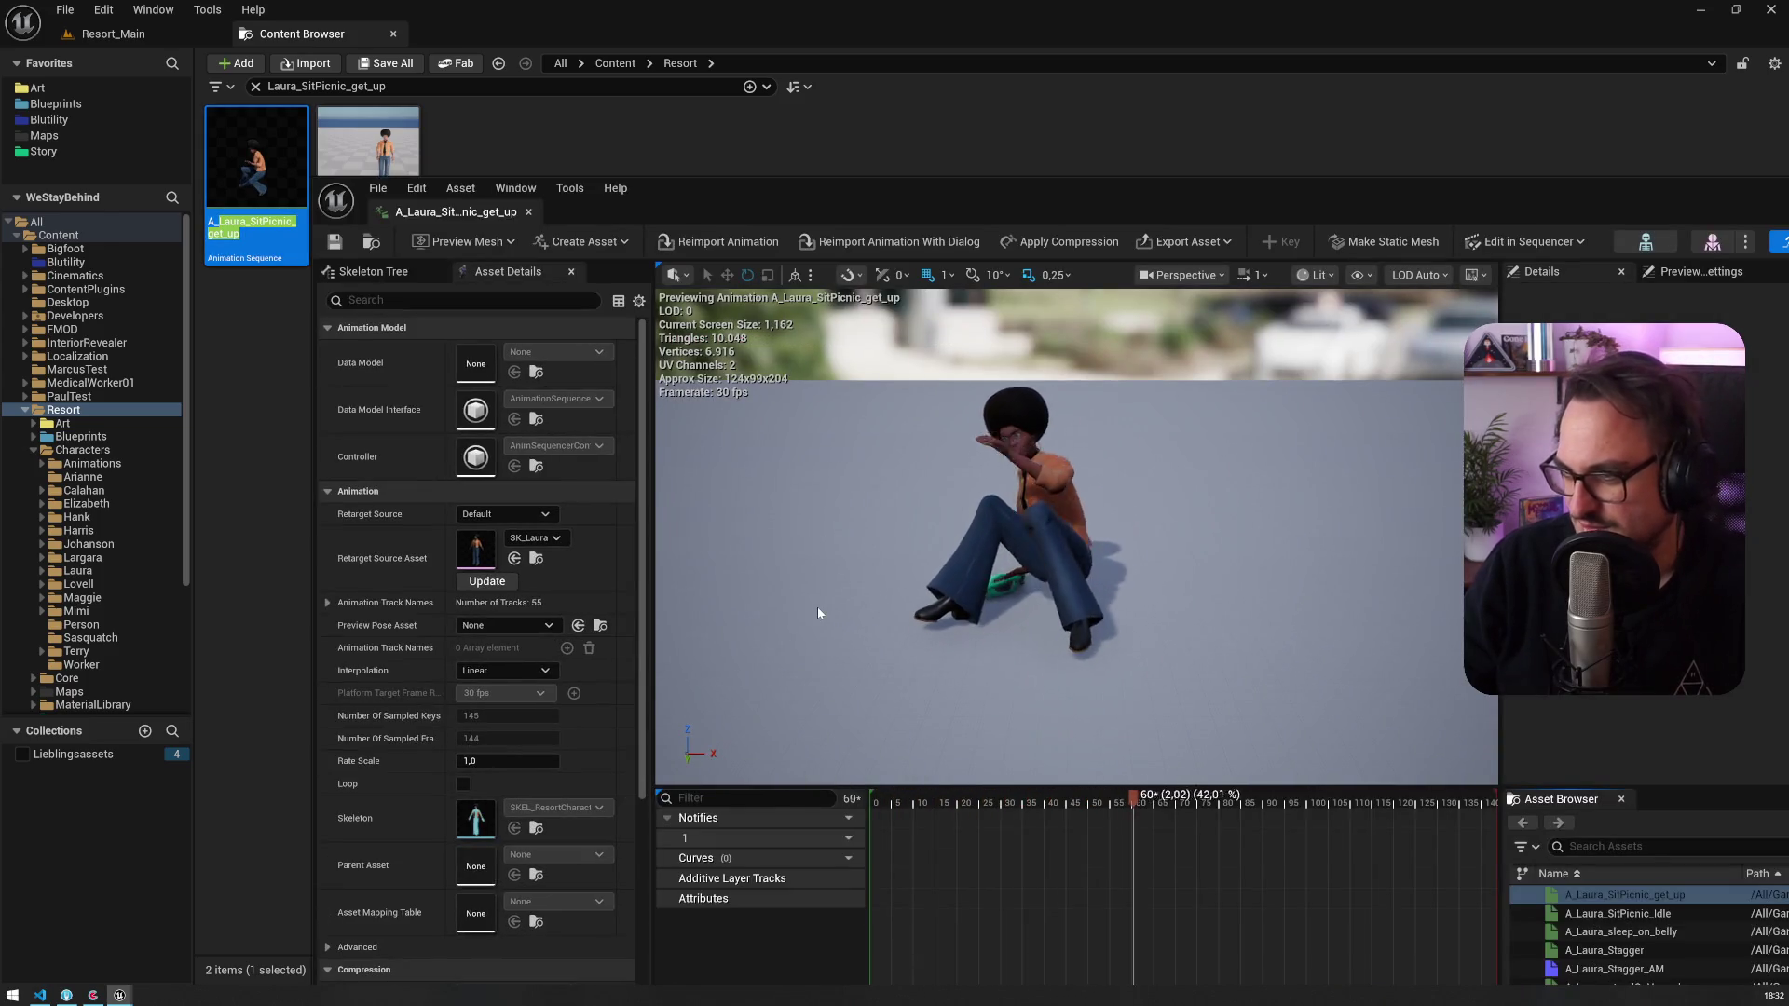
scroll(823, 596, down, 3)
scroll(1076, 536, up, 3)
mouse_move(1330, 202)
mouse_down()
mouse_move(1194, 128)
mouse_move(1211, 37)
mouse_up()
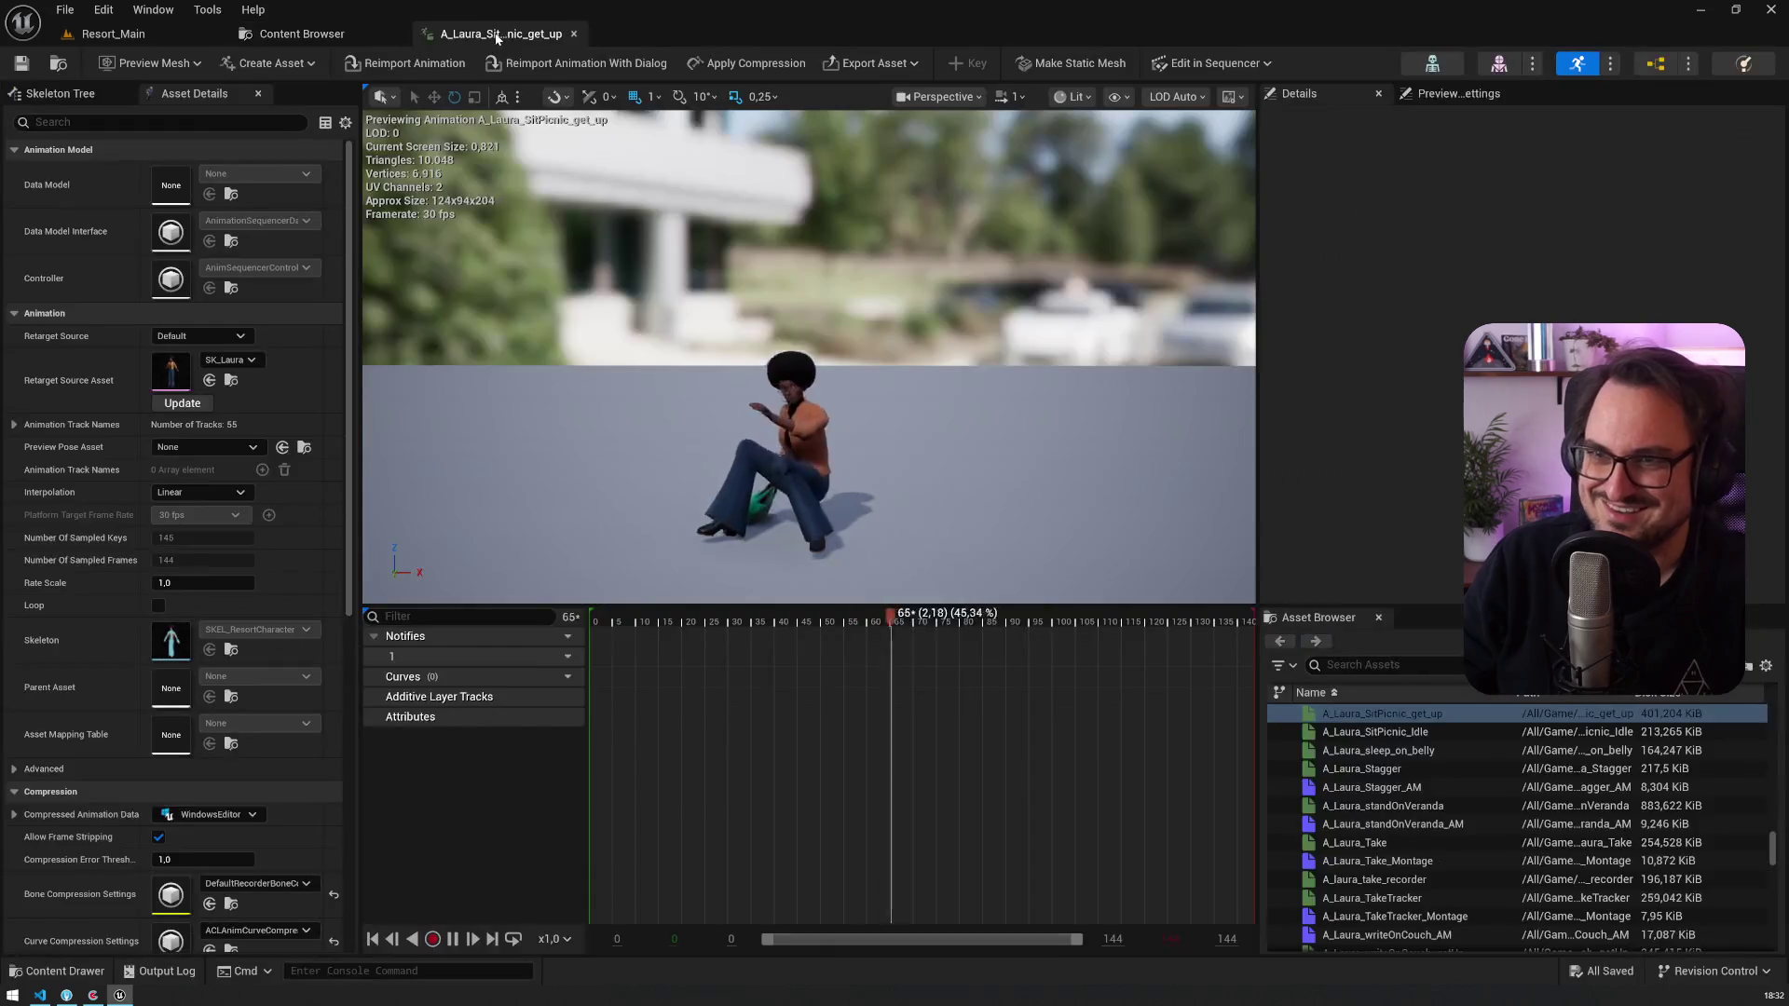
Step: Remove the green bag attached to Laura's ball_r bone in the skeleton and save it
click(1432, 62)
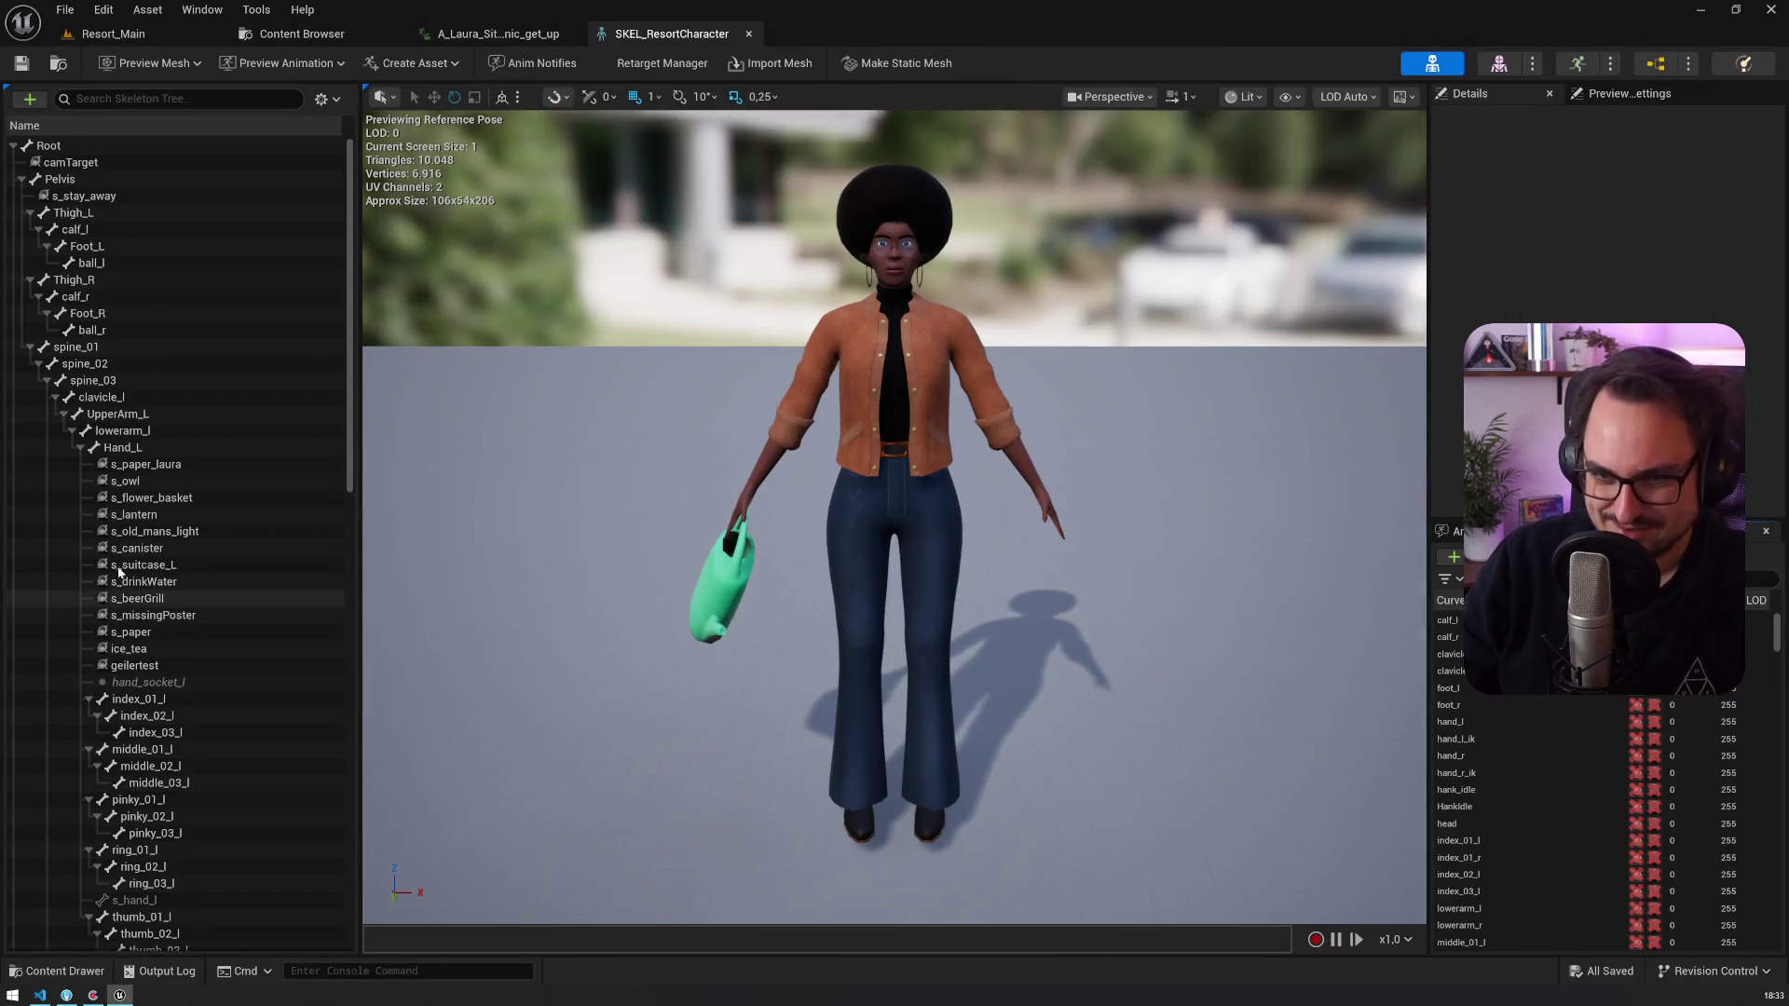
right_click(109, 332)
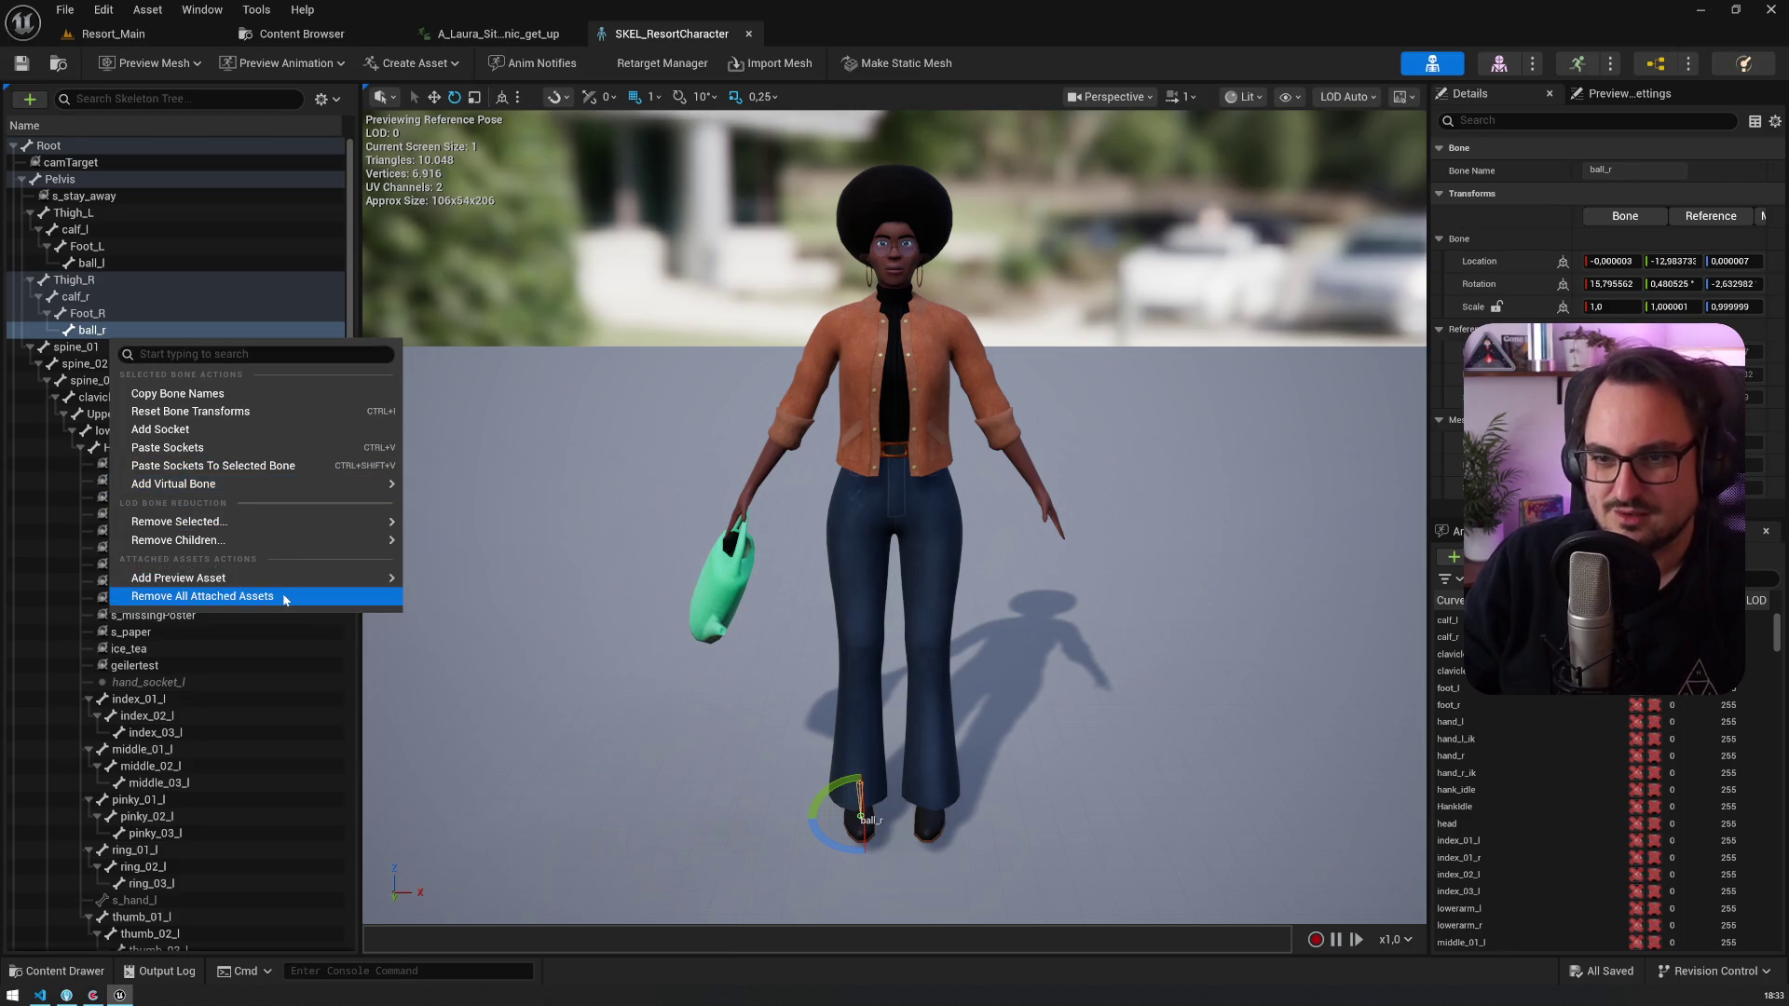
click(202, 596)
click(21, 62)
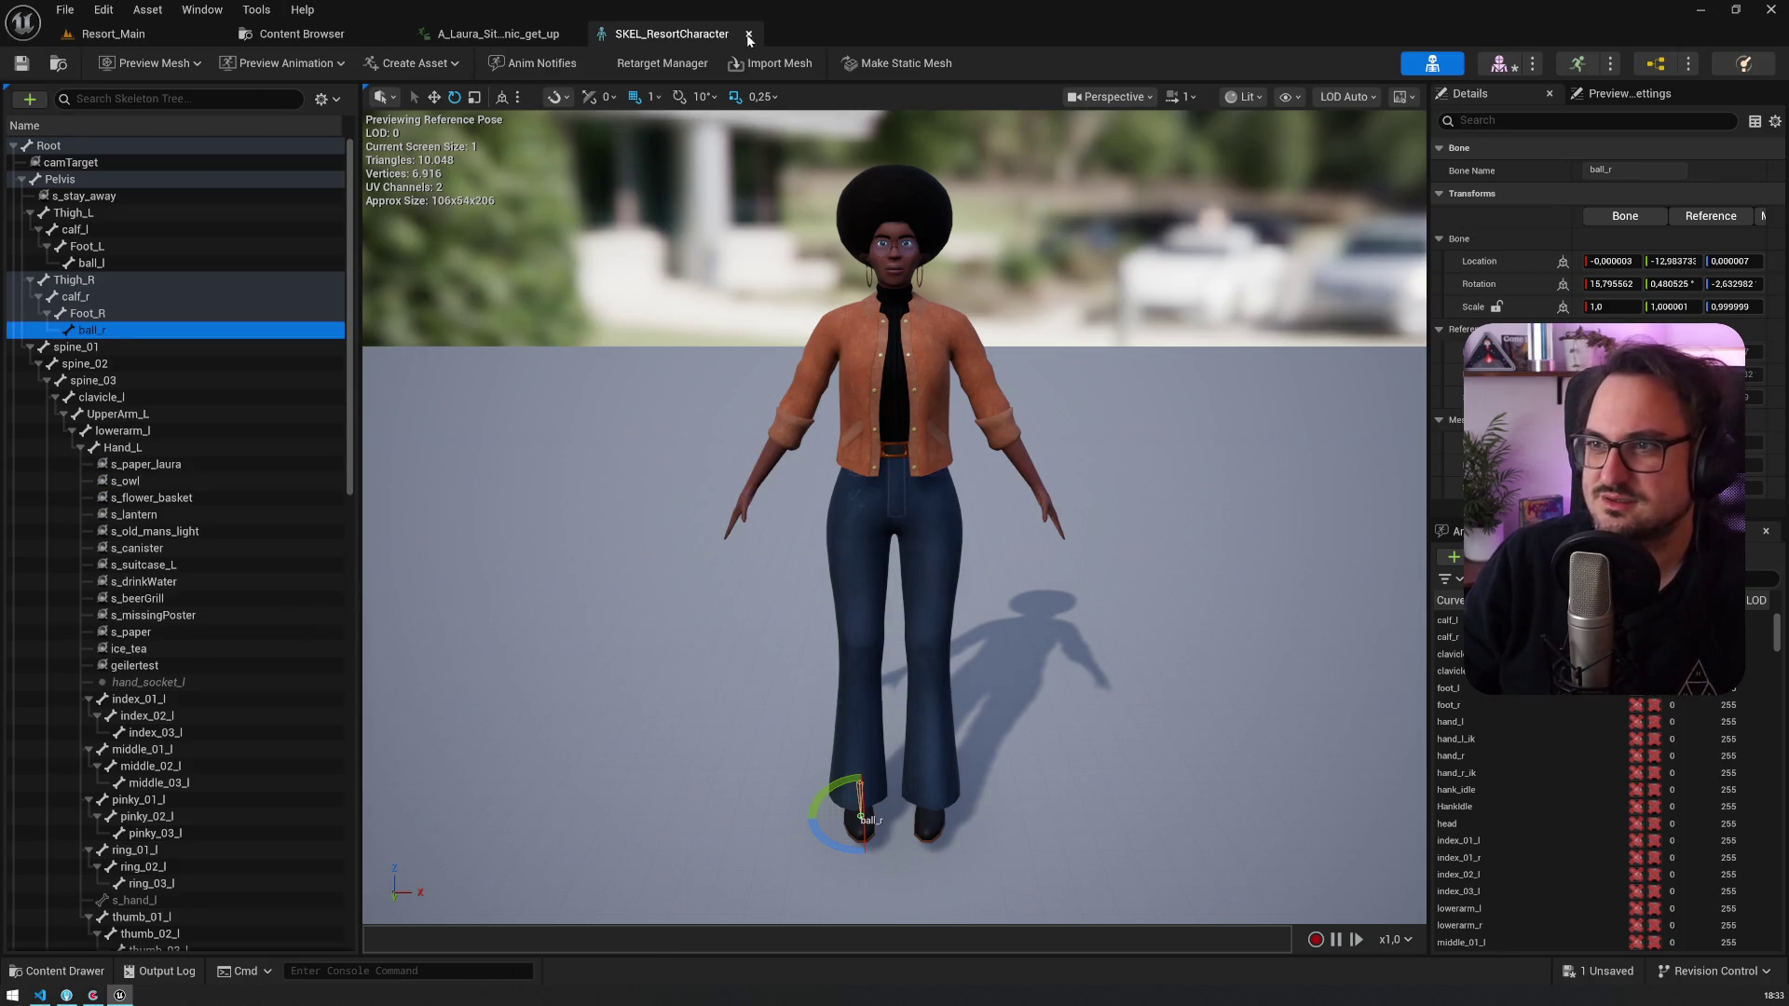
click(748, 34)
Step: Reopen A_Laura_SitPicnic_get_up and review Laura getting up from several camera angles
click(572, 35)
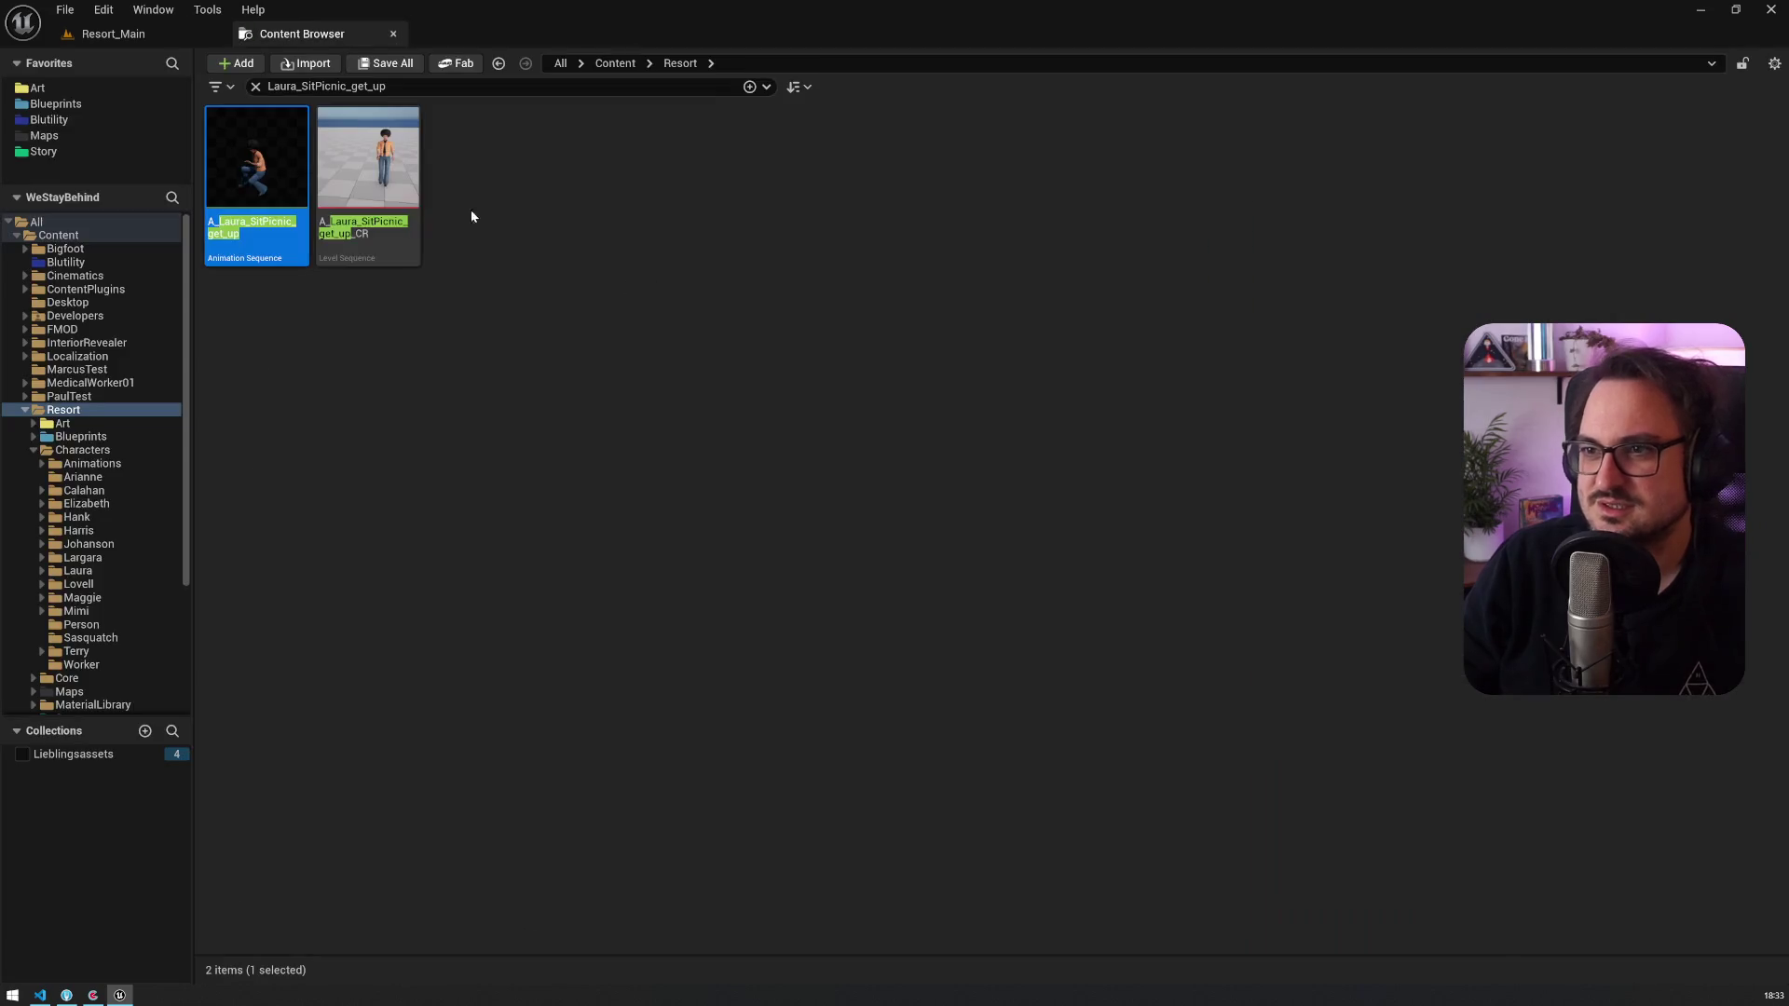
double_click(251, 182)
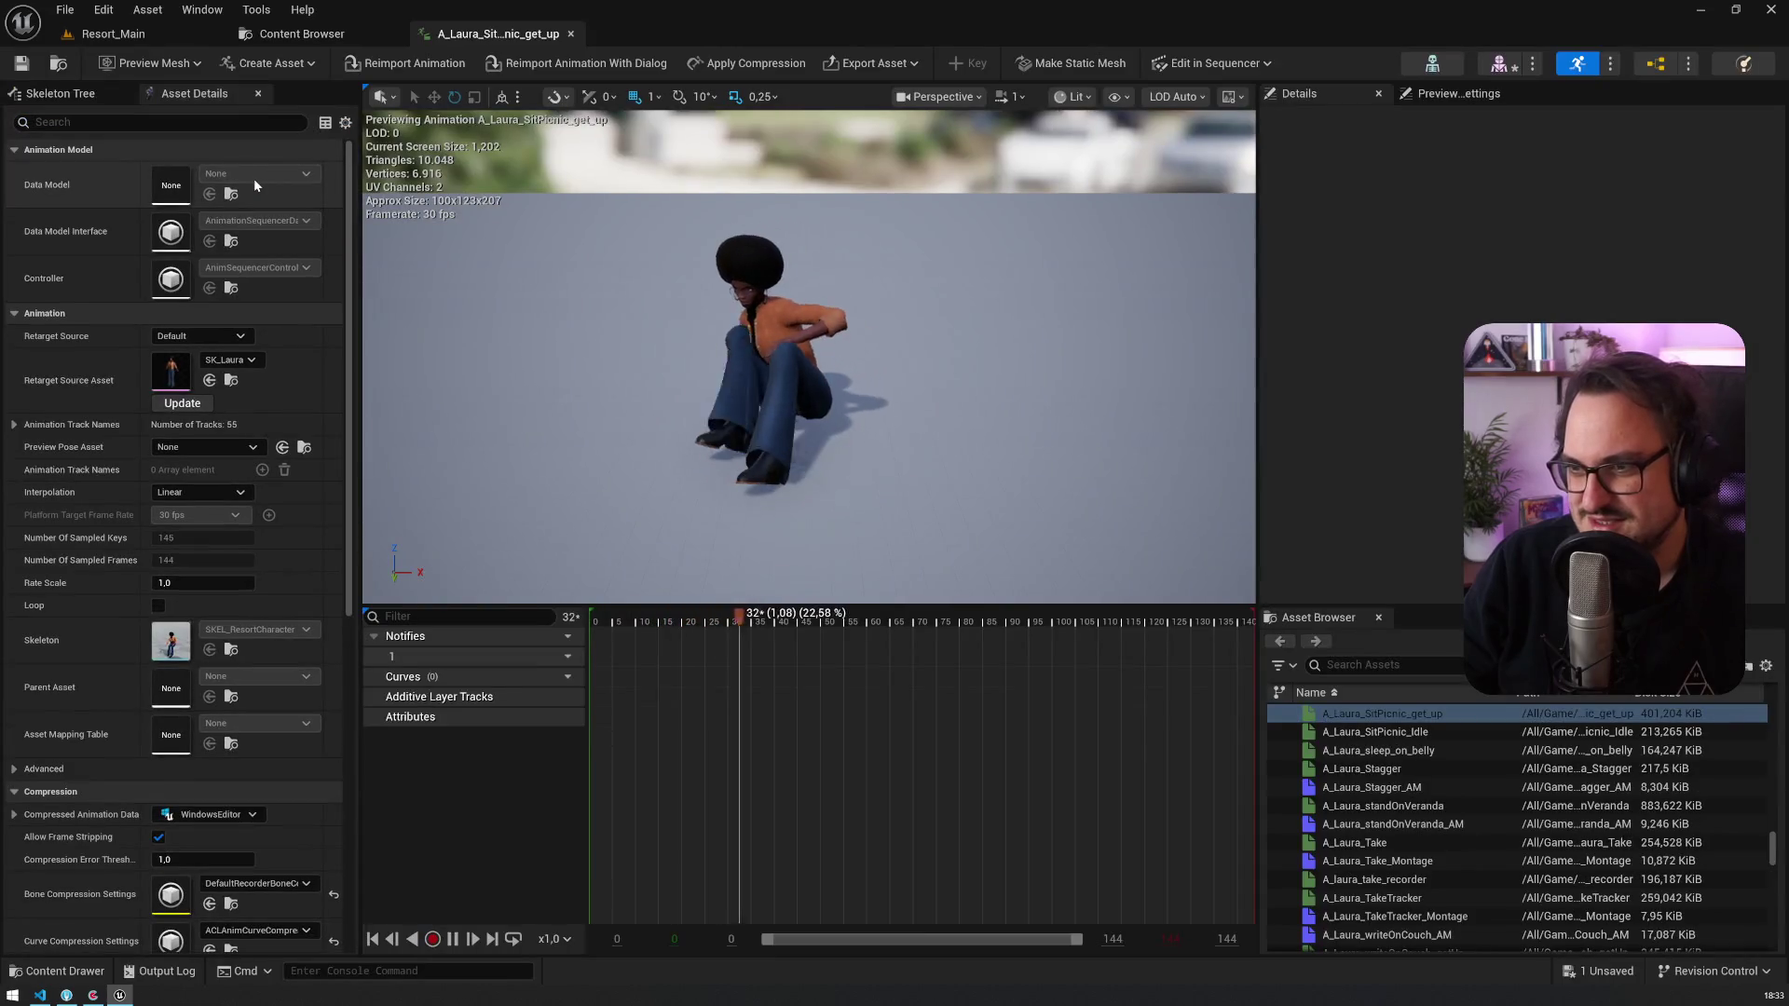
drag(480, 270, 615, 280)
scroll(808, 354, up, 5)
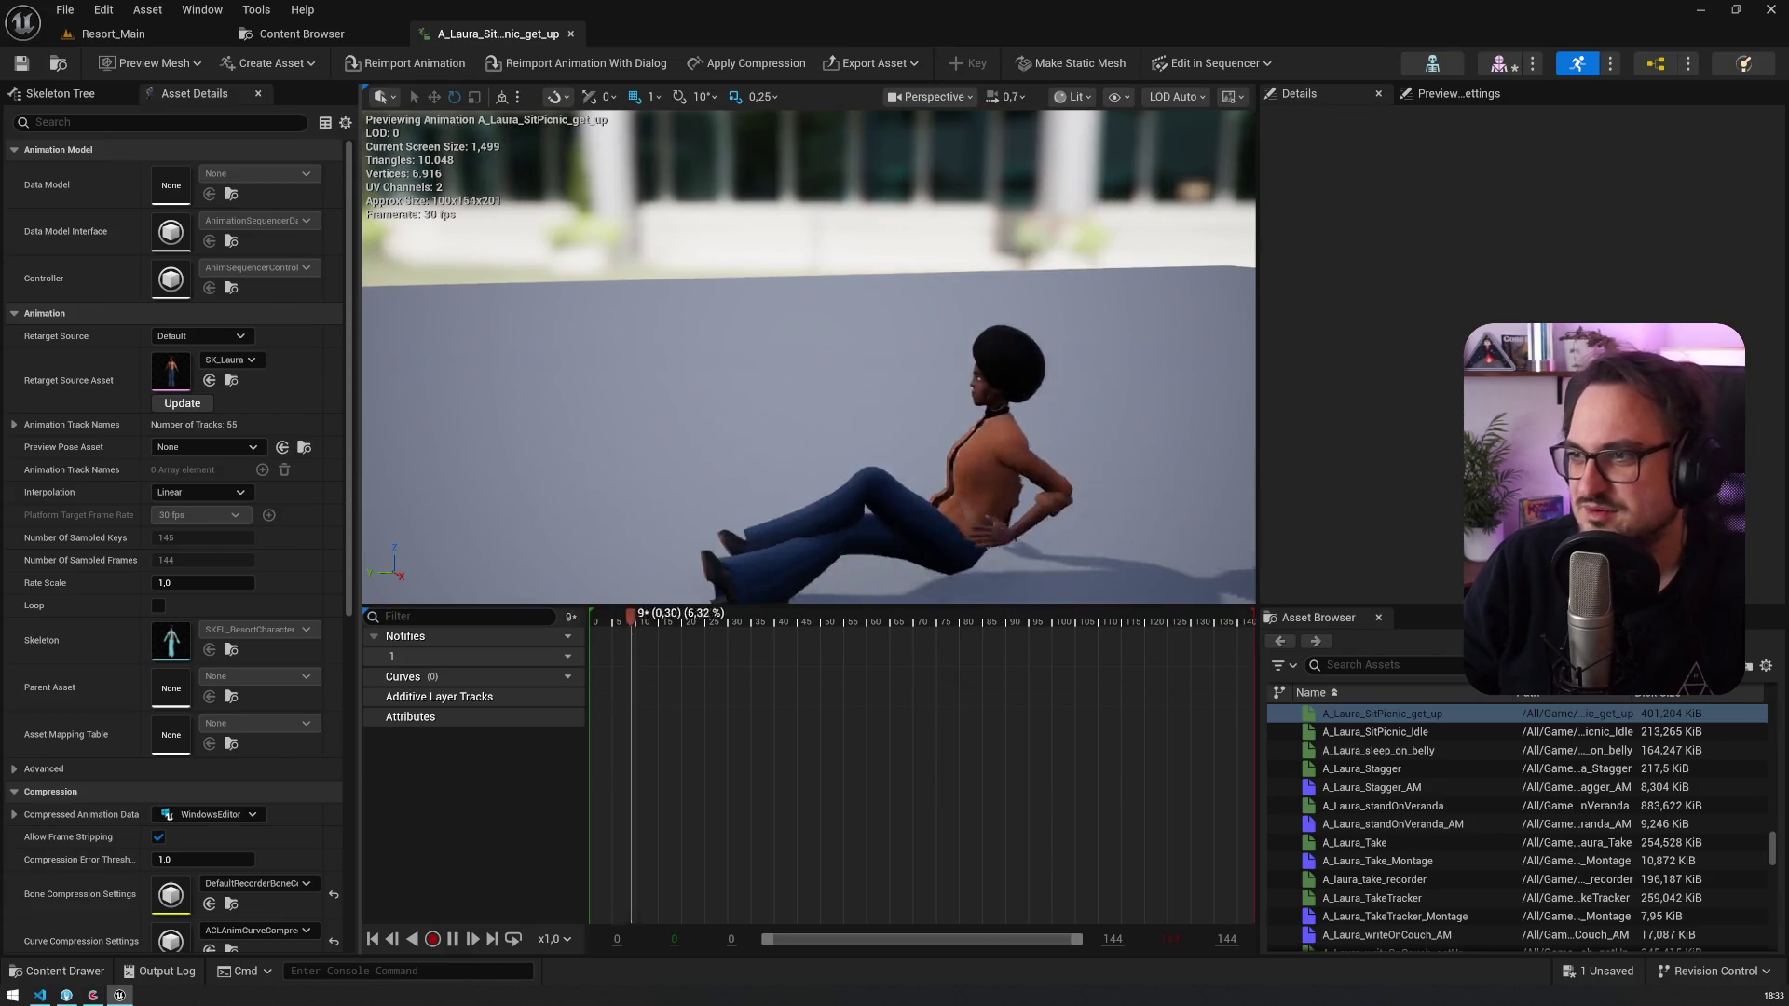
drag(809, 354, 1006, 335)
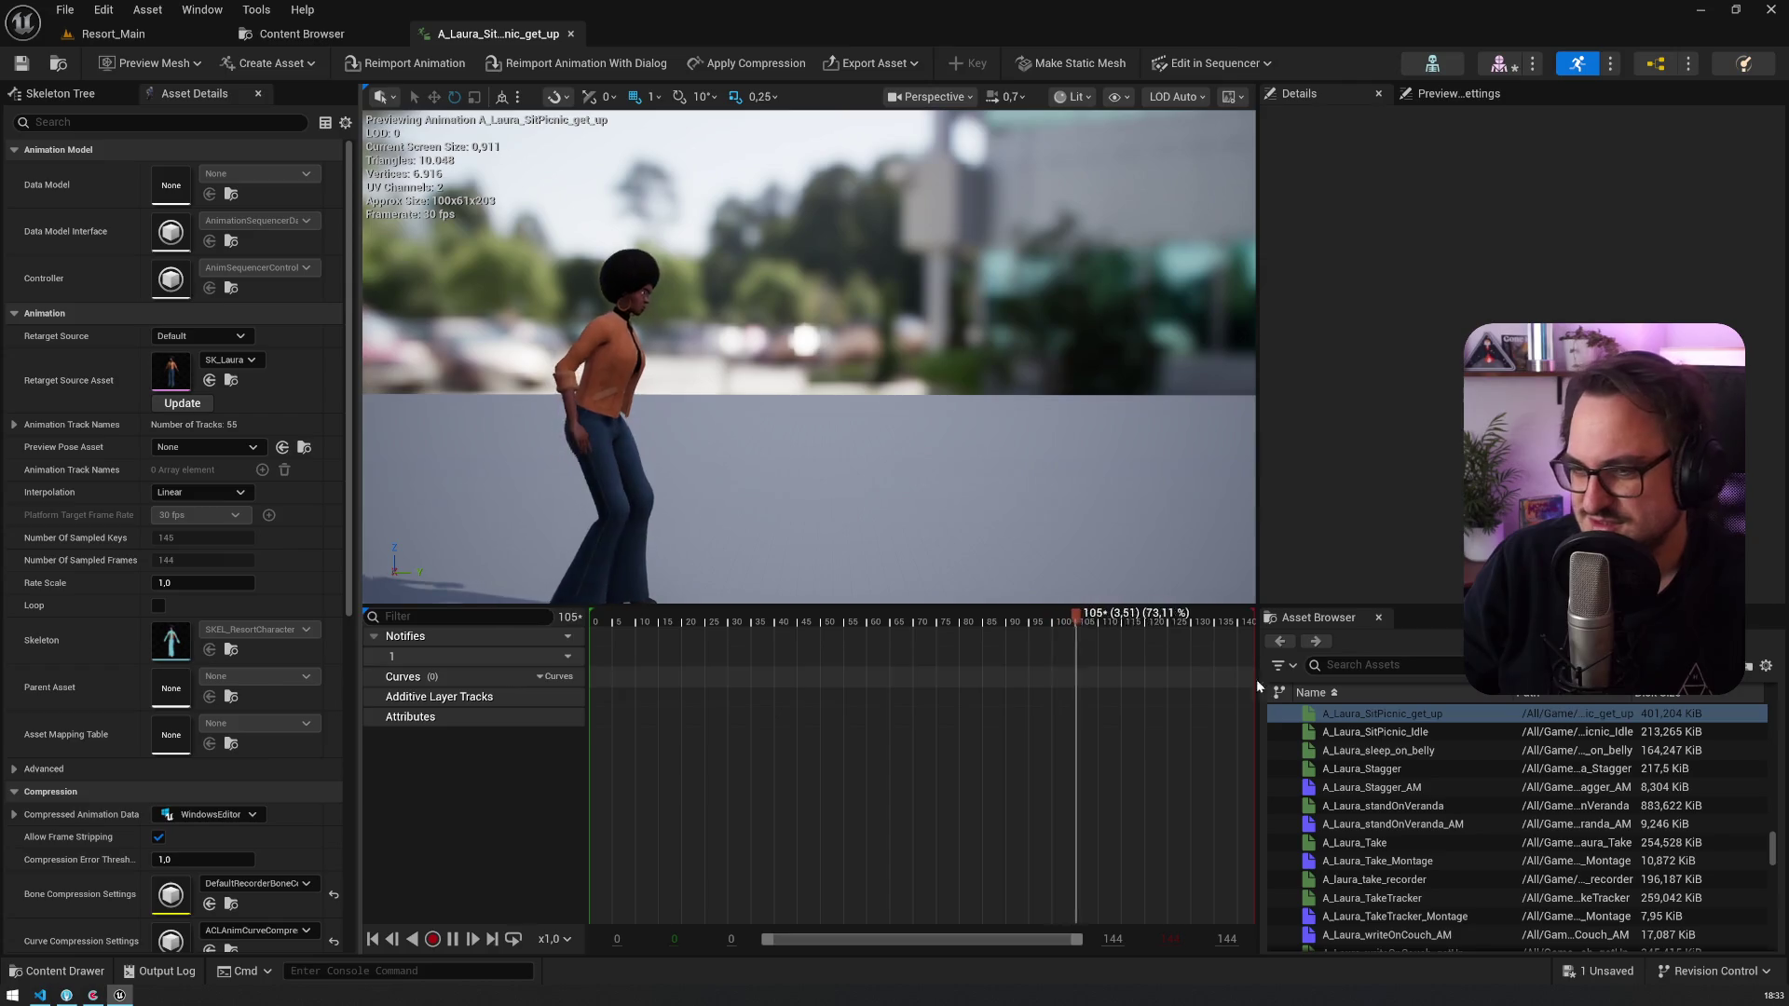
click(316, 41)
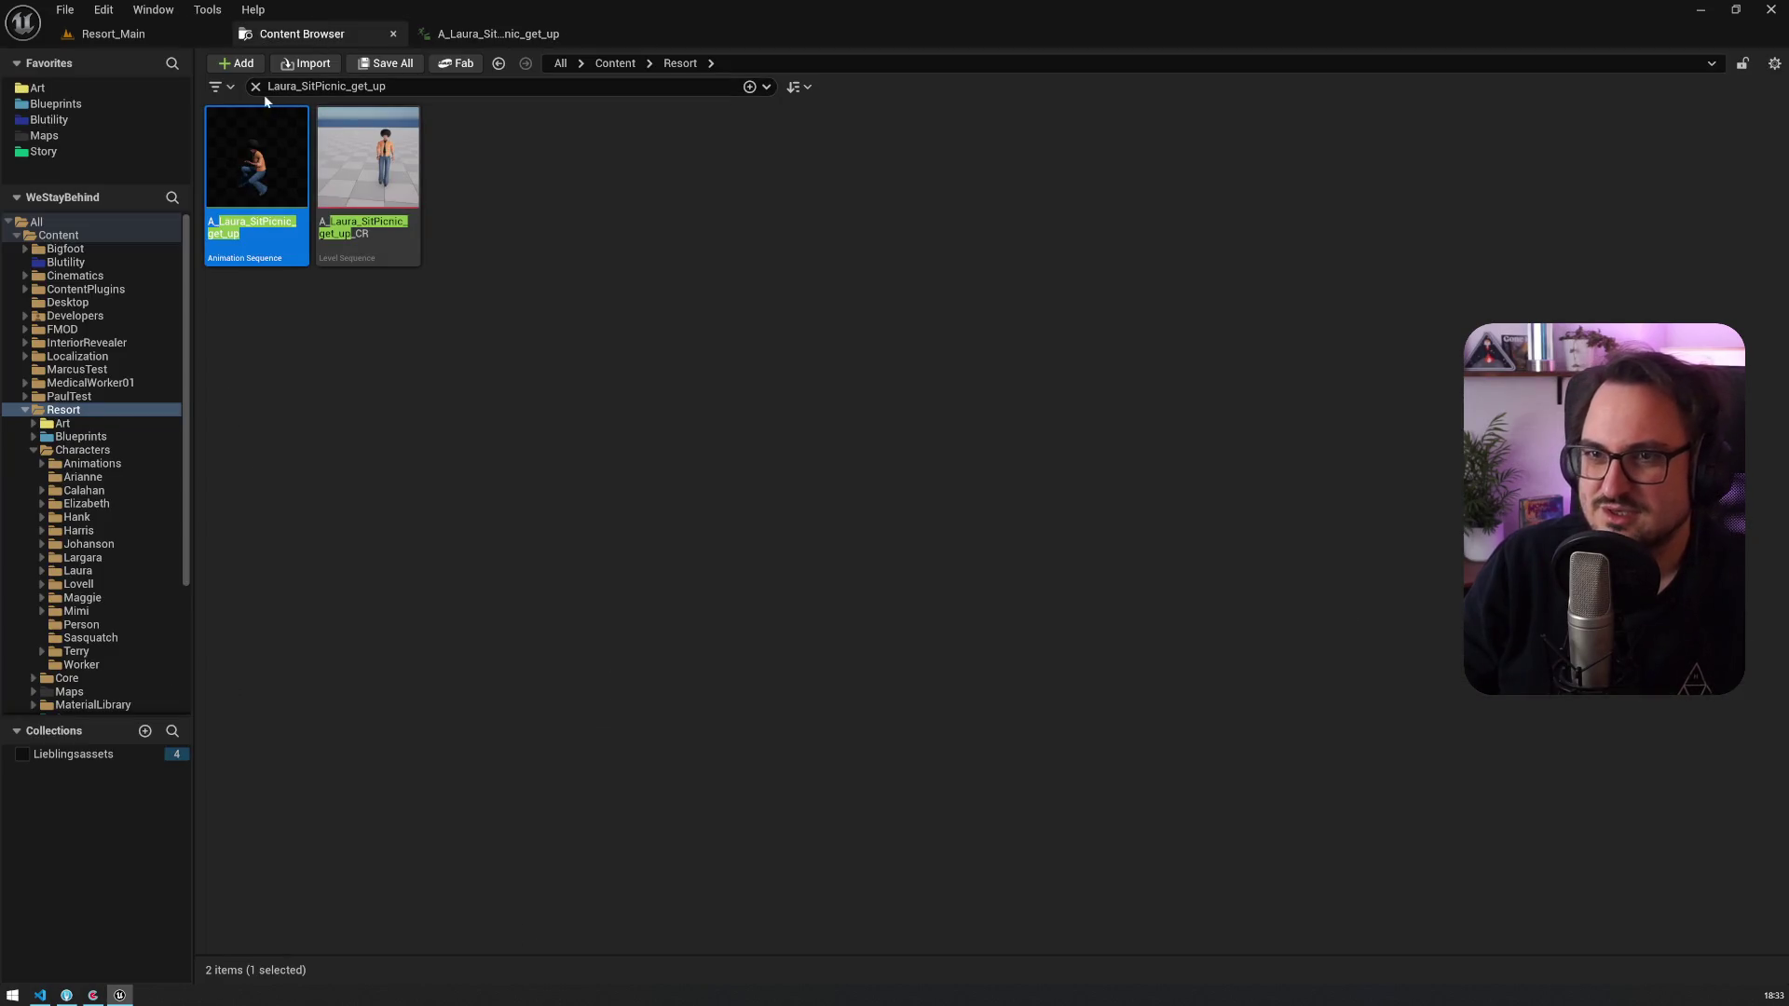
Step: Jump to the get_up animation's folder and select A_Laura_SitPicnic_Idle
key(ctrl+b)
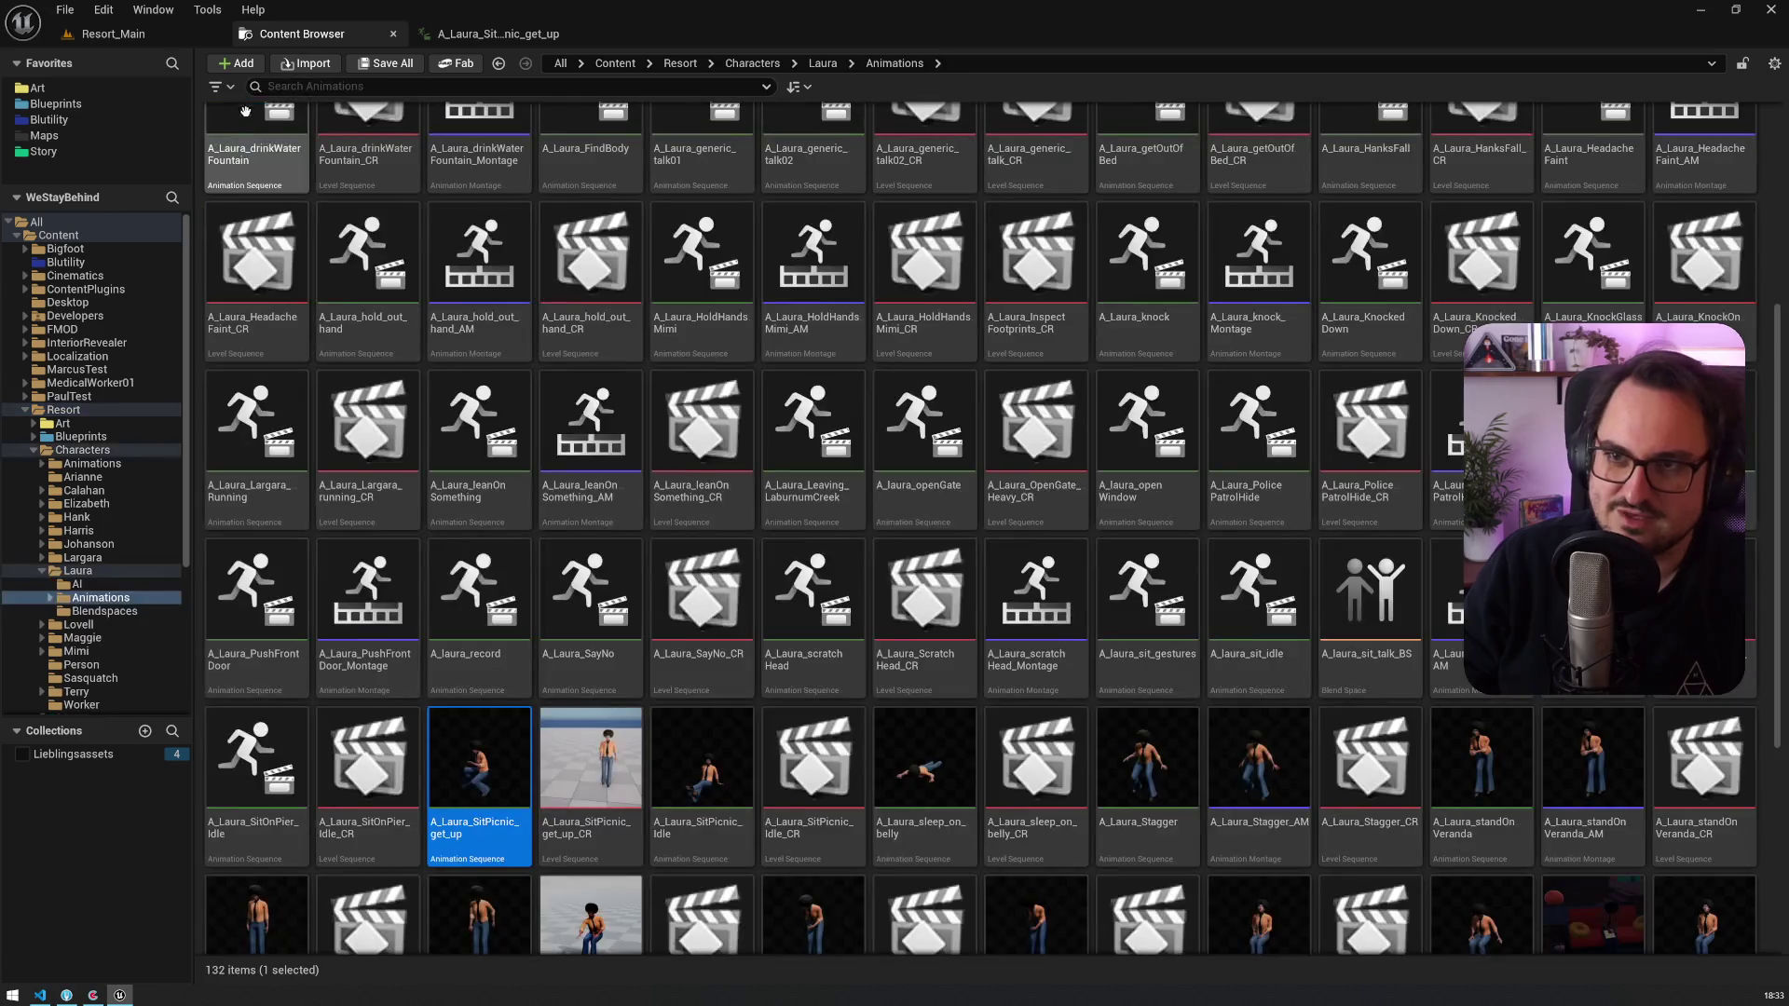
right_click(480, 782)
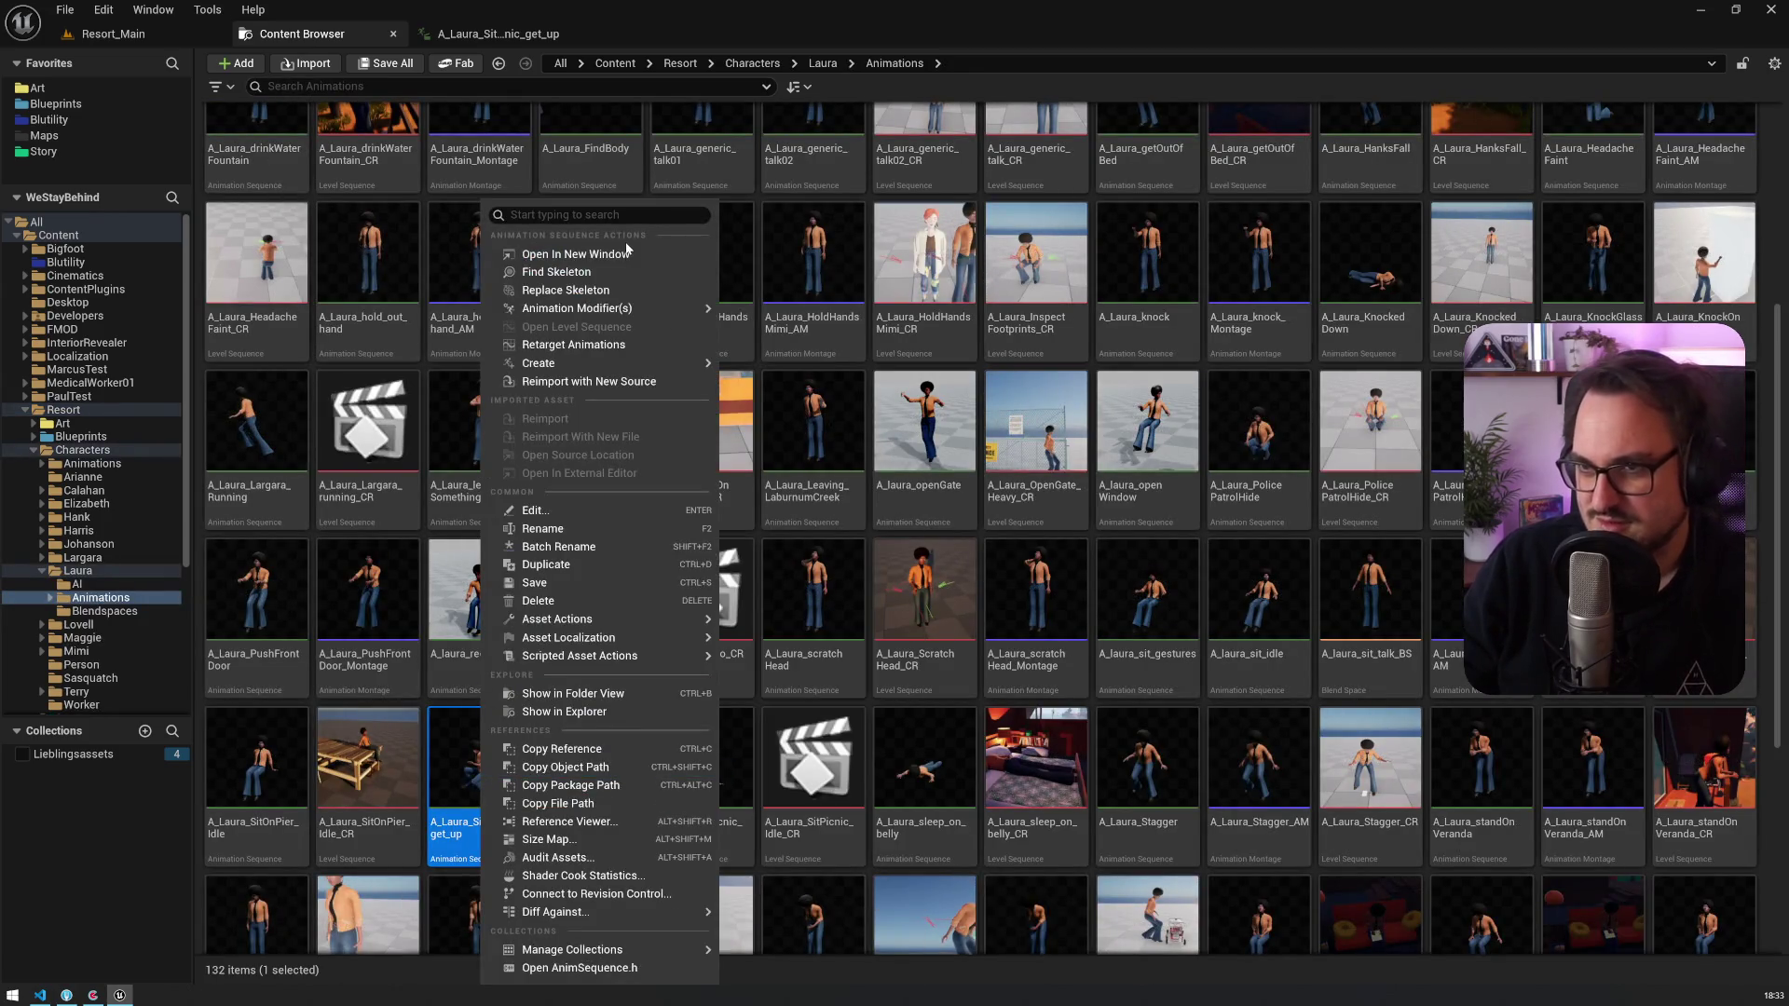
mouse_move(578, 308)
click(752, 812)
click(741, 806)
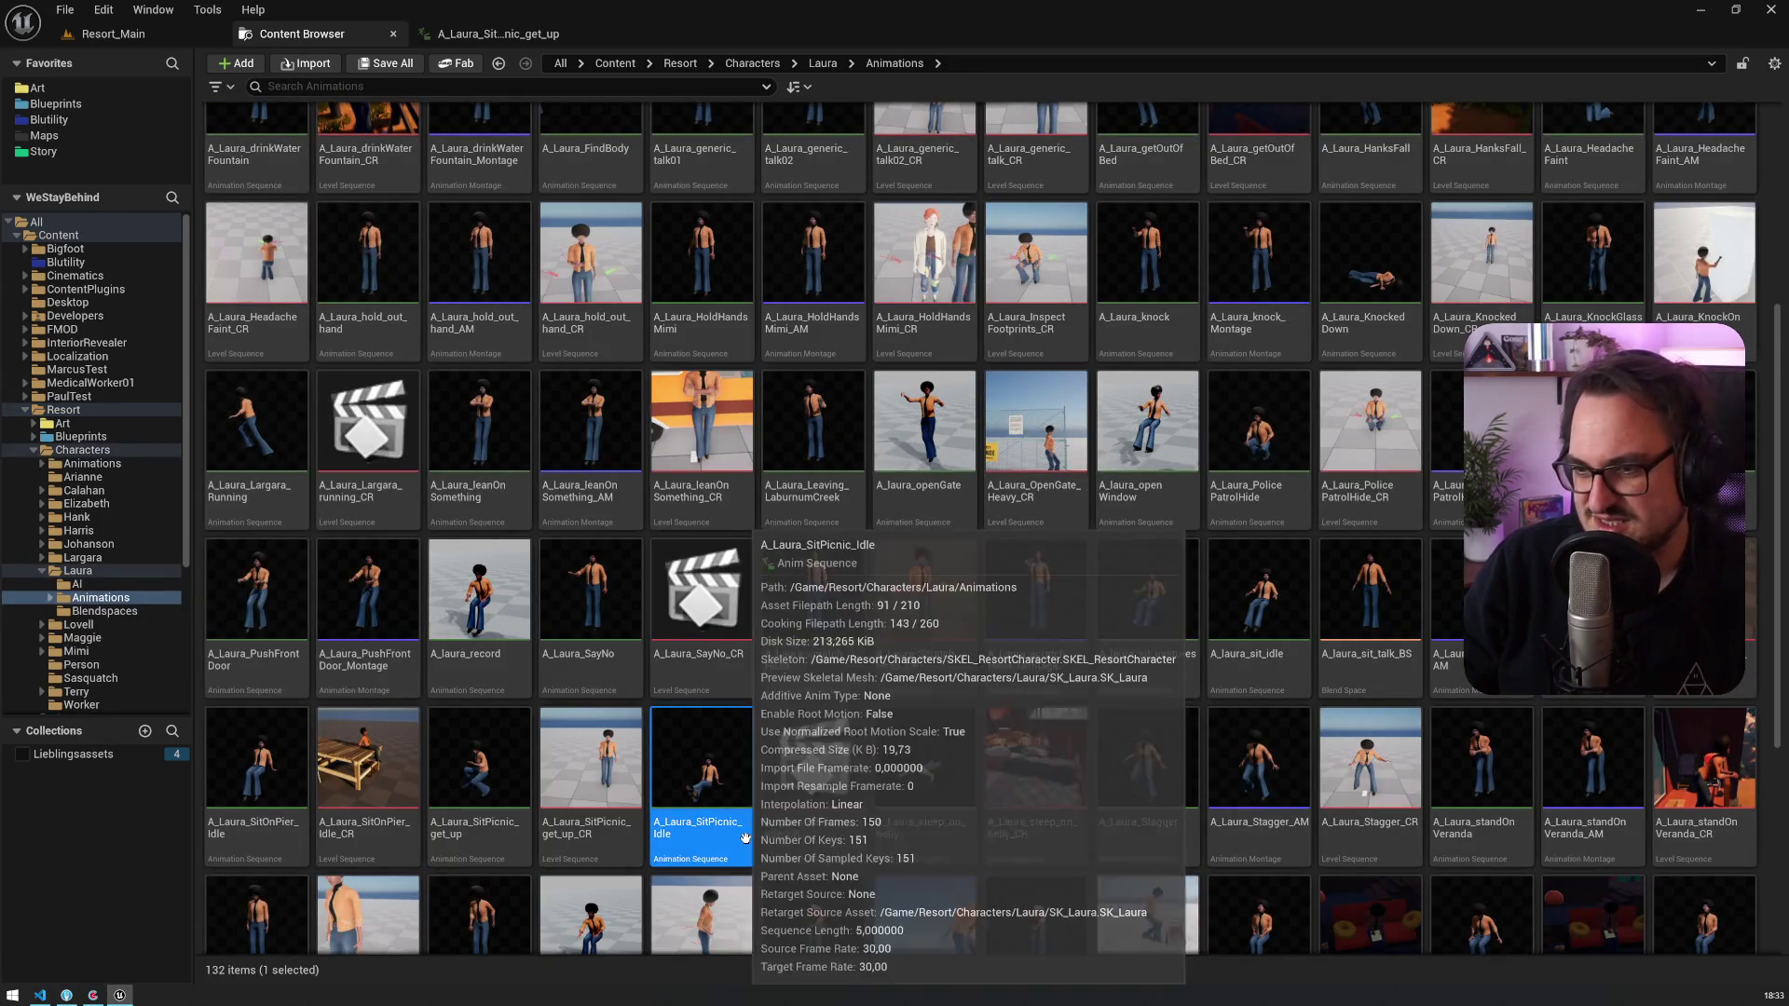
Step: Leave the Story folder showing and bring up the open Ink script tabs in VS Code
click(58, 152)
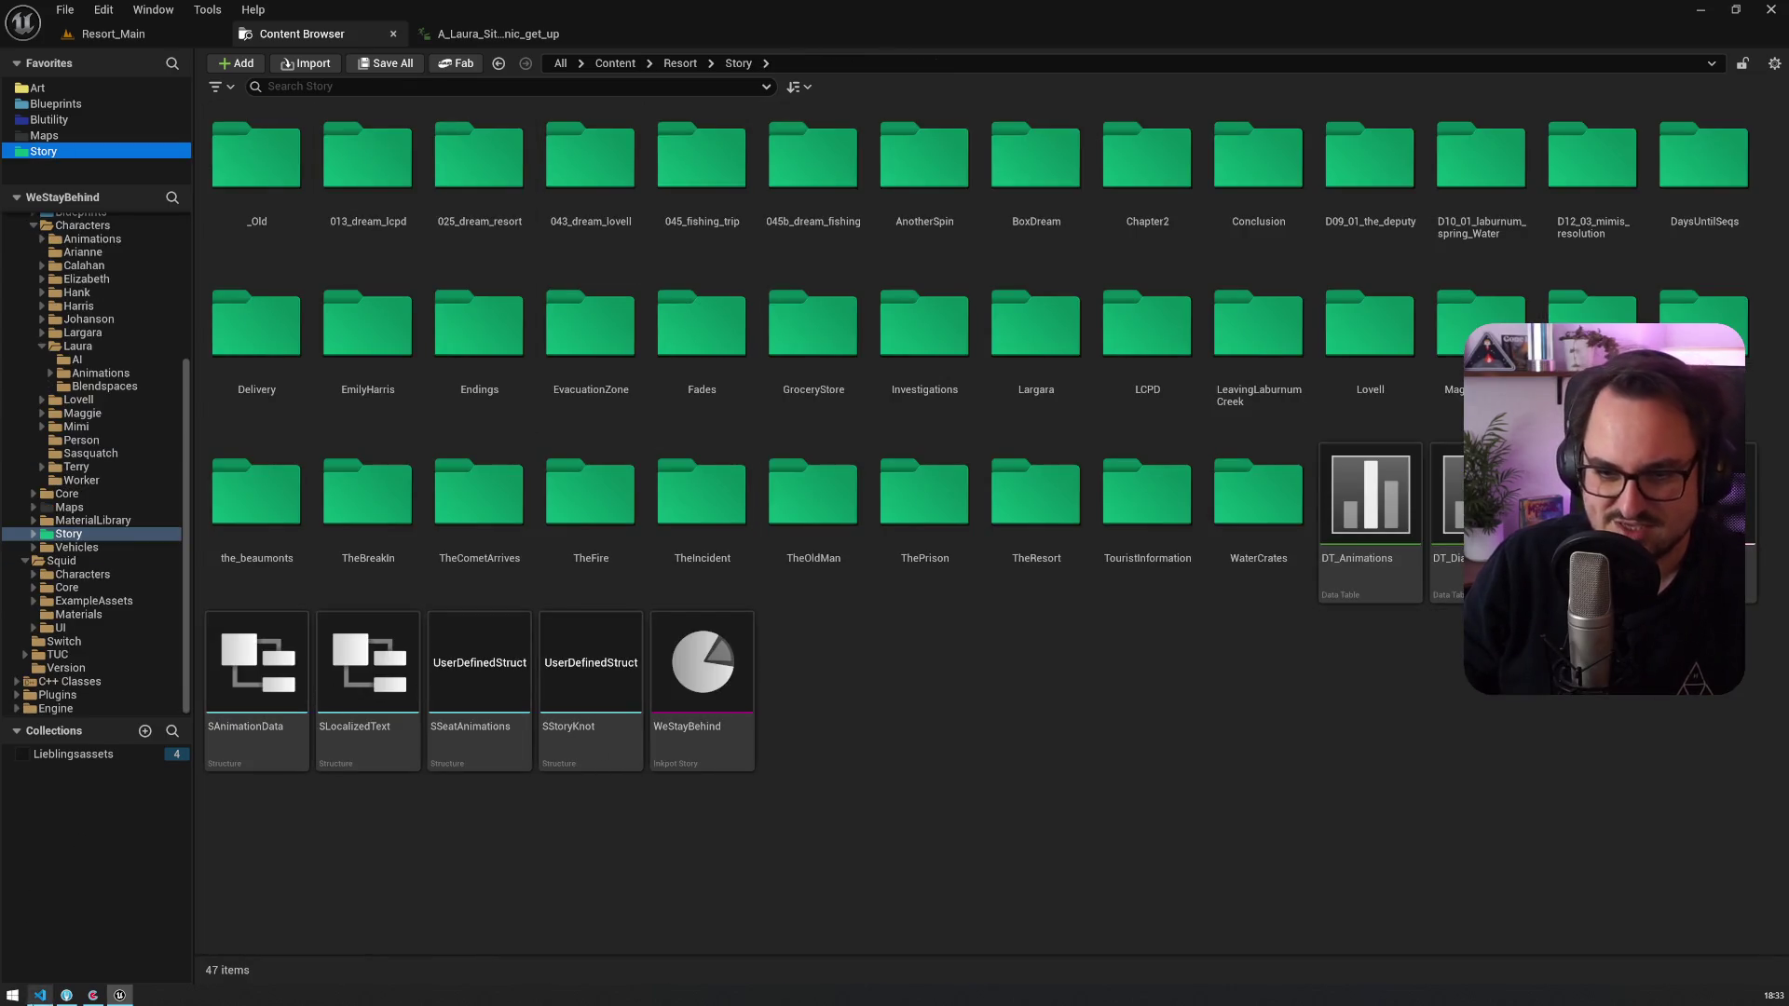
click(40, 995)
right_click(738, 40)
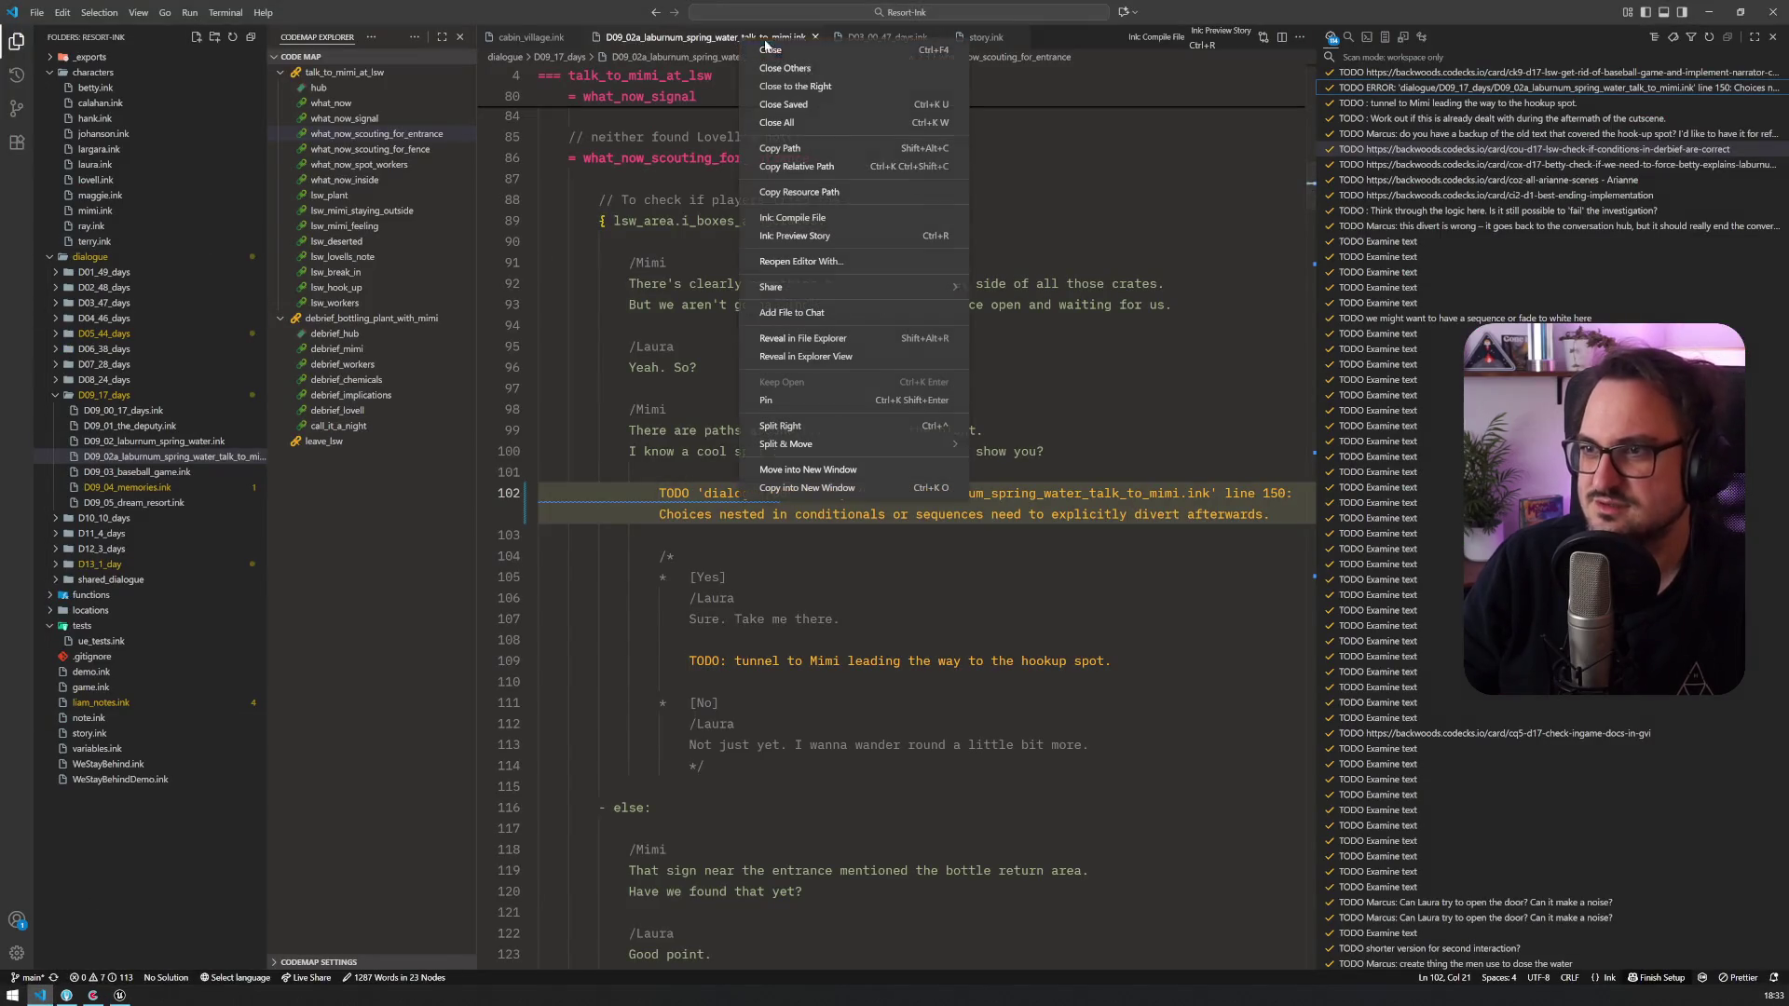
Step: Close all open scripts and open D04_03_investigations.ink from the D04_46_days folder
click(817, 125)
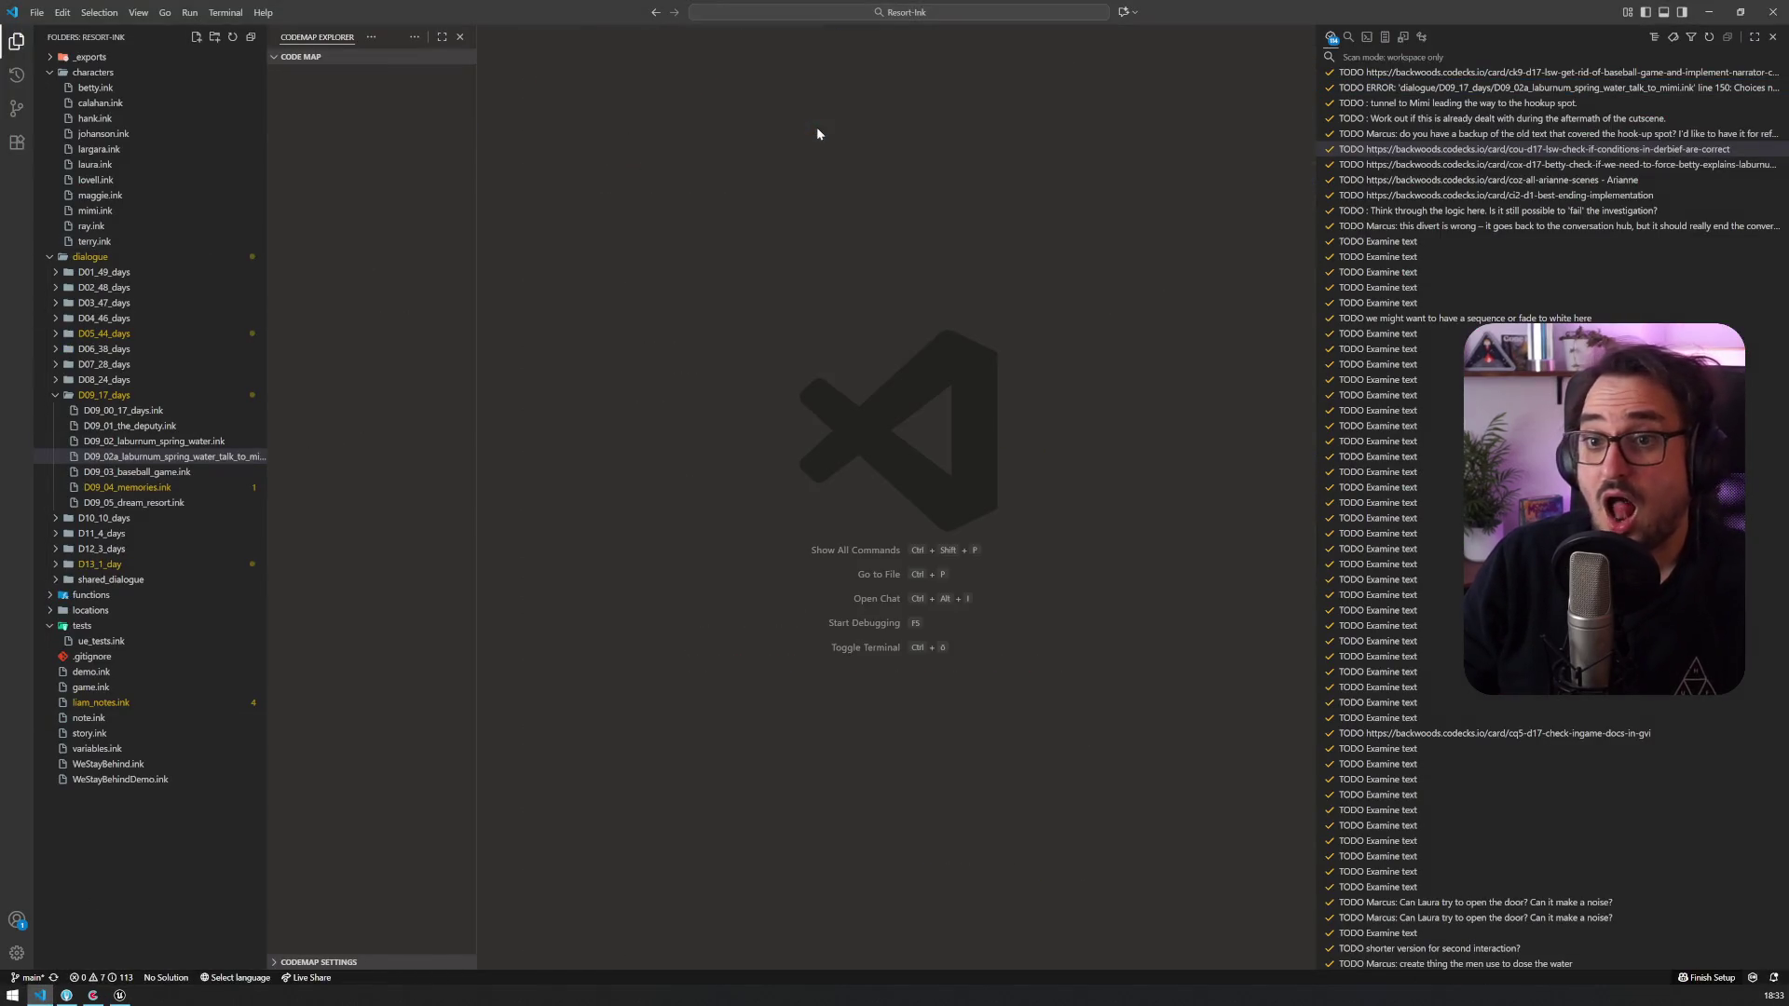
click(54, 320)
click(149, 364)
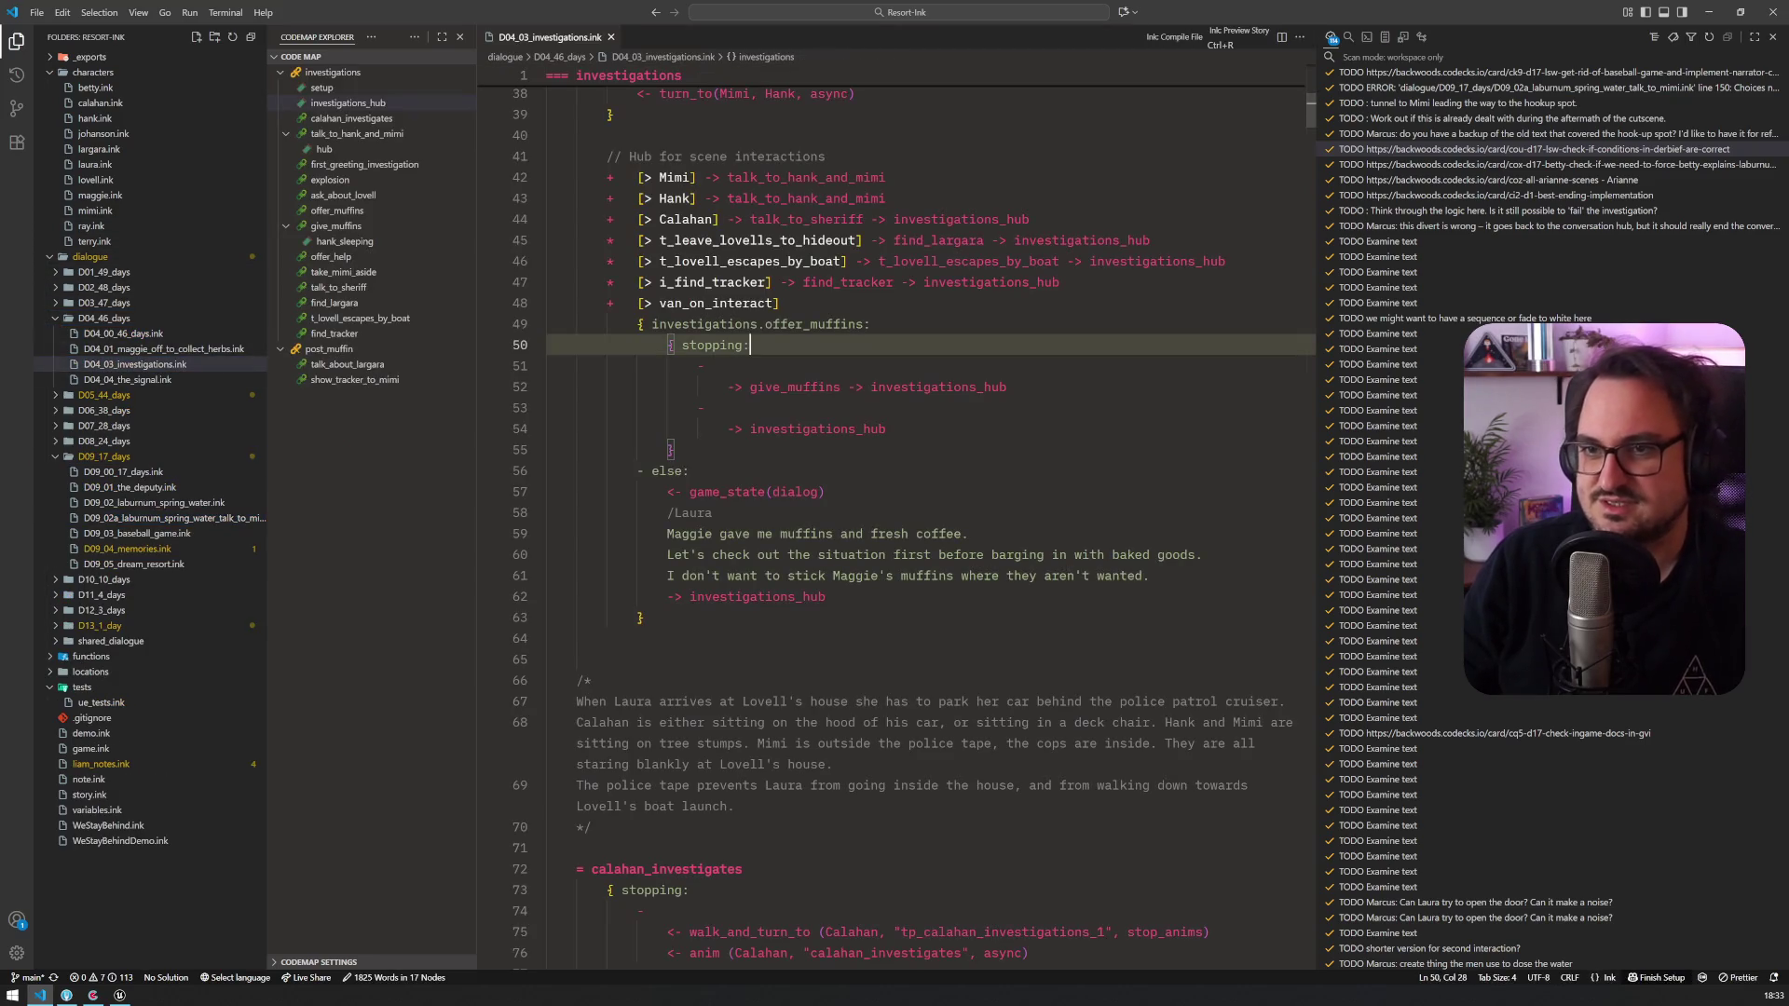
Step: Search the open script for 'anim', select the laura_picnic call, then open DT_Animations in Unreal
key(ctrl+f)
text(anim)
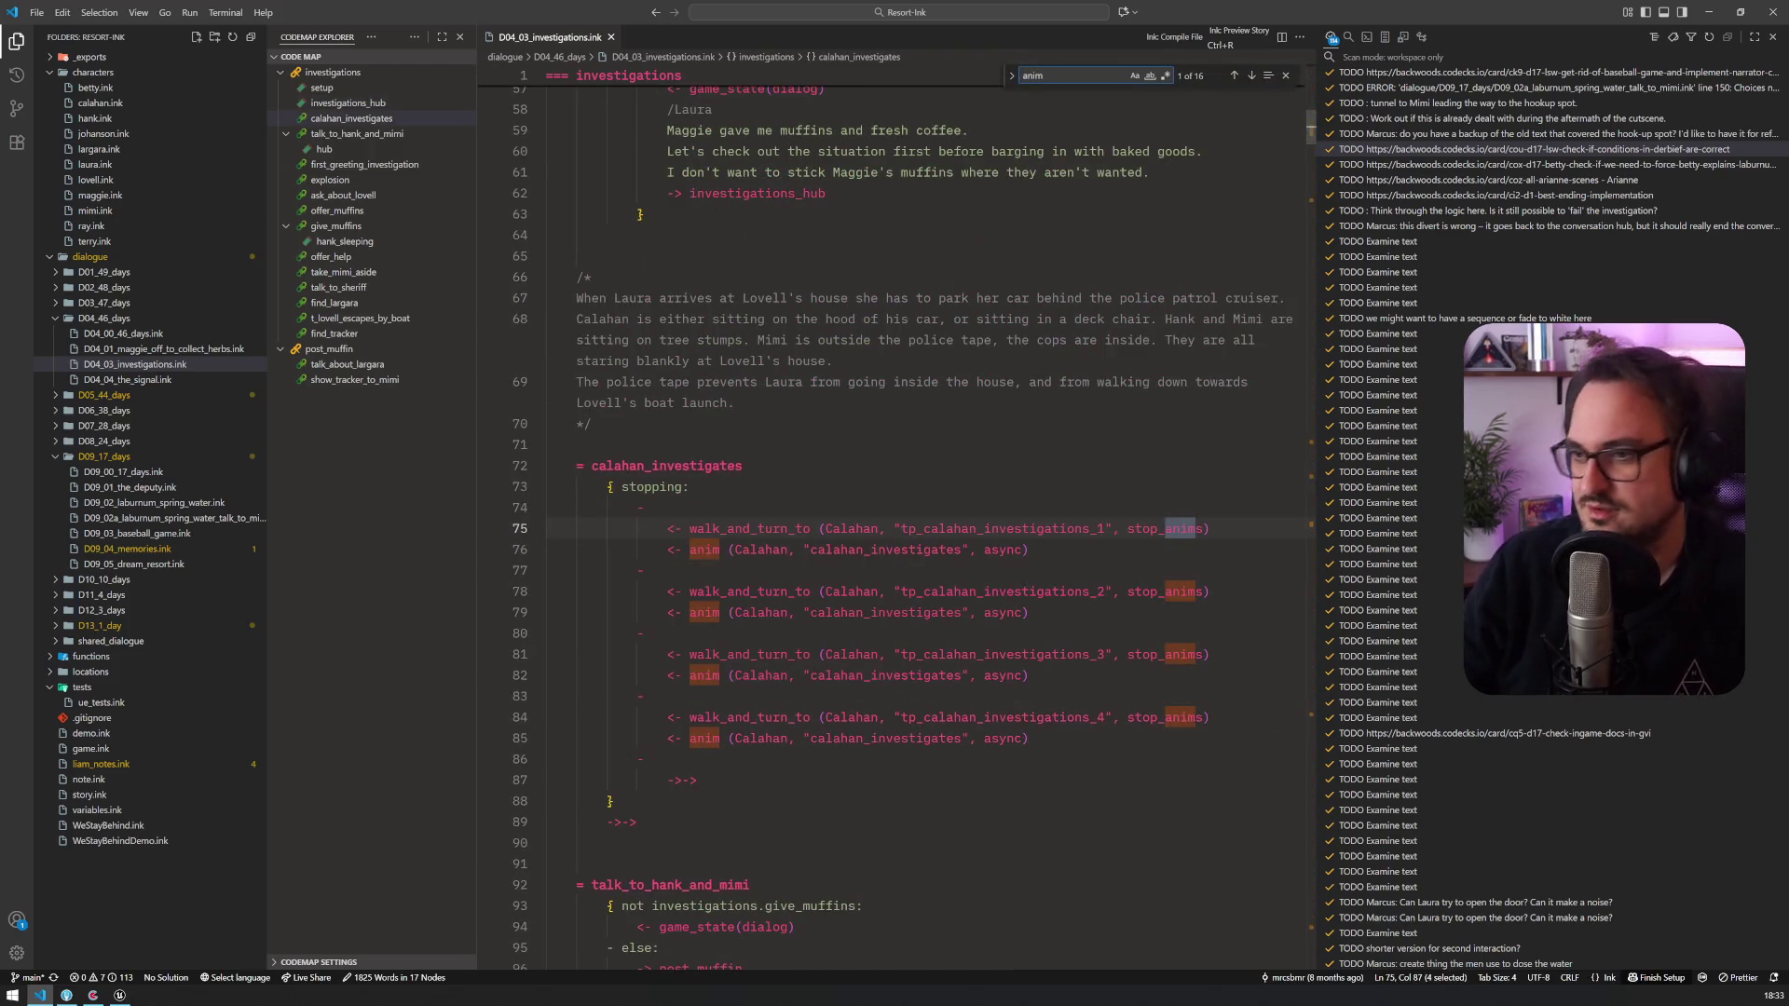
click(1348, 37)
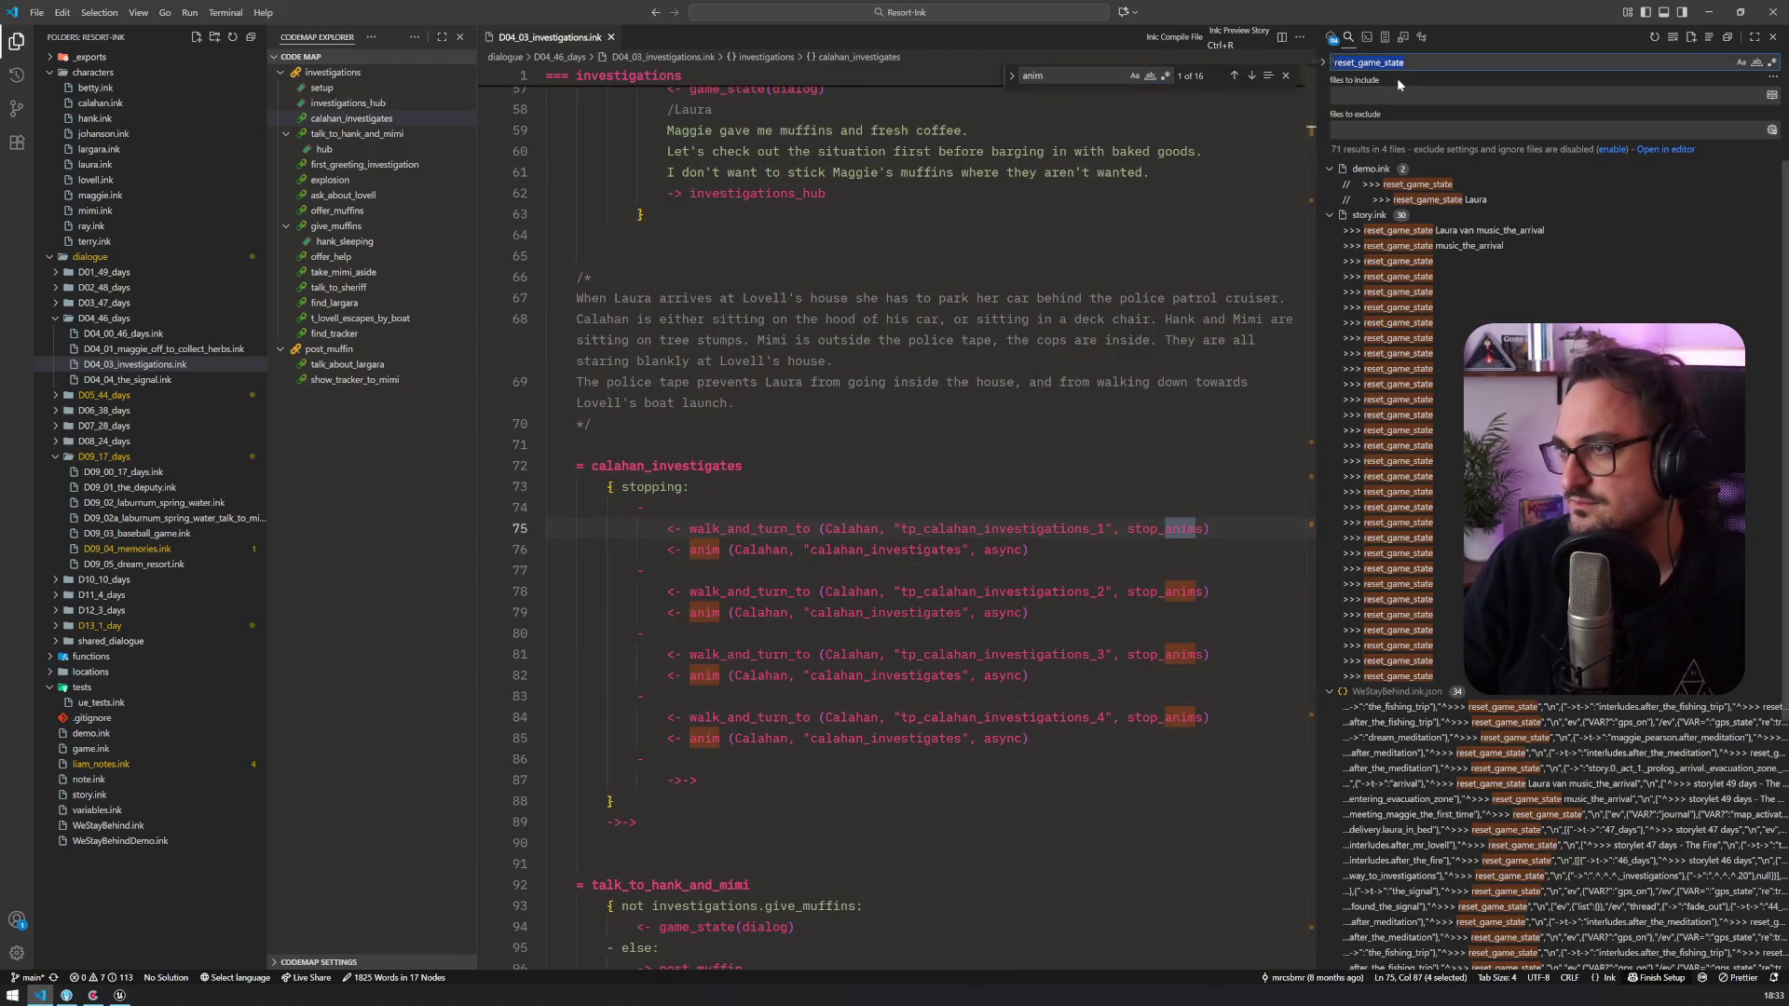
text(anim)
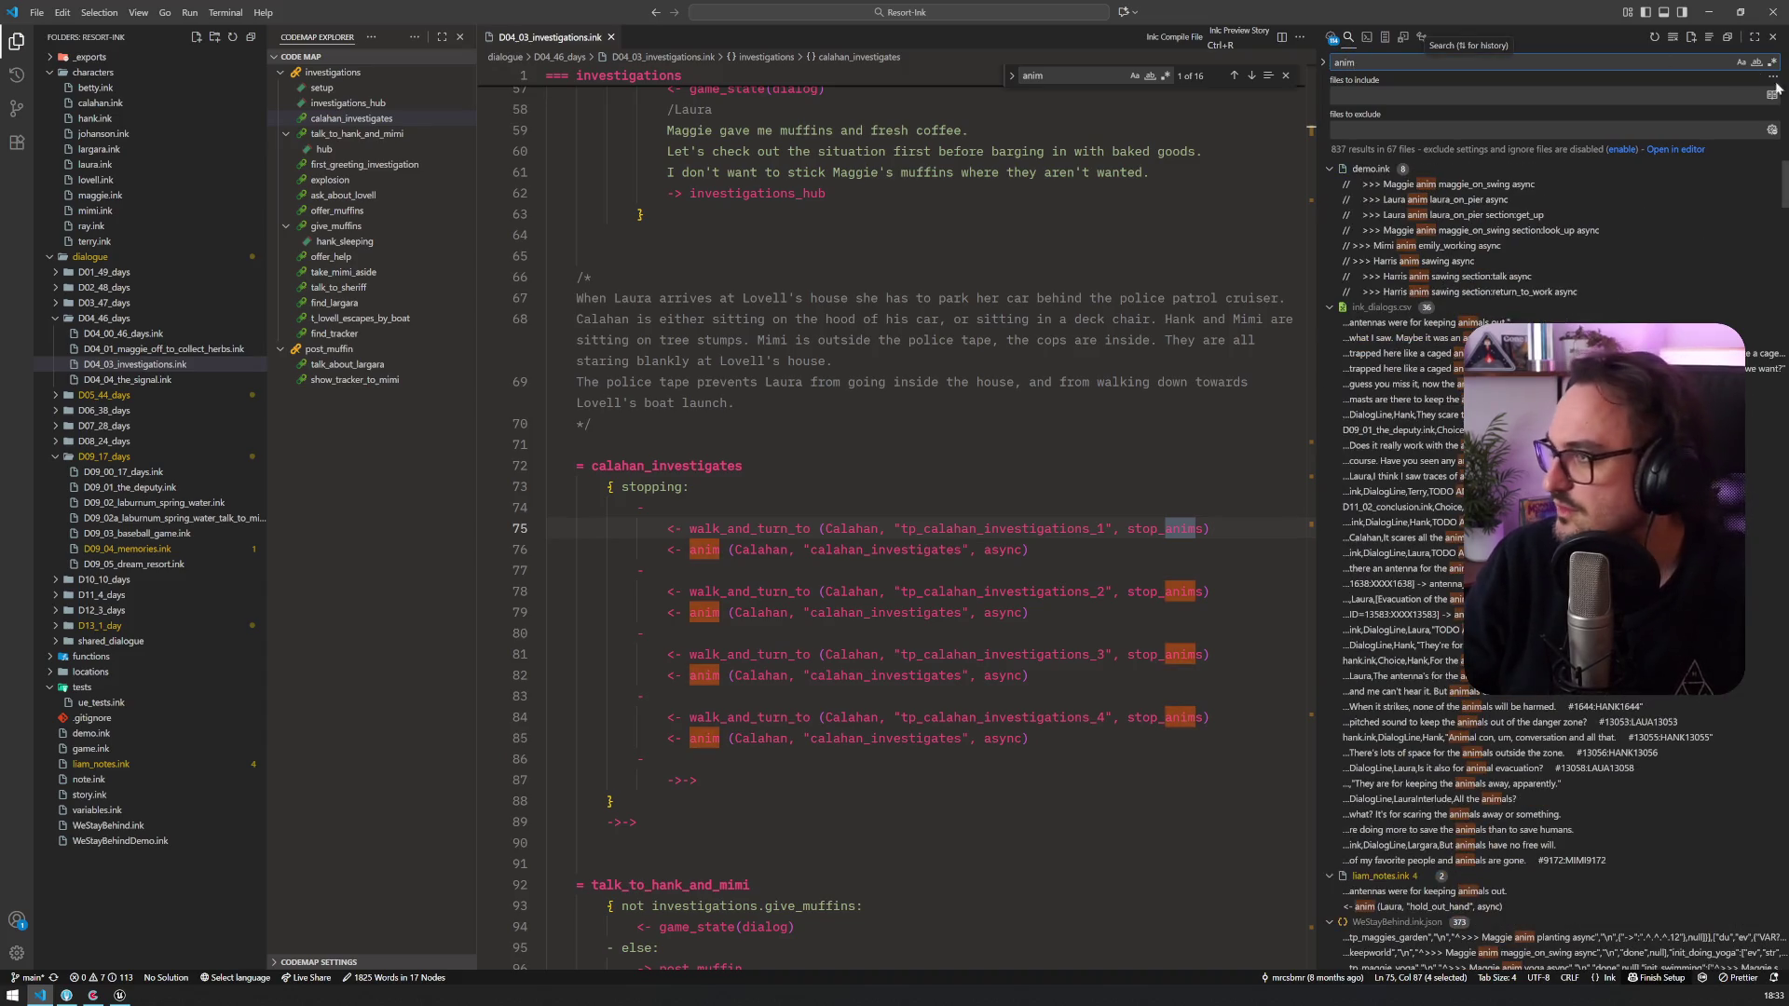
click(1772, 97)
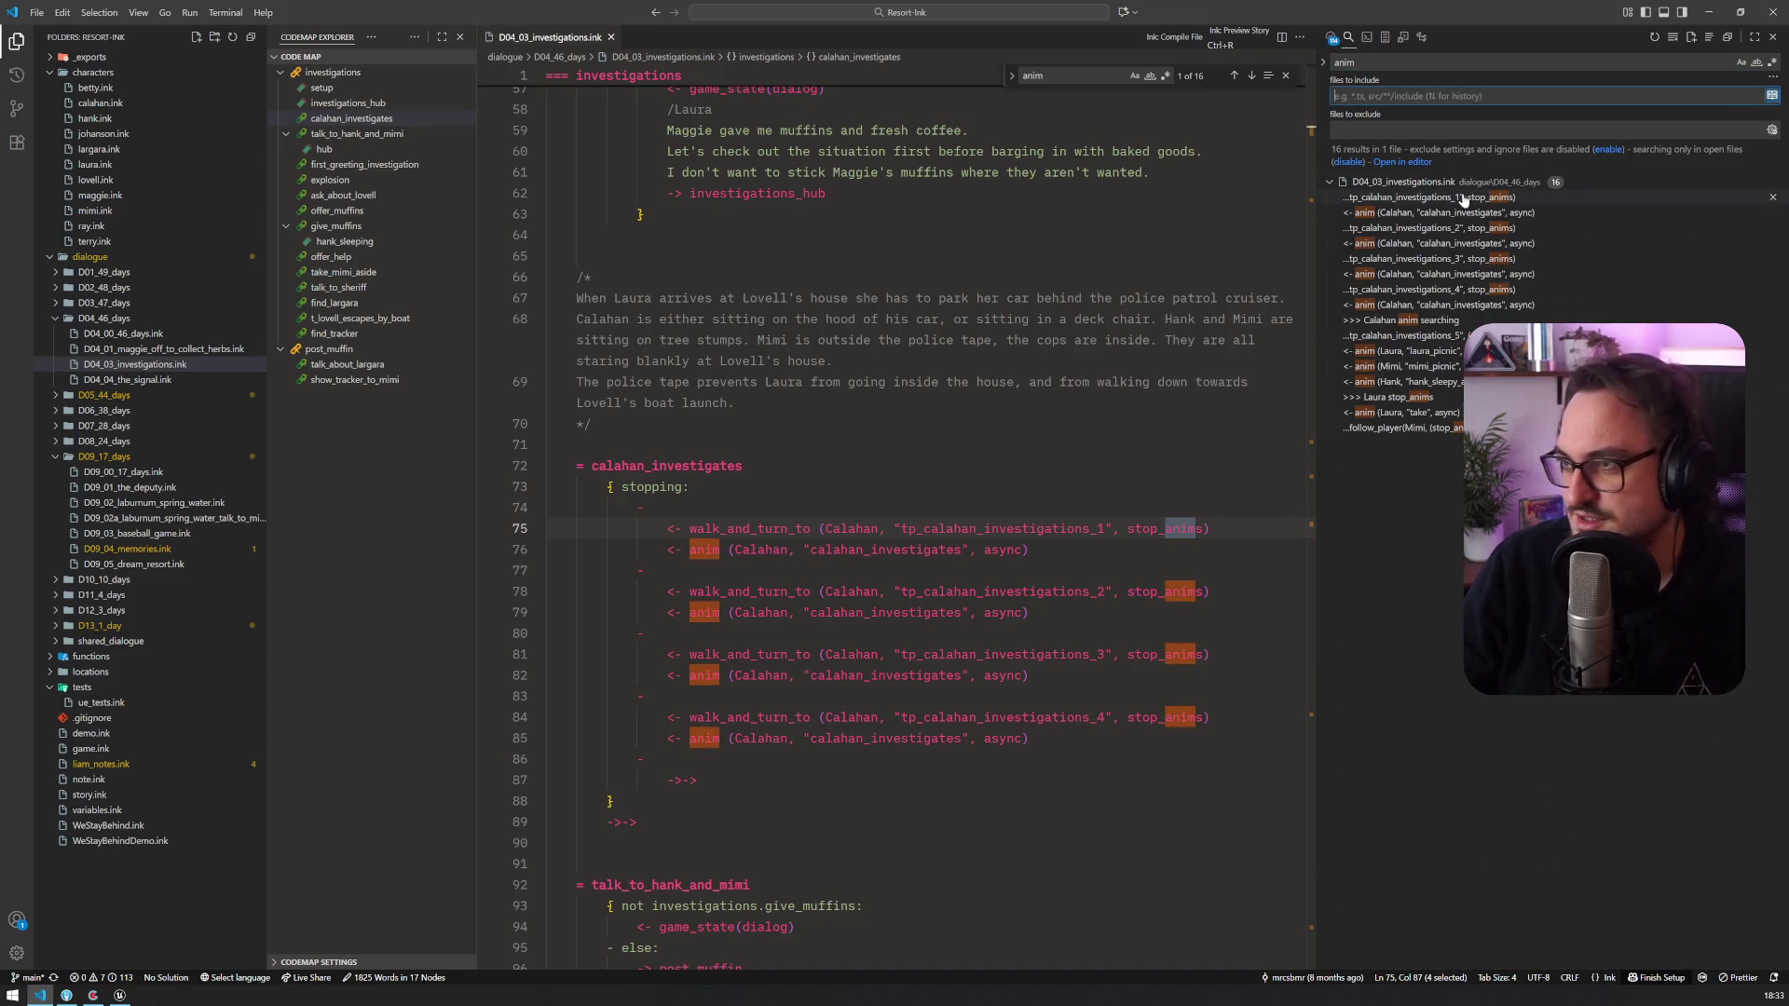
click(1407, 367)
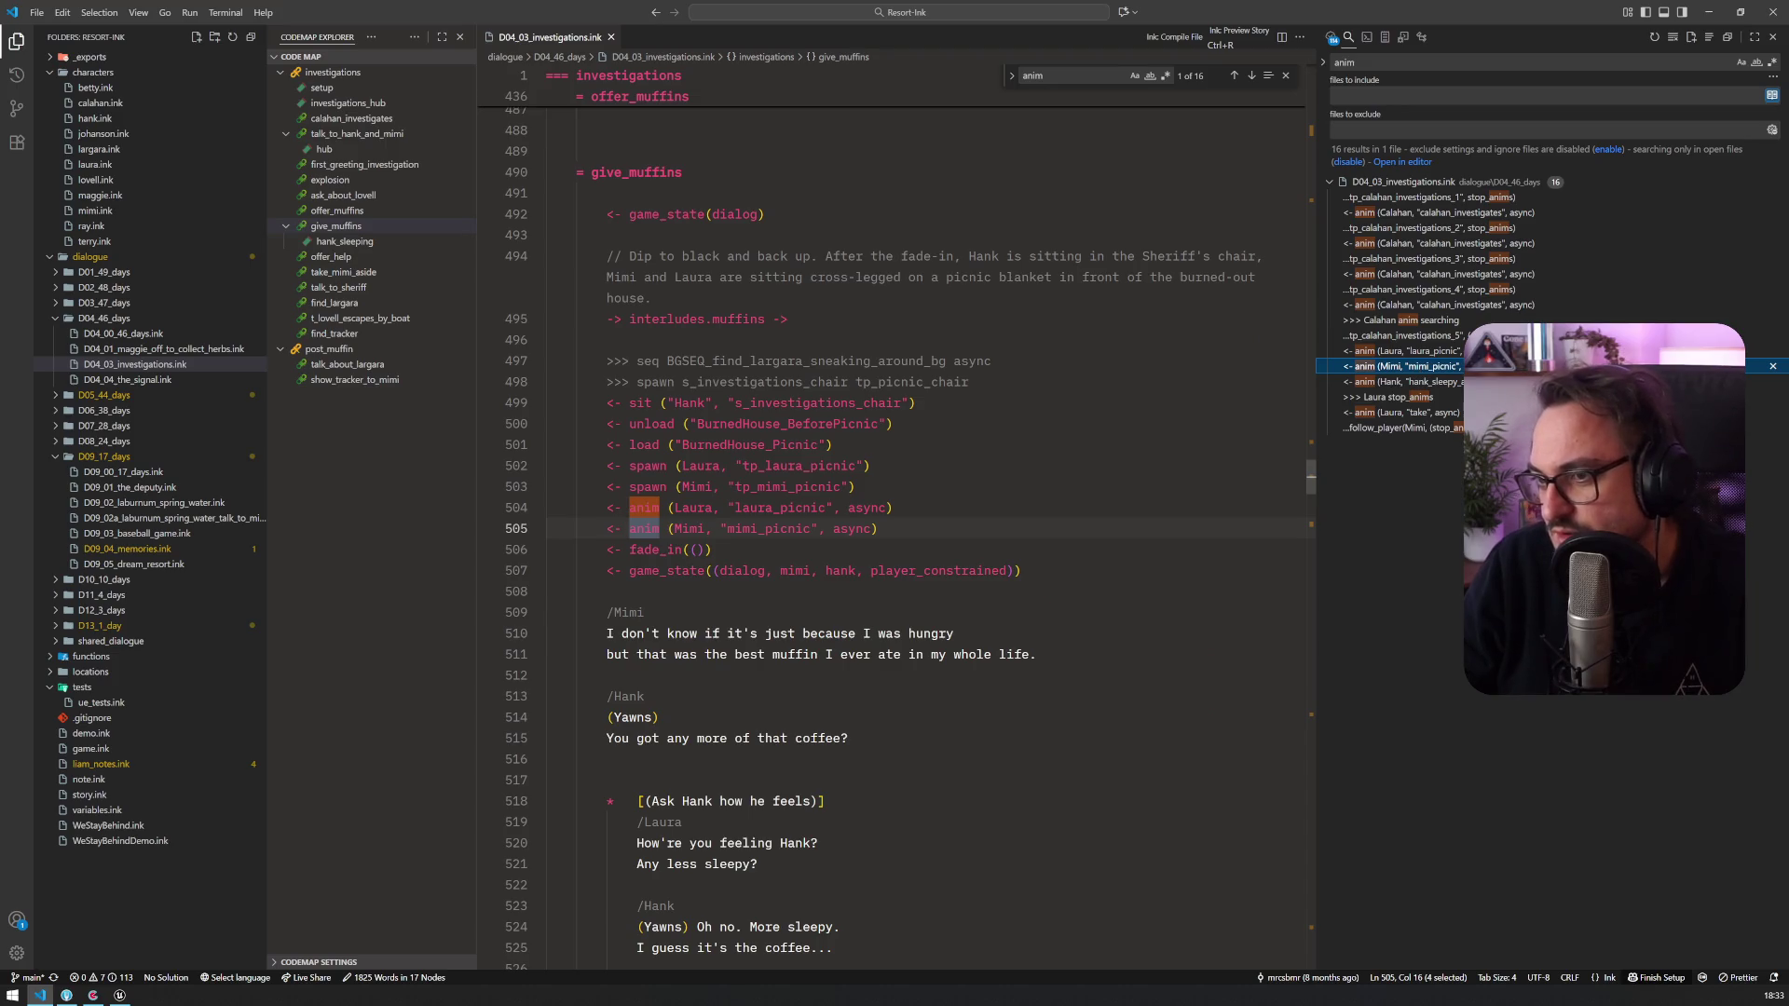
double_click(778, 508)
key(alt+Tab)
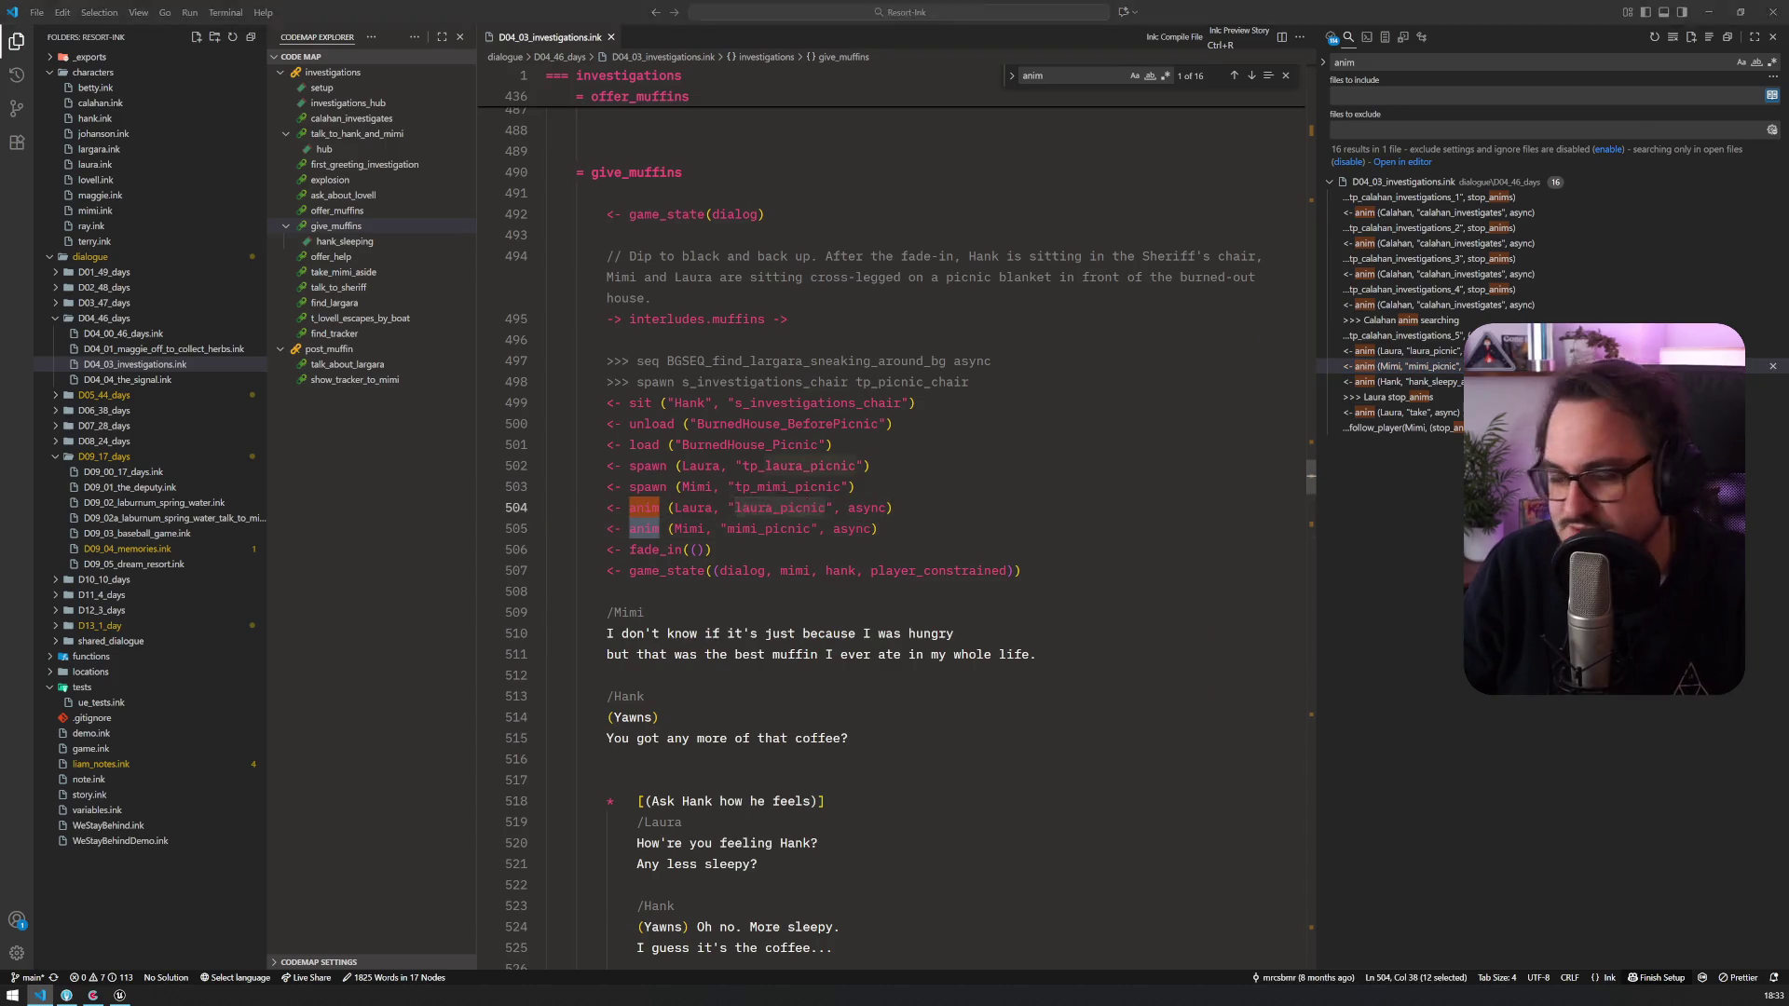
double_click(1370, 522)
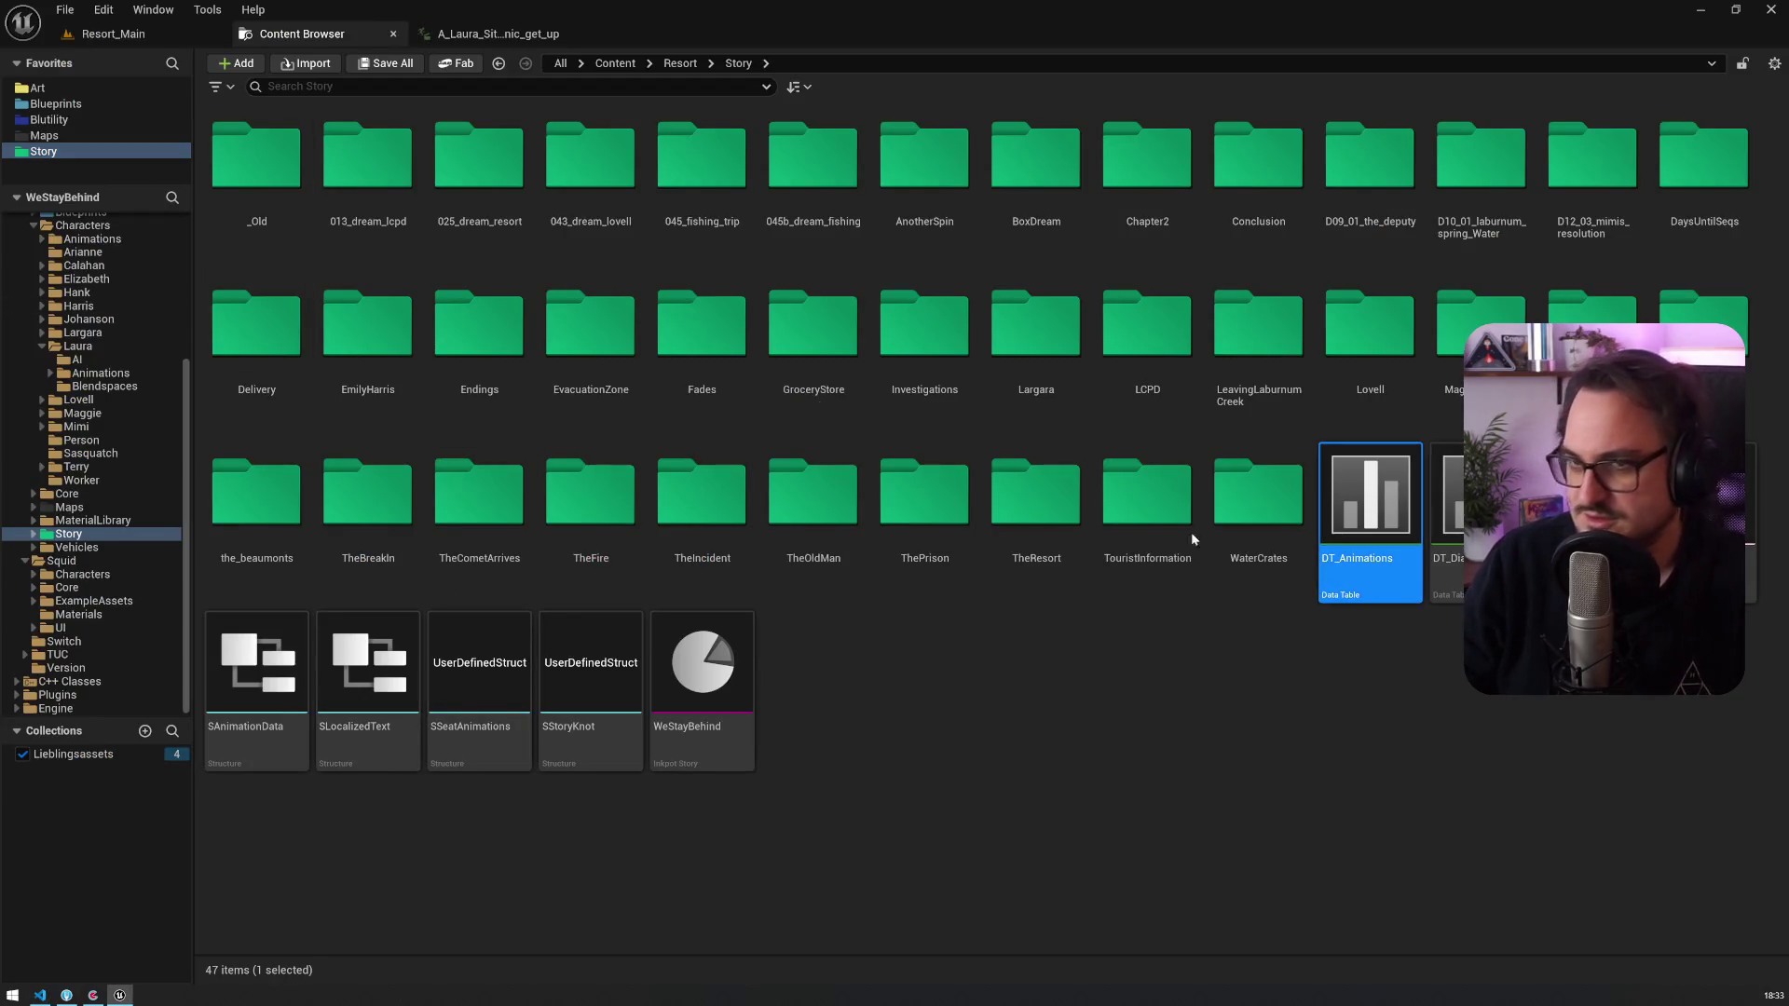
Step: Filter DT_Animations to the laura_picnic row and open its AM_Laura_SitPicnic_Idle montage
click(78, 155)
double_click(1278, 174)
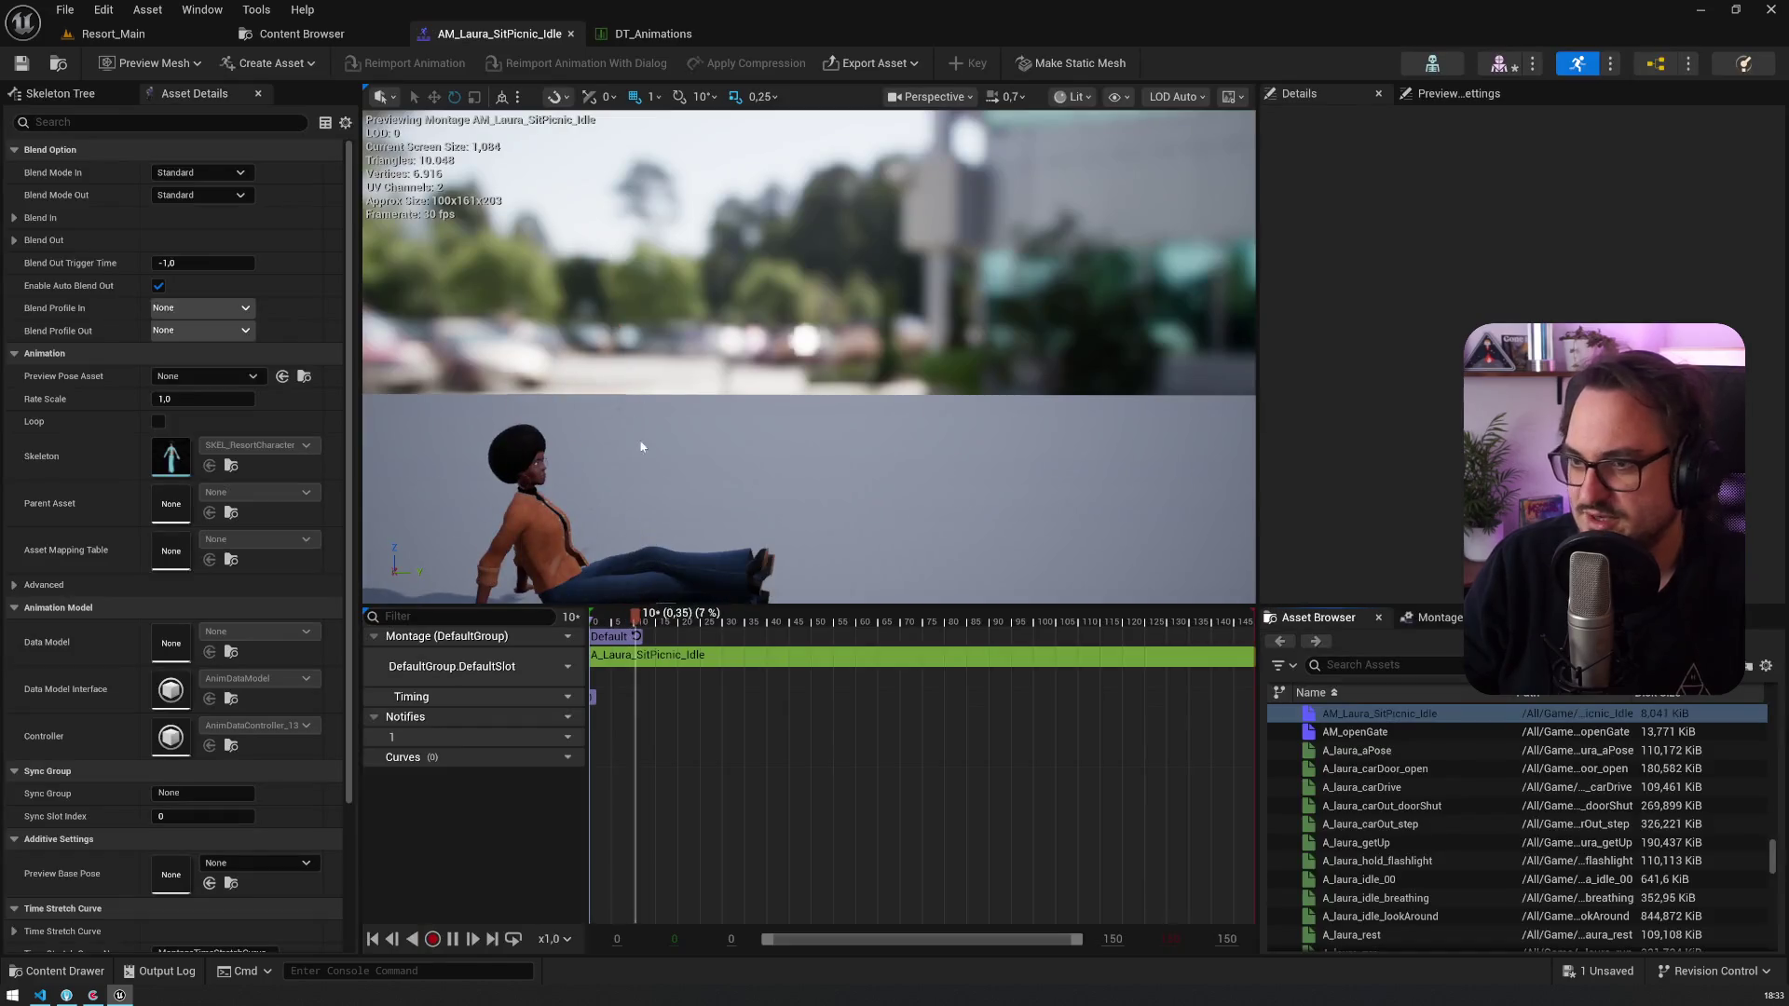
click(1435, 617)
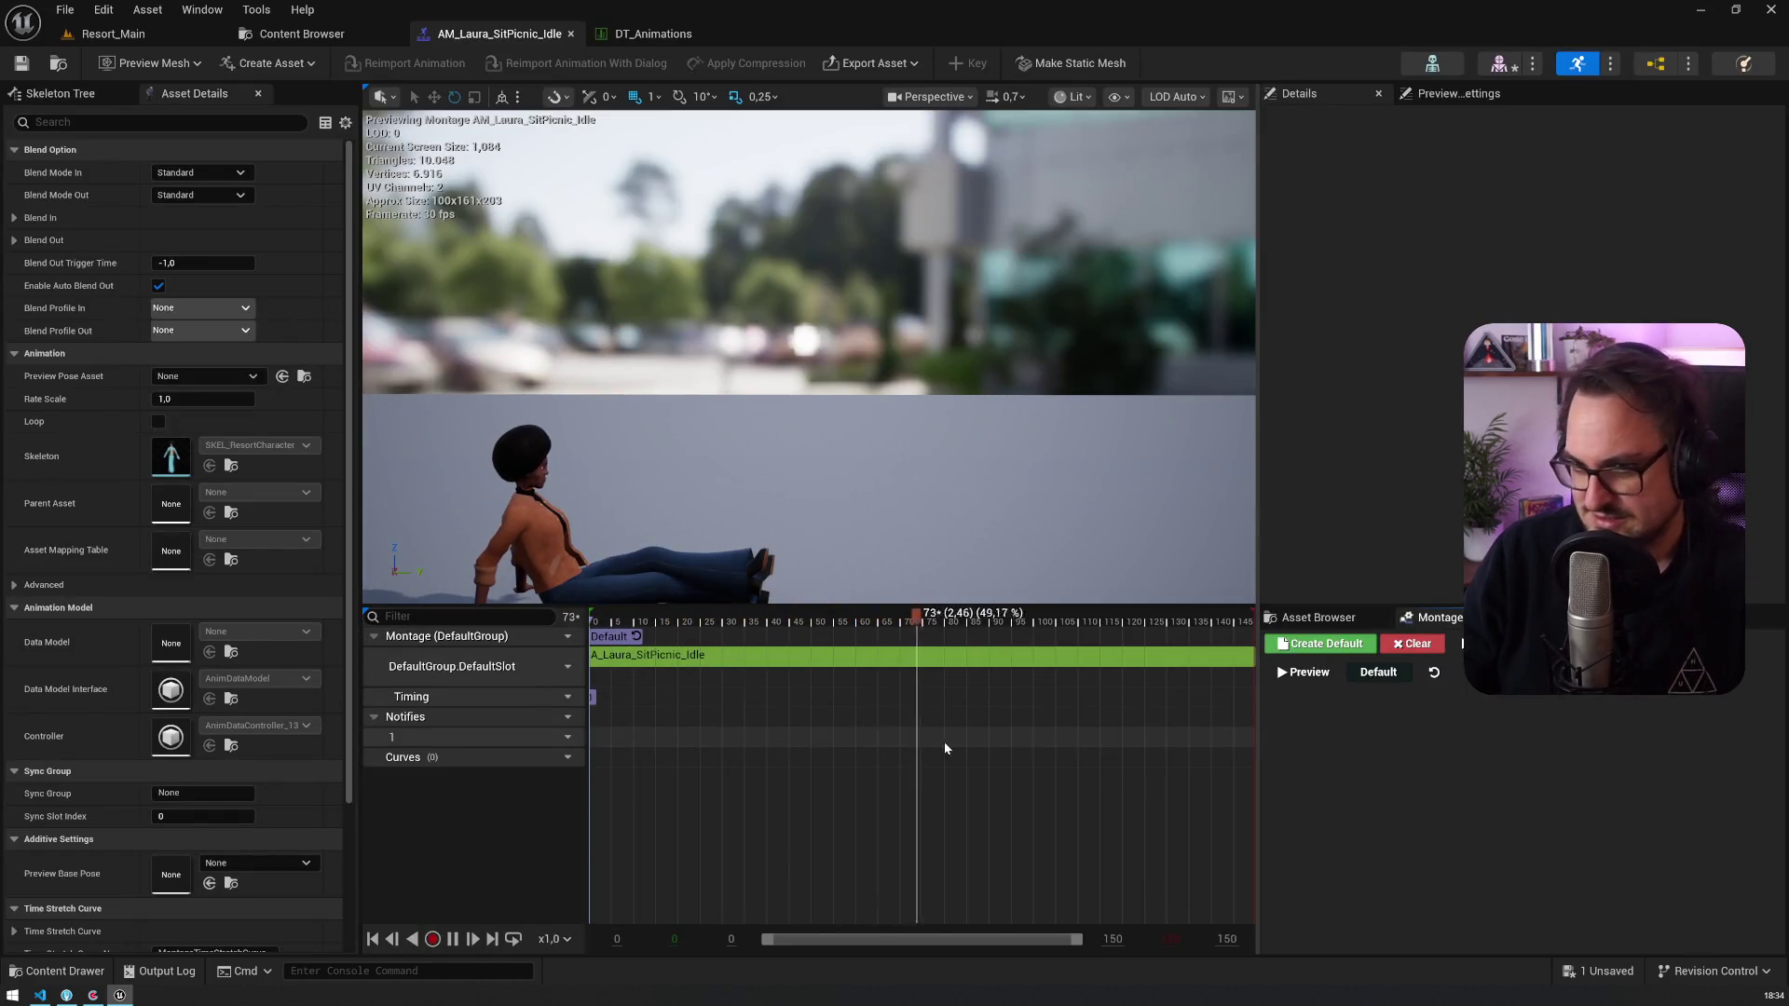
scroll(885, 711, down, 5)
click(1364, 618)
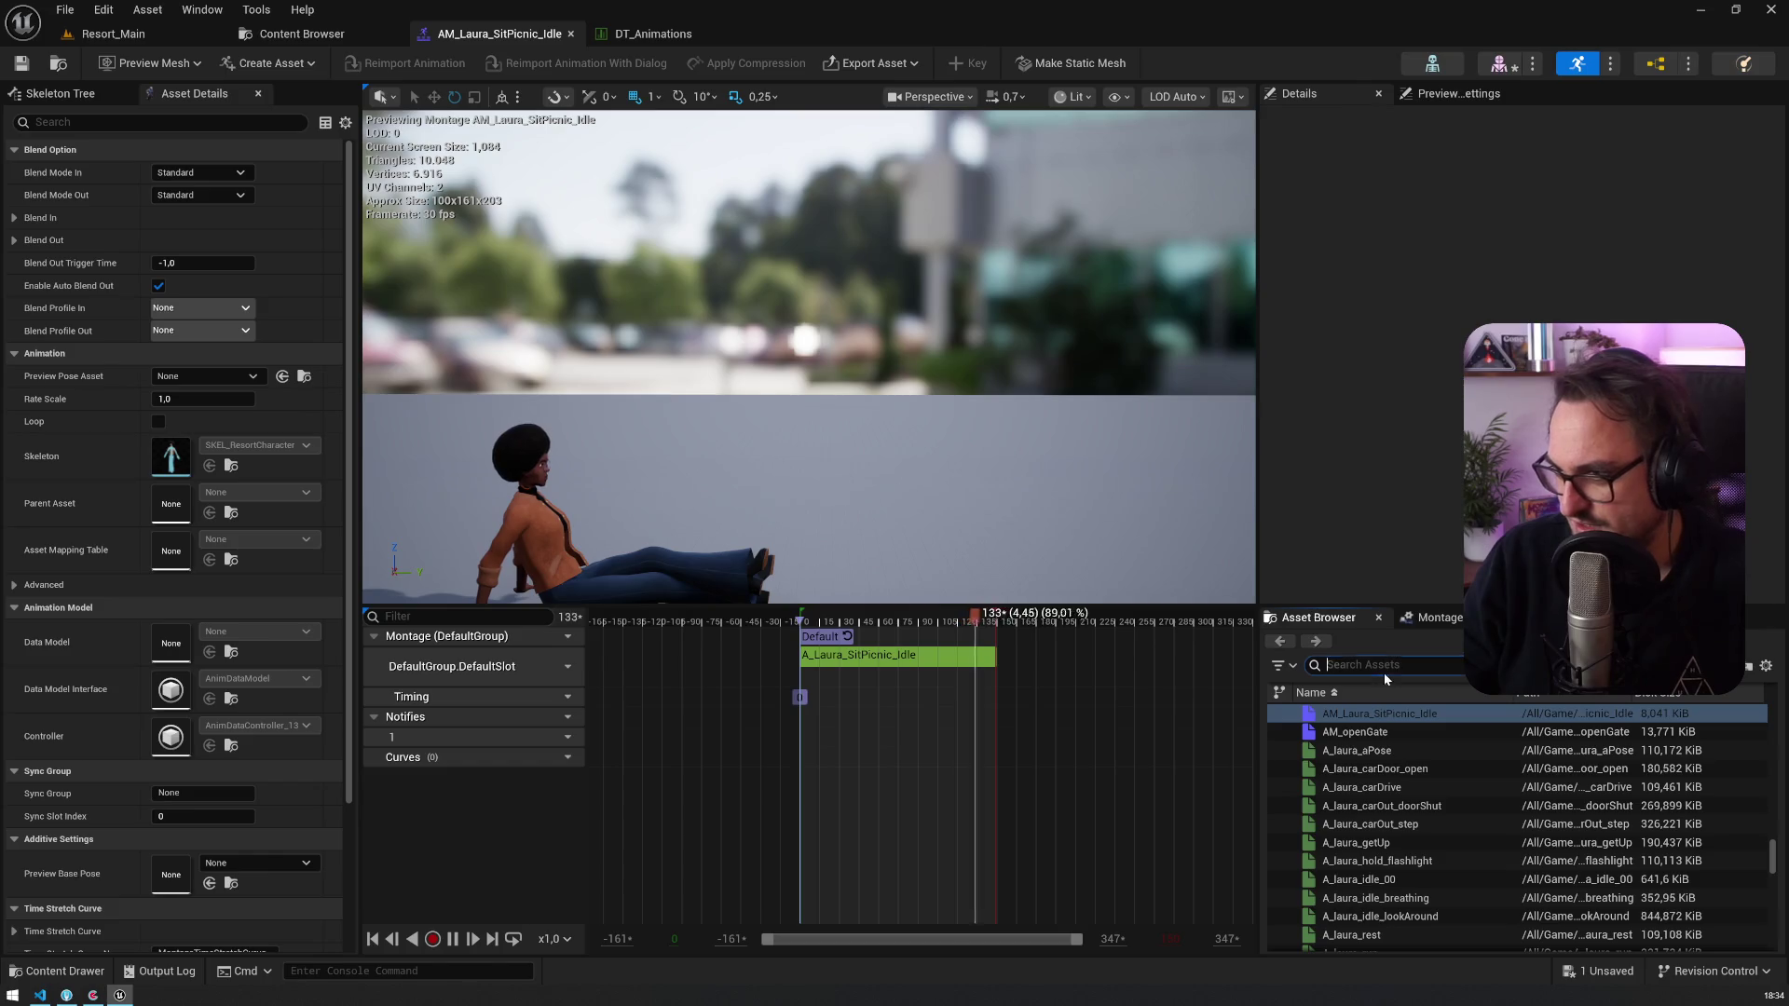
Step: Copy 'Laura_SitPicnic_get_up' from the picnic get-up card's description in Codecks
key(alt+Tab)
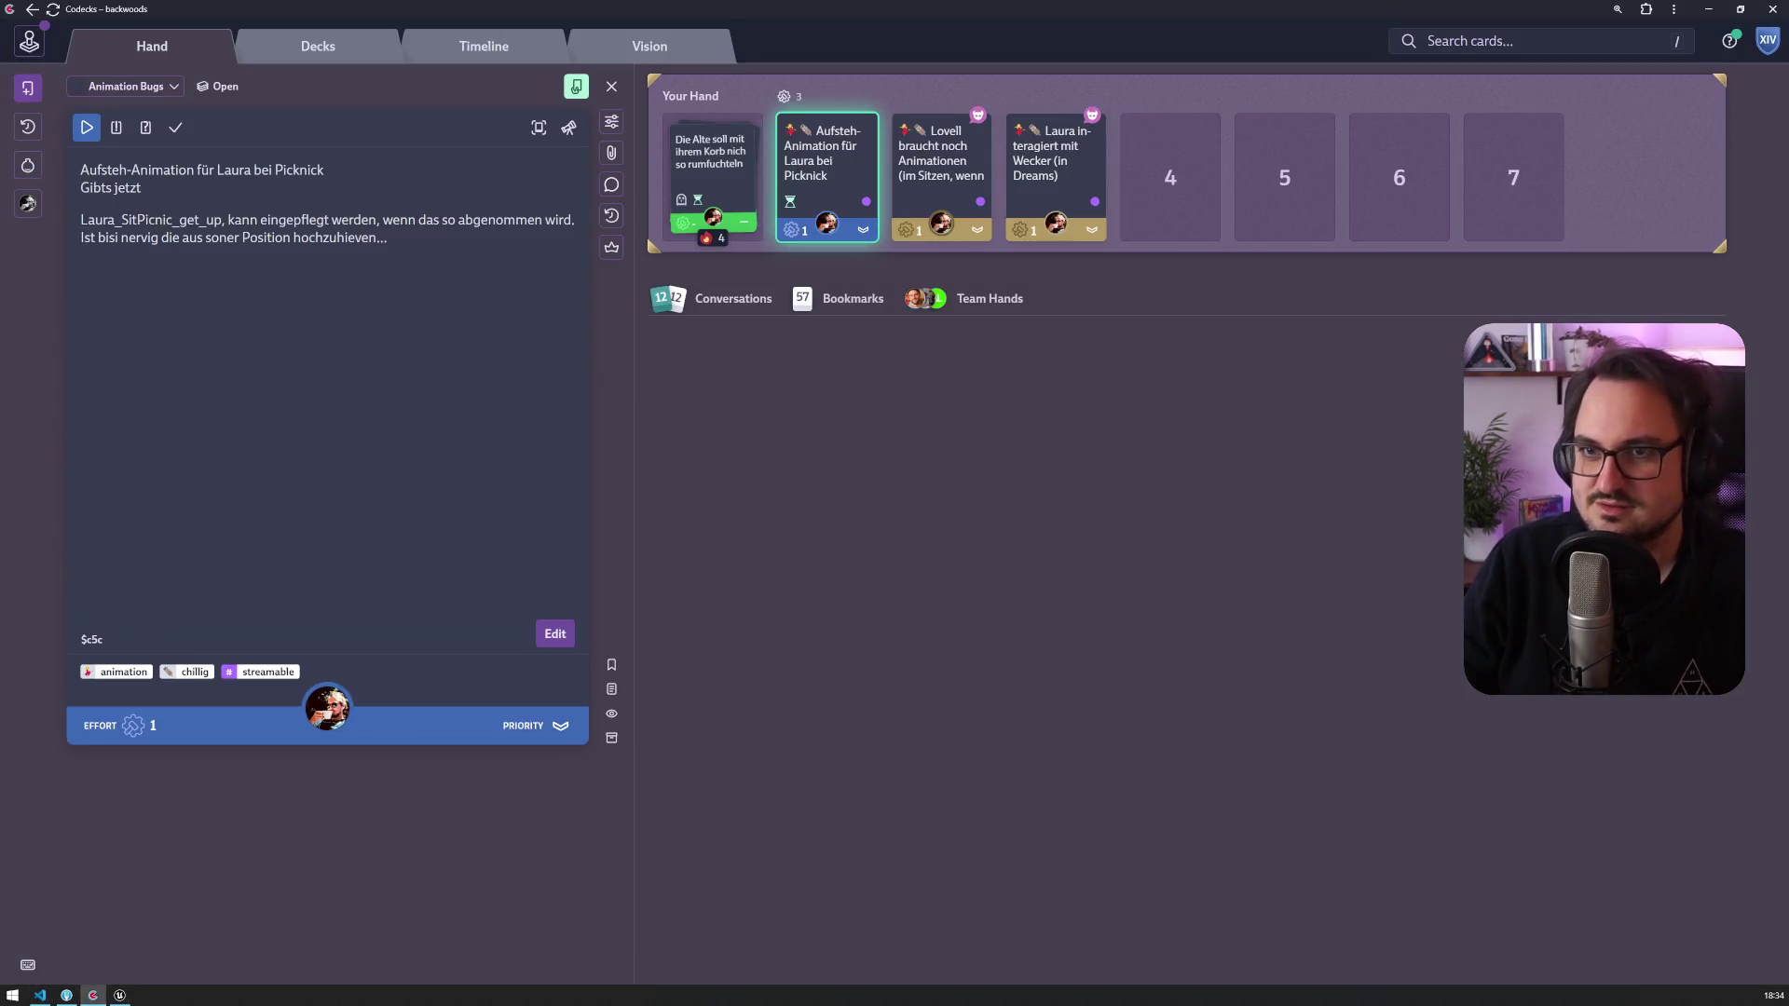
double_click(173, 235)
double_click(140, 181)
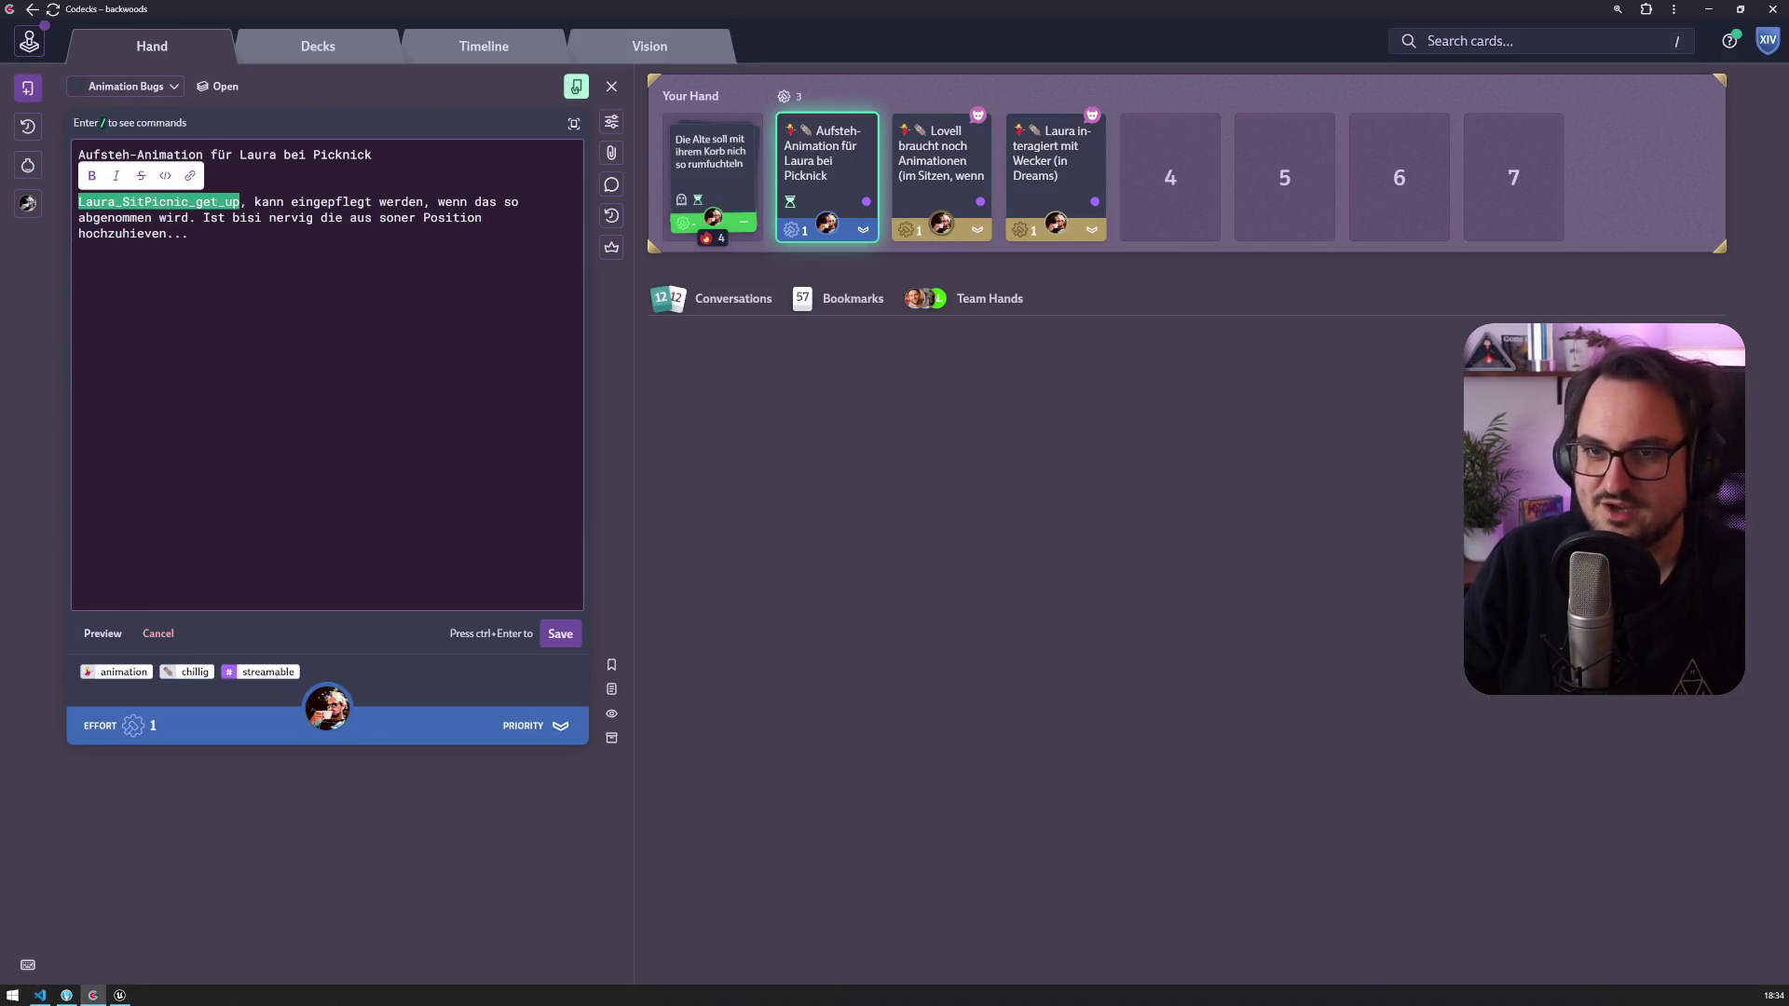
key(ctrl+c)
key(alt+Tab)
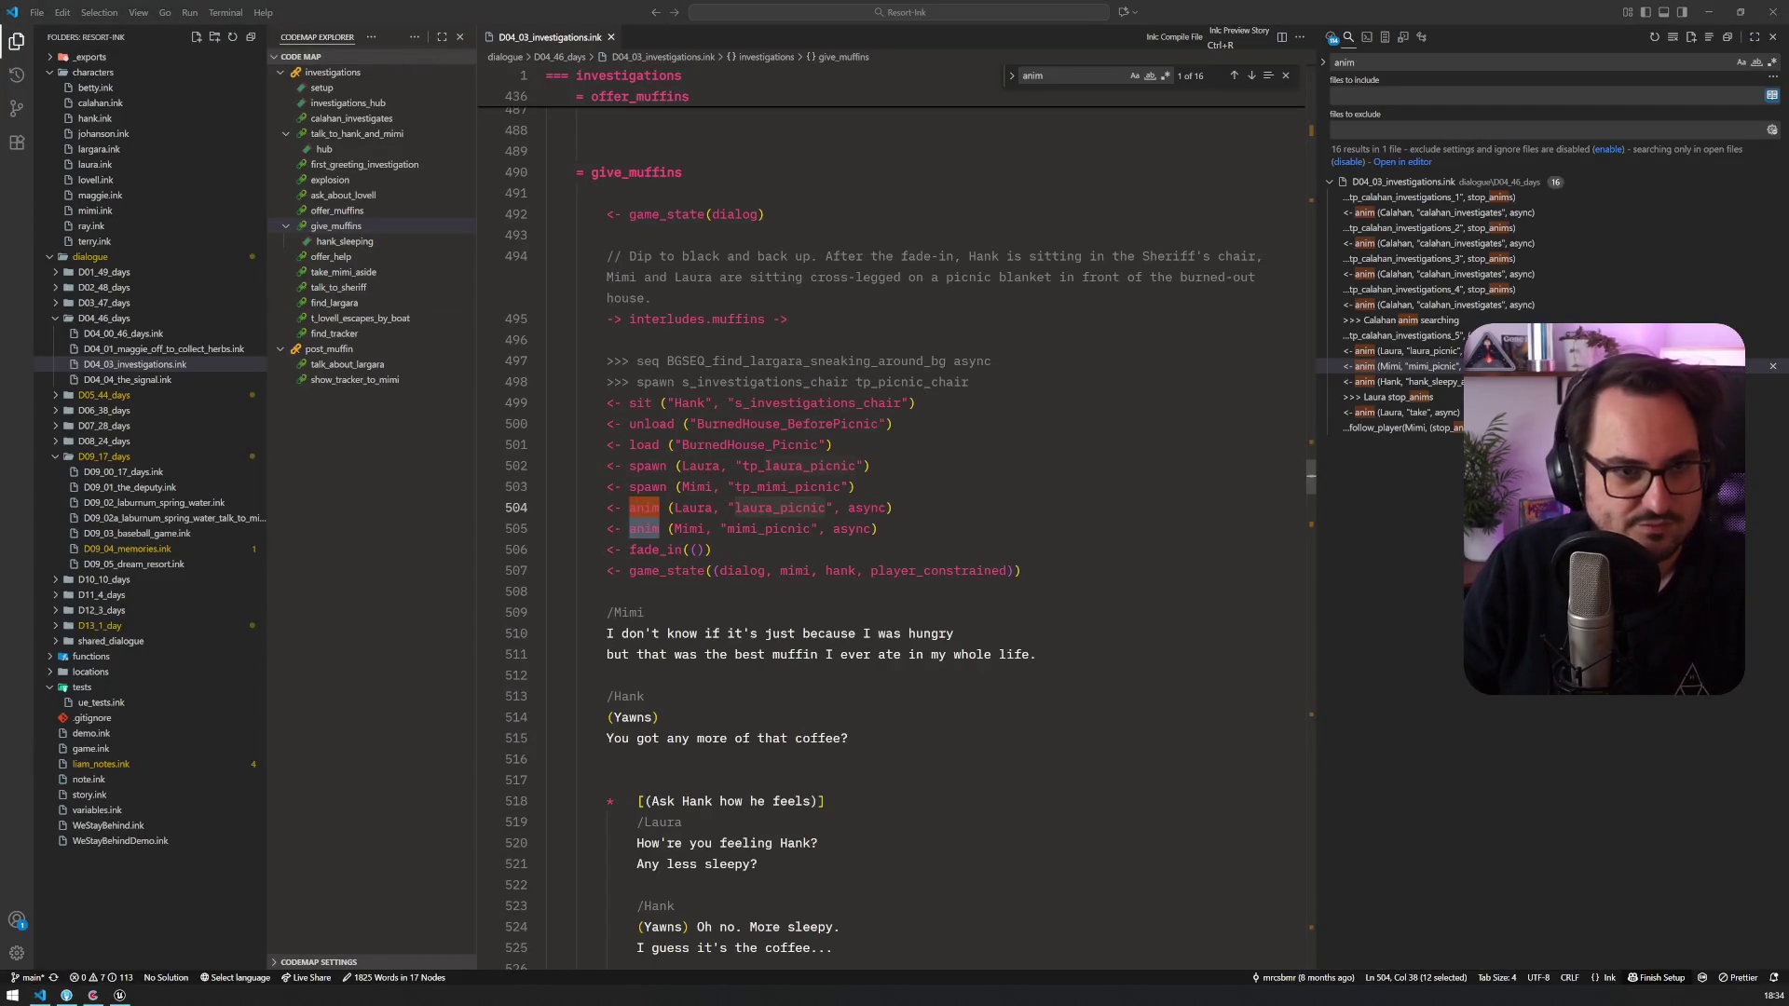
Step: Return to the montage editor and paste 'Laura_SitPicnic_get_up' into the asset search
key(alt+Tab)
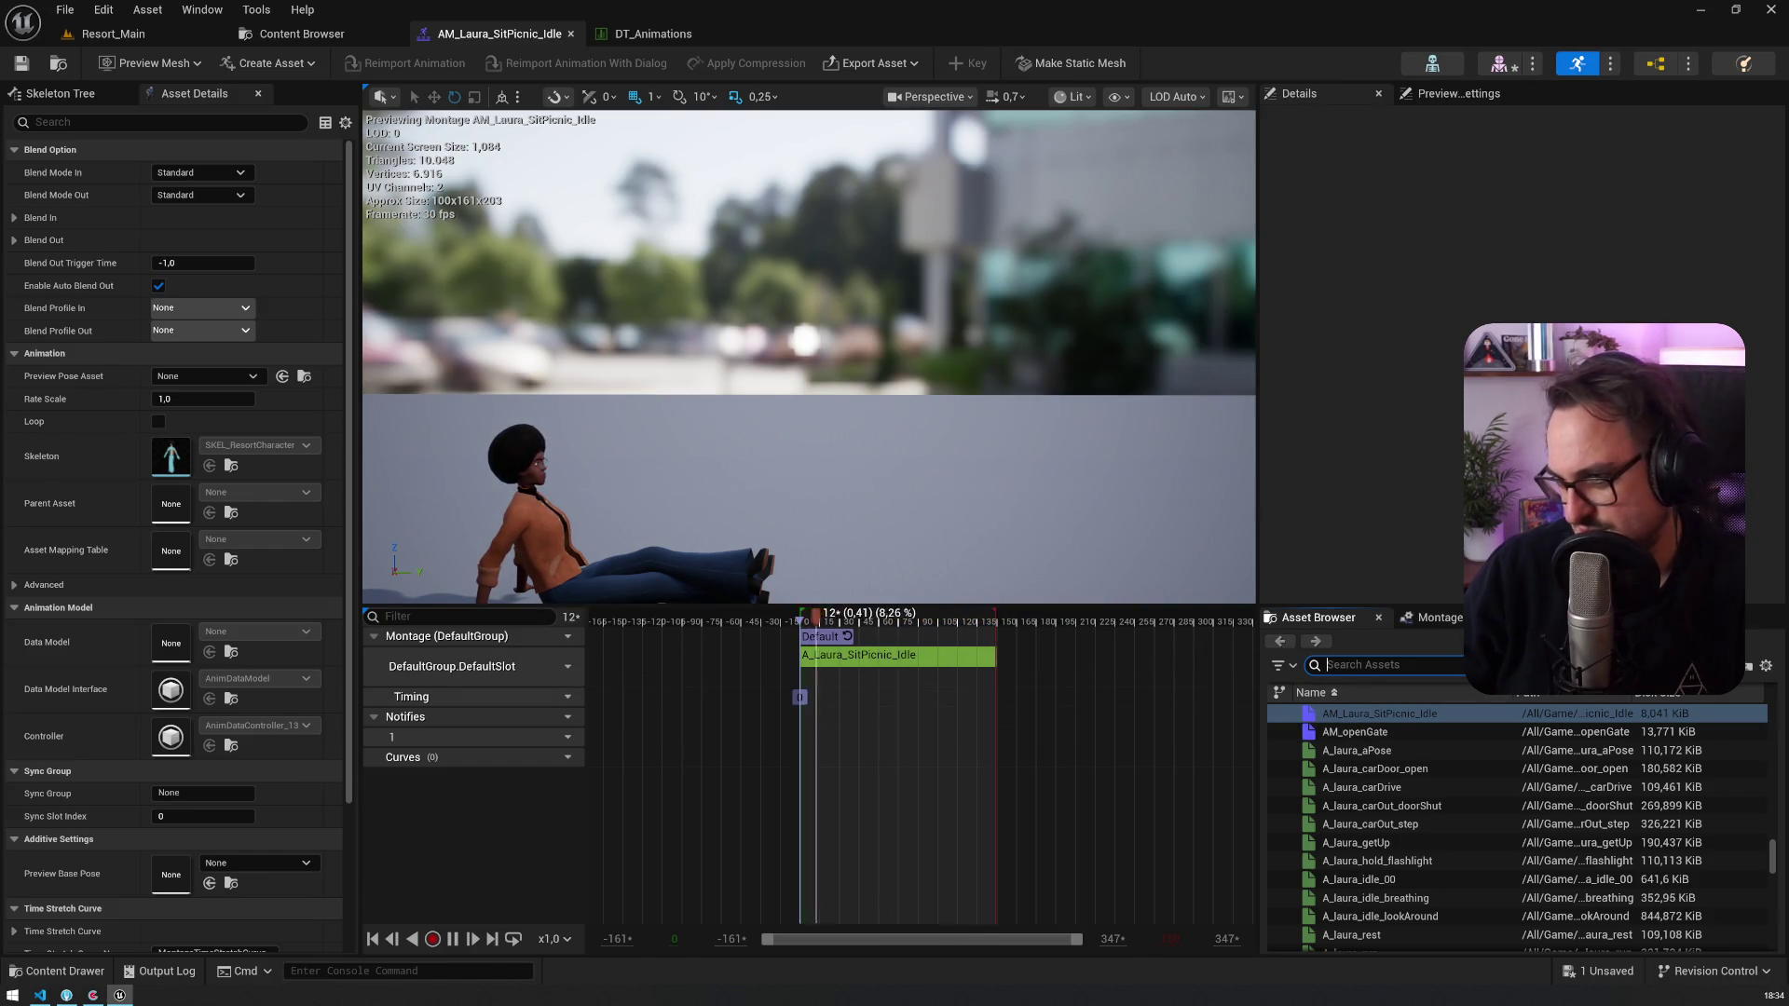
key(ctrl+v)
Step: Append A_Laura_SitPicnic_get_up after the idle clip, then return to Resort_Main and open BP_DirectorInkPot
mouse_move(1388, 714)
mouse_down()
mouse_move(1002, 678)
mouse_move(1013, 667)
mouse_up()
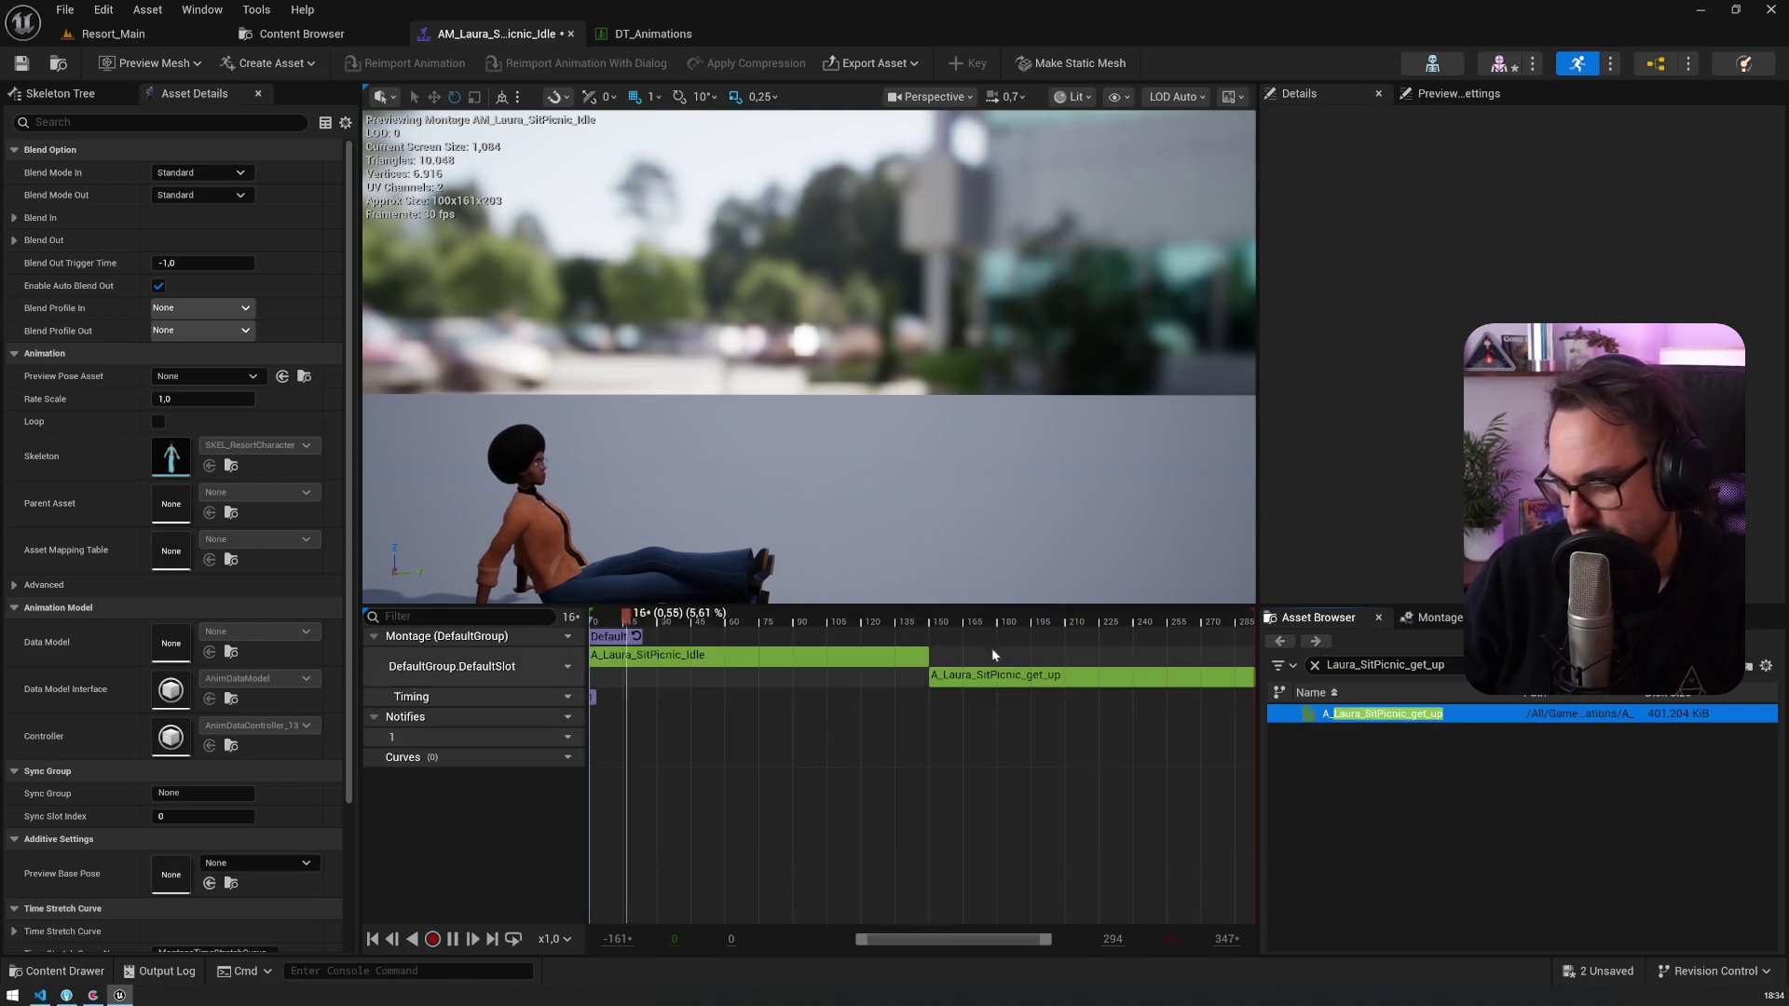
click(290, 35)
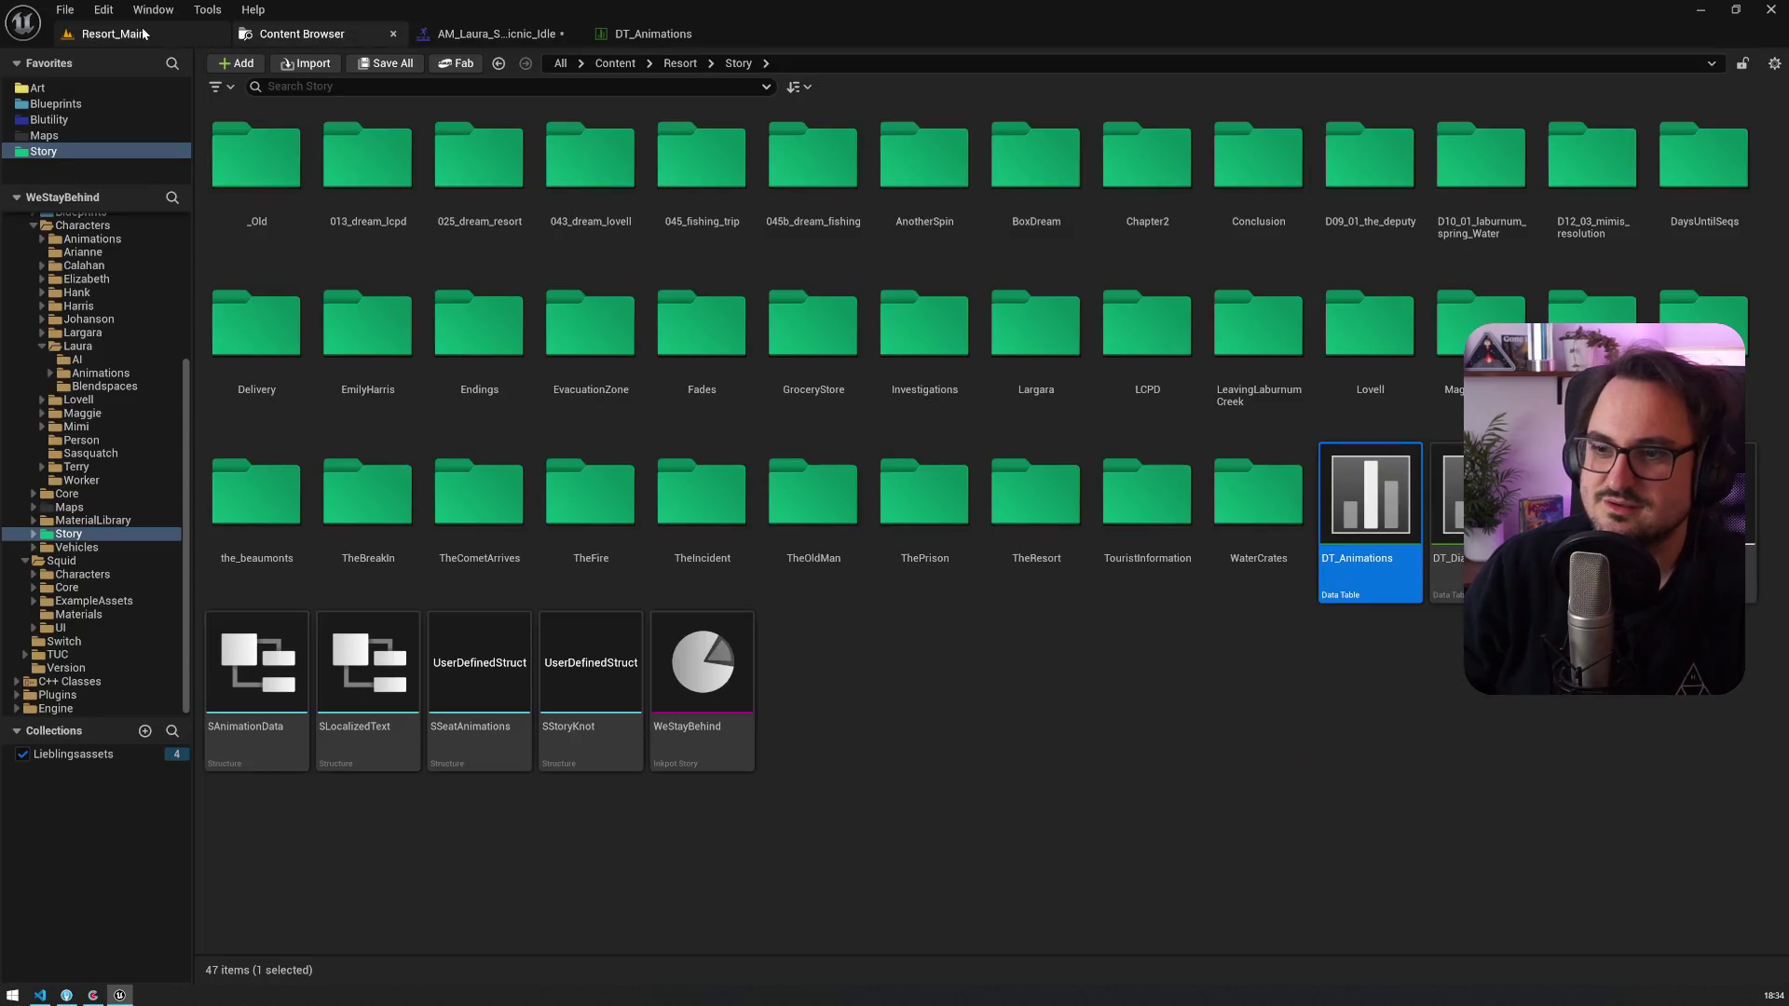
click(144, 35)
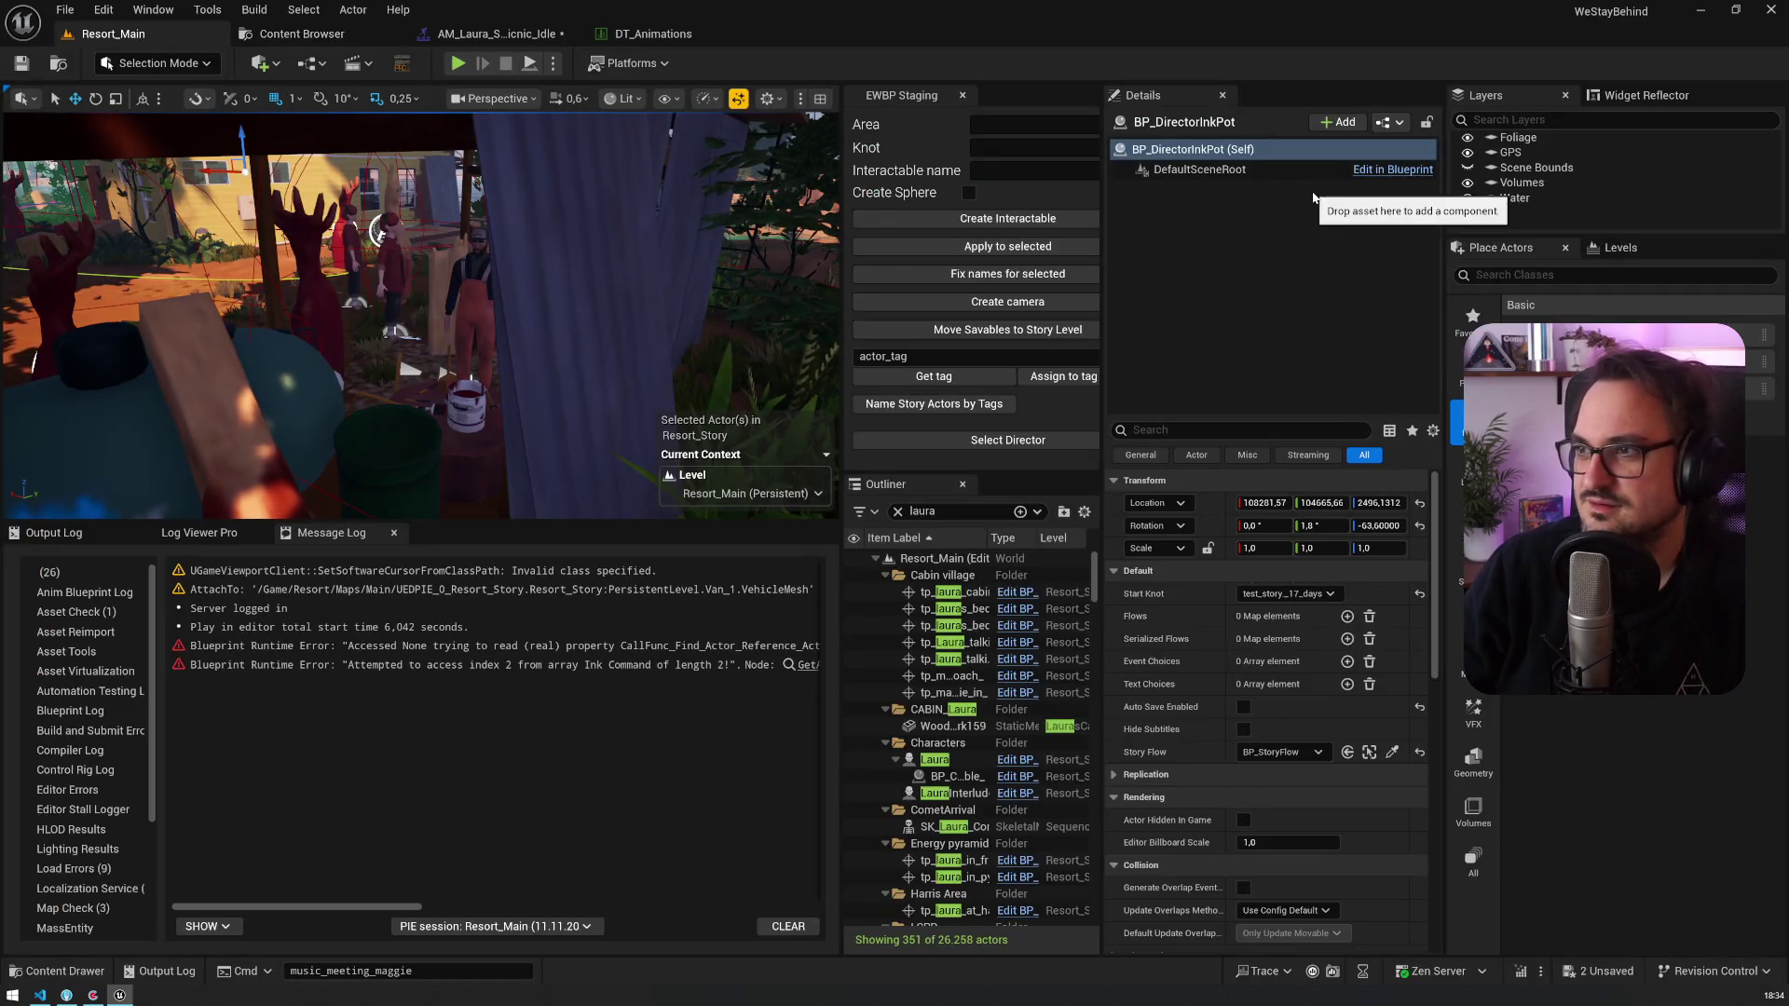
click(1393, 169)
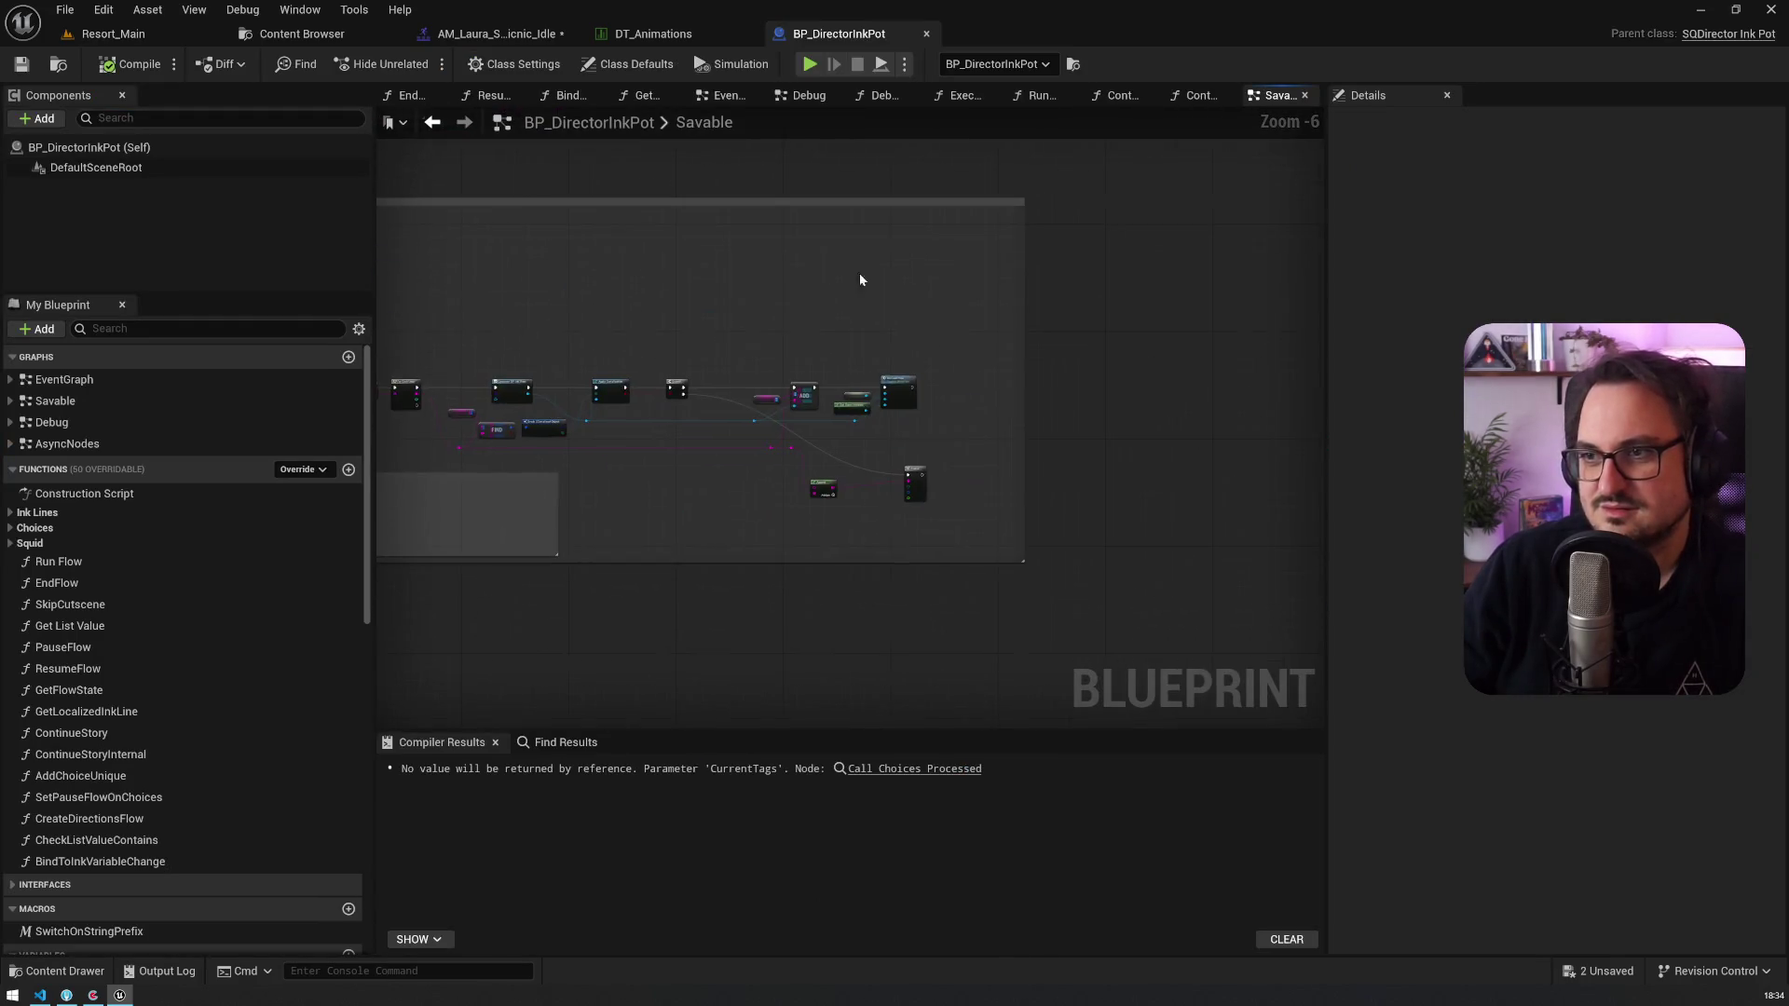
Step: Add a Make Float Inkpot Value node to the Savable graph
scroll(146, 810, down, 10)
scroll(146, 807, down, 3)
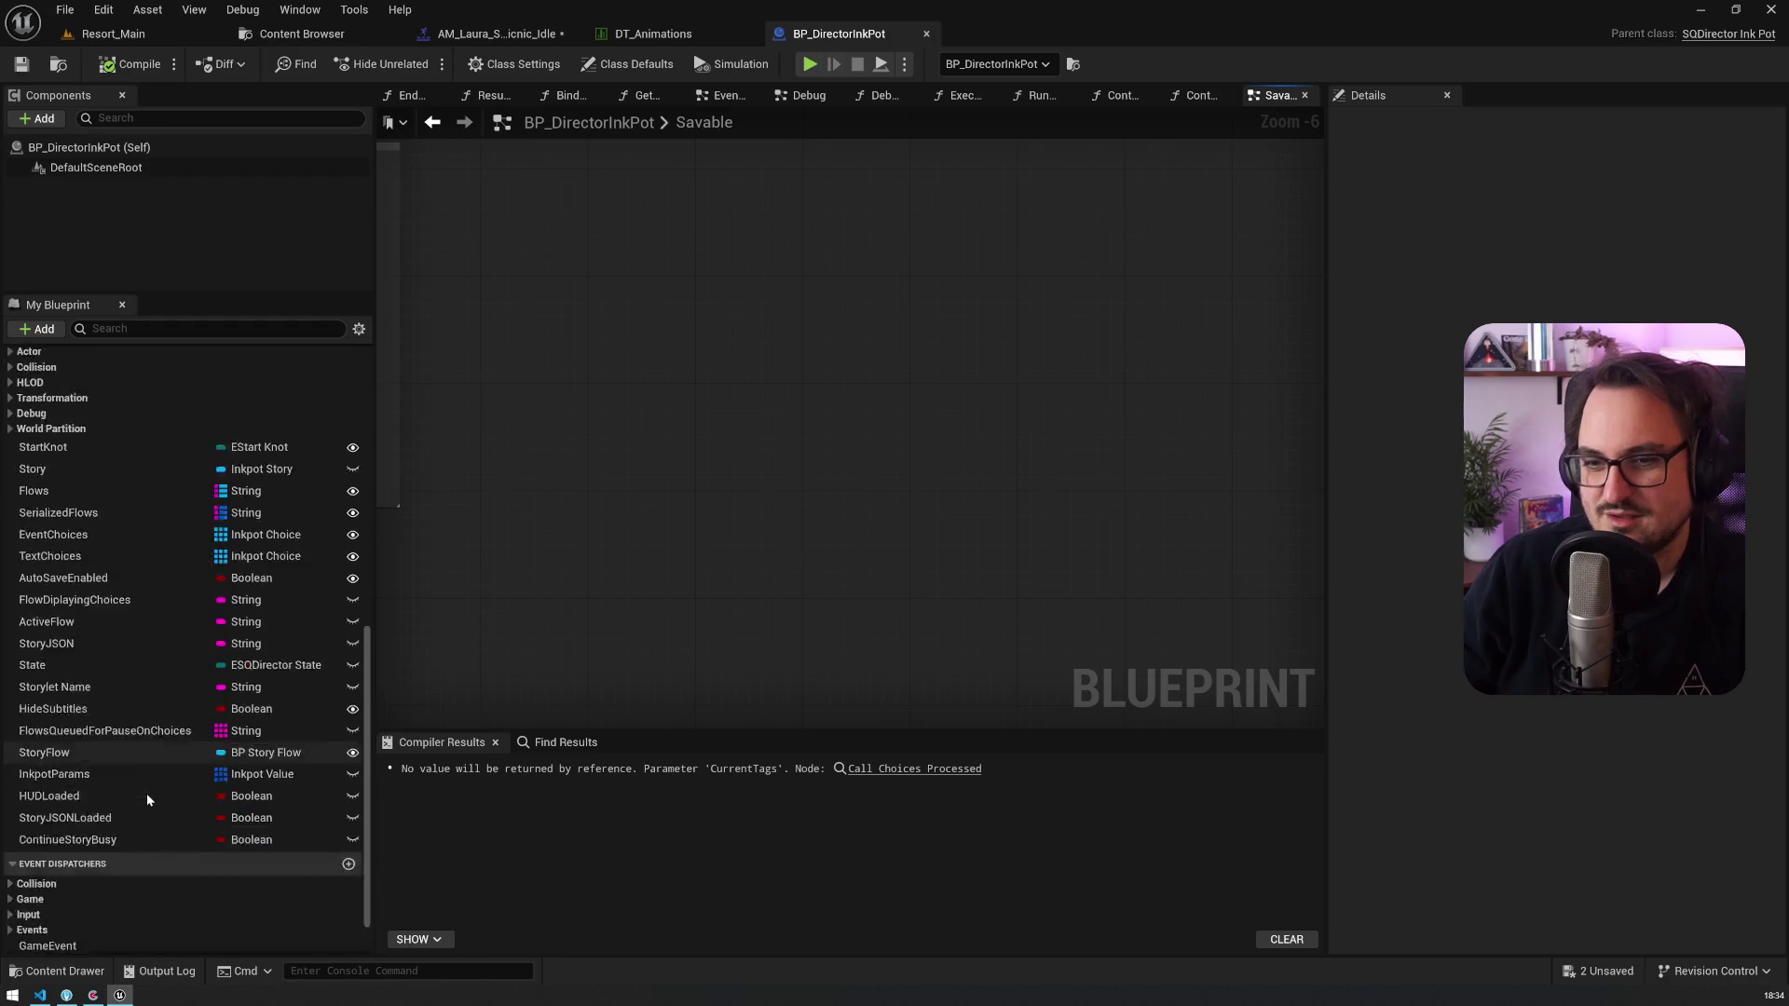
right_click(657, 396)
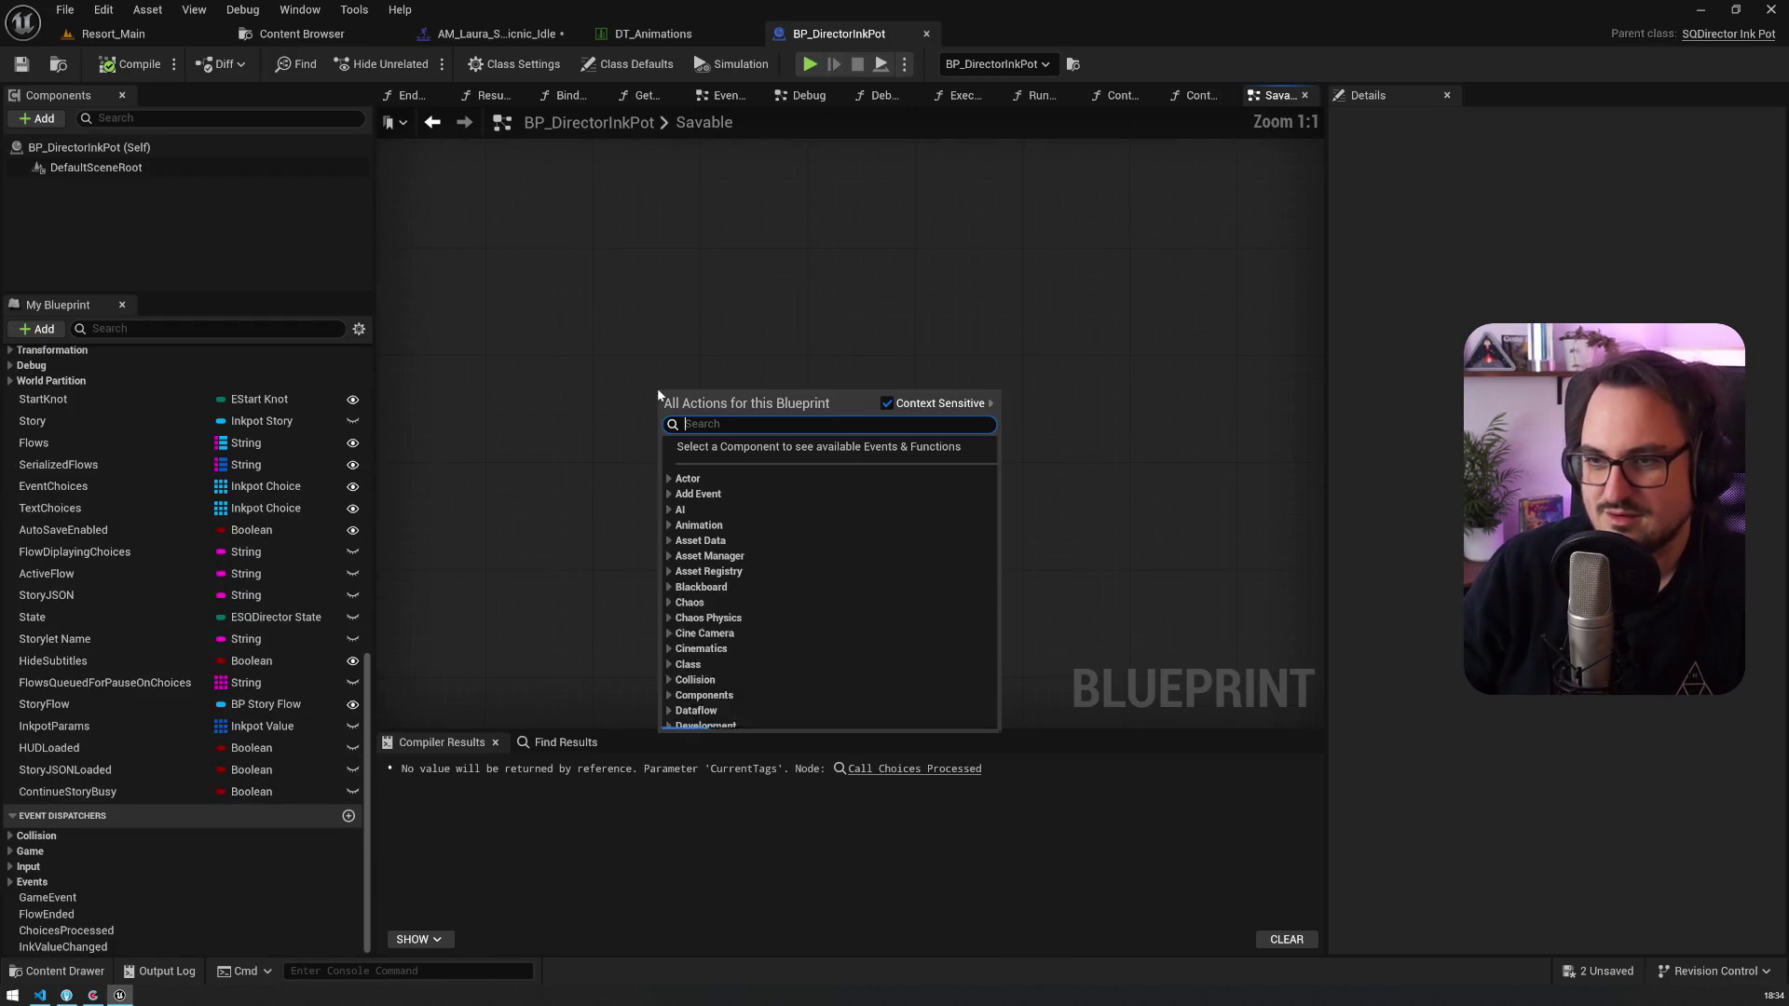
text(maek)
key(BackSpace)
text(kefloa)
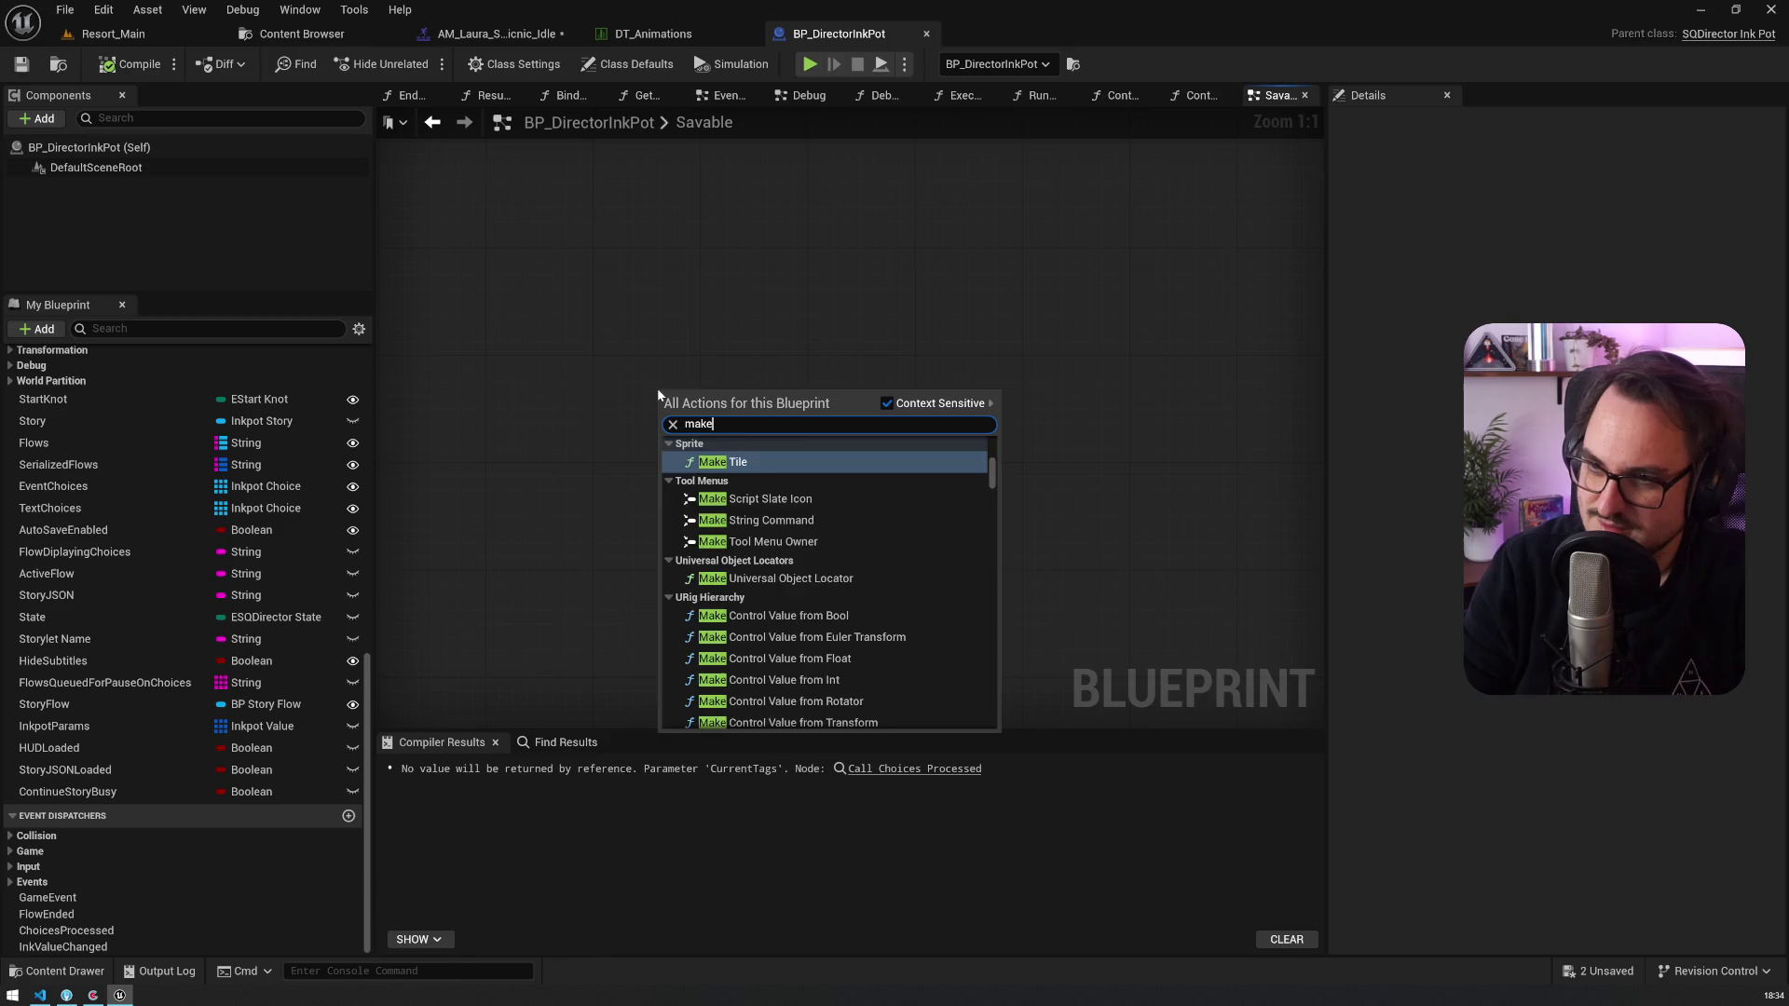
key(Return)
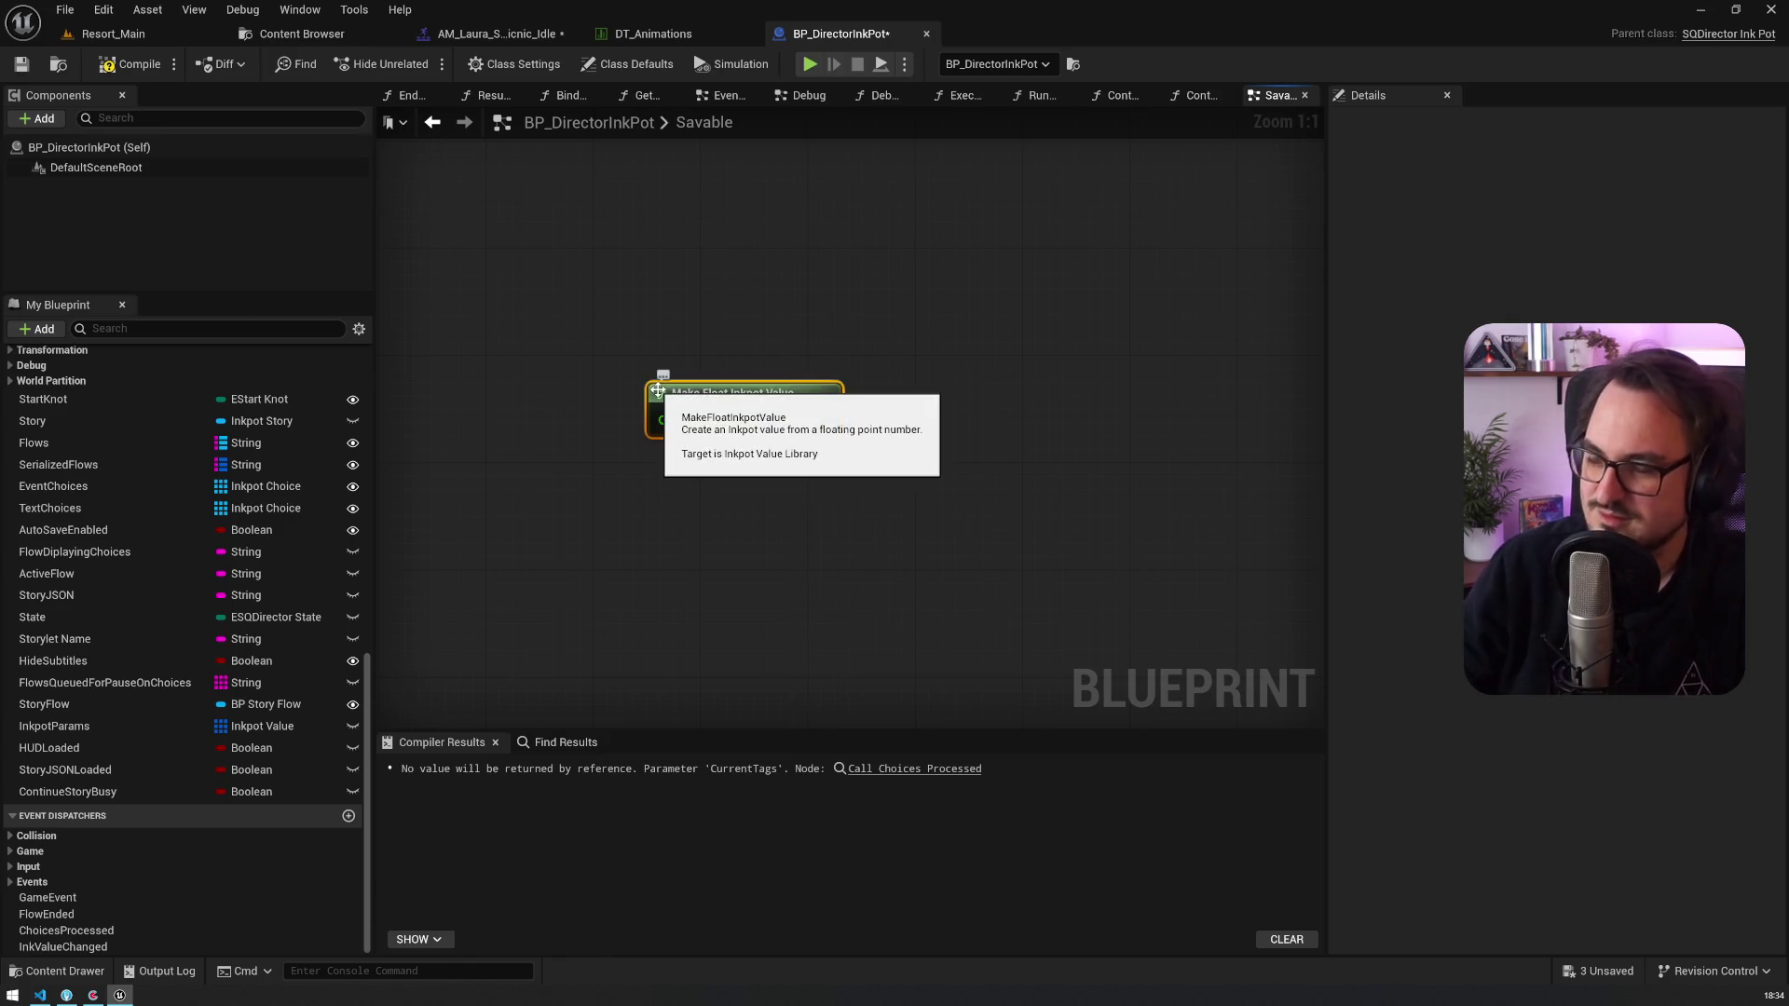
right_click(821, 421)
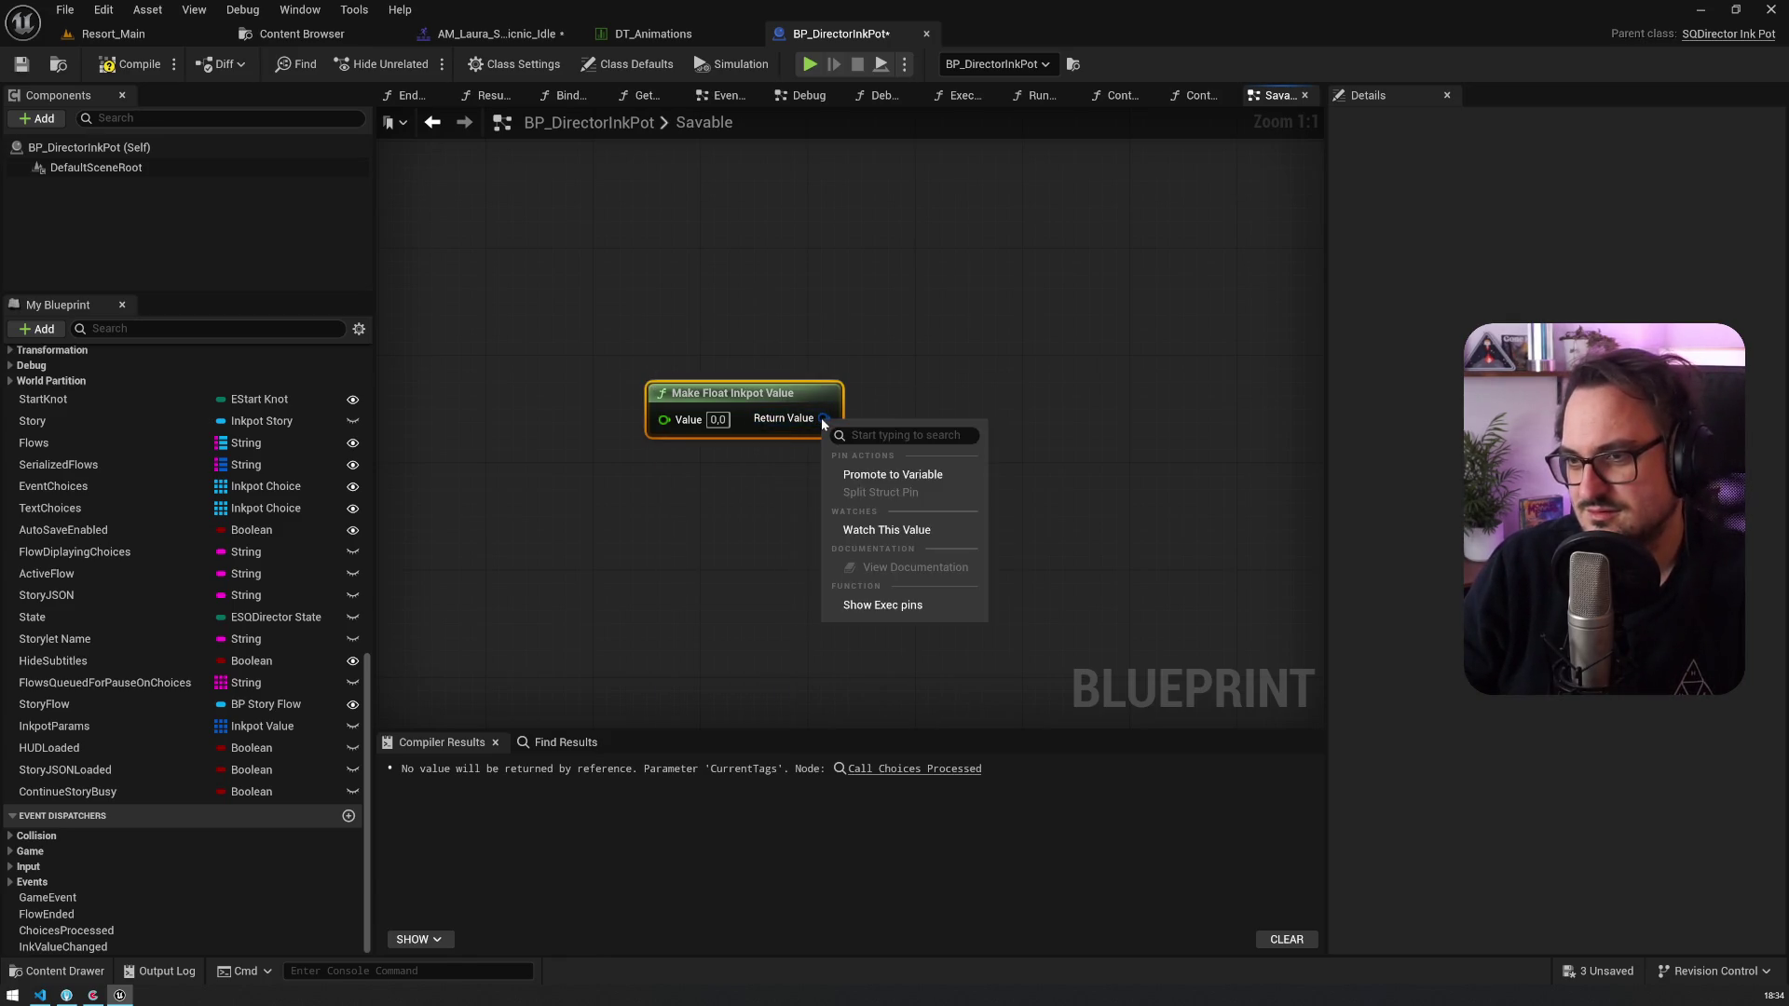
key(Escape)
Step: Add a String To Float conversion node from the 'tofloat' search
right_click(708, 285)
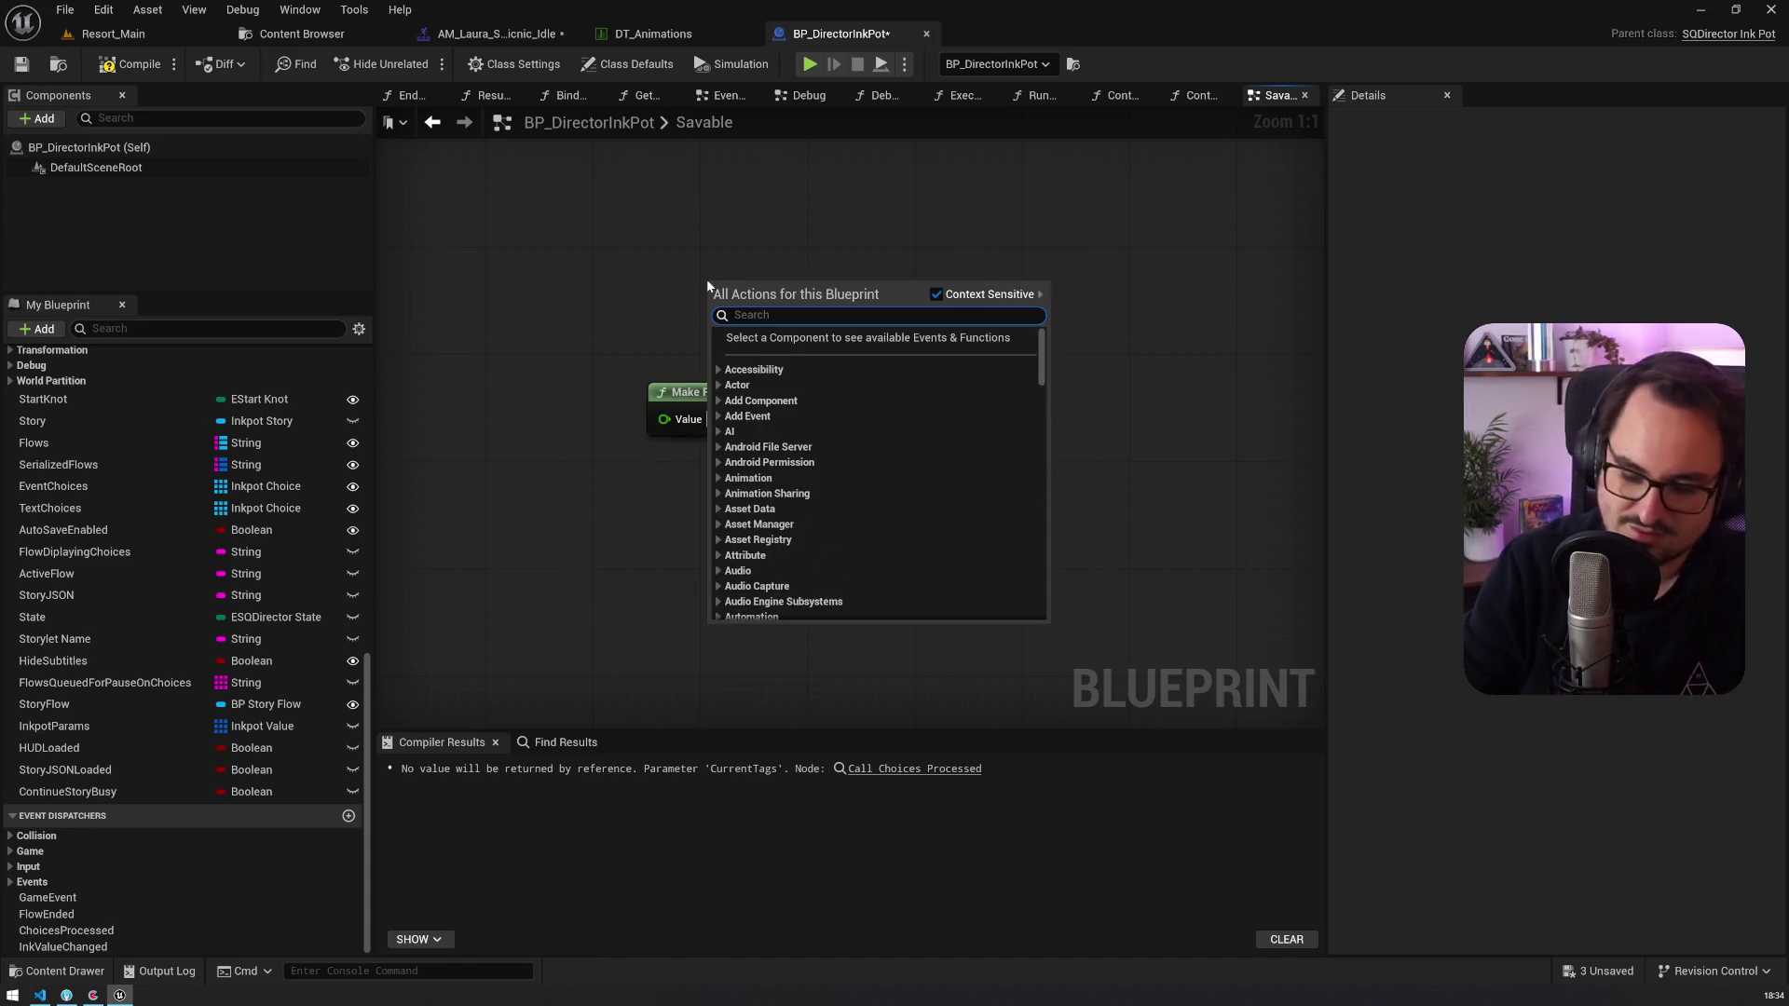
text(tofloat)
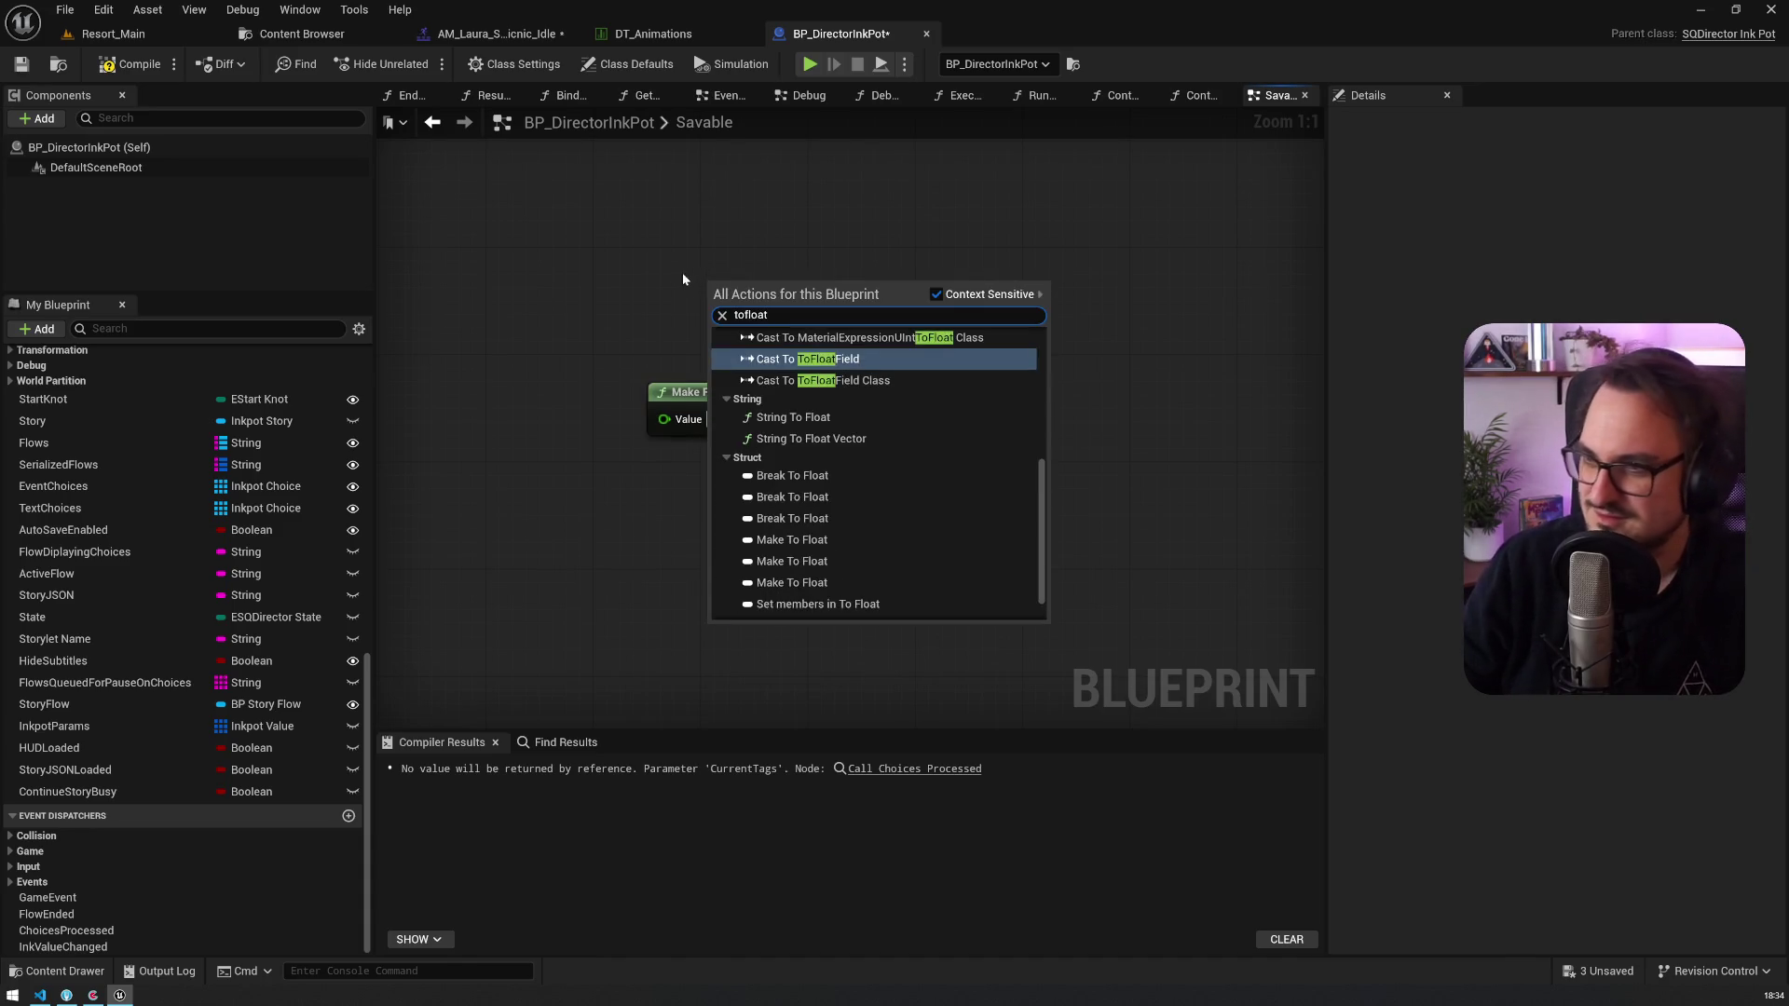
click(867, 427)
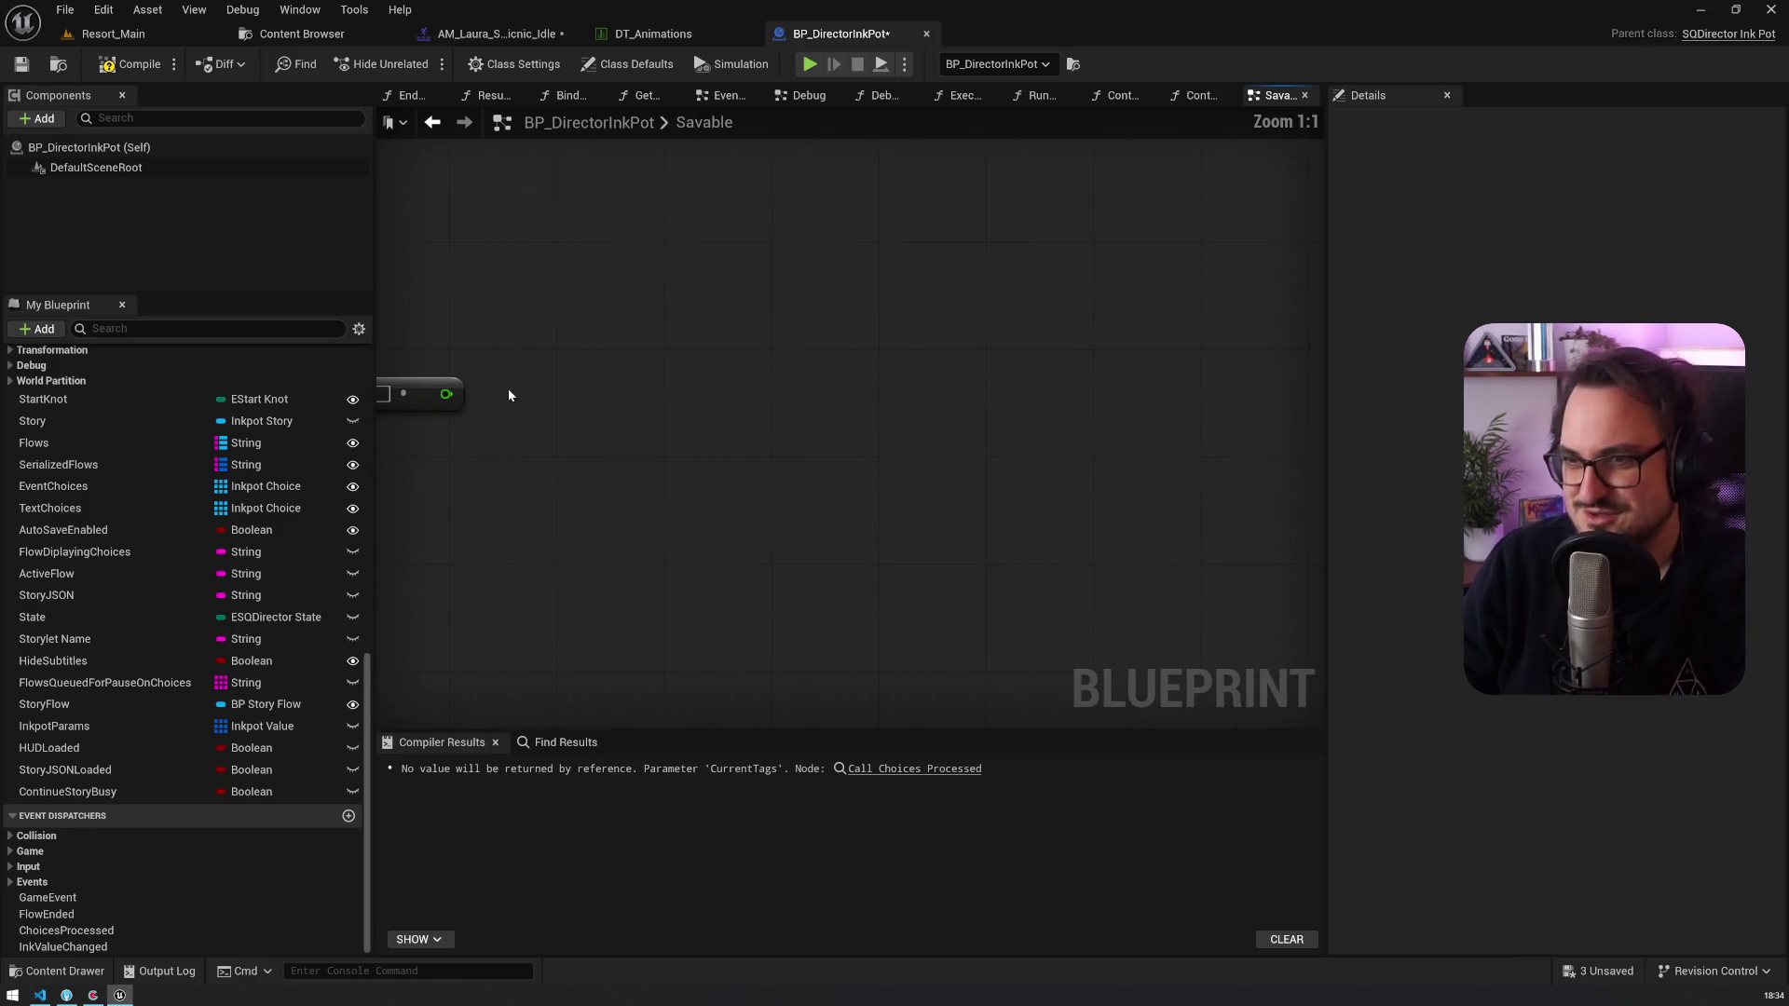
key(Home)
Step: Wire an Increment (++) node to the float output, discarding a trial Multiply node
drag(687, 377, 876, 384)
text(*)
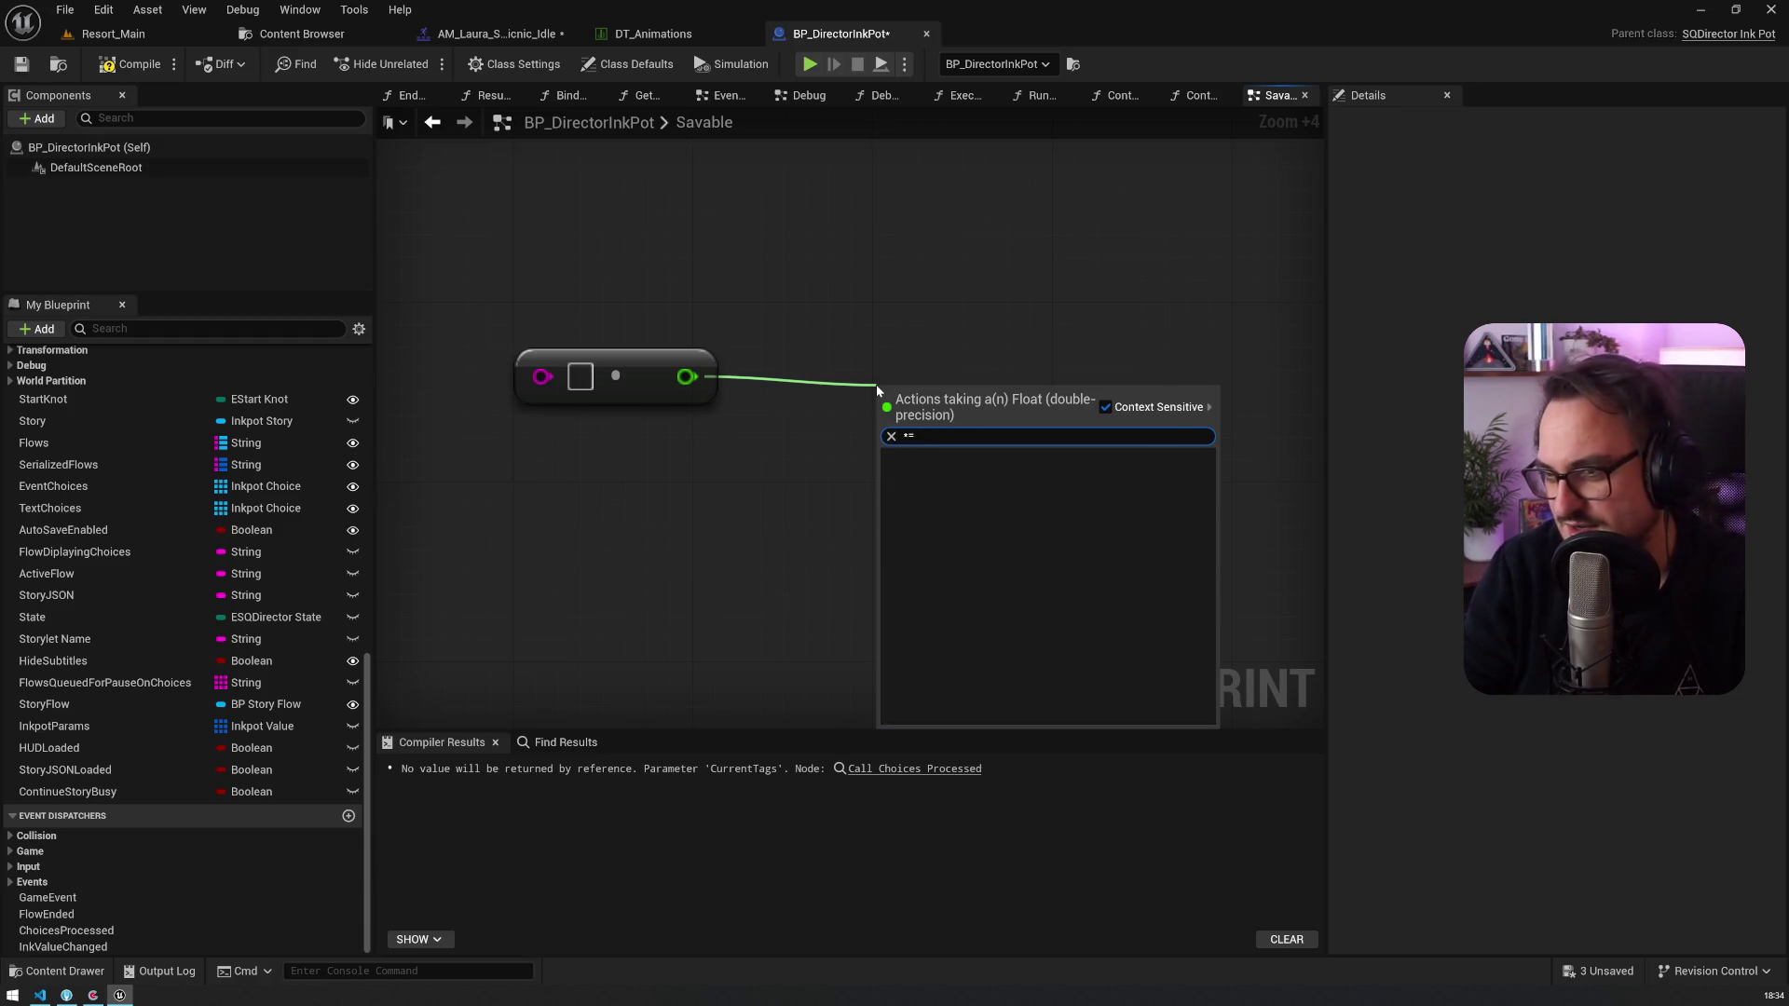
key(Return)
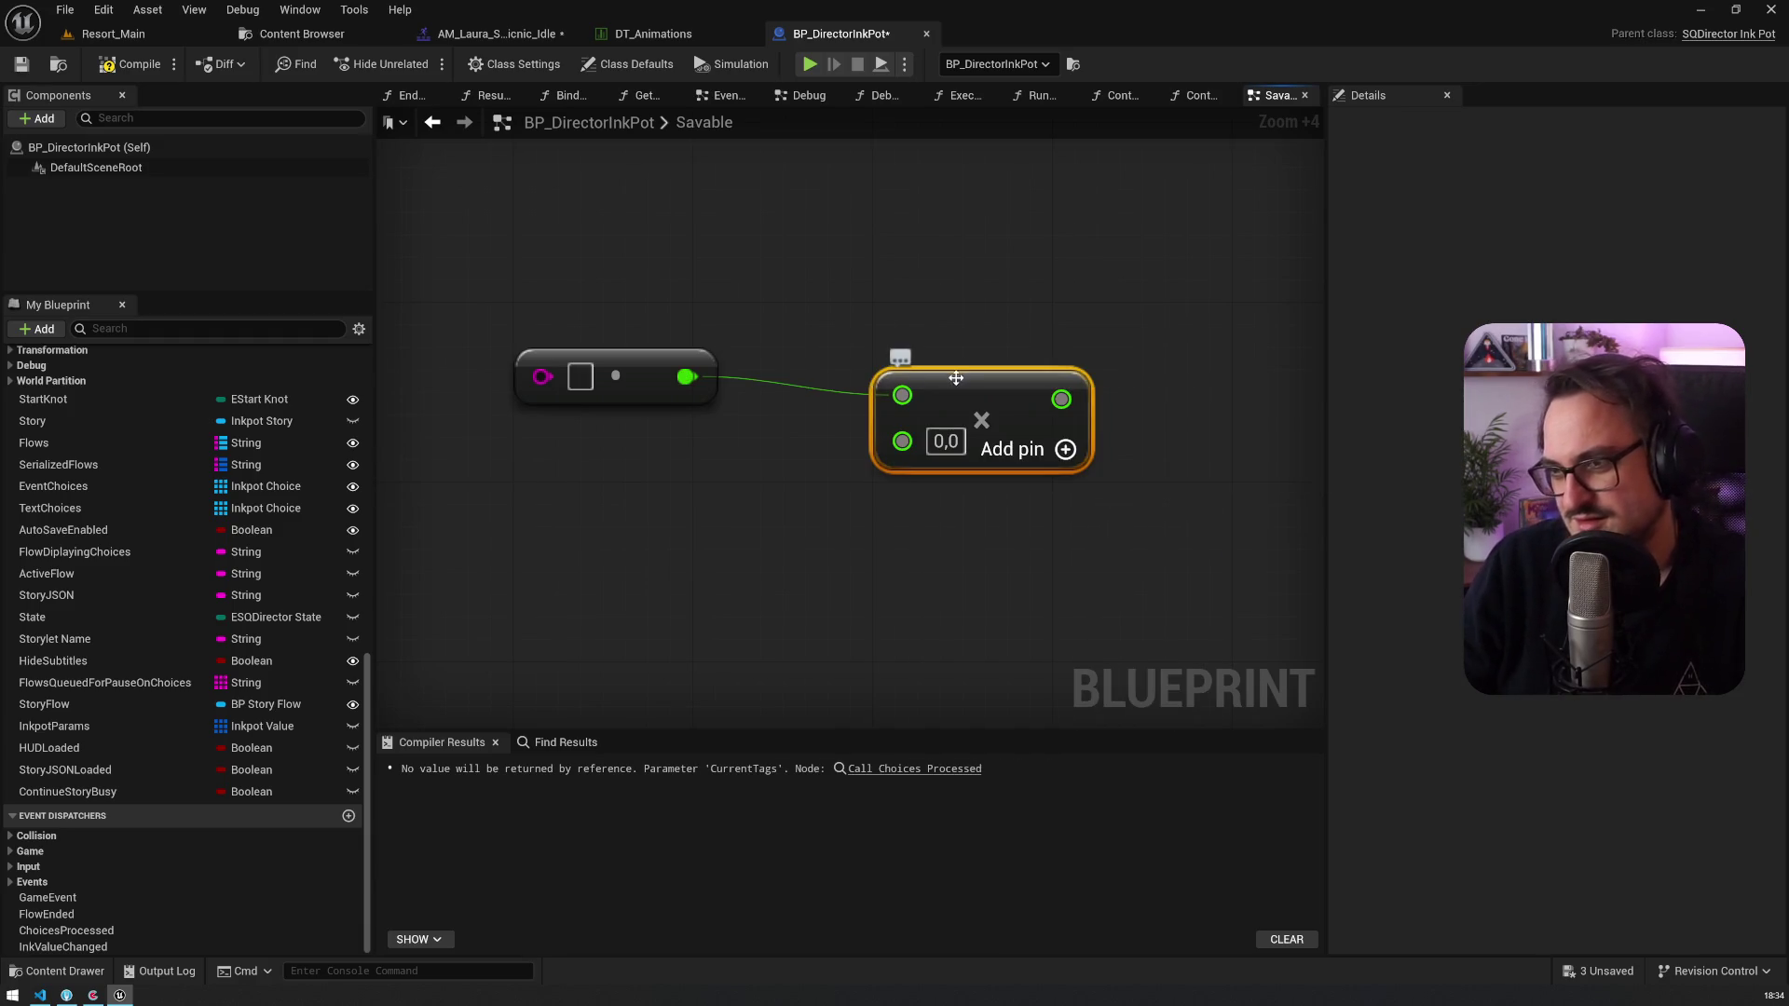
drag(949, 382, 862, 381)
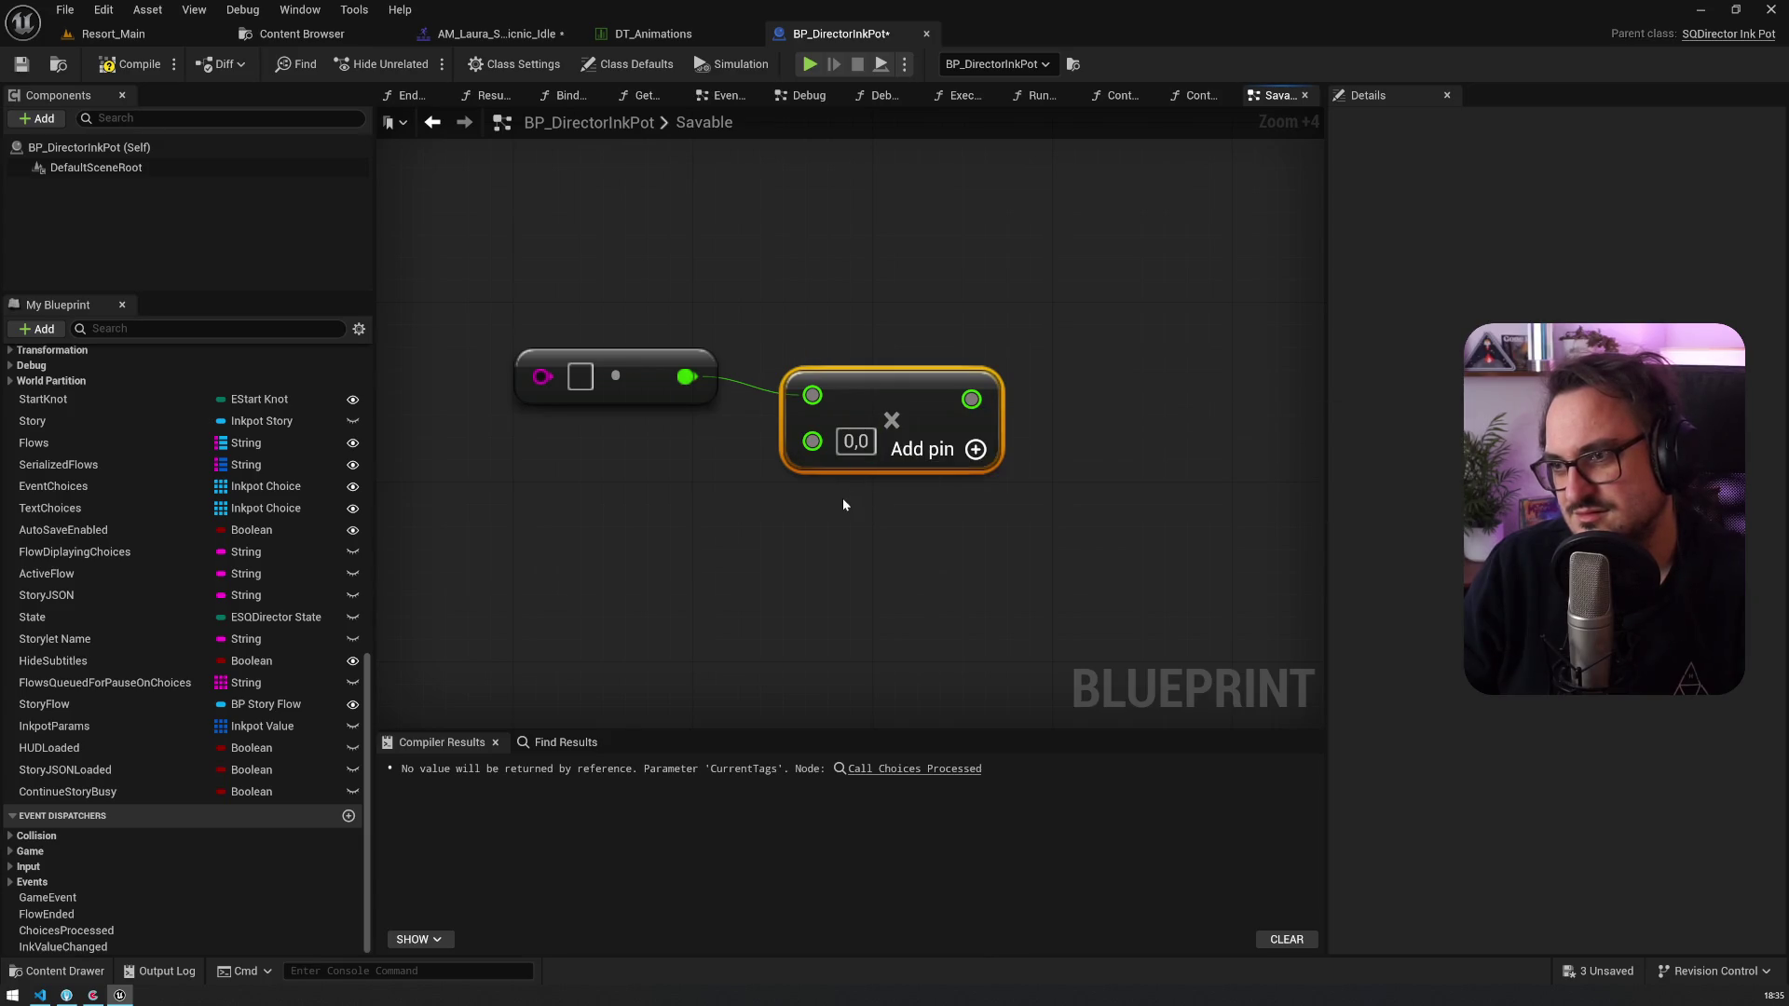
key(Delete)
drag(690, 441, 785, 307)
text(++)
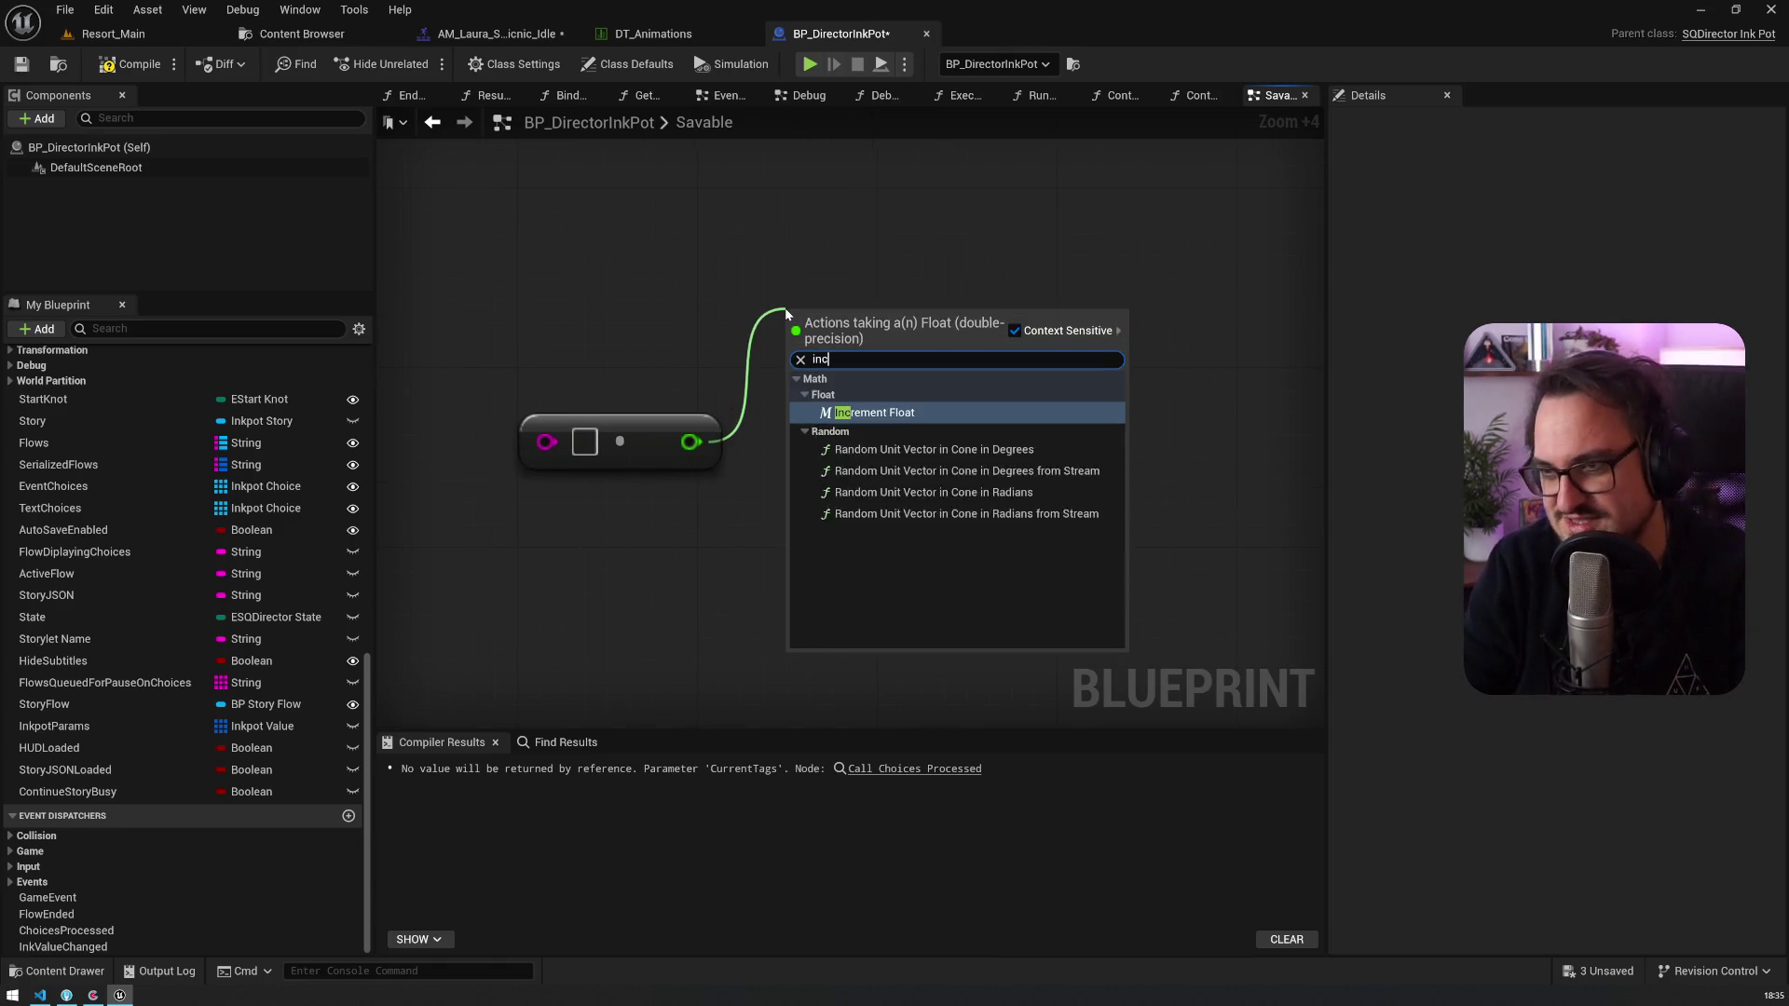
key(Return)
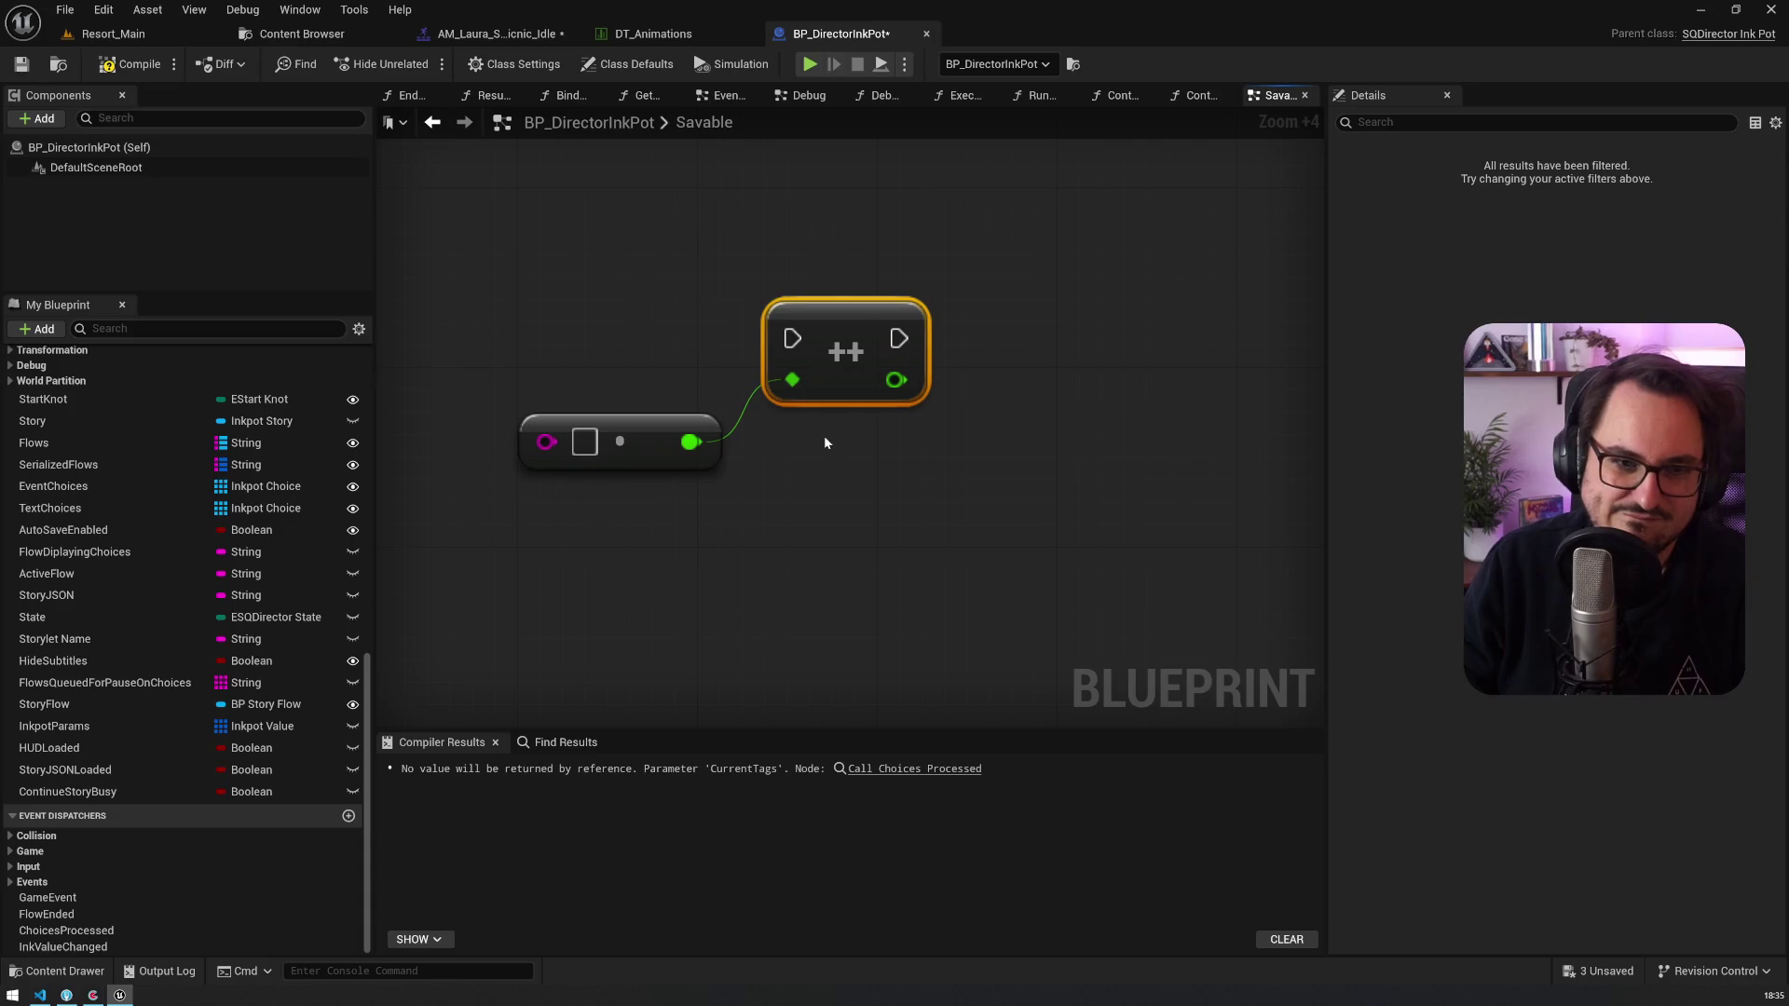
Step: Add a Multiply node wired to the float output, then add a new blueprint variable
drag(691, 442, 773, 504)
text(*)
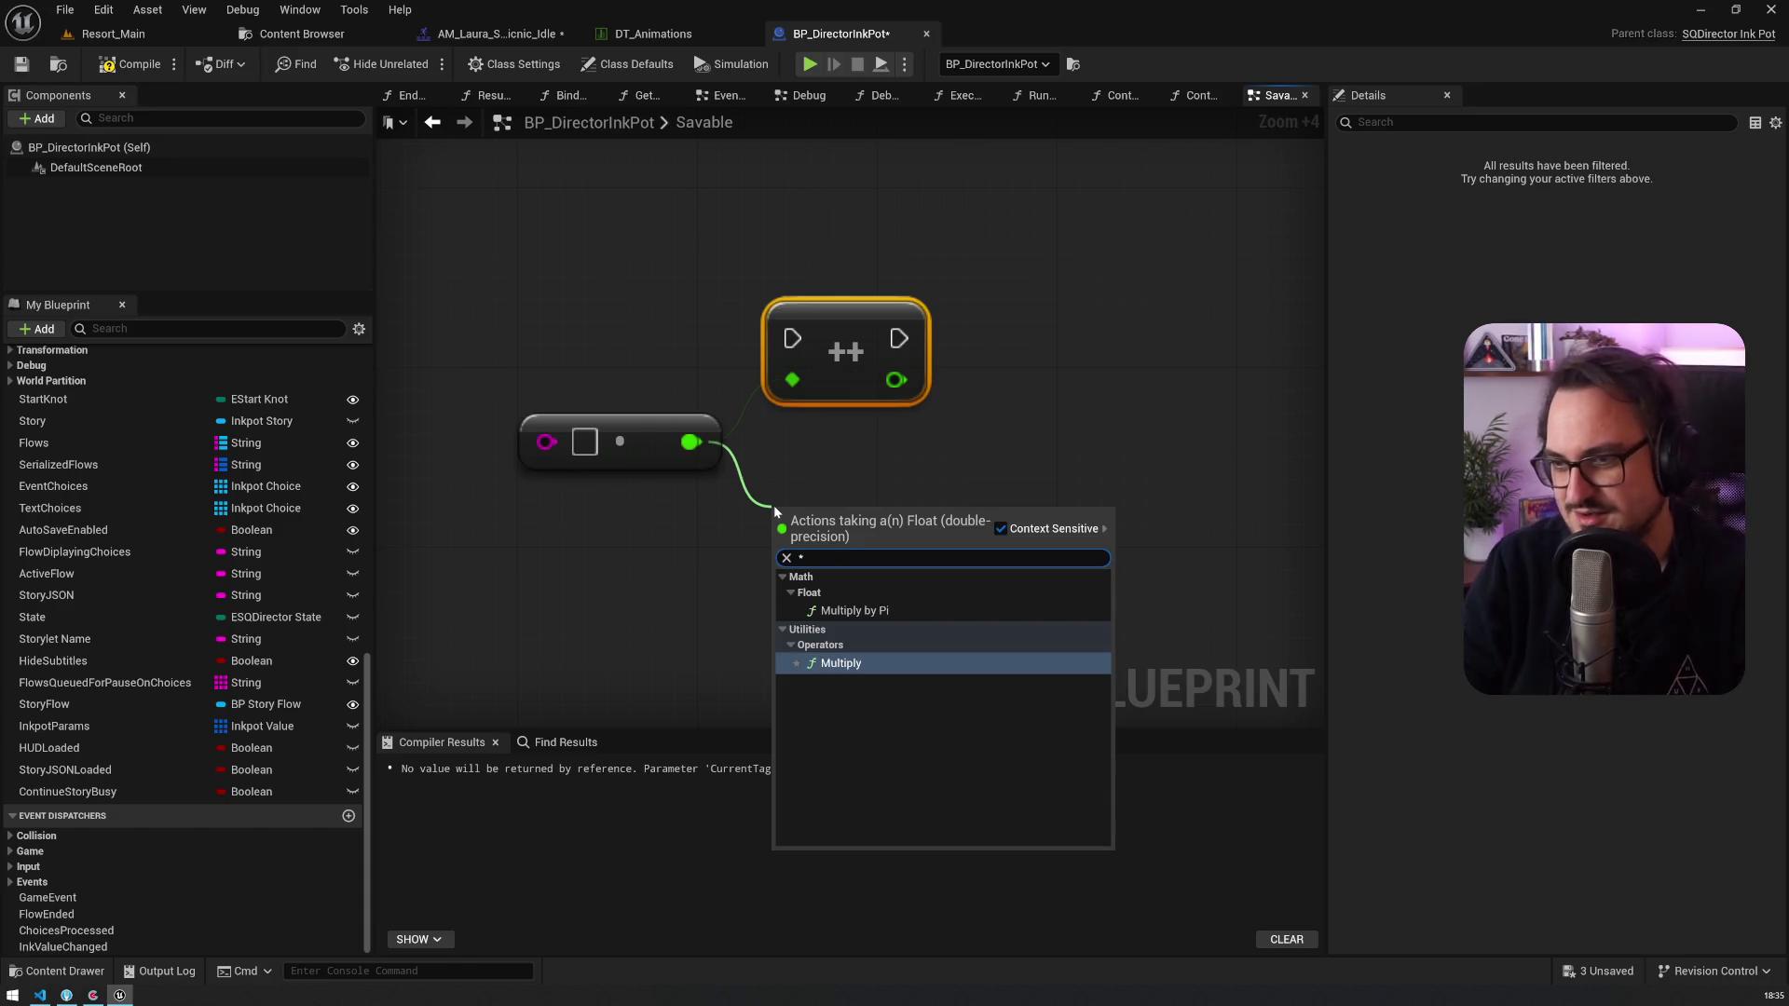
key(Return)
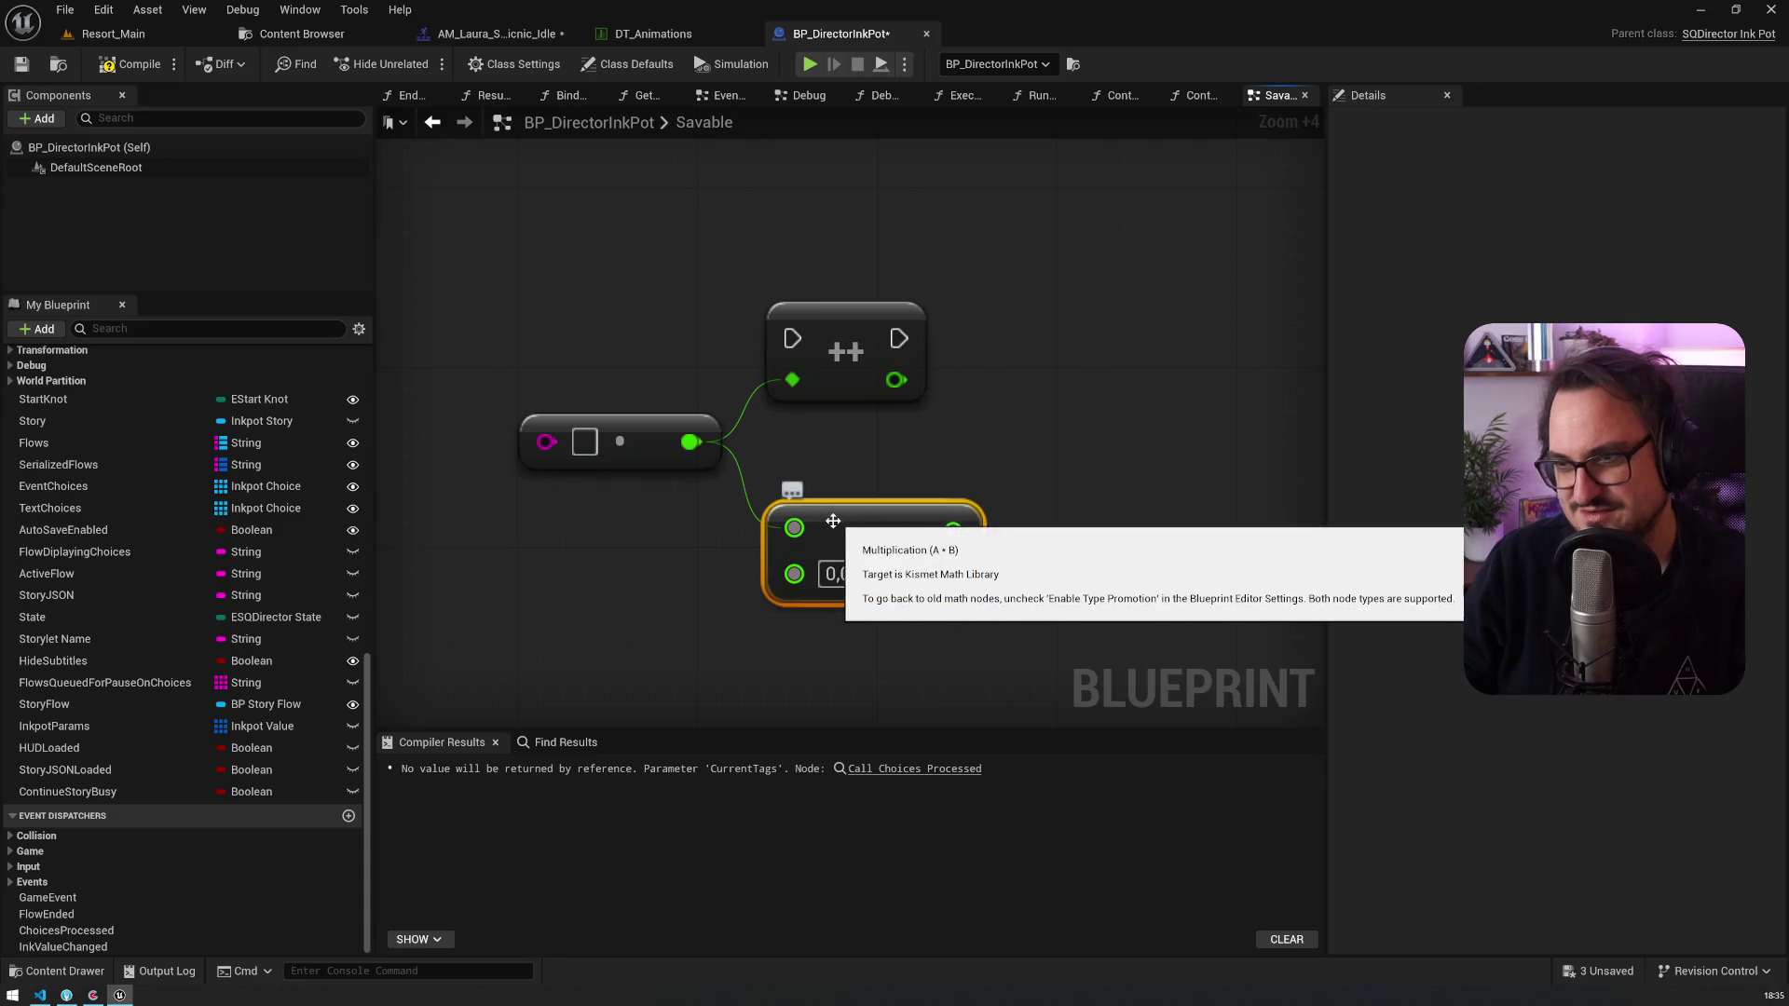
scroll(340, 447, up, 3)
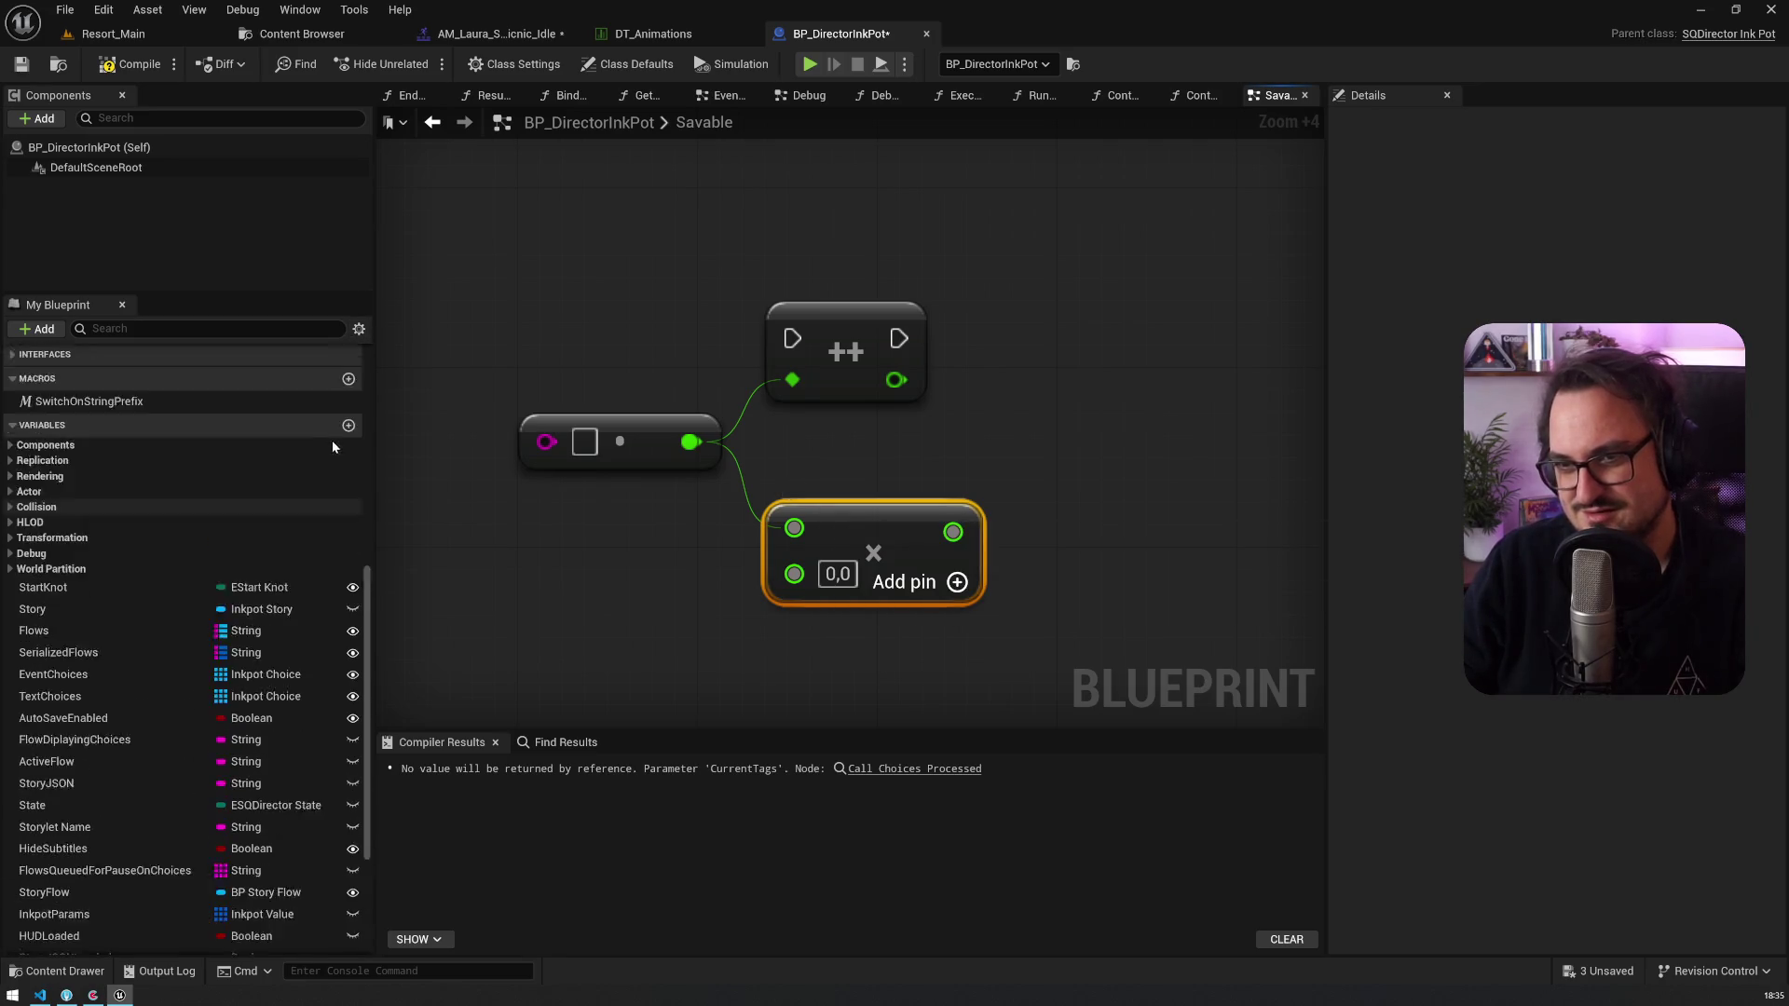
click(348, 449)
Step: Name the new variable Float and set its type to Float
text(Fl)
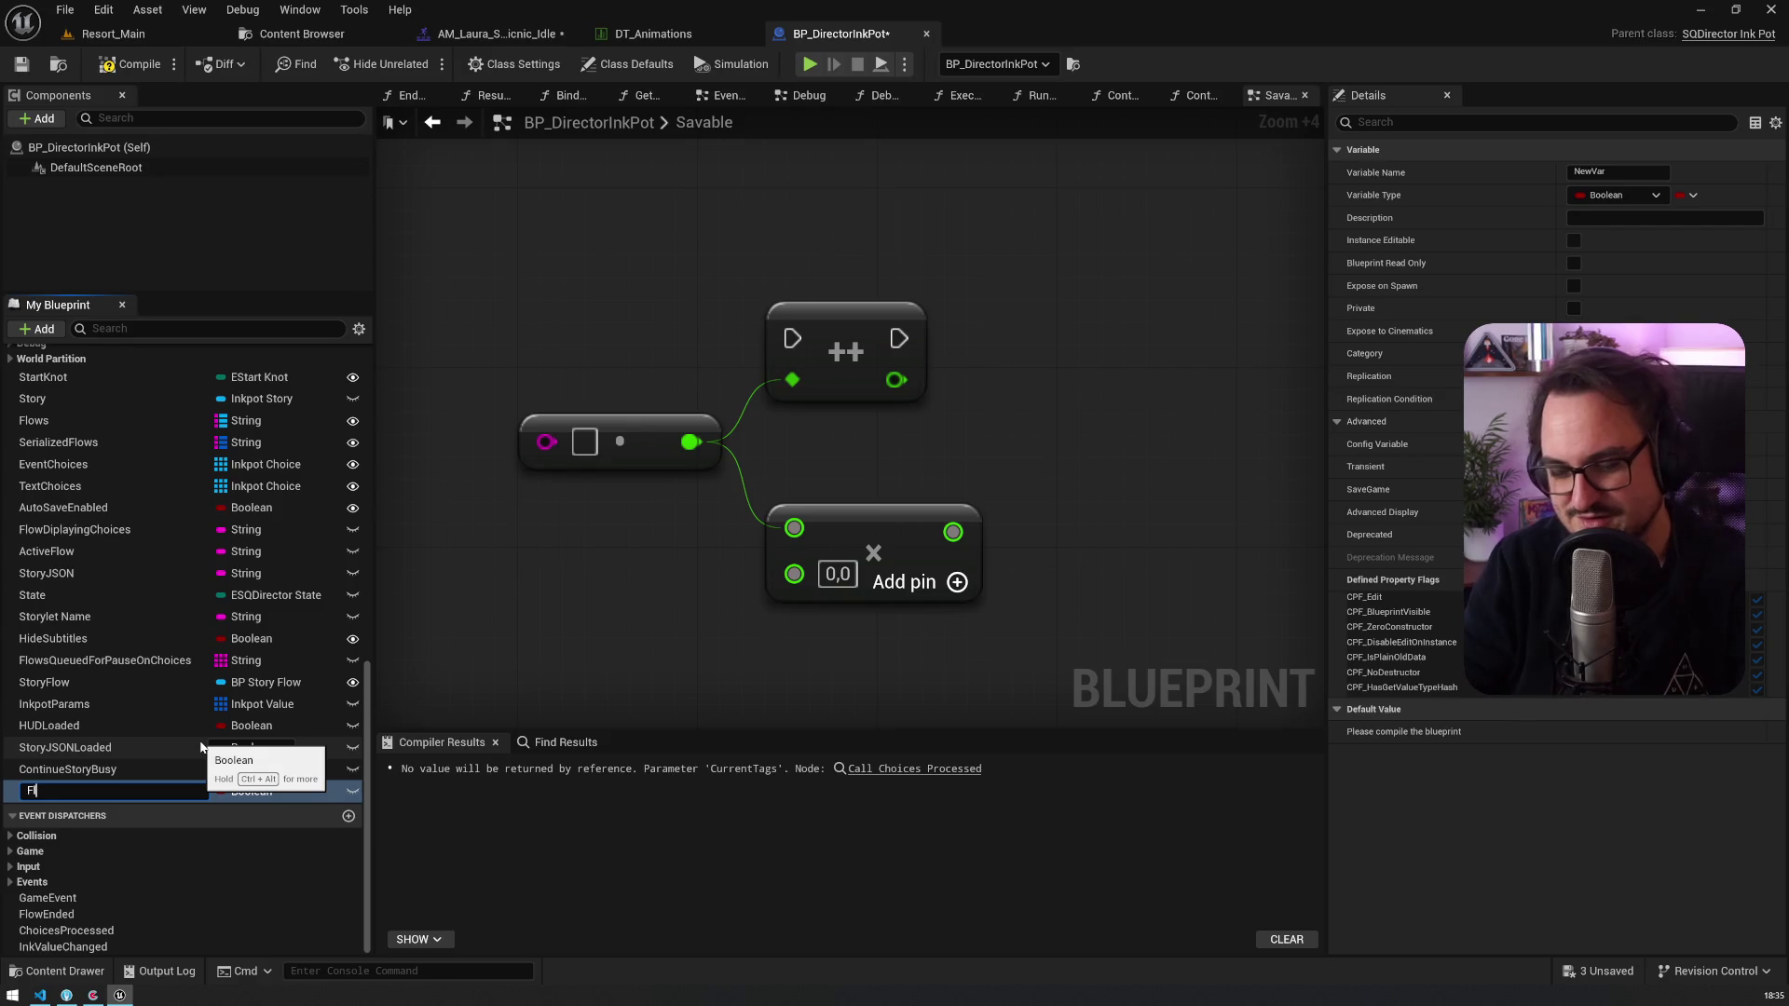
key(Return)
click(250, 791)
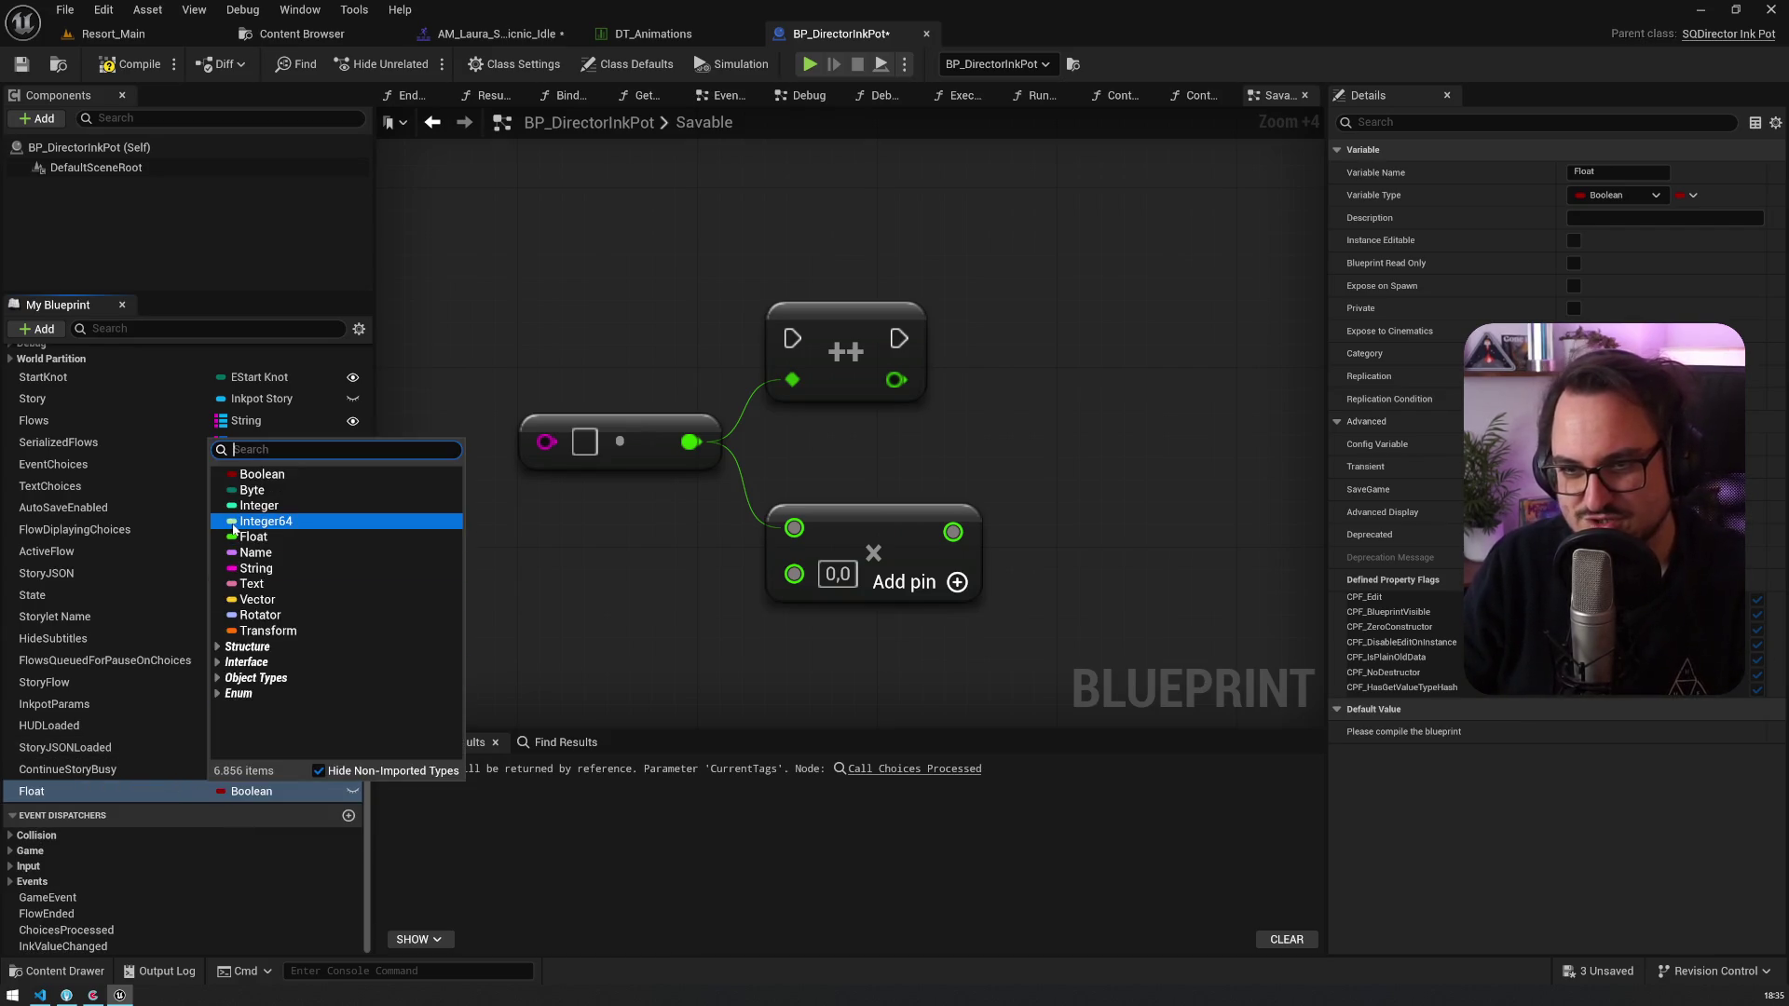
click(101, 762)
Step: Feed a Float getter into the Multiply node and store its result with a SET Float node
mouse_move(520, 331)
mouse_down()
mouse_move(577, 461)
mouse_move(797, 529)
mouse_up()
click(643, 442)
key(Delete)
drag(56, 791, 1029, 545)
drag(1239, 533, 1106, 456)
mouse_move(426, 412)
mouse_down()
mouse_move(462, 508)
mouse_move(497, 436)
mouse_up()
drag(727, 455, 724, 462)
drag(784, 333, 804, 265)
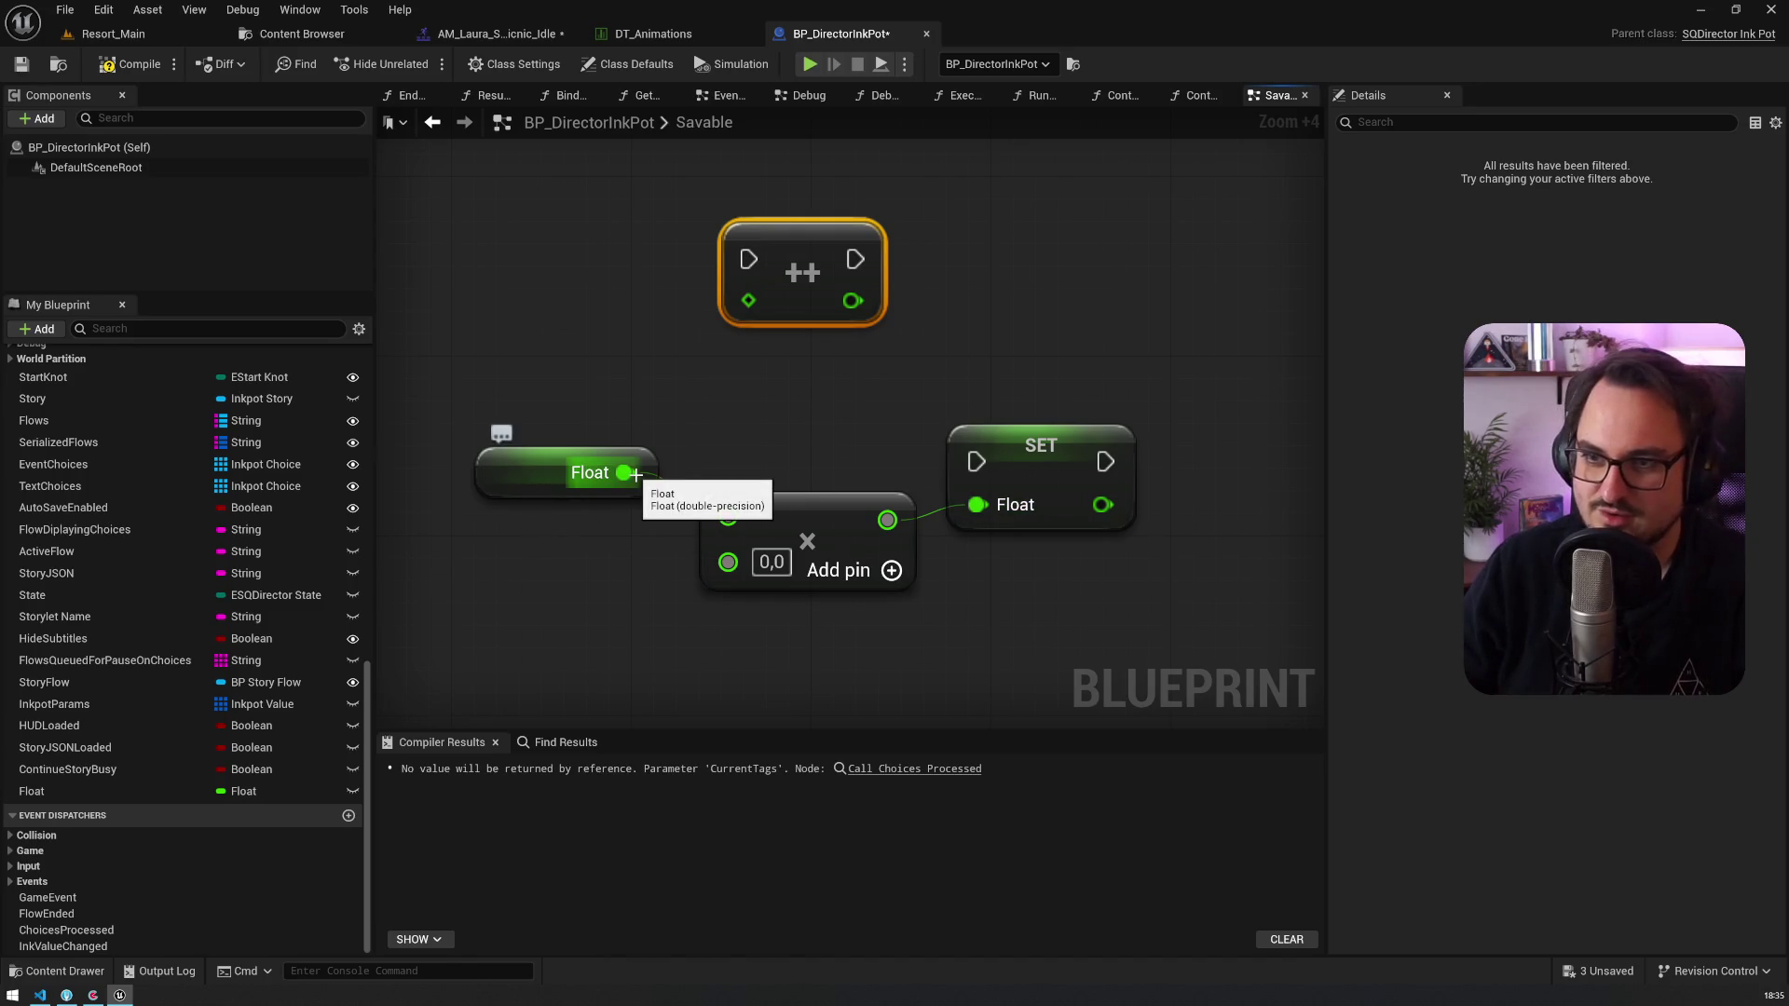
Step: Add a Manipulate Float Internal node wired from Float and arrange it above the others
drag(635, 474, 585, 267)
text(fl)
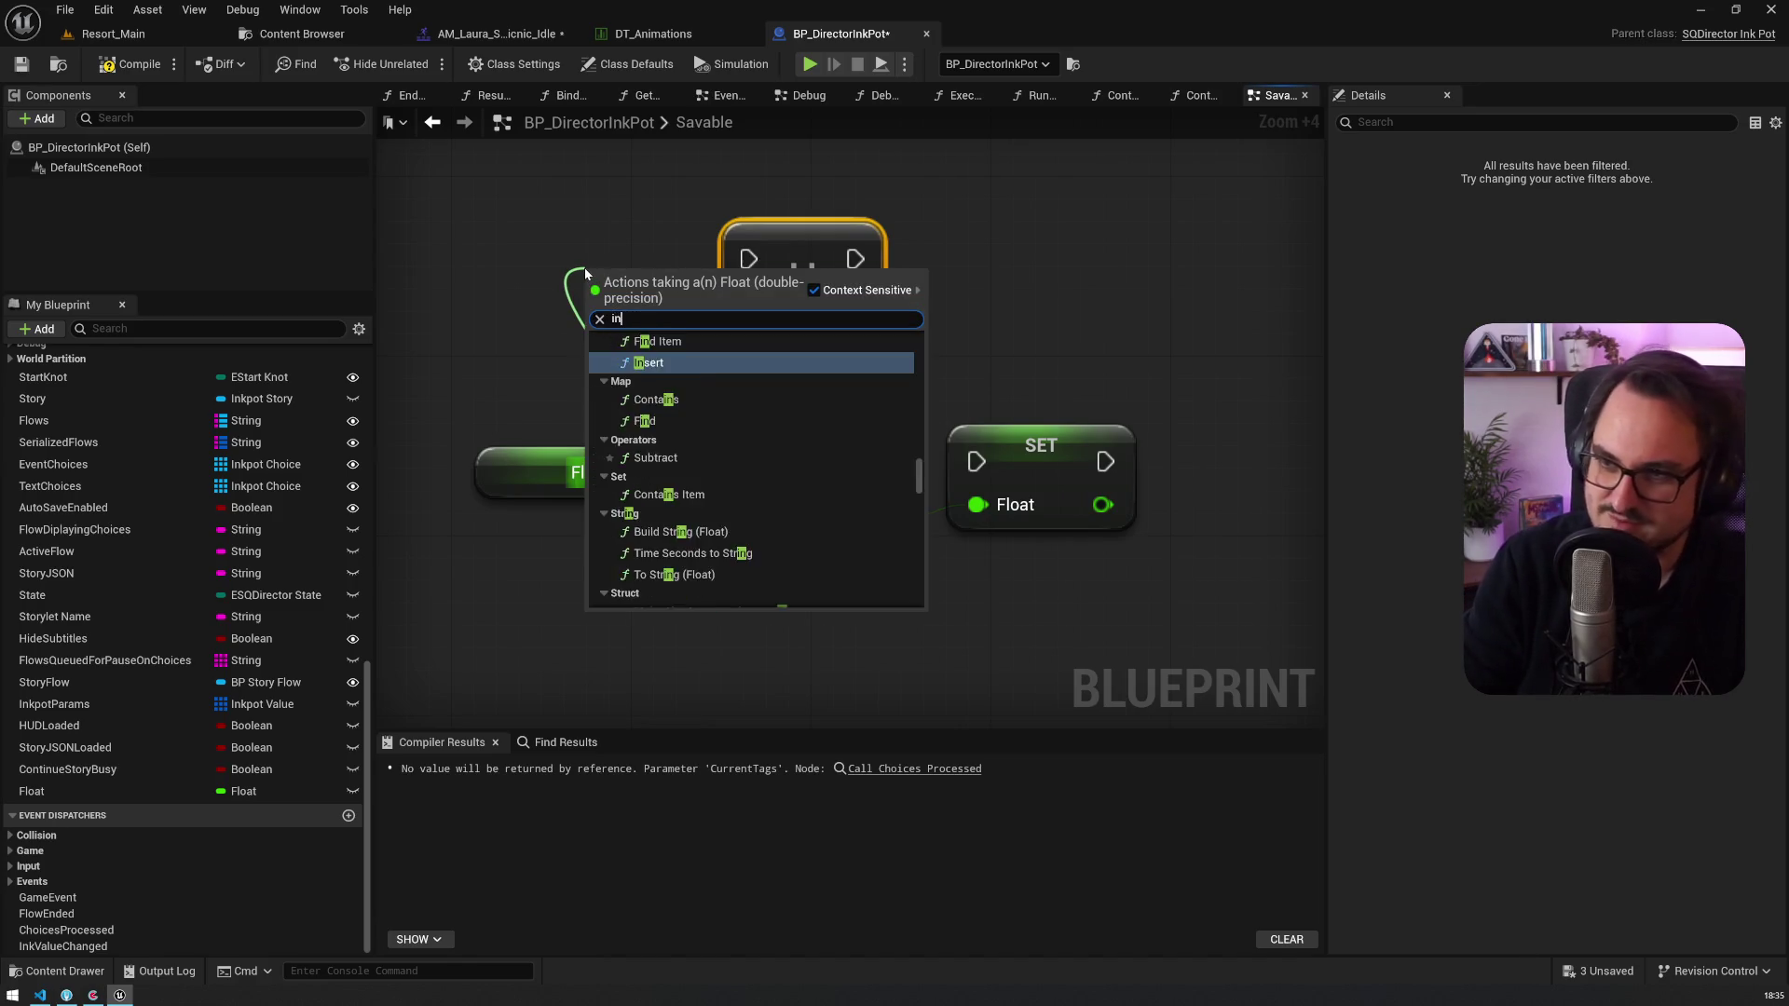
text(oat)
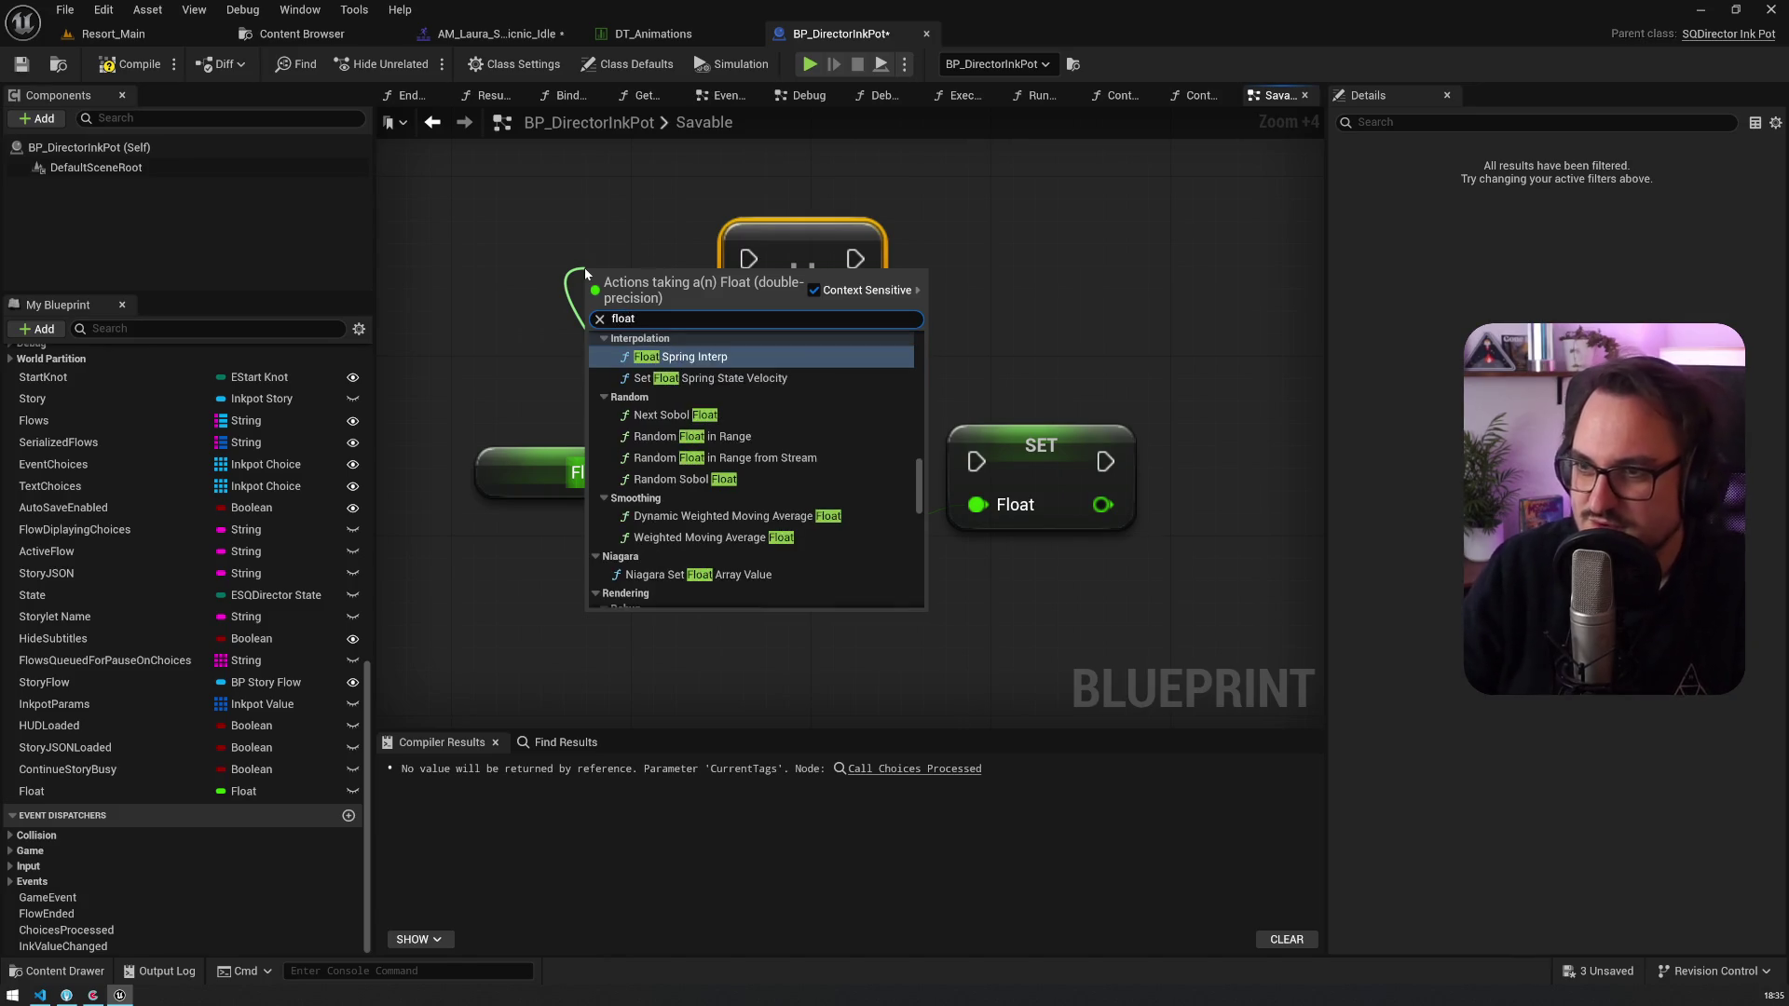
scroll(808, 354, up, 5)
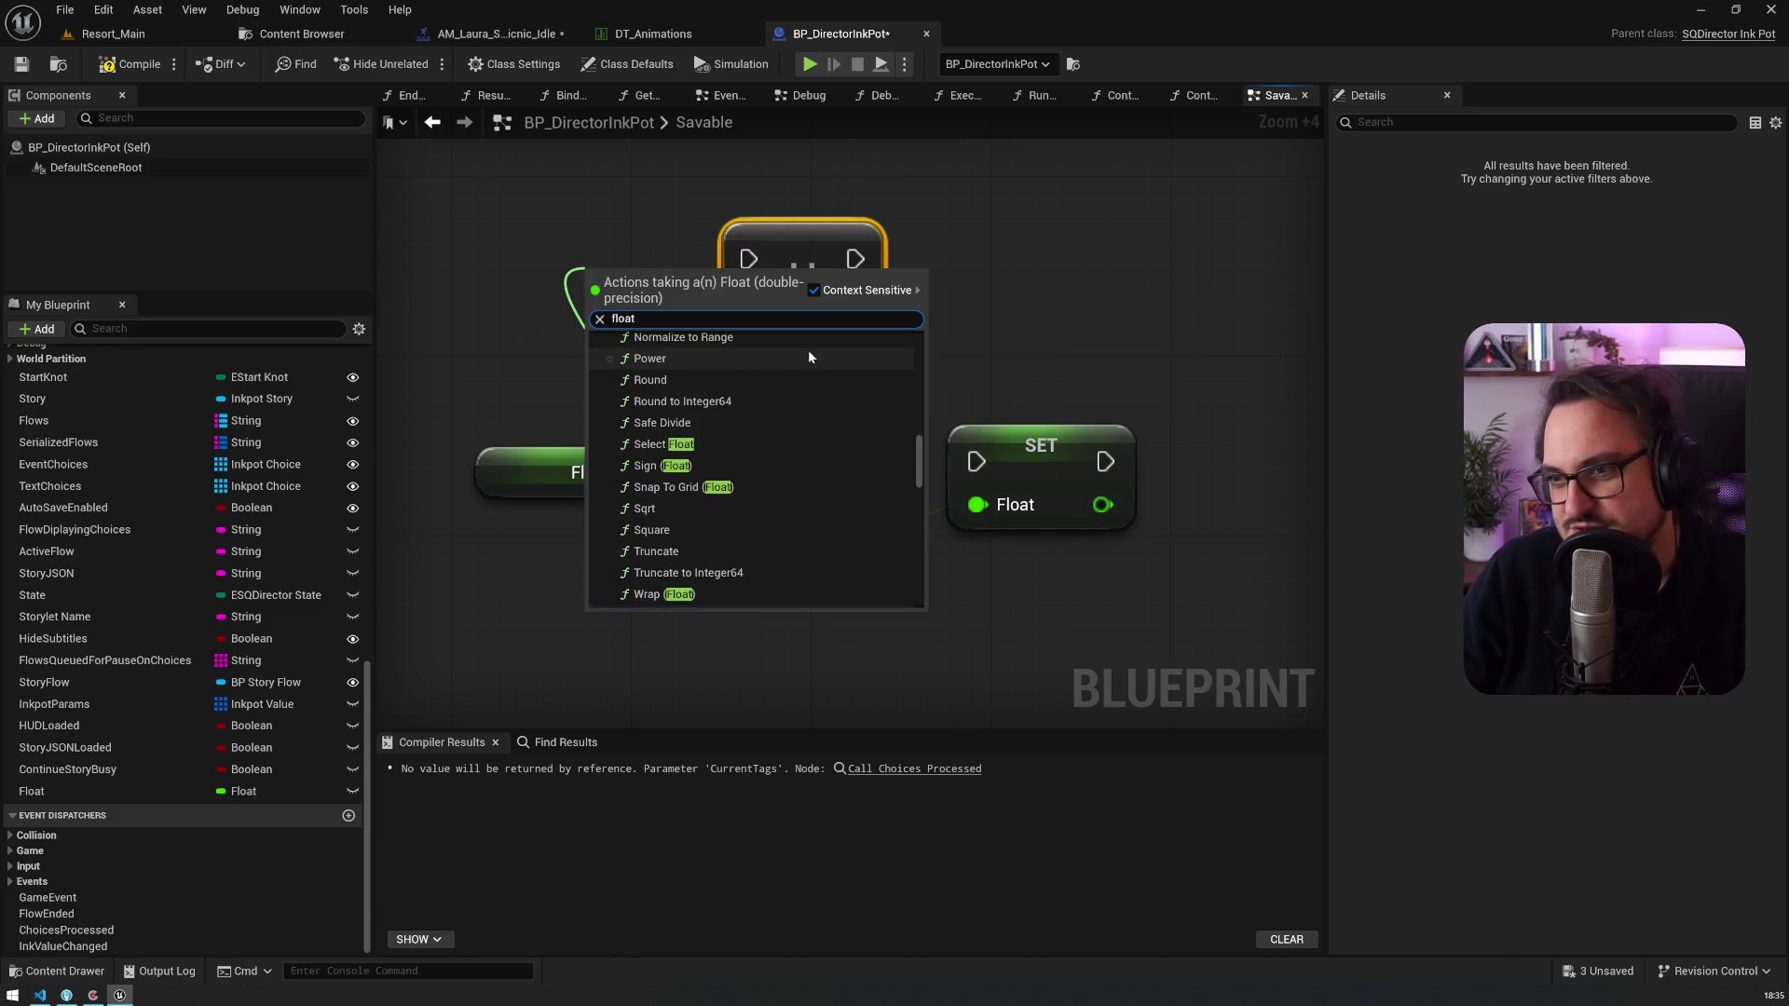
scroll(808, 355, up, 3)
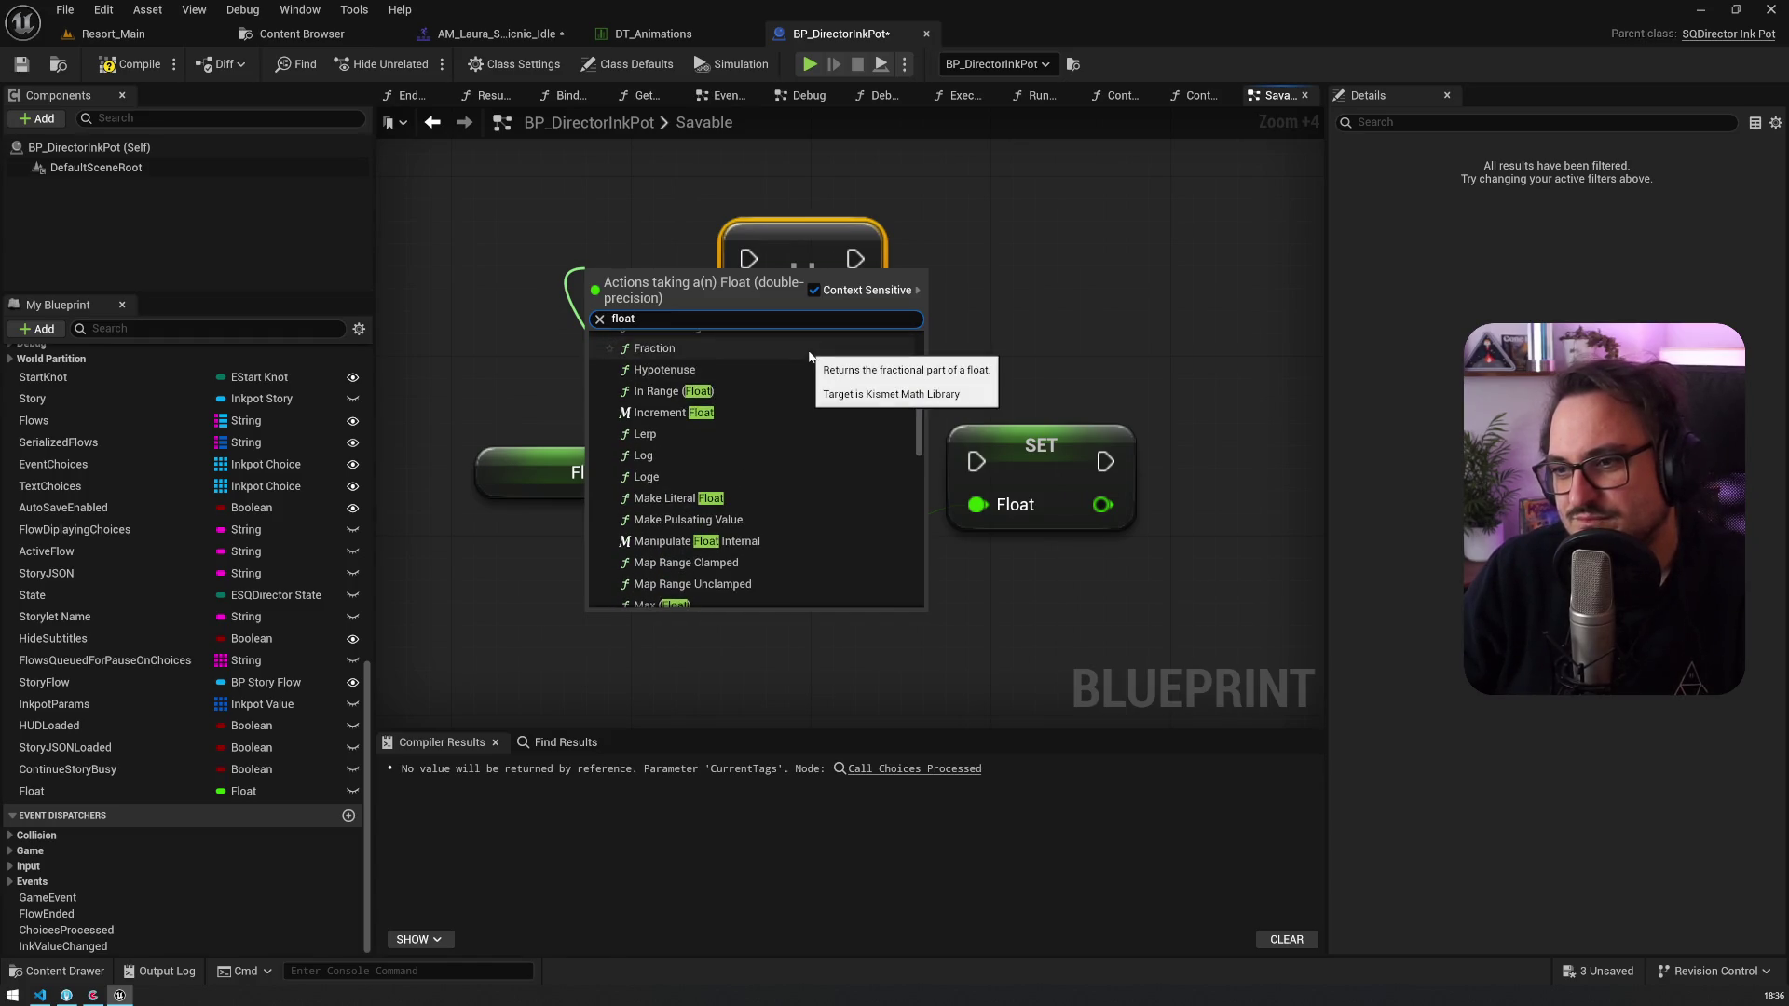
click(807, 540)
drag(1016, 217, 1197, 216)
drag(727, 284, 793, 194)
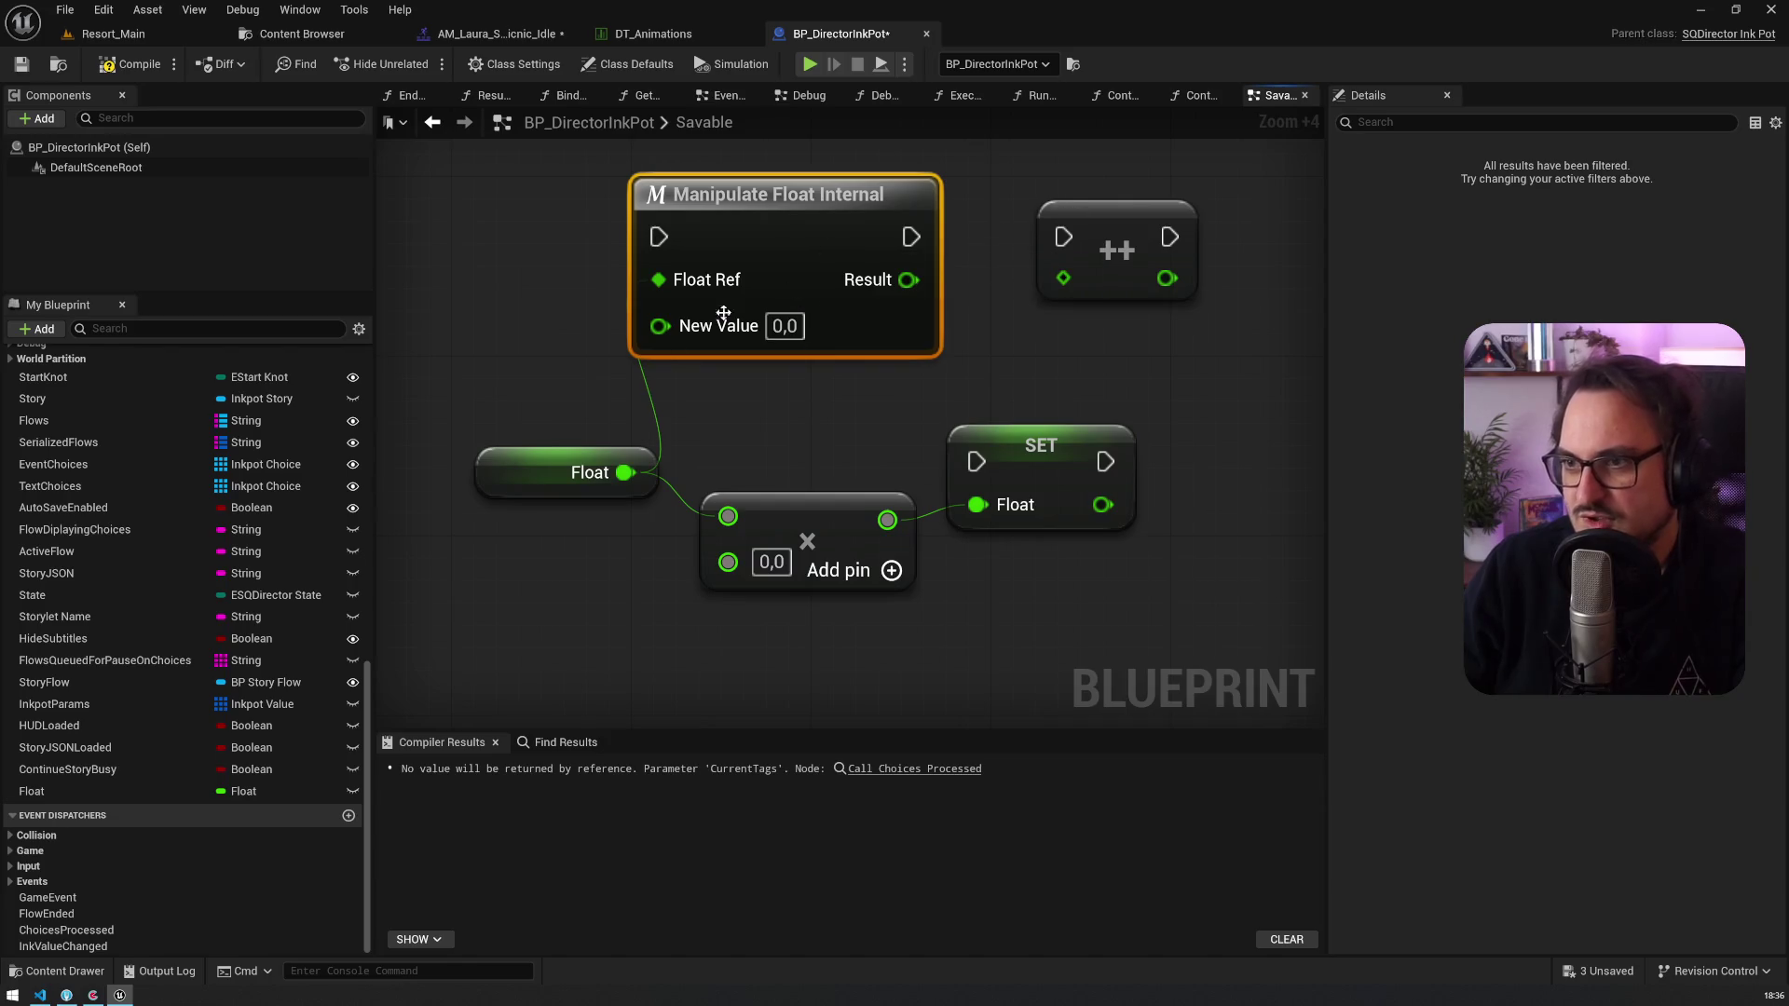
mouse_move(570, 616)
mouse_down()
mouse_move(524, 439)
mouse_move(564, 400)
mouse_up()
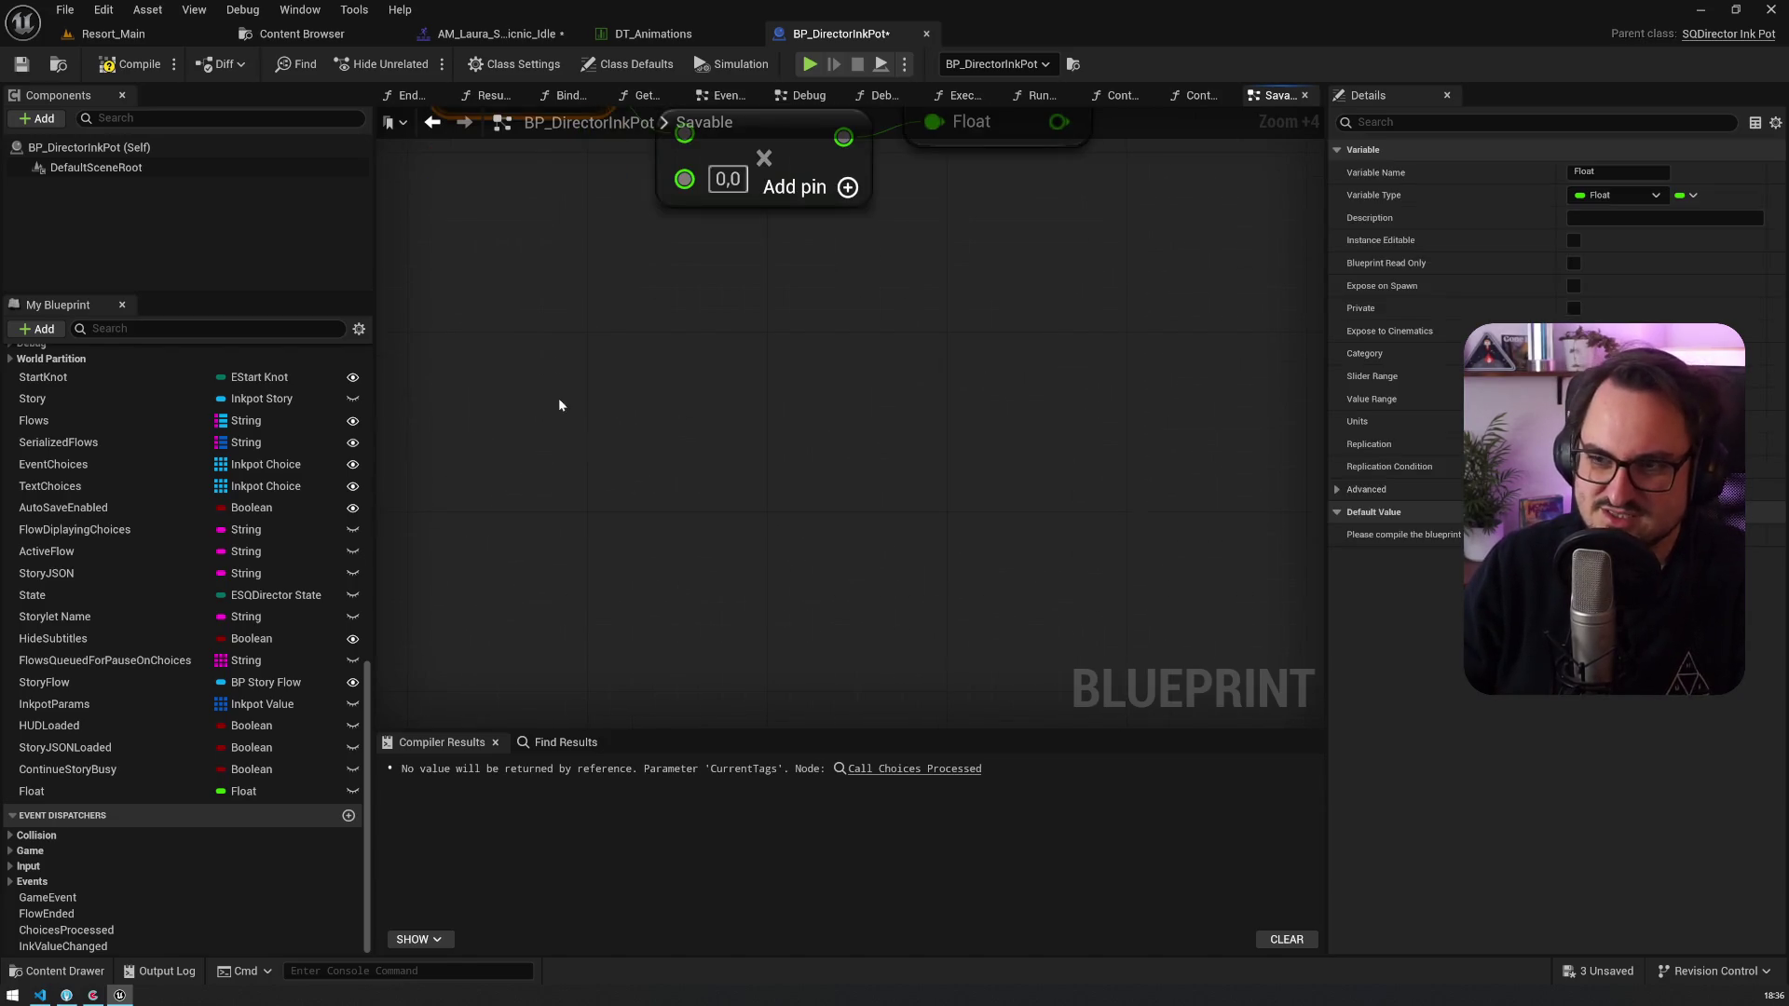
Step: Paste a second Float getter into the Savable graph
key(ctrl+v)
drag(739, 471, 824, 445)
text(mathe)
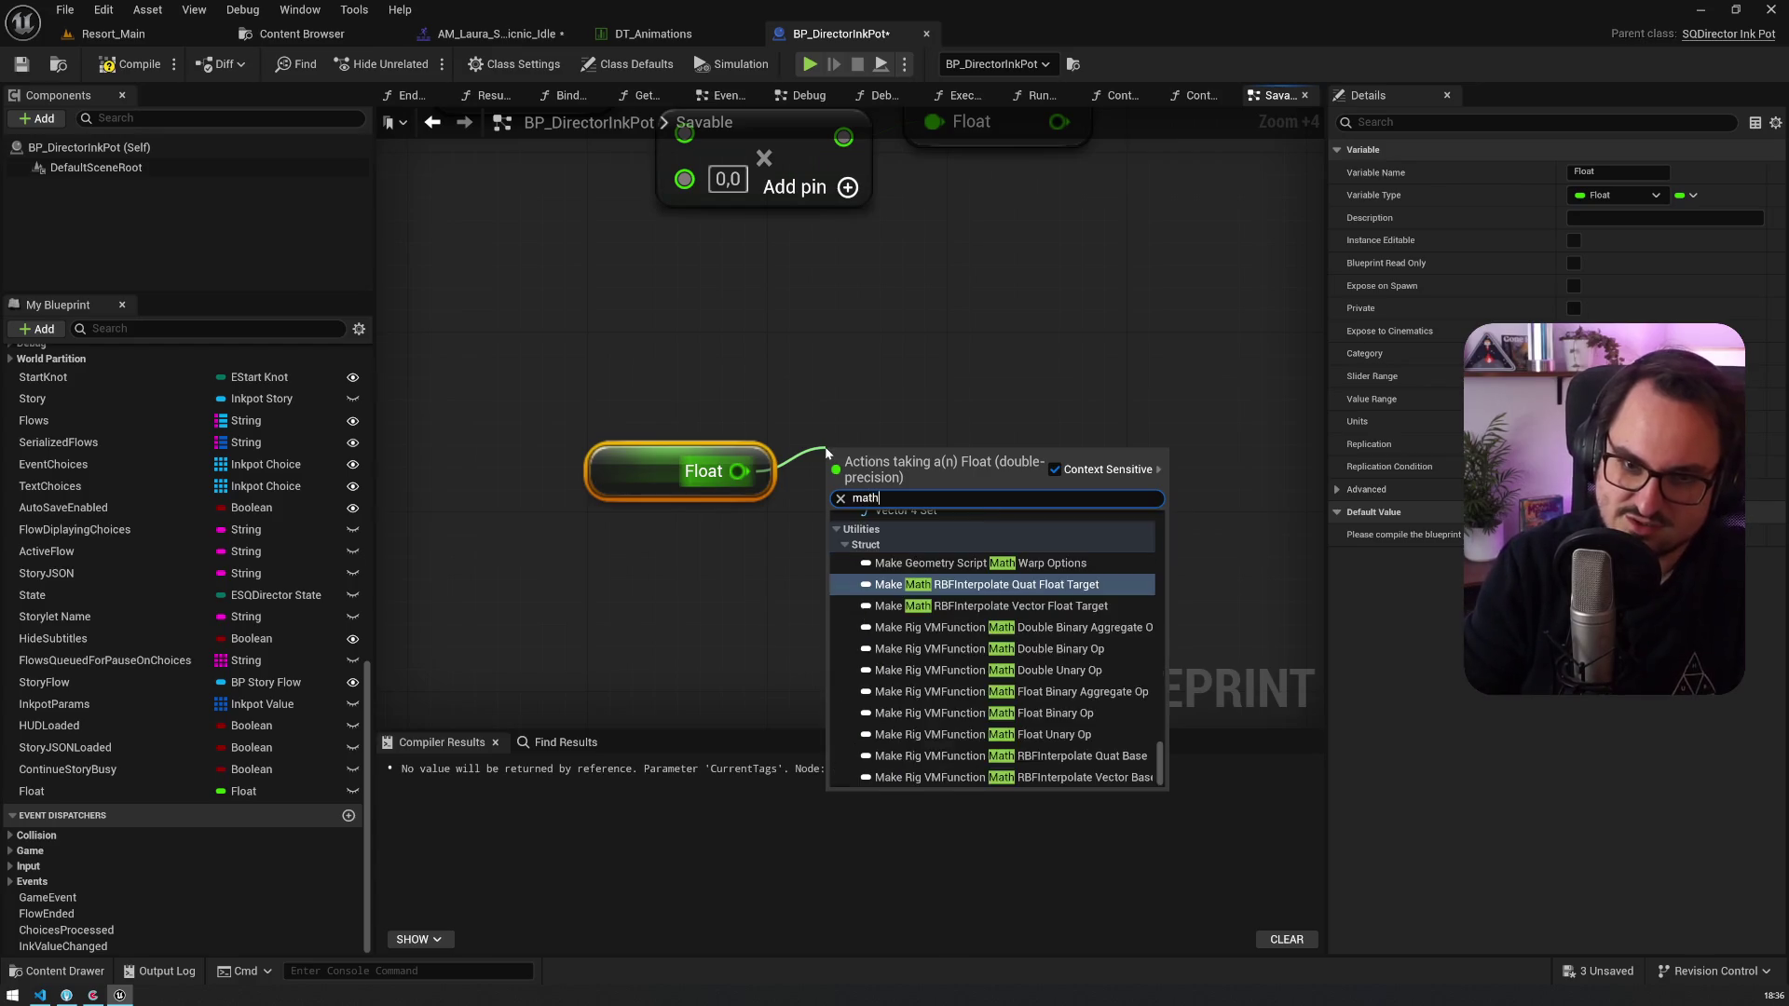
key(BackSpace)
key(BackSpace)
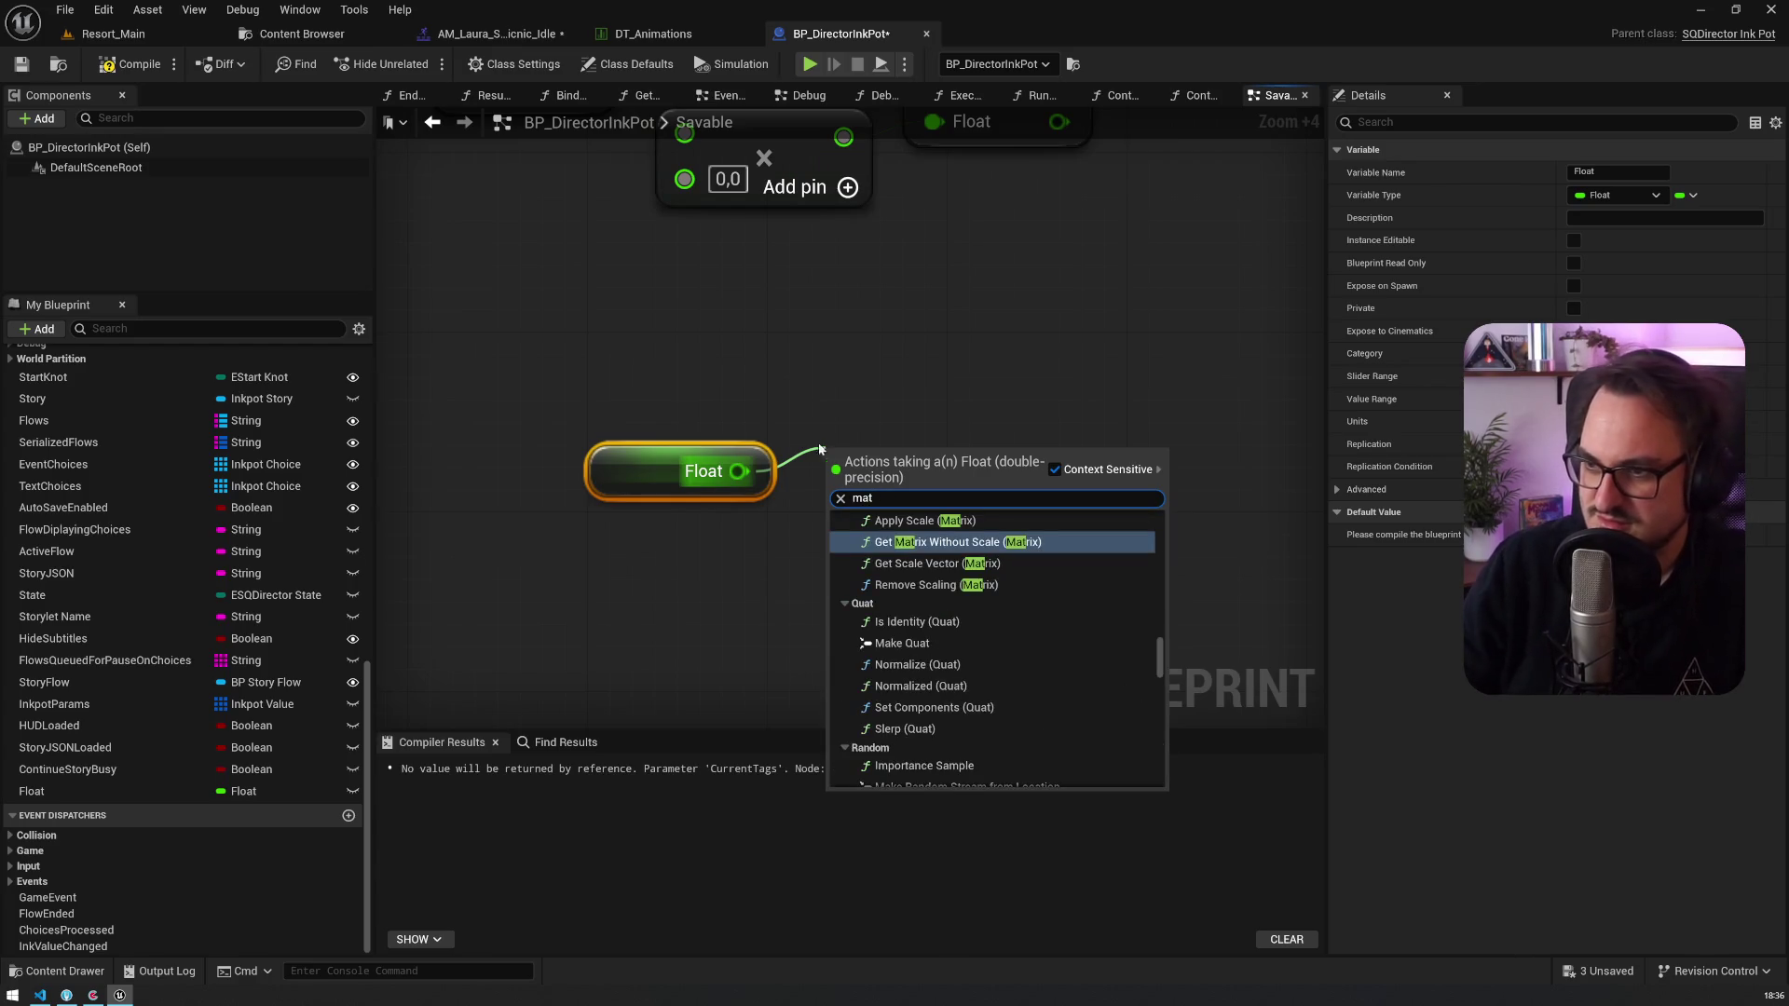
key(Escape)
scroll(790, 330, down, 5)
scroll(714, 360, up, 5)
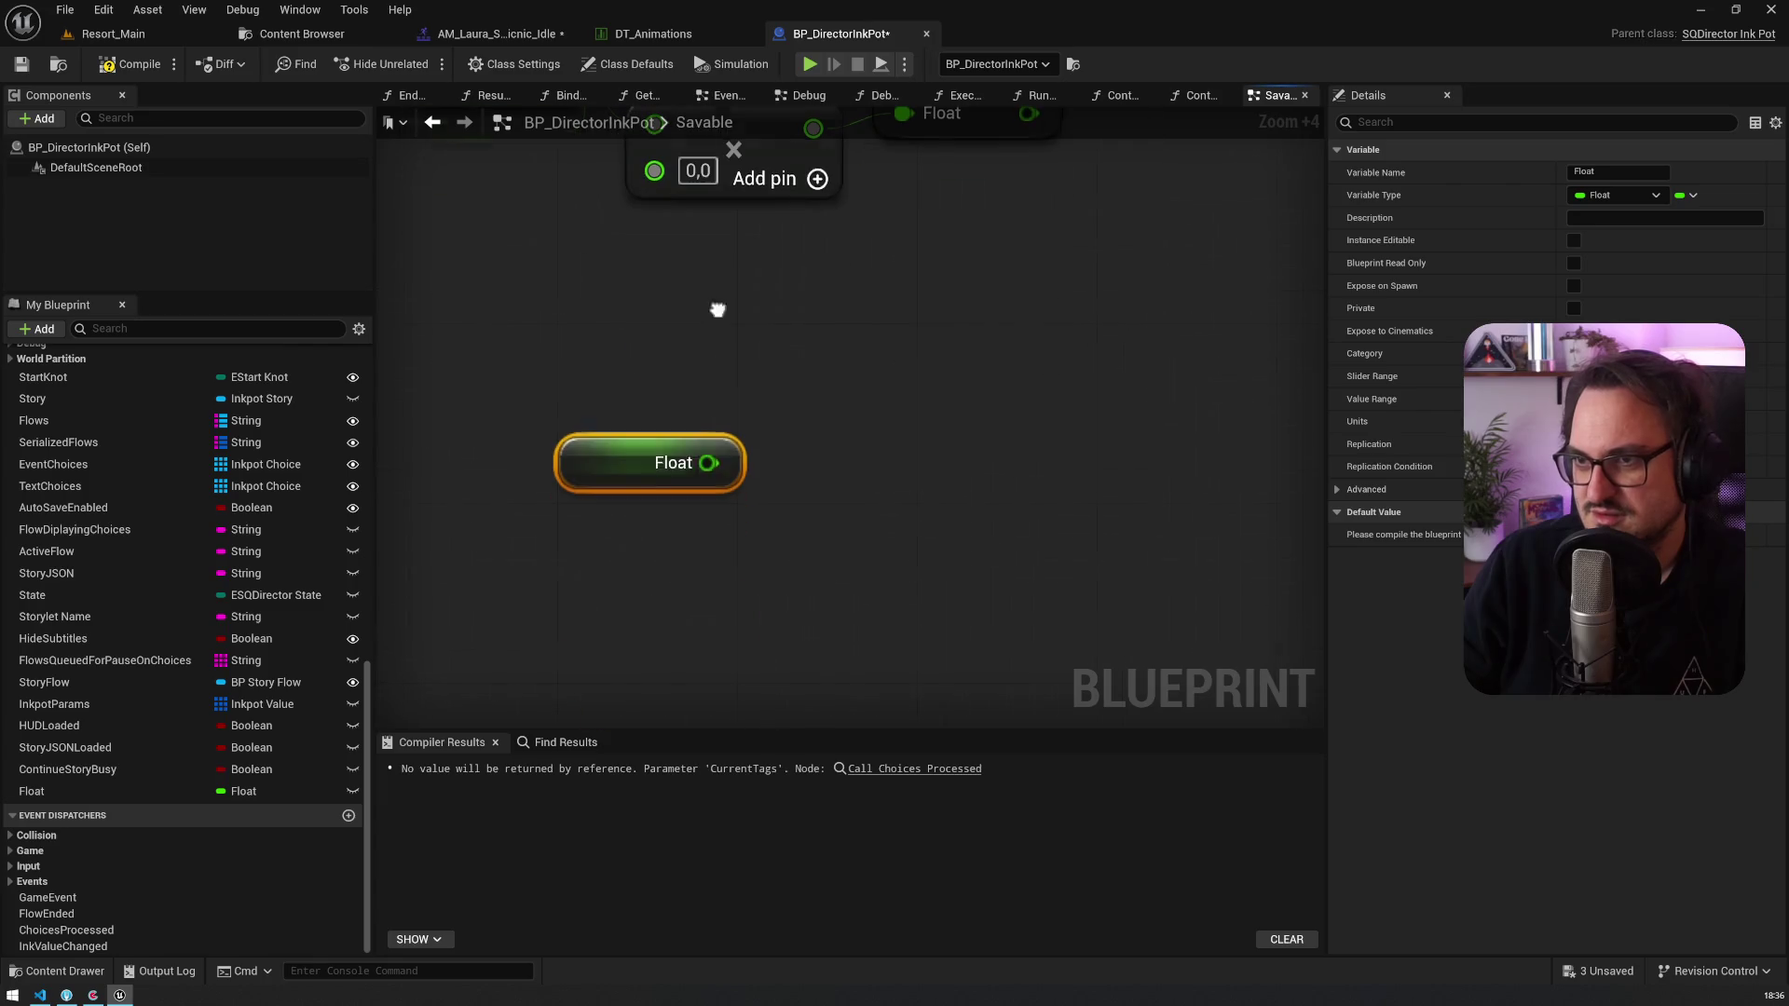
Step: Reposition the new Float getter and the upper Float getter
click(576, 449)
mouse_move(576, 449)
mouse_down()
mouse_move(653, 354)
mouse_move(828, 253)
mouse_up()
click(828, 254)
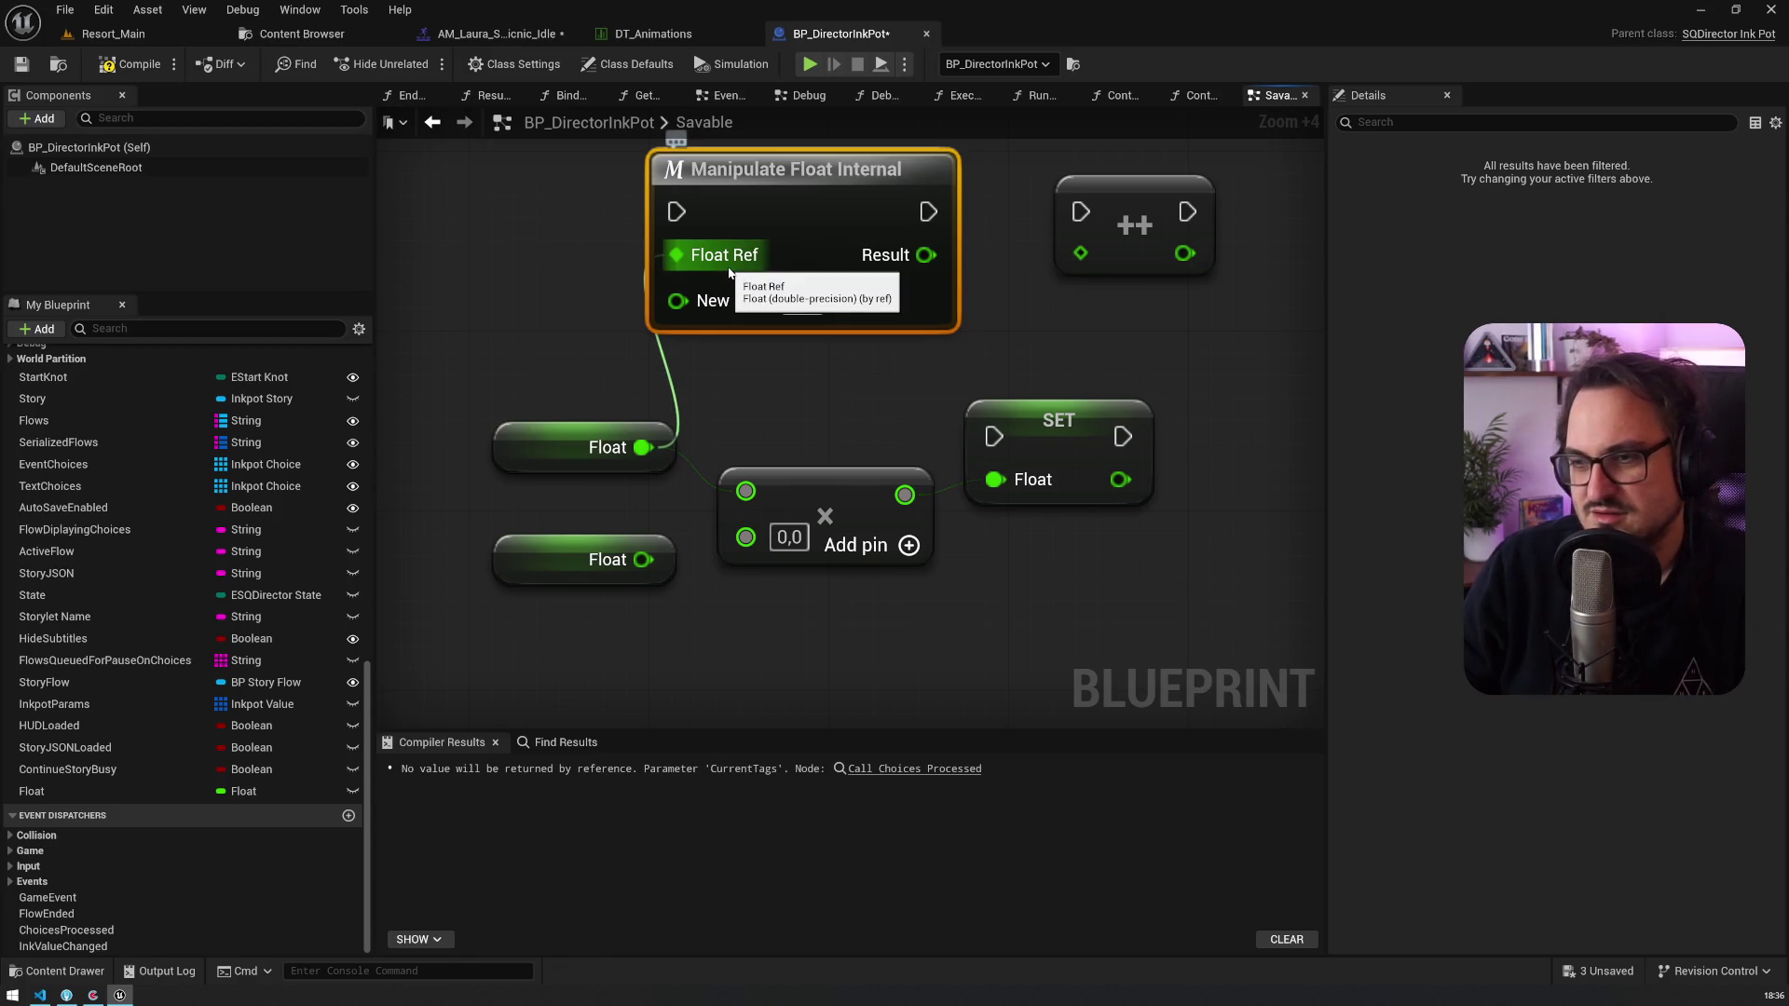
drag(558, 456, 466, 388)
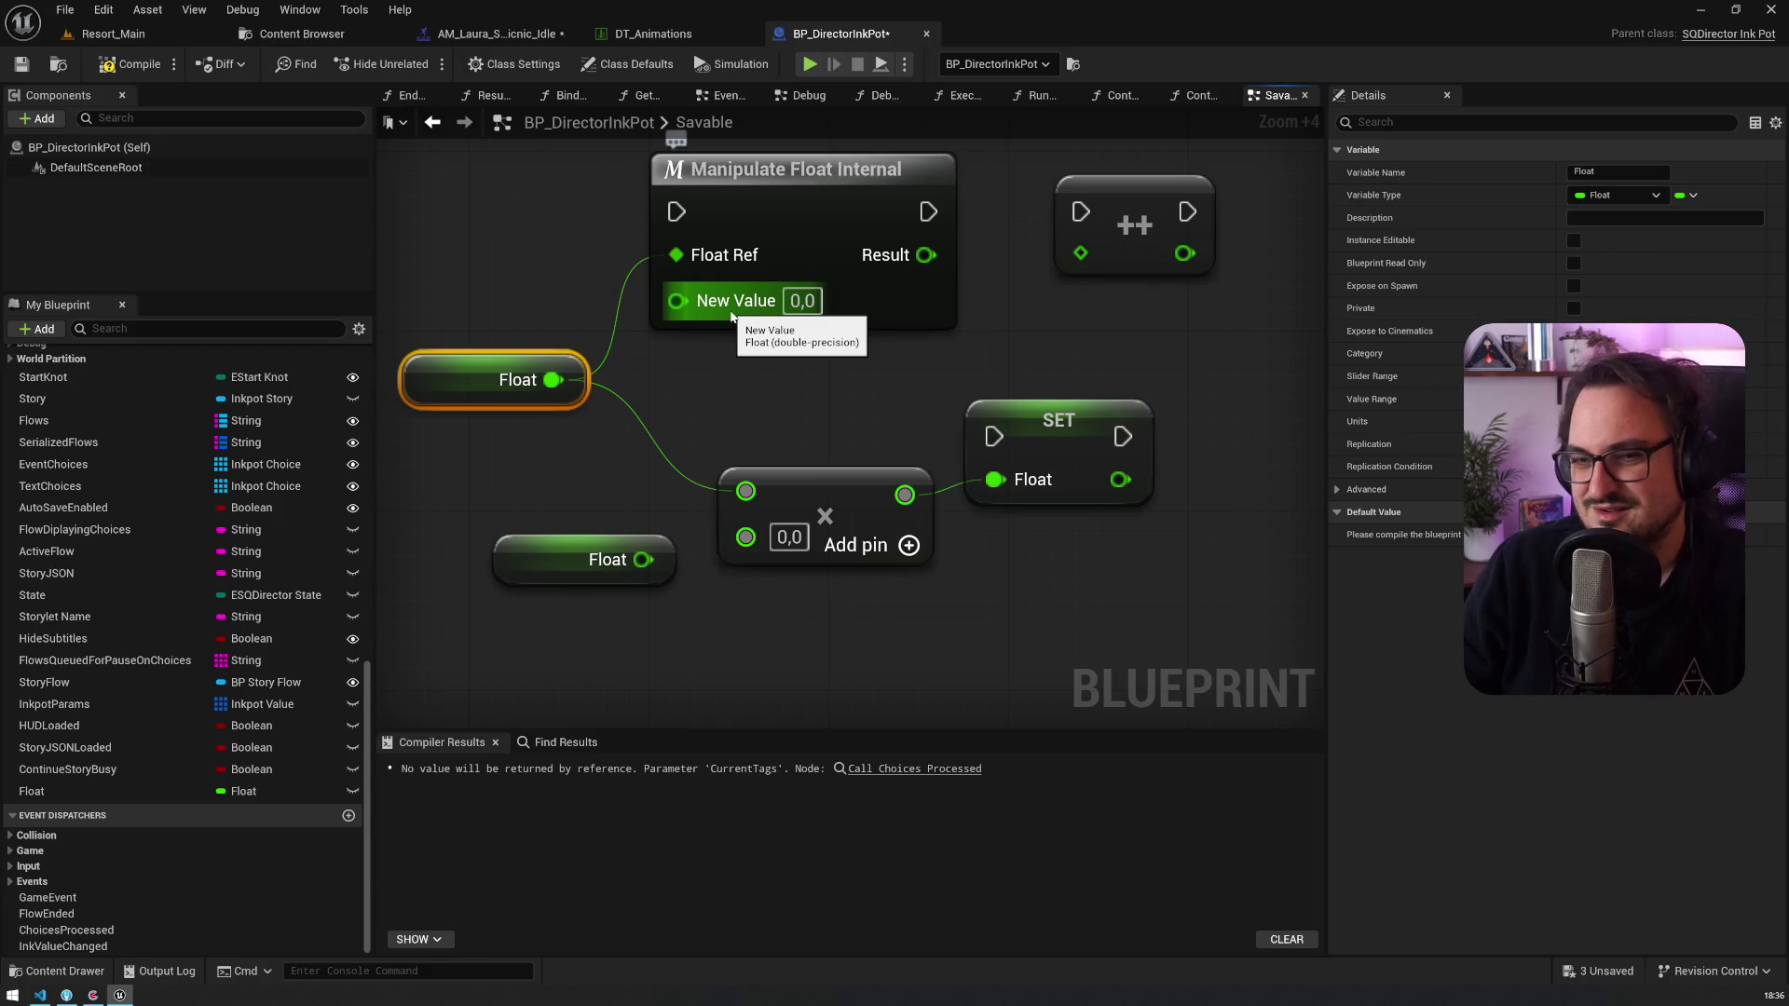
Step: Break the Float link into Manipulate Float Internal's Float Ref and move the second getter up
click(578, 221)
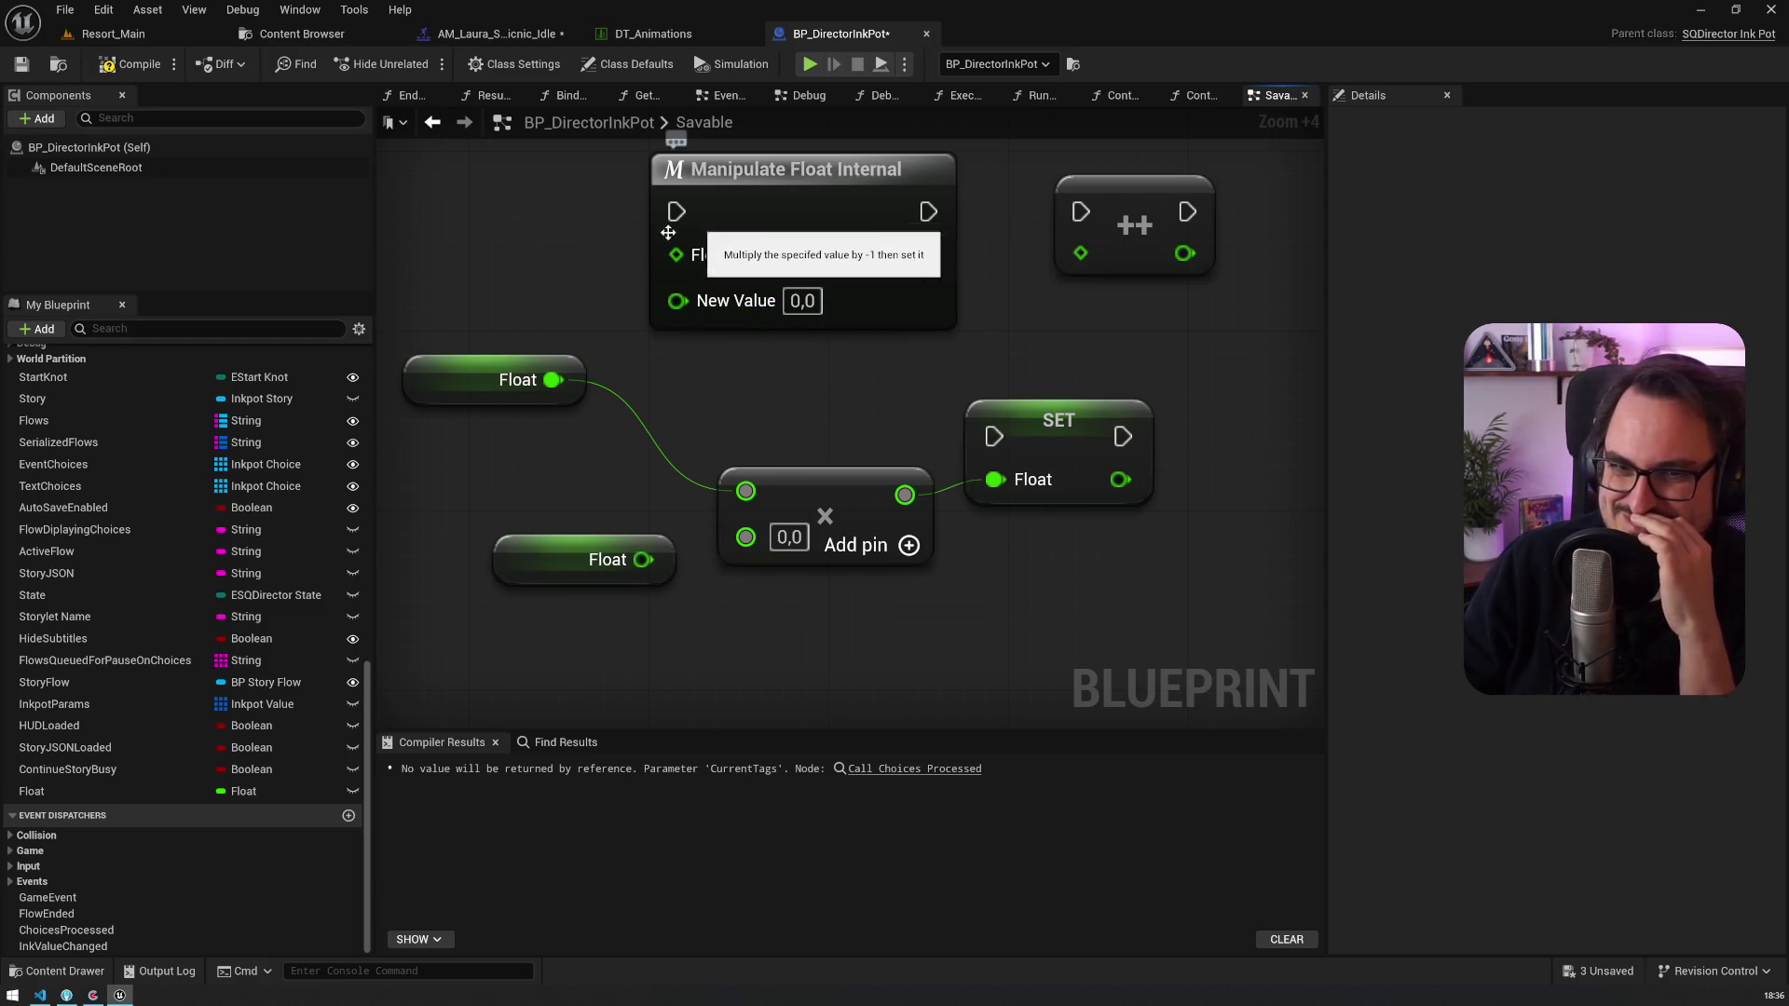
drag(759, 220, 953, 364)
mouse_move(733, 703)
mouse_down()
mouse_move(527, 277)
mouse_move(743, 220)
mouse_up()
text(m)
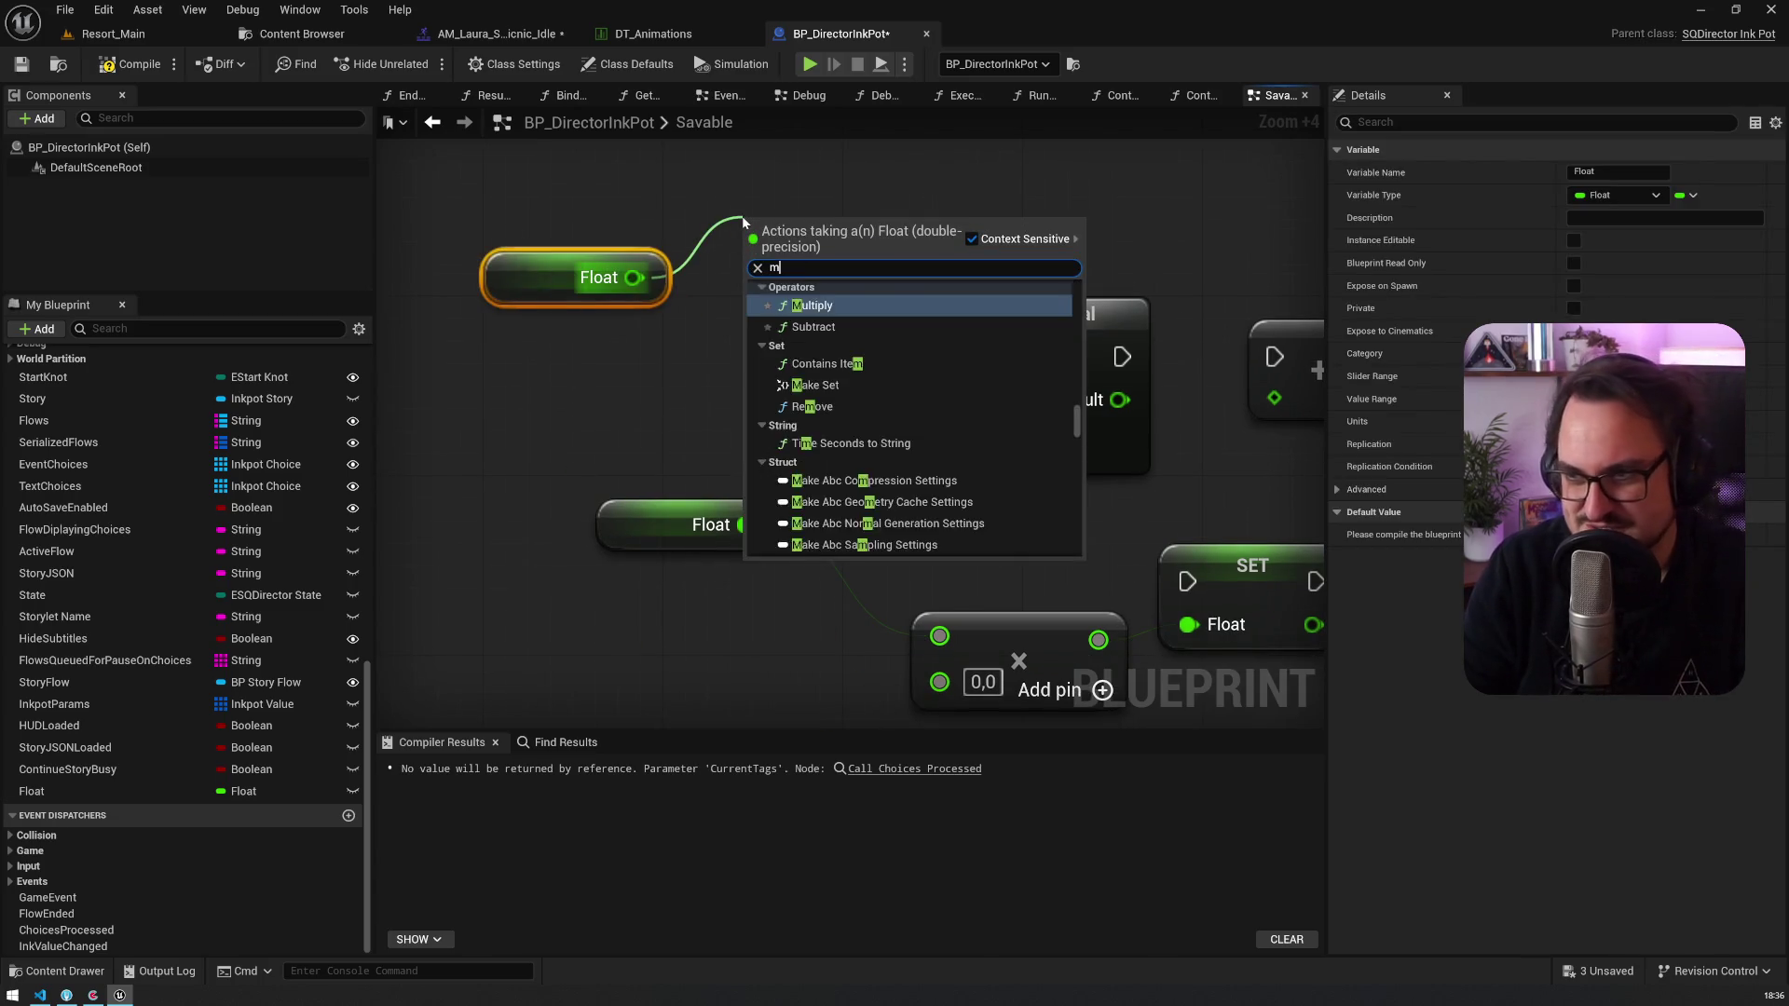
text(athe)
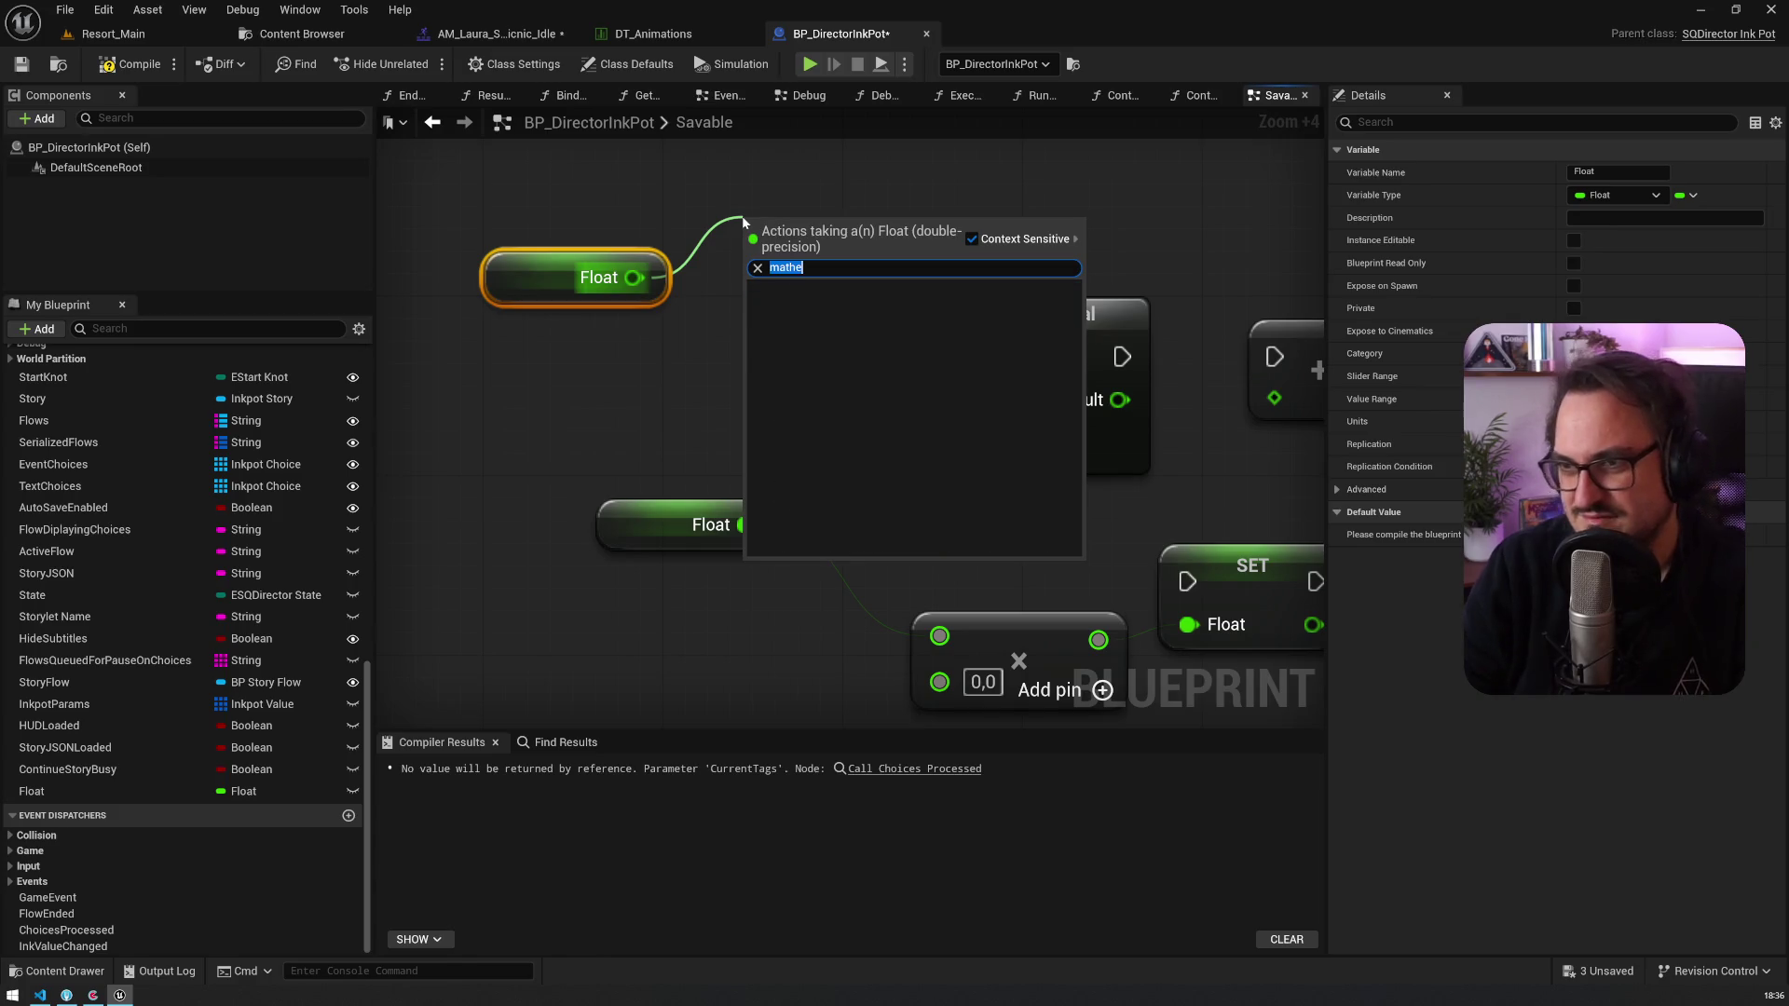
Step: Add a Math Expression node with the expression 'a *= 5'
key(Escape)
right_click(675, 344)
text(ma)
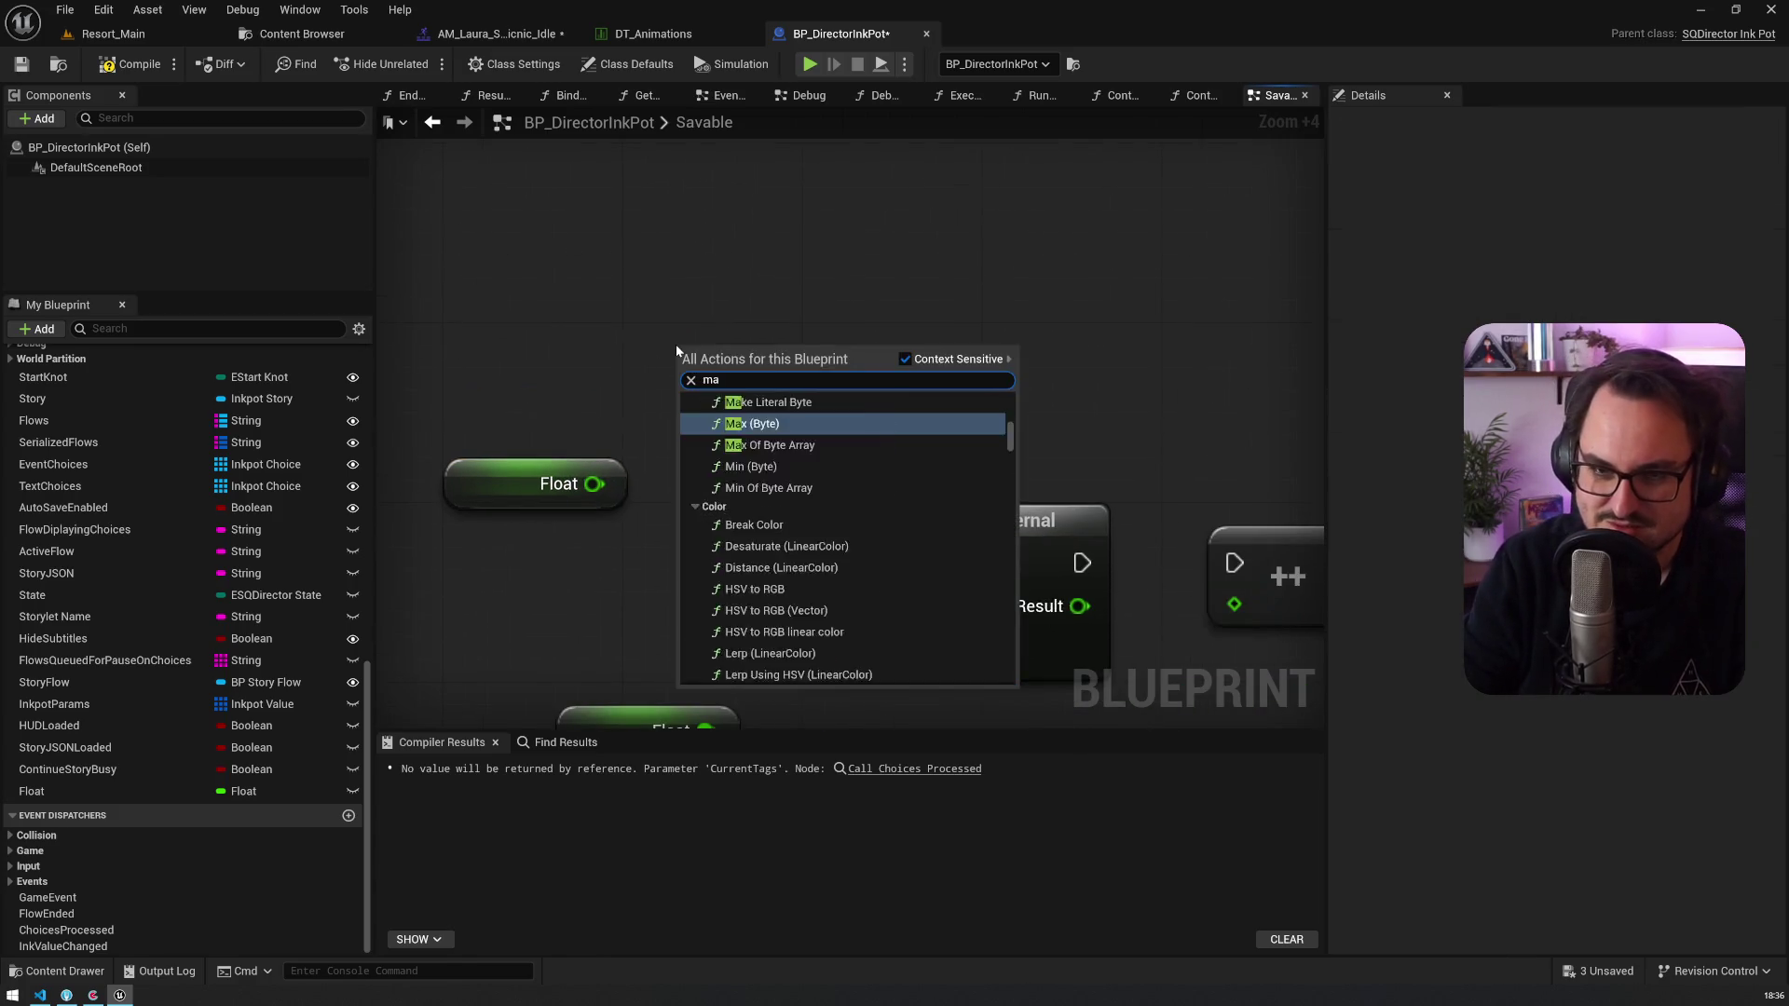
text(thex)
key(Return)
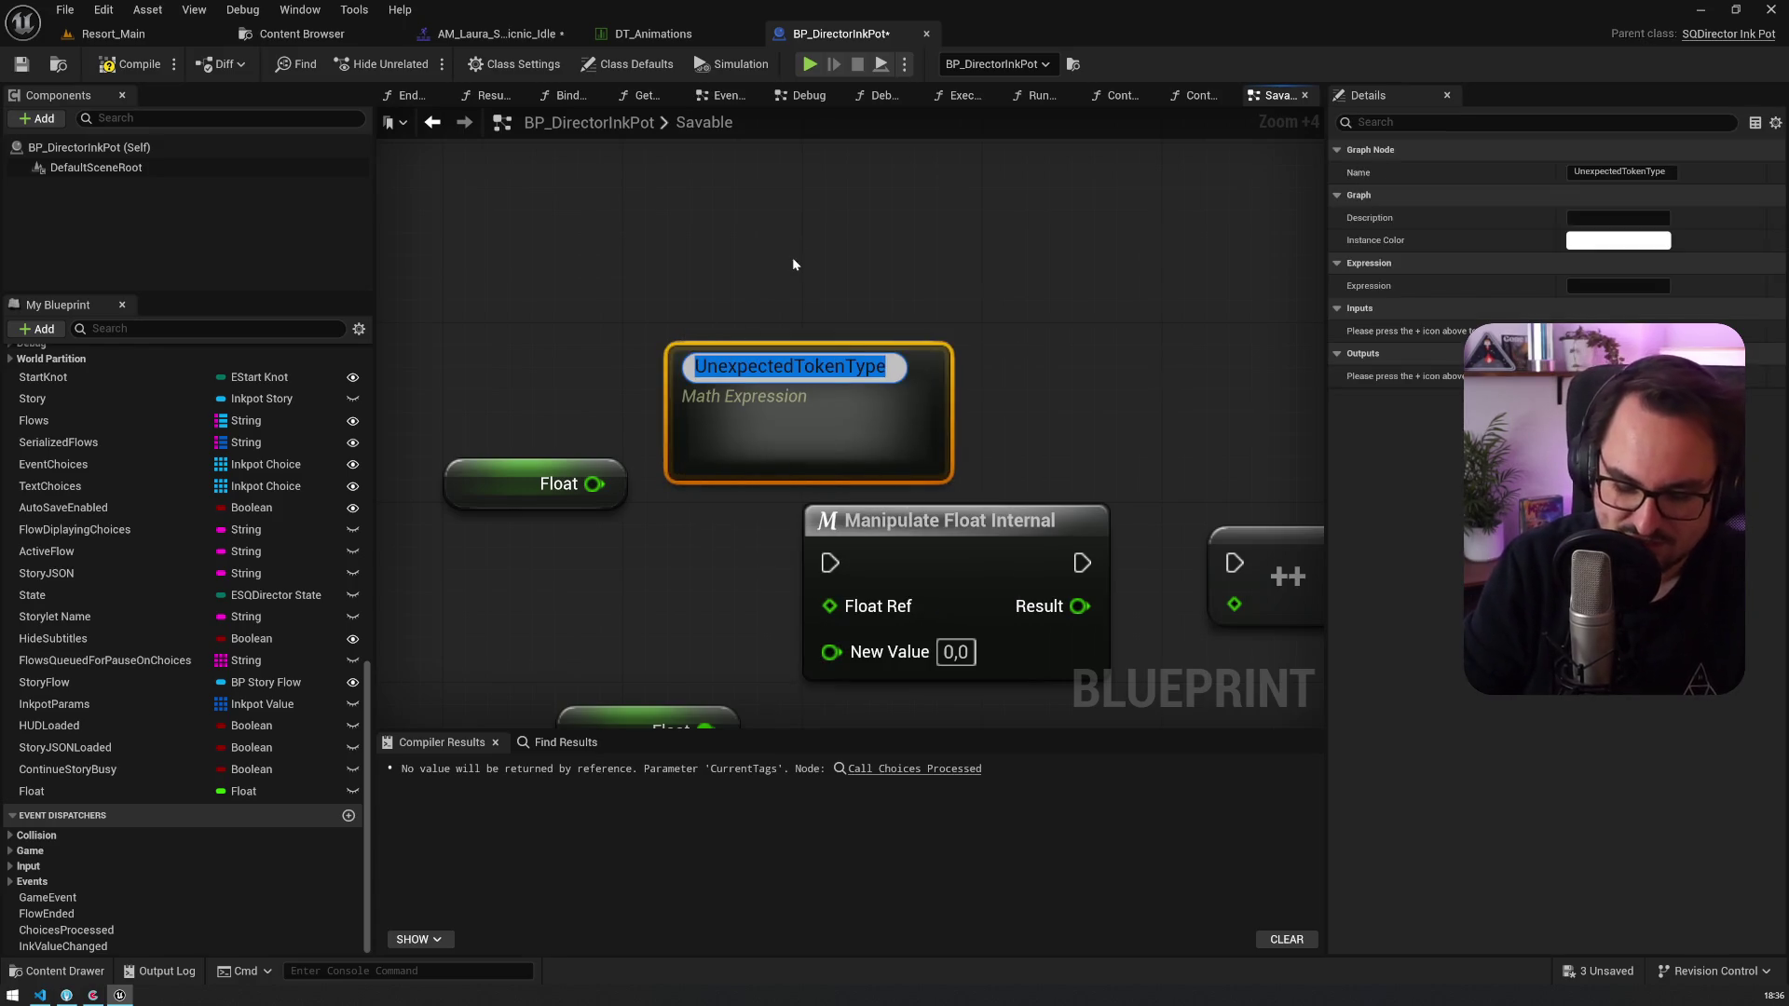
text(a)
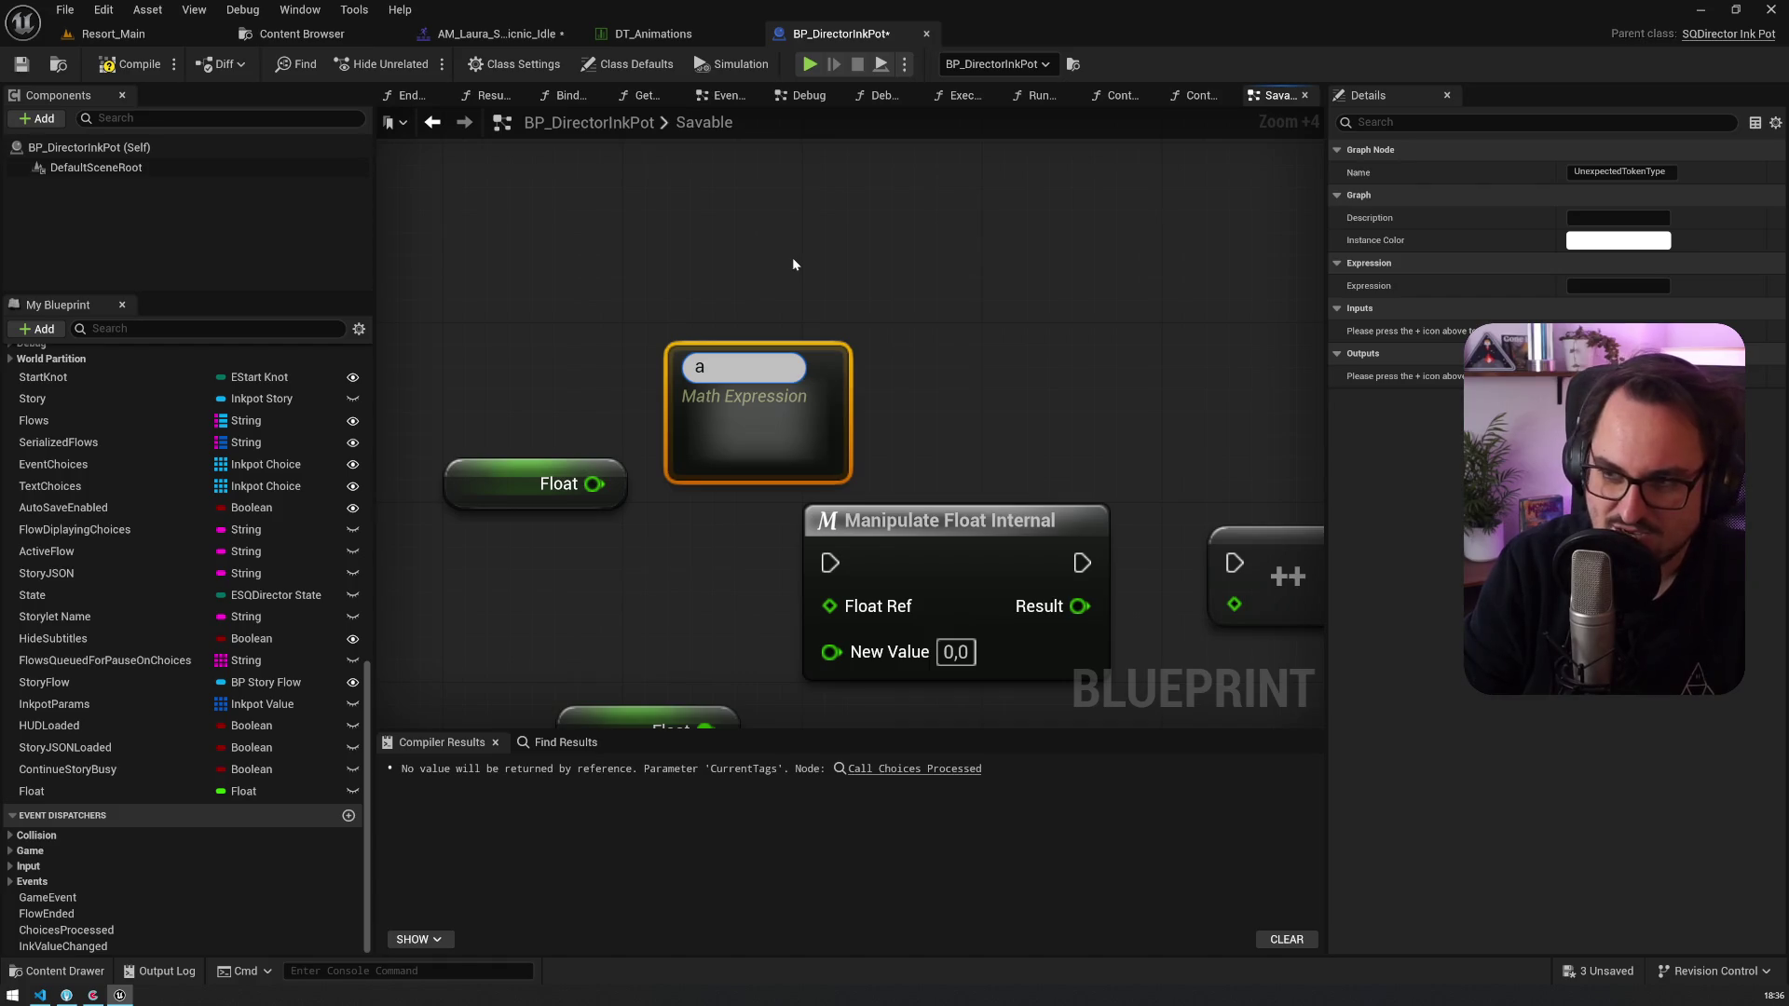
text( *)
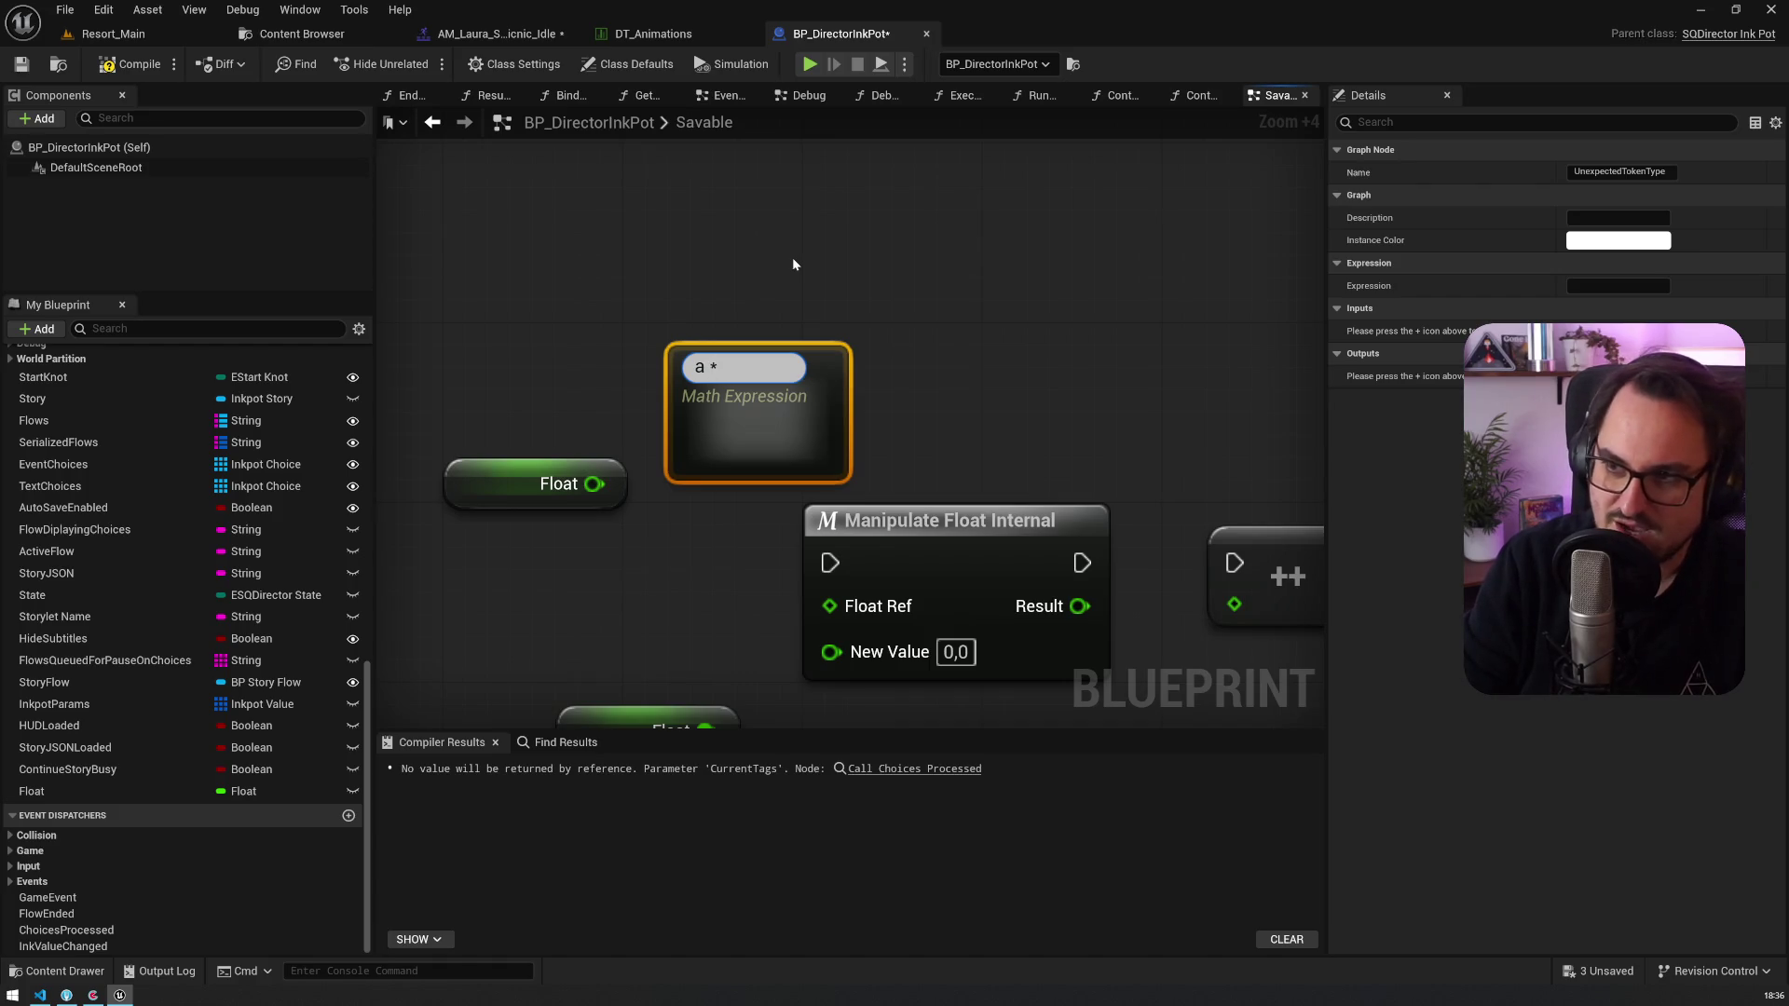
text(= 5)
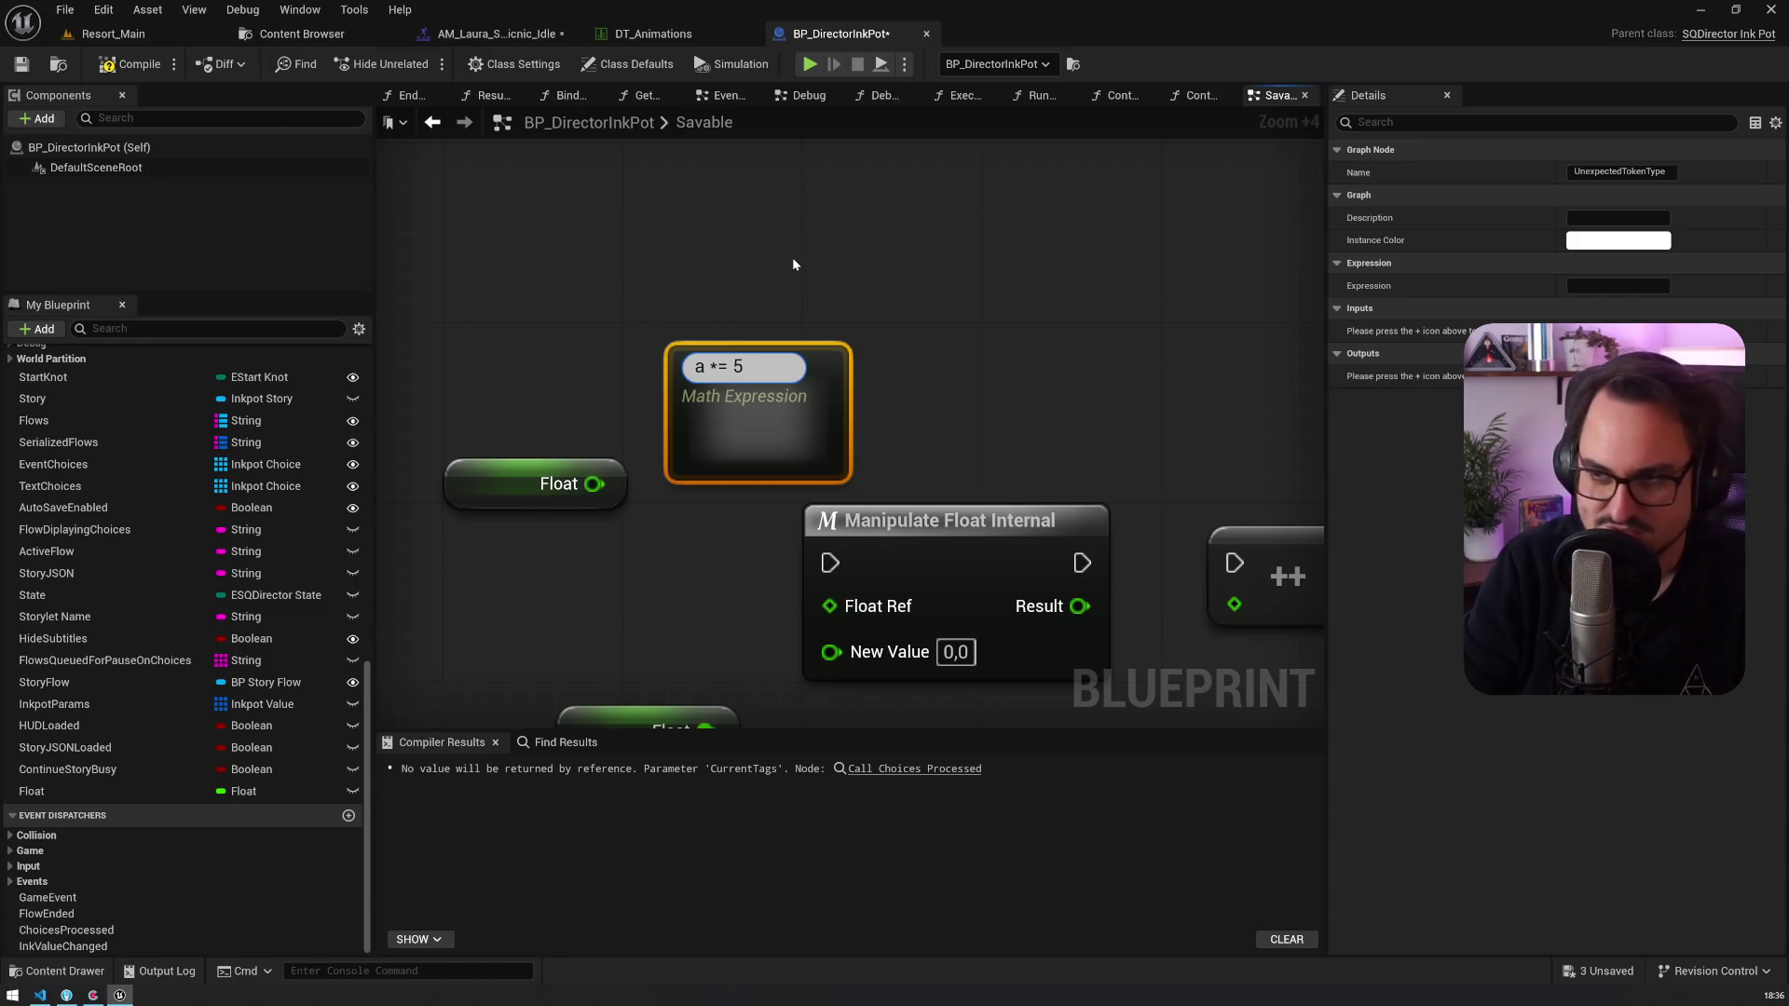
key(Return)
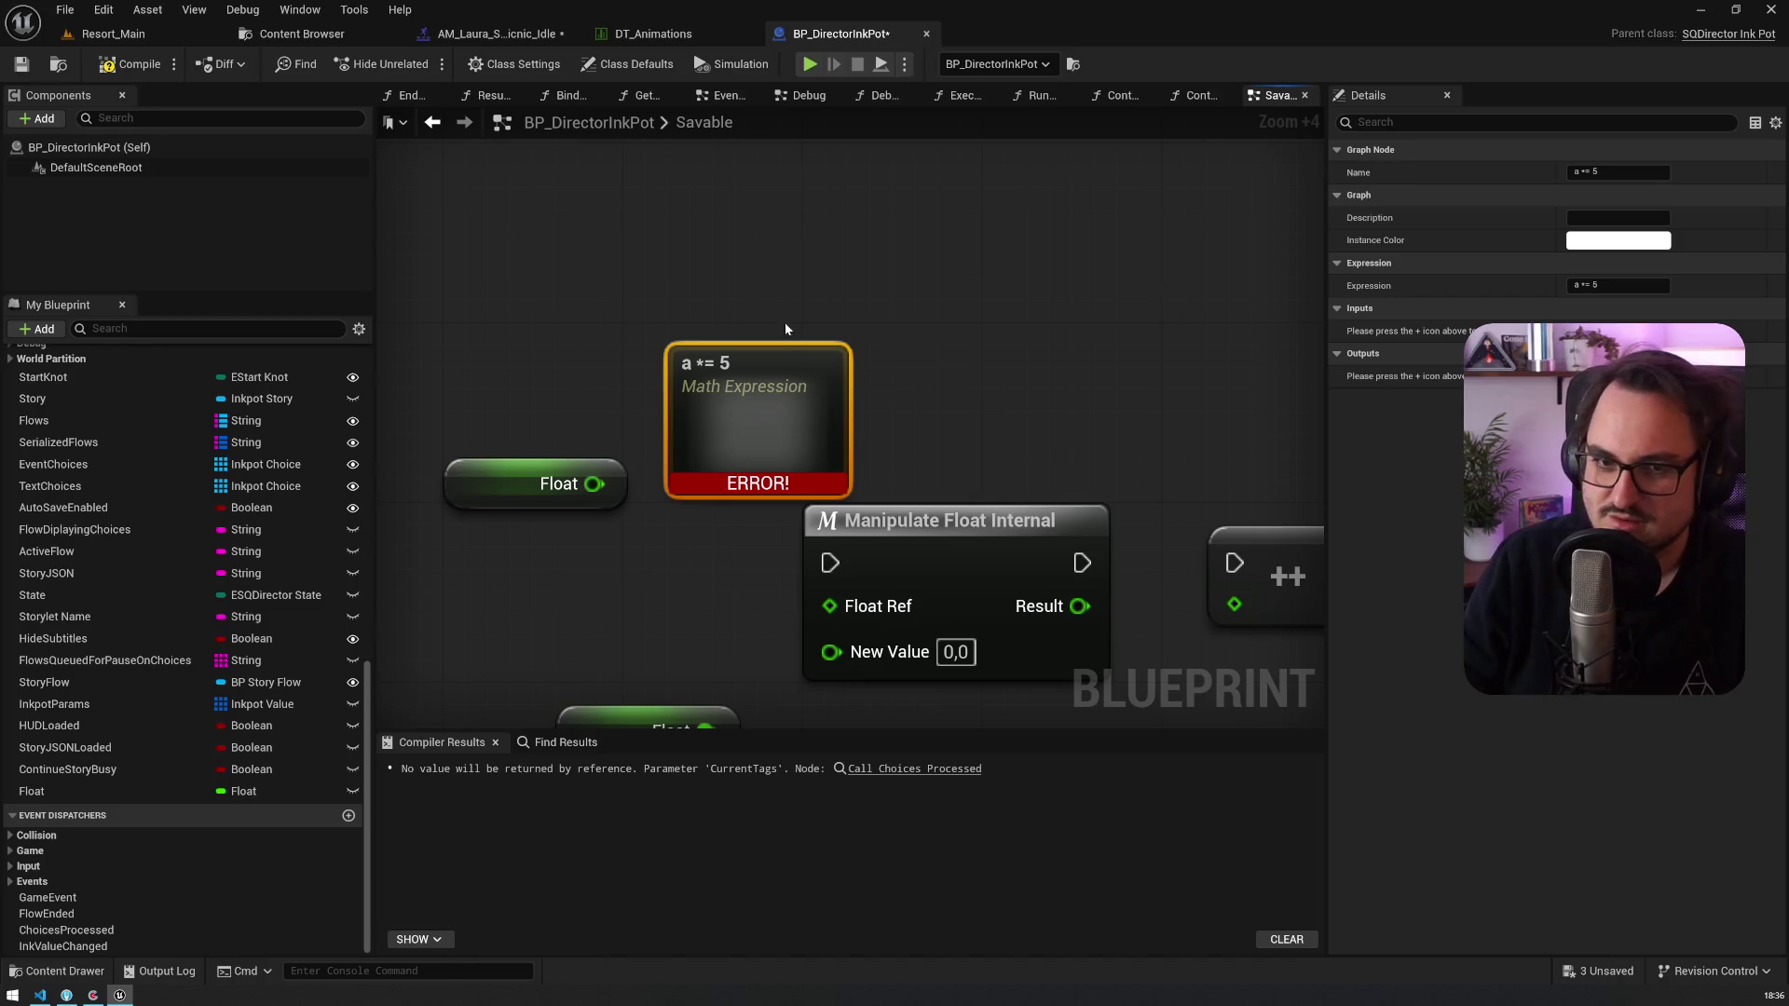
double_click(756, 360)
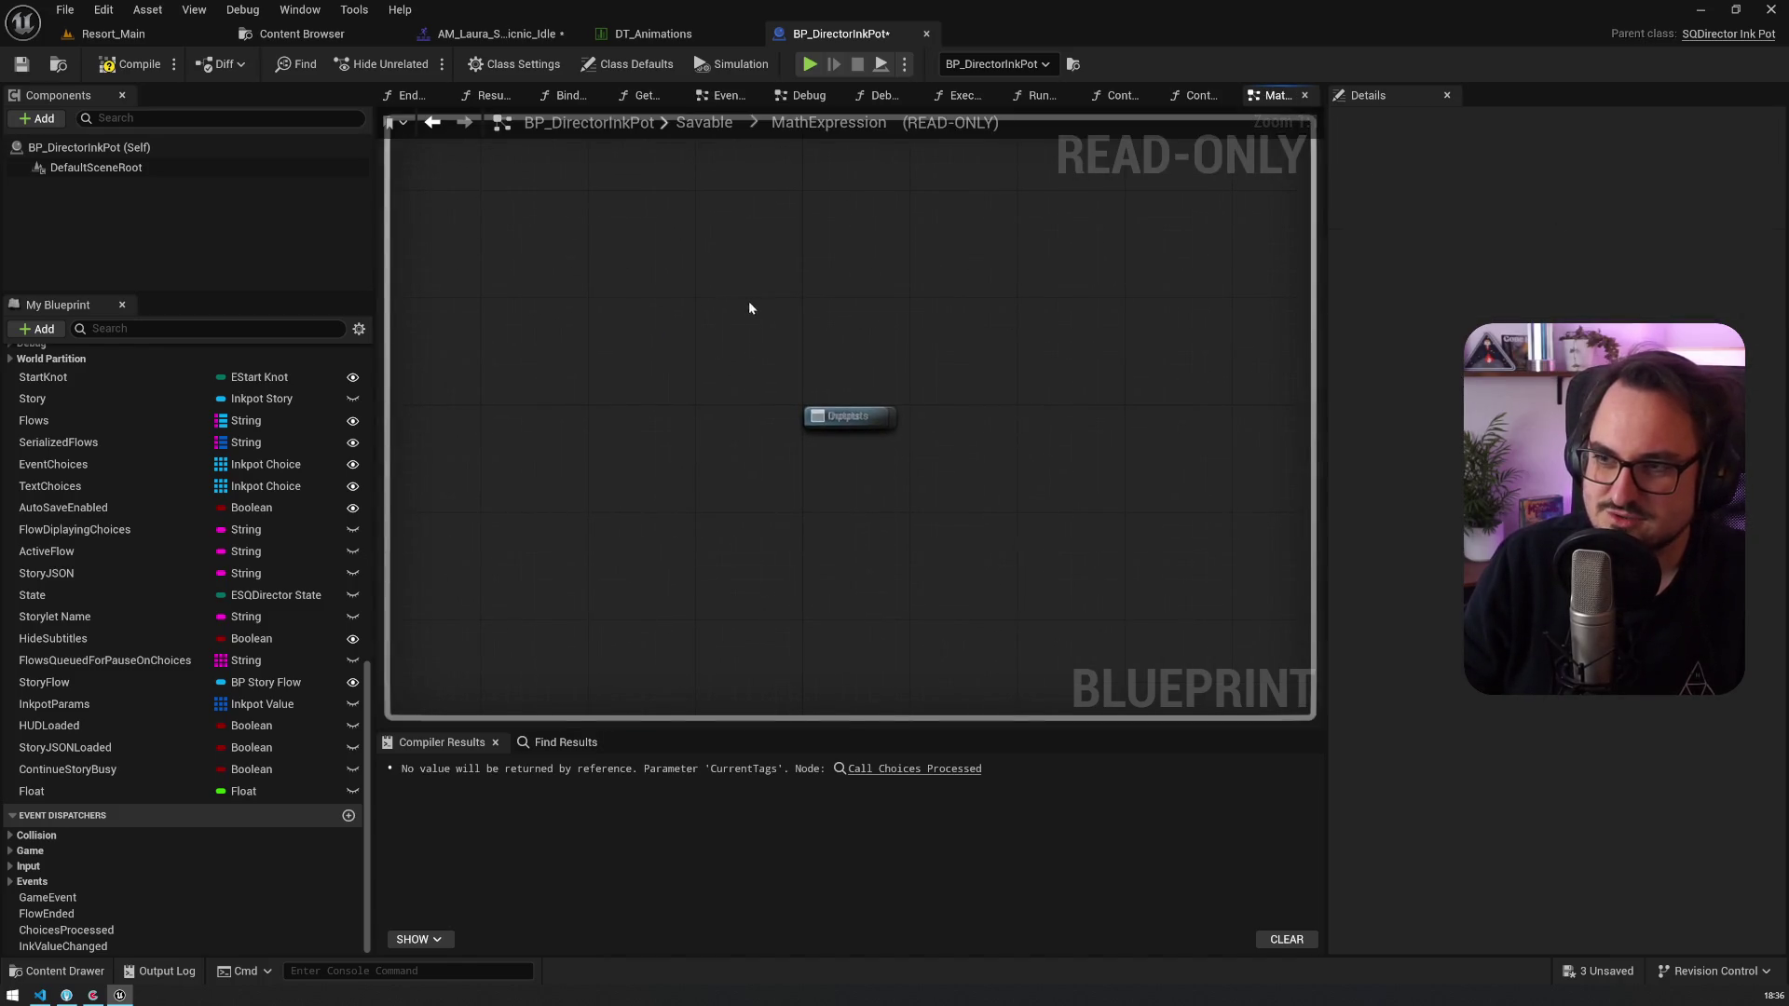
key(alt+Left)
Step: Change the Math Expression to 'a += 5' and inspect its internal graph
click(772, 346)
key(F2)
text(a )
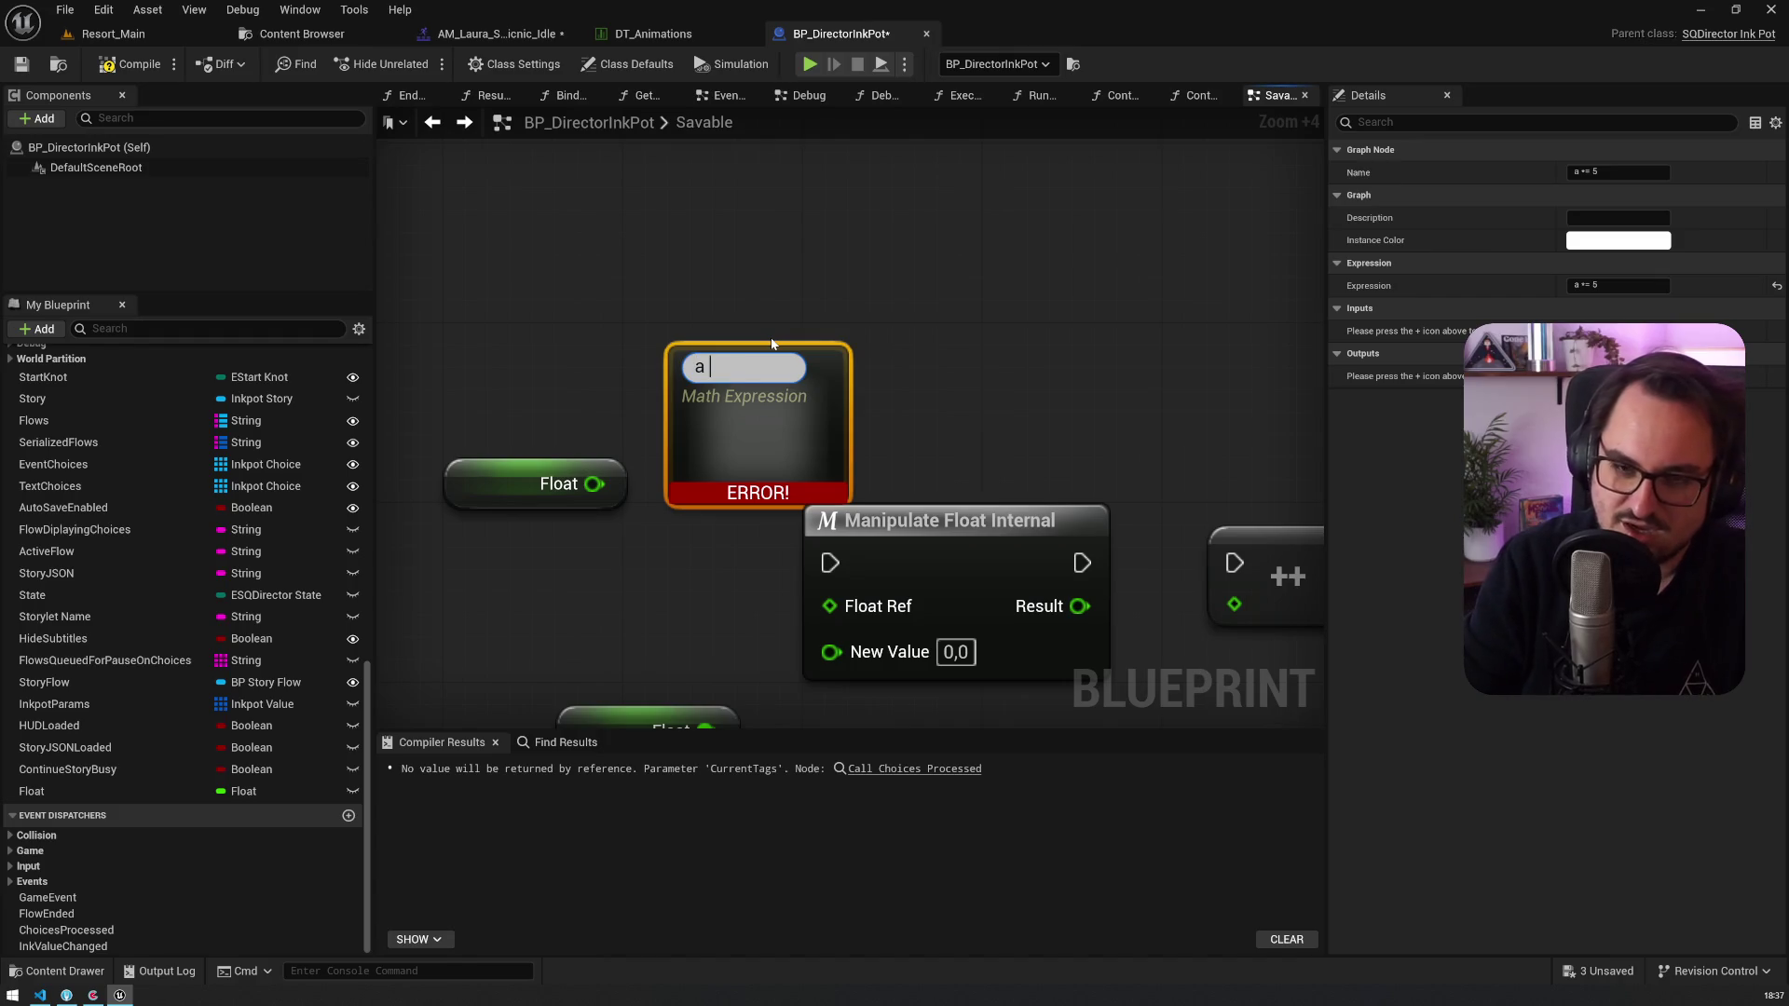
text(+= 5)
key(Return)
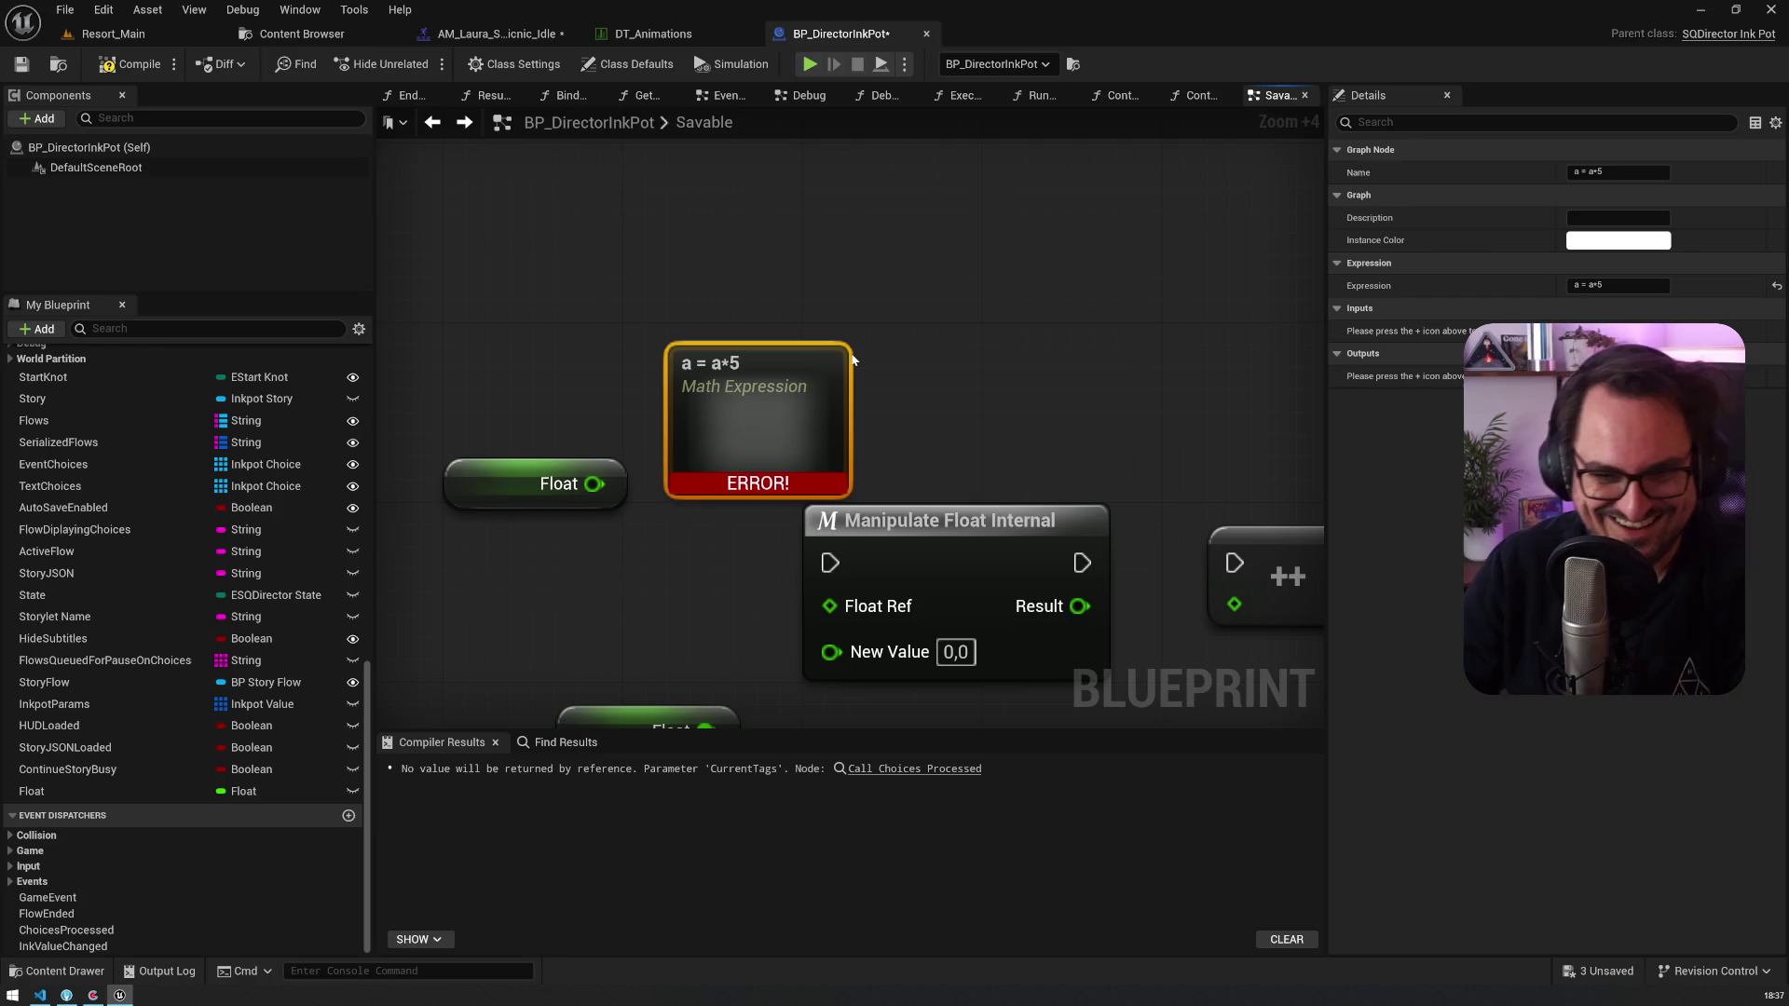
double_click(774, 403)
key(alt+Left)
double_click(736, 378)
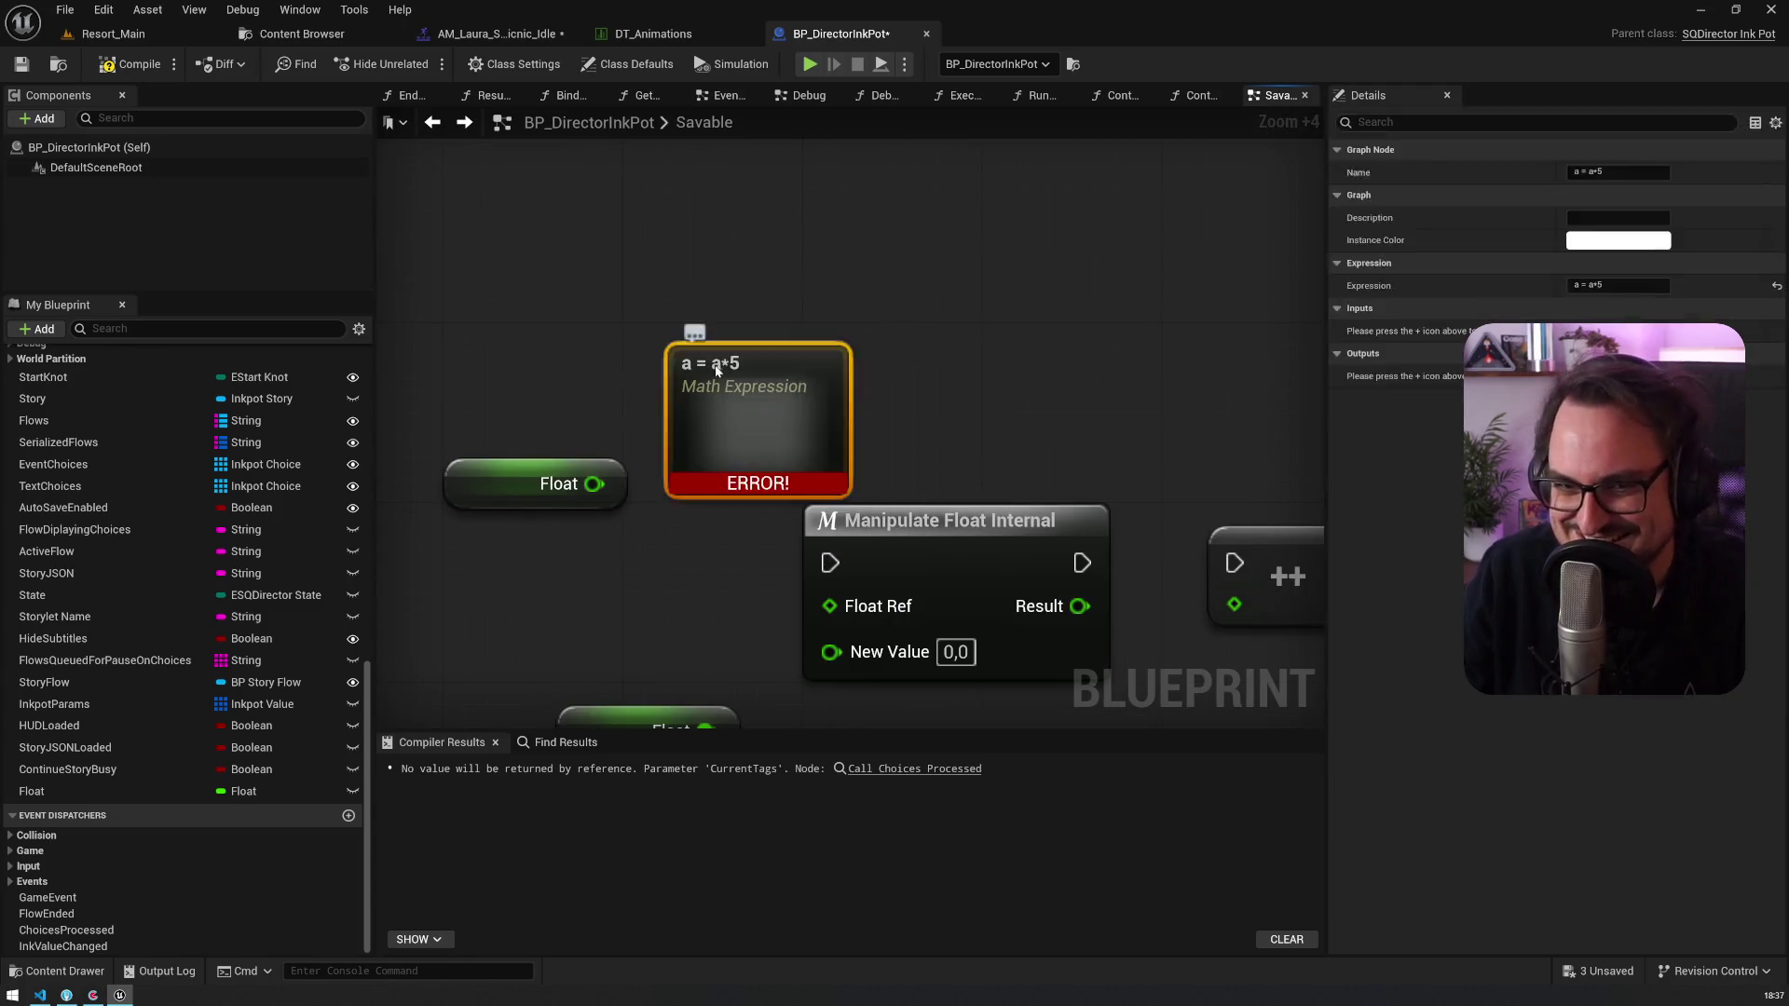
key(alt+Left)
Step: Try 'x = a + b', then set the Details Expression to 'a + b'
click(745, 365)
key(BackSpace)
text(x)
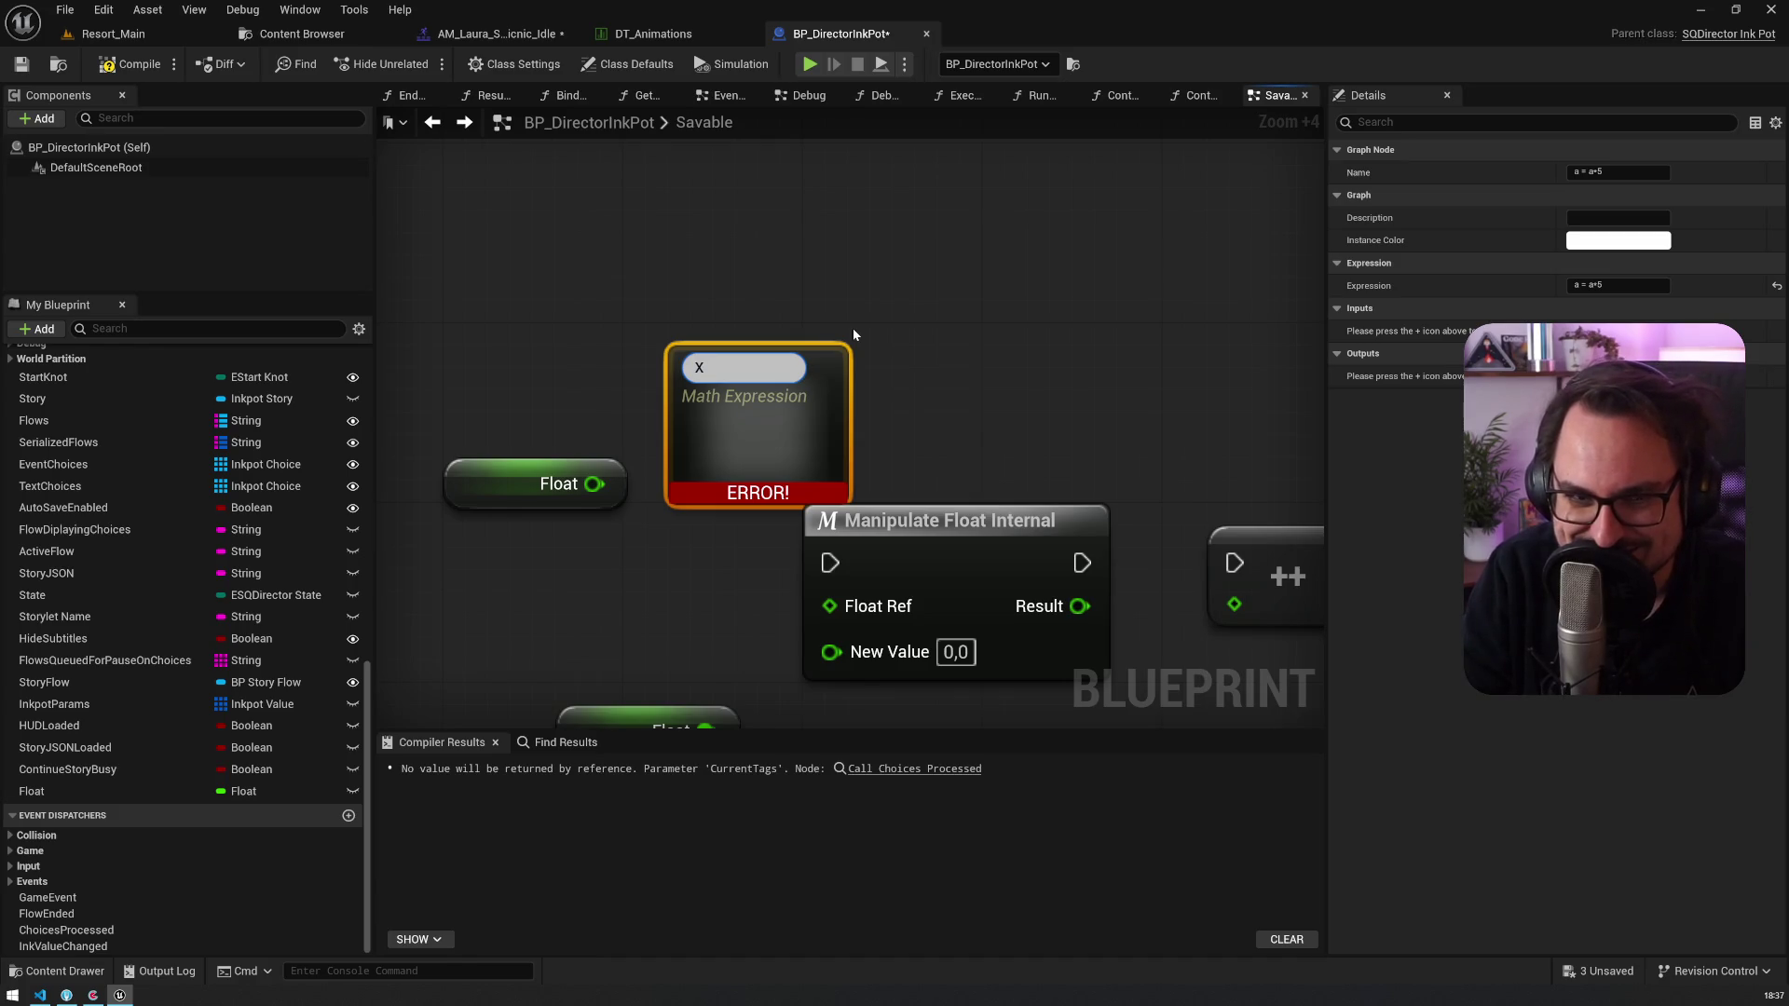
text( = a + b)
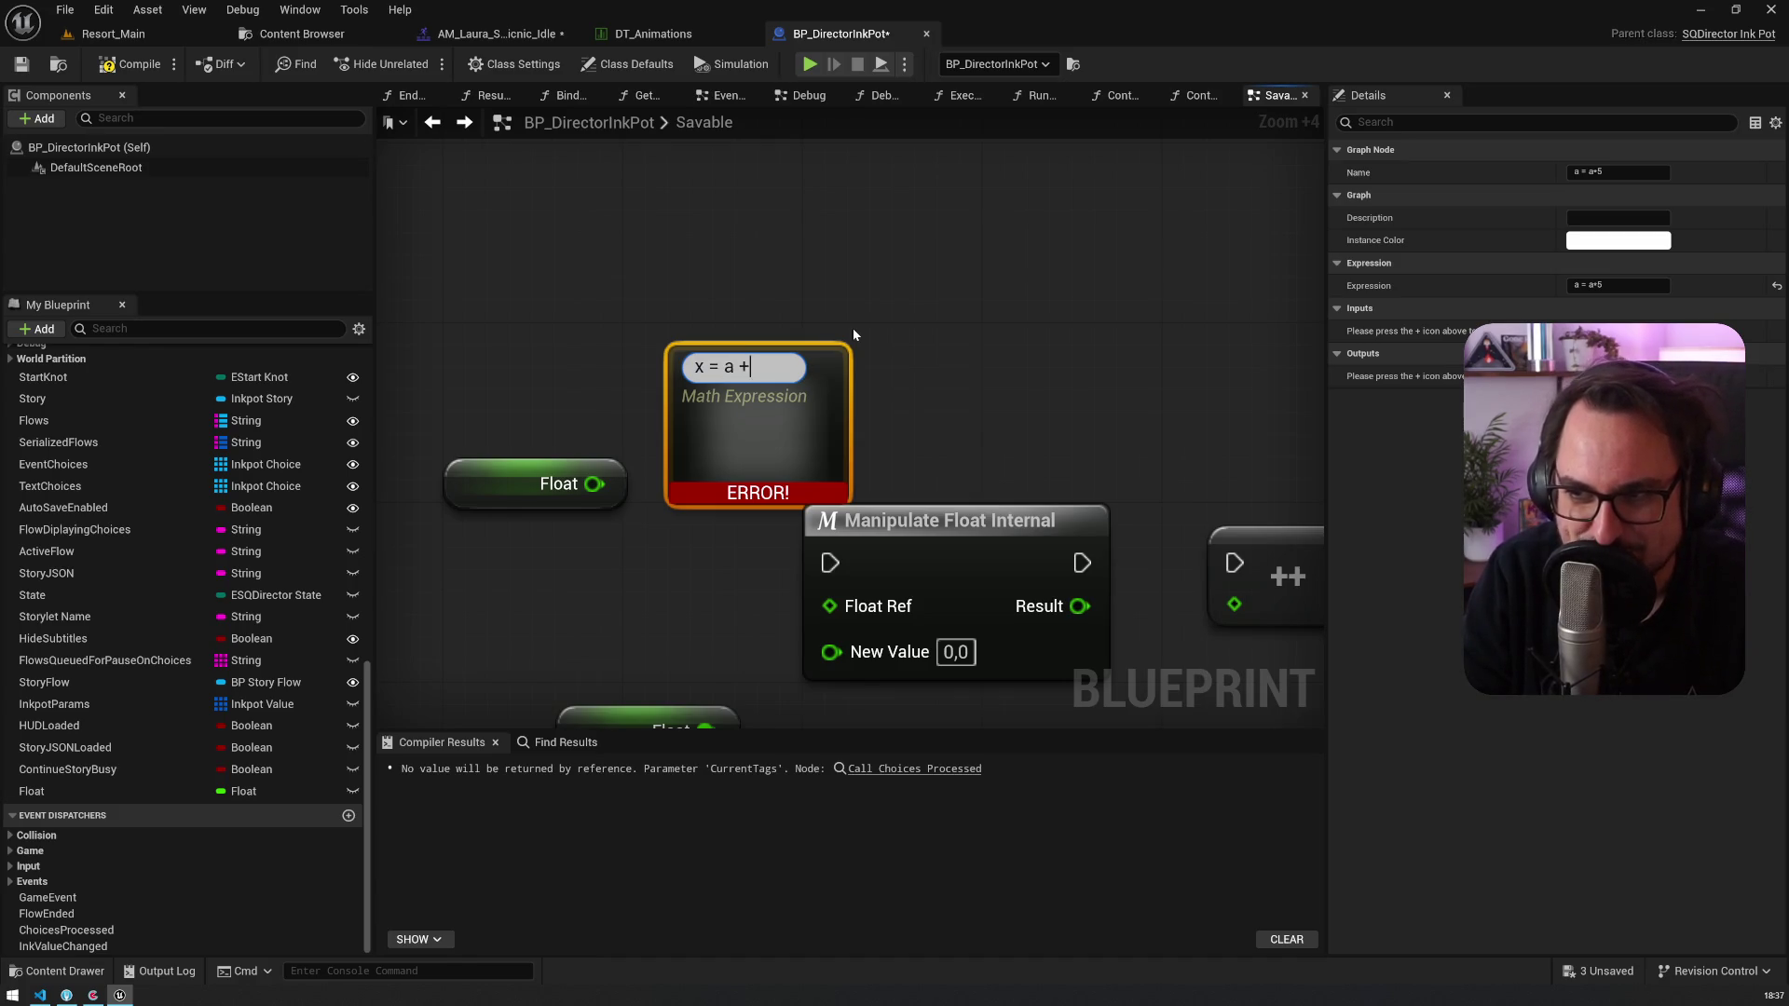
key(Return)
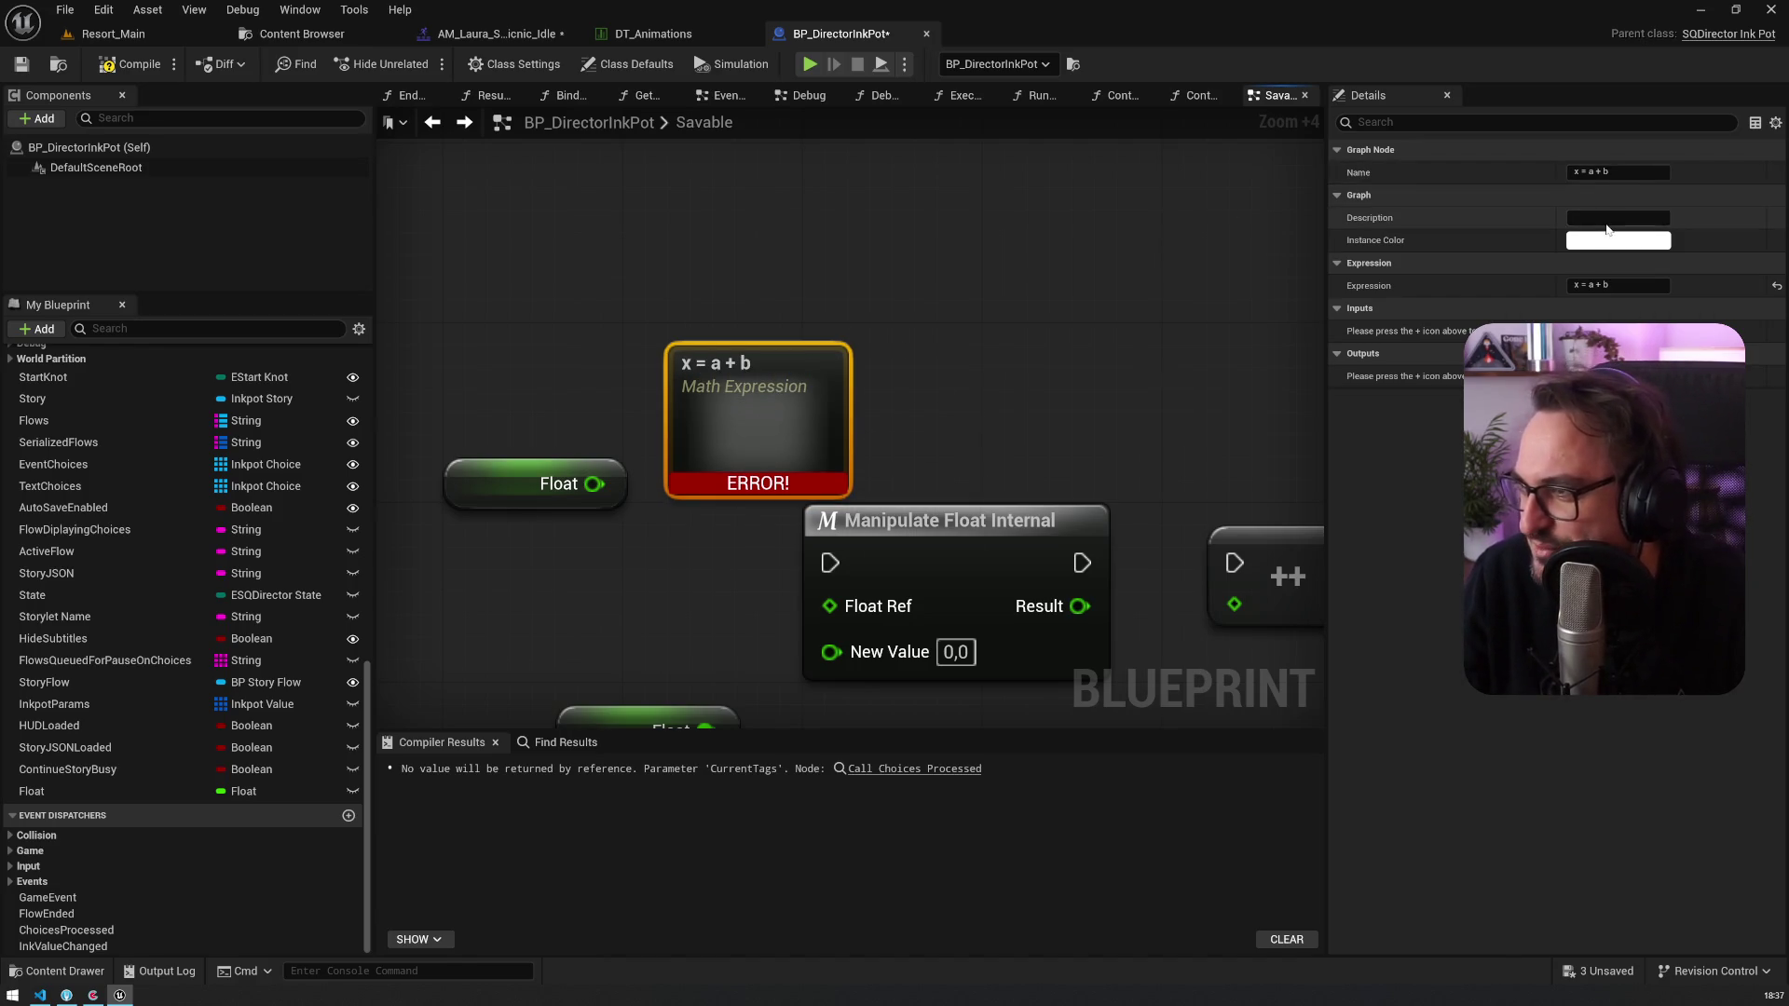
click(1617, 285)
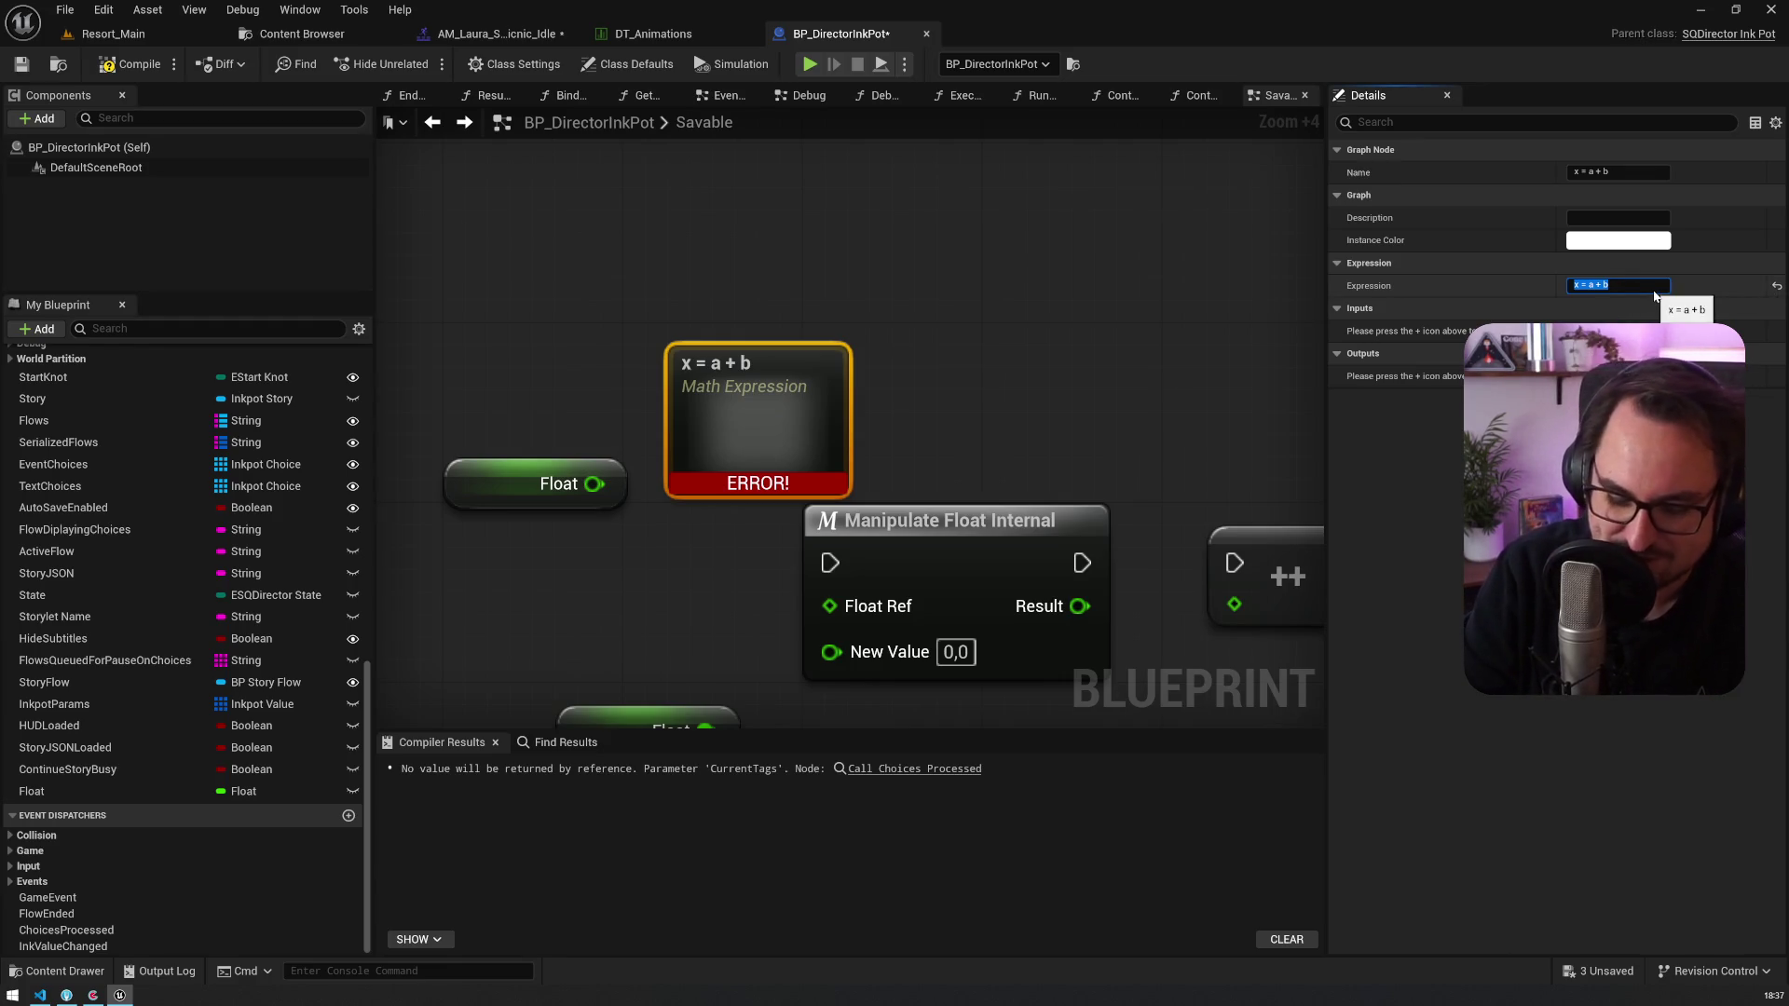
text(a + b)
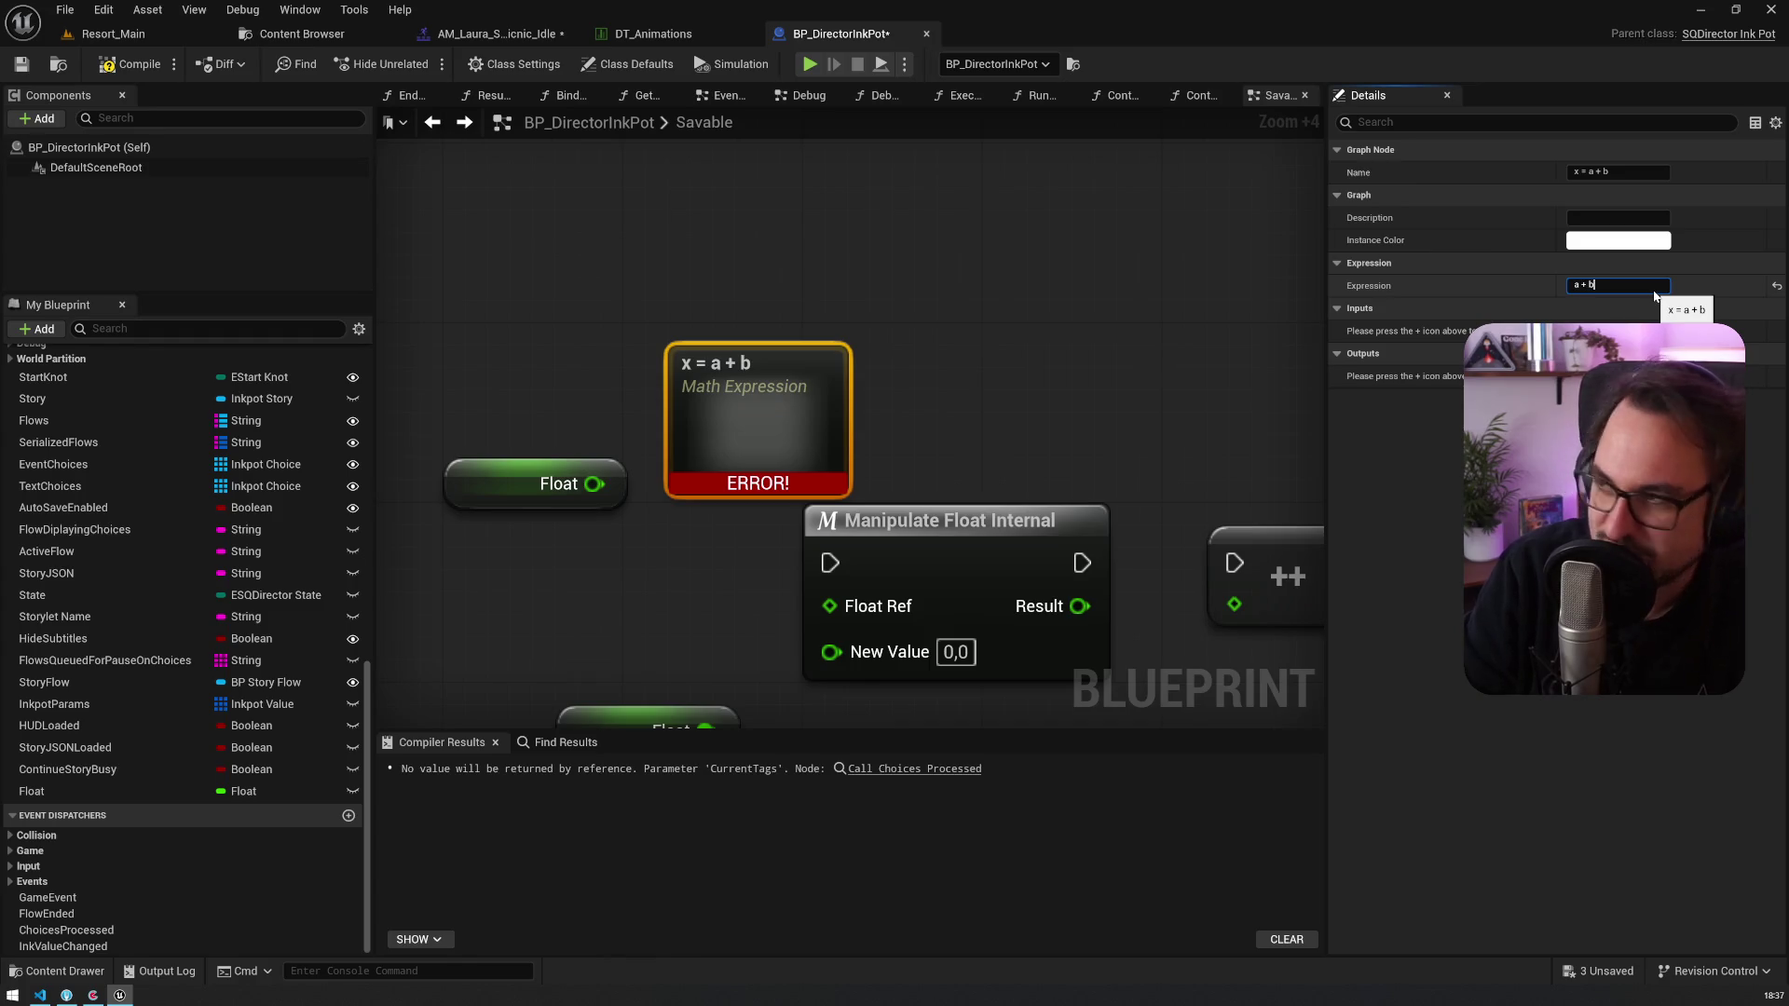
key(Return)
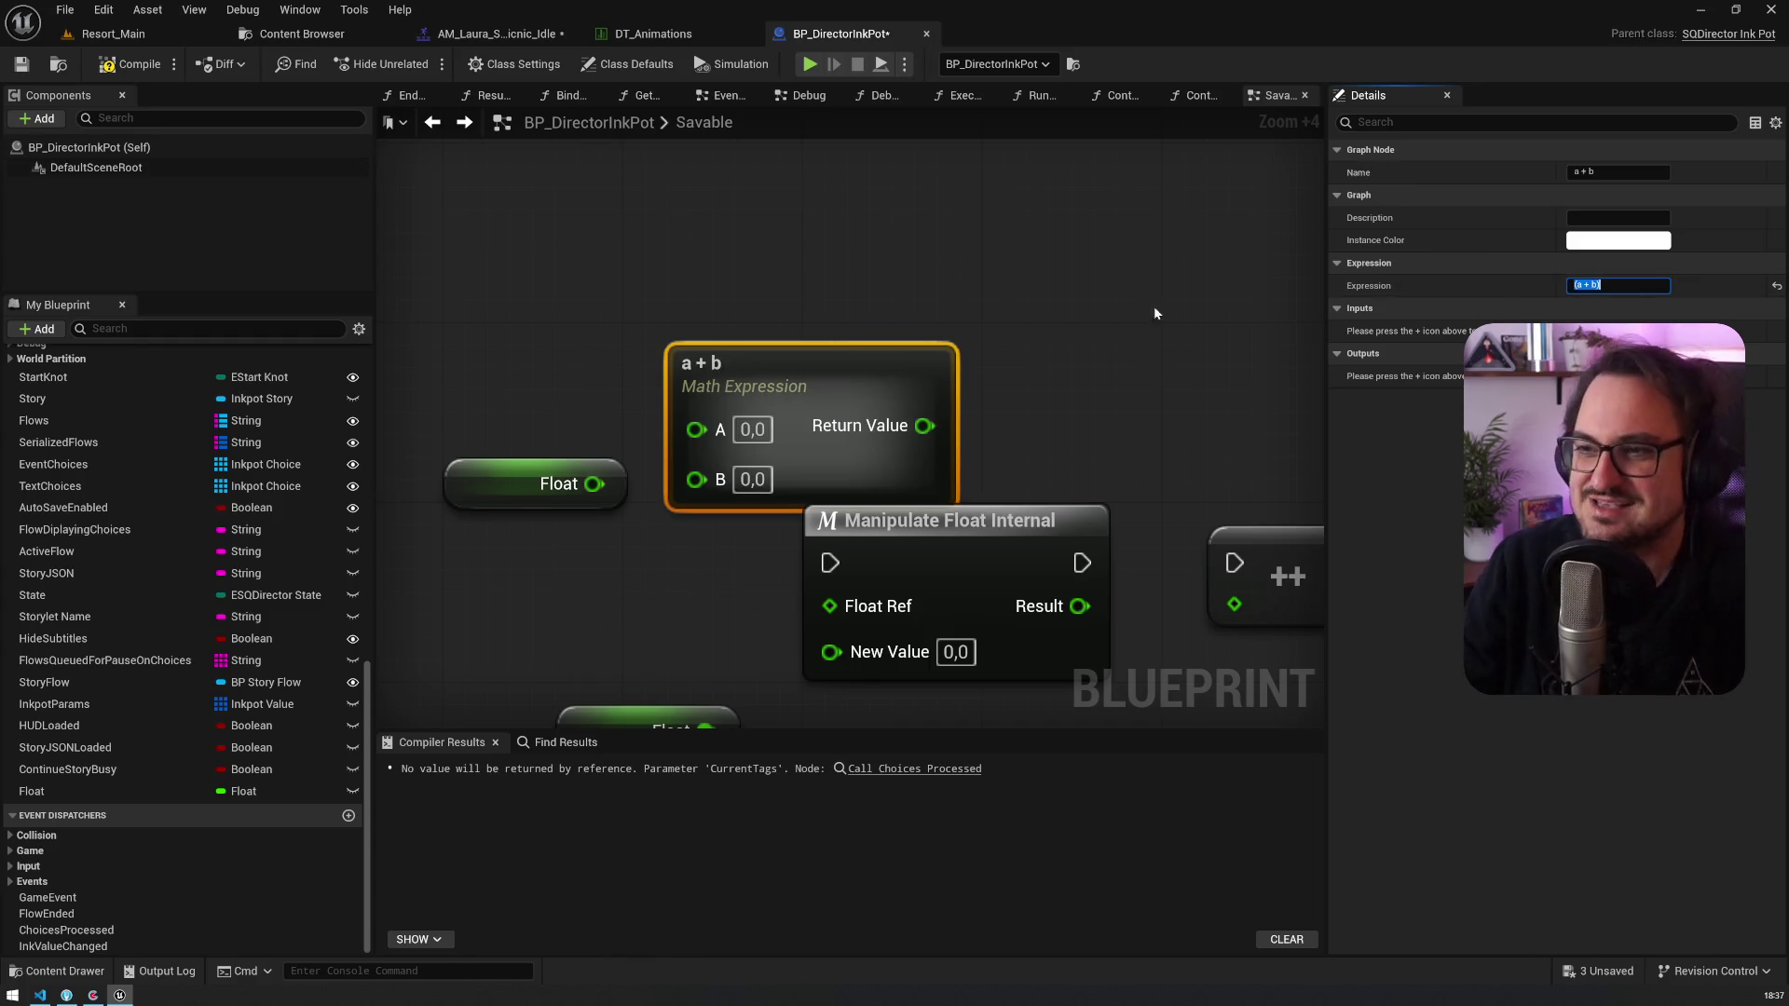
Step: Move the node up and change its expression to 'a * 5', then 'a= (a * 5)'
drag(820, 456, 820, 344)
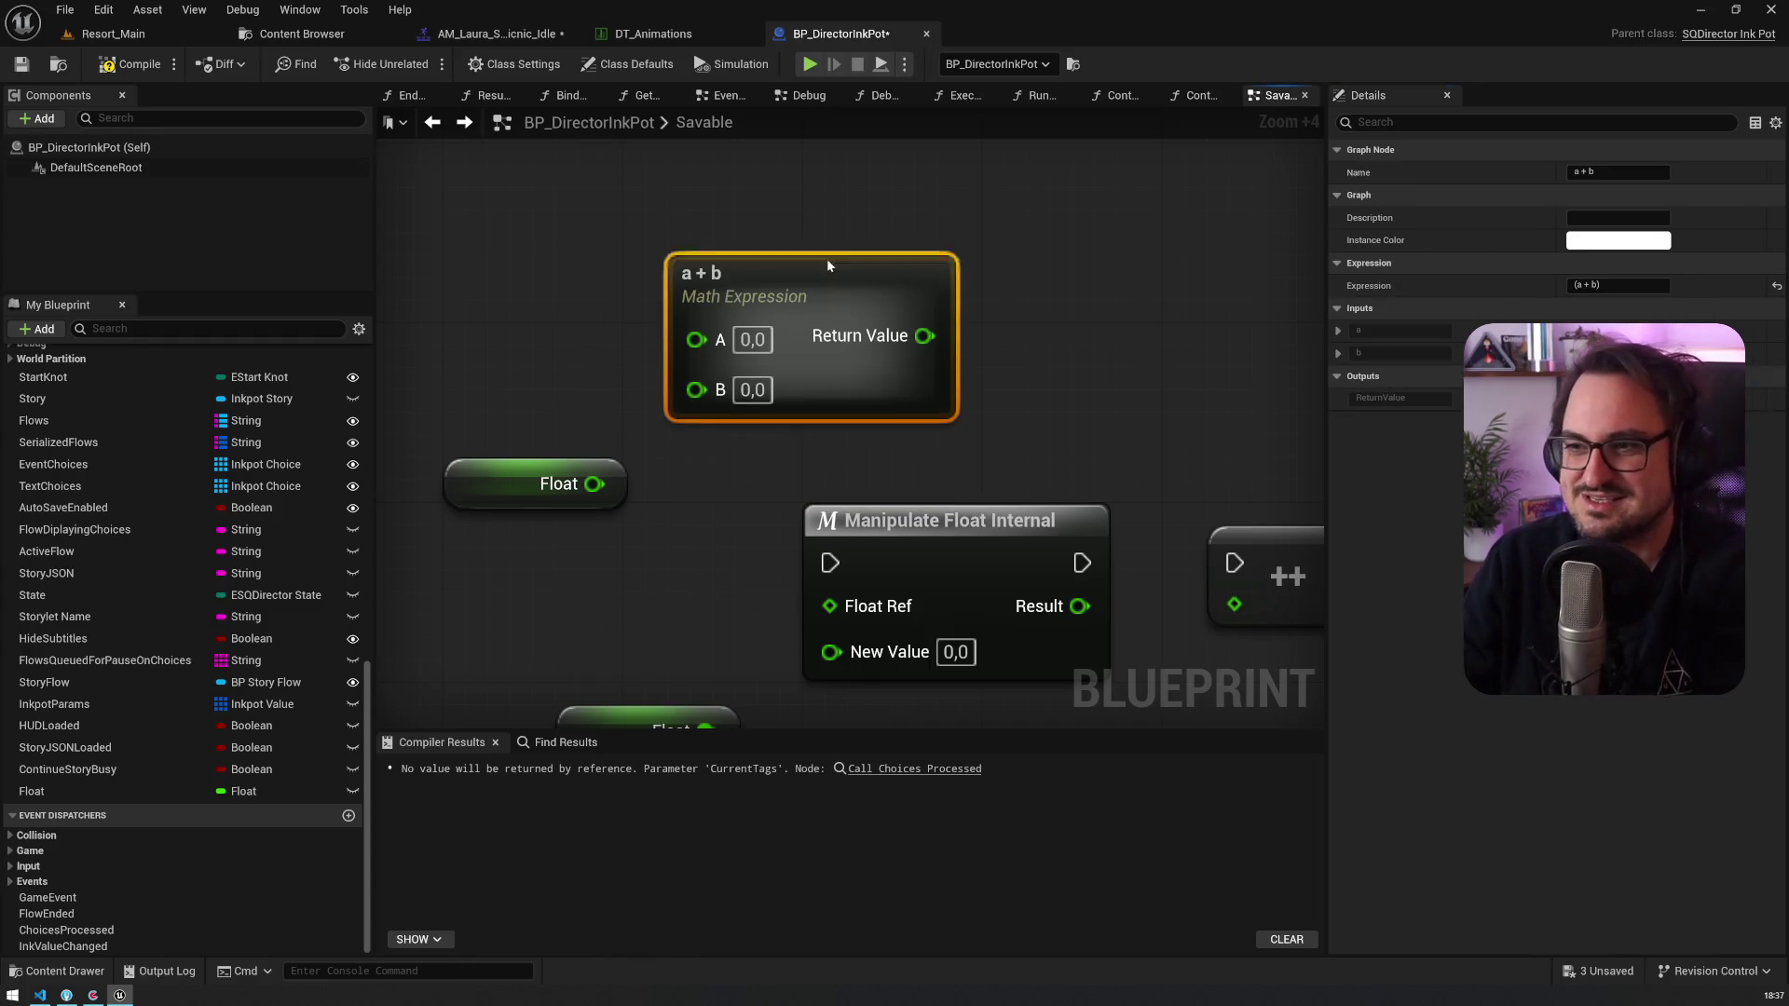
click(1579, 286)
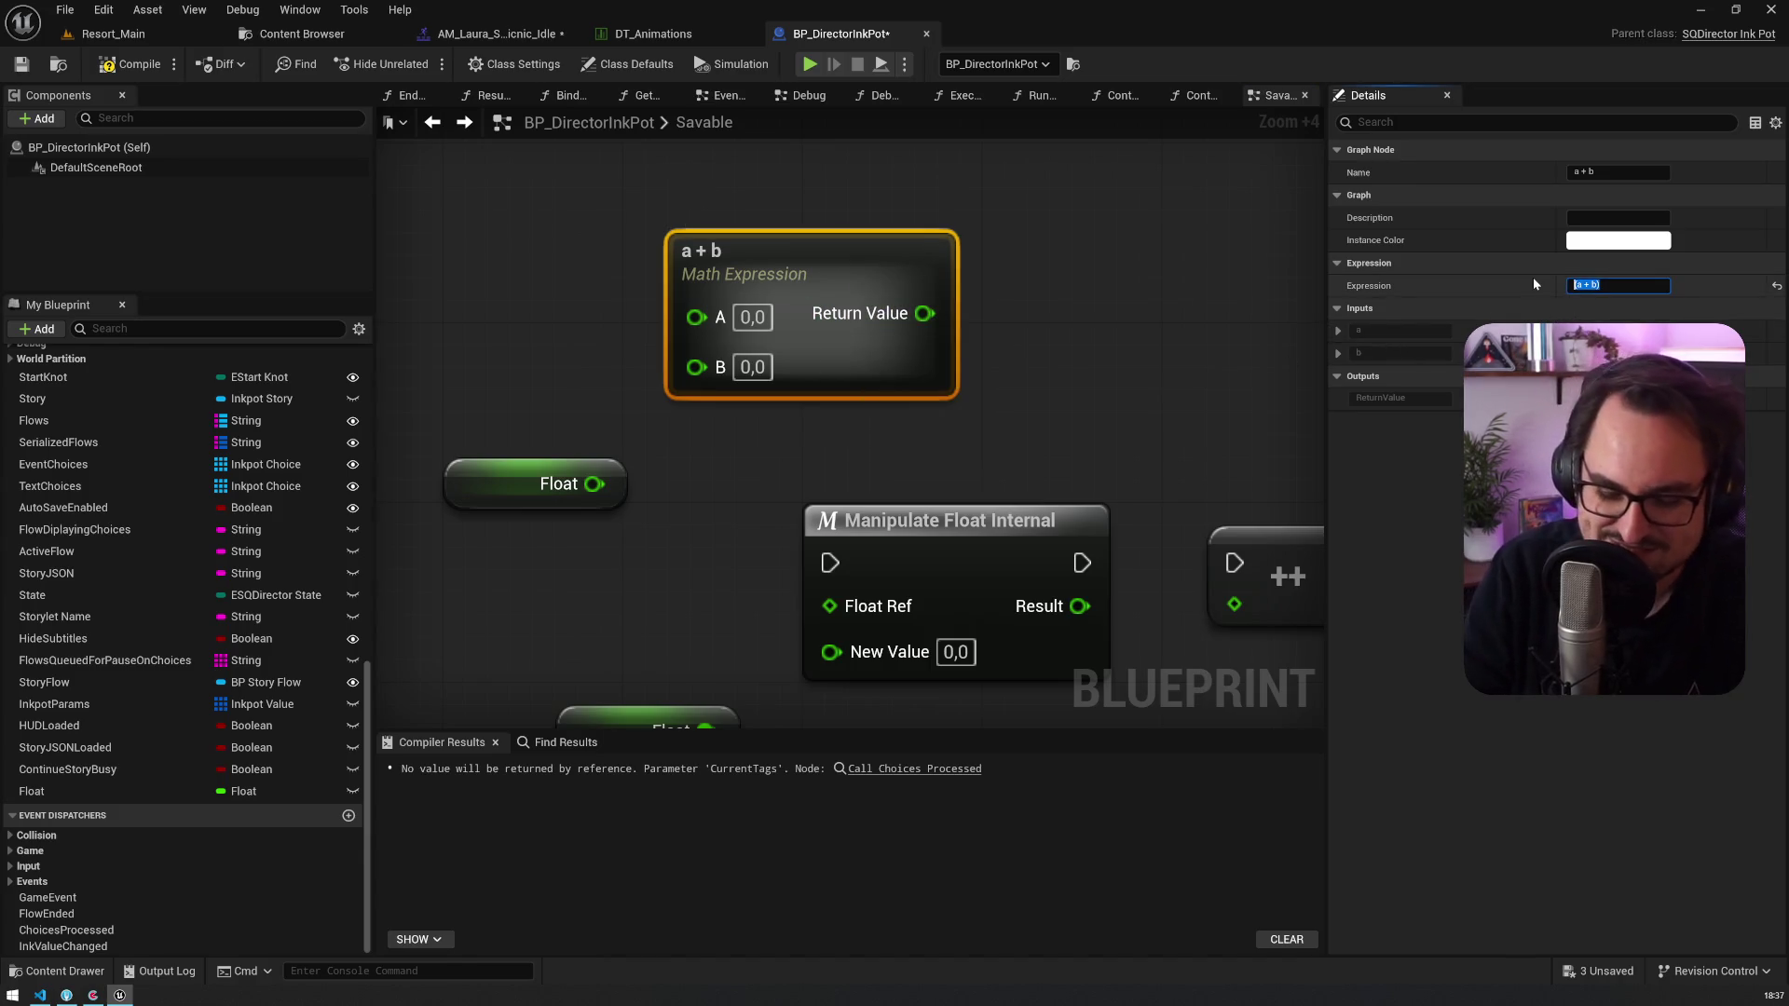
text(a * 5)
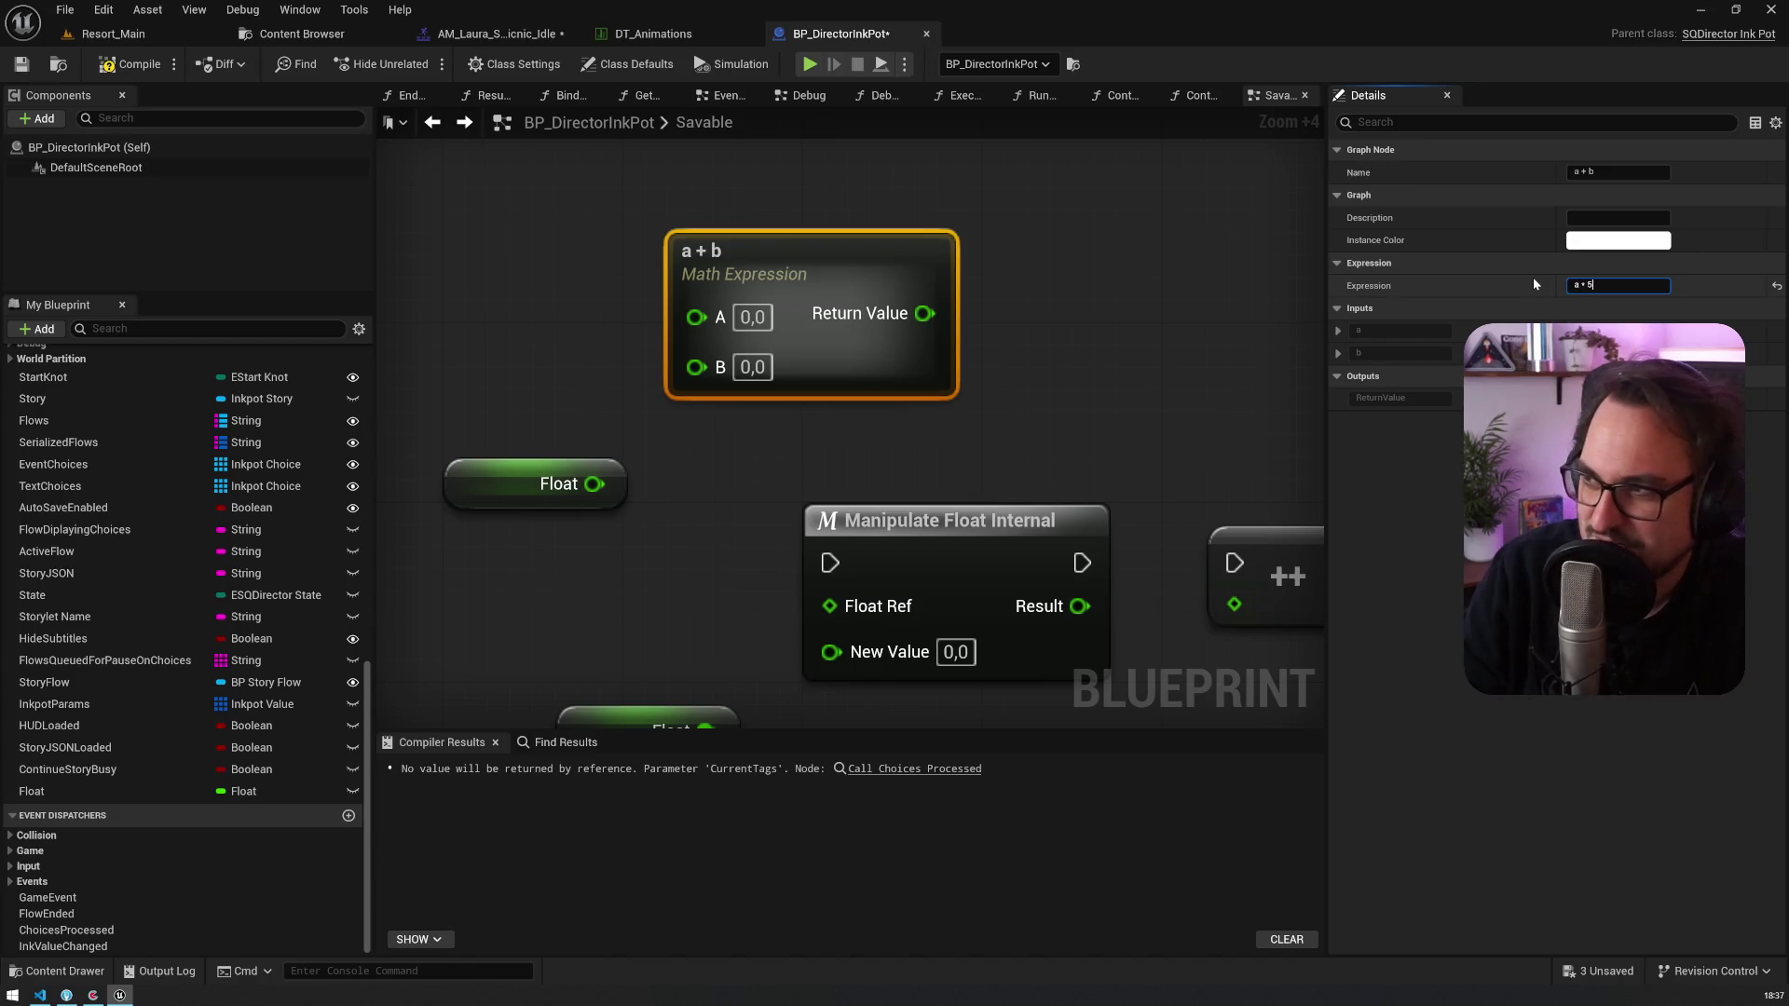
key(Return)
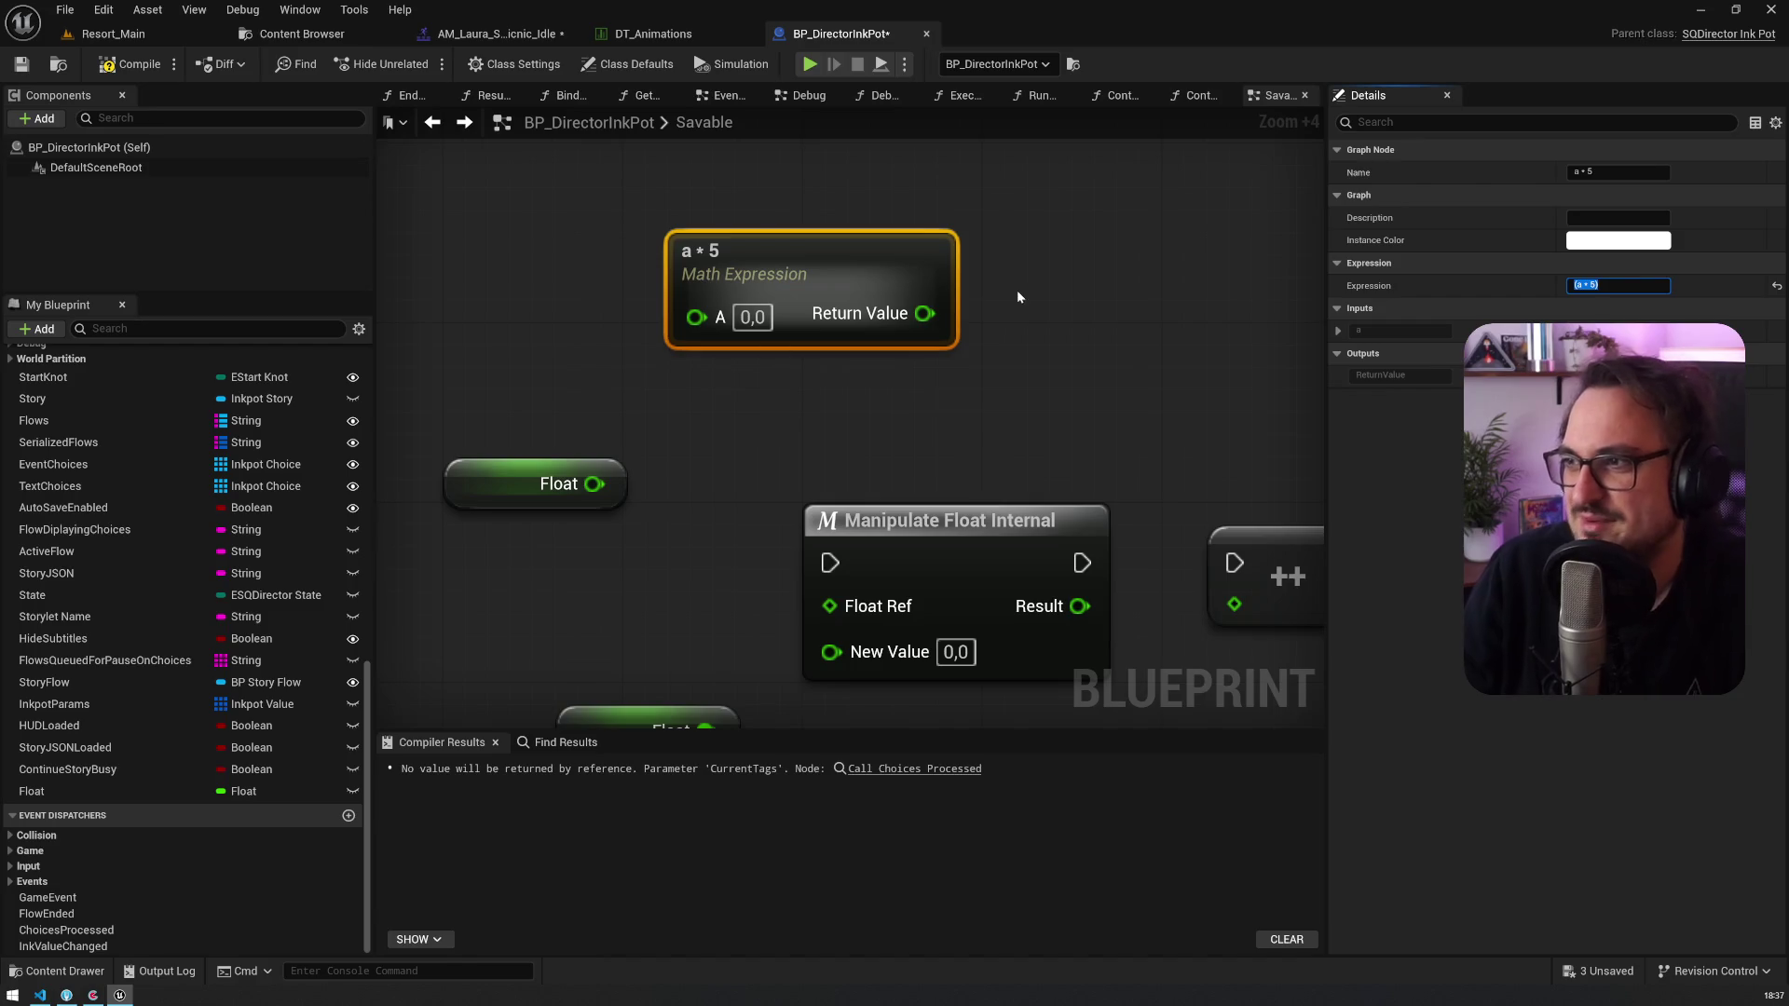
key(Home)
text(a)
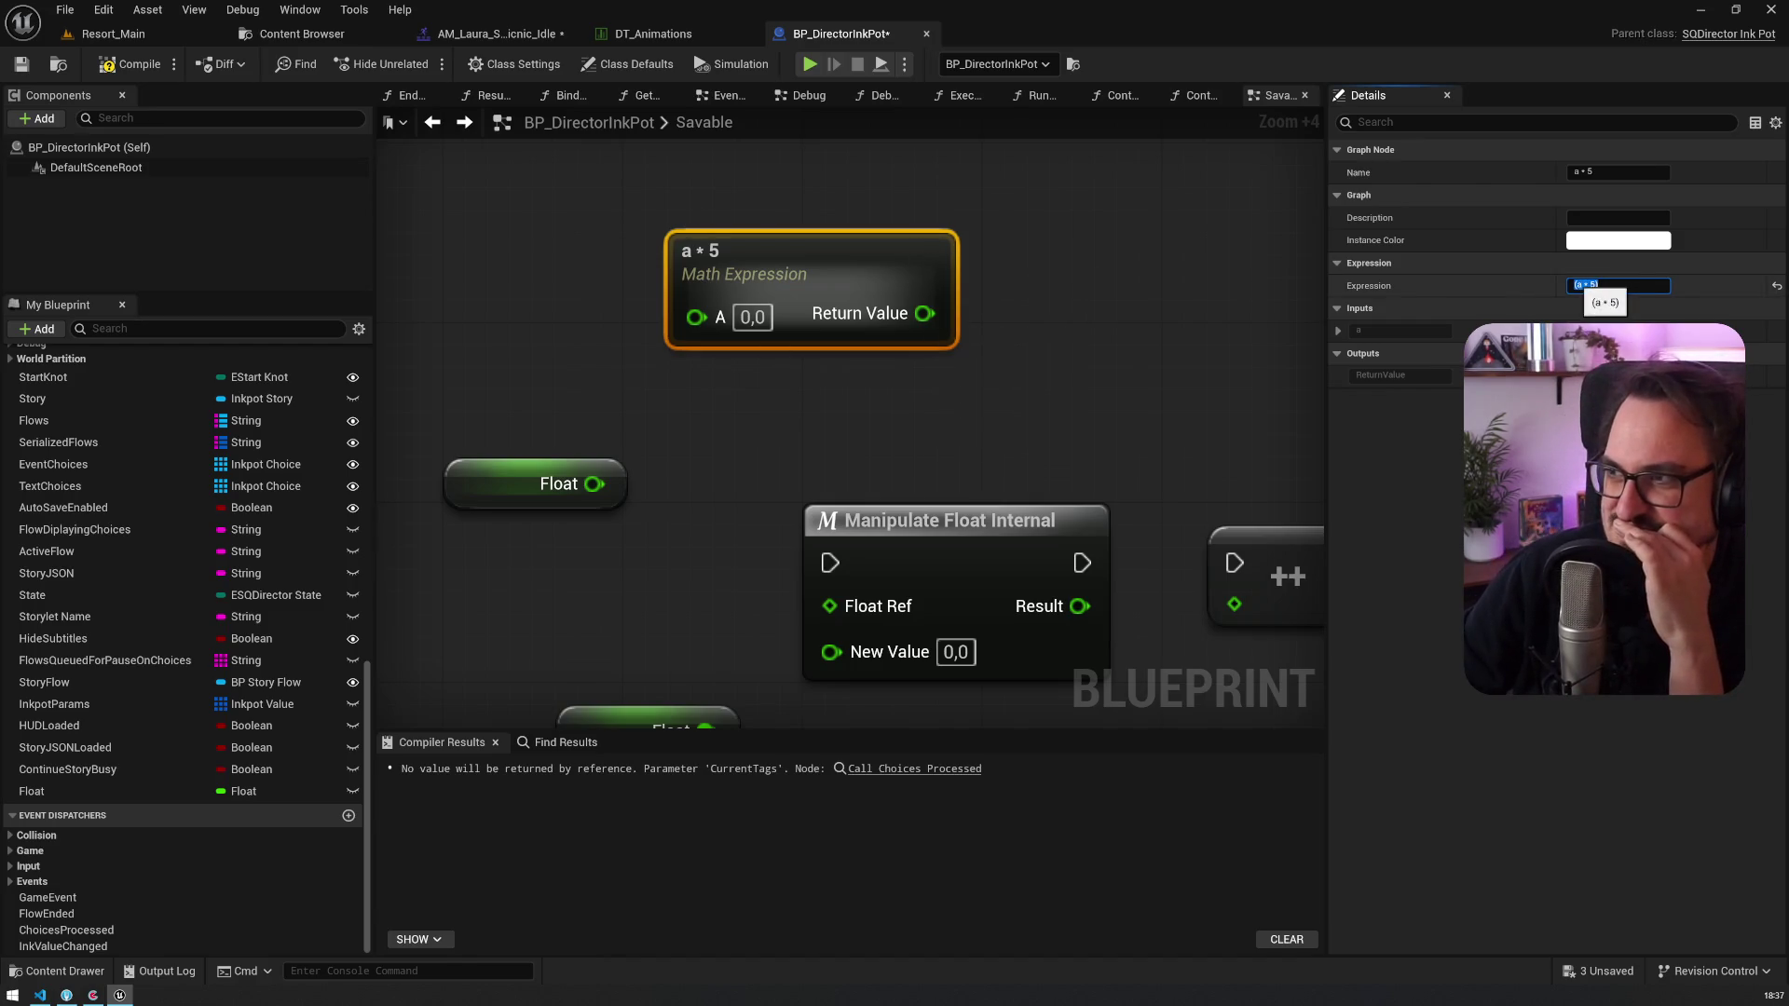
text(=)
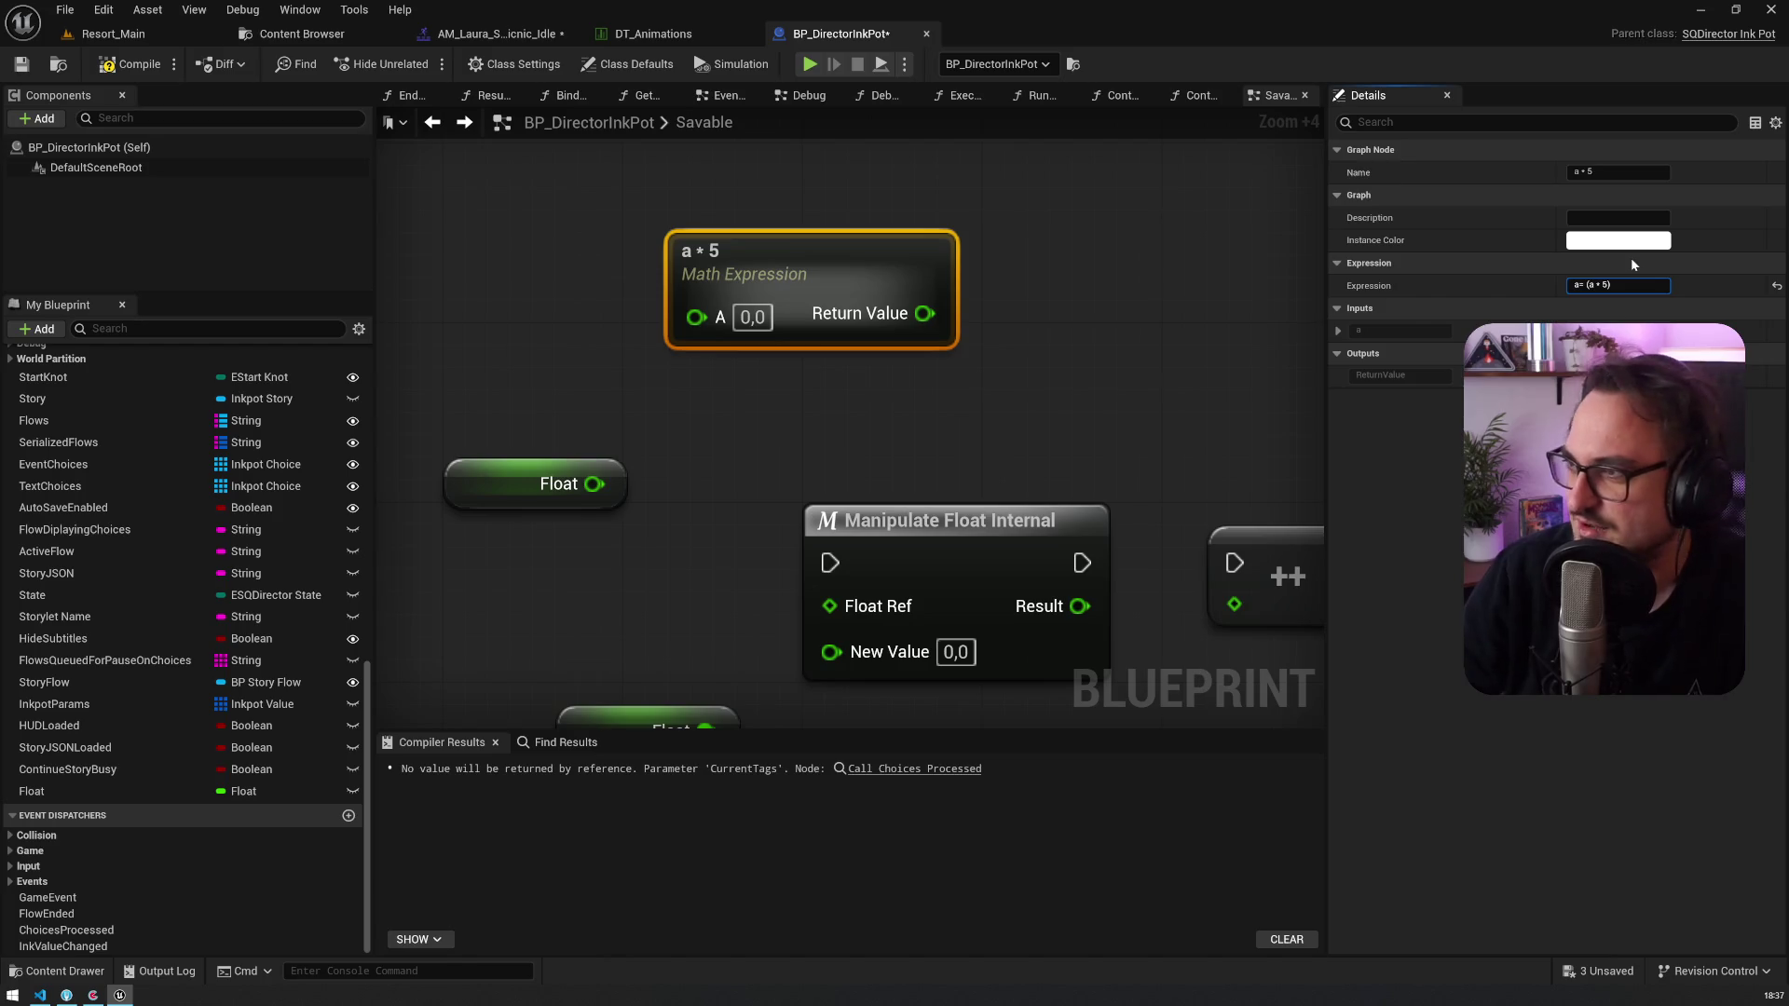
key(Return)
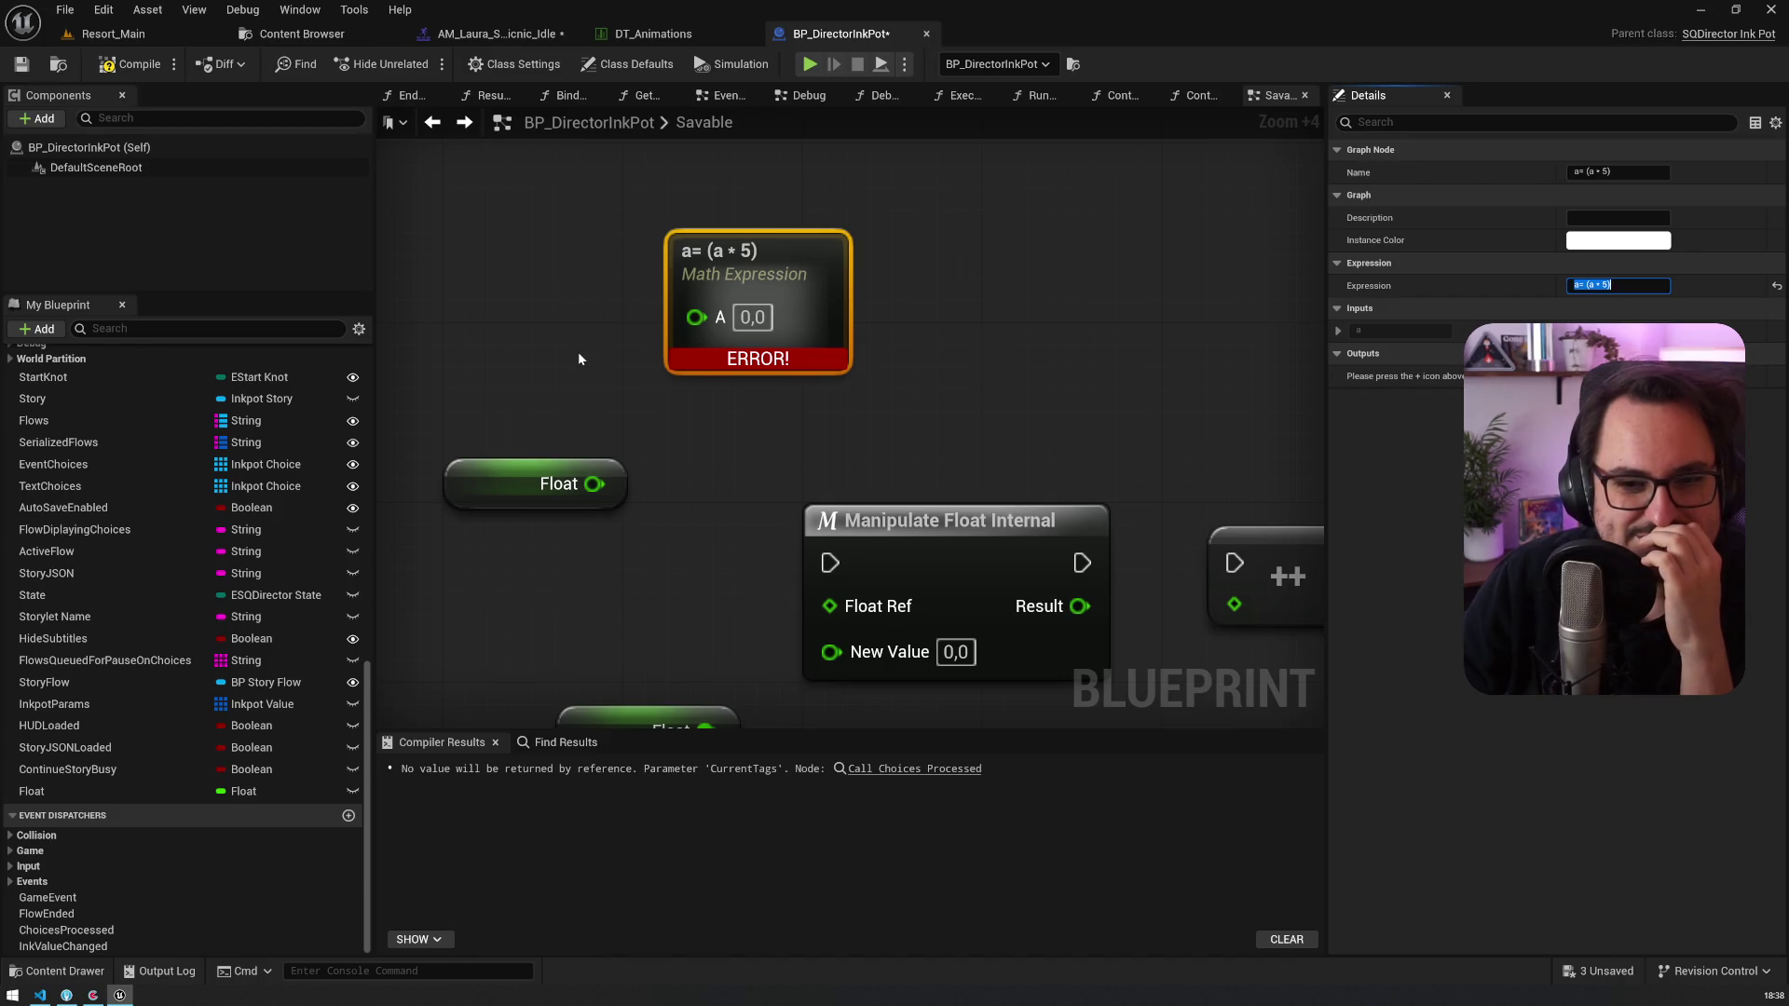
Step: Set the expression to 'a*b' and wire the Float variable into input A
drag(579, 353, 527, 336)
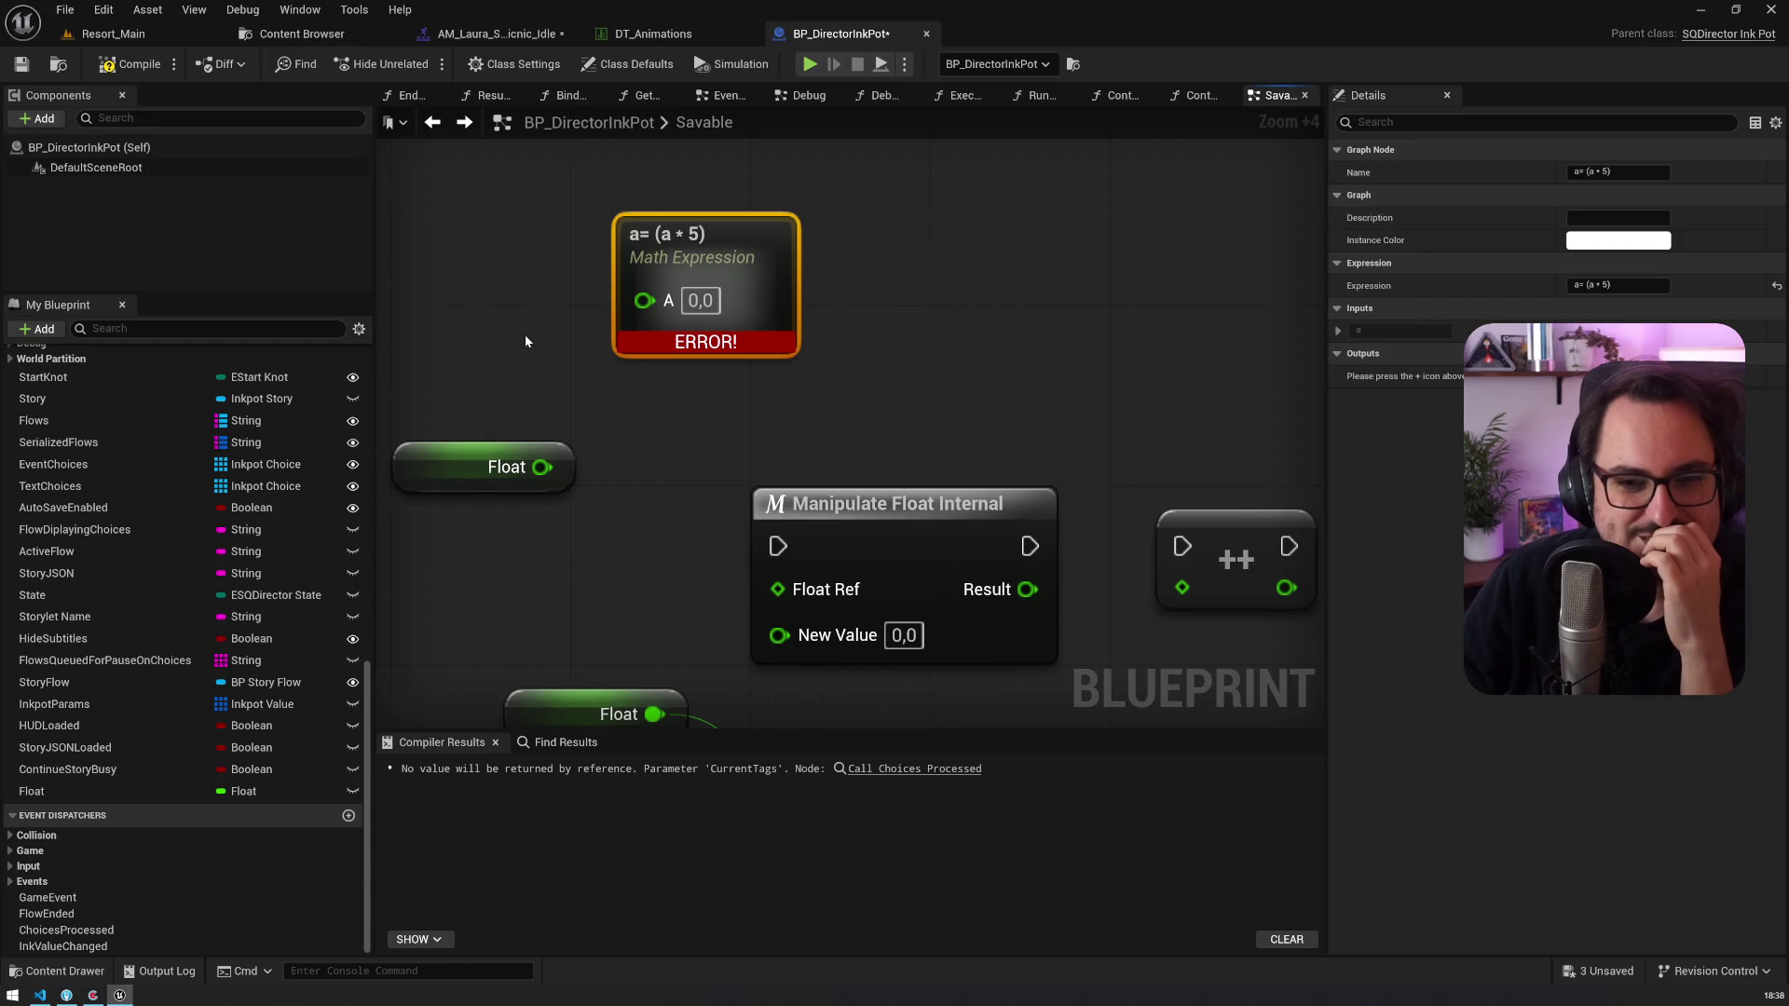
click(700, 301)
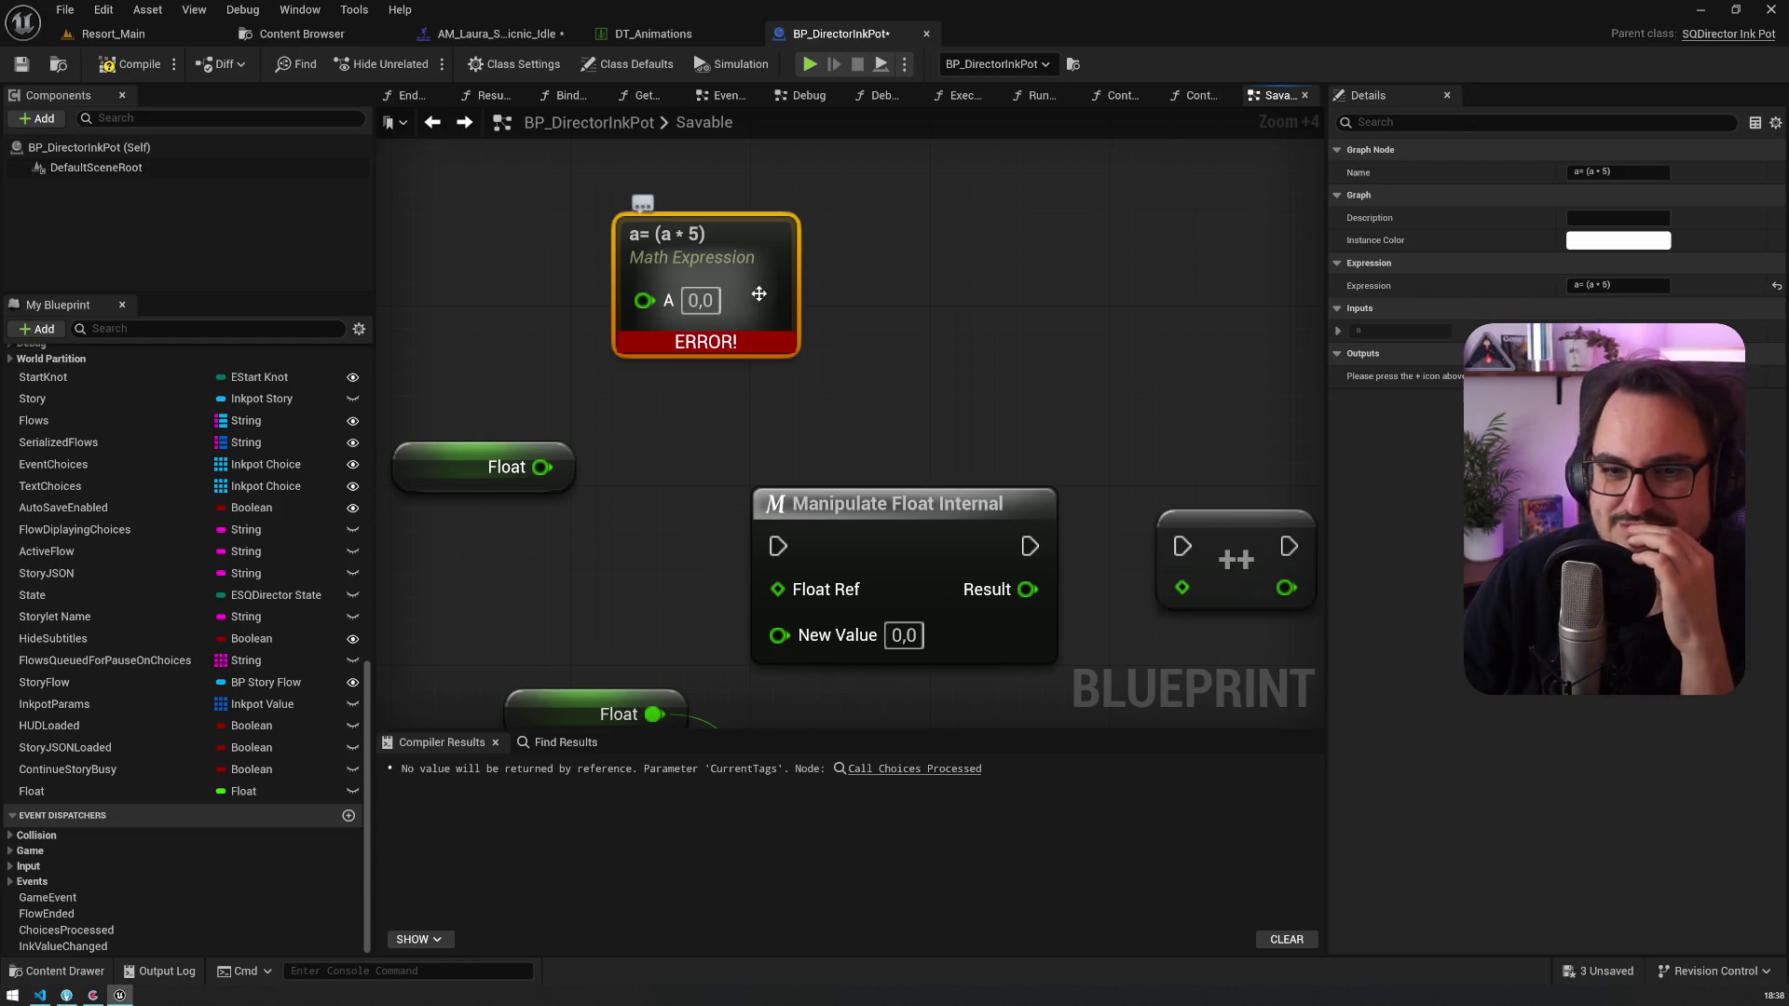
click(1596, 291)
text(a*b)
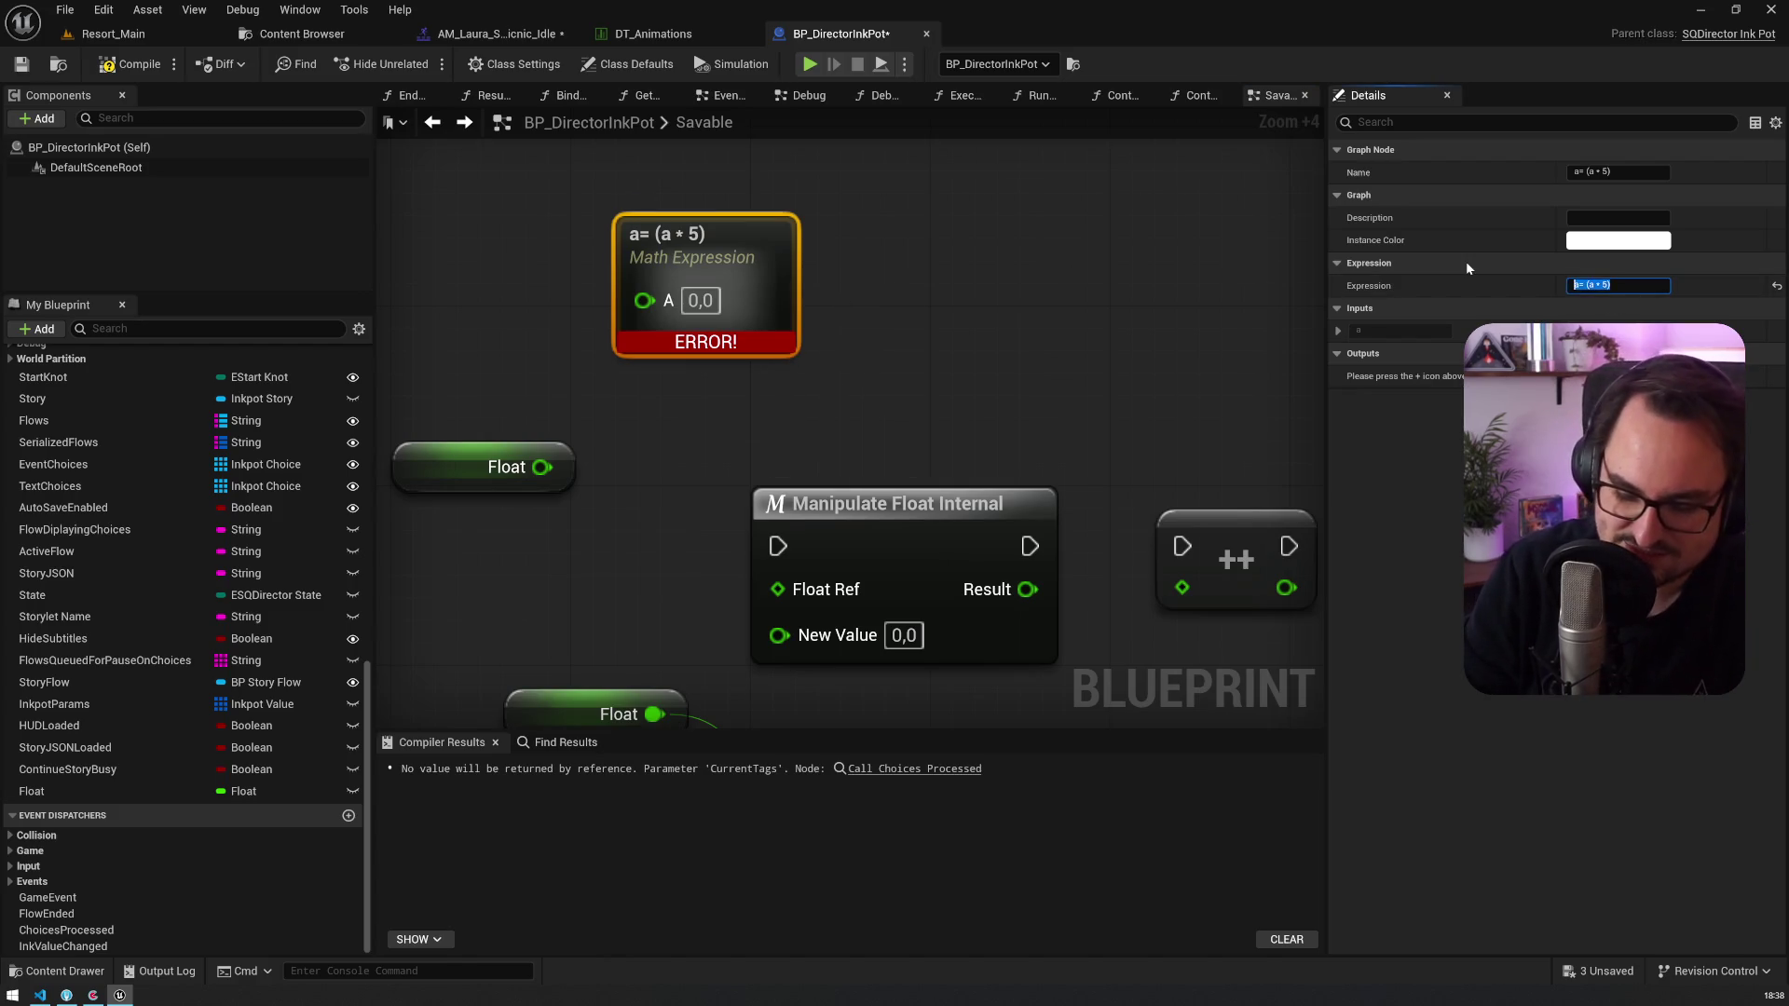
key(Return)
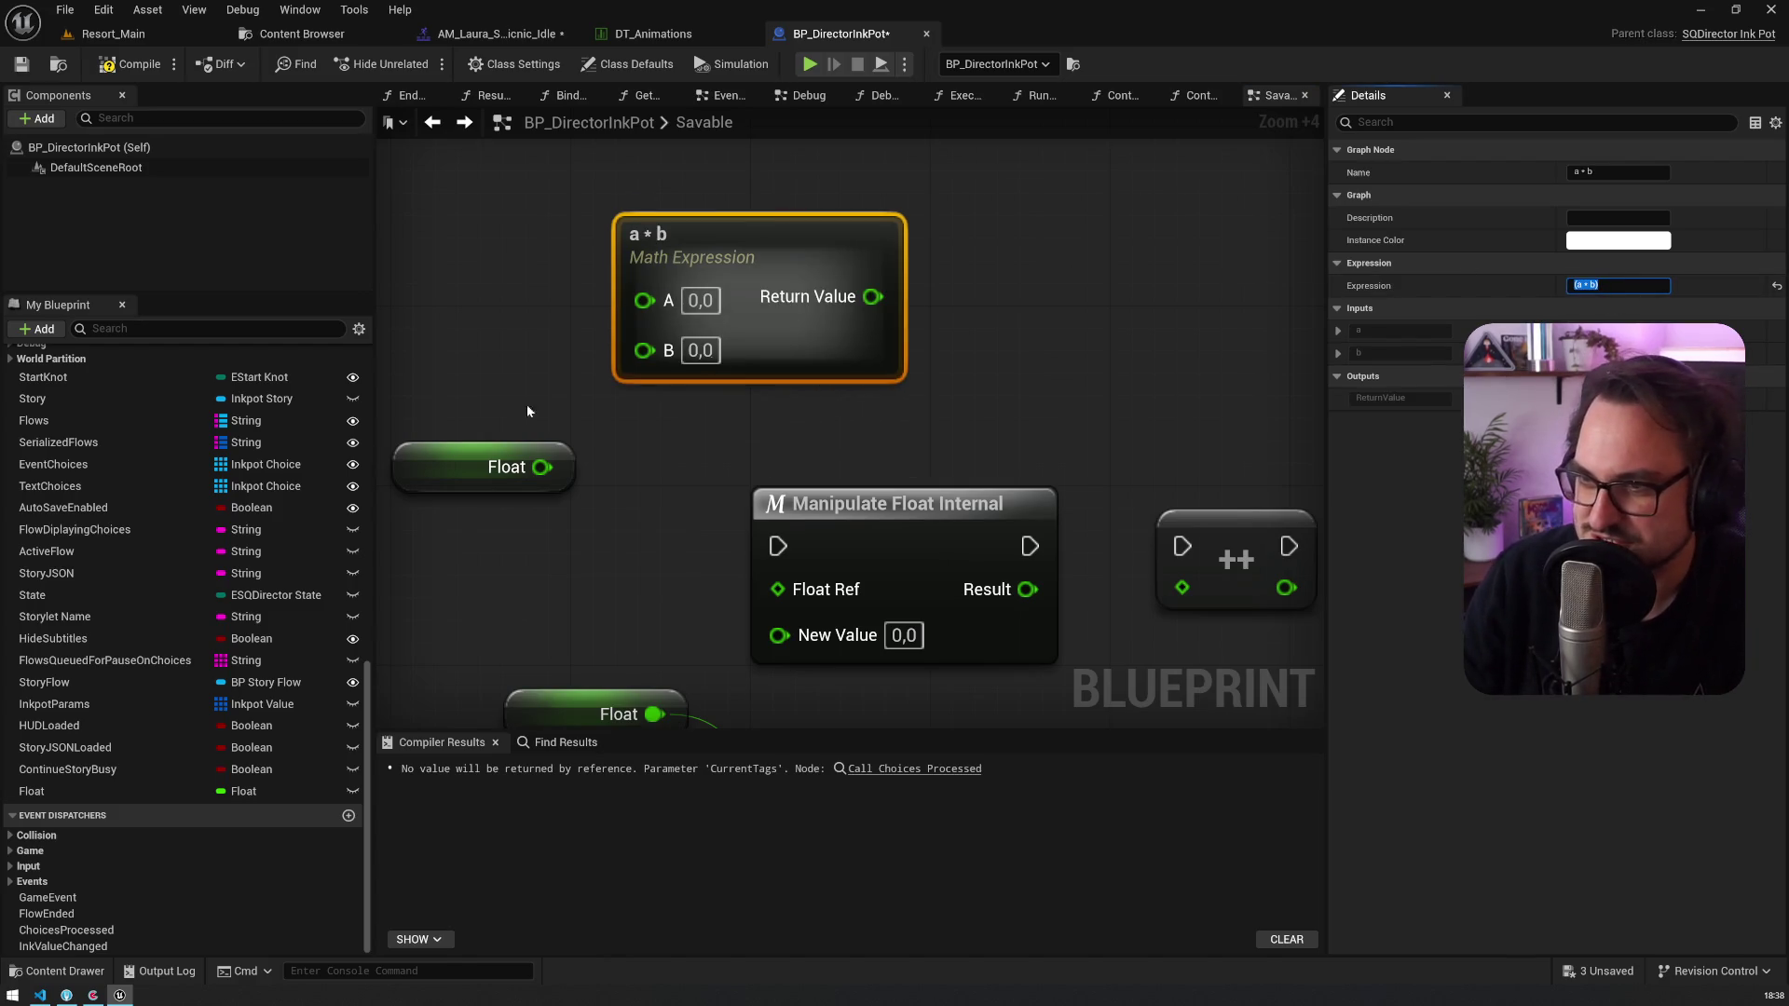
mouse_move(484, 466)
mouse_down()
mouse_move(463, 265)
mouse_move(678, 298)
mouse_up()
Step: Set input B to 5 and wire the a * b result into a pasted SET Float node
click(700, 342)
text(5)
key(Return)
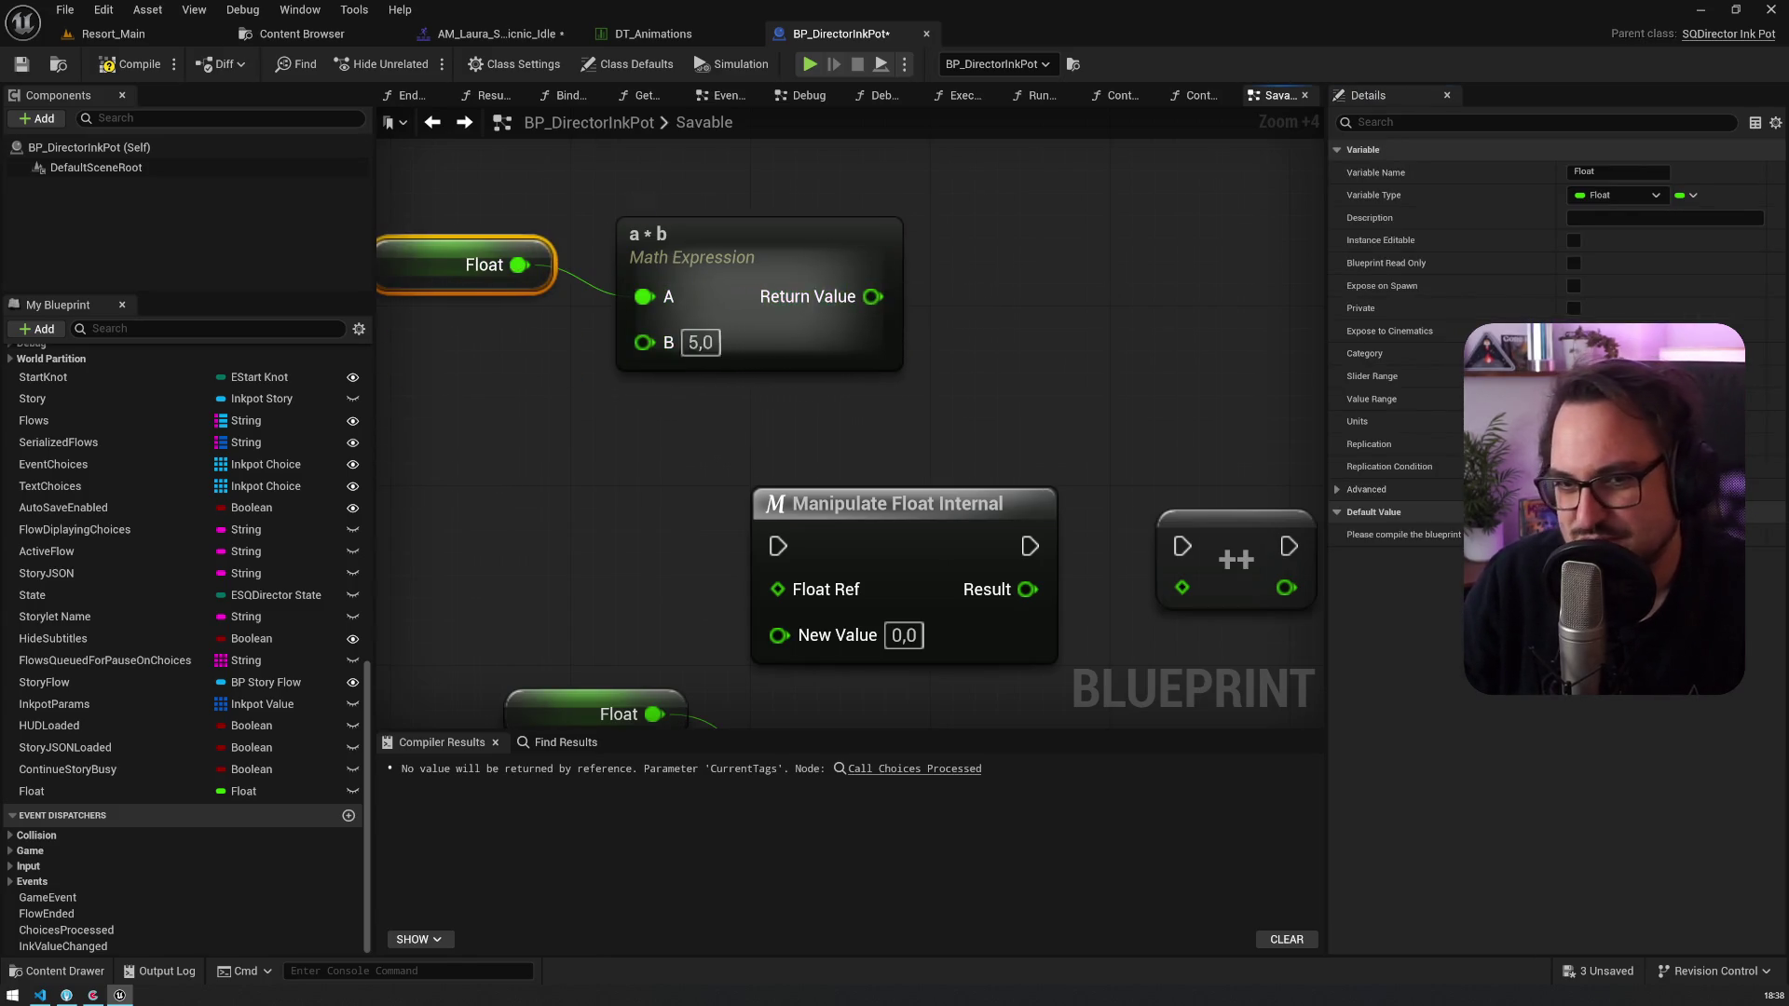
scroll(1019, 433, down, 3)
click(1051, 707)
key(ctrl+c)
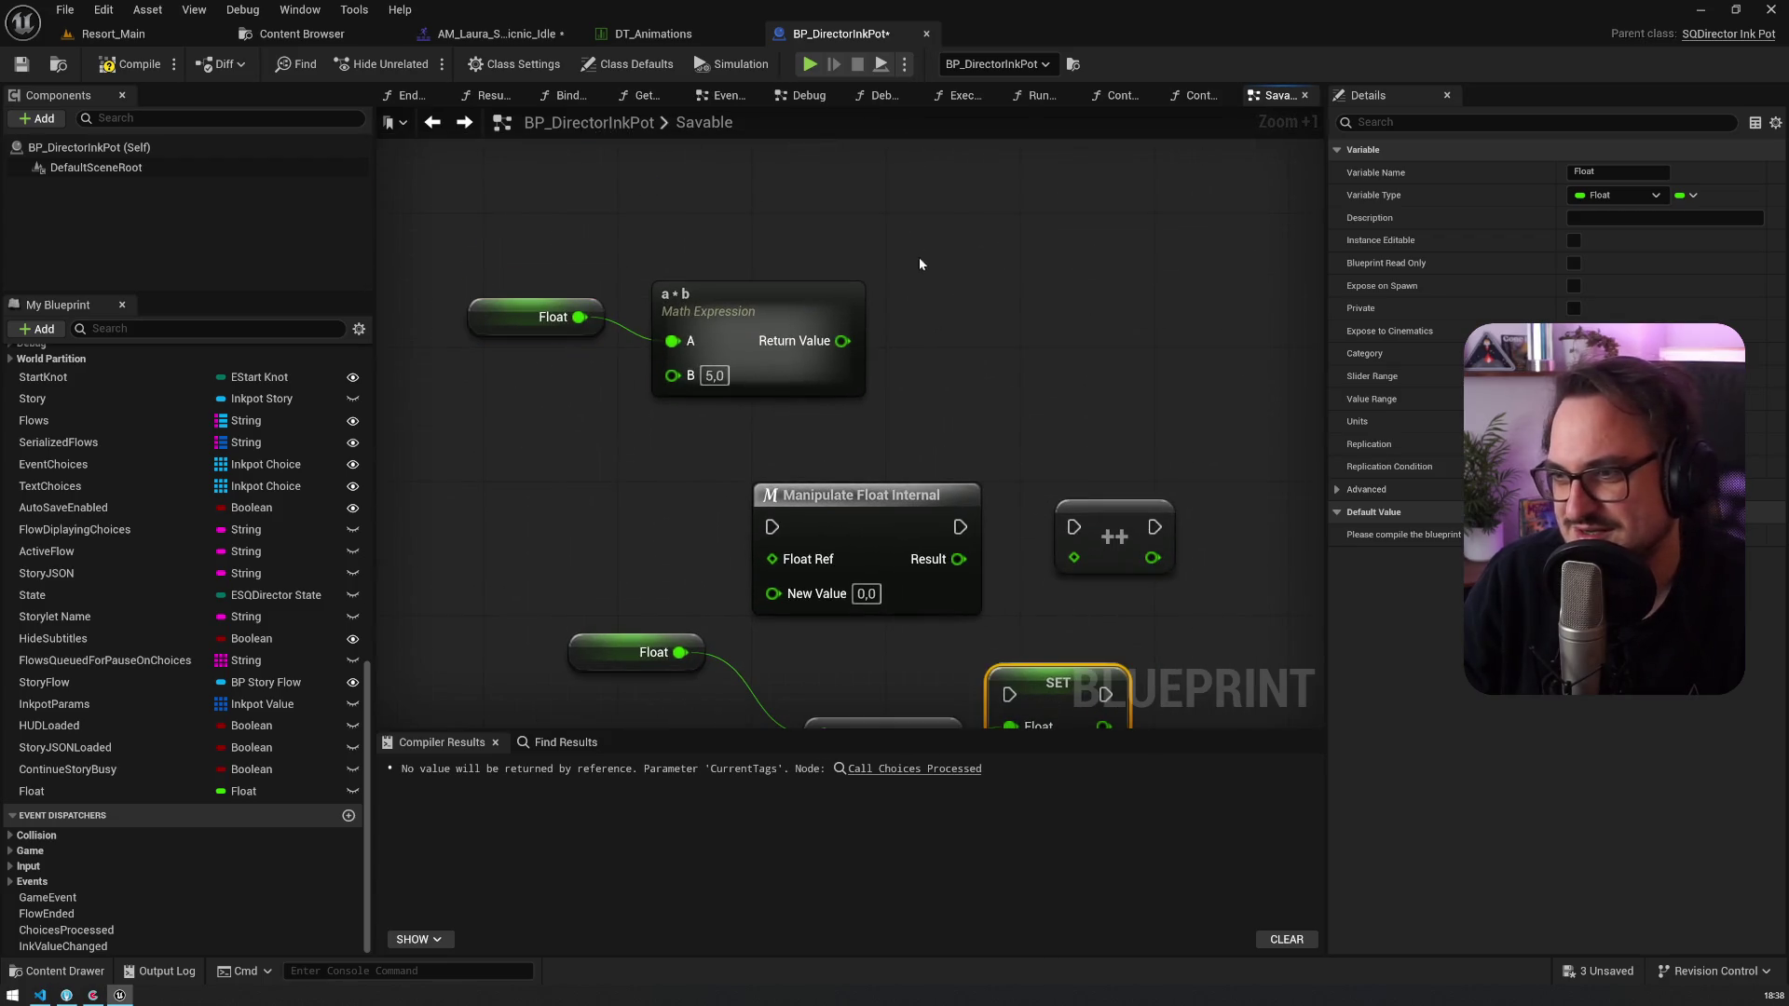
key(ctrl+v)
drag(842, 341, 943, 307)
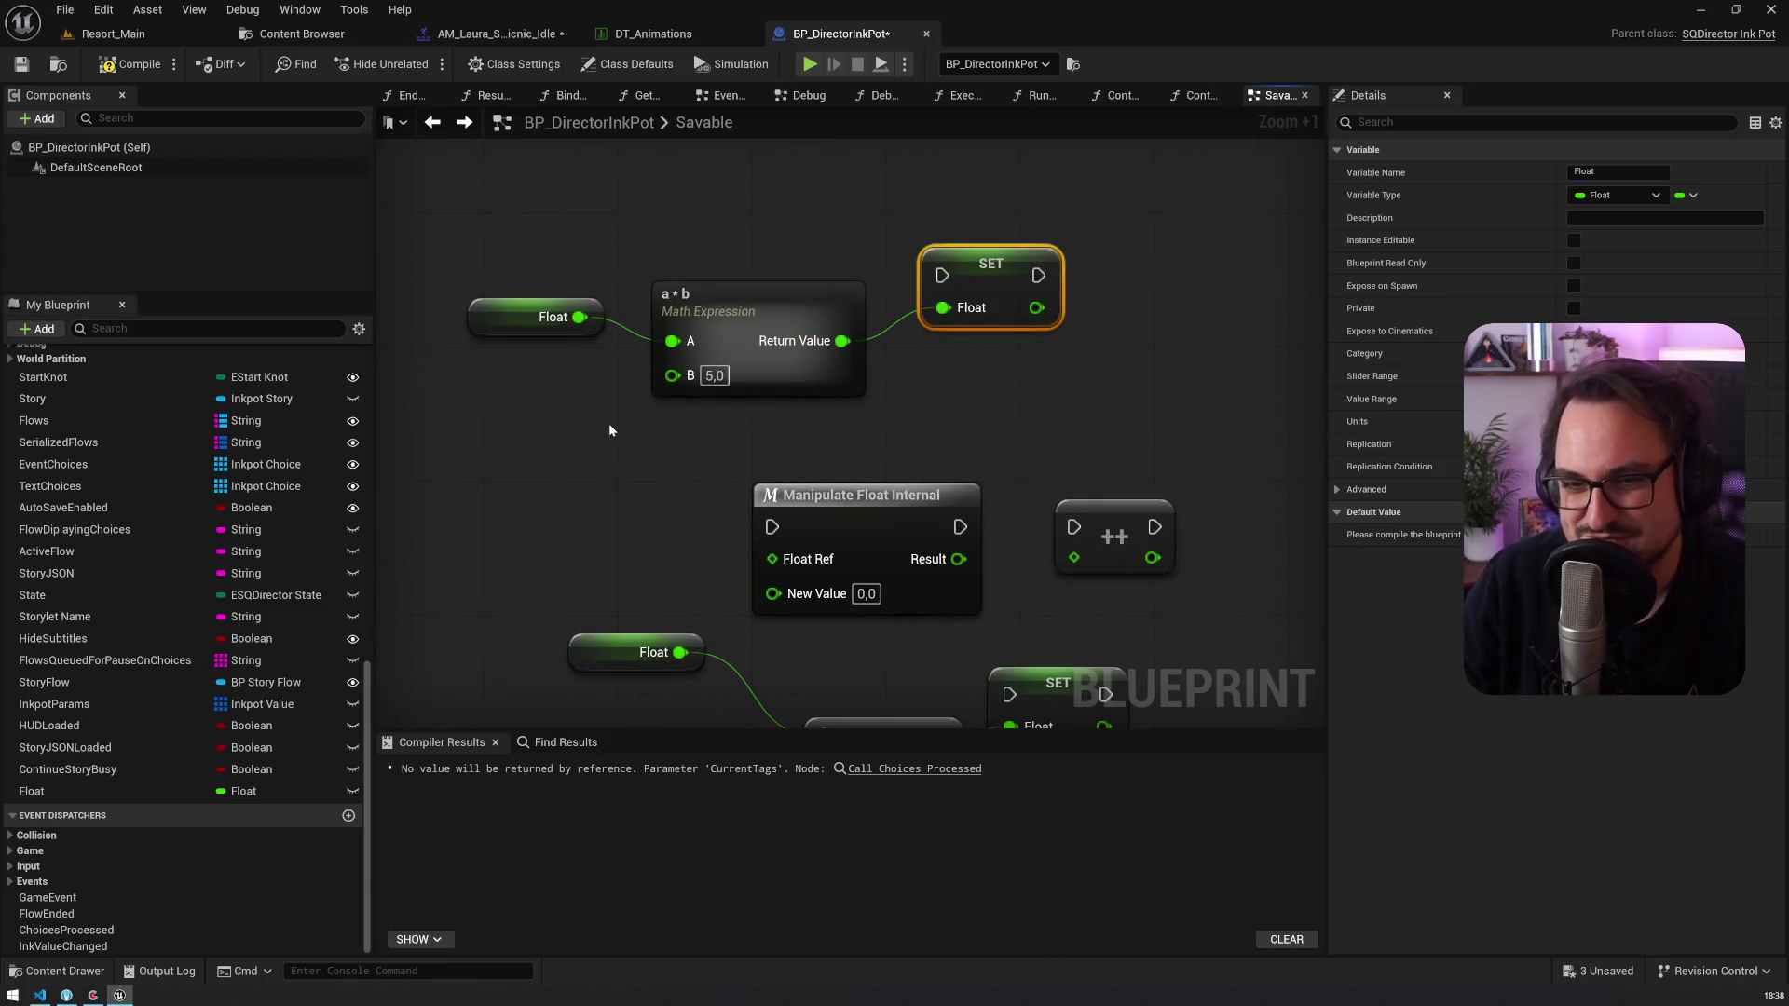
Step: Inspect the multiply node's internal graph, then reselect it to edit its Expression
double_click(785, 311)
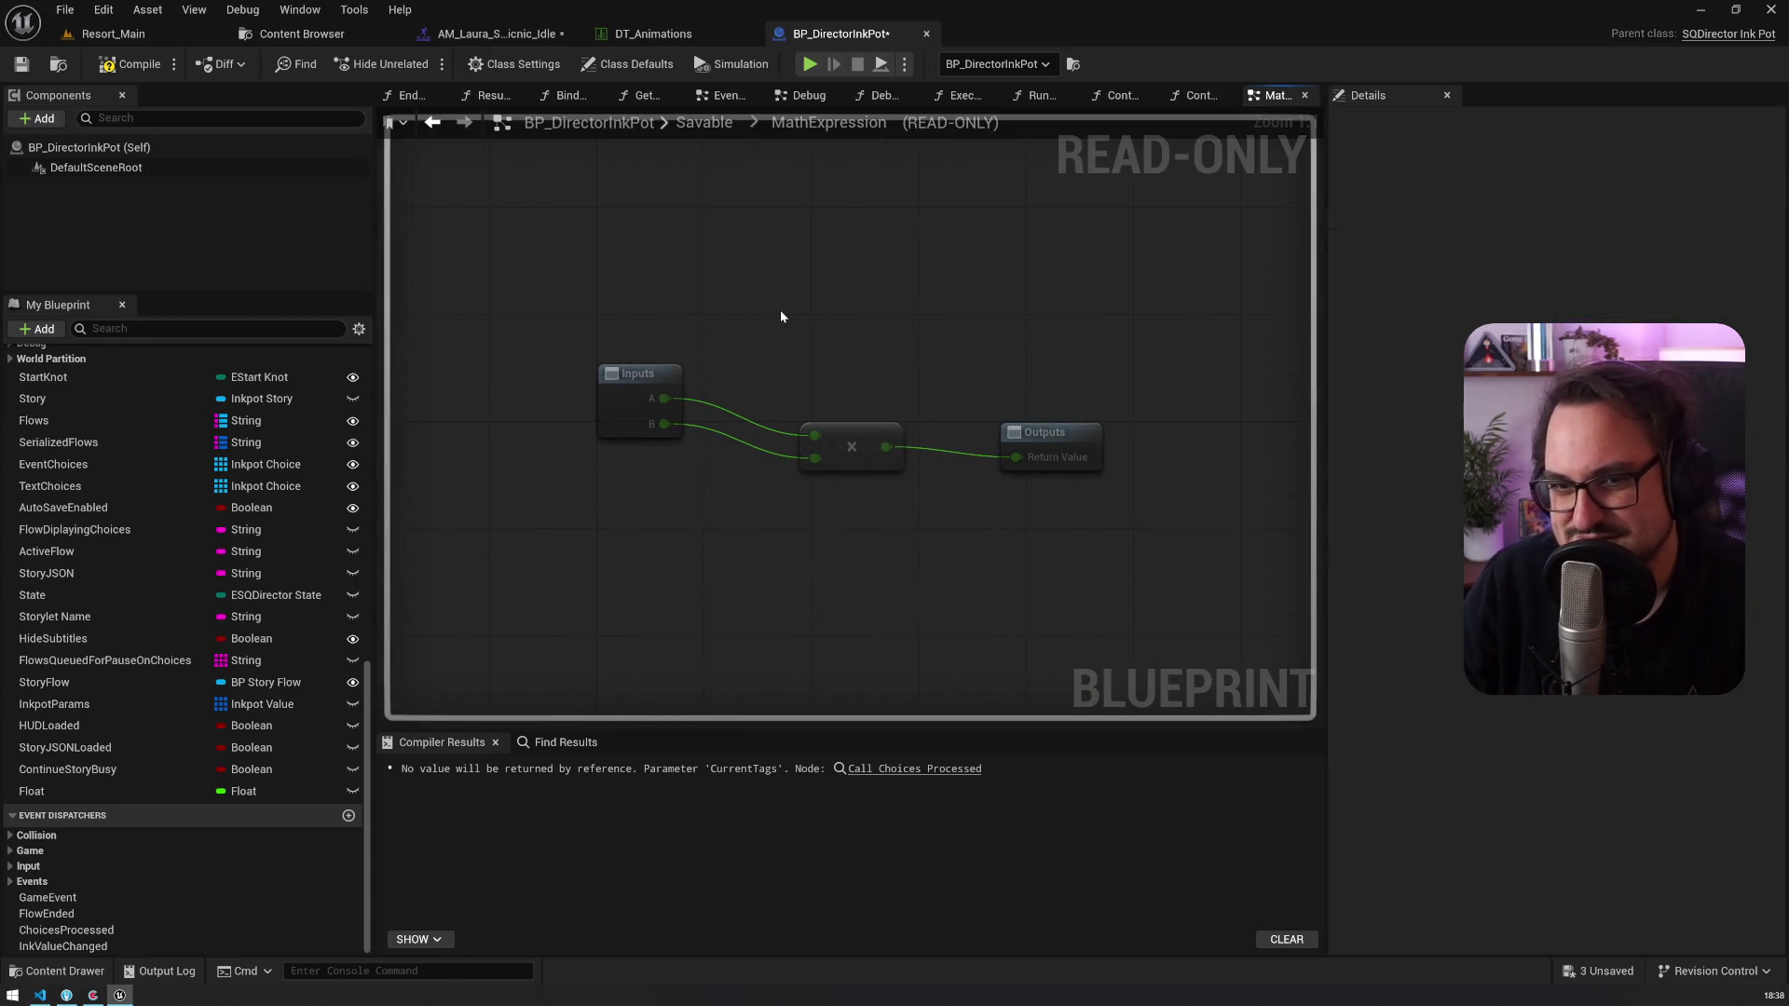
key(alt+Left)
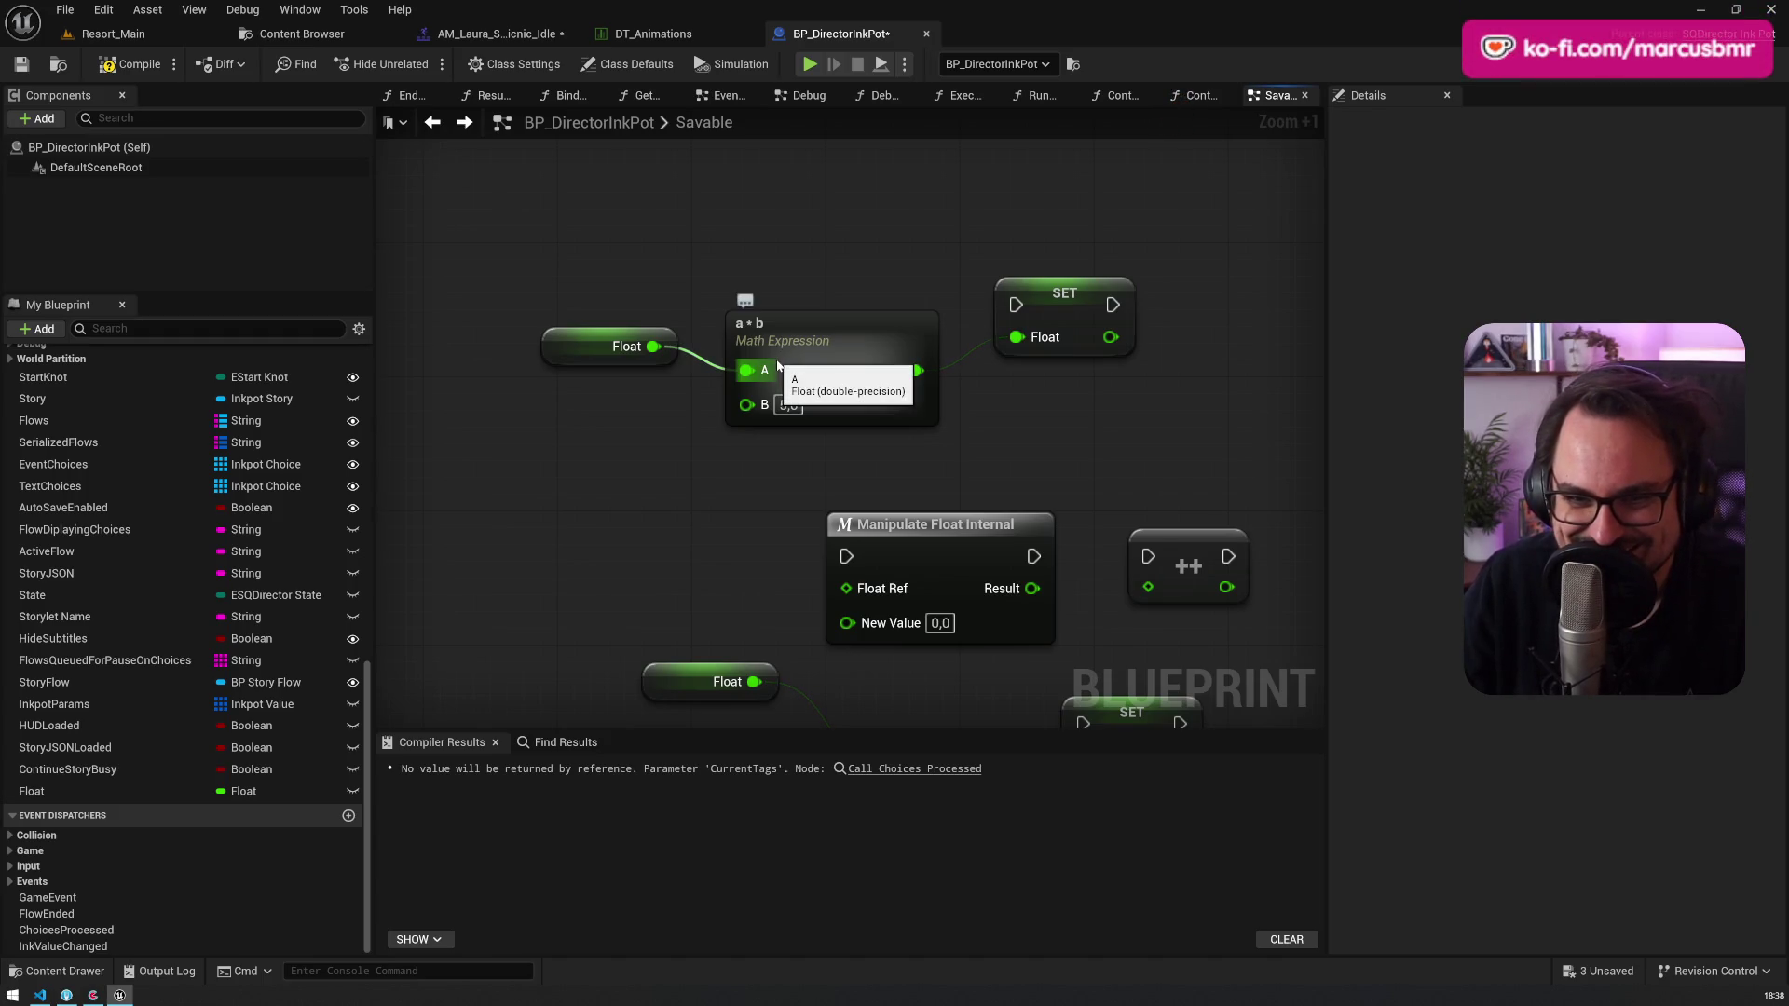
drag(820, 456, 732, 406)
click(738, 278)
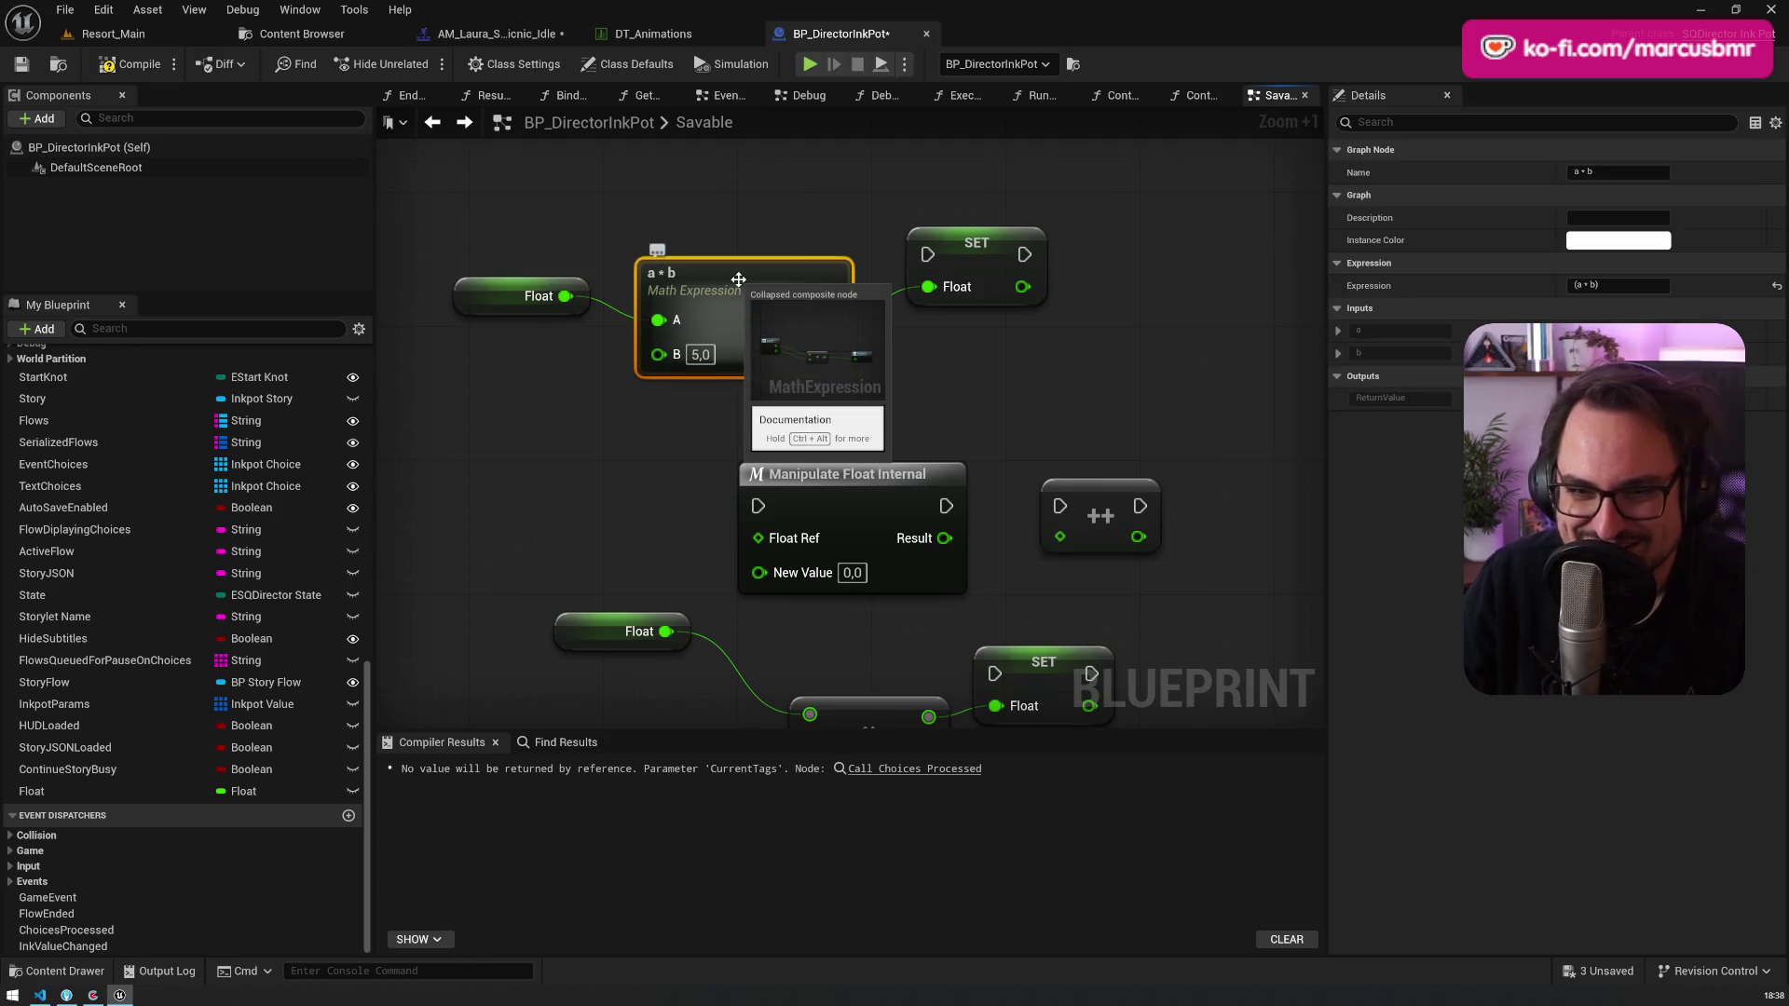
click(1621, 285)
Step: Change the Math Expression to '(a * b) = a'
text(= a)
key(Return)
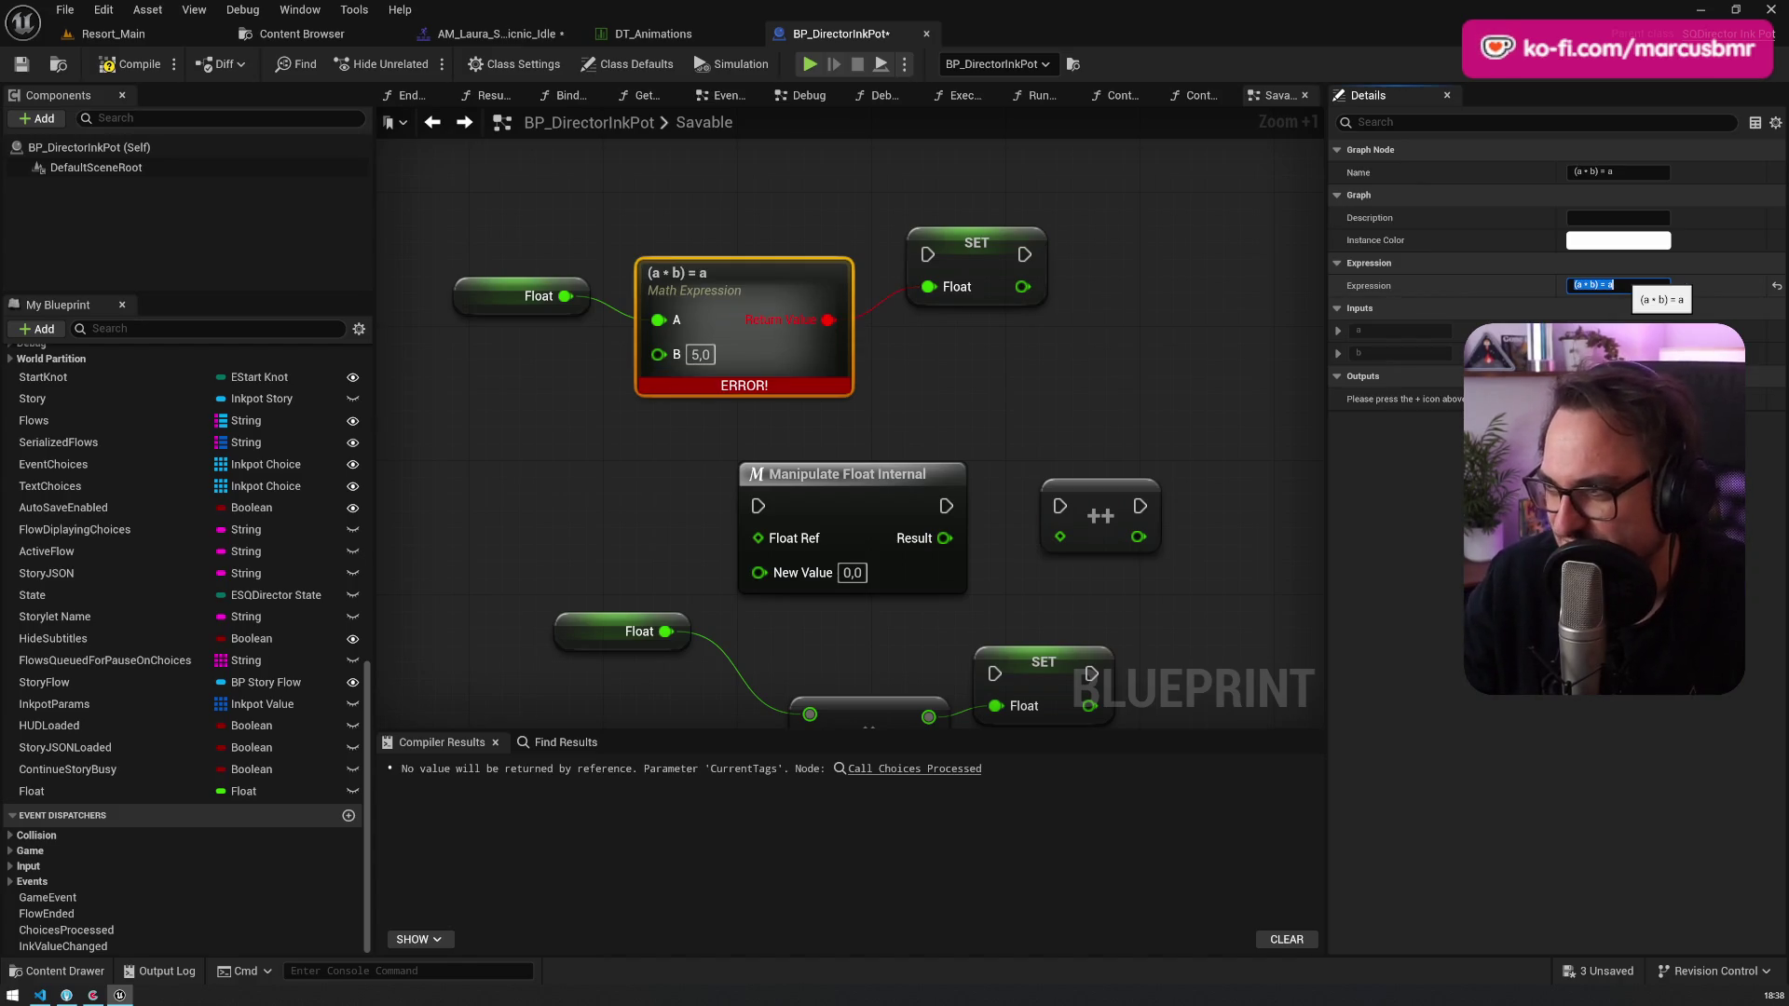
key(Escape)
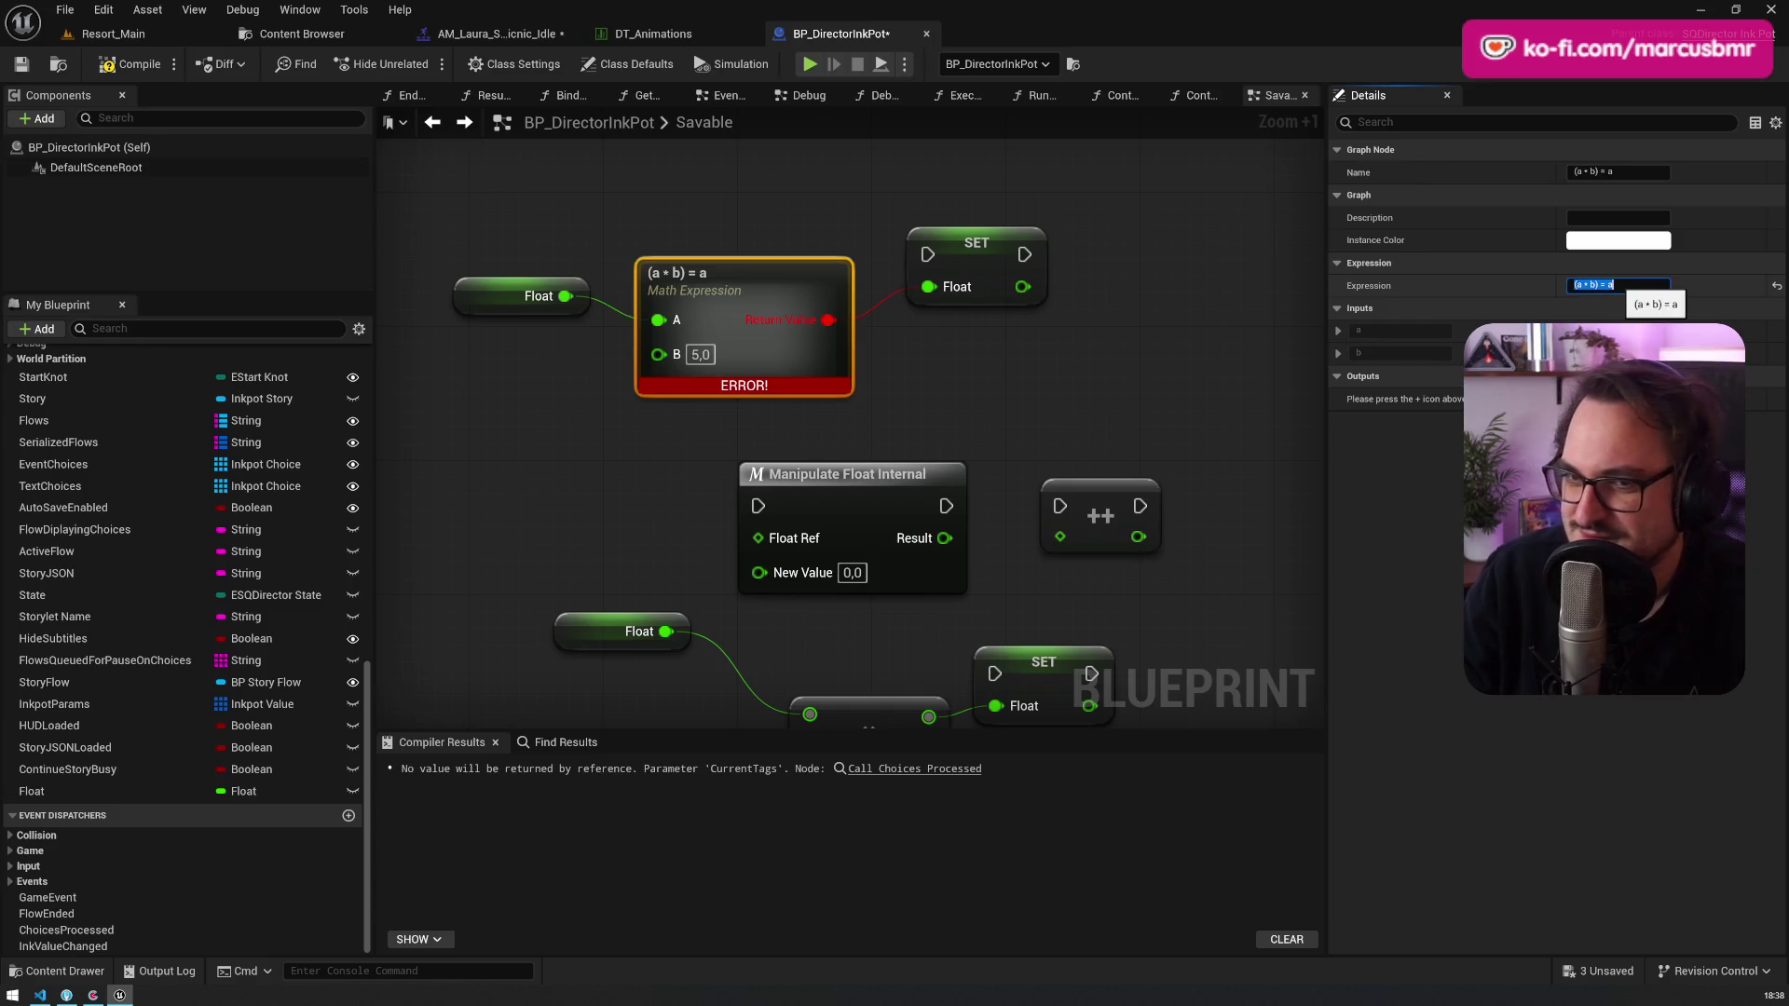
click(1198, 356)
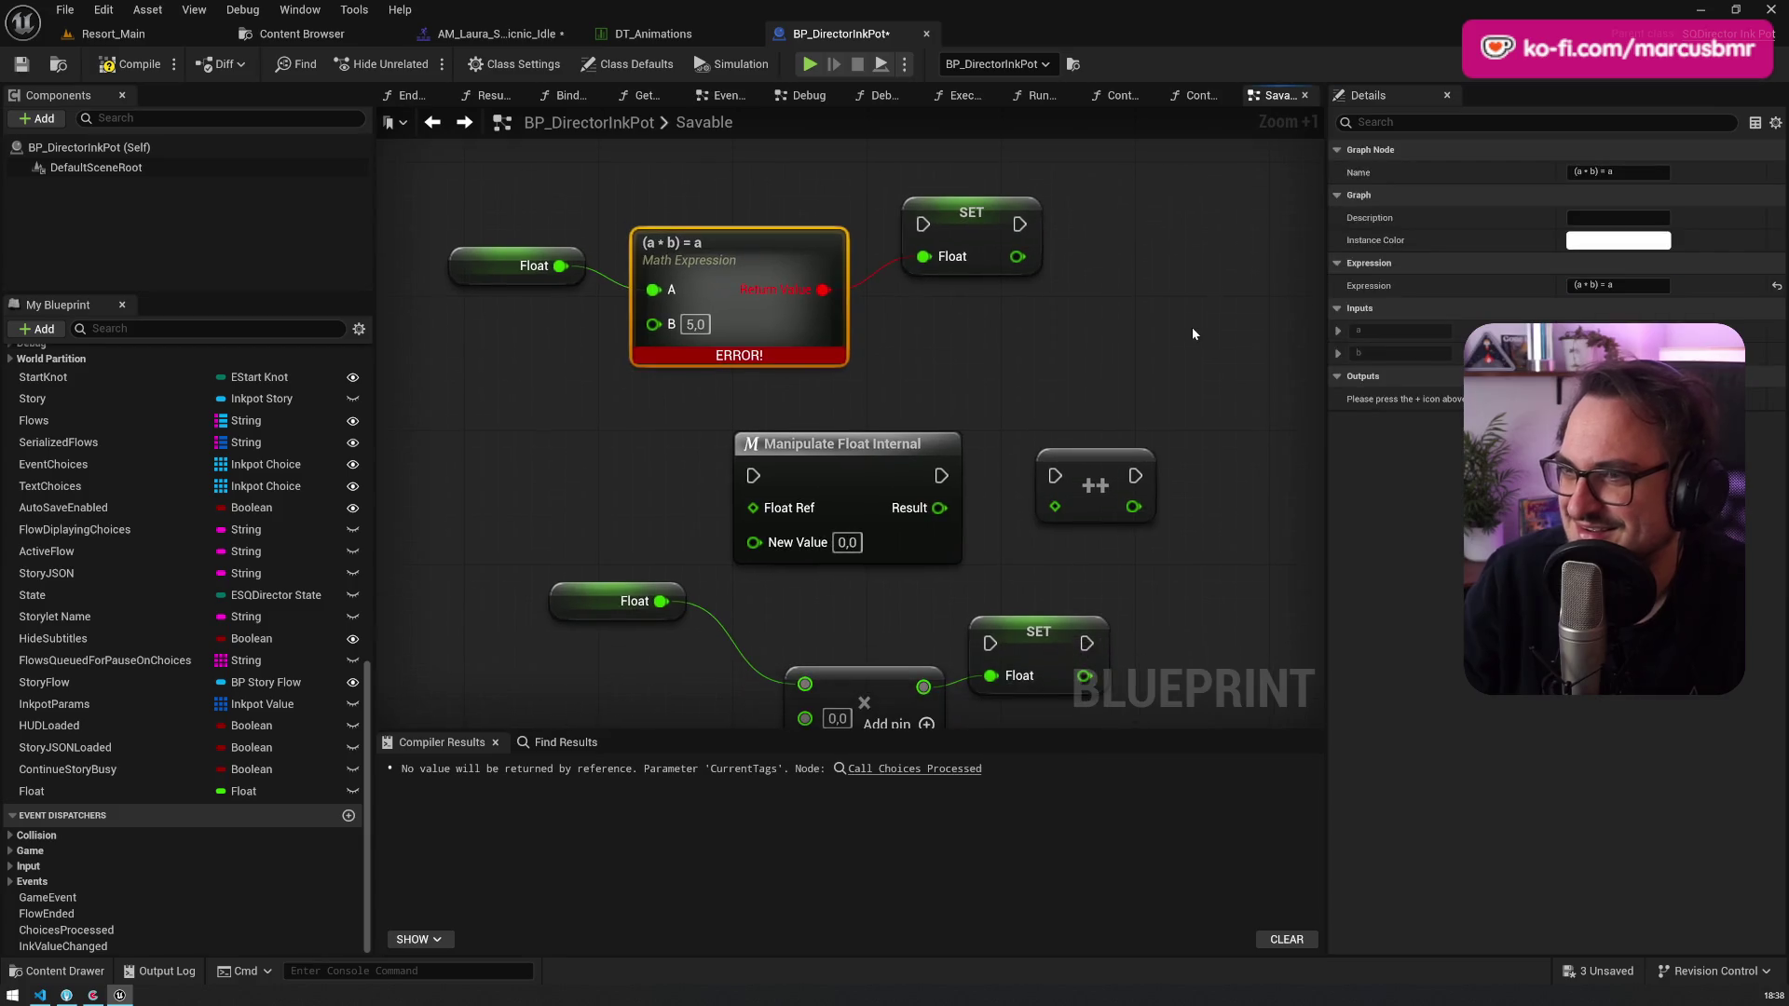
Step: Delete the erroring Math Expression node and pull a new wire from the Float output
scroll(1176, 328, down, 1)
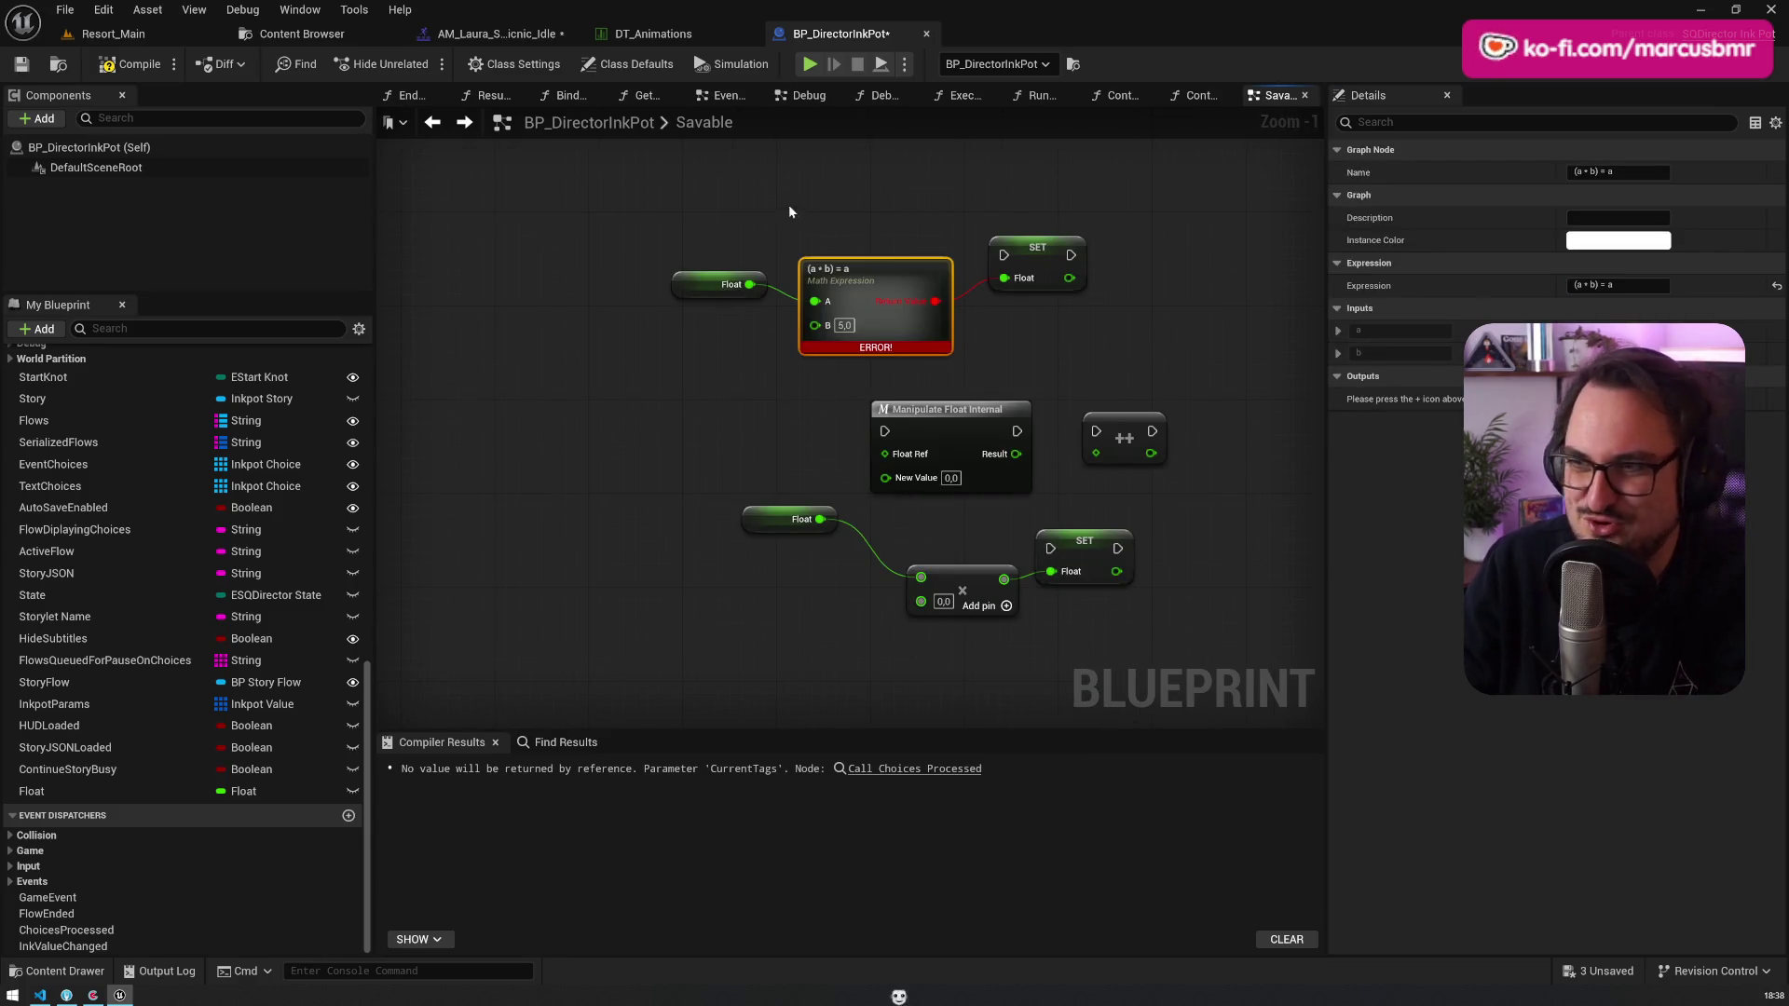
key(Delete)
drag(734, 367, 628, 277)
right_click(629, 278)
key(Escape)
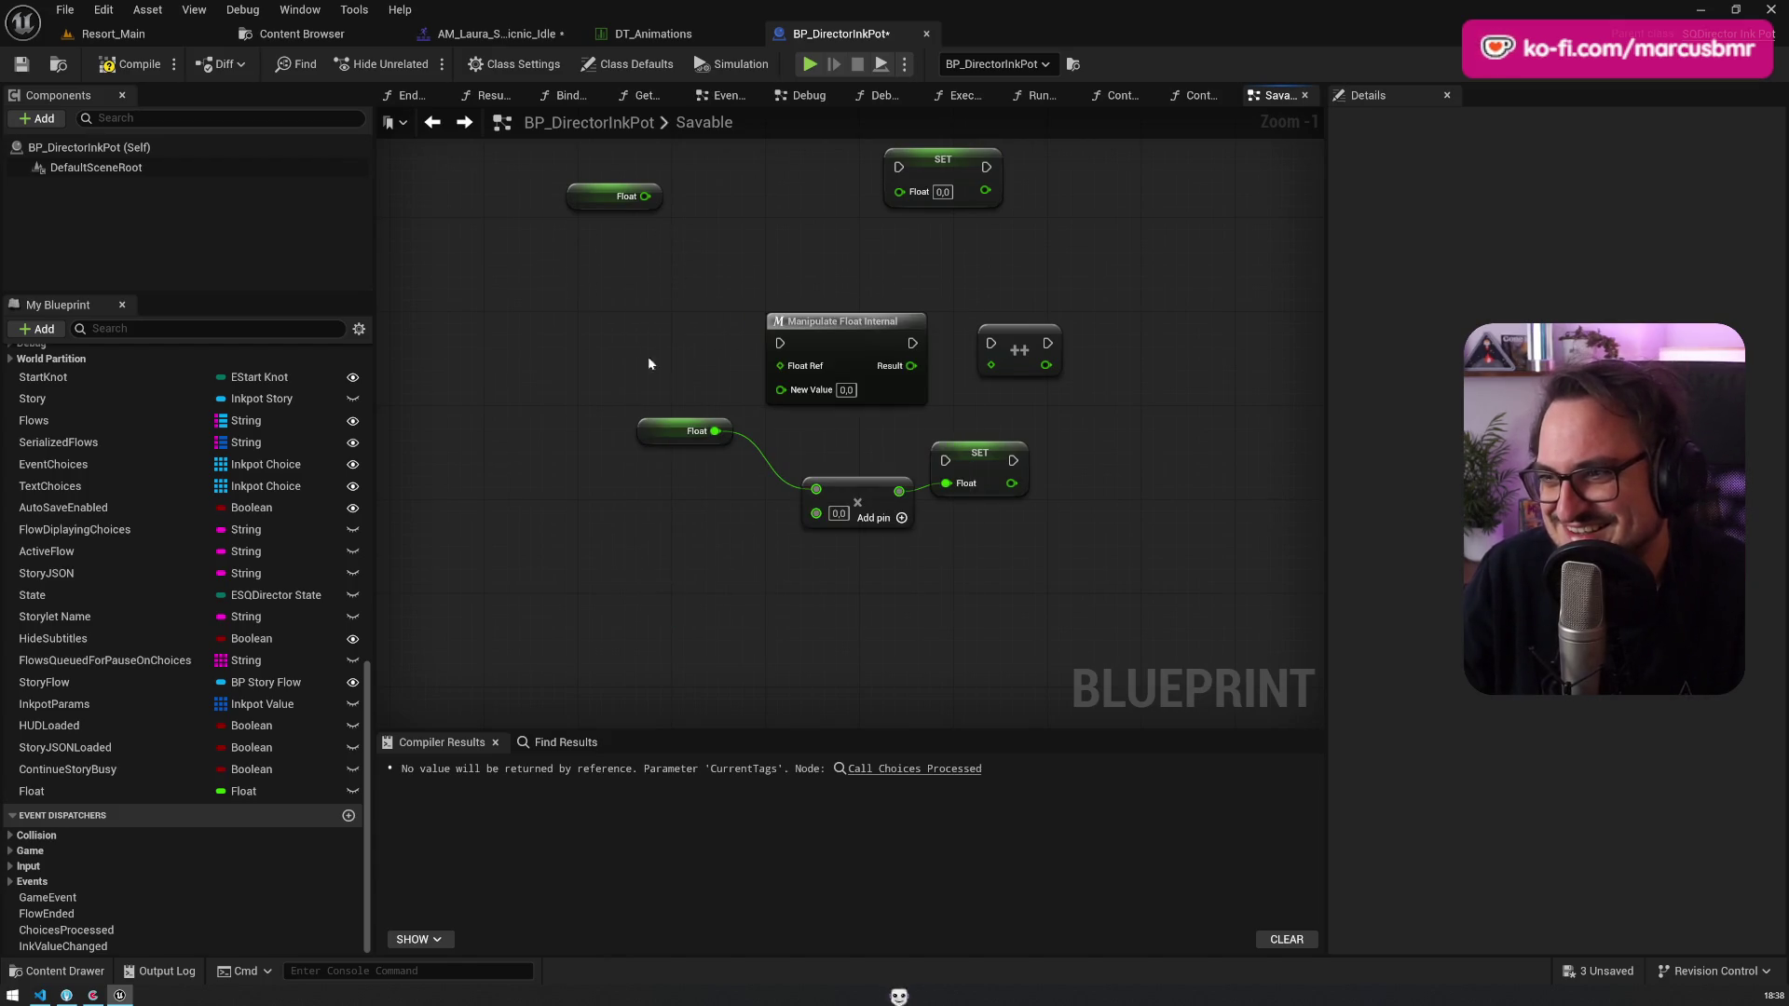
drag(714, 431, 628, 319)
text(loat)
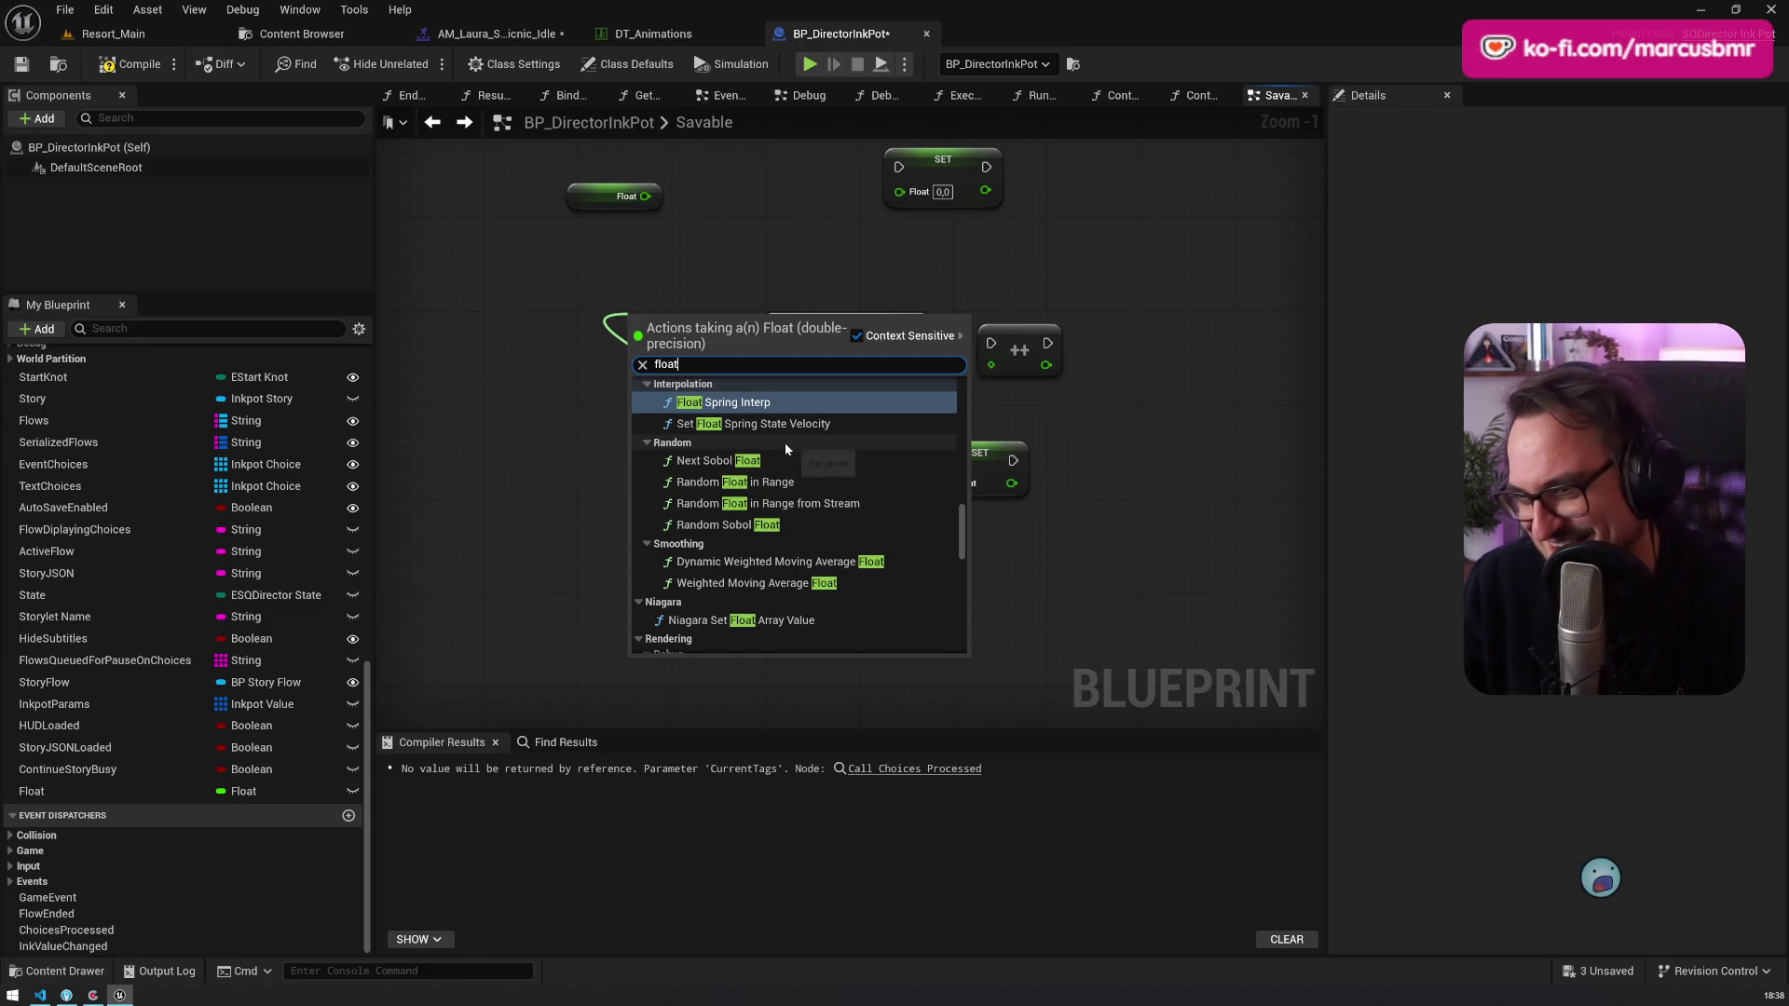
Step: Add a Compare Float node from the Float getter's wire and arrange it beside the getter
scroll(785, 444, up, 5)
scroll(792, 443, up, 8)
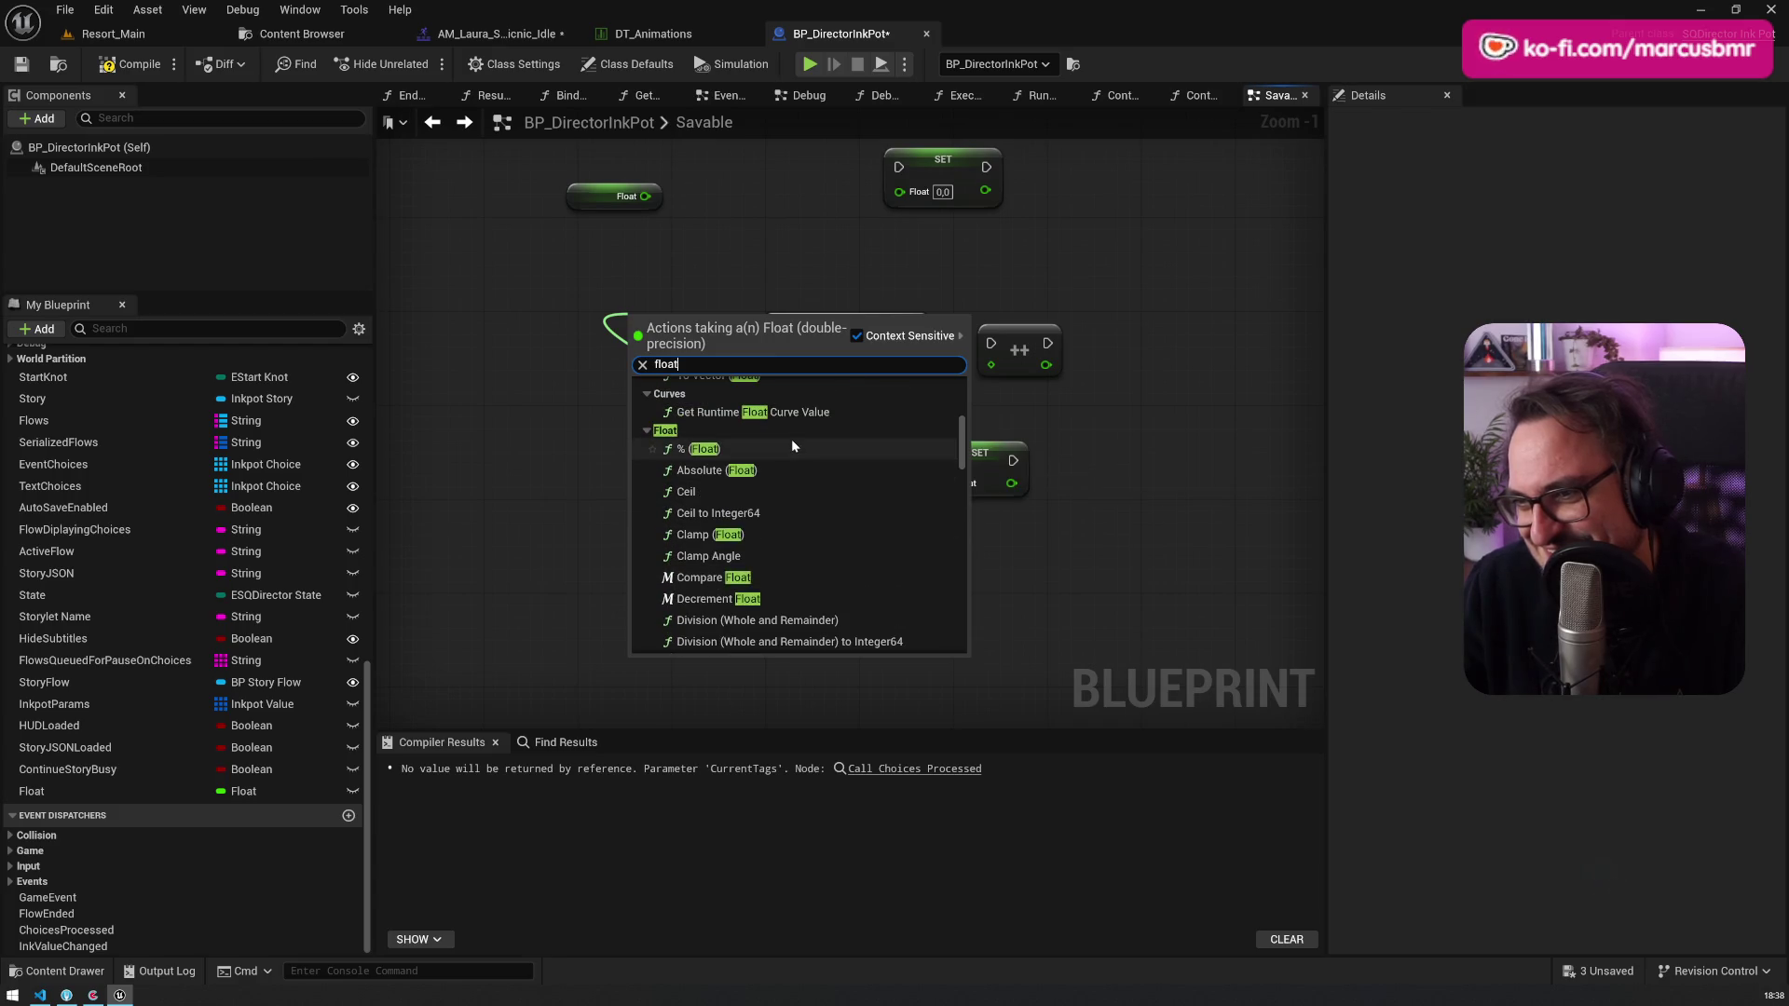
scroll(792, 445, down, 3)
scroll(792, 445, down, 2)
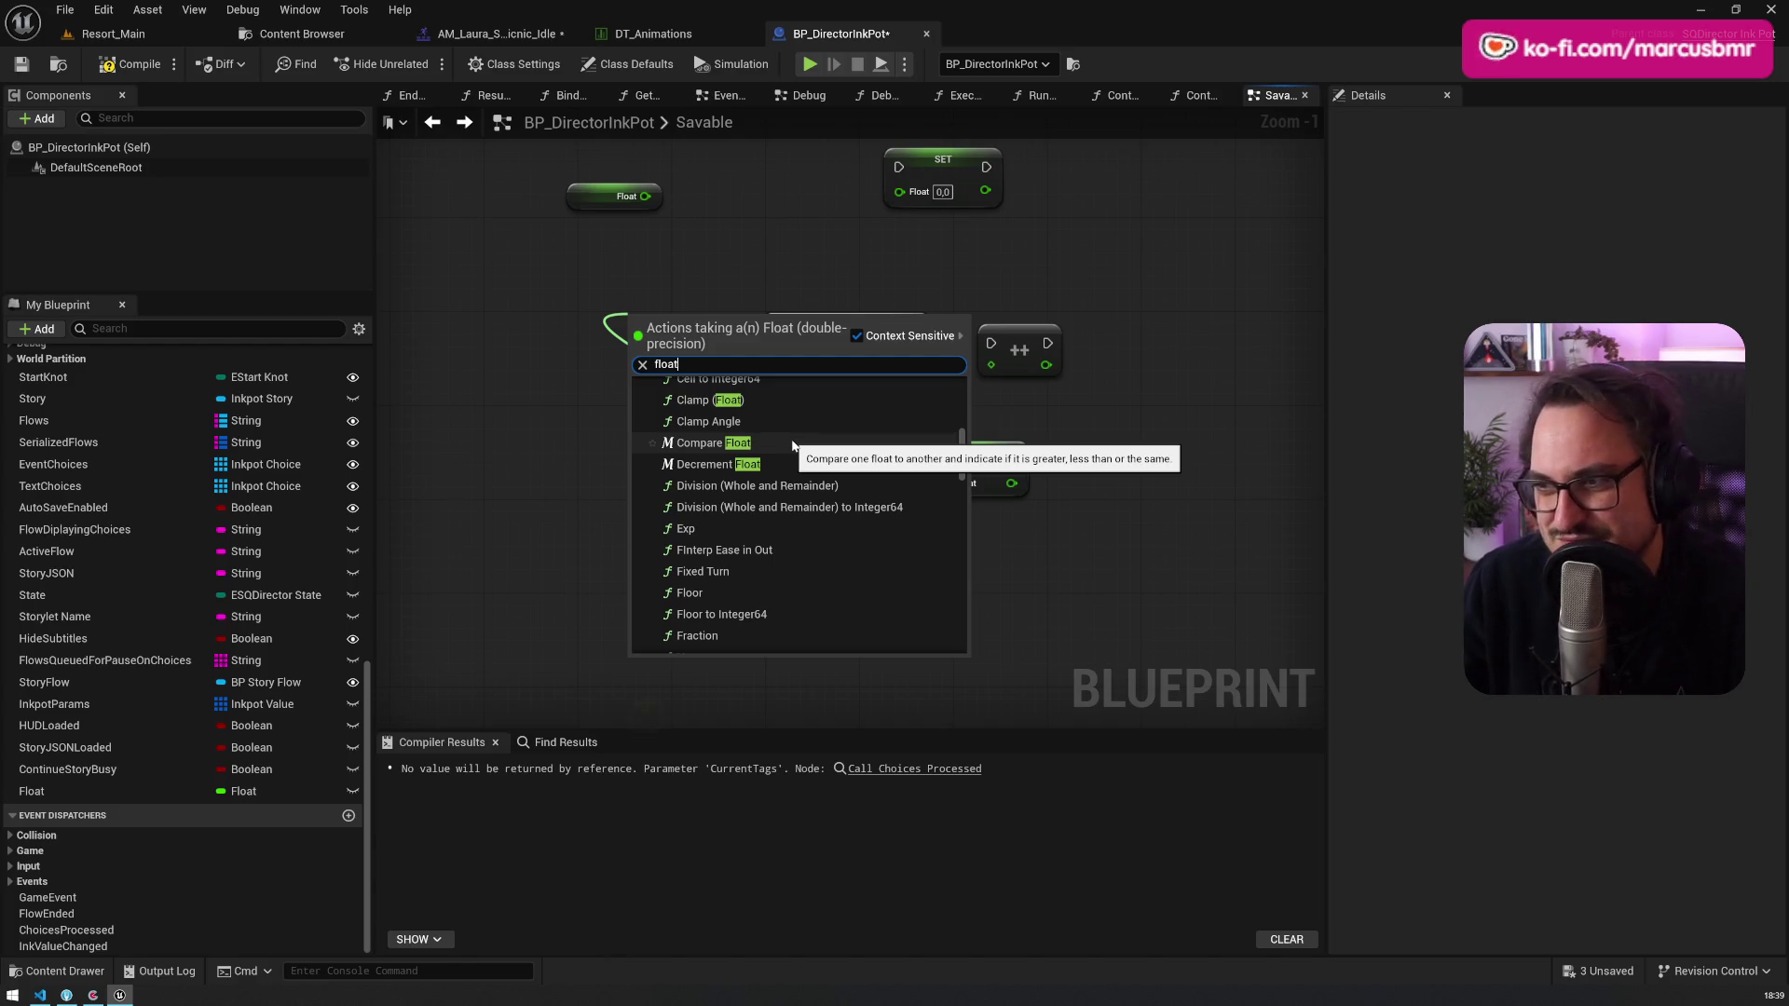
click(792, 444)
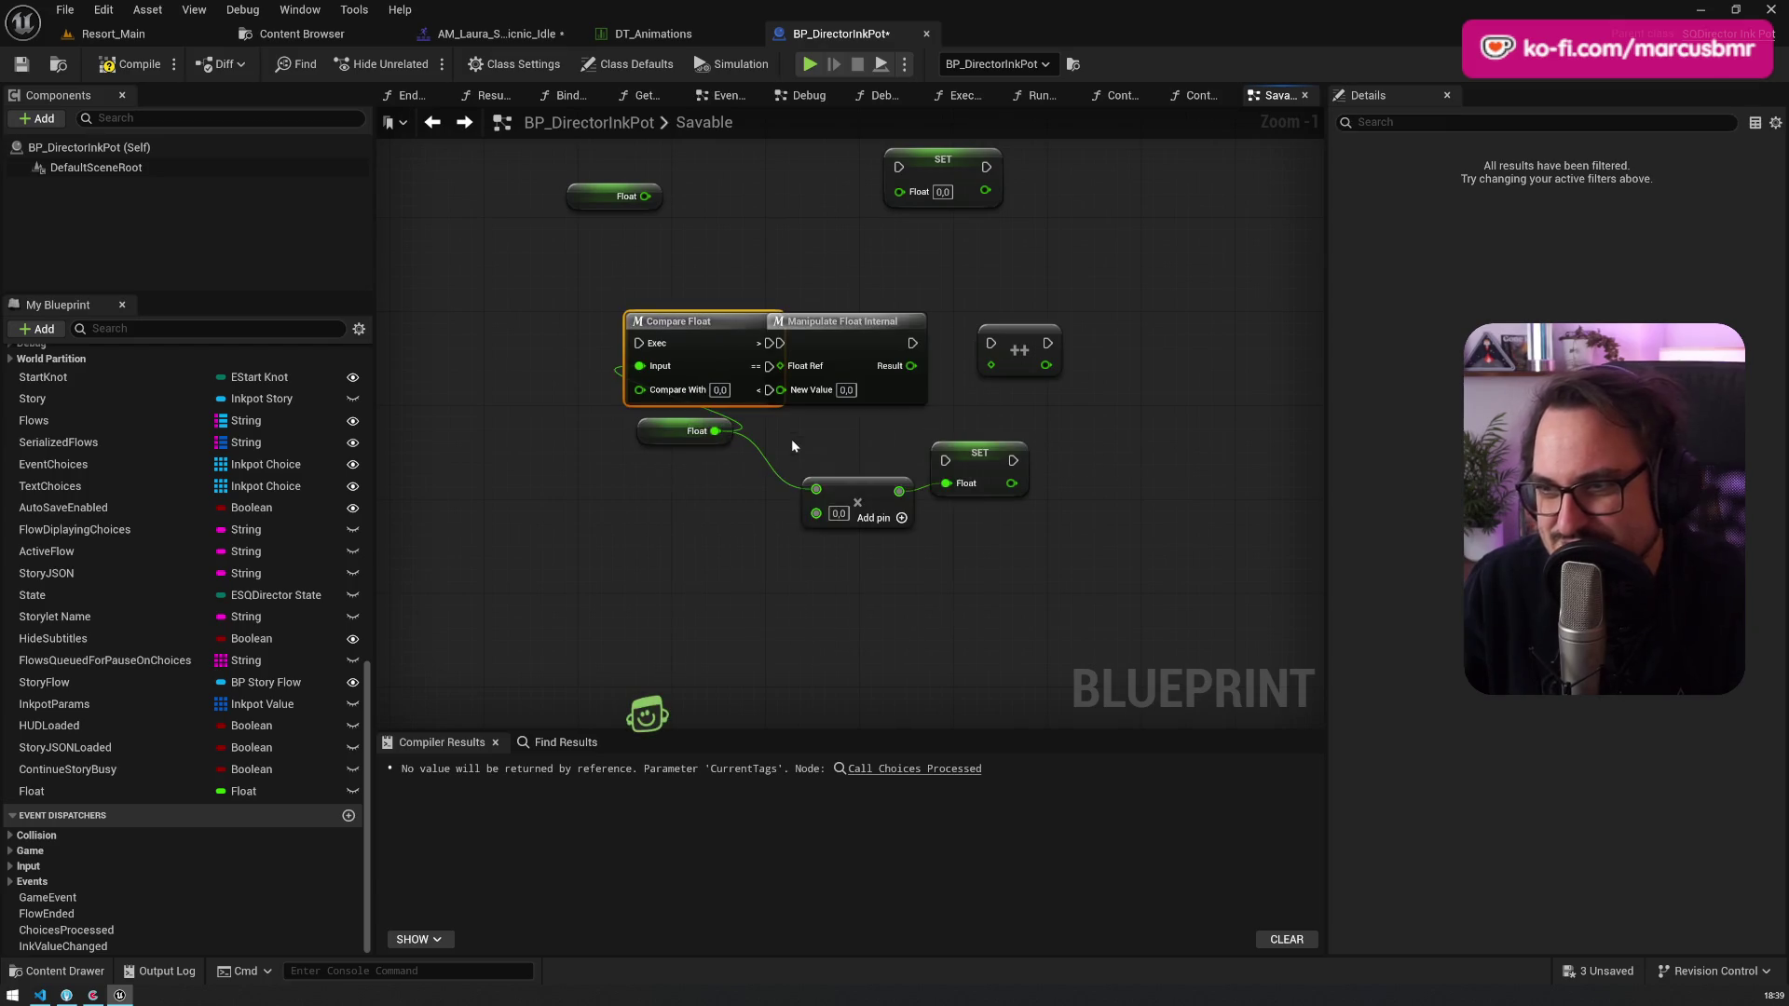
drag(716, 335, 587, 257)
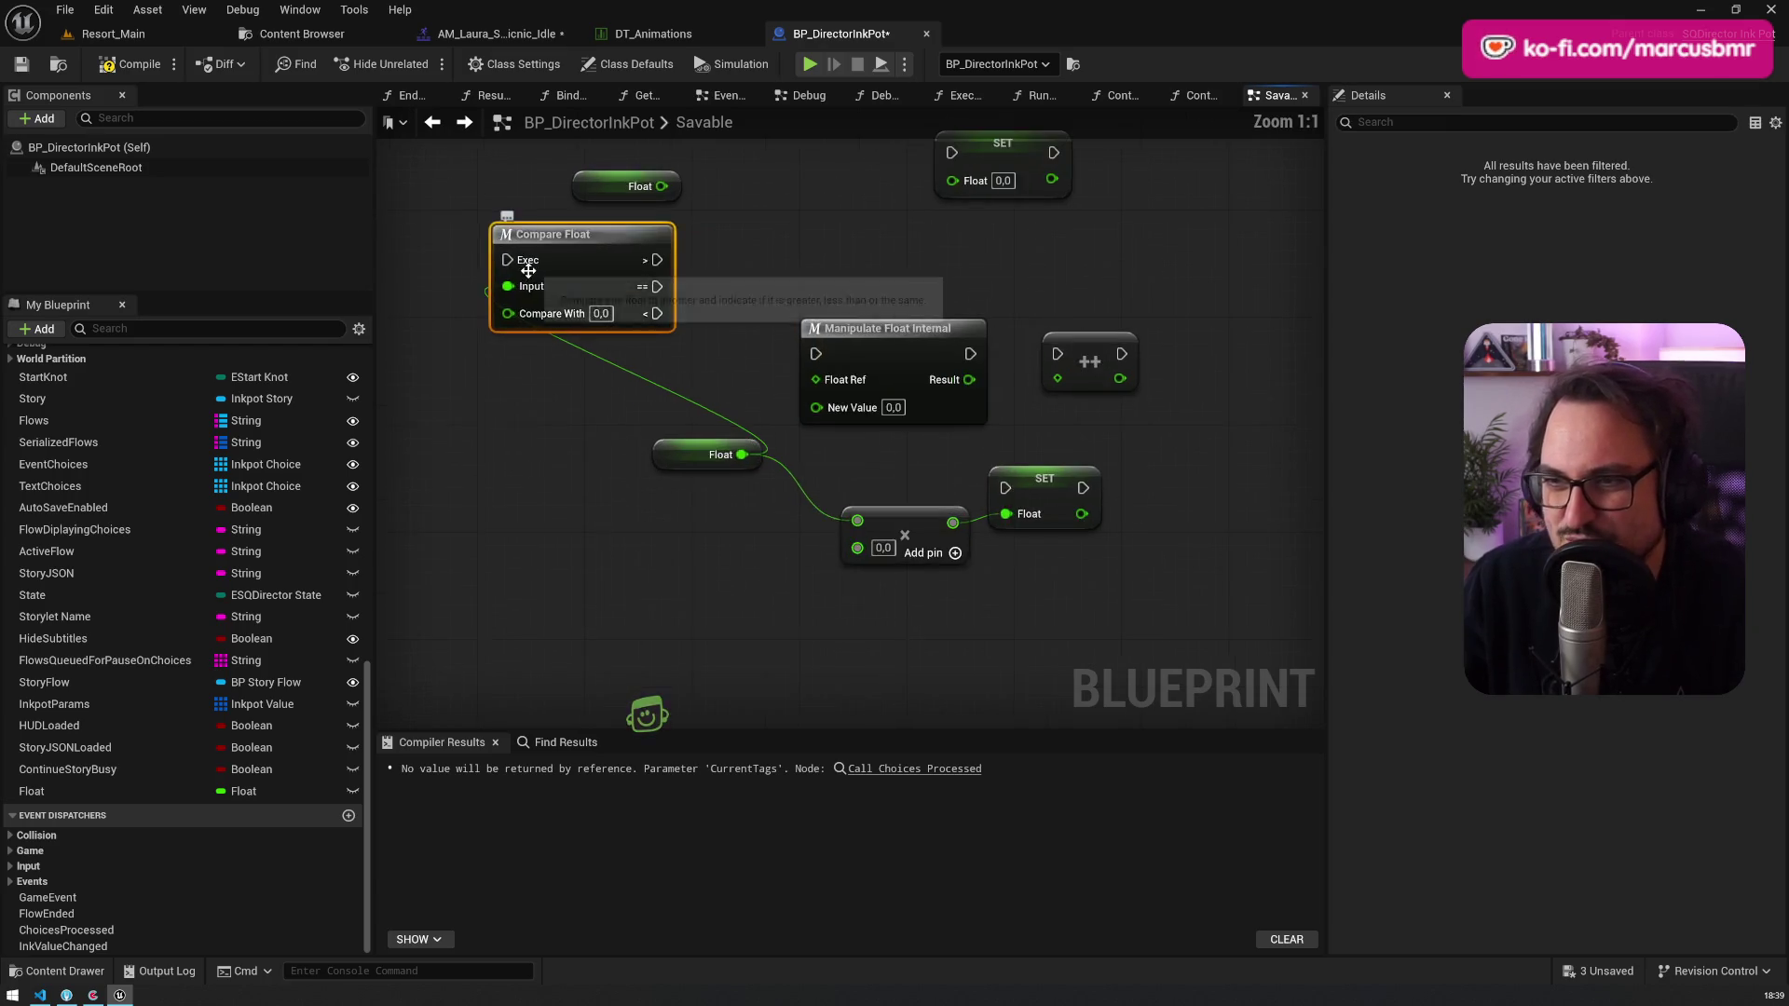
scroll(559, 335, up, 7)
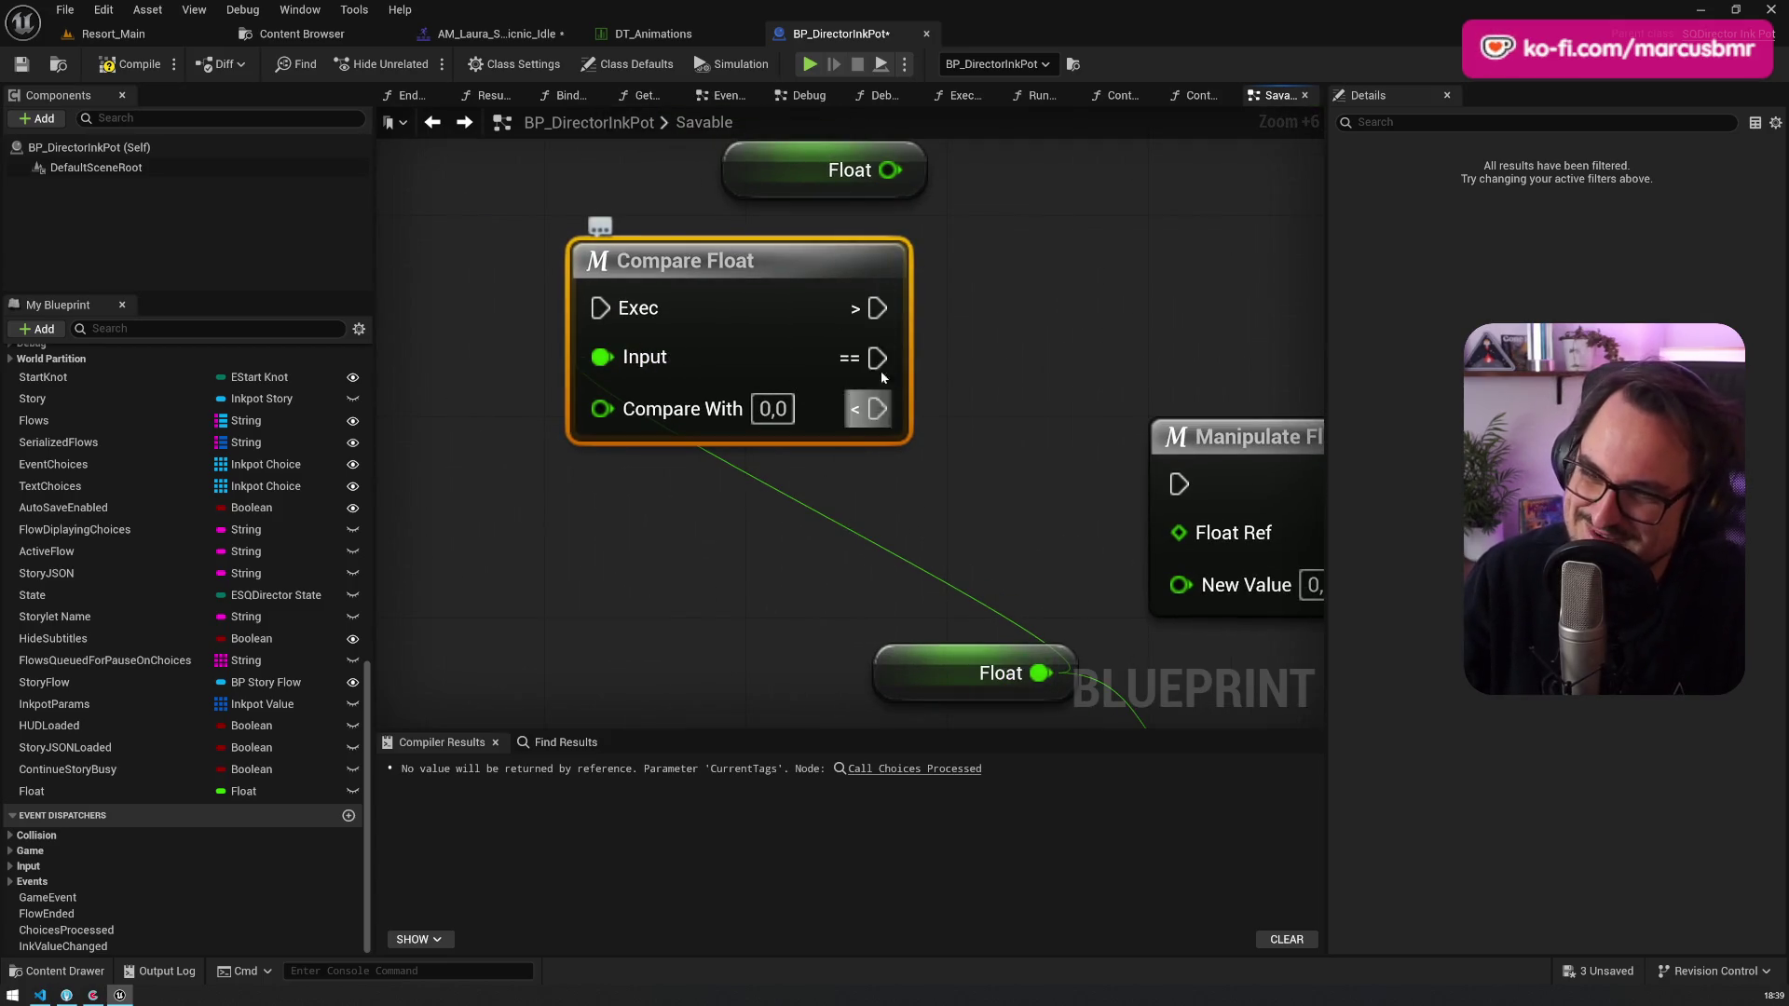
scroll(763, 467, down, 4)
drag(903, 619, 679, 594)
mouse_move(830, 552)
mouse_down()
mouse_move(665, 463)
mouse_move(809, 289)
mouse_up()
text(float)
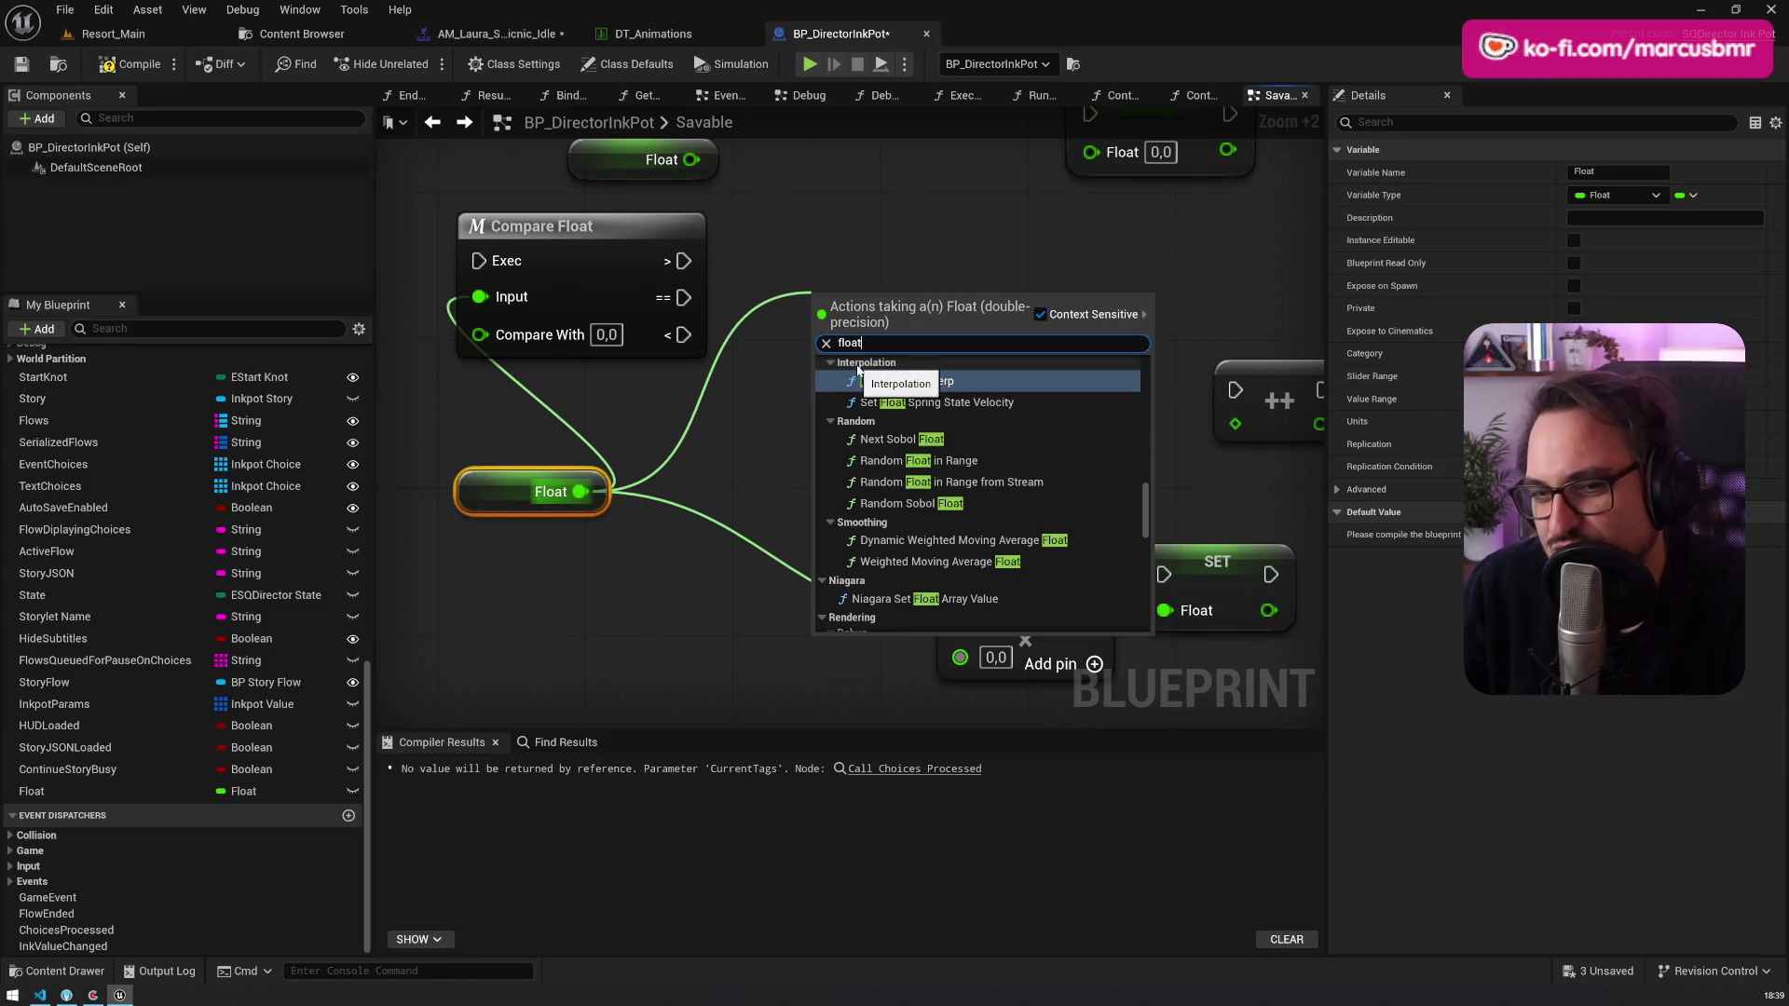
scroll(1065, 486, up, 5)
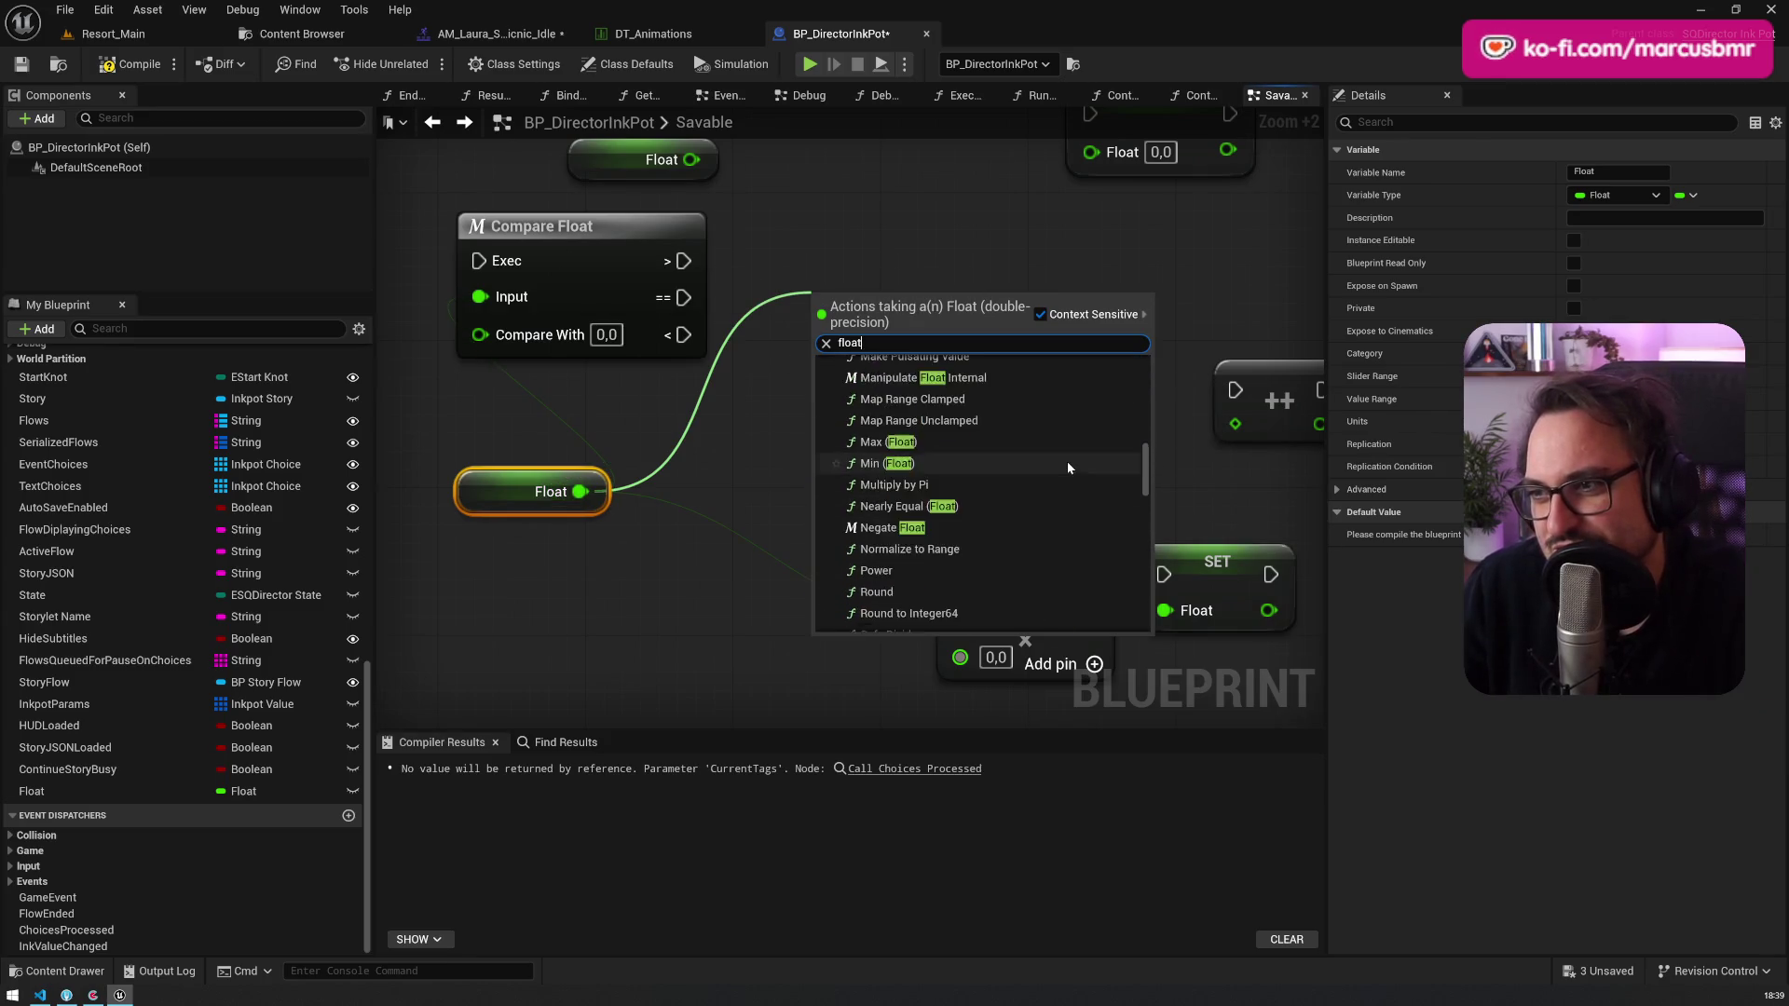
scroll(1081, 440, down, 3)
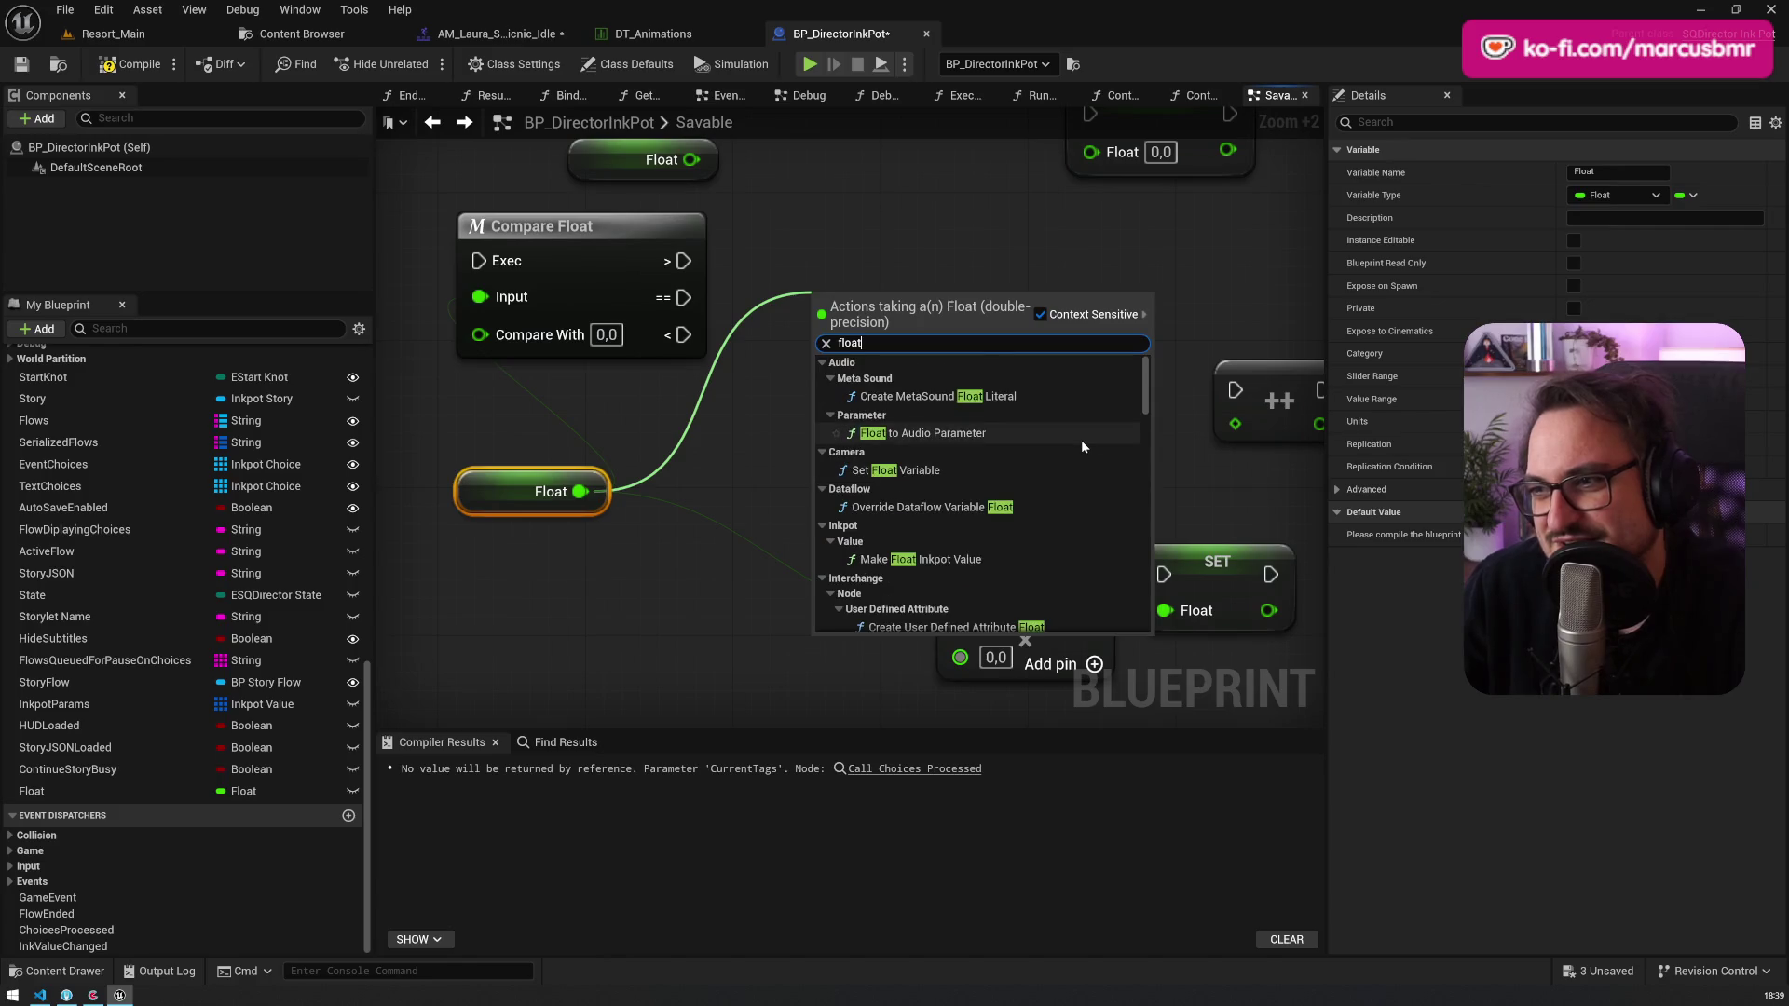
scroll(1059, 425, down, 2)
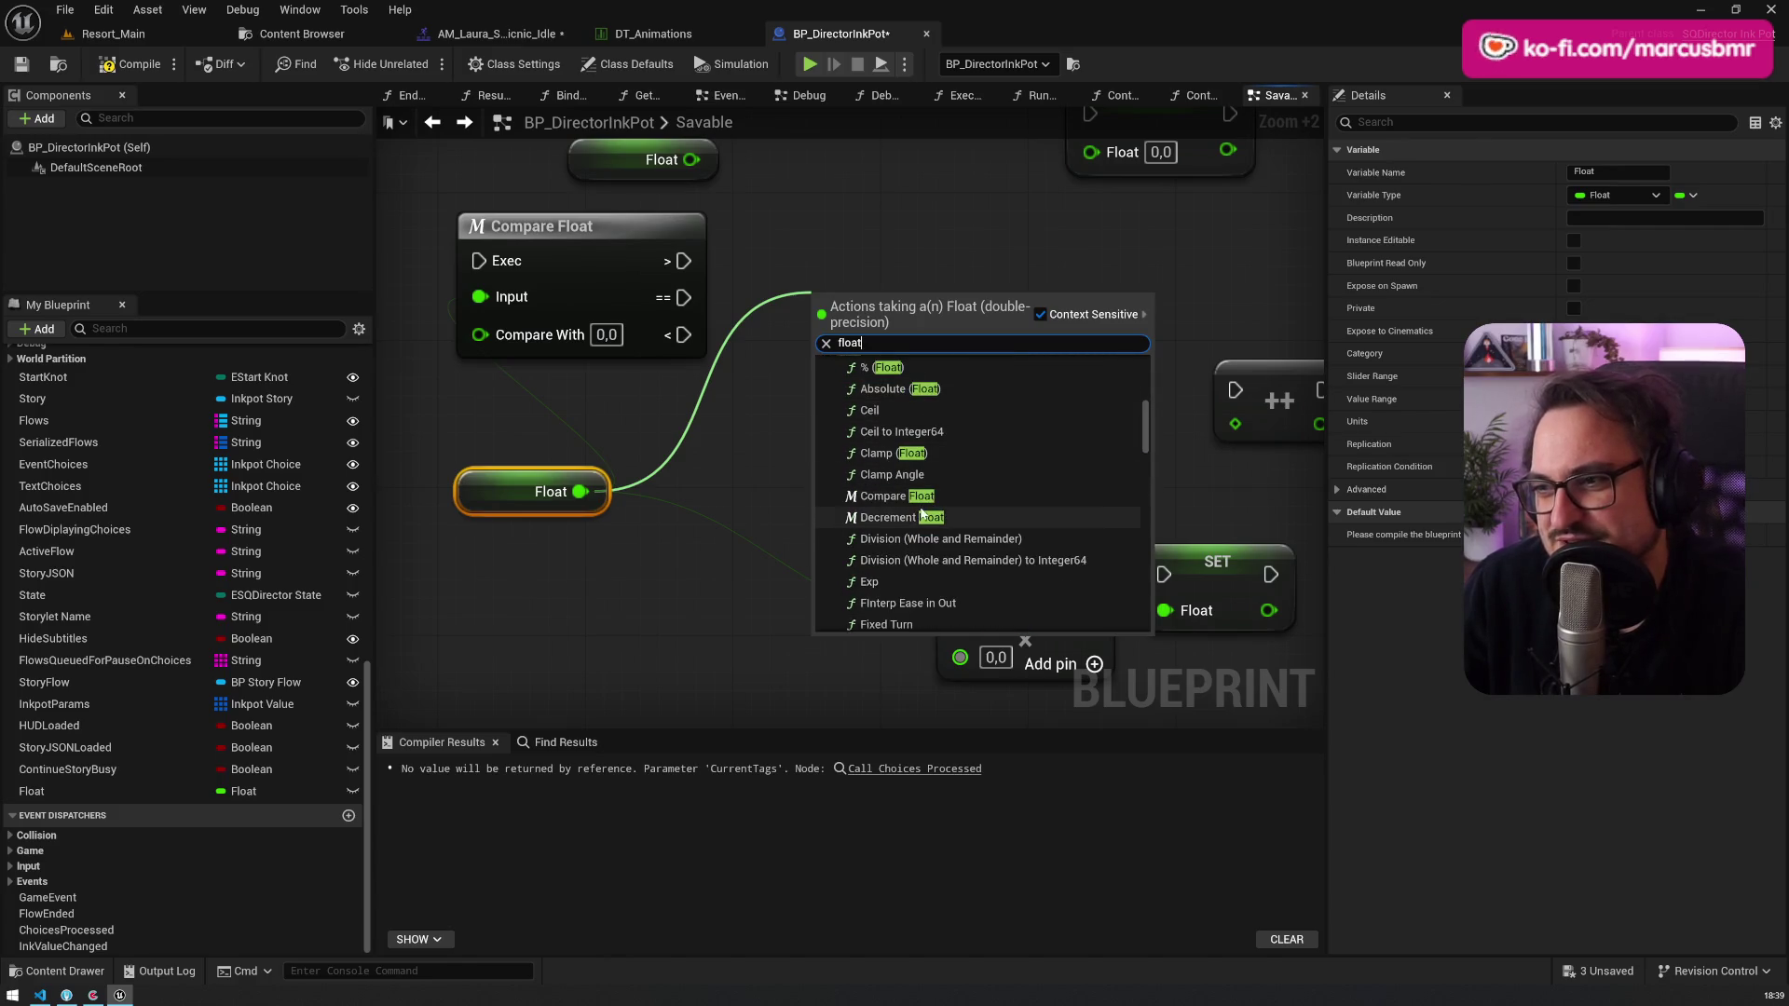
scroll(947, 447, down, 5)
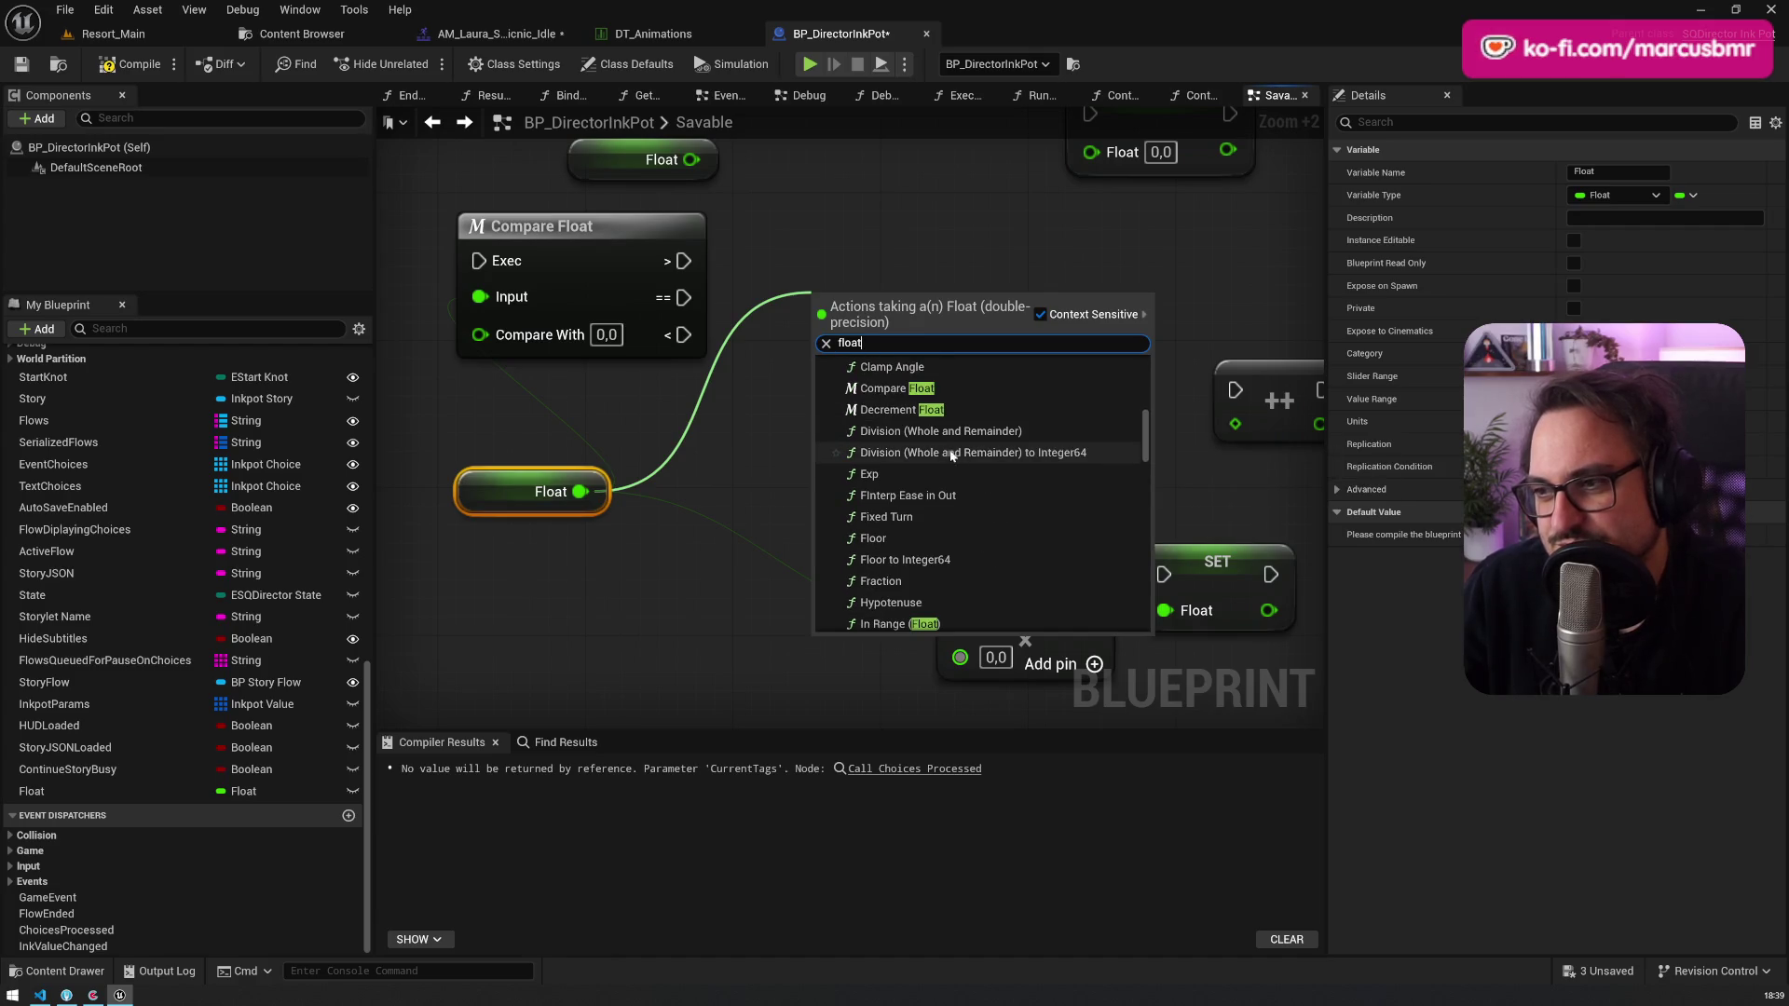
click(953, 468)
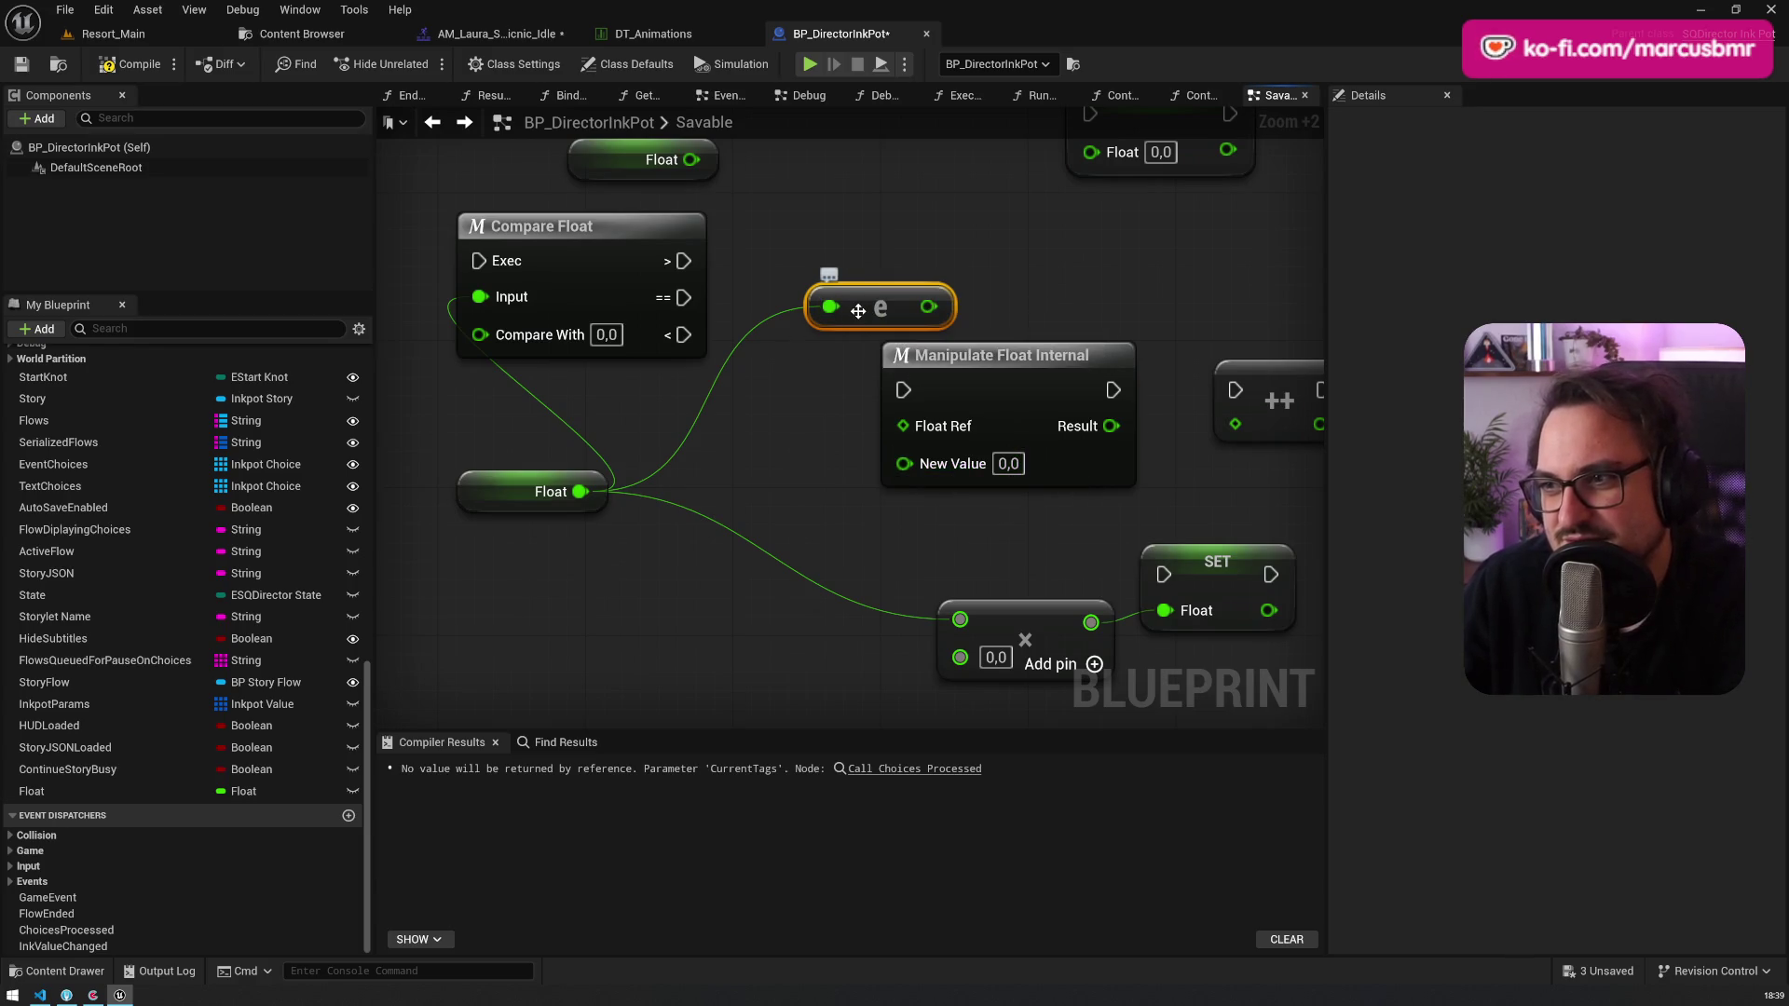
key(Delete)
drag(580, 491, 736, 445)
text(float)
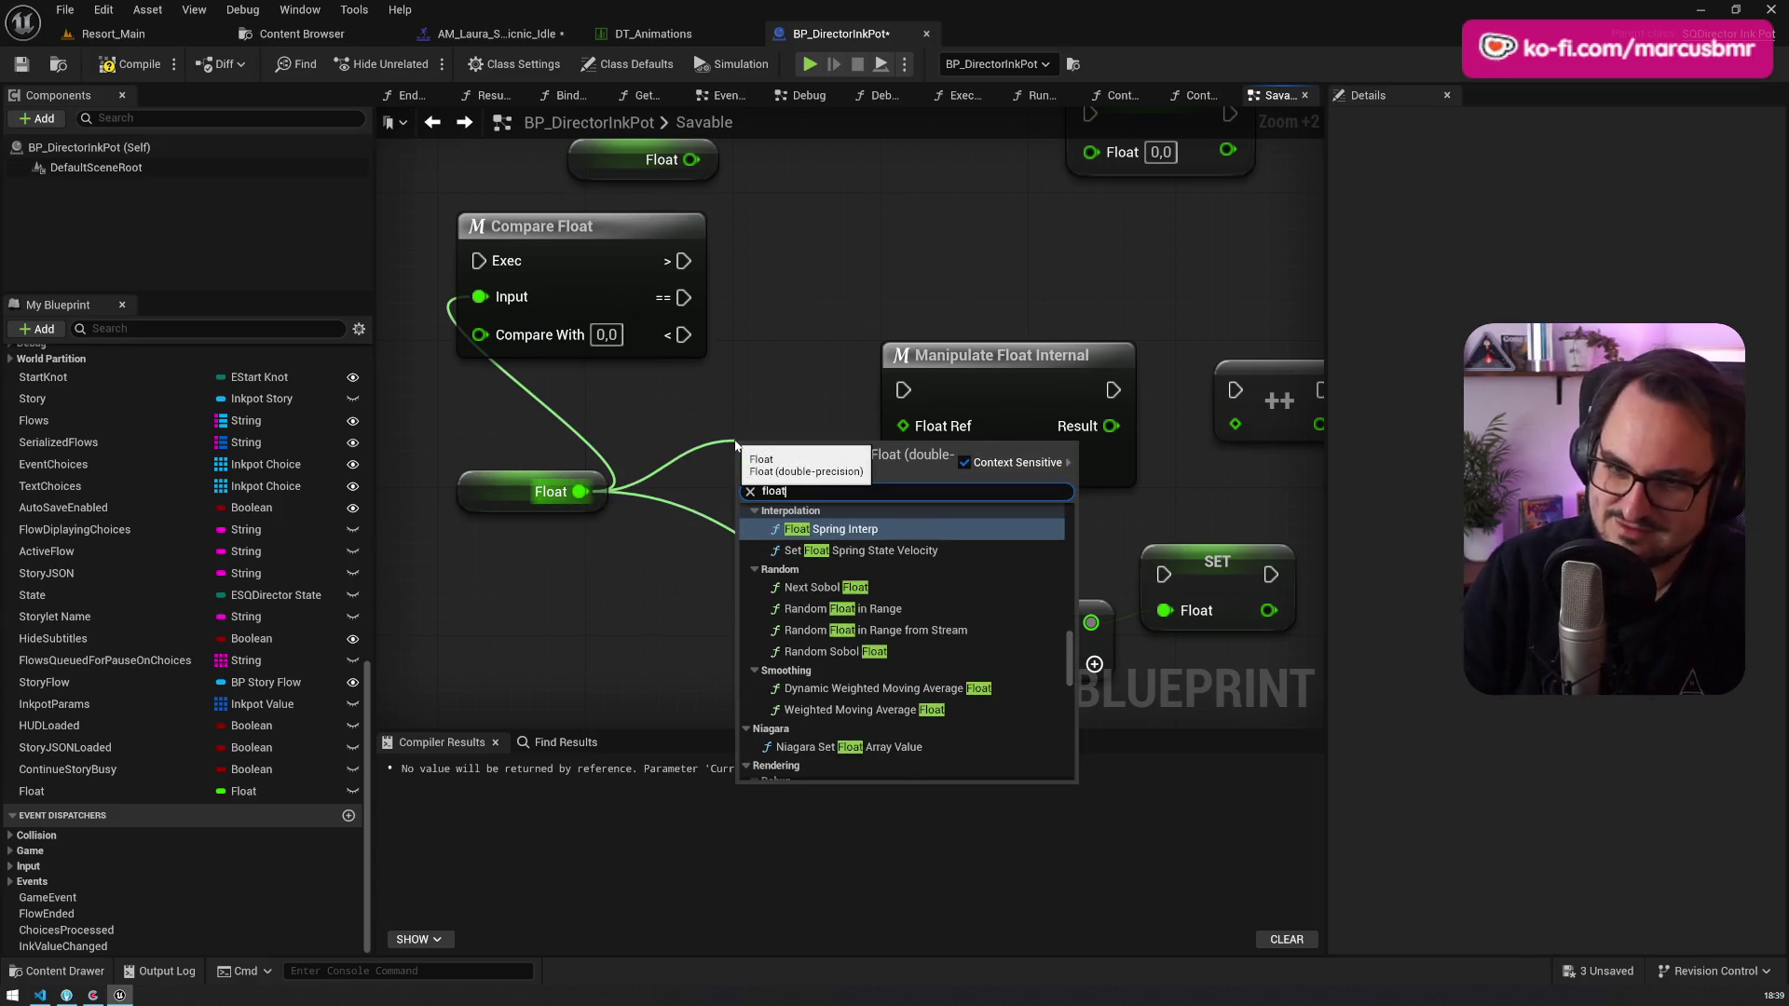
scroll(932, 624, up, 5)
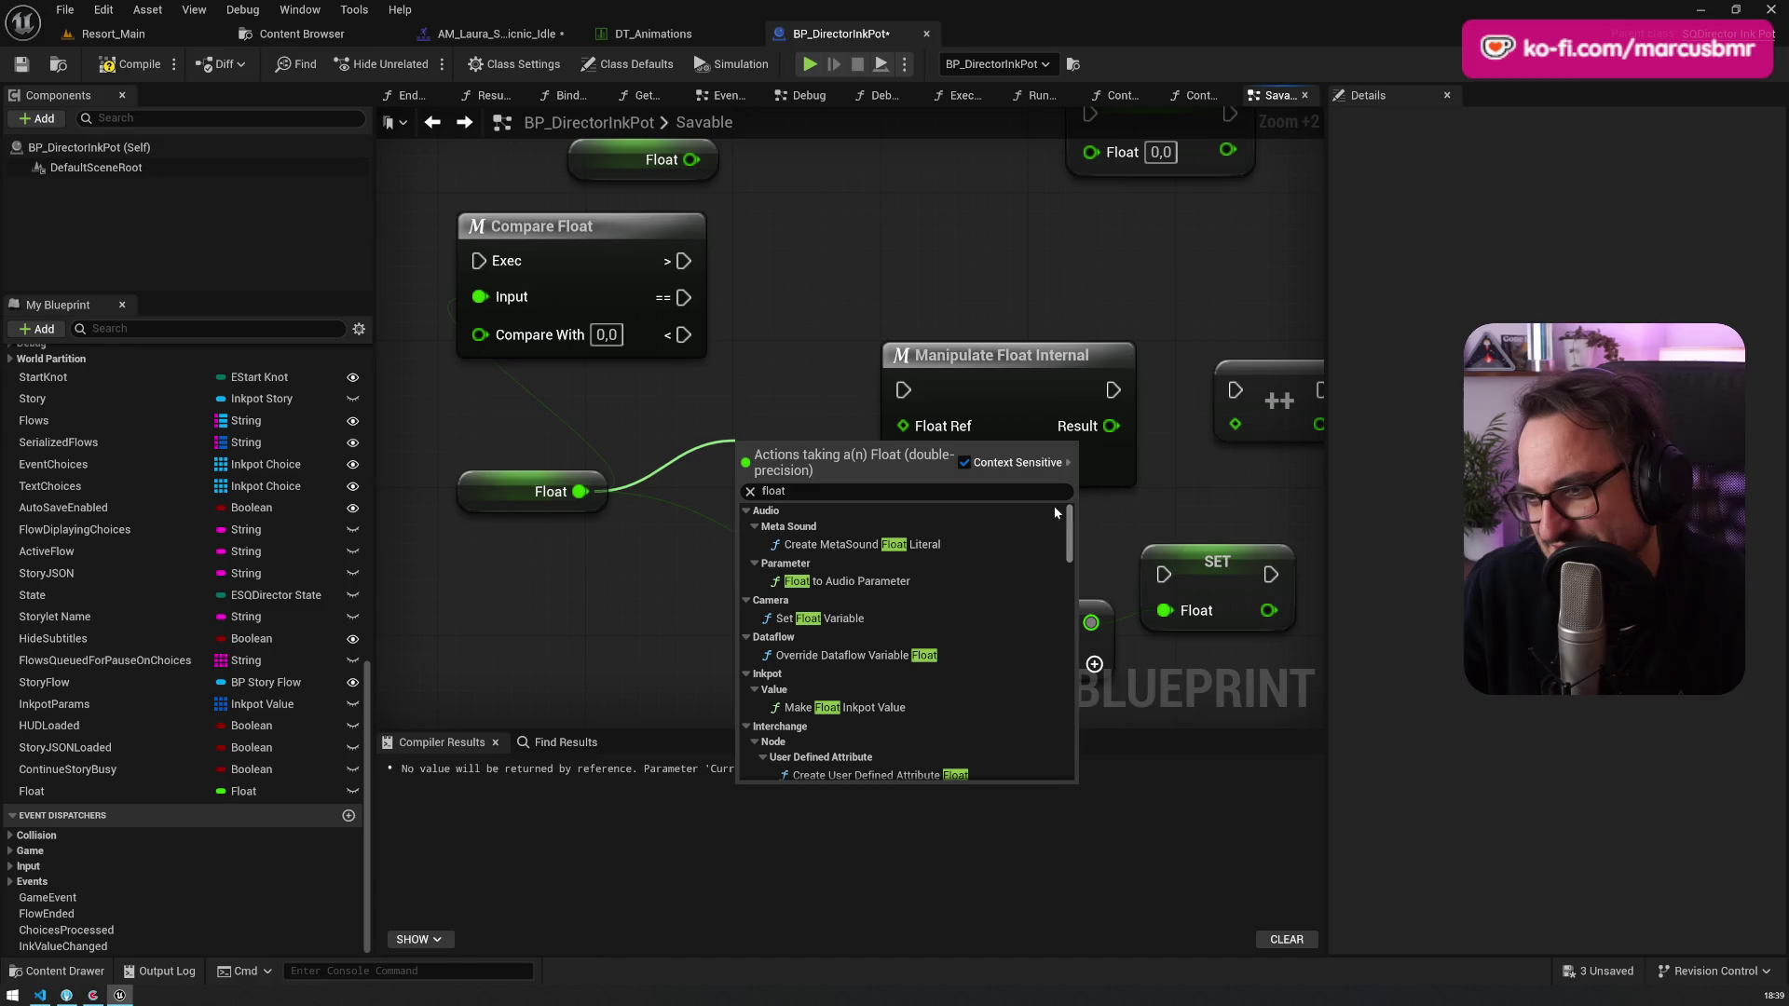
scroll(897, 617, down, 5)
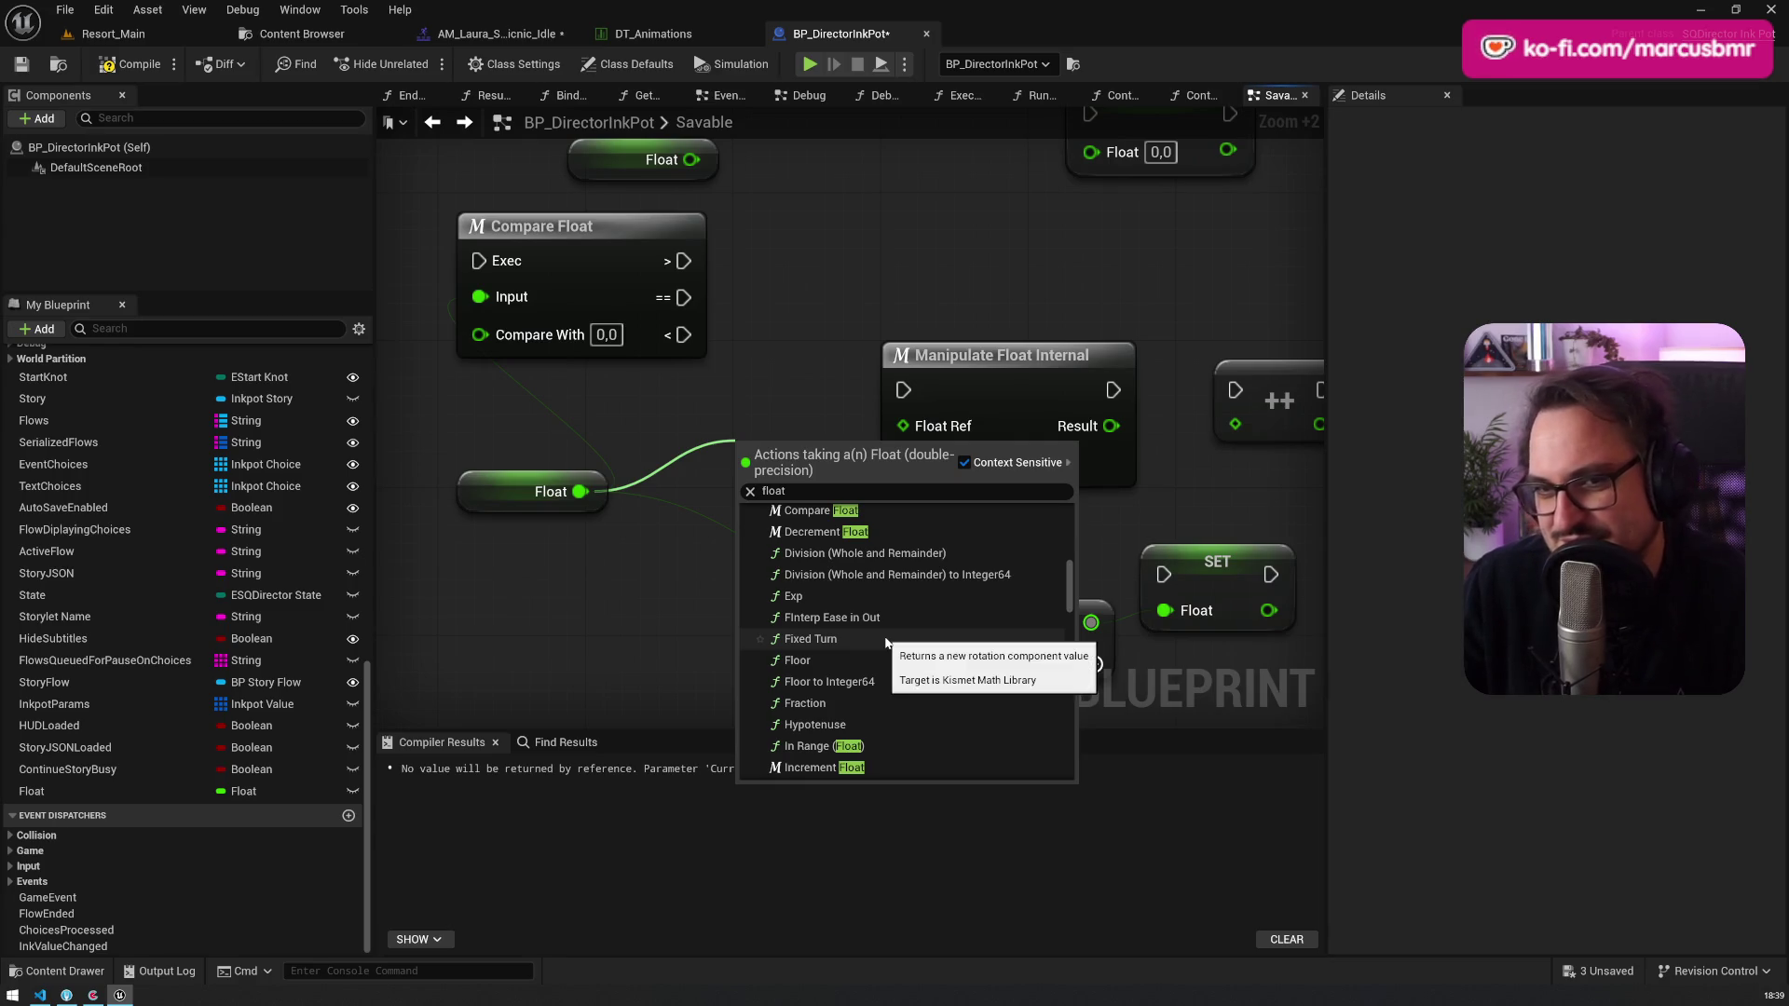
scroll(872, 663, down, 1)
scroll(873, 669, down, 2)
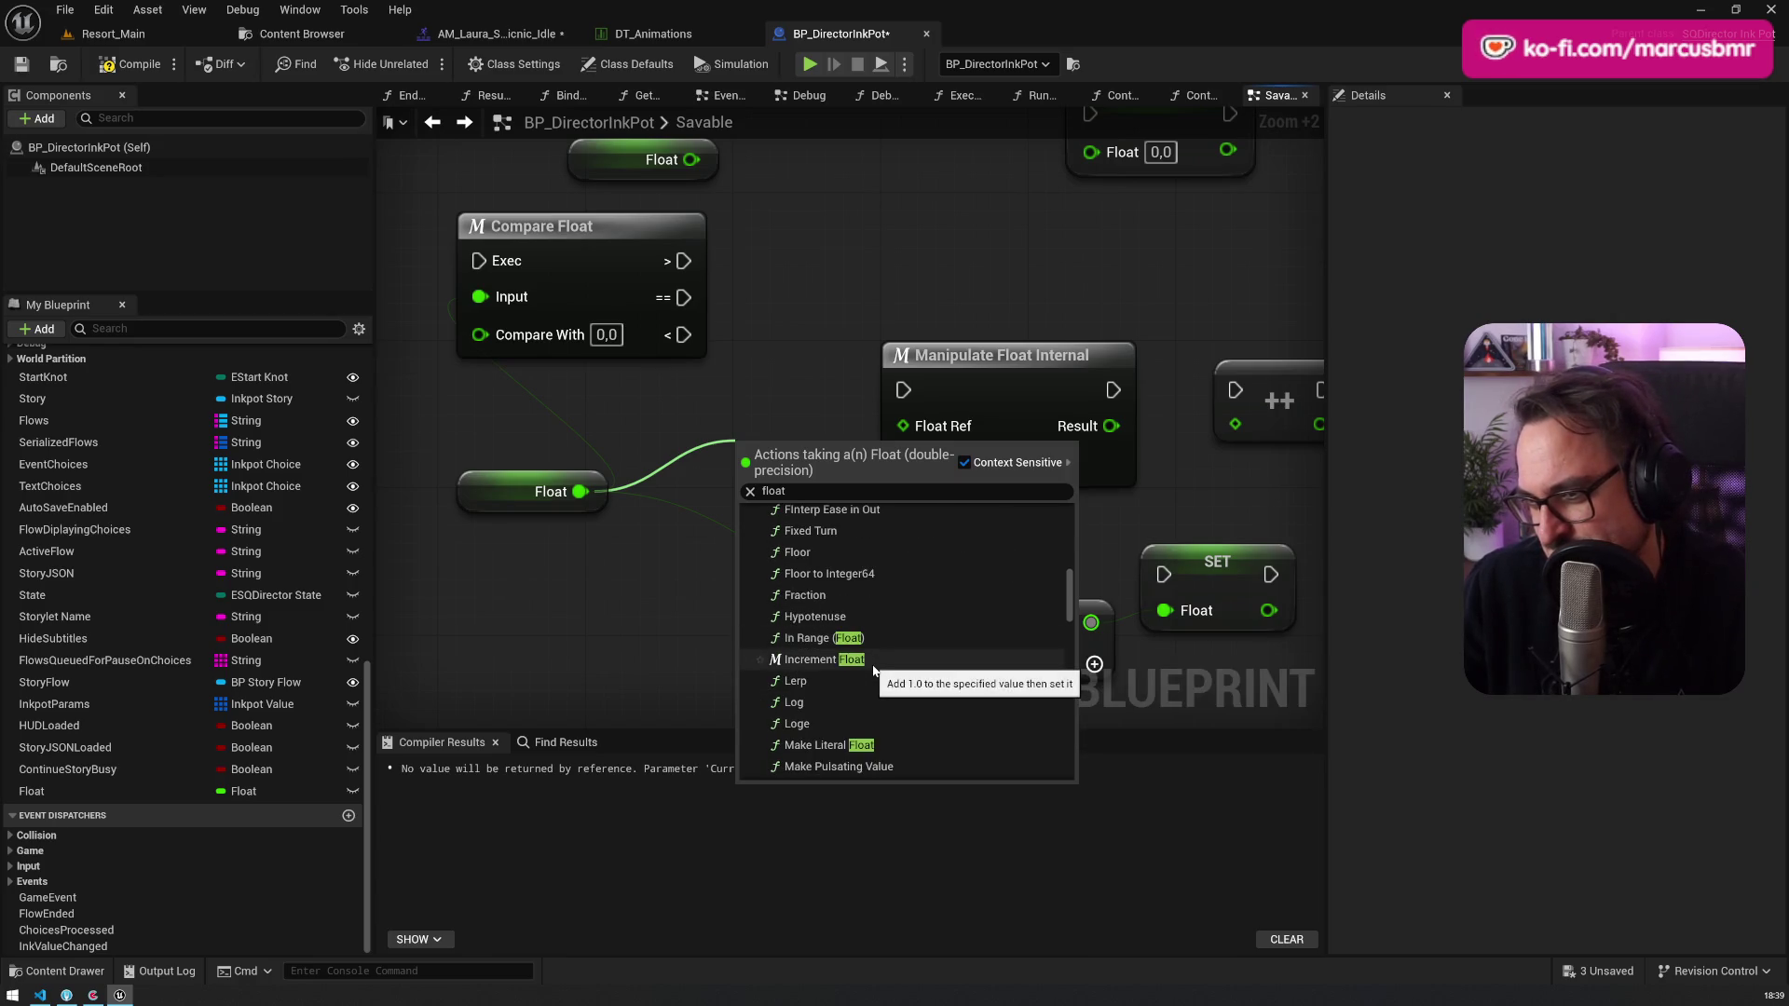
scroll(876, 670, down, 1)
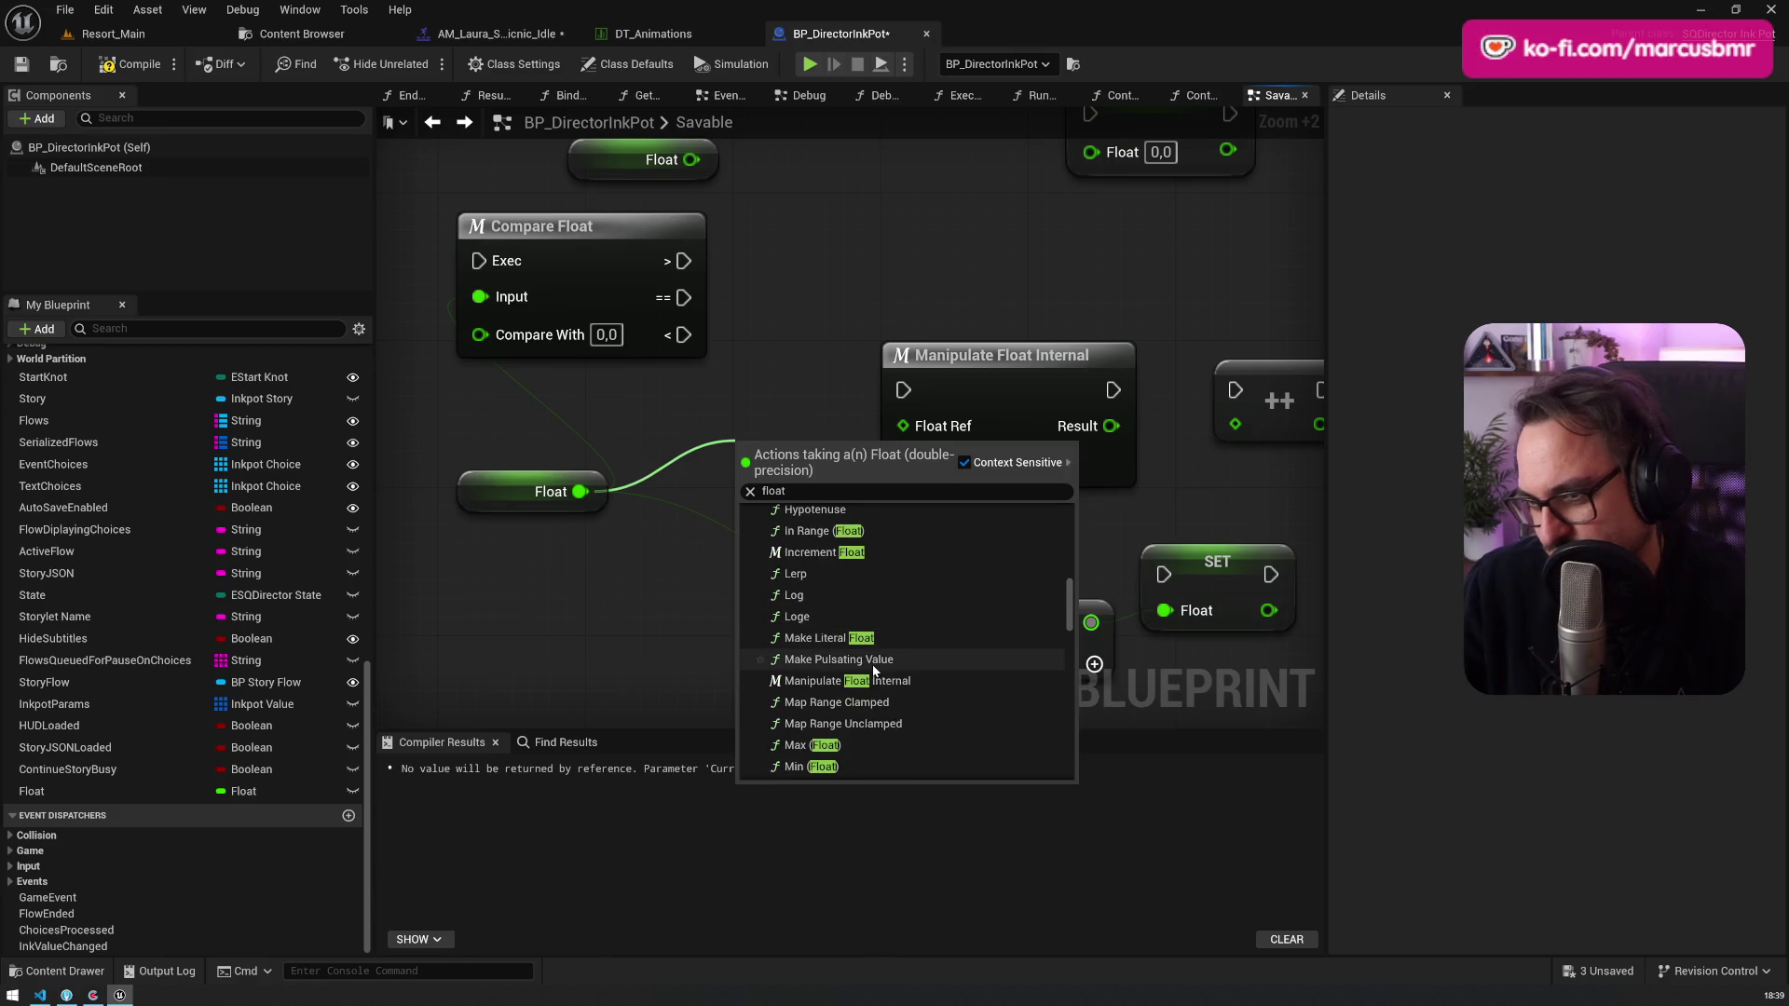
scroll(937, 698, down, 1)
scroll(937, 698, down, 1)
scroll(941, 689, down, 1)
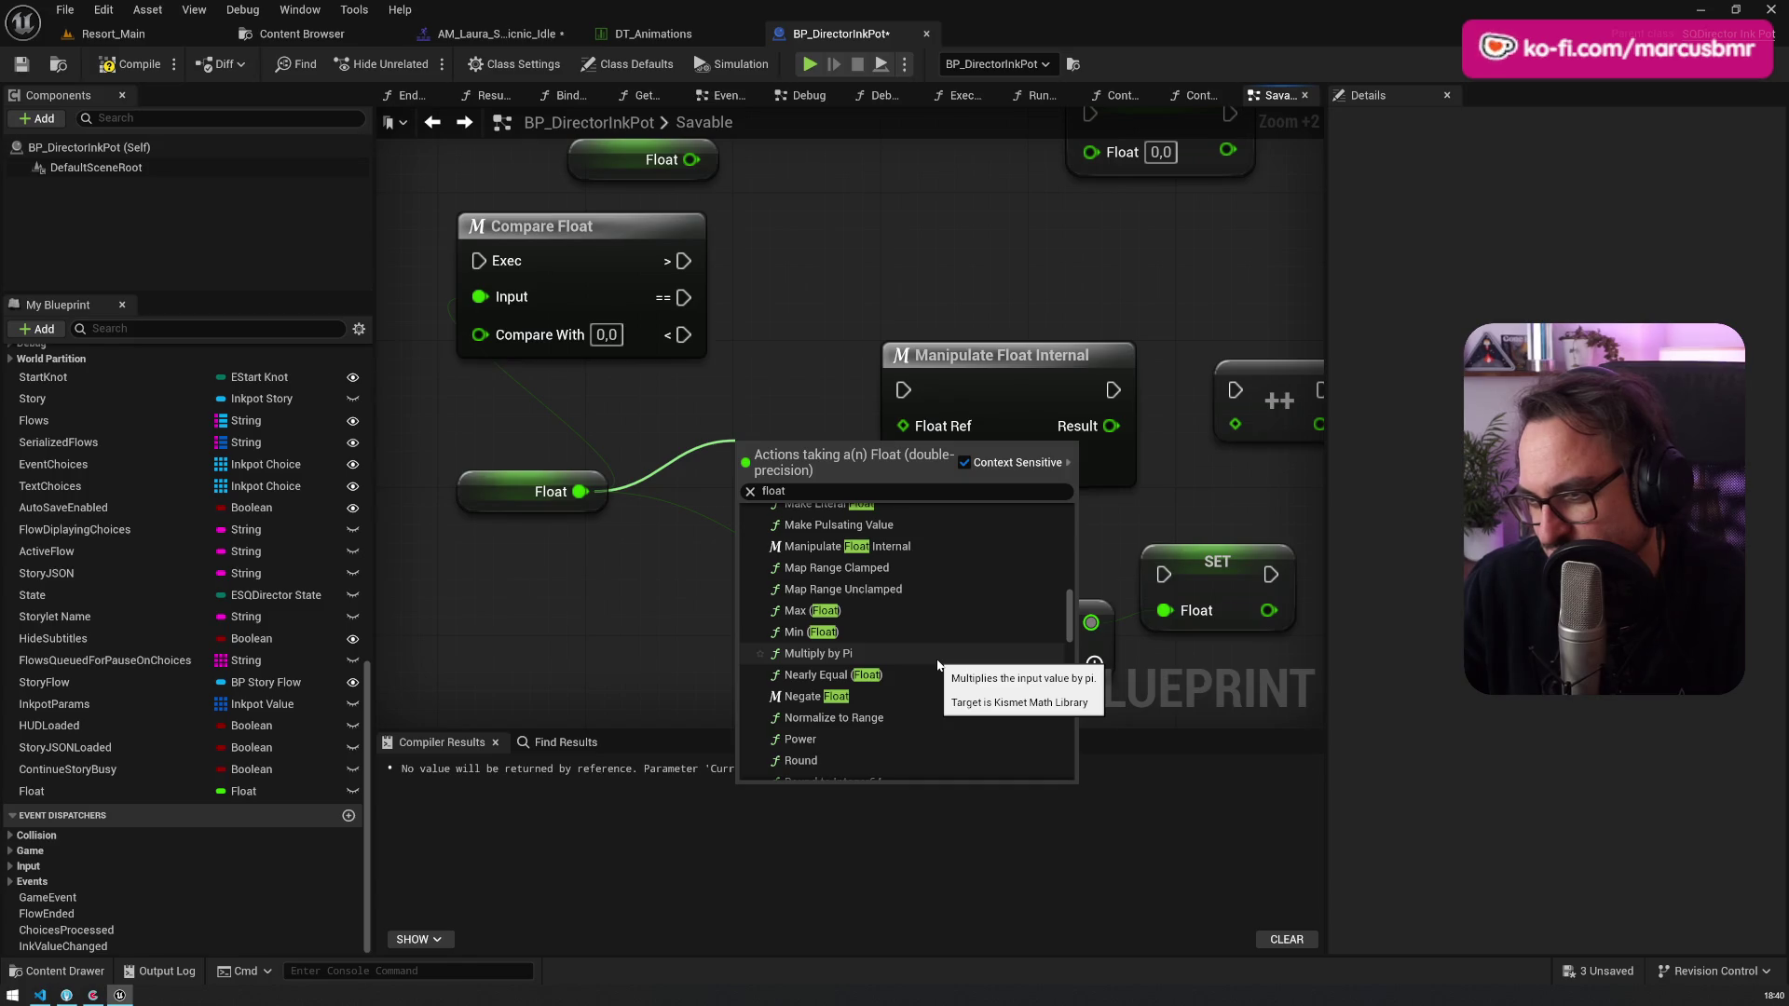
scroll(937, 664, down, 1)
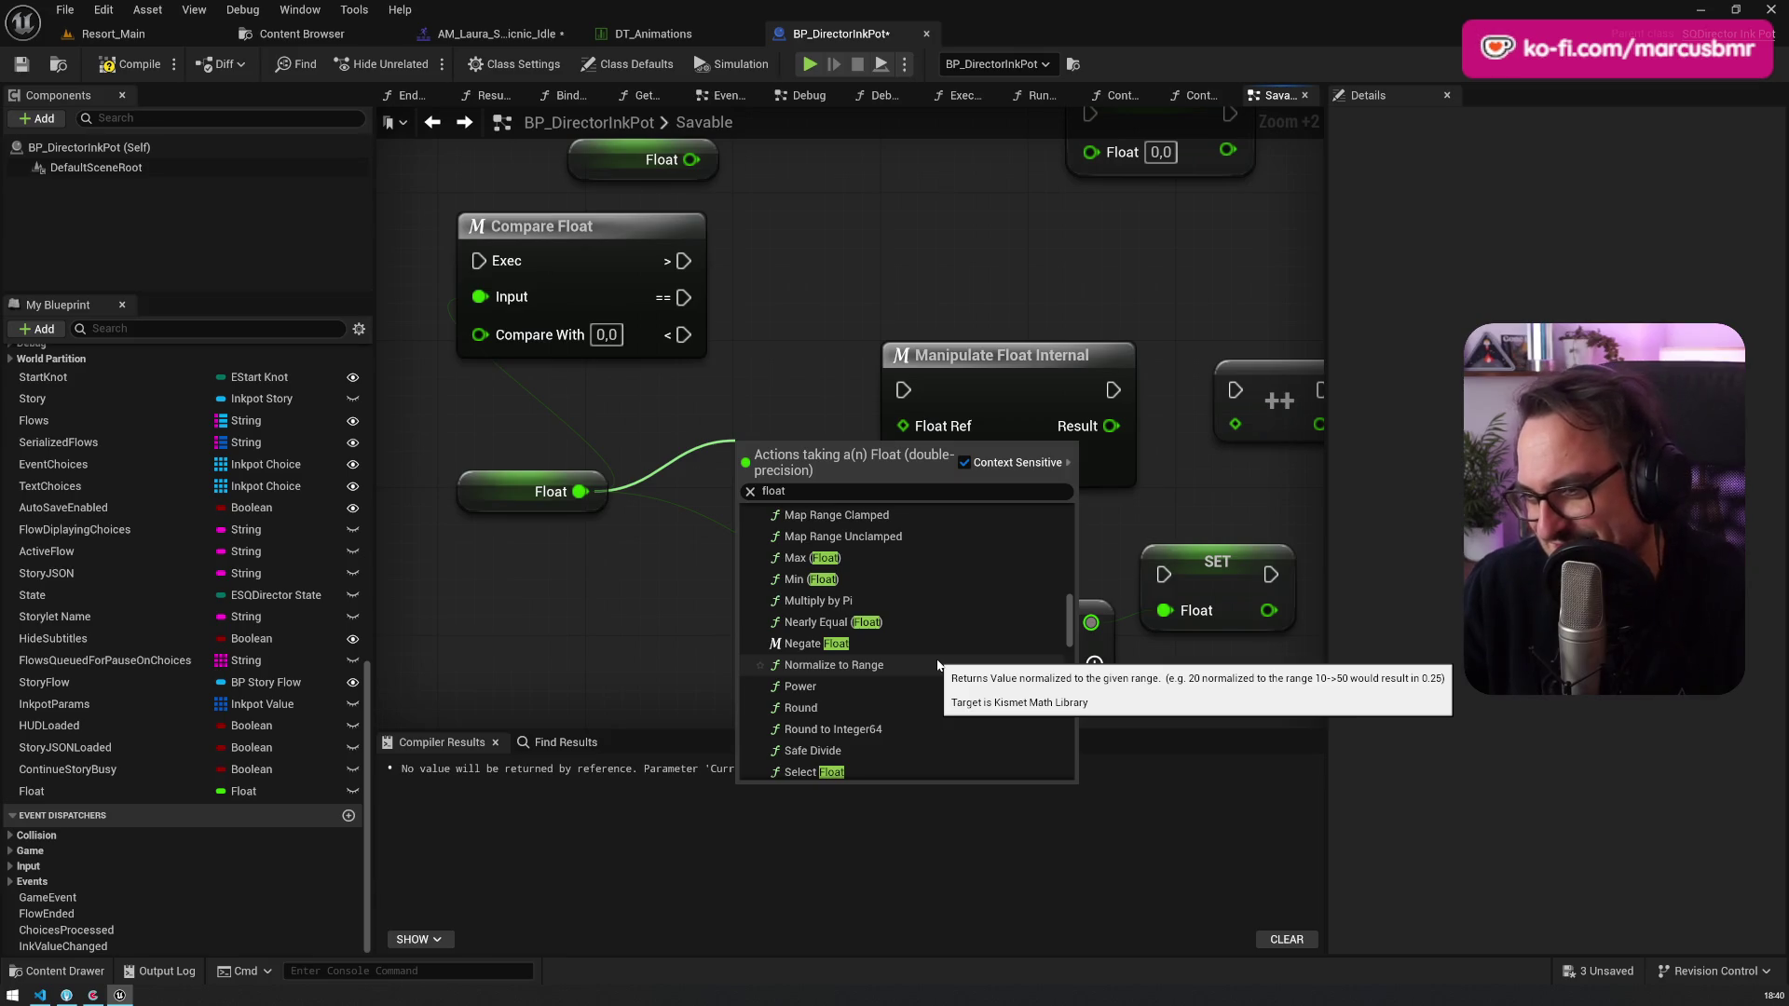
scroll(937, 663, down, 3)
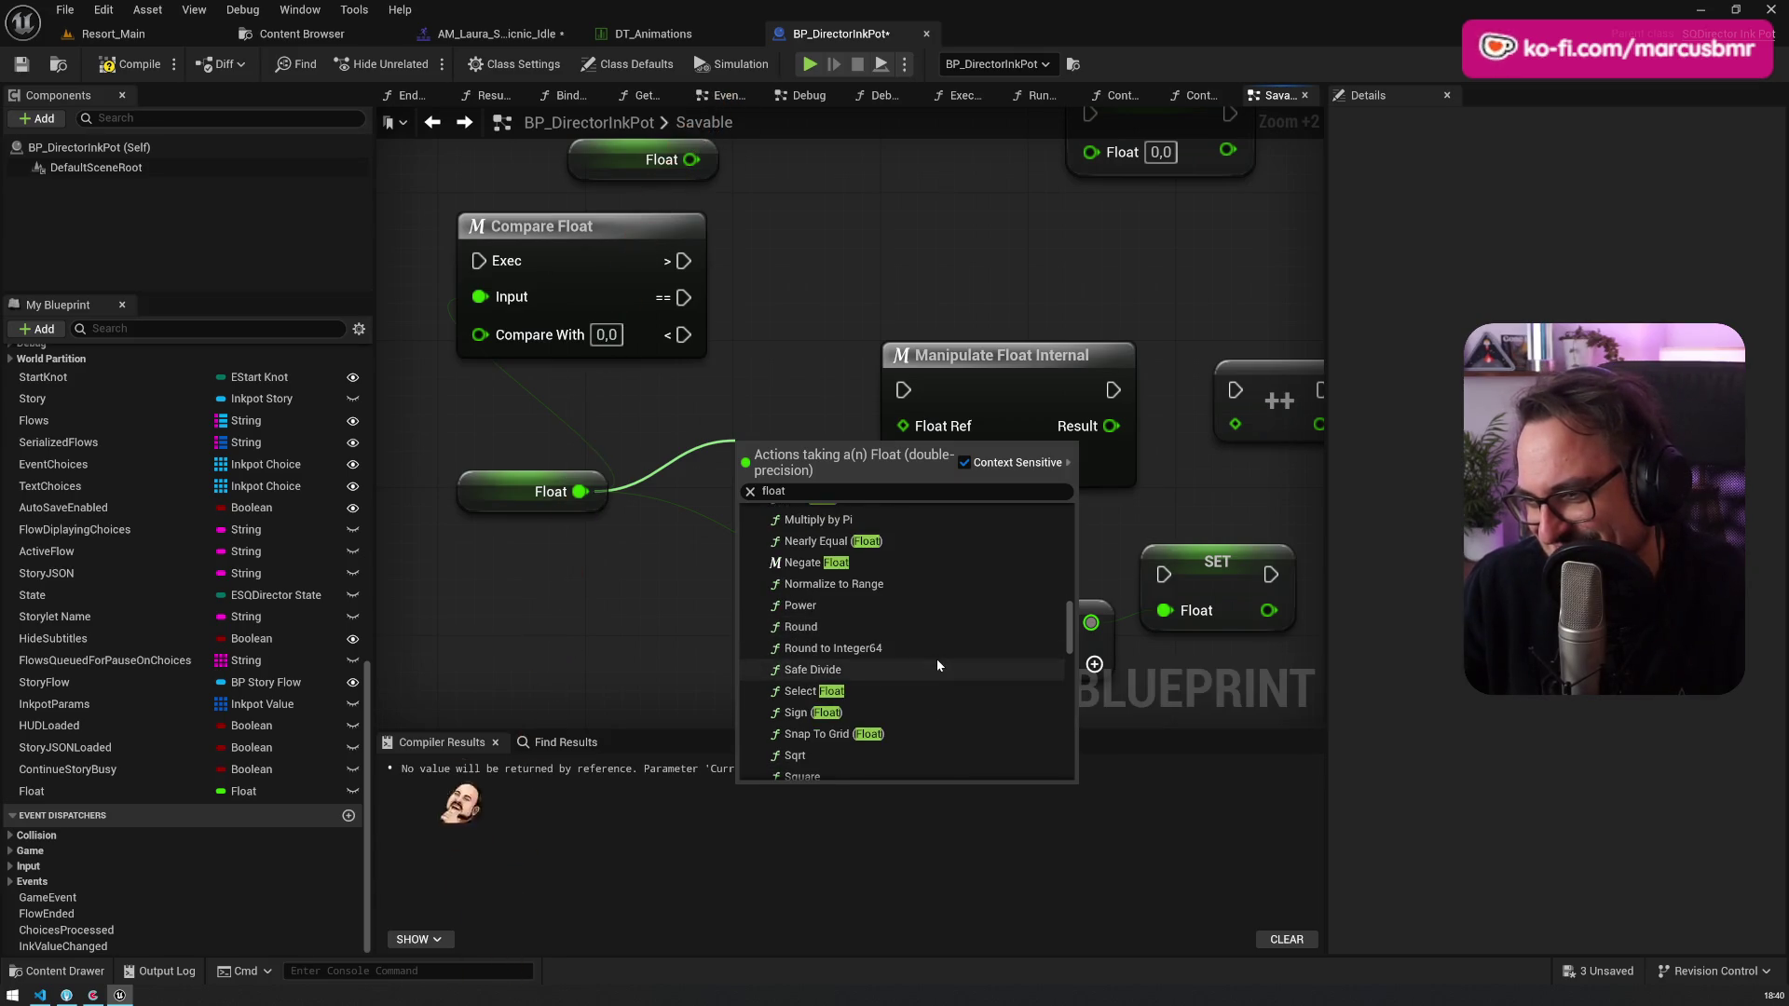
scroll(938, 664, down, 3)
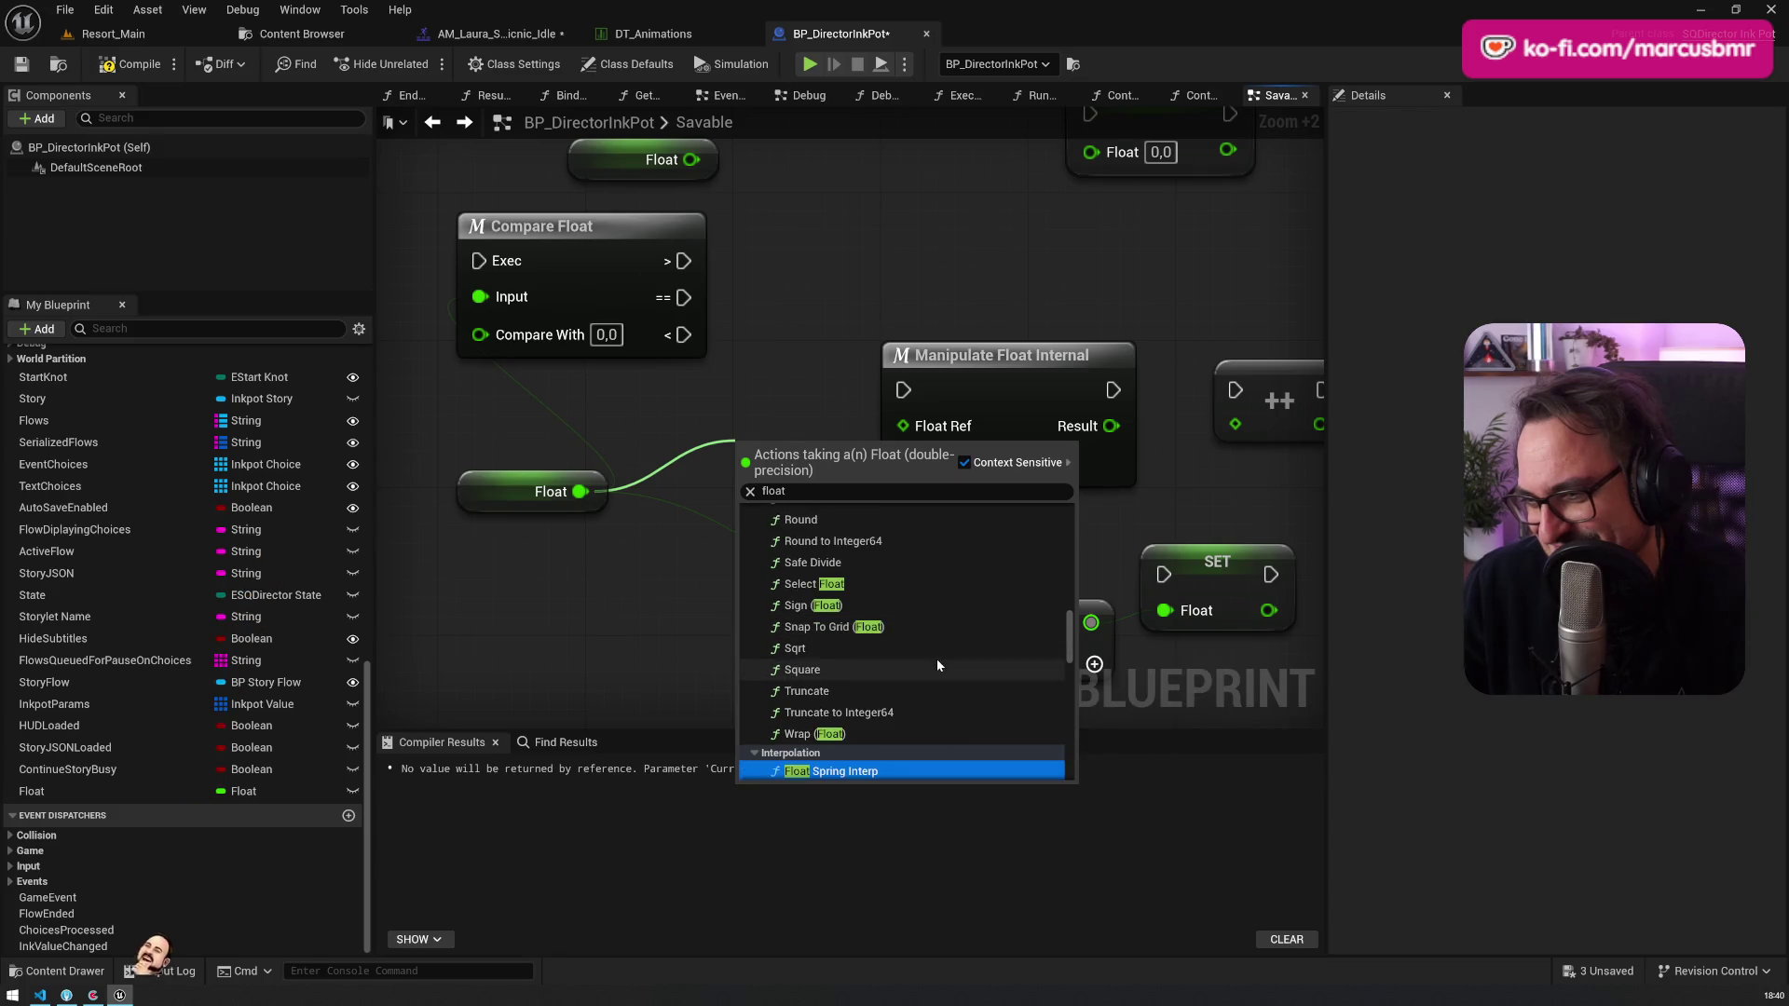
scroll(937, 662, down, 8)
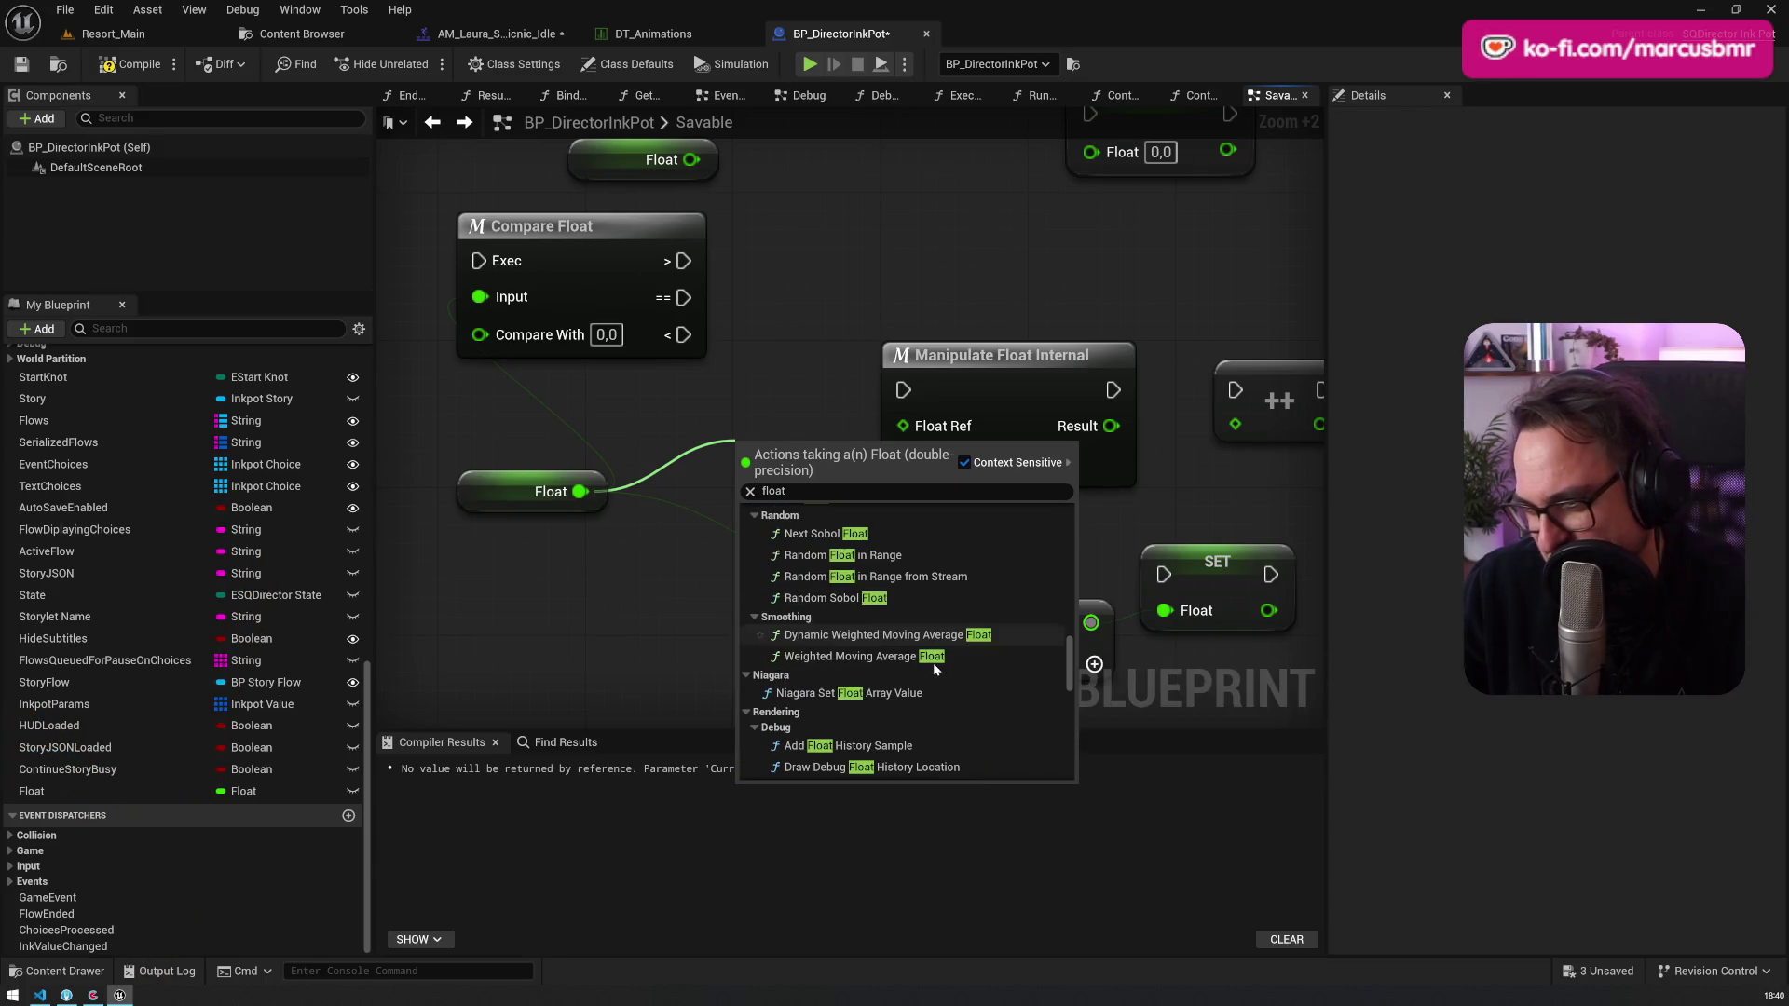
click(943, 622)
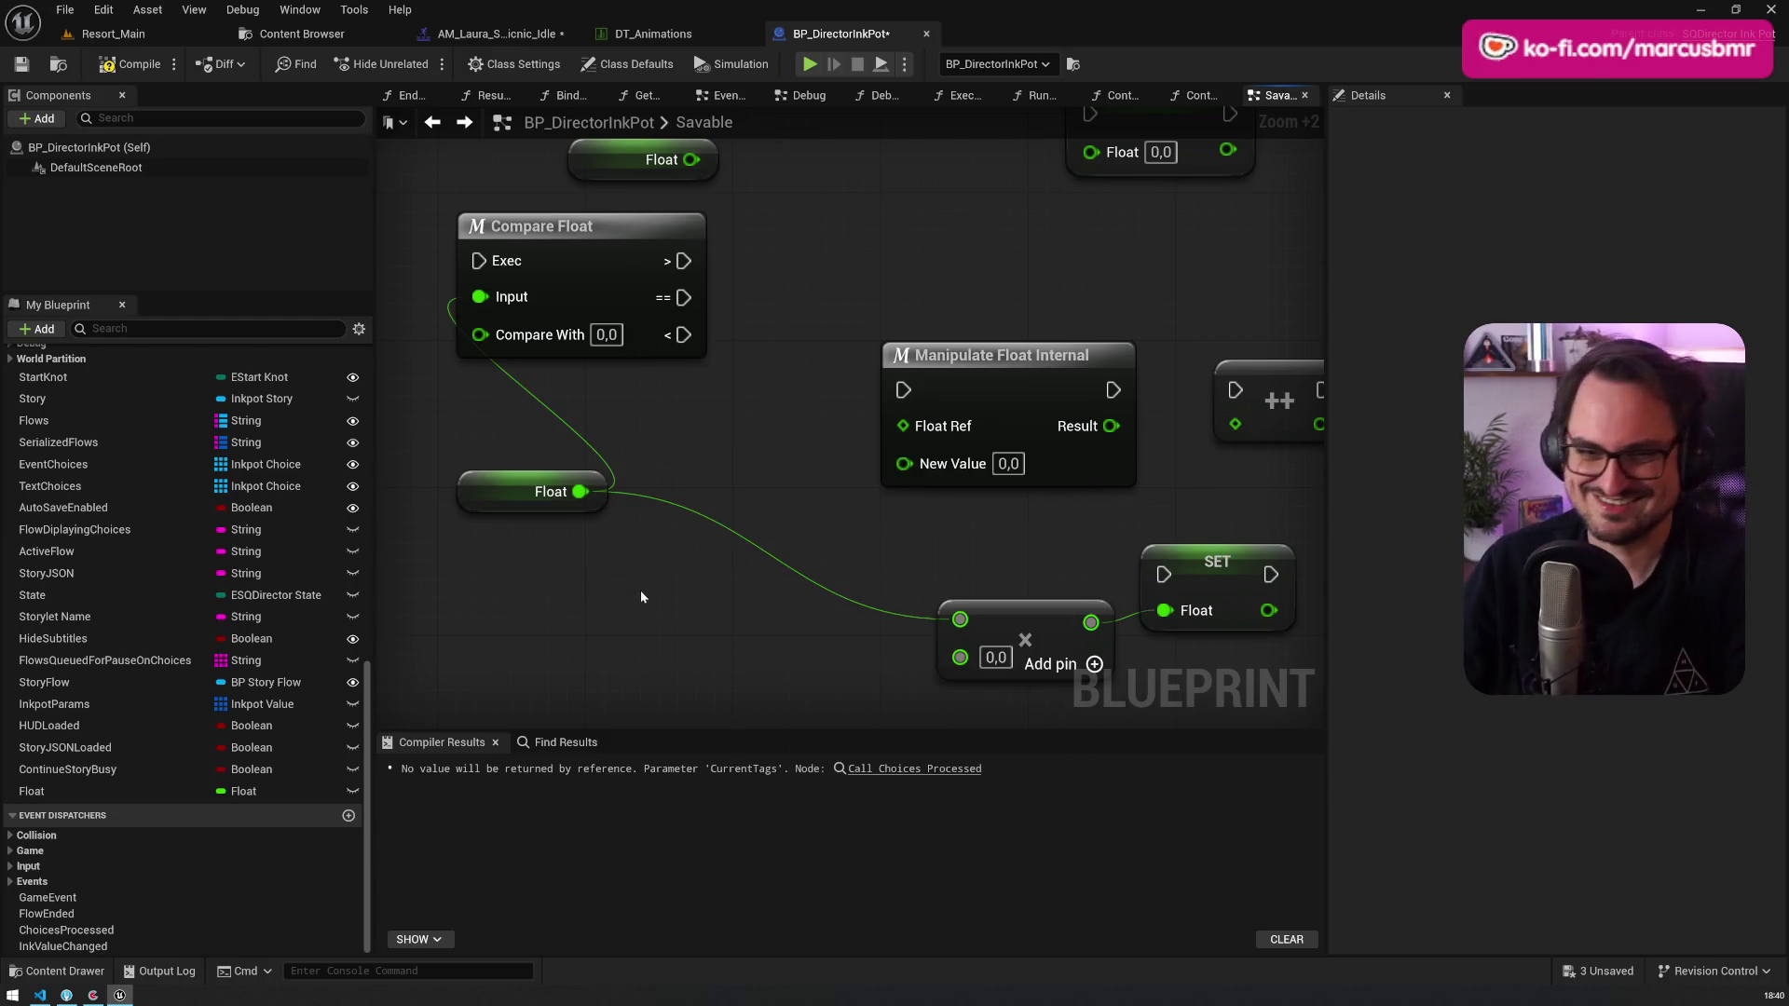
Step: Delete all test nodes in the Savable graph, then compile, save and close BP_DirectorInkPot
scroll(652, 522, down, 6)
drag(516, 239, 868, 580)
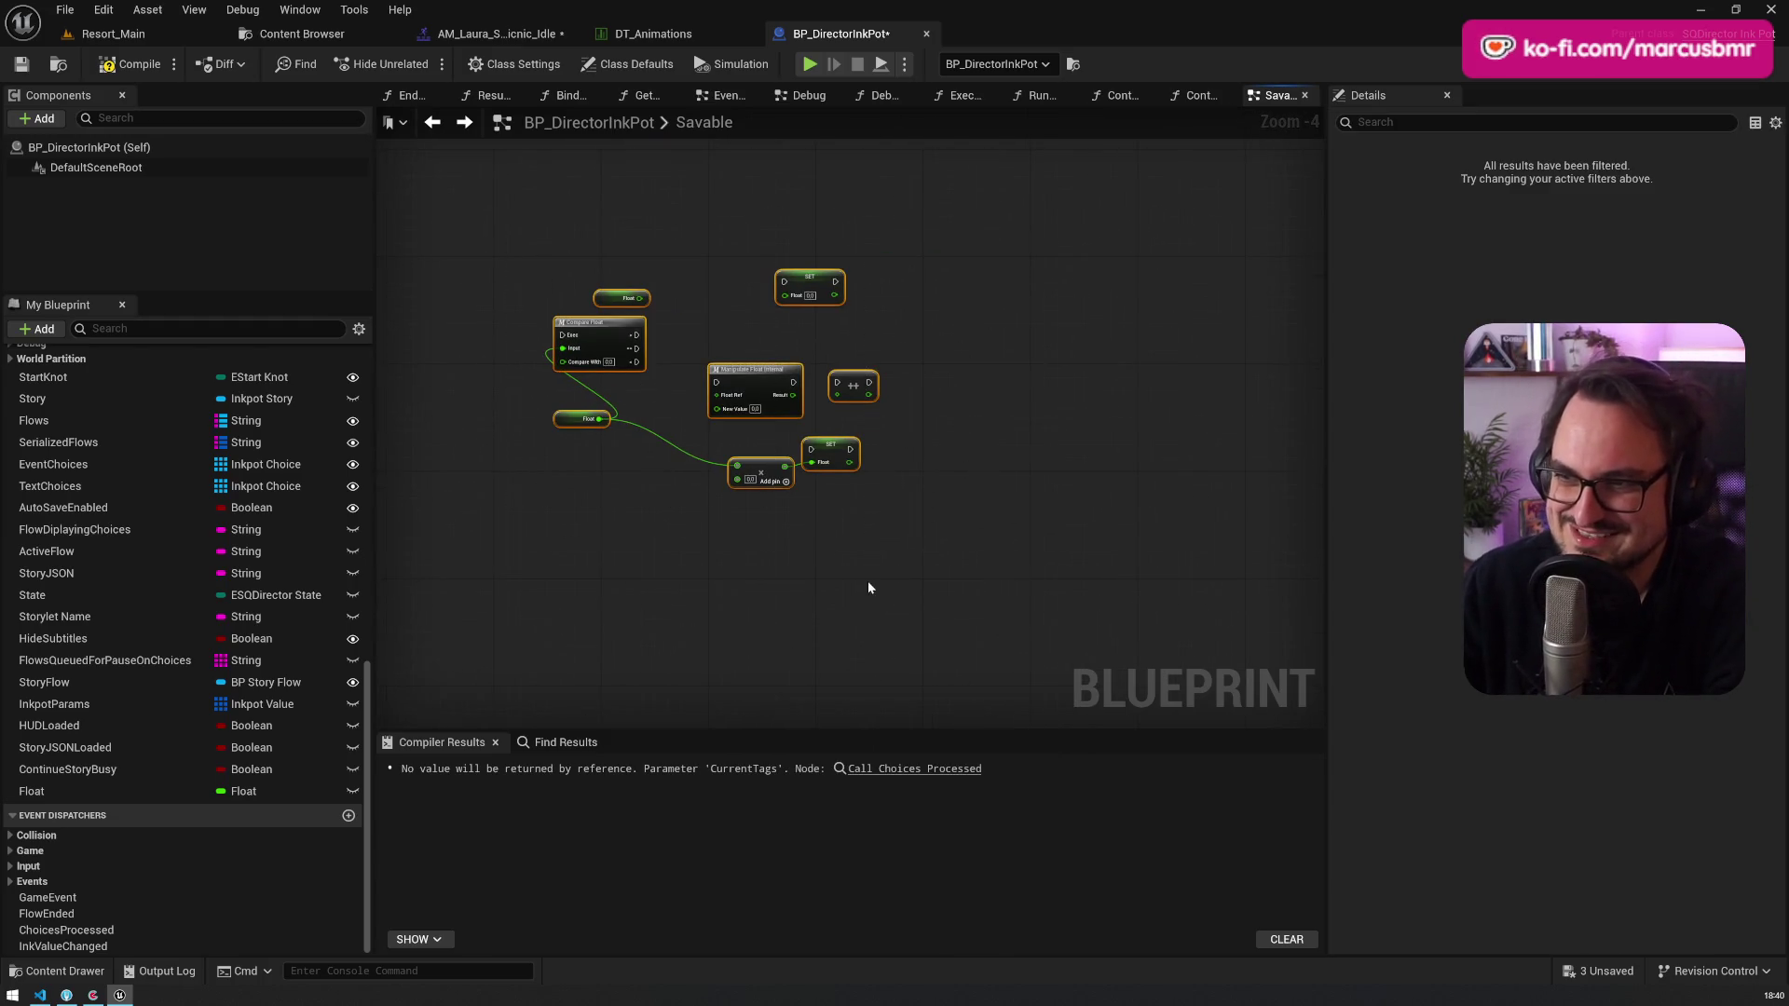
key(Delete)
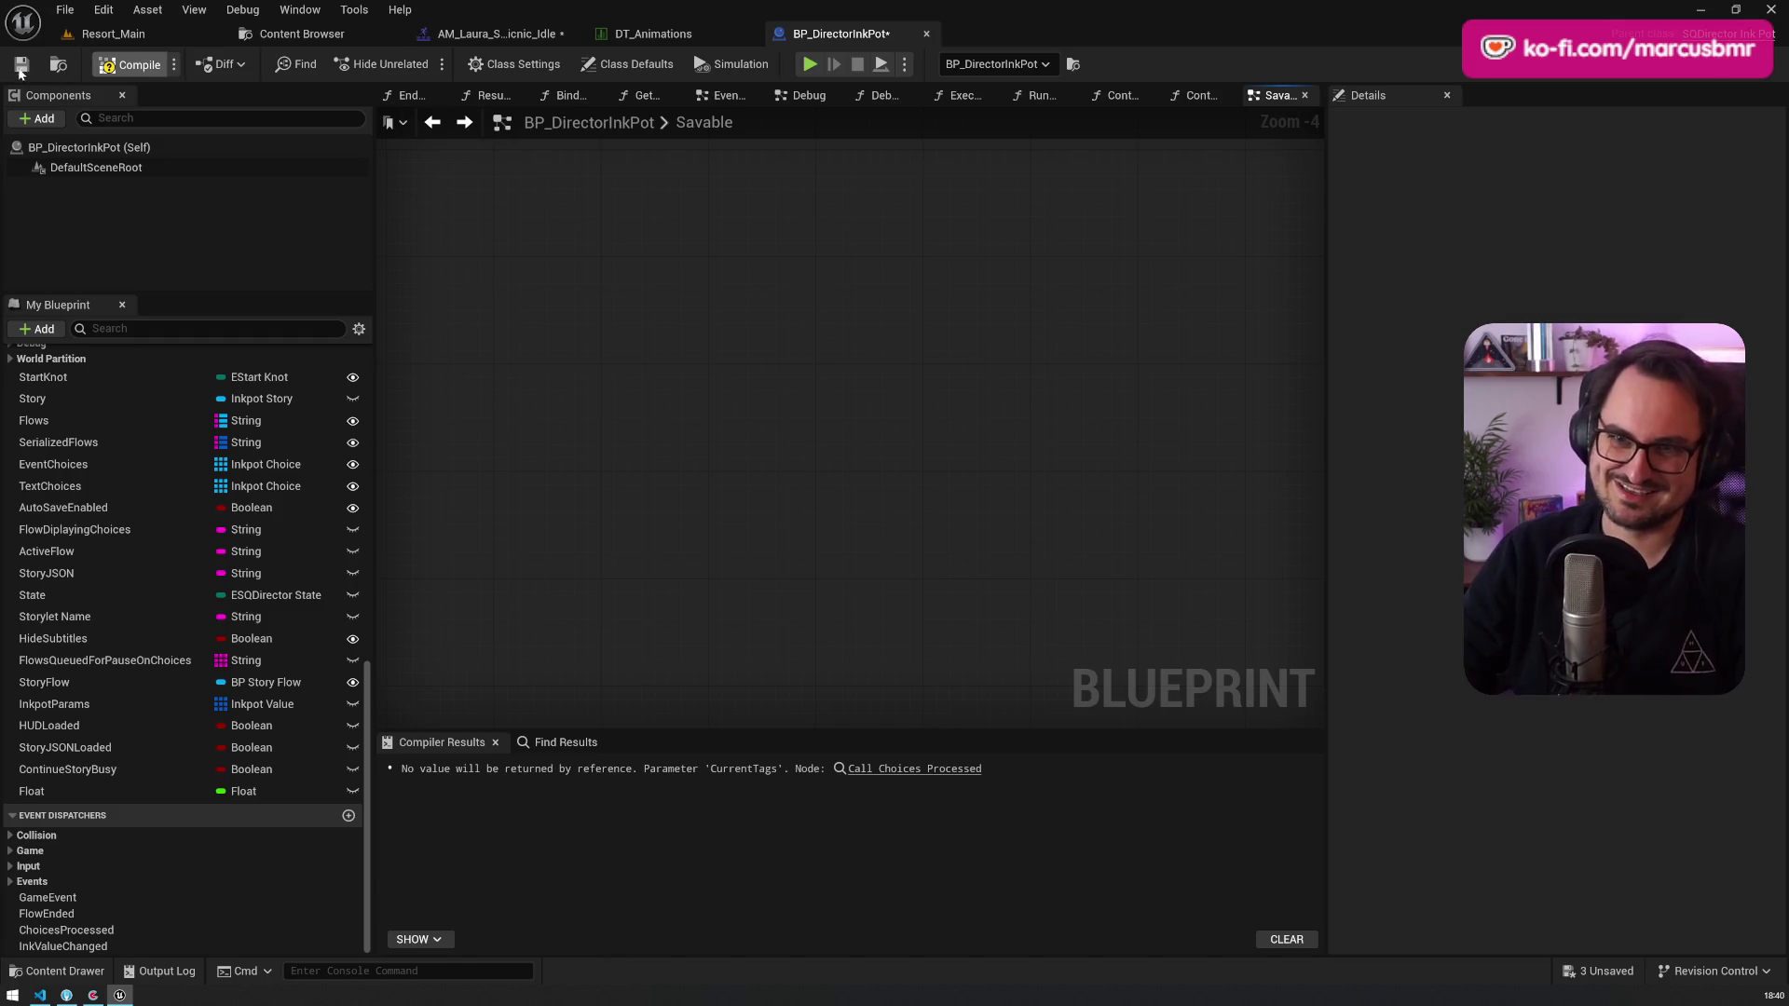
click(20, 69)
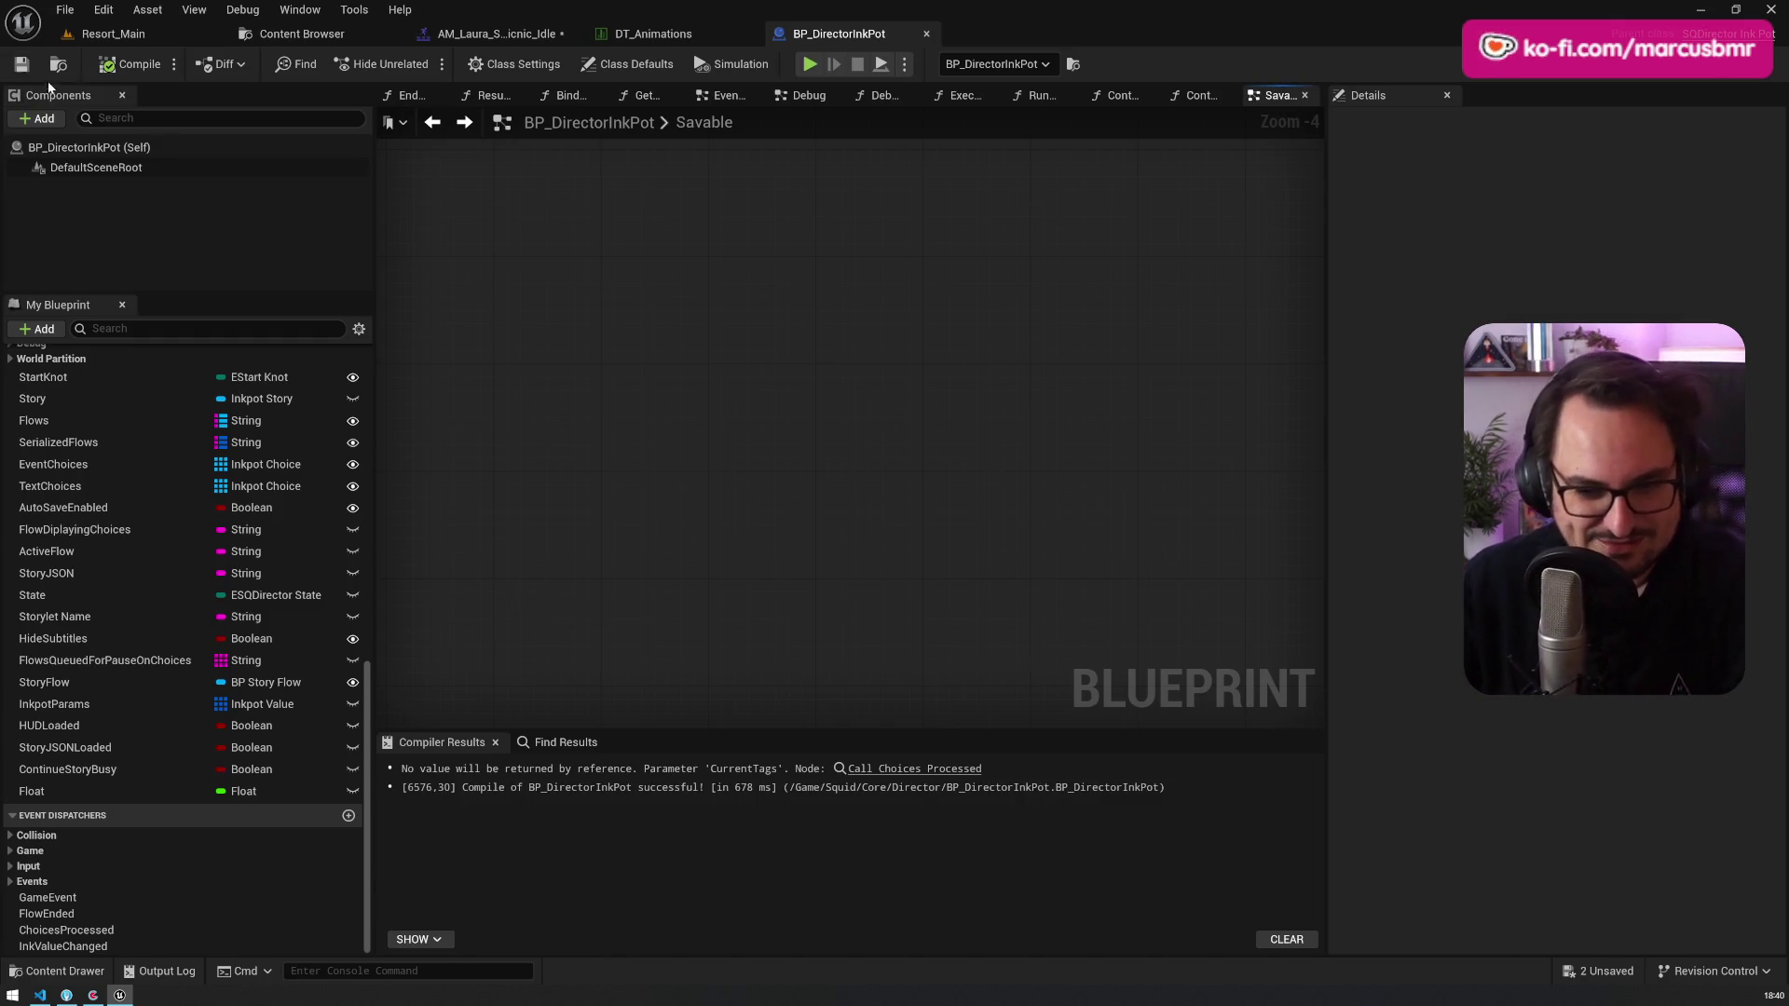
click(930, 36)
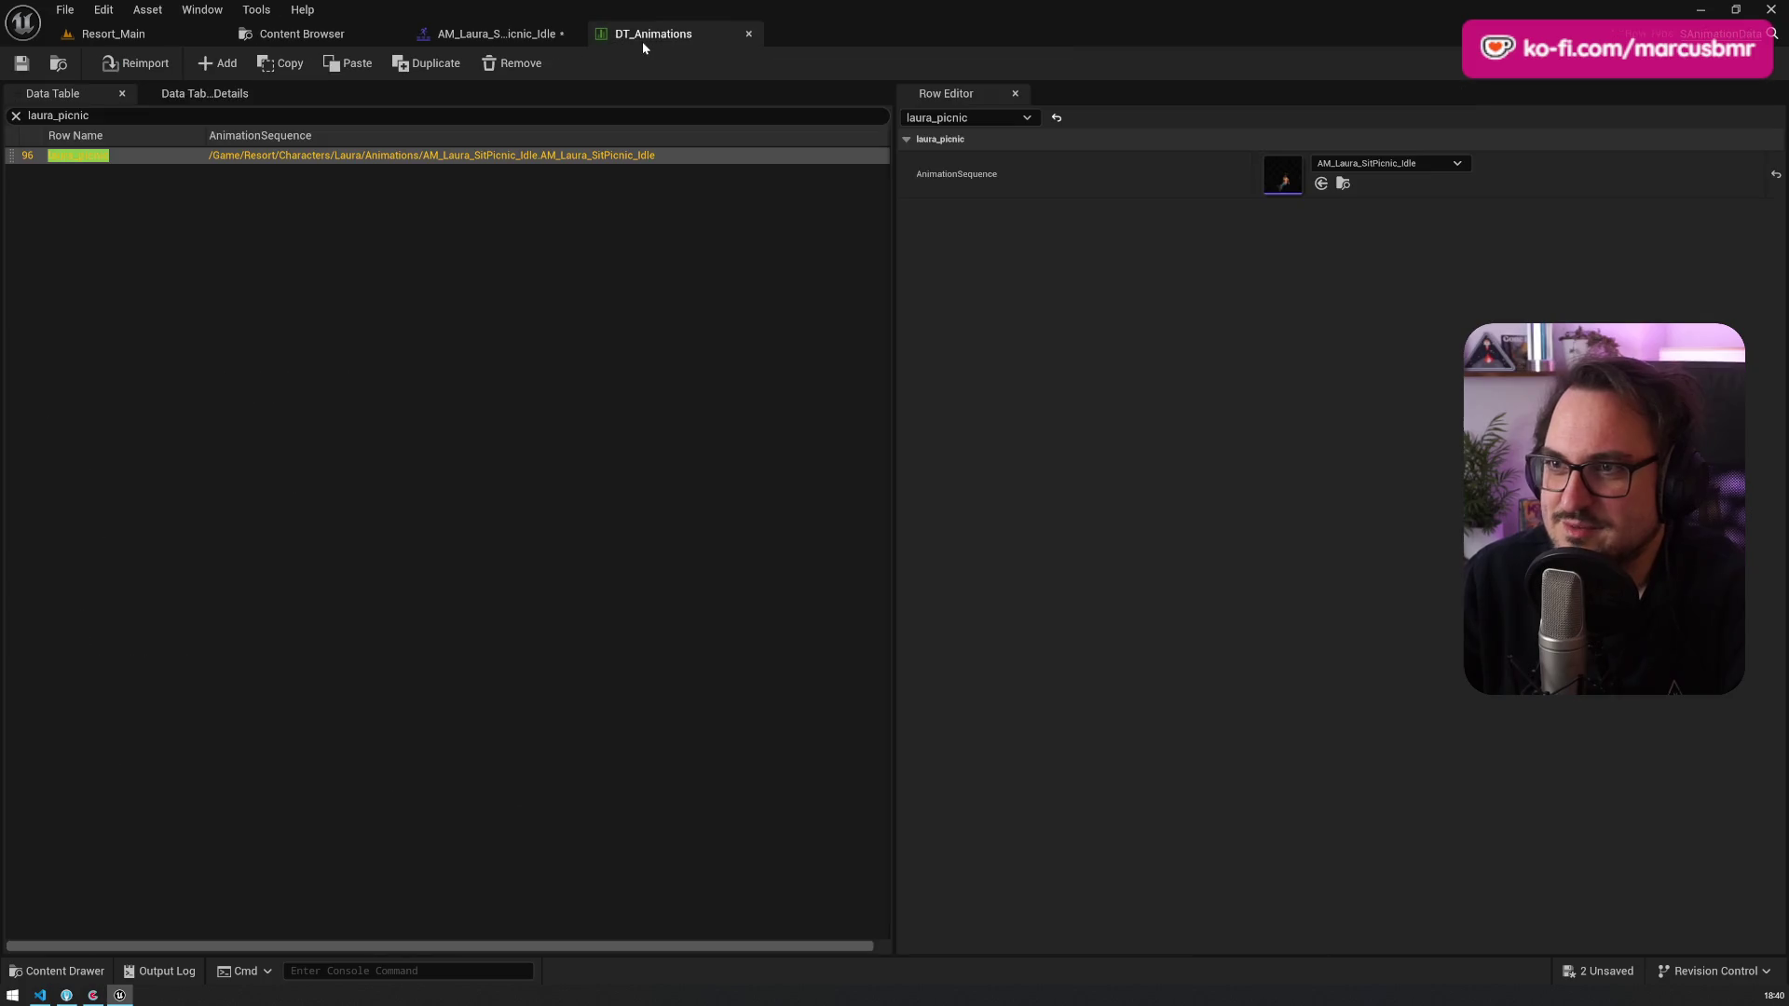
Step: Move the montage playhead to where get_up begins, then dismiss the section menu without adding one
click(483, 35)
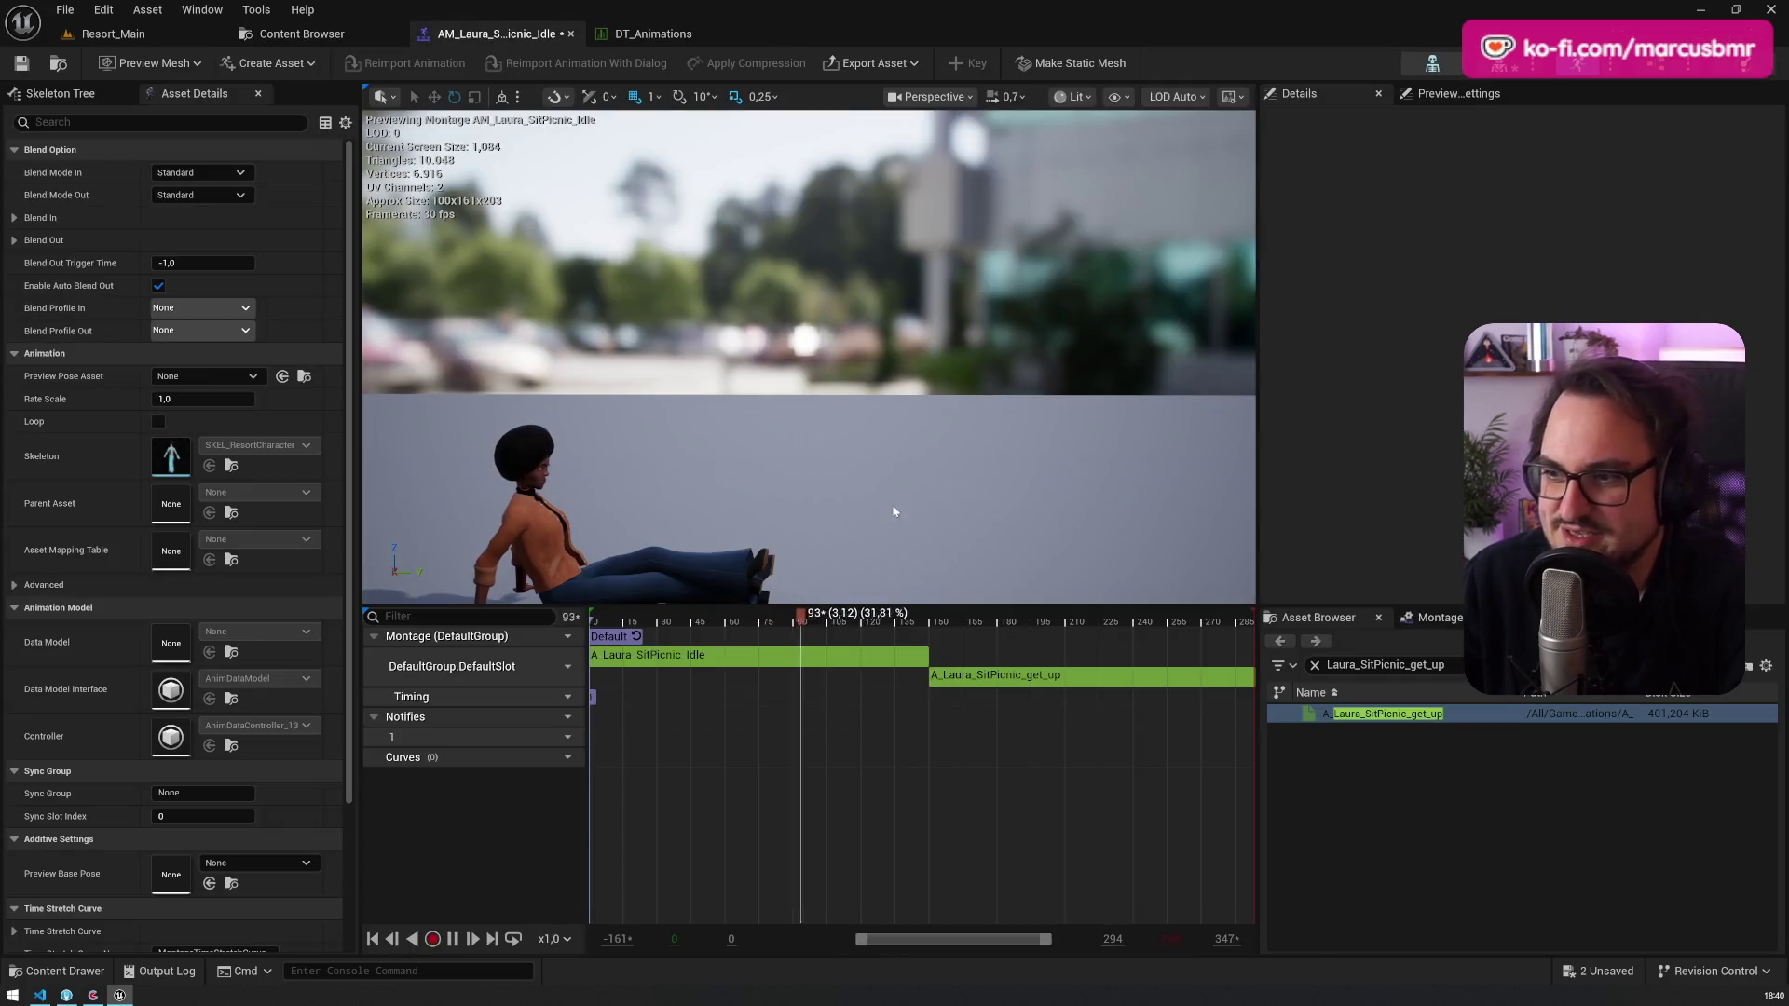
drag(847, 651, 928, 628)
right_click(920, 619)
right_click(917, 641)
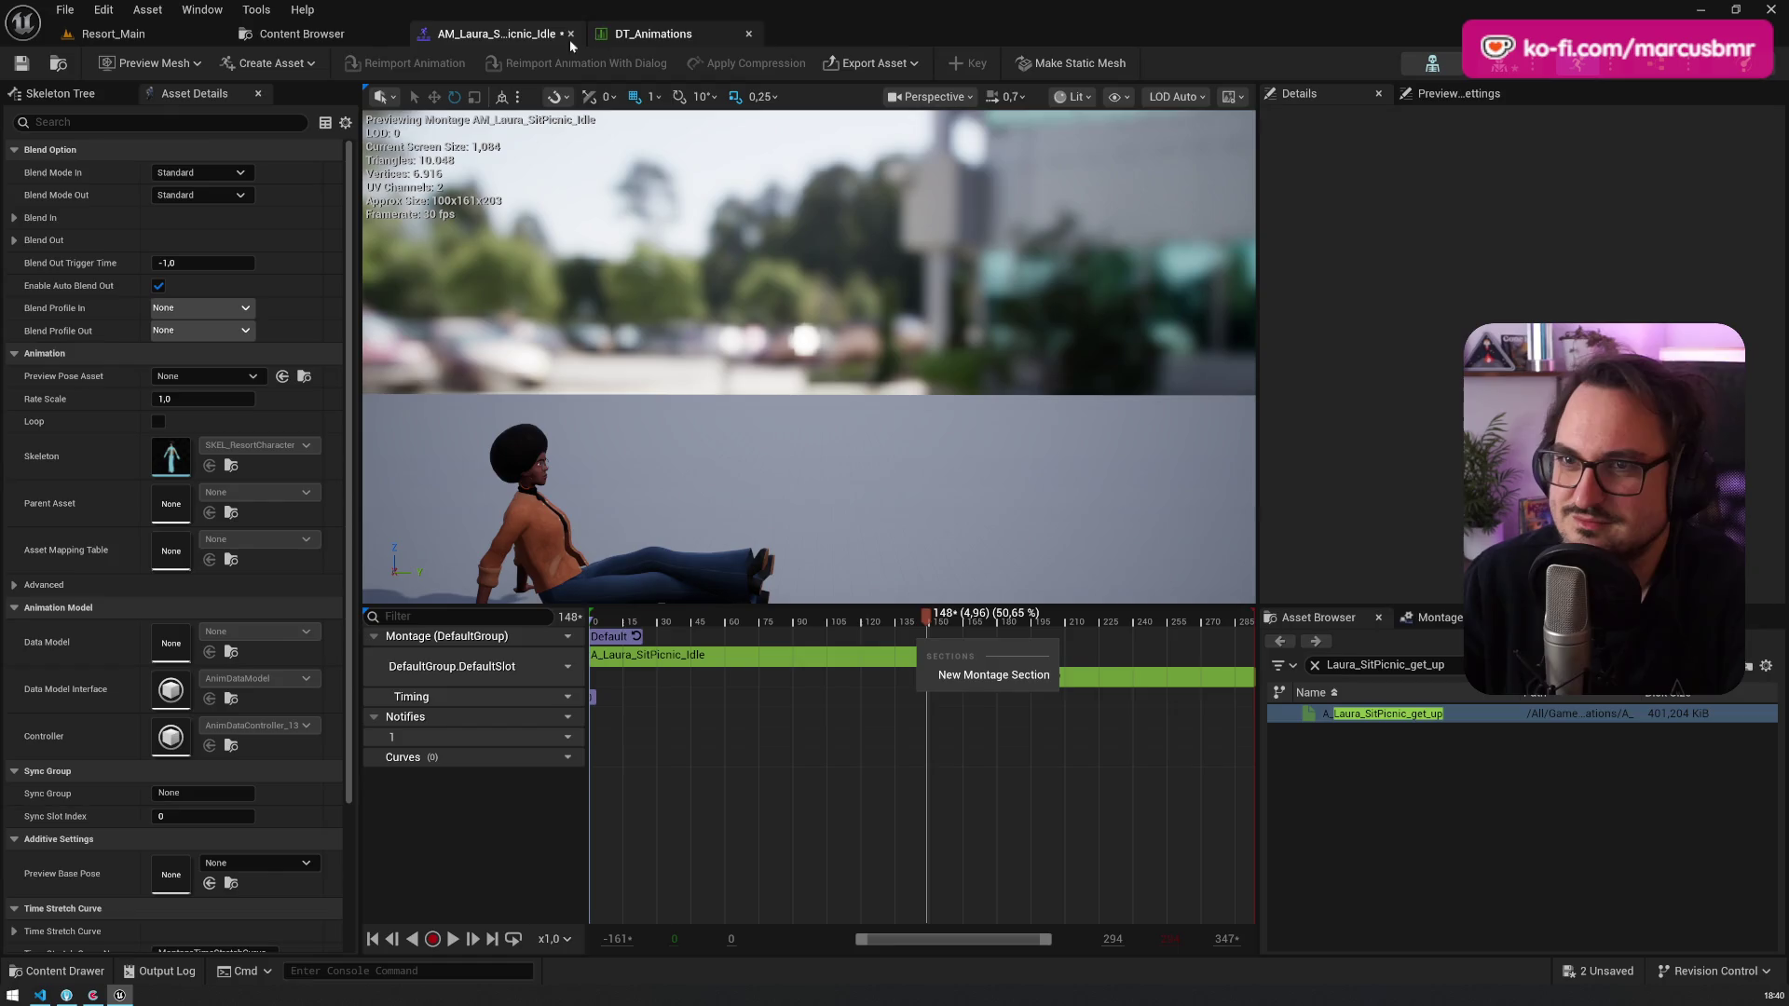
click(233, 35)
Step: Delete the unused Float variable, then compile, save and close BP_DirectorInkPot
click(107, 34)
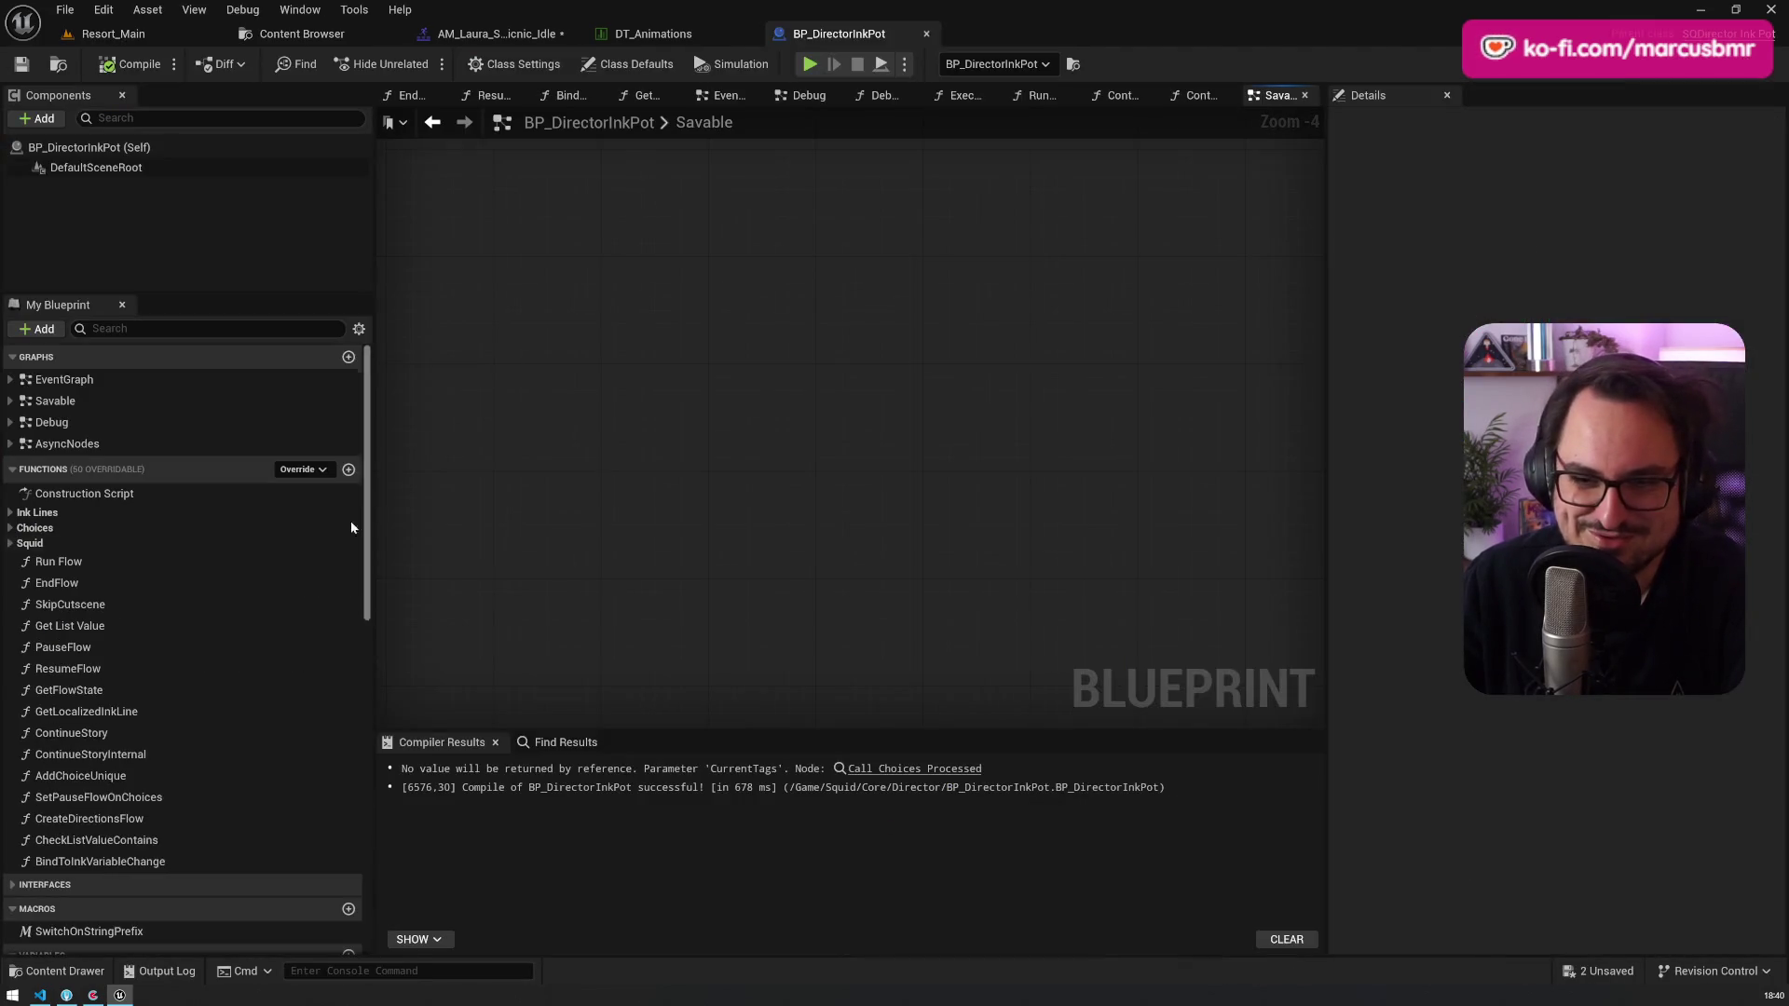
scroll(233, 735, down, 10)
click(143, 790)
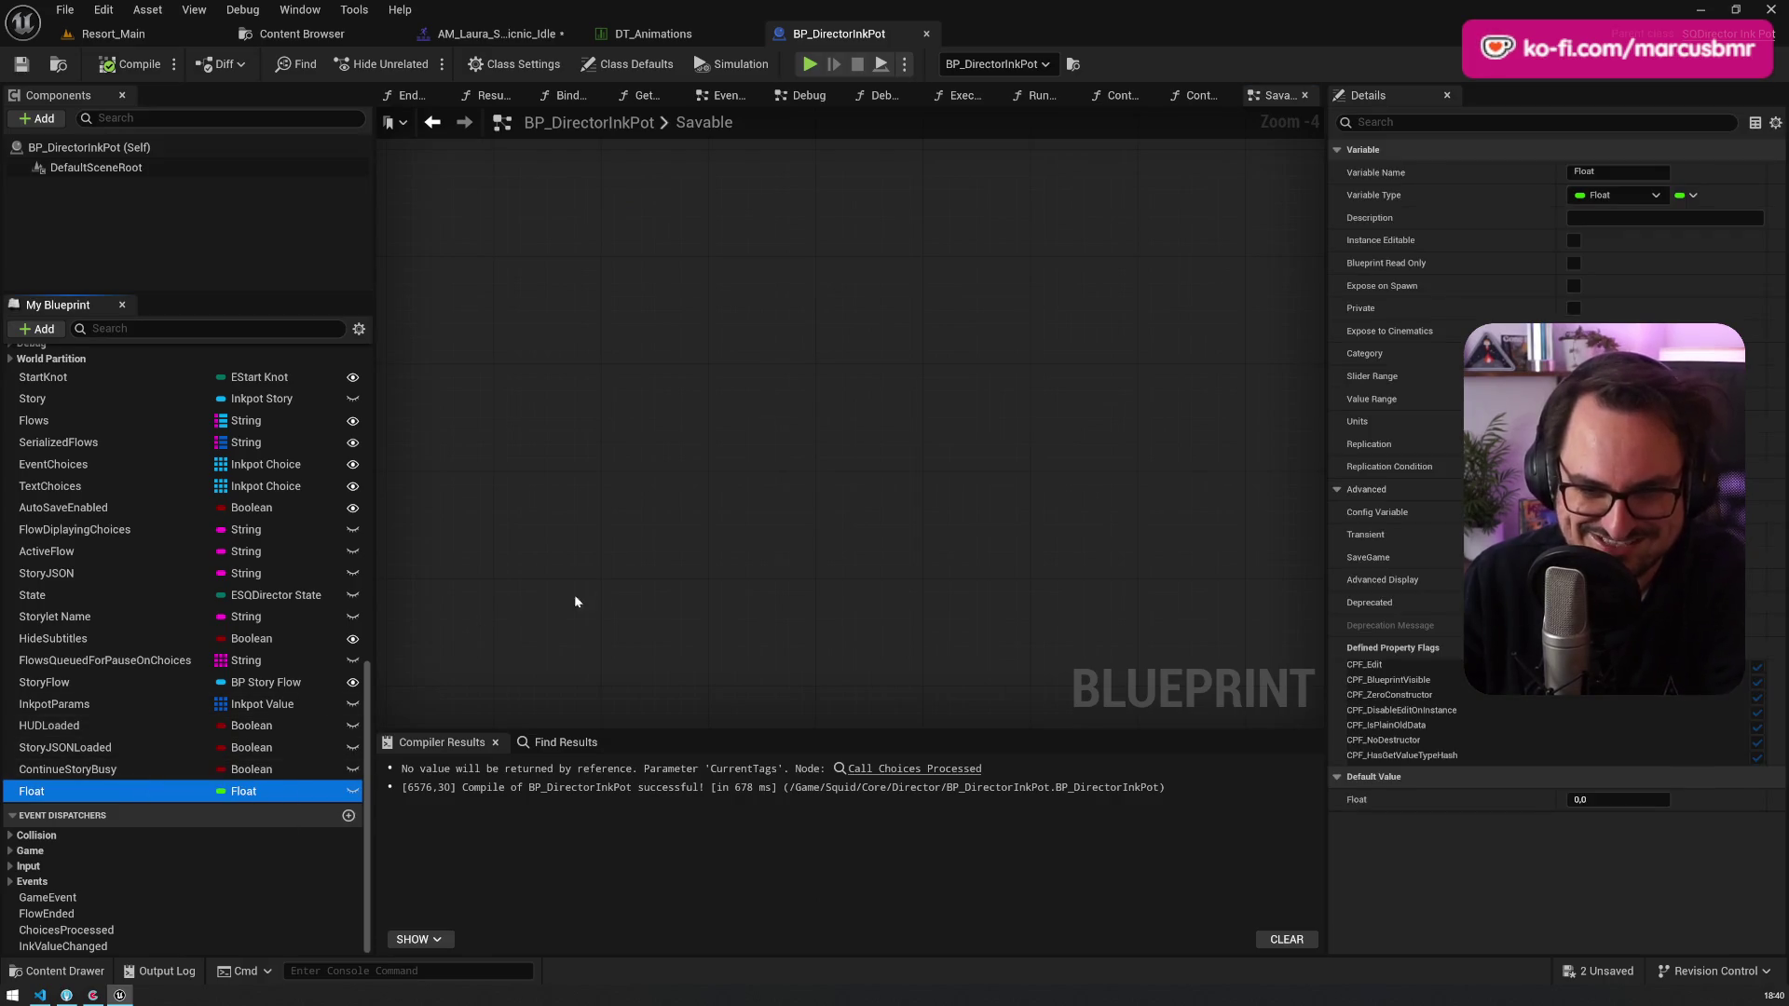
key(Delete)
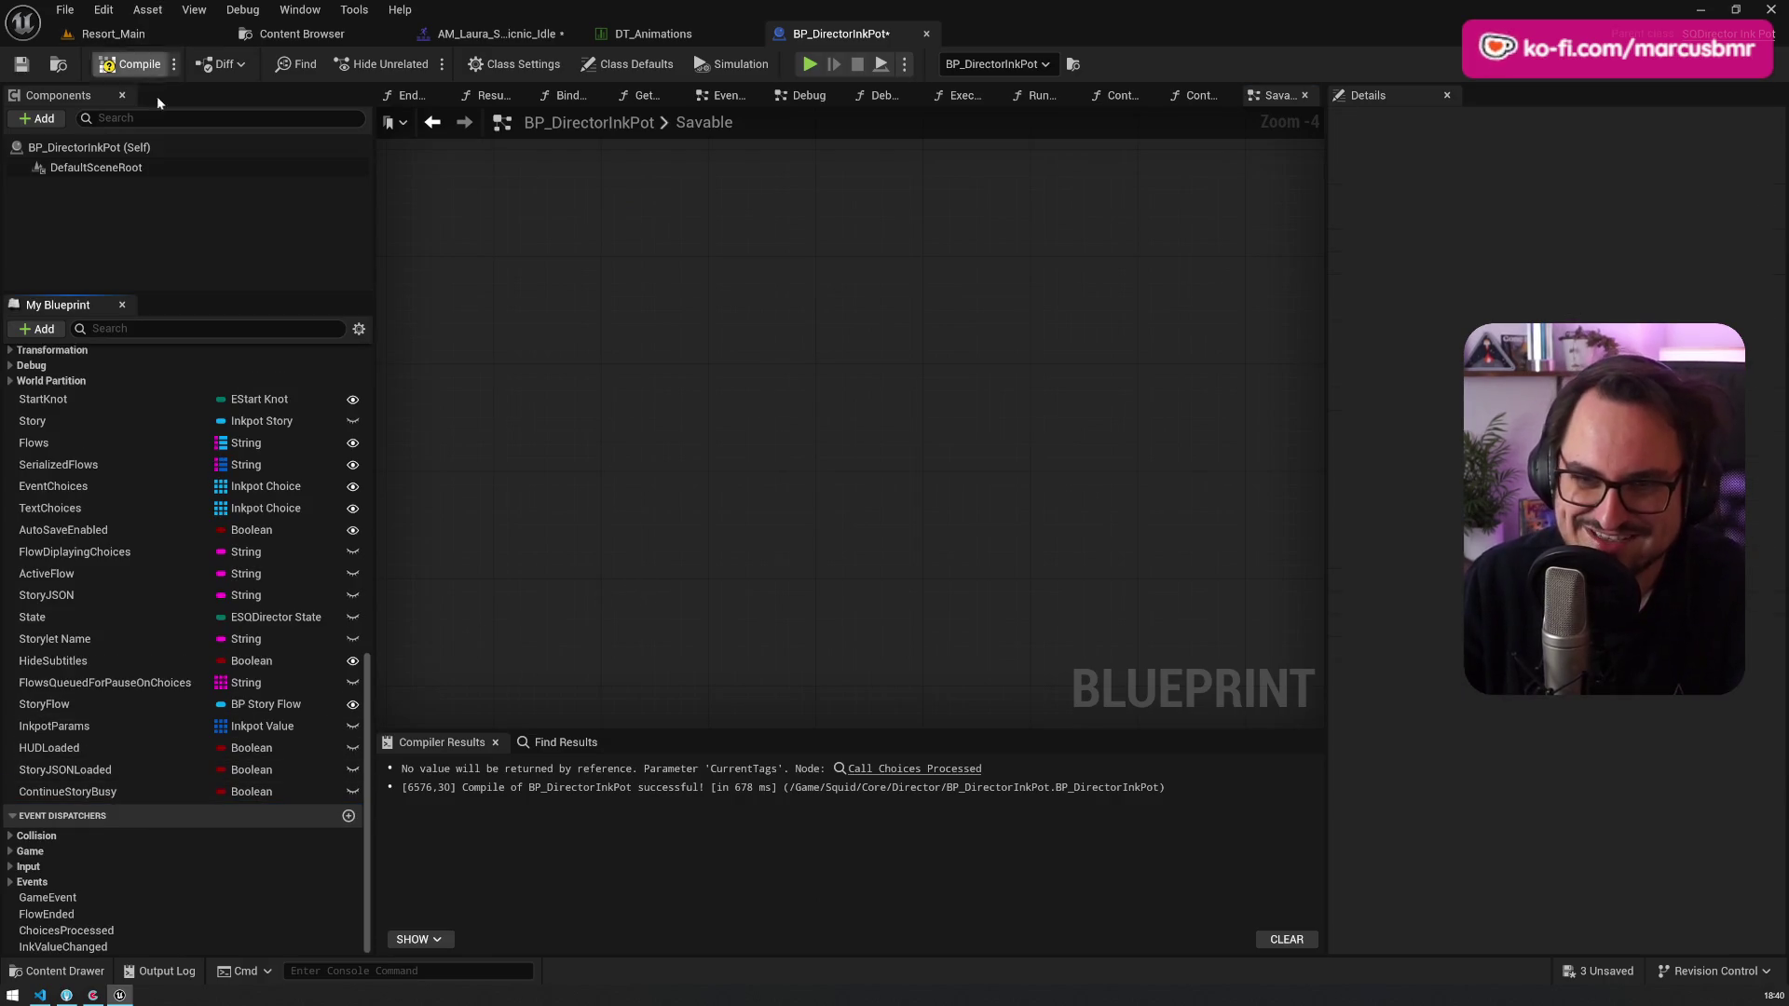
click(35, 67)
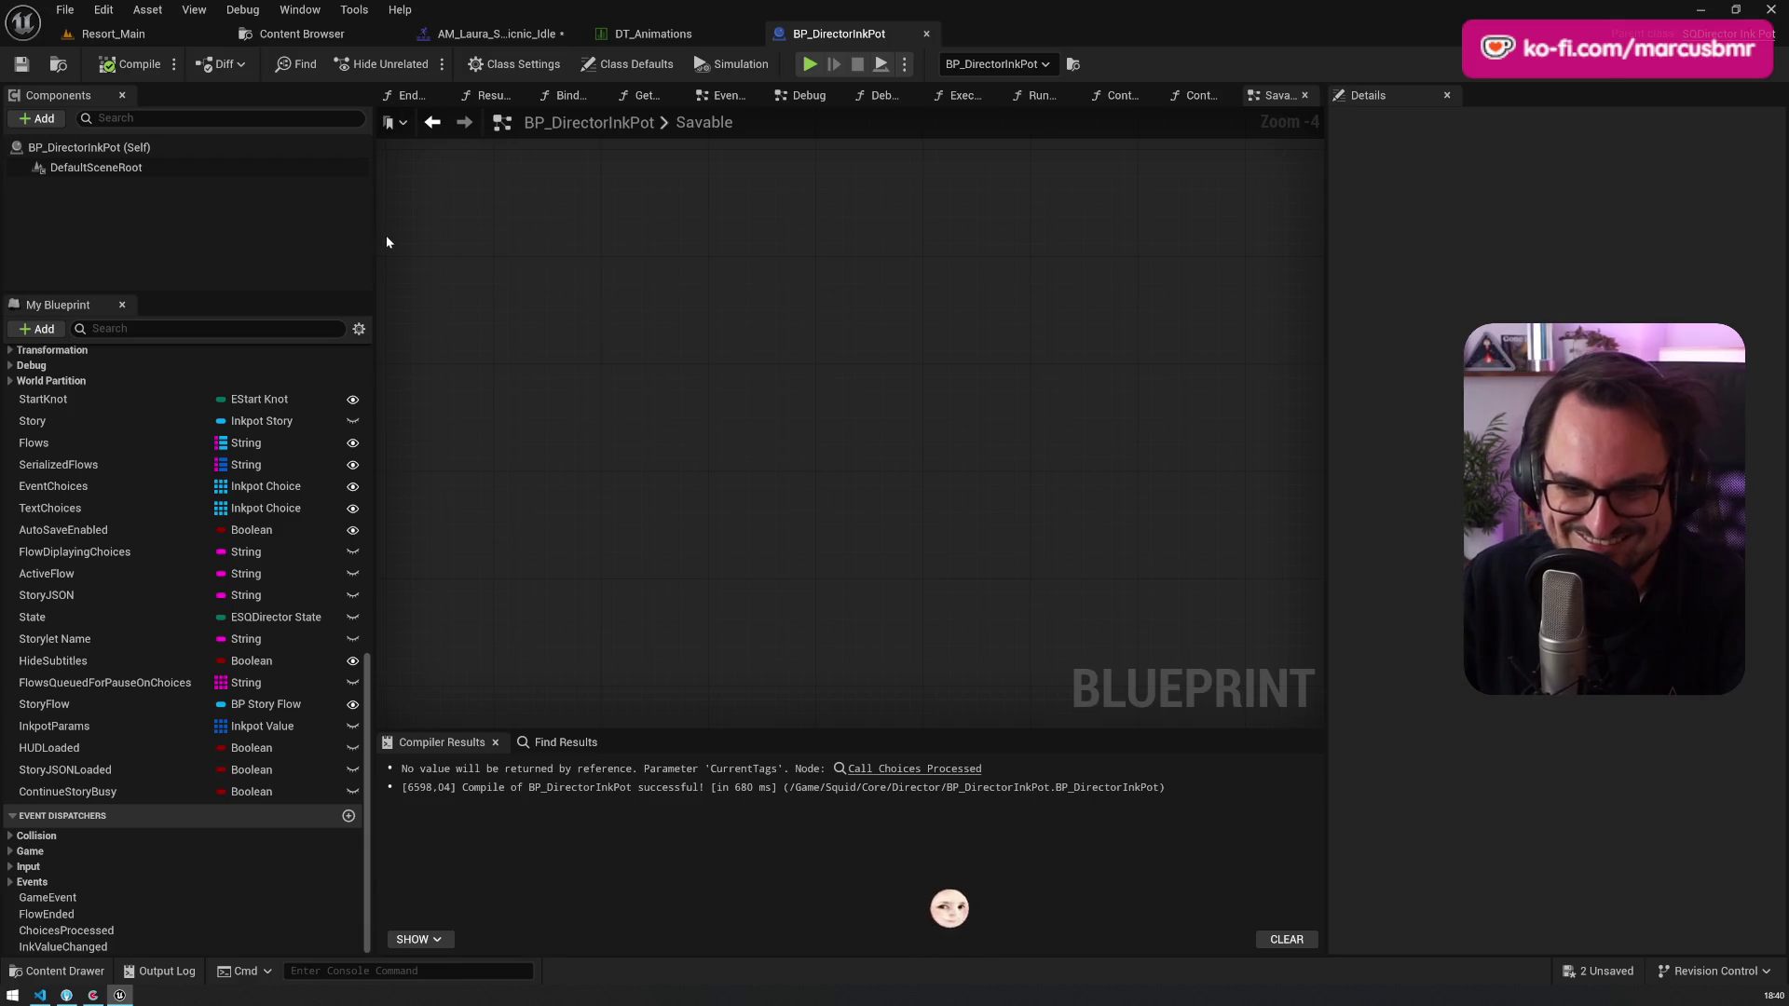
click(927, 34)
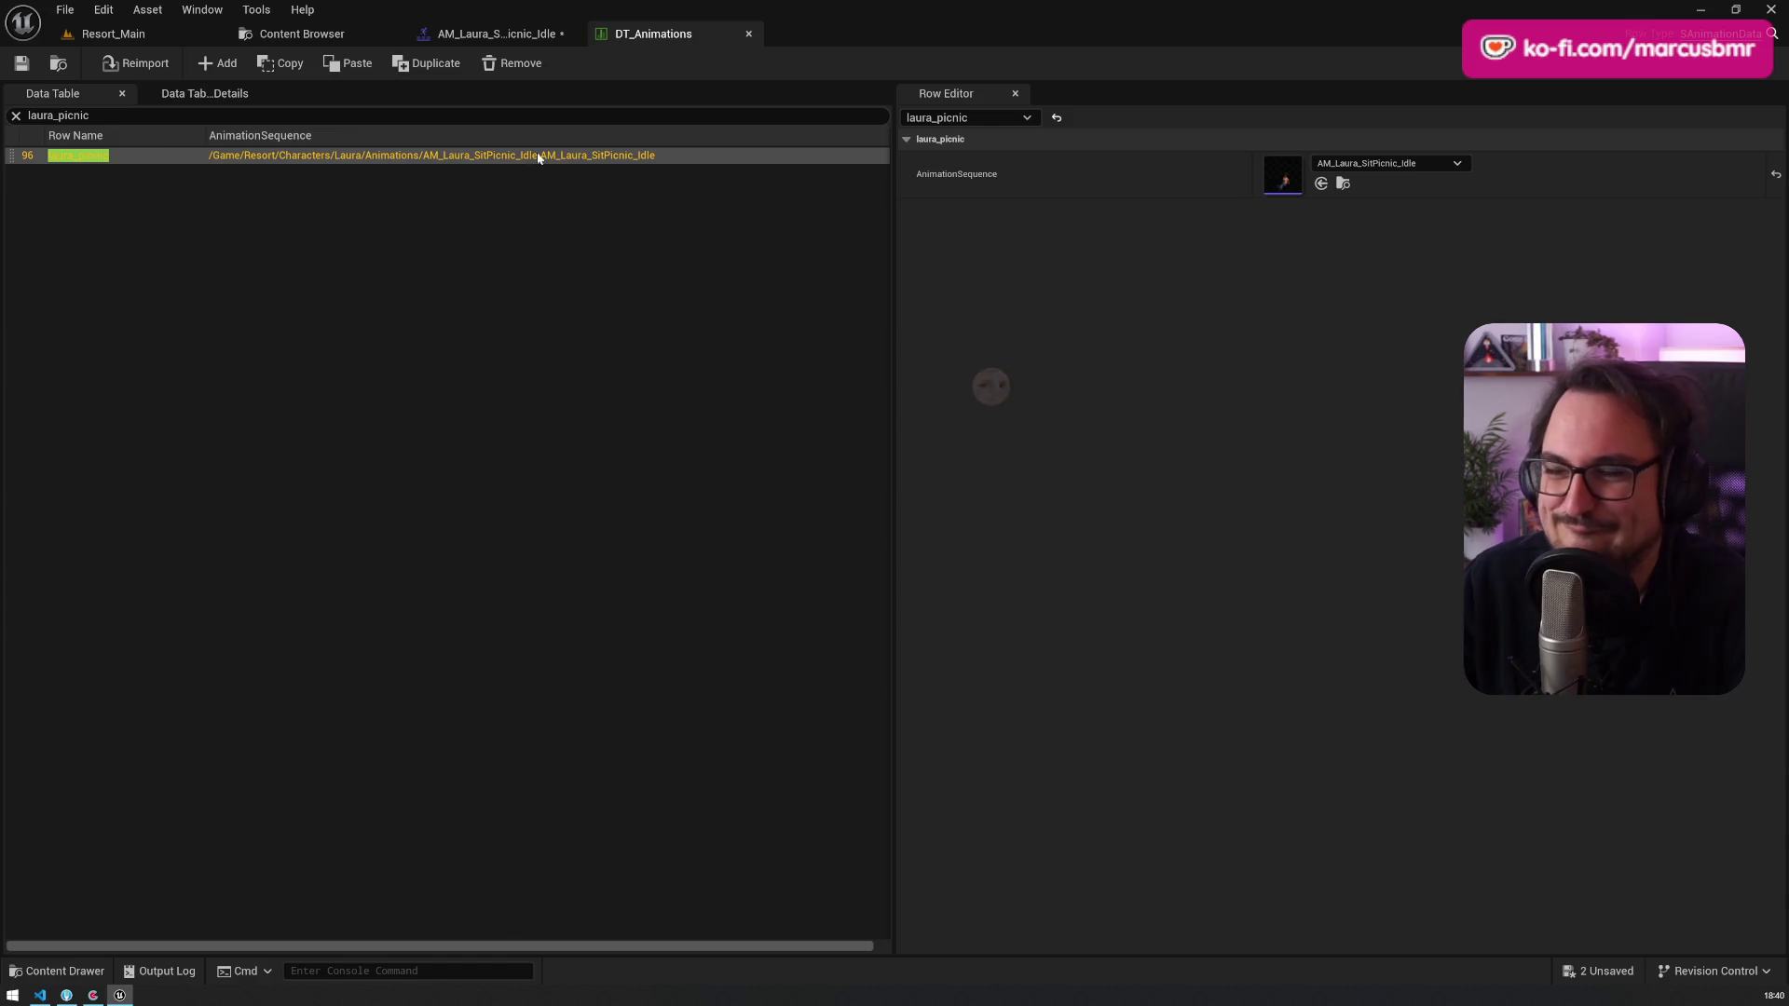
Step: Create a new get_up montage section at frame 147 in AM_Laura_SitPicnic_Idle
click(496, 37)
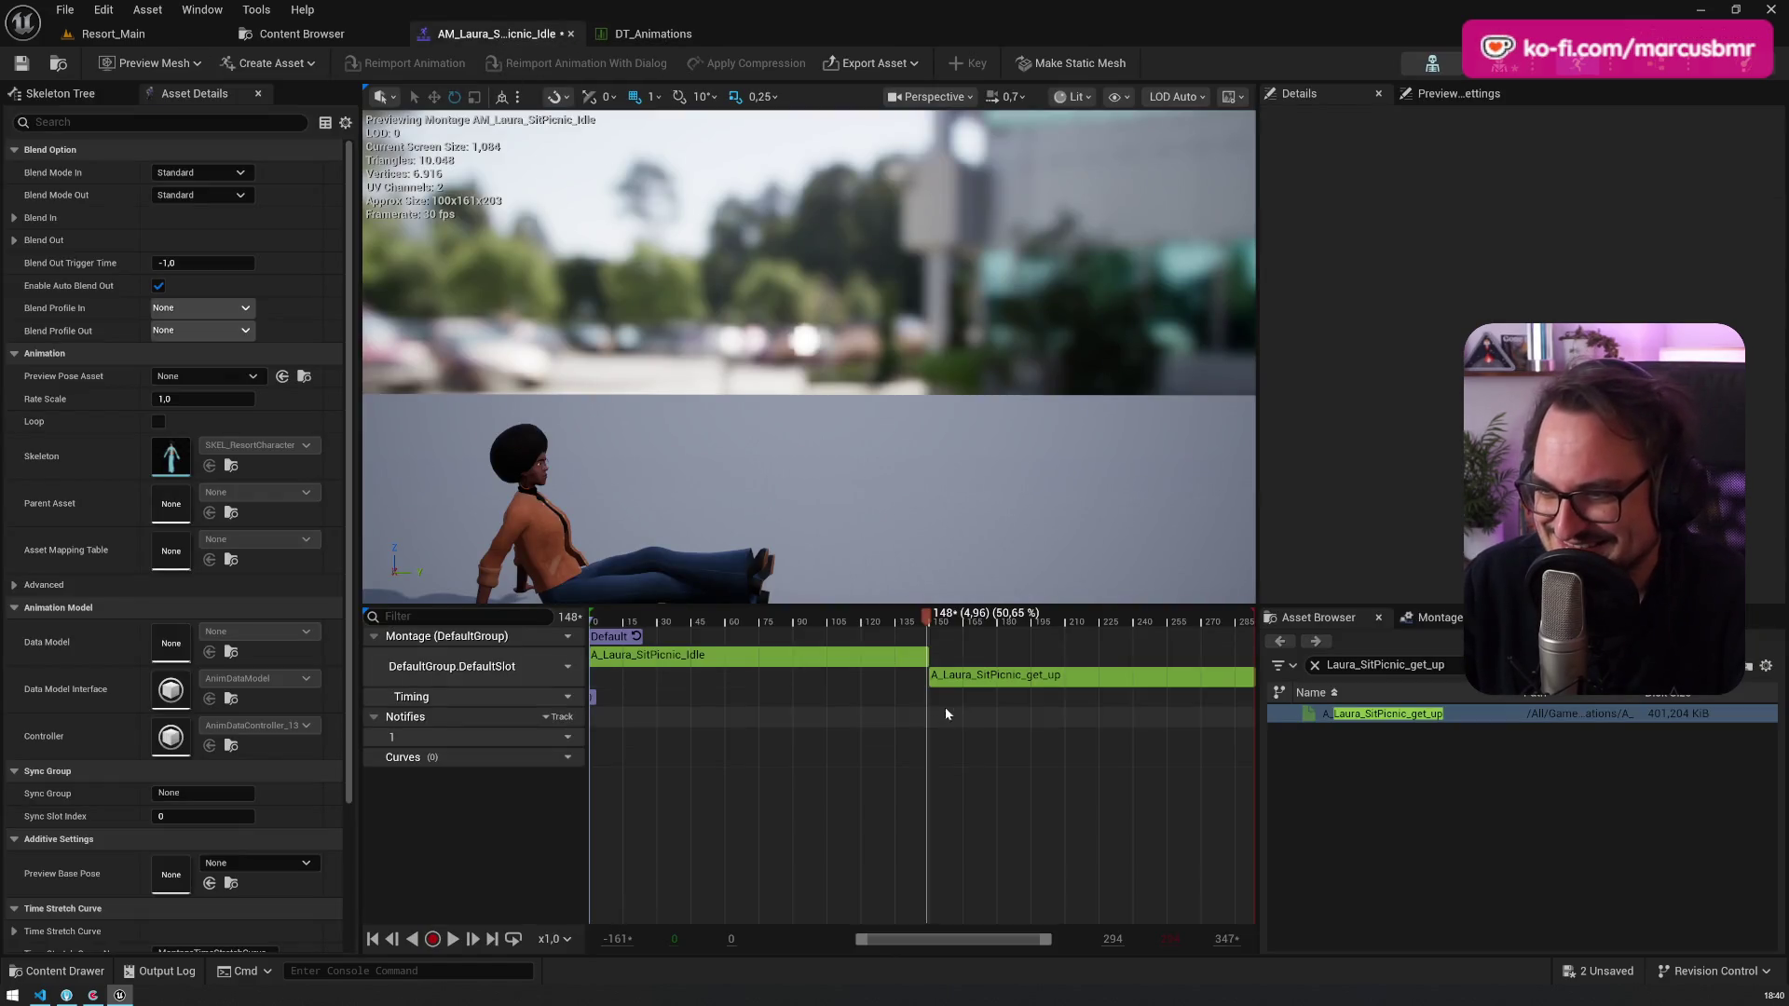
drag(933, 625, 926, 622)
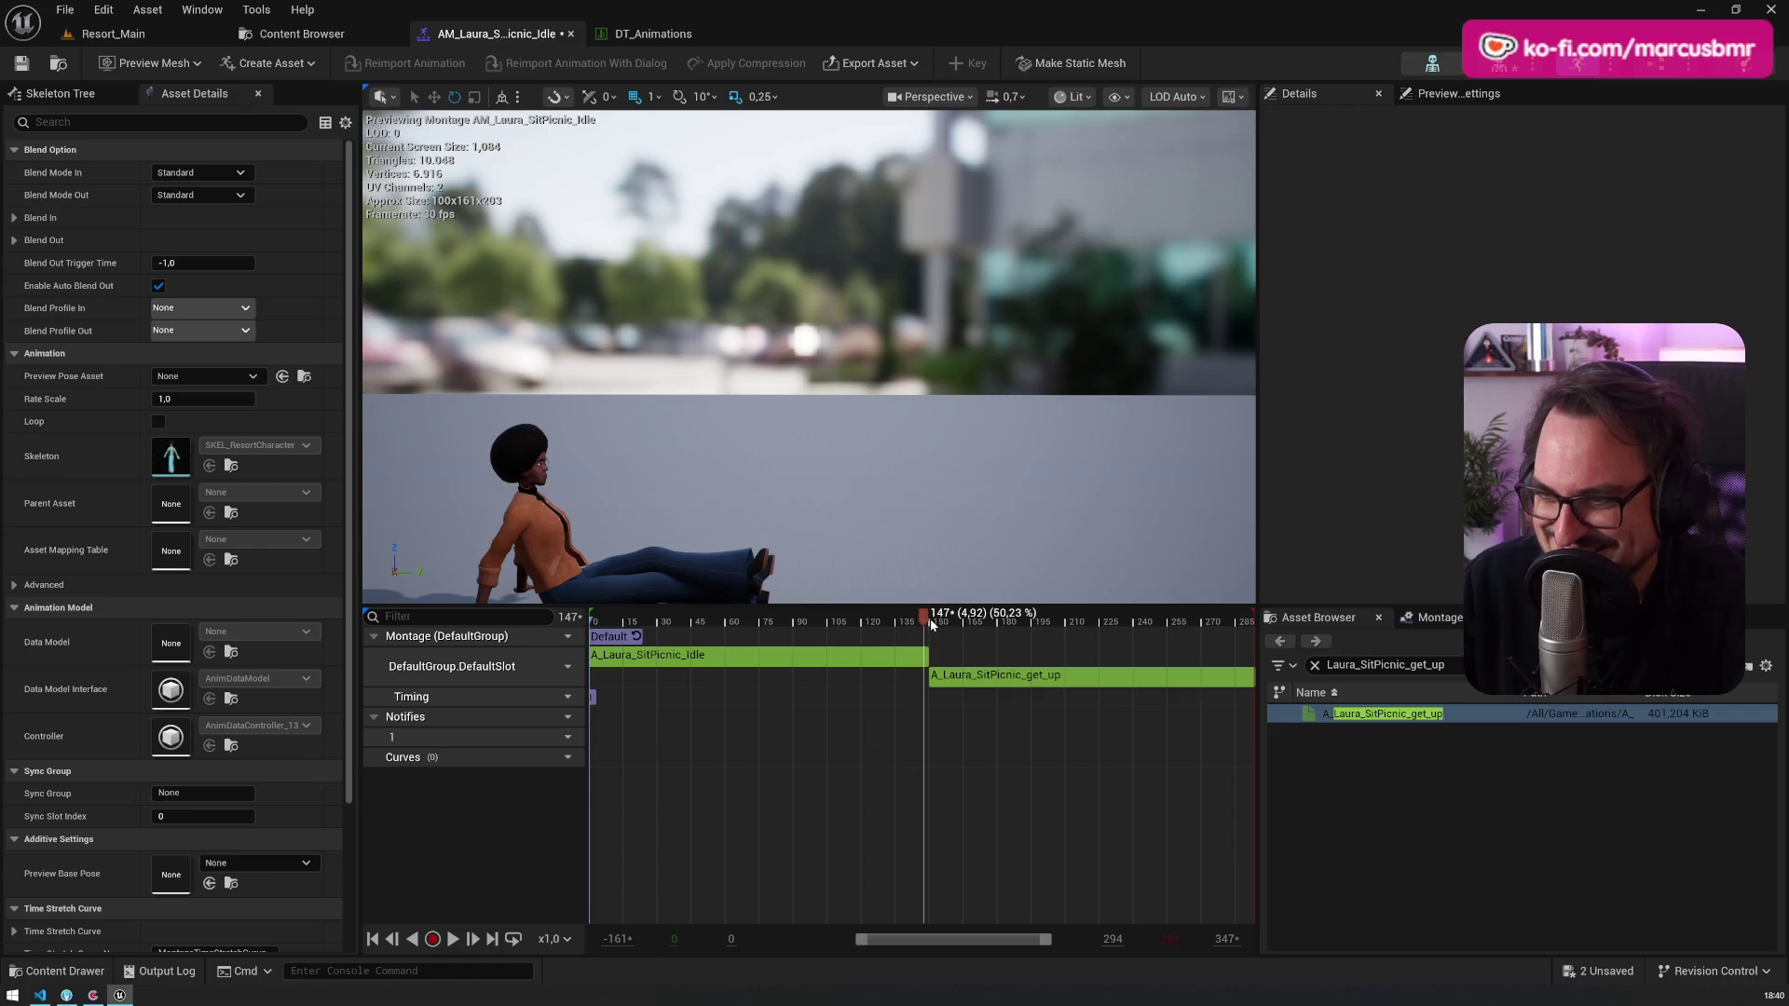
right_click(931, 630)
click(1006, 669)
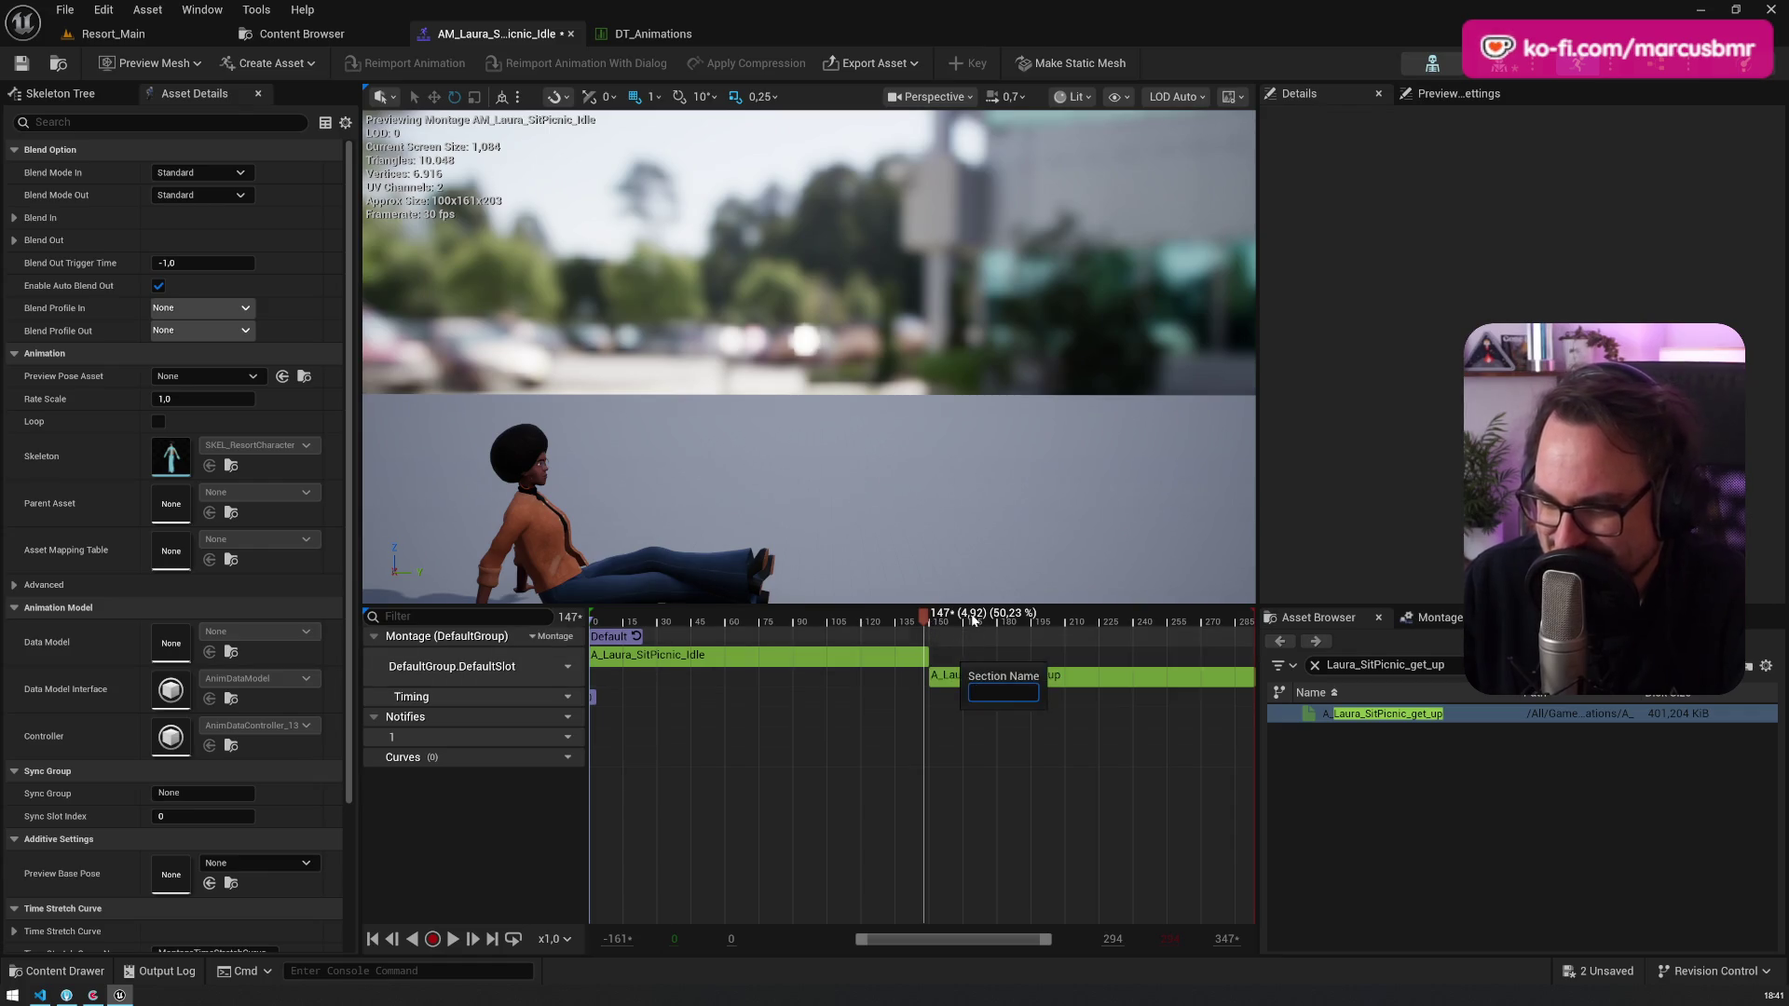
text(get_up)
key(Return)
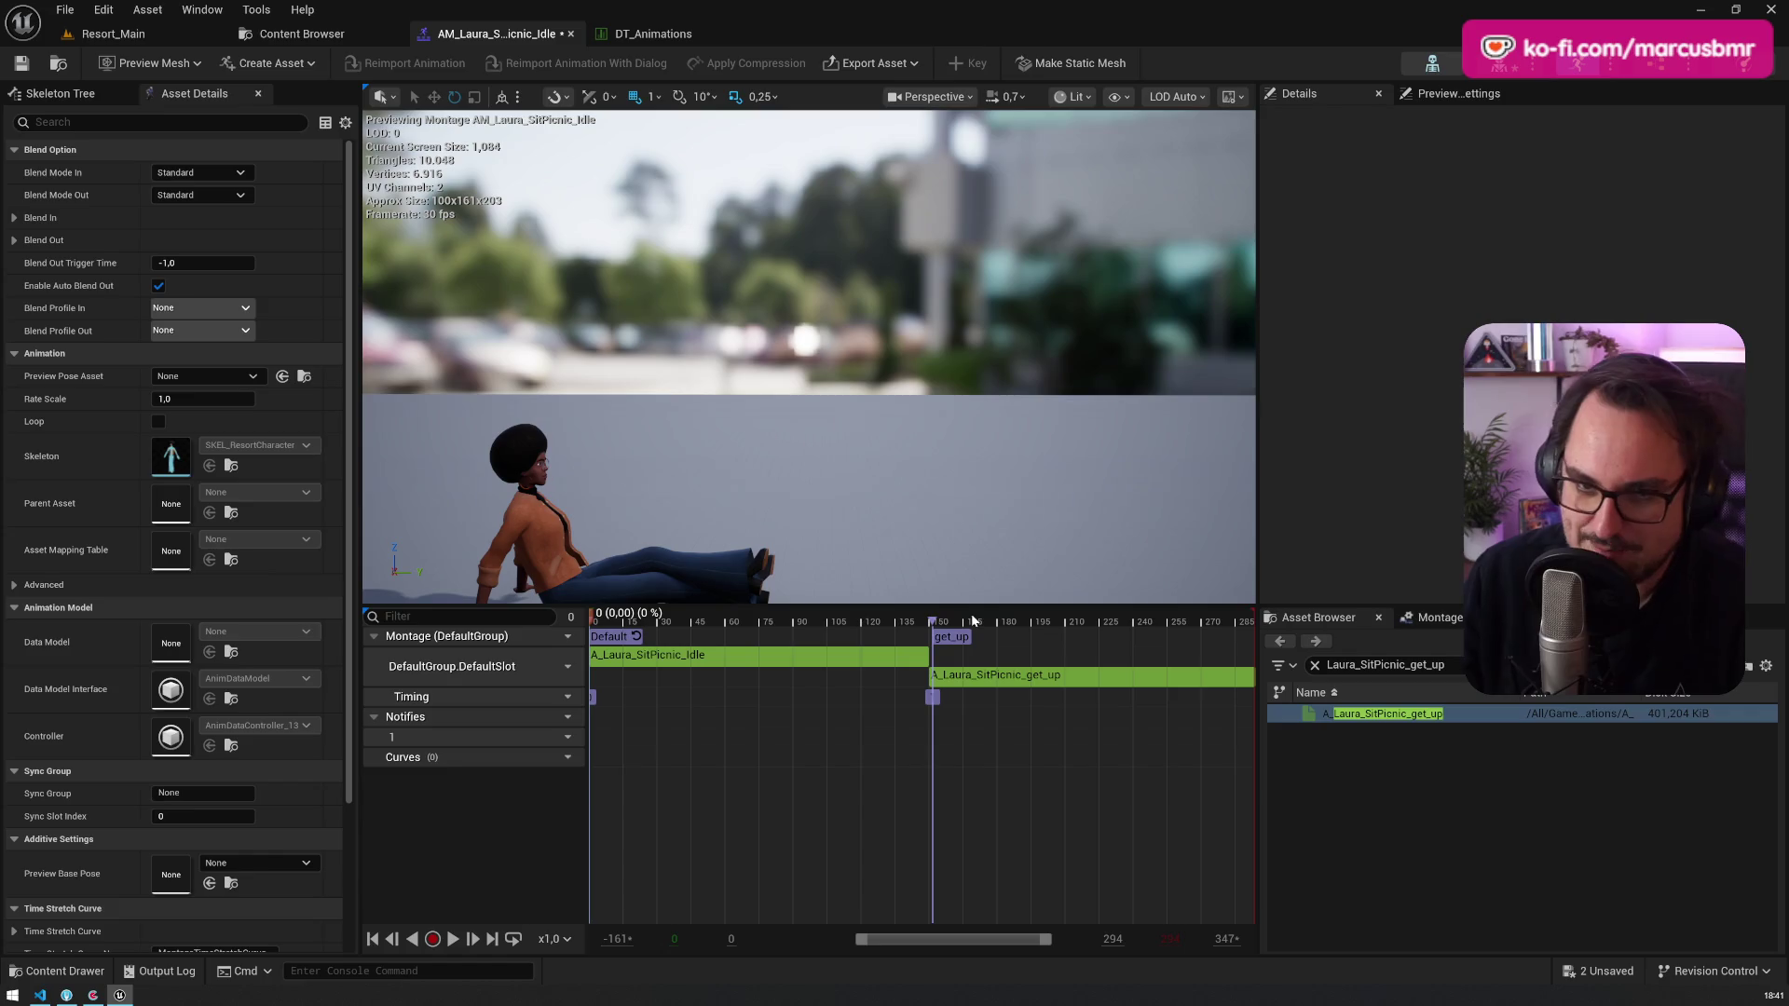
Step: Shift the get_up section to frame 155 and align the notify with its start
scroll(907, 687, up, 10)
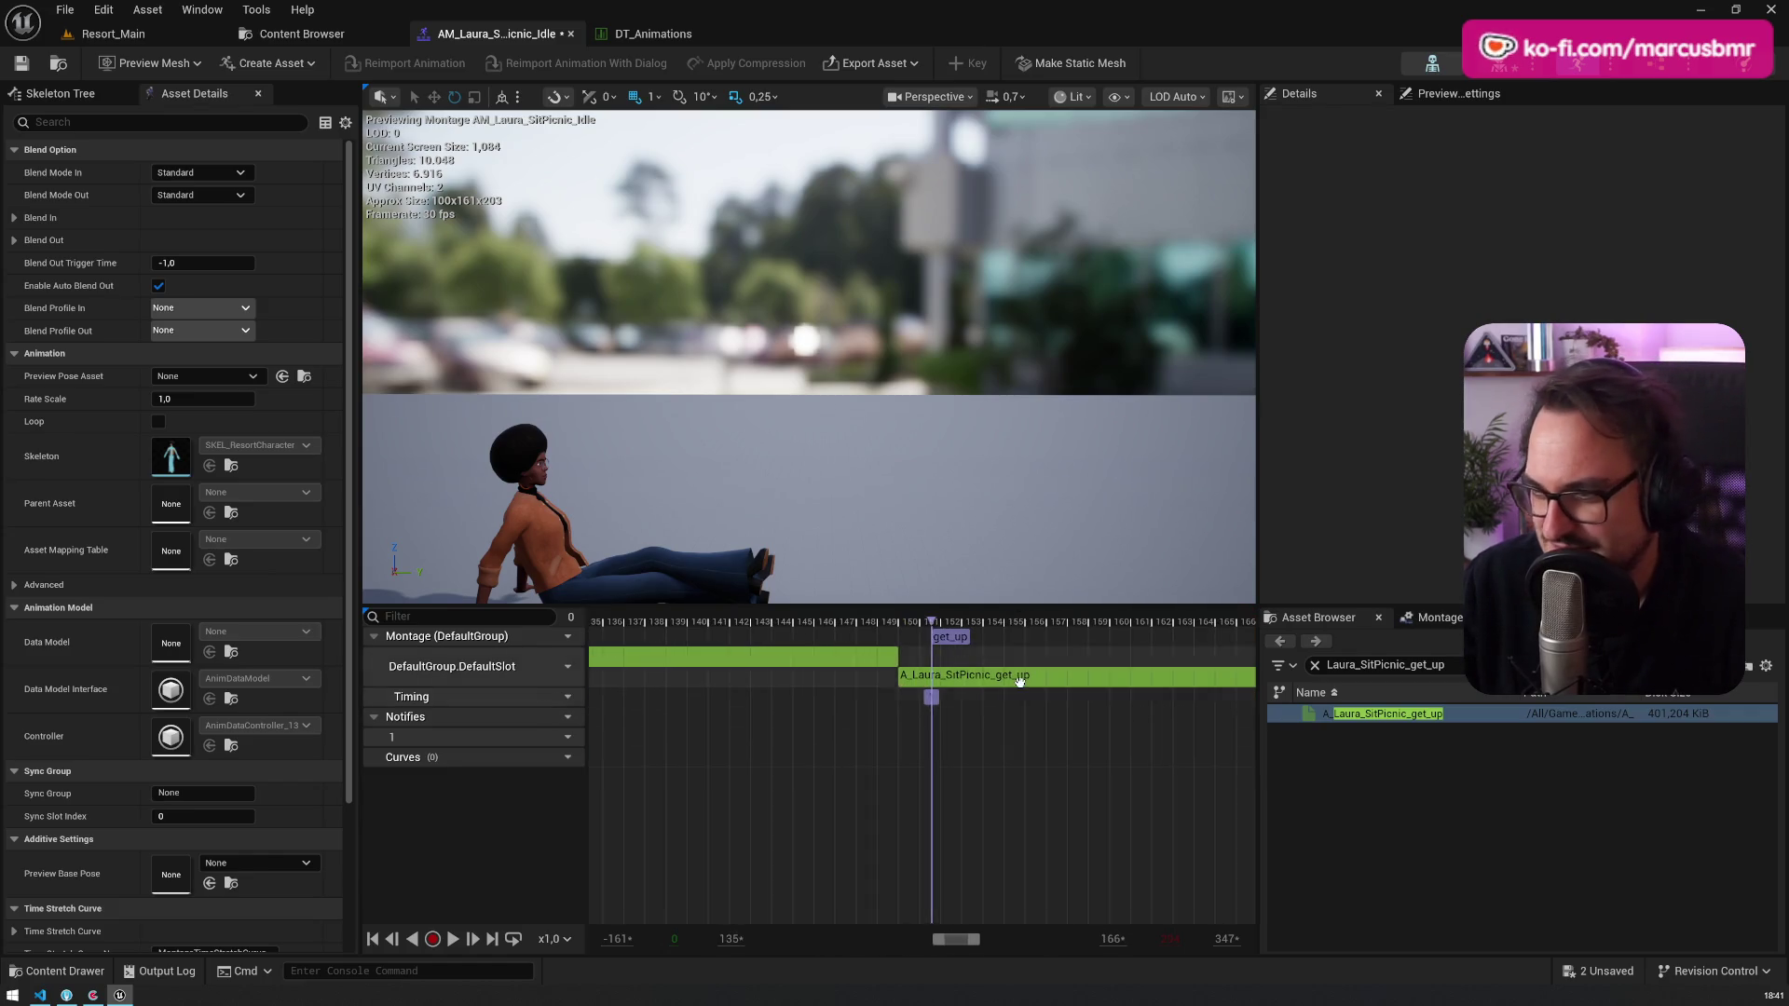
click(772, 640)
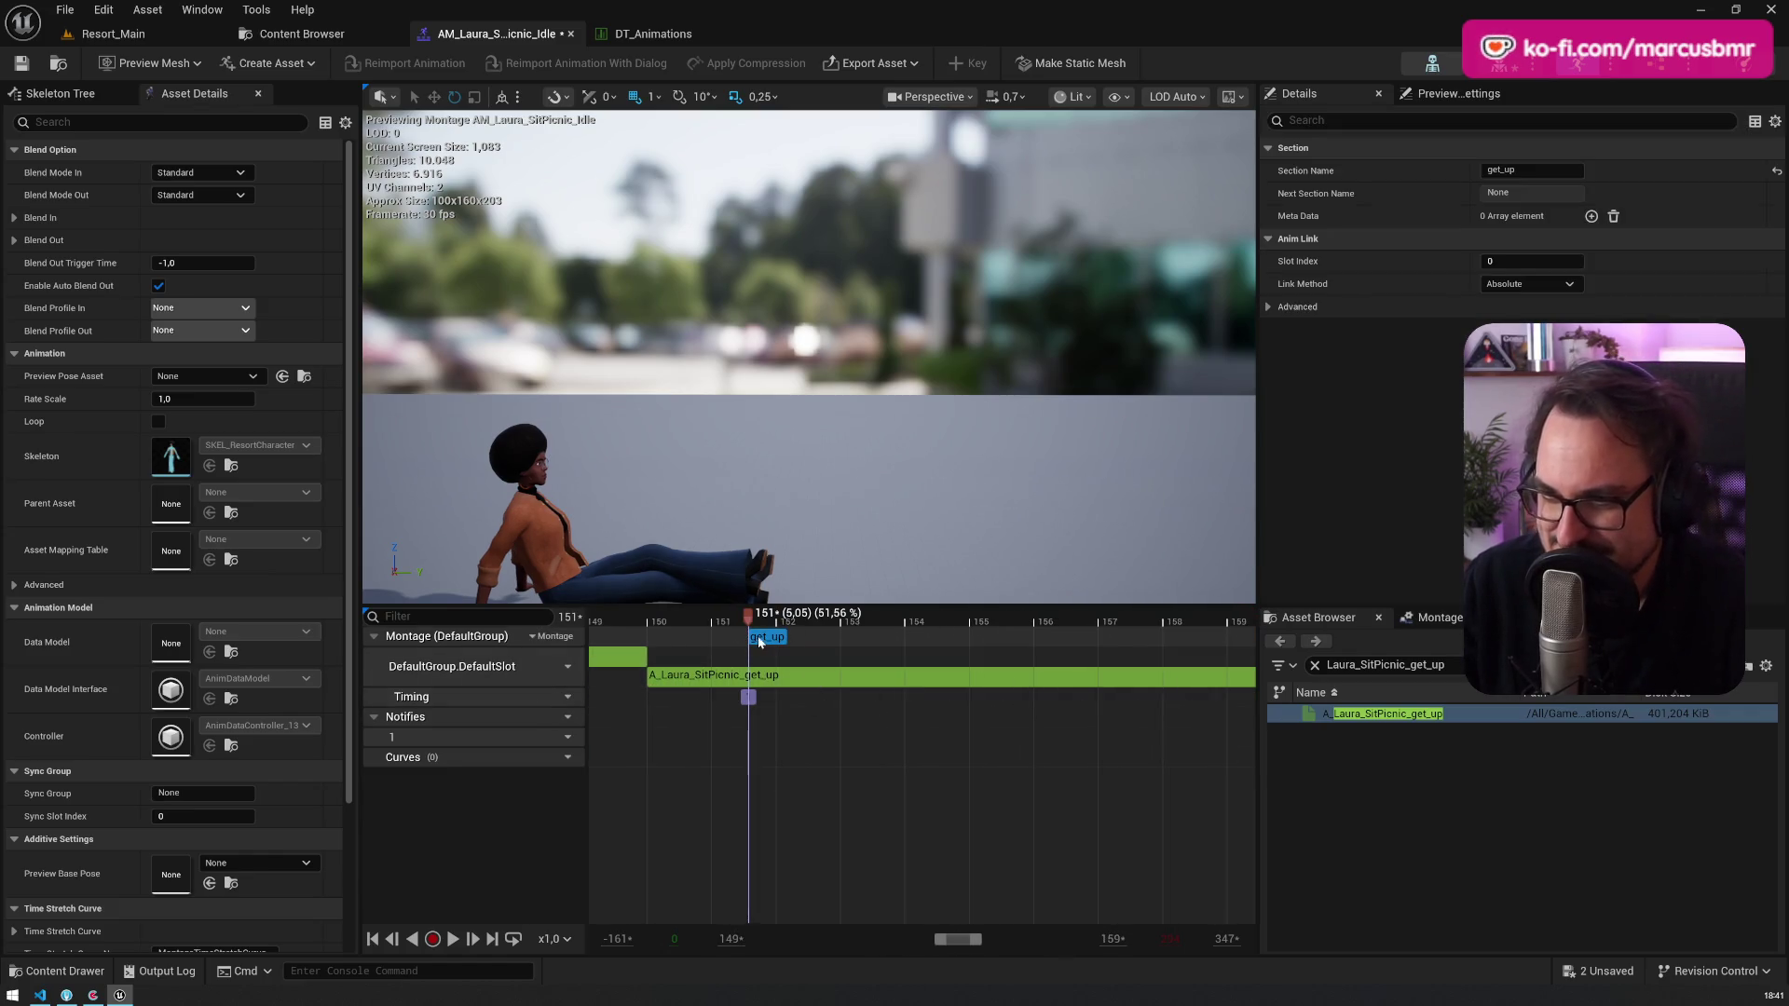
click(731, 637)
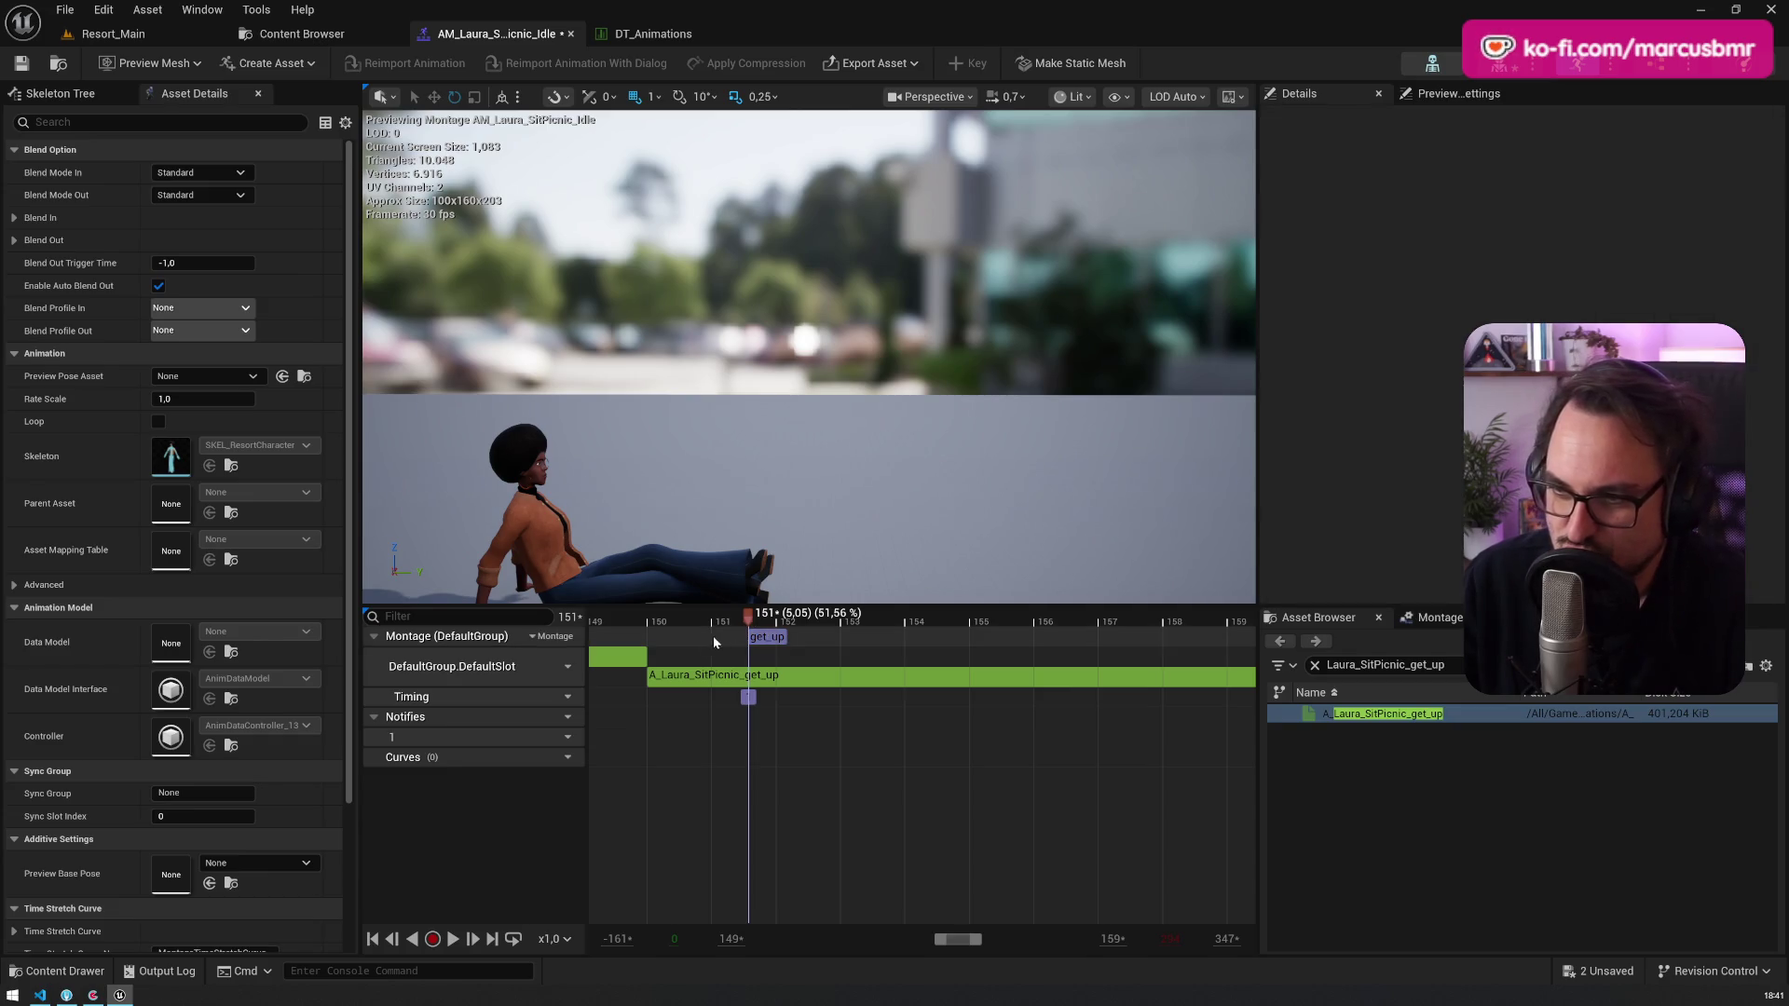
click(771, 639)
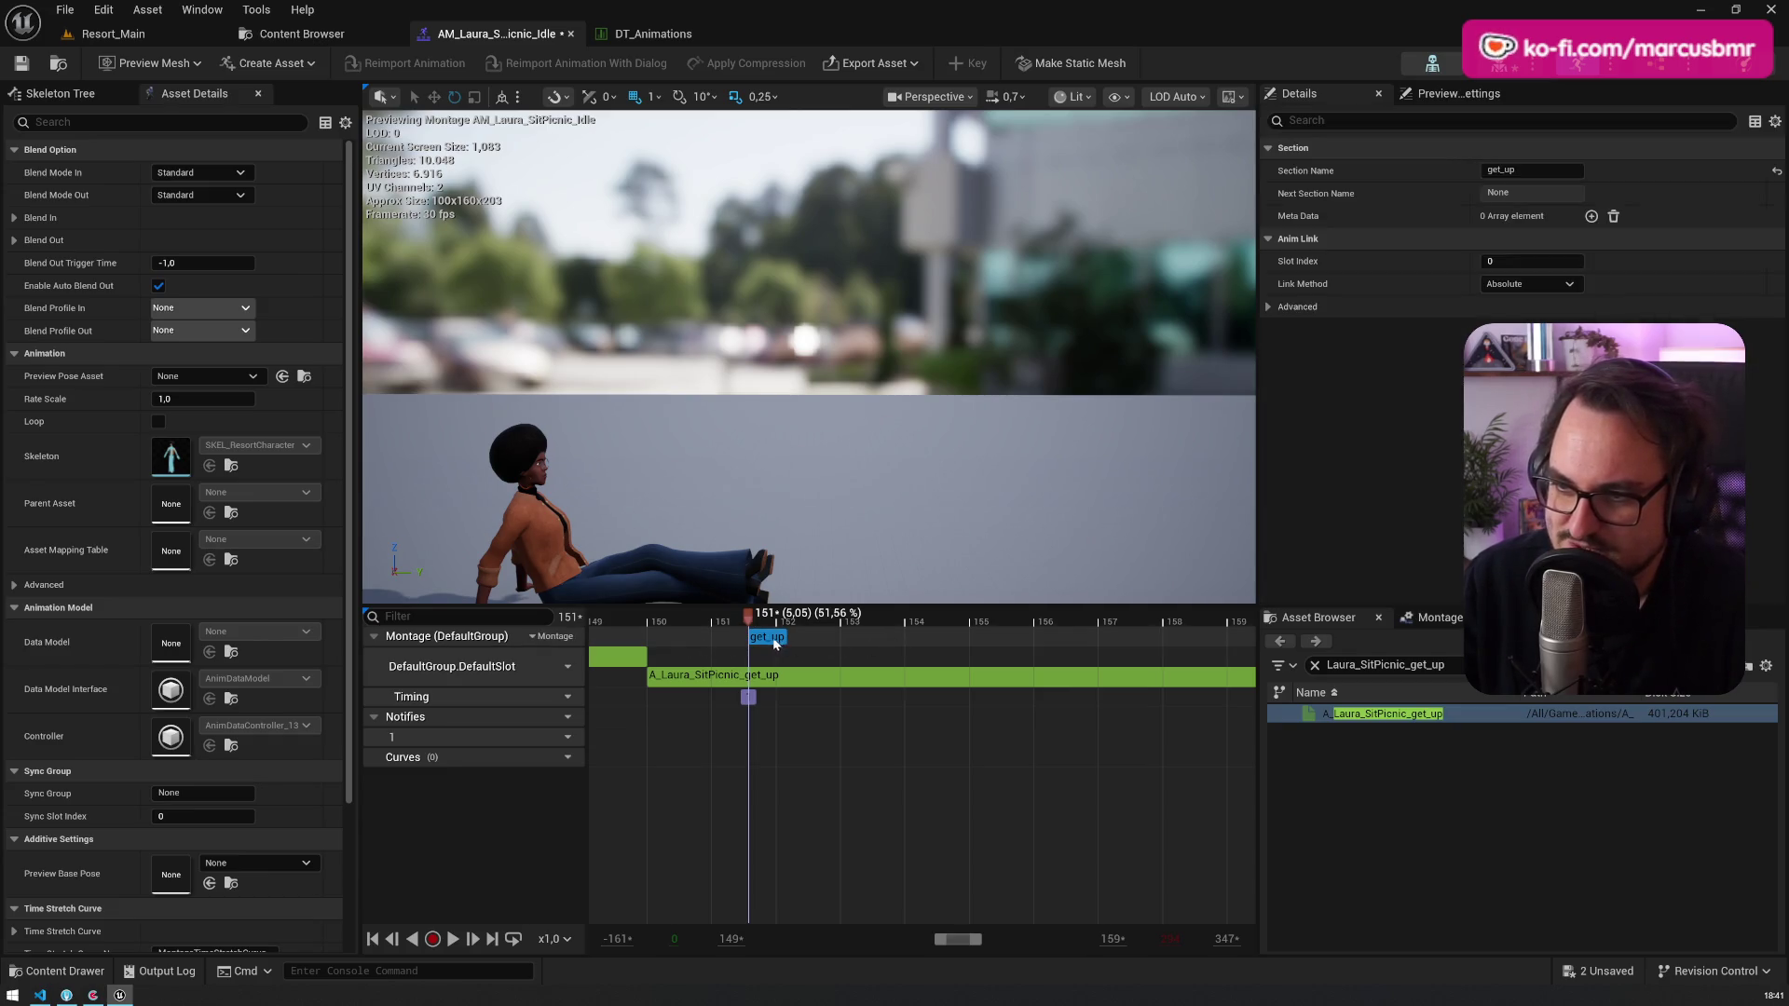
scroll(788, 646, down, 5)
mouse_move(775, 639)
mouse_down()
mouse_move(833, 654)
mouse_move(974, 637)
mouse_move(751, 629)
mouse_up()
drag(830, 697, 751, 699)
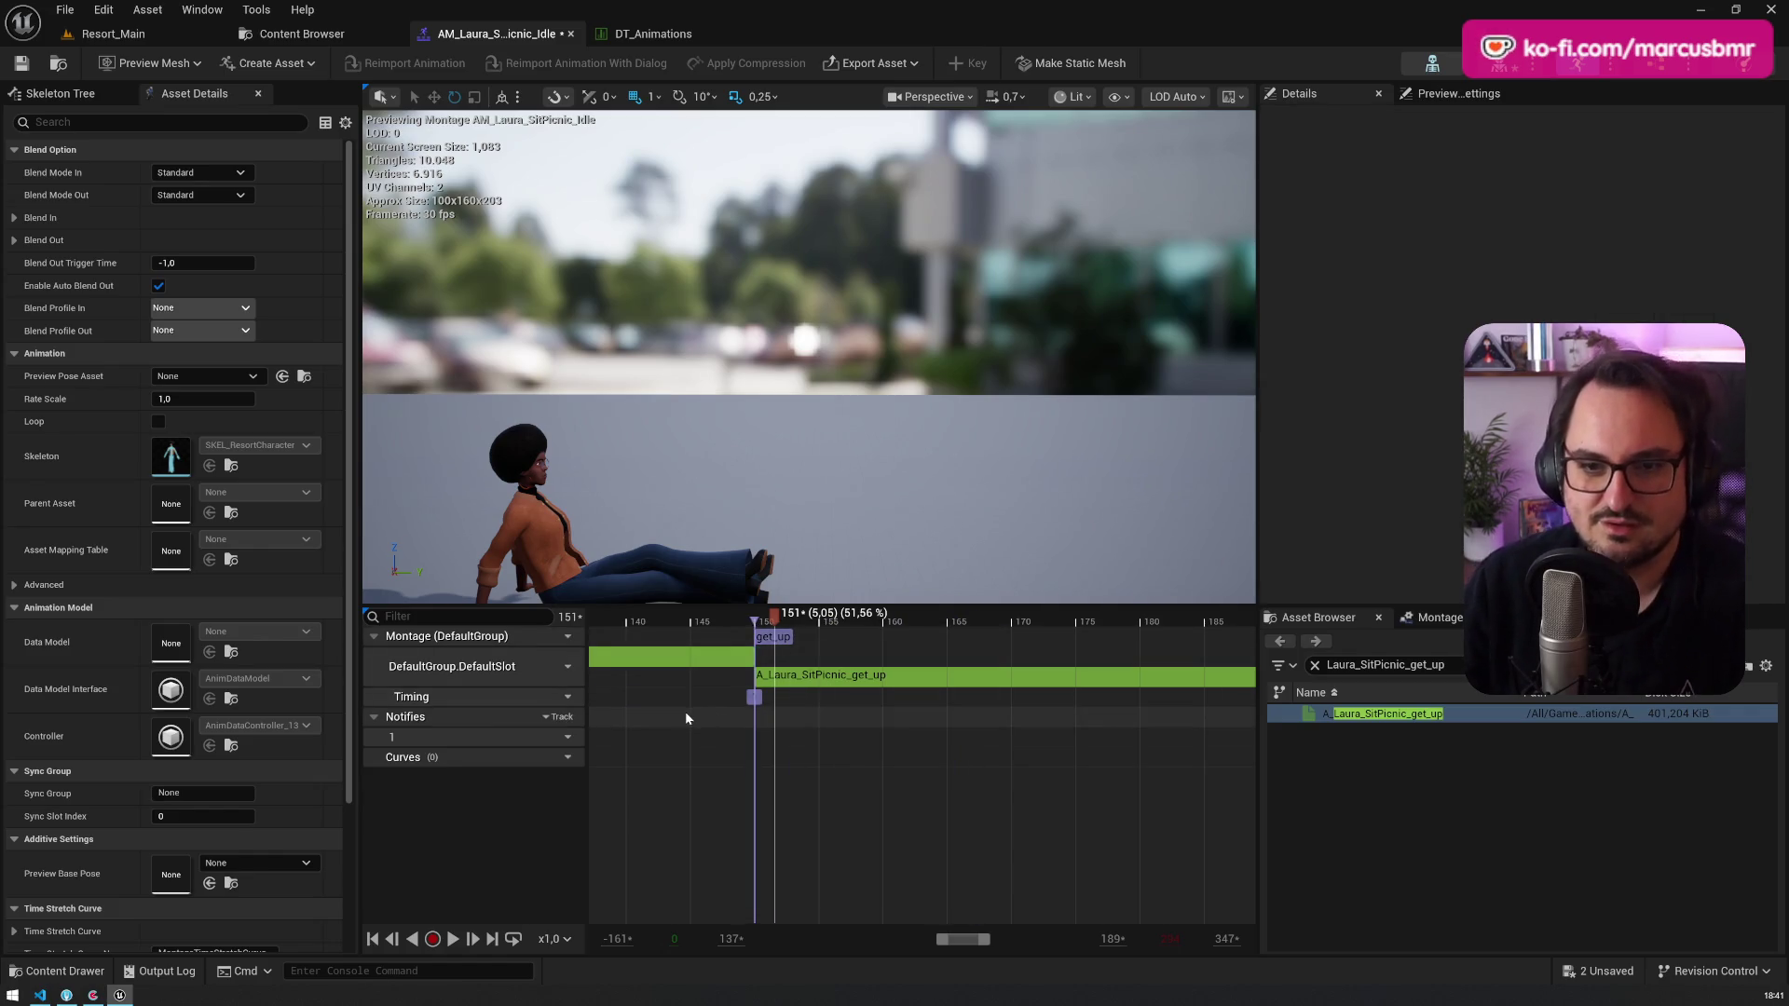
scroll(685, 712, down, 3)
scroll(685, 712, down, 5)
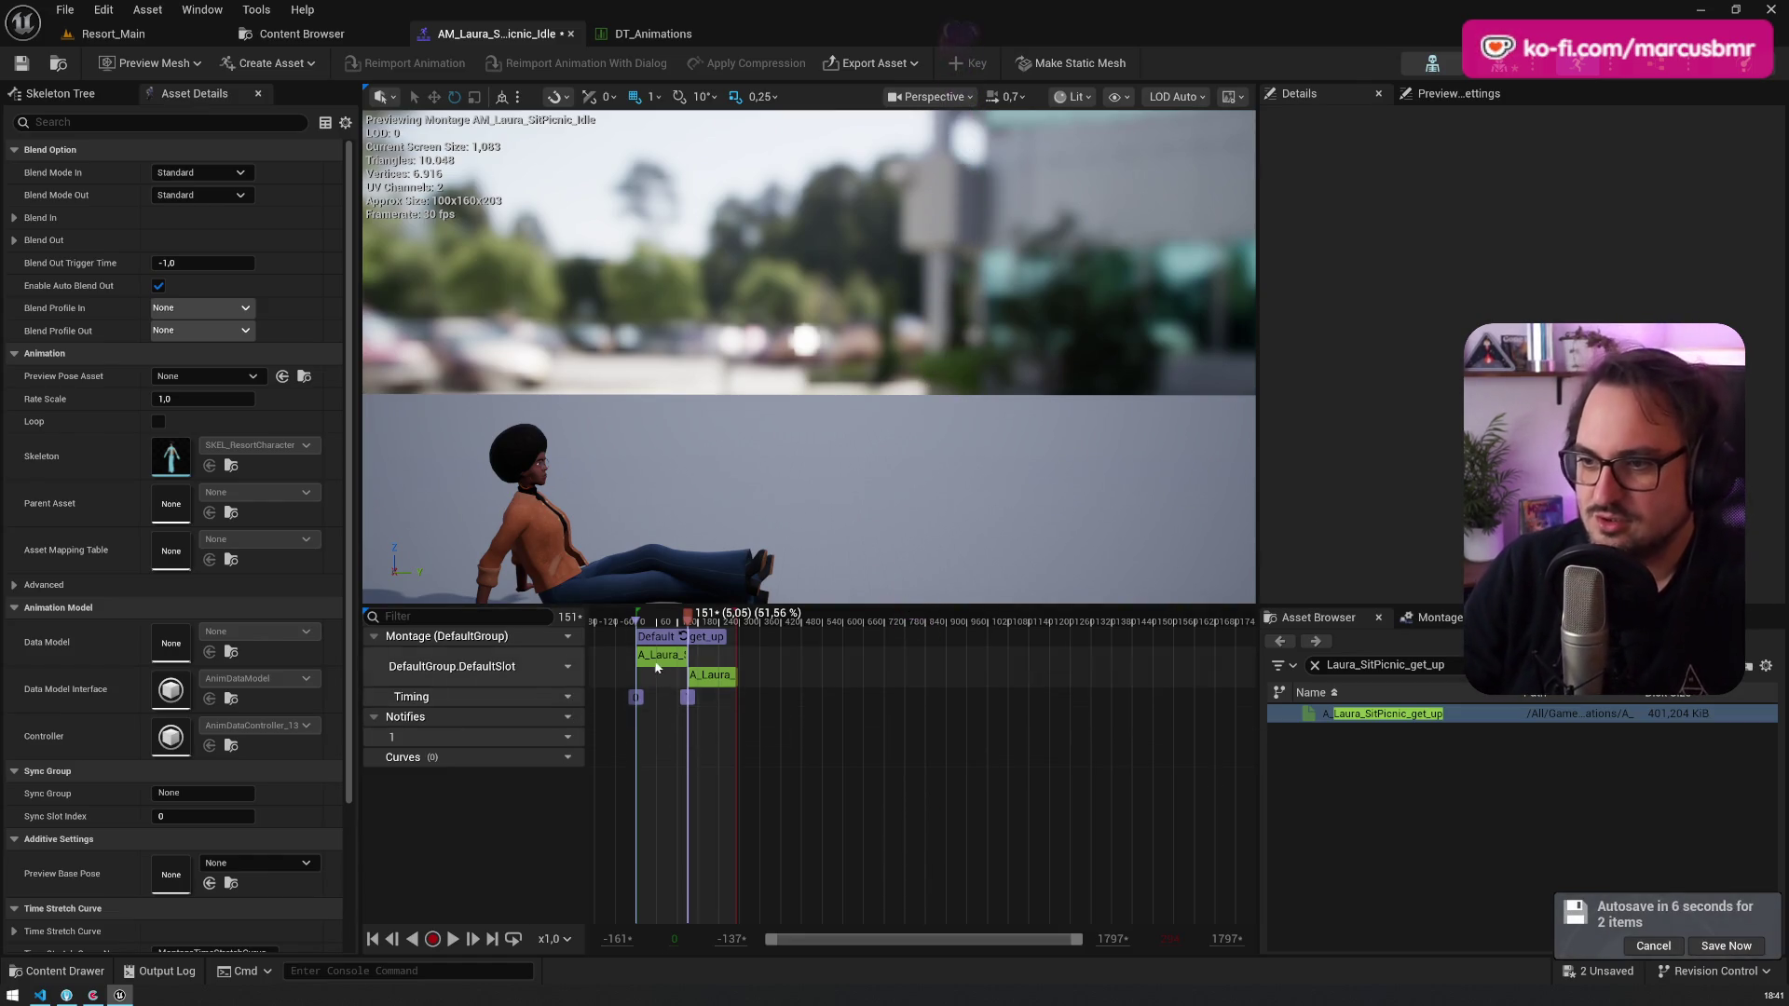
Step: Preview frame 140, check the A_Laura_SitPicnic_Idle segment and get_up section details, then open the ink script
scroll(673, 677, up, 5)
scroll(672, 677, up, 2)
drag(673, 677, 792, 694)
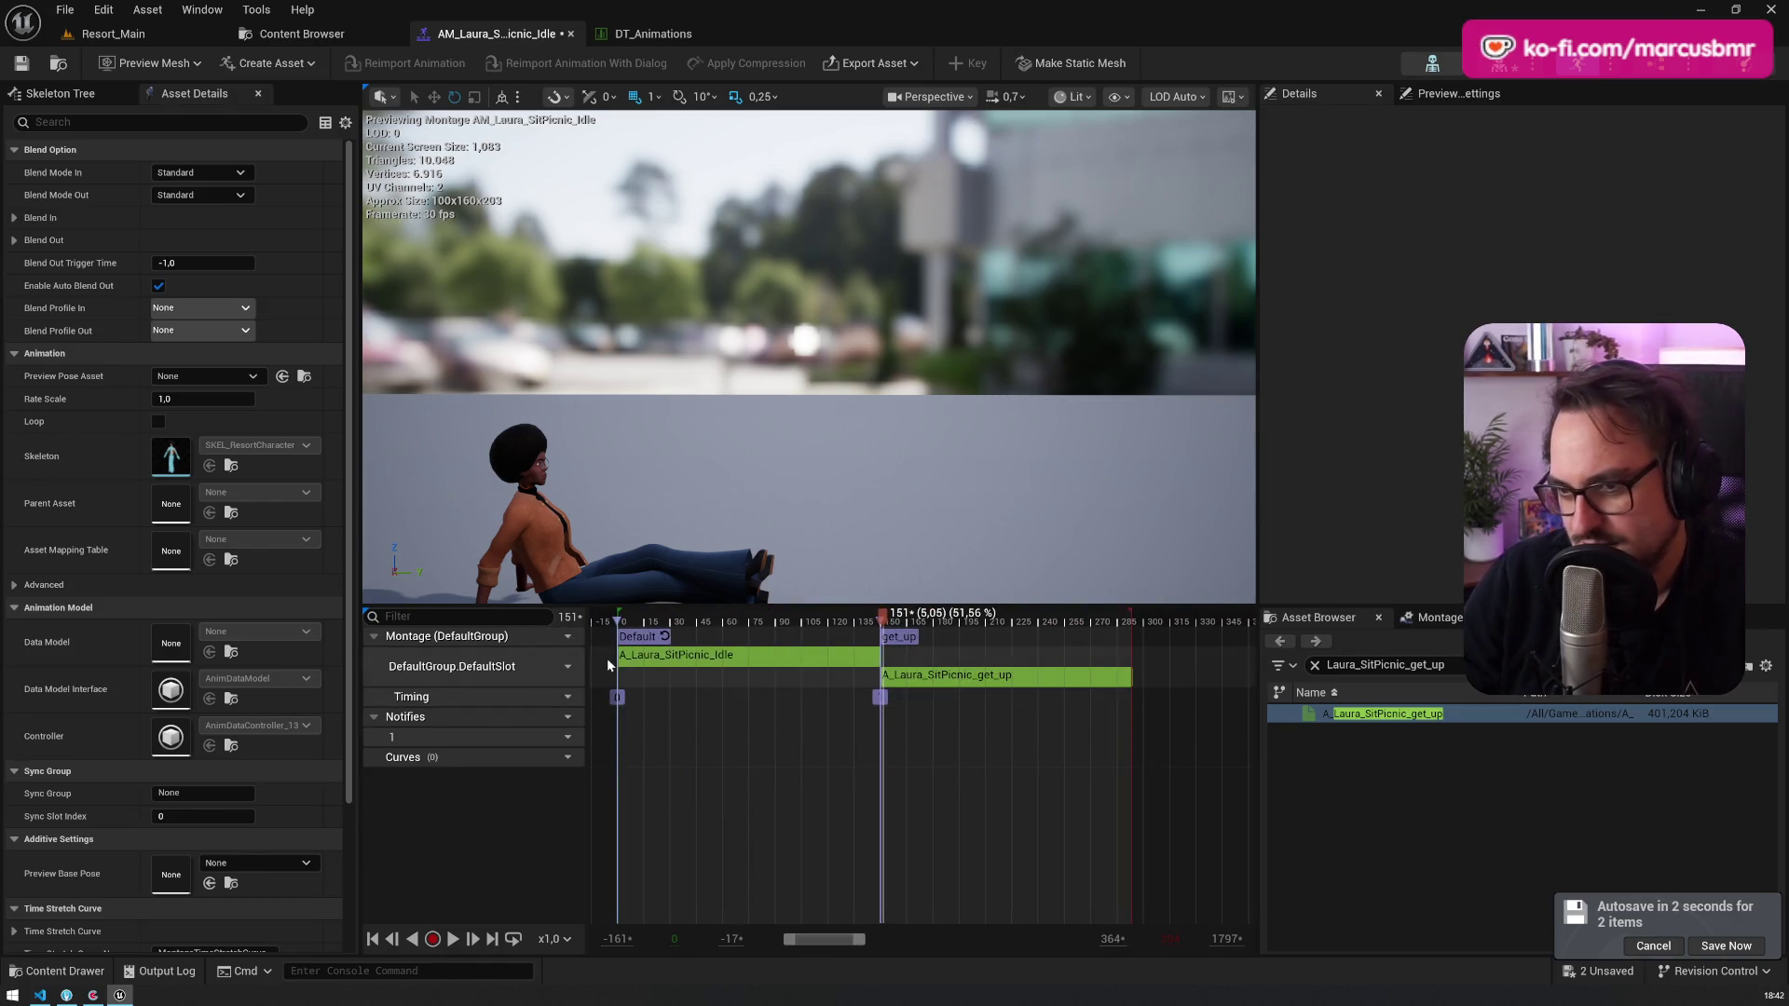
mouse_move(713, 647)
mouse_down()
mouse_move(1129, 645)
mouse_move(698, 649)
mouse_move(1090, 652)
mouse_move(766, 657)
mouse_up()
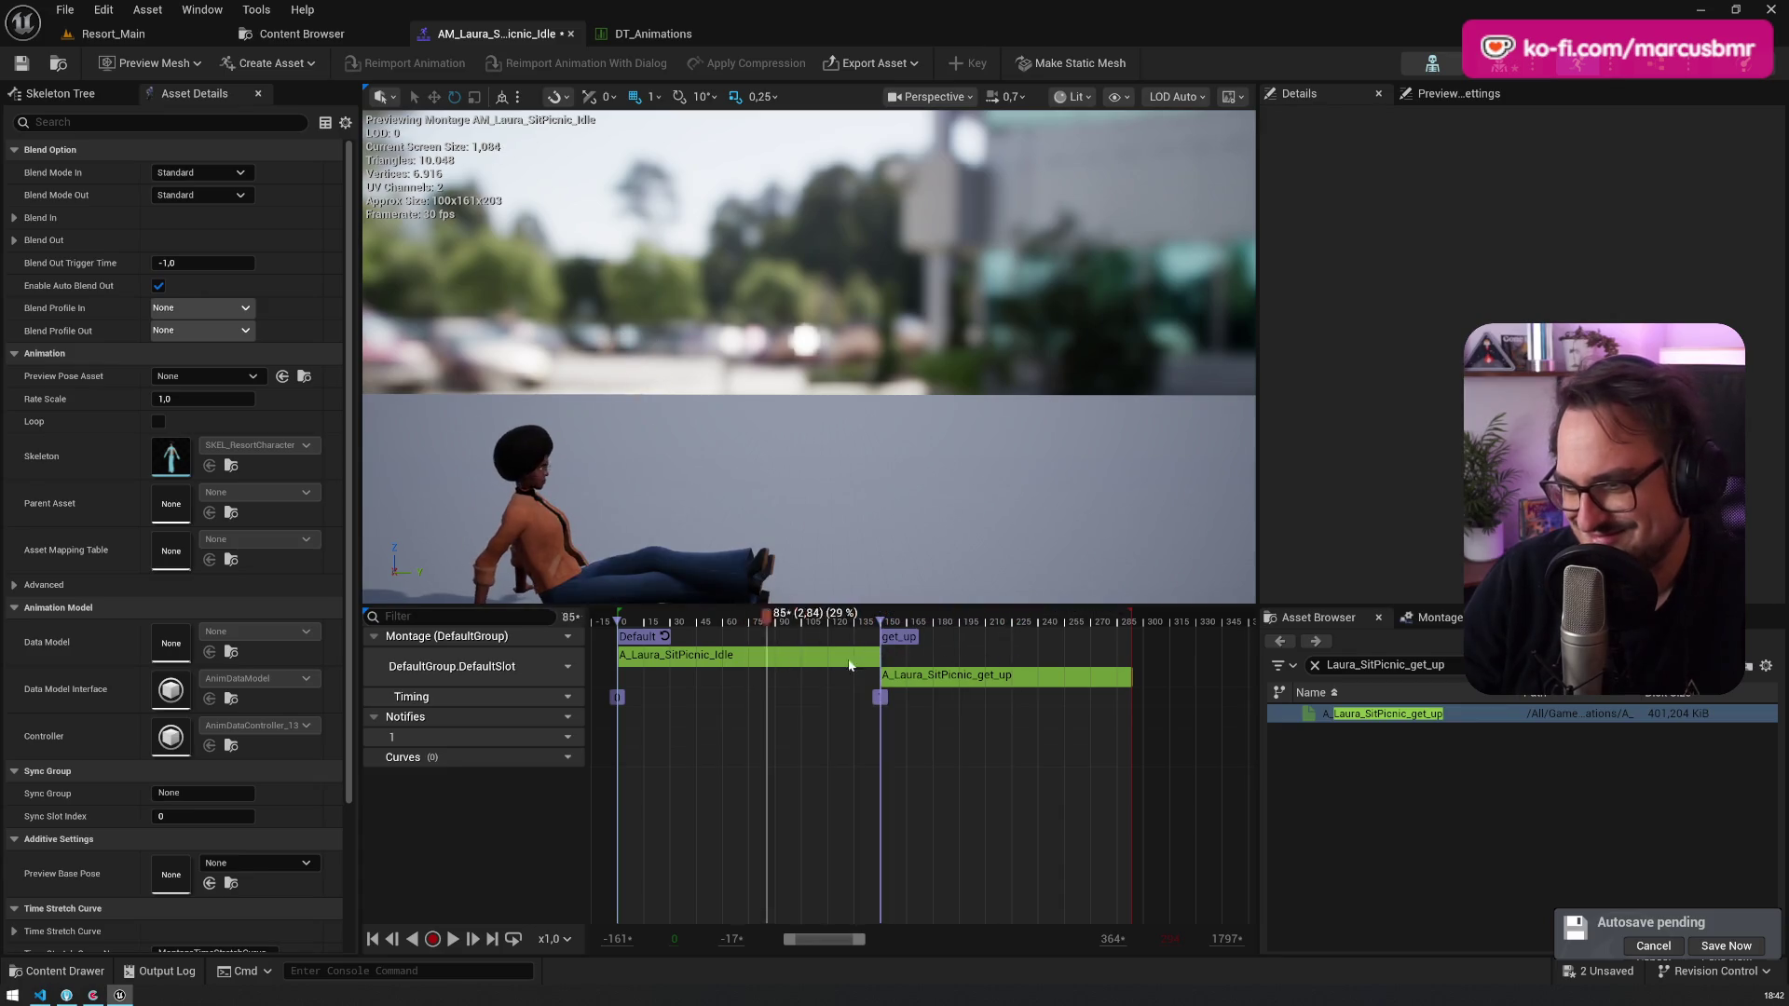
click(793, 656)
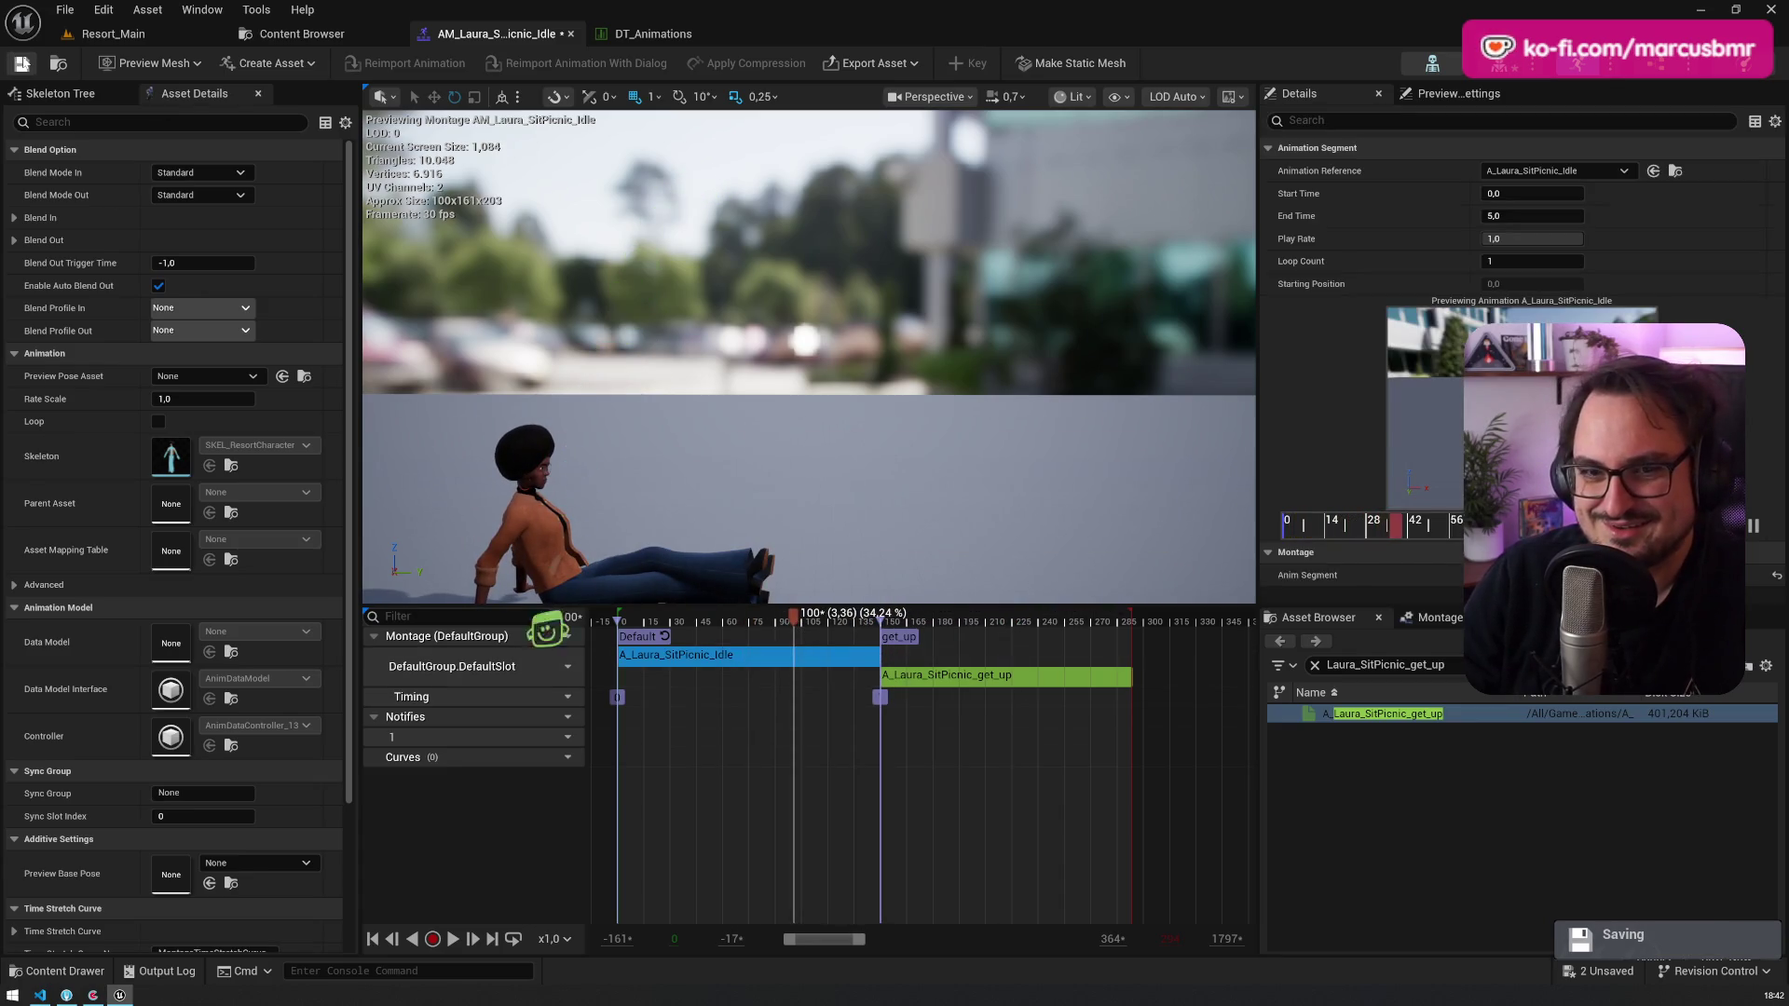
click(907, 639)
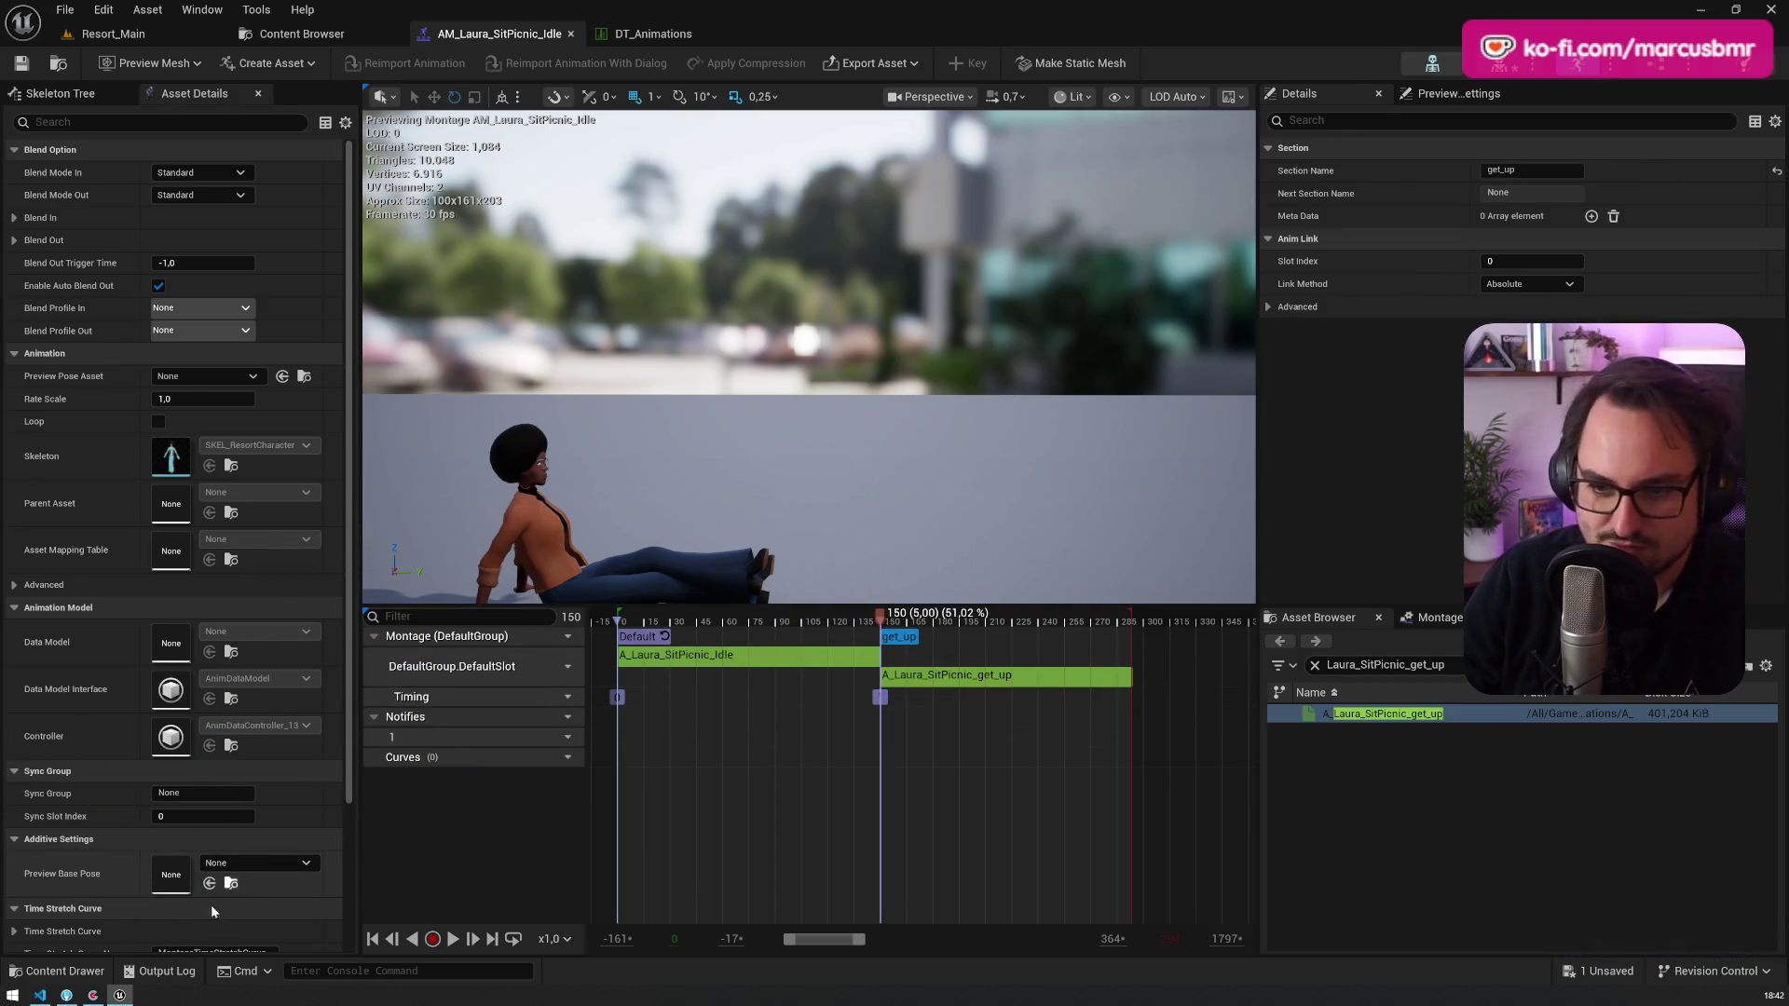
click(39, 995)
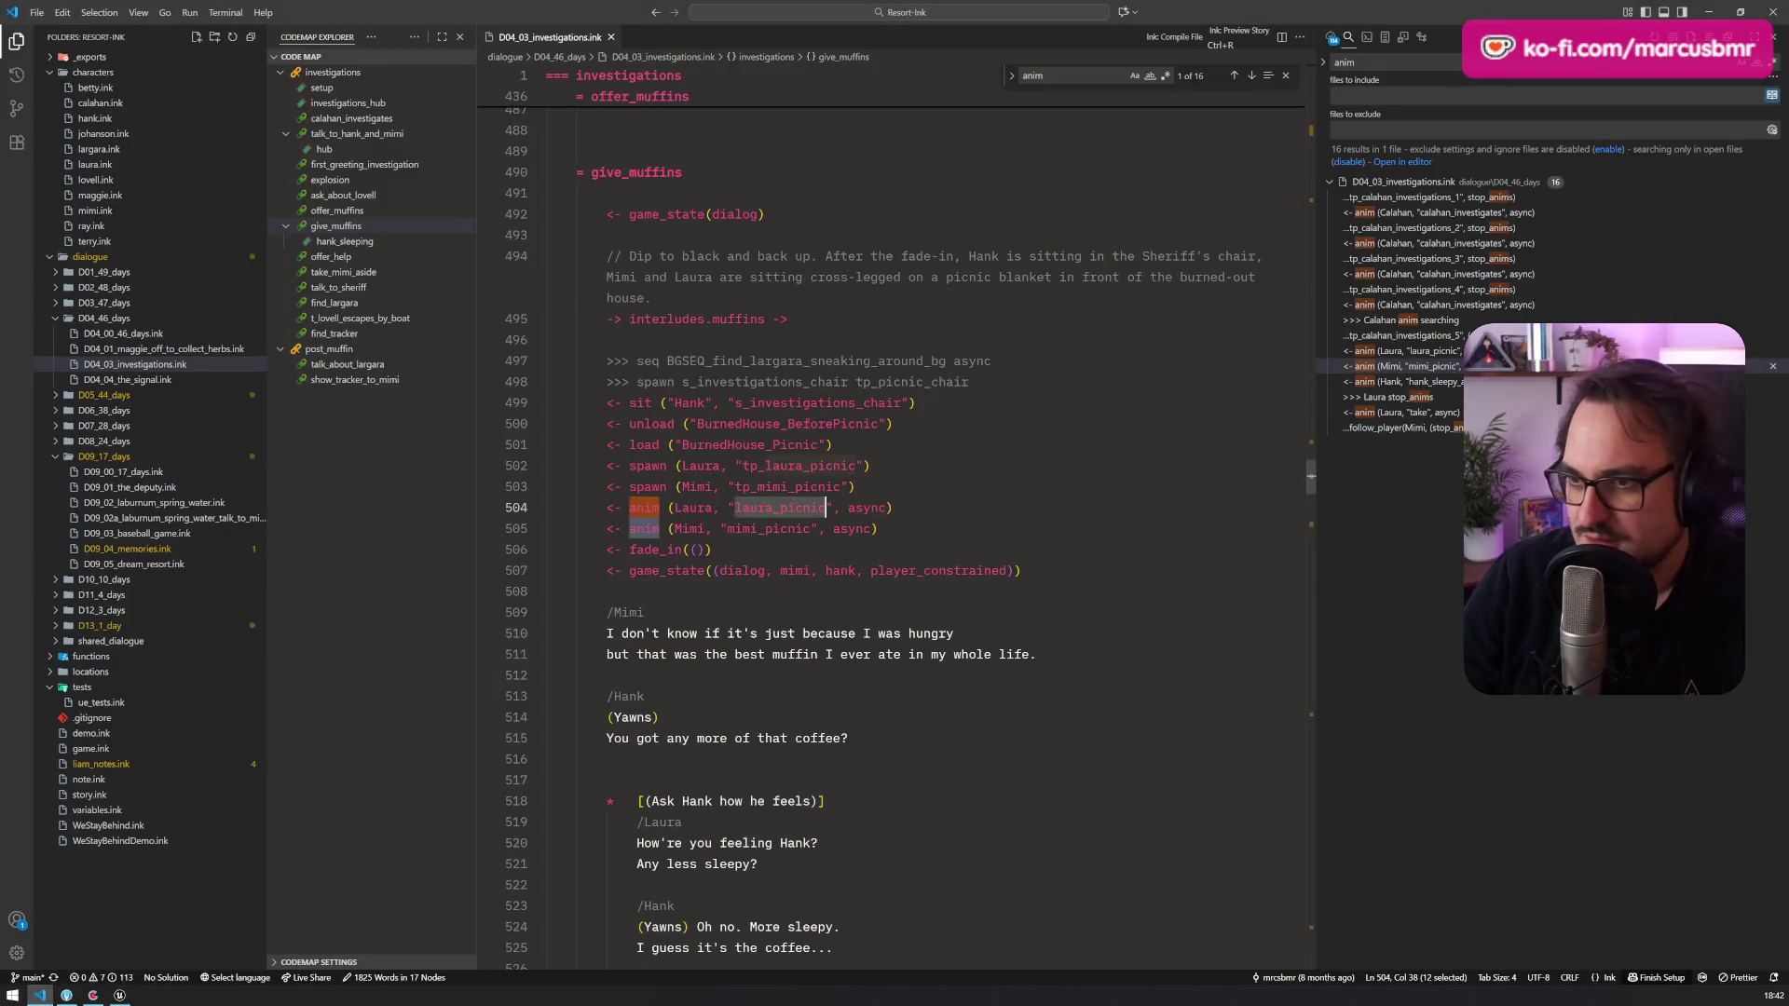
Step: Replace 'Laura stop_anims' on line 564 with 'Laura anim laura_picnic section:get_up'
click(893, 507)
drag(893, 507, 606, 507)
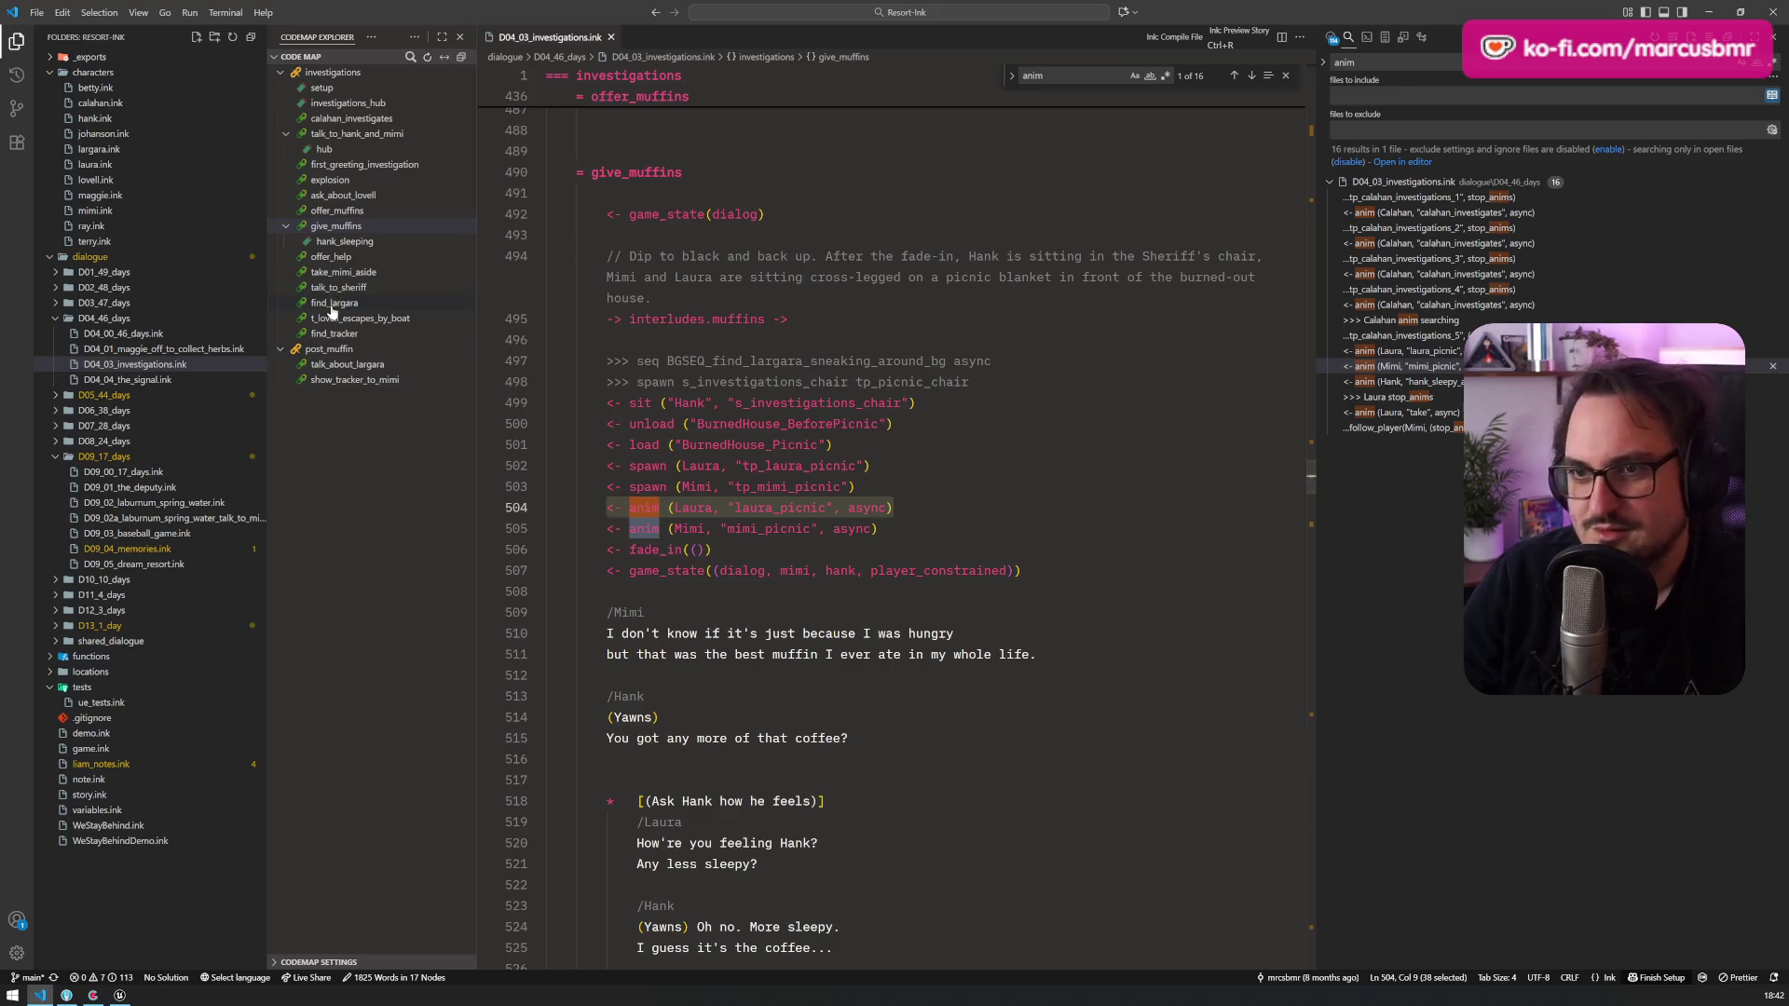
scroll(894, 531, down, 20)
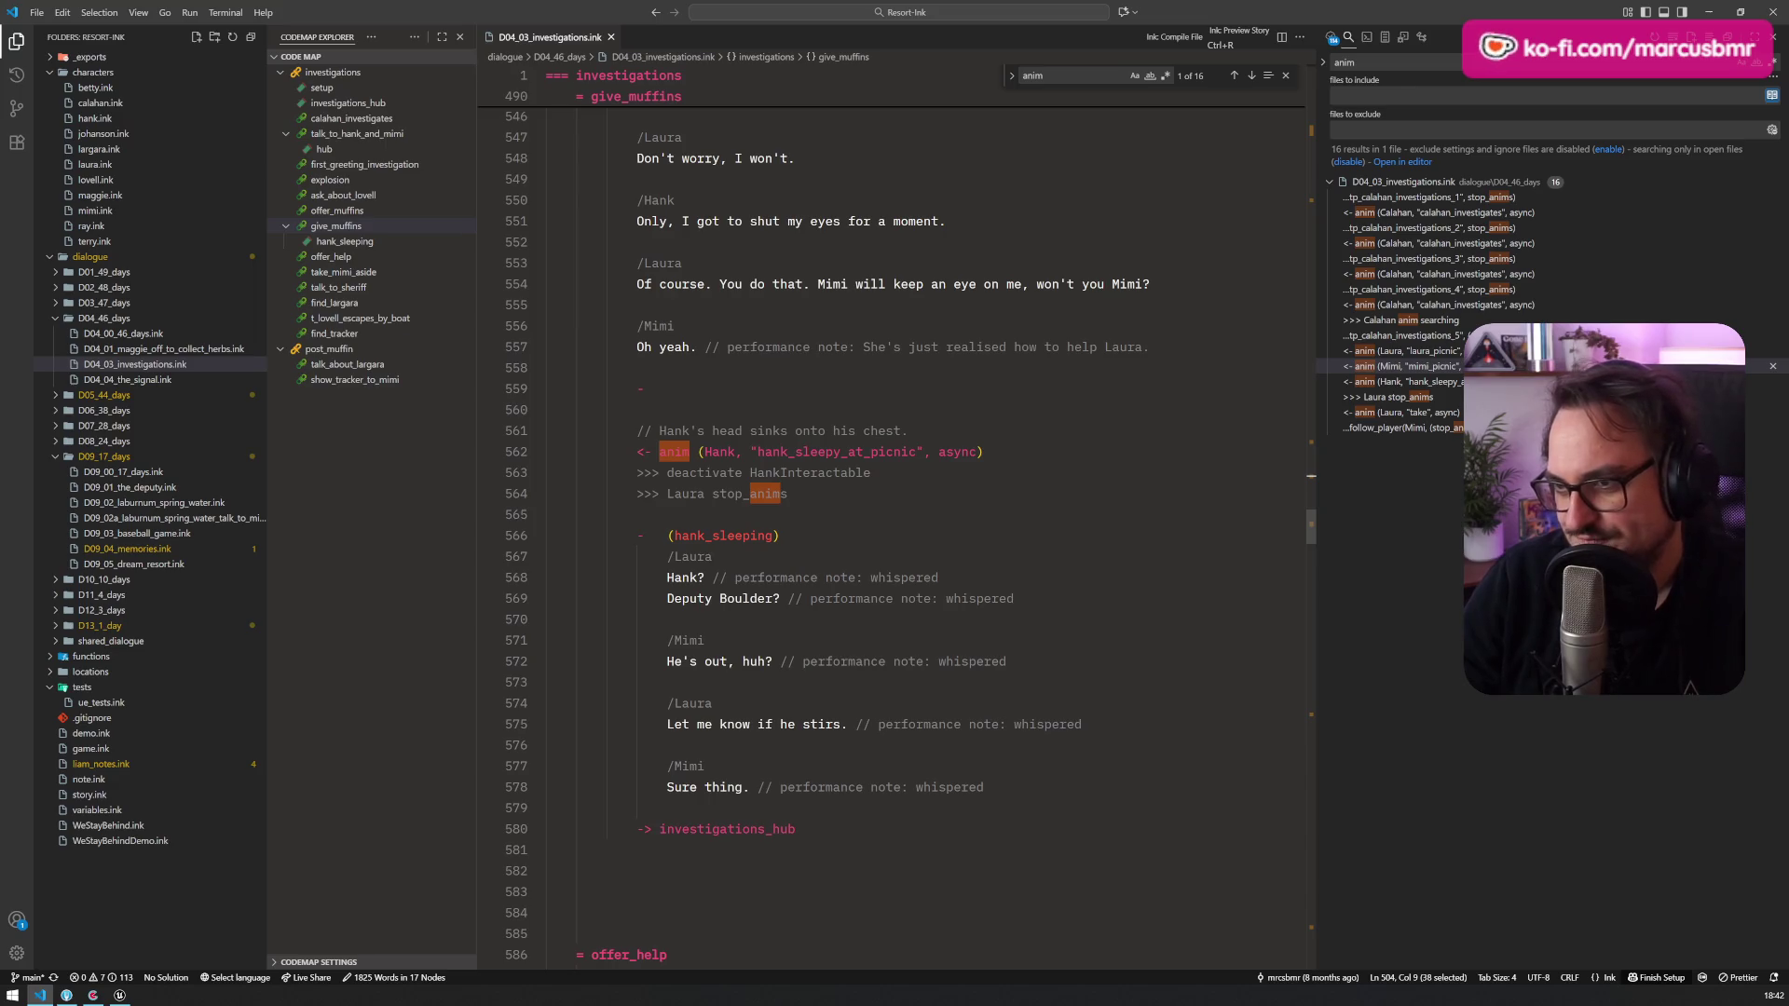
scroll(894, 531, down, 17)
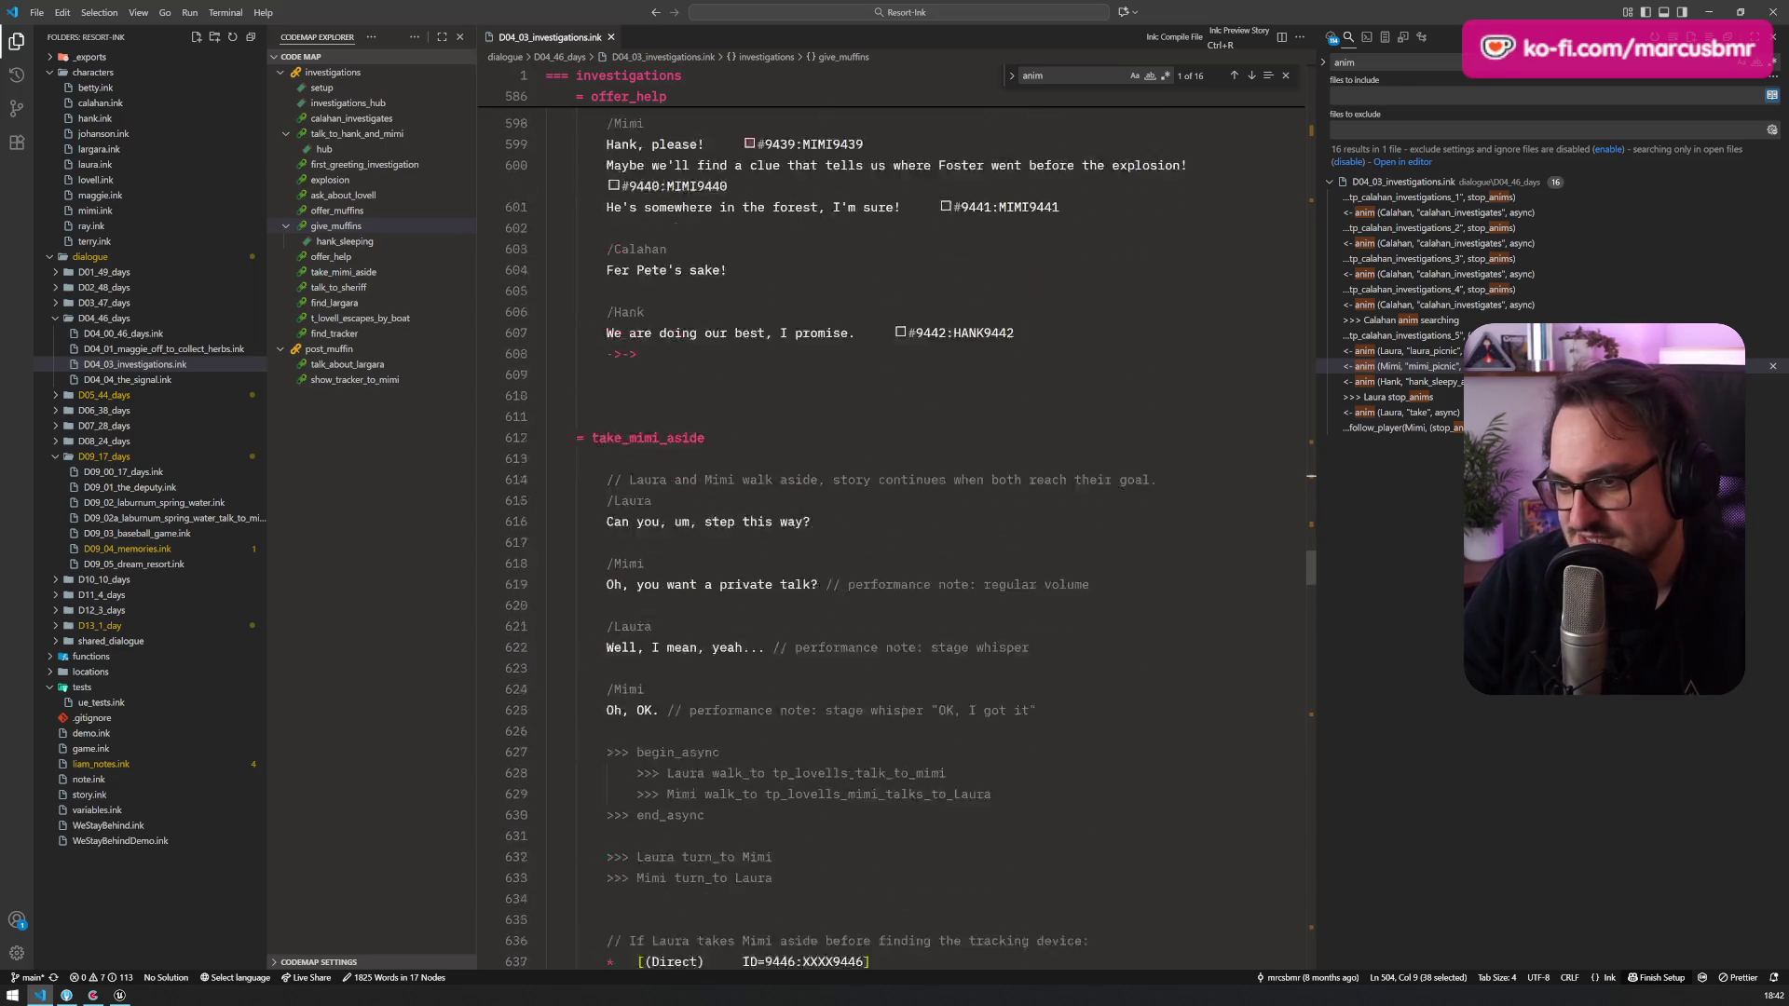
scroll(894, 531, down, 9)
key(ctrl+z)
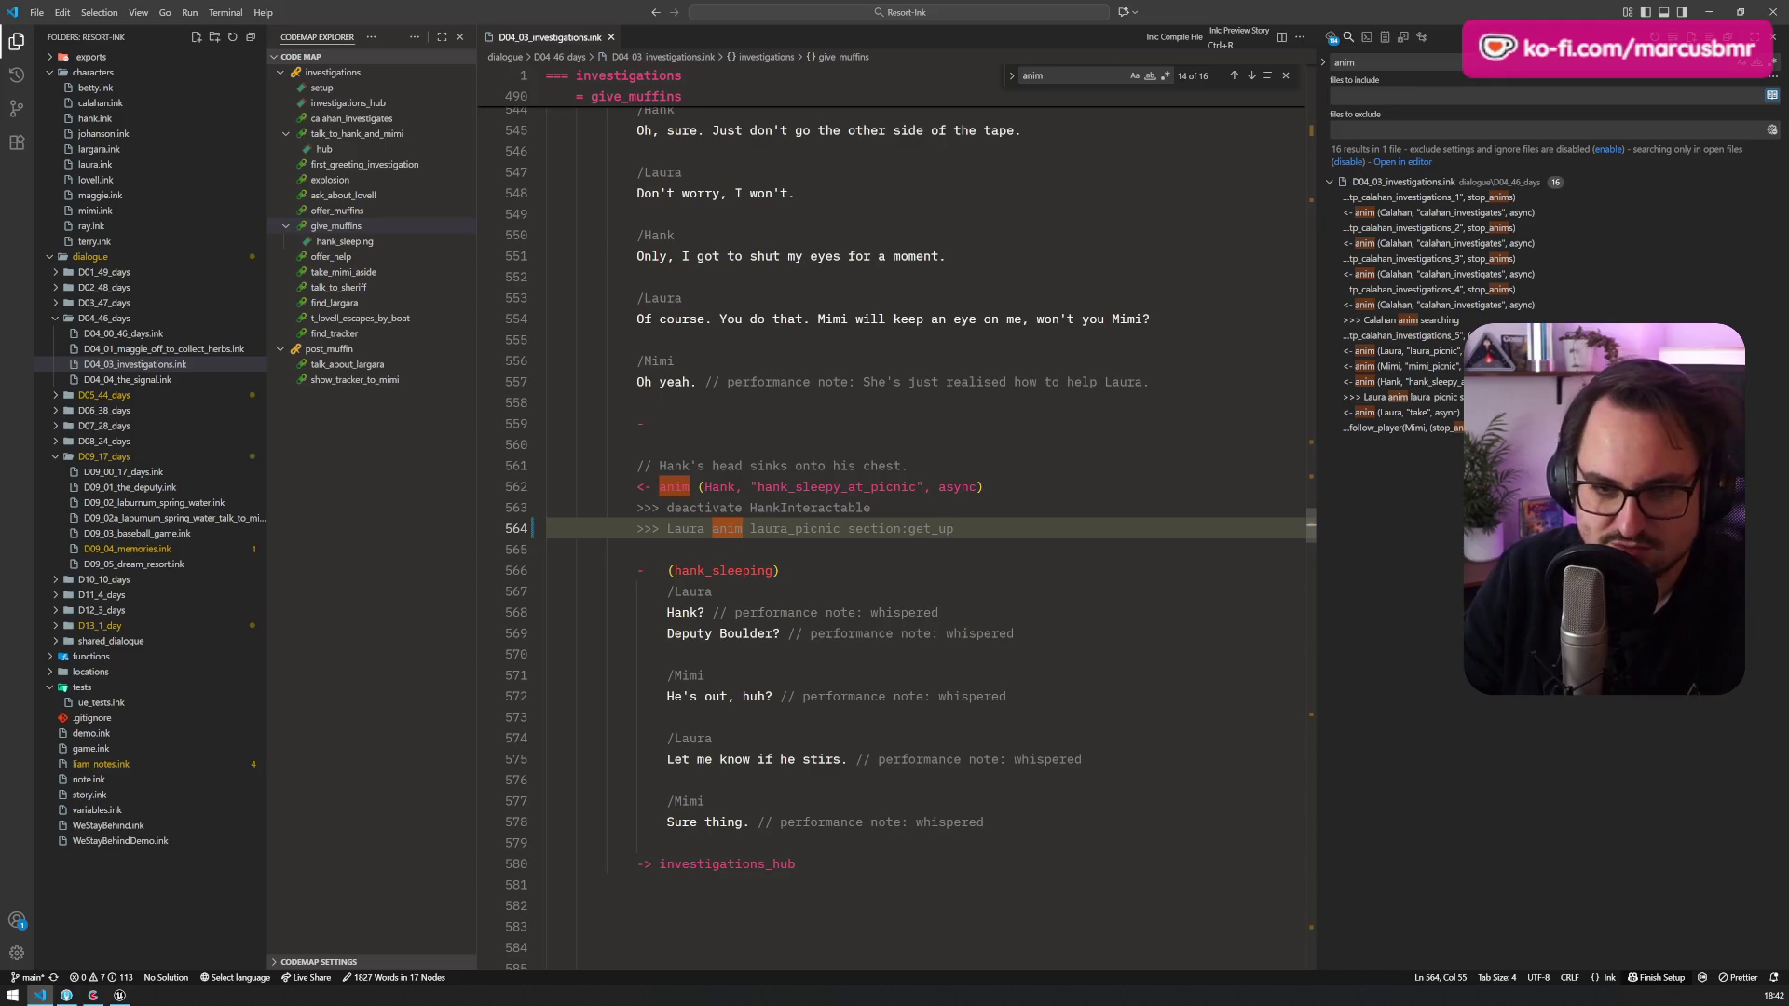
click(667, 402)
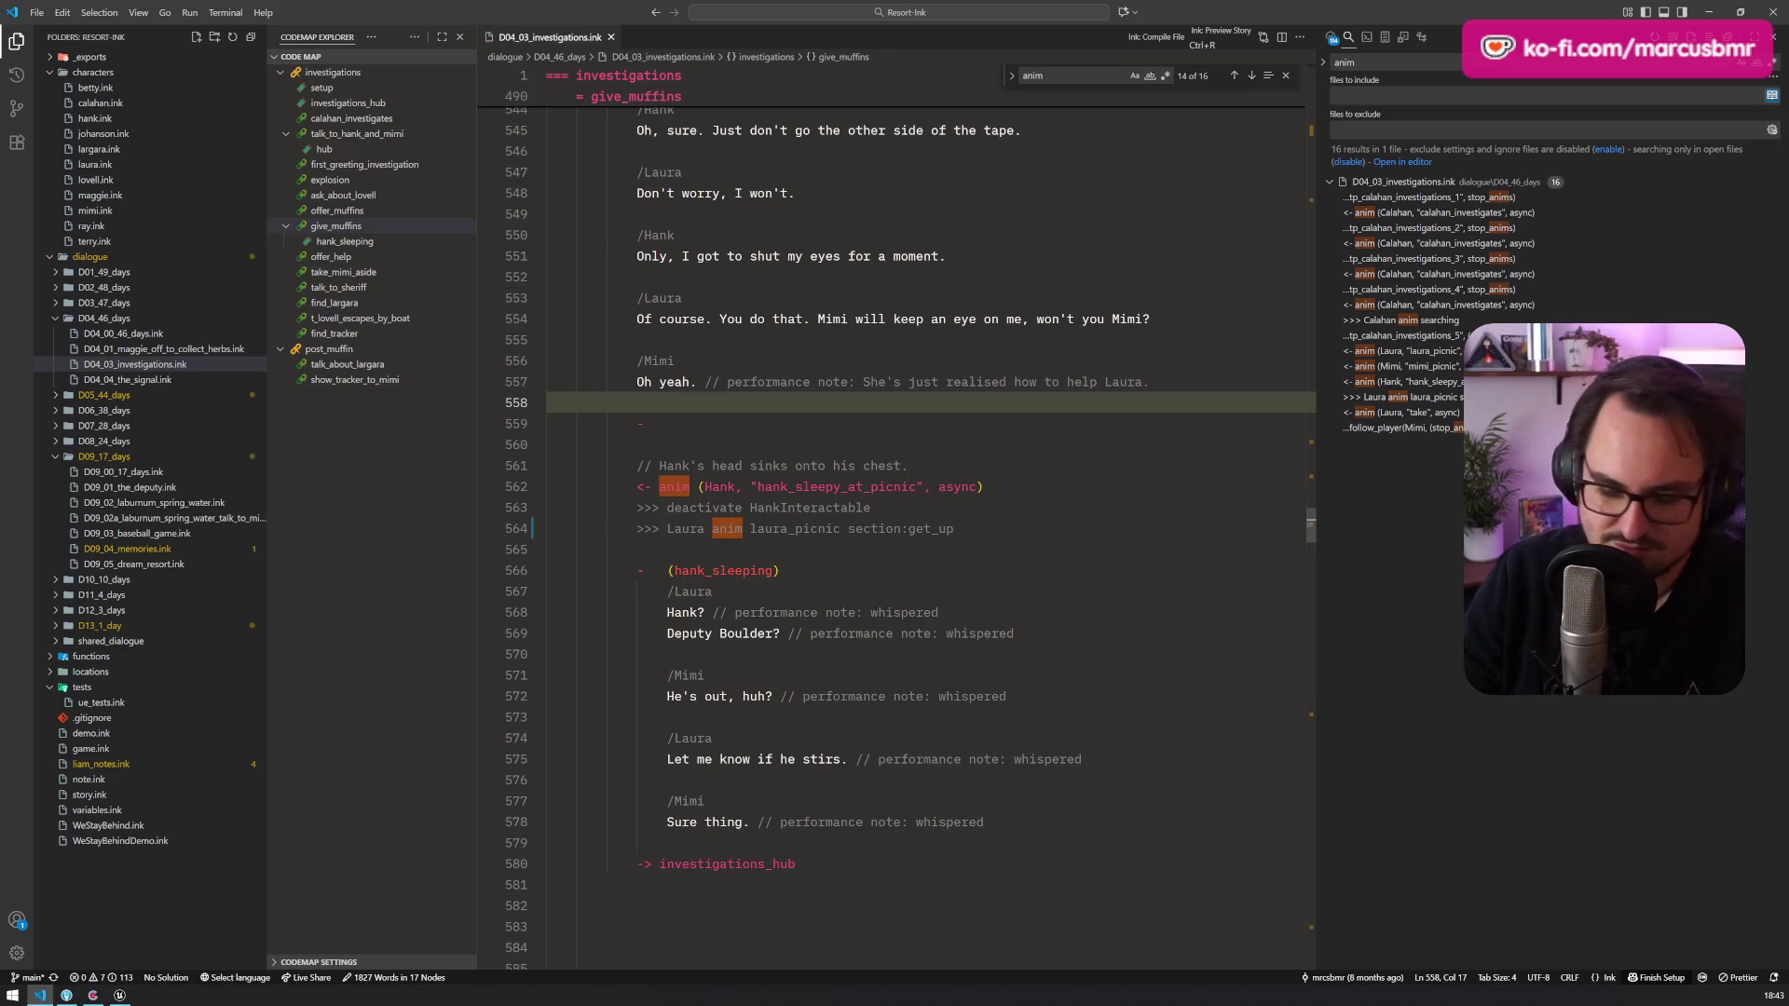
key(alt+Tab)
click(47, 978)
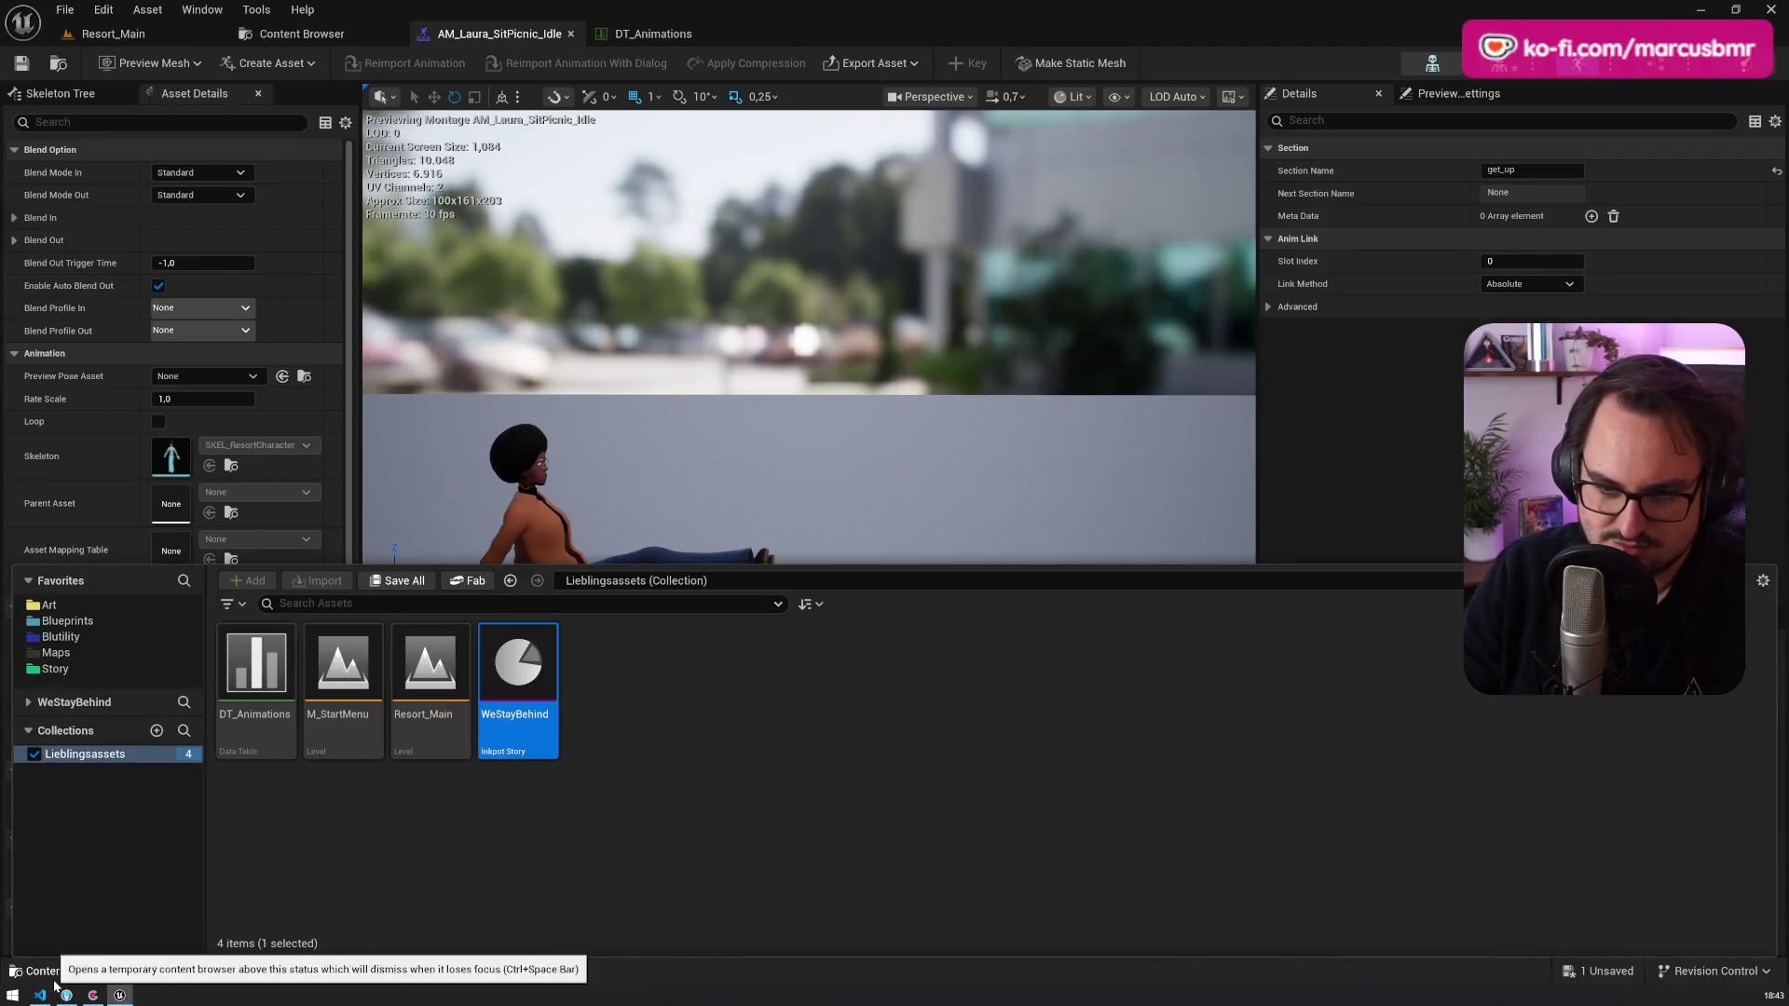
Step: Reimport WeStayBehind and set the Resort_Main story director's start knot to test_story_investigations
right_click(537, 682)
click(615, 98)
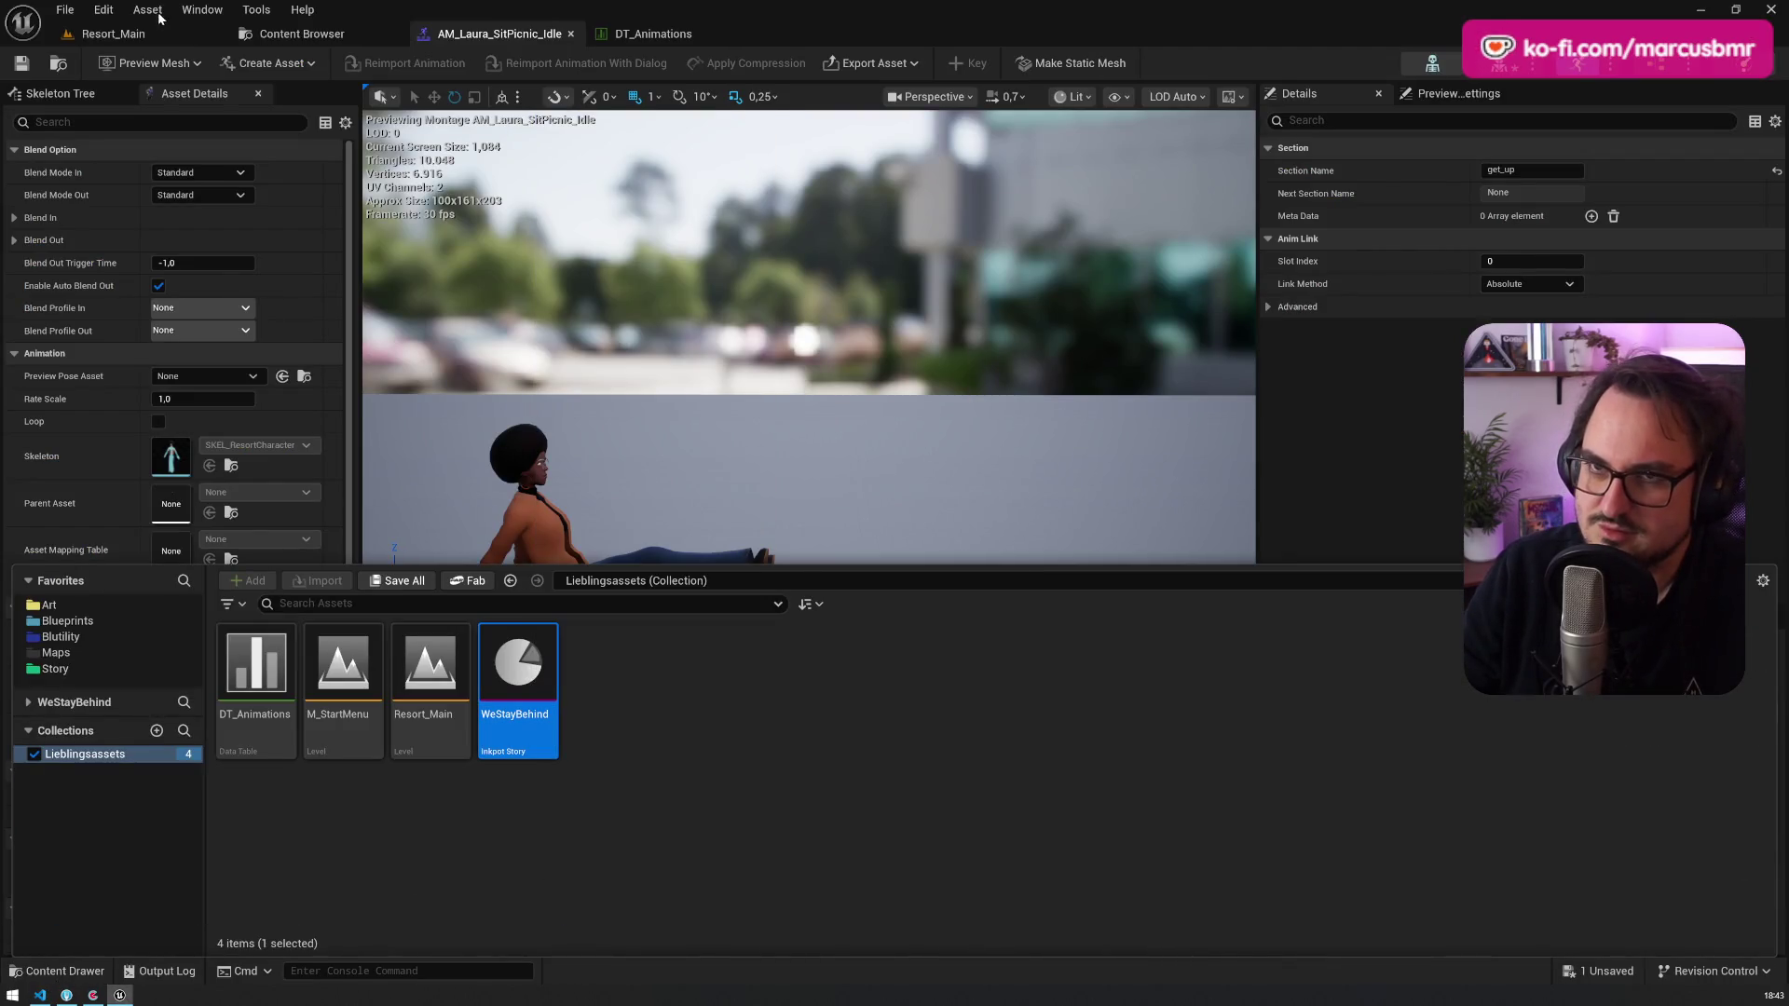
click(149, 35)
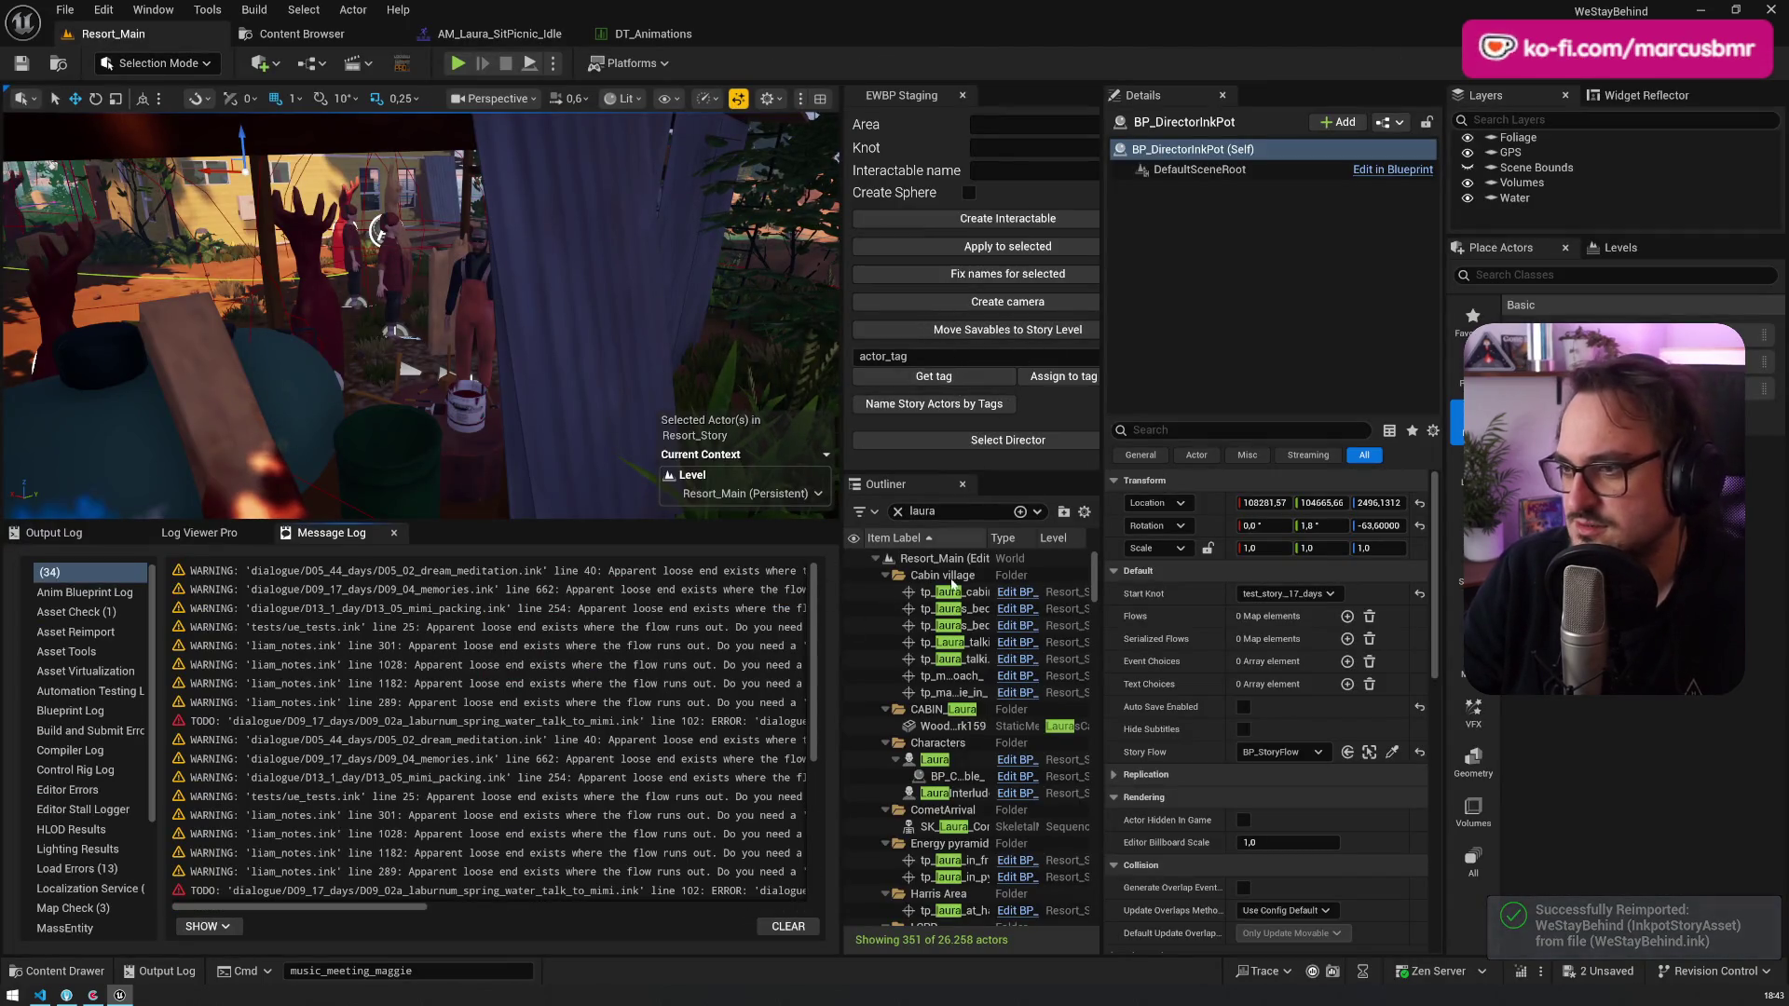
click(935, 442)
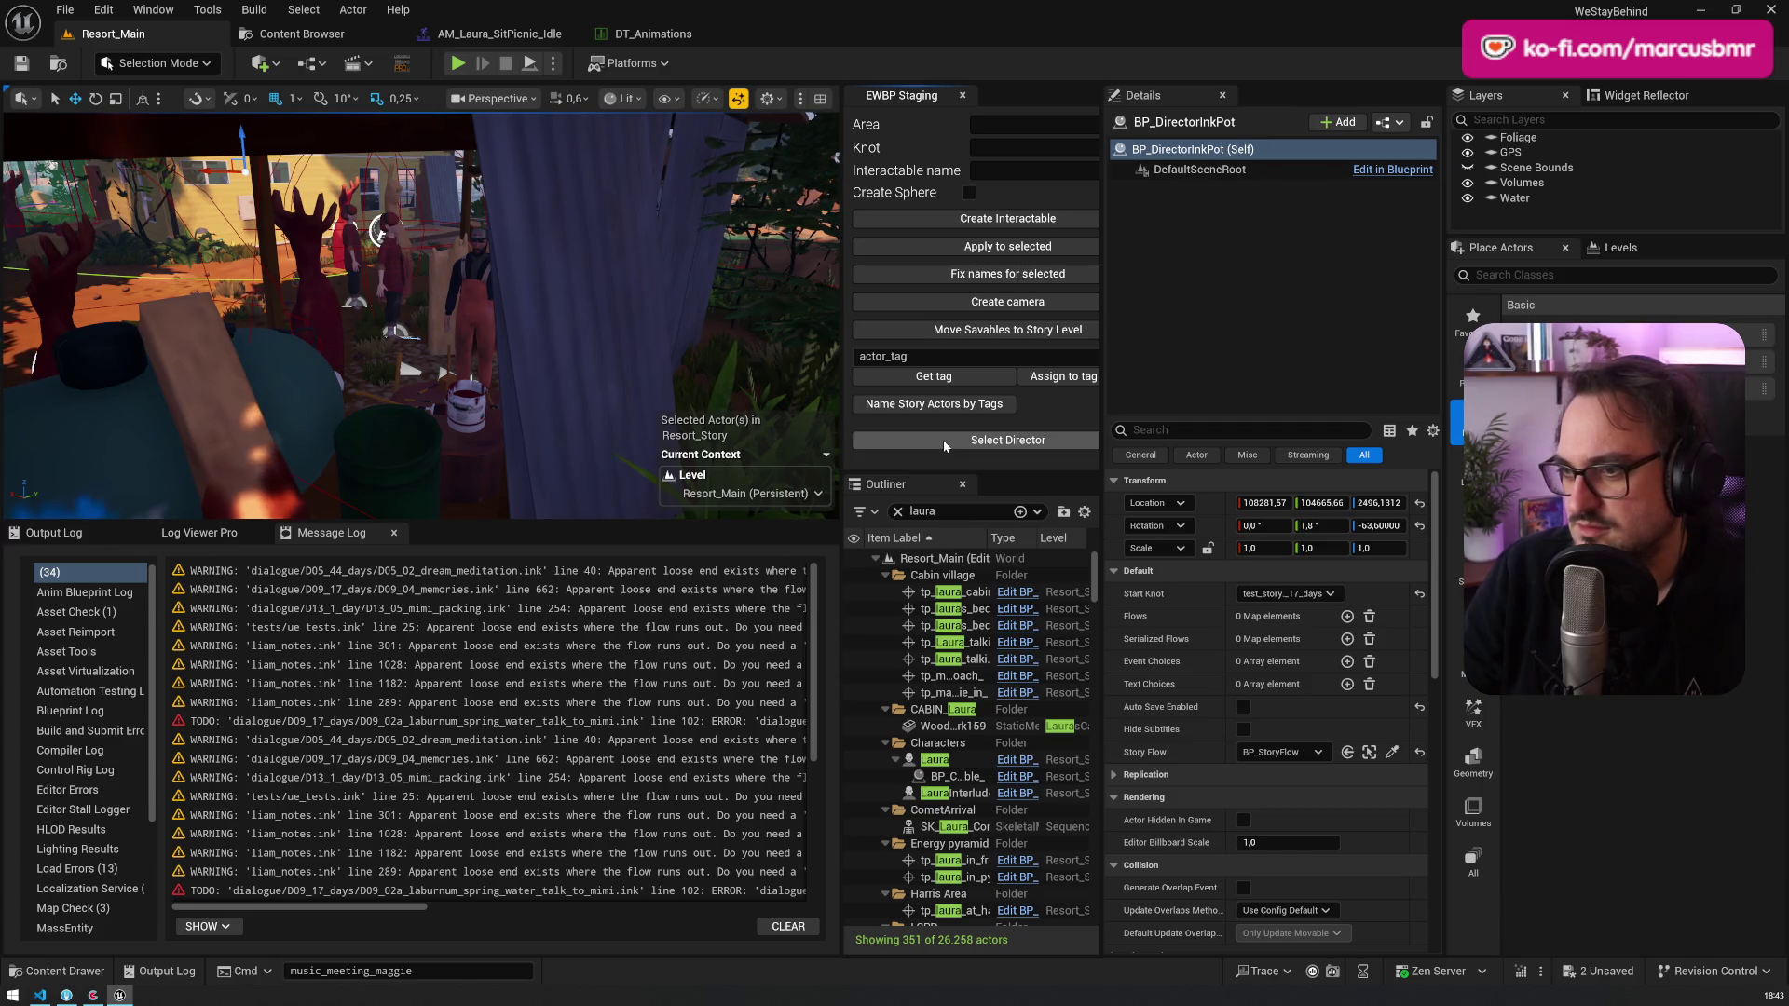
click(1286, 593)
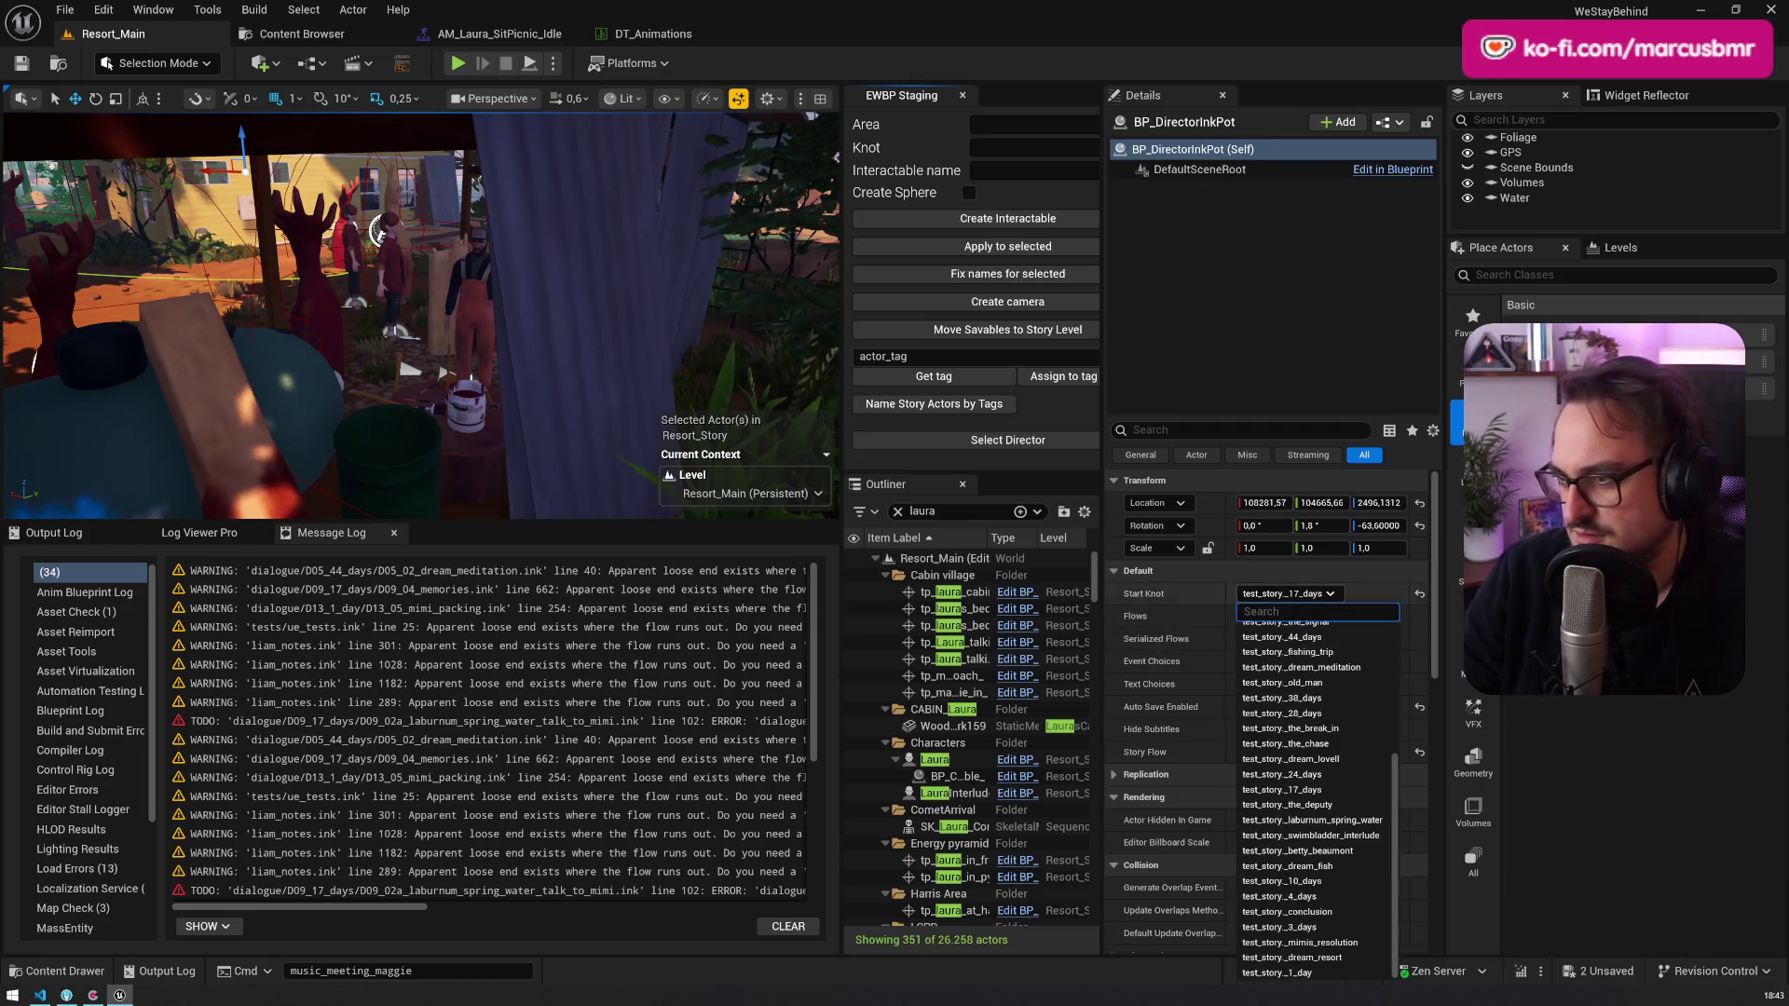
scroll(1365, 775, up, 2)
click(1323, 713)
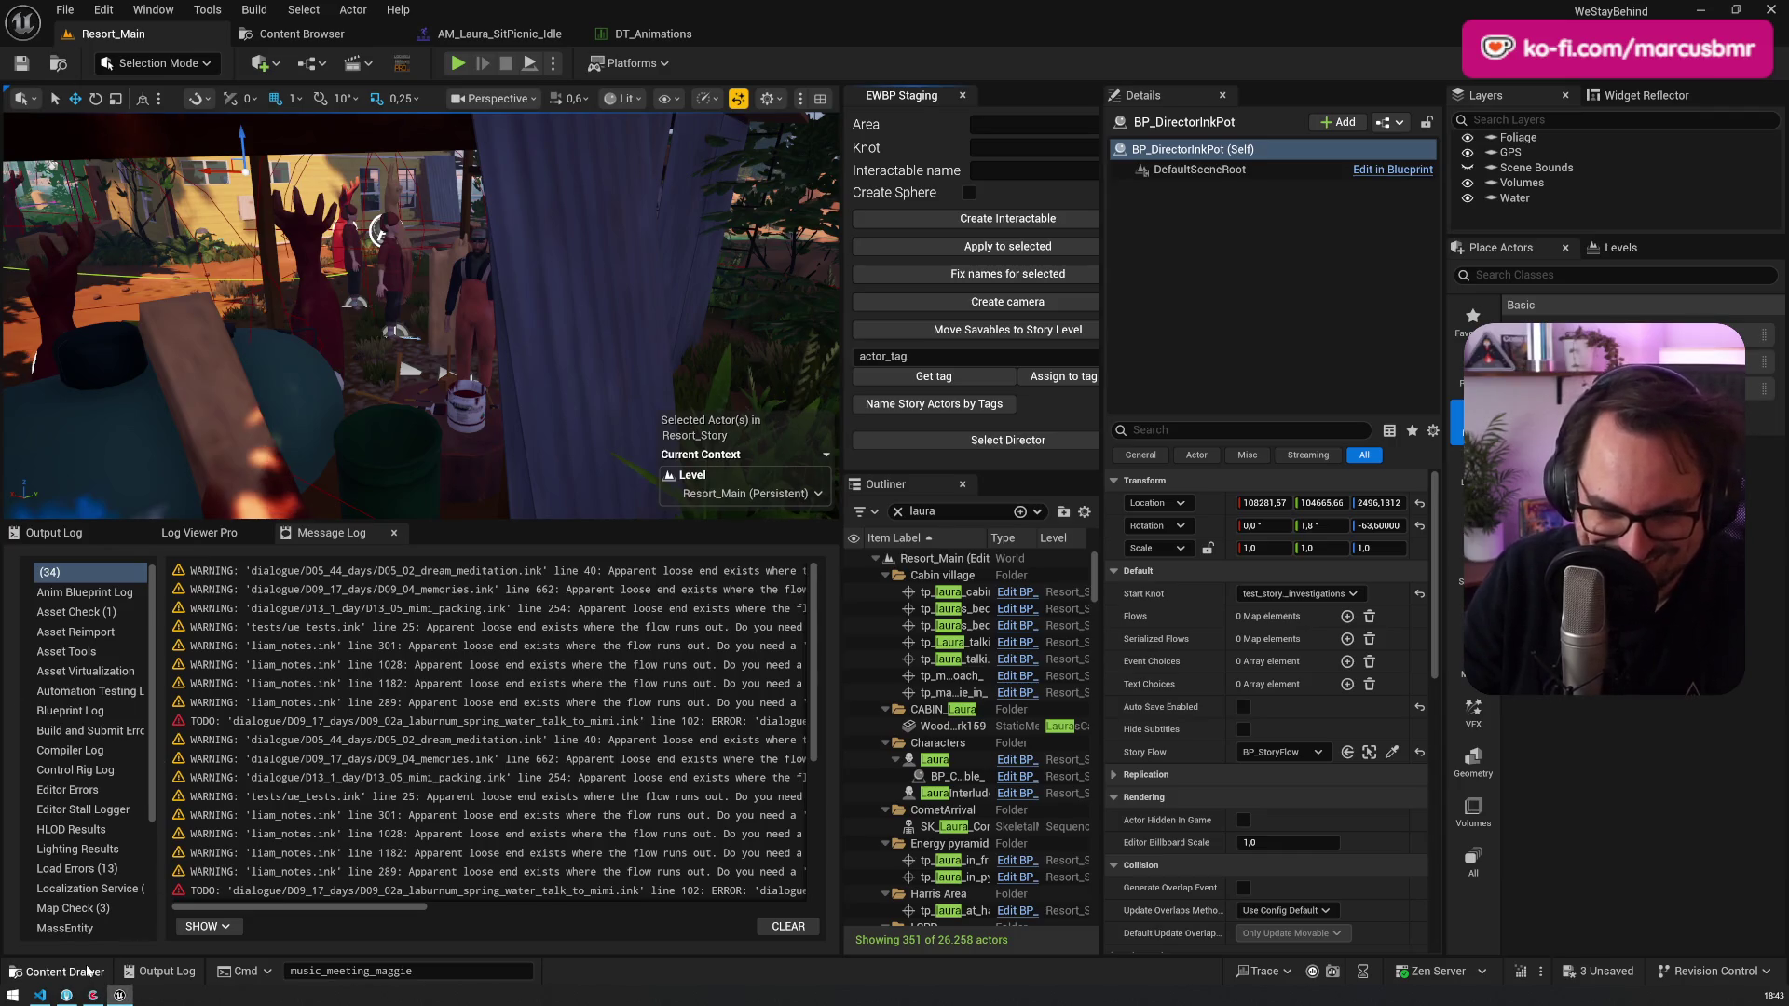
Step: Reimport the WeStayBehind story asset again from its ink file
click(58, 971)
right_click(522, 708)
click(604, 181)
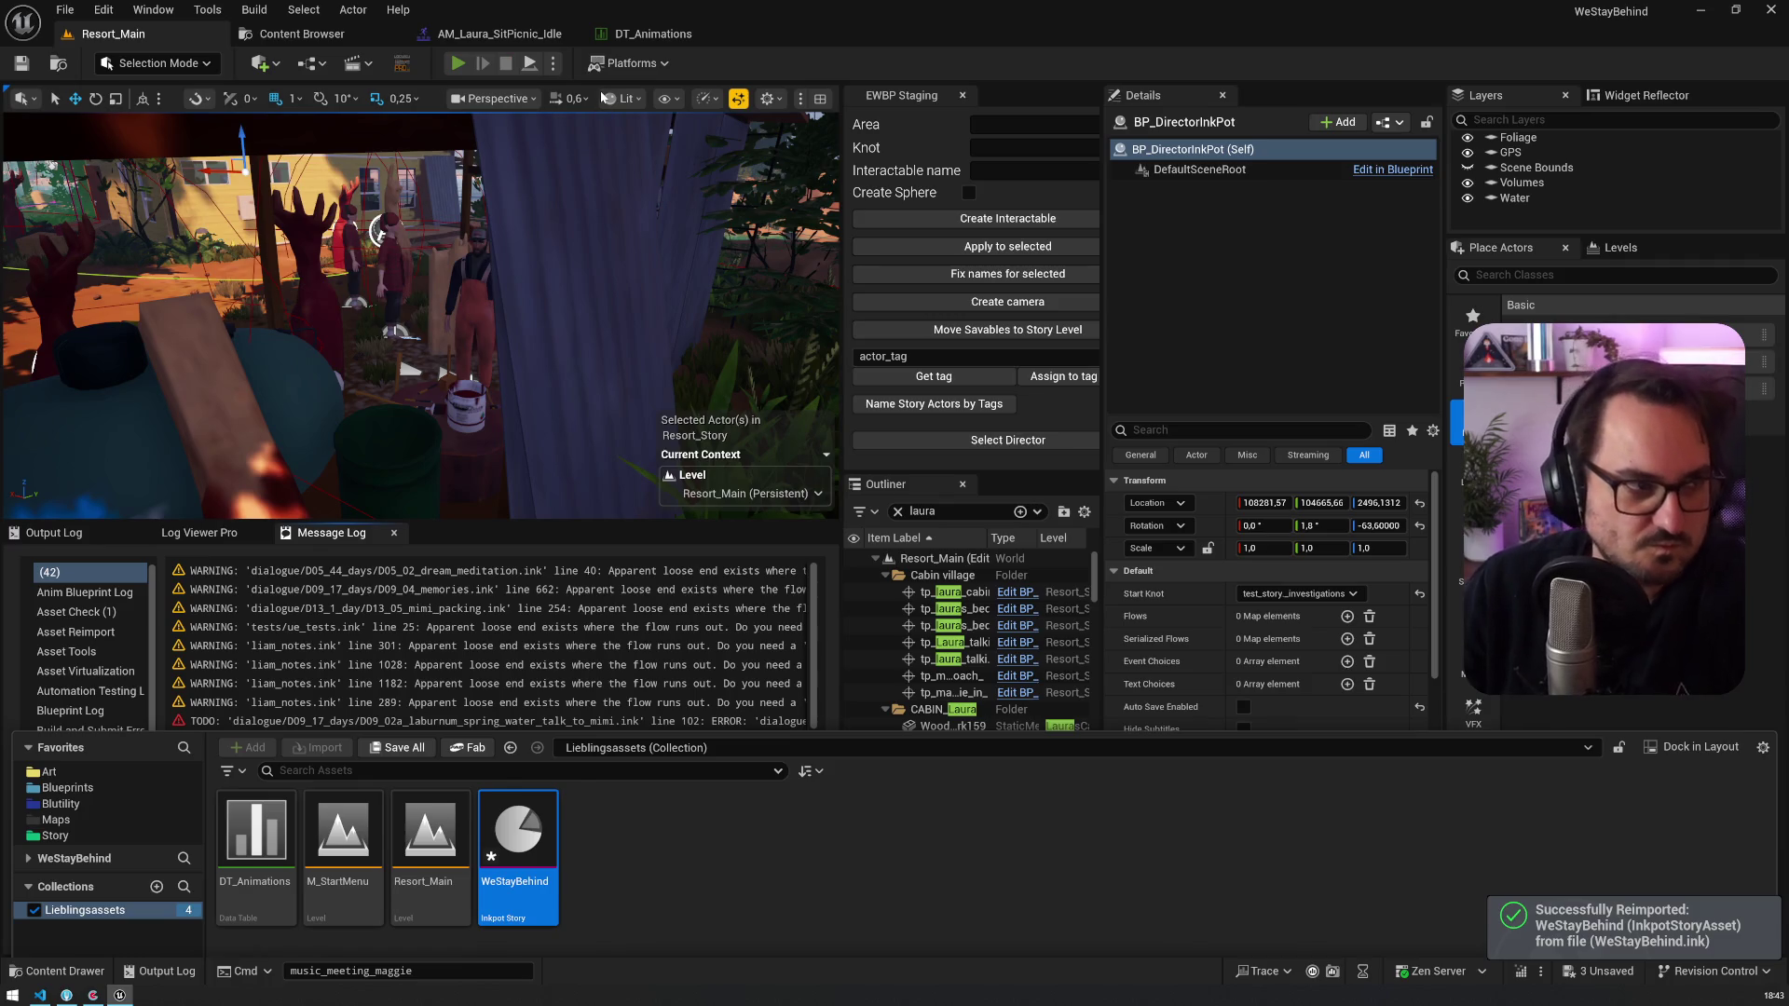
Step: Playtest Resort_Main in the editor, stop the session and save the map
key(alt+p)
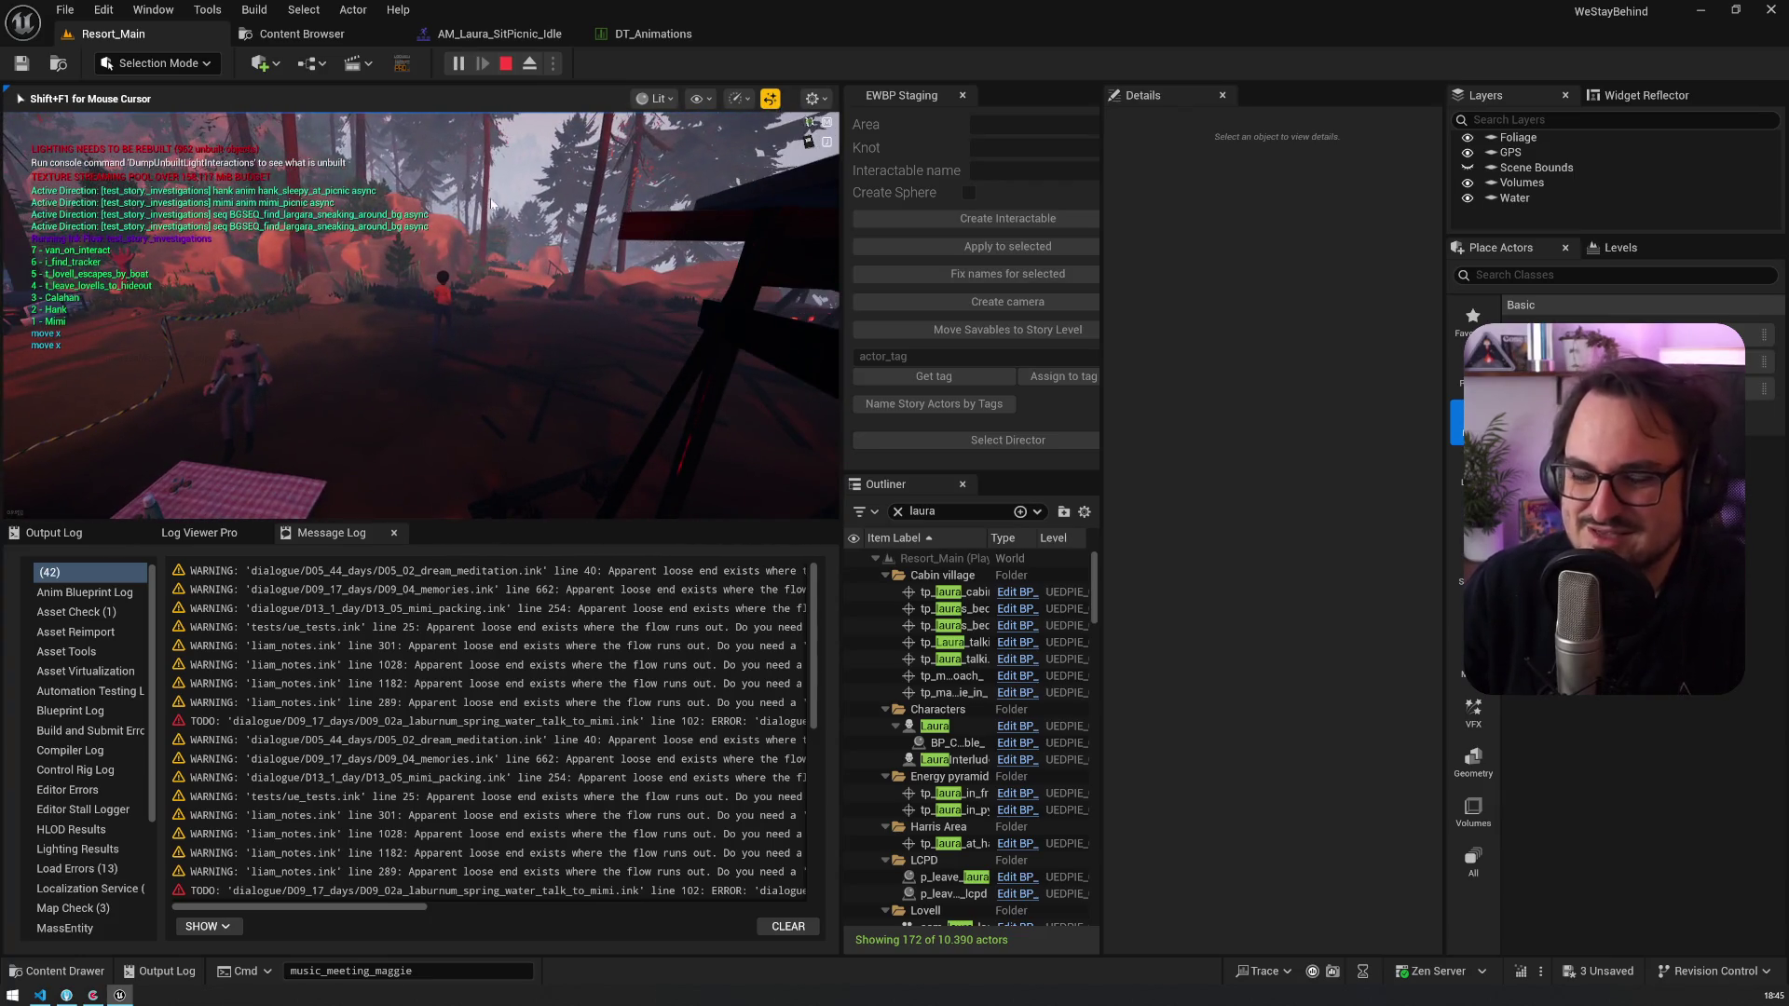
key(Escape)
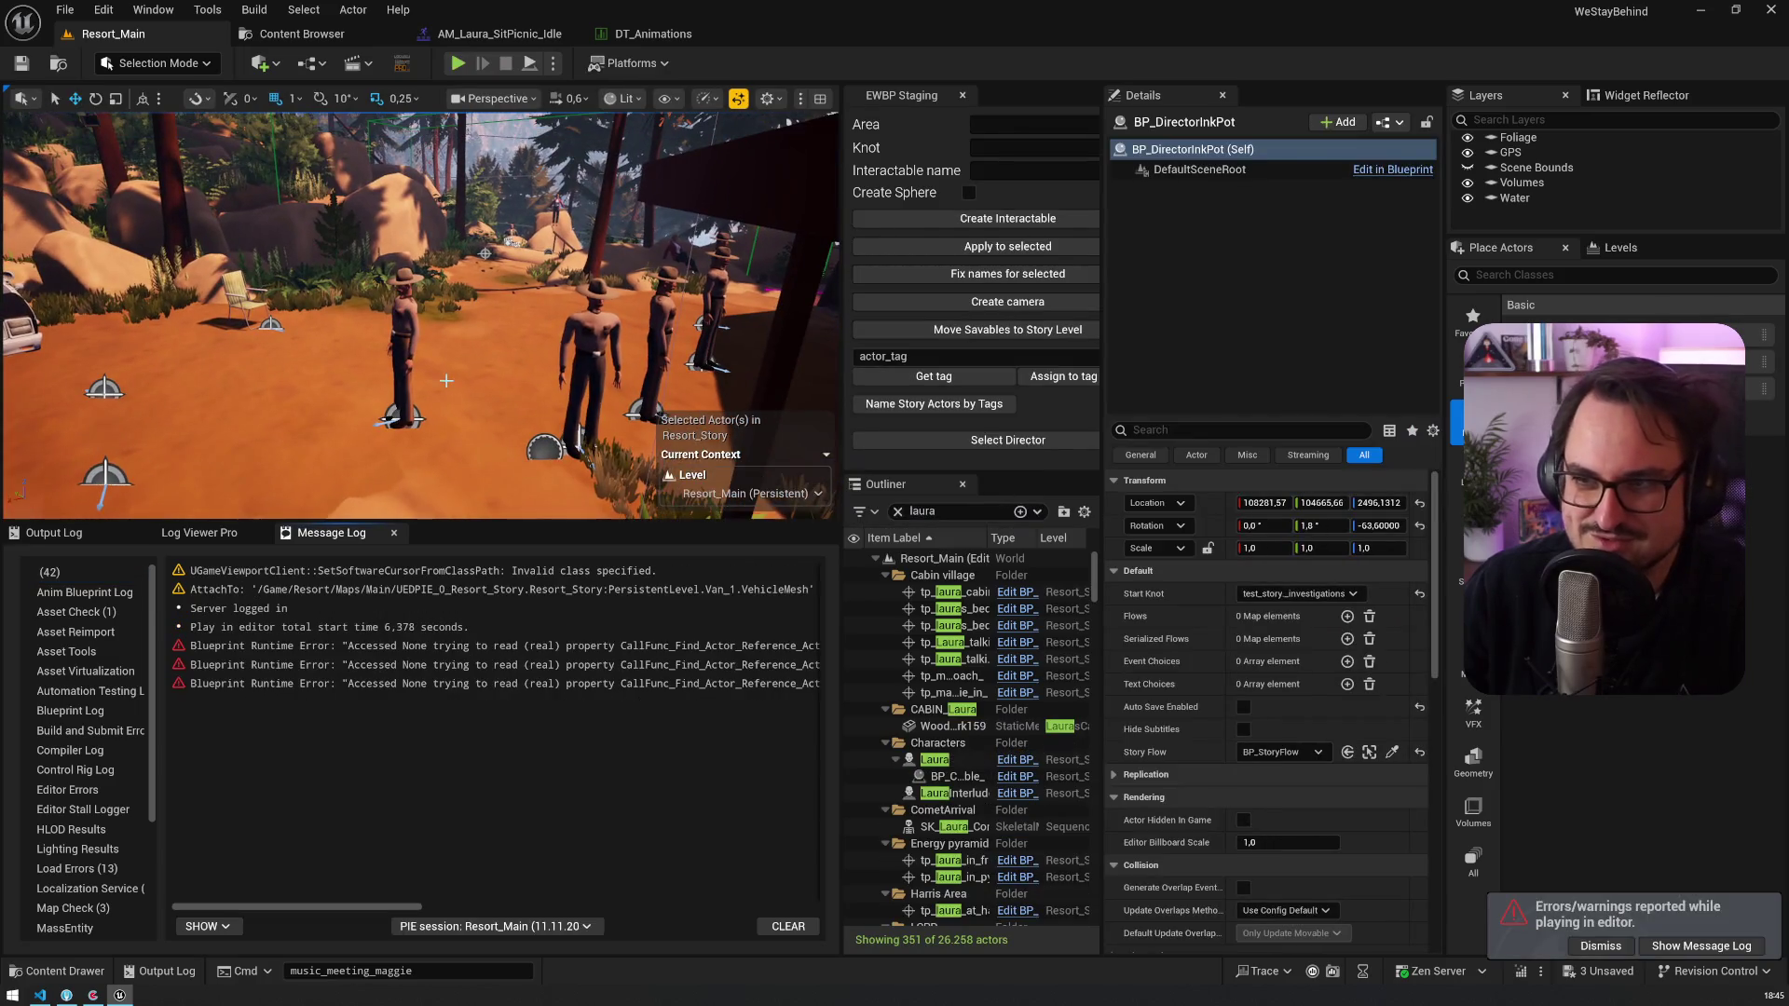
key(ctrl+s)
key(alt+Tab)
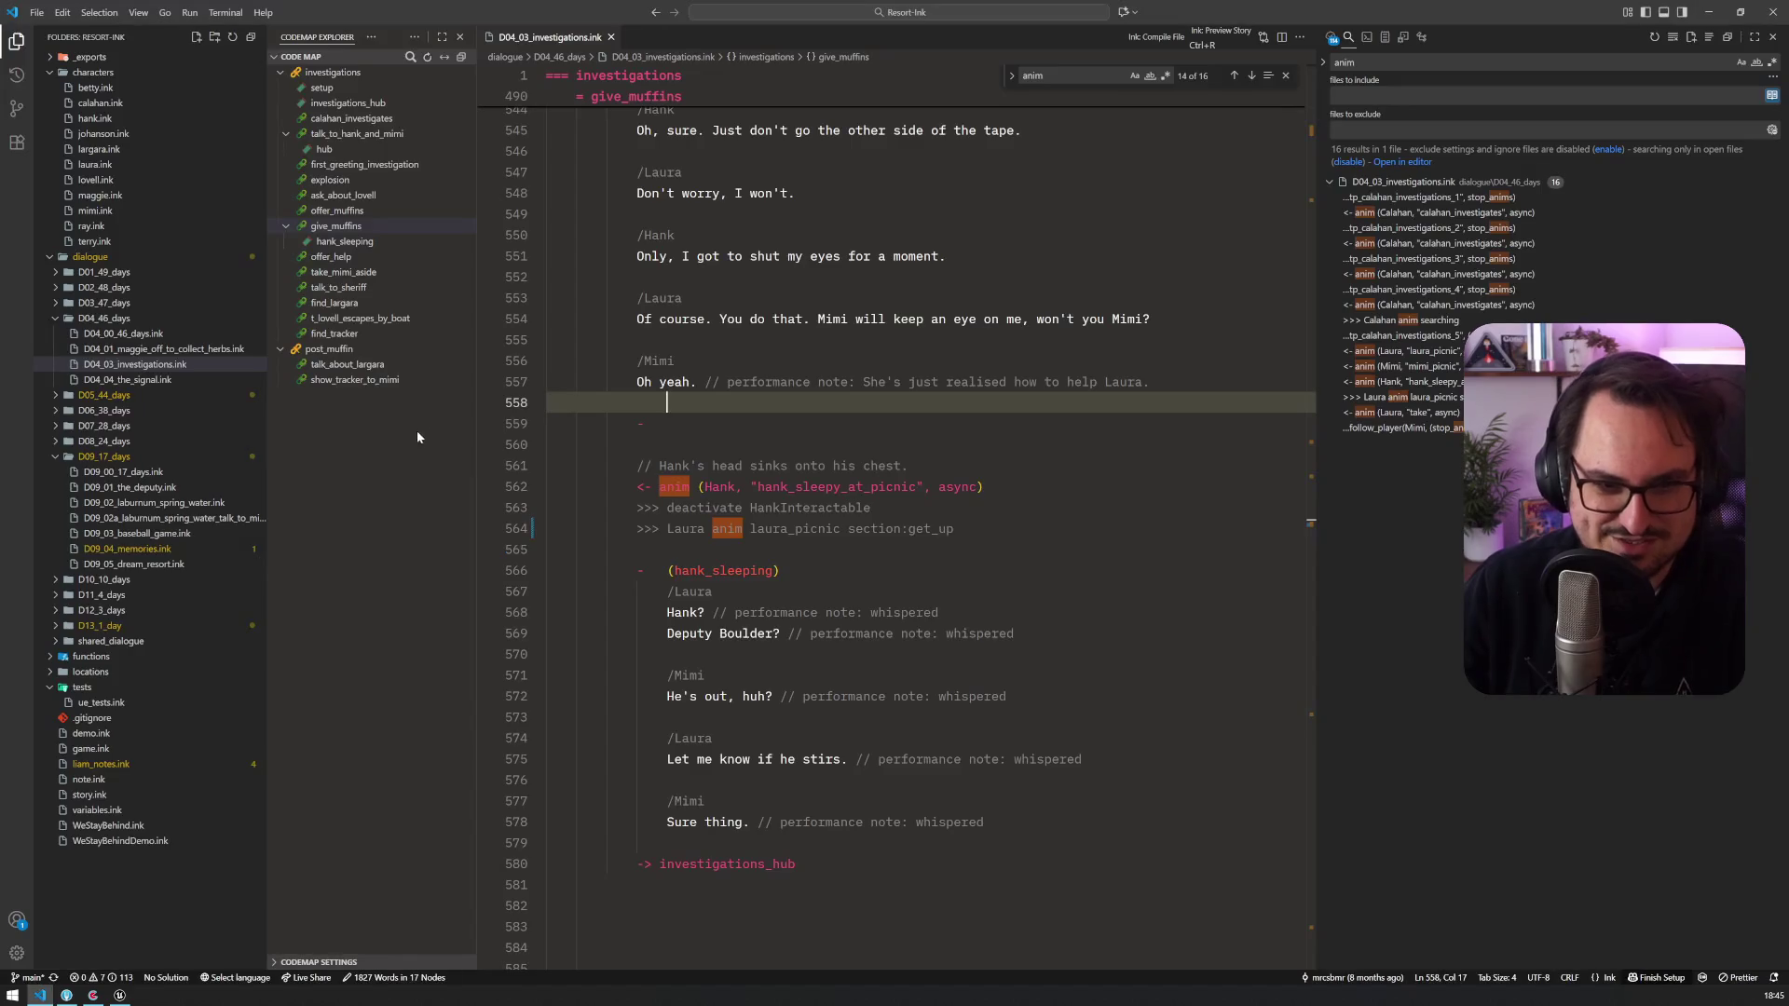
click(637, 549)
Step: Save the note 'Gibts jetzt' on the Aufsteh-Animation card and mark it done
click(97, 995)
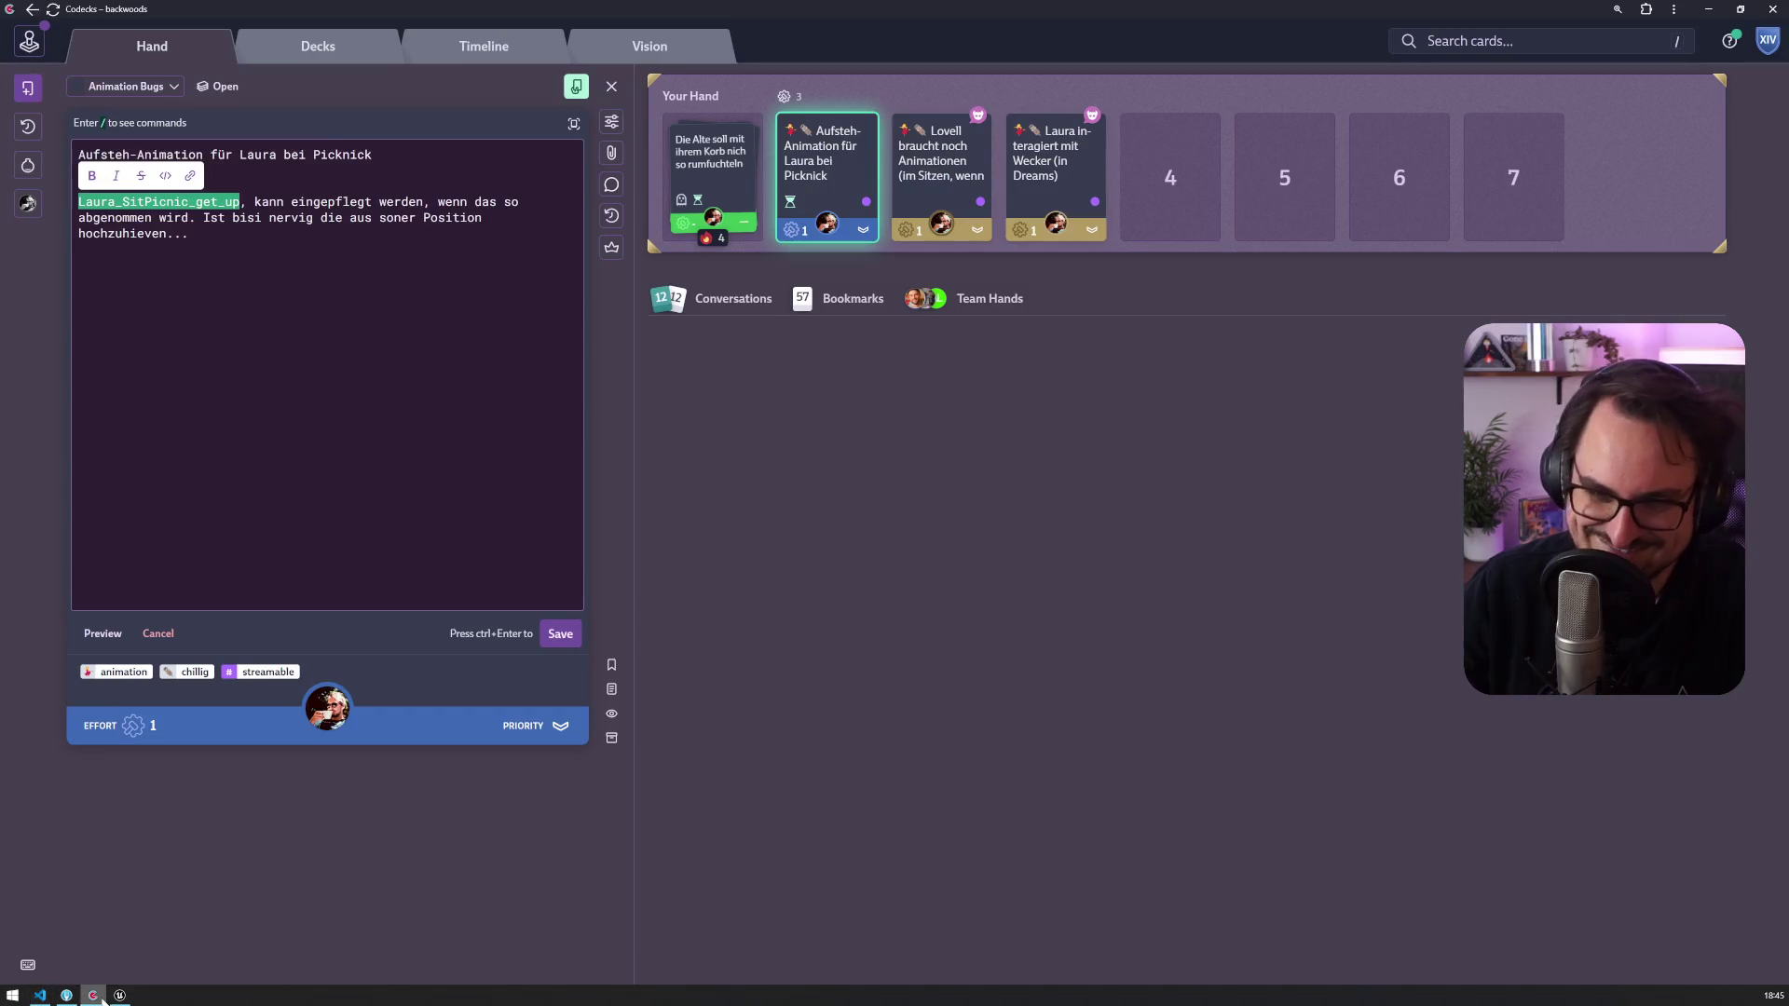
click(154, 233)
click(560, 634)
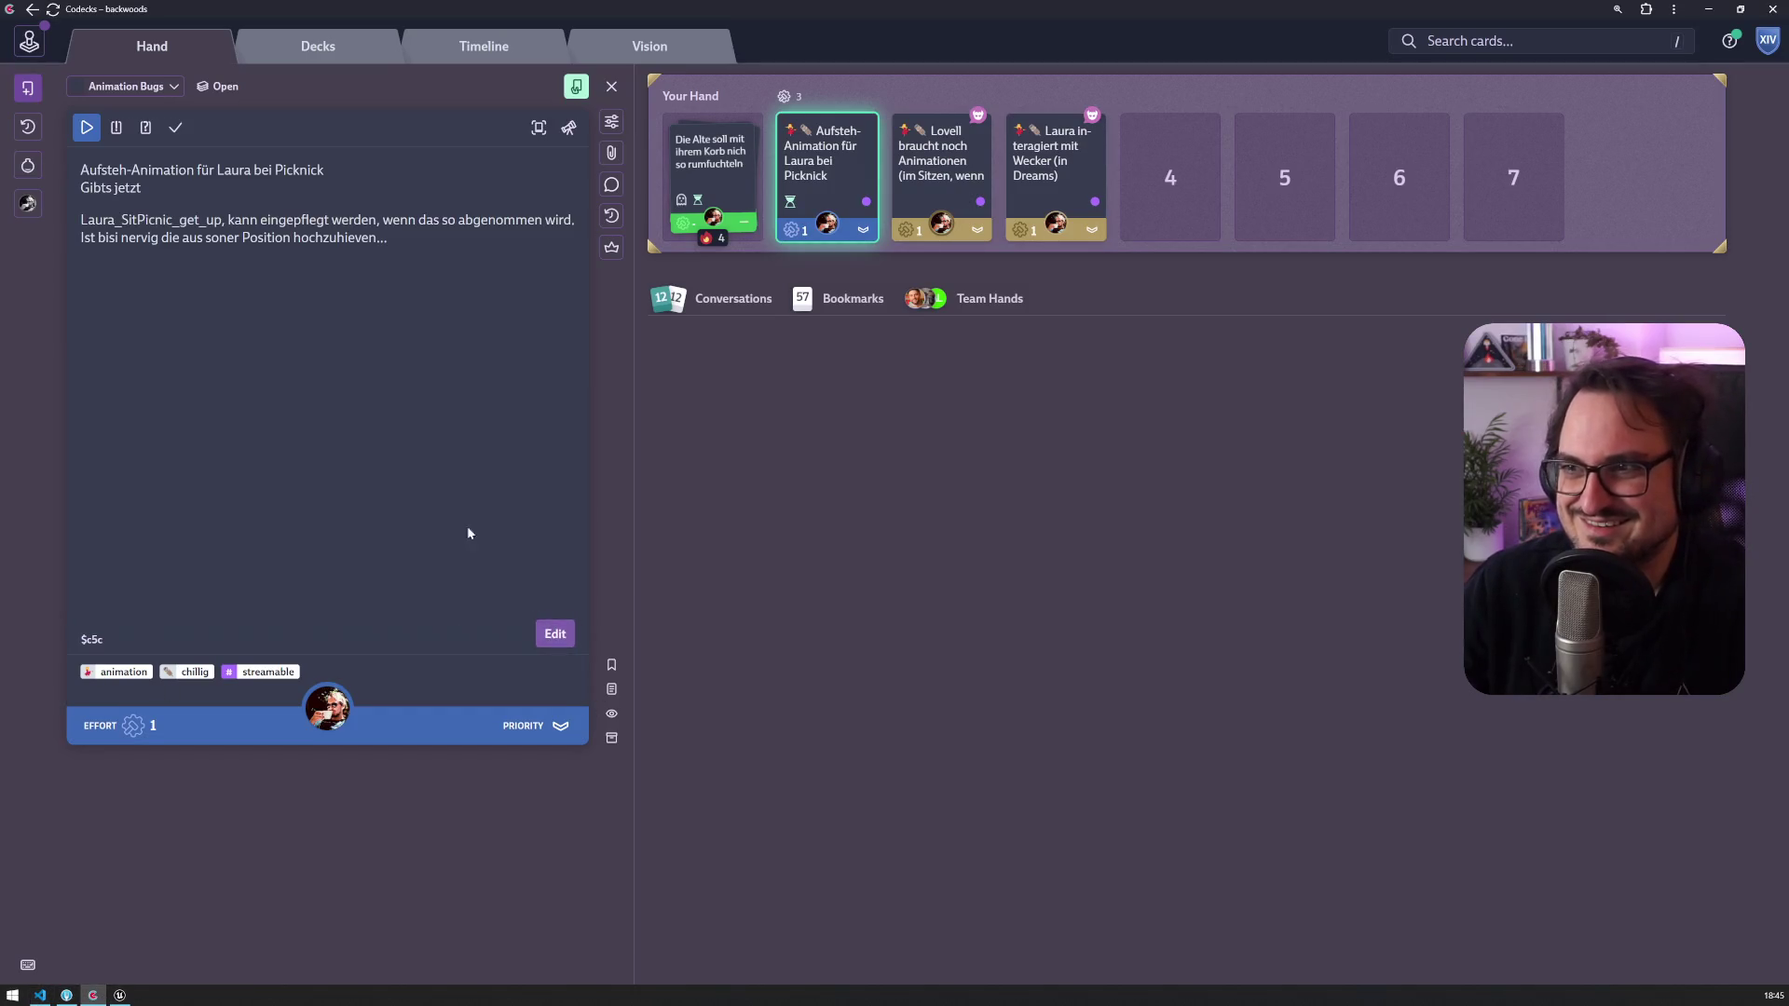
click(176, 129)
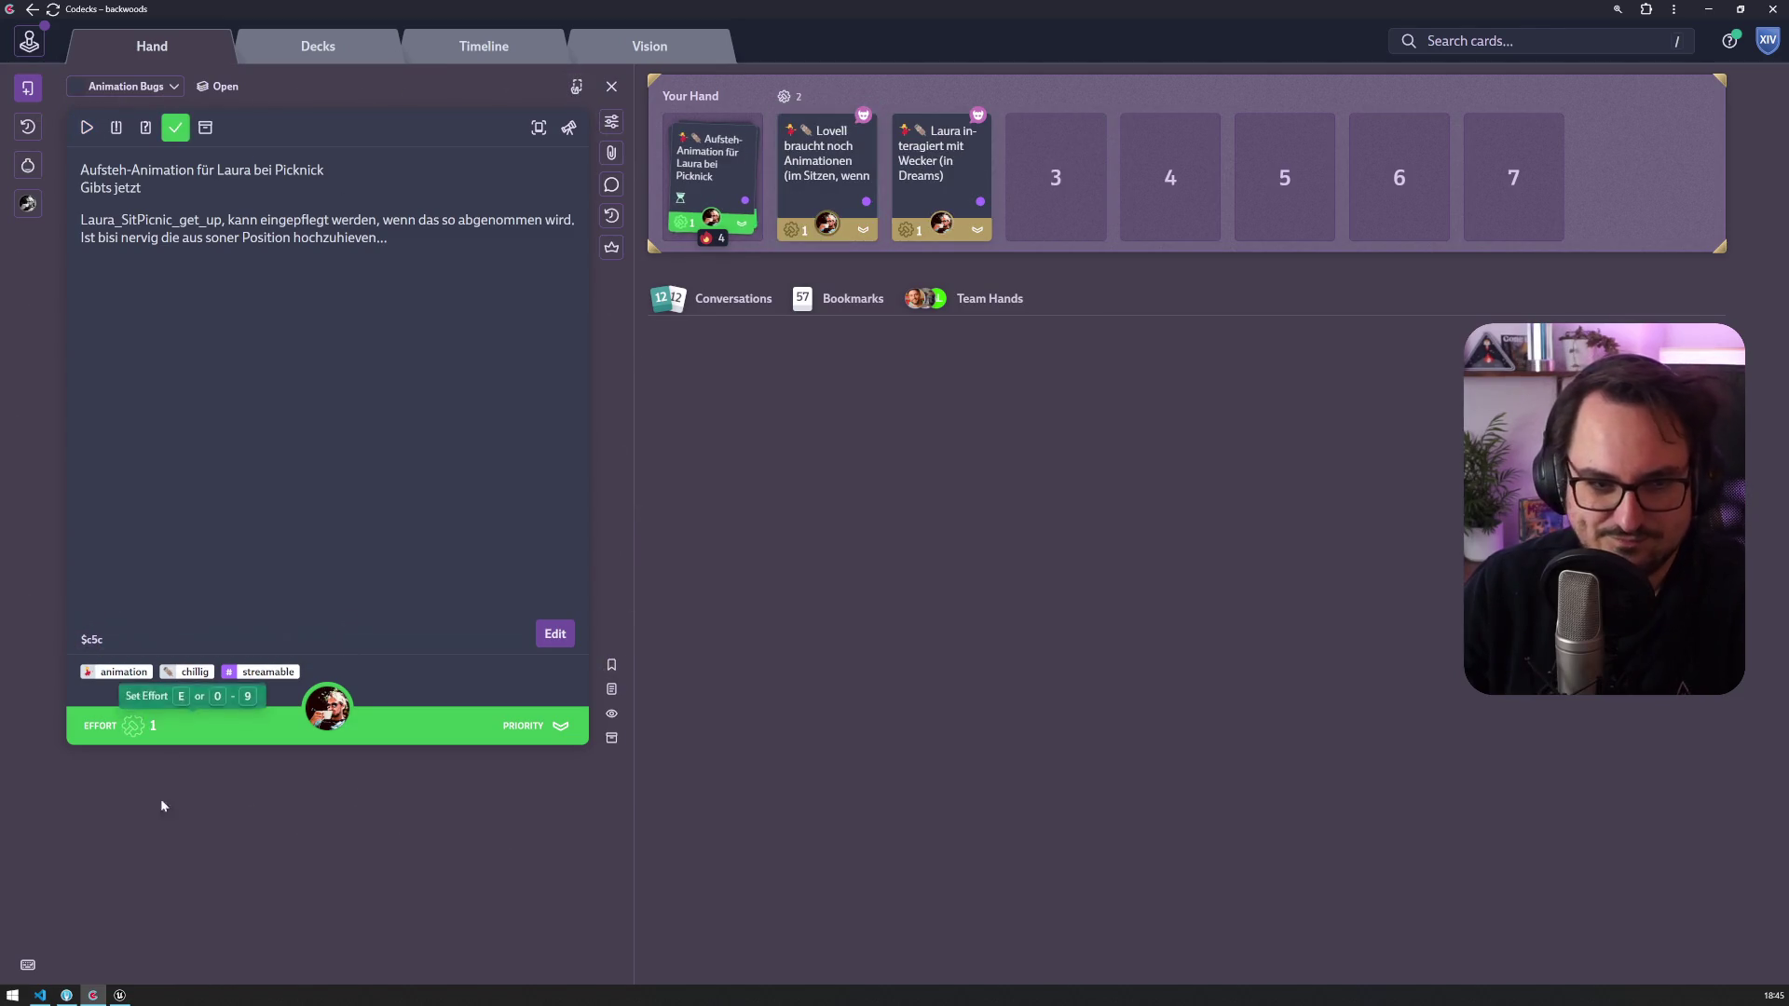
click(67, 996)
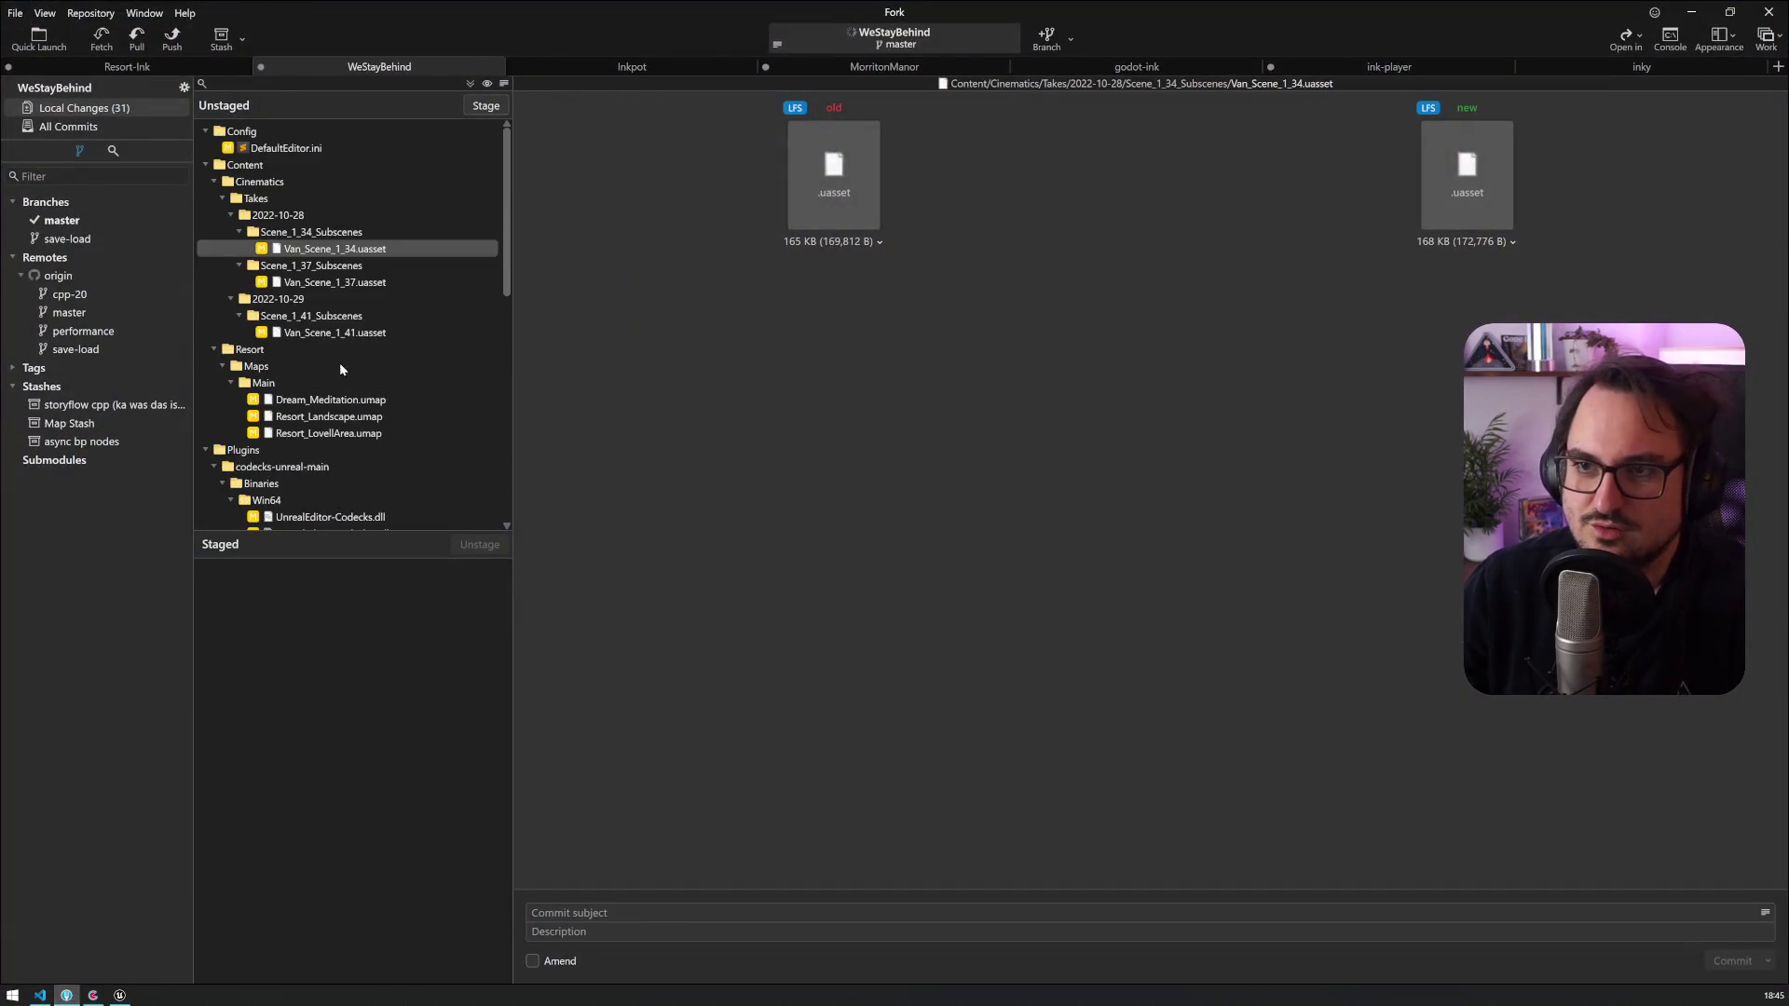
Step: Stage the six WeStayBehind Laura animation files, commit with the card link, and push master
drag(369, 416, 368, 451)
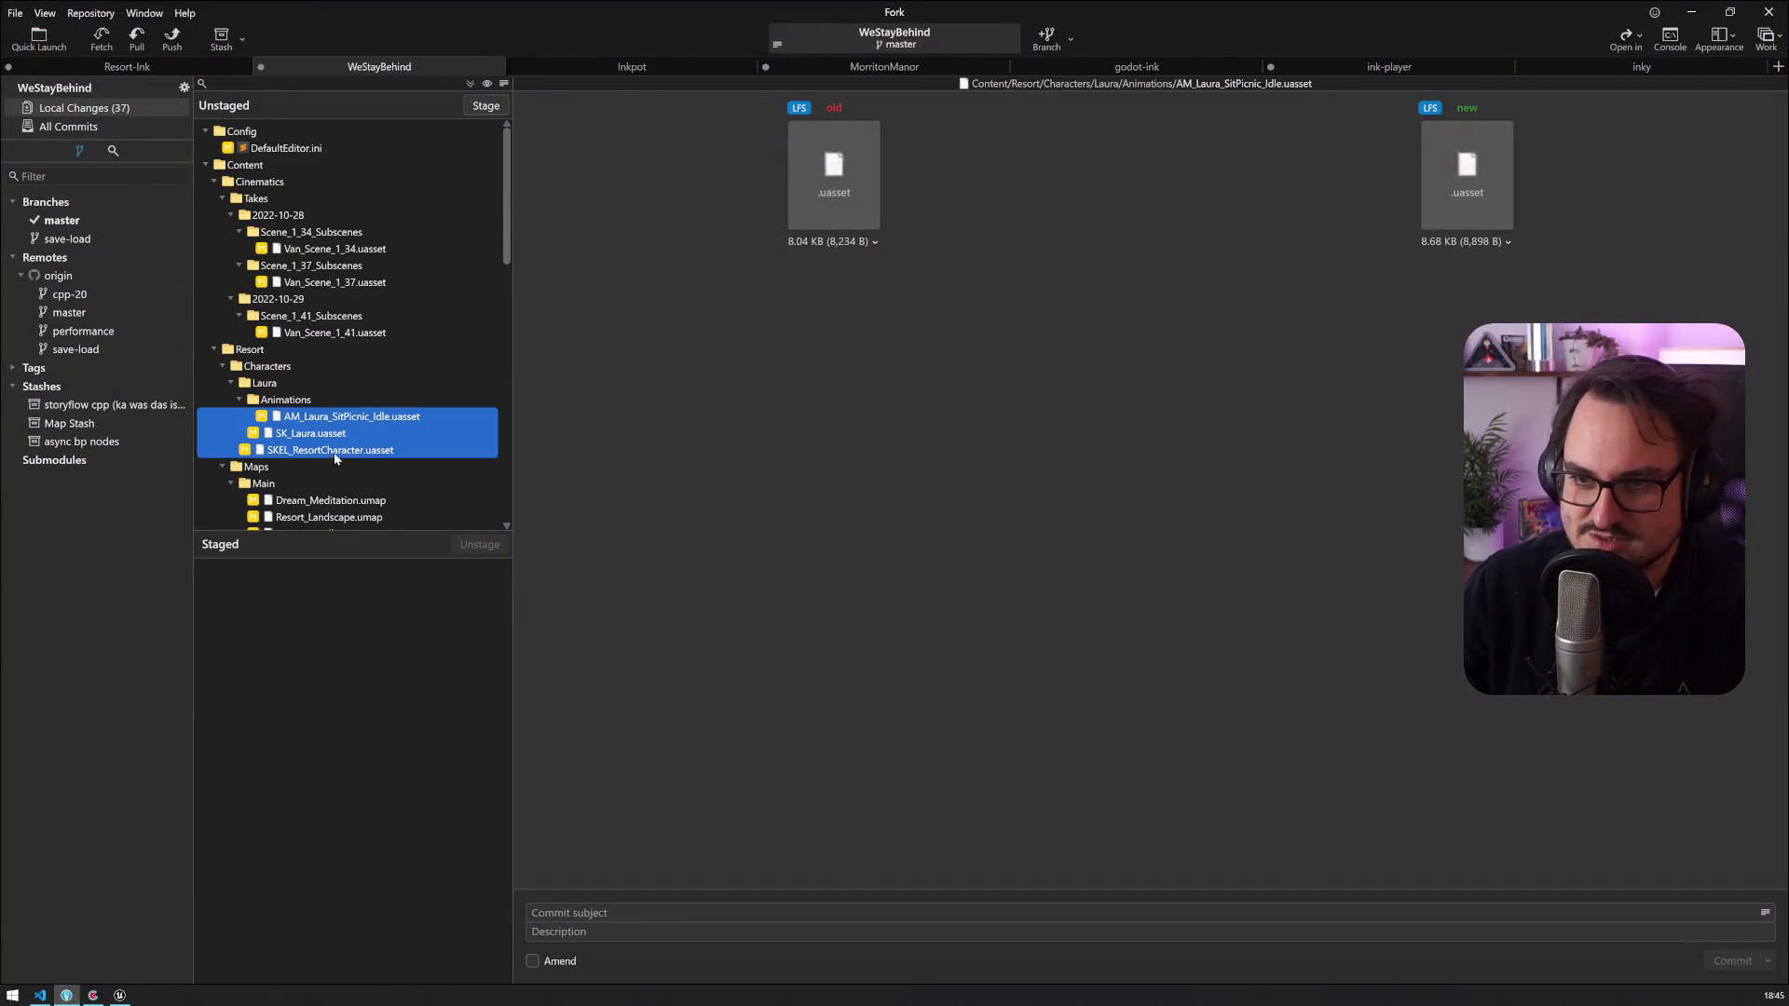
scroll(375, 436, down, 5)
ctrl+click(321, 399)
ctrl+click(317, 333)
drag(317, 333, 312, 632)
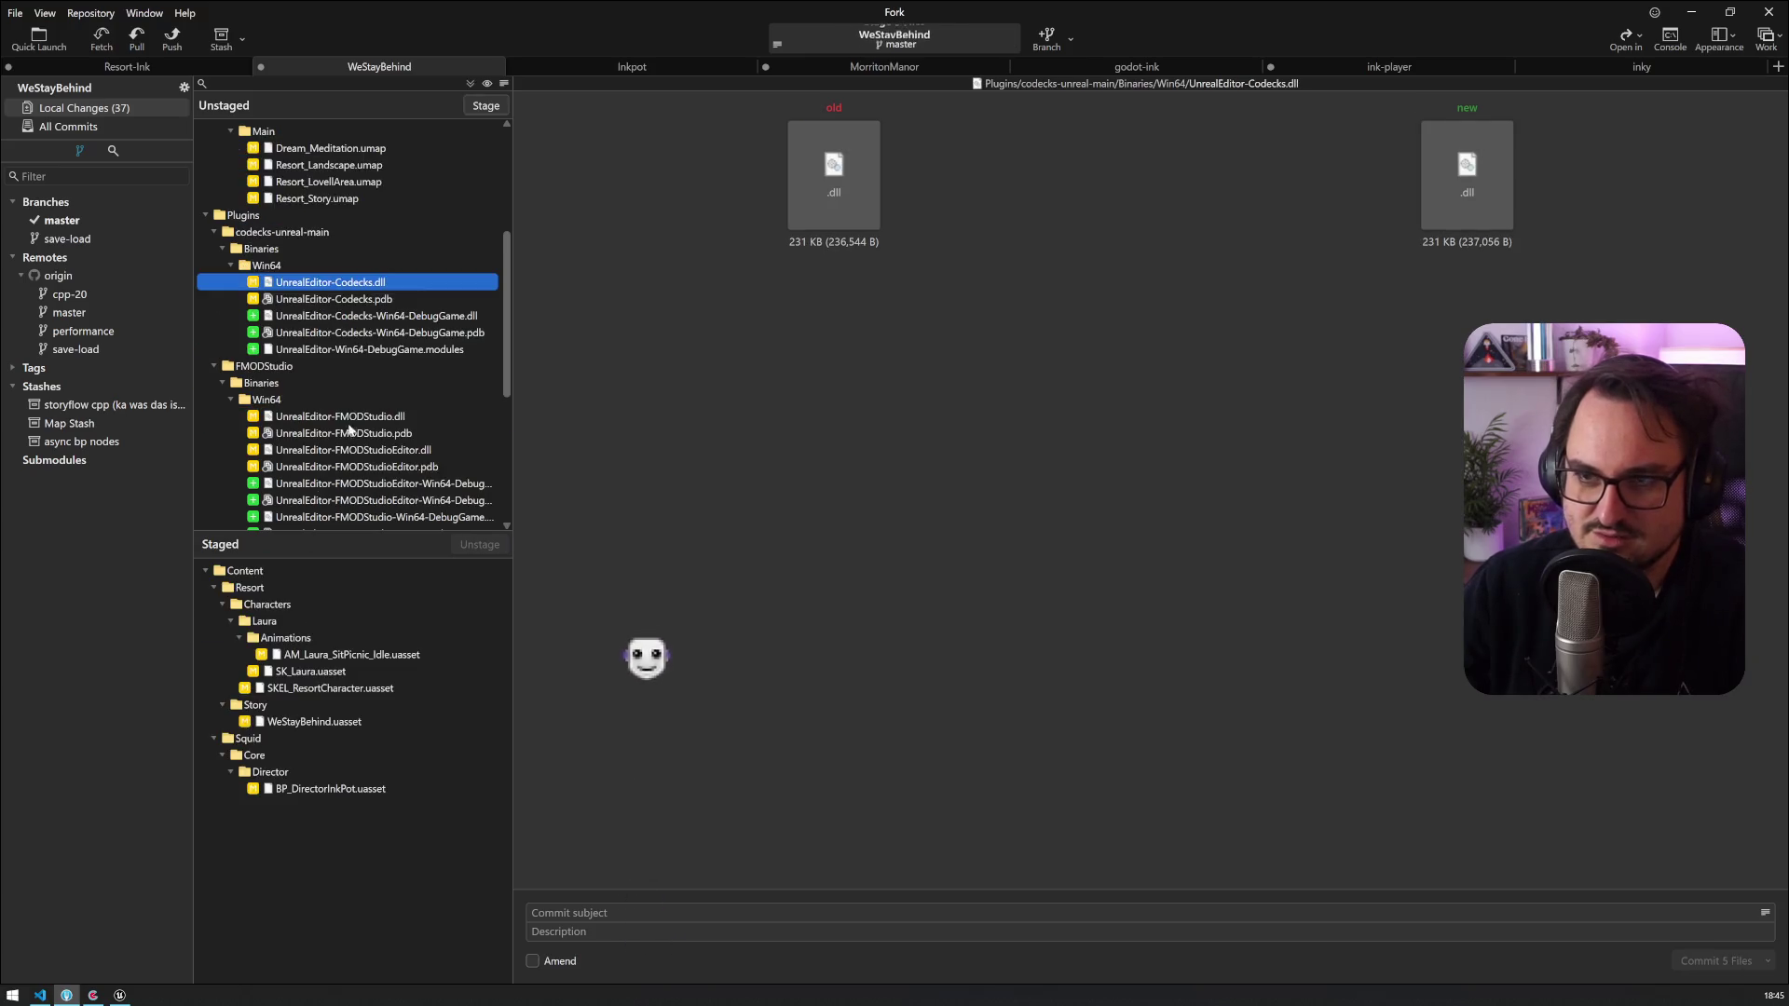
drag(318, 455, 558, 850)
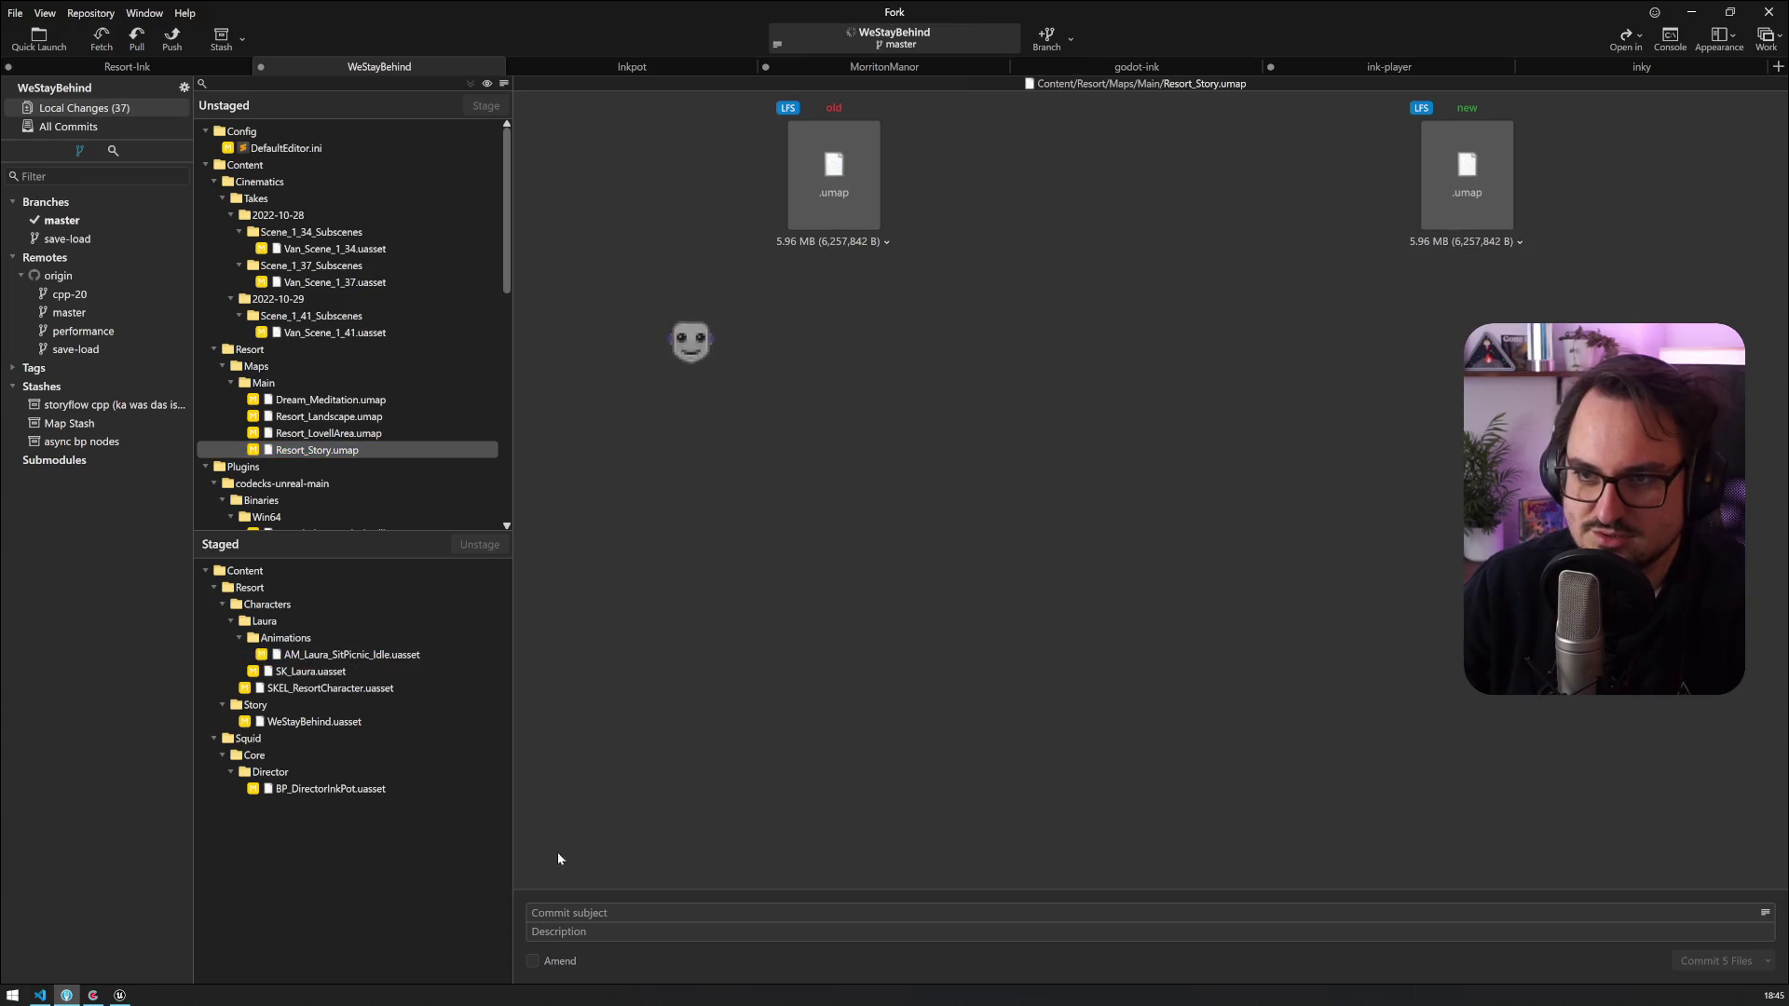
text(https://backwoods.codecks.io/card/c5c-aufsteh-animation-für-laura-bei-picknick)
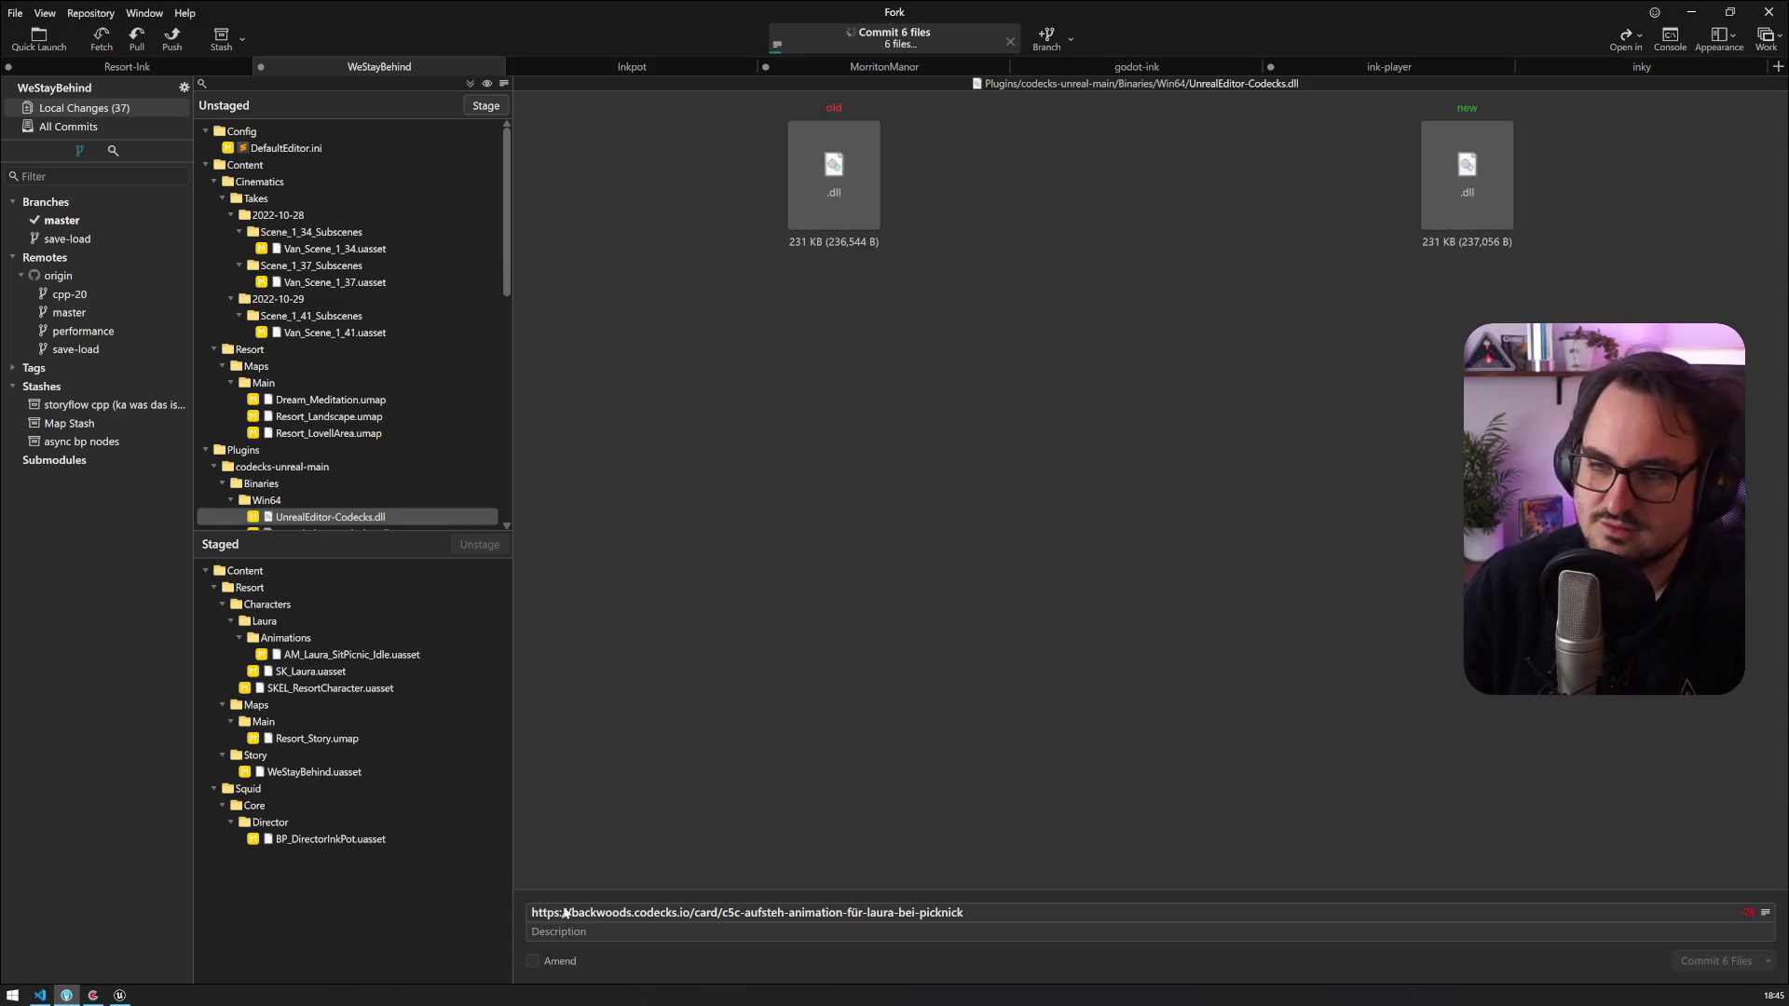
click(181, 45)
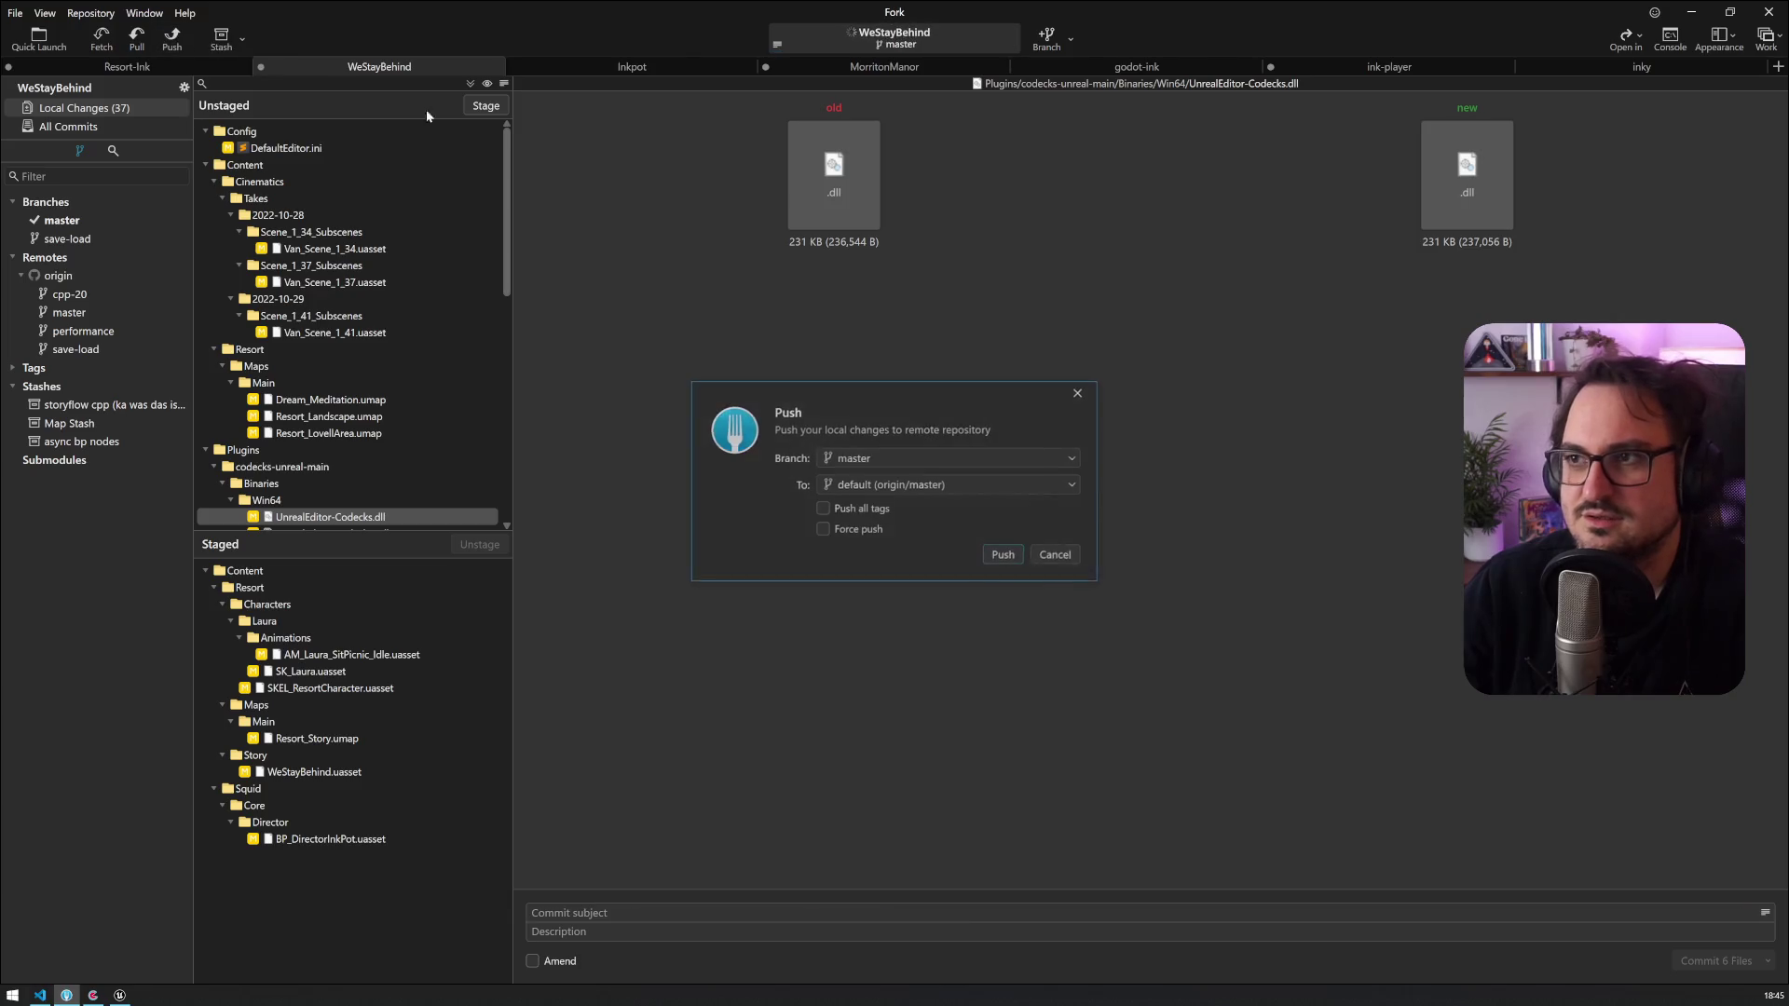
click(1002, 556)
click(123, 126)
Step: Stage the four changed Resort-Ink files, commit with the card link, and push main
click(149, 67)
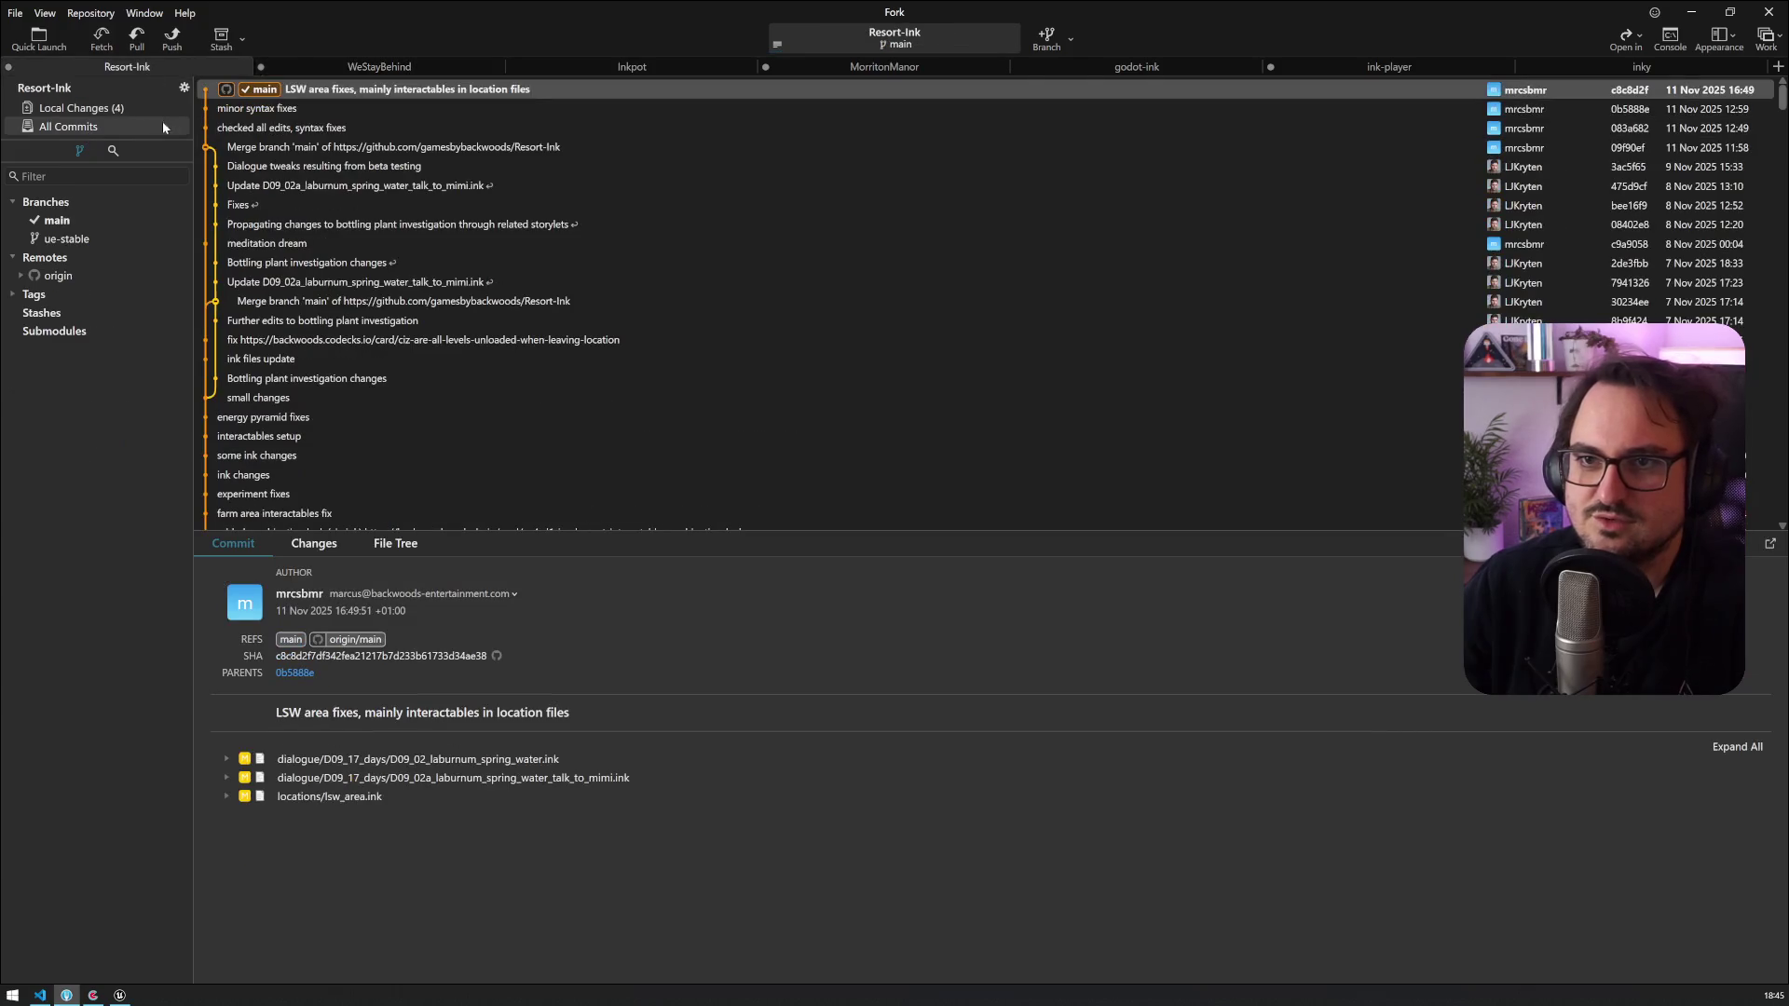
click(125, 110)
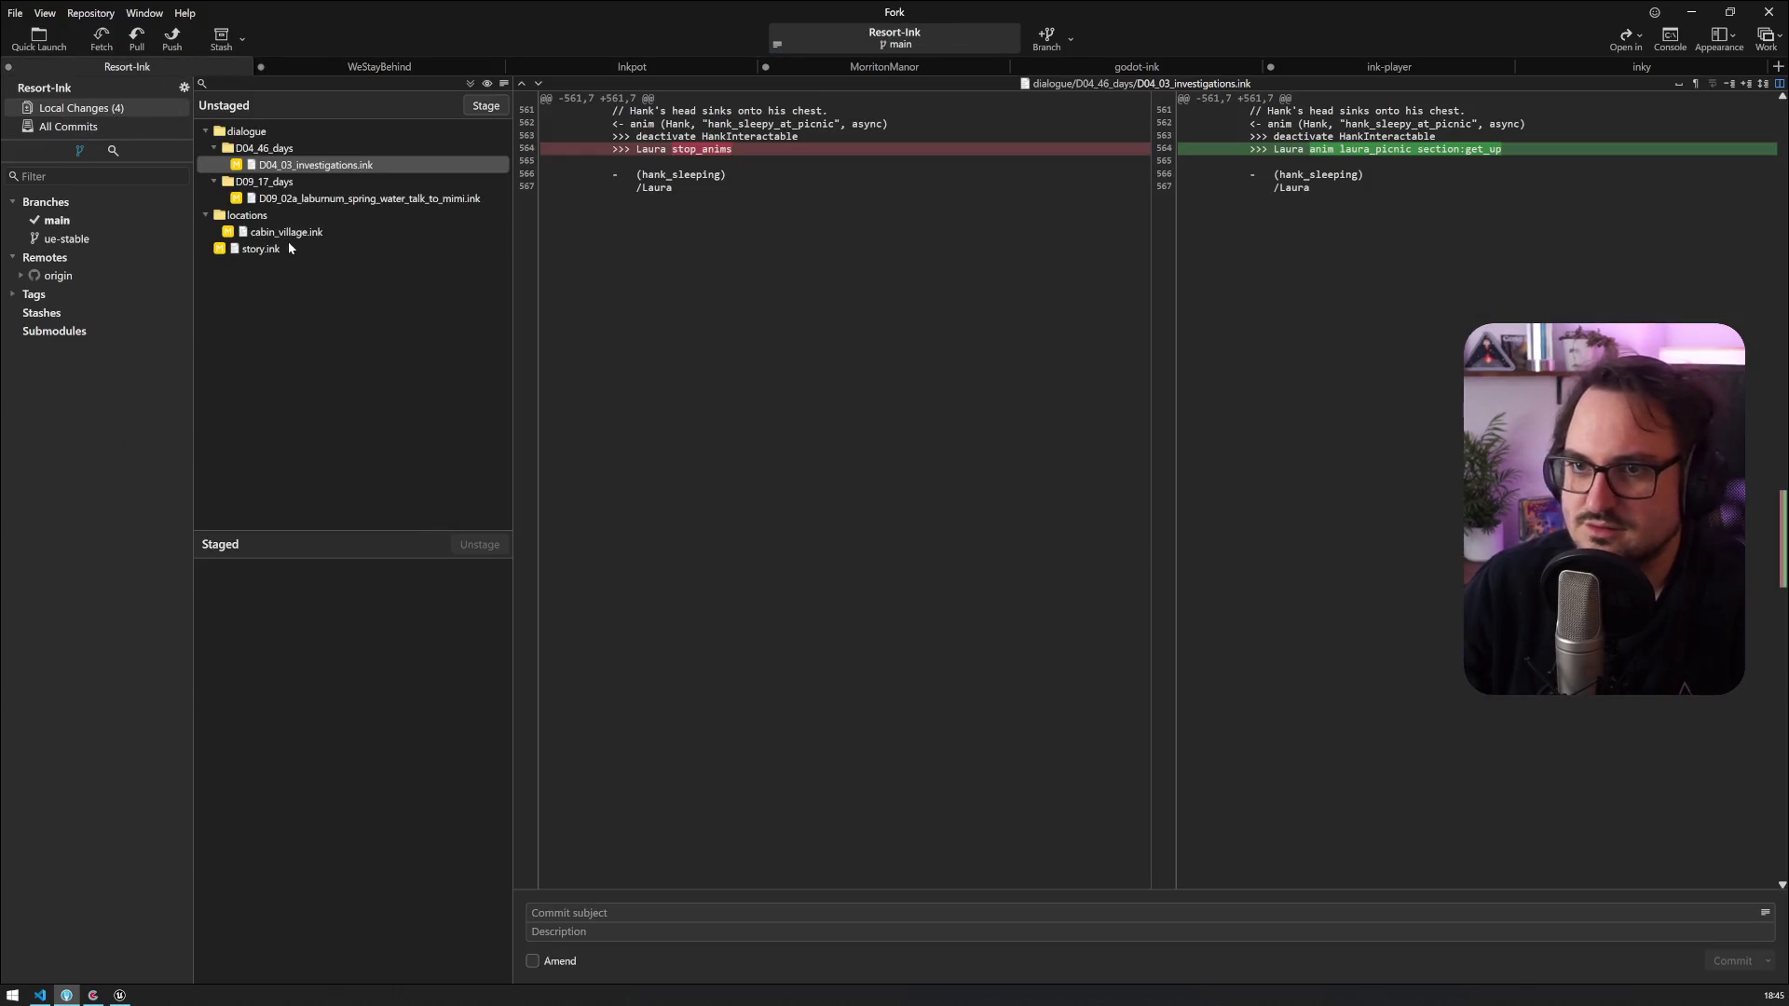
key(ctrl+a)
mouse_move(288, 242)
mouse_down()
mouse_move(380, 667)
mouse_move(419, 708)
mouse_up()
text(https://backwoods.codecks.io/card/c5c-aufsteh-animation-für-laura-bei-picknick)
key(ctrl+Return)
click(177, 42)
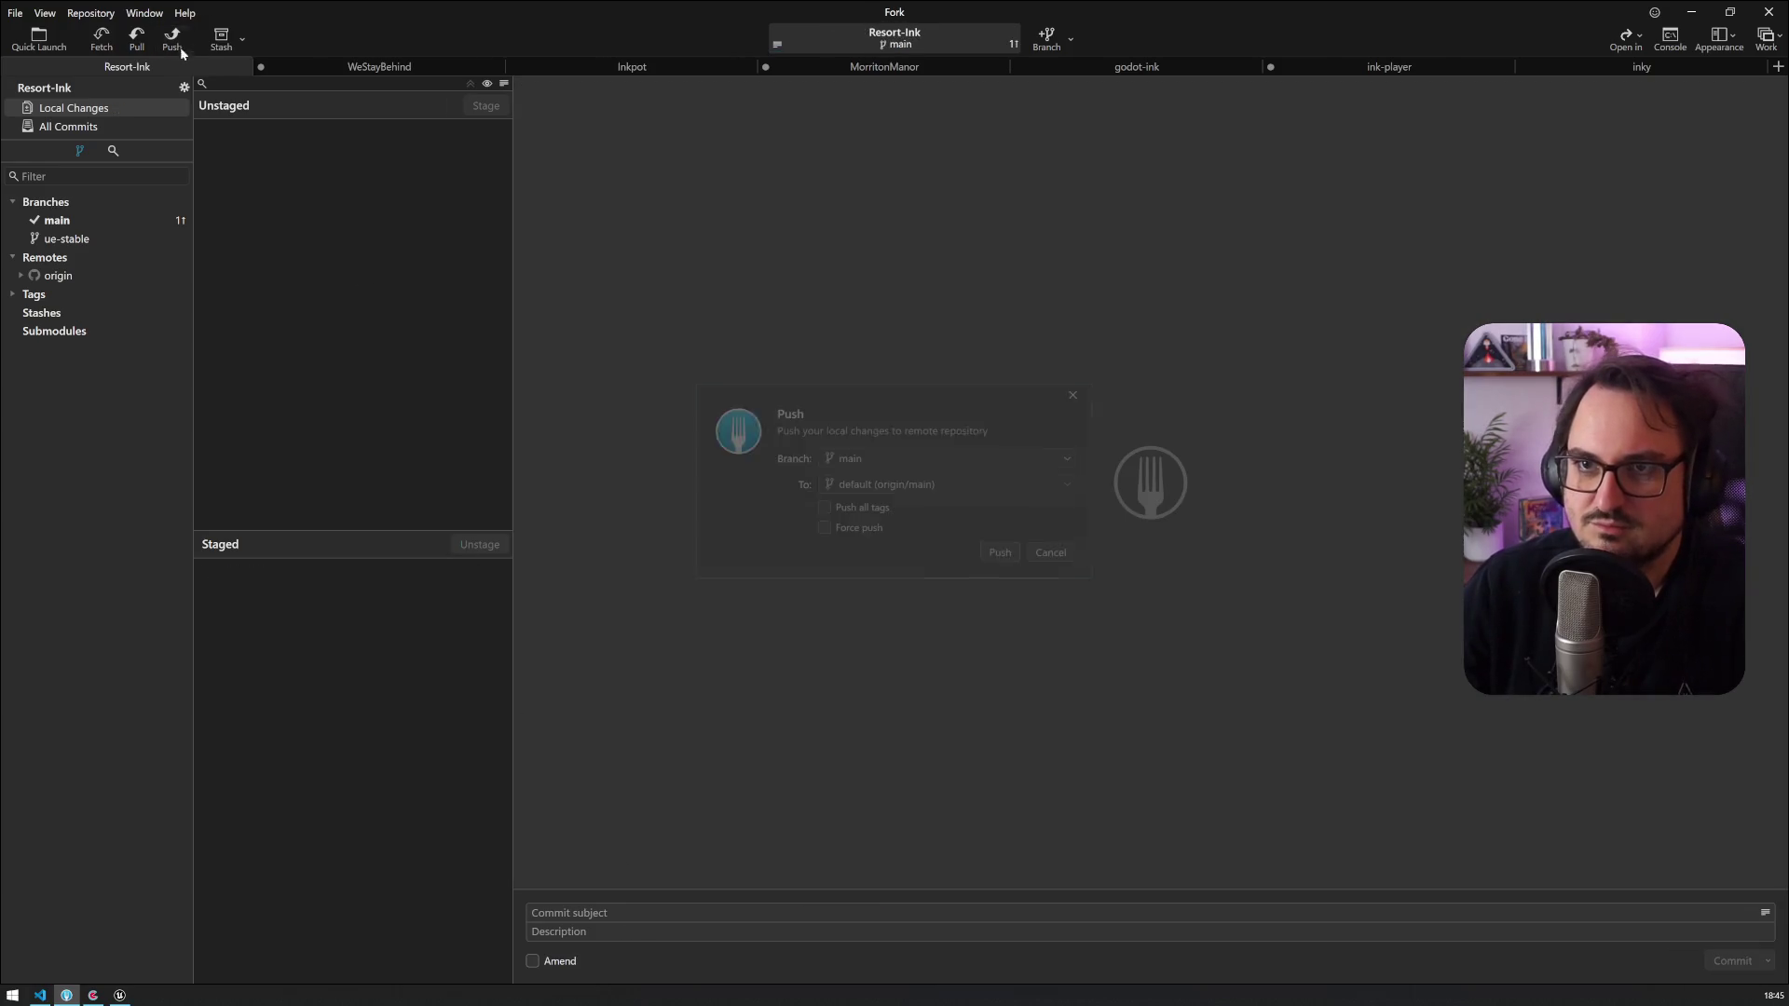
click(1015, 561)
key(alt+Tab)
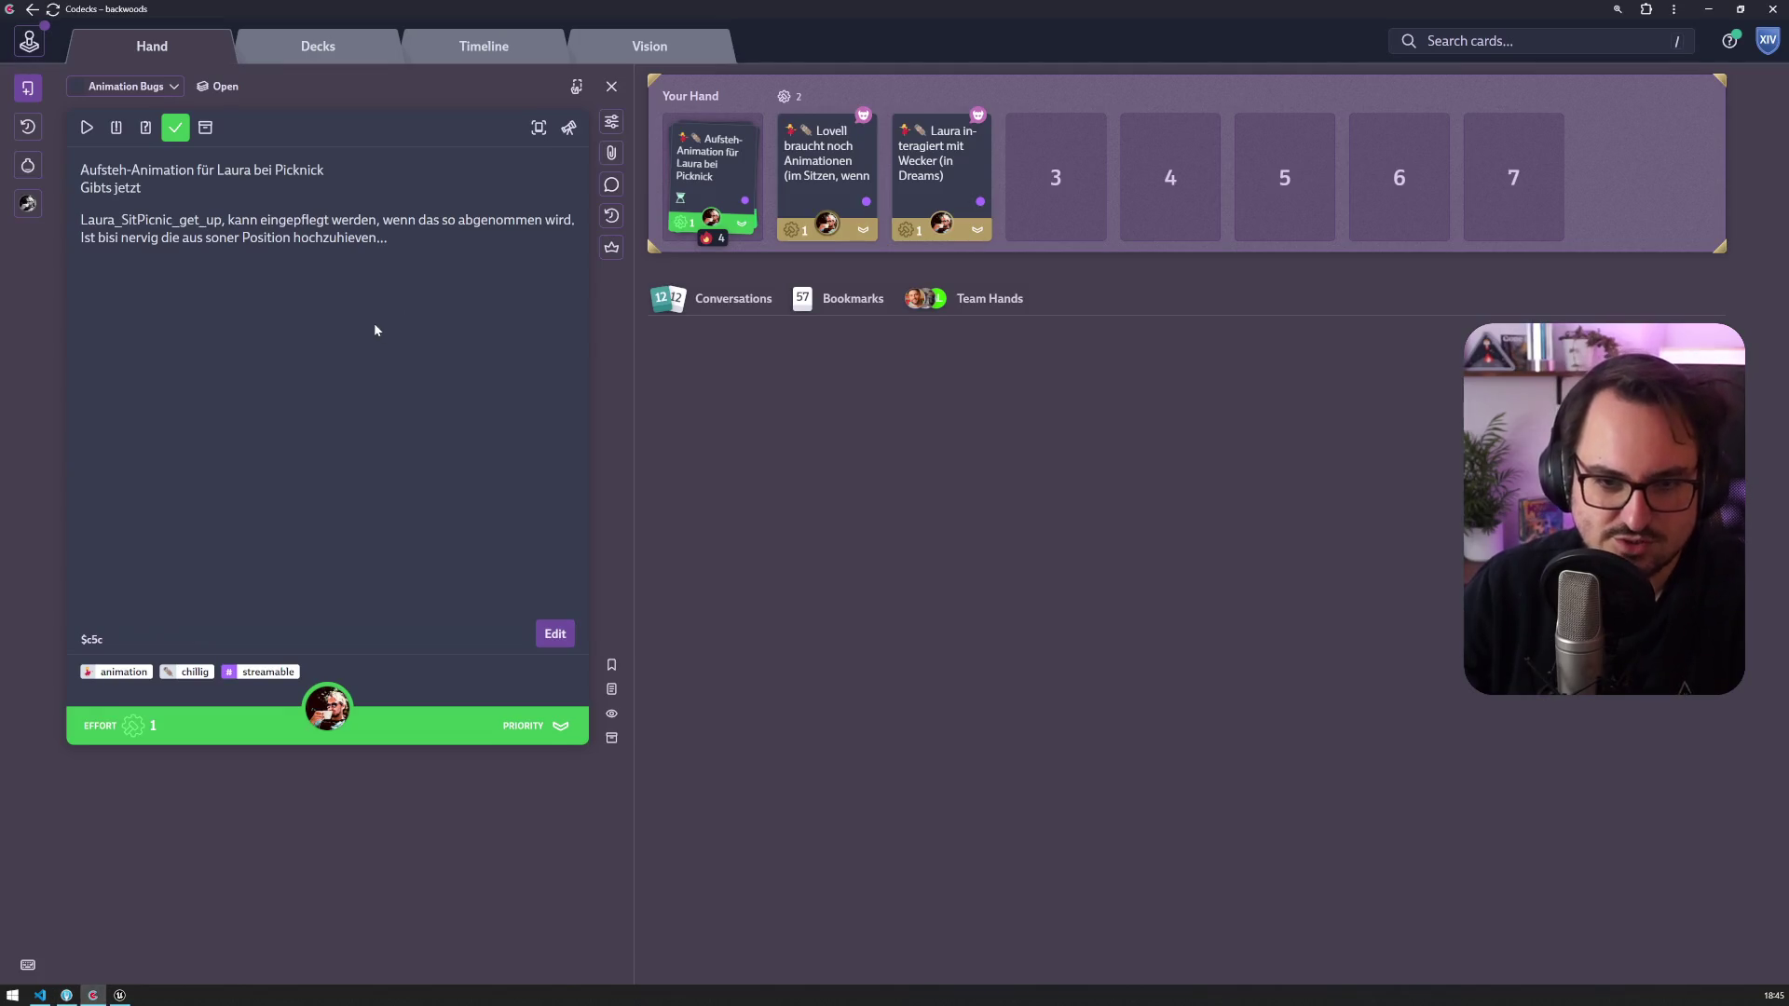
Step: Open Lovell's 'braucht noch Animationen' card, after briefly viewing the Laura Wecker card
click(849, 156)
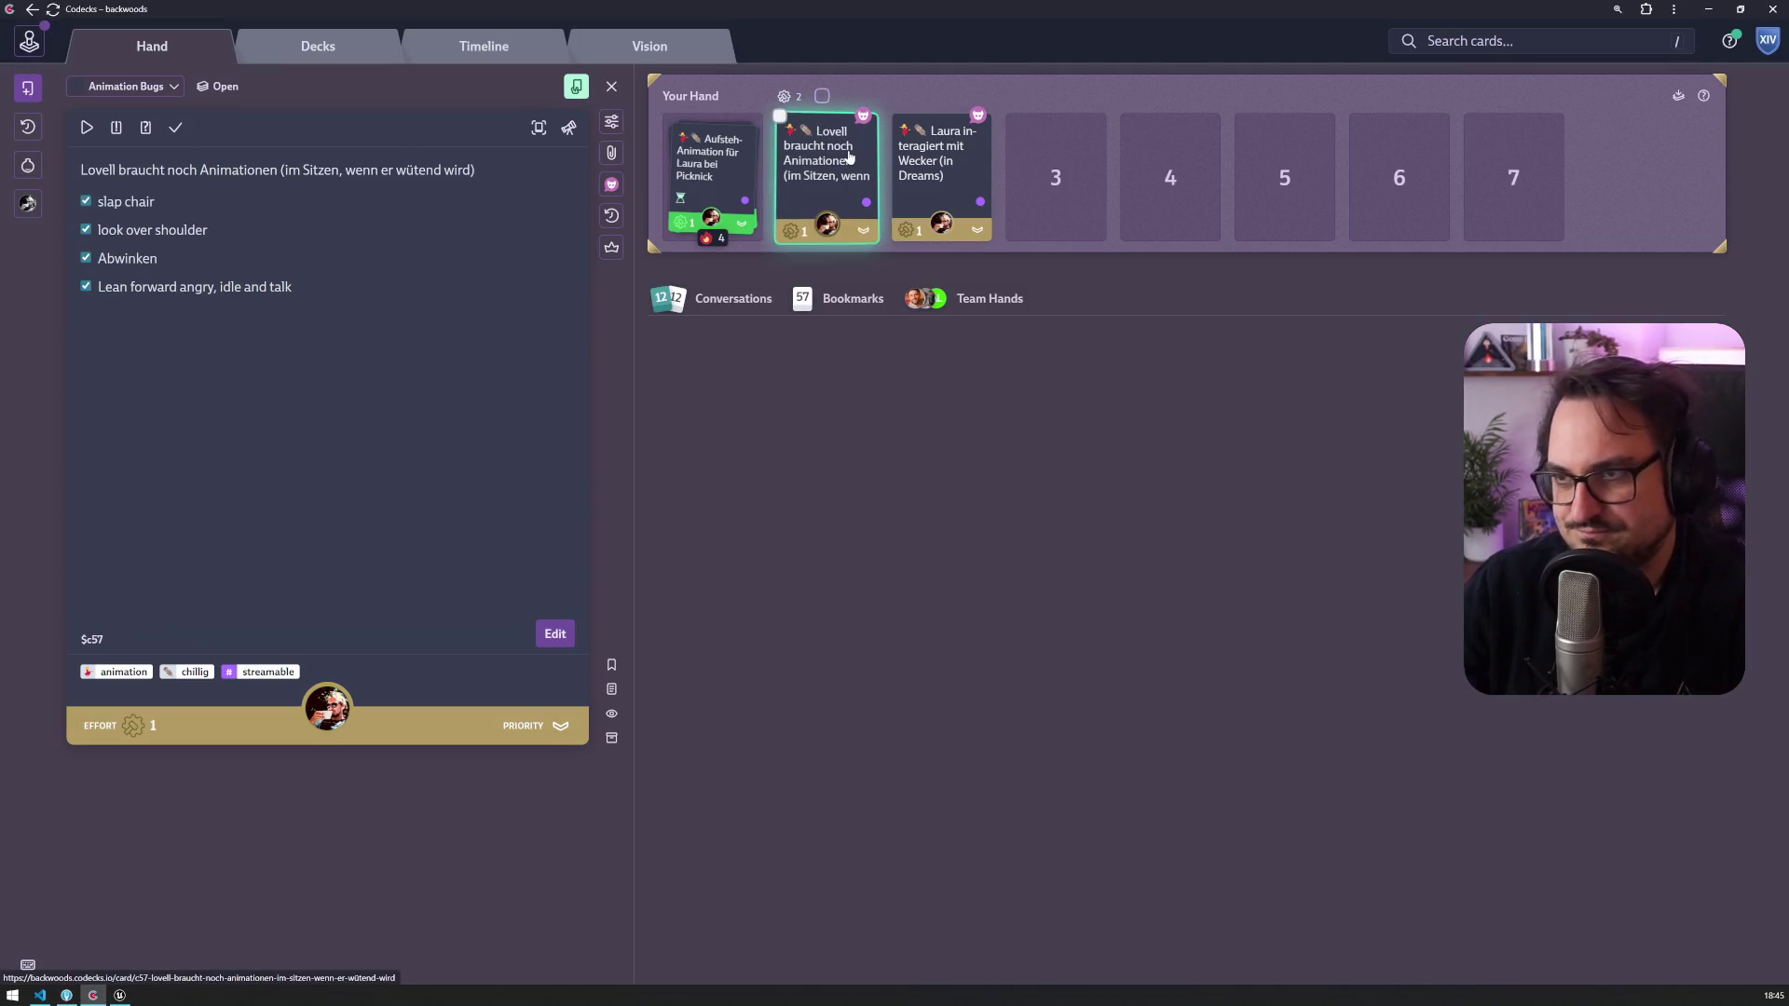
click(931, 156)
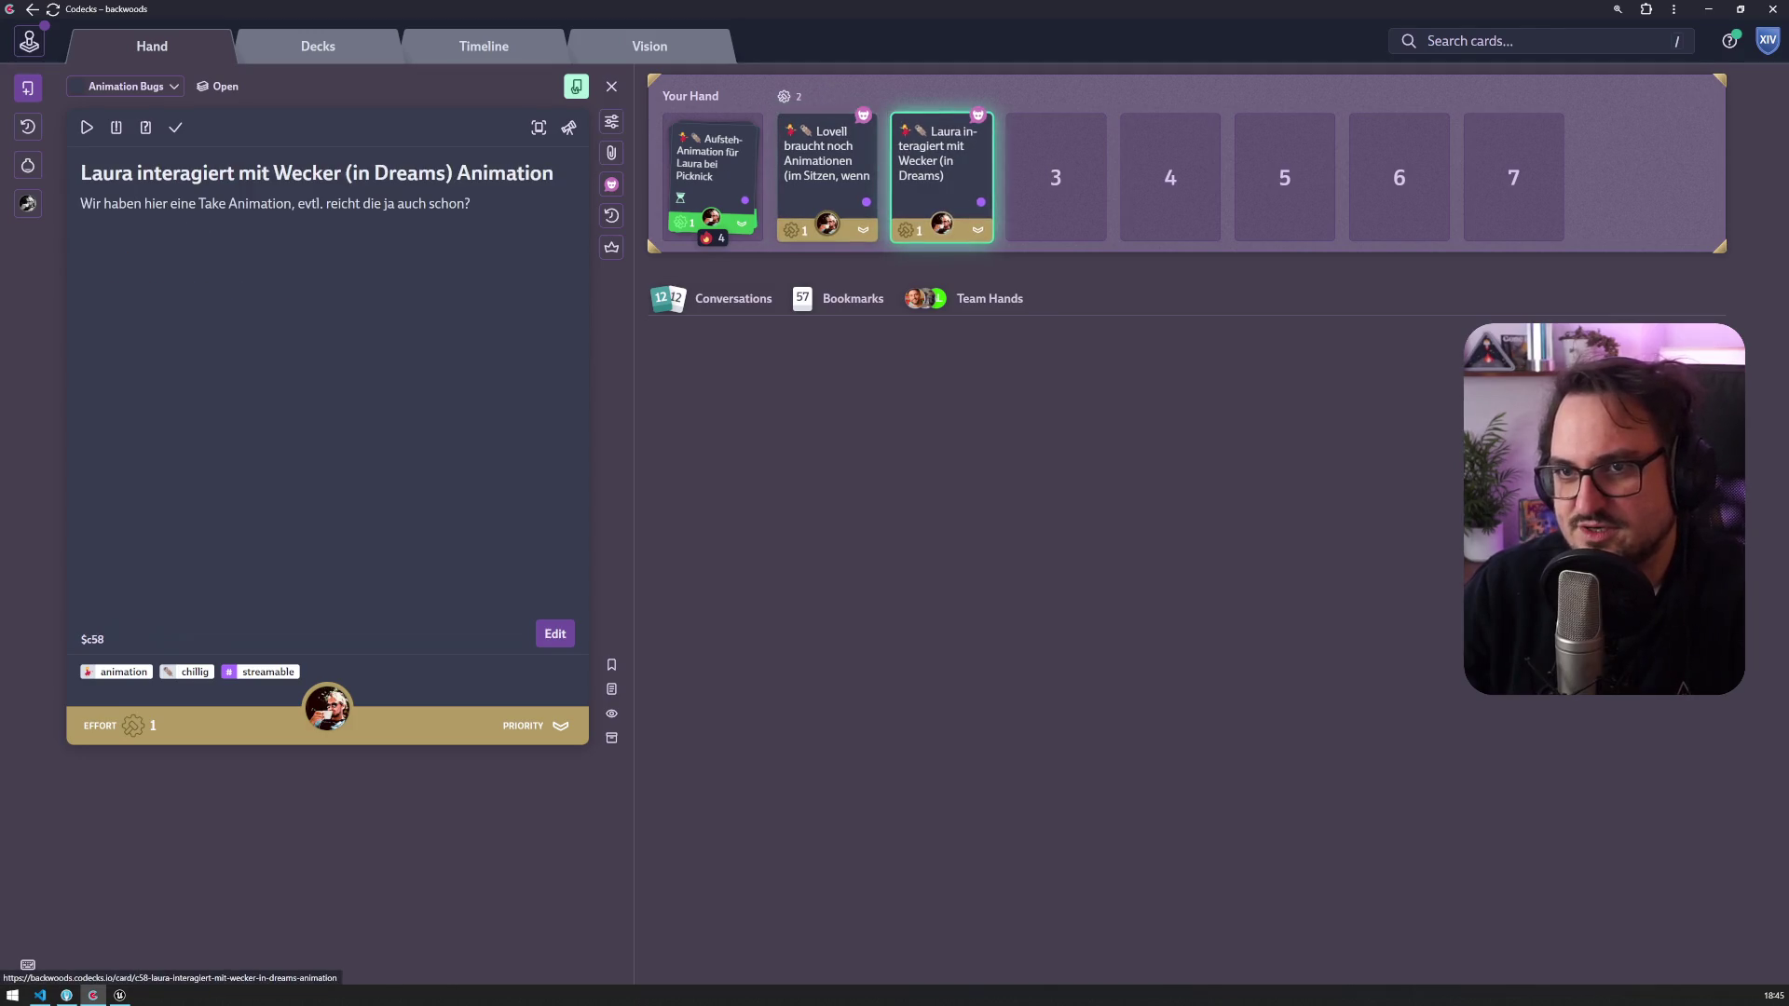
click(834, 172)
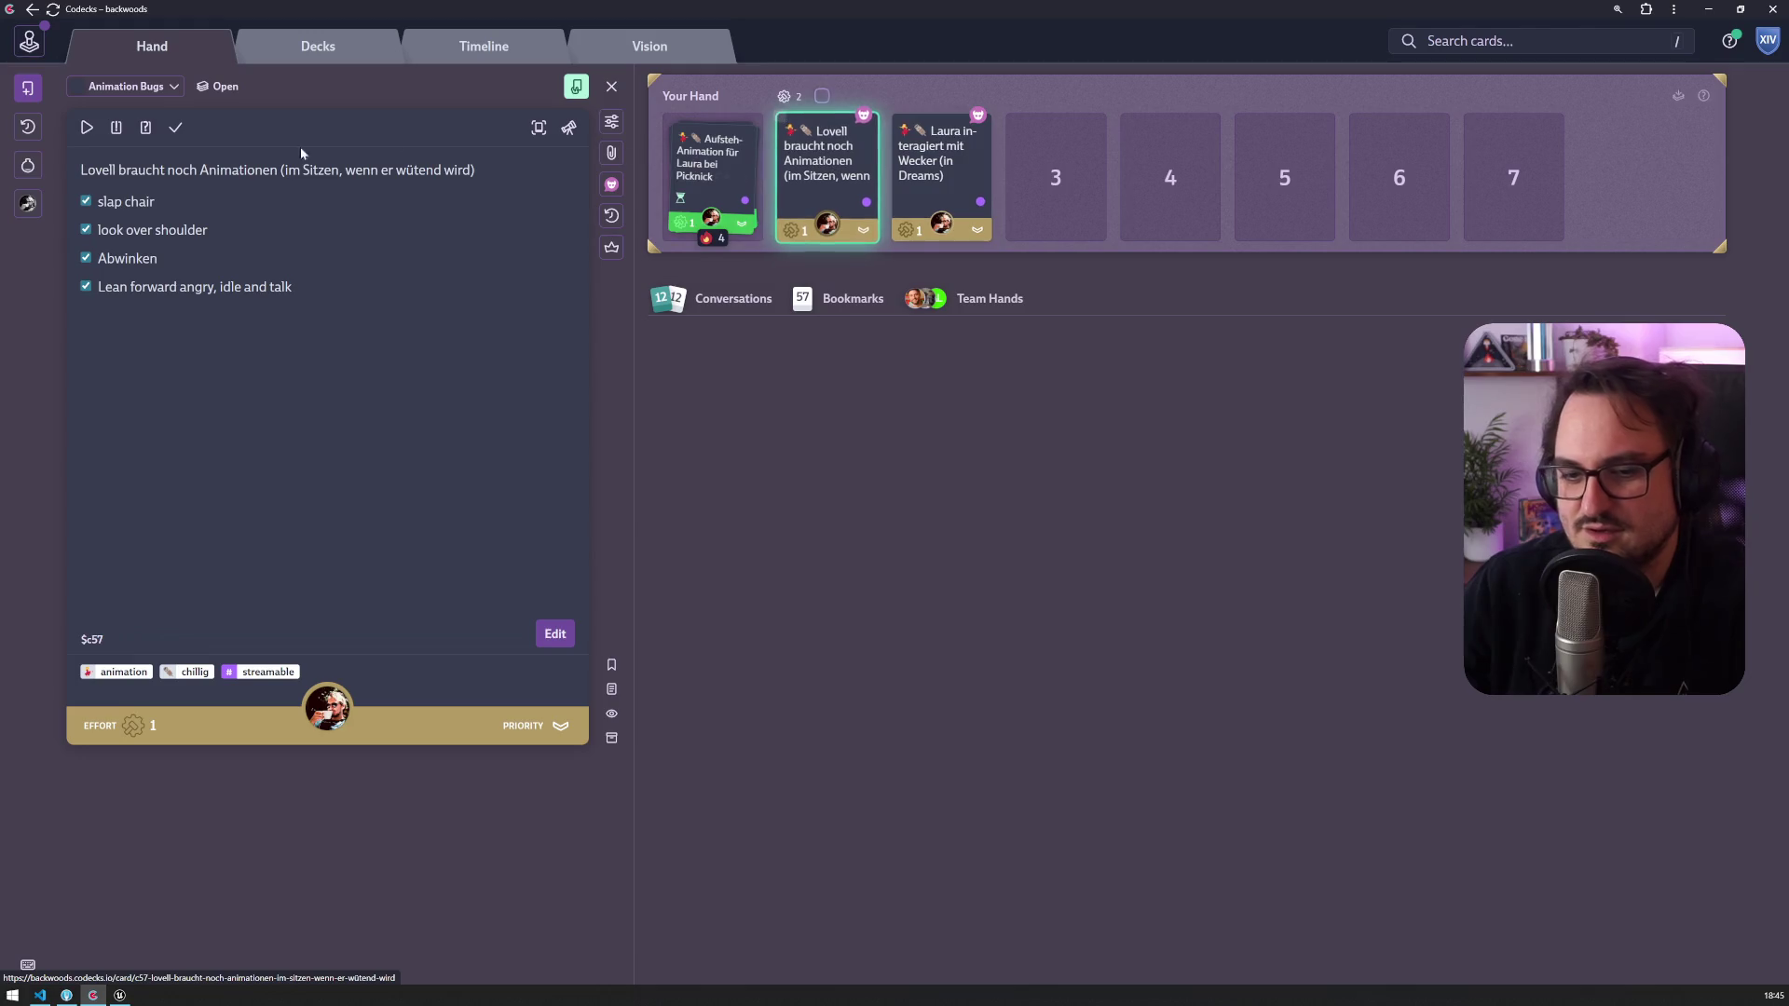
Step: Start work on Lovell's animation card and read its conversation thread about the interview animations
click(84, 127)
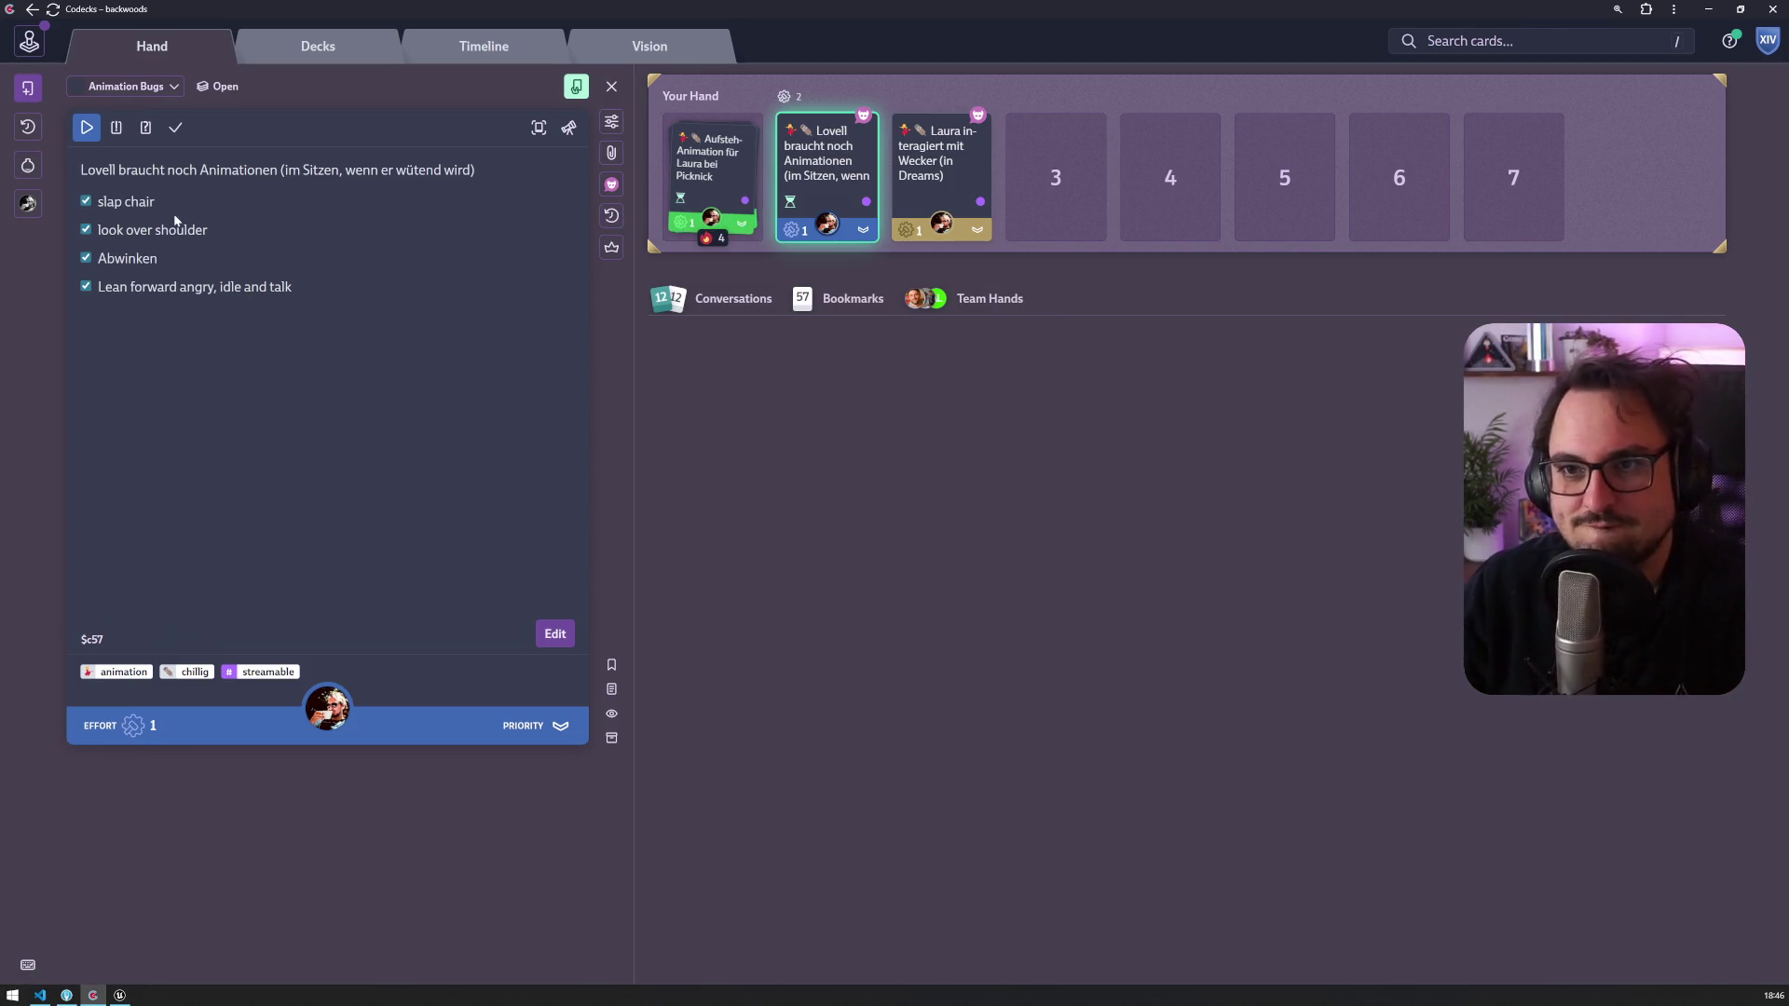
click(611, 184)
mouse_move(839, 261)
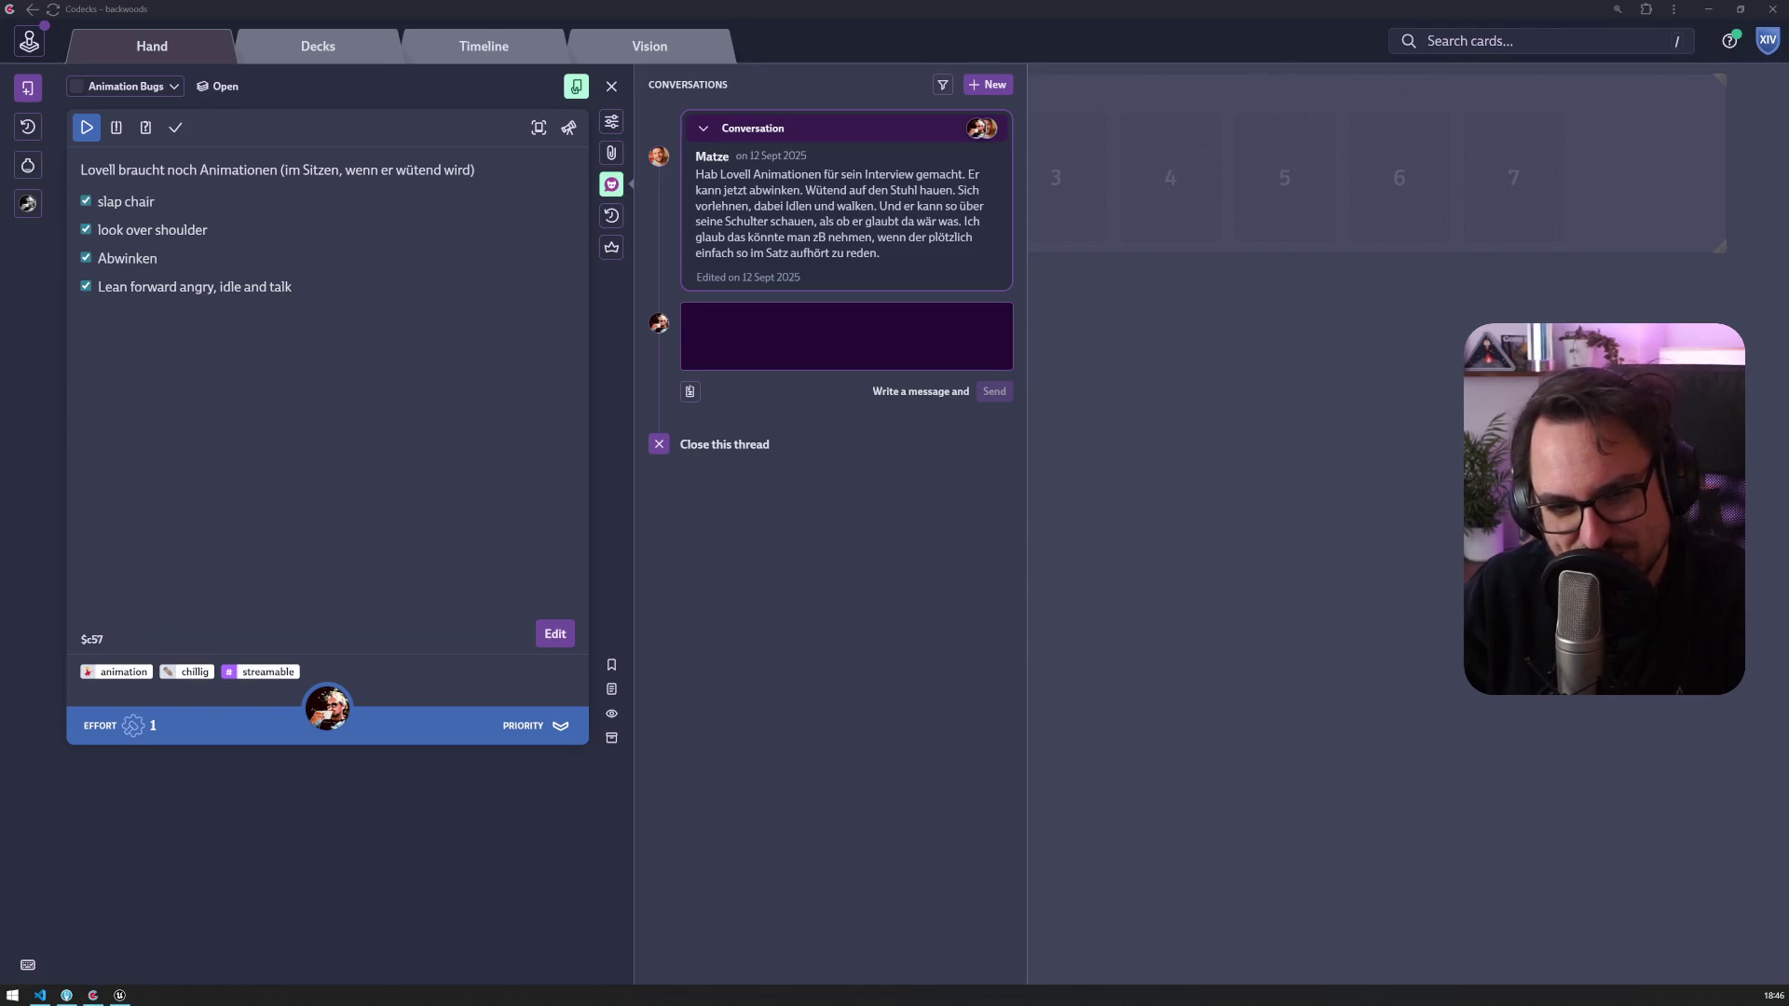
click(1300, 495)
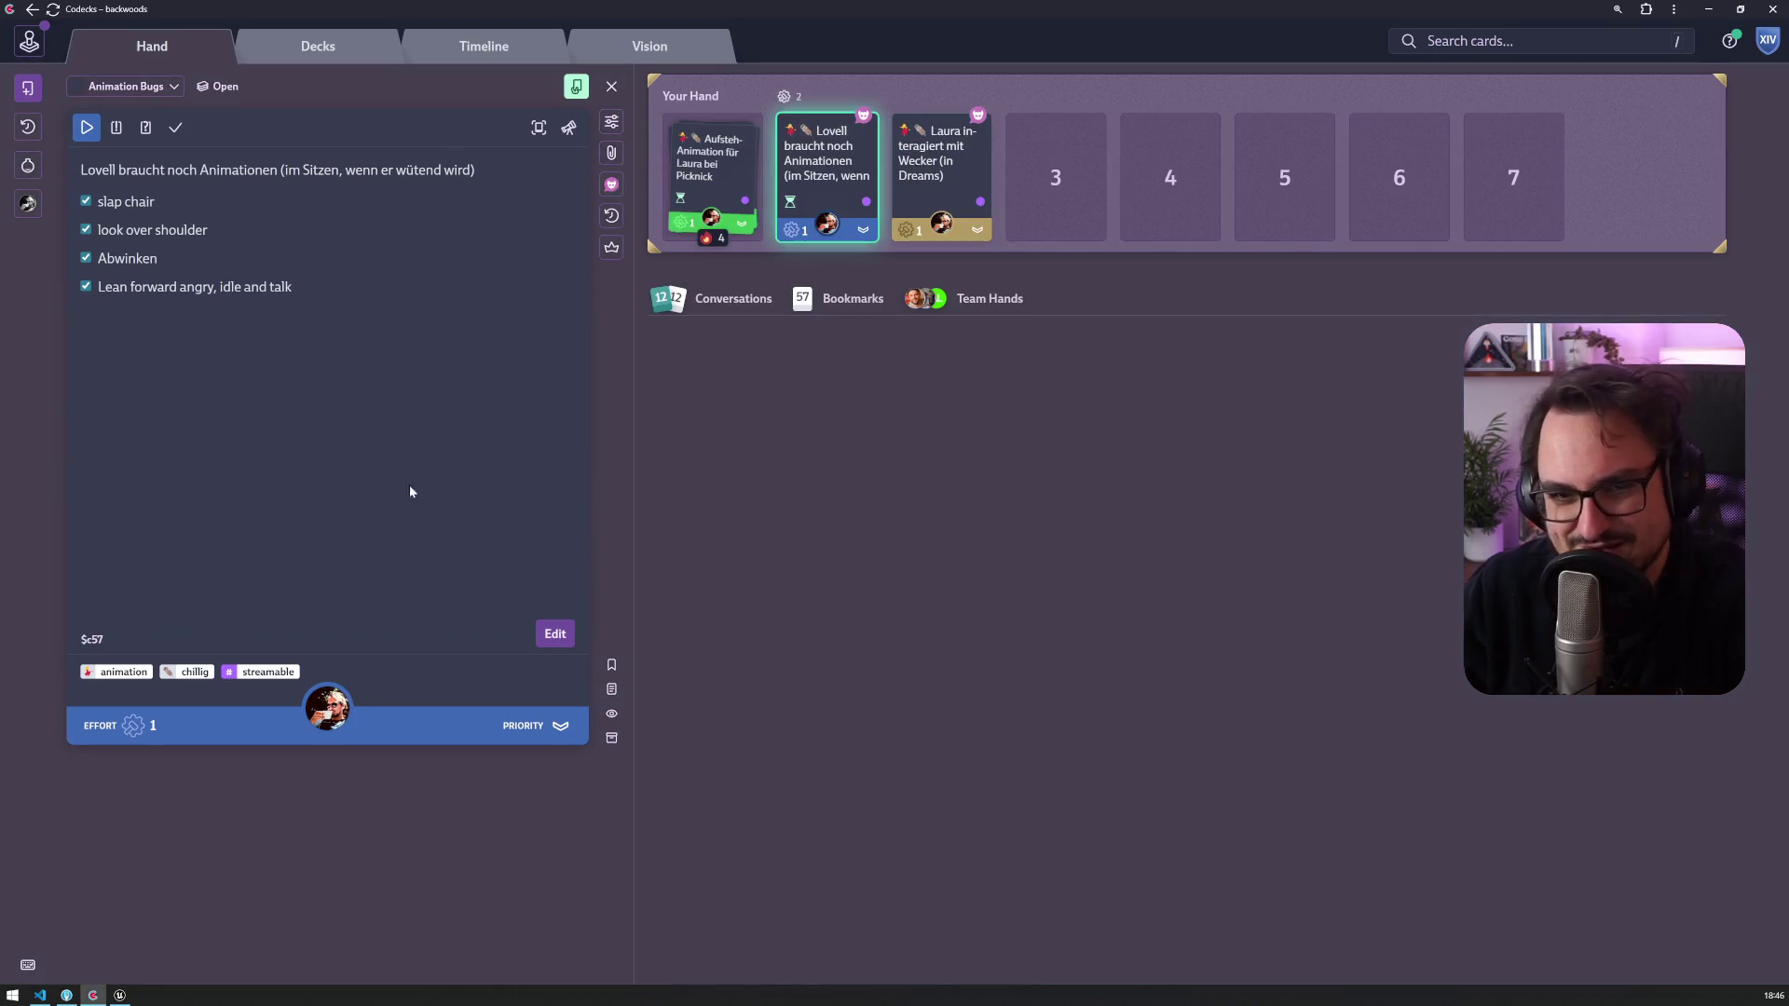
click(614, 186)
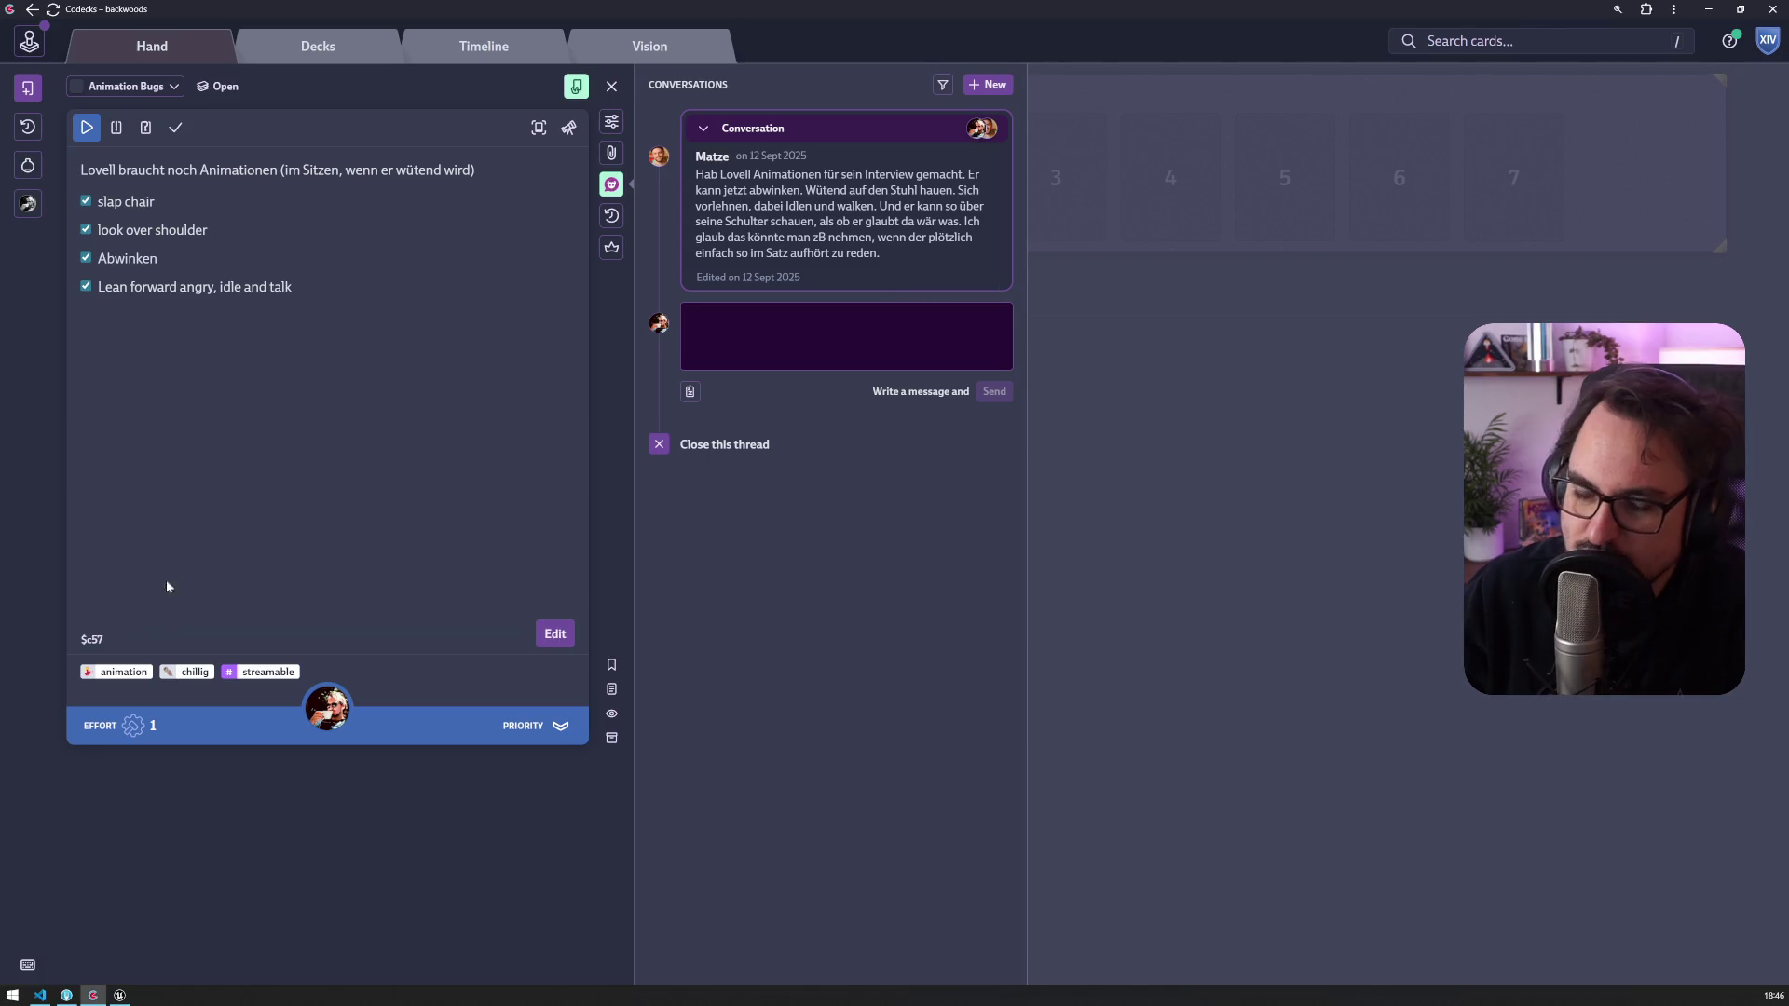
click(120, 995)
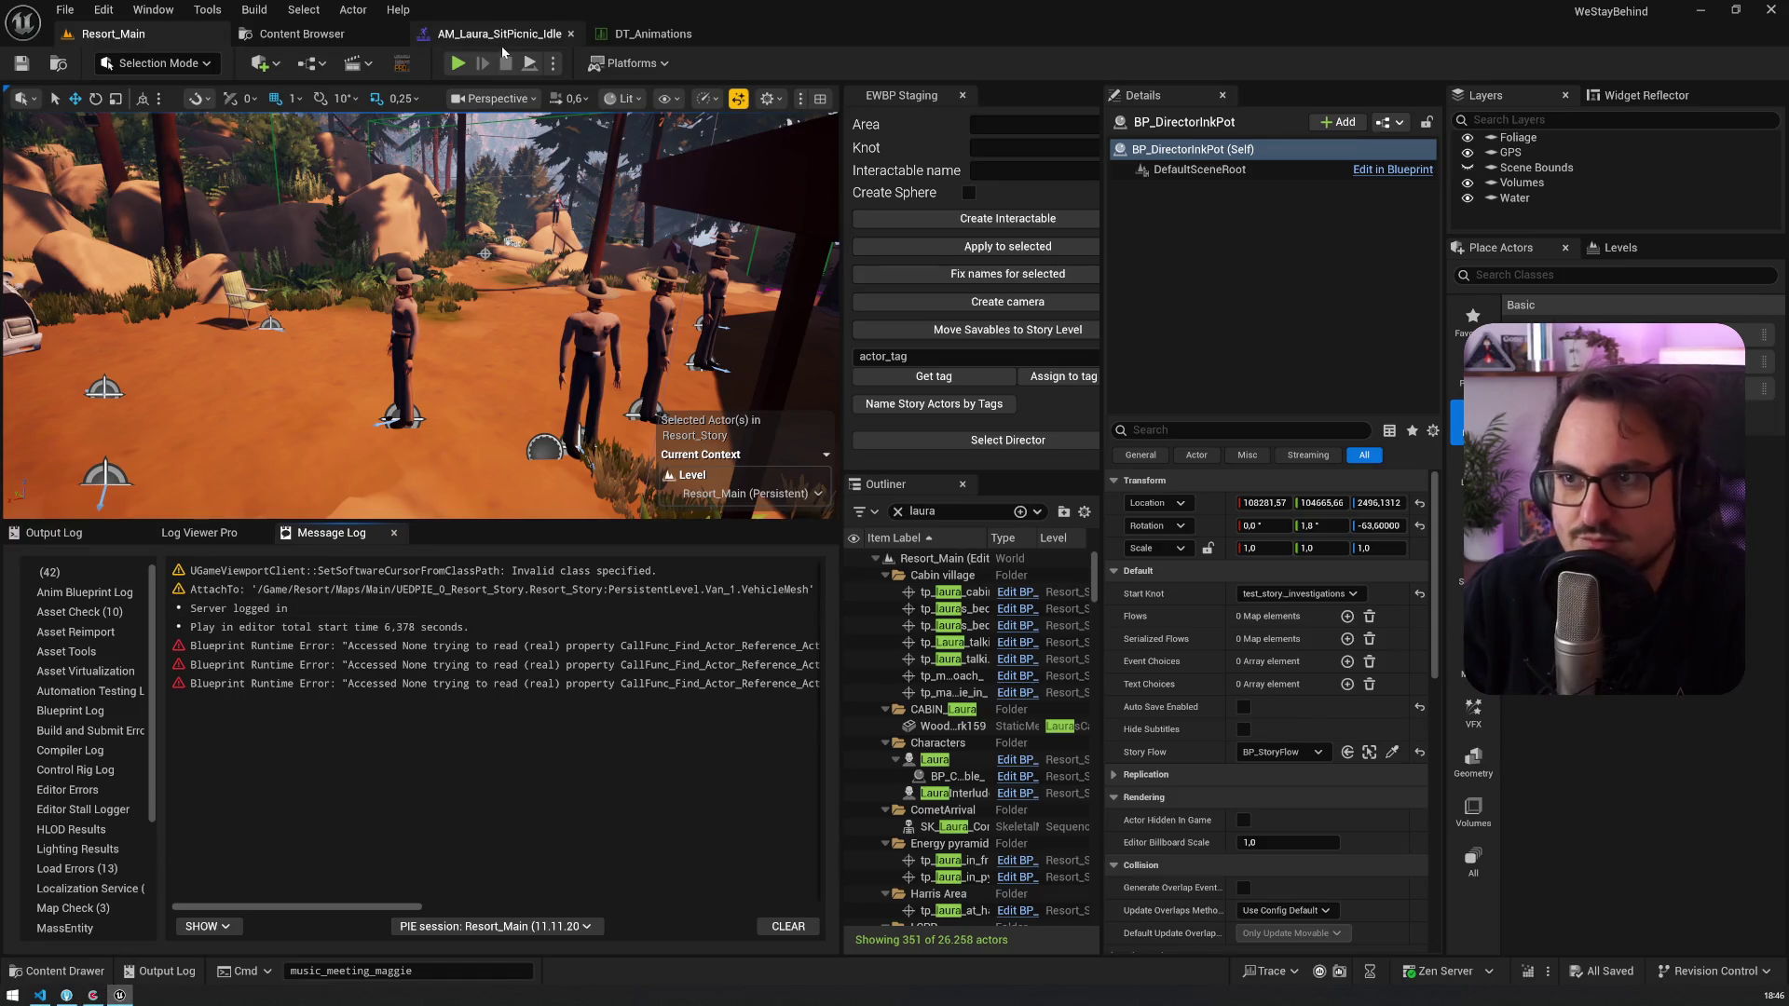
Step: Close AM_Laura_SitPicnic_Idle and open Characters > Lovell > Animations, showing its 73 assets
middle_click(479, 37)
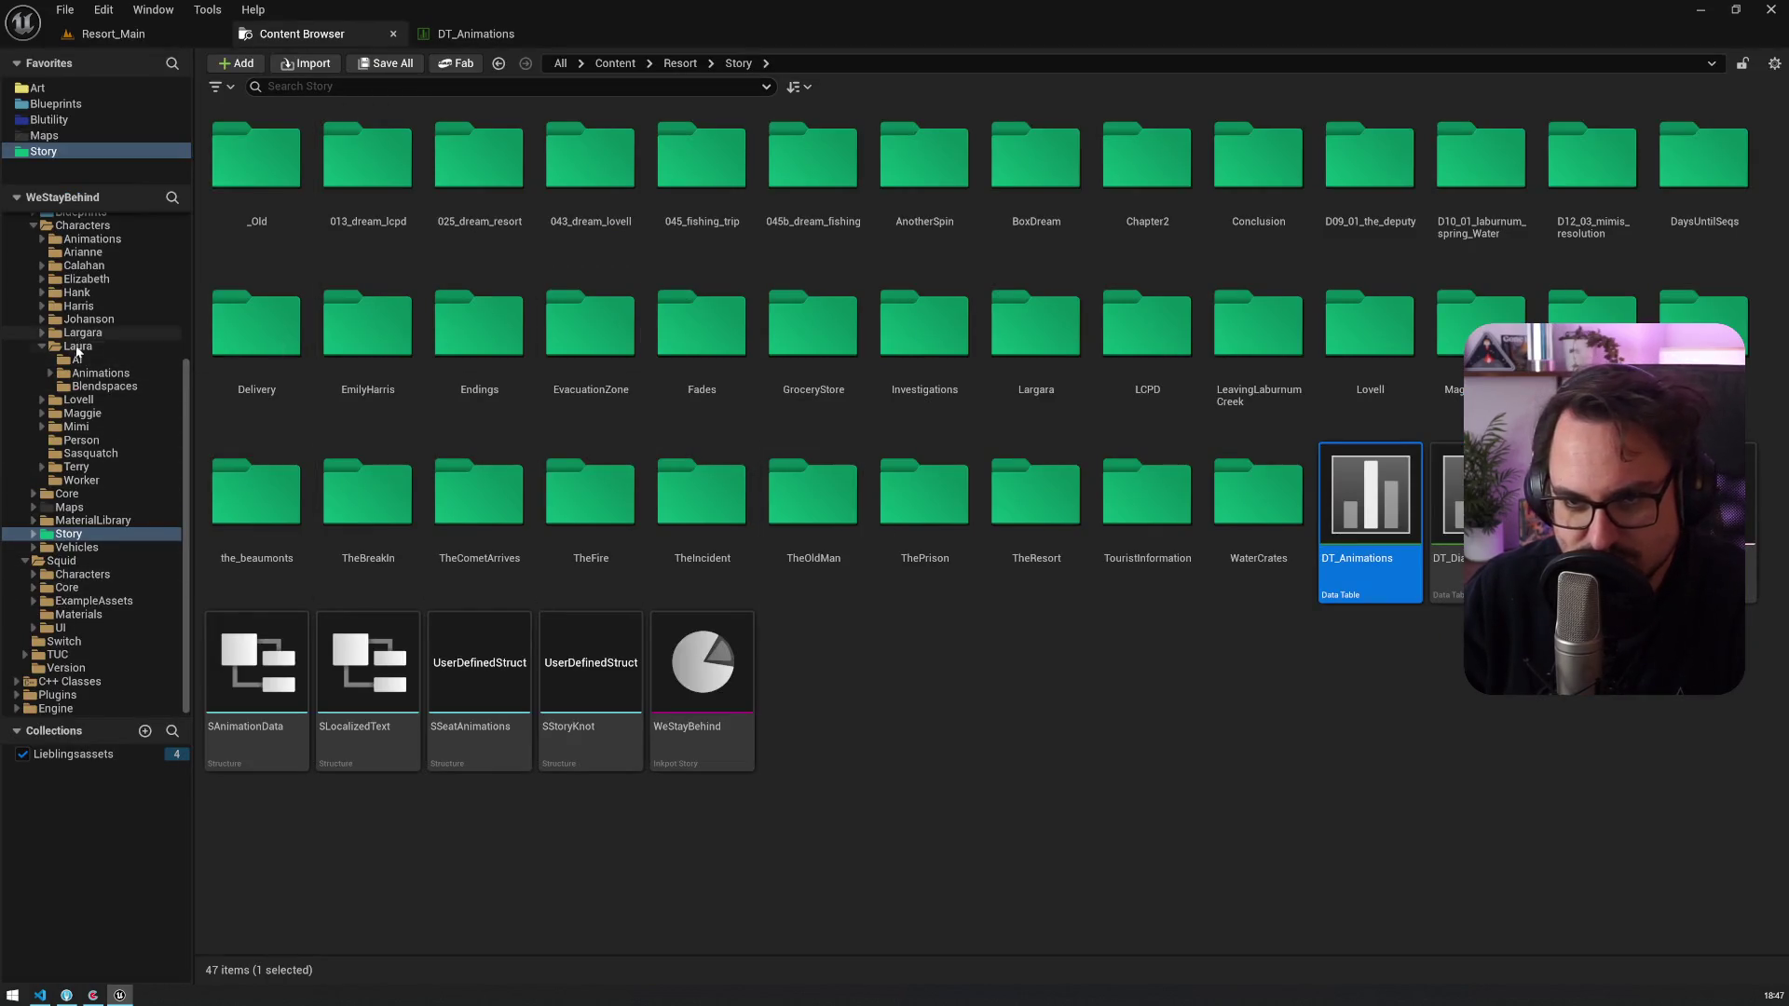
click(80, 398)
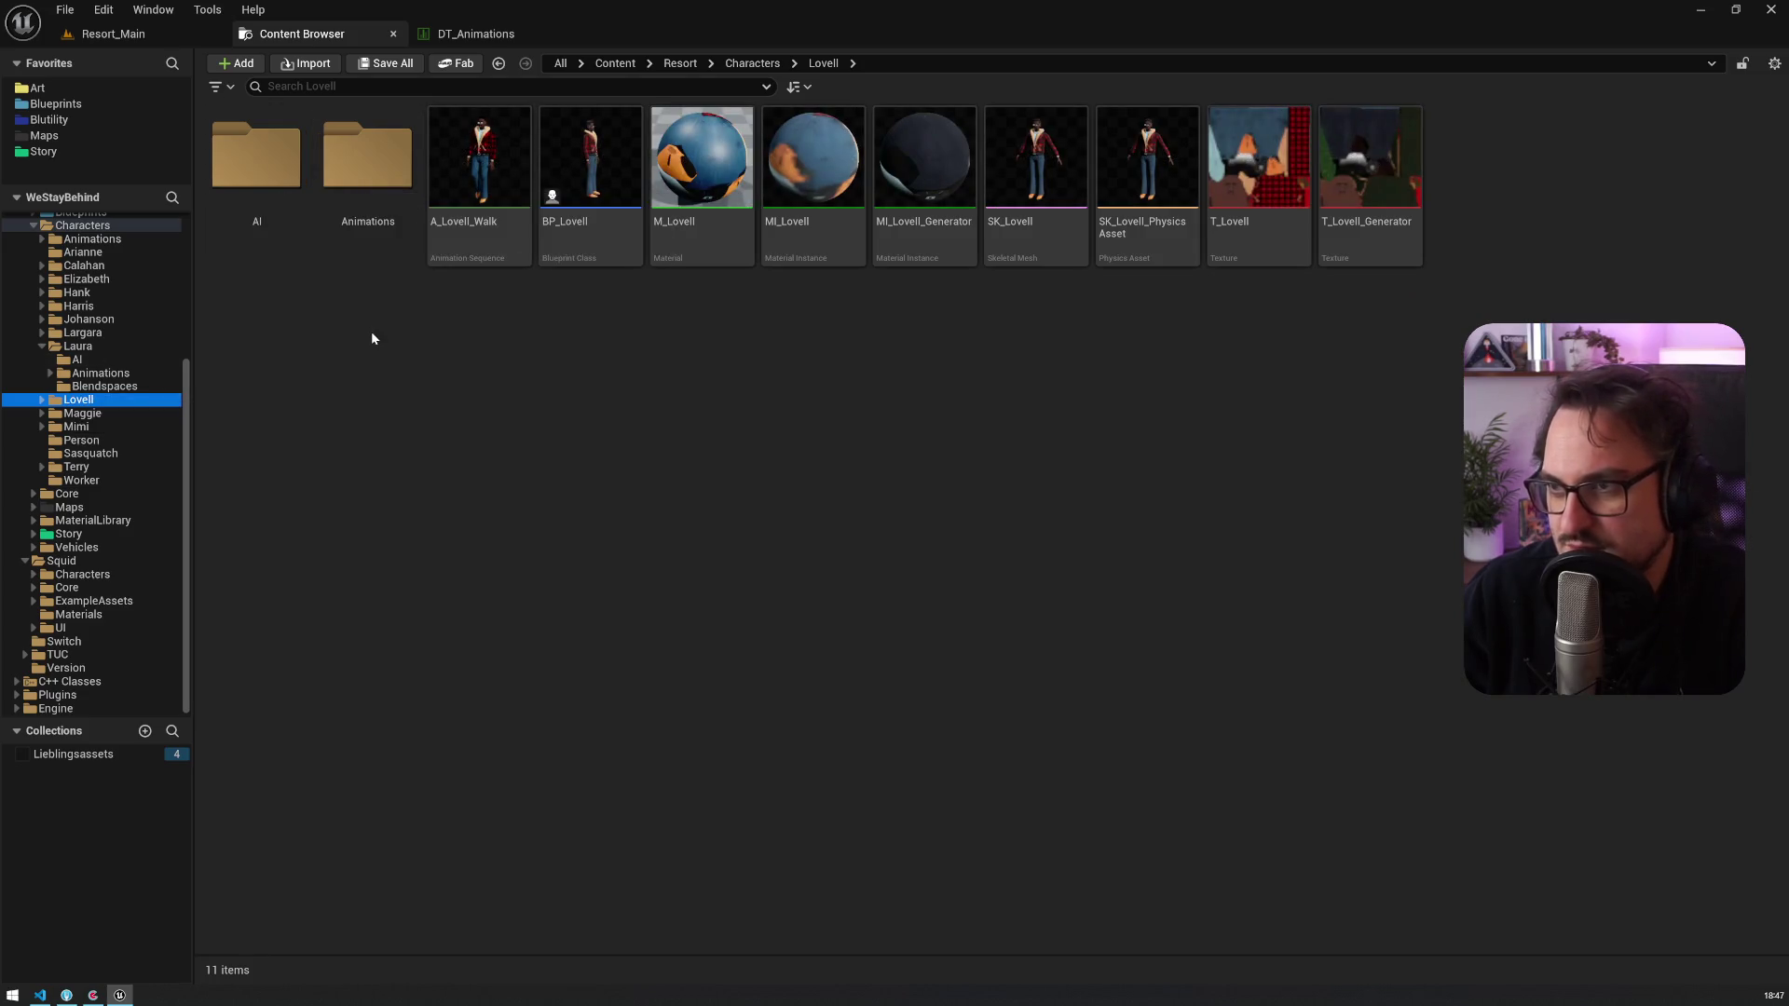
double_click(371, 228)
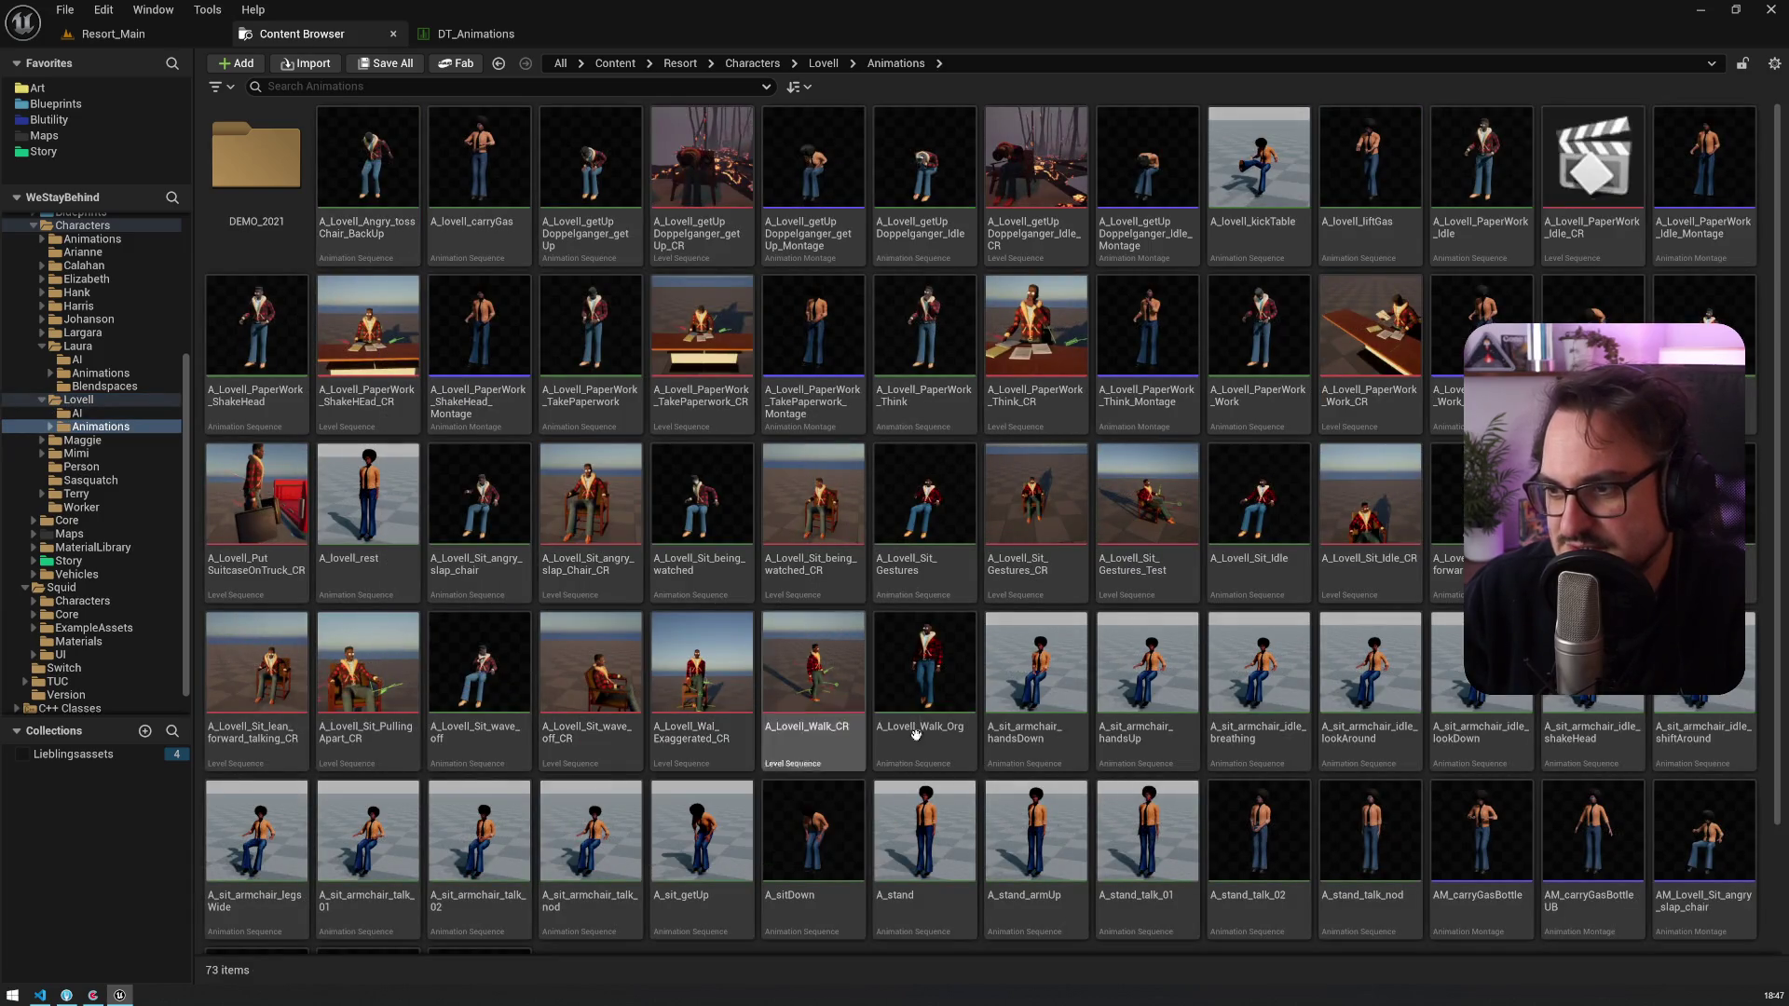
mouse_move(950, 732)
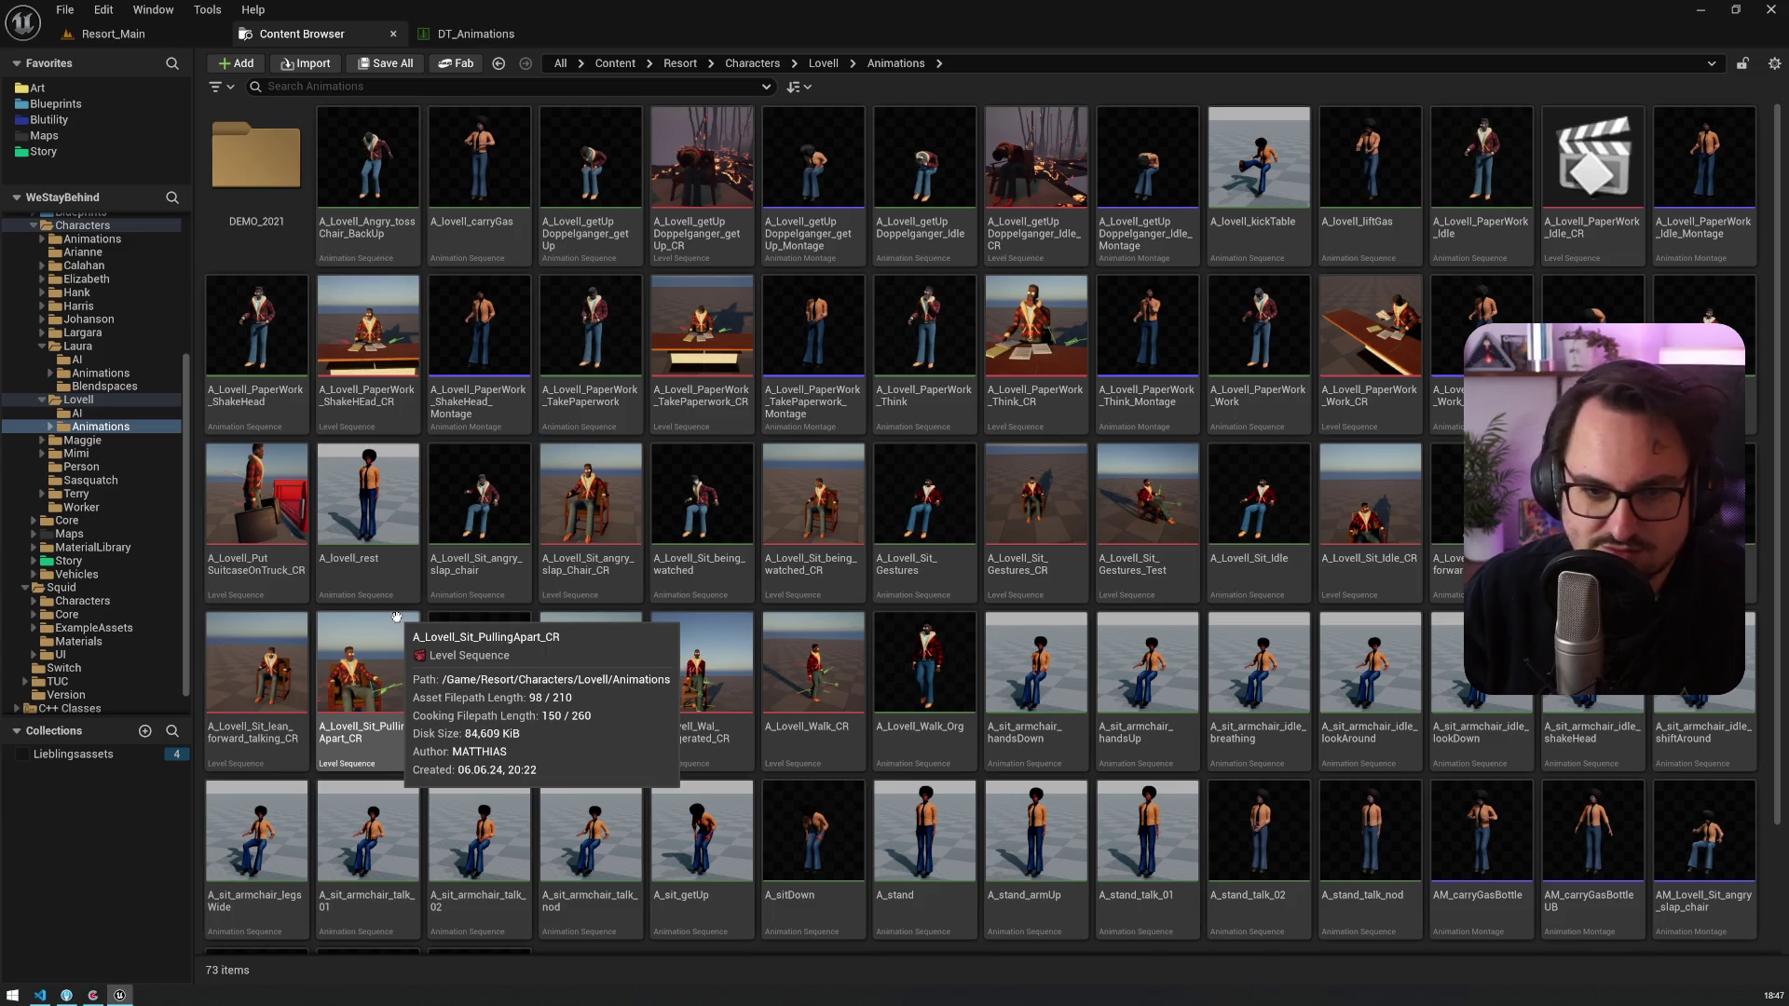
Step: Reread the task card in Codecks, then move over to the Fork git client
key(alt+Tab)
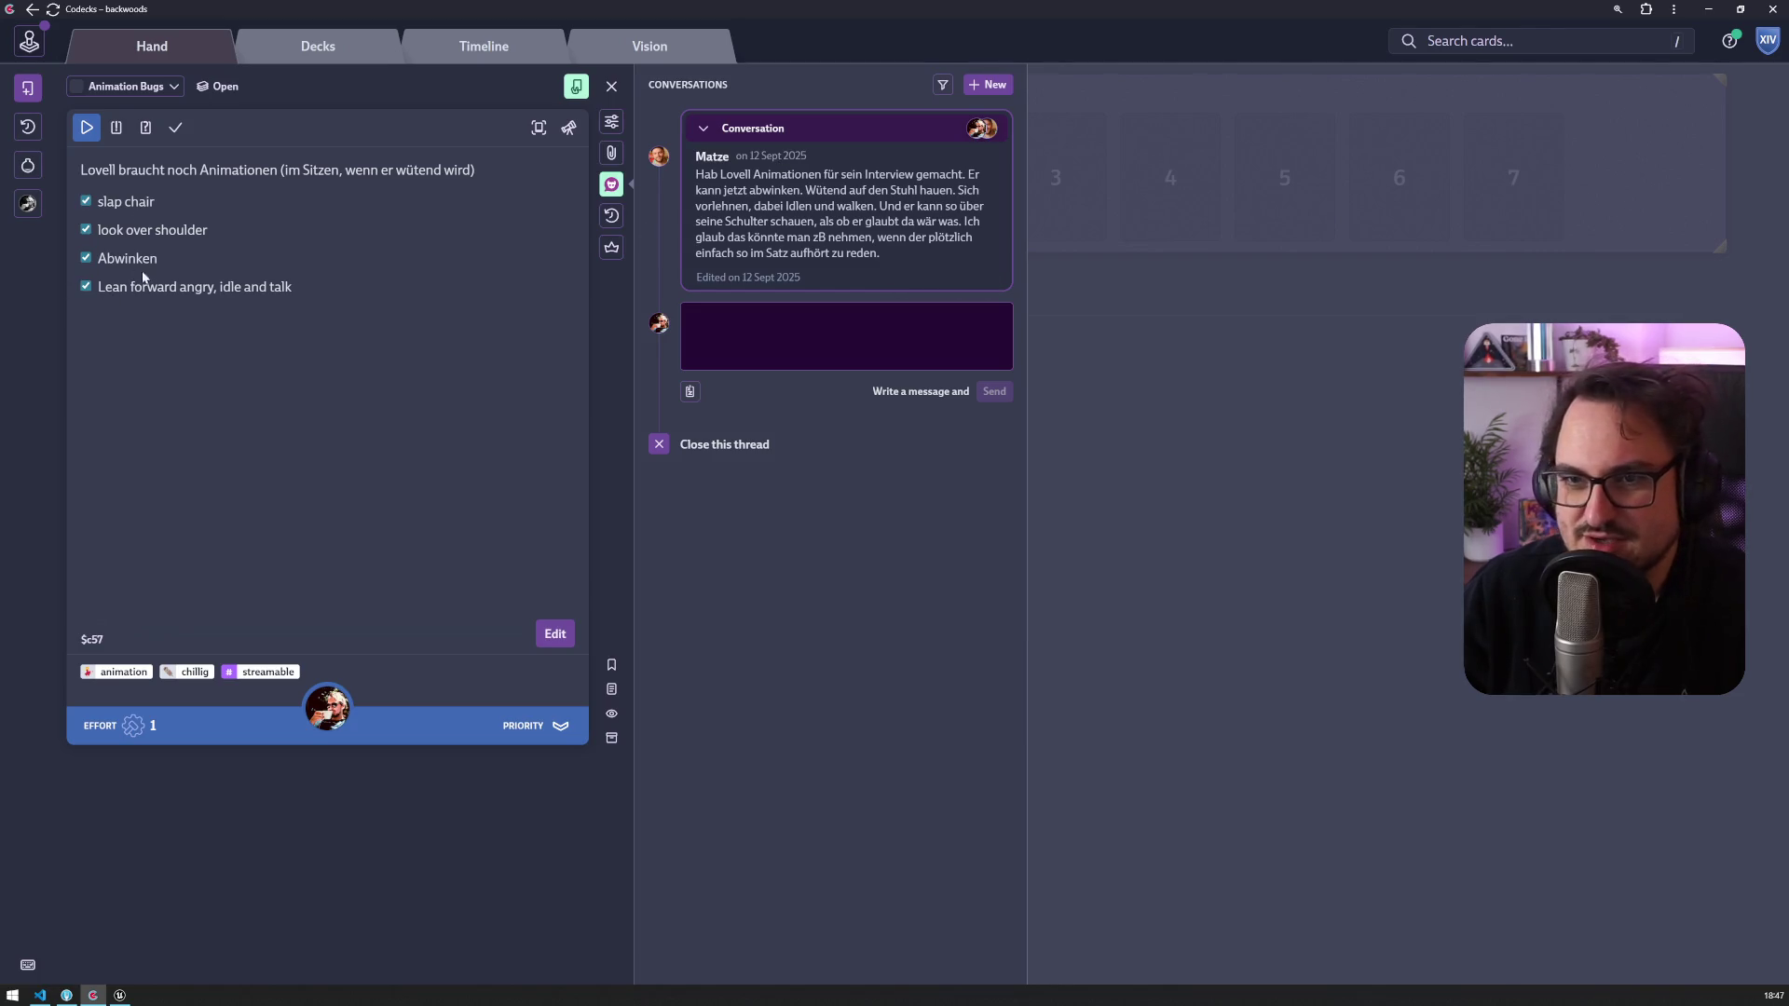
click(119, 995)
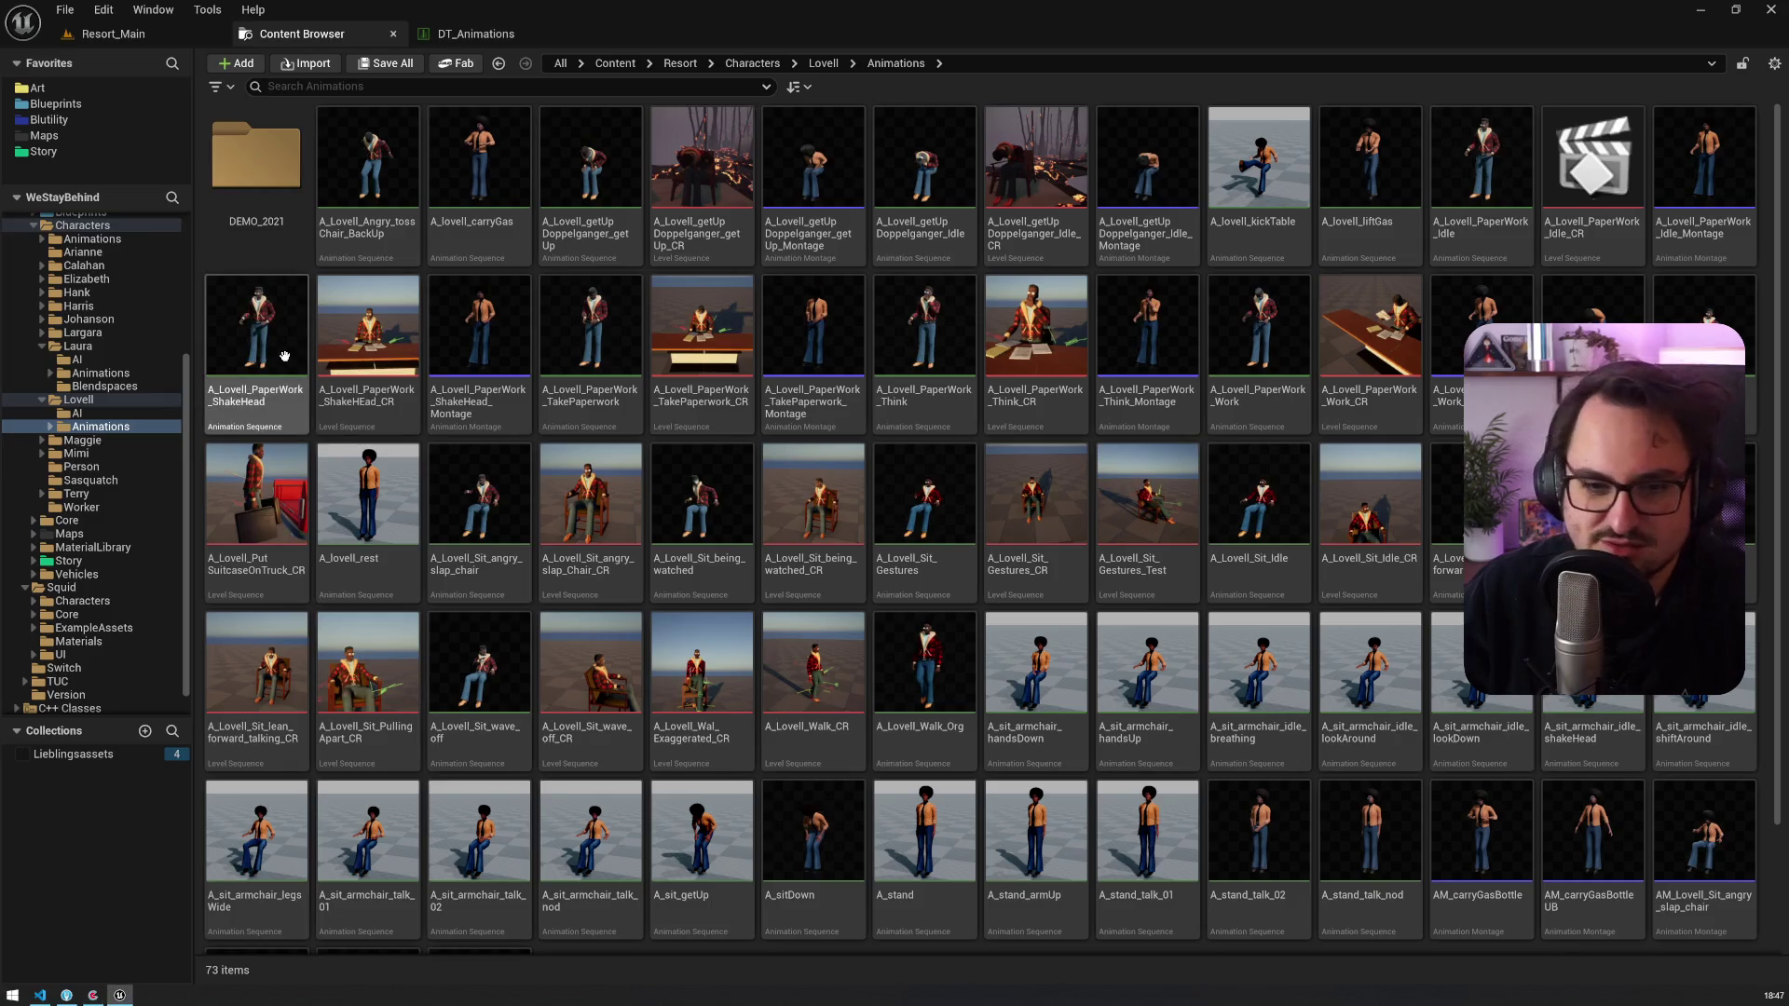
click(65, 995)
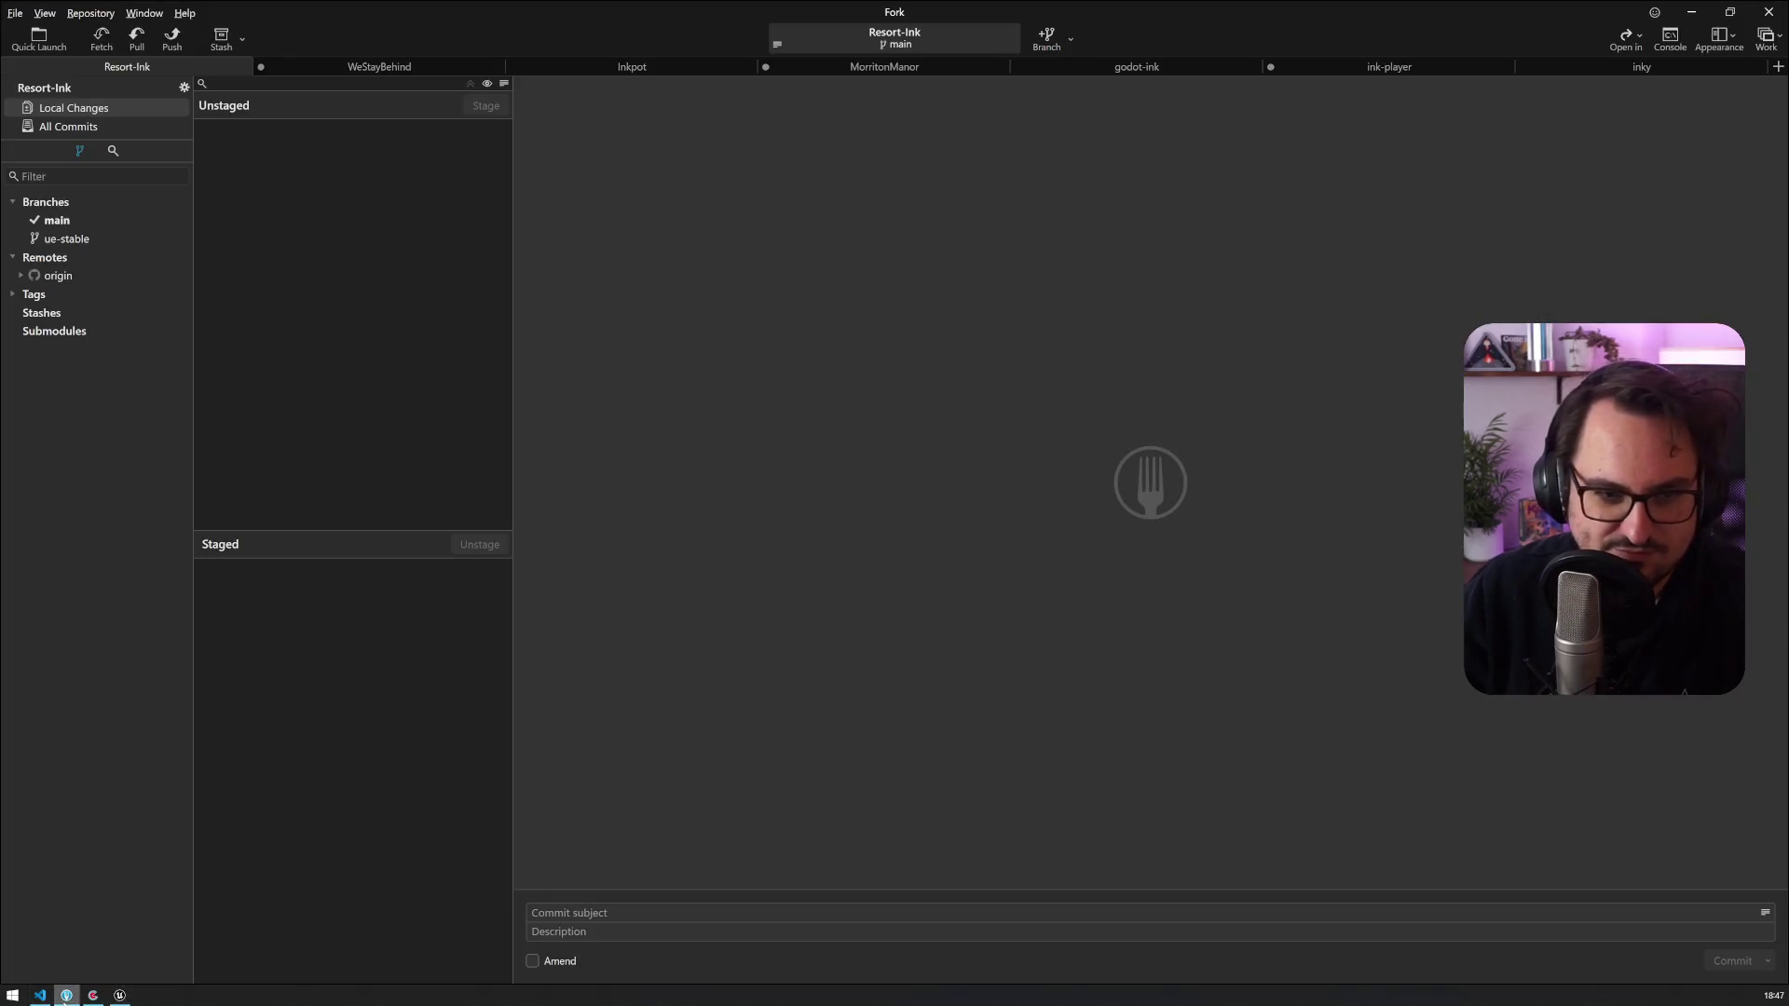
Step: Select the Lovell Interview Animations commit in Fork and enlarge its file list
click(315, 62)
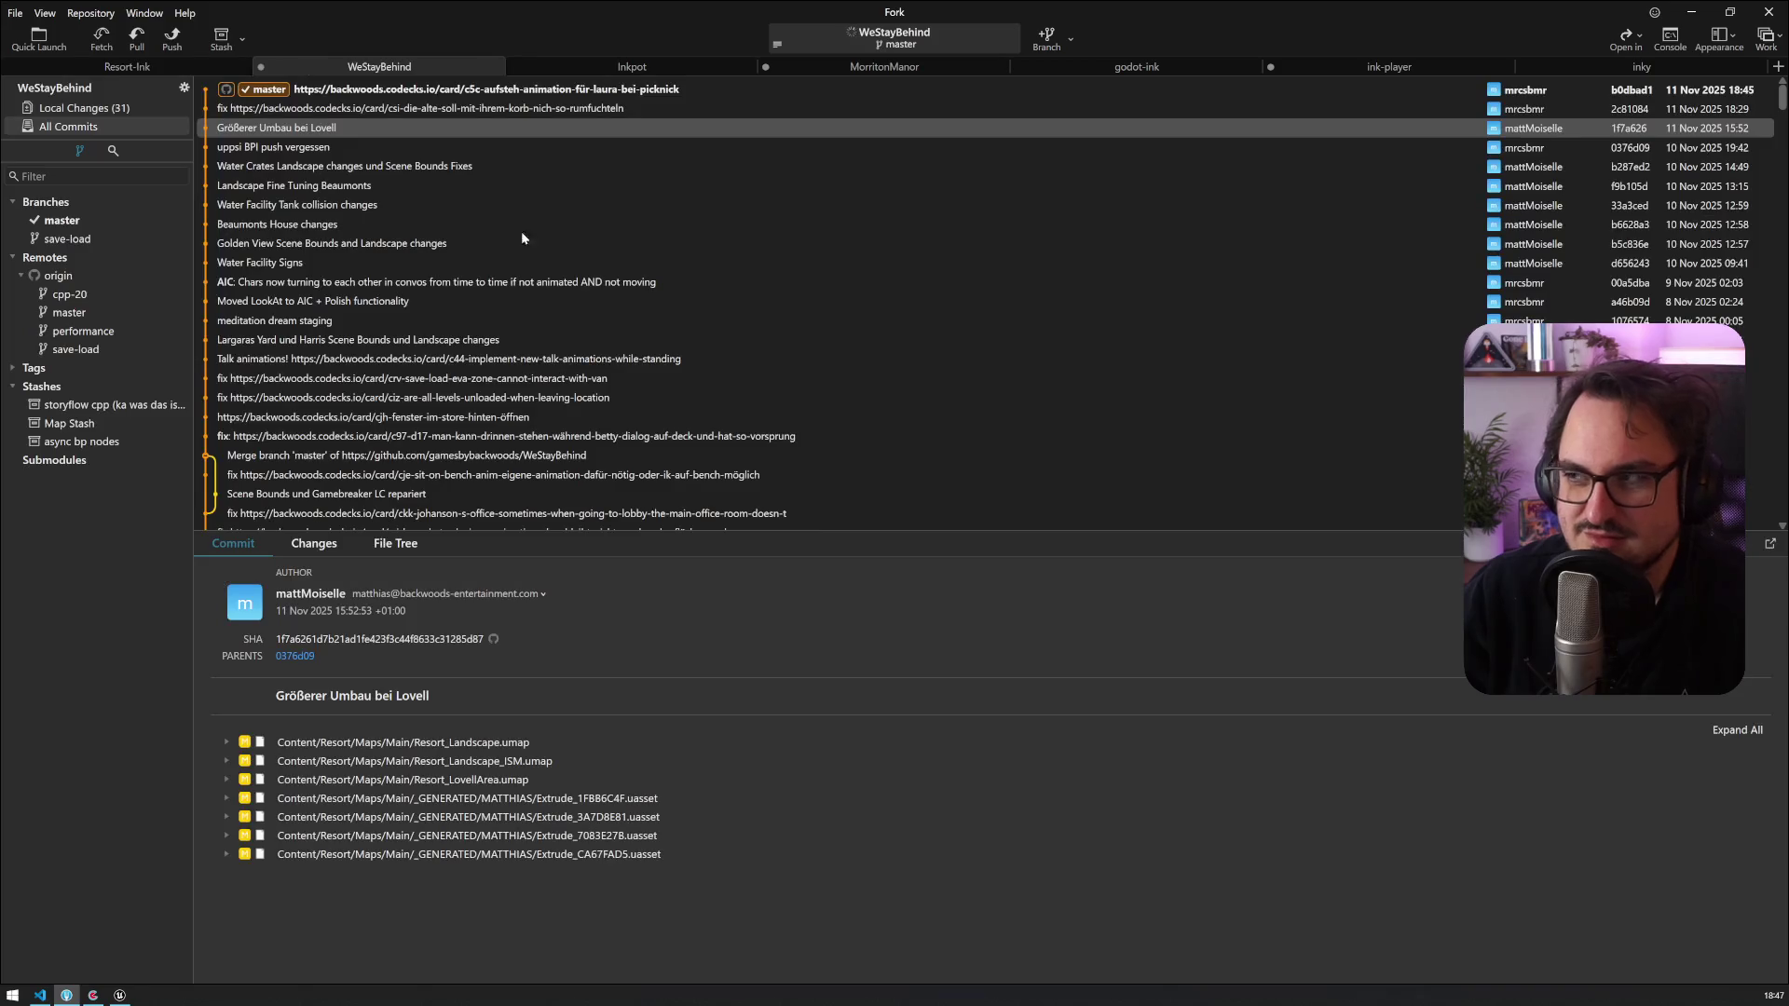
drag(1782, 95, 1775, 159)
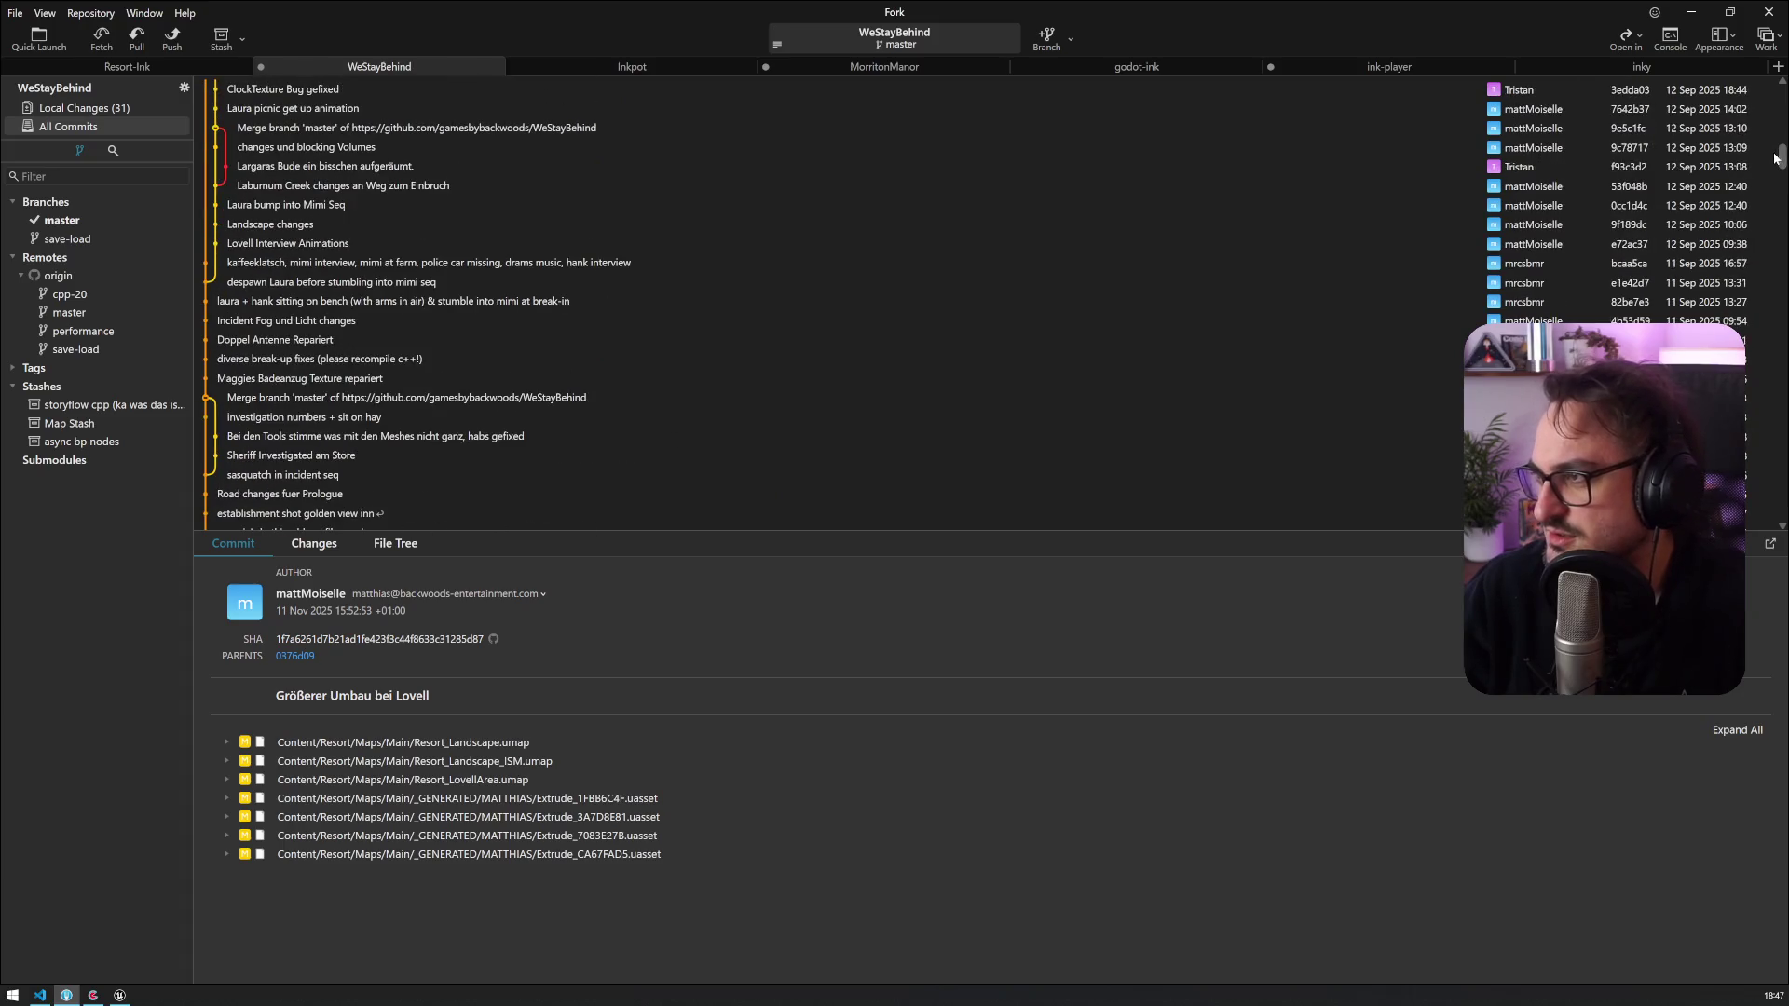
click(1694, 227)
click(286, 211)
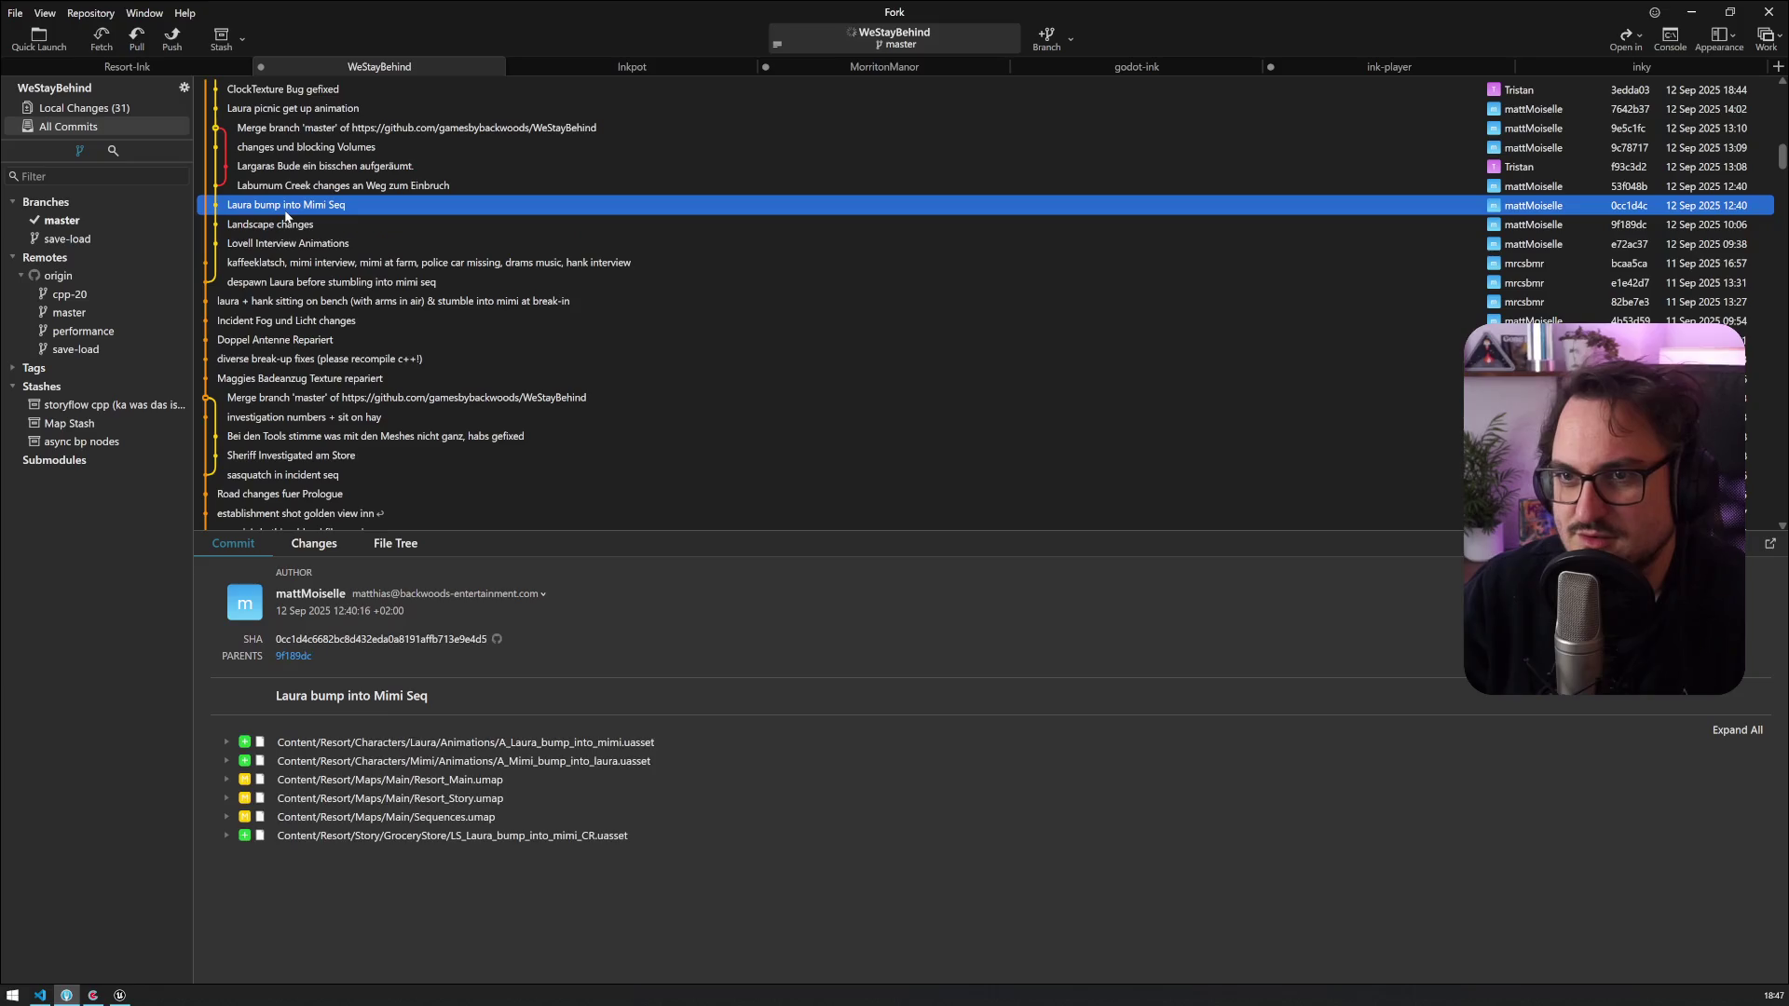
click(291, 226)
click(292, 243)
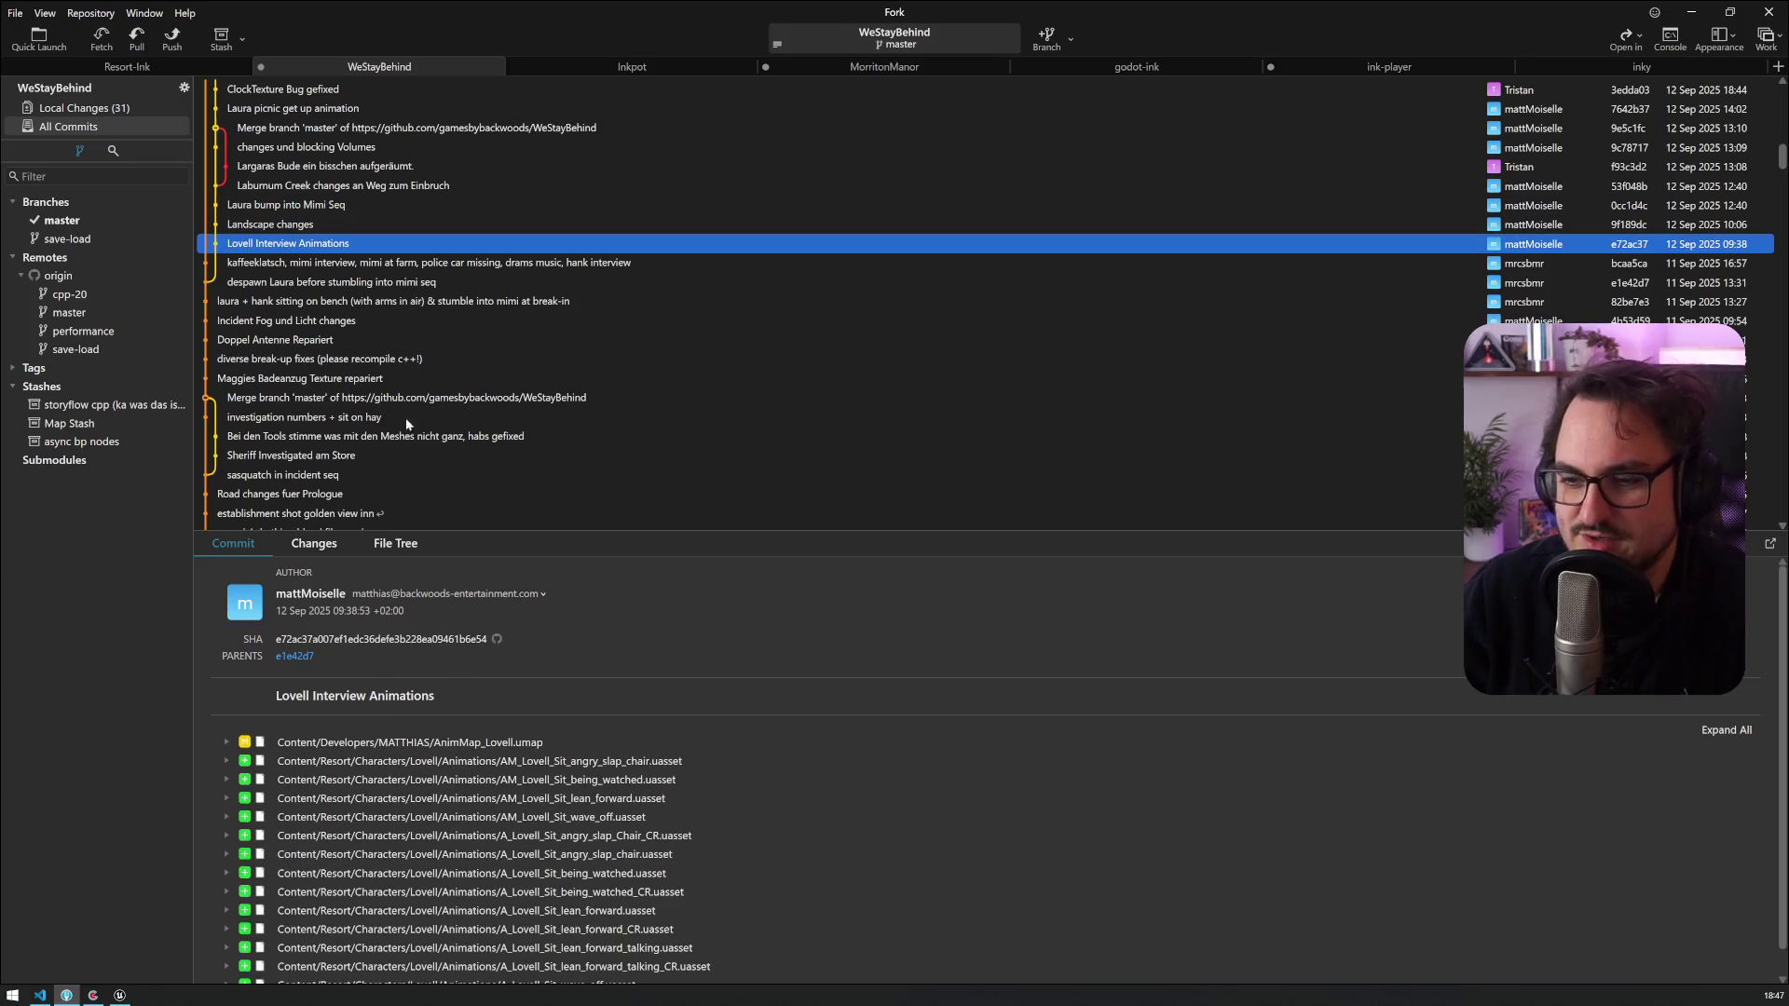
scroll(647, 772, down, 1)
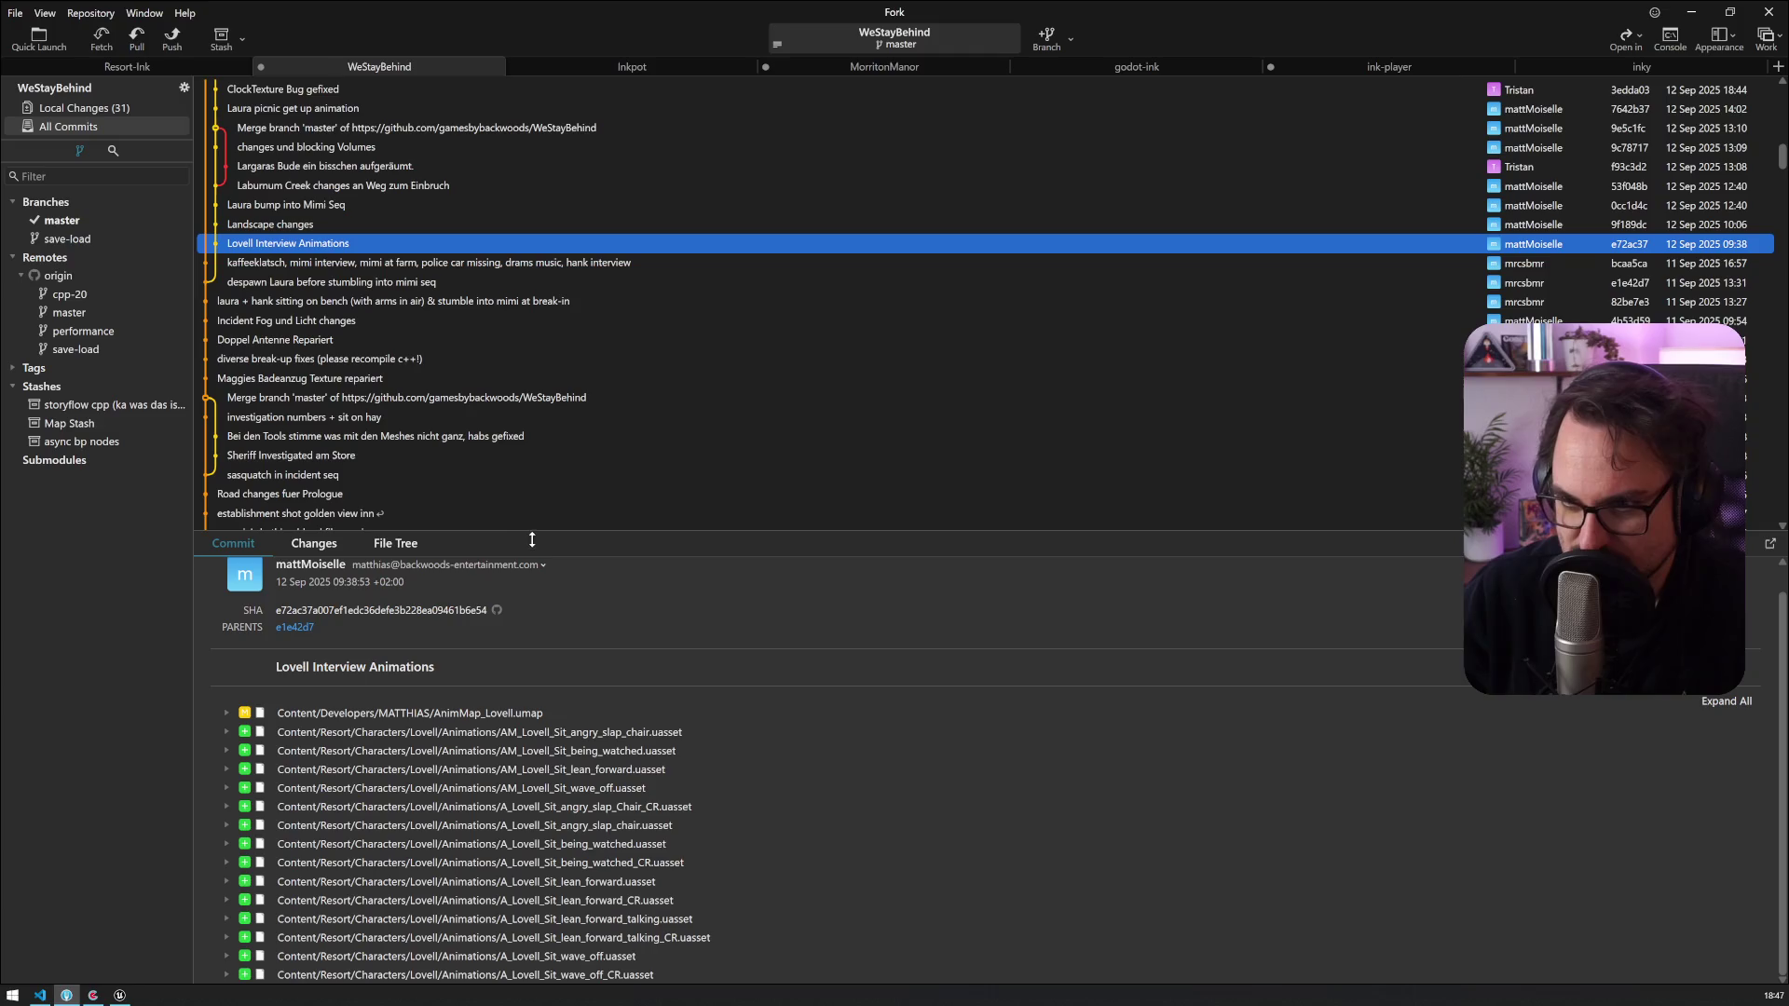
drag(535, 534, 535, 370)
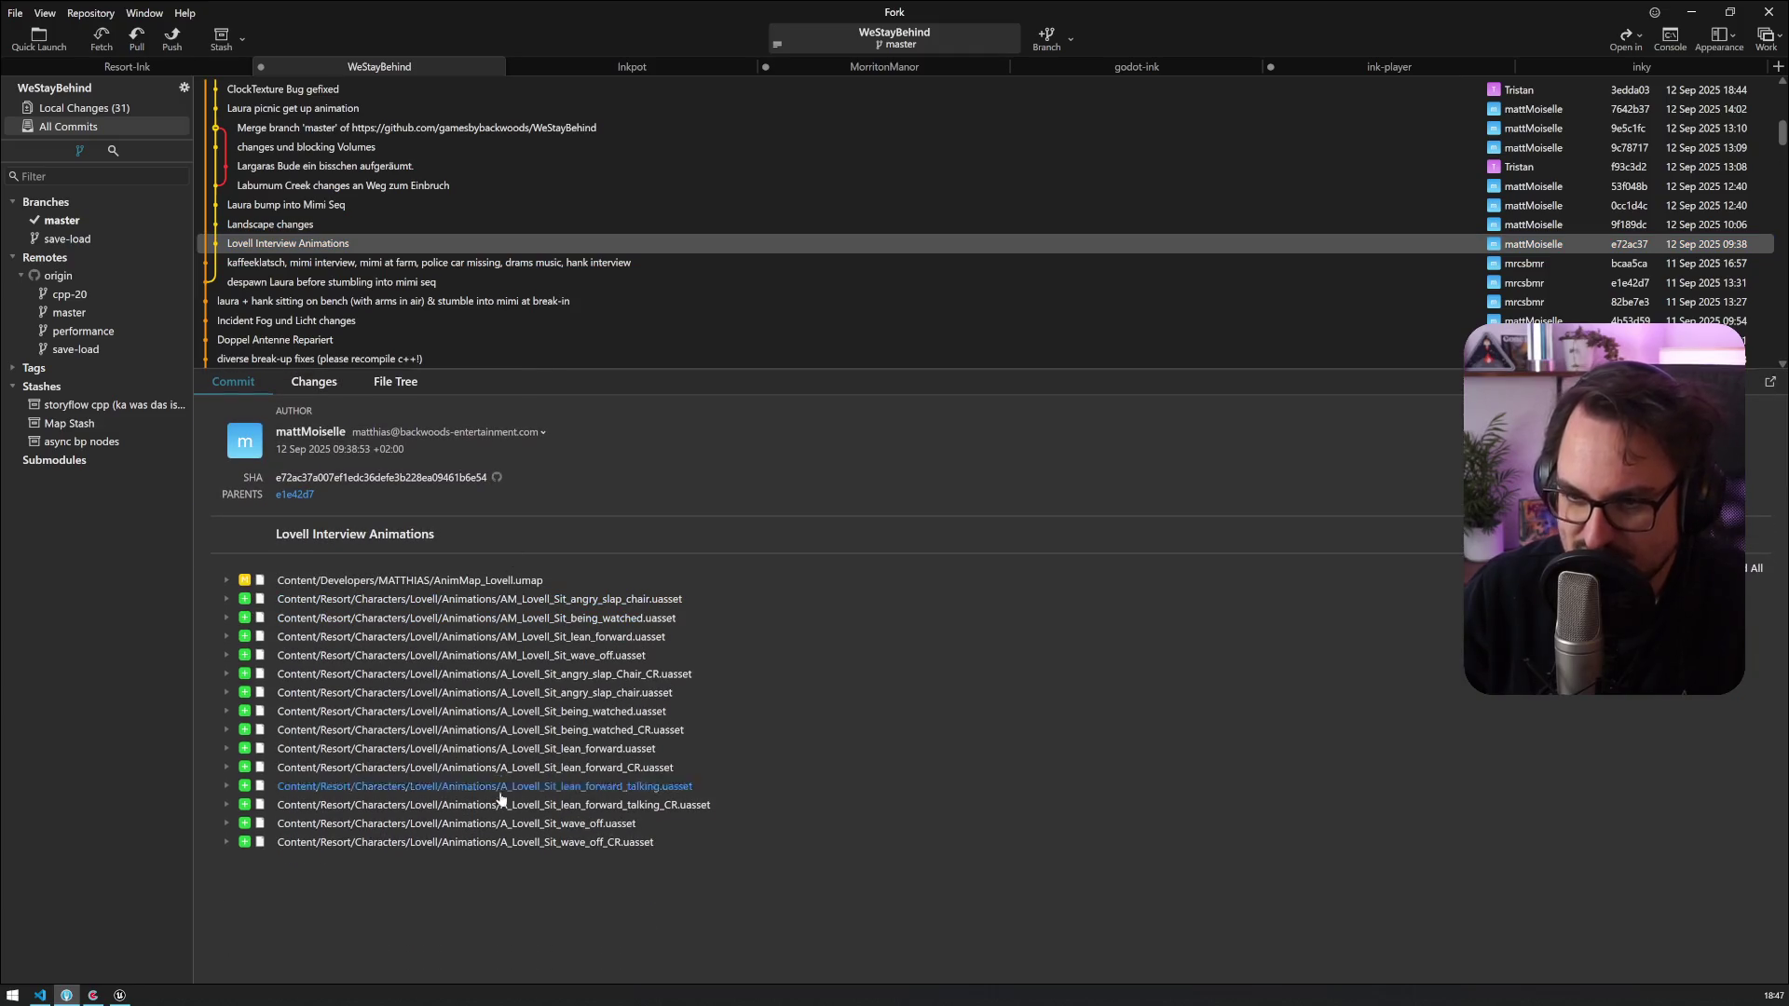
Step: Compare the commit's files against Lovell's Animations folder in Unreal Editor
key(alt+Tab)
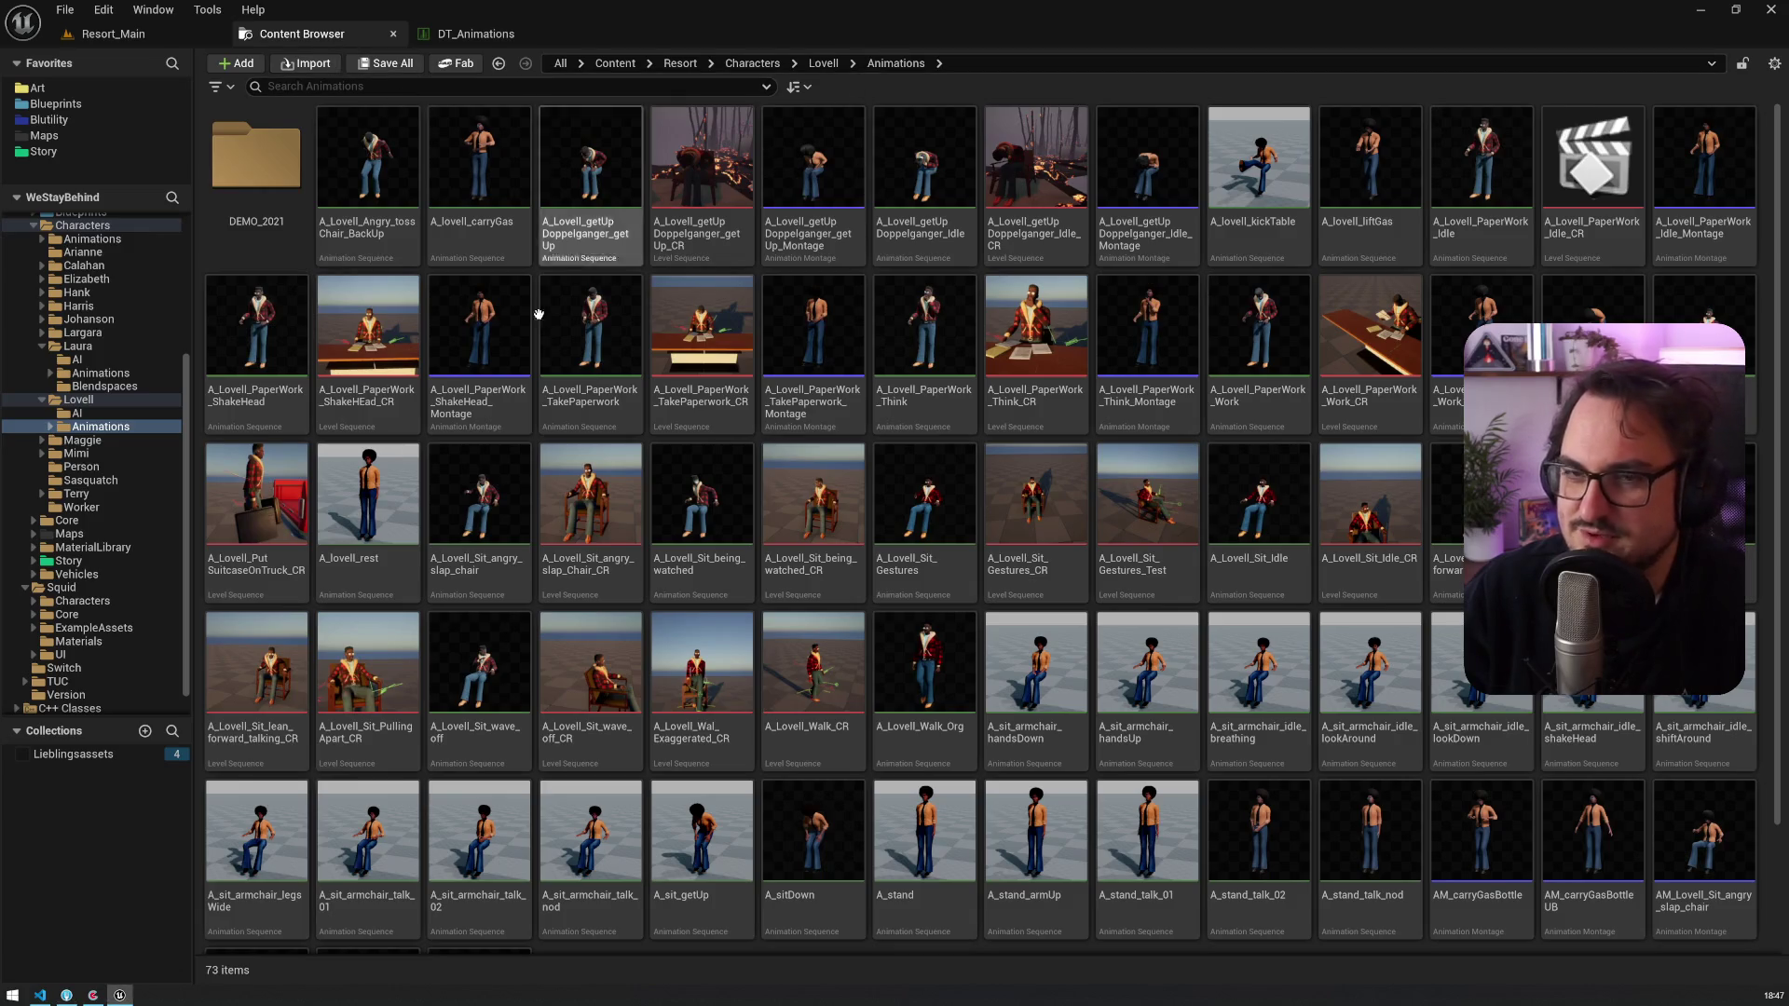
key(alt+Tab)
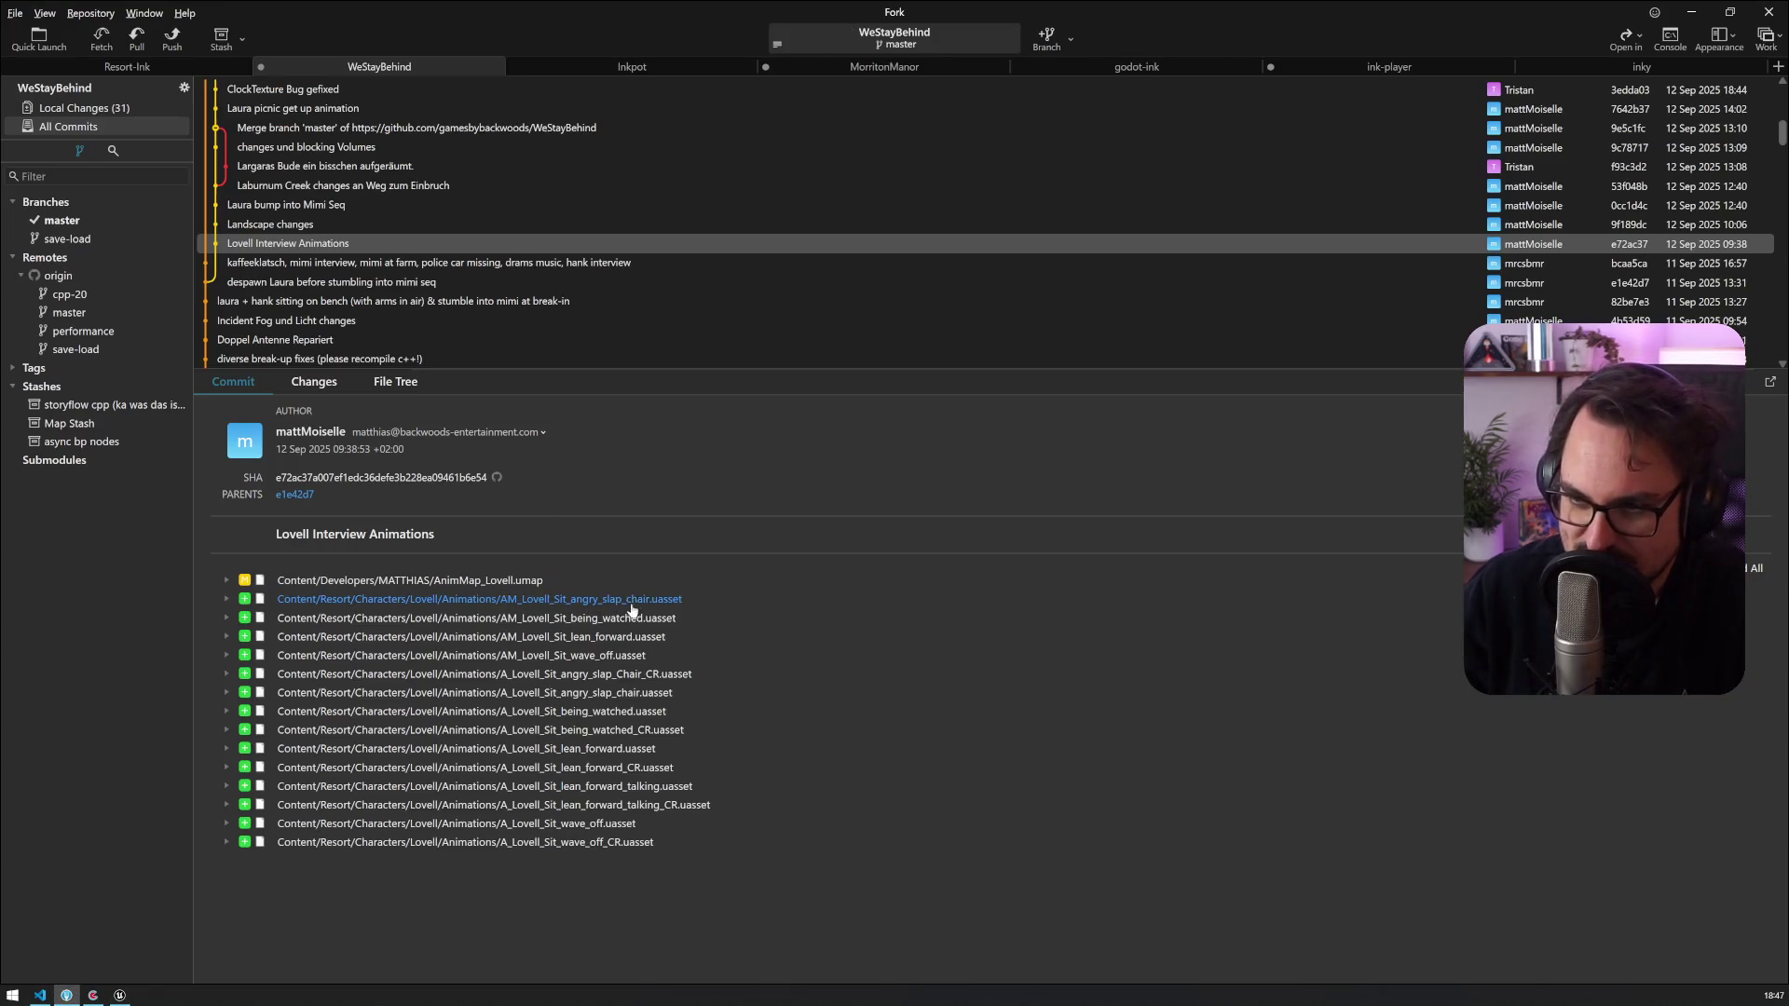
key(alt+Tab)
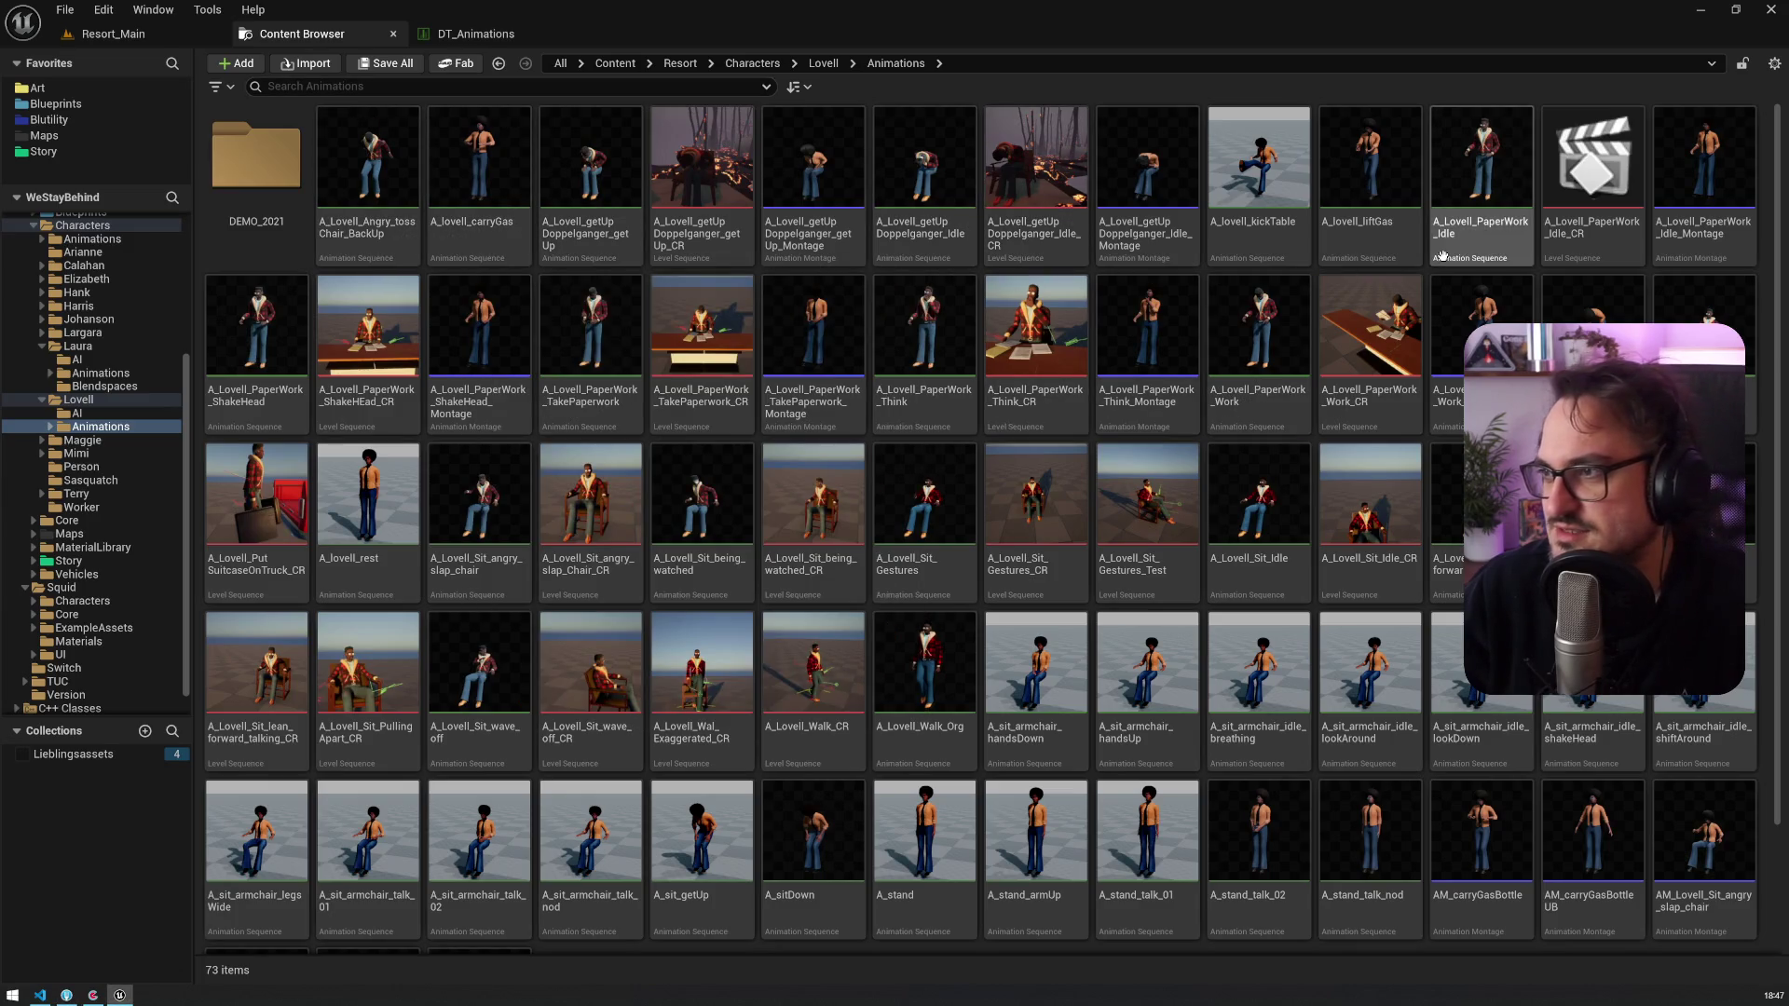
scroll(826, 559, down, 3)
scroll(825, 559, up, 3)
click(144, 731)
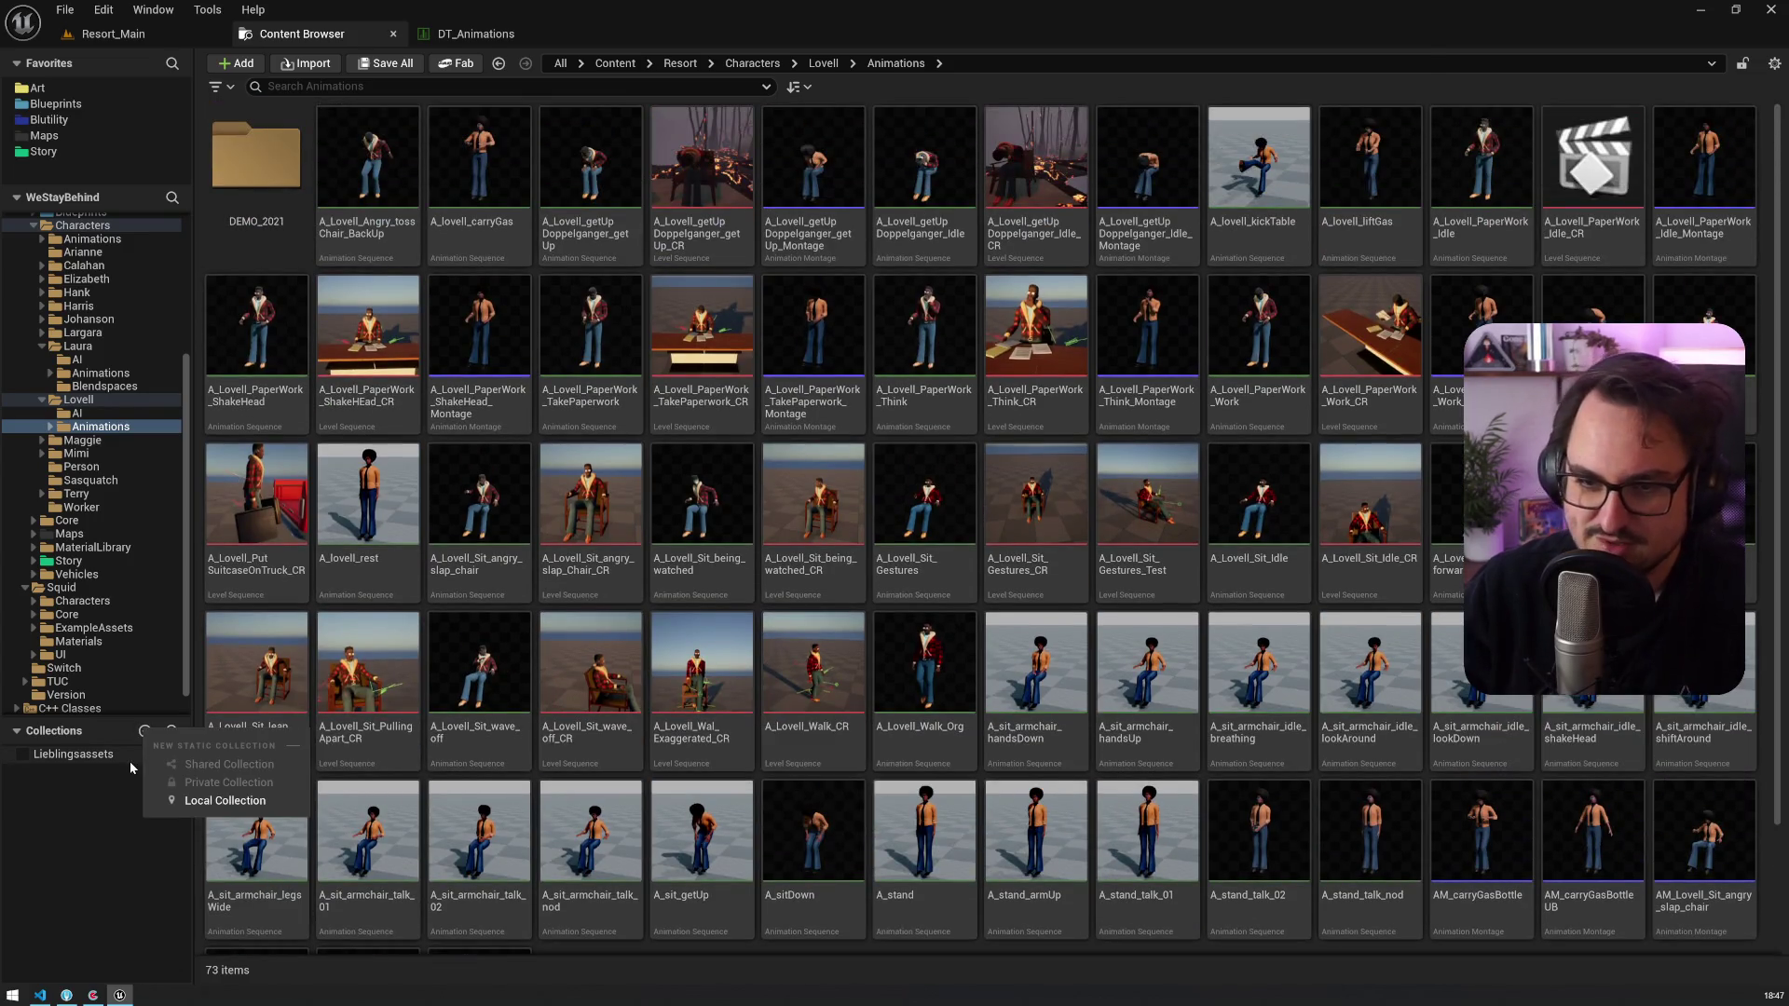
Step: Create a local collection named LovellAnims and return to Lovell's Animations folder
click(186, 803)
text(Lovell an)
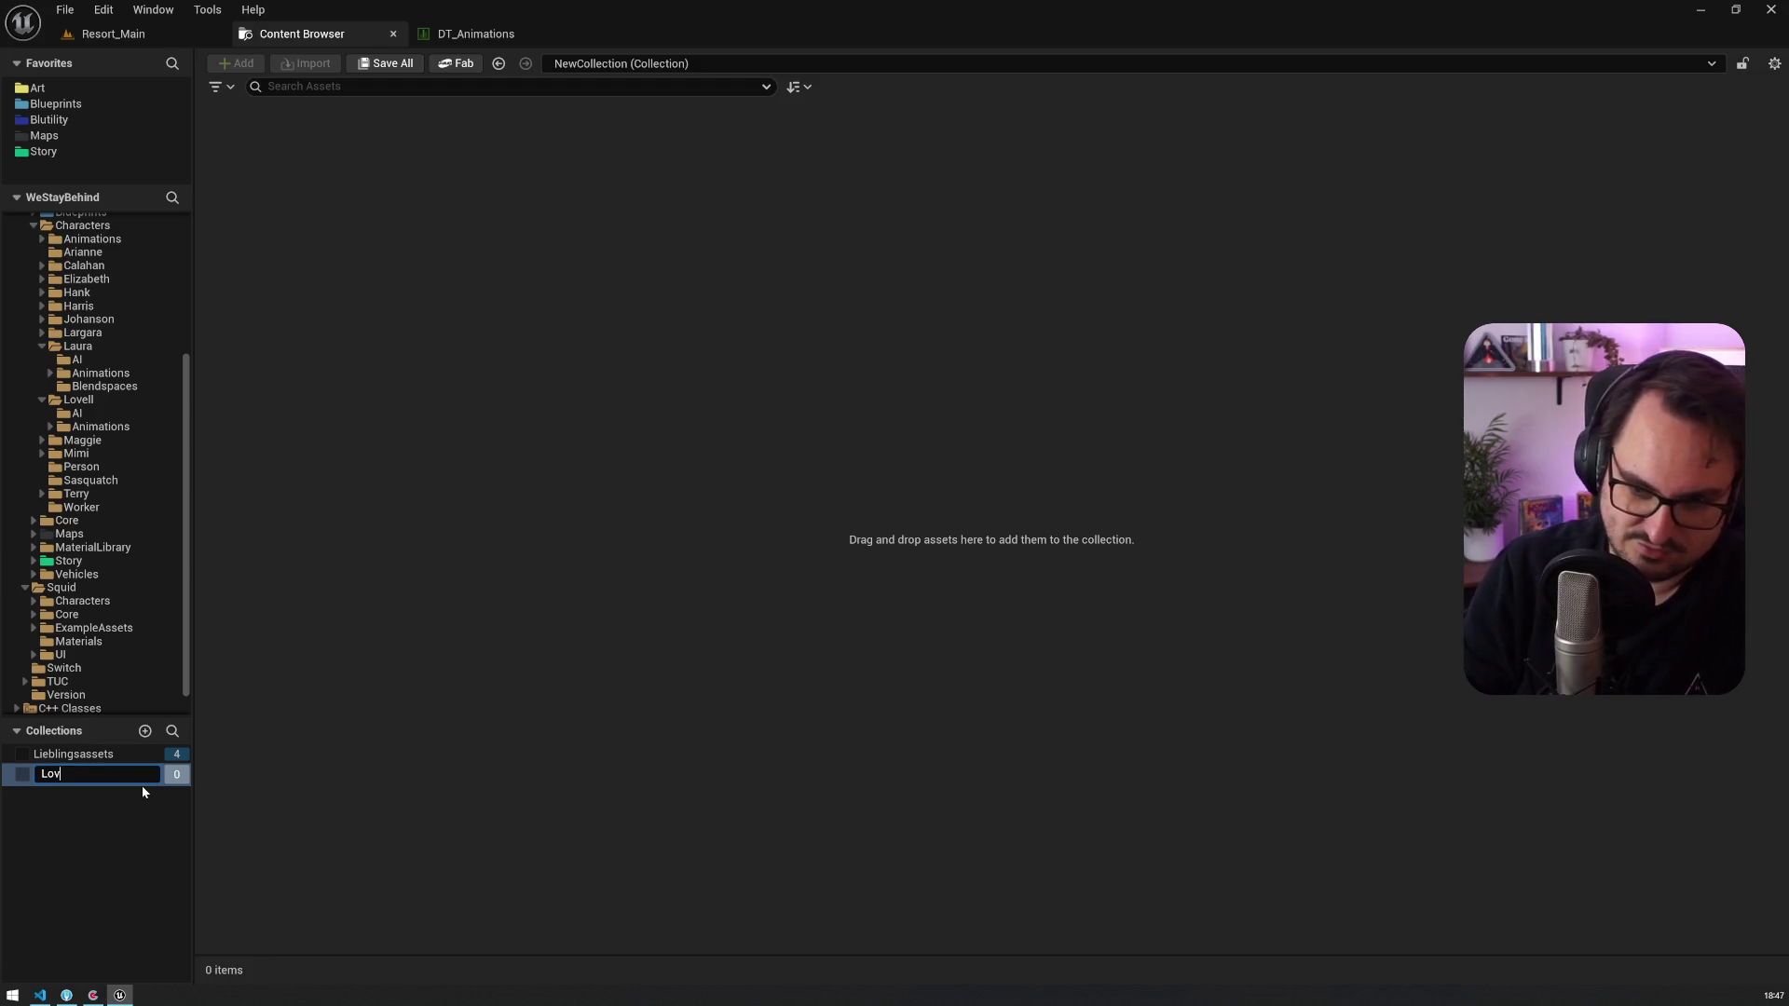
key(BackSpace)
key(BackSpace)
key(BackSpace)
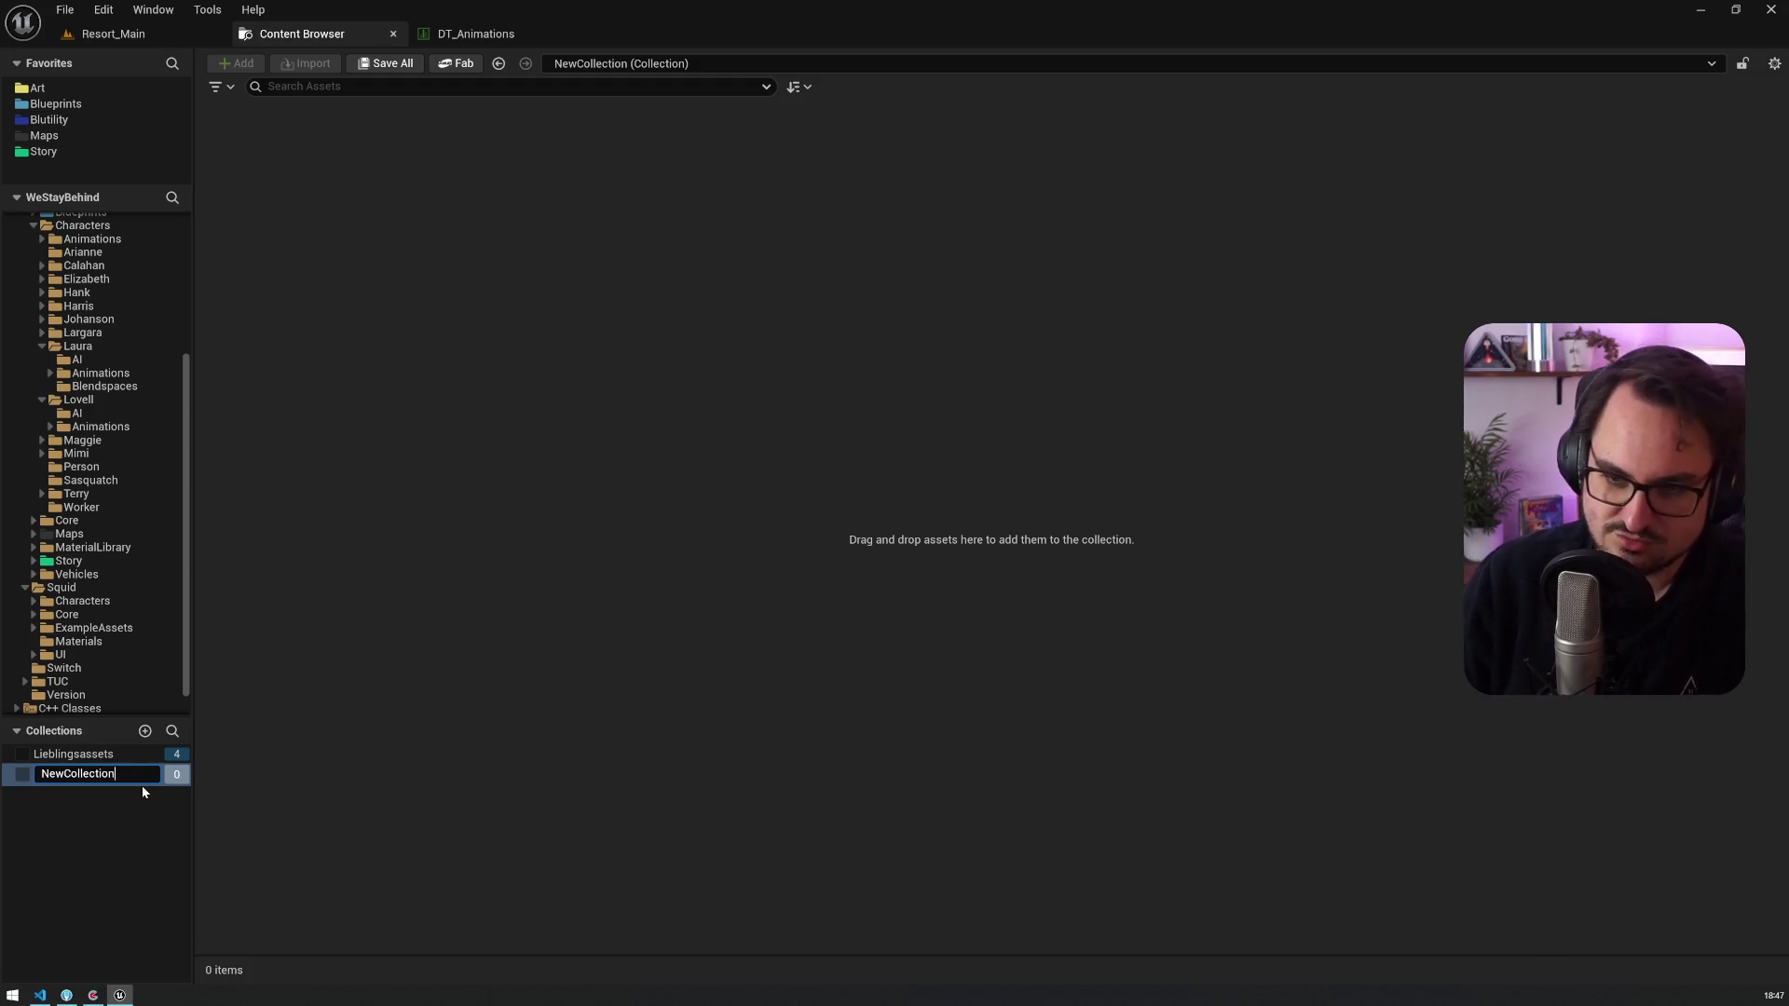
text(LovellAnims)
key(Return)
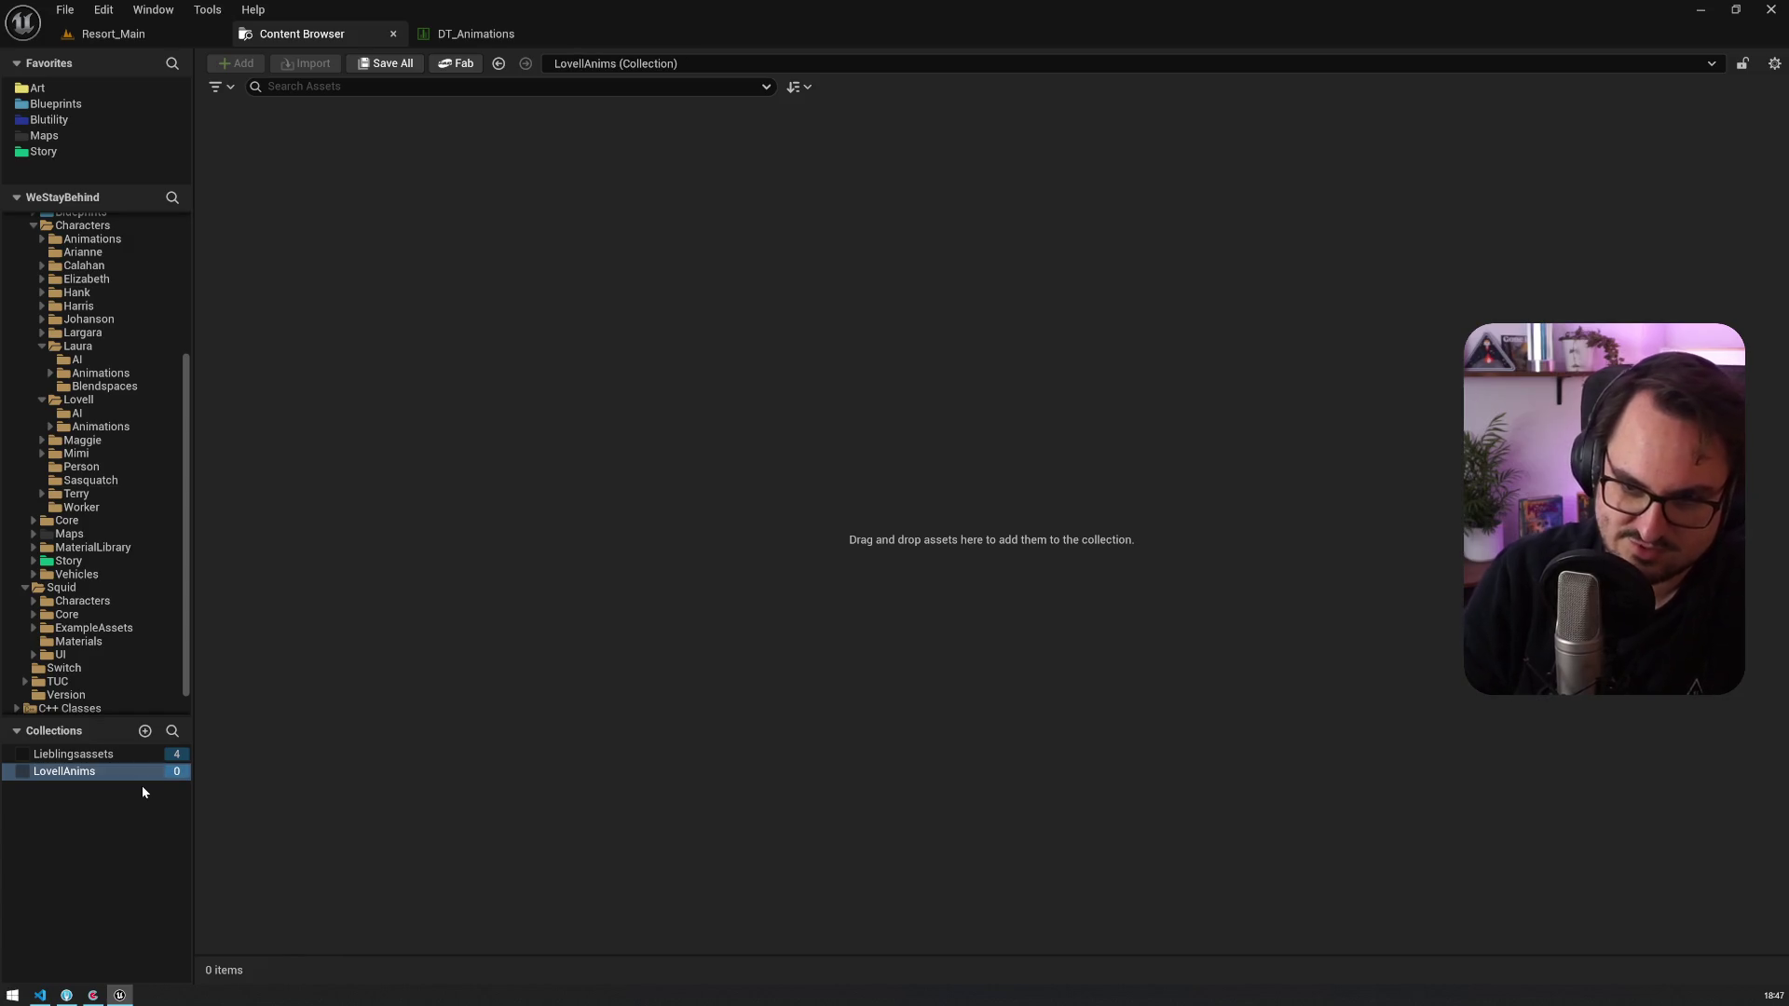
click(101, 425)
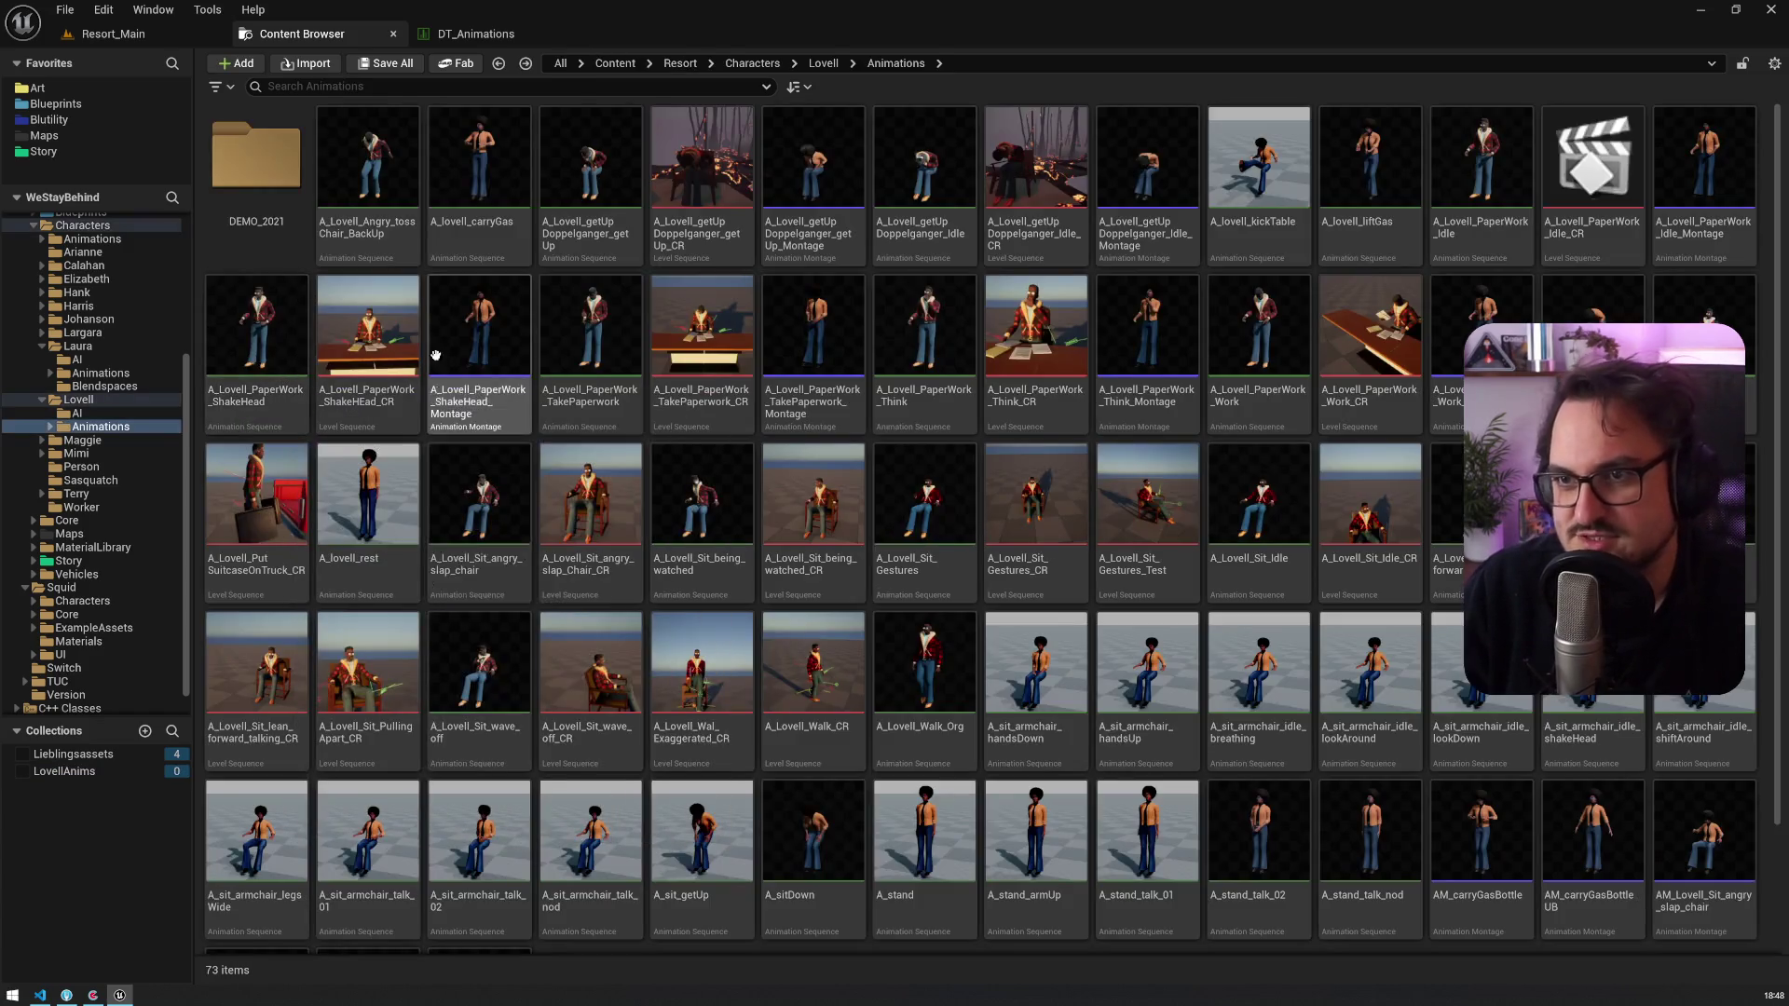
Step: Search 'slap_ch' and add both Lovell_Sit_angry_slap_chair animations to LovellAnims
key(alt+Tab)
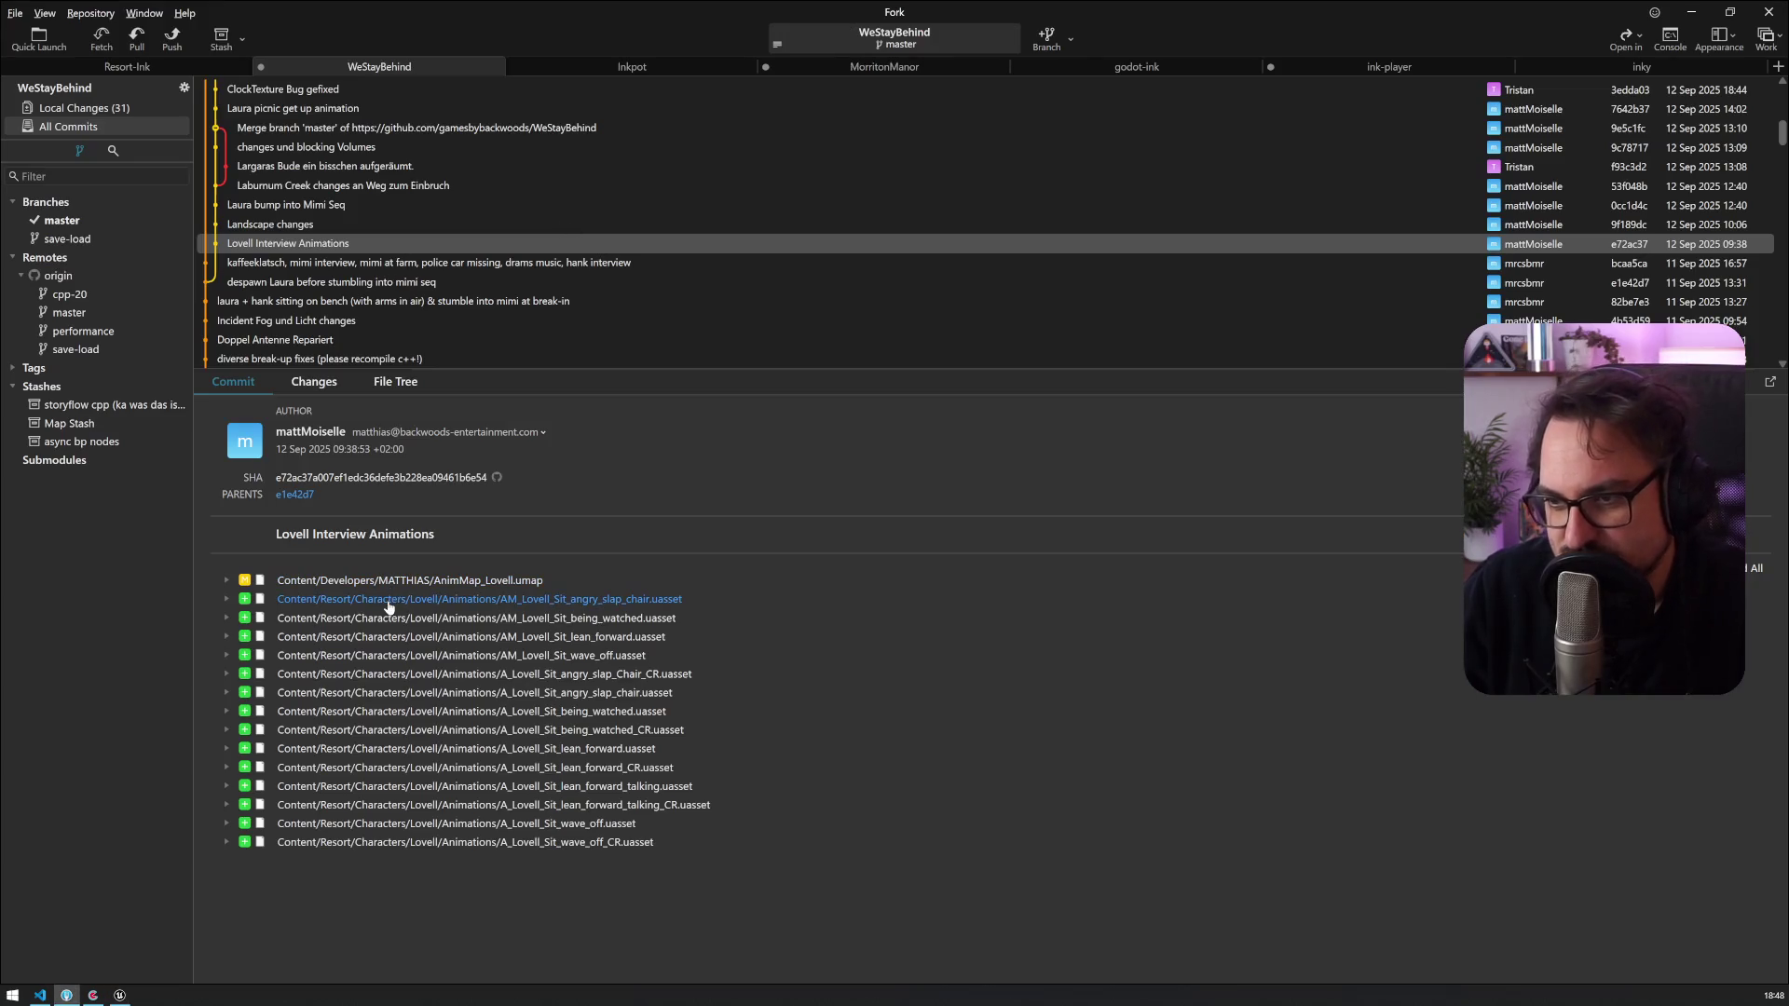
key(alt+Tab)
key(ctrl+f)
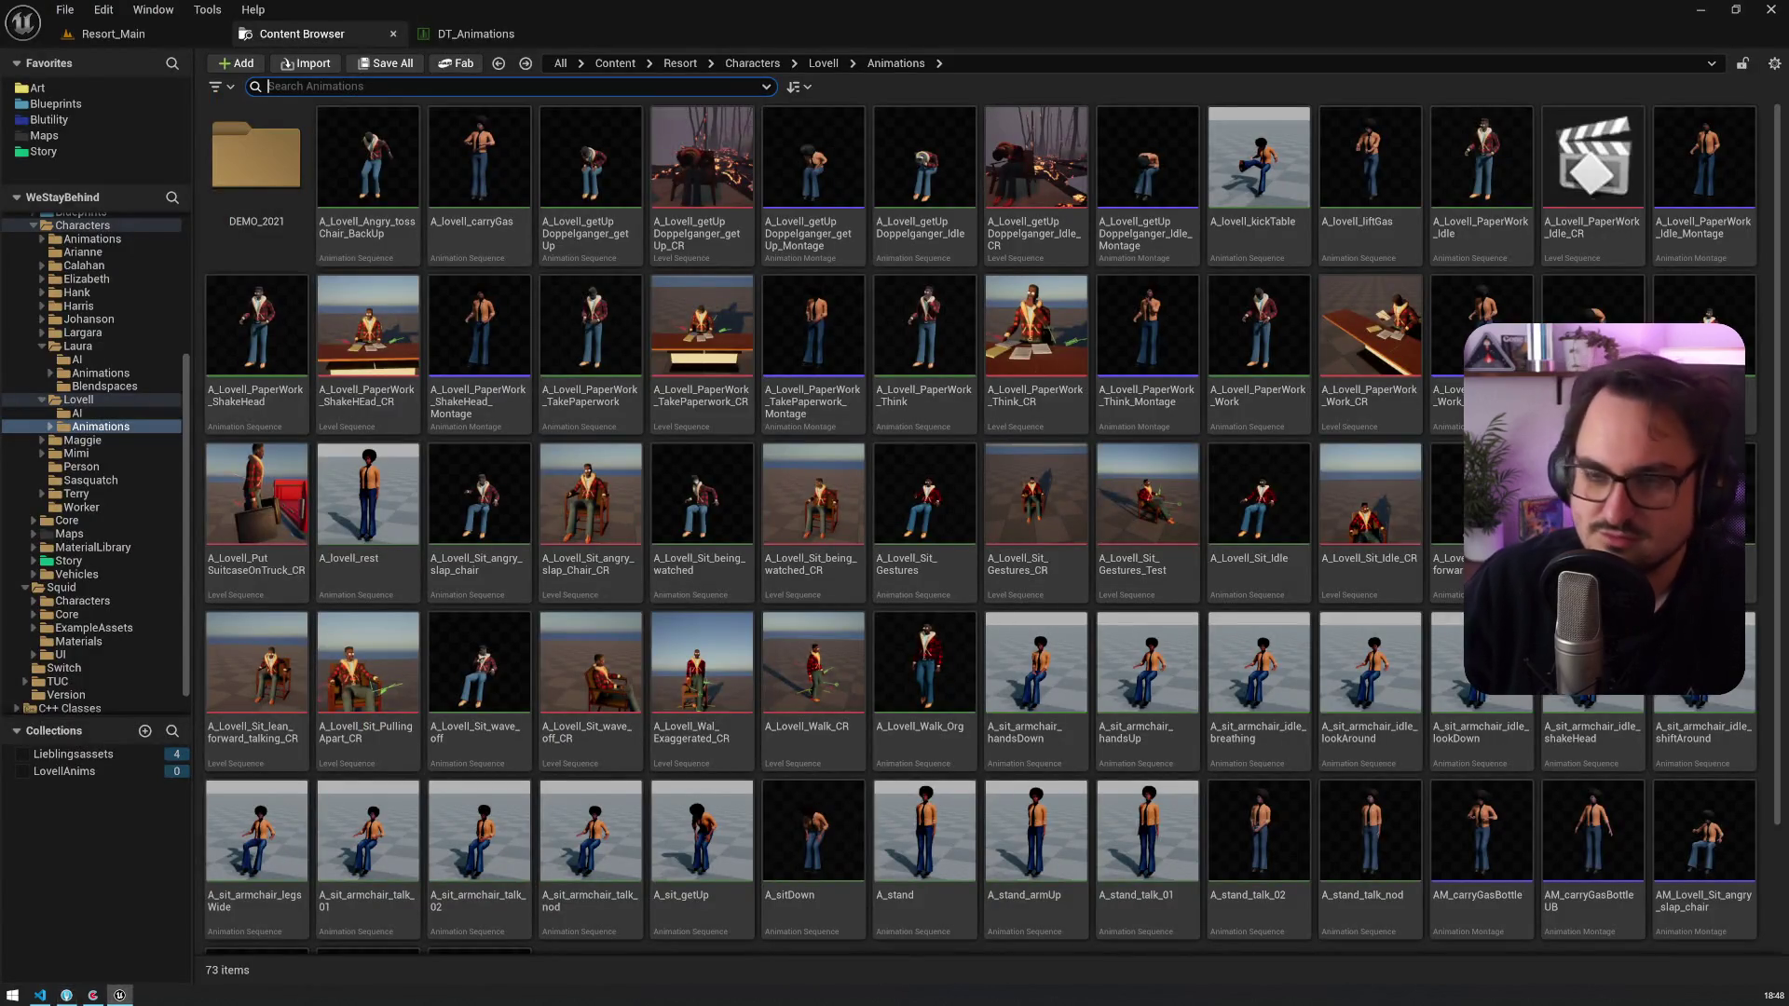
text(slap_ch)
click(526, 253)
mouse_move(494, 254)
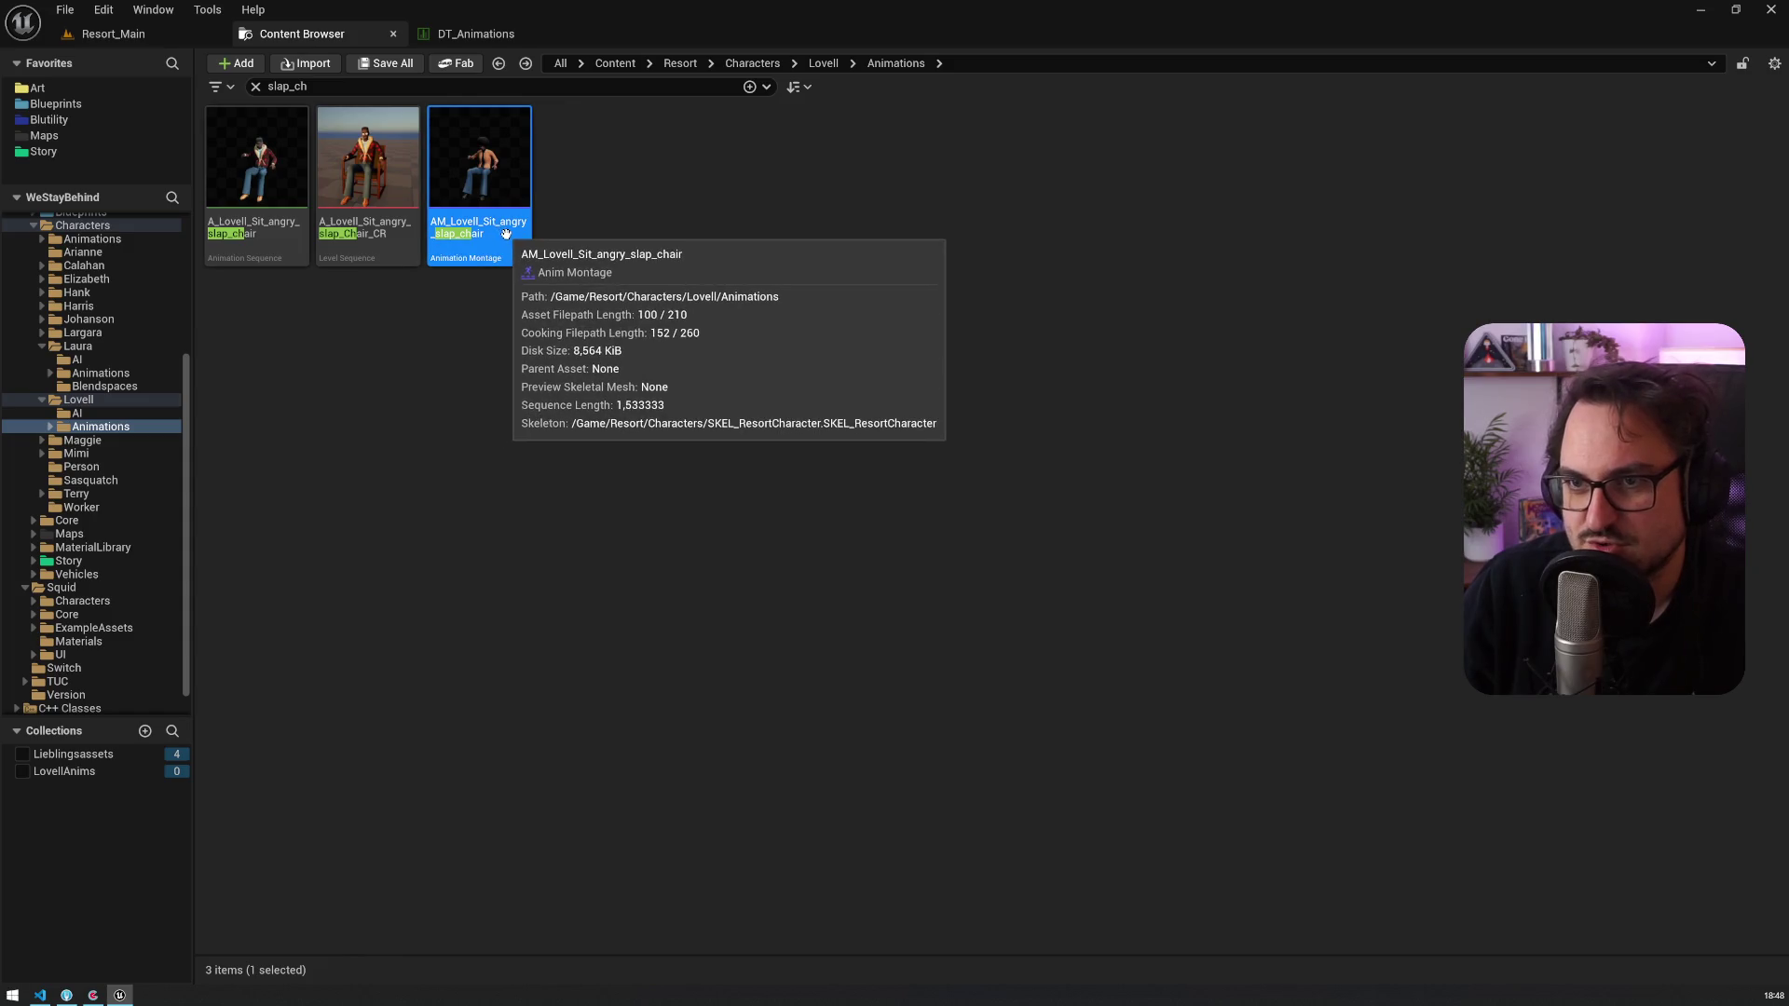
ctrl+click(224, 186)
mouse_move(249, 180)
mouse_down()
mouse_move(142, 708)
mouse_move(90, 771)
mouse_up()
Step: Search 'watched' and add both Lovell_Sit_being_watched animations to LovellAnims
key(alt+Tab)
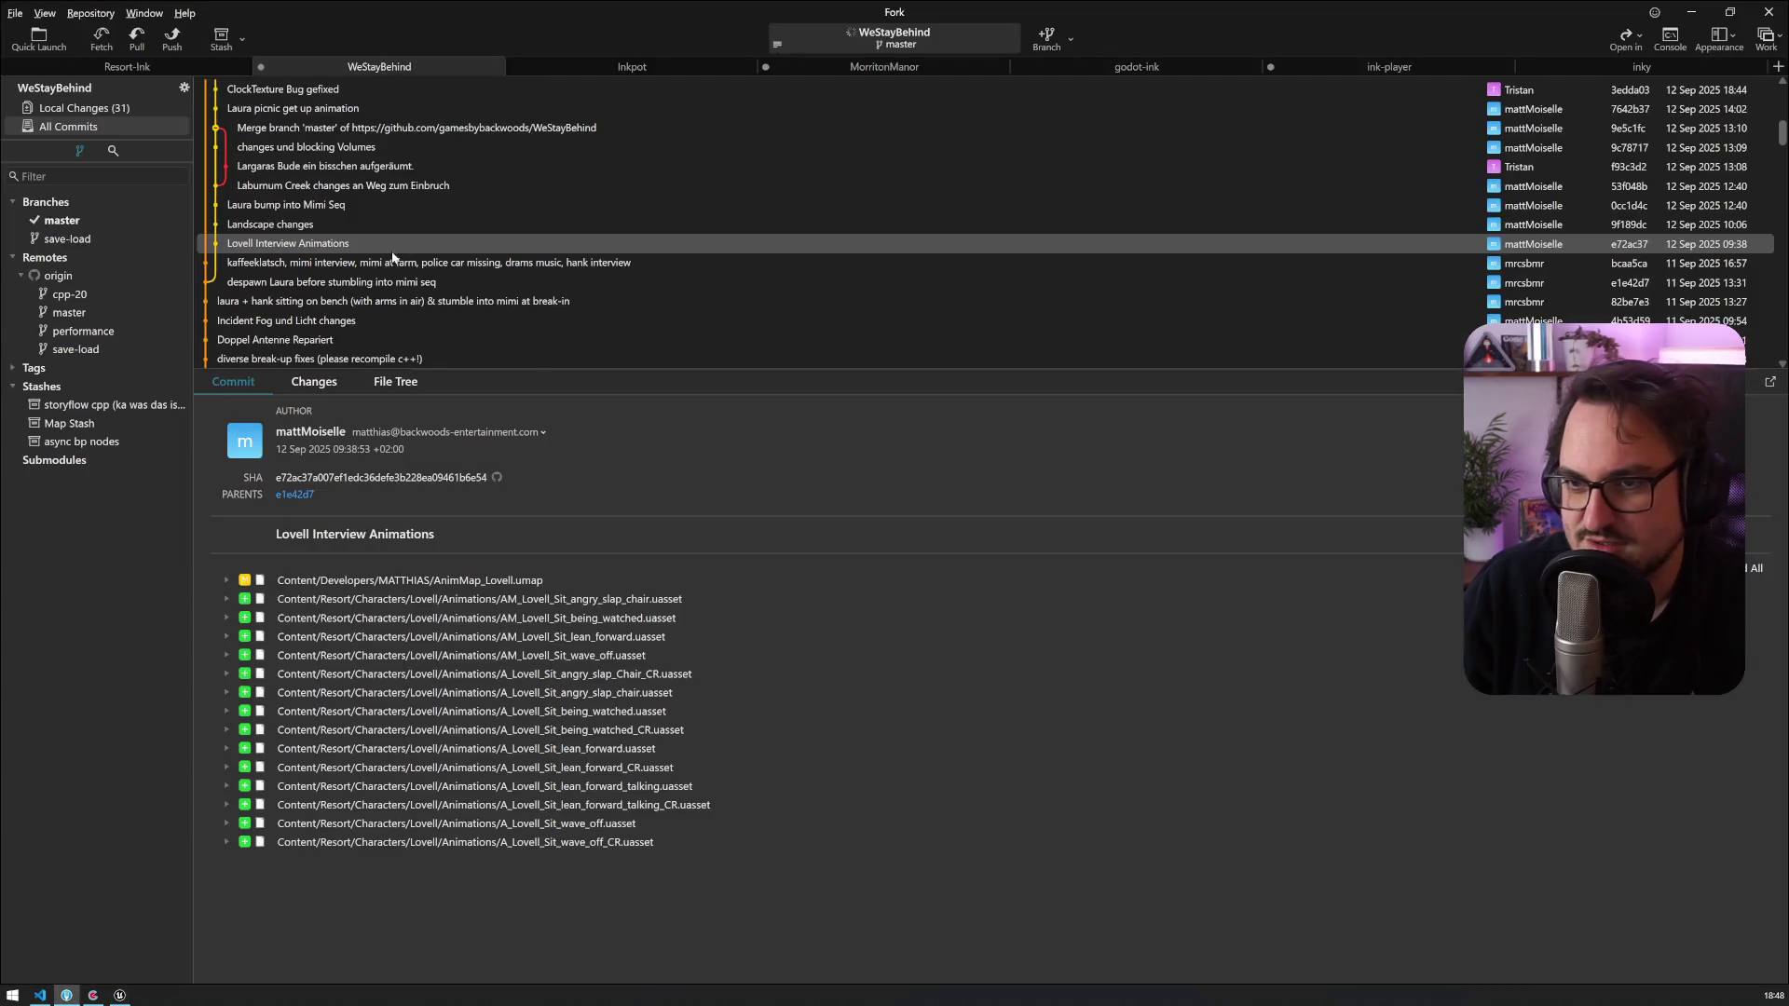
key(alt+Tab)
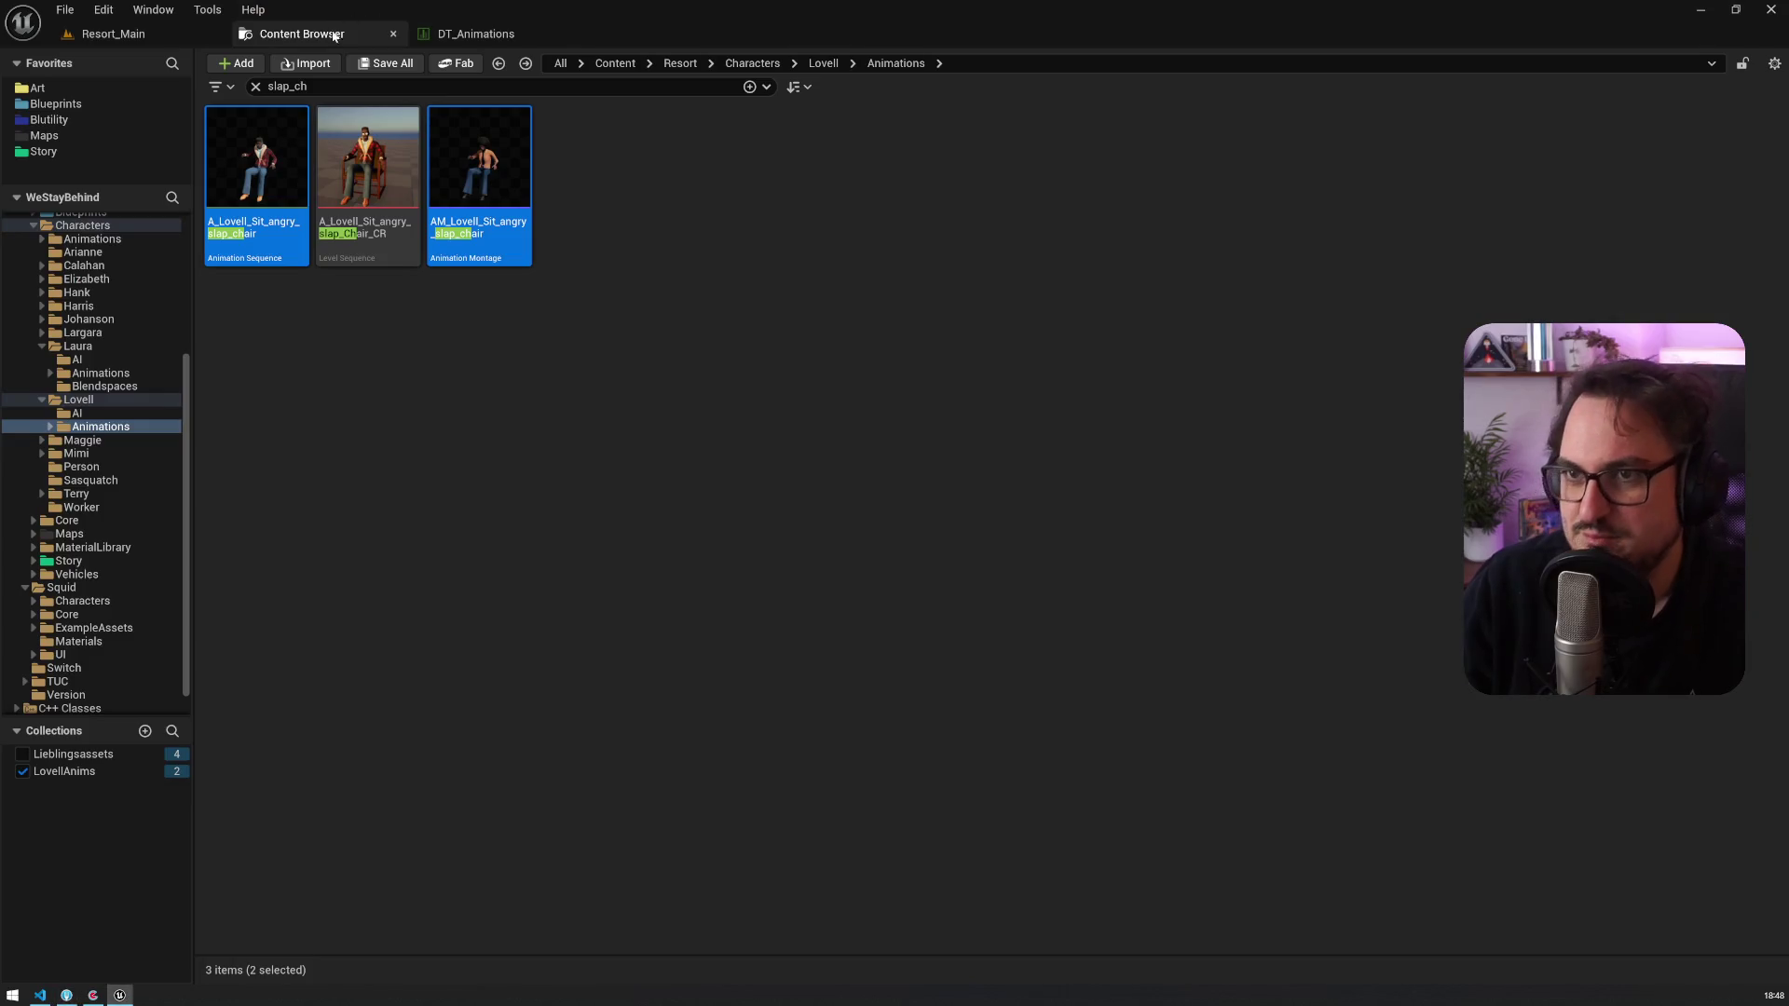
key(ctrl+a)
text(watched)
click(475, 231)
shift+click(262, 187)
mouse_move(263, 186)
mouse_down()
mouse_move(131, 788)
mouse_move(102, 772)
mouse_up()
Step: Search 'lean' and add A_Lovell_Sit_lean_forward and lean_forward_talking to LovellAnims
key(alt+Tab)
key(alt+Tab)
key(ctrl+a)
text(lean)
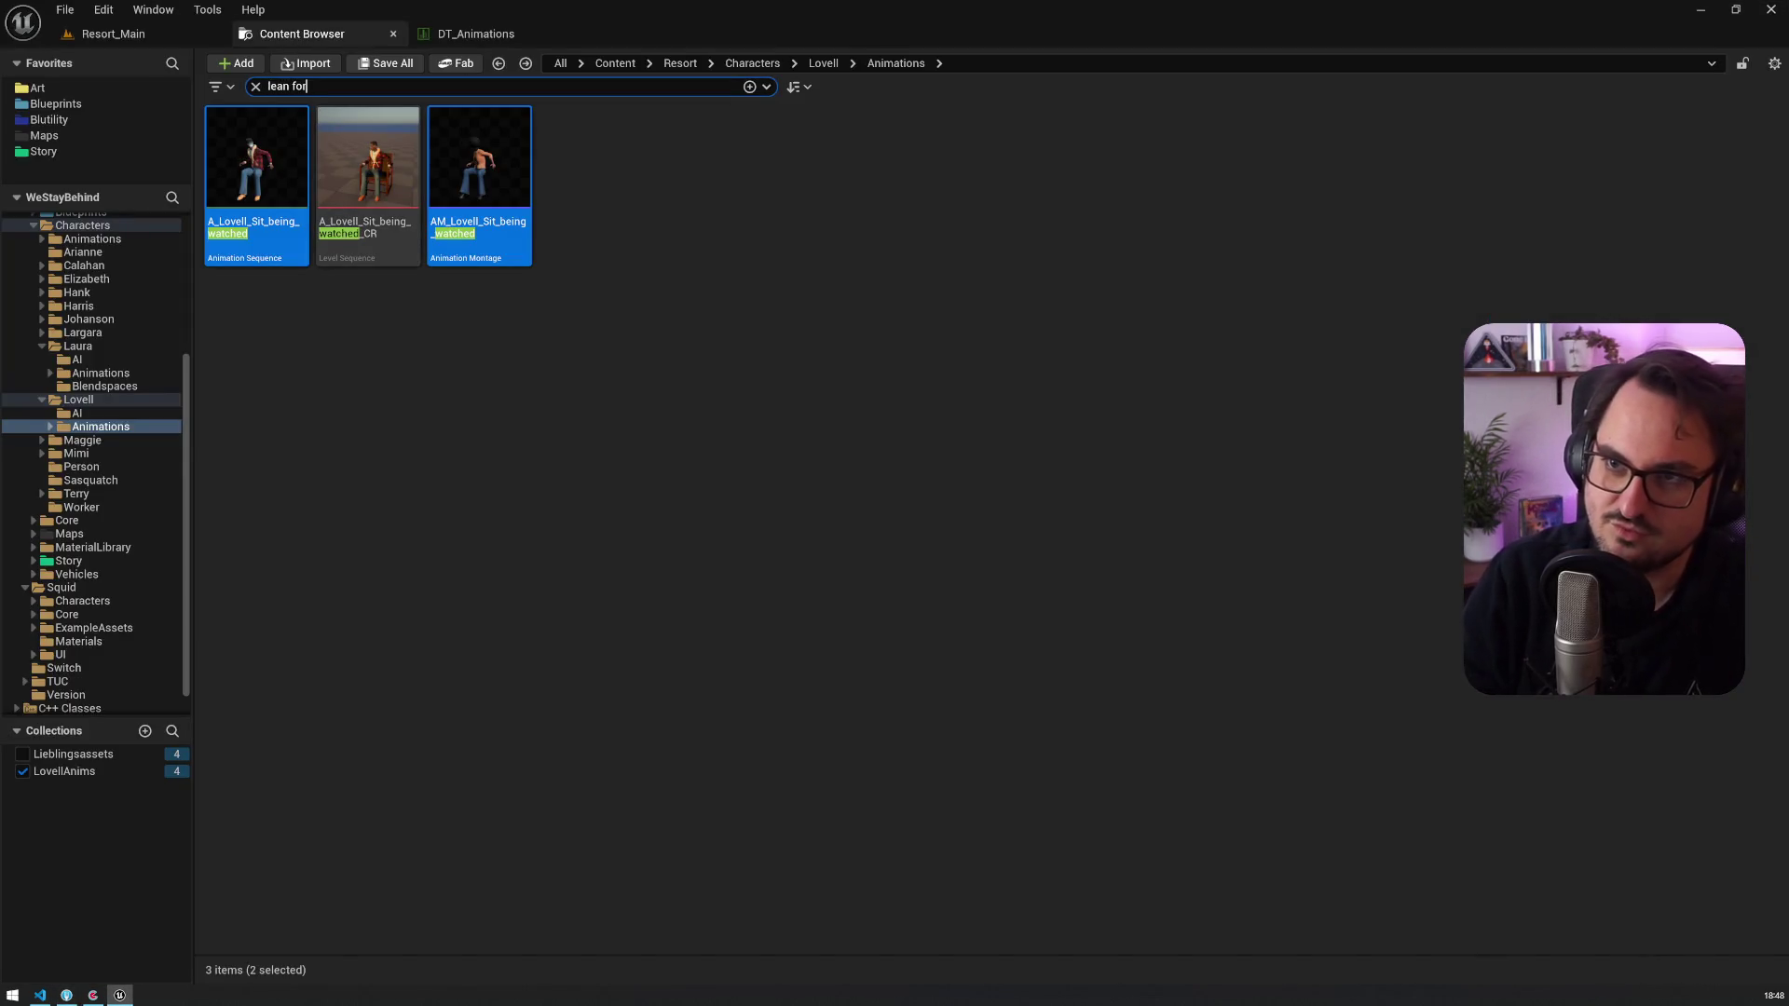
click(432, 539)
click(254, 221)
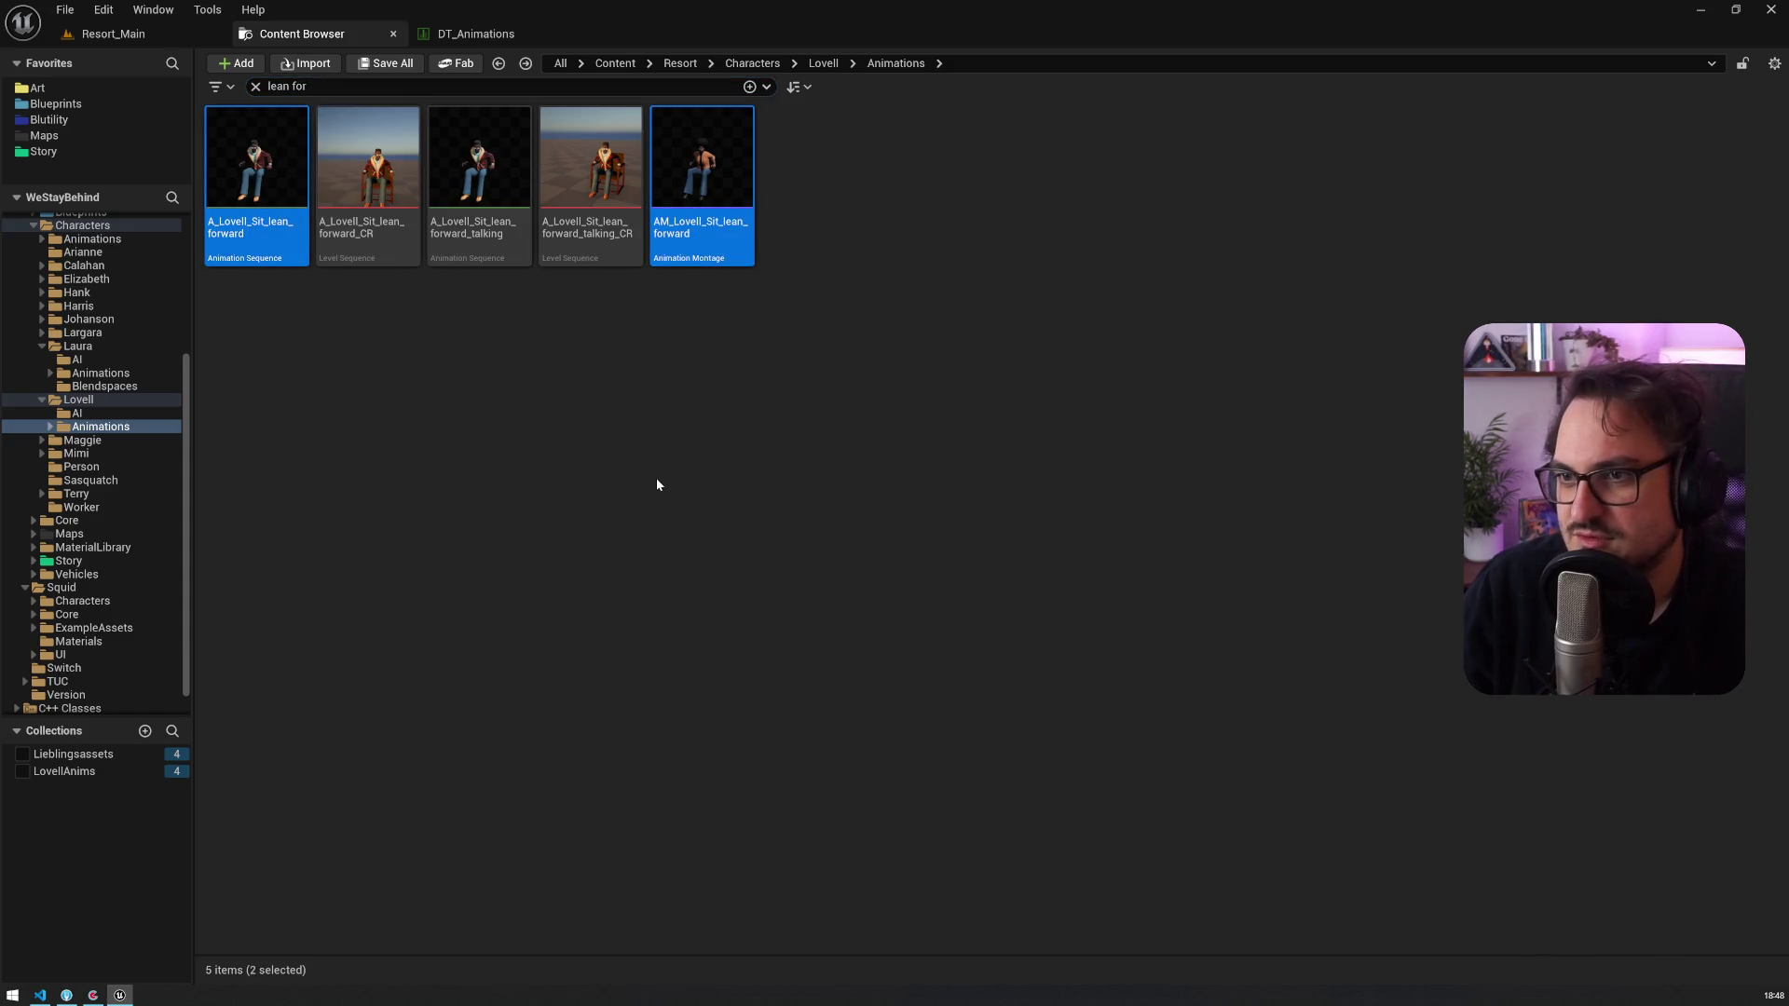
ctrl+click(481, 229)
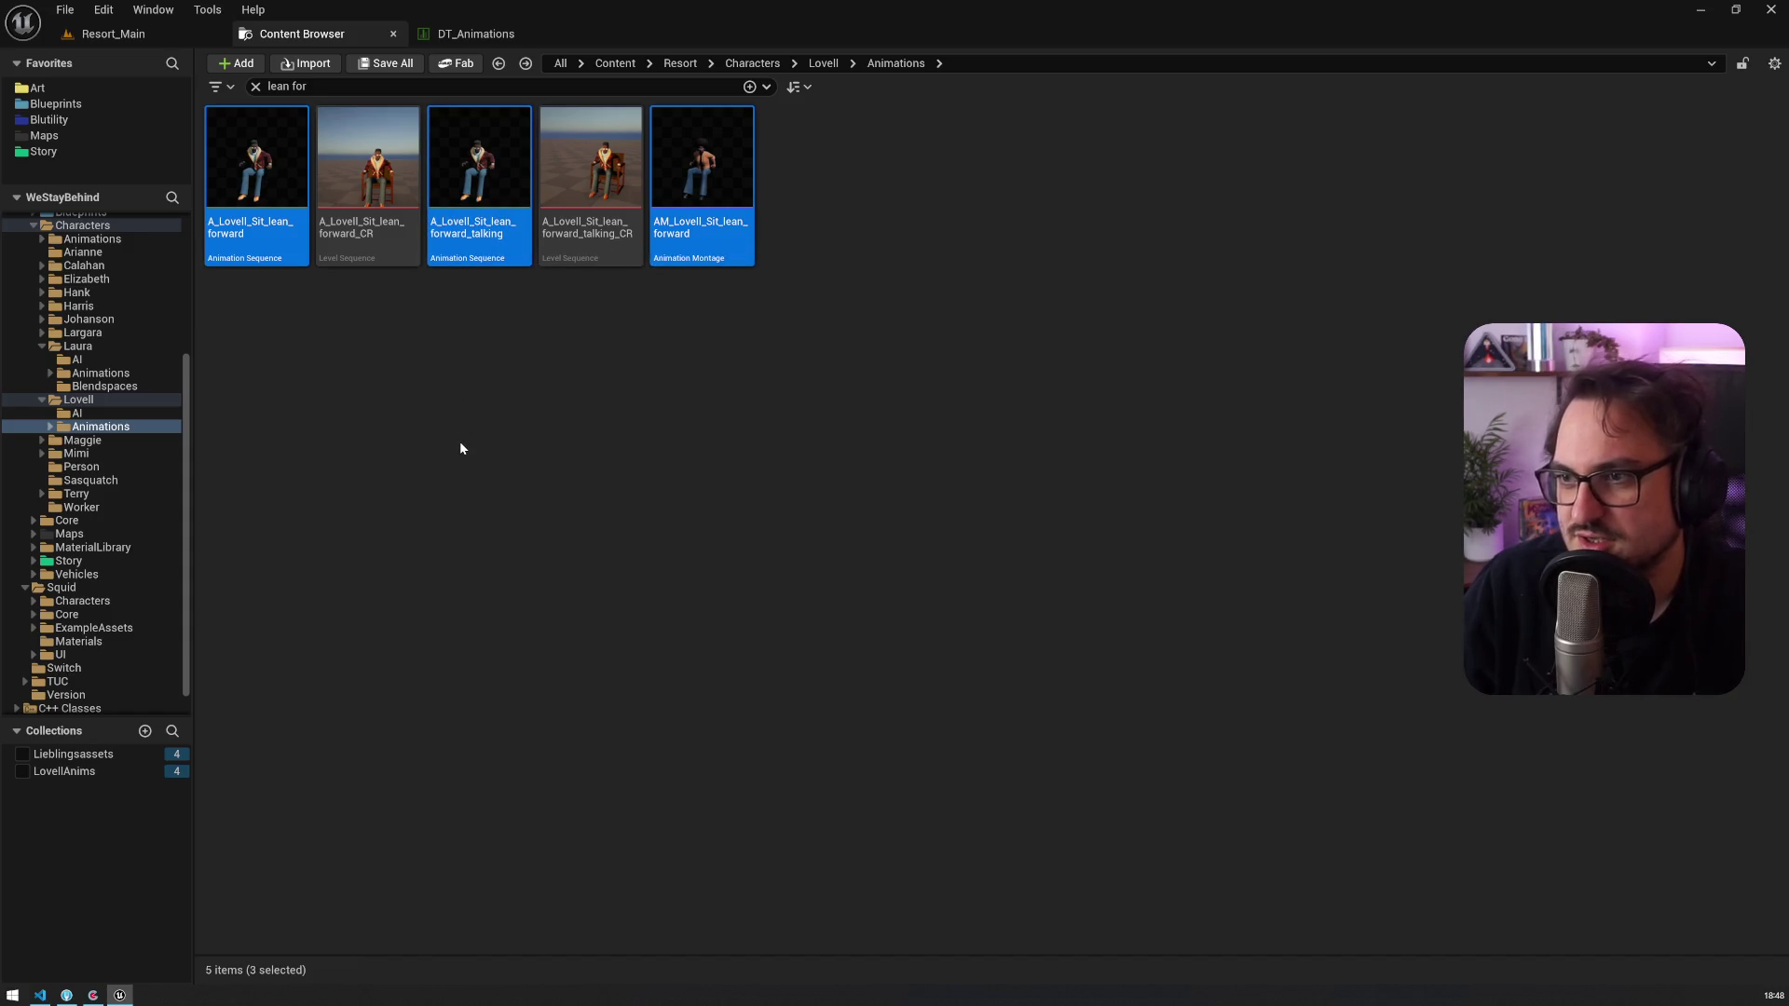
mouse_move(447, 184)
mouse_down()
mouse_move(132, 758)
mouse_move(93, 769)
mouse_up()
Step: Search 'wave off' and add the Lovell_Sit_wave_off animations to LovellAnims
key(alt+Tab)
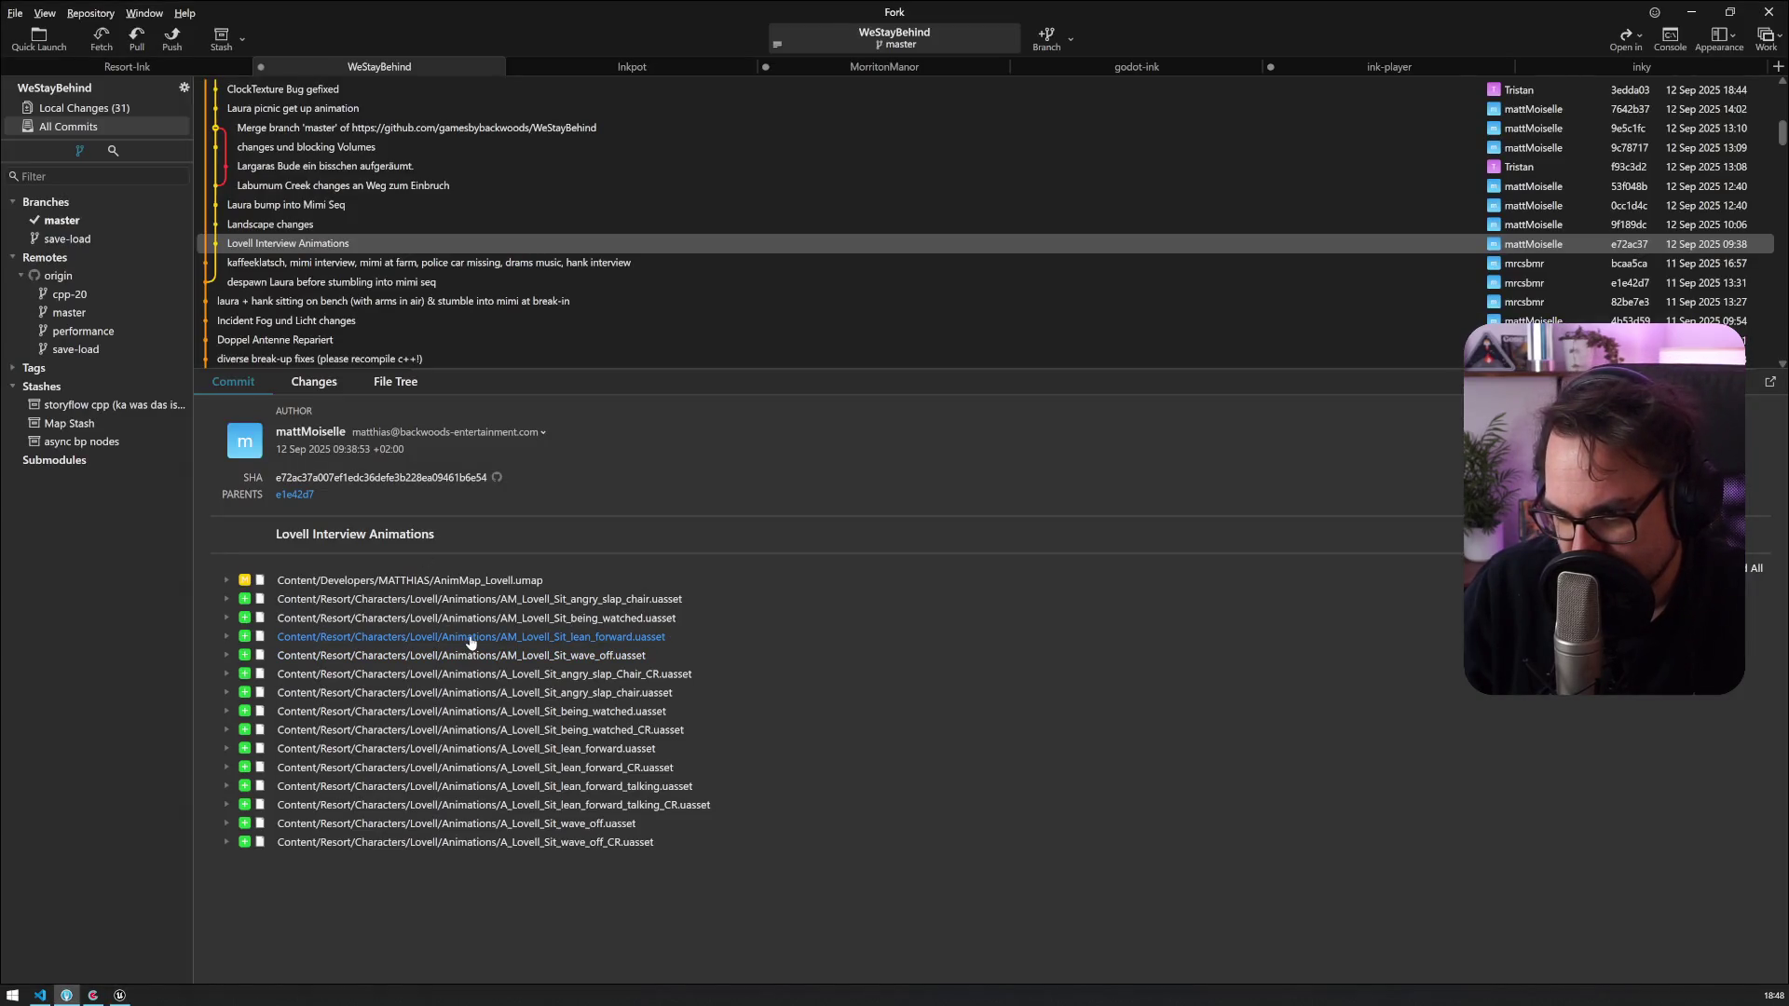
key(alt+Tab)
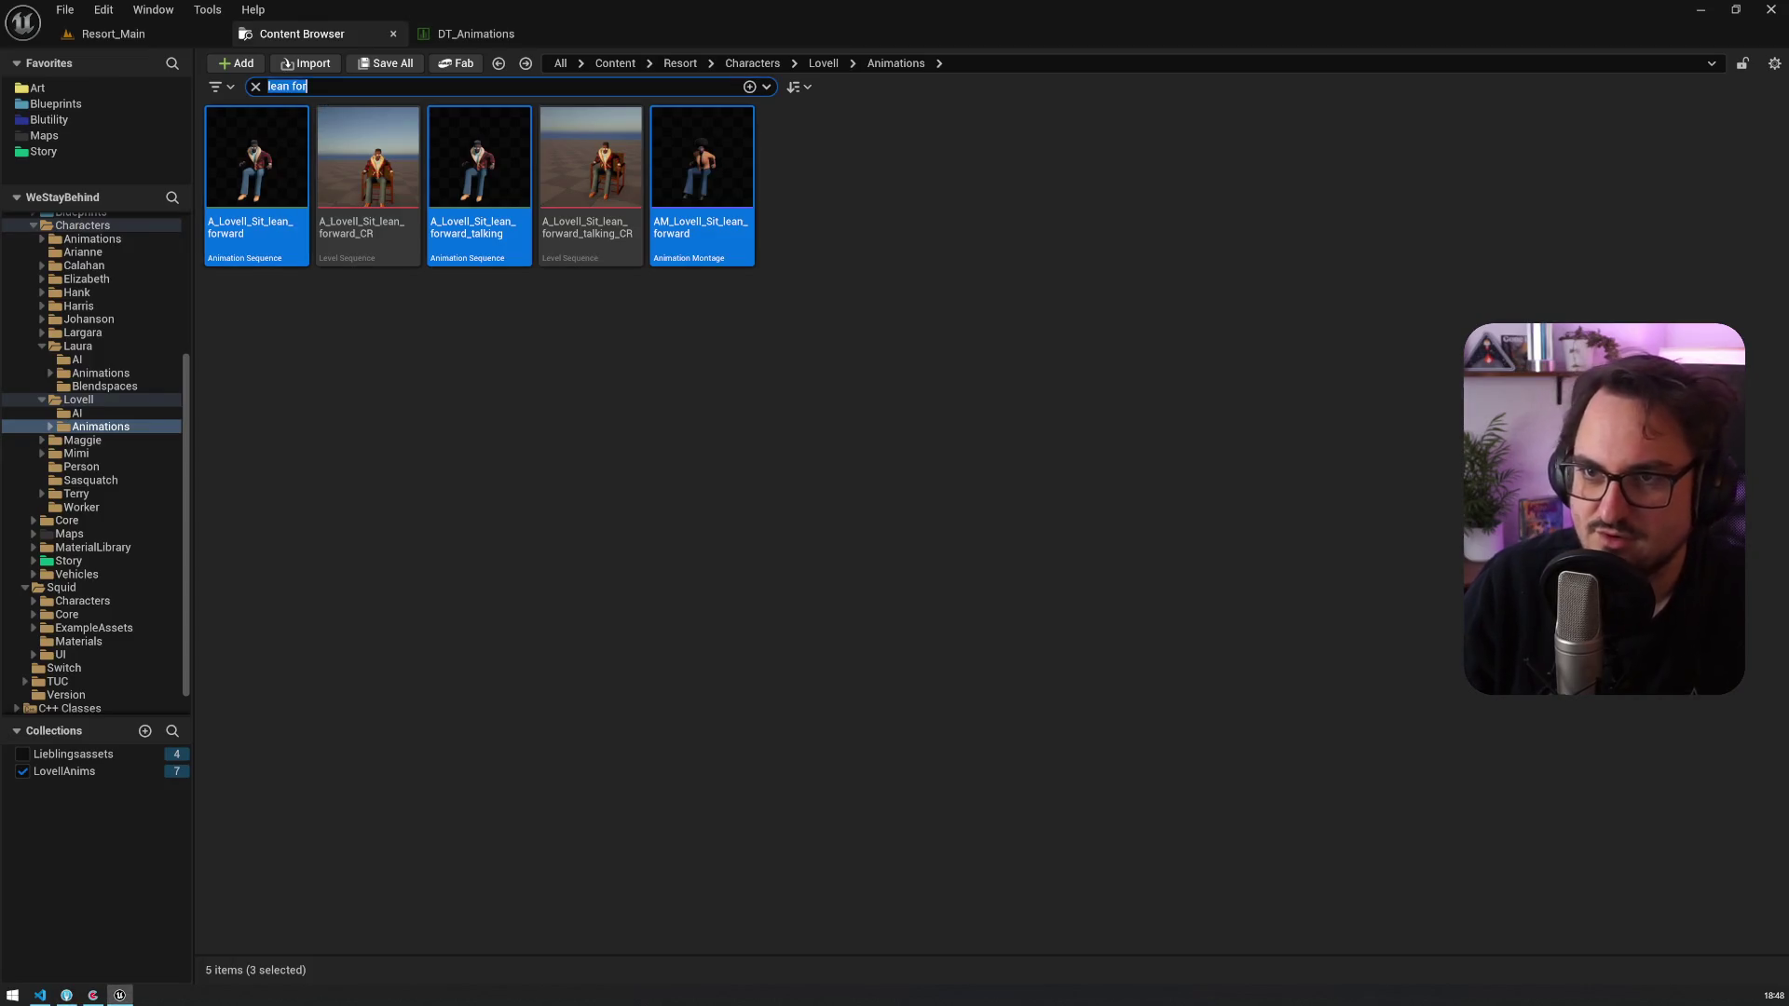
text(wave off)
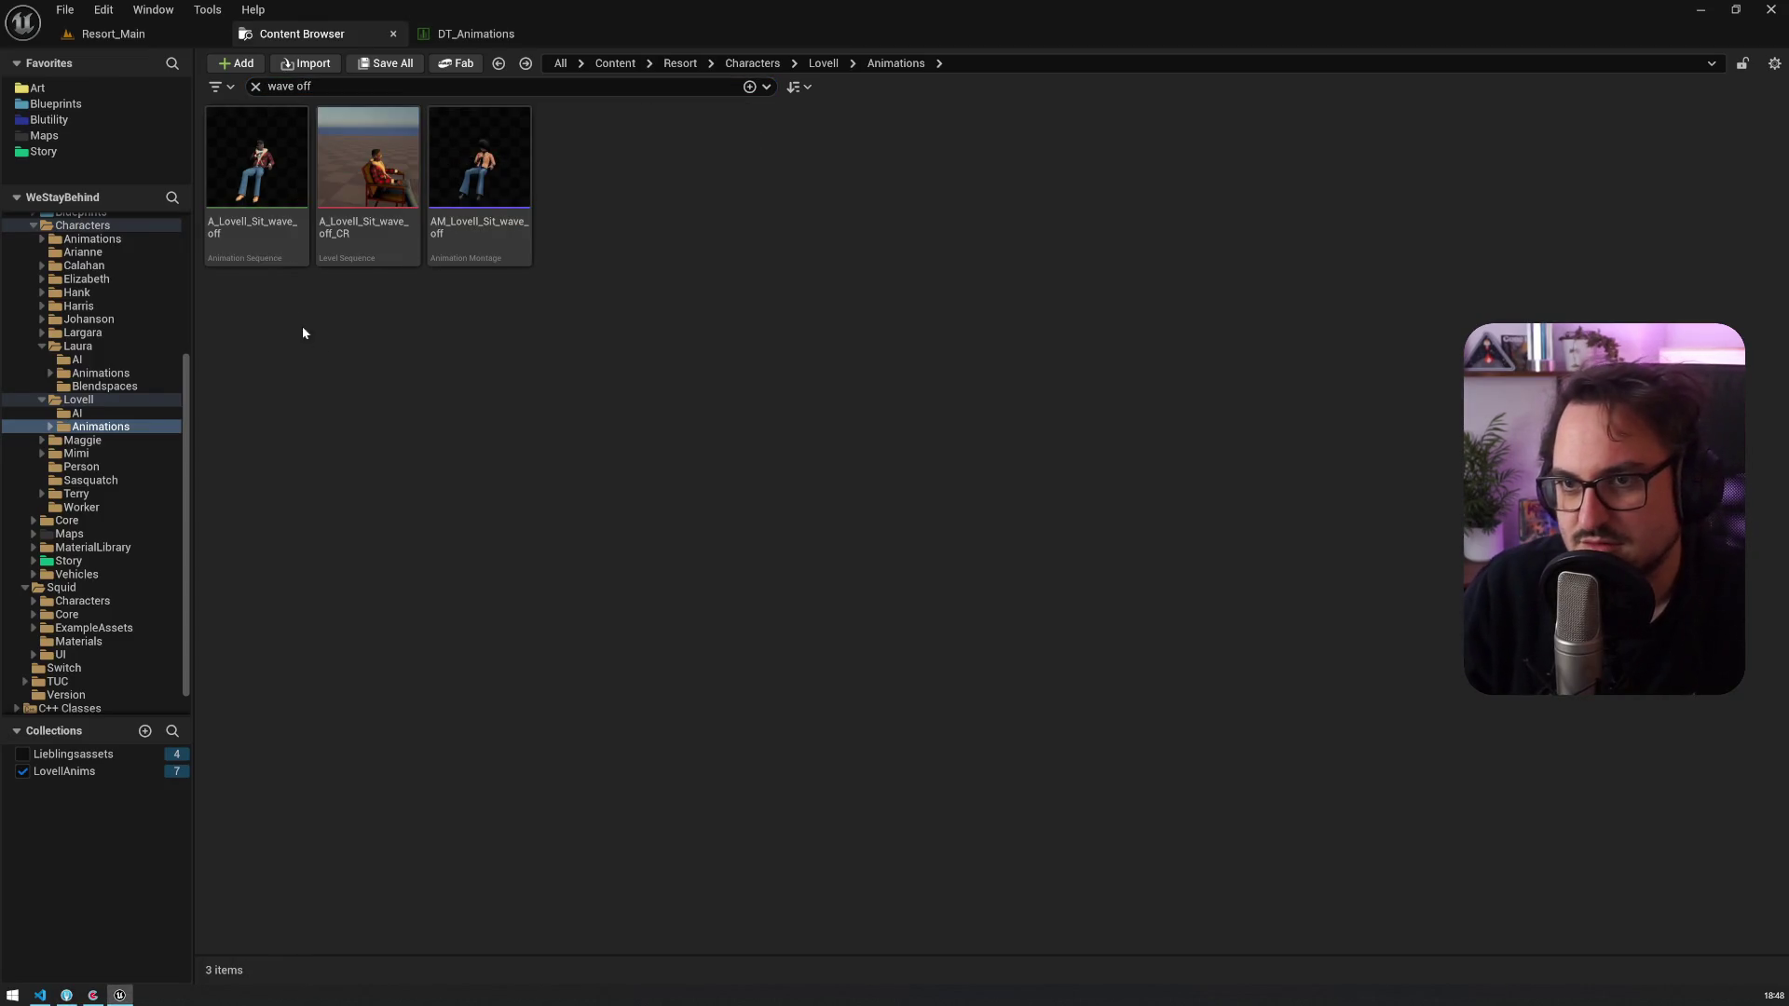
click(257, 159)
ctrl+click(479, 159)
mouse_move(479, 159)
mouse_down()
mouse_move(307, 481)
mouse_move(109, 770)
mouse_up()
key(alt+Tab)
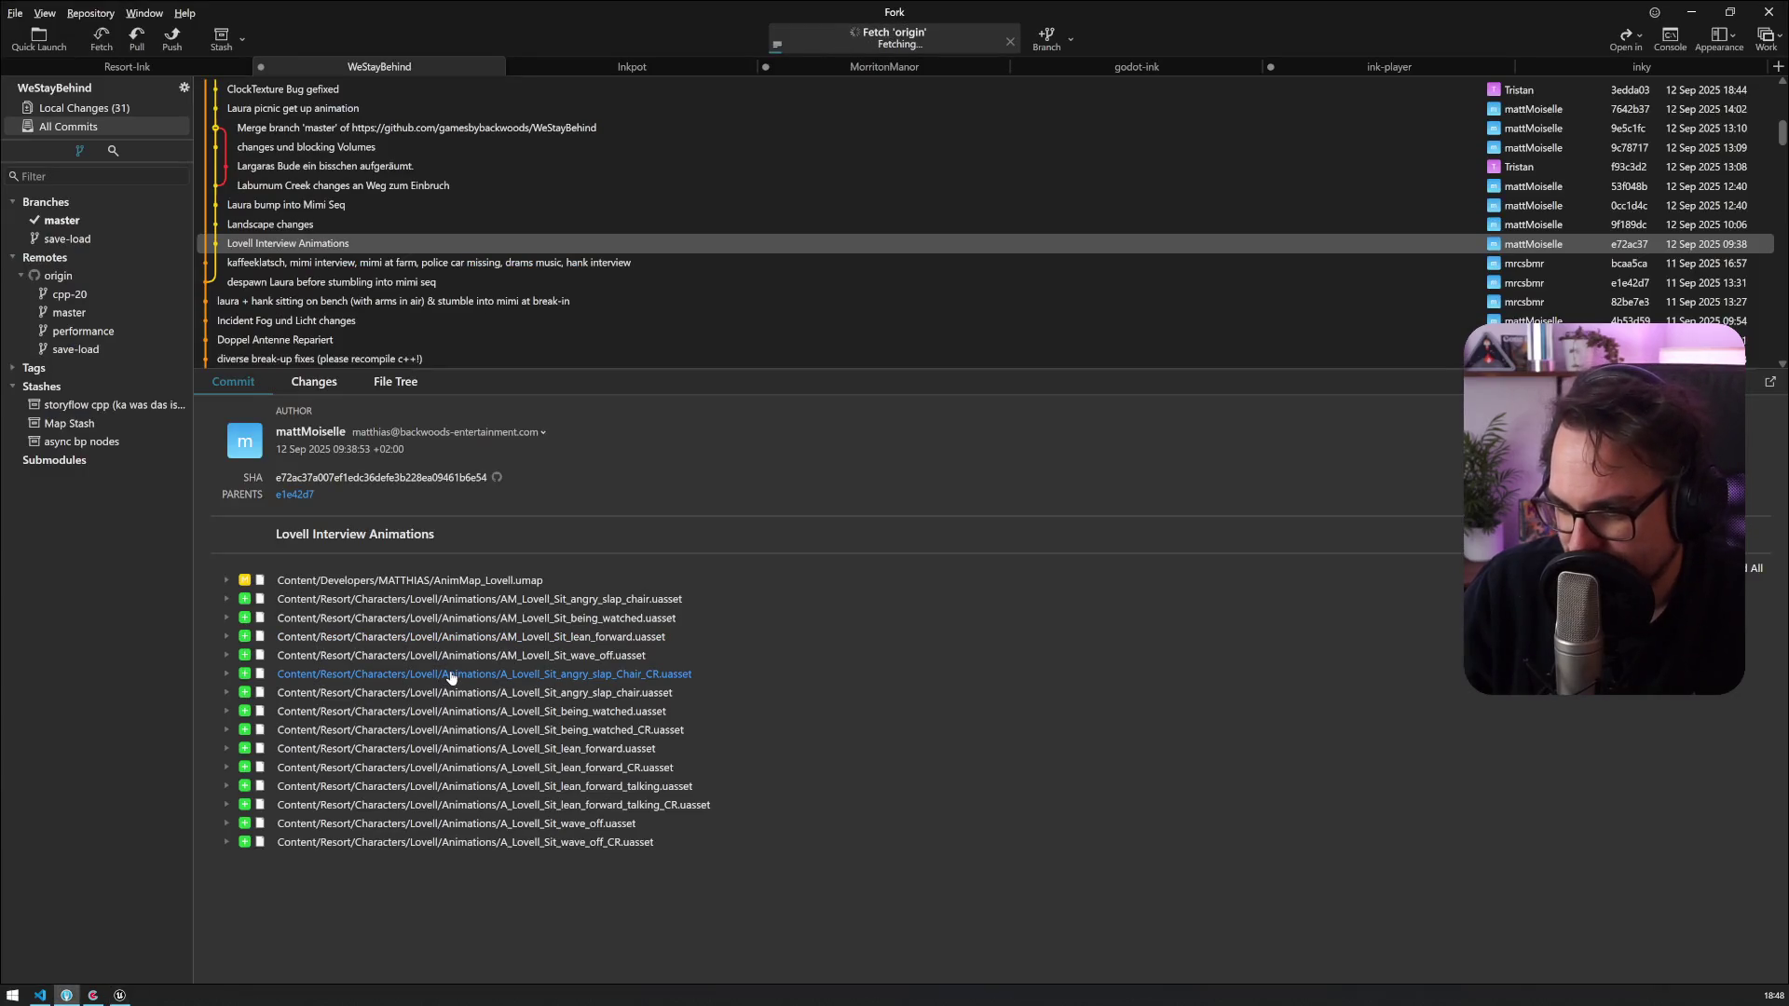
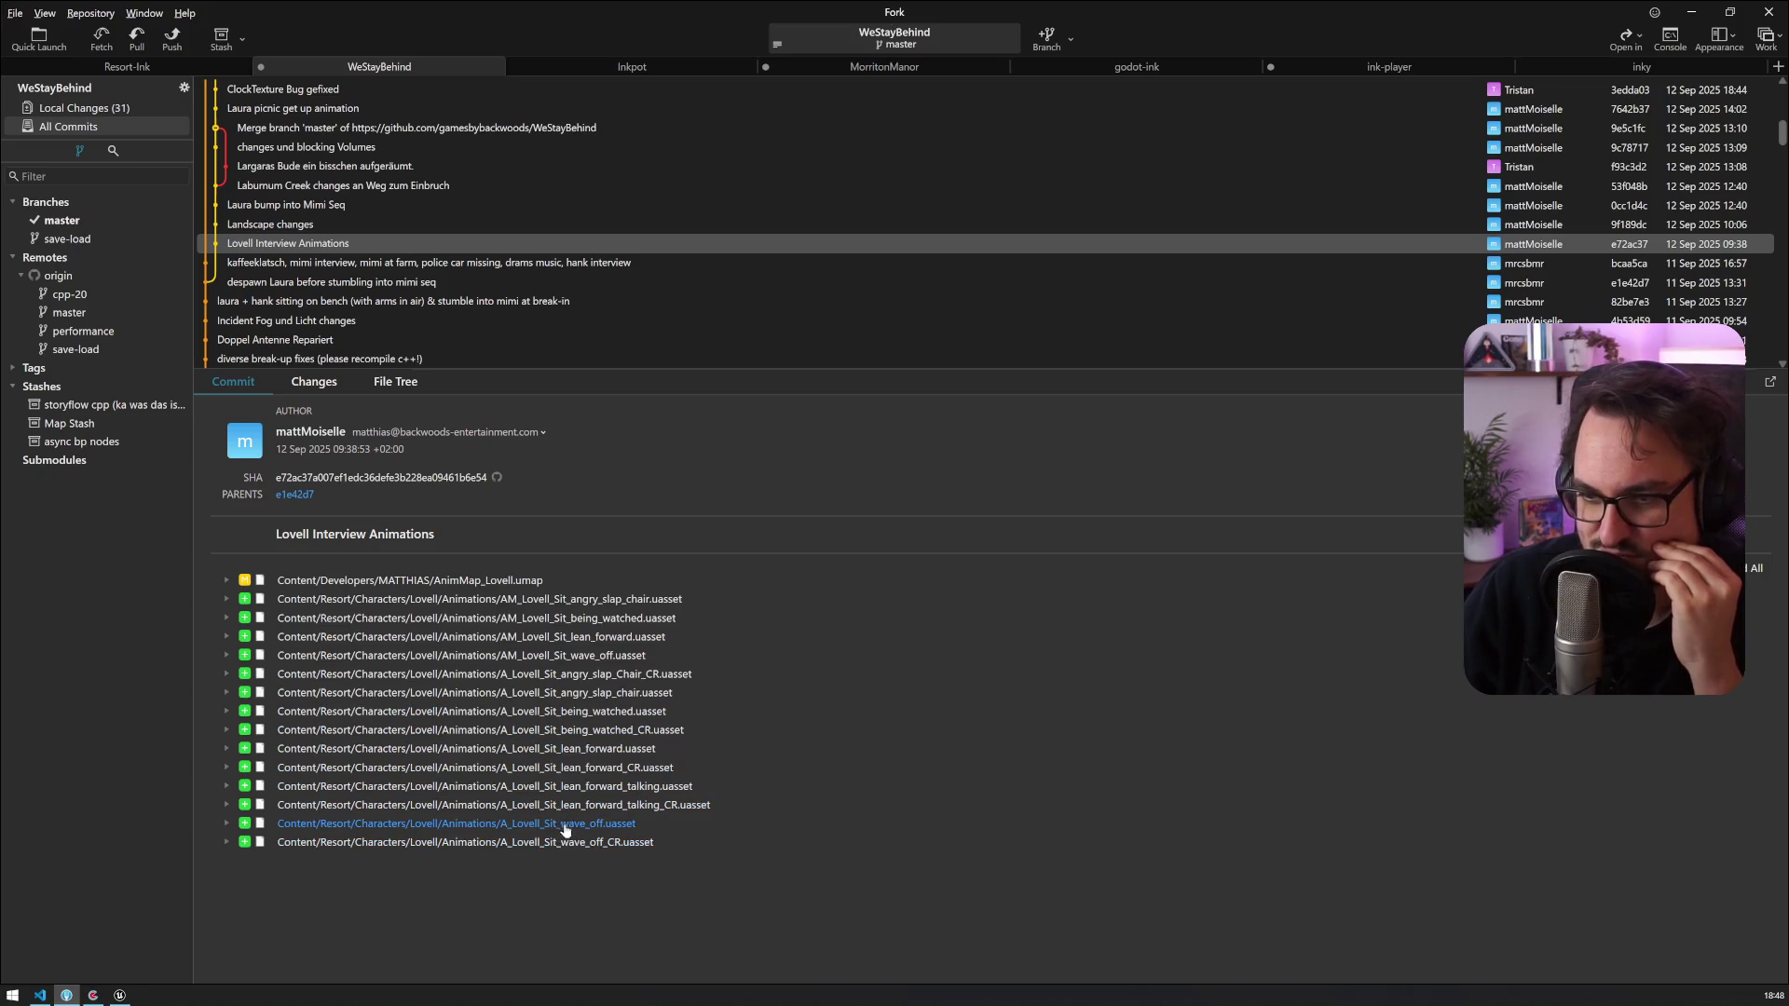
Step: Switch from Fork back to the Unreal Editor
key(alt+Tab)
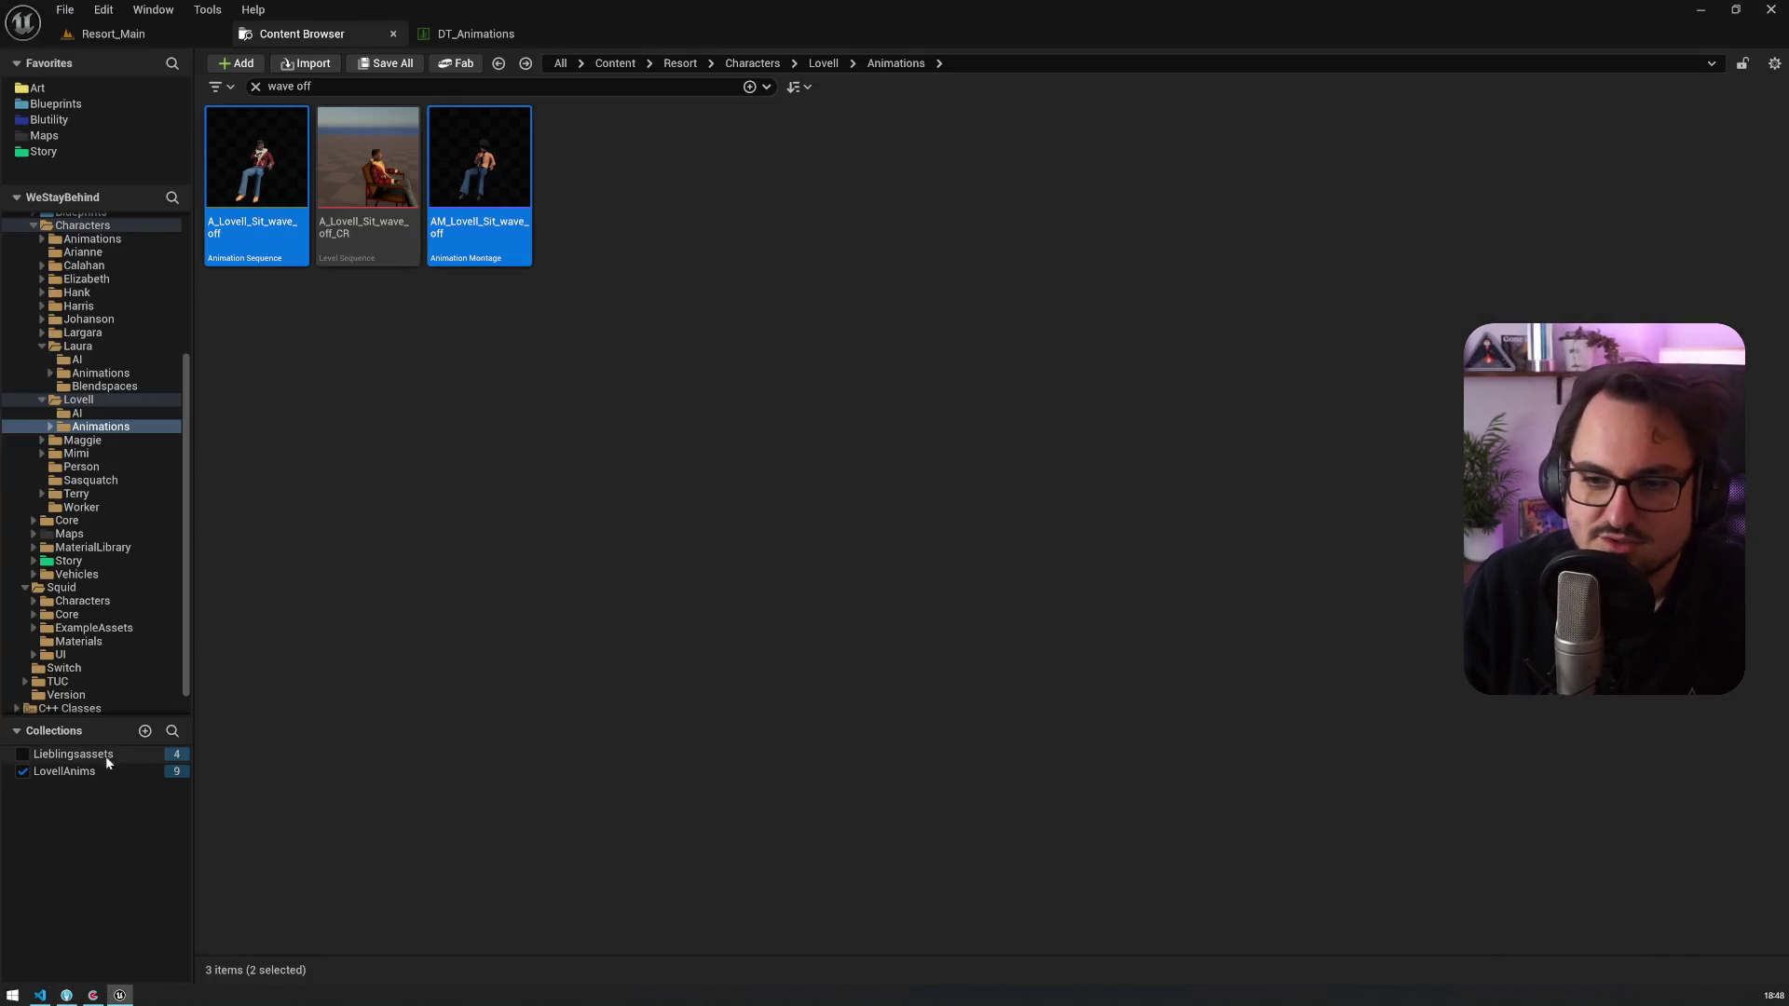
Step: Clear the 'wave off' filter to show all nine LovellAnims assets, then preview angry slap chair in a docked editor
click(92, 773)
click(267, 87)
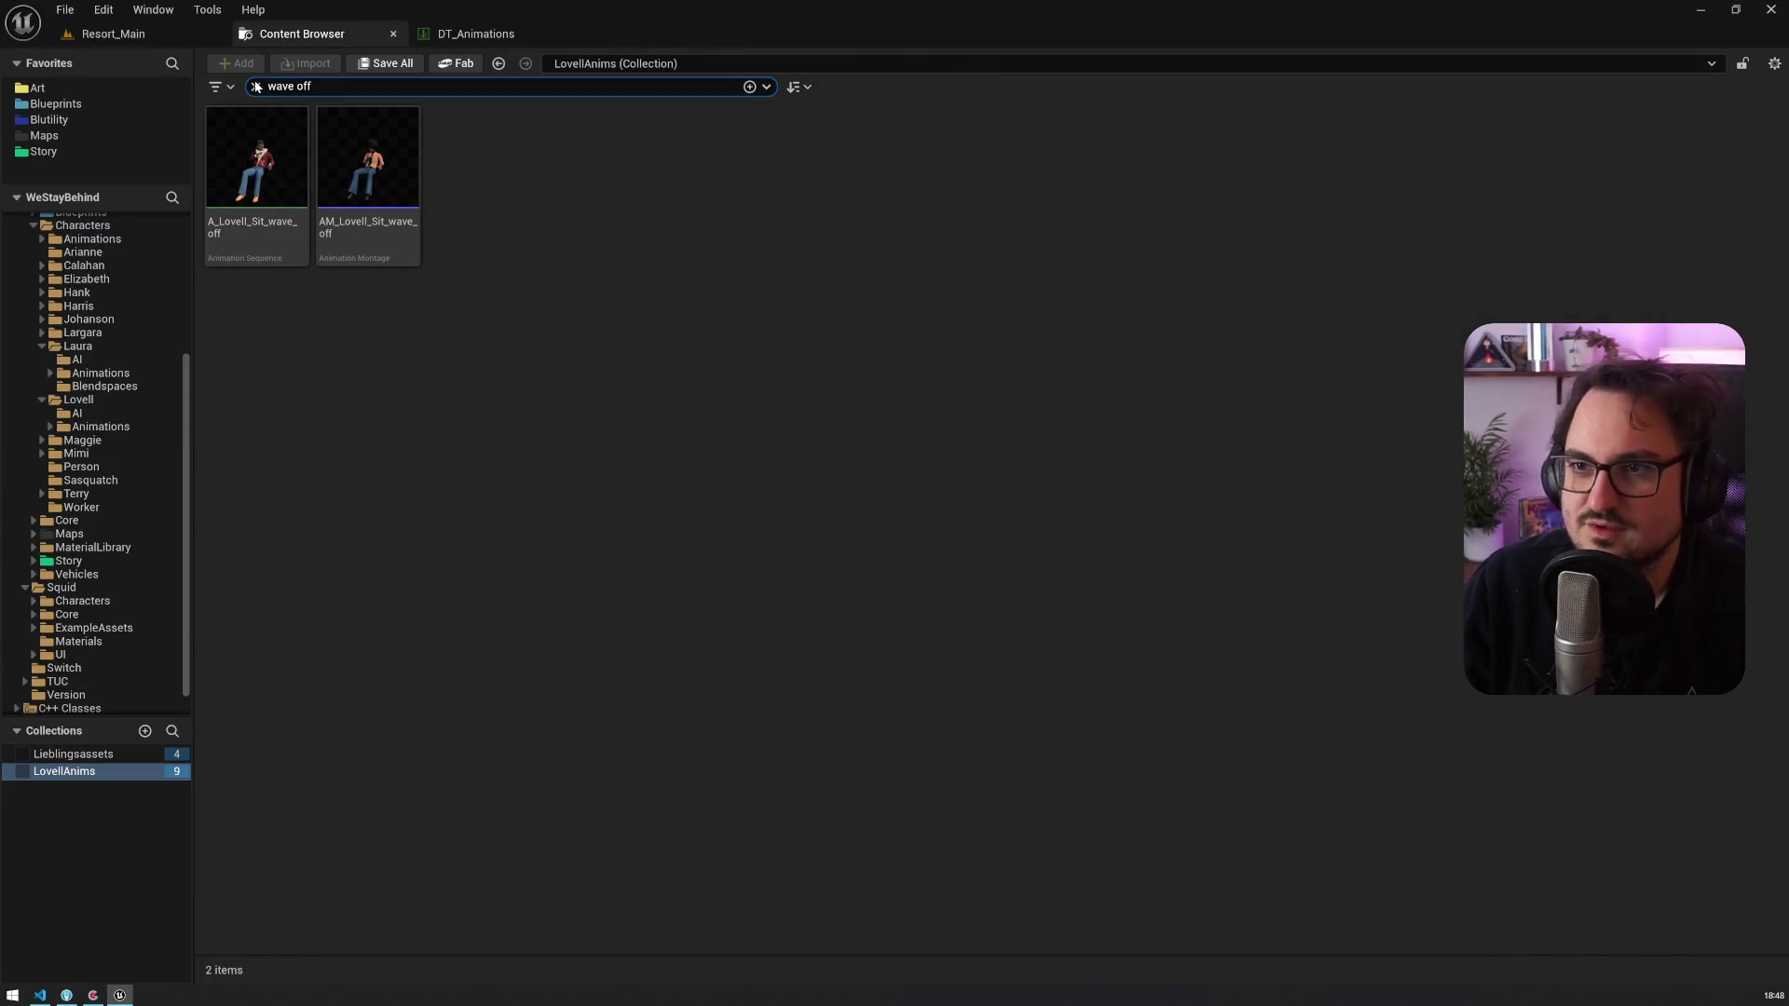
click(255, 86)
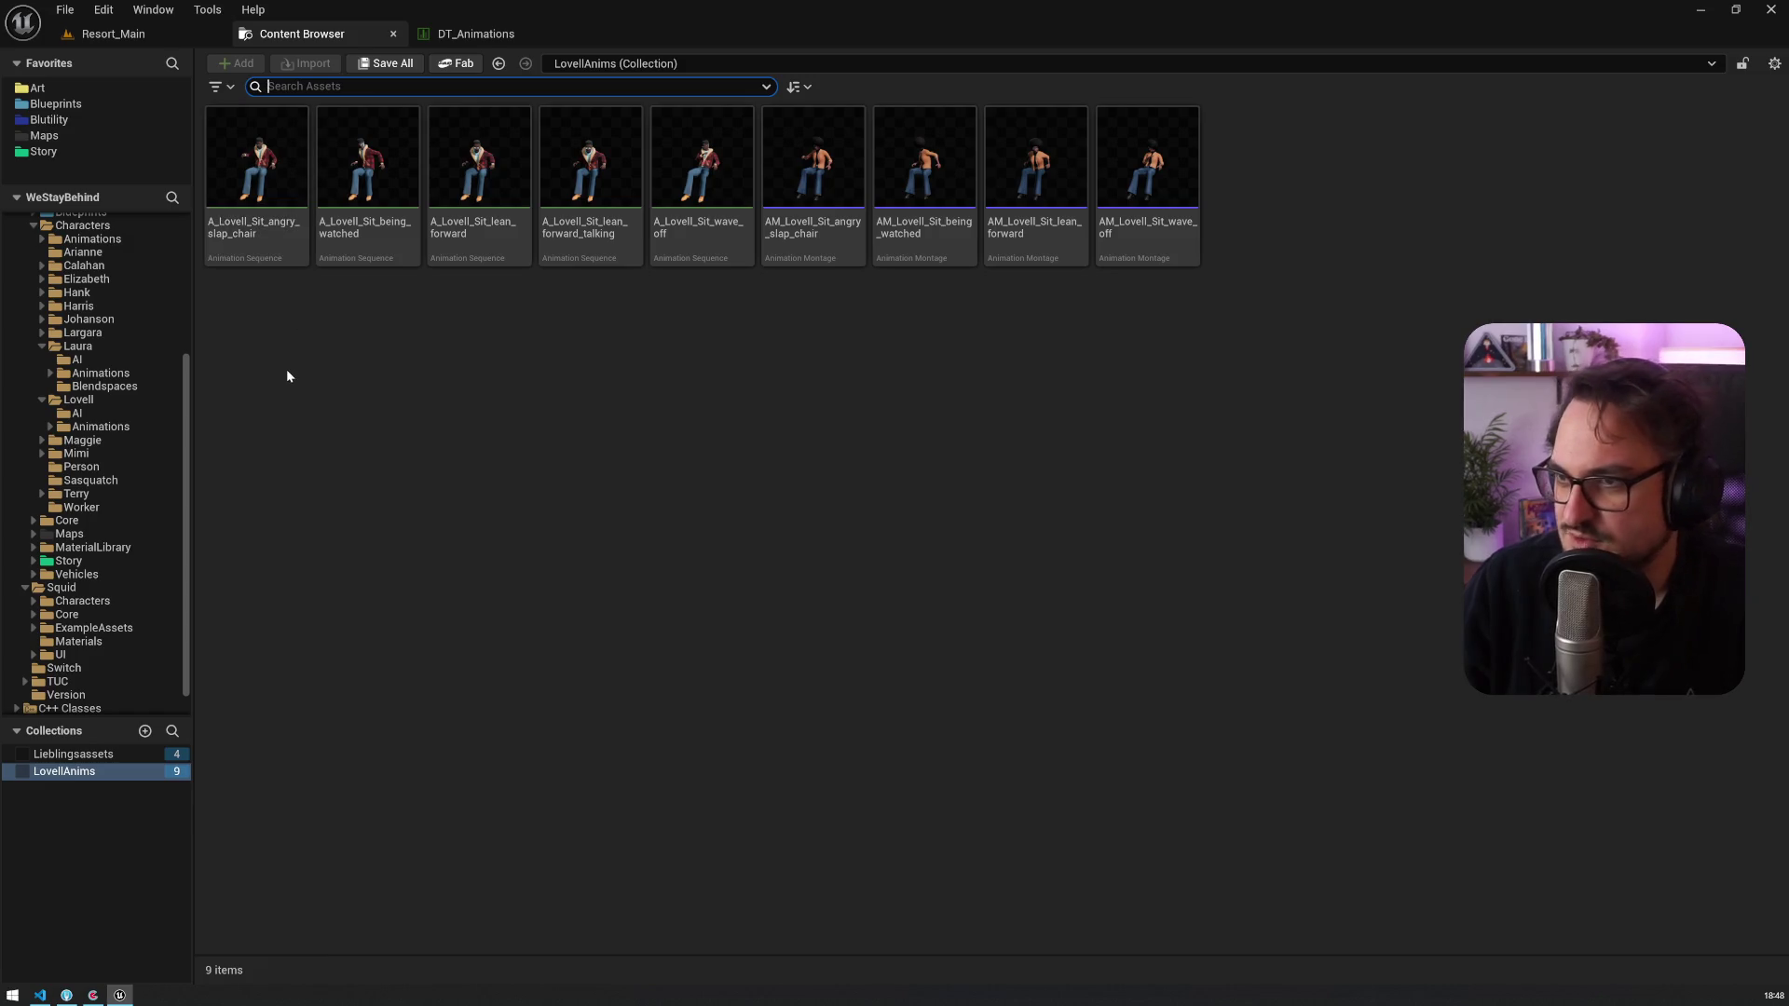
click(254, 250)
double_click(254, 251)
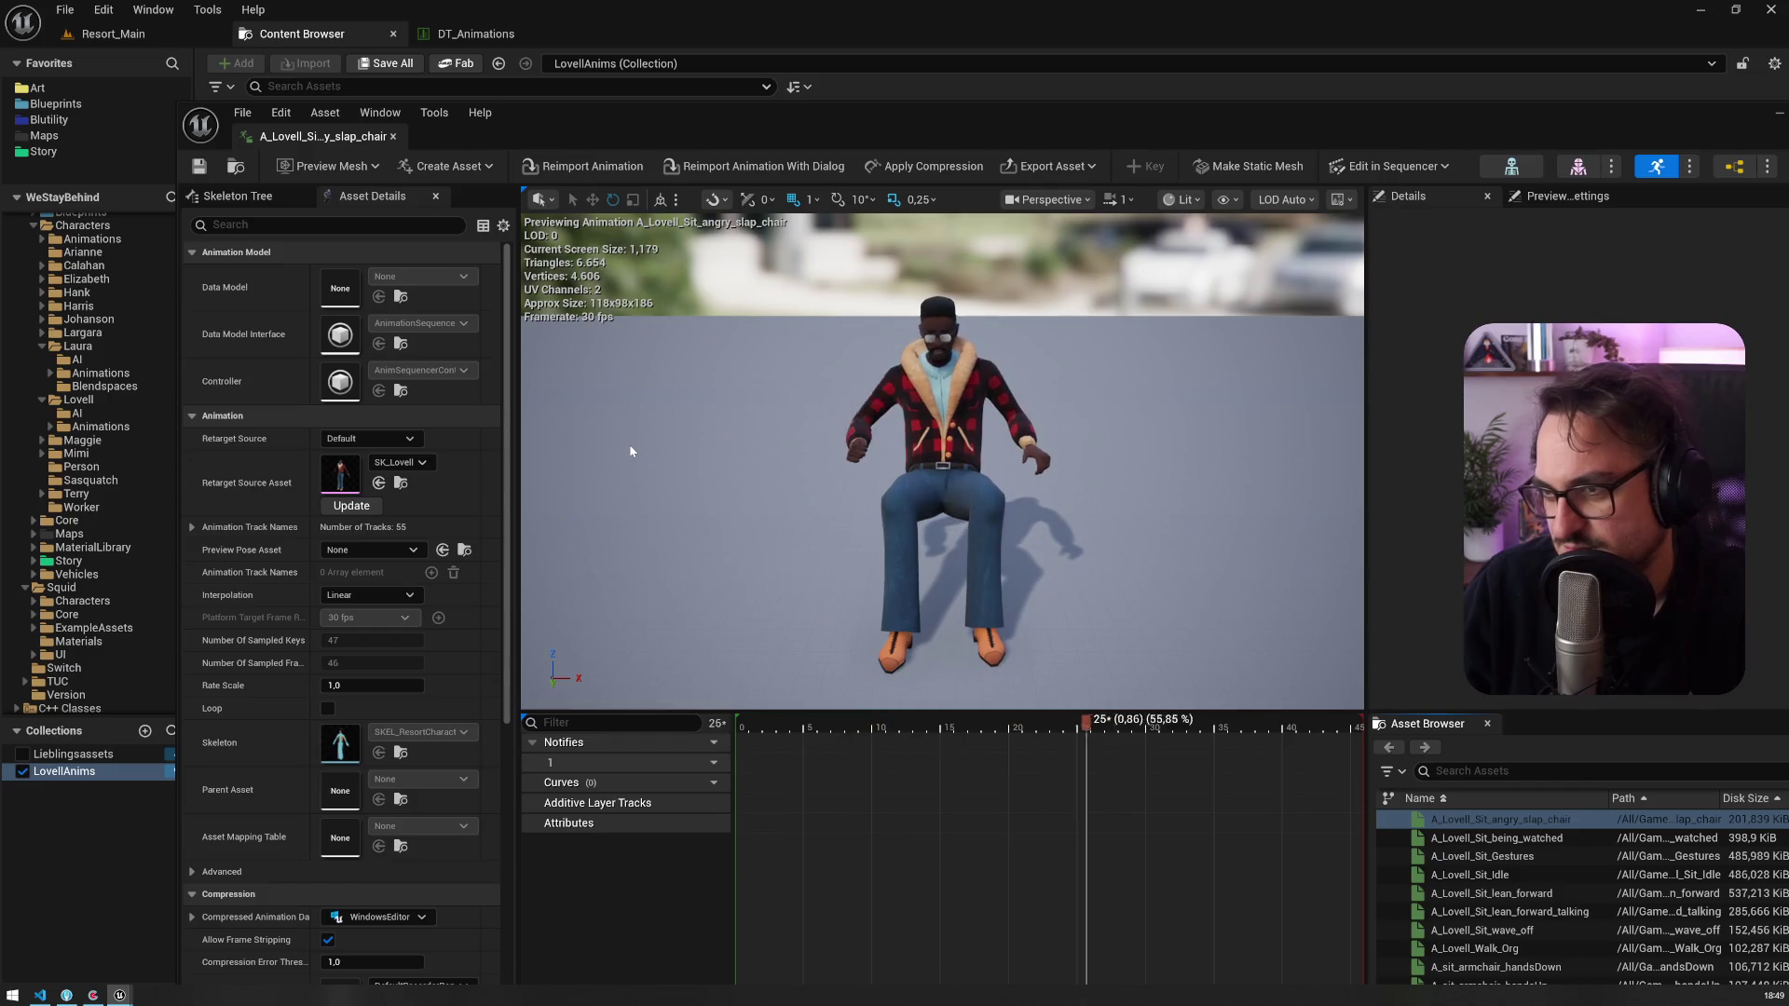
drag(322, 136, 575, 28)
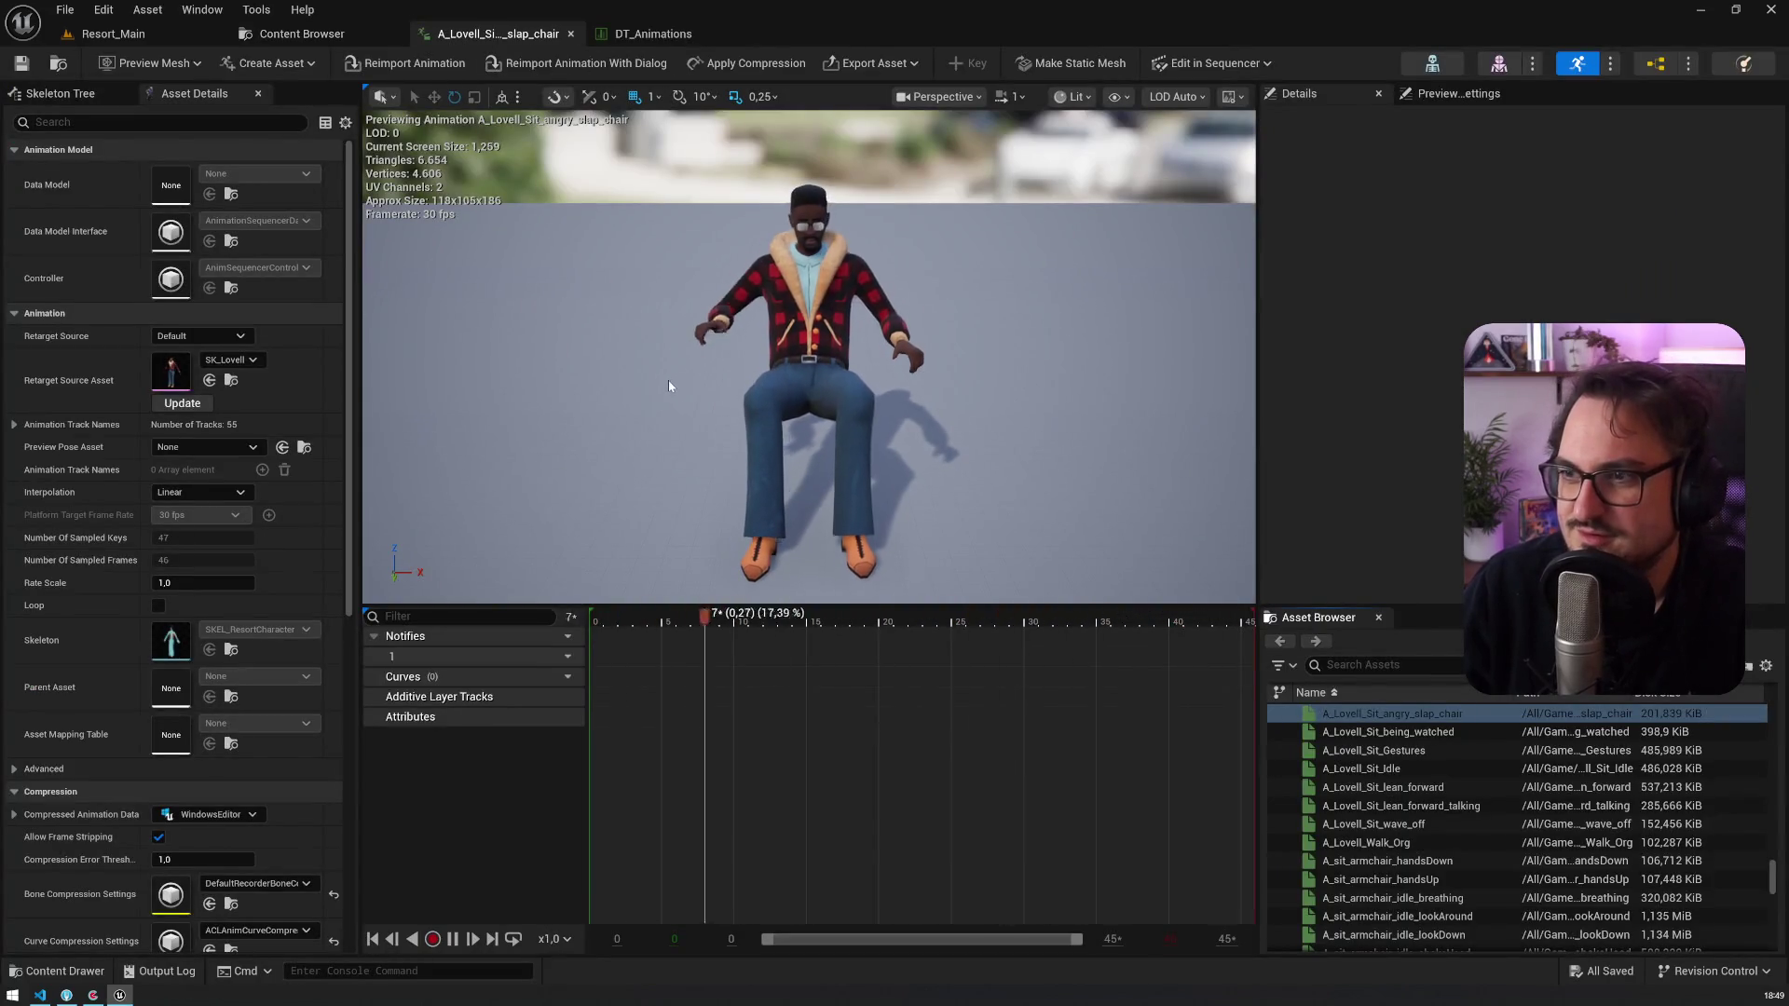
Step: Preview the being watched, lean forward and lean forward talking sit animations in turn
click(320, 36)
click(401, 220)
double_click(400, 220)
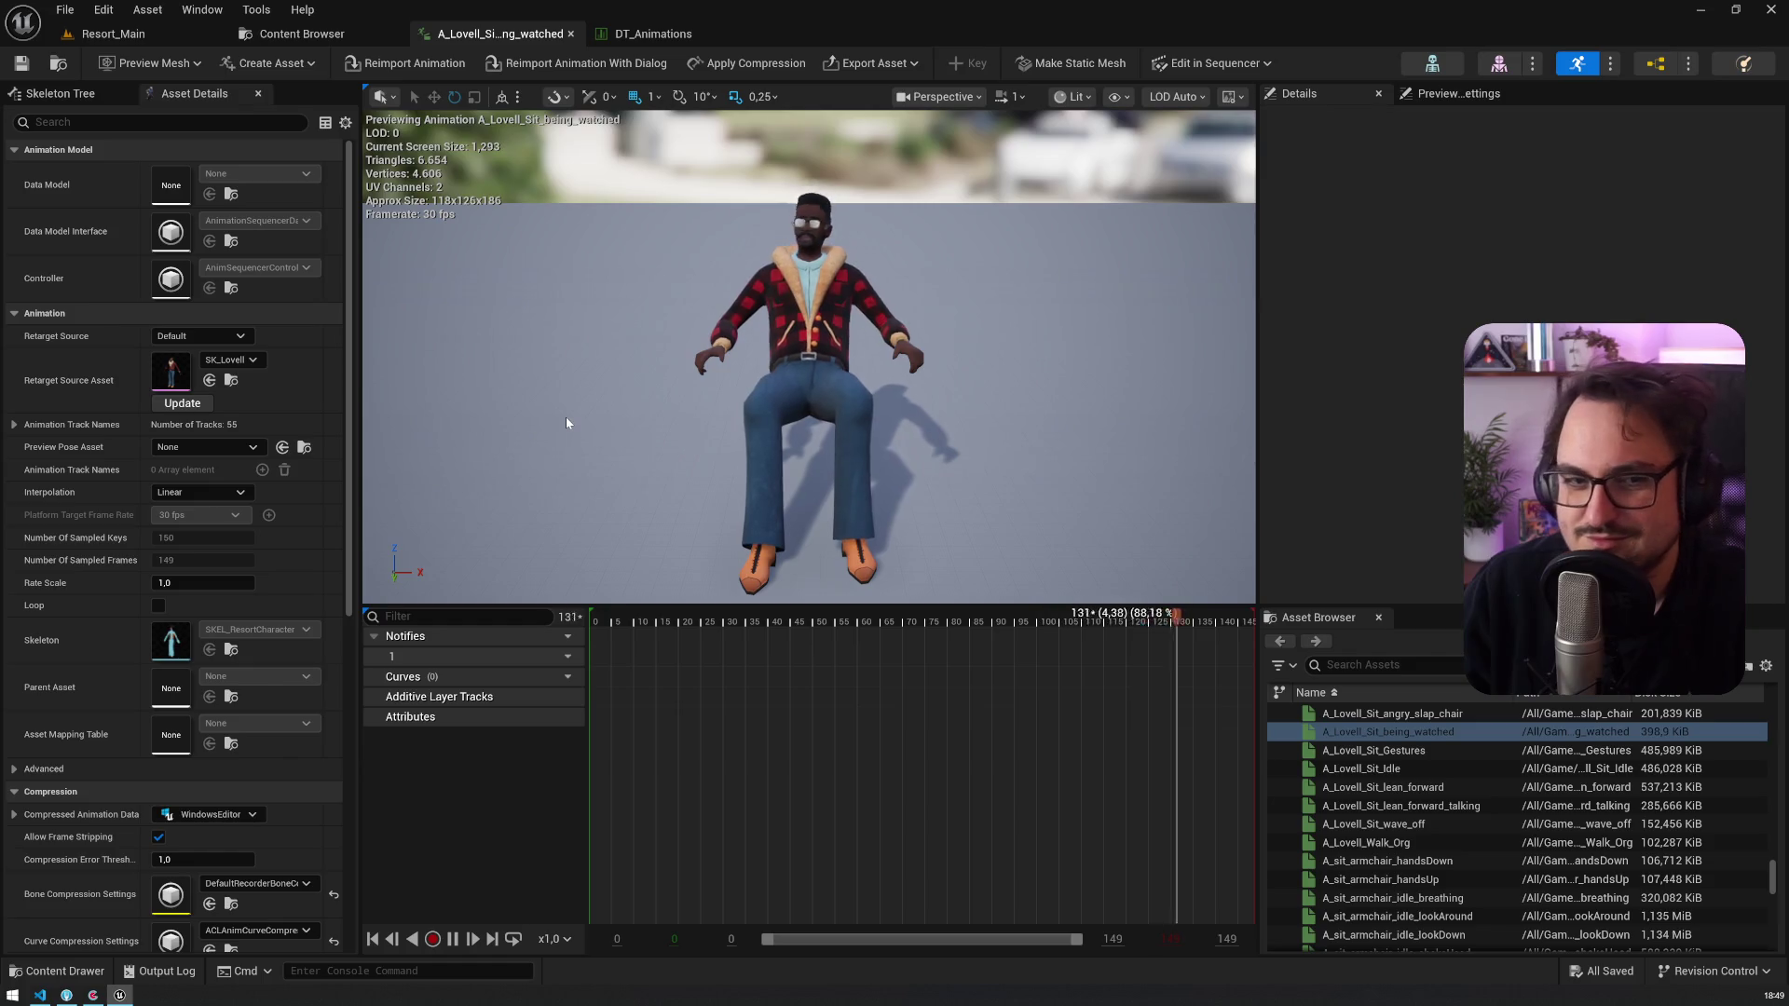
click(301, 33)
click(489, 247)
double_click(489, 247)
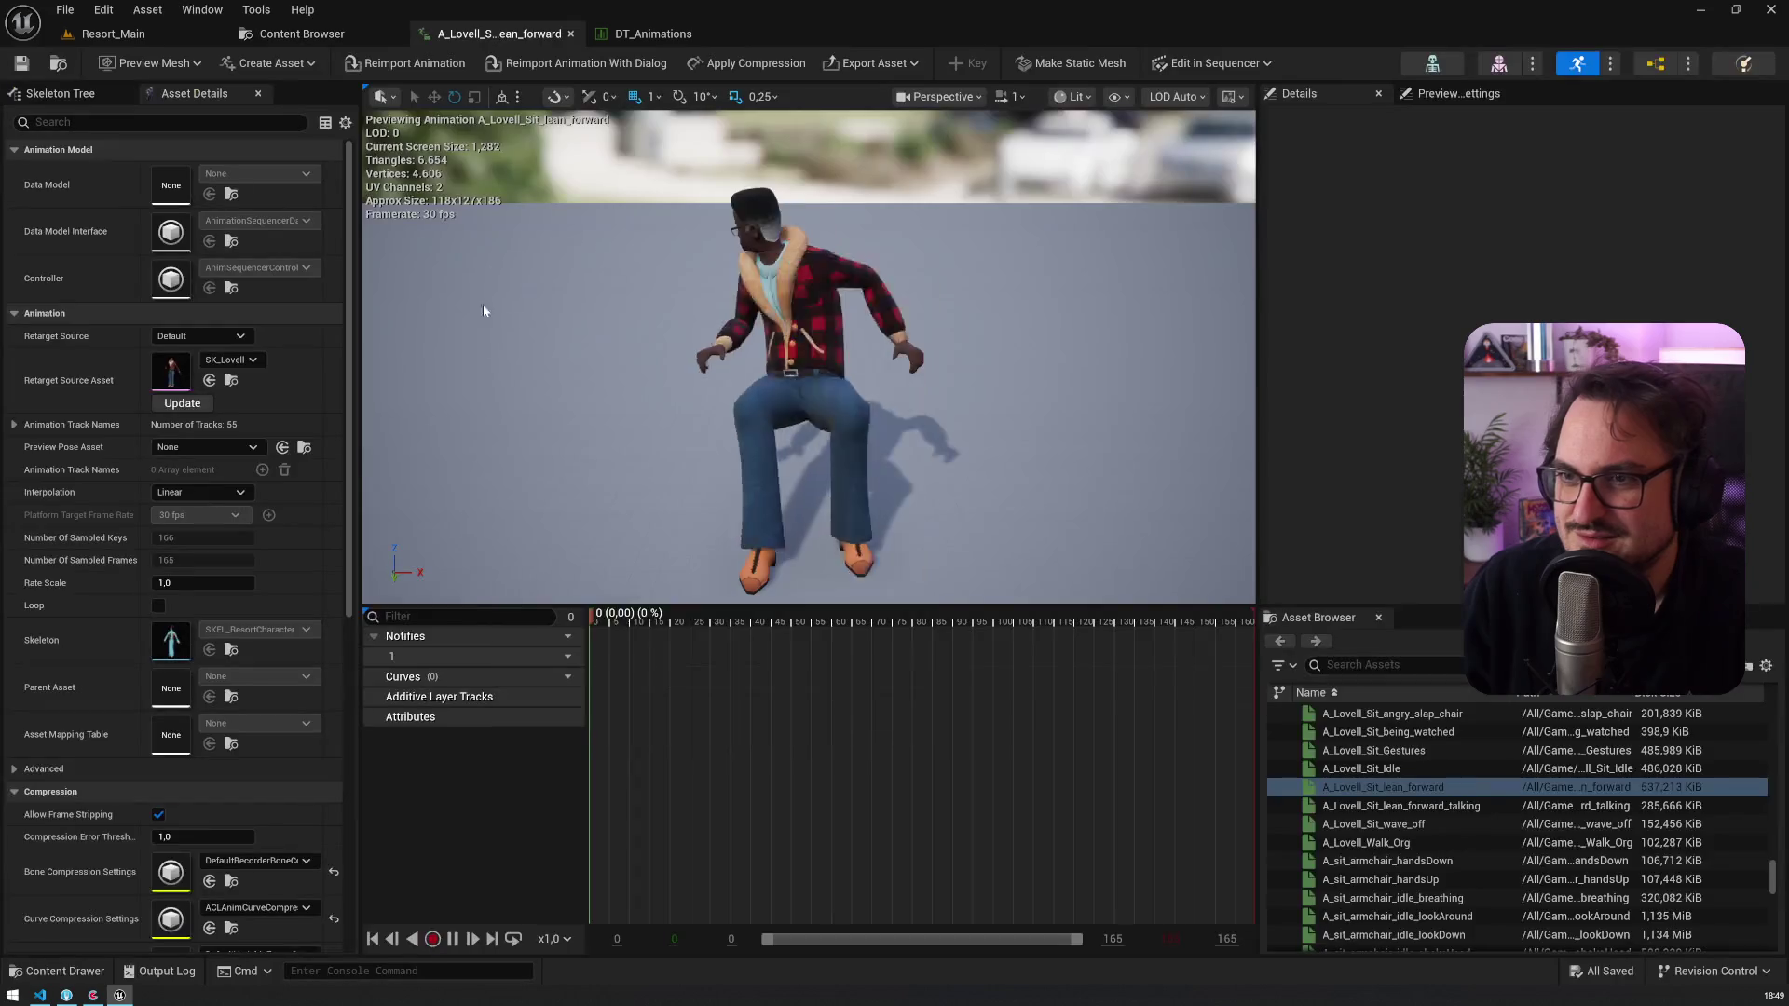
click(310, 40)
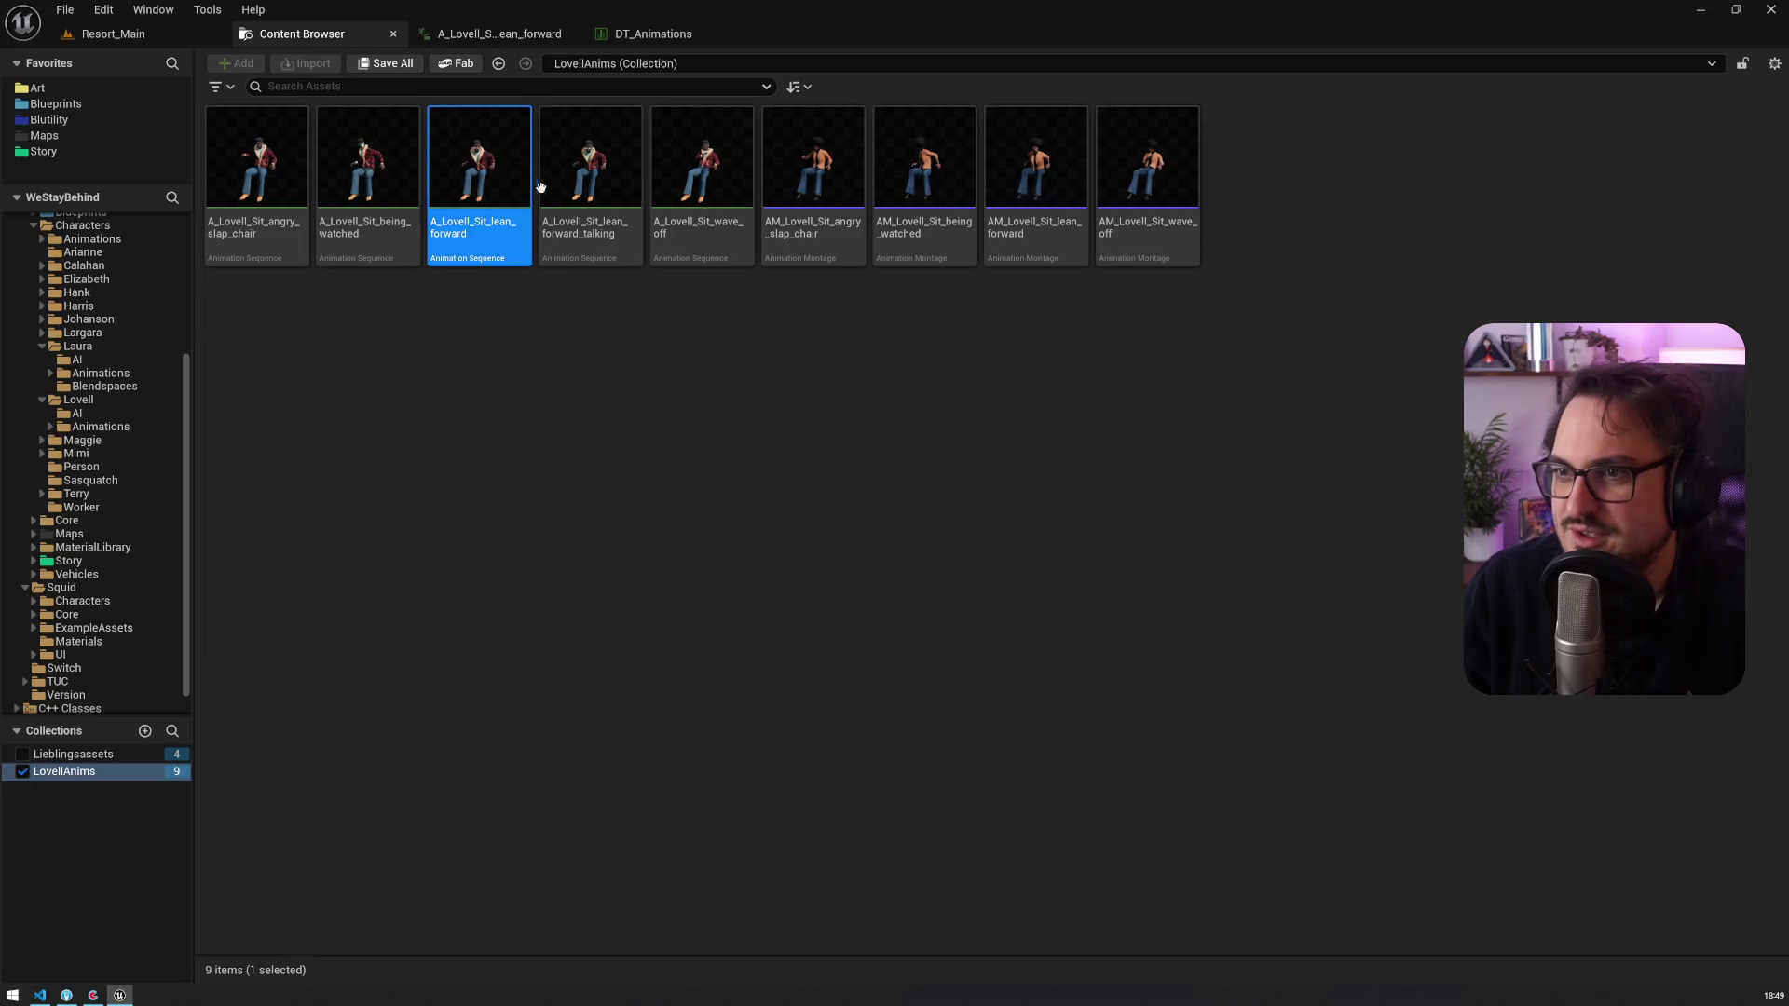
click(594, 241)
double_click(593, 242)
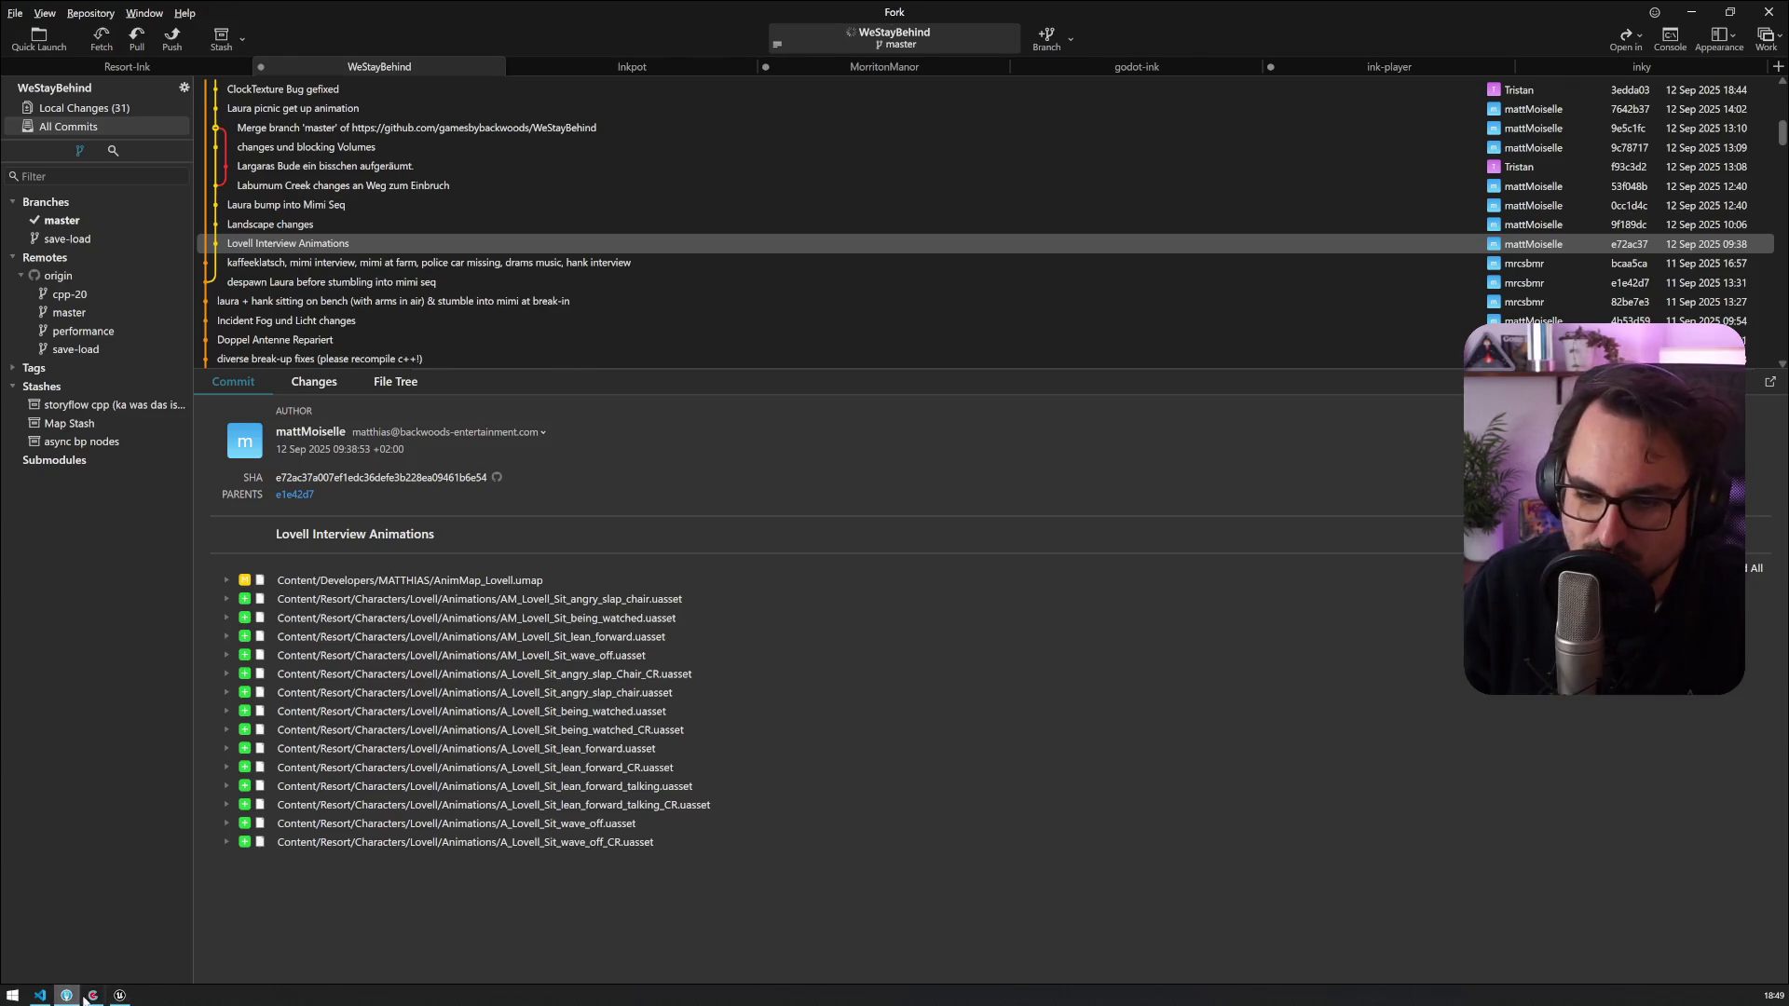
Step: Review the Animation Bugs card in Codecks, then return through Fork to the lean forward talking preview
click(85, 996)
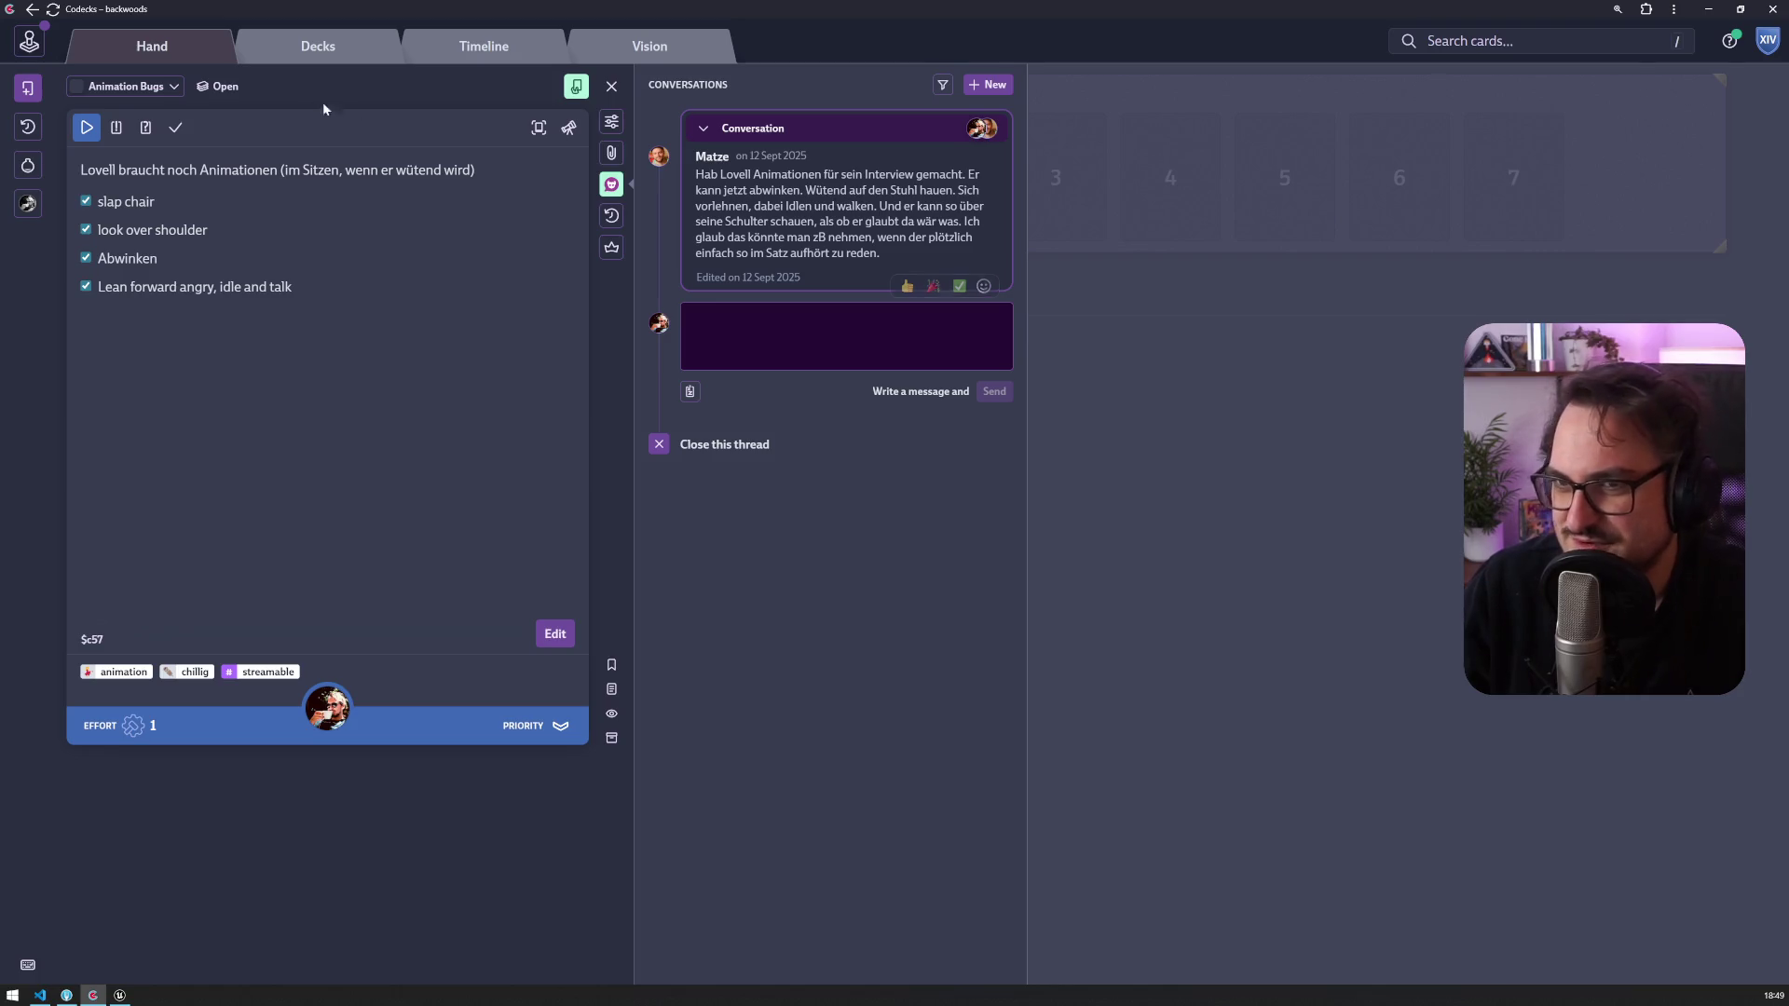
key(alt+Tab)
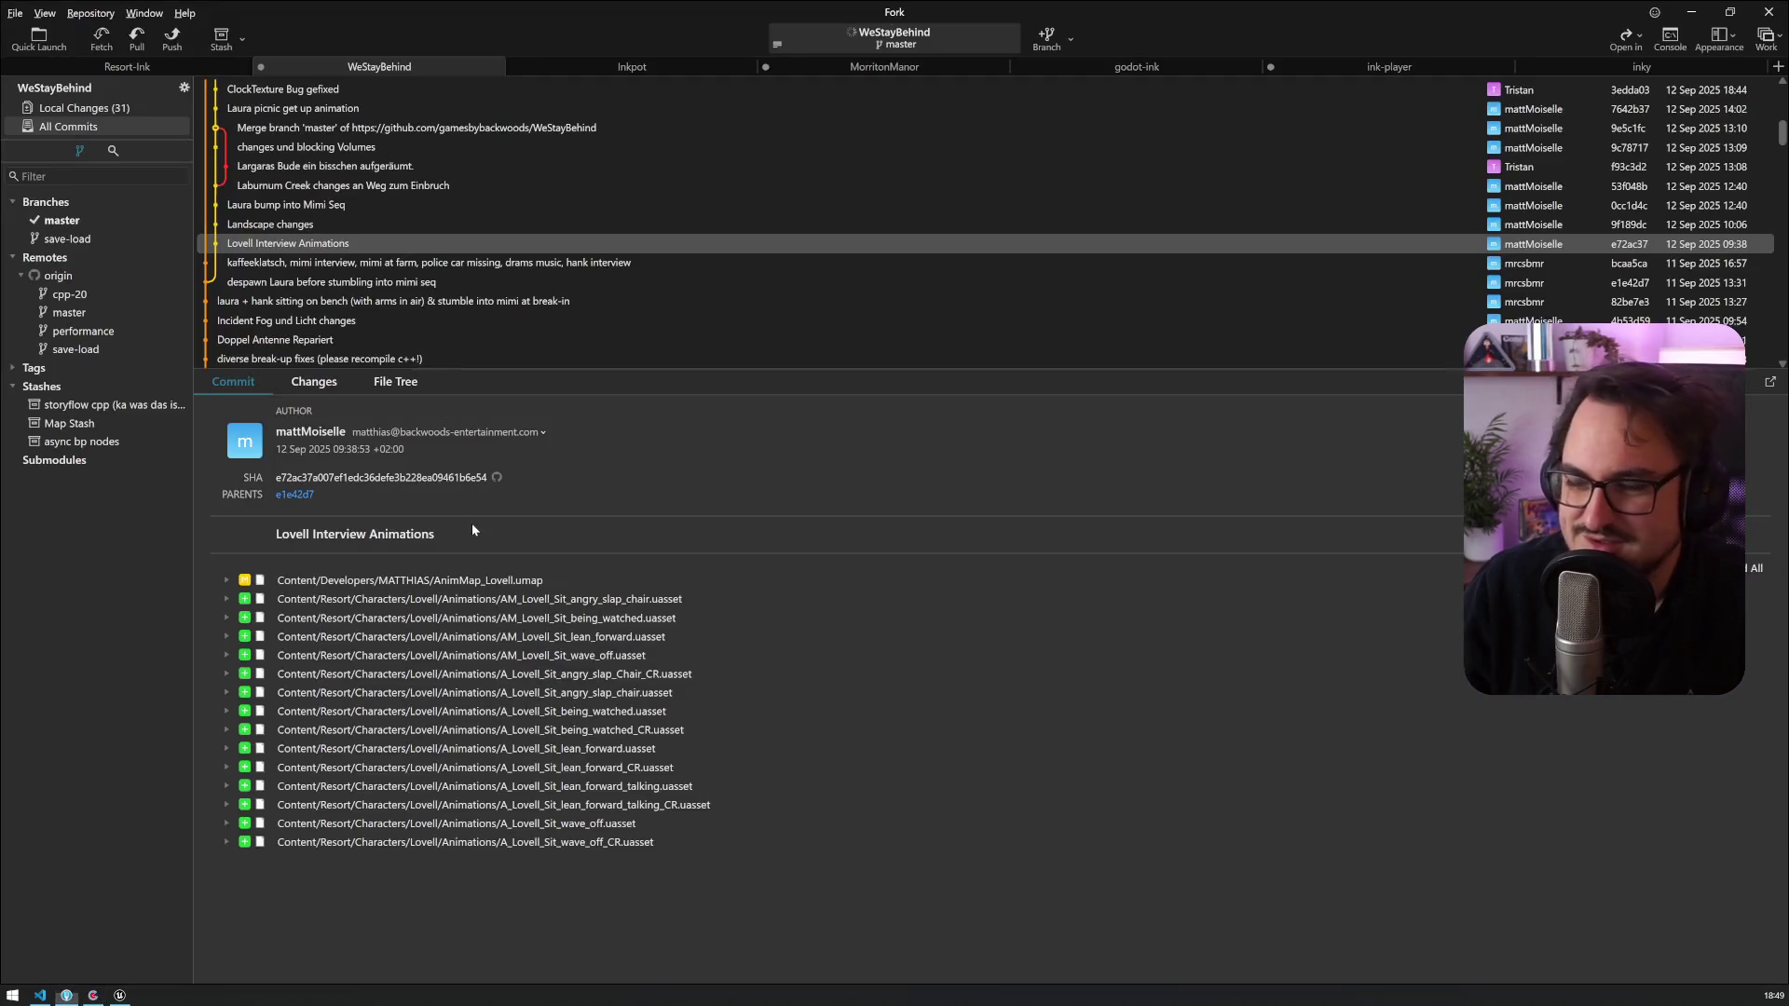
key(alt+Tab)
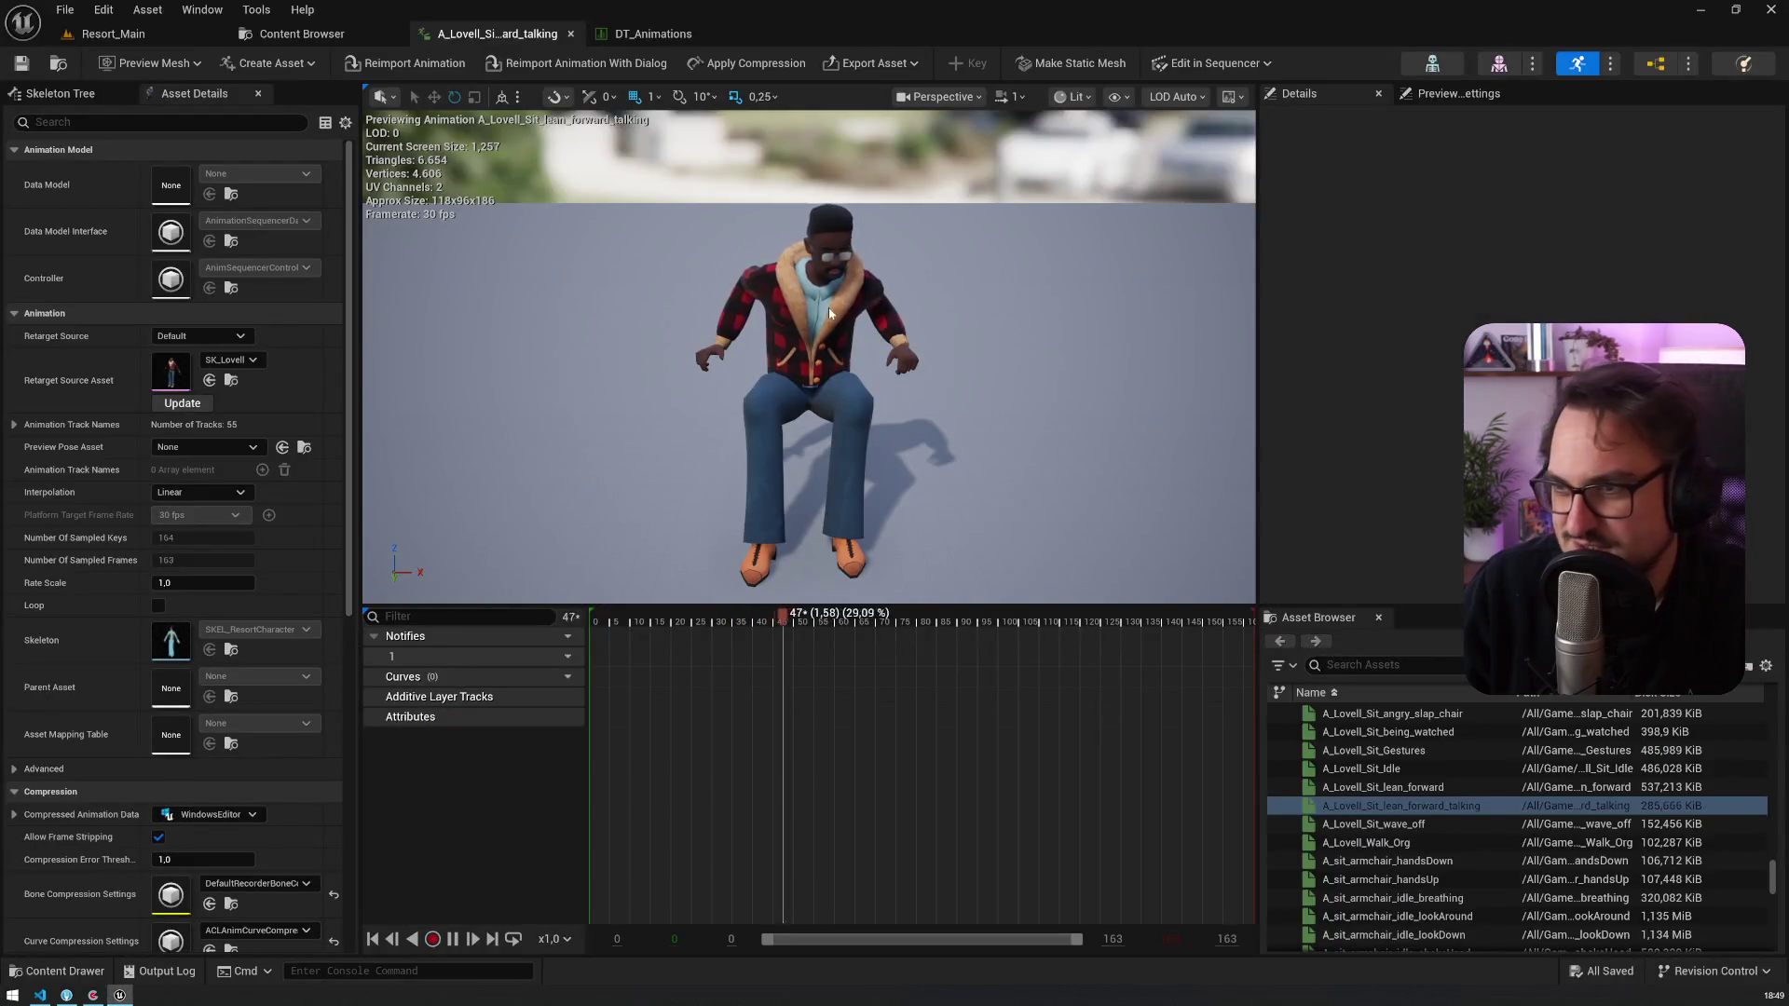
Step: Preview the A_Lovell_Sit_wave_off animation and return to the LovellAnims asset list
click(348, 31)
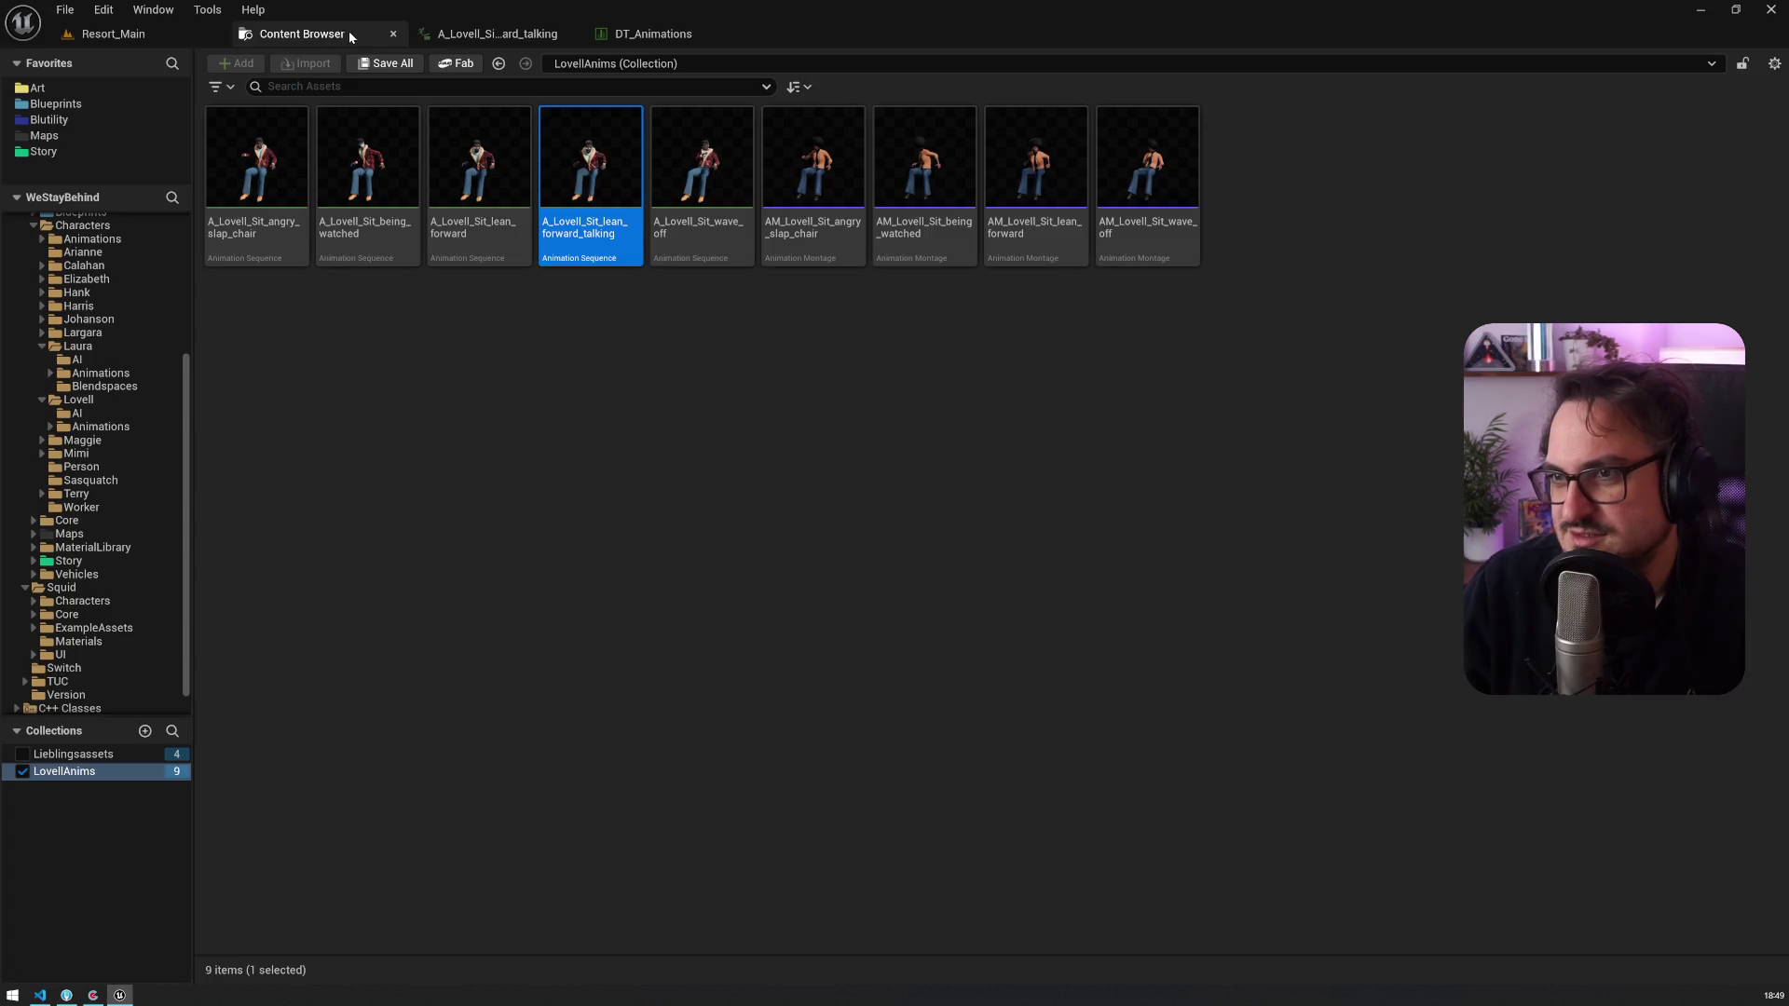
double_click(687, 254)
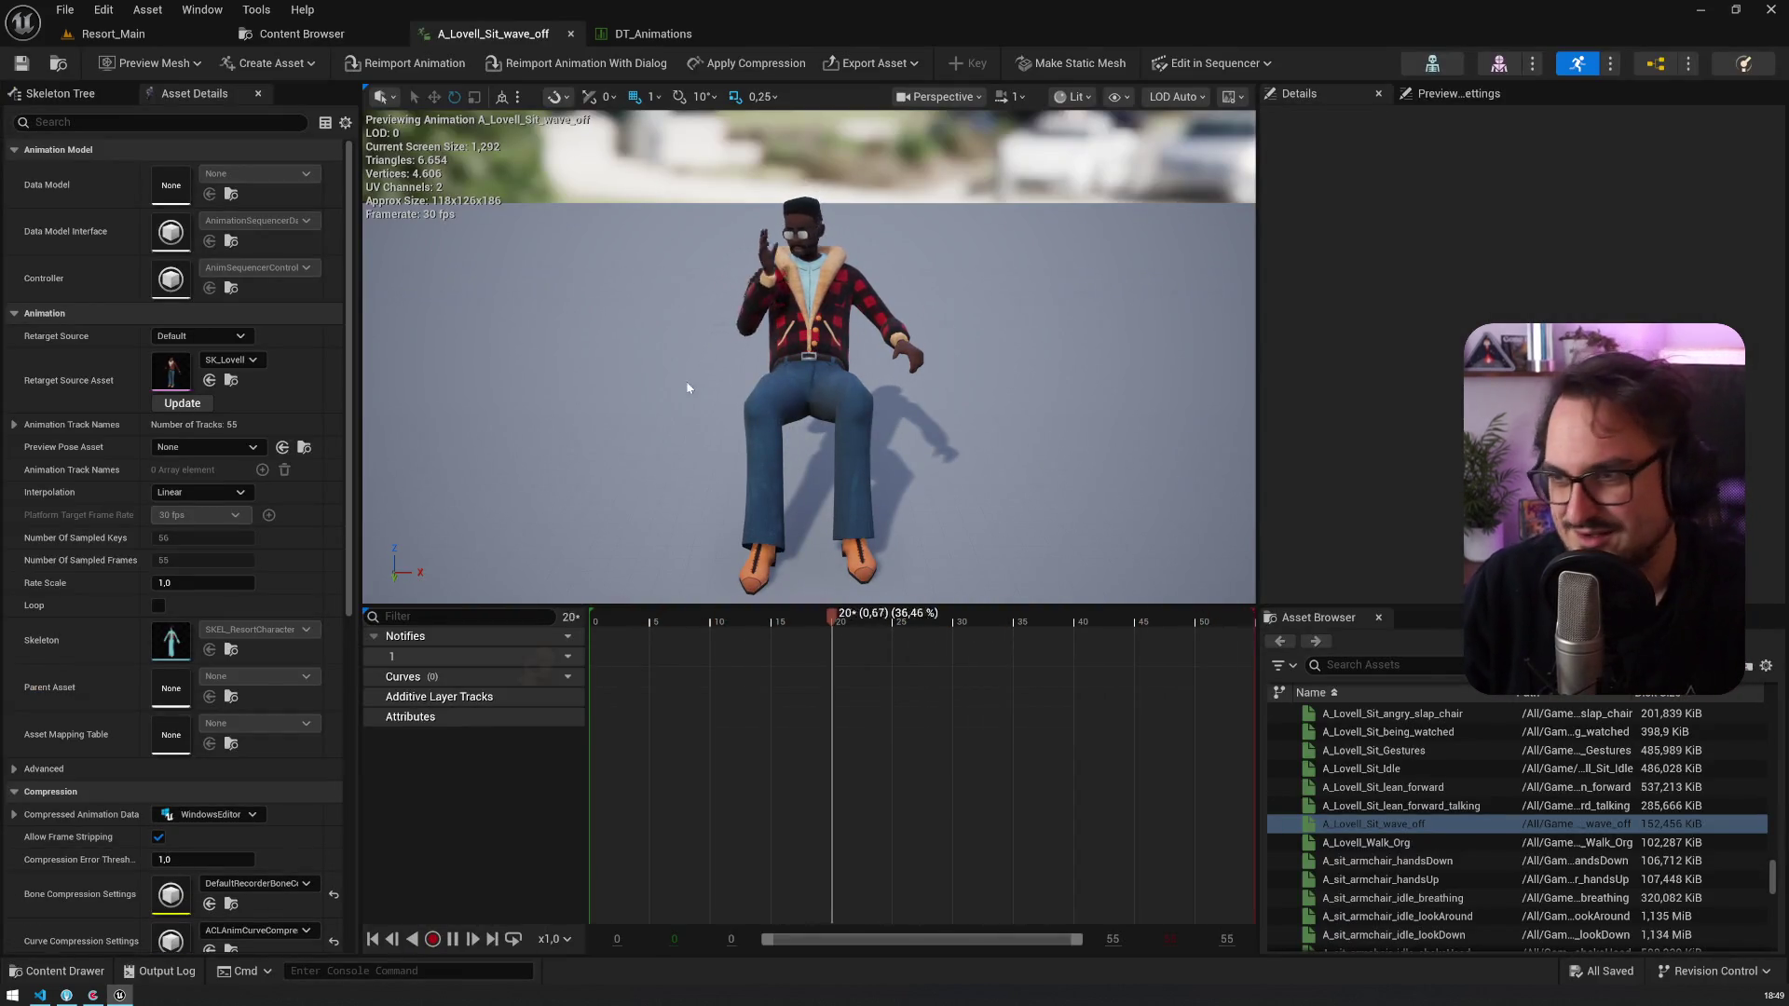
click(301, 37)
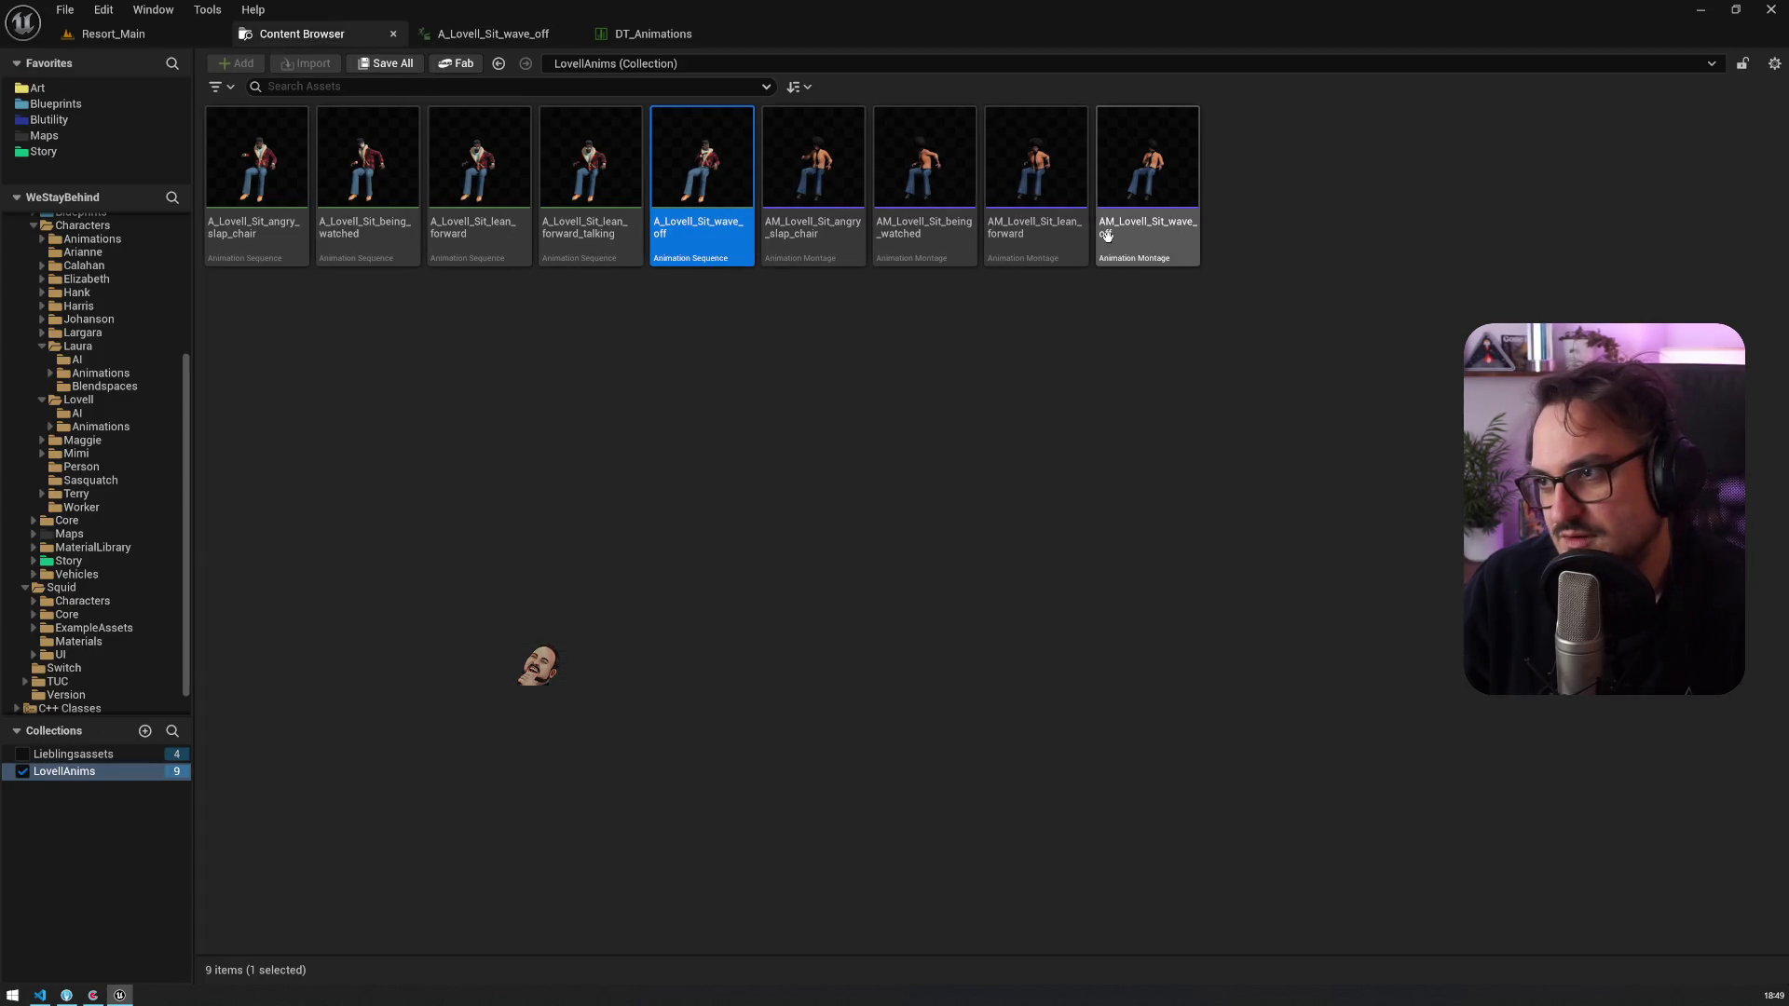
Step: Browse back across the collection's tiles to the angry slap chair montage, then leave Unreal
click(1050, 237)
click(910, 239)
click(810, 237)
click(469, 228)
click(368, 228)
click(256, 229)
click(475, 228)
click(587, 228)
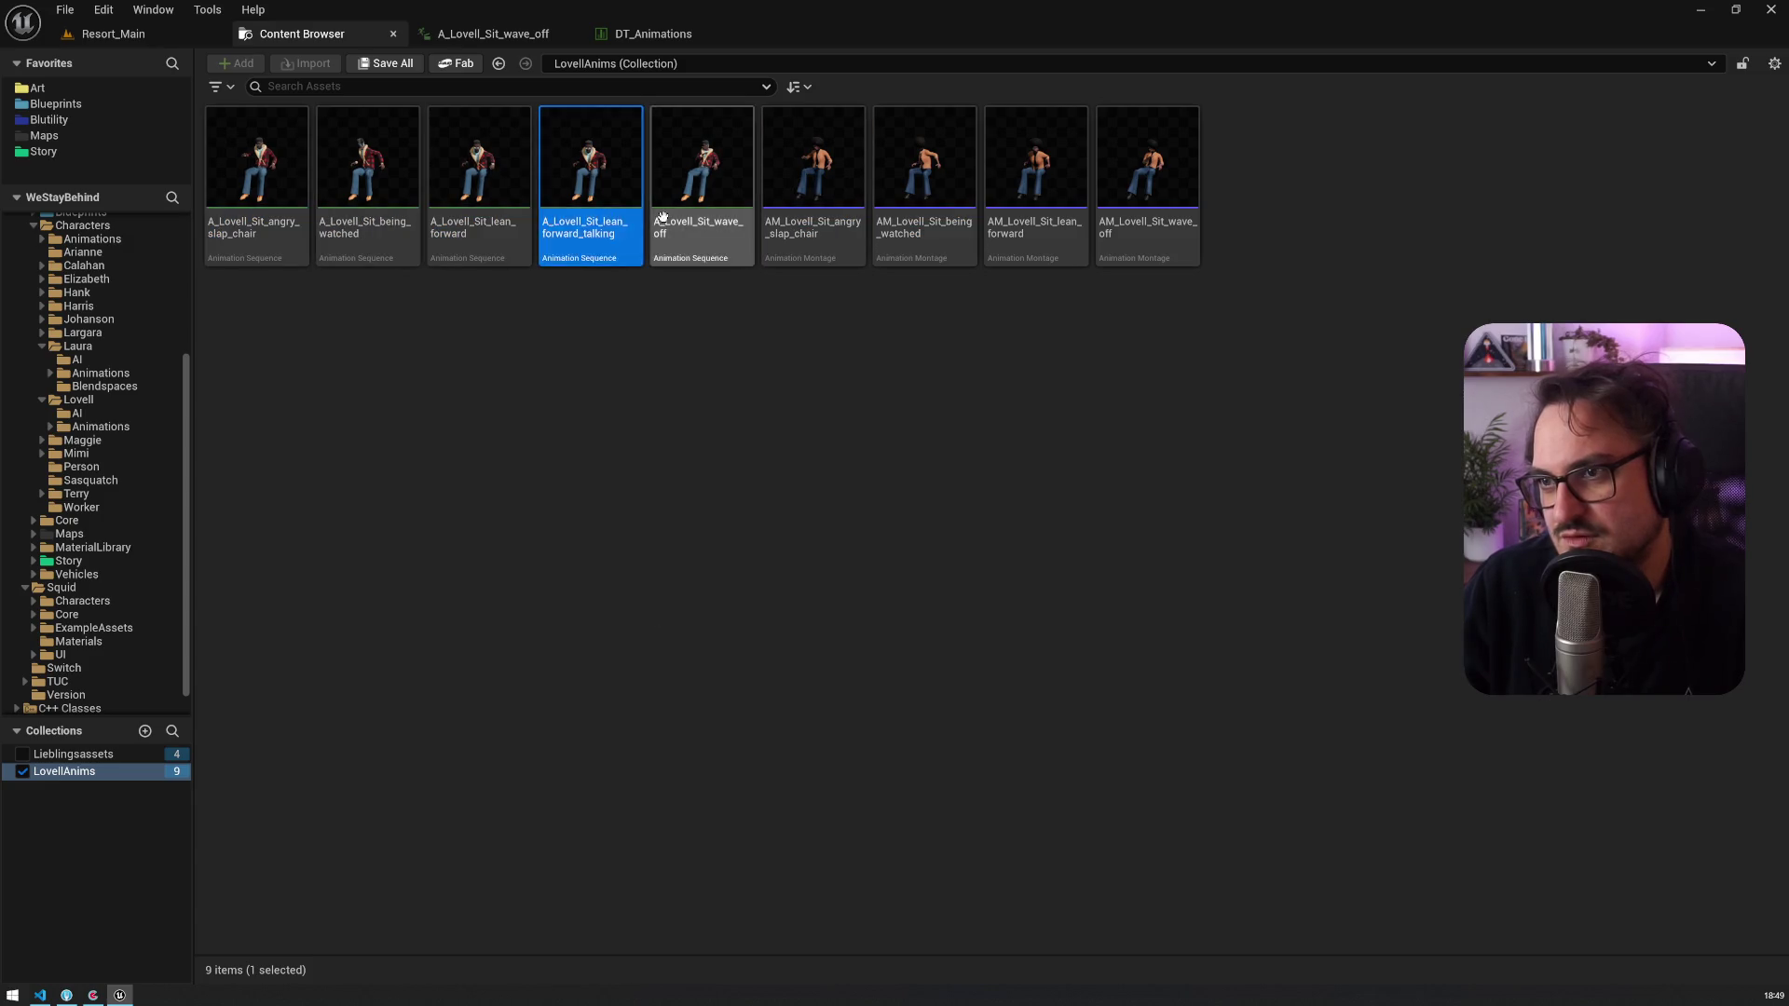
click(824, 222)
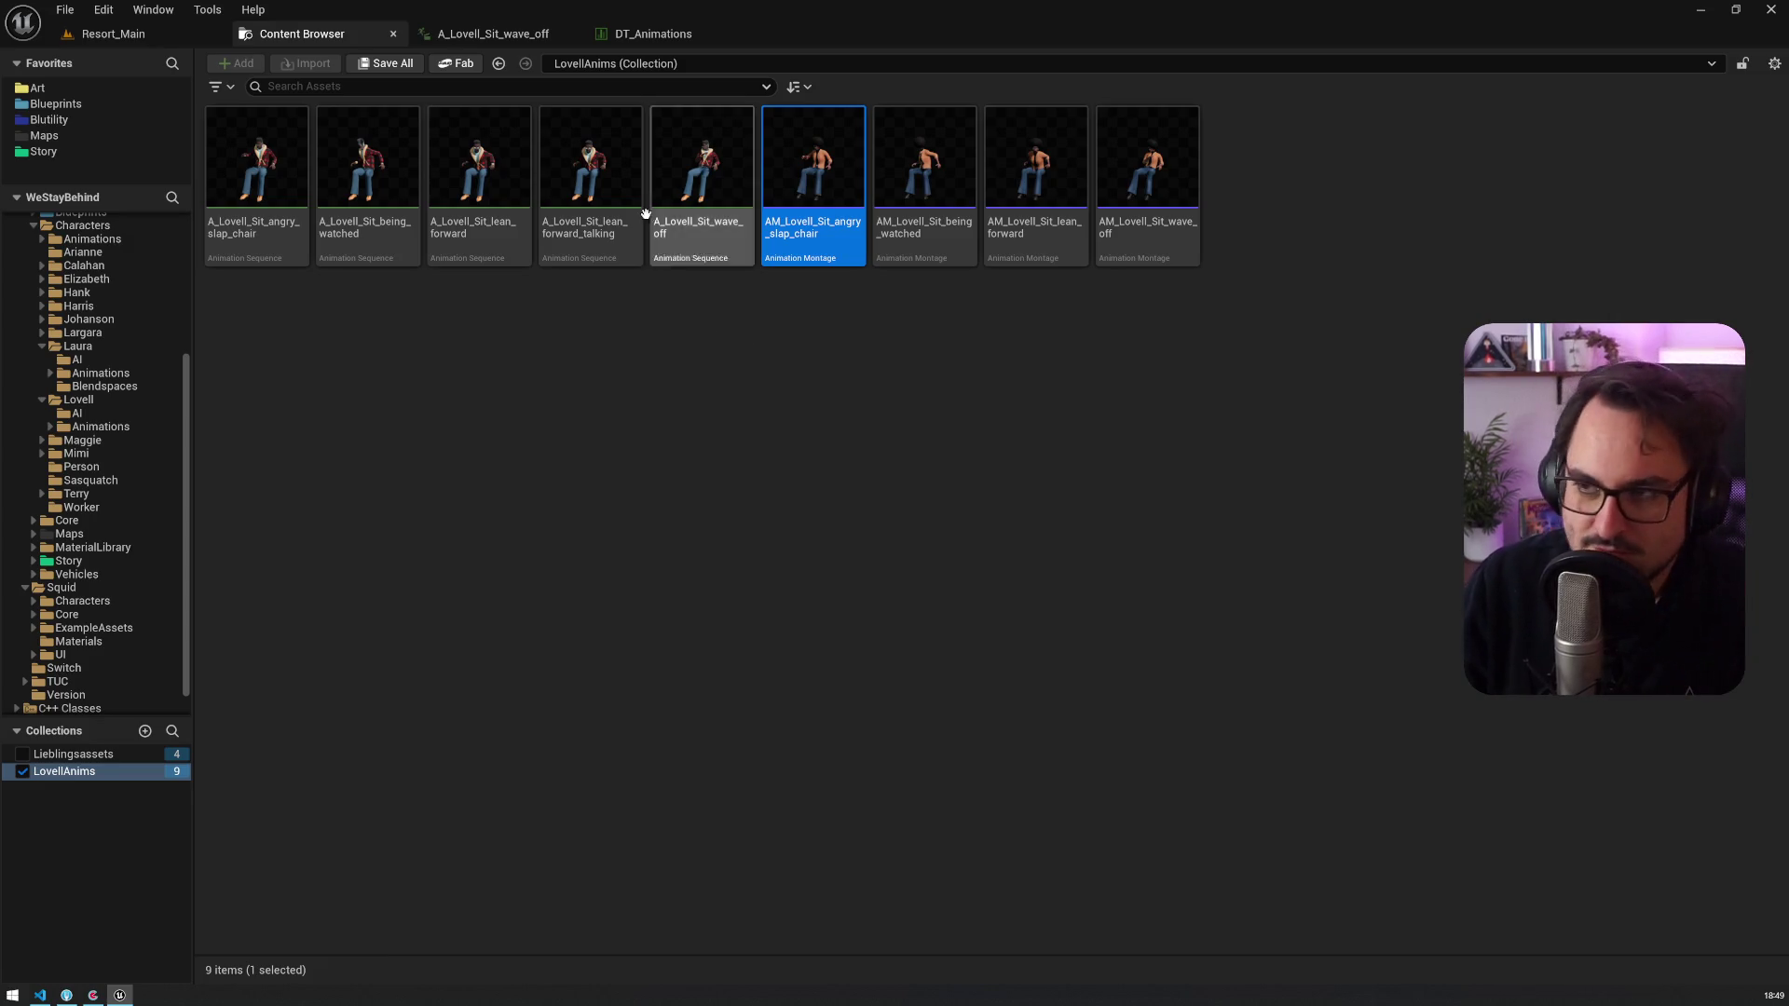
click(93, 995)
click(67, 995)
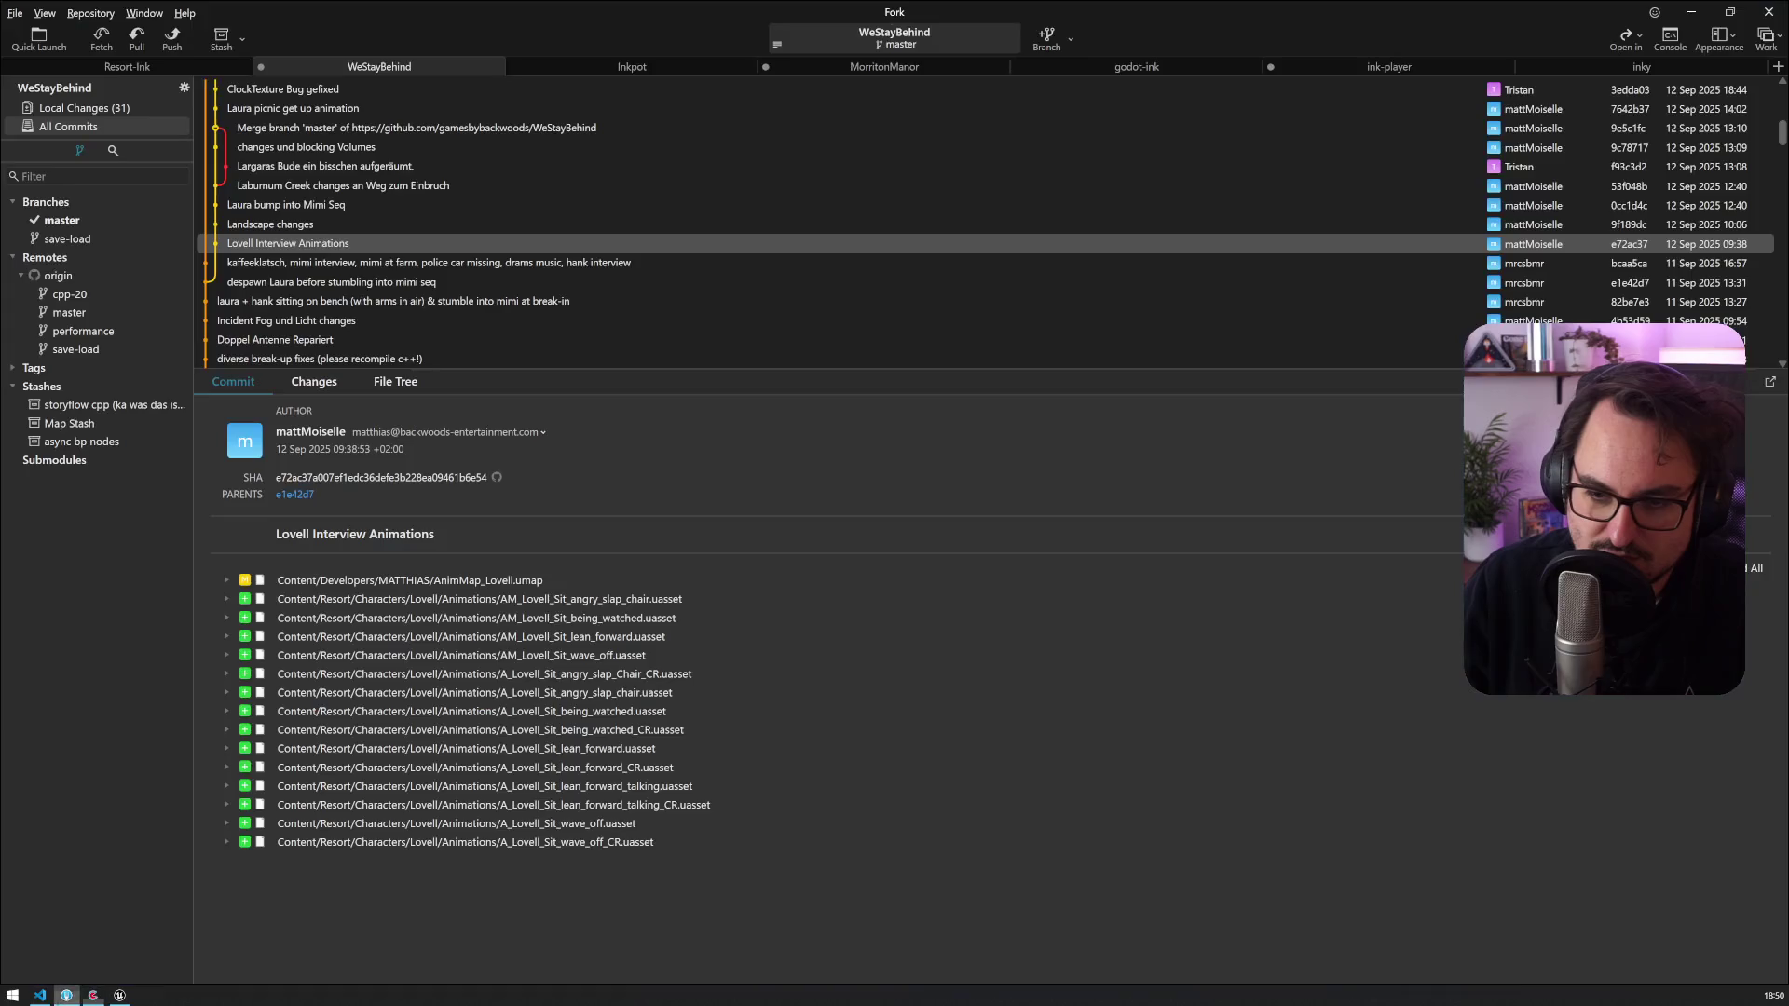
Step: Close D04_03_investigations.ink and open D03_06_mr_lovell.ink from the D03_47_days folder
click(39, 995)
click(610, 38)
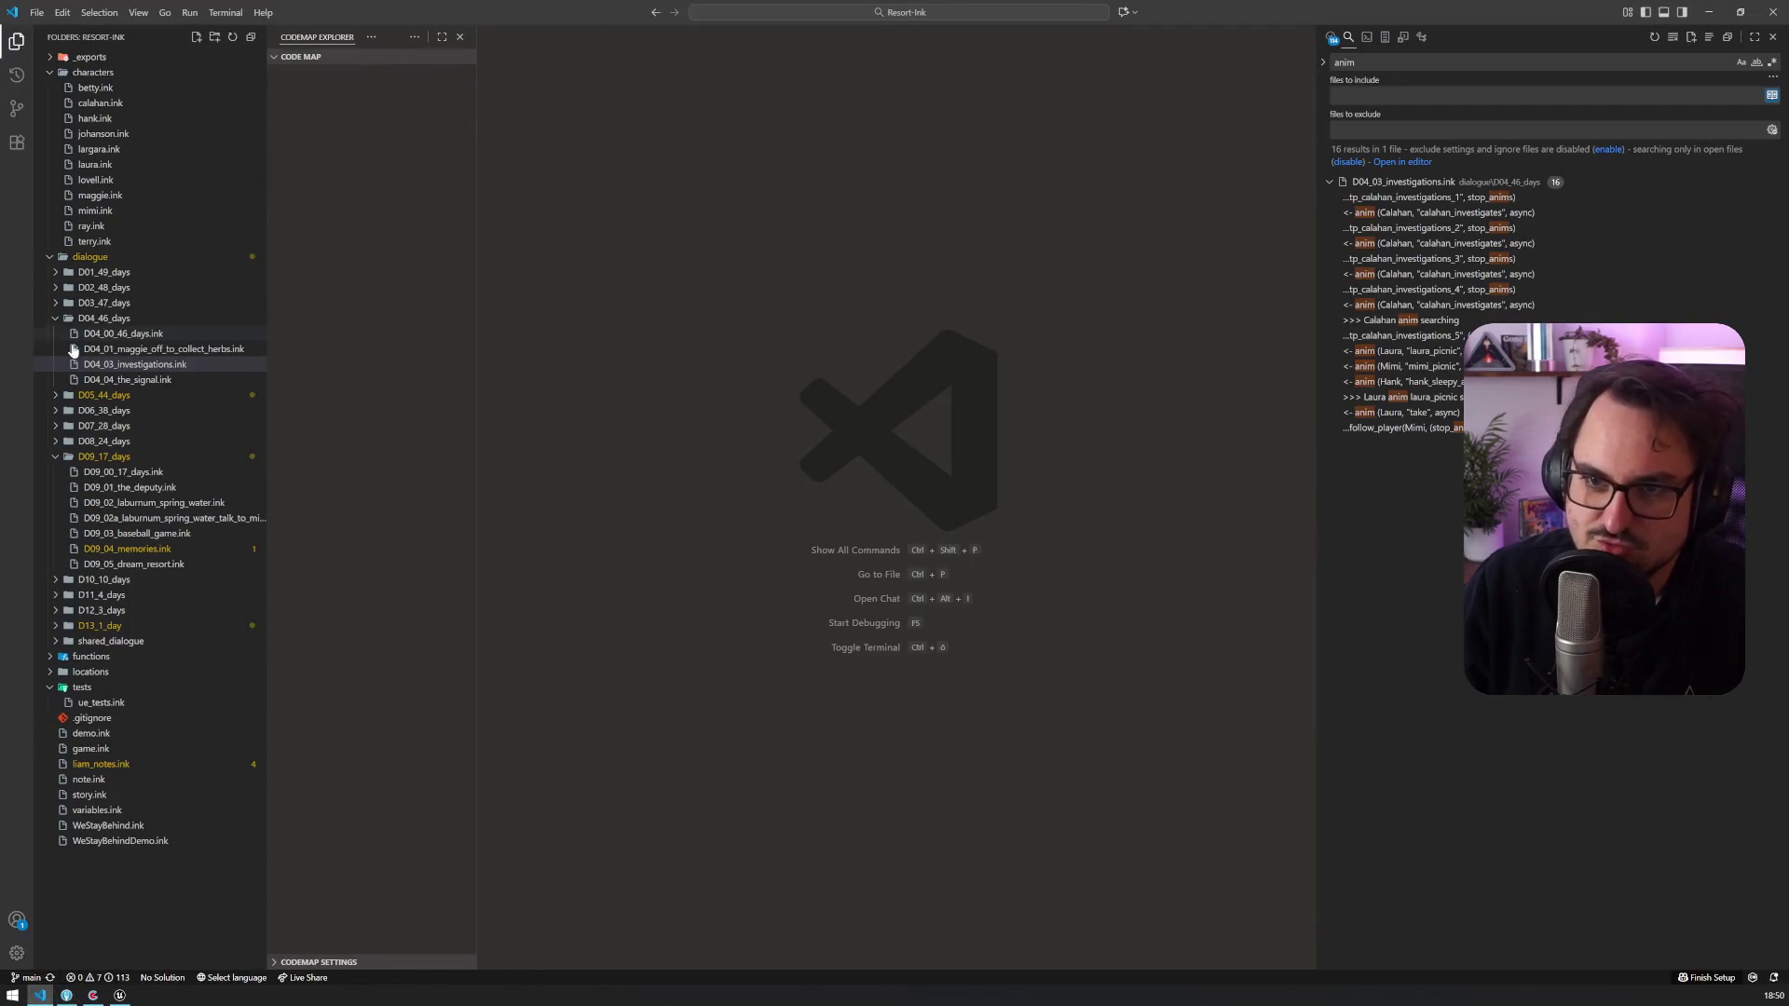
click(55, 317)
click(55, 289)
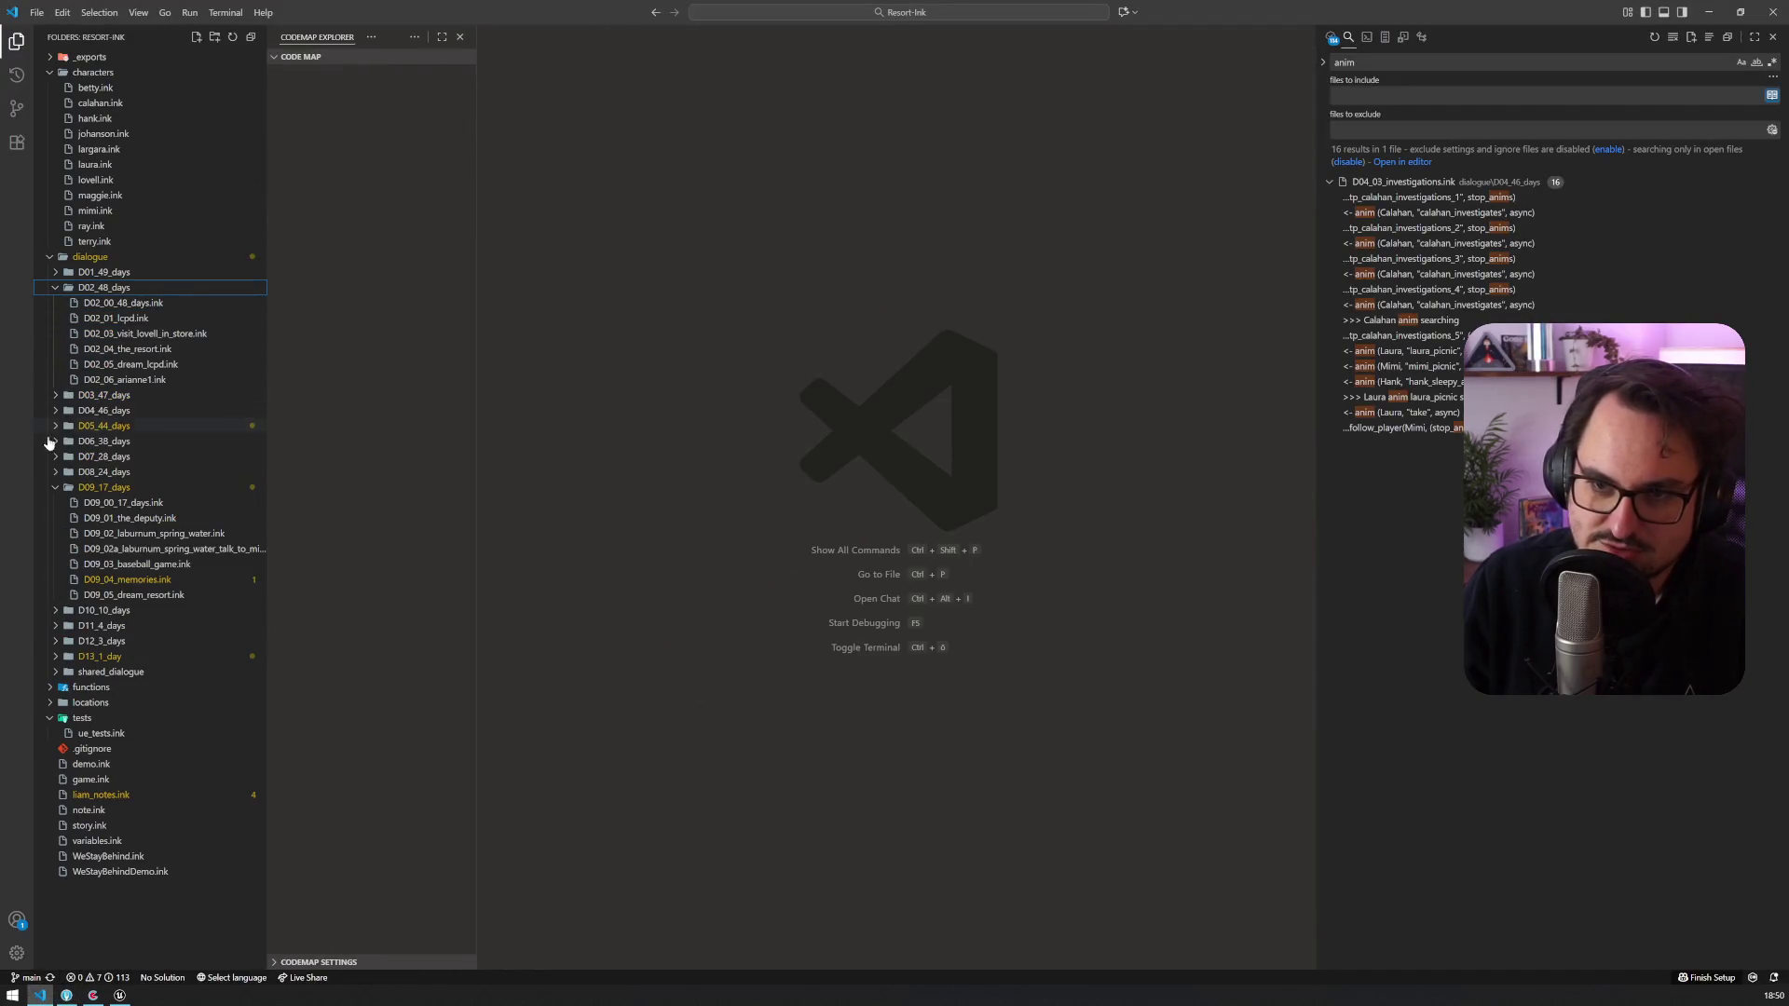
click(53, 489)
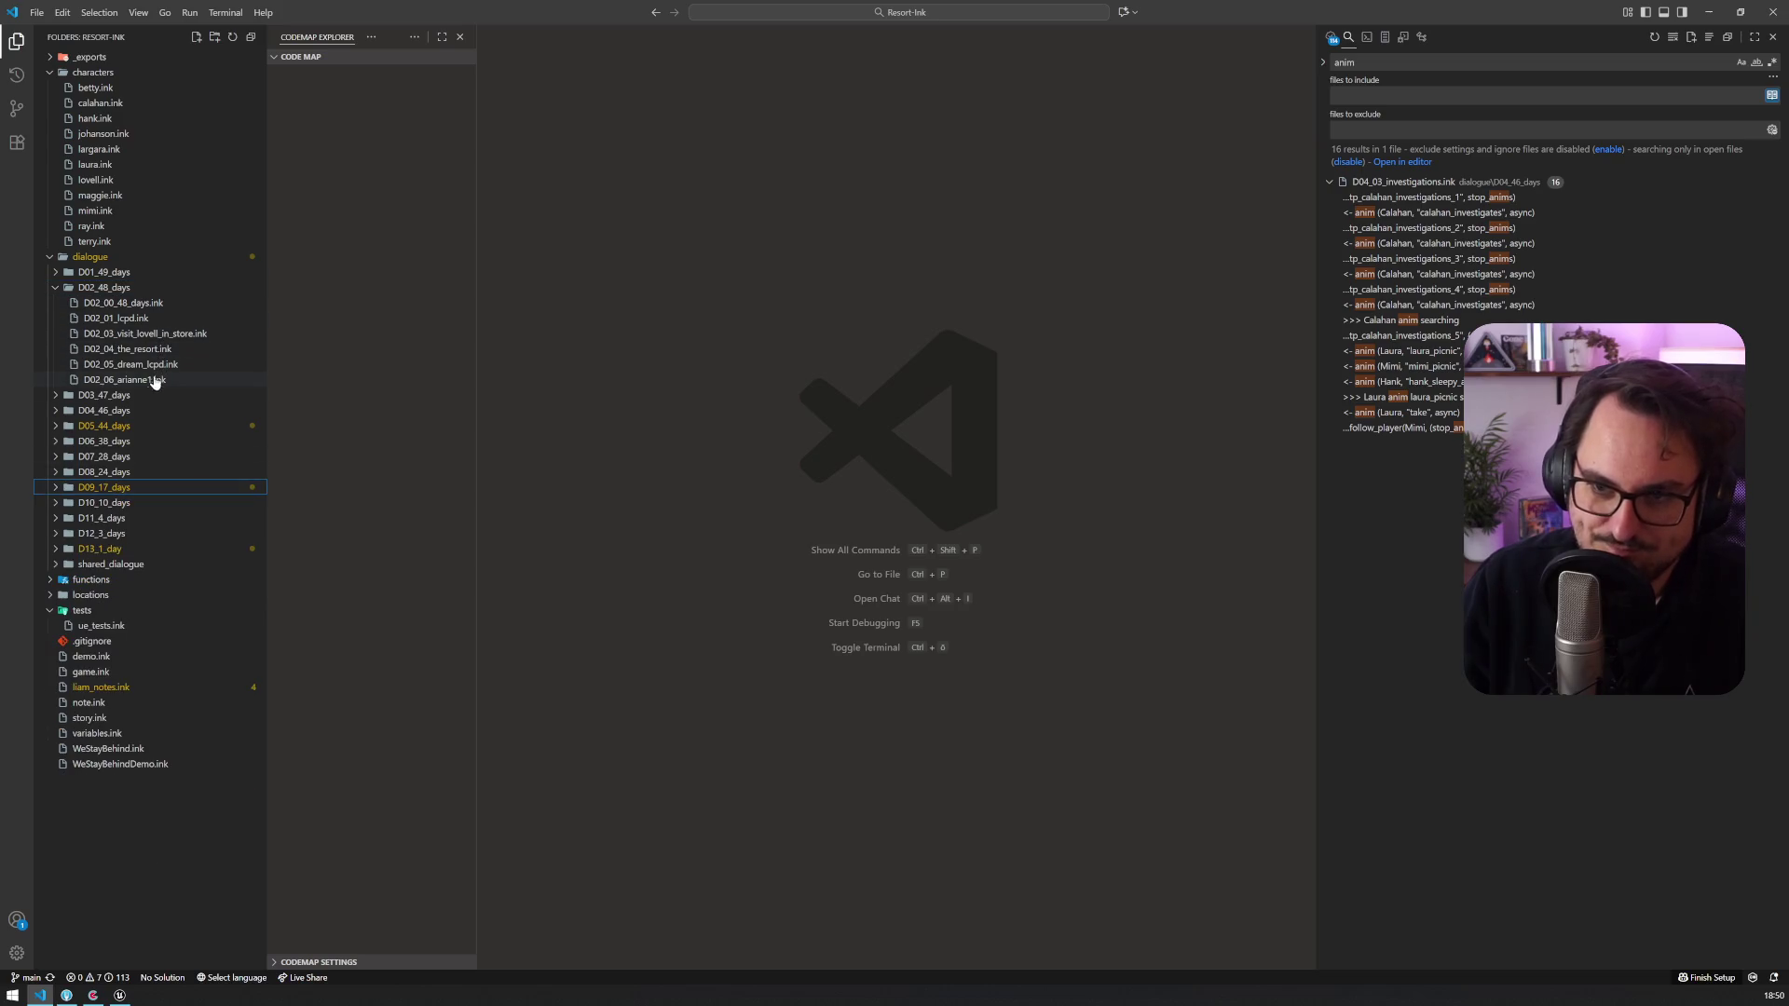
click(58, 294)
click(63, 304)
click(156, 412)
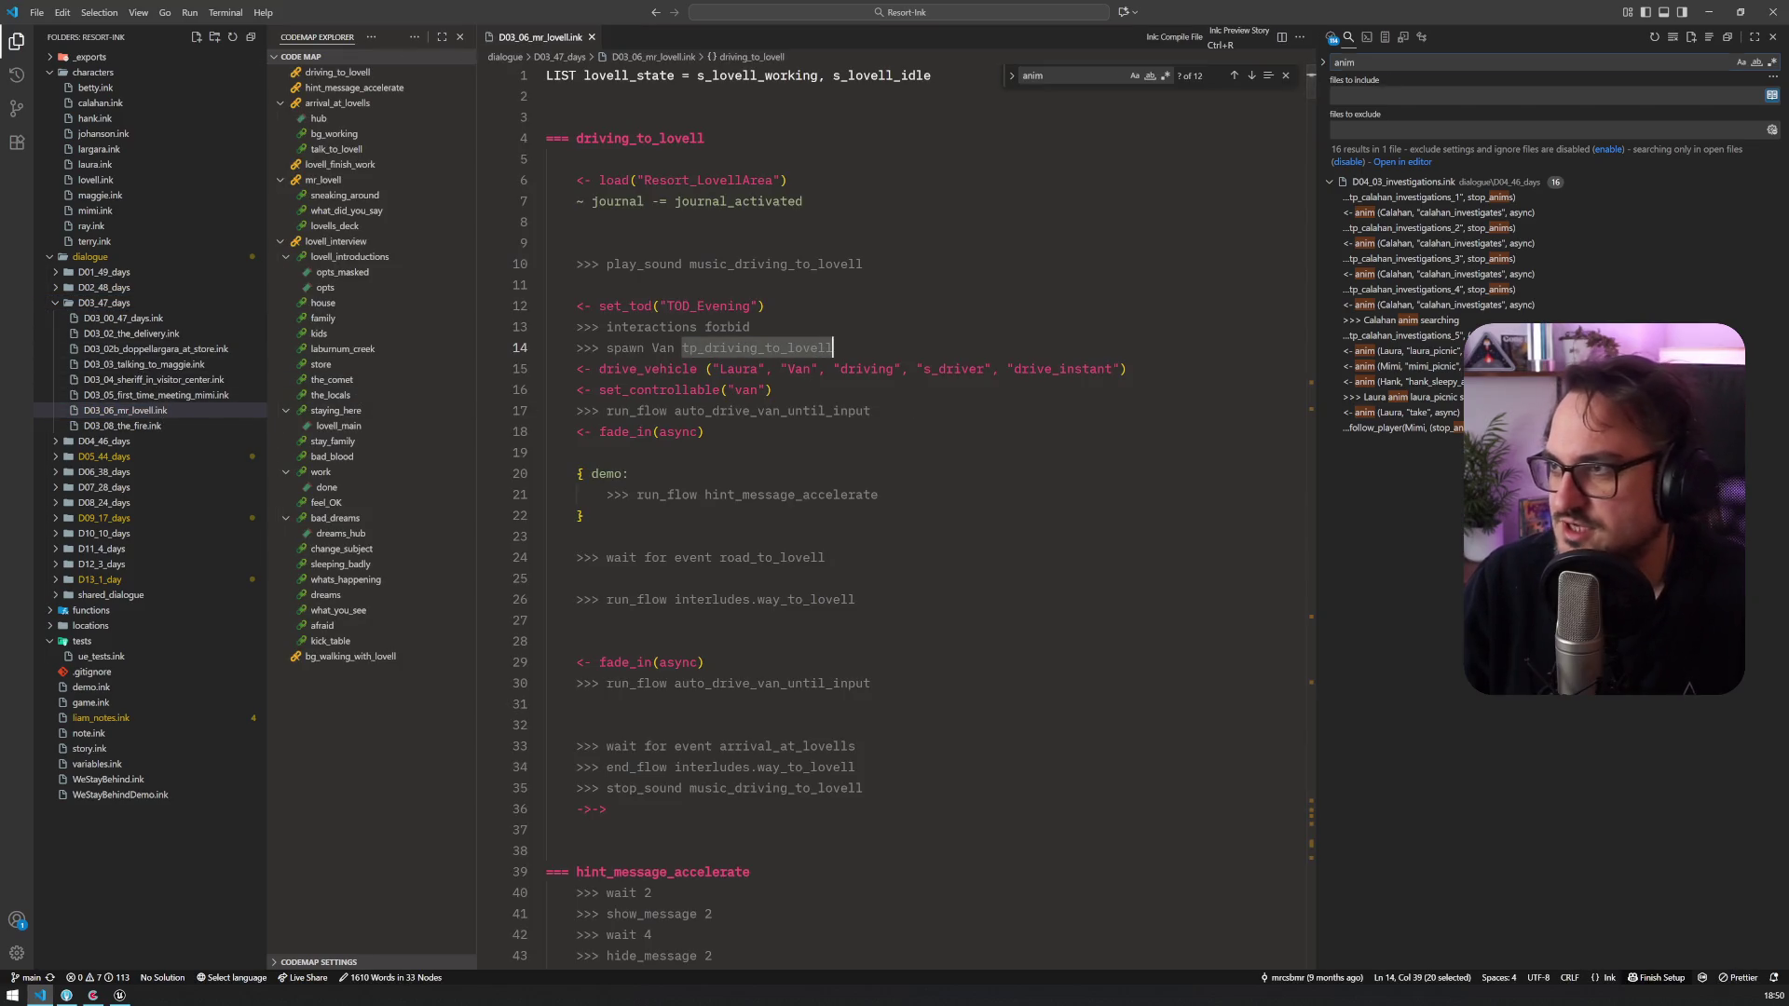
Step: Step through the 'anim' search results to the lovell_sitting angry02 call on line 932
click(1772, 95)
click(1429, 215)
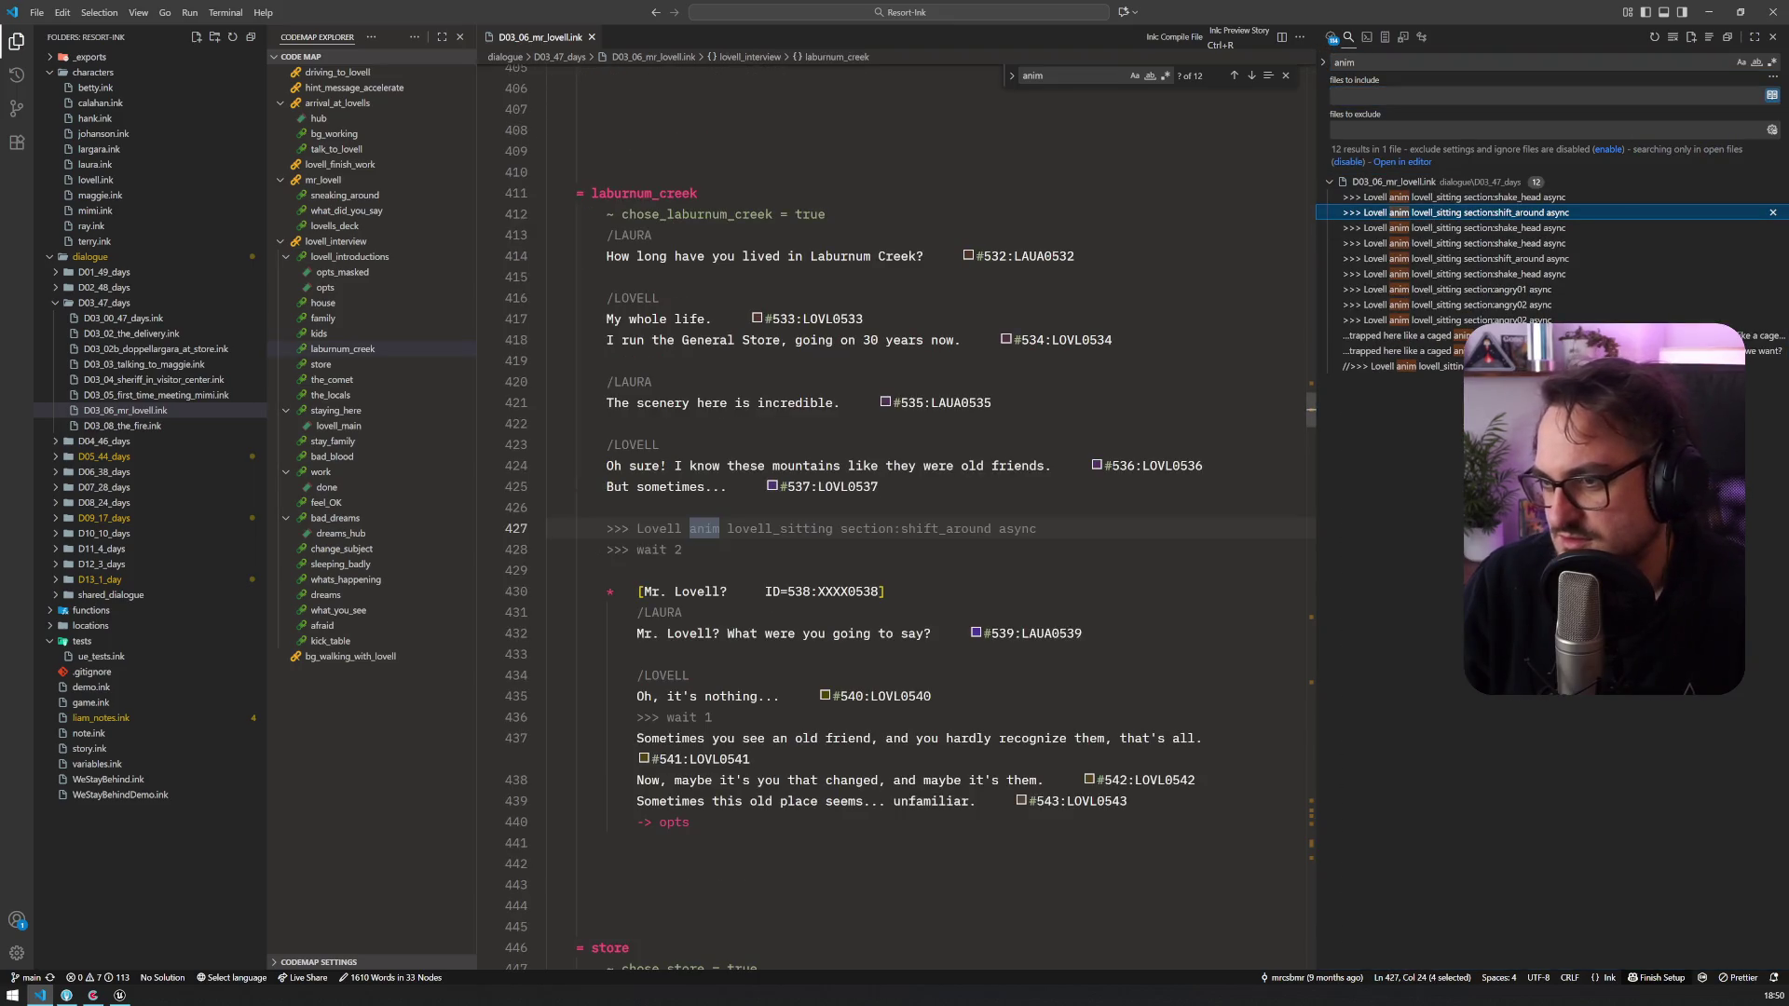
double_click(824, 528)
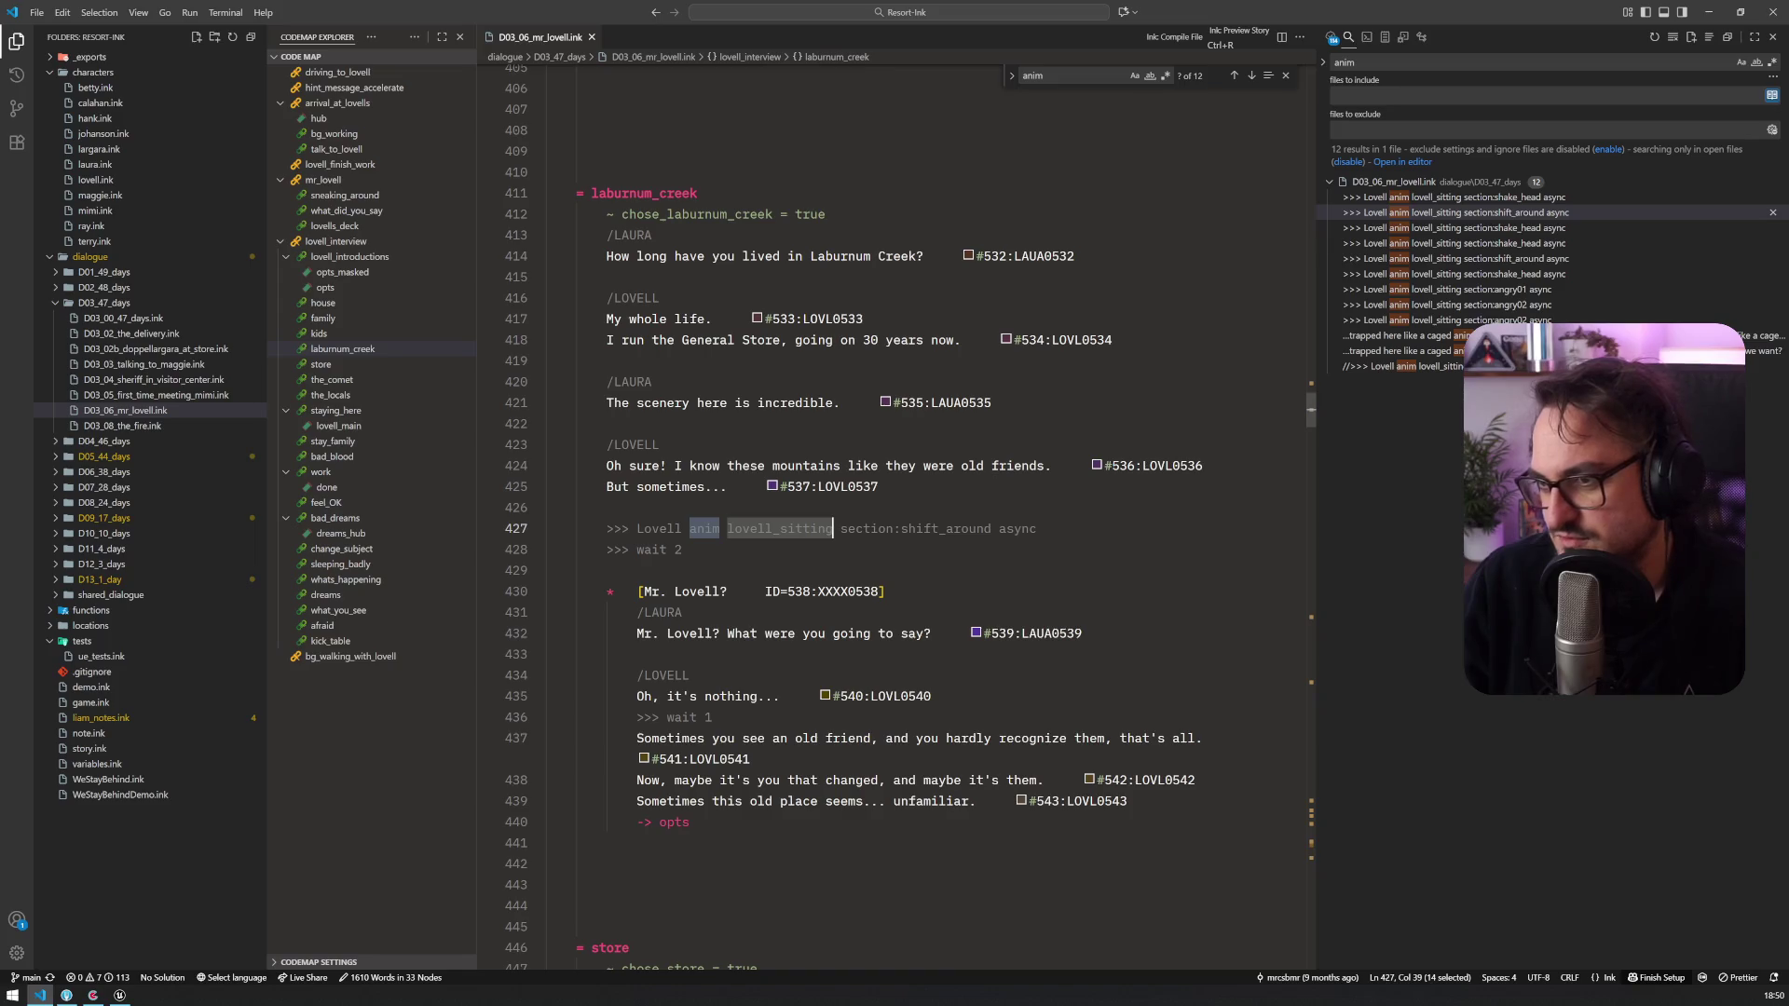
click(1519, 243)
click(1518, 258)
click(1519, 274)
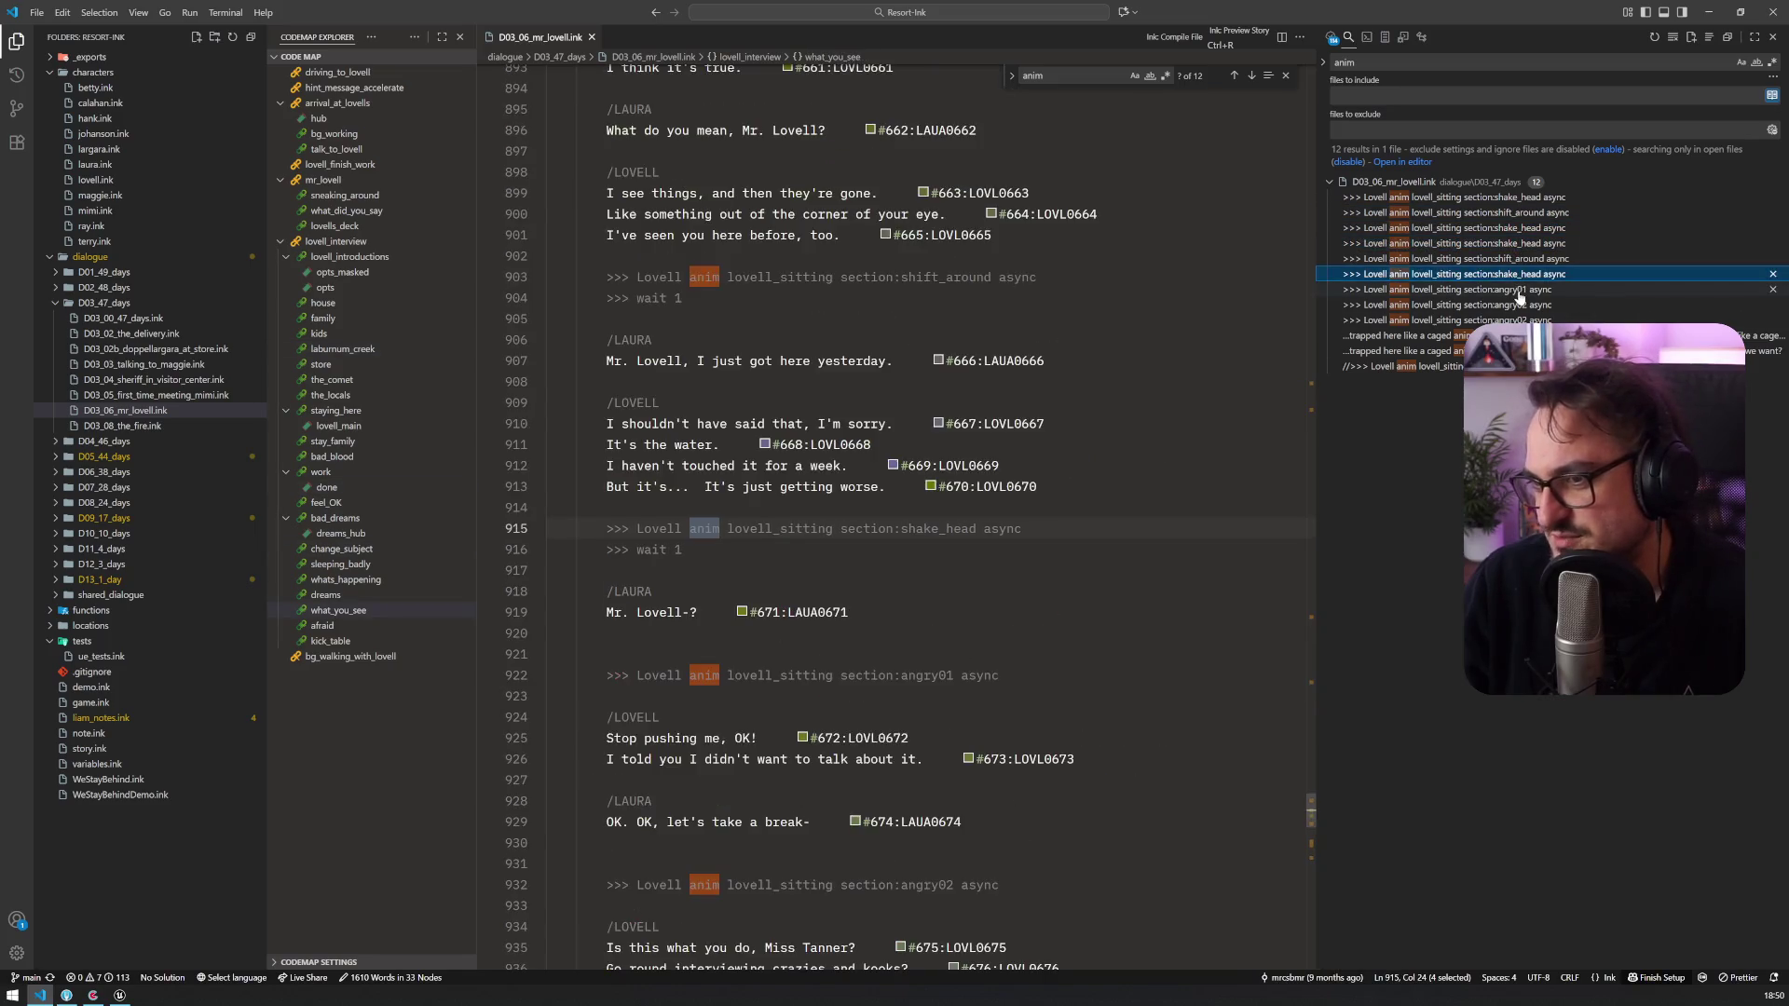
click(1518, 289)
click(1516, 305)
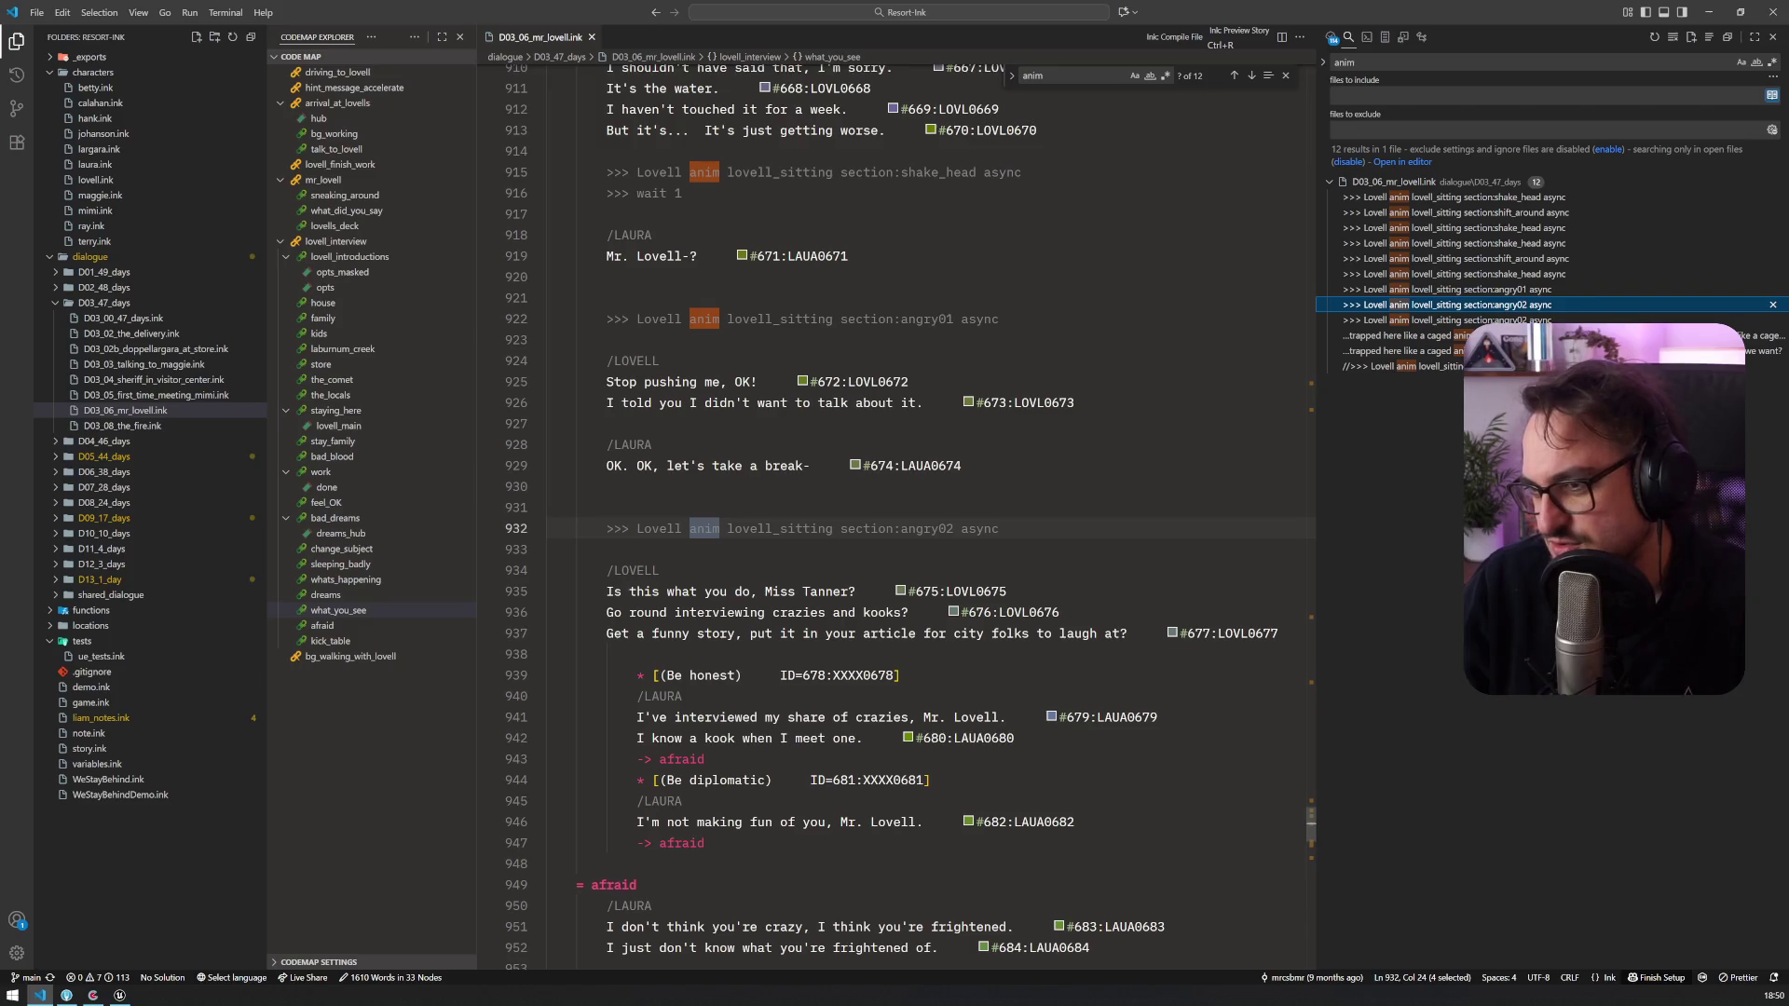
double_click(824, 528)
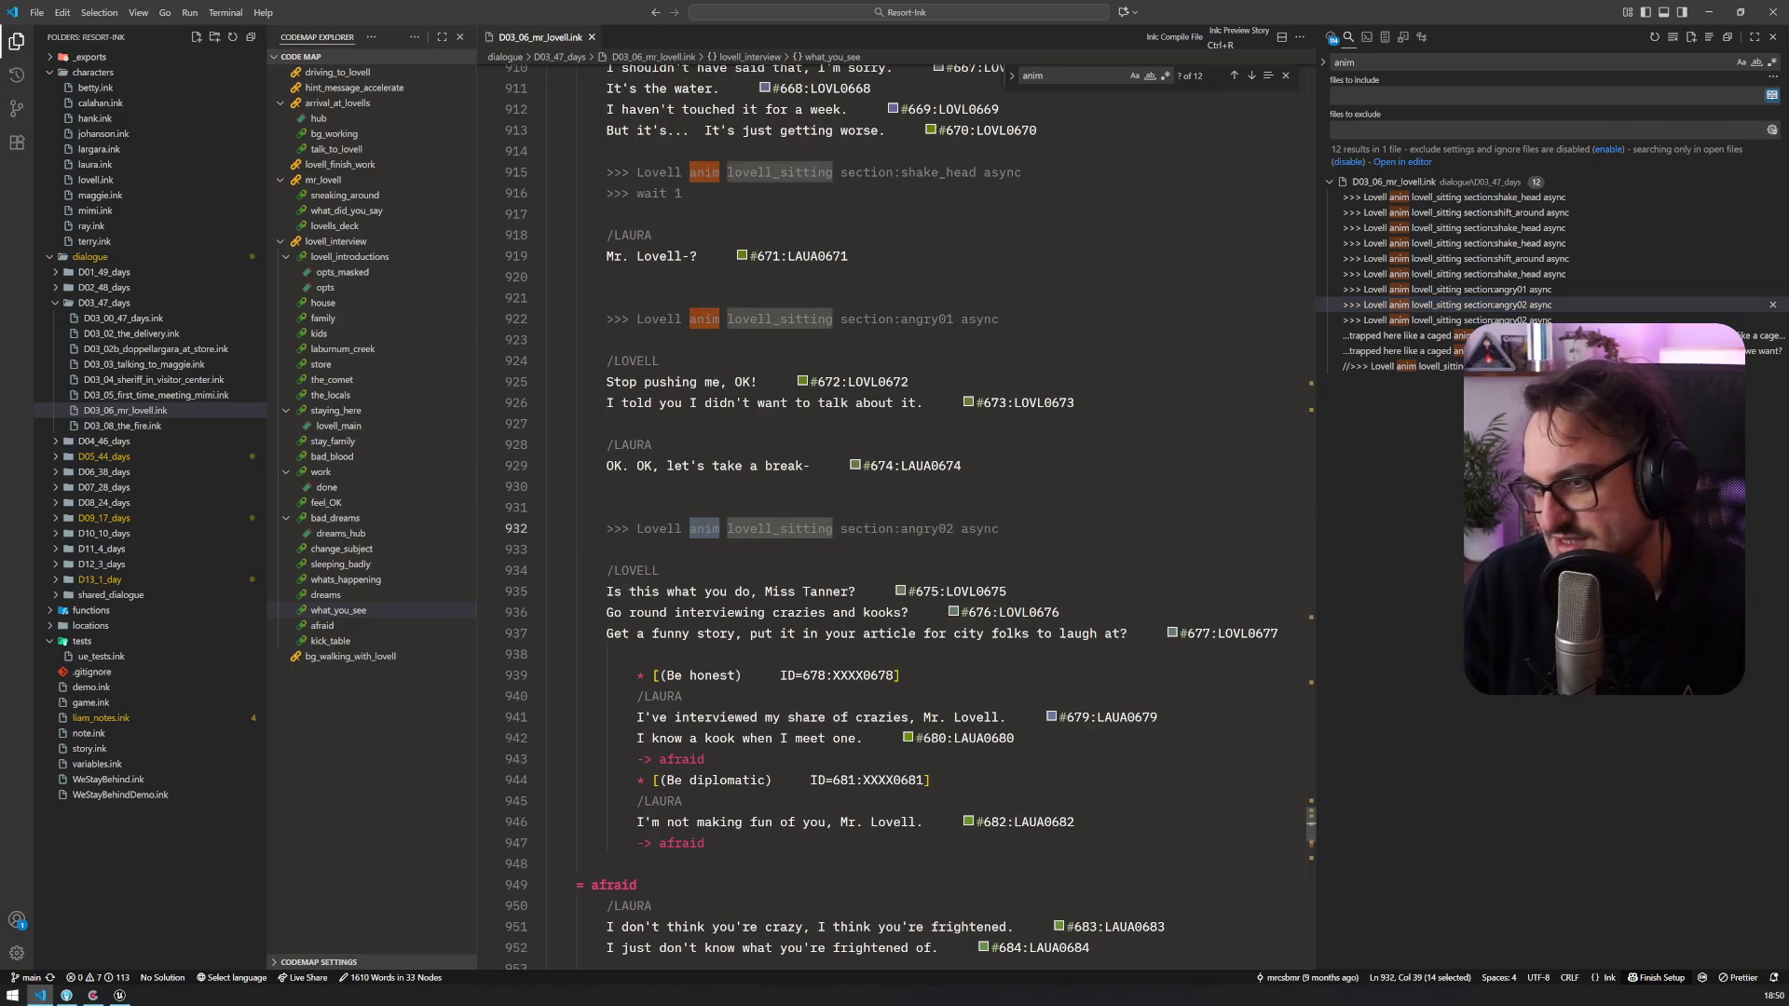
key(alt+Tab)
key(alt+Tab)
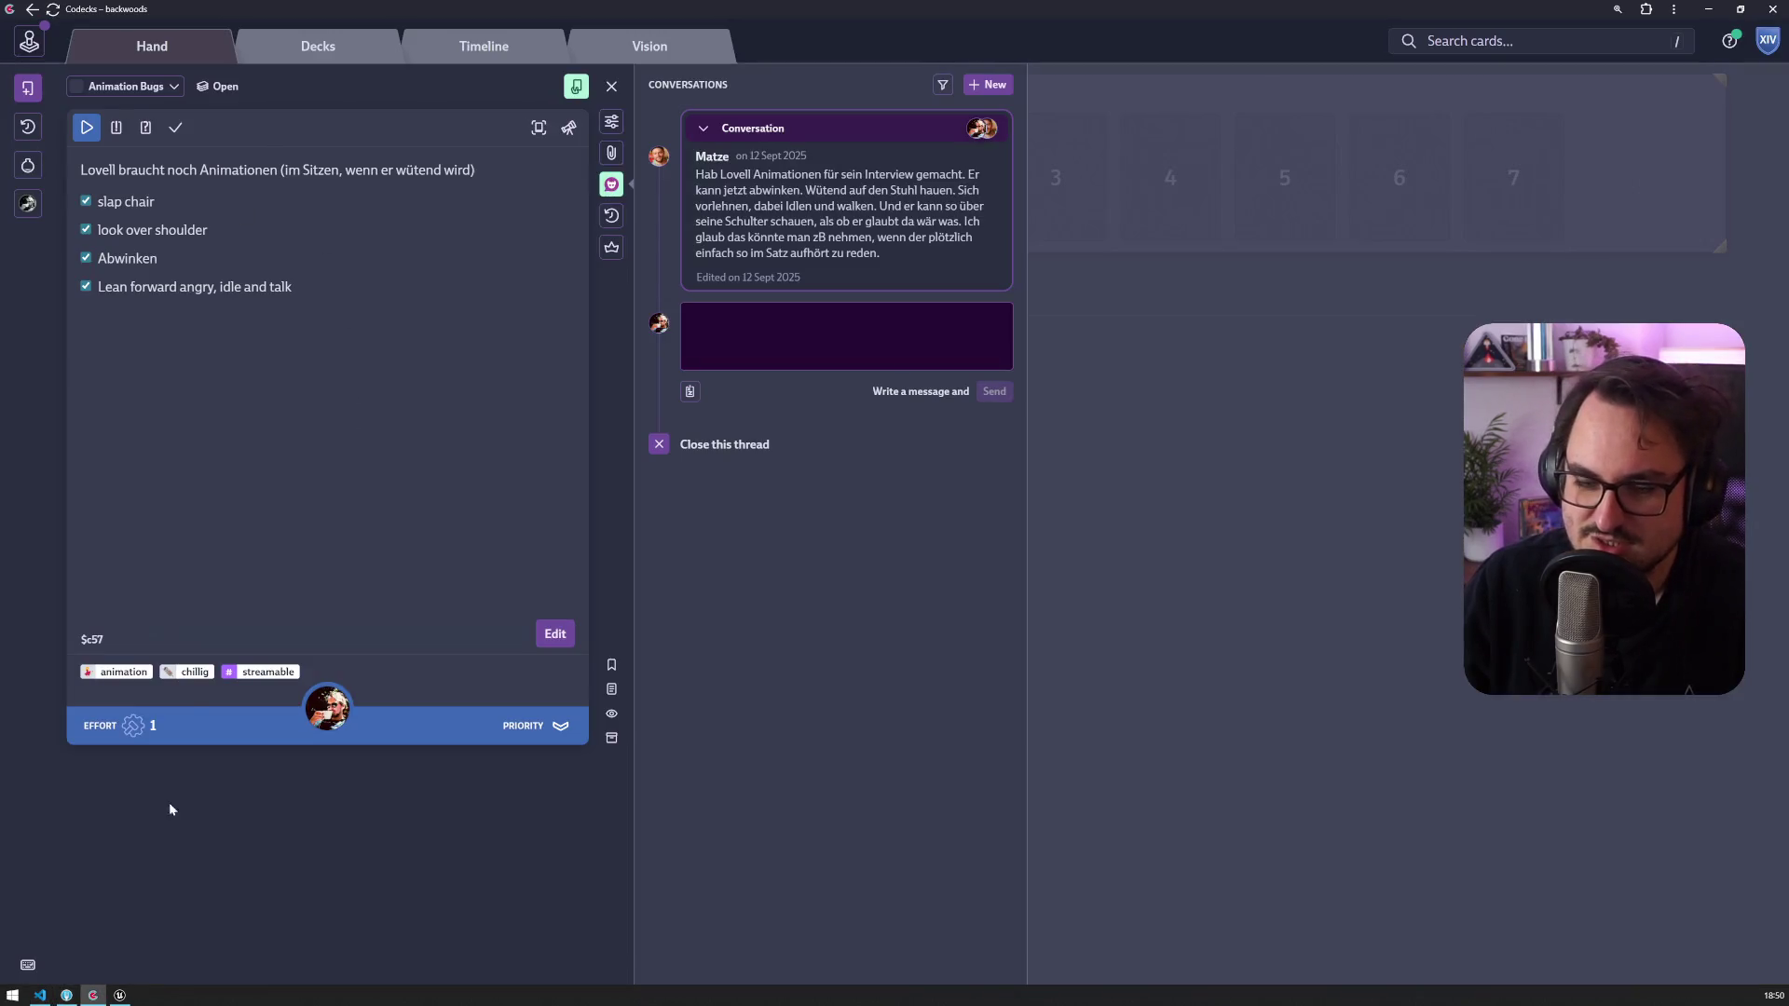
Step: Open DT_Animations from the Story folder to view the lovell_sitting row
click(121, 995)
scroll(80, 667, down, 1)
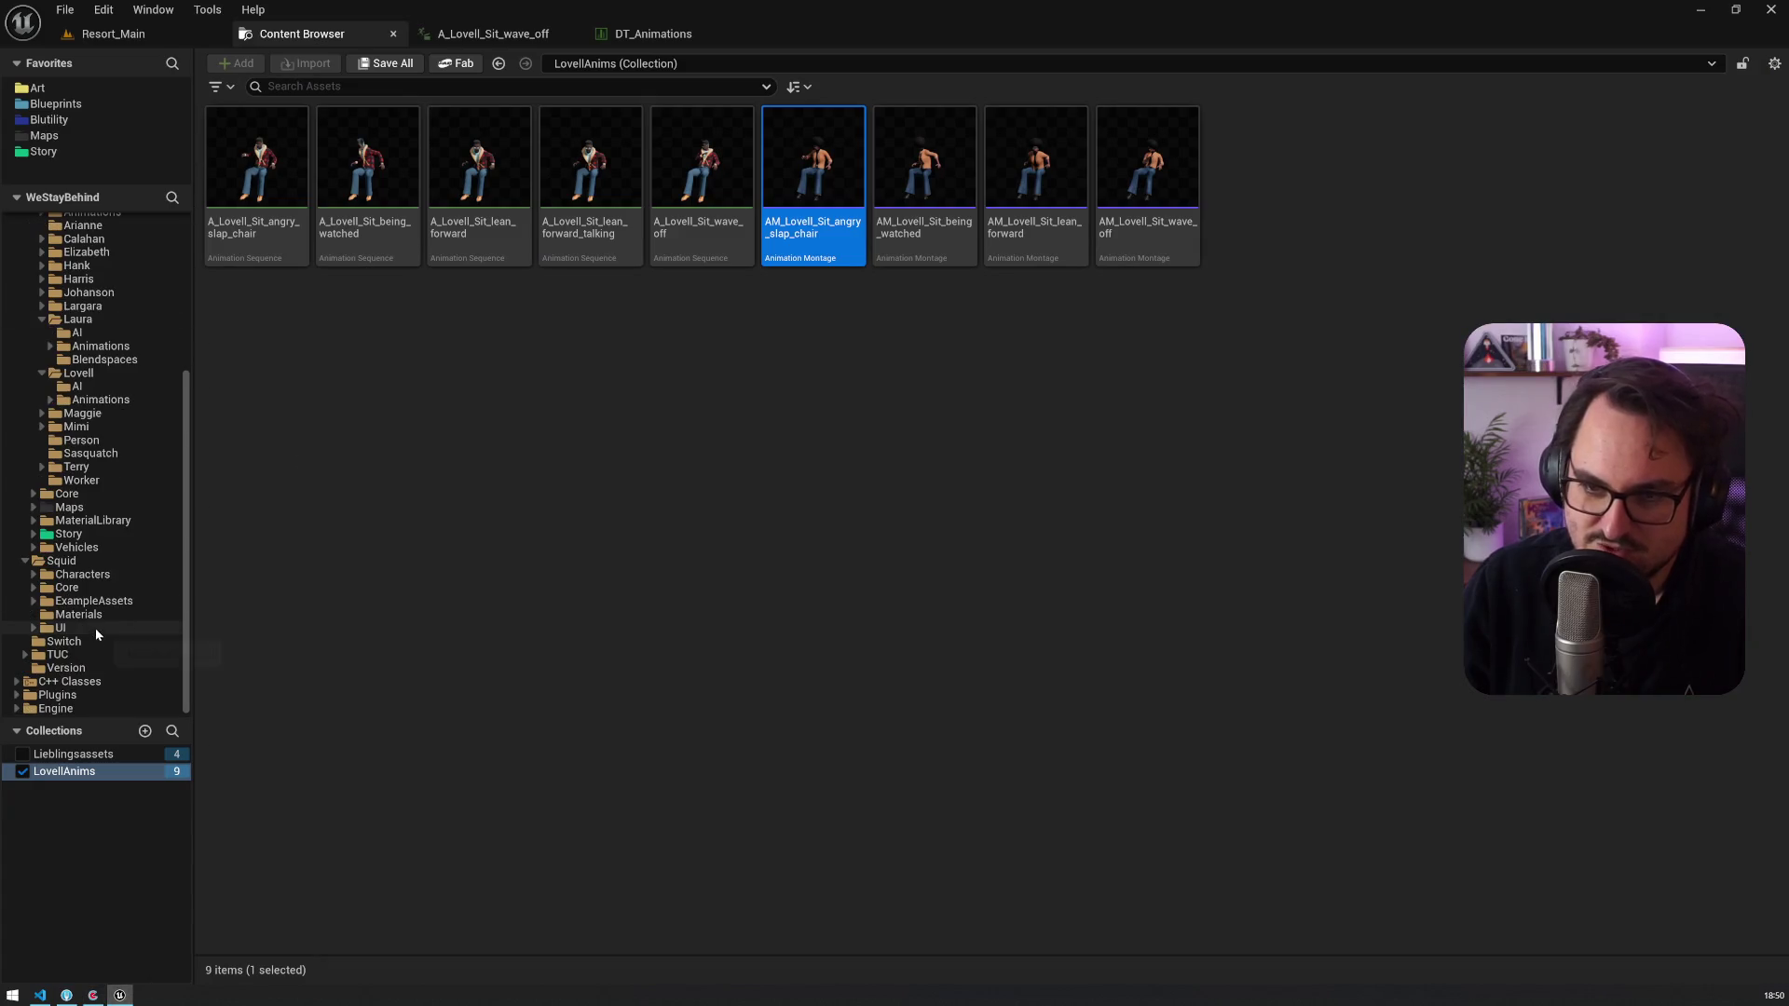
click(103, 150)
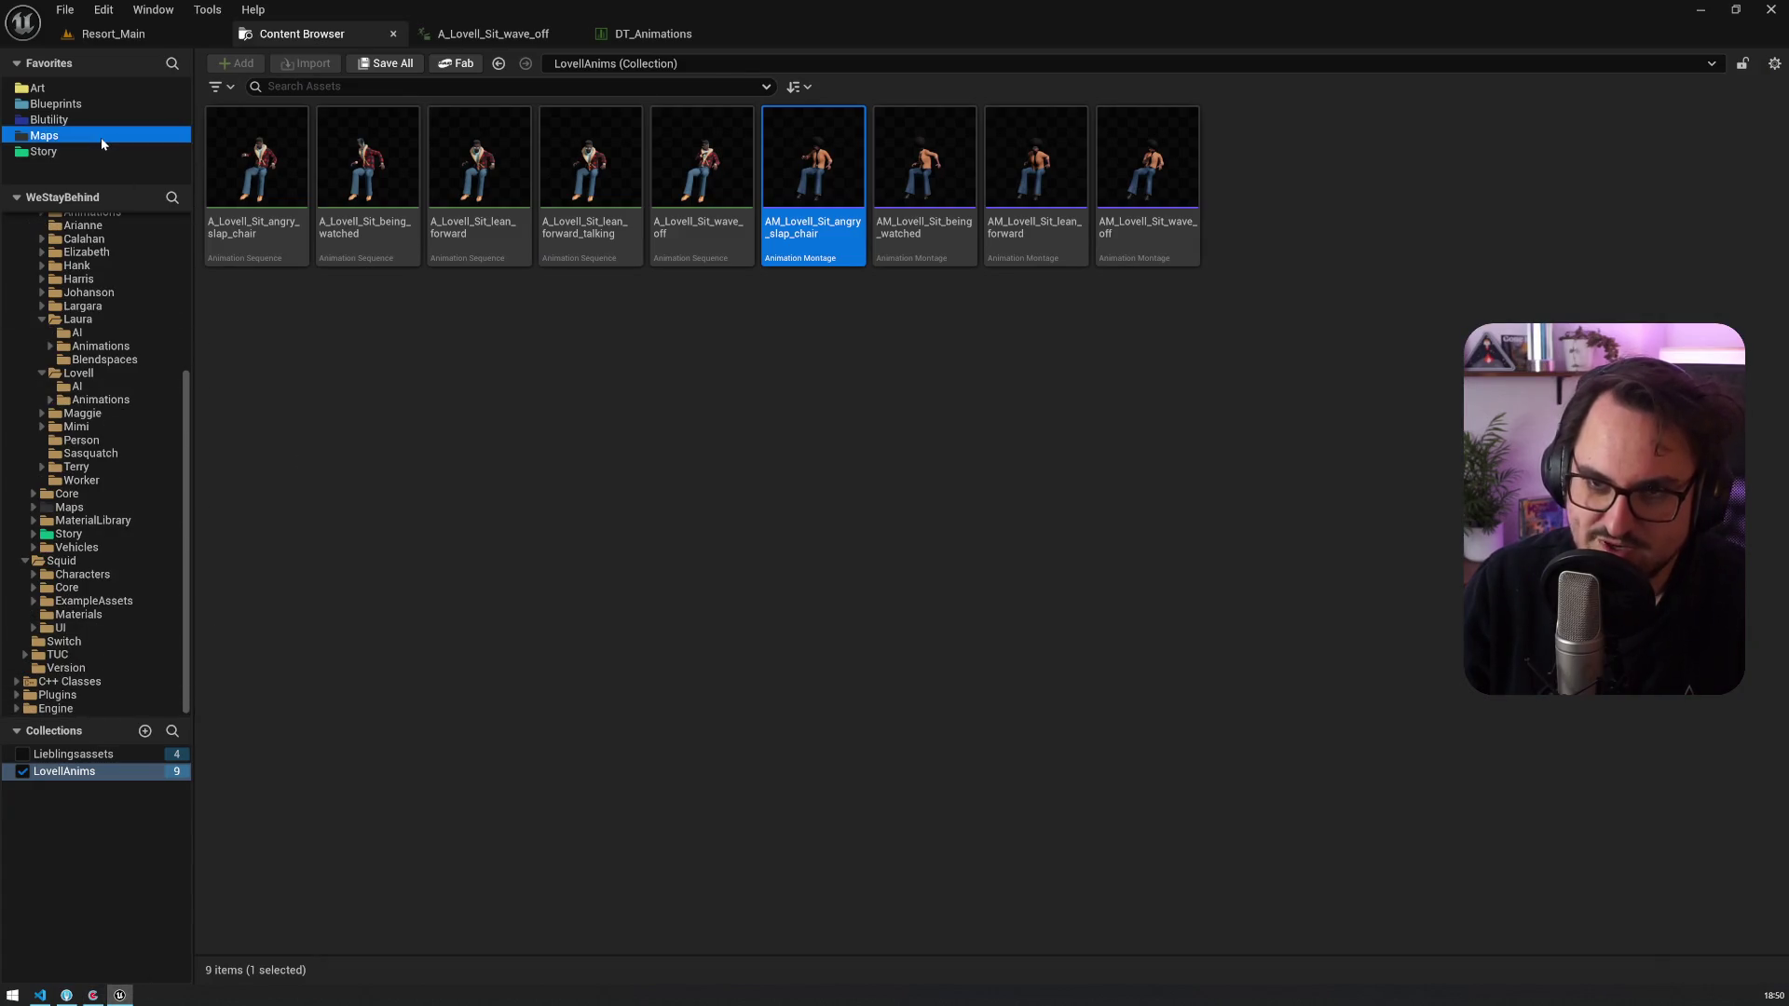
double_click(1358, 532)
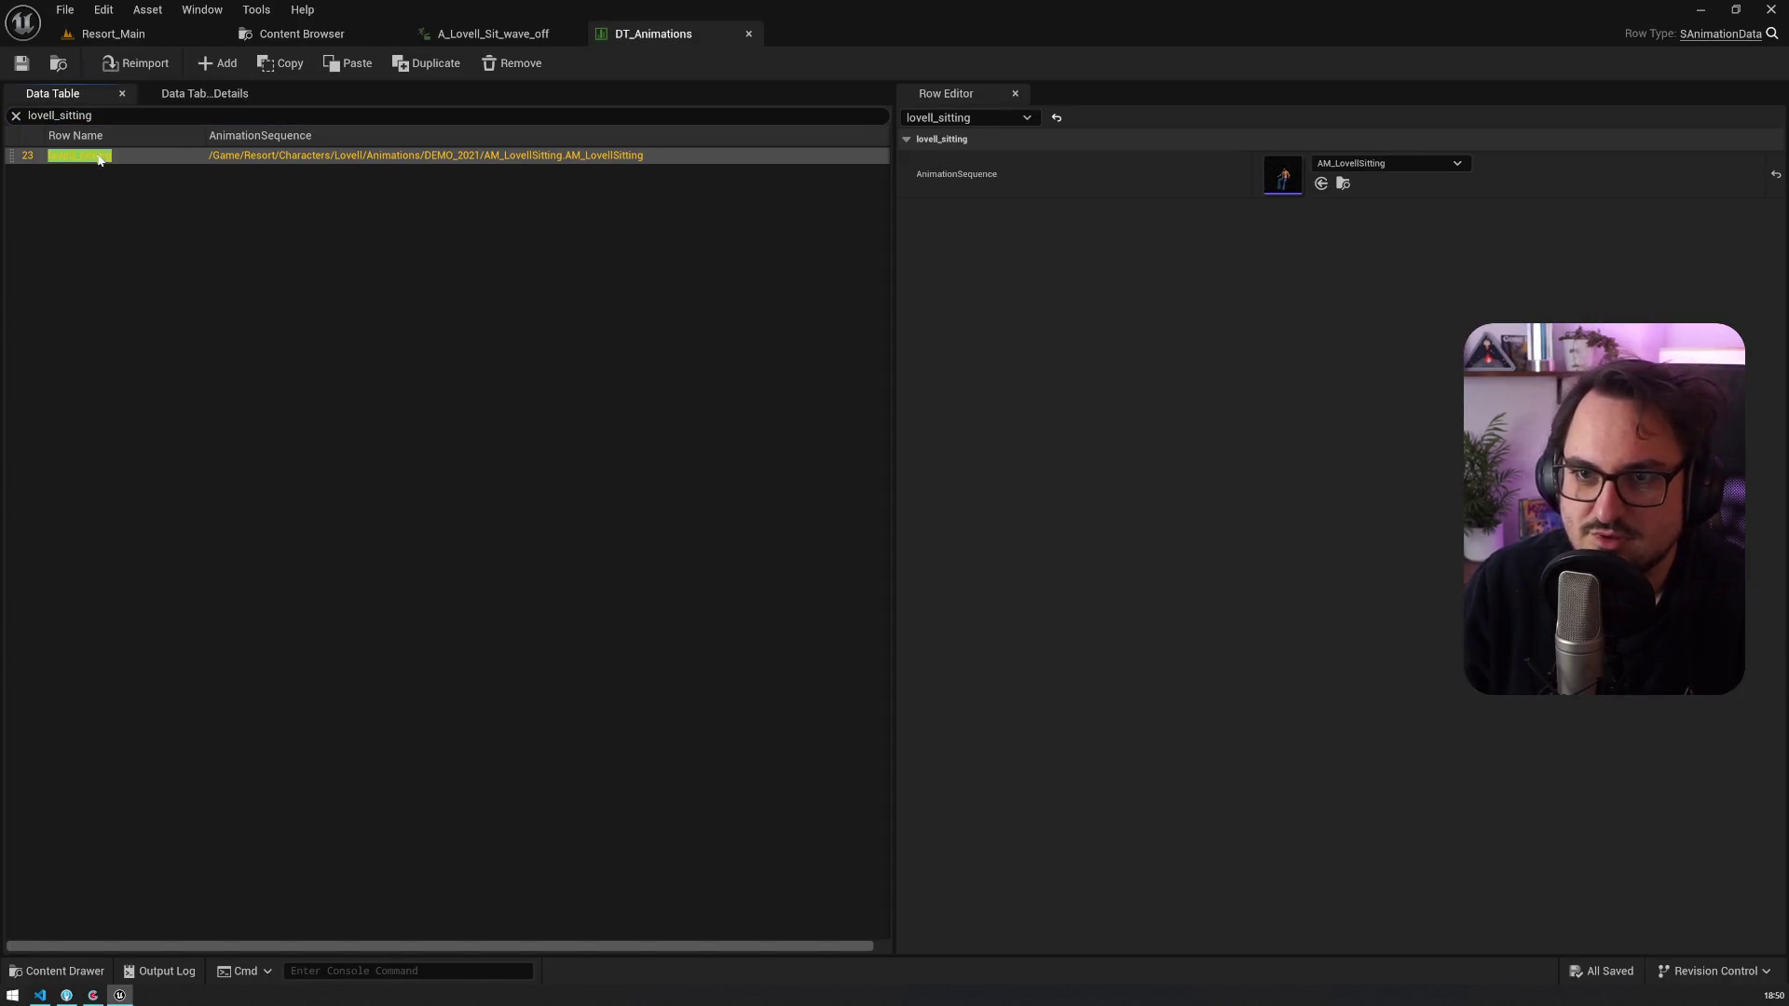
Step: Open the AM_LovellSitting montage, enlarge its Montage Sections list, and preview the shake_head section
double_click(1282, 177)
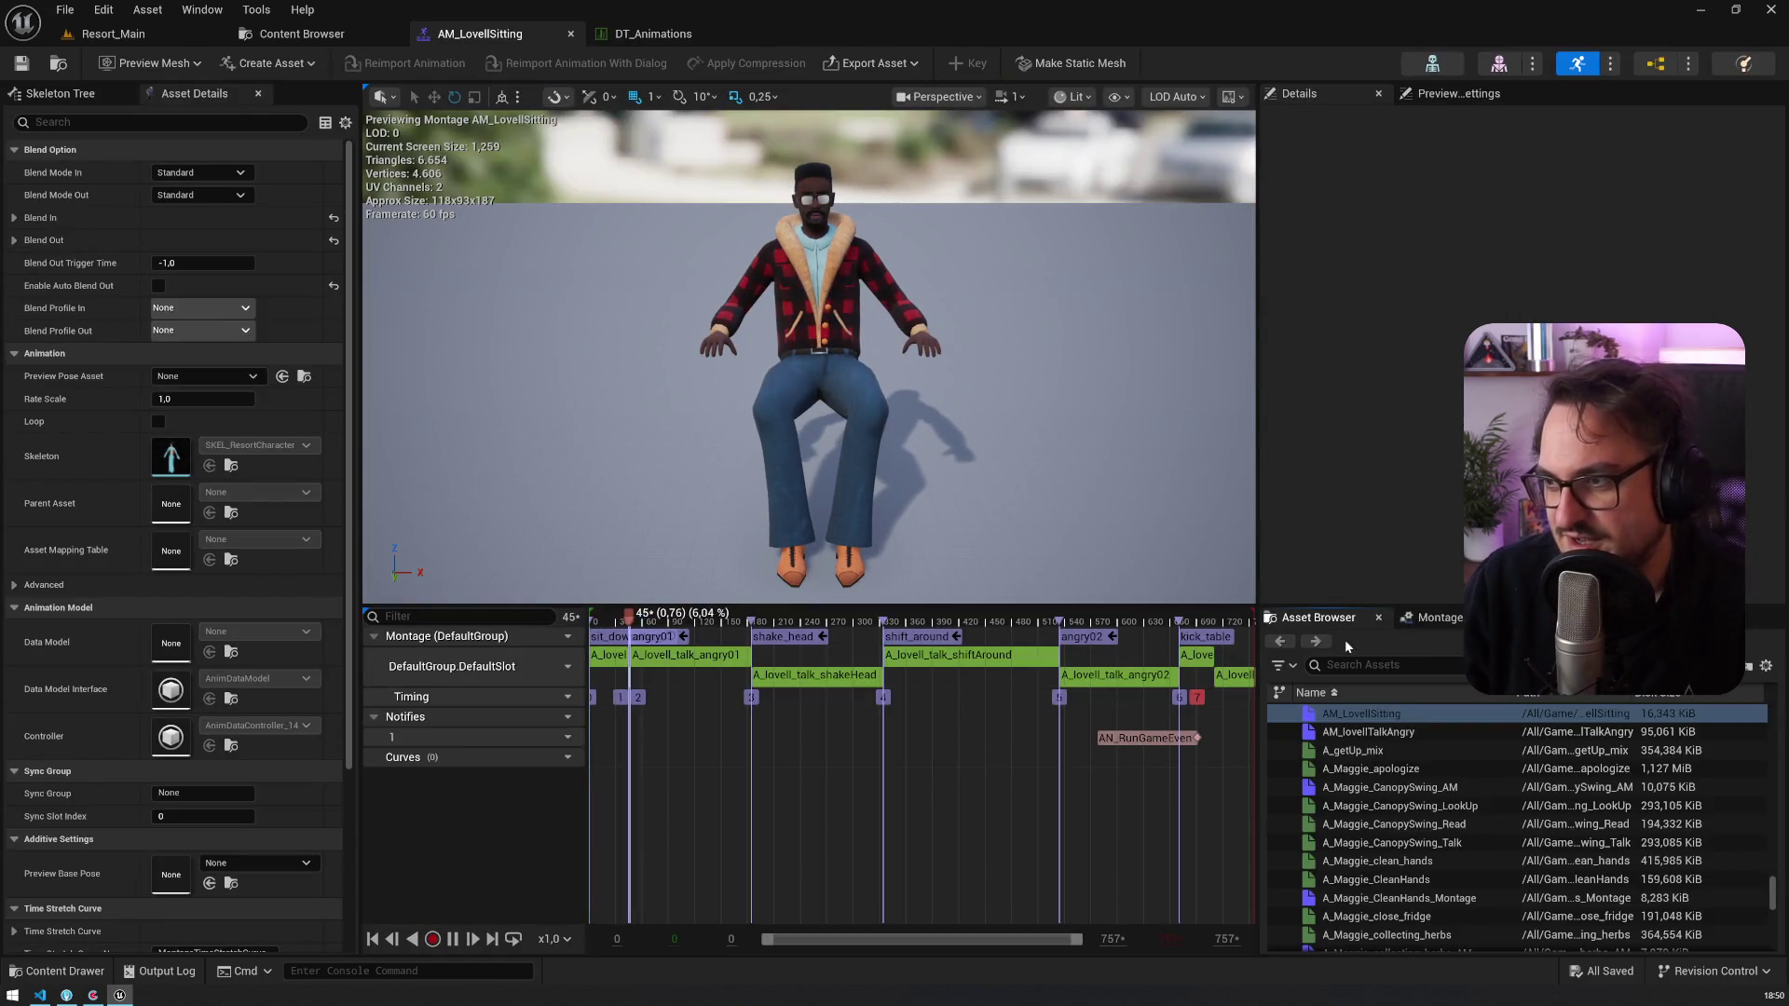
click(1453, 619)
drag(1369, 607, 1368, 470)
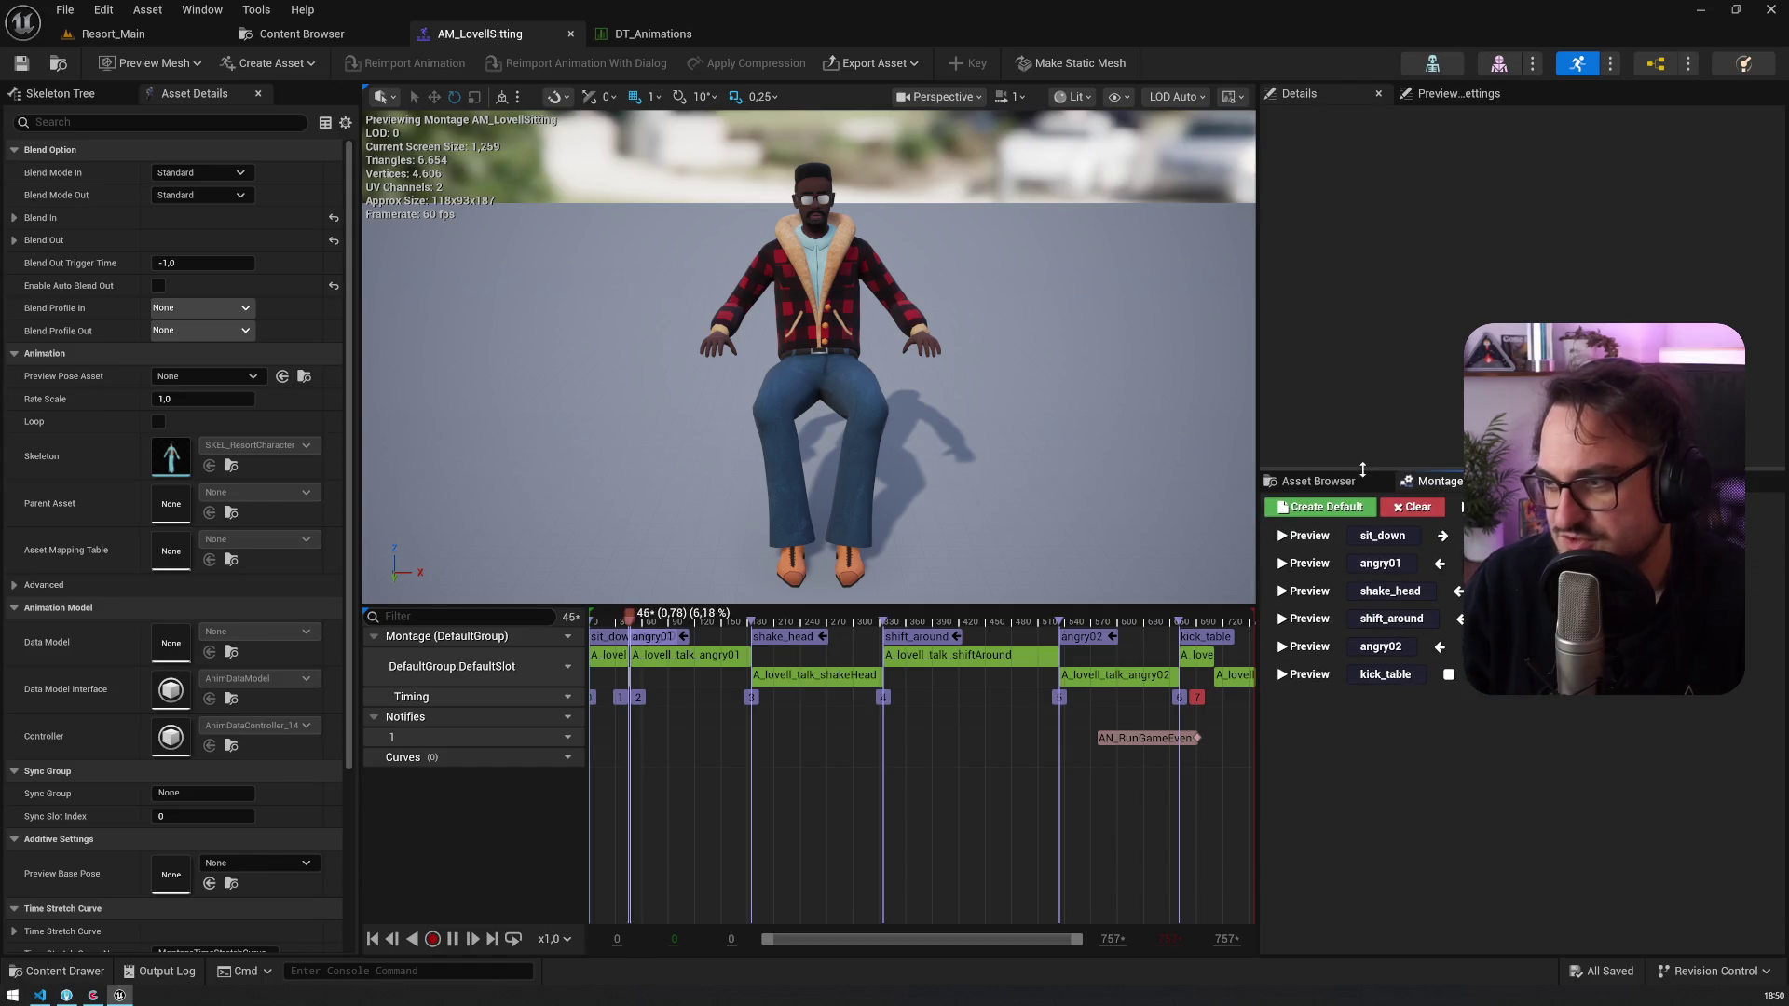
click(1296, 564)
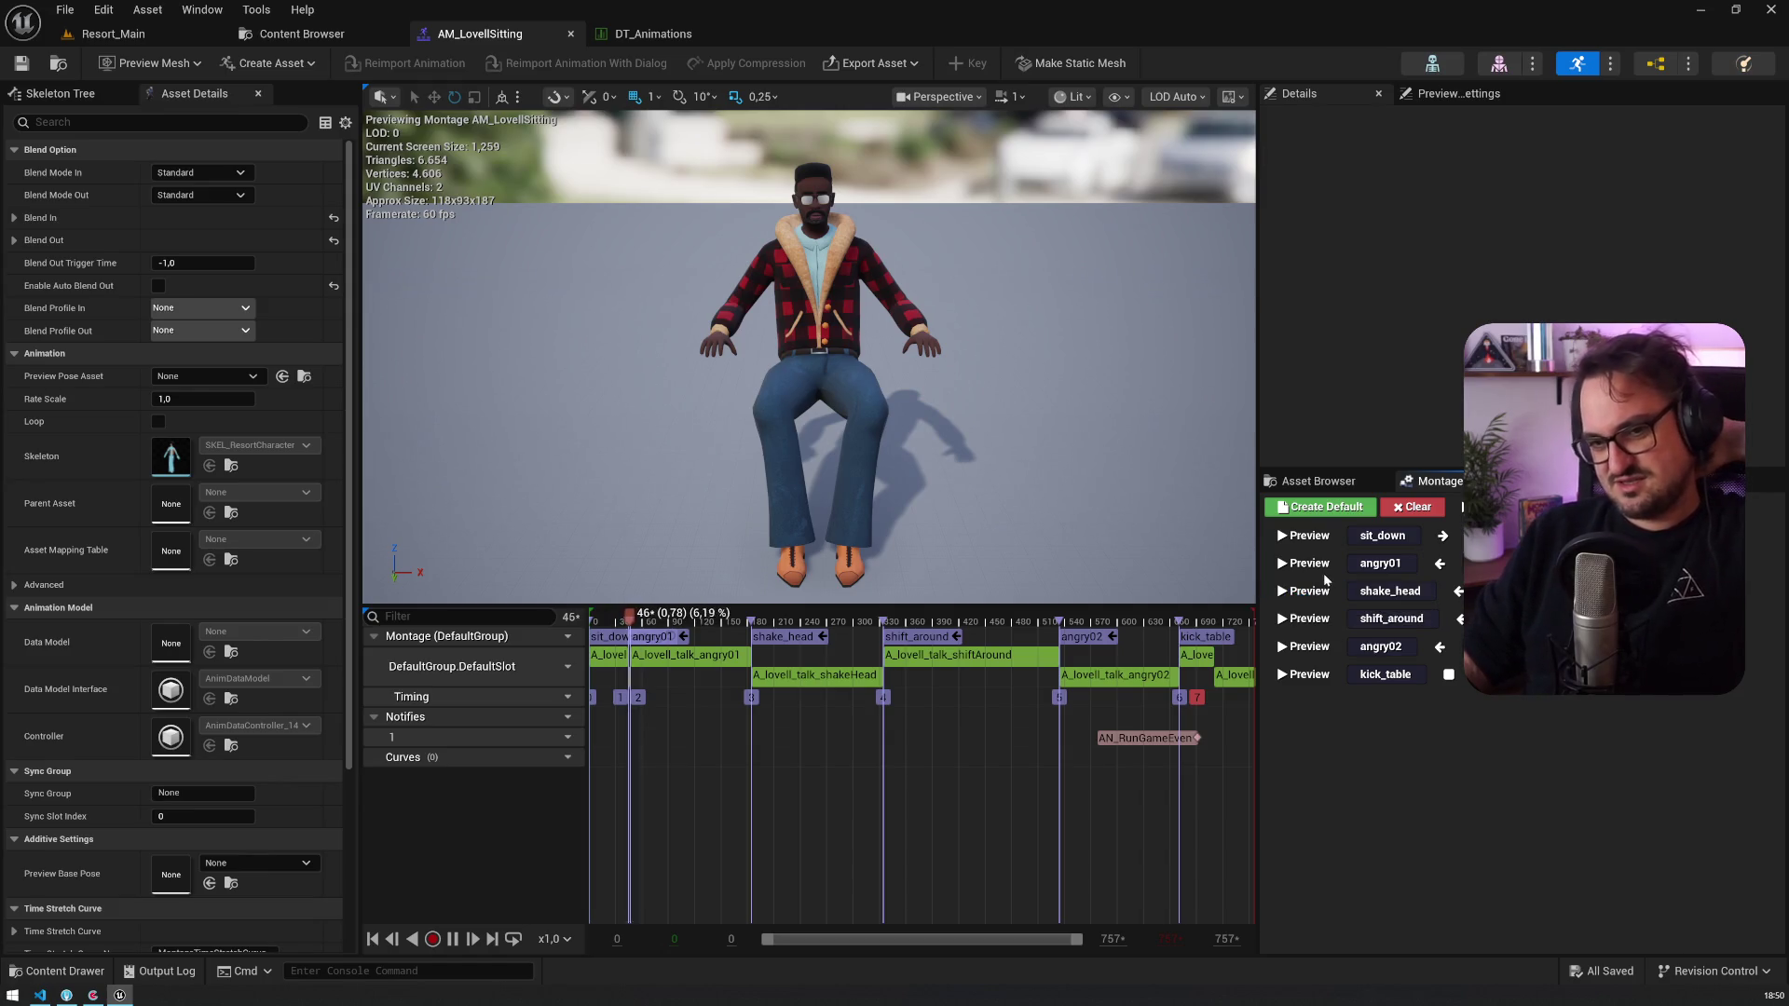
click(1307, 591)
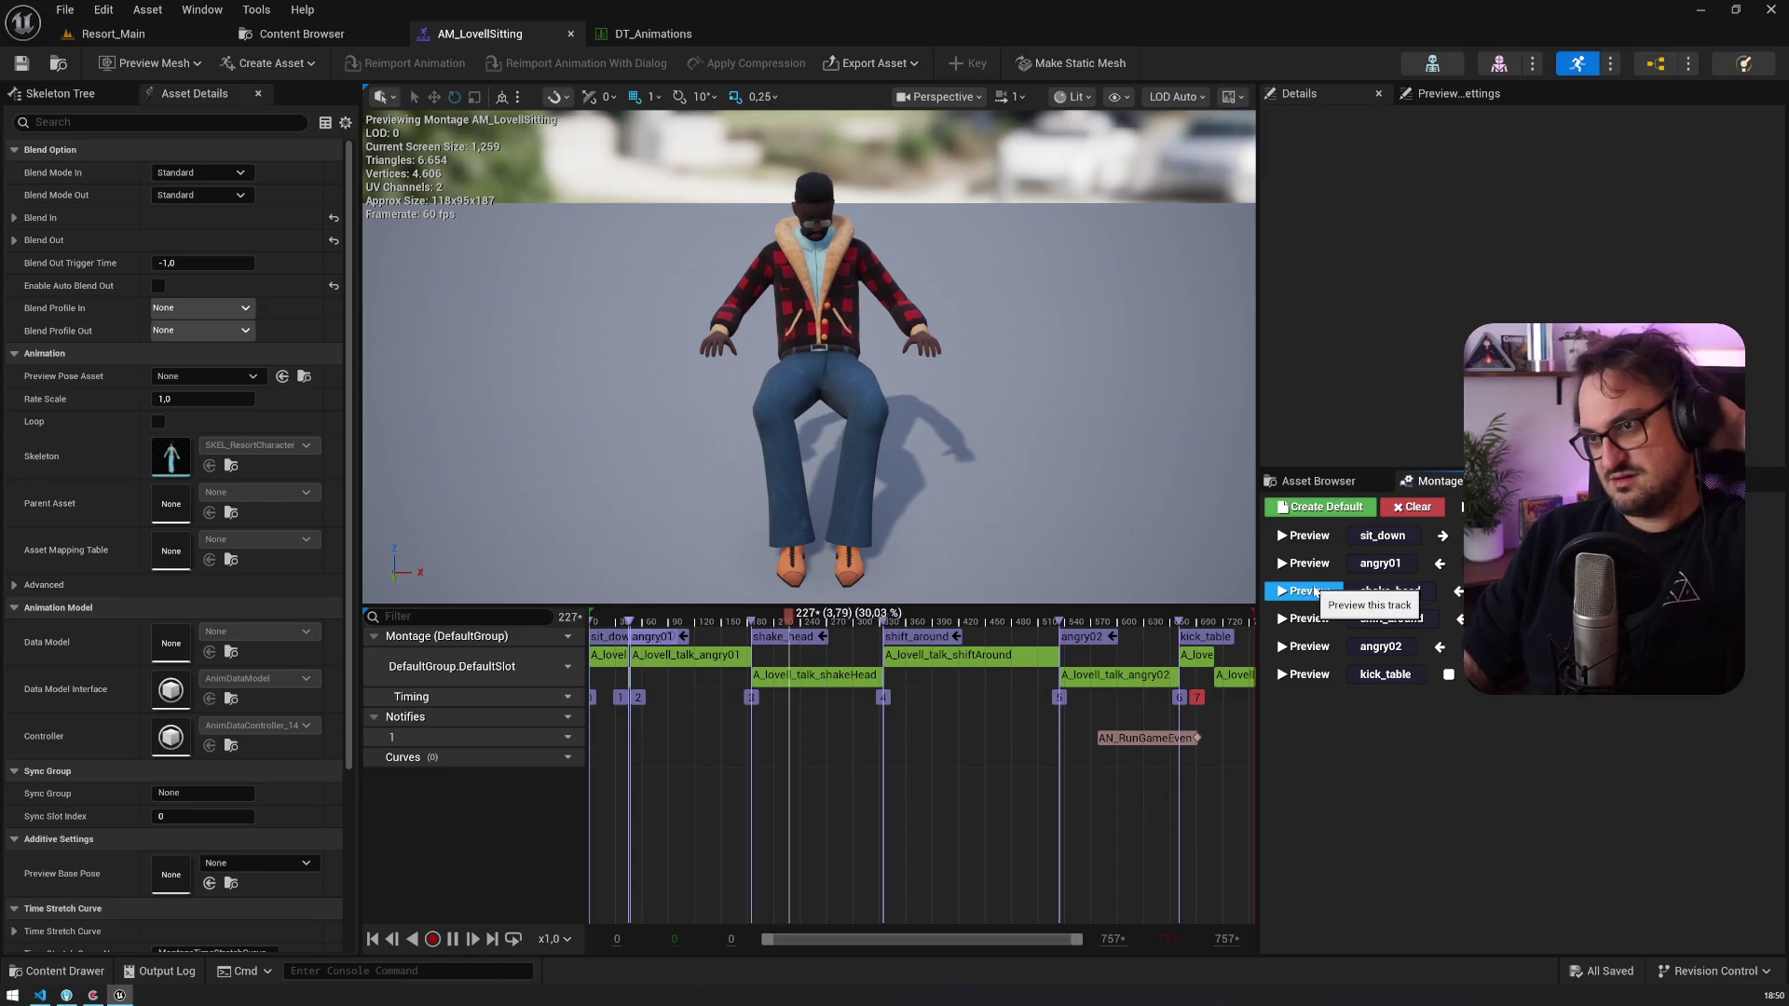
click(278, 36)
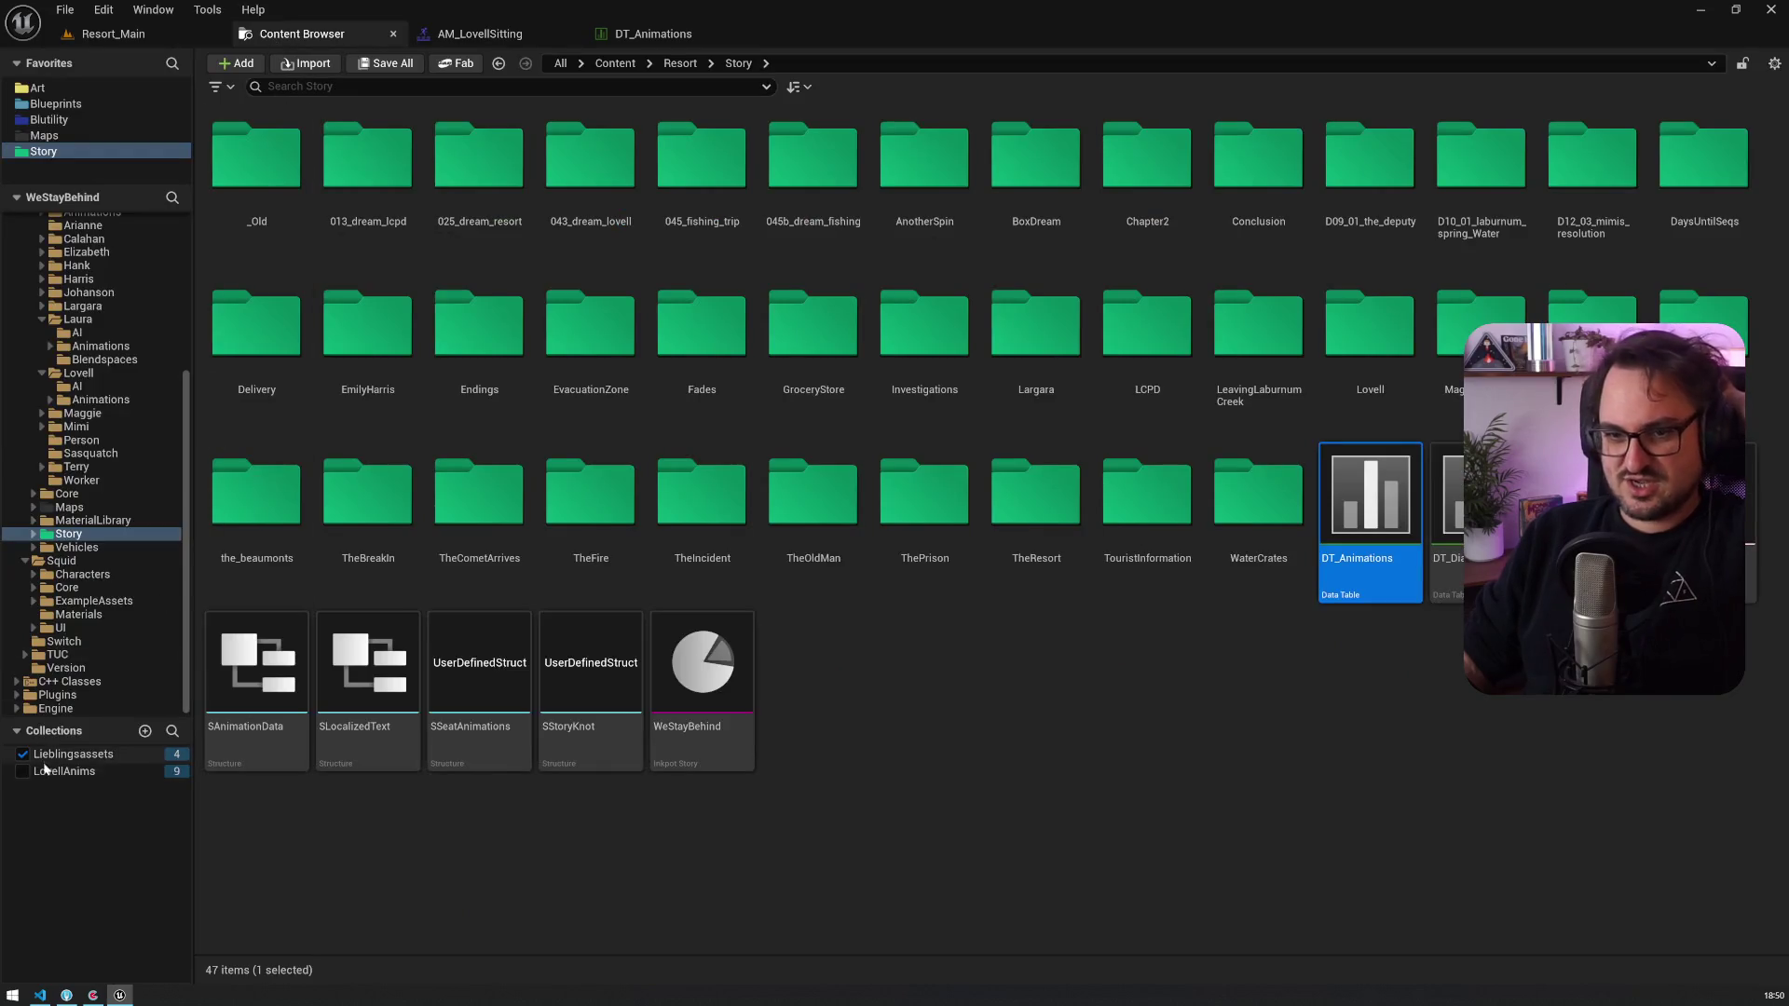
Step: Open AM_Lovell_Sit_angry_slap_chair from LovellAnims and confirm it has only a Default section
click(56, 770)
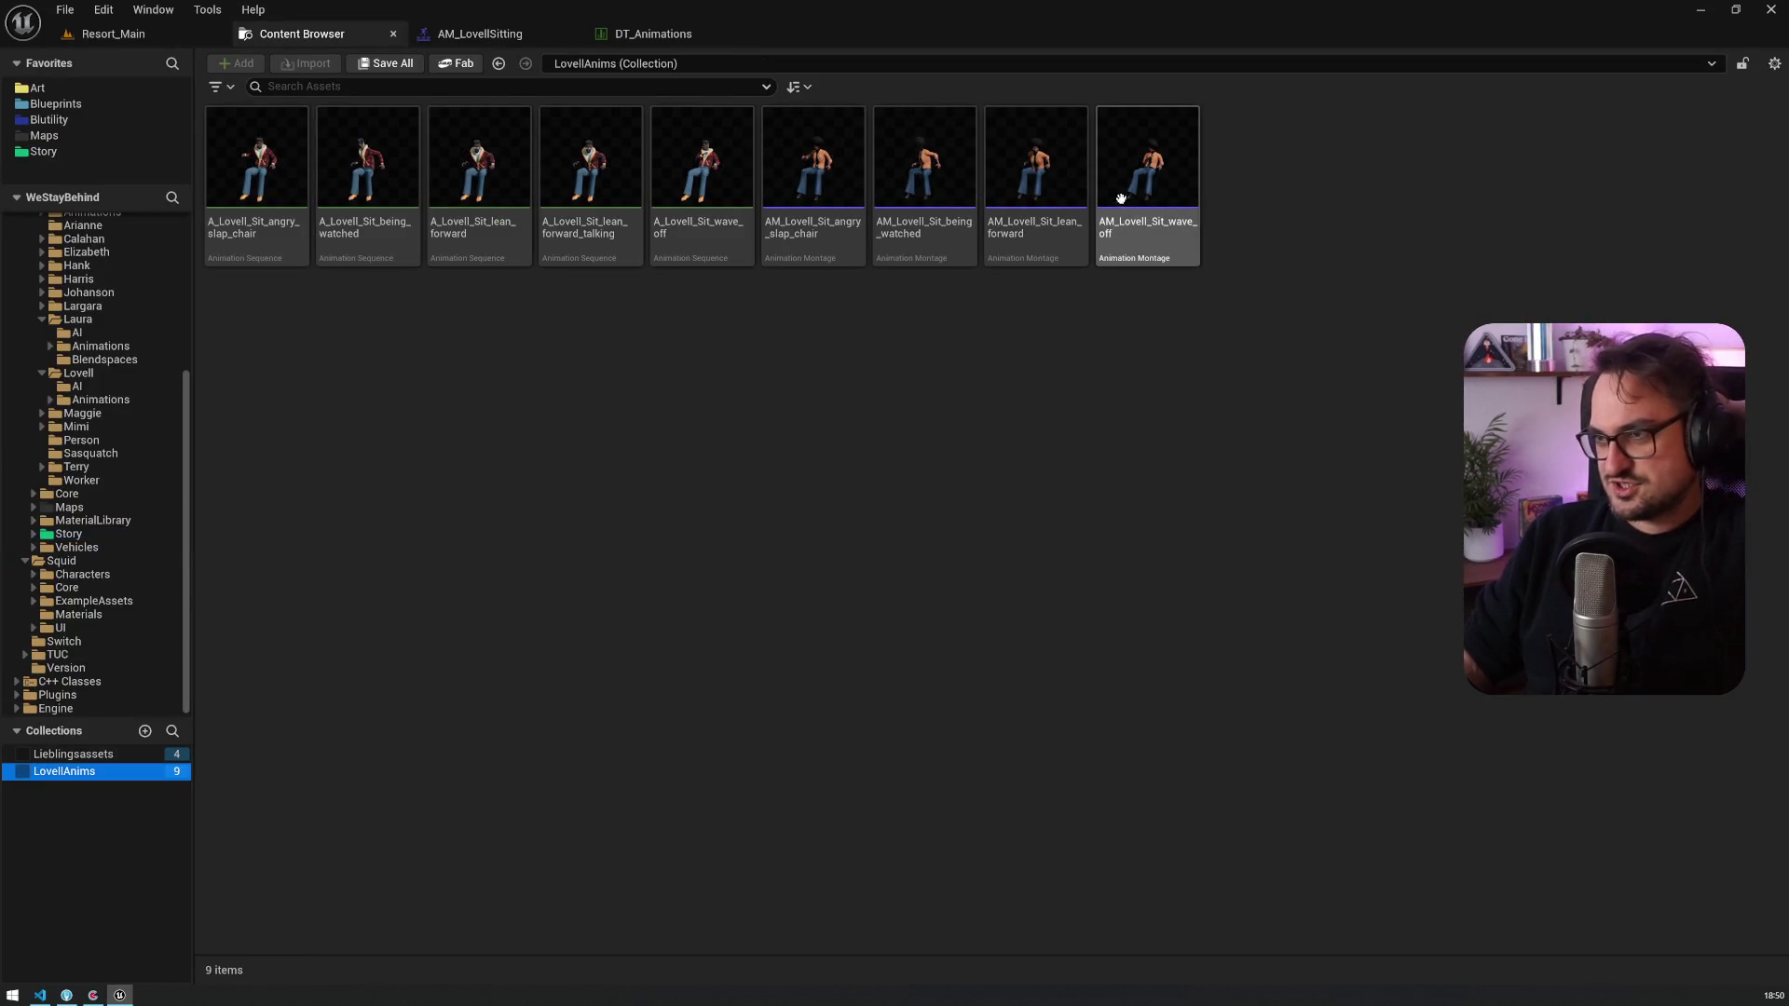
double_click(791, 177)
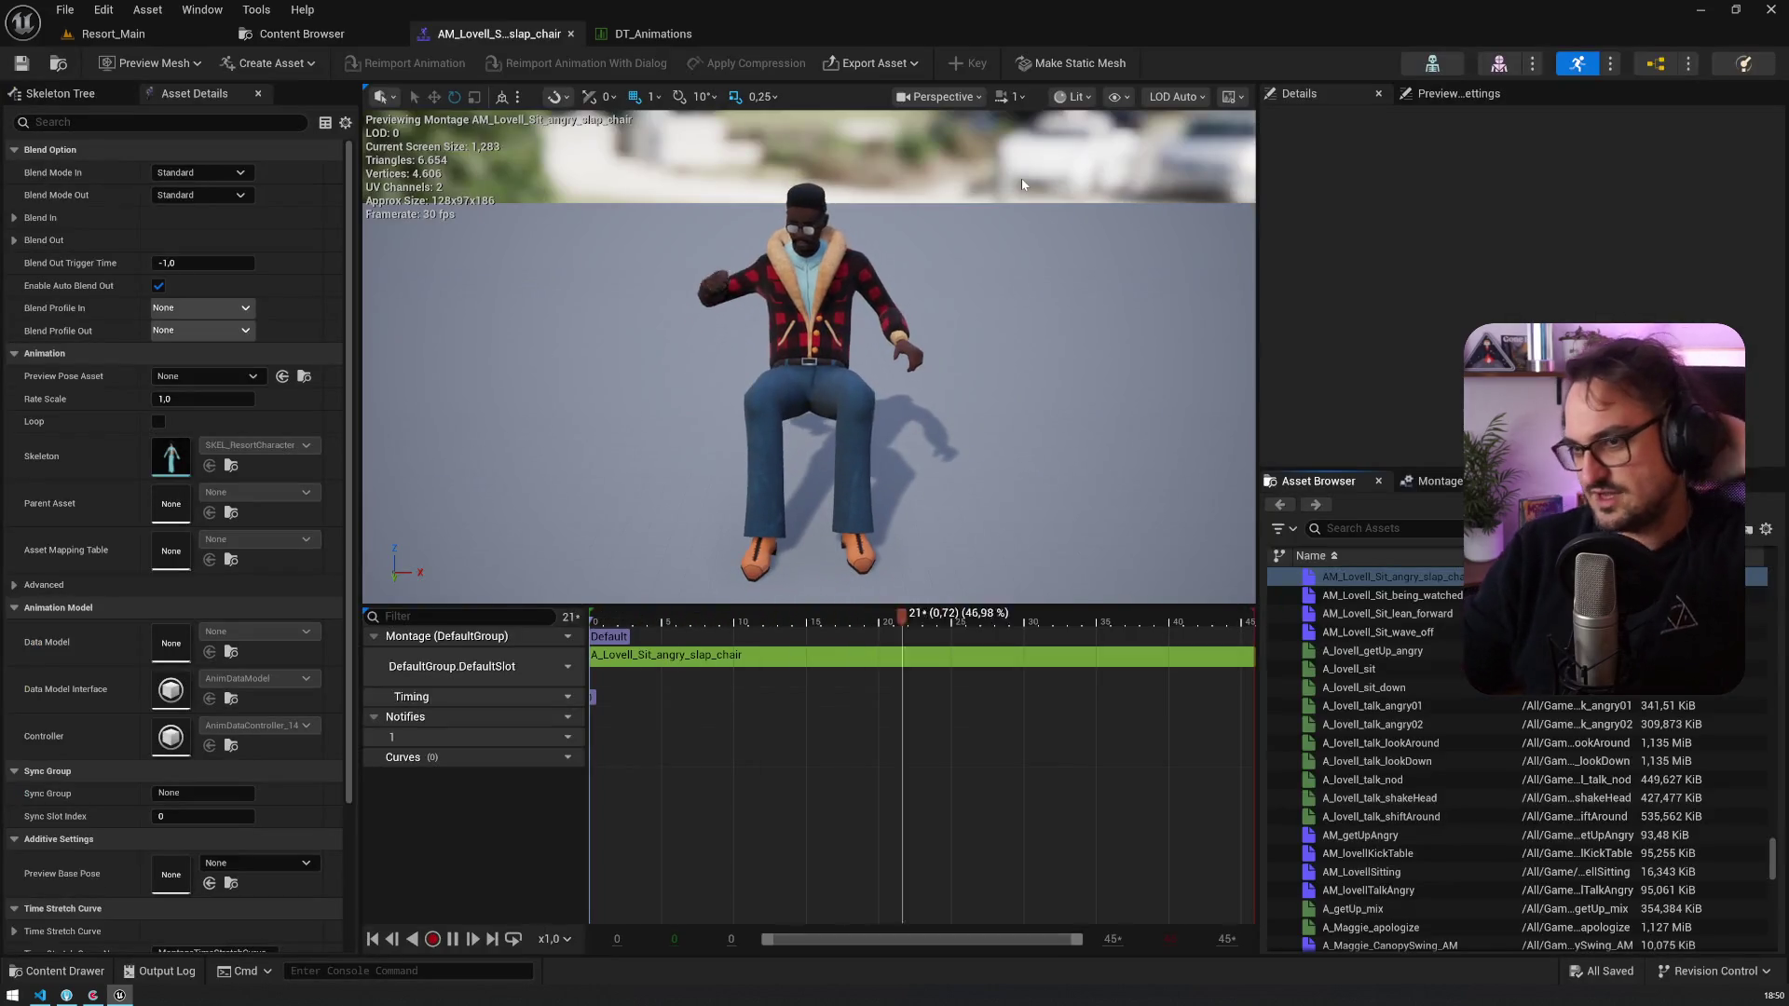
click(1435, 480)
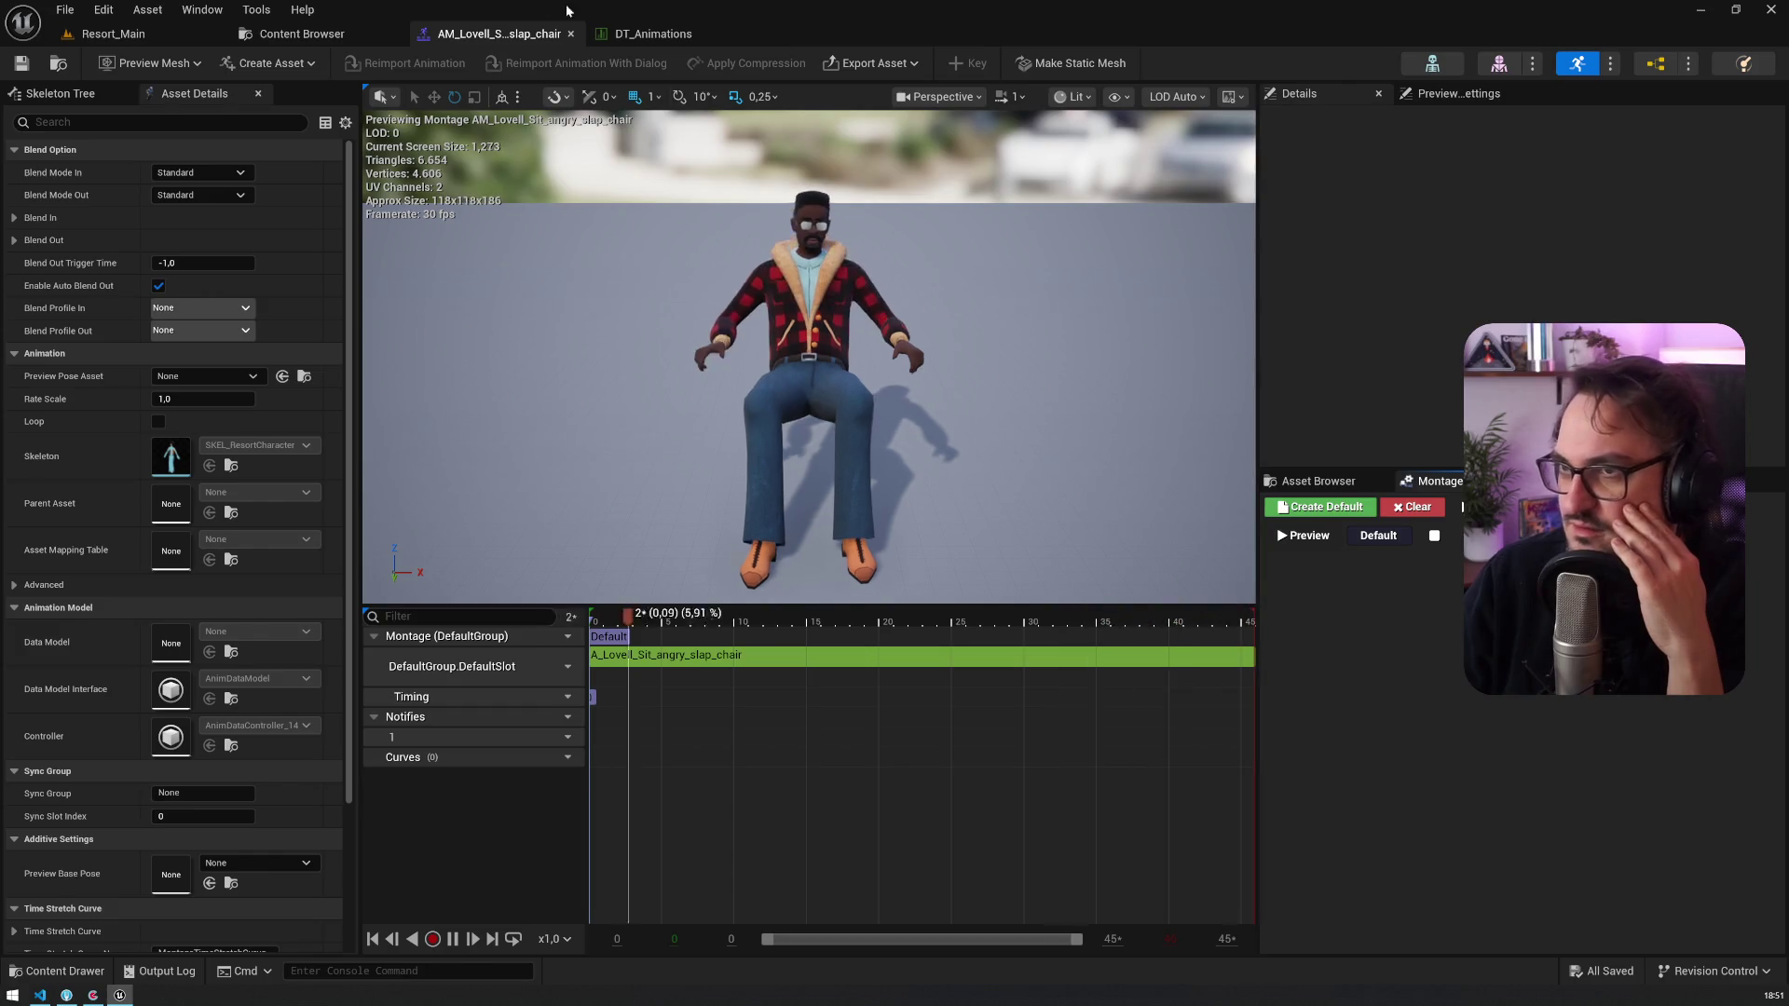
click(301, 33)
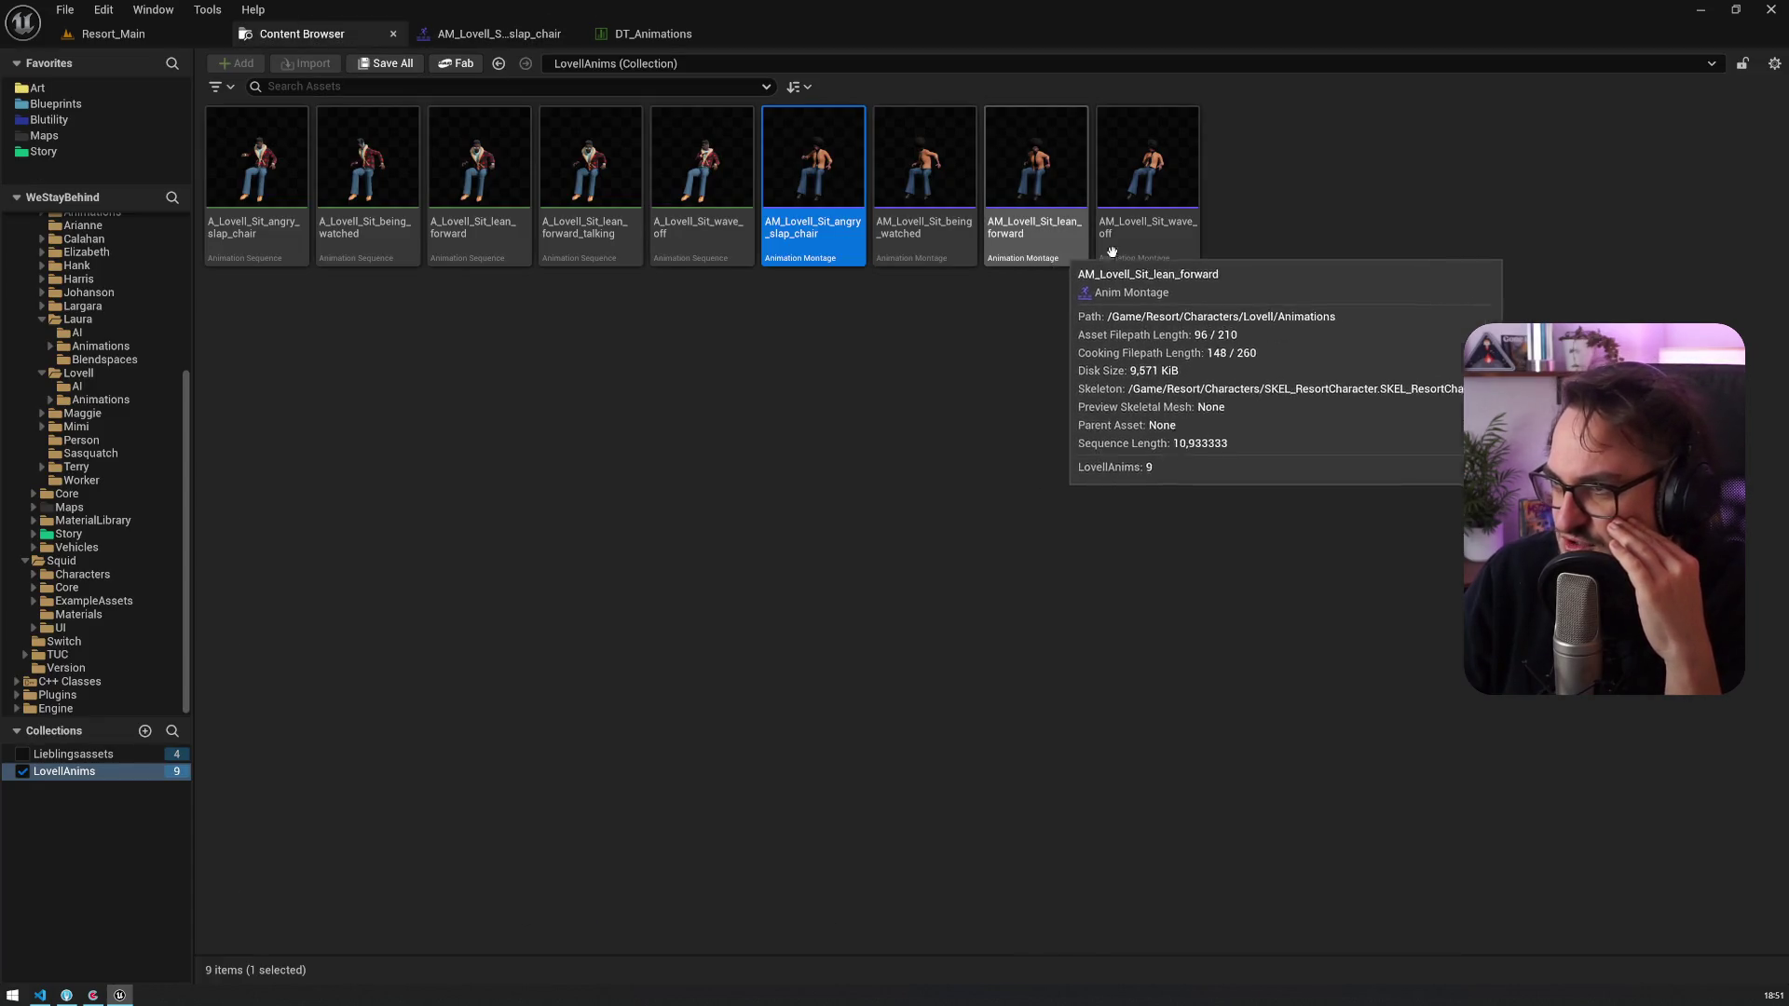
Step: Select all four AM_Lovell_Sit montages and force-delete them despite existing references
click(1069, 258)
click(1162, 257)
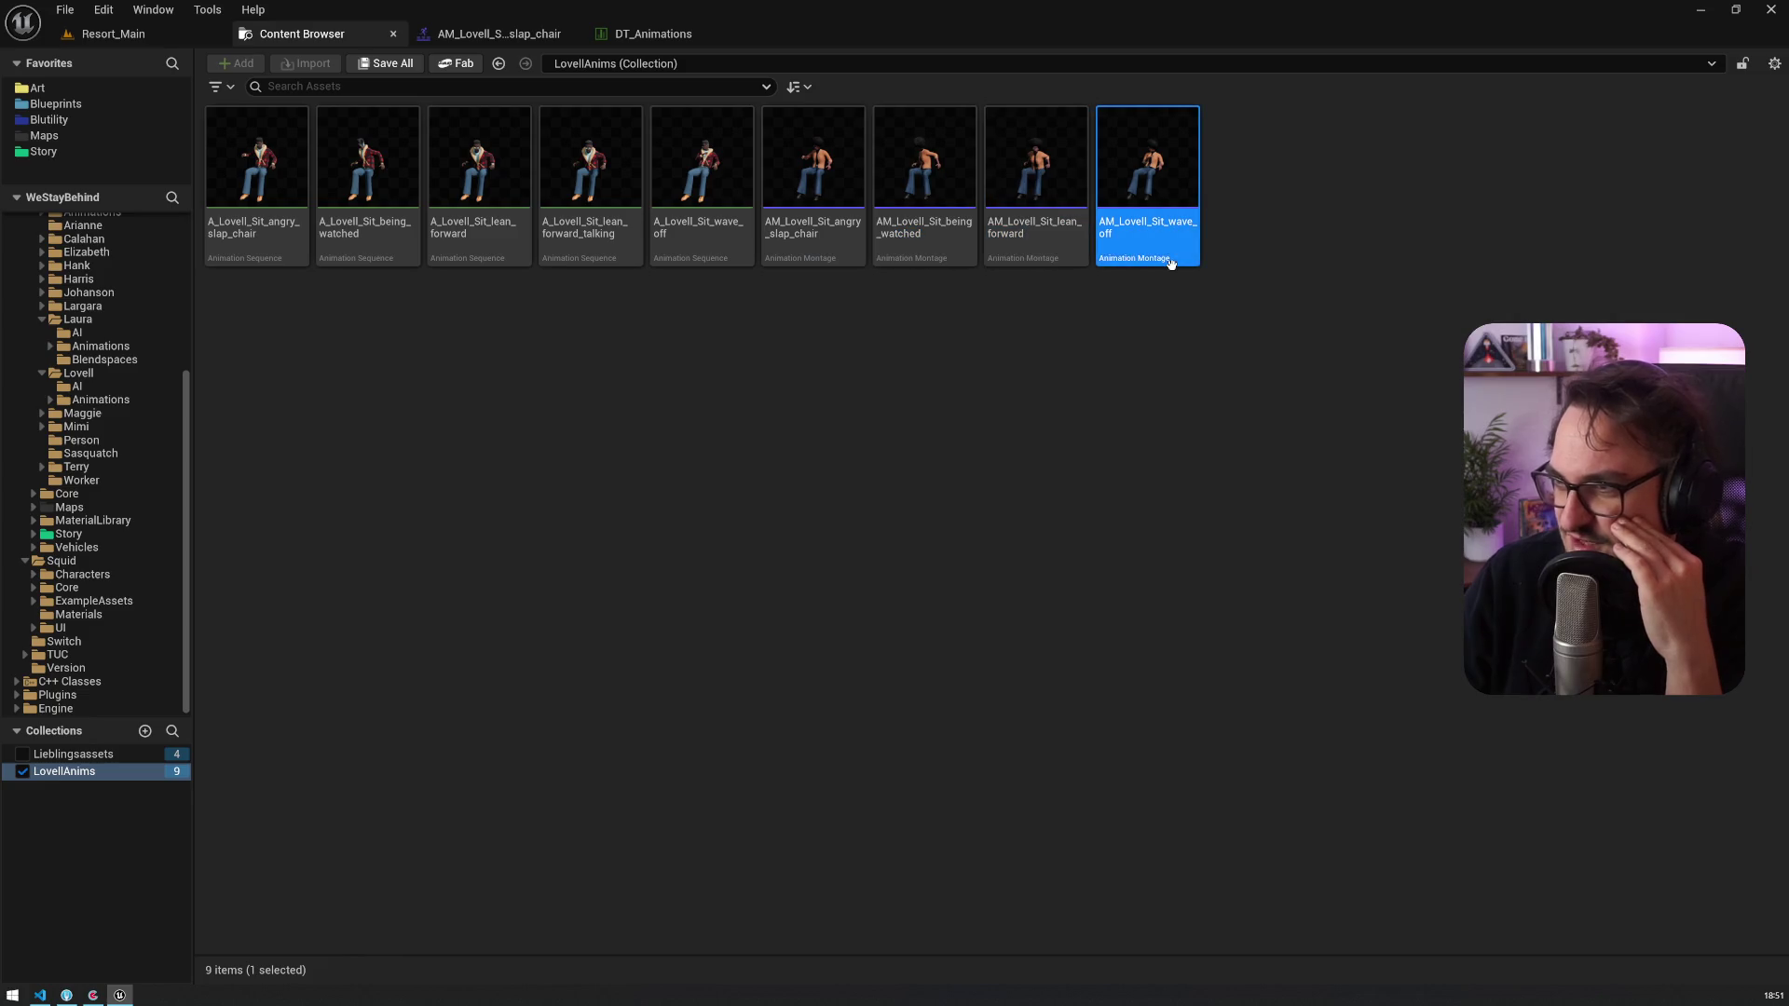
click(599, 231)
click(812, 244)
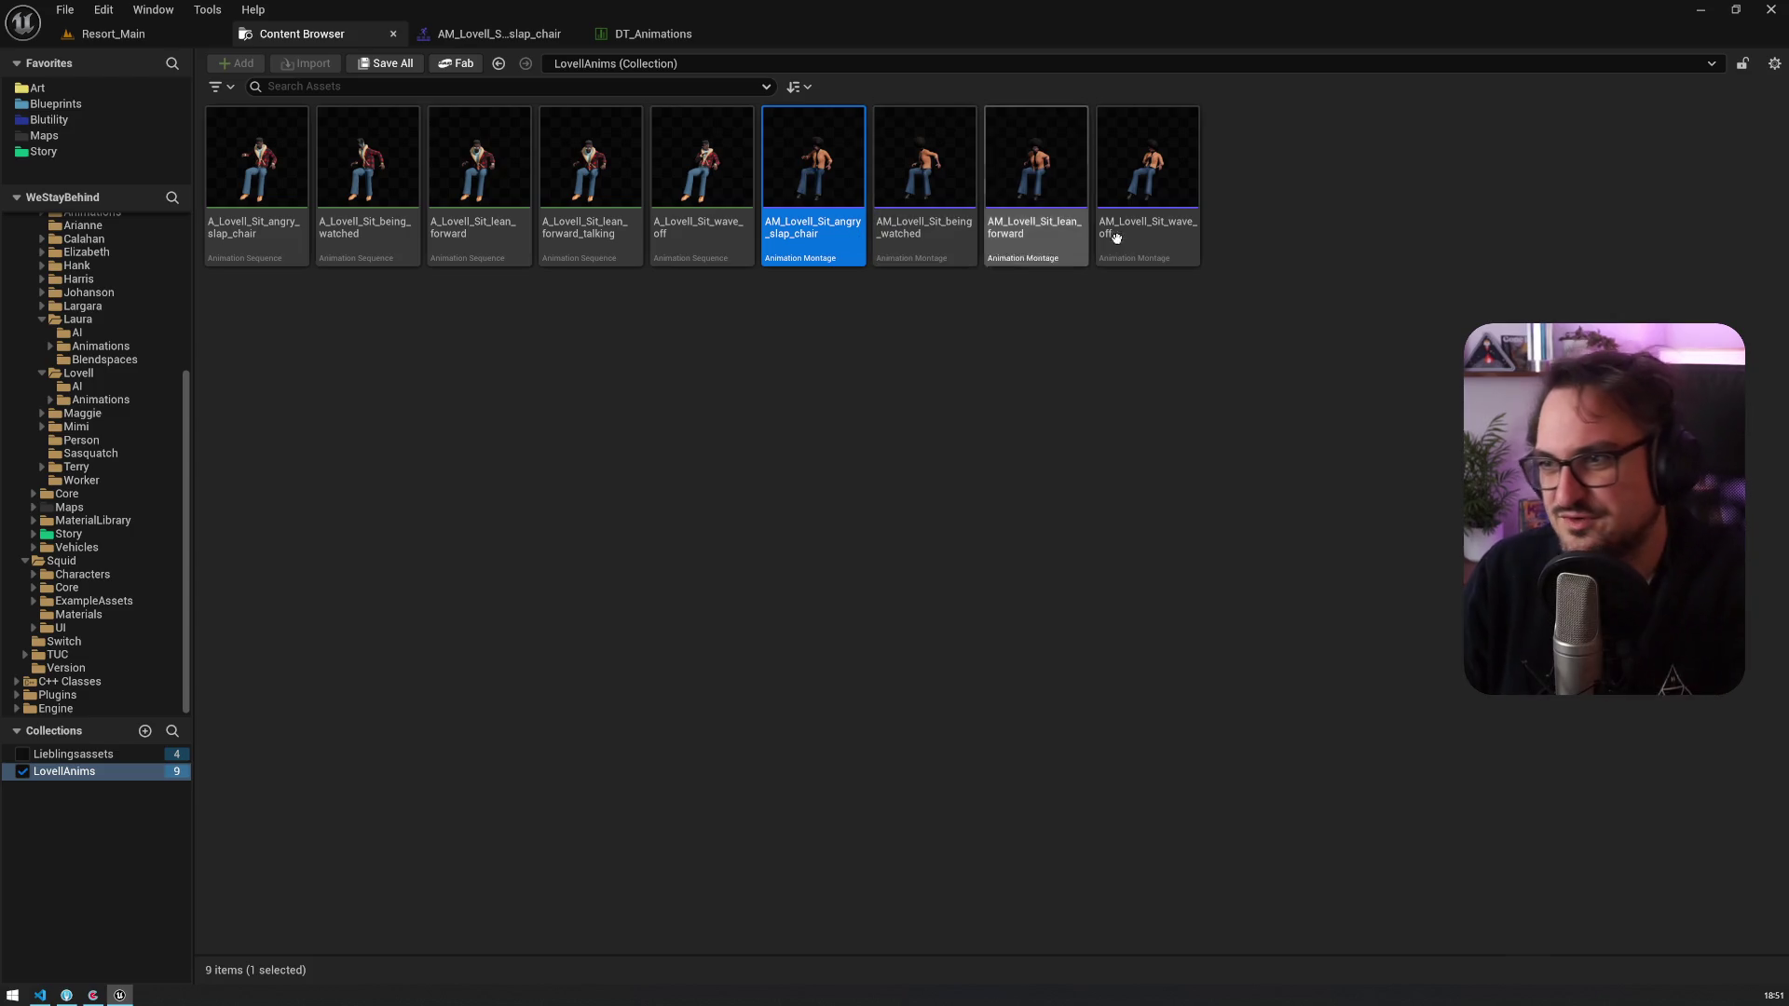
shift+click(1116, 238)
key(Delete)
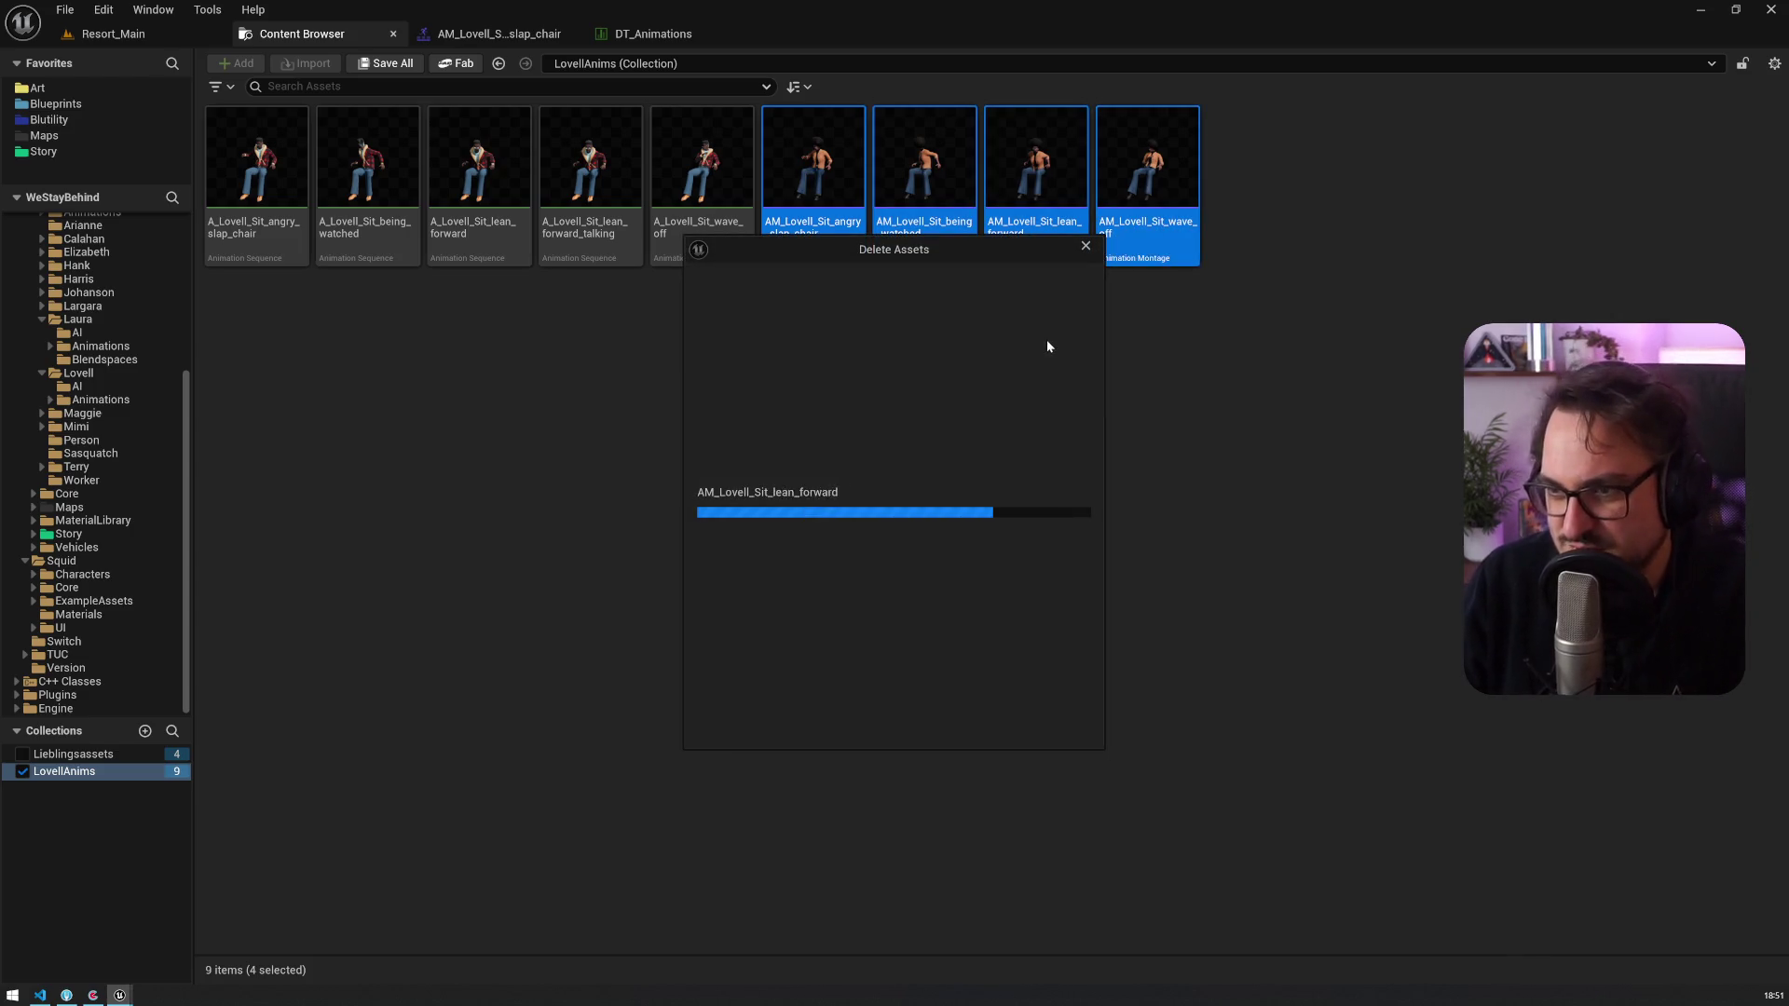
click(763, 717)
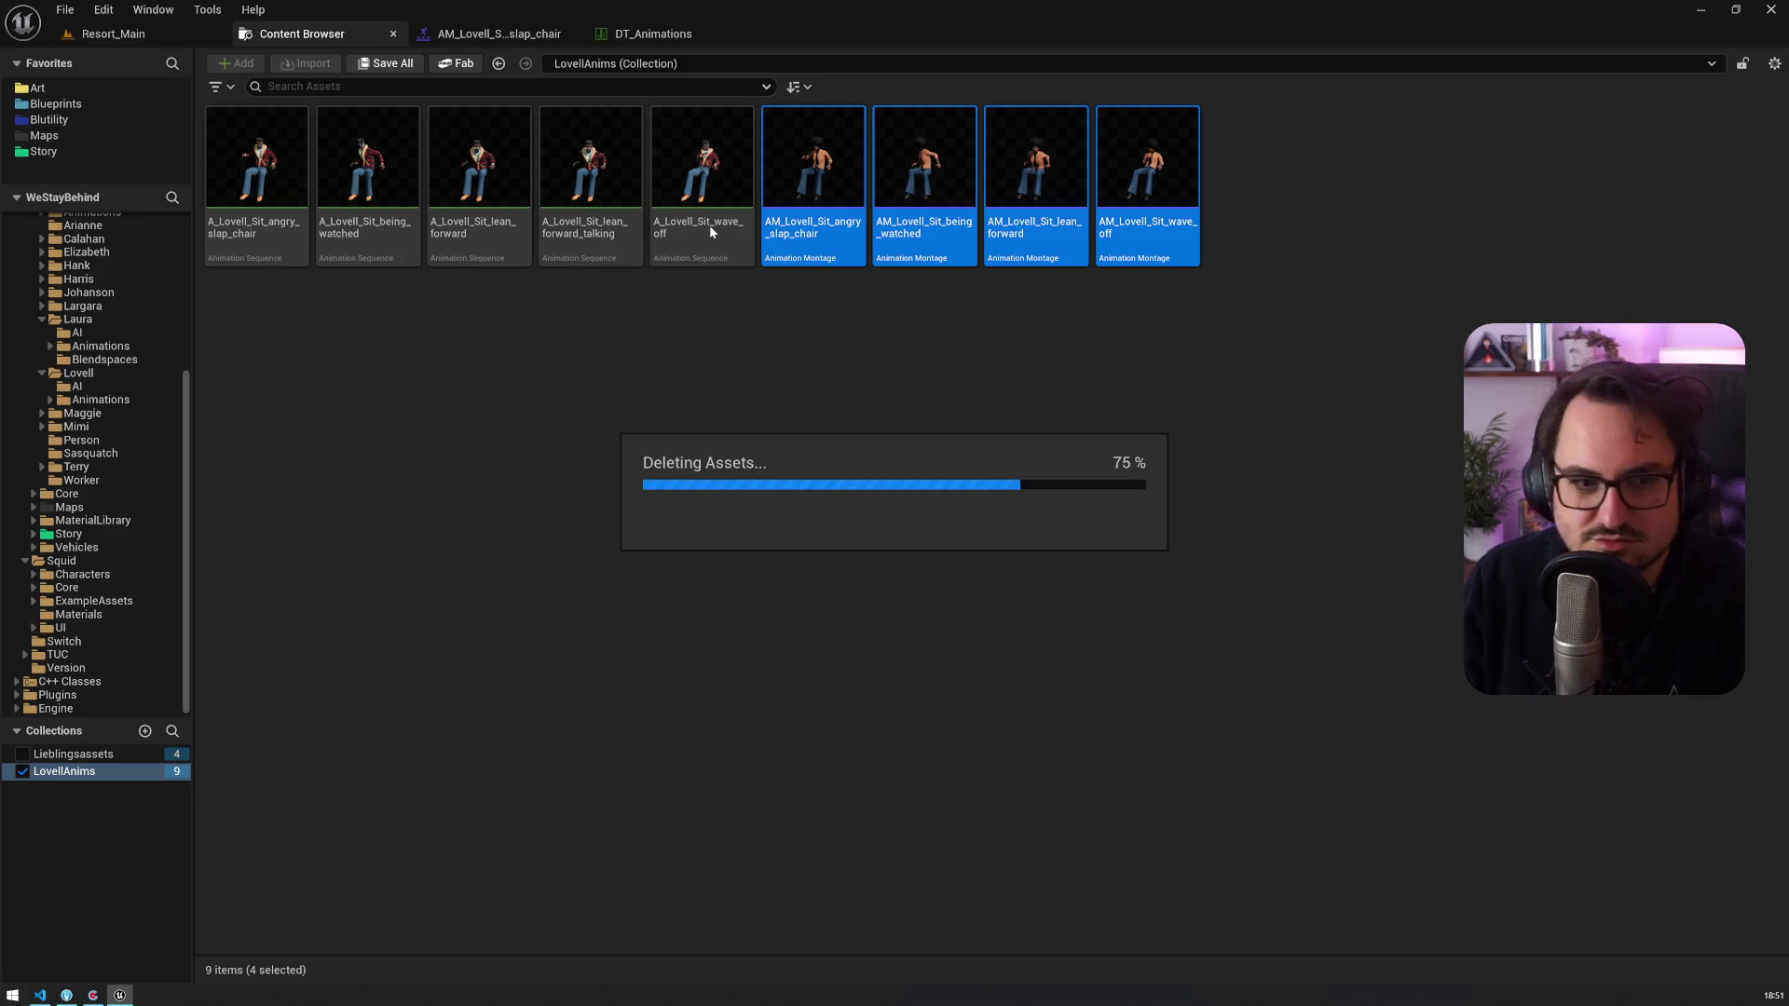
Step: Select the five remaining A_Lovell_Sit animation sequences in the collection
click(710, 223)
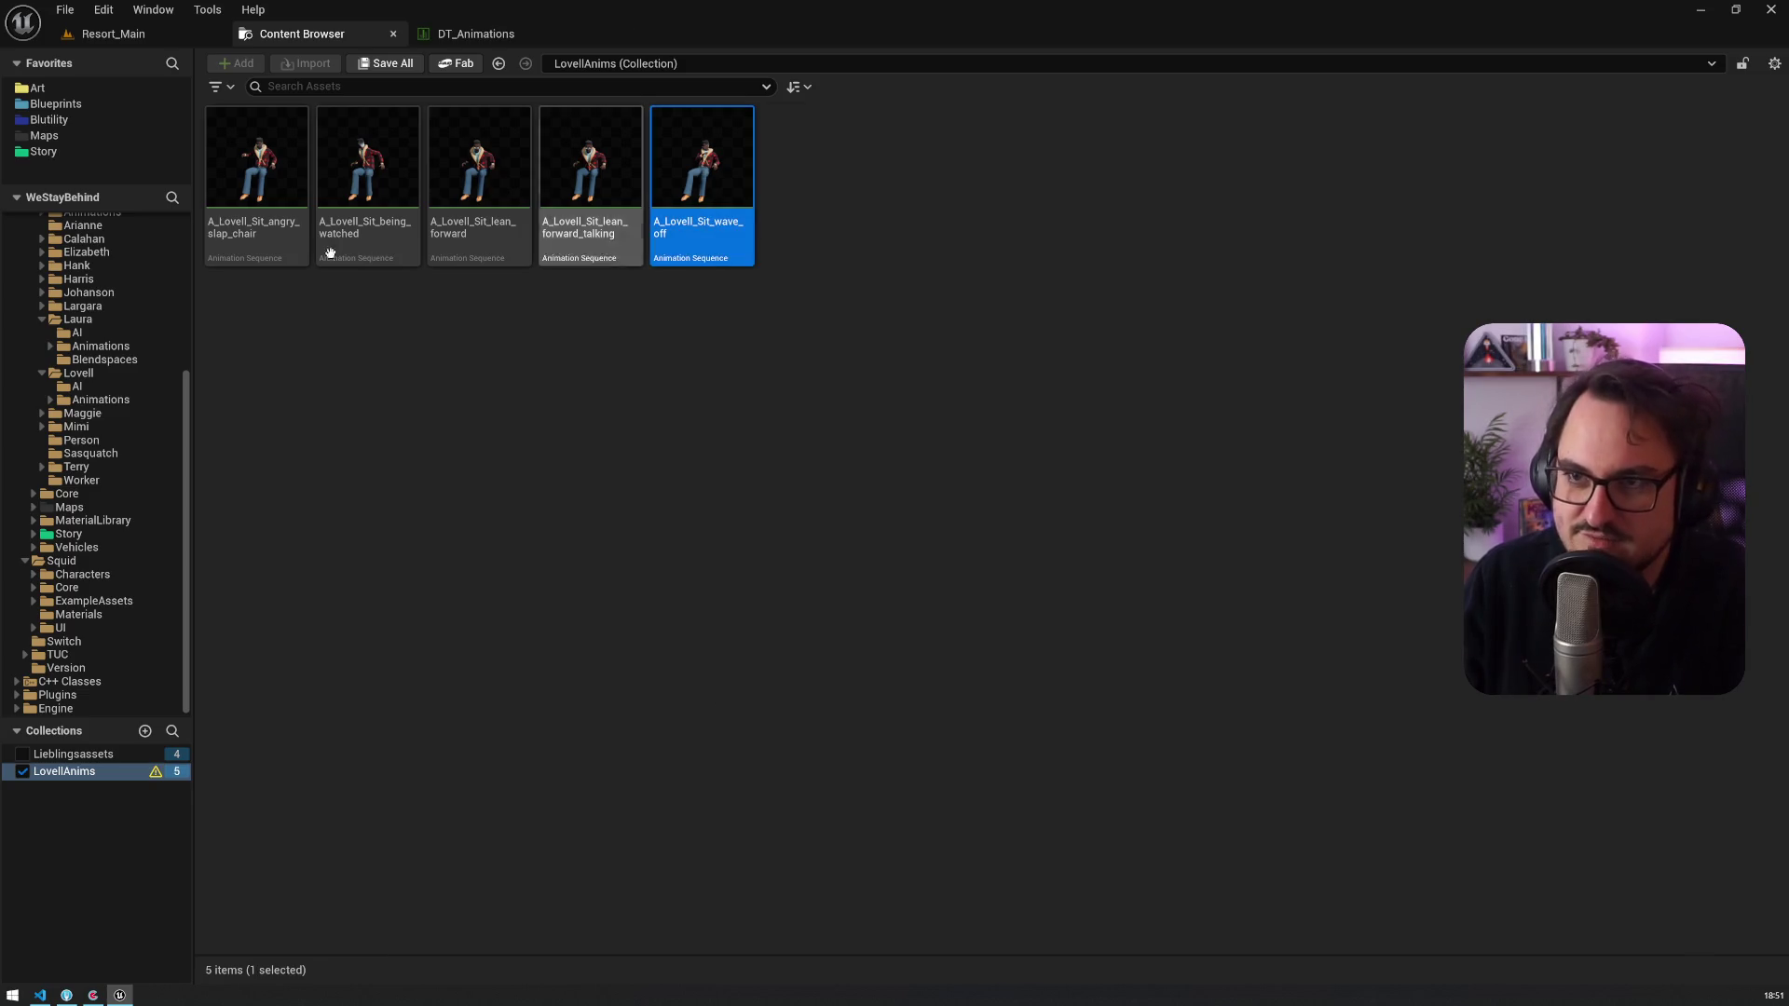
shift+click(257, 244)
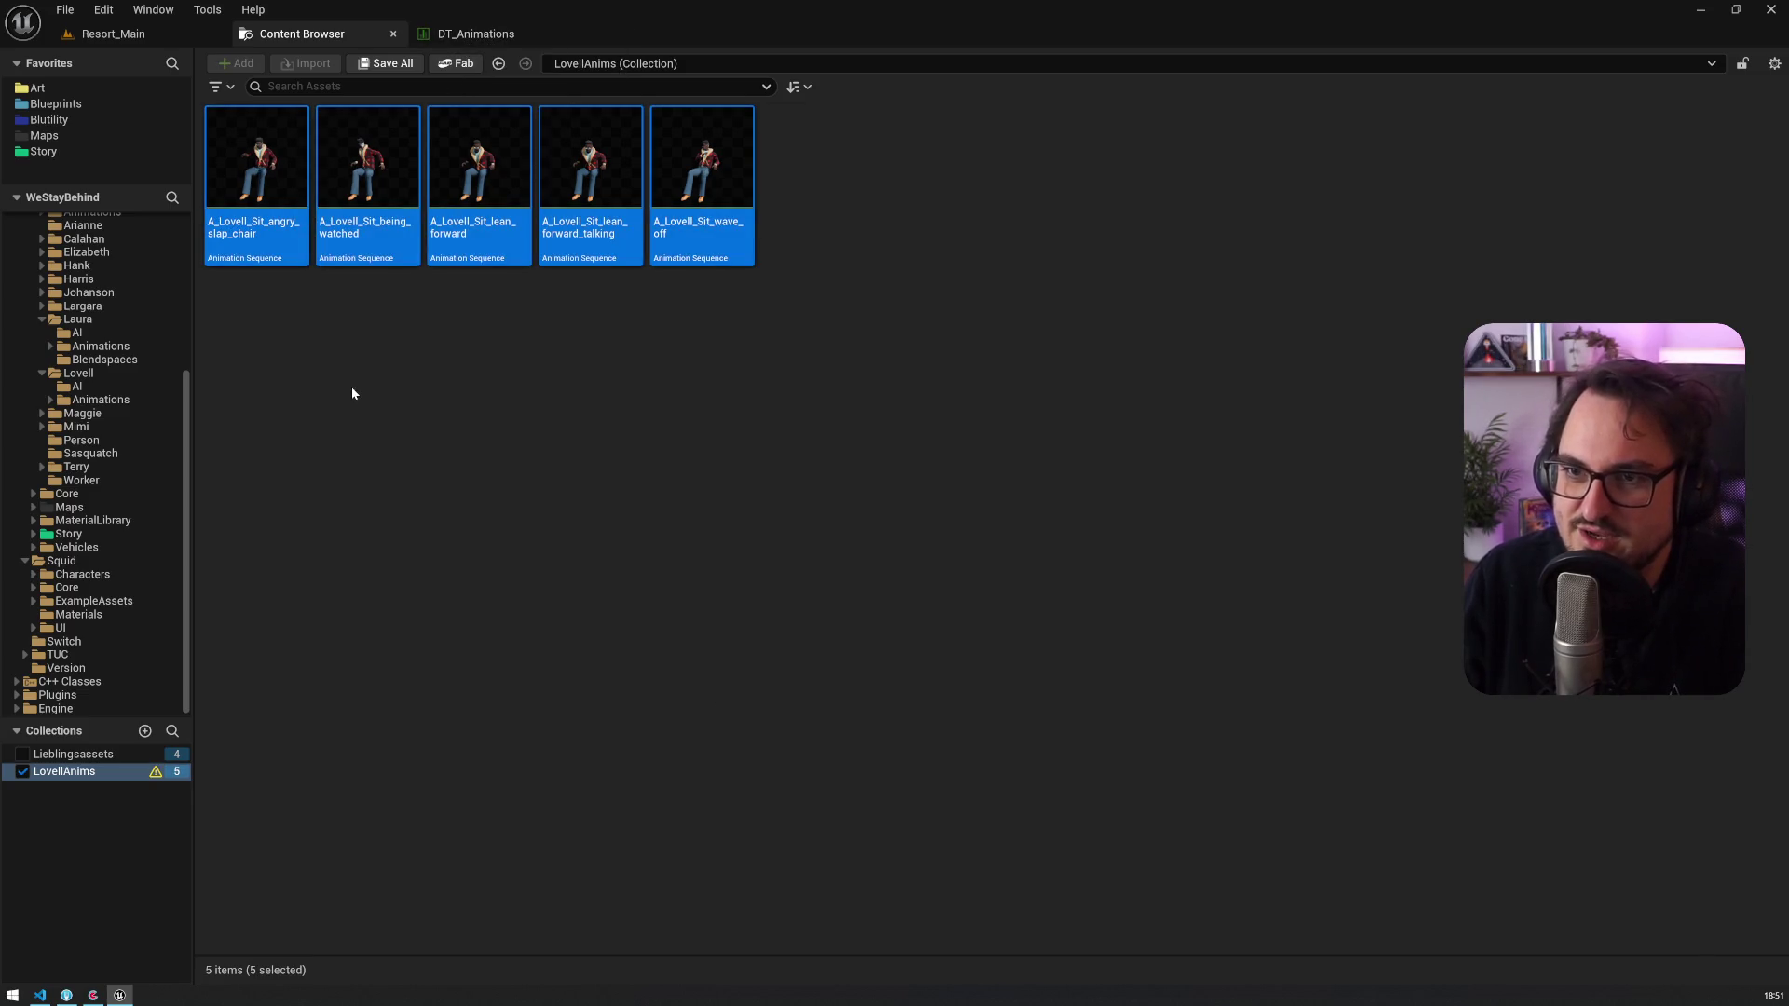
click(185, 33)
click(308, 34)
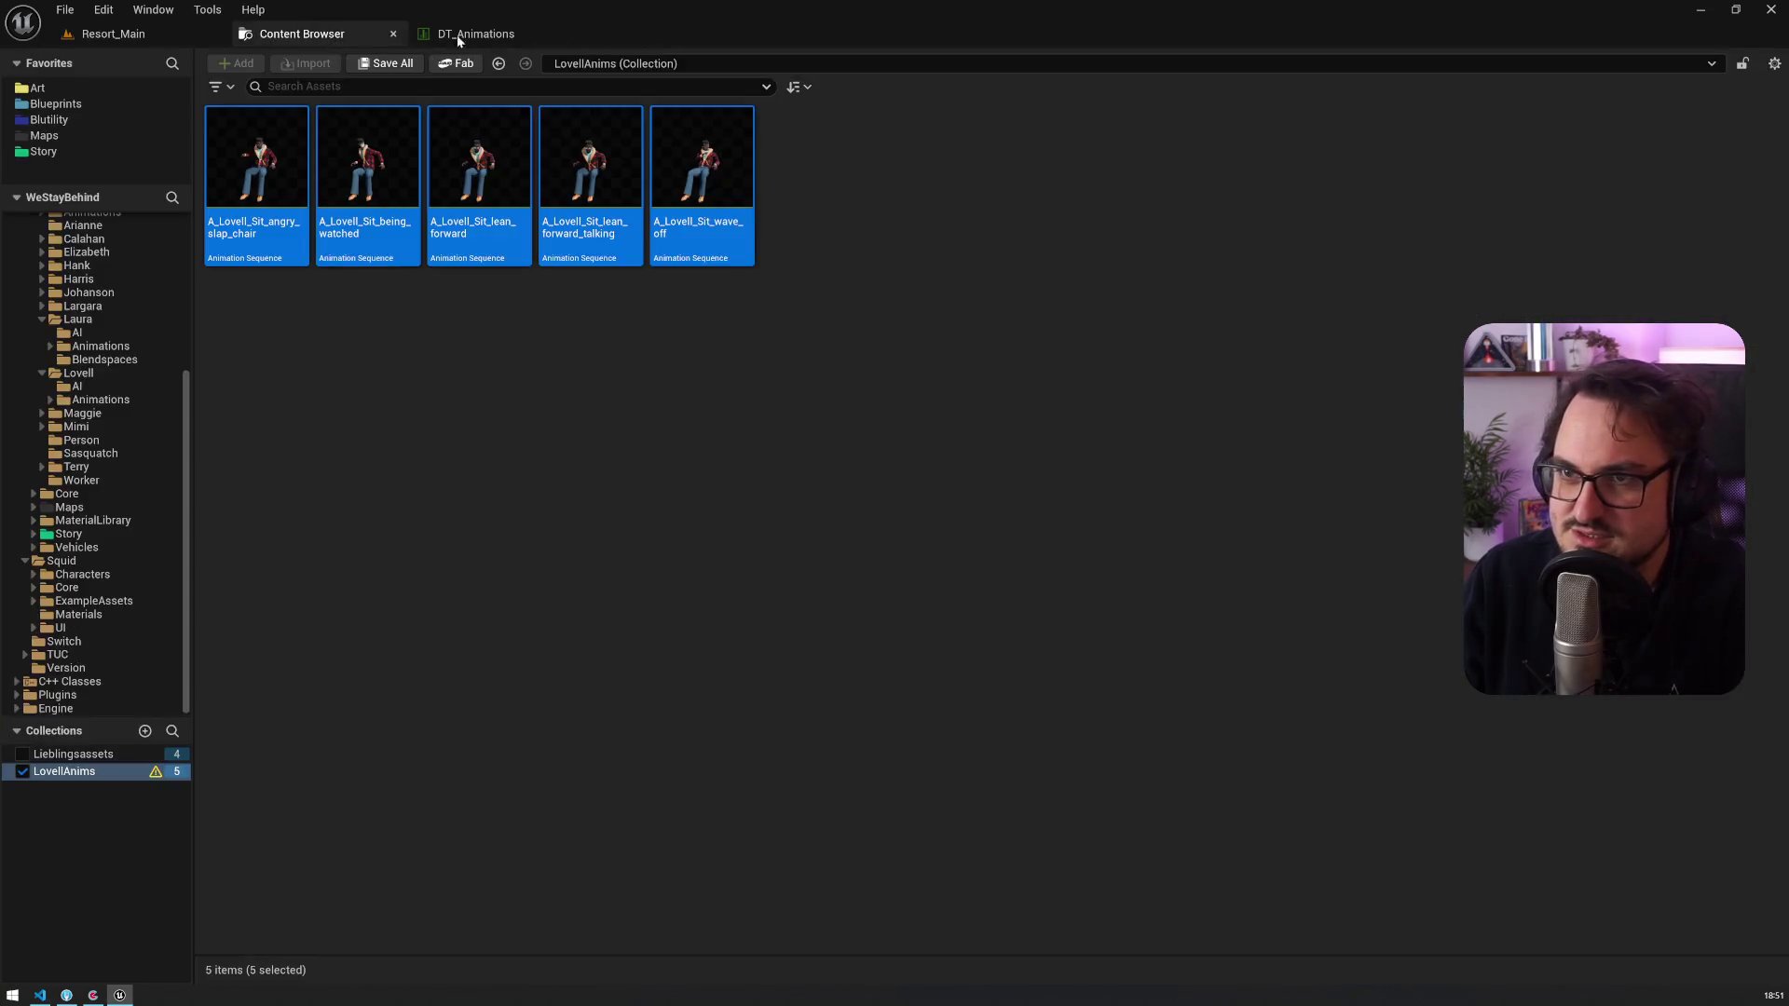
Step: Arrange the AM_LovellSitting editor beside DT_Animations and pan its timeline to the kick_table section
click(466, 34)
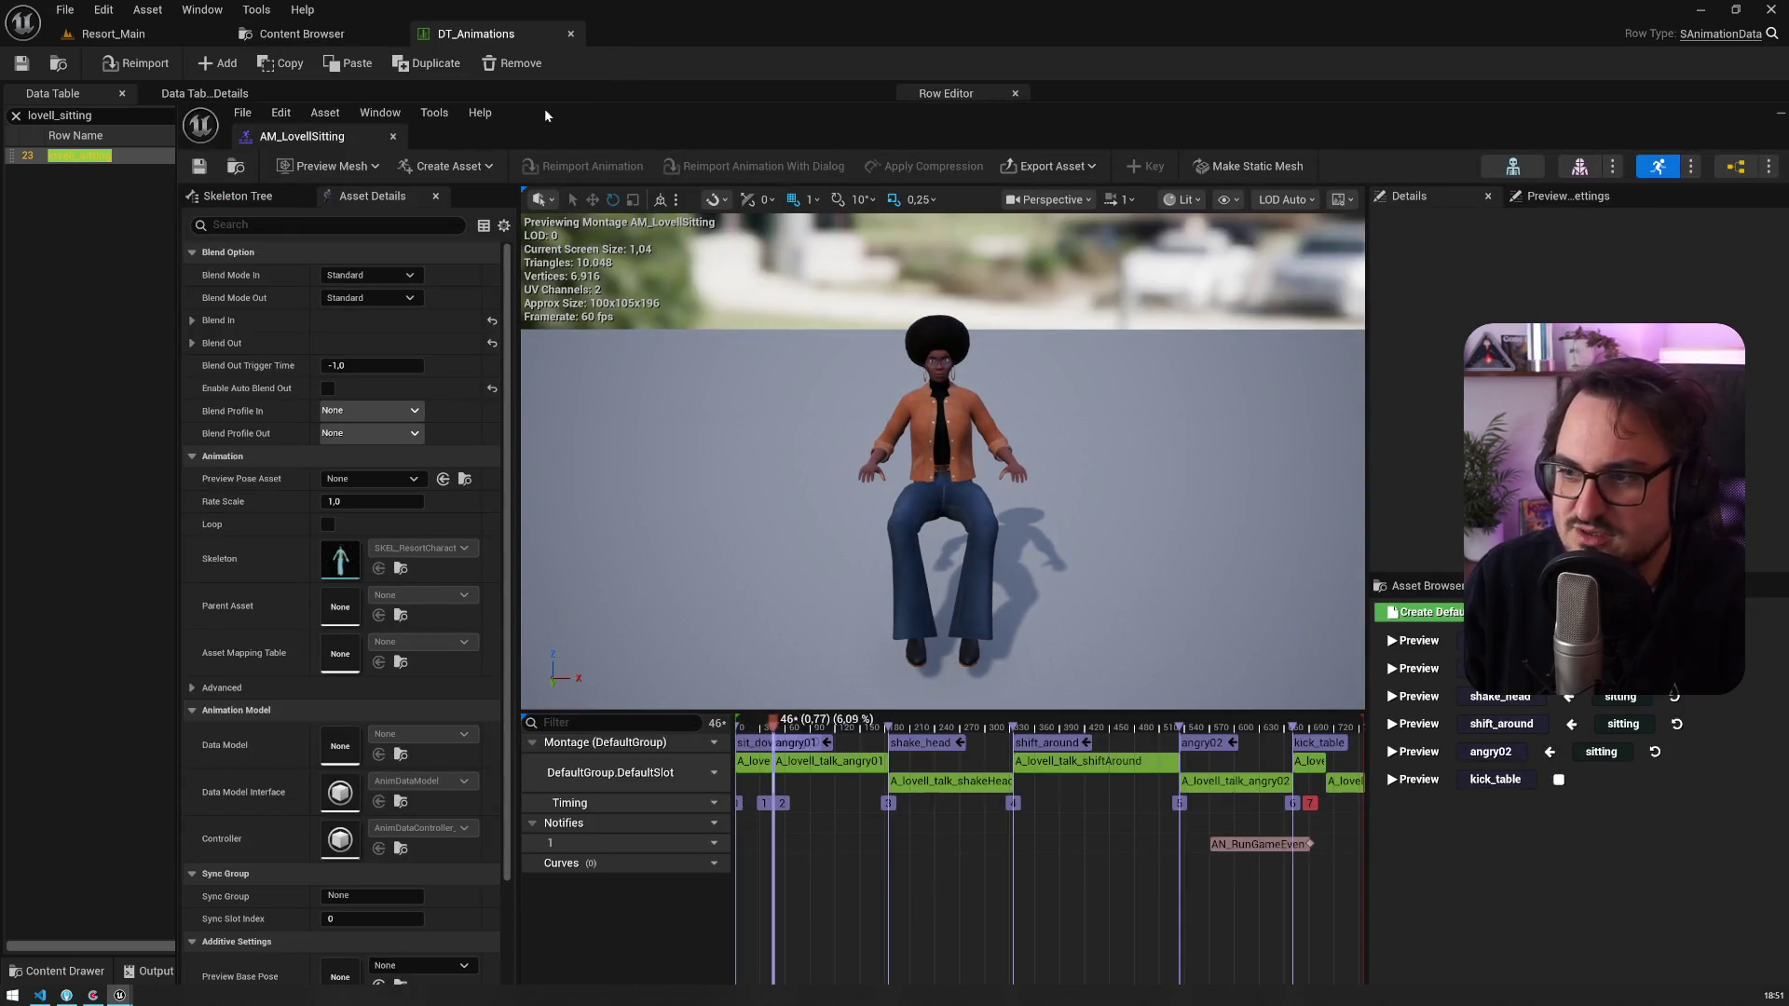
mouse_move(544, 108)
mouse_down()
mouse_move(861, 149)
mouse_move(493, 67)
mouse_up()
drag(130, 68, 898, 190)
drag(1248, 196, 822, 127)
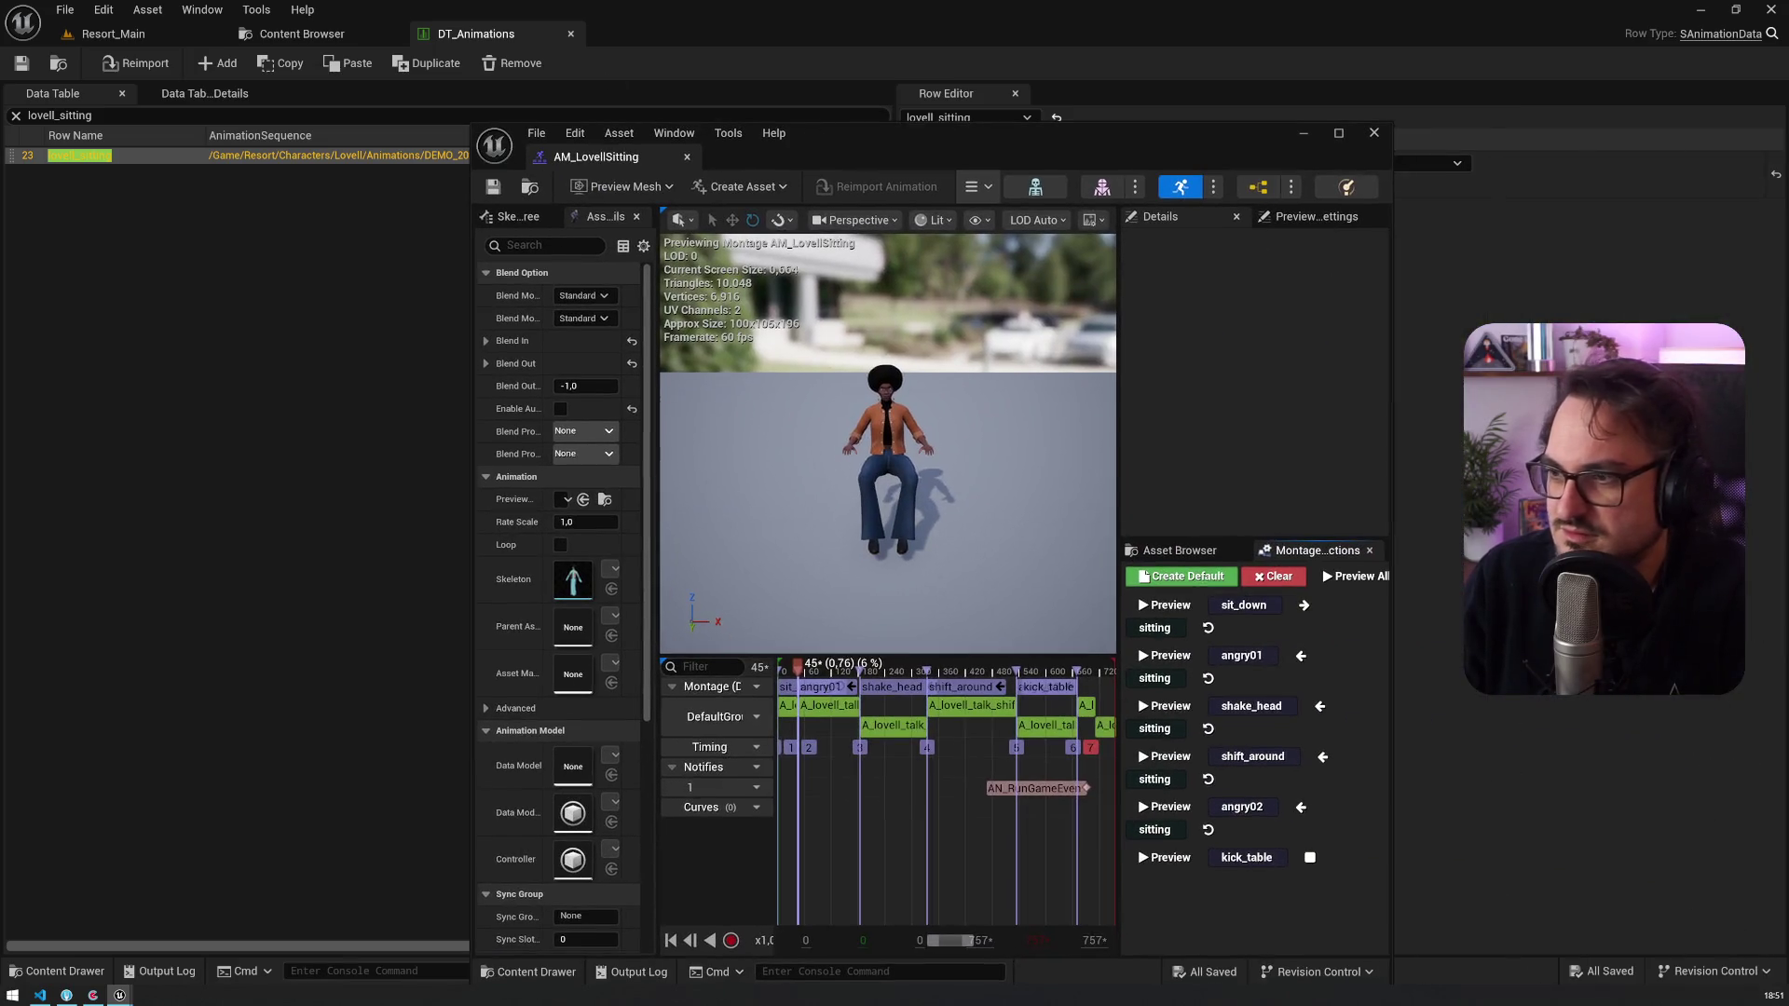
click(302, 34)
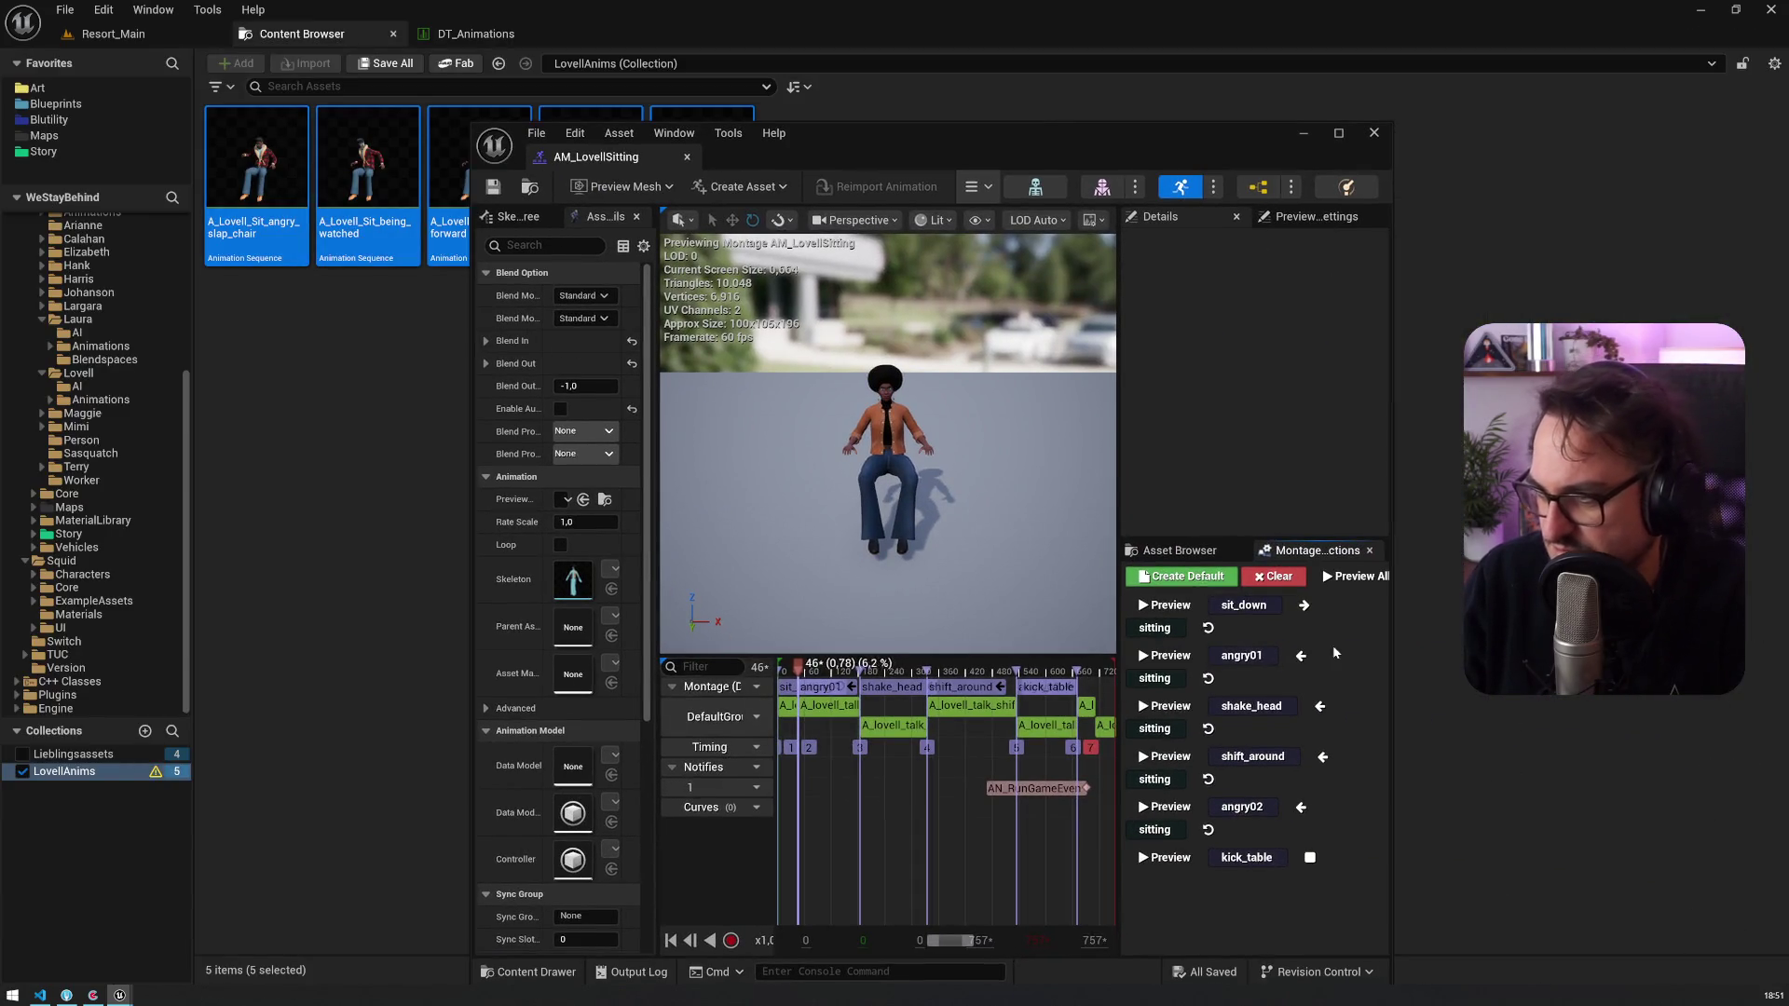
drag(1394, 648, 1628, 647)
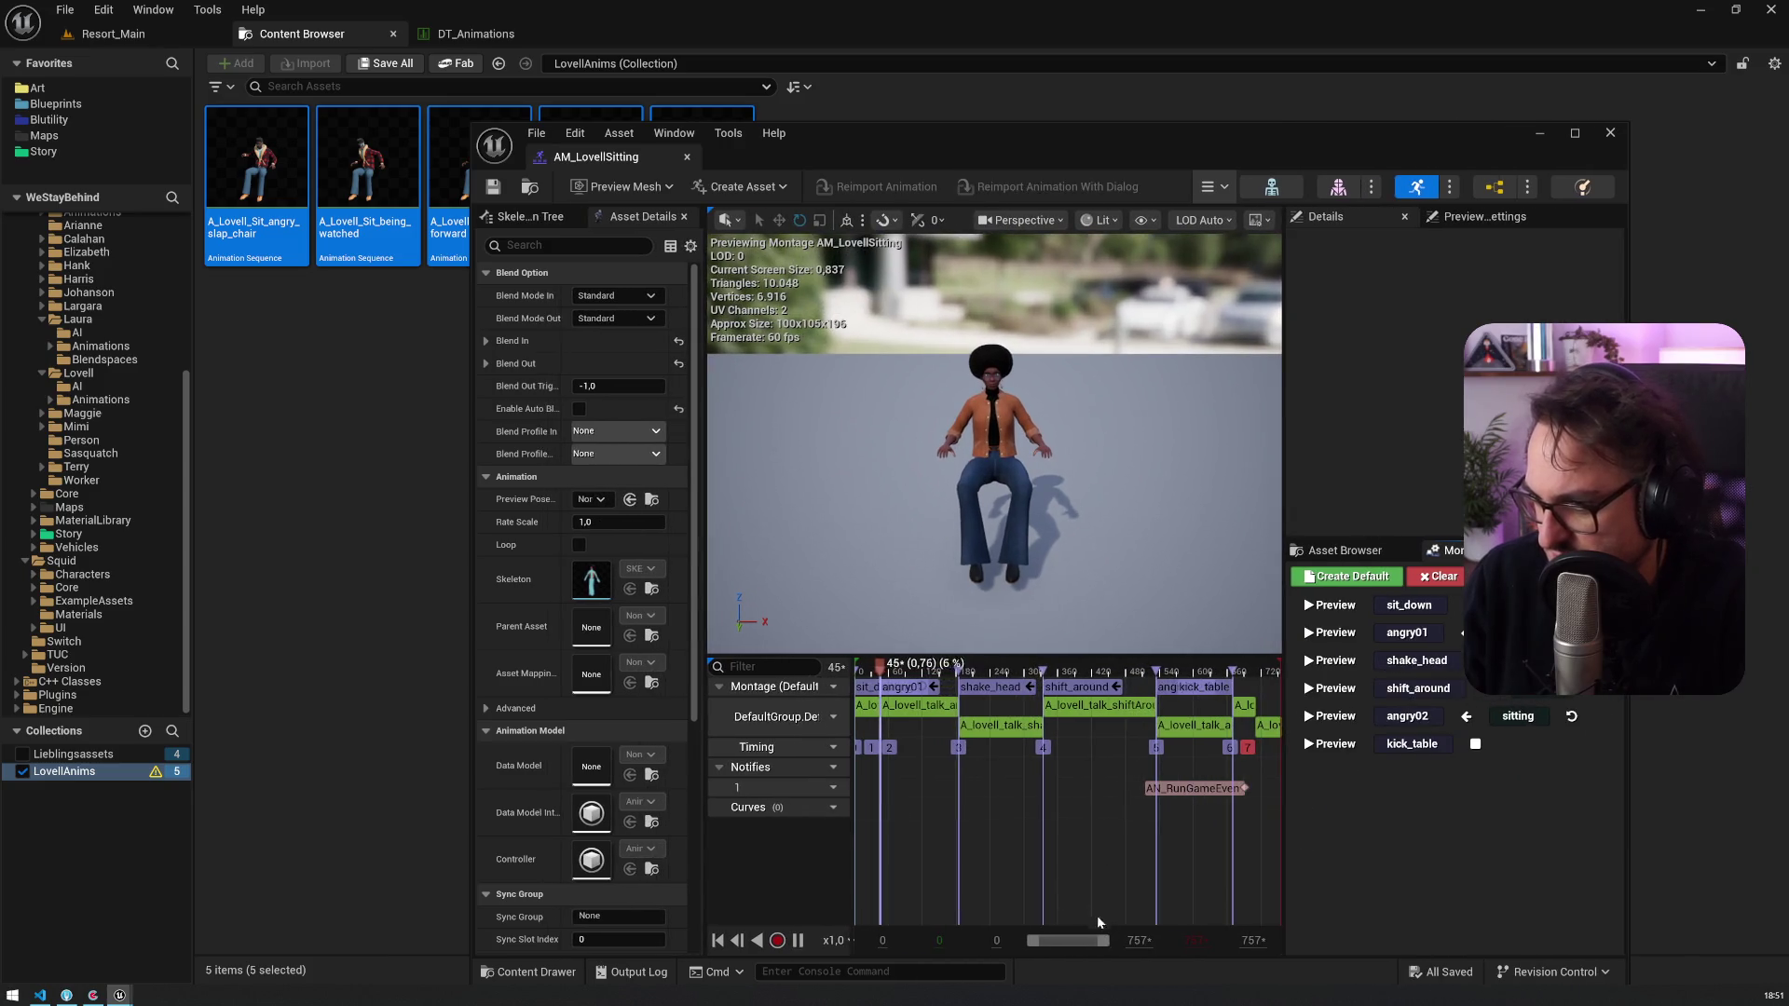
scroll(1035, 943, down, 5)
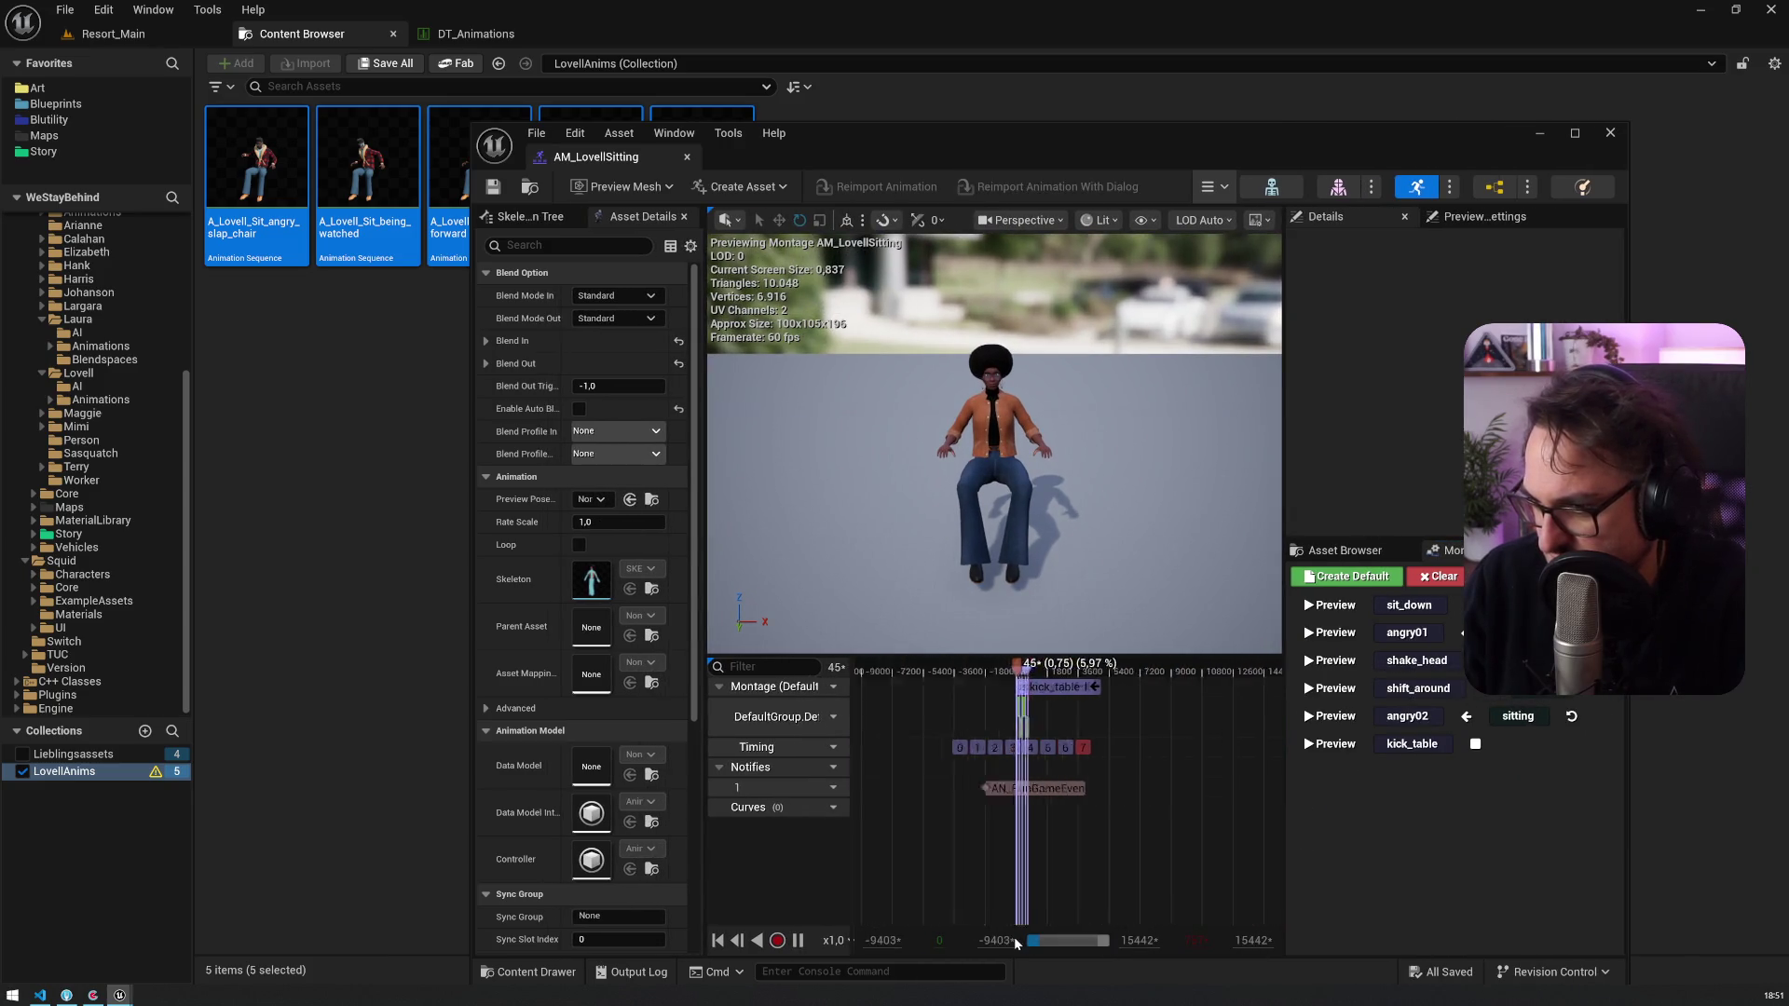
drag(1035, 943, 1082, 947)
drag(1182, 749, 1054, 720)
scroll(1048, 703, up, 5)
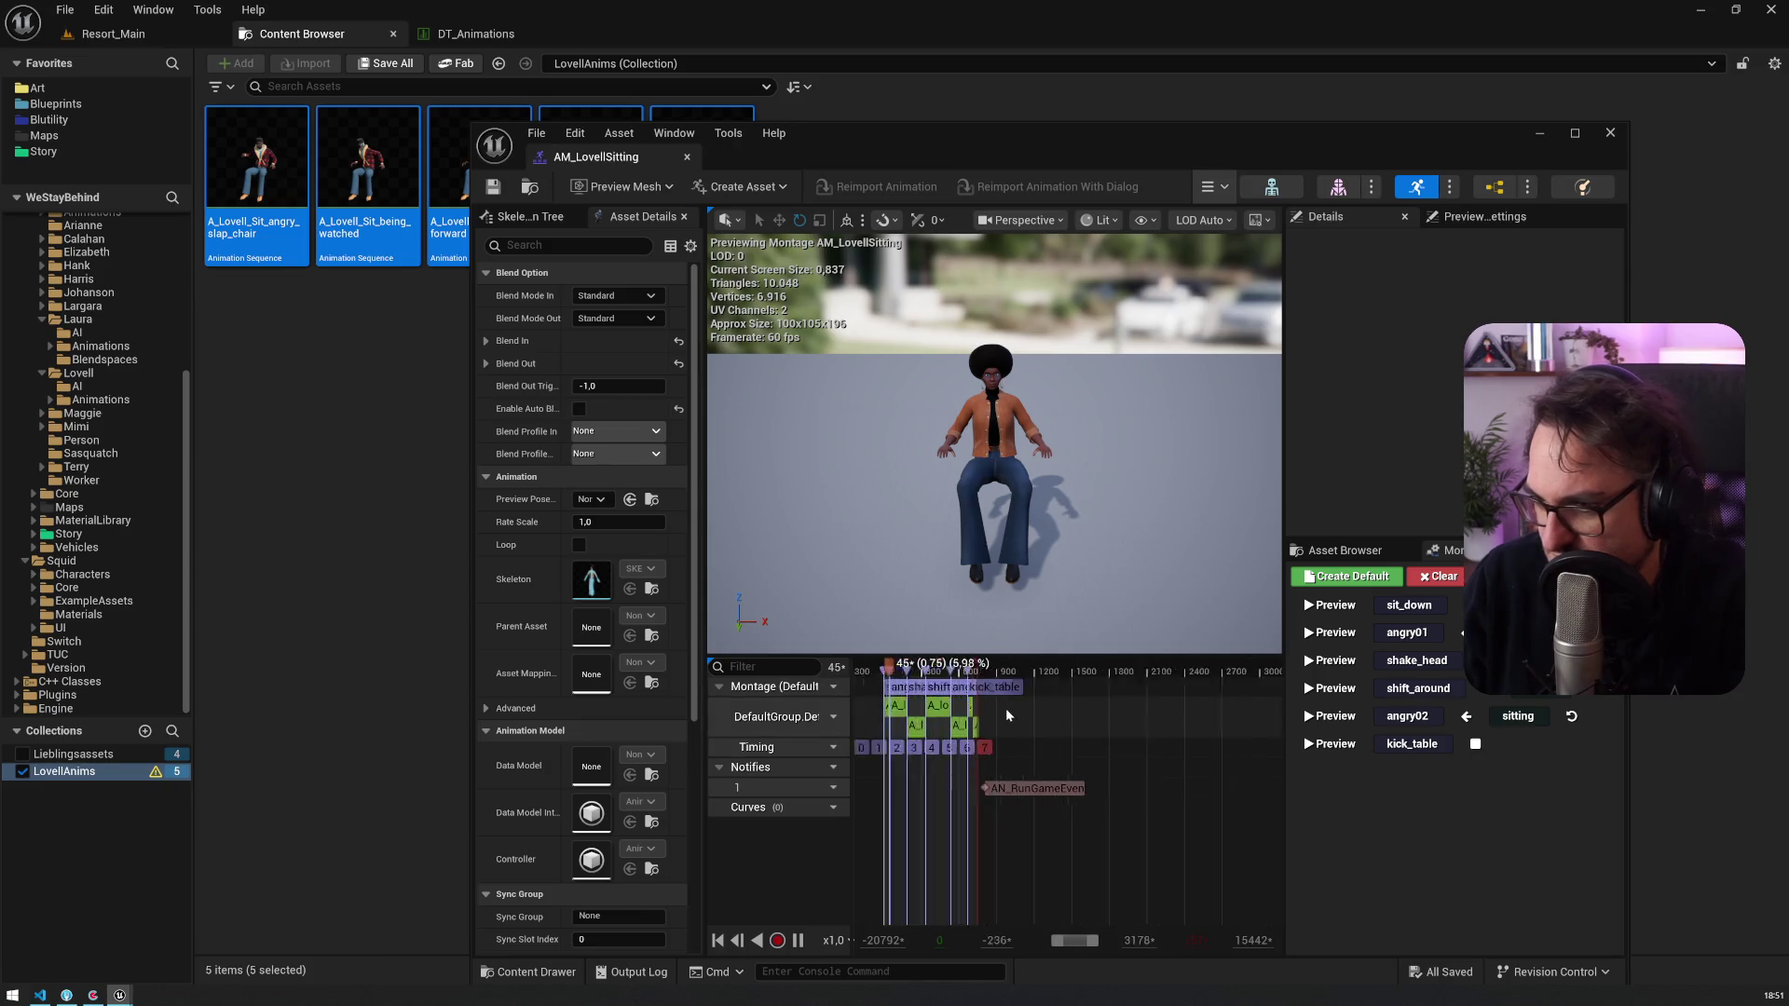
Step: Append the five Lovell sit sequences to the montage's slot track and dock its editor in the main window
mouse_move(256, 232)
mouse_down()
mouse_move(1048, 745)
mouse_move(1020, 715)
mouse_up()
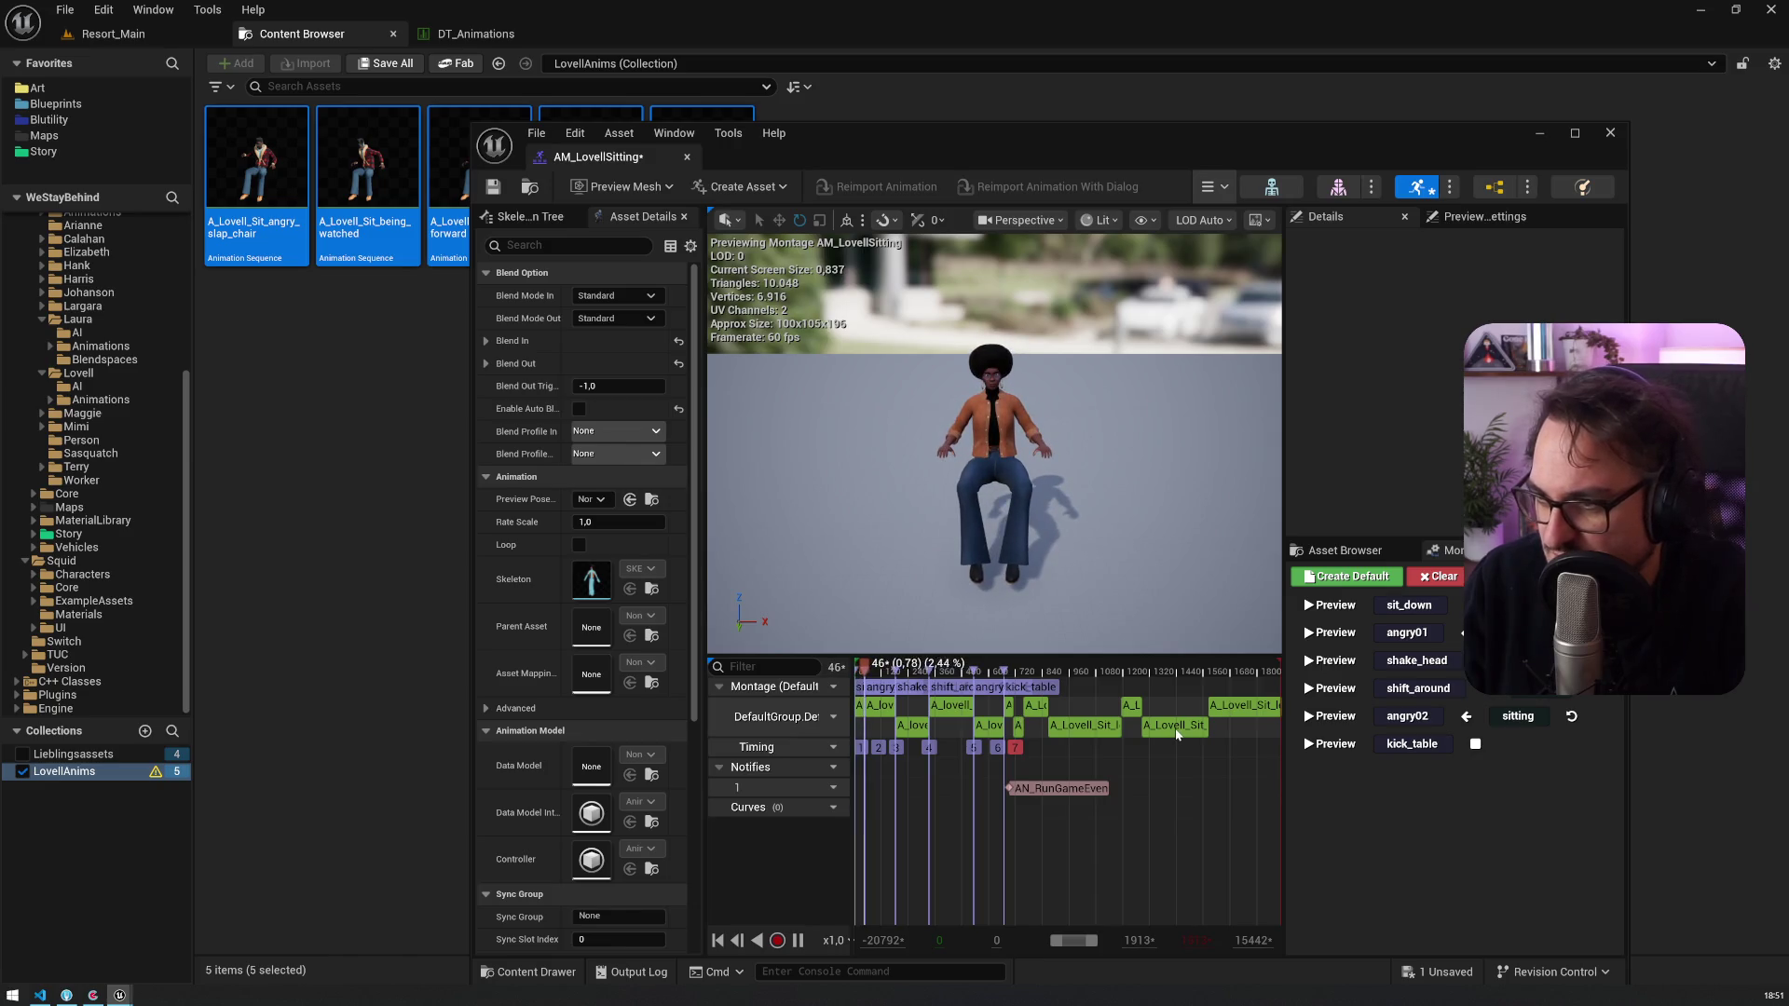
scroll(1177, 735, up, 3)
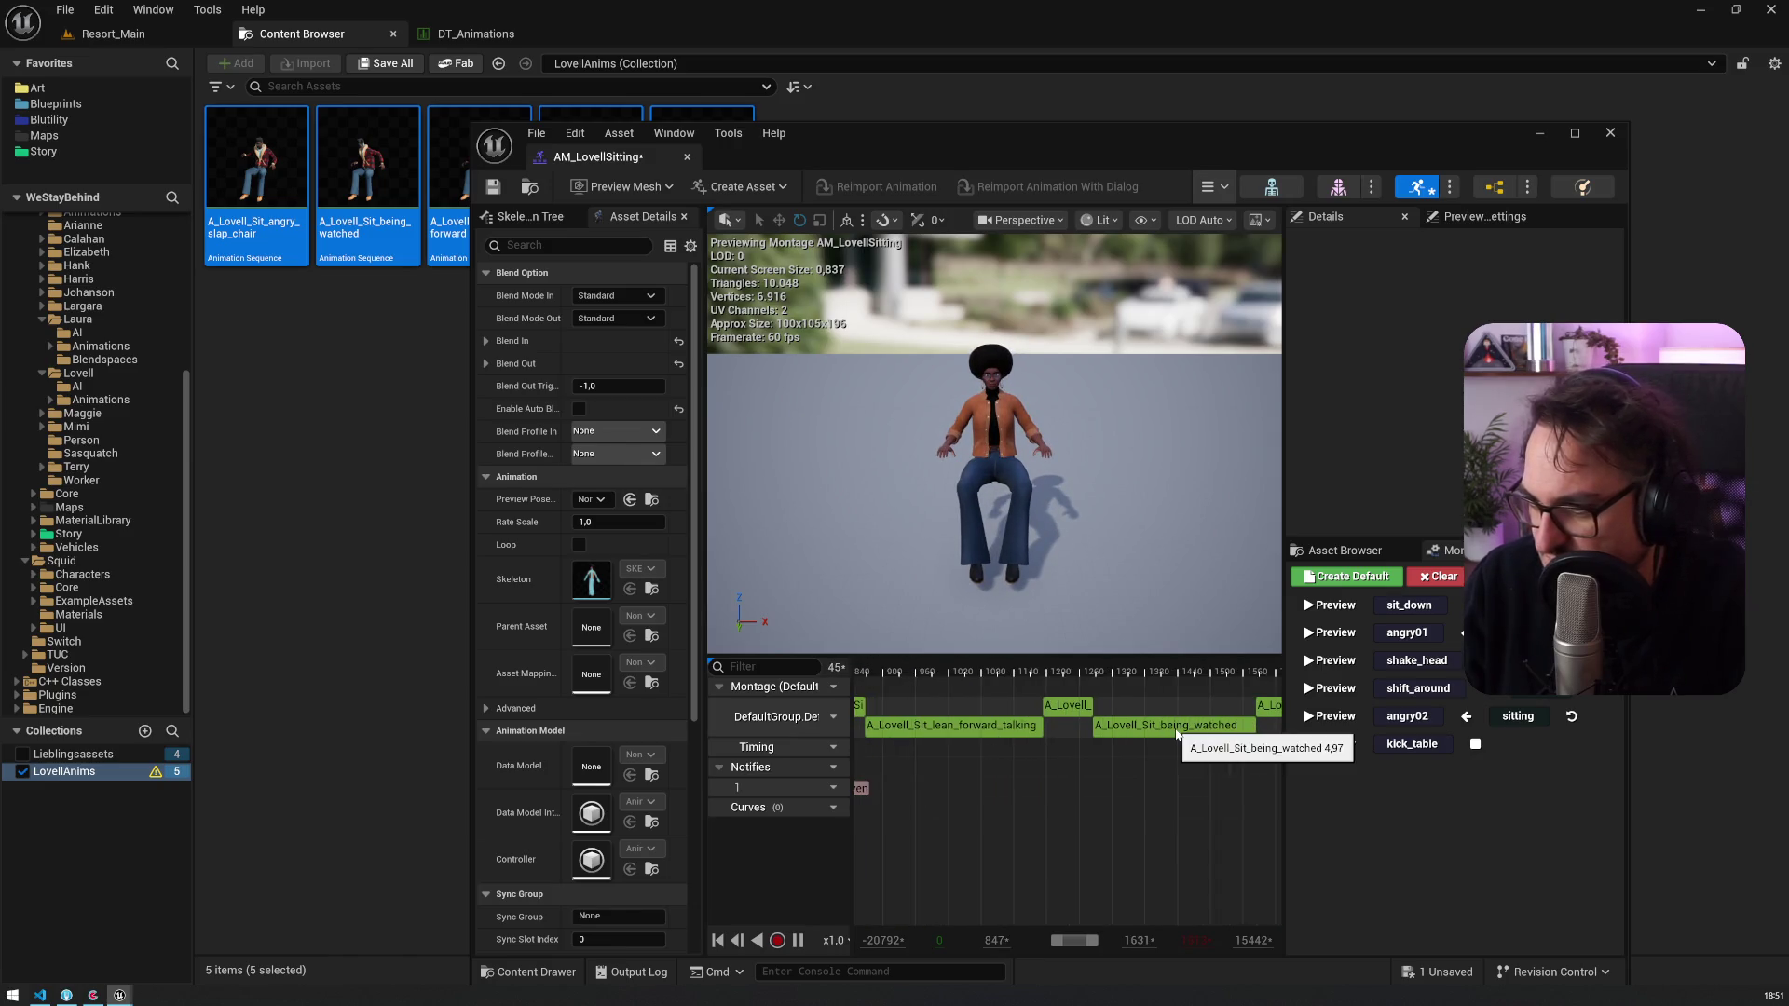
scroll(1177, 735, down, 2)
mouse_move(615, 156)
mouse_down()
mouse_move(596, 167)
mouse_move(585, 37)
mouse_up()
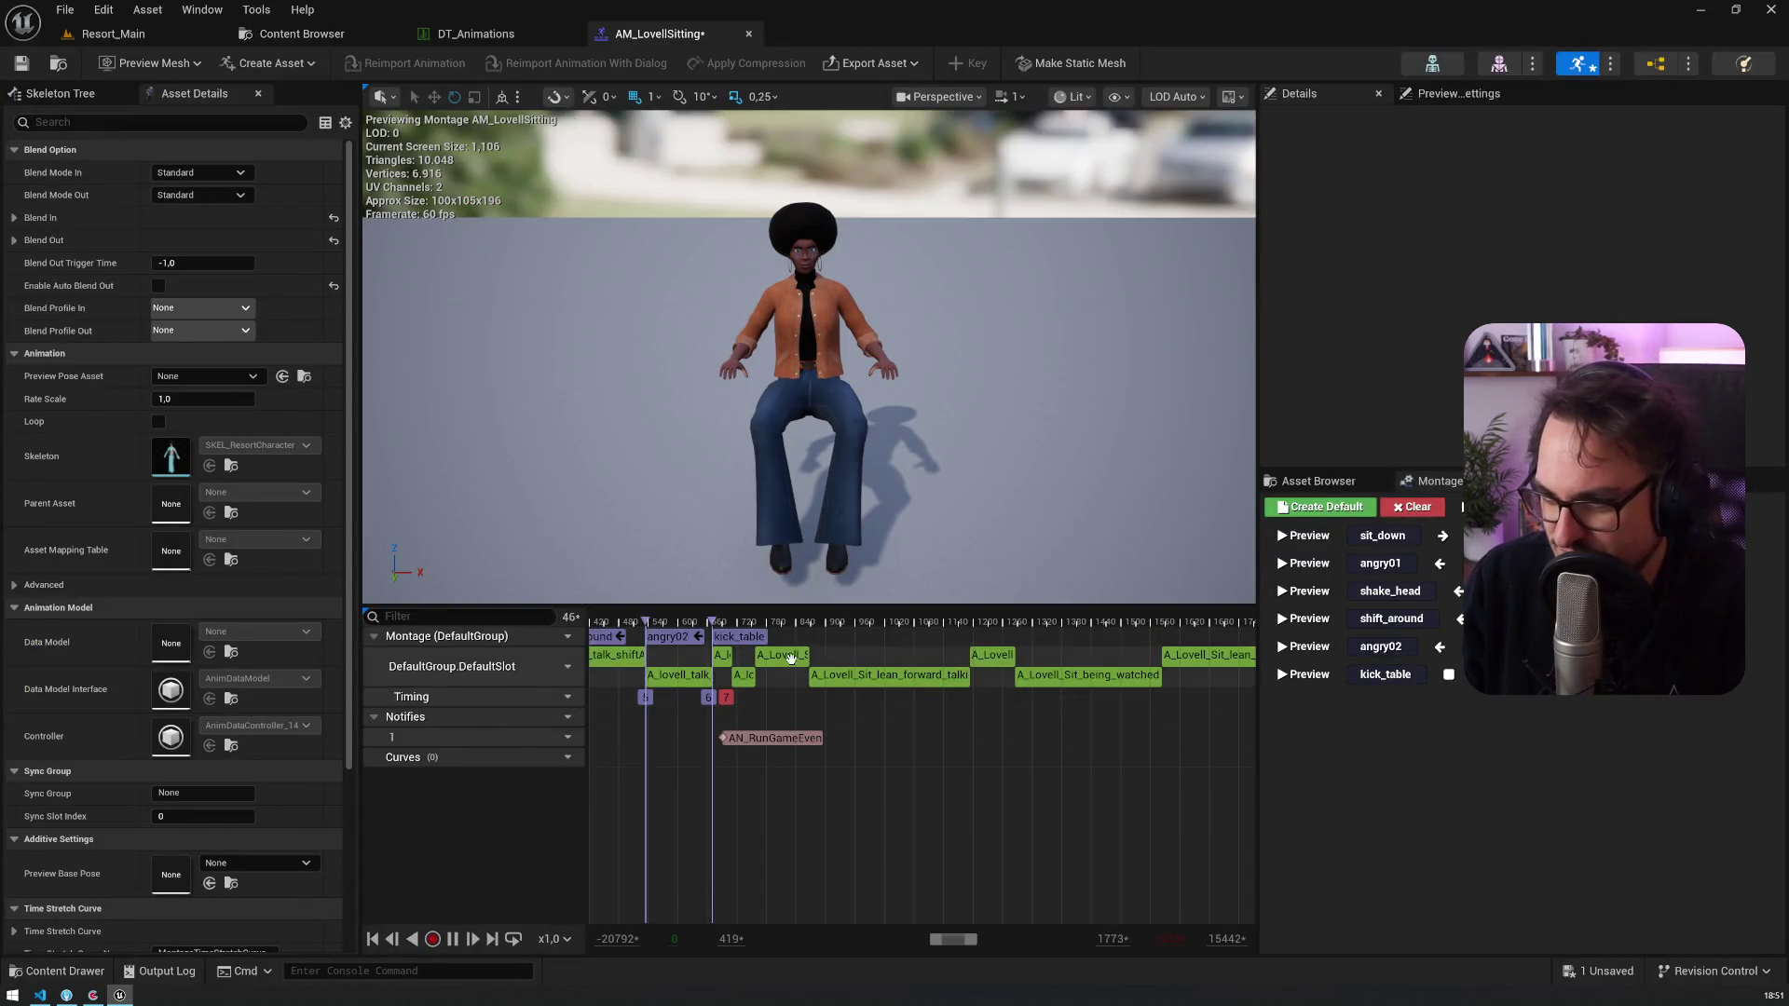
Step: Pause the montage preview and scrub to where the wave_off clip begins
scroll(790, 658, up, 5)
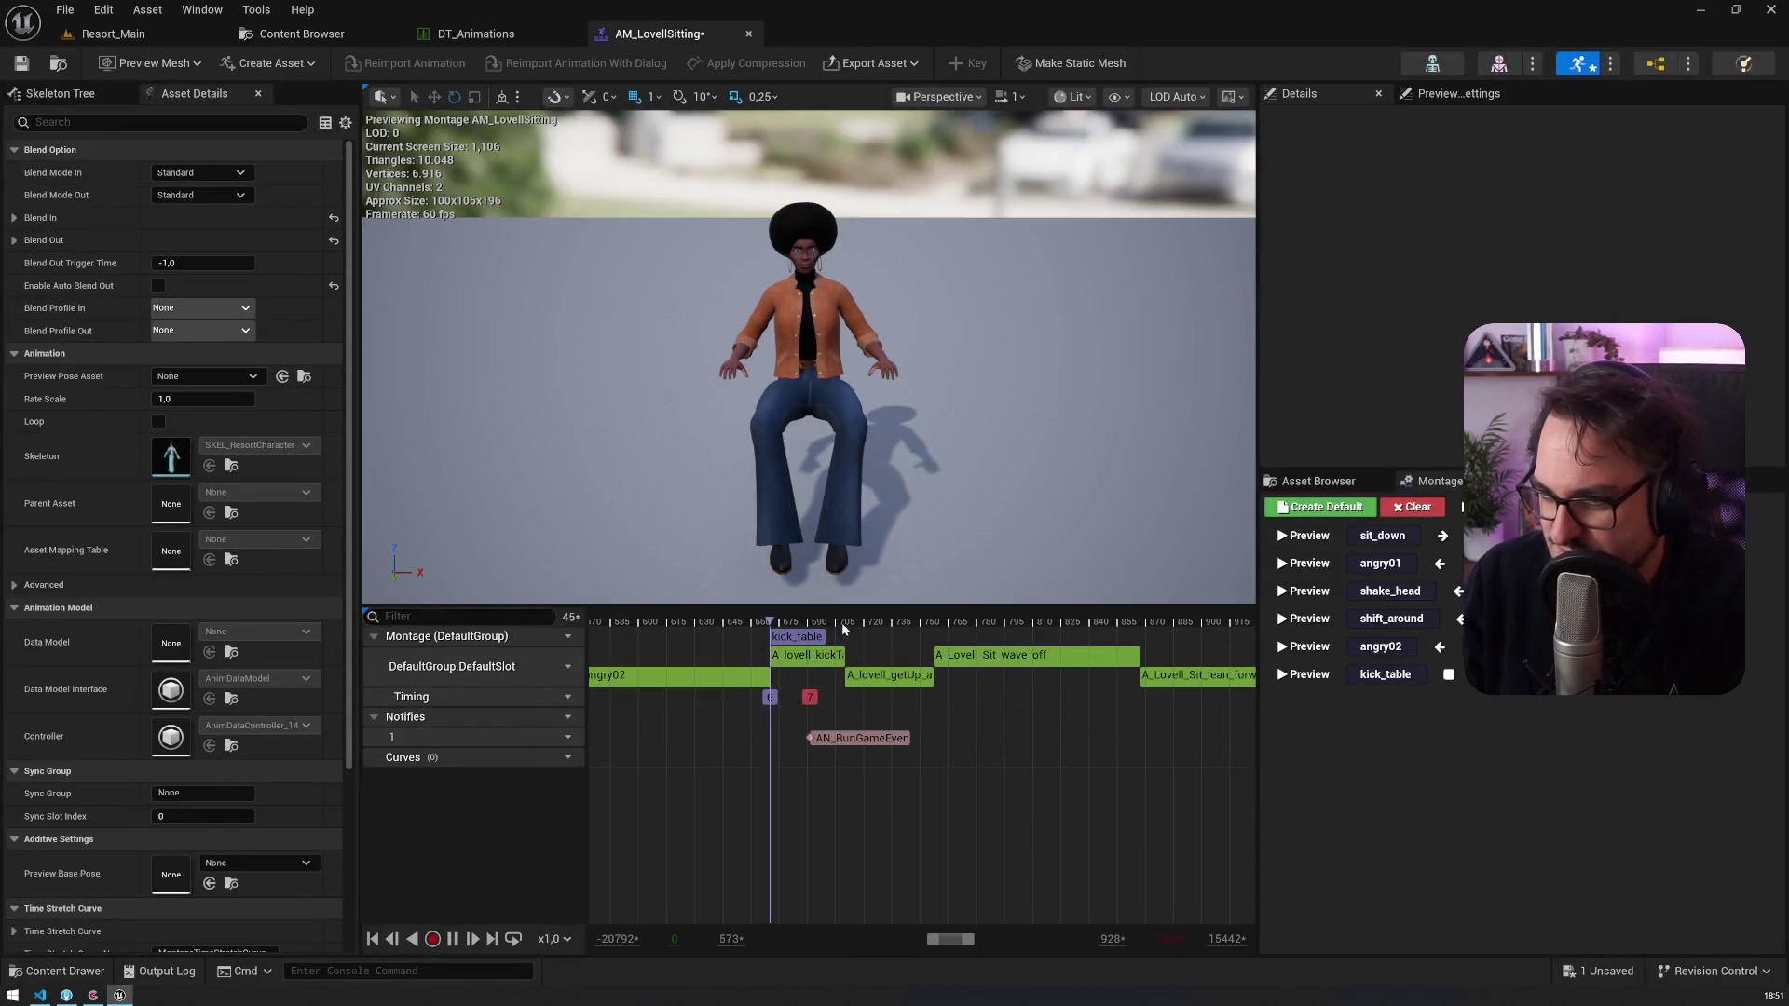
click(848, 623)
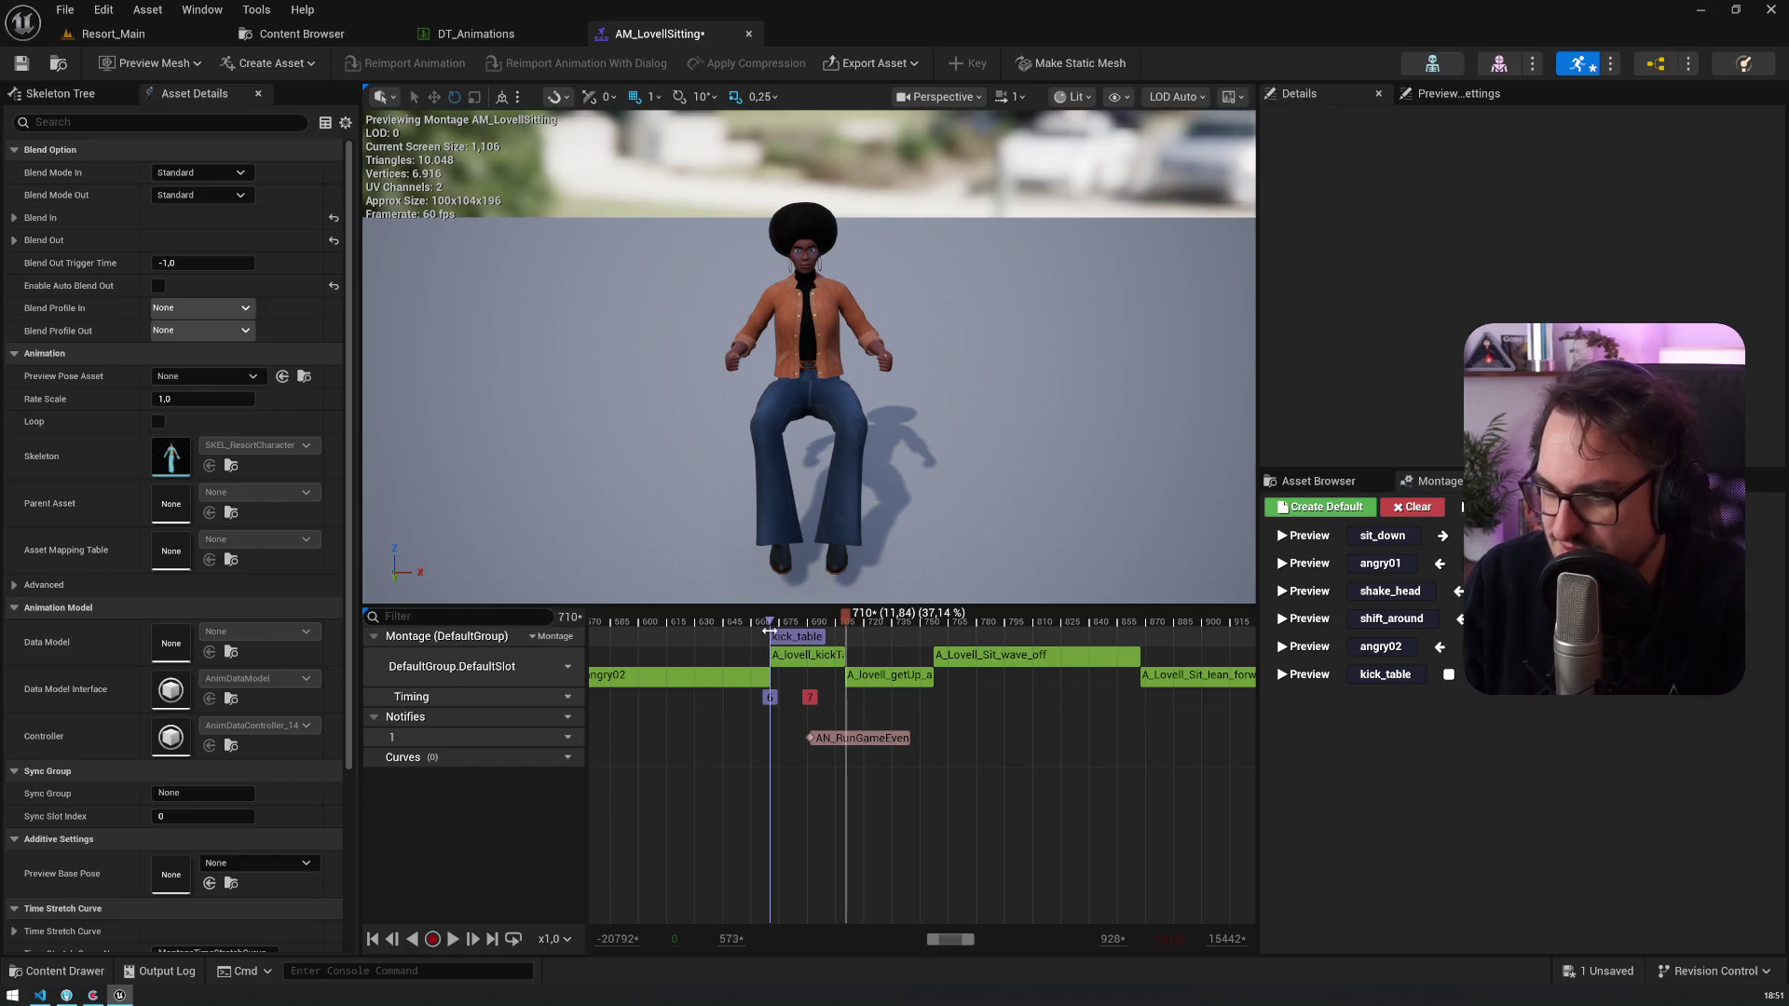
mouse_move(845, 617)
mouse_down()
mouse_move(929, 626)
mouse_move(797, 626)
mouse_move(1109, 655)
mouse_move(925, 623)
mouse_up()
right_click(936, 630)
mouse_move(1016, 808)
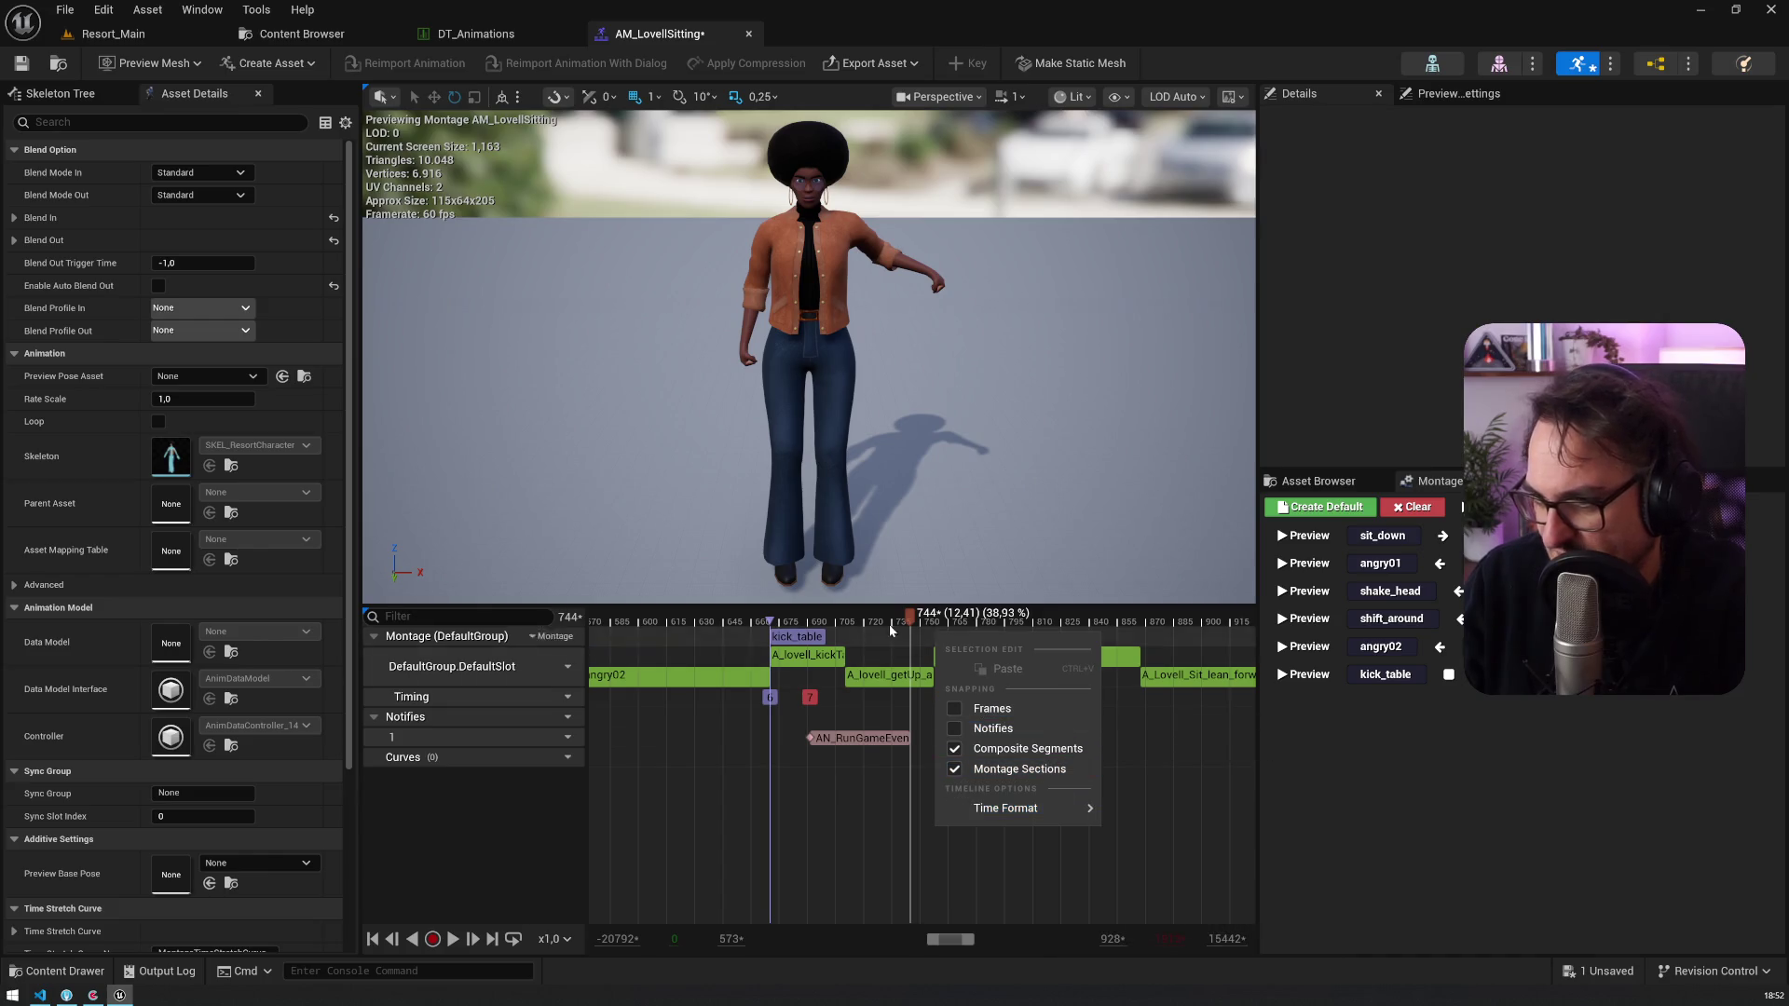
key(Escape)
Step: Add a wave_off montage section at that frame and nudge it slightly earlier
right_click(937, 633)
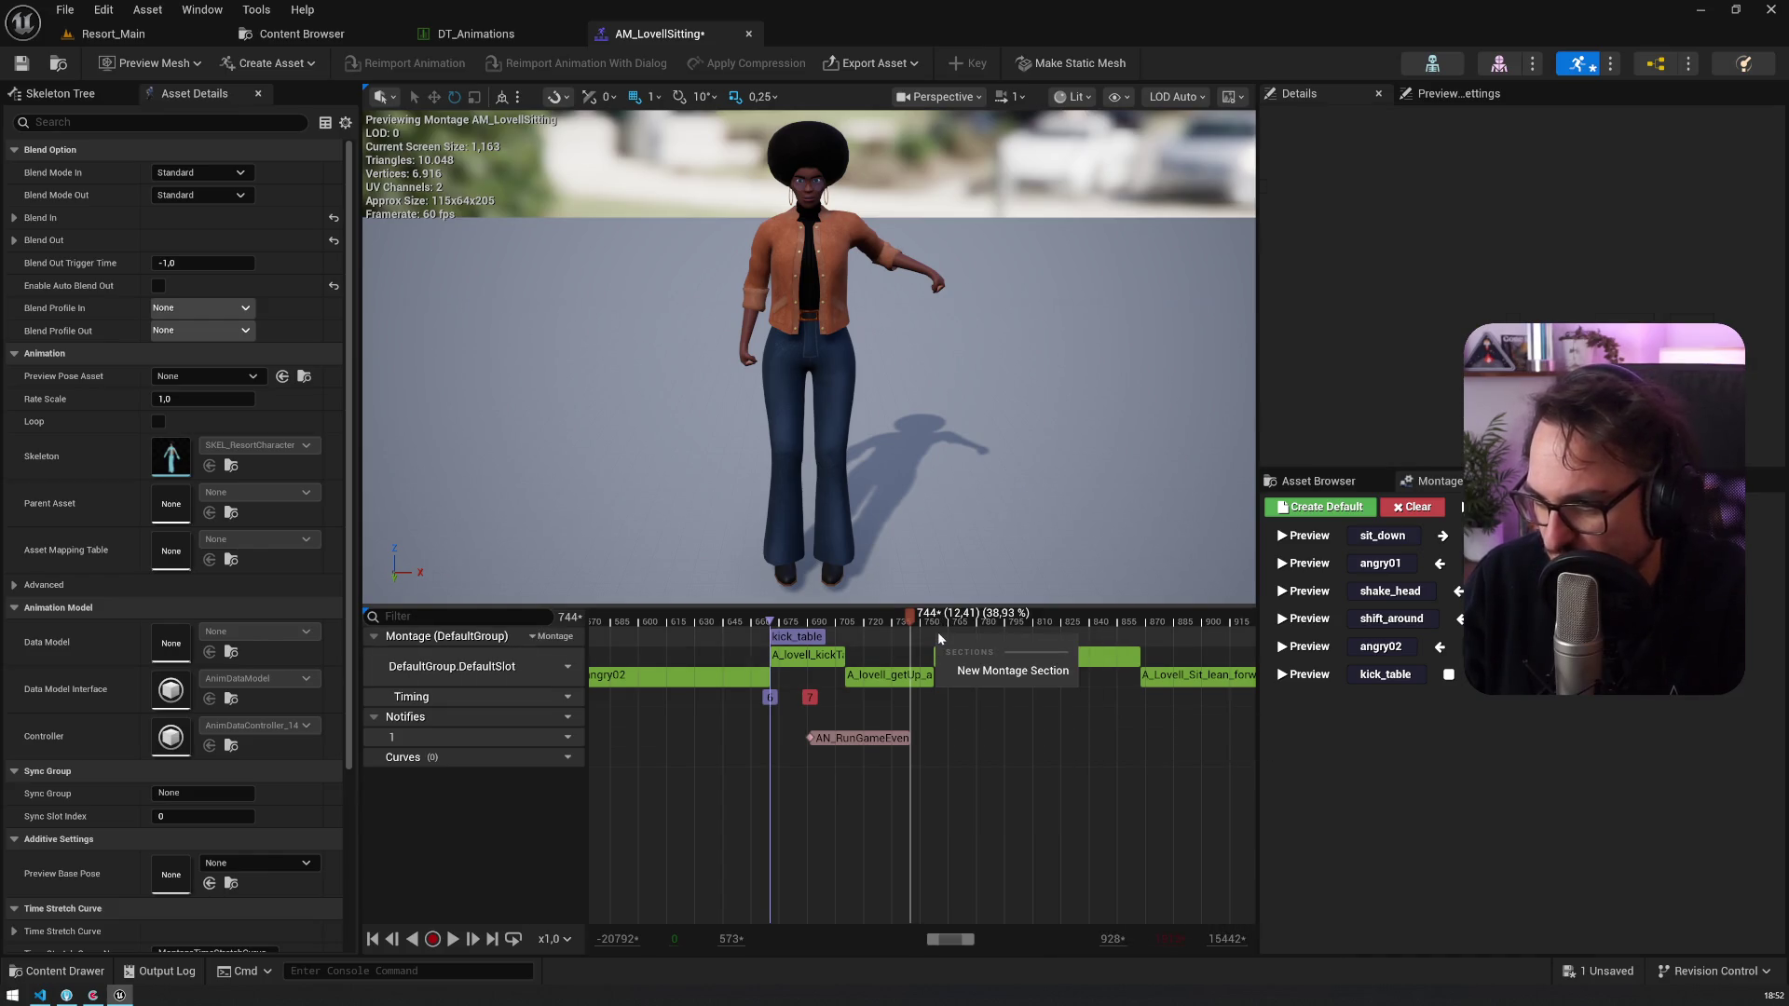
click(978, 671)
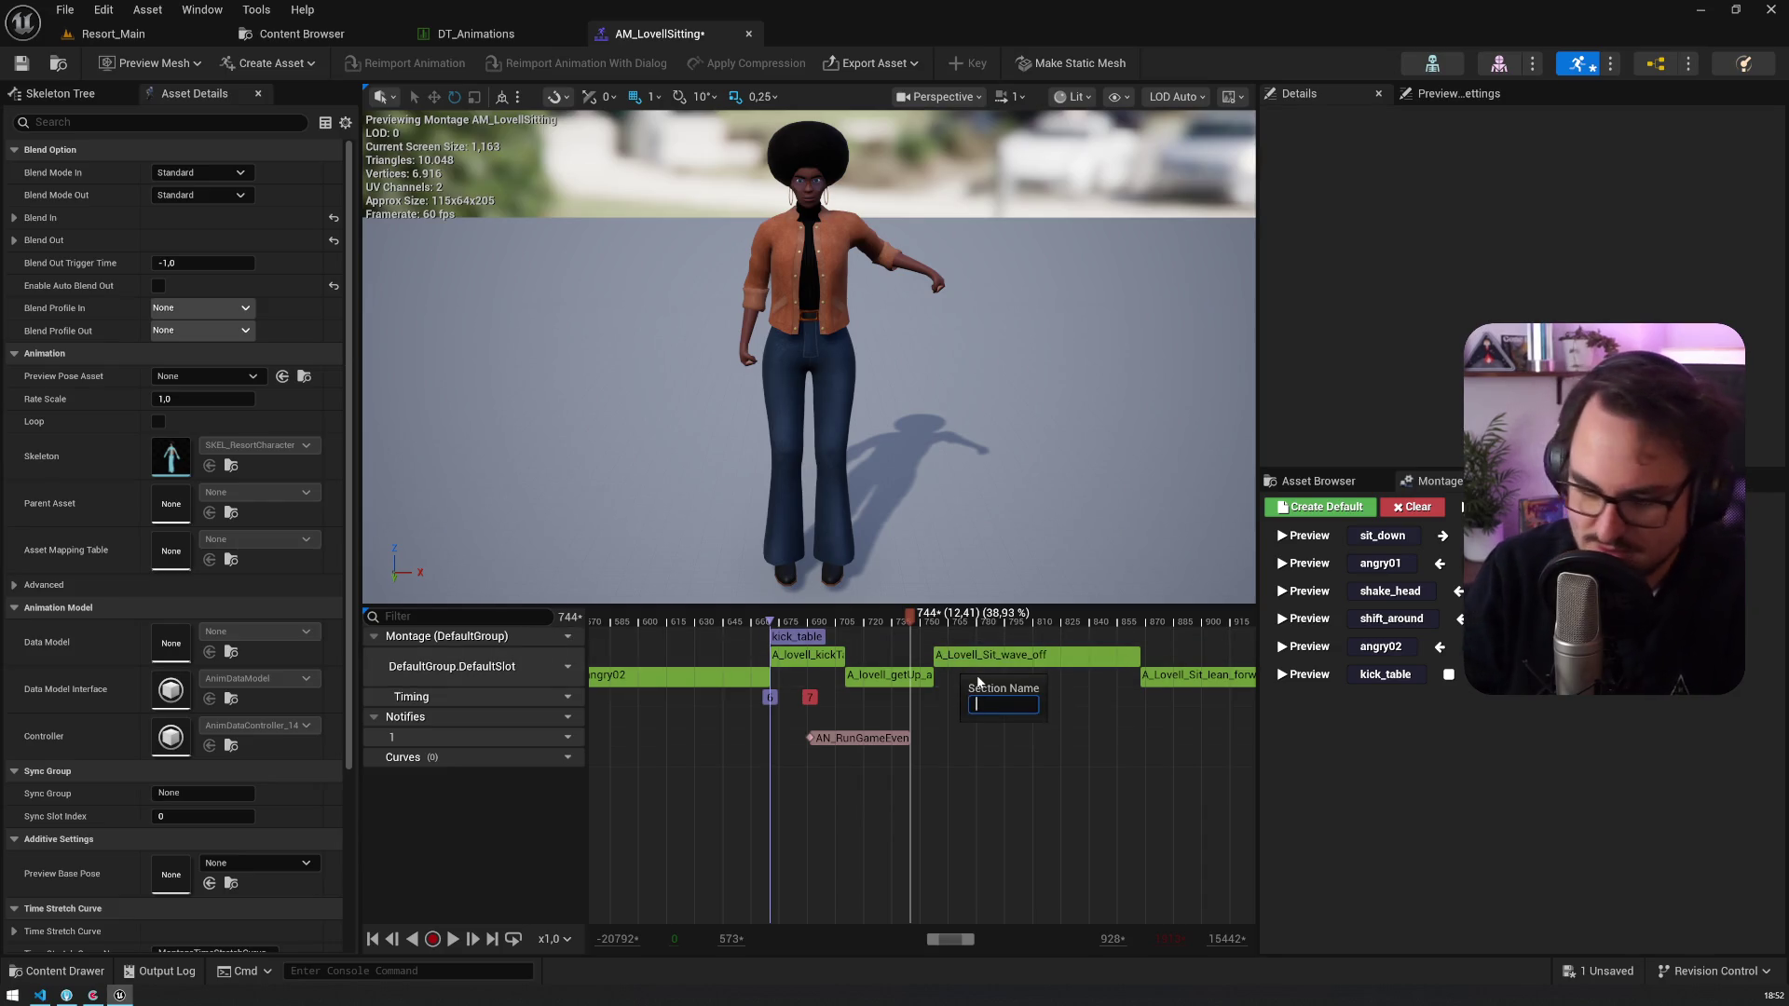
text(wave_off)
key(Return)
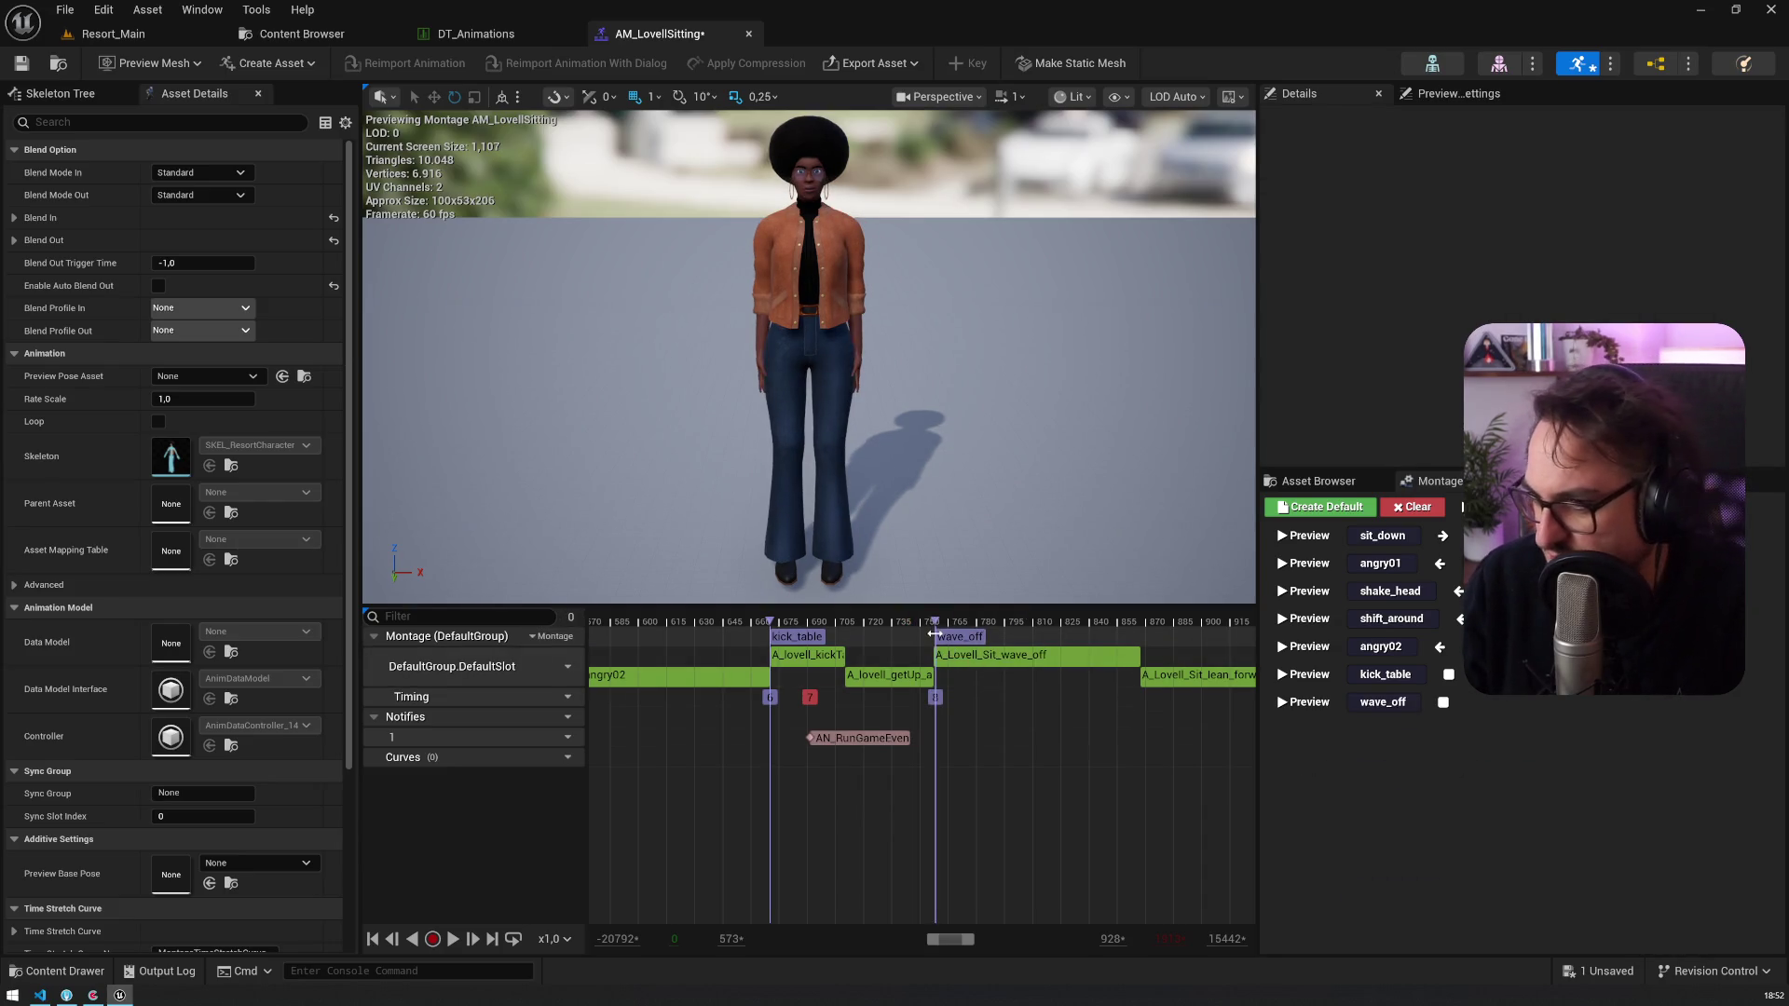
scroll(959, 652, up, 5)
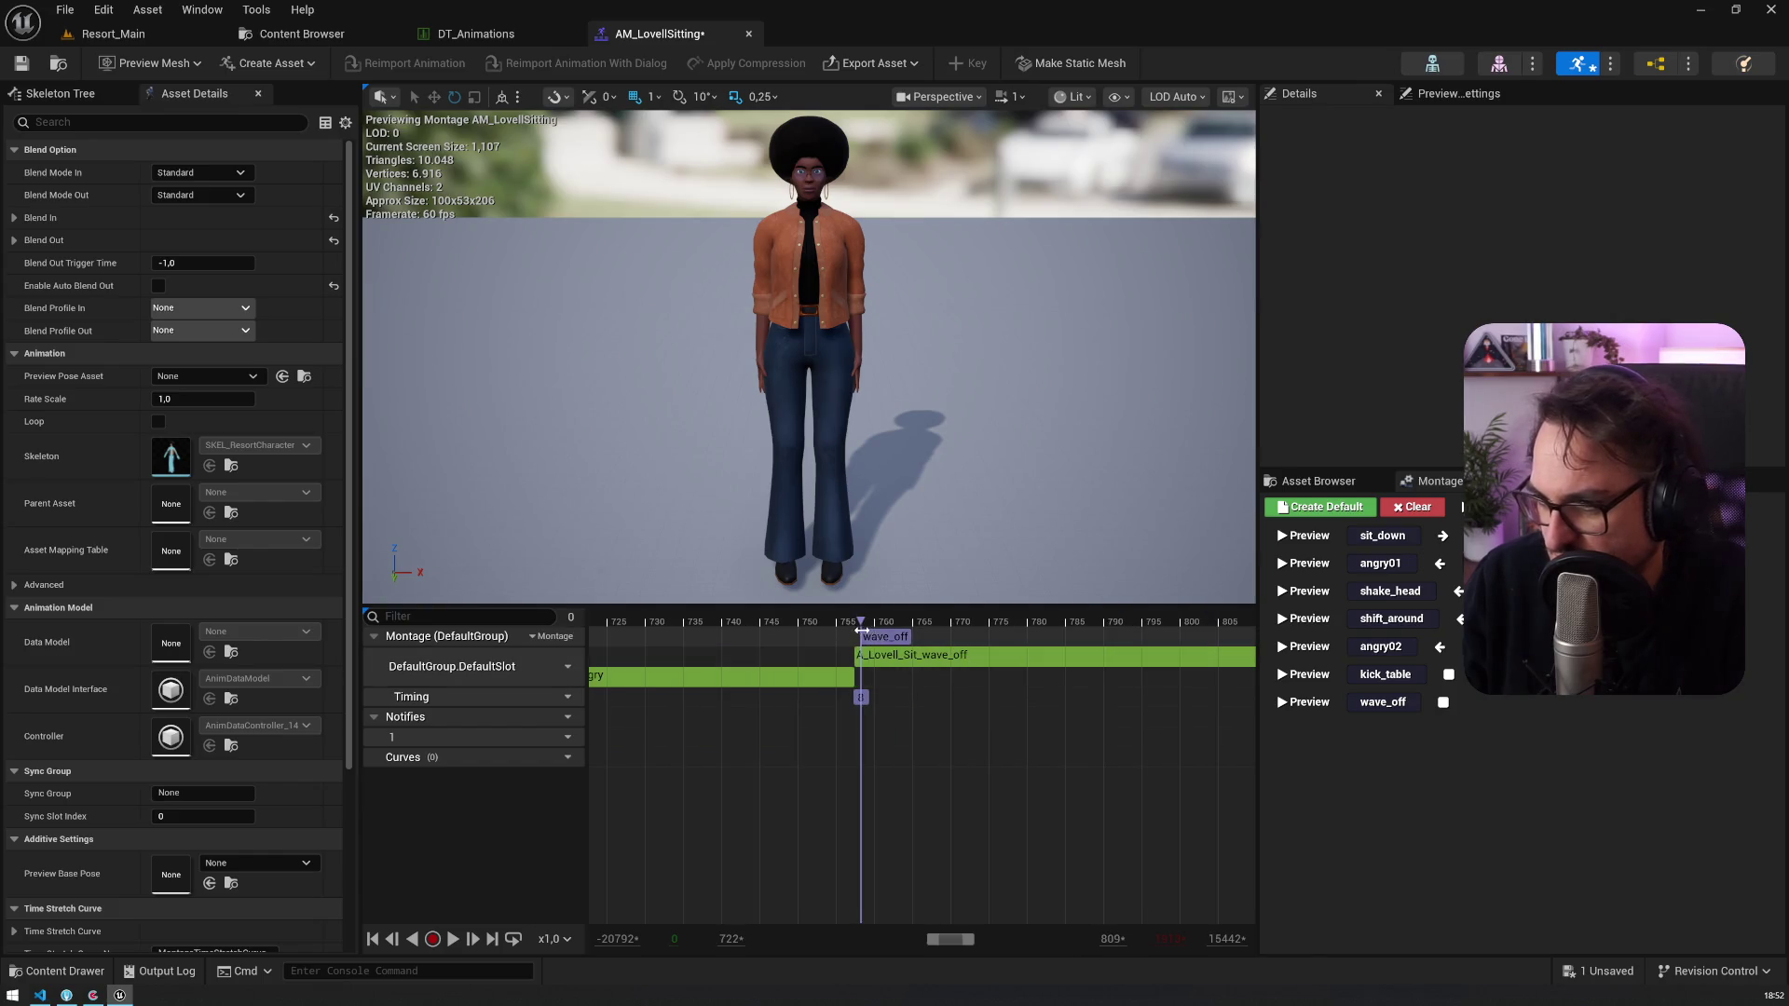
click(878, 639)
drag(861, 635, 852, 635)
click(1458, 96)
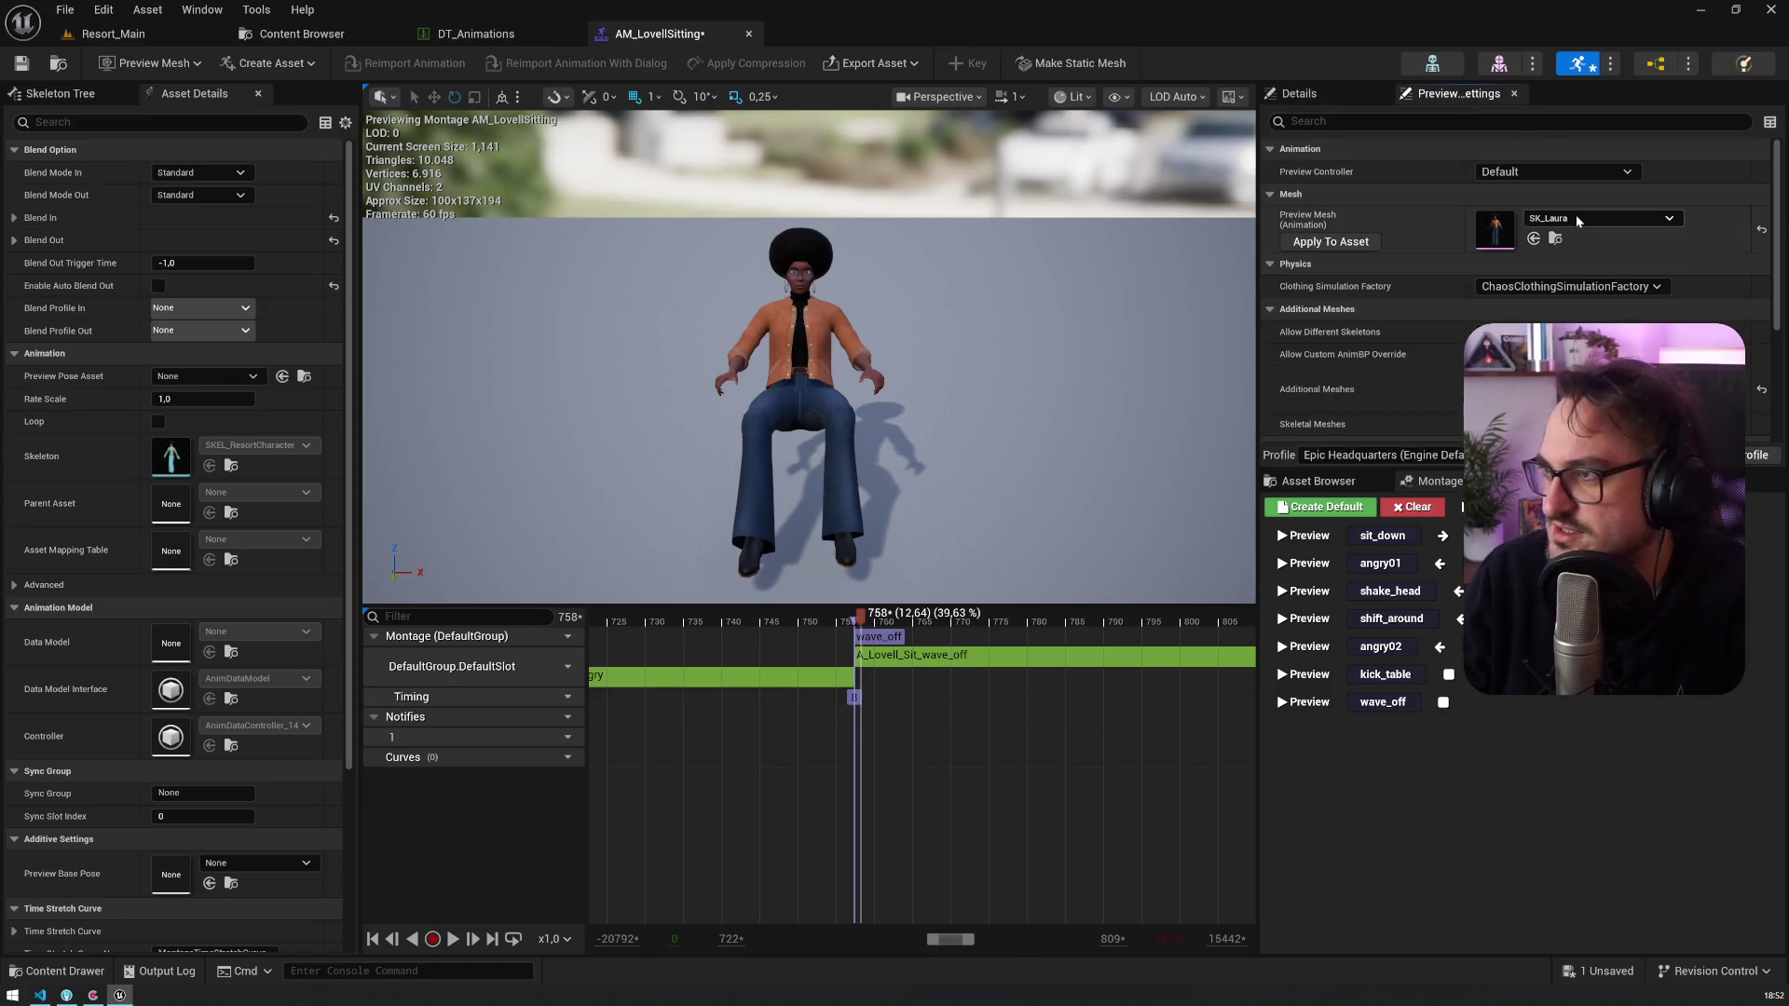
Step: Set the montage's preview mesh to SK_Lovell
click(1575, 216)
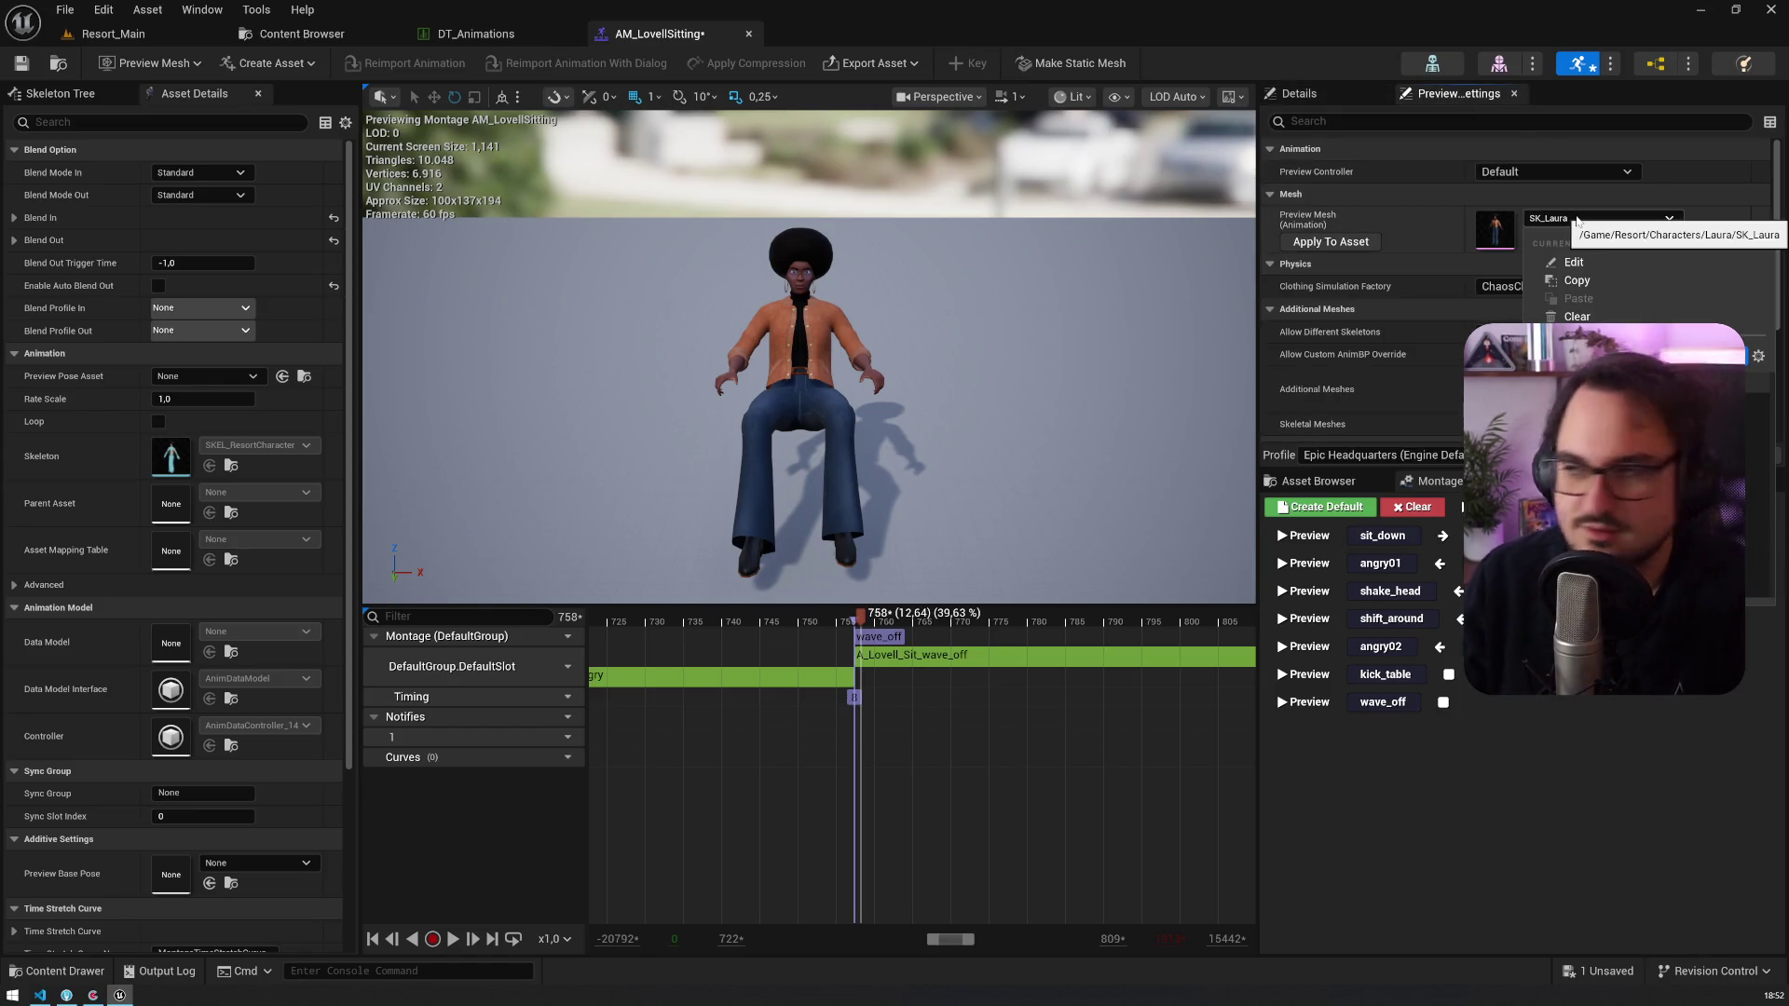
click(1584, 419)
scroll(990, 645, down, 5)
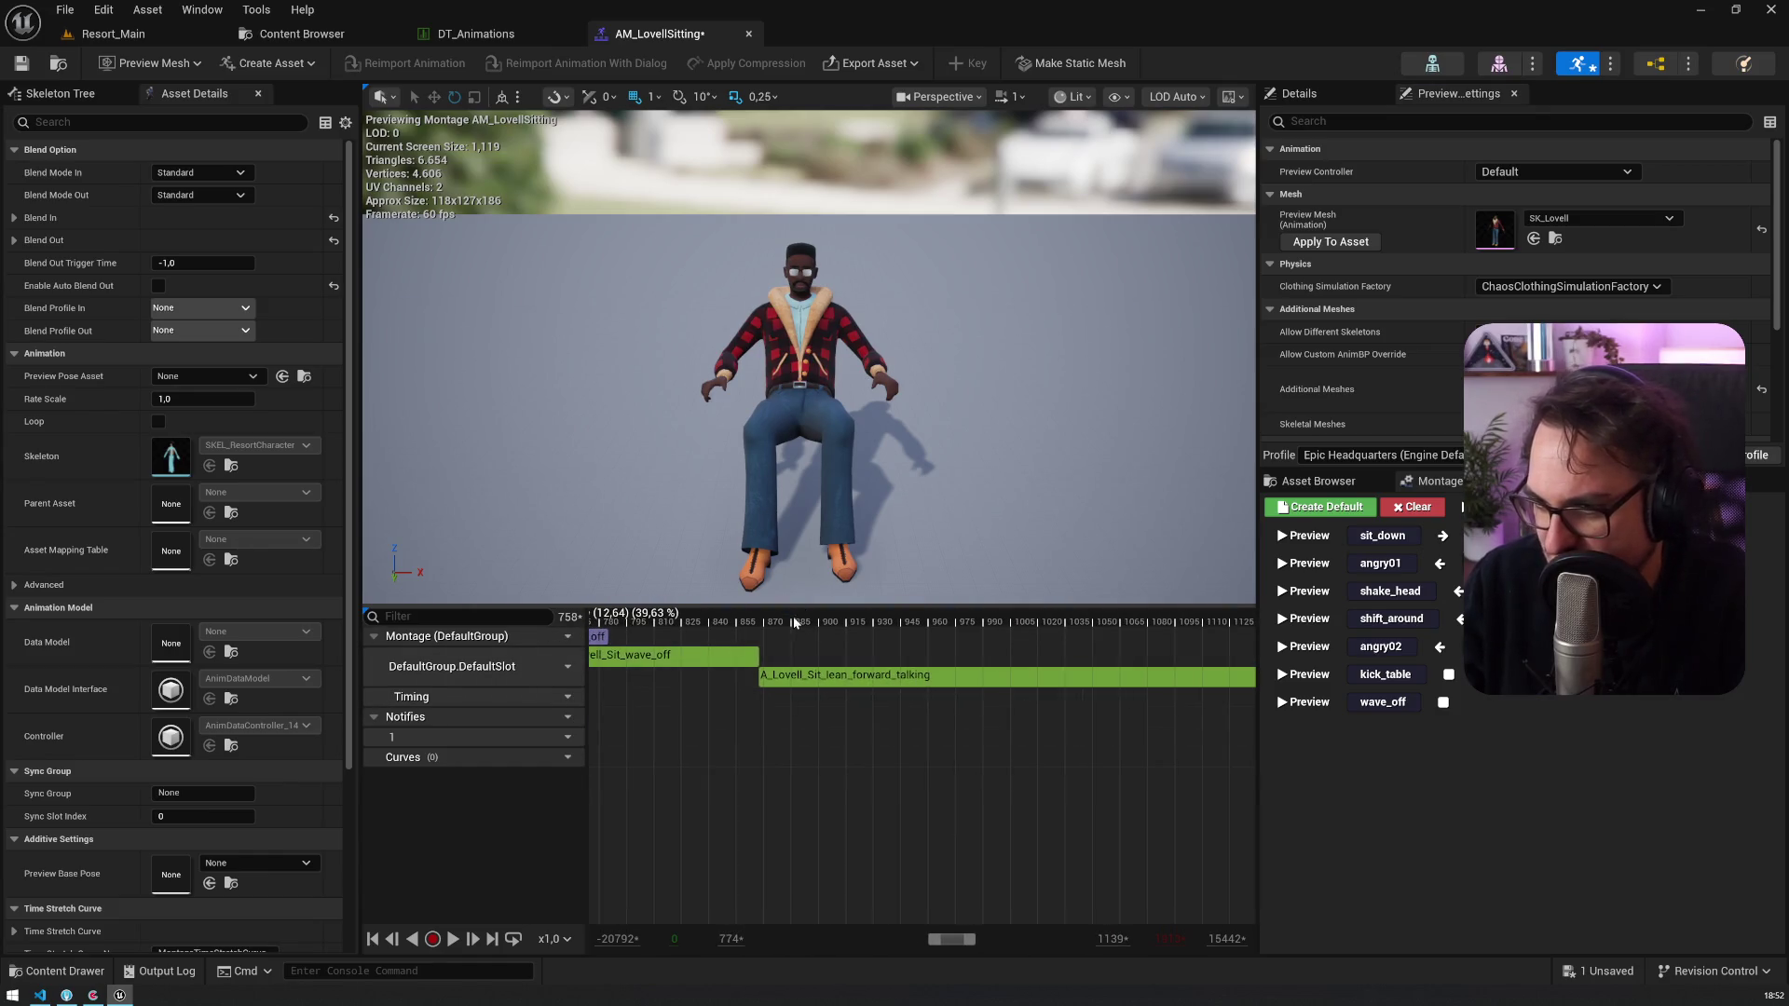
Step: Add a lean_forward_talking montage section at frame 874, where the lean-forward talking clip starts
click(773, 622)
scroll(781, 636, up, 4)
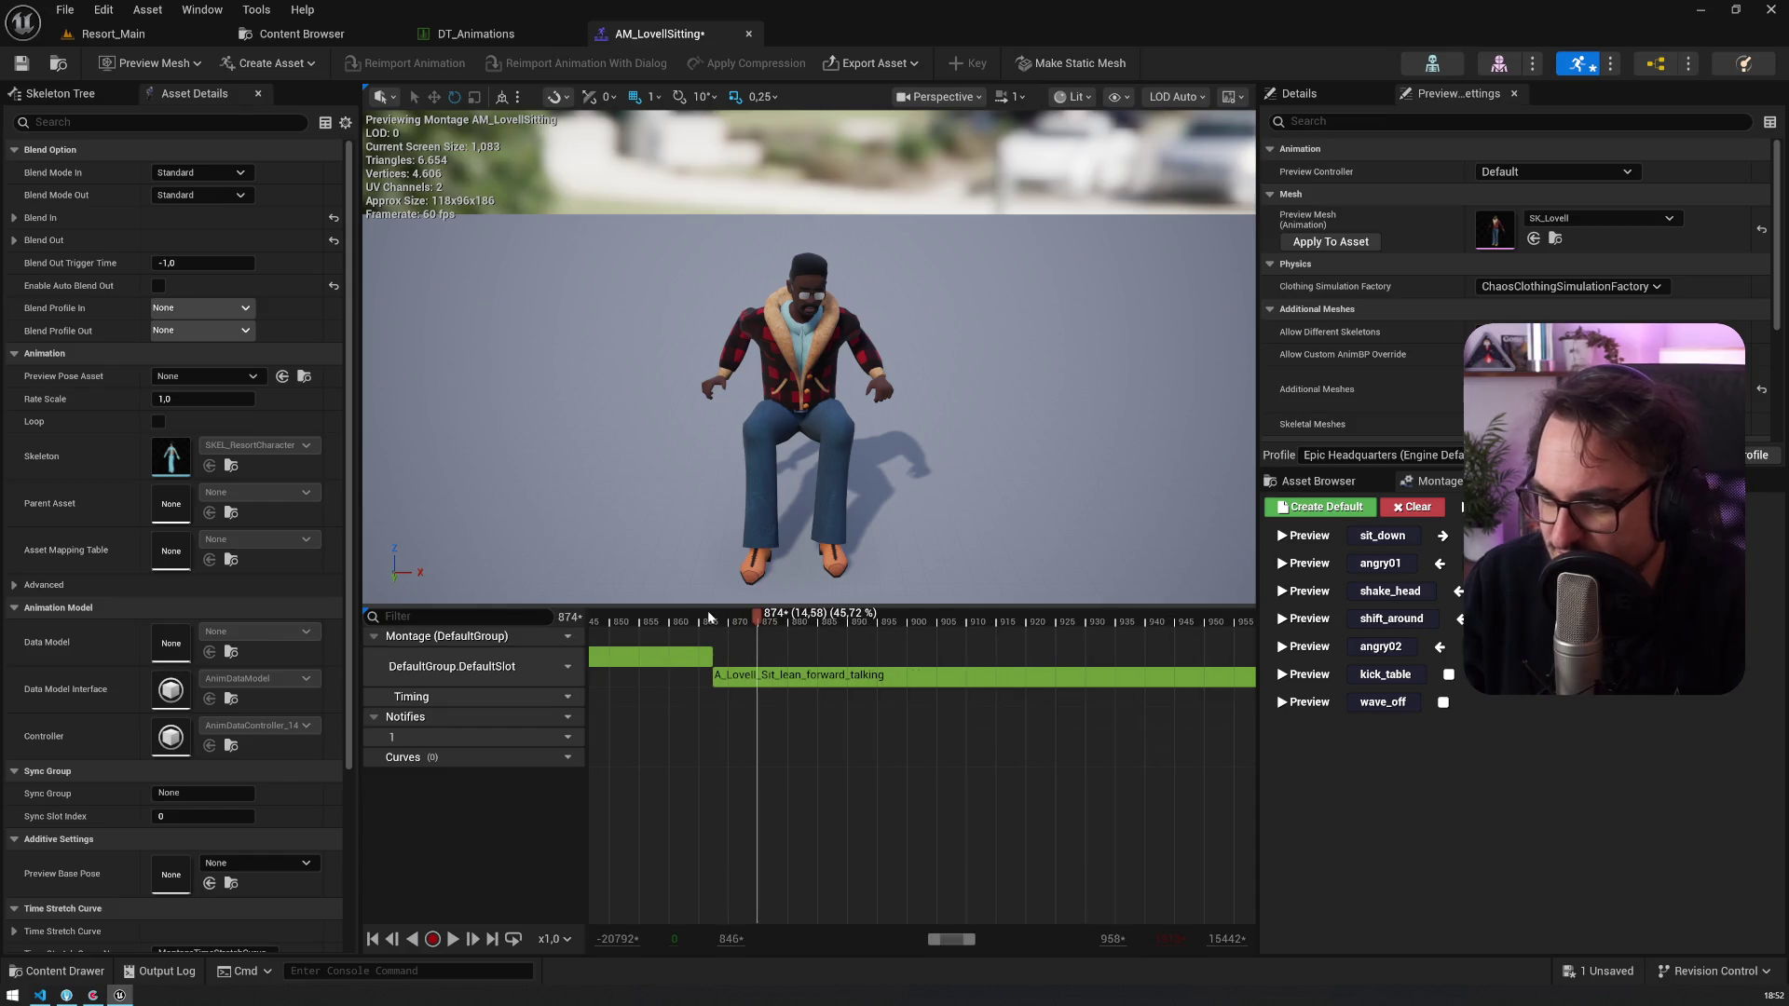
right_click(713, 633)
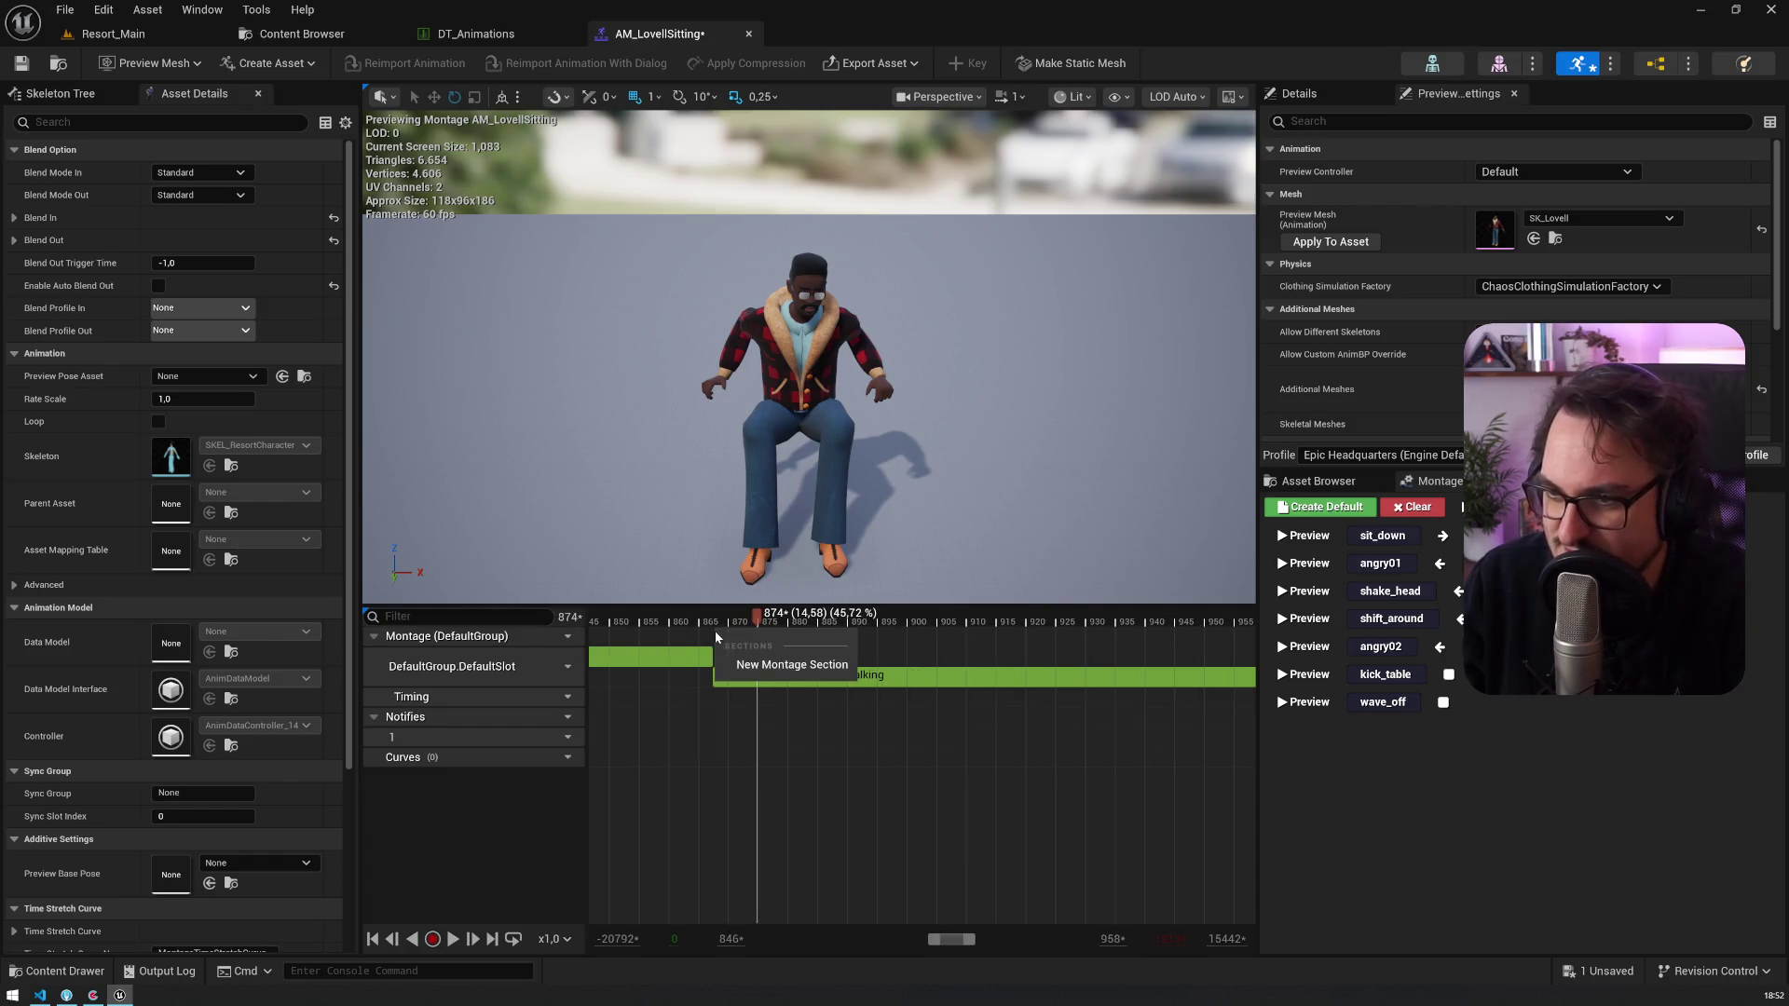
click(750, 663)
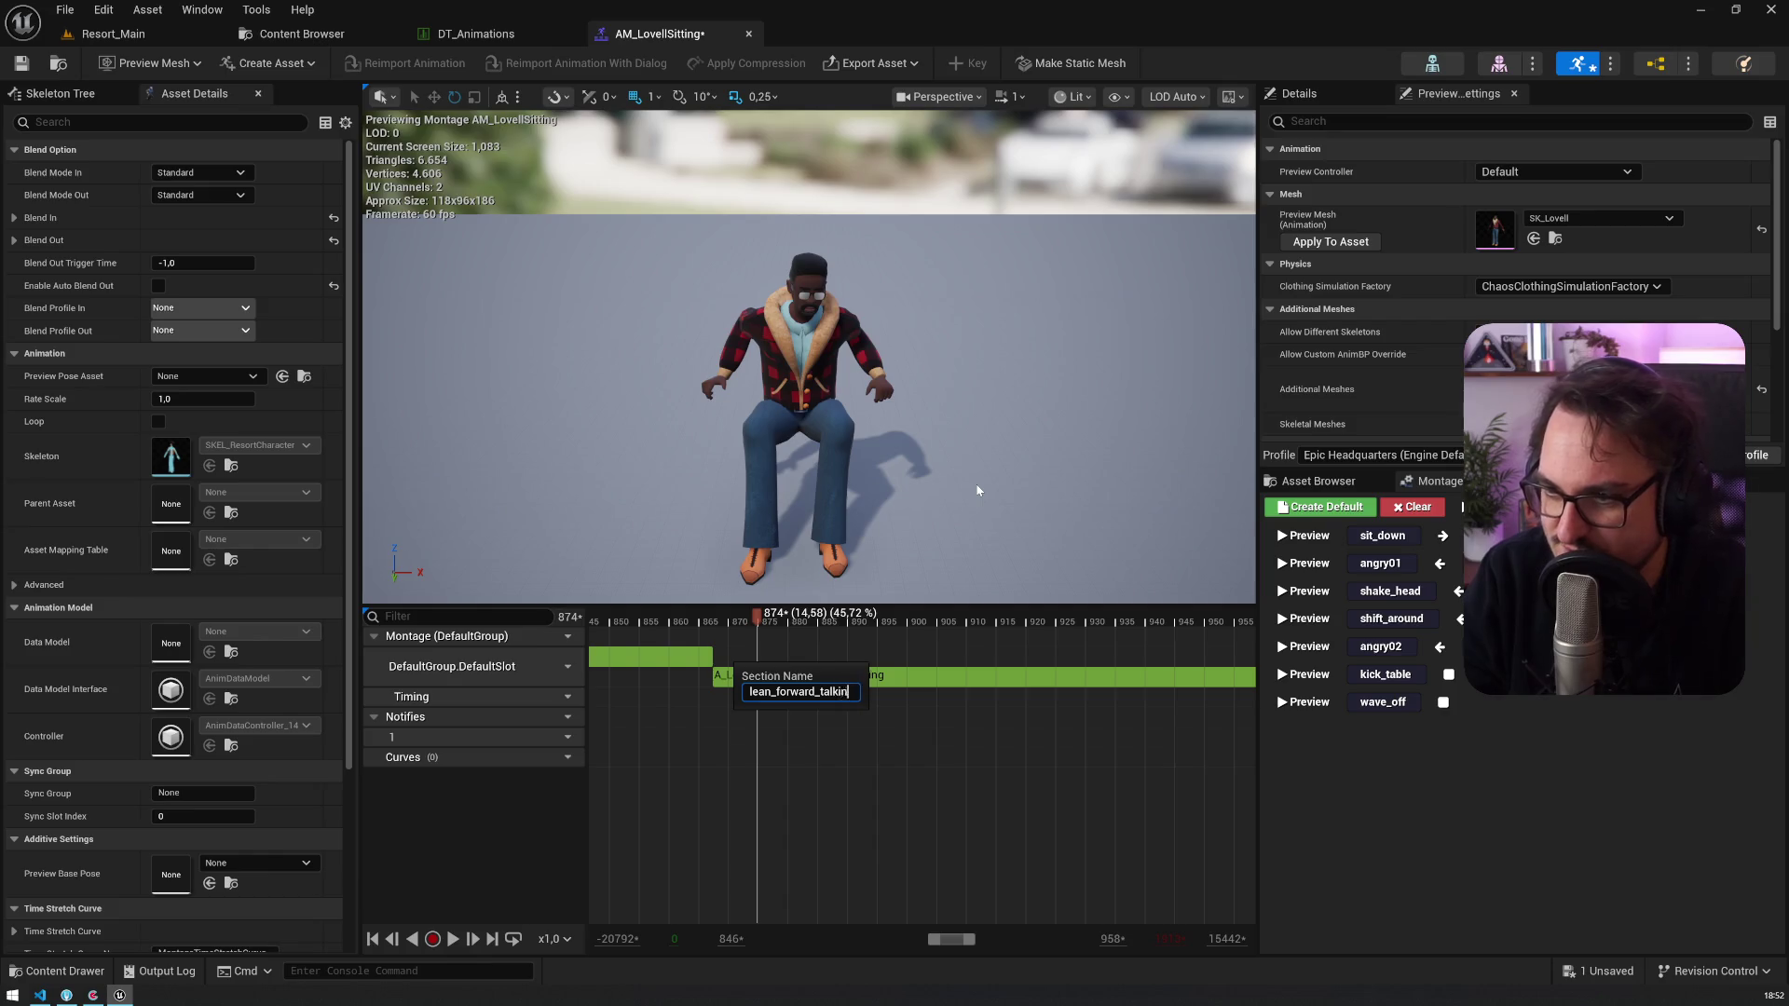
text(g)
key(Return)
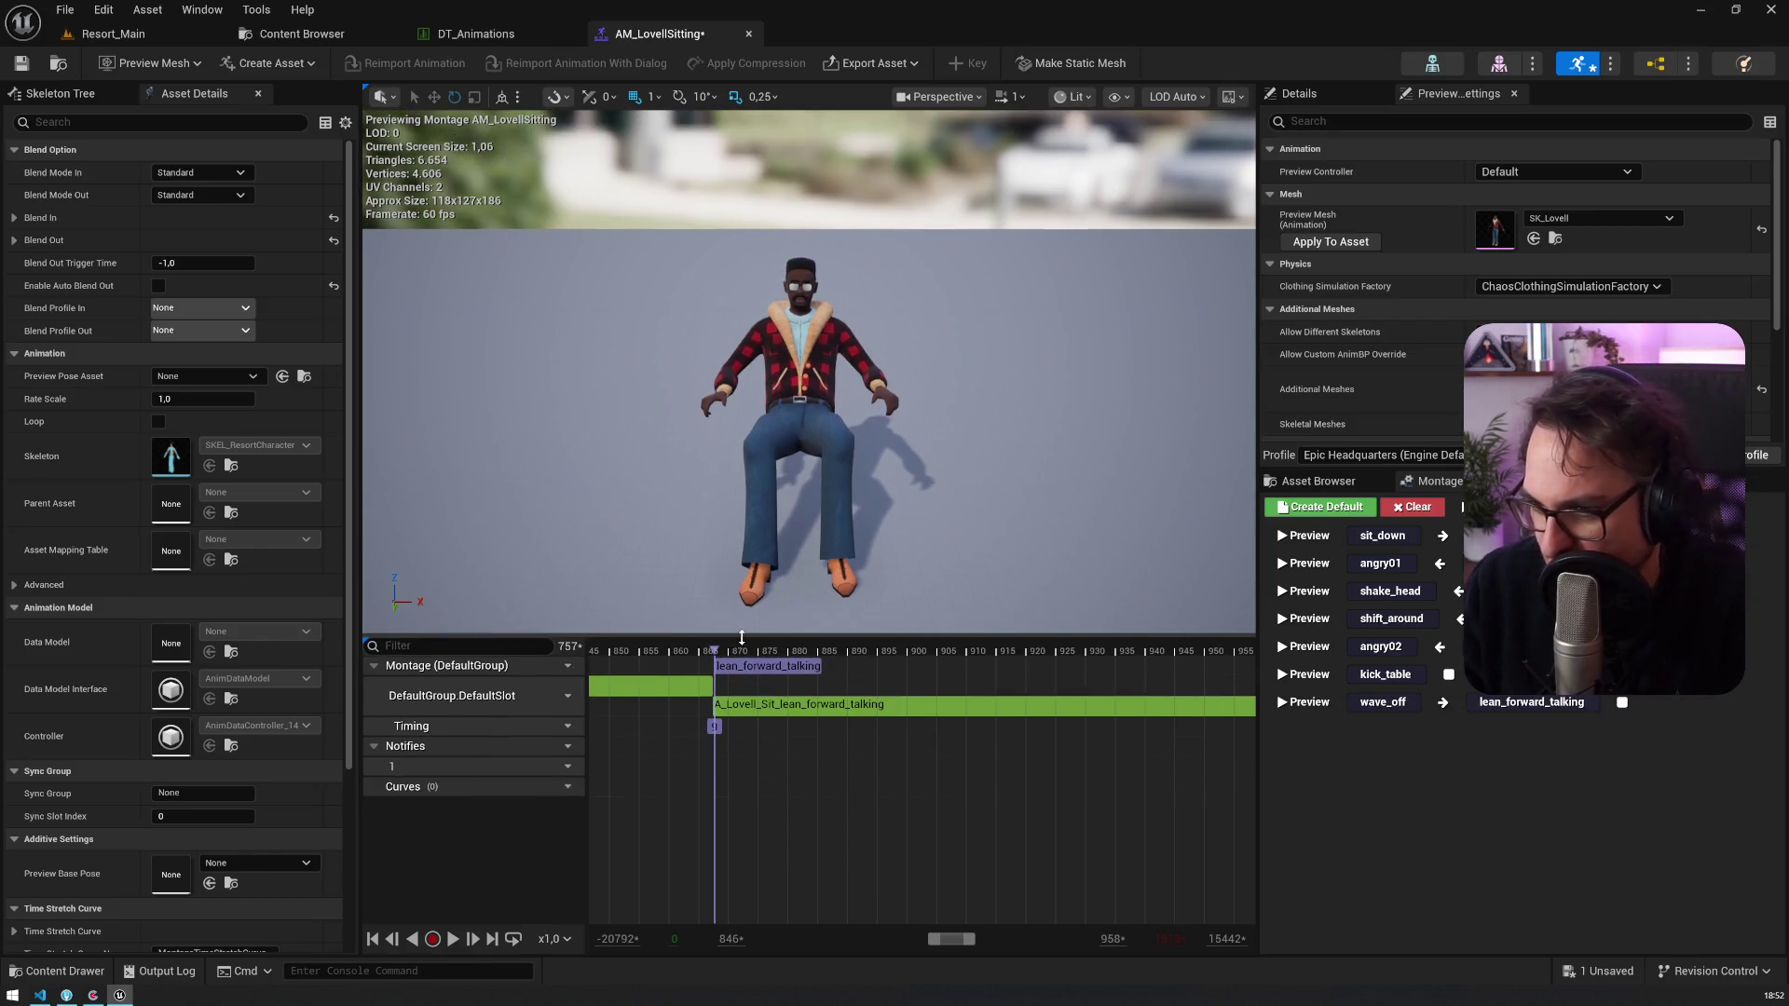
mouse_move(715, 634)
mouse_down()
mouse_move(712, 669)
mouse_move(717, 653)
mouse_up()
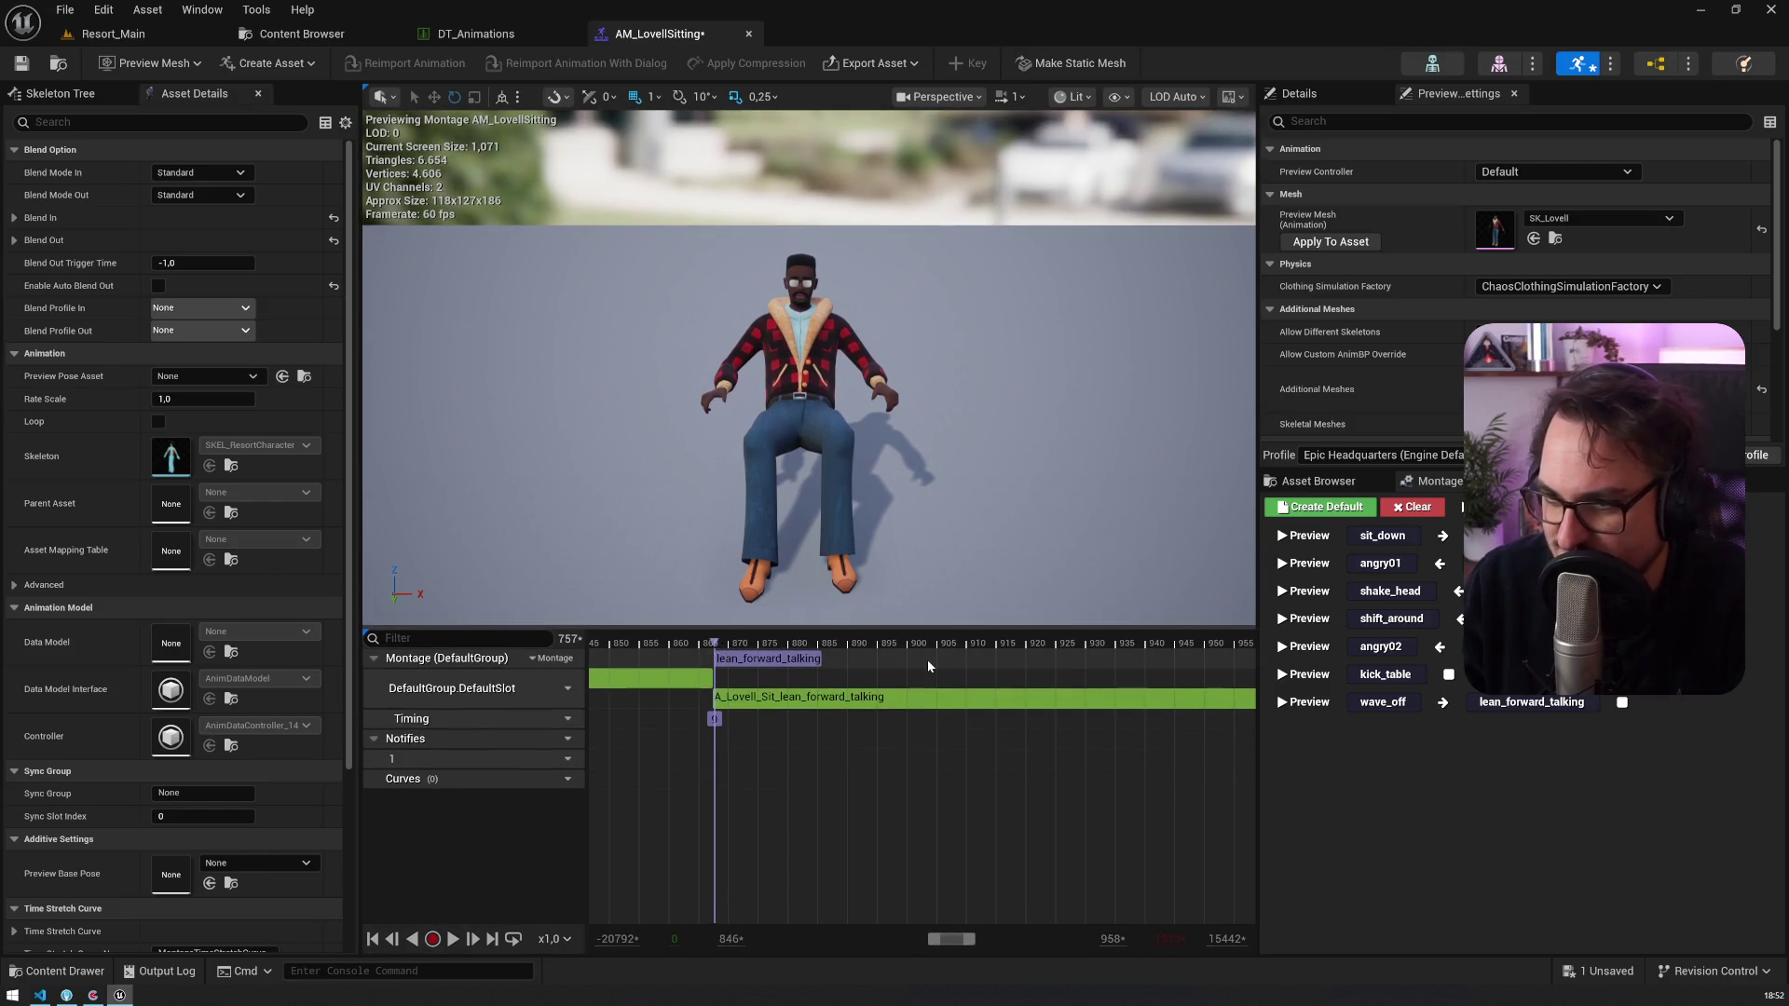
Step: Play back the montage and scrub from frame 852 through the late part near frame 1557
click(623, 643)
mouse_move(713, 643)
mouse_down()
mouse_move(714, 695)
mouse_move(713, 673)
mouse_move(877, 672)
mouse_move(712, 671)
mouse_up()
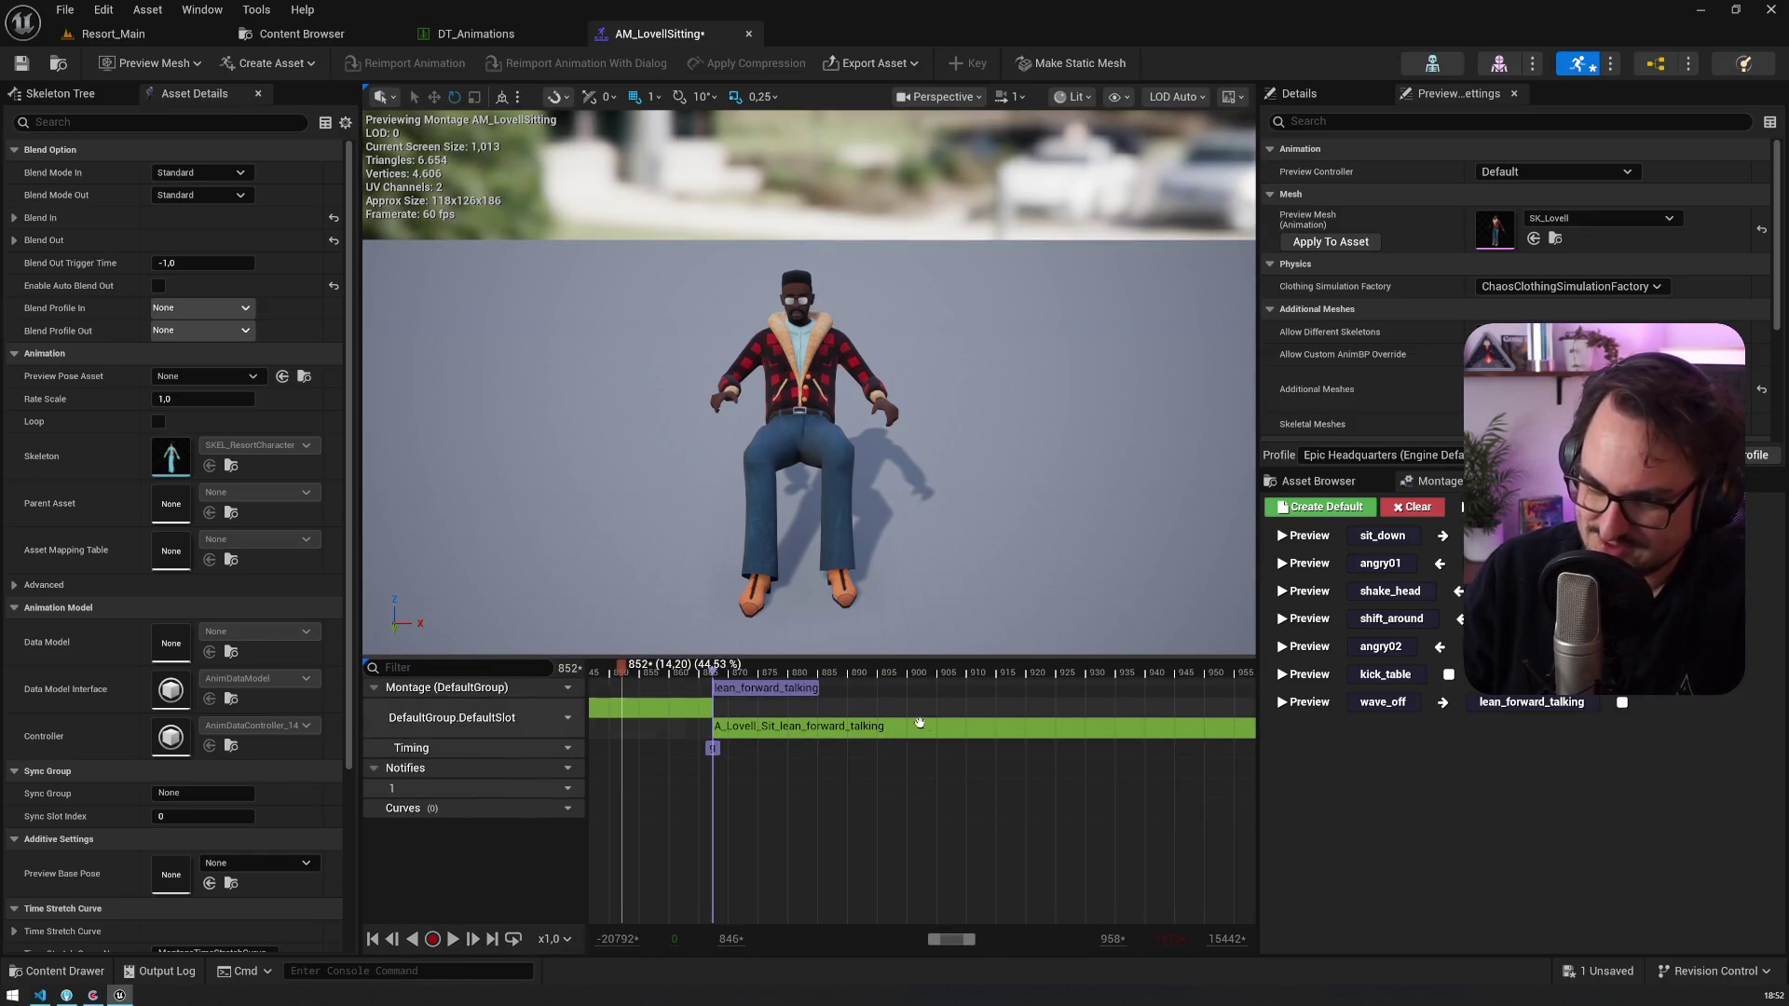
scroll(916, 696, down, 5)
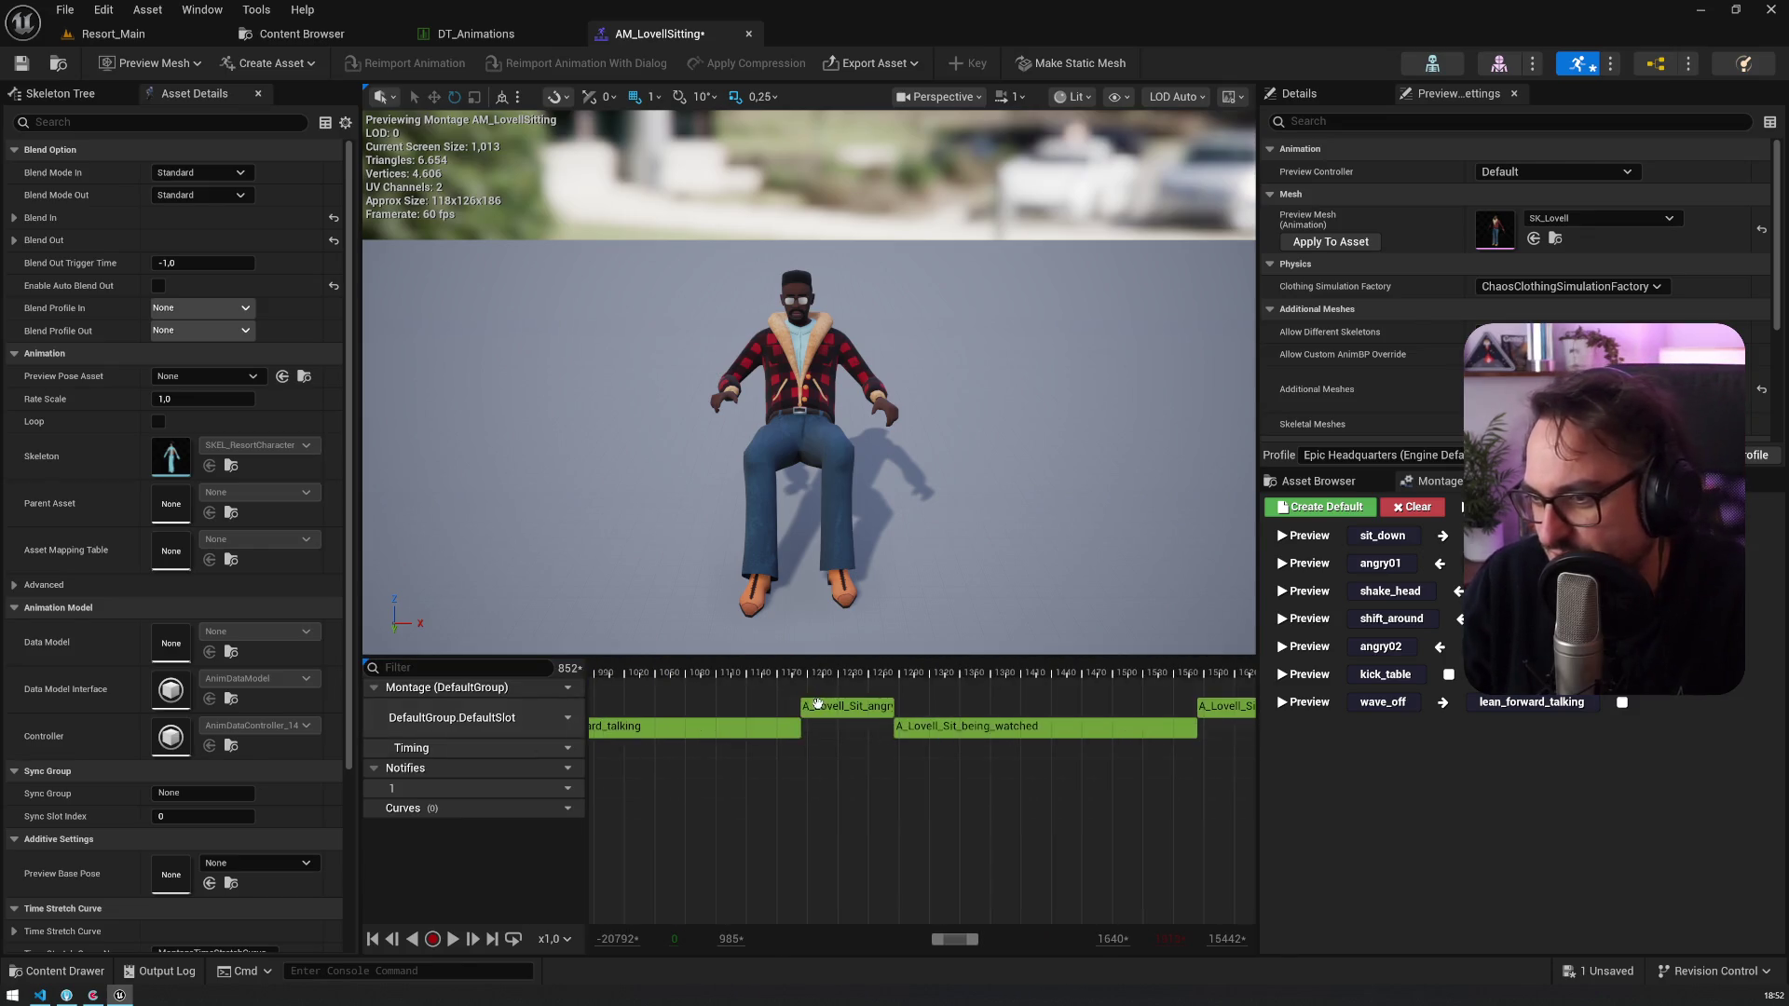
key(space)
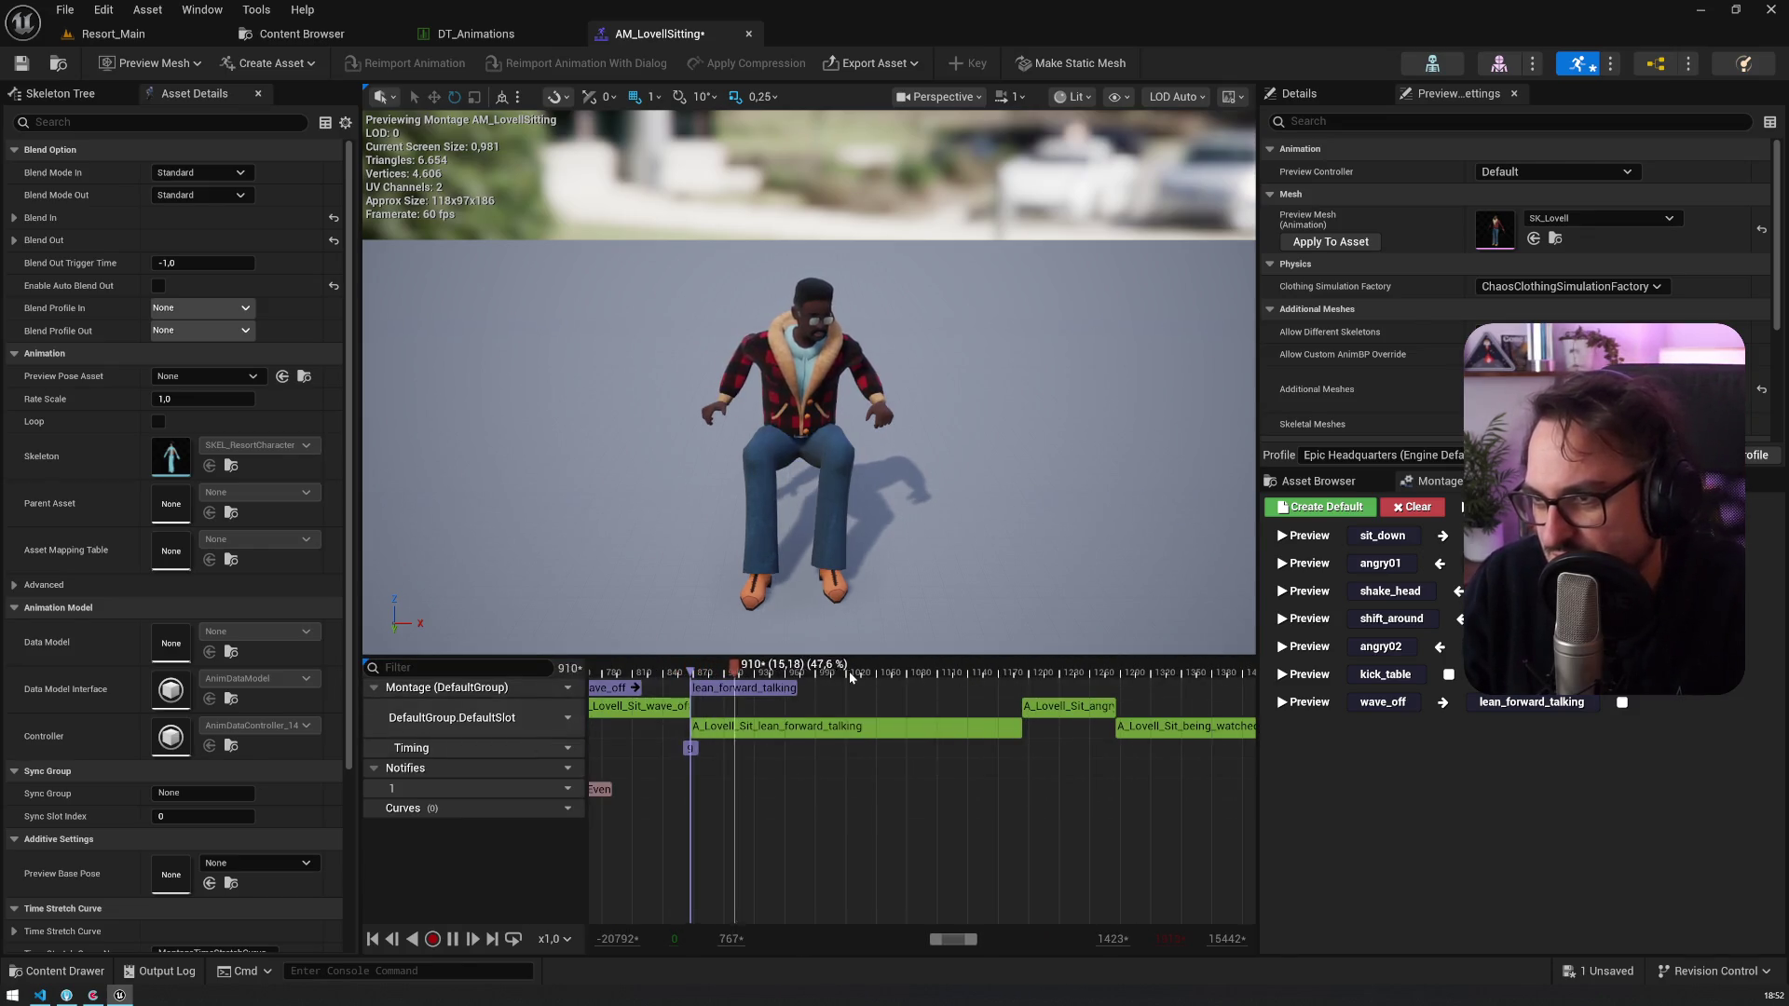
click(696, 673)
mouse_move(698, 676)
mouse_down()
mouse_move(1149, 677)
mouse_move(993, 676)
mouse_up()
scroll(757, 782, down, 3)
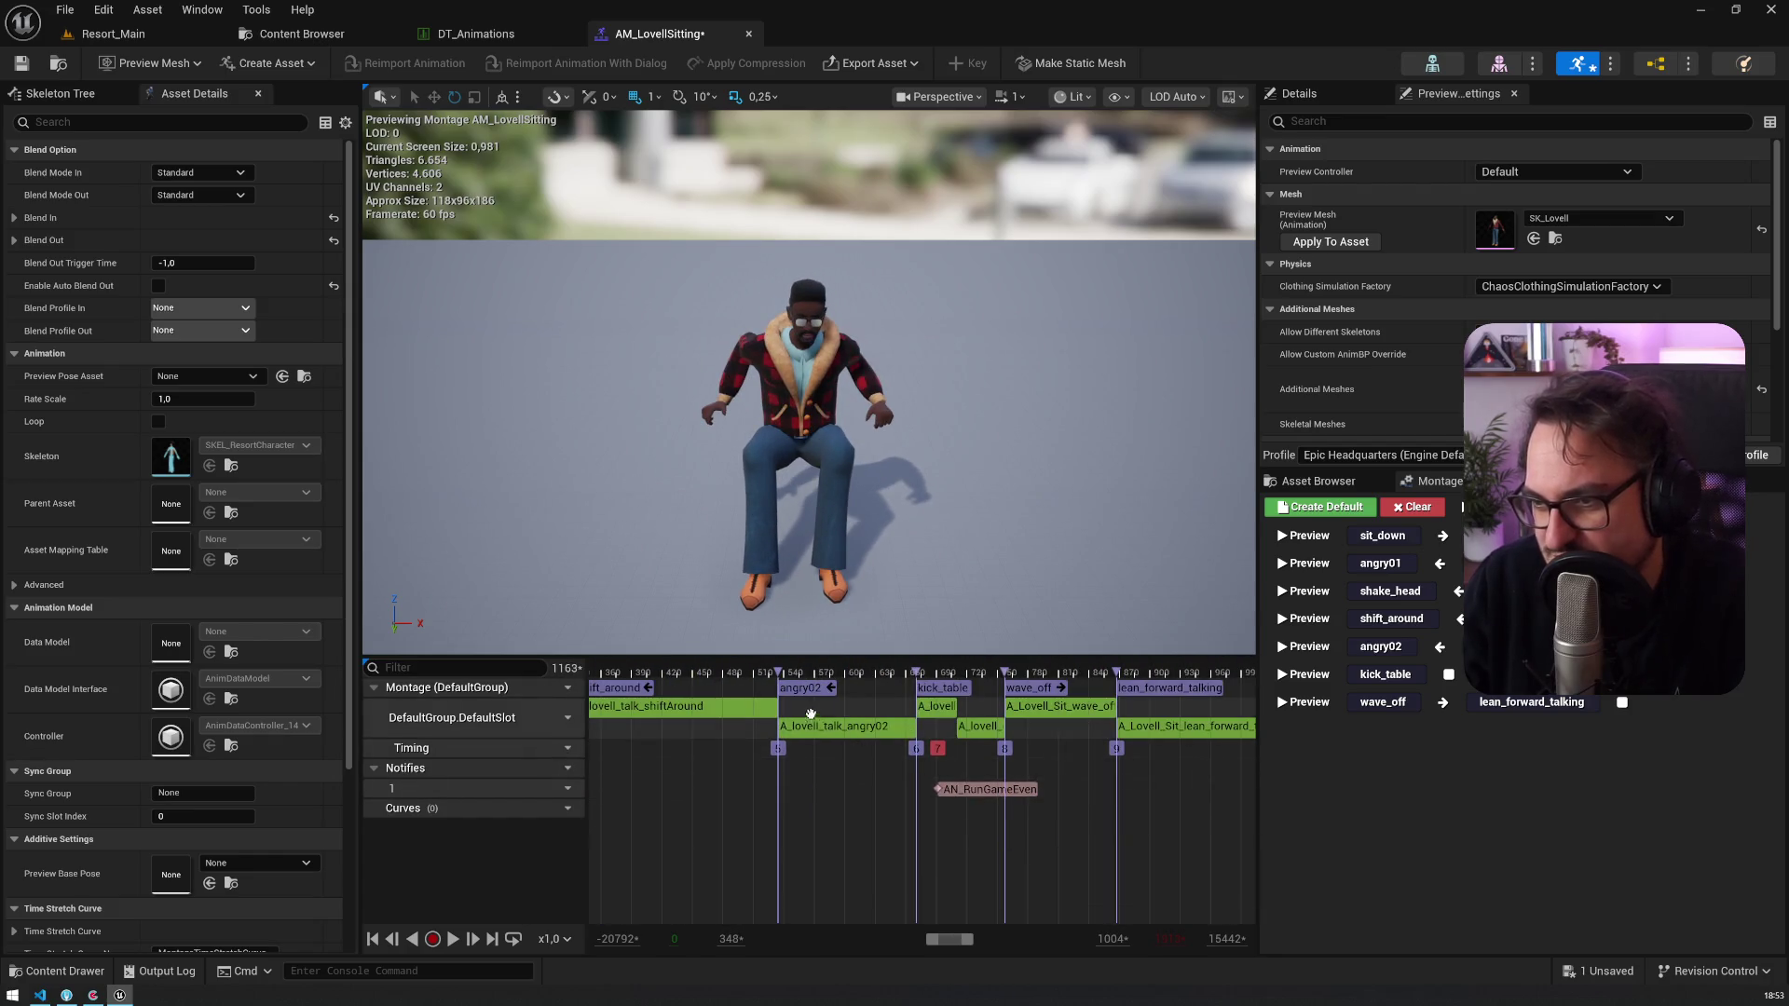
scroll(834, 751, down, 2)
scroll(834, 751, down, 3)
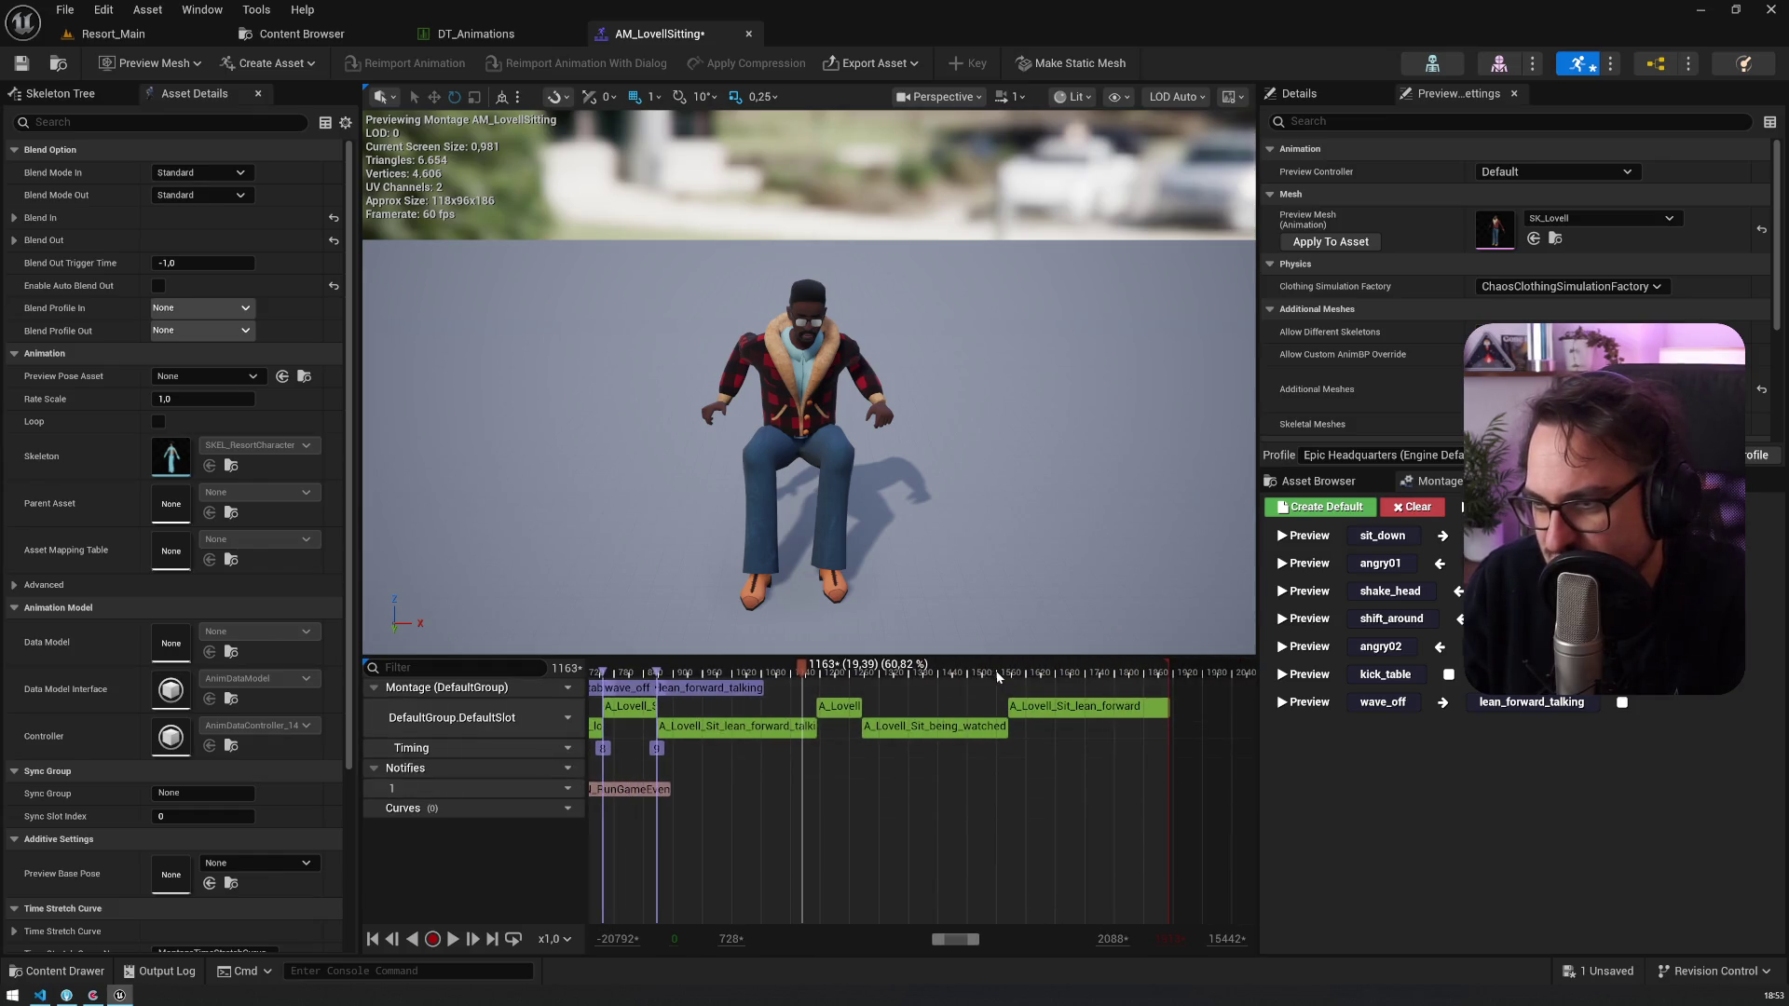
click(995, 676)
mouse_move(980, 673)
mouse_down()
mouse_move(1161, 676)
mouse_move(1020, 685)
mouse_up()
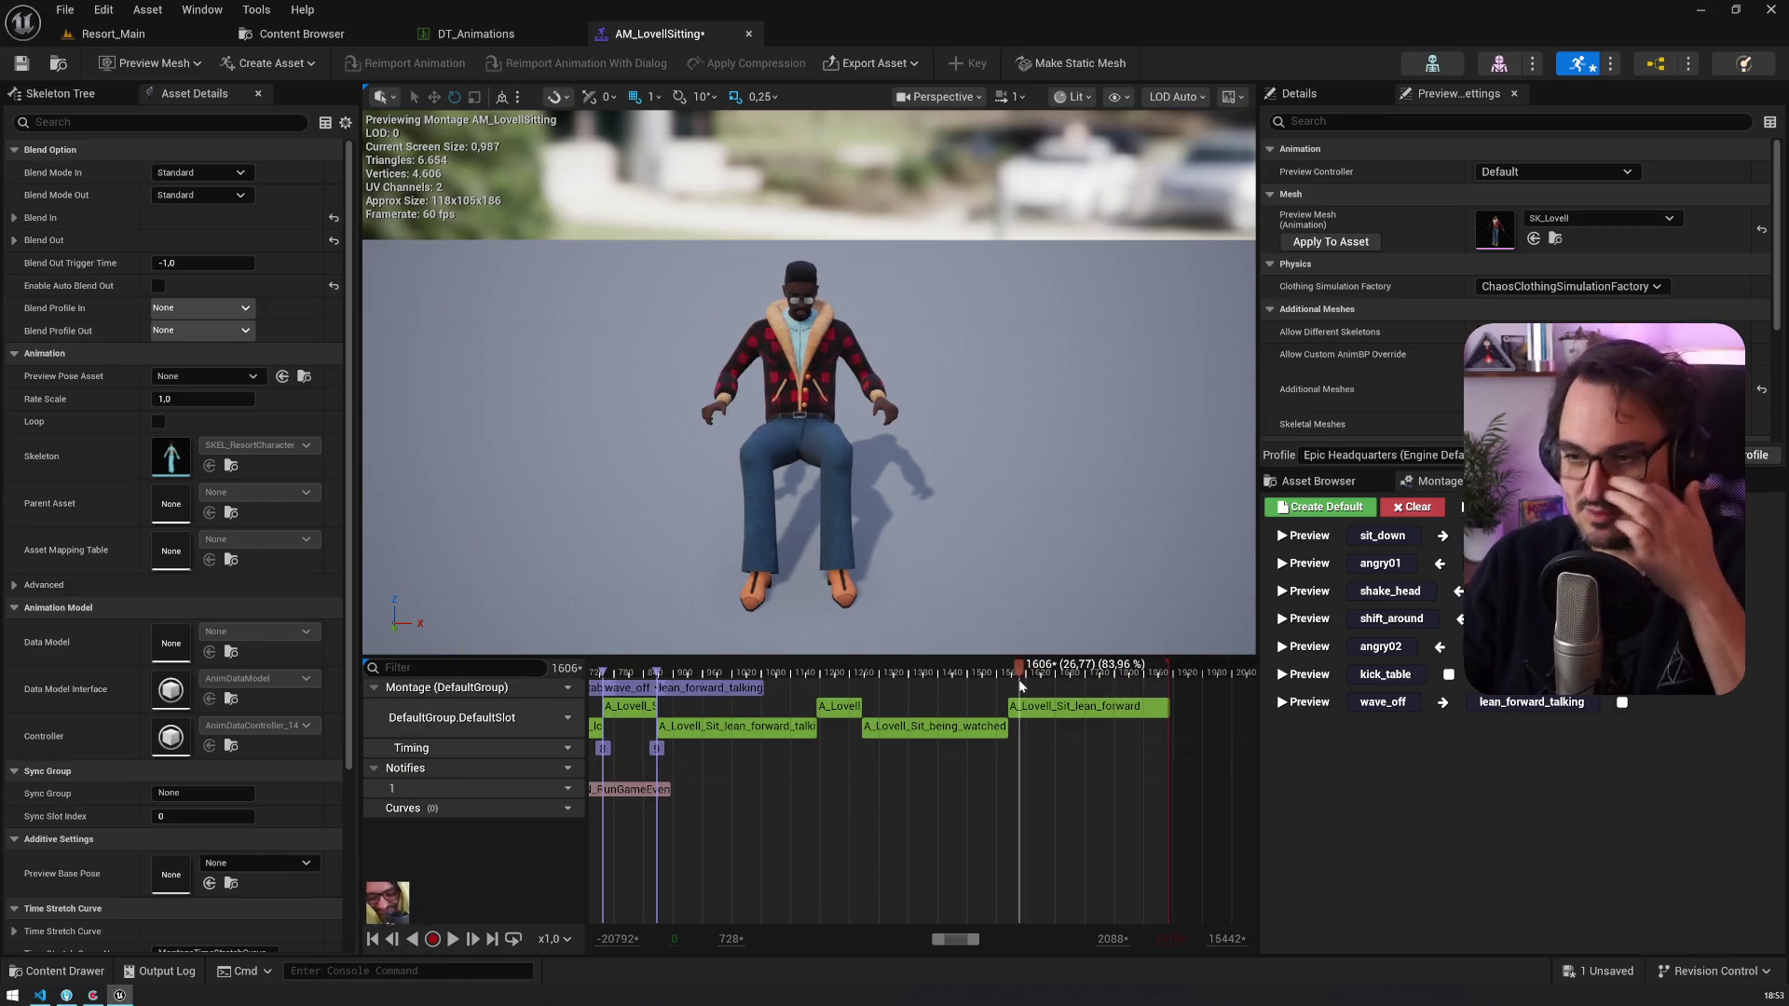
Step: Drag the lean_forward_talking clip to the slot's end, undo the last edit, and recheck around frame 950
mouse_move(718, 728)
mouse_down()
mouse_move(1096, 733)
mouse_move(1036, 735)
mouse_up()
click(600, 671)
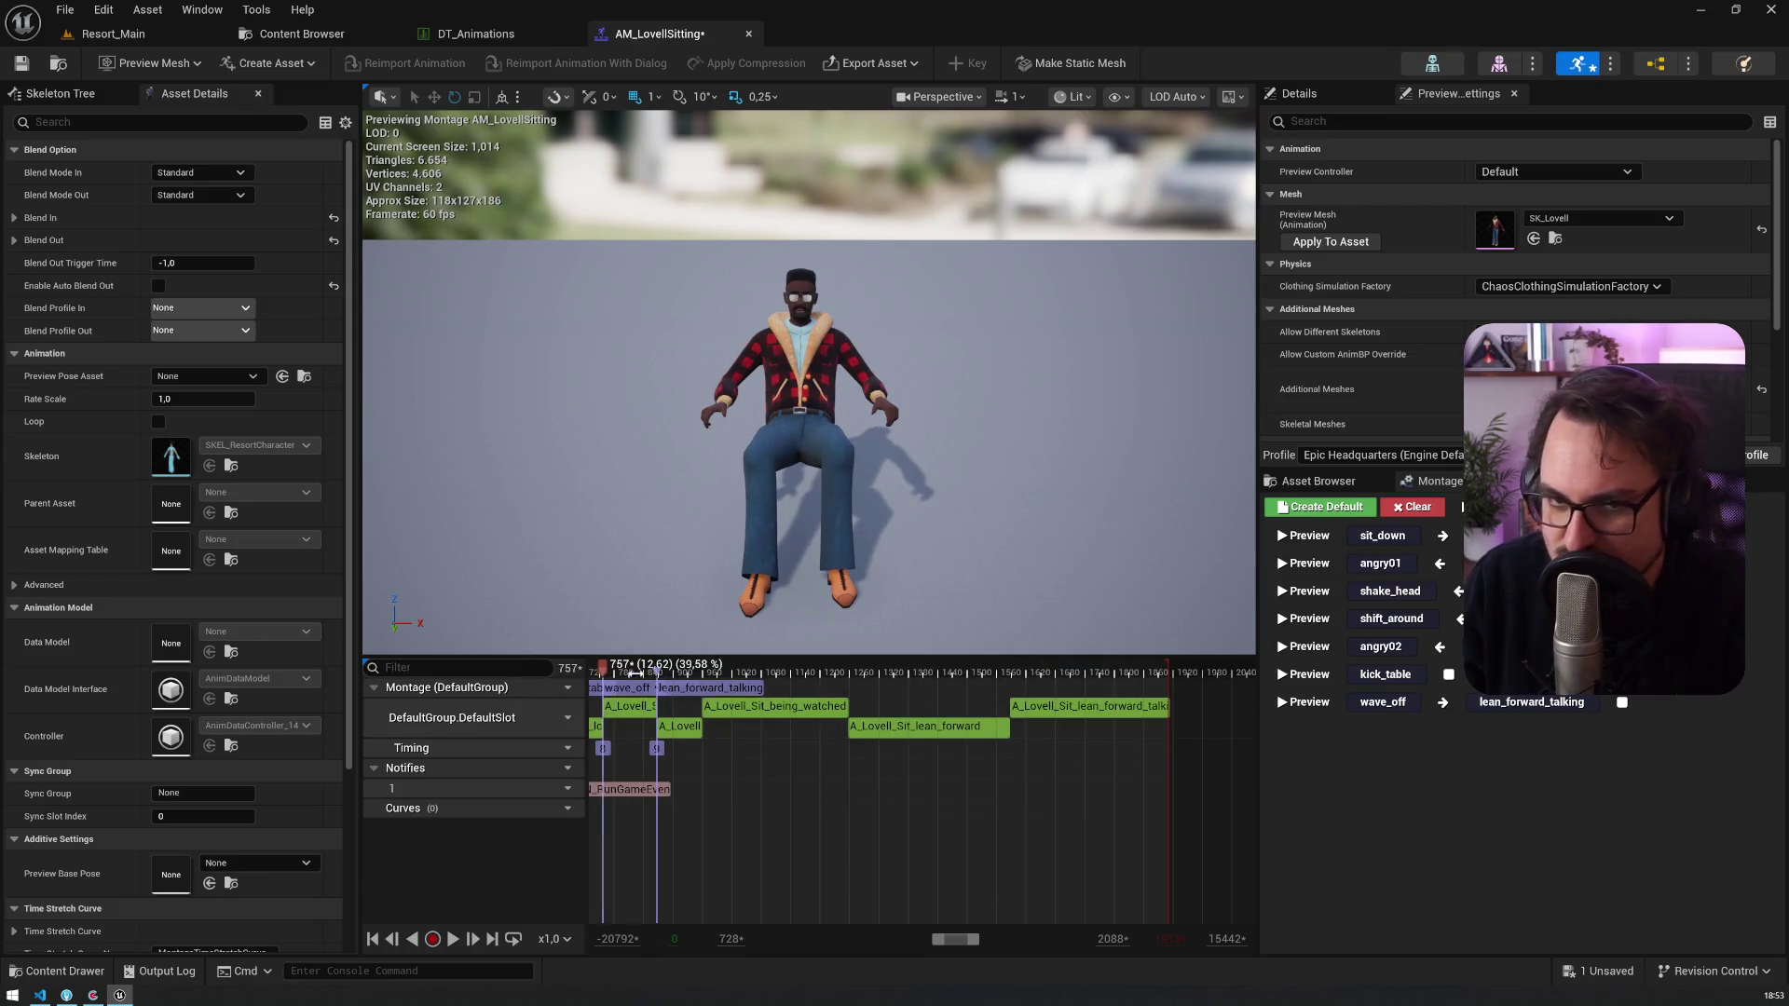
key(ctrl+z)
click(695, 672)
mouse_move(698, 673)
mouse_down()
mouse_move(839, 672)
mouse_move(699, 684)
mouse_up()
scroll(689, 746, up, 10)
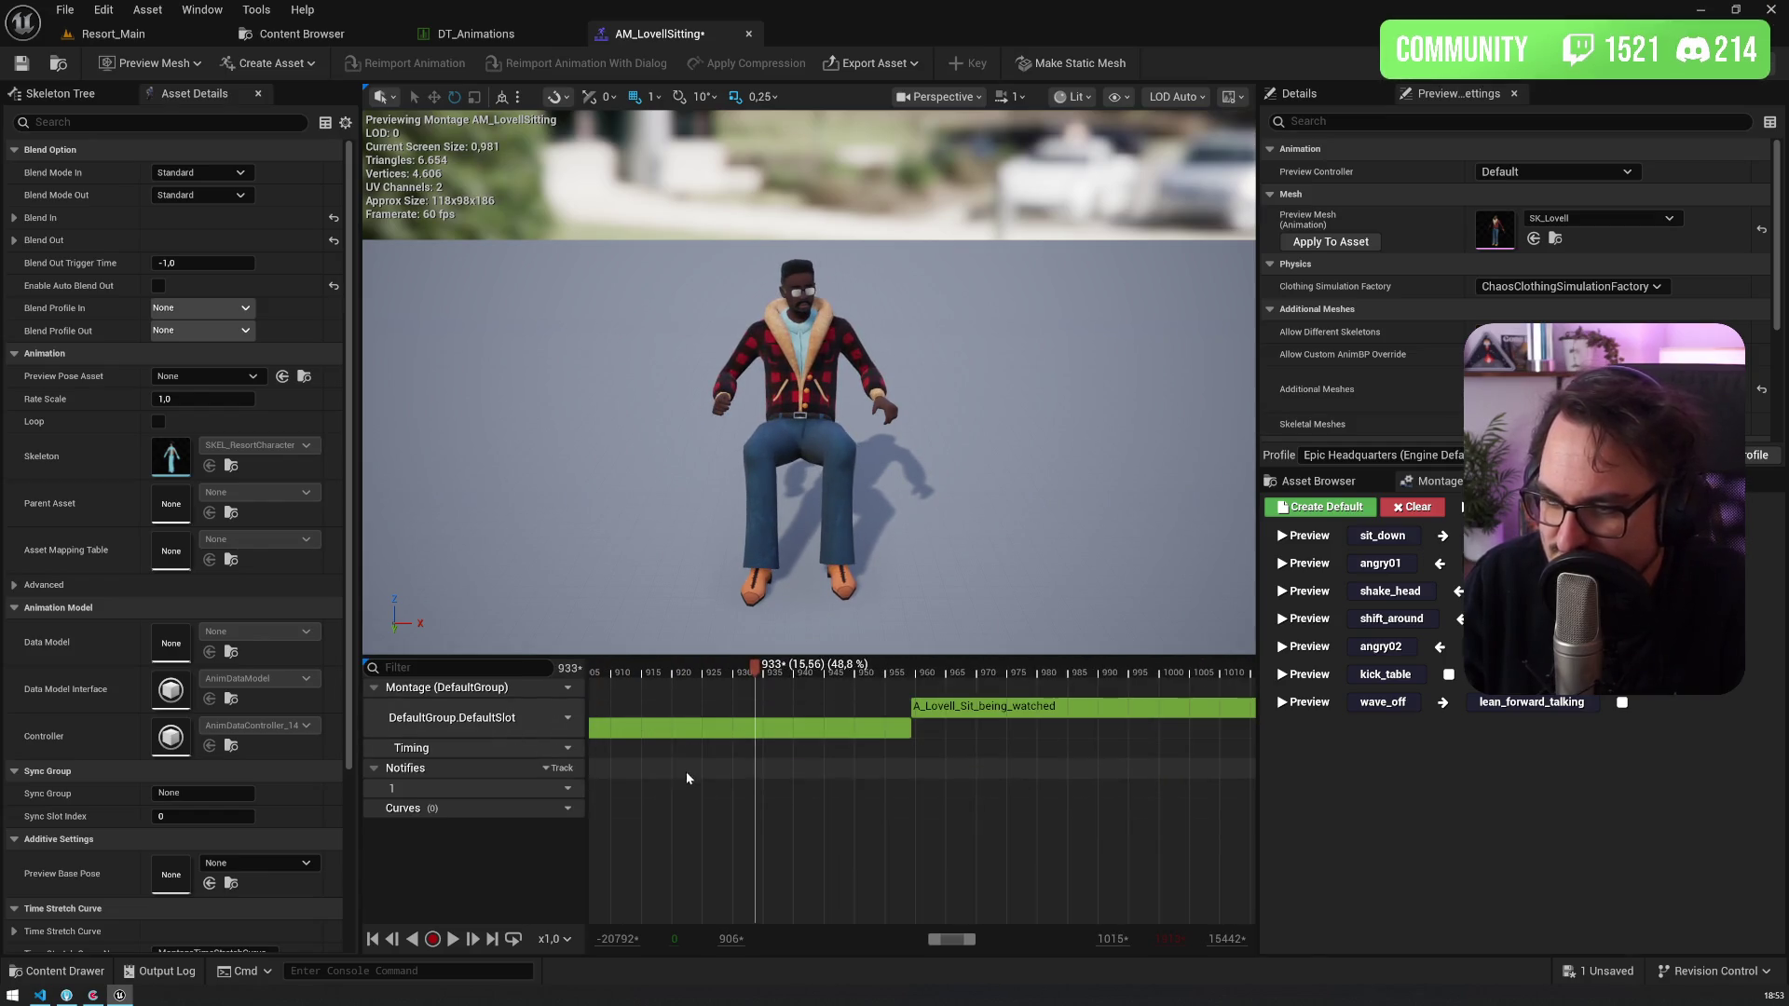
click(809, 691)
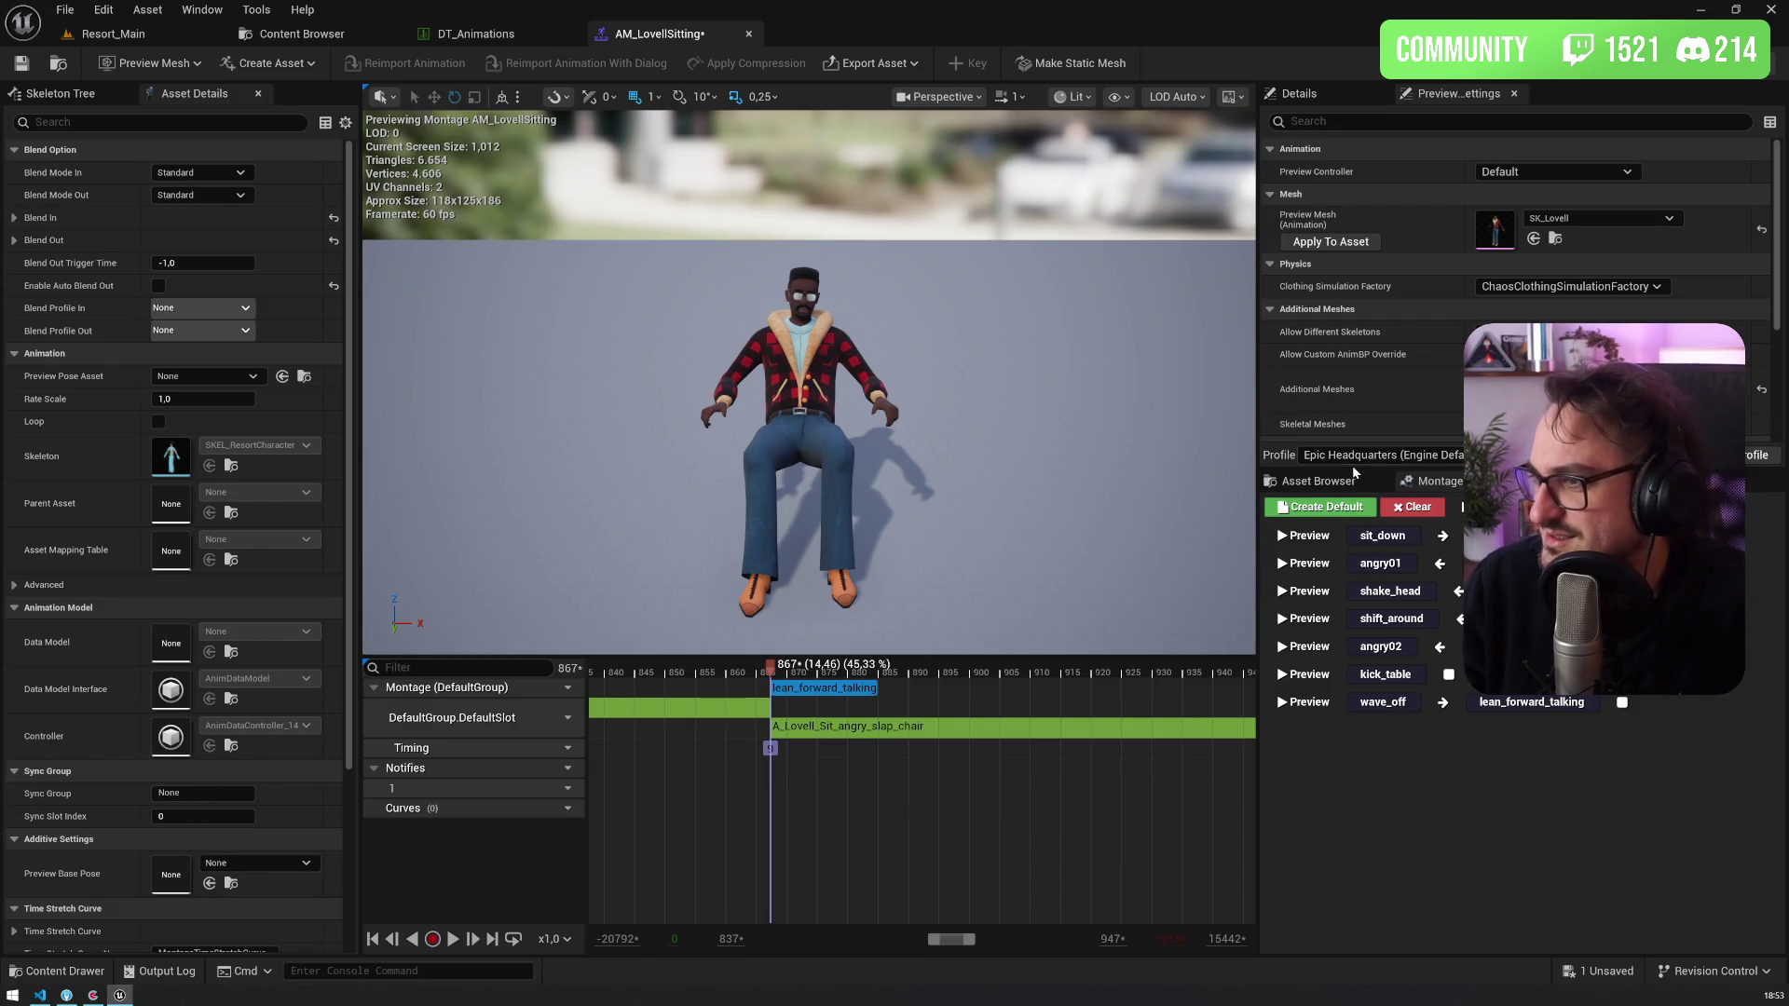
Step: Delete the lean_forward_talking section and add an angry_clap_chair section in its place
click(1360, 508)
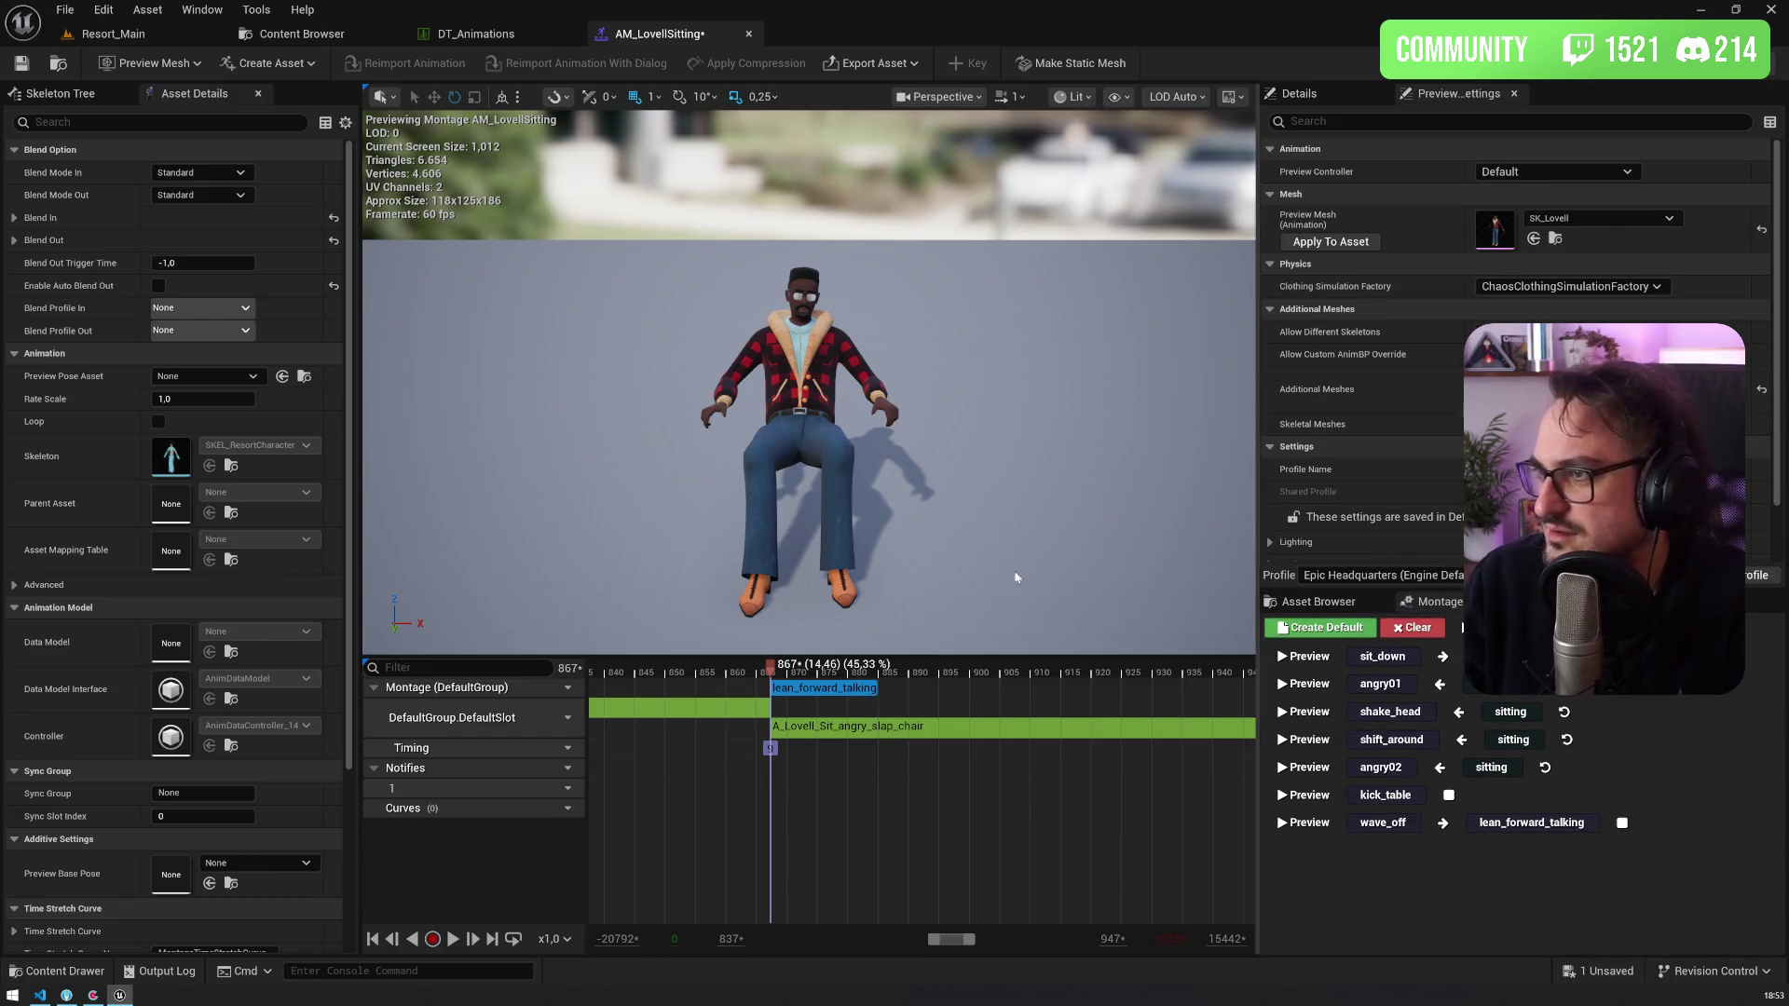
right_click(812, 692)
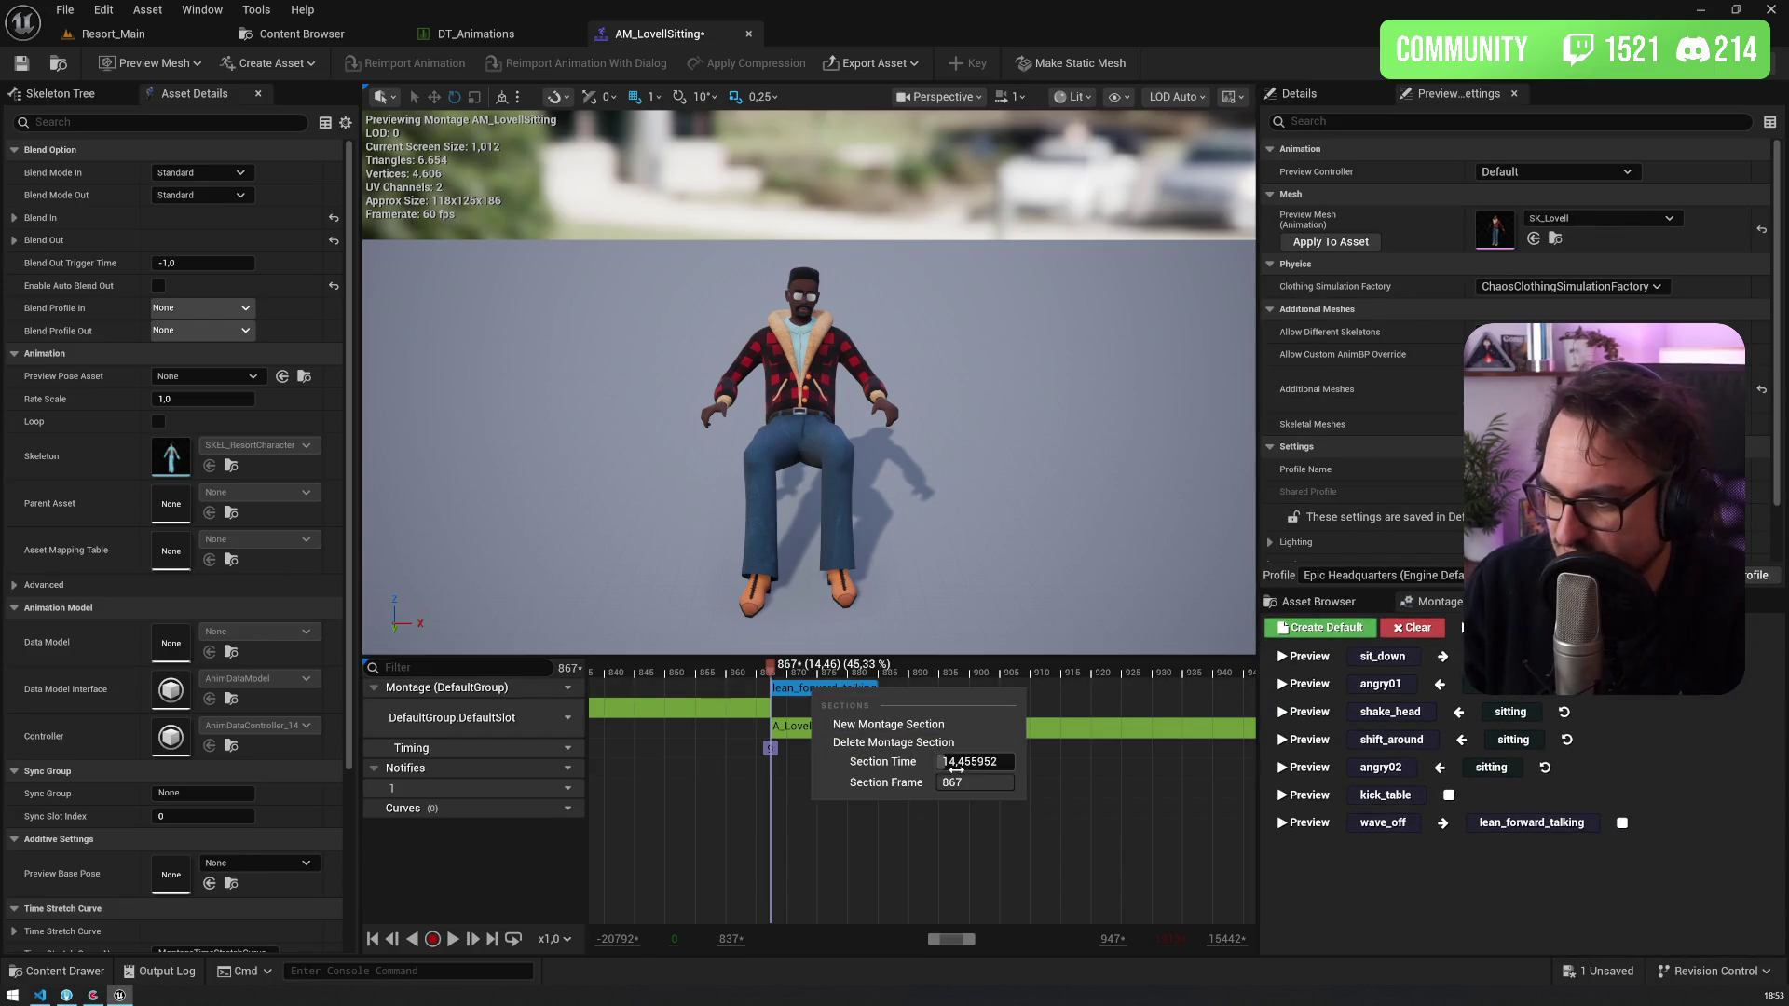
click(899, 742)
right_click(801, 692)
click(843, 726)
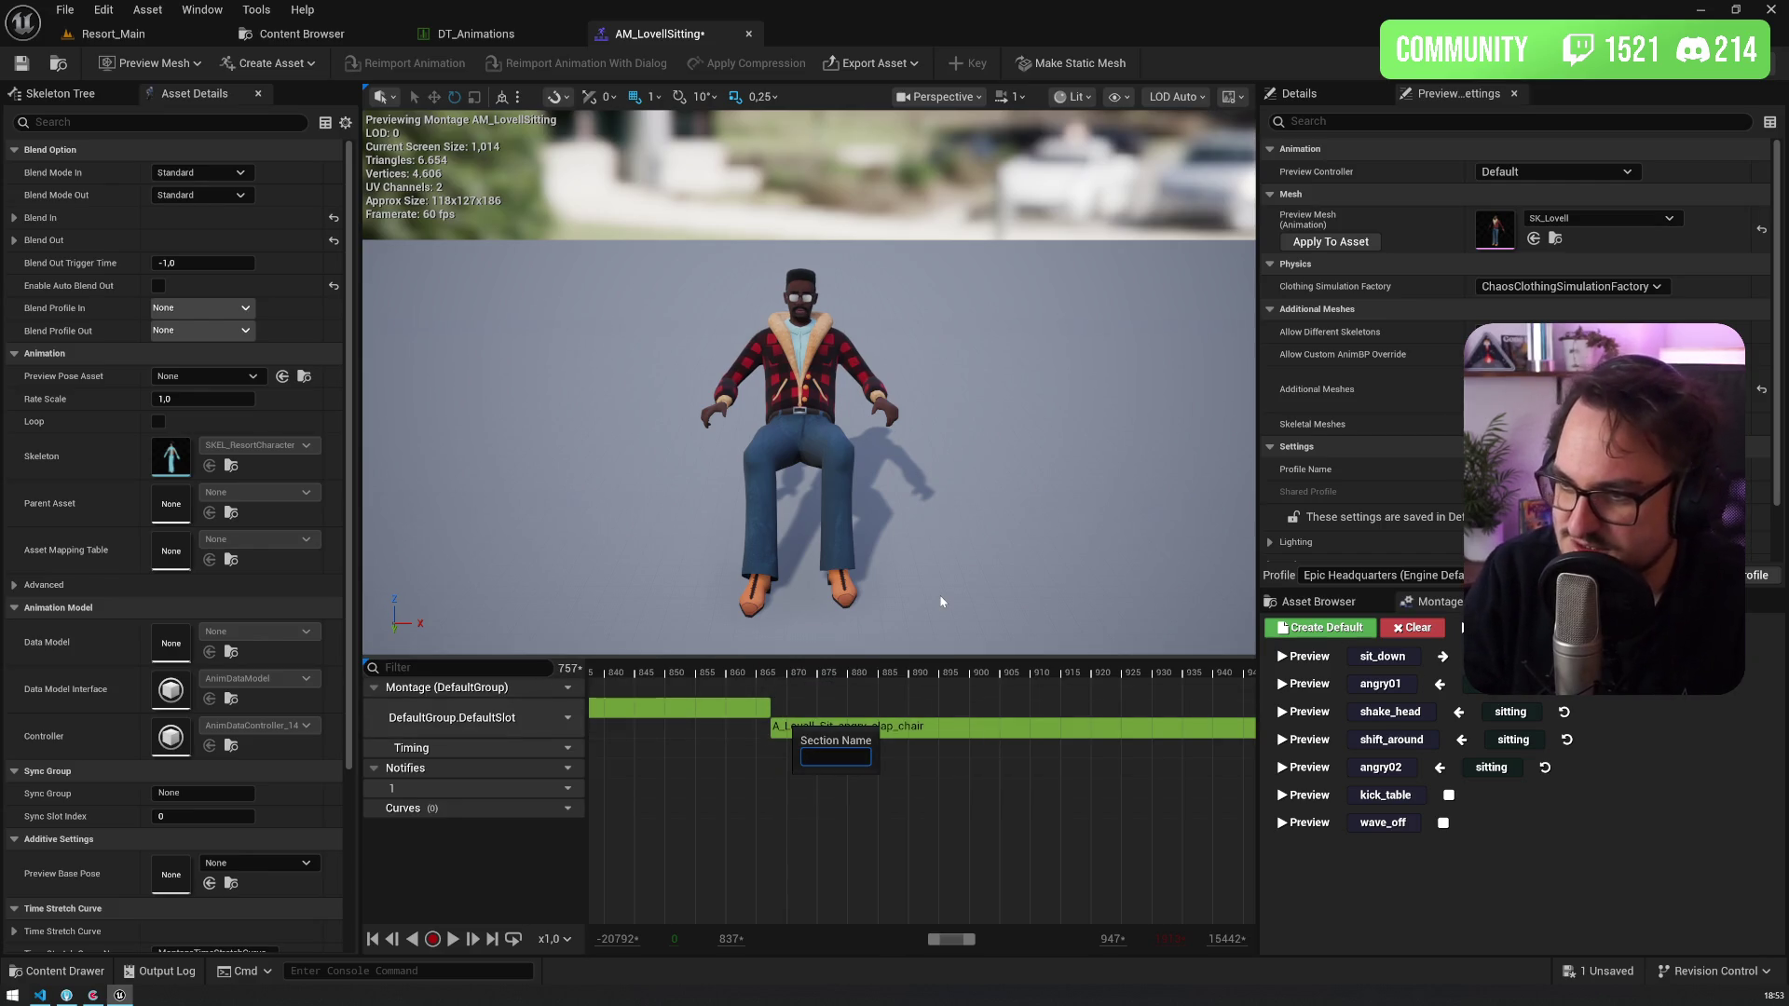
text(angry)
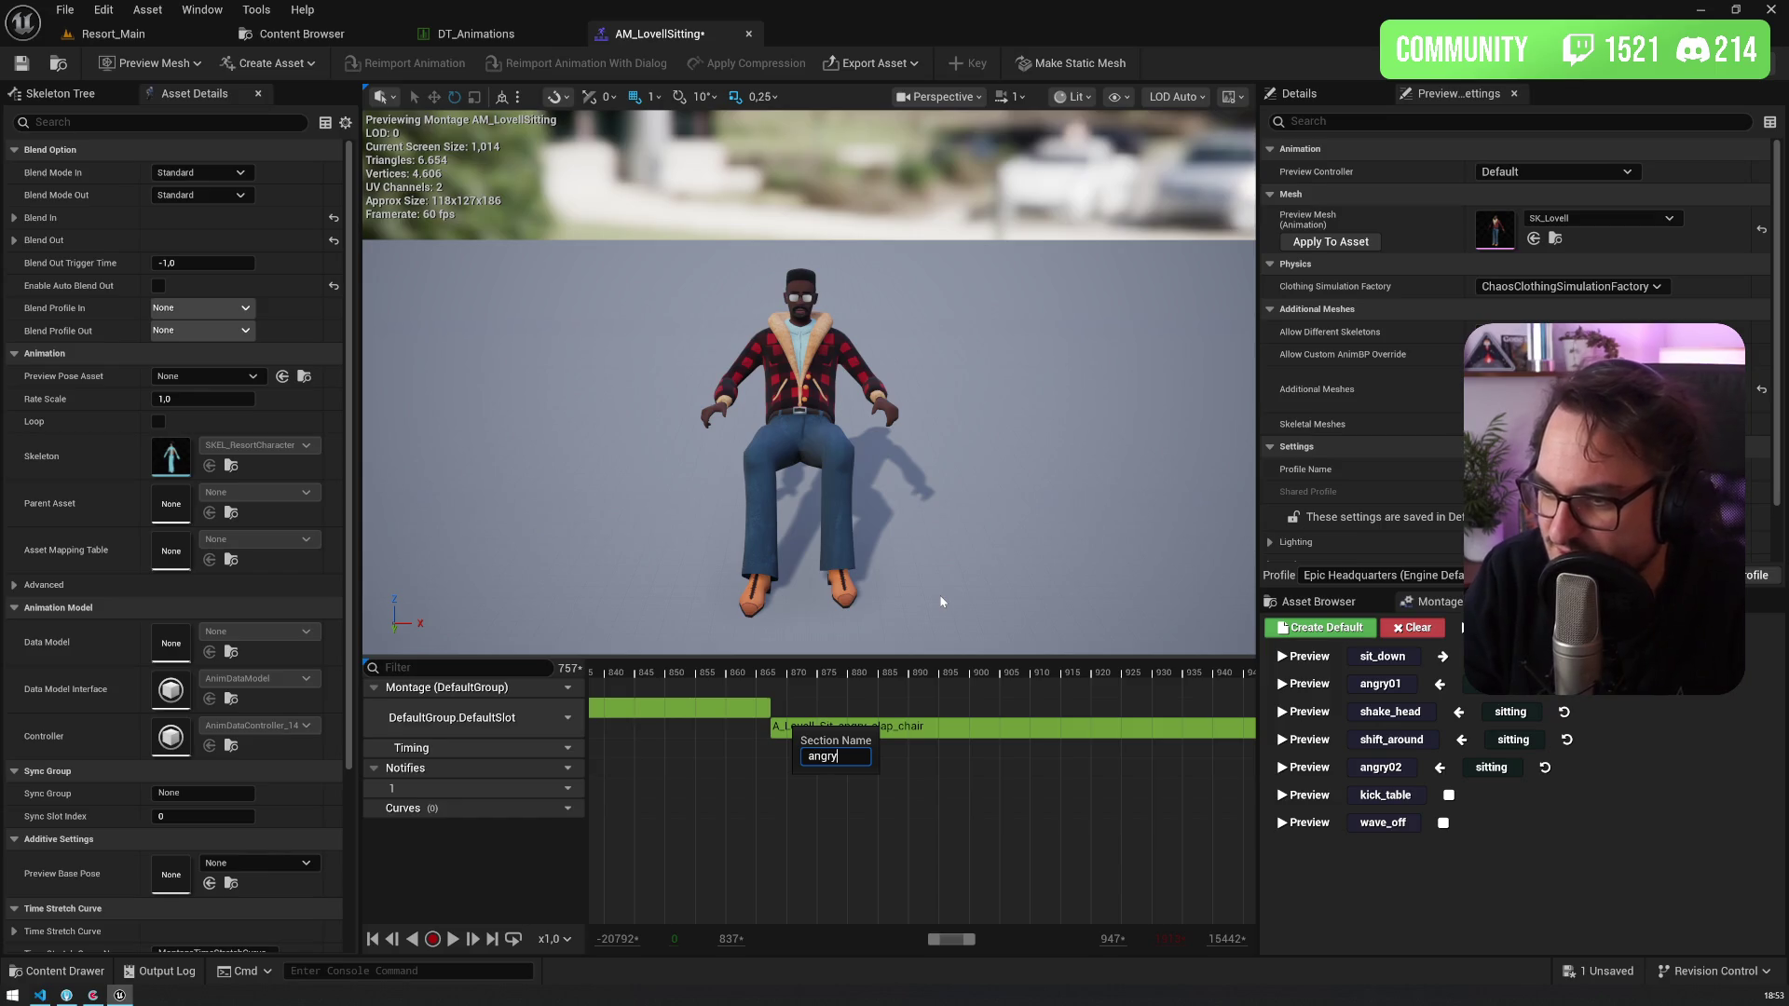
text(_clap_chair)
key(Return)
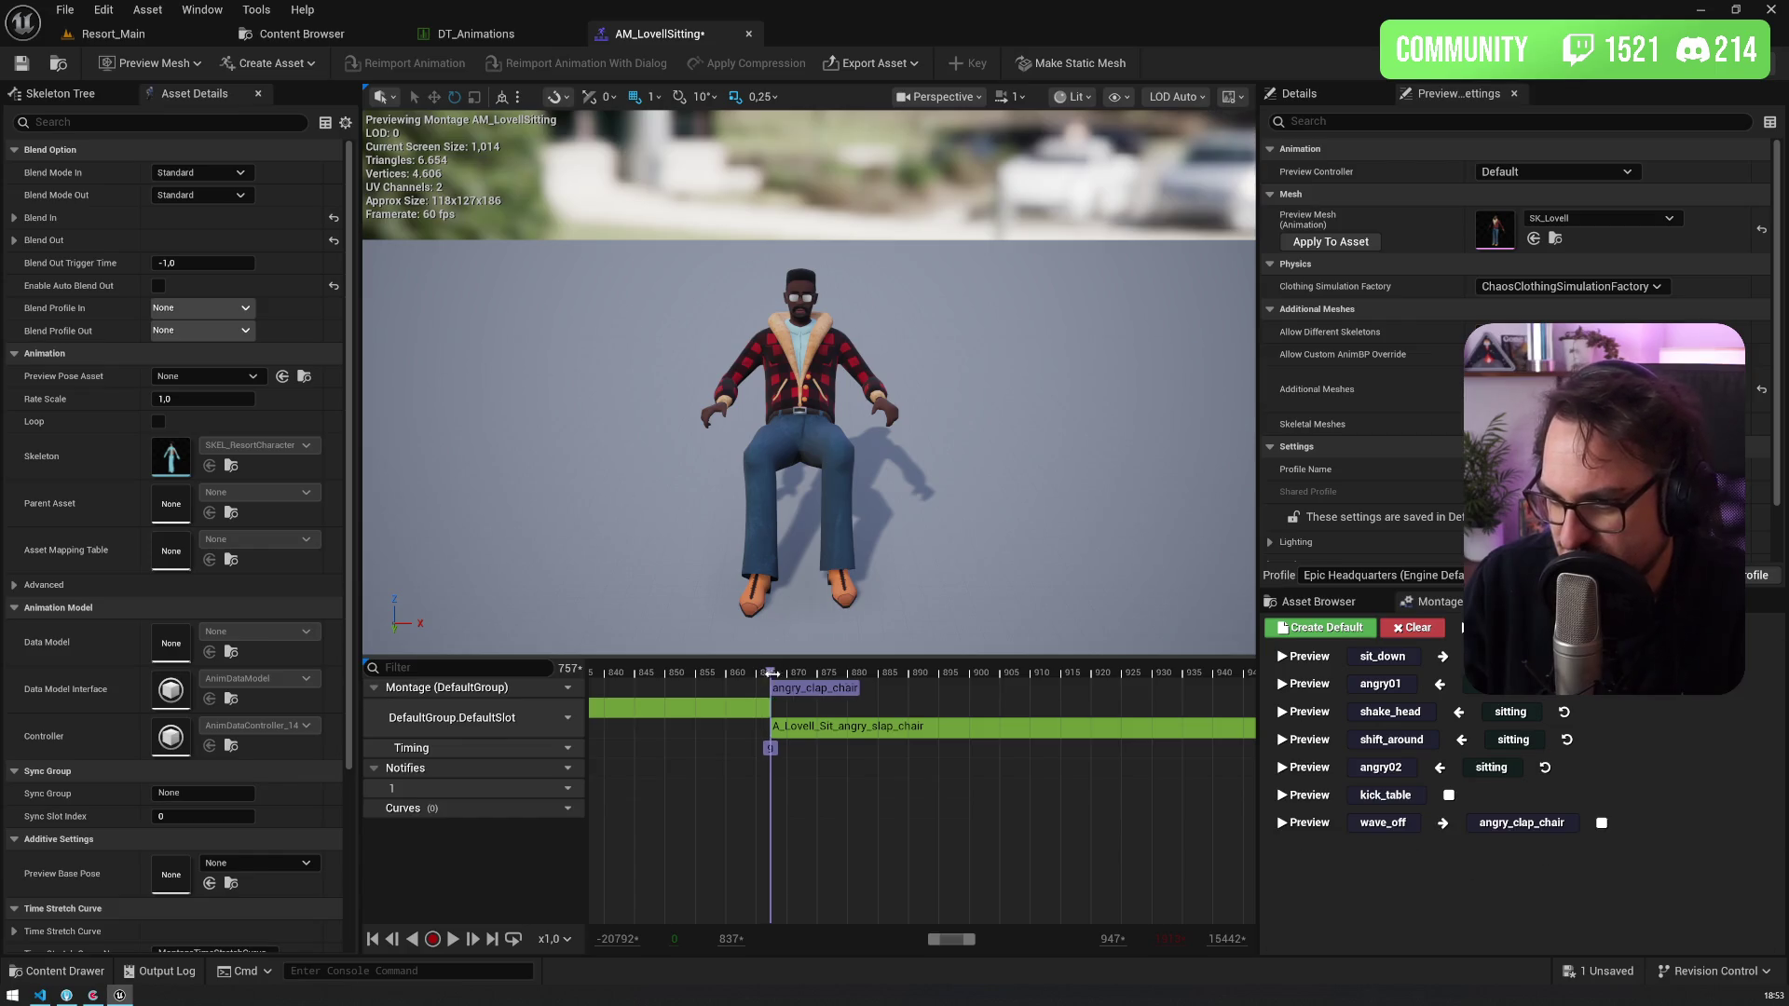
Step: Add a being_watched section and drag it onto the being_watched clip's start
scroll(768, 674, down, 5)
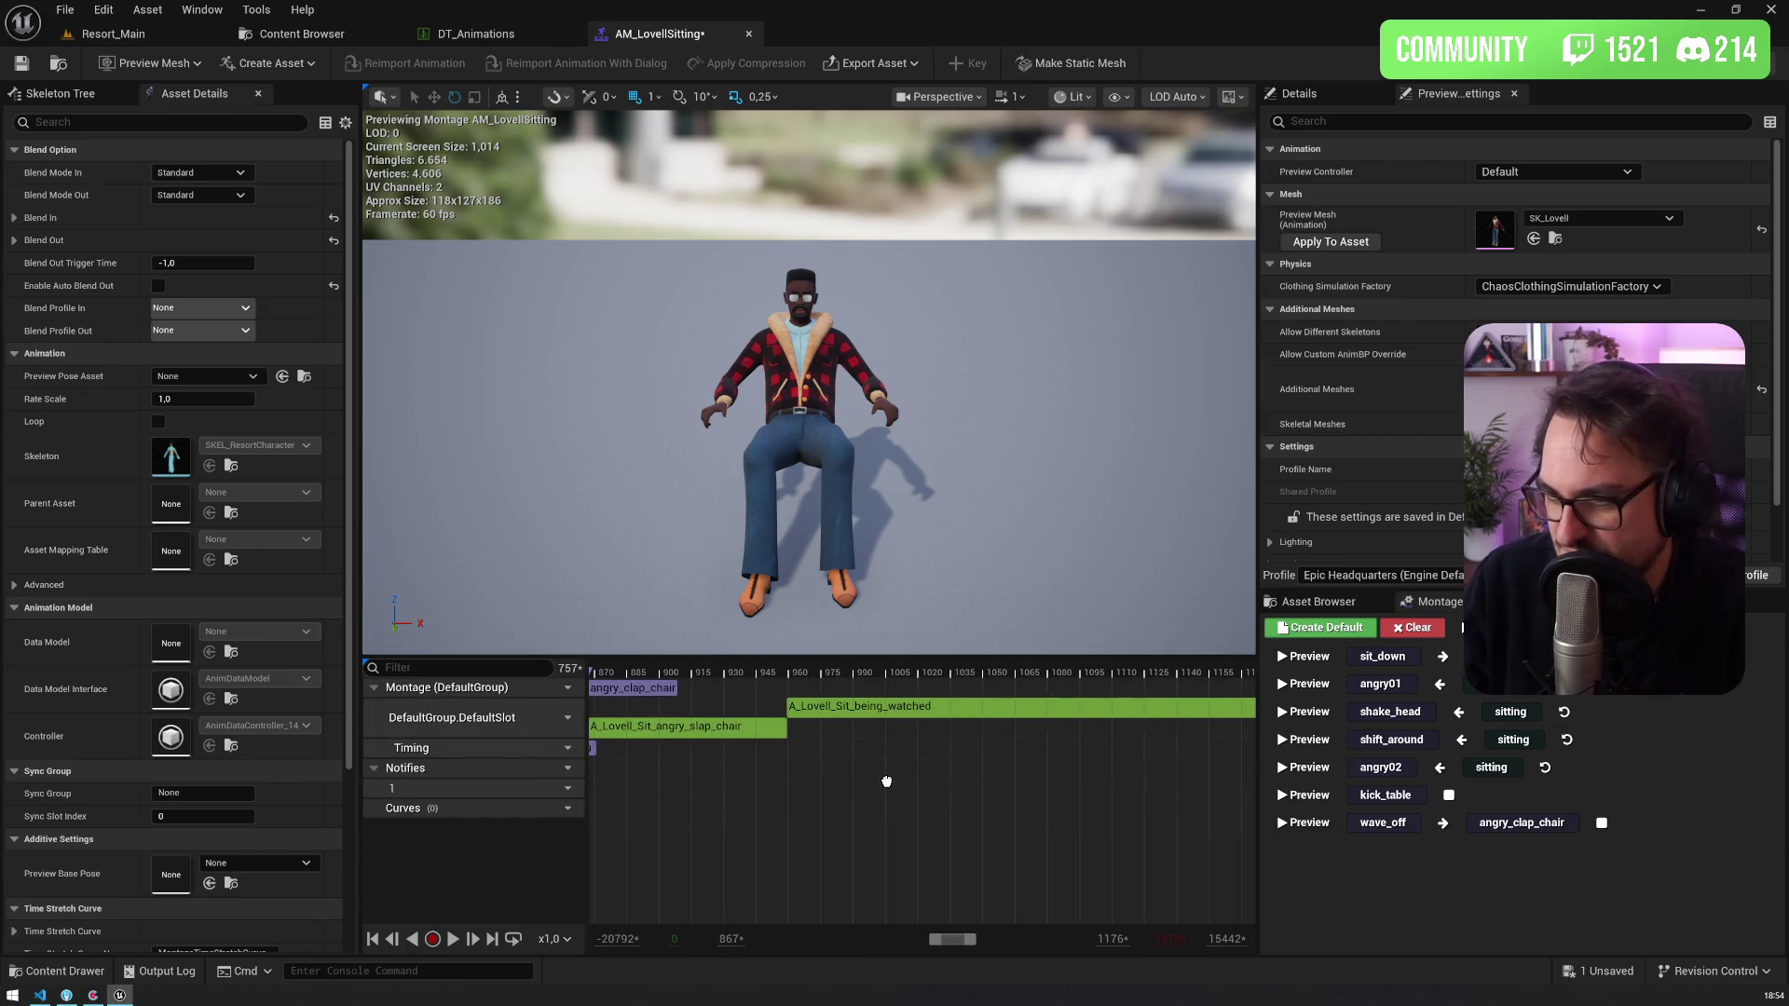
mouse_move(808, 671)
mouse_down()
mouse_move(787, 671)
mouse_move(960, 671)
mouse_move(791, 671)
mouse_move(896, 671)
mouse_up()
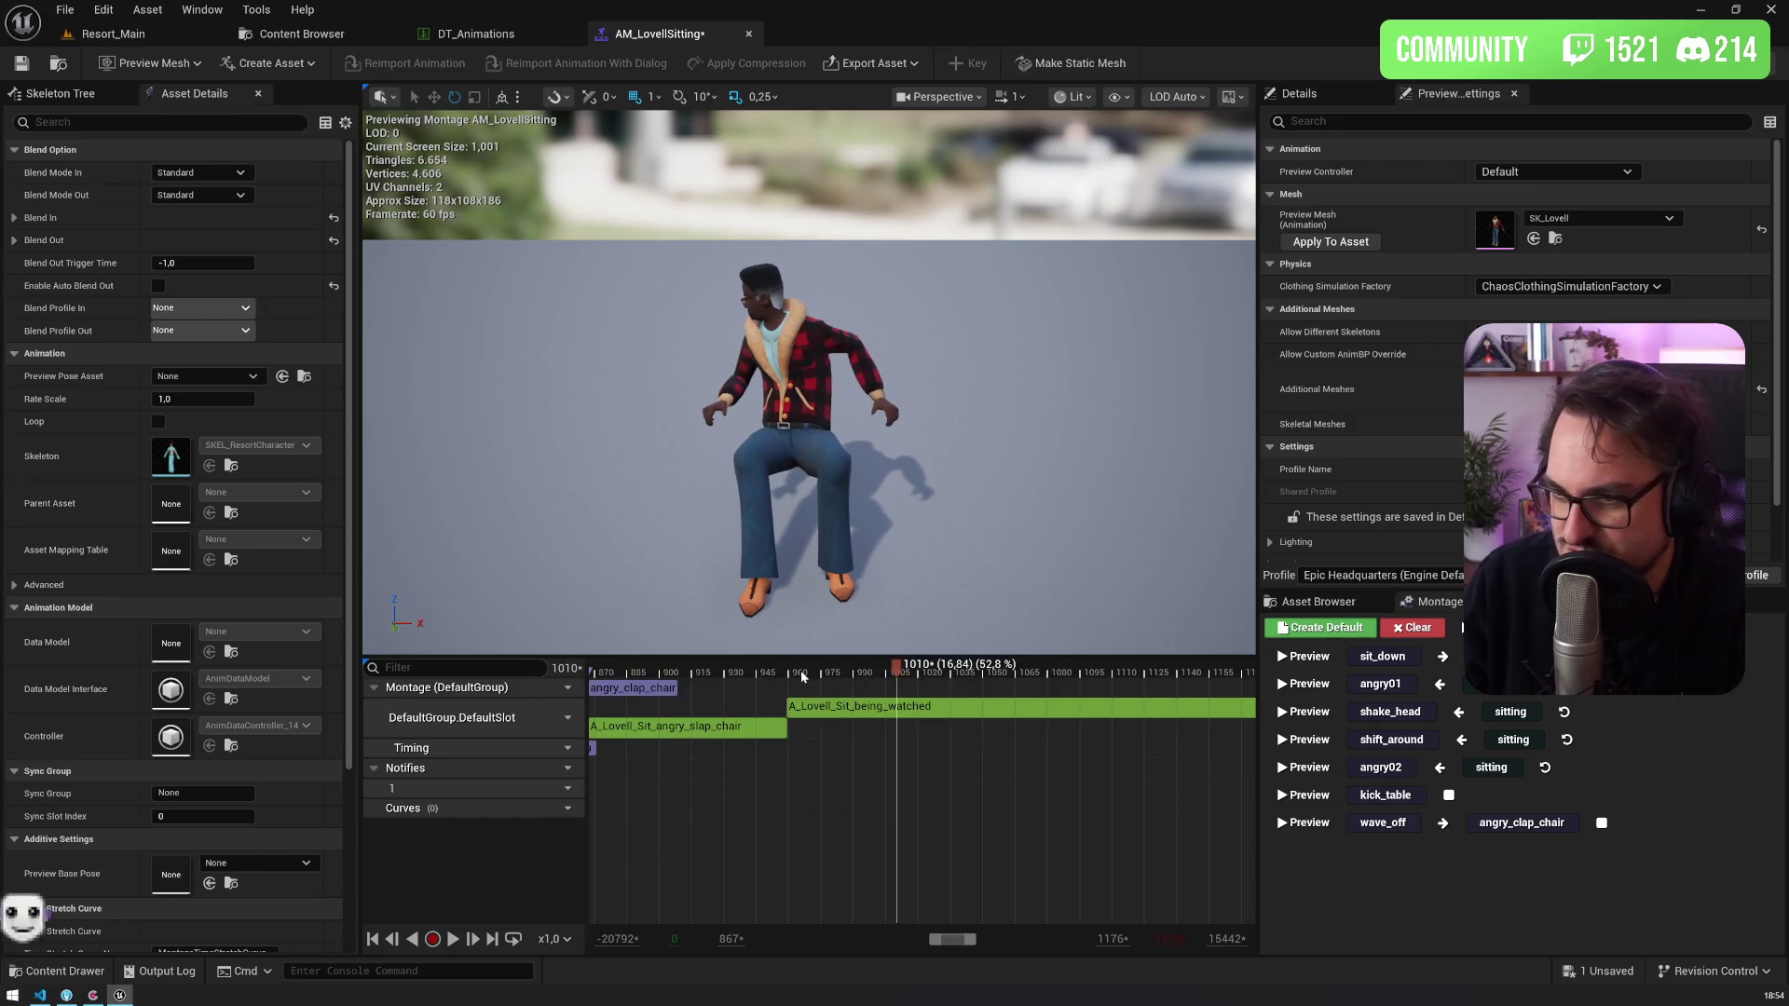
right_click(793, 677)
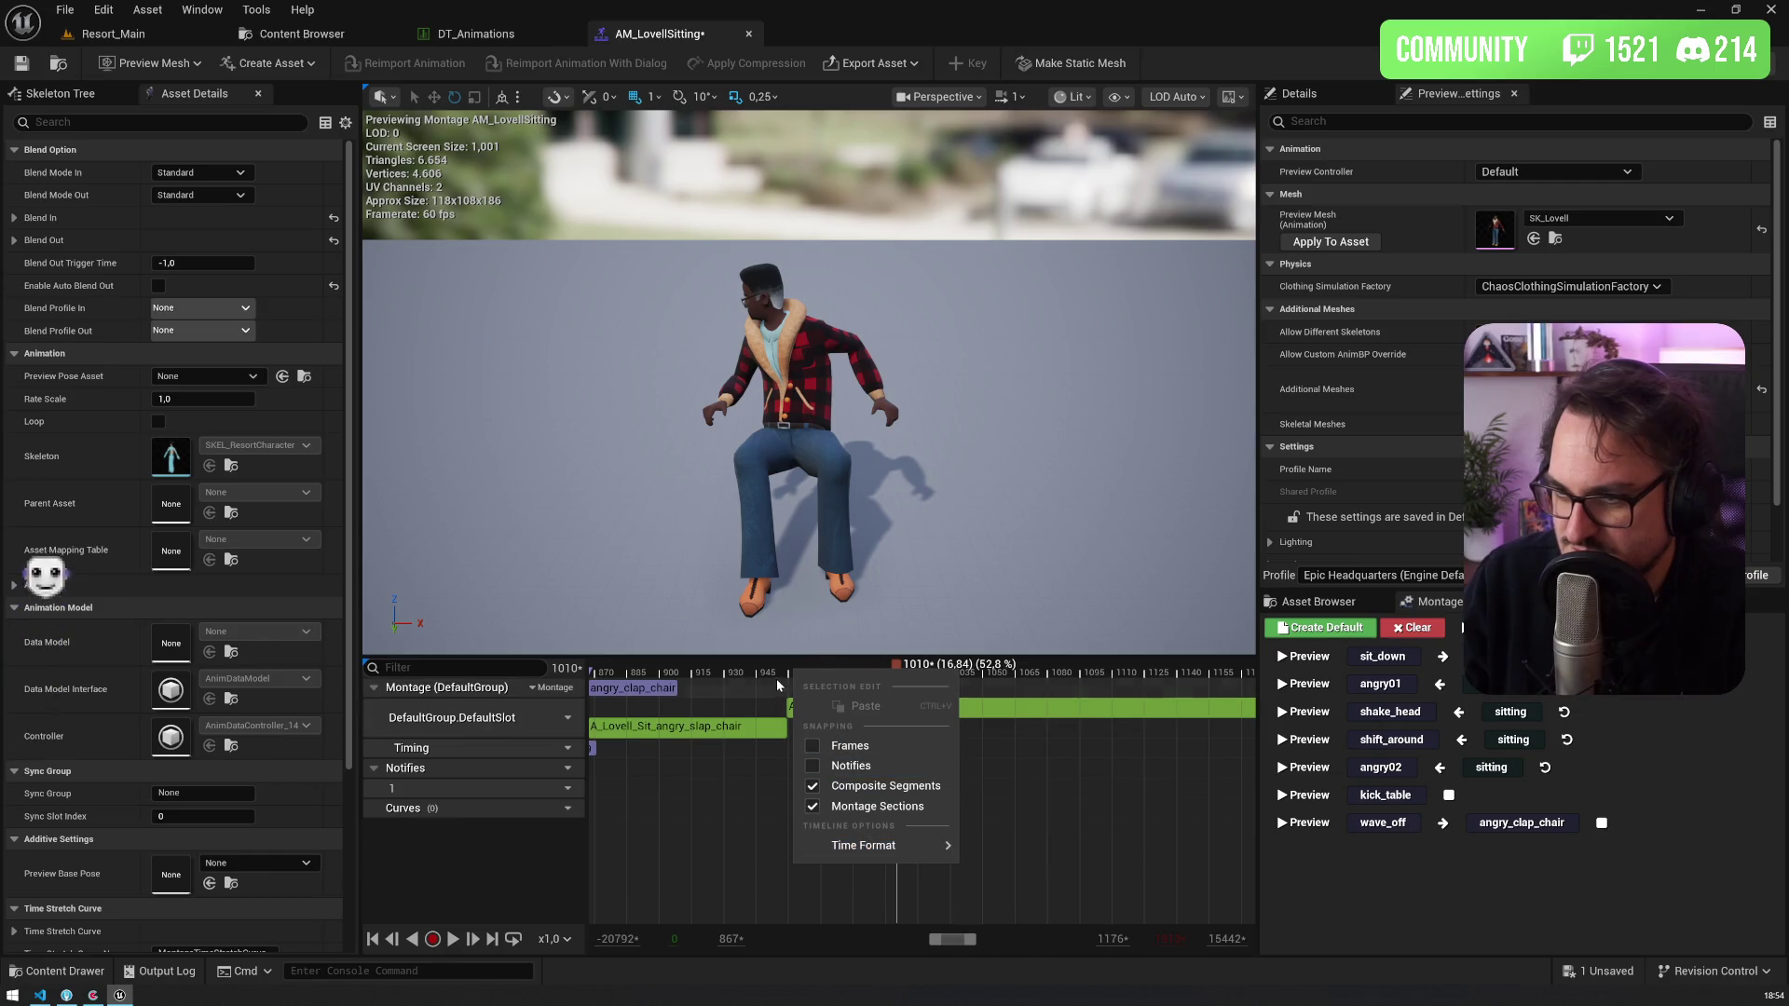
right_click(779, 679)
click(843, 714)
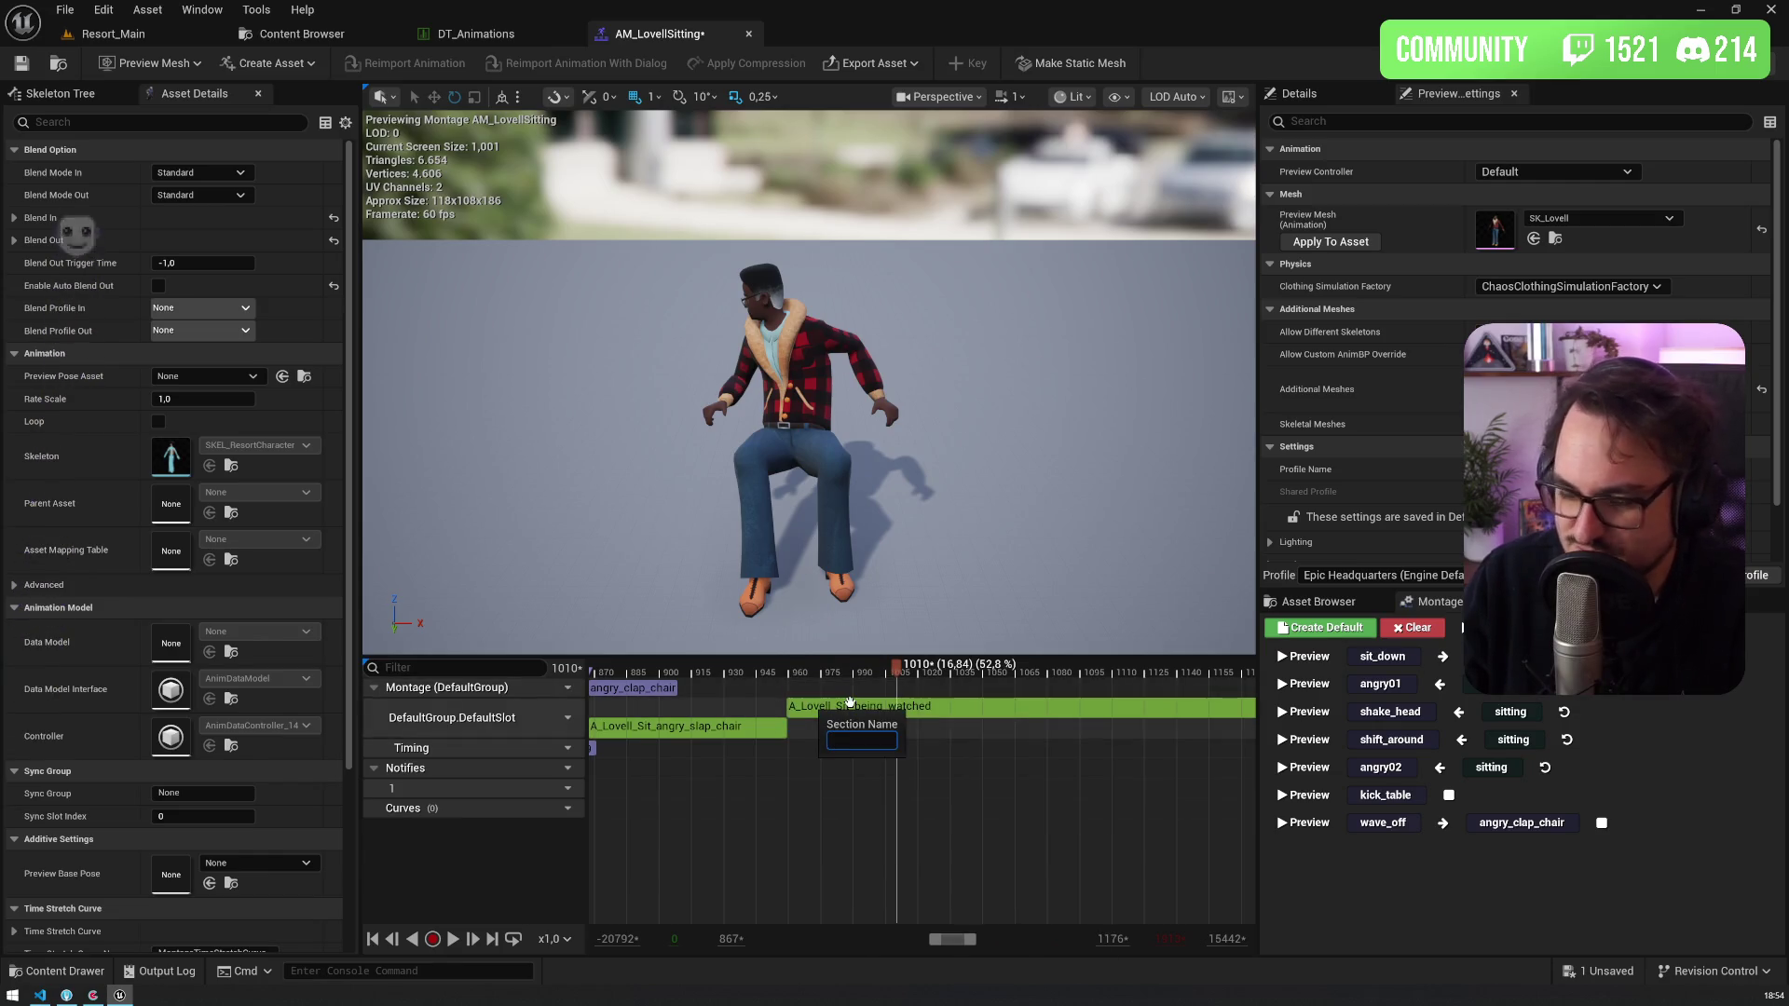
text(watched)
key(Return)
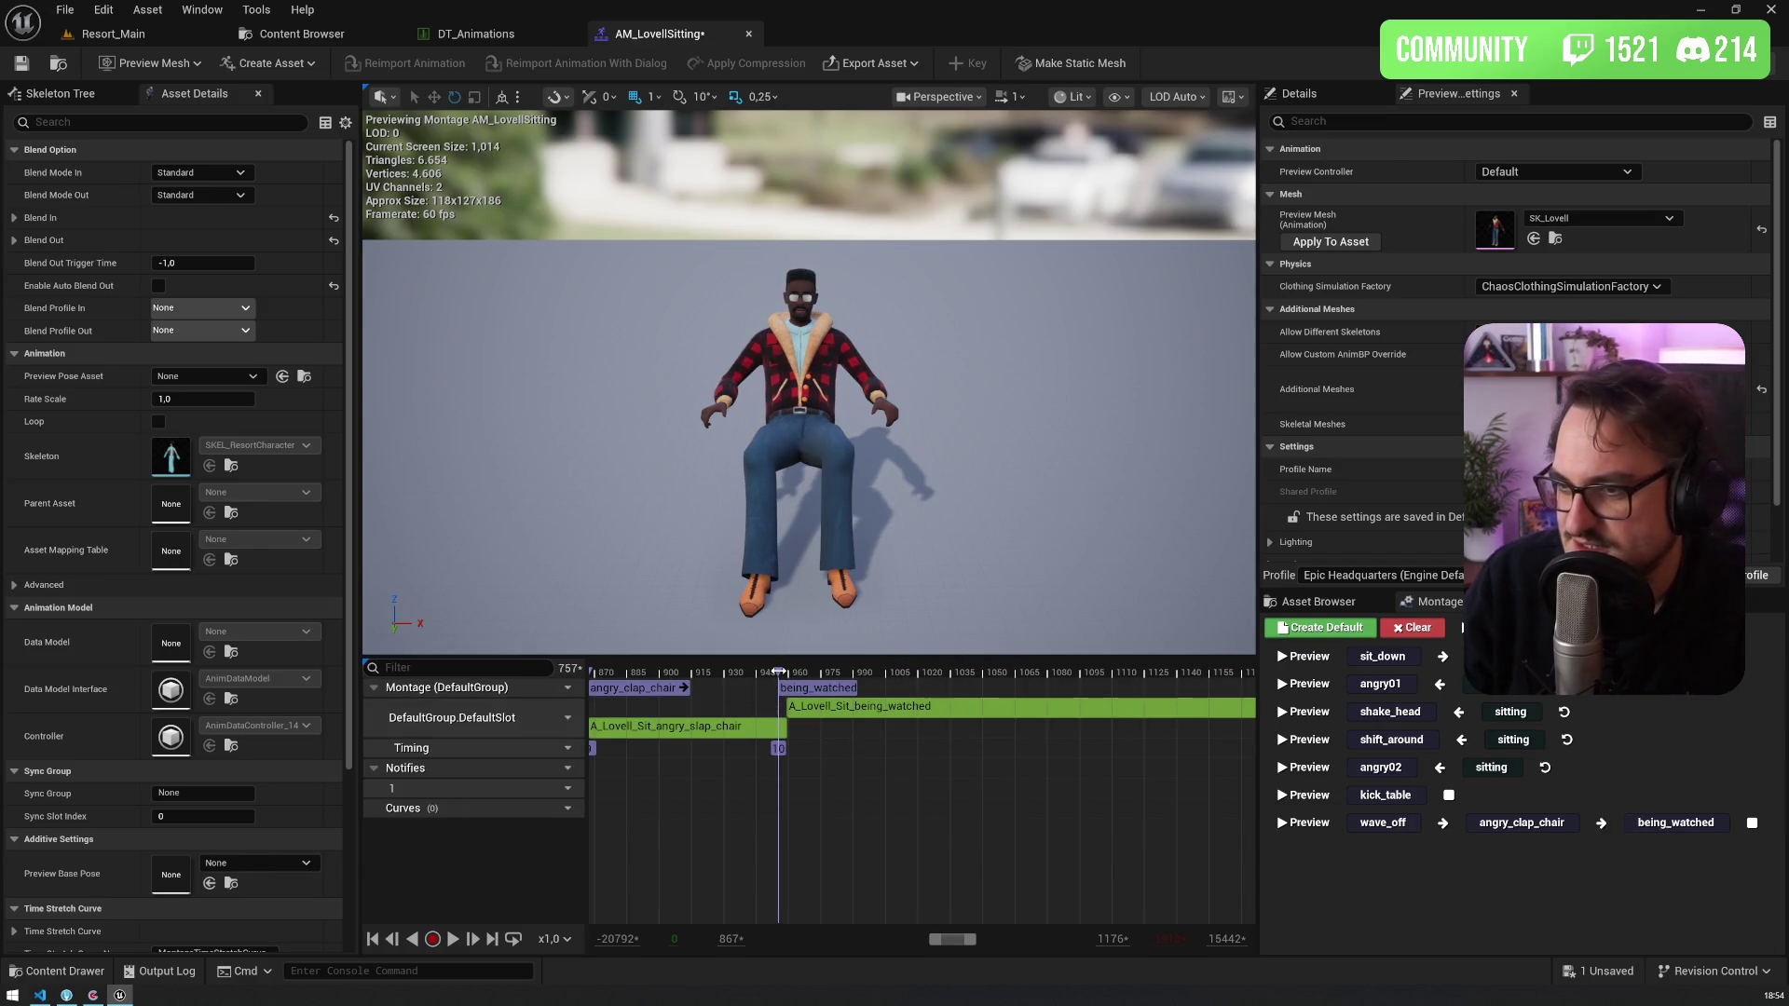
drag(744, 663, 797, 672)
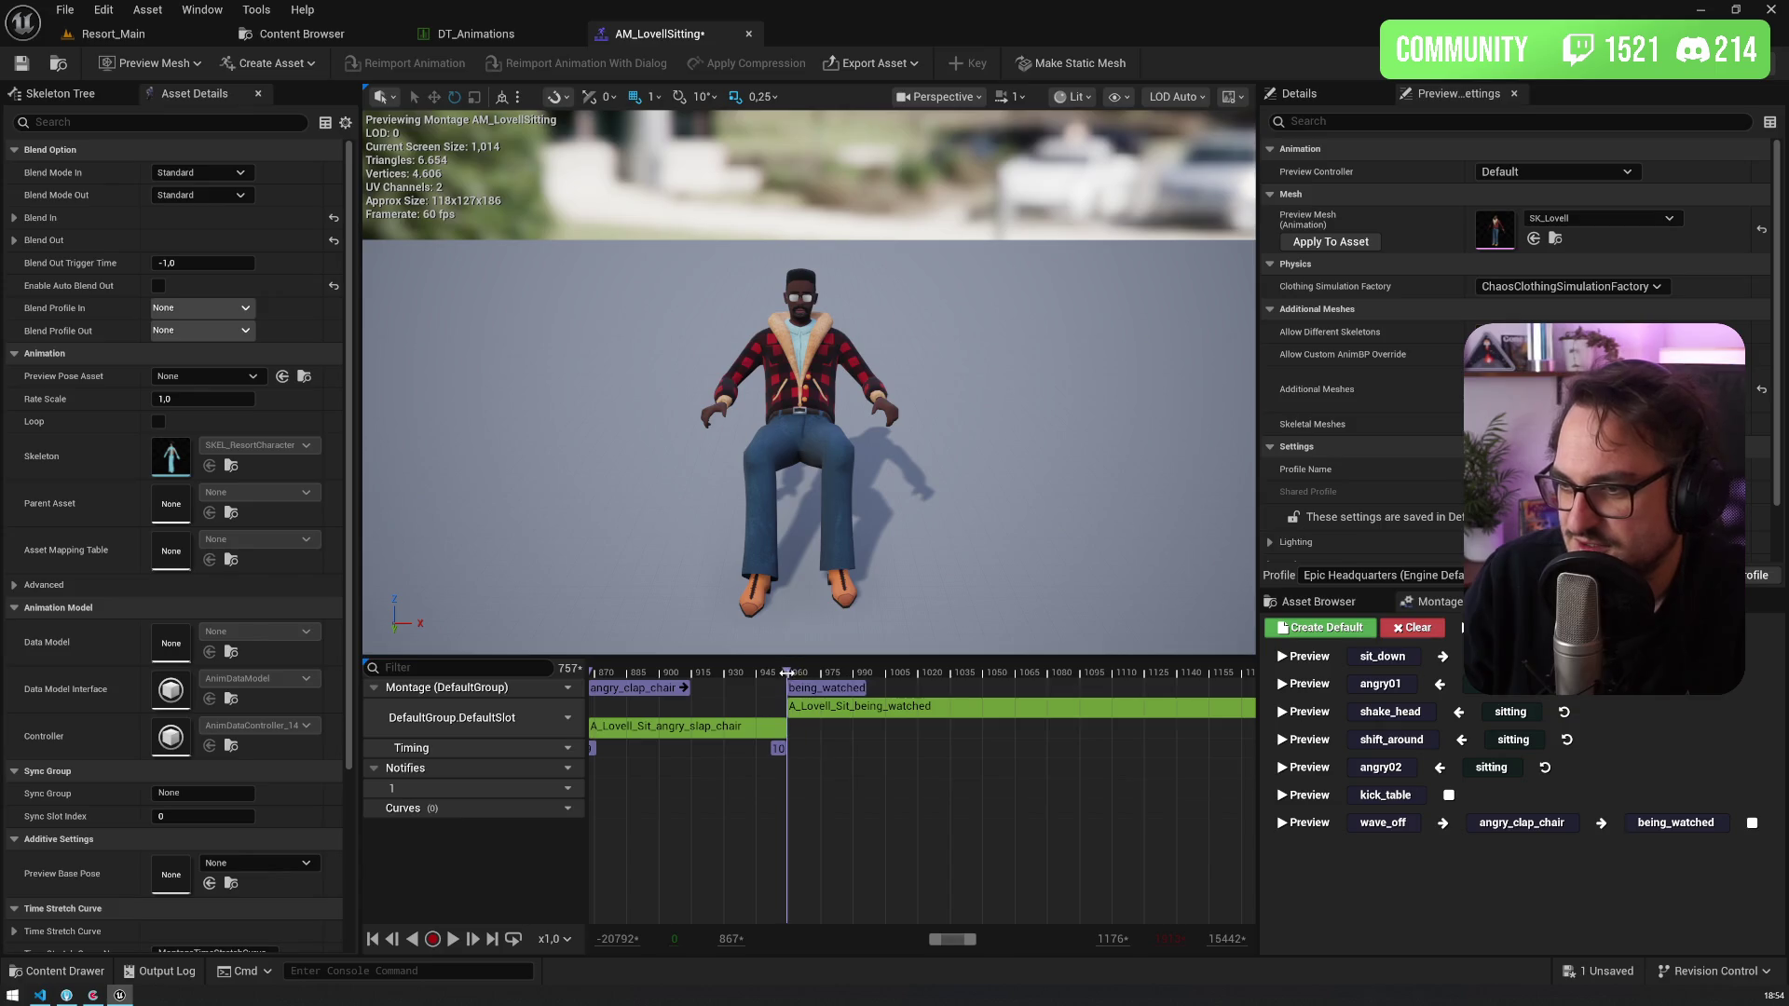
scroll(783, 690, down, 3)
click(788, 673)
scroll(788, 673, up, 5)
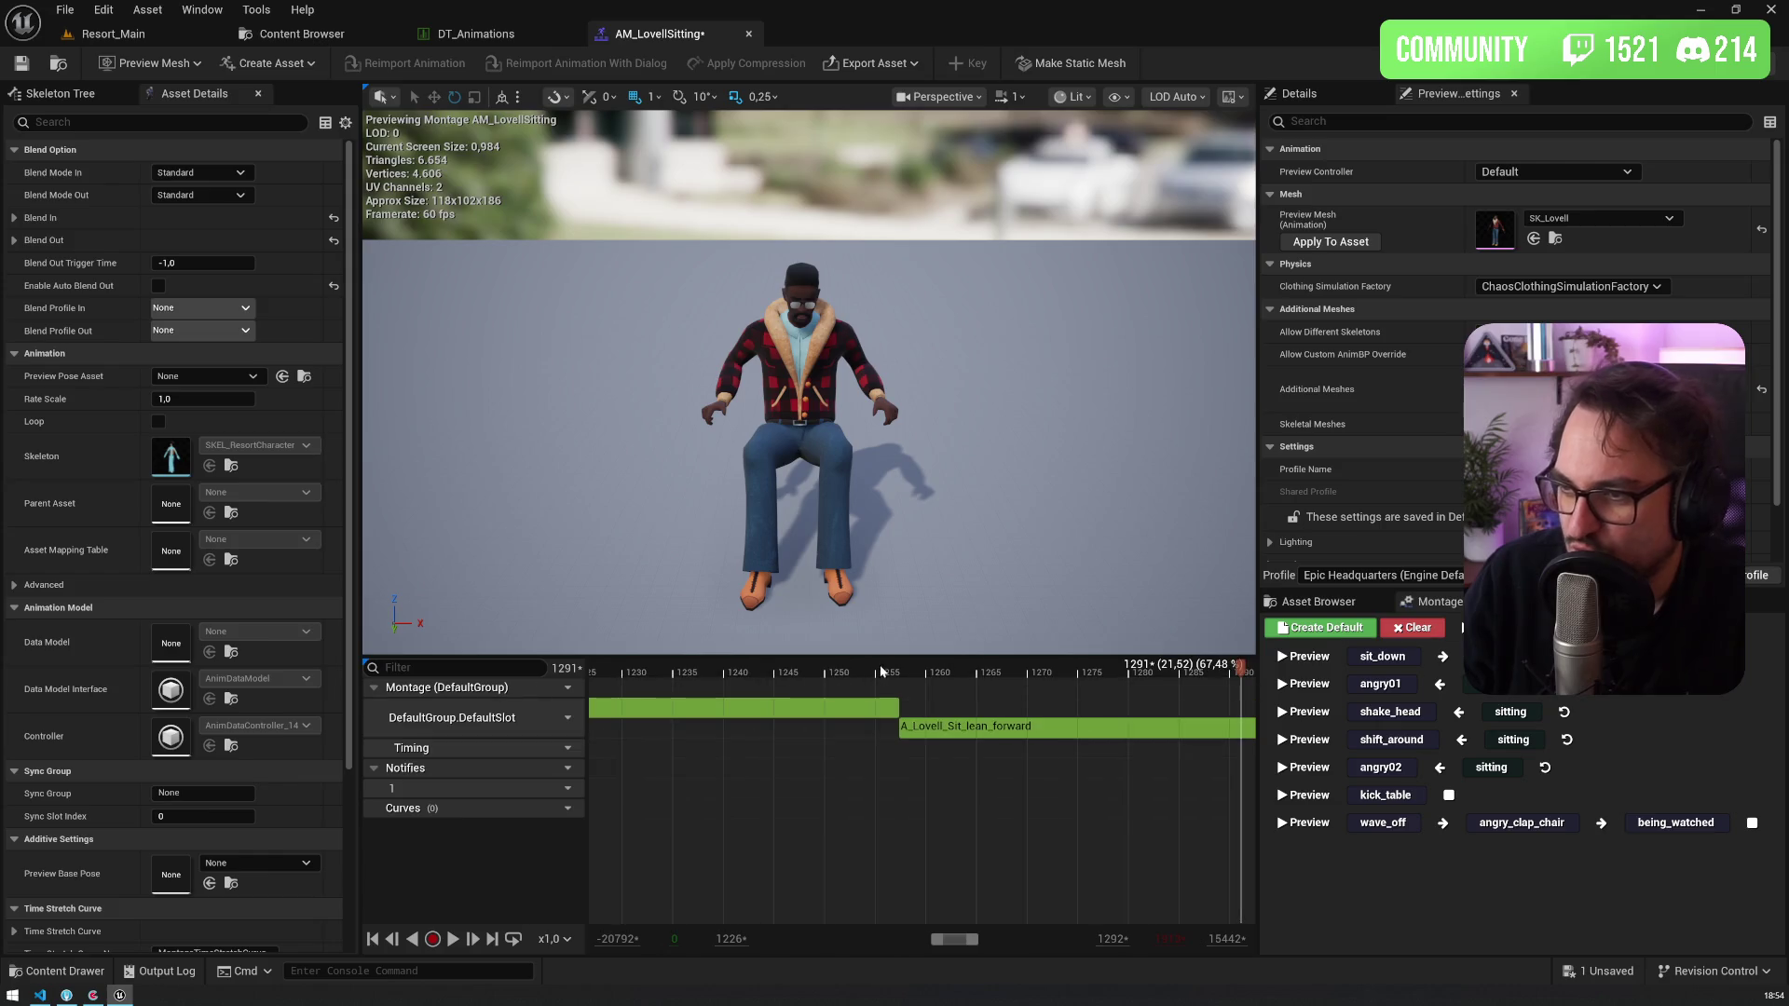
Step: Add a new section at the lean_forward clip start, fixing the misspelled name to lean_forward
right_click(896, 663)
mouse_move(969, 841)
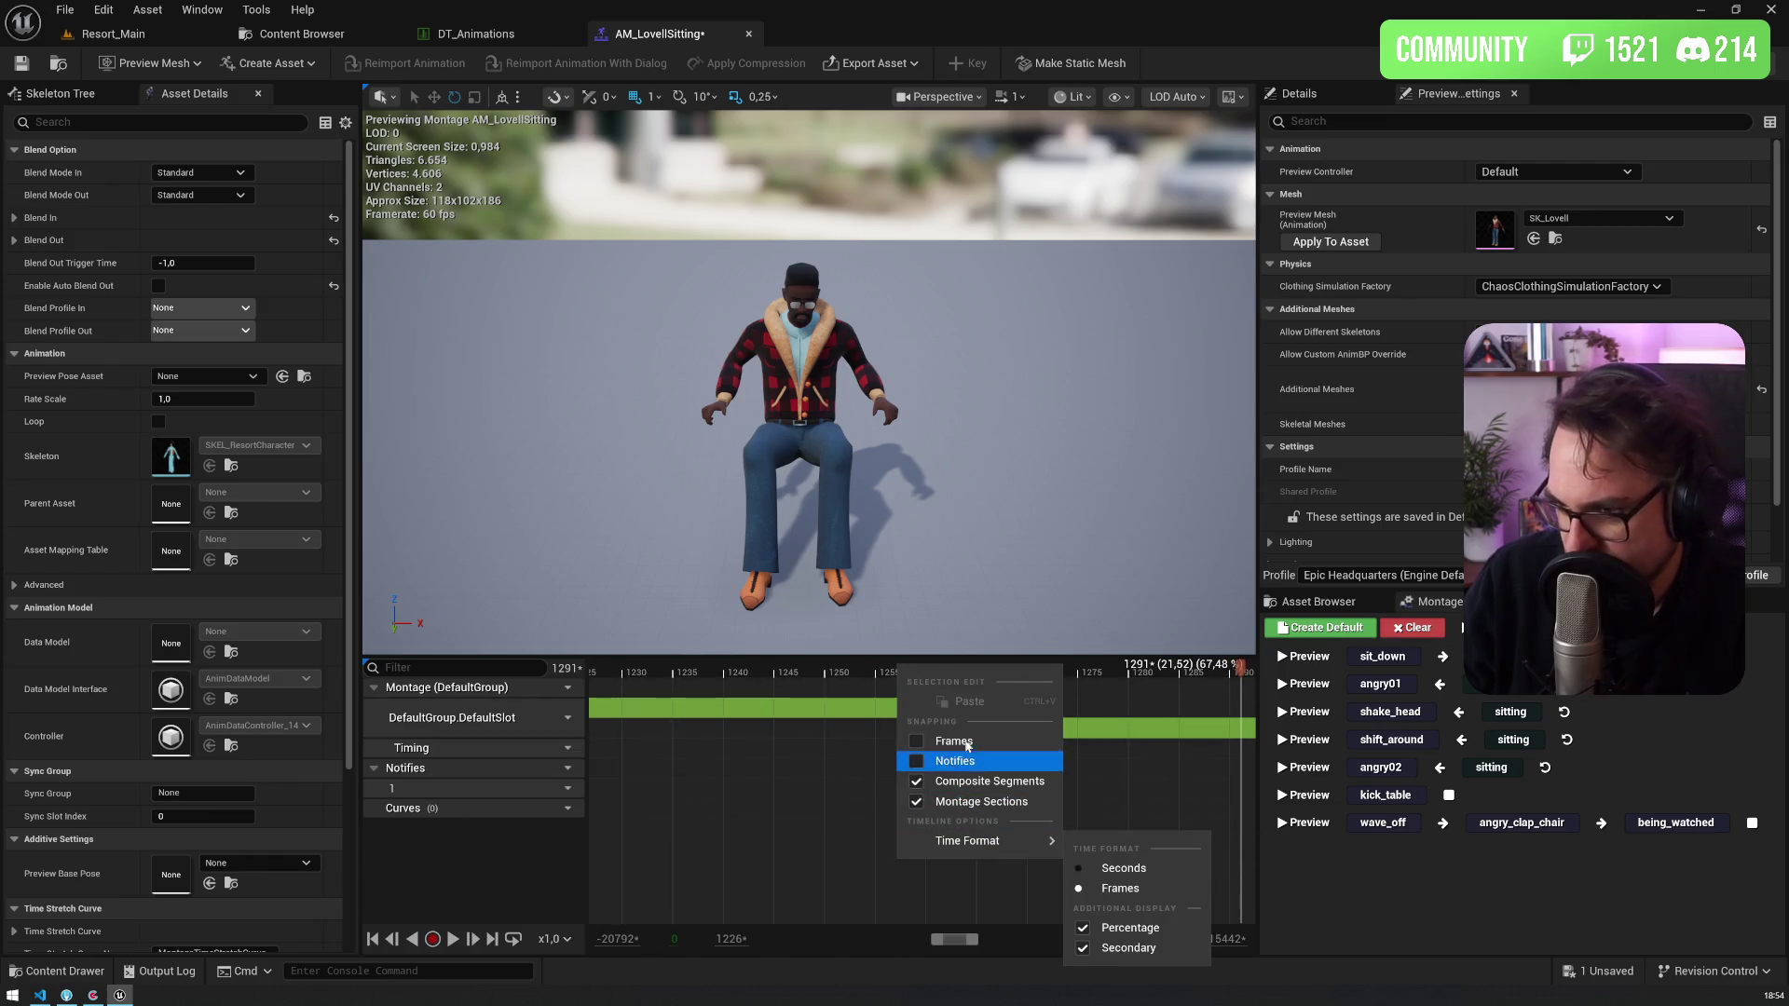
key(Escape)
right_click(956, 701)
click(969, 718)
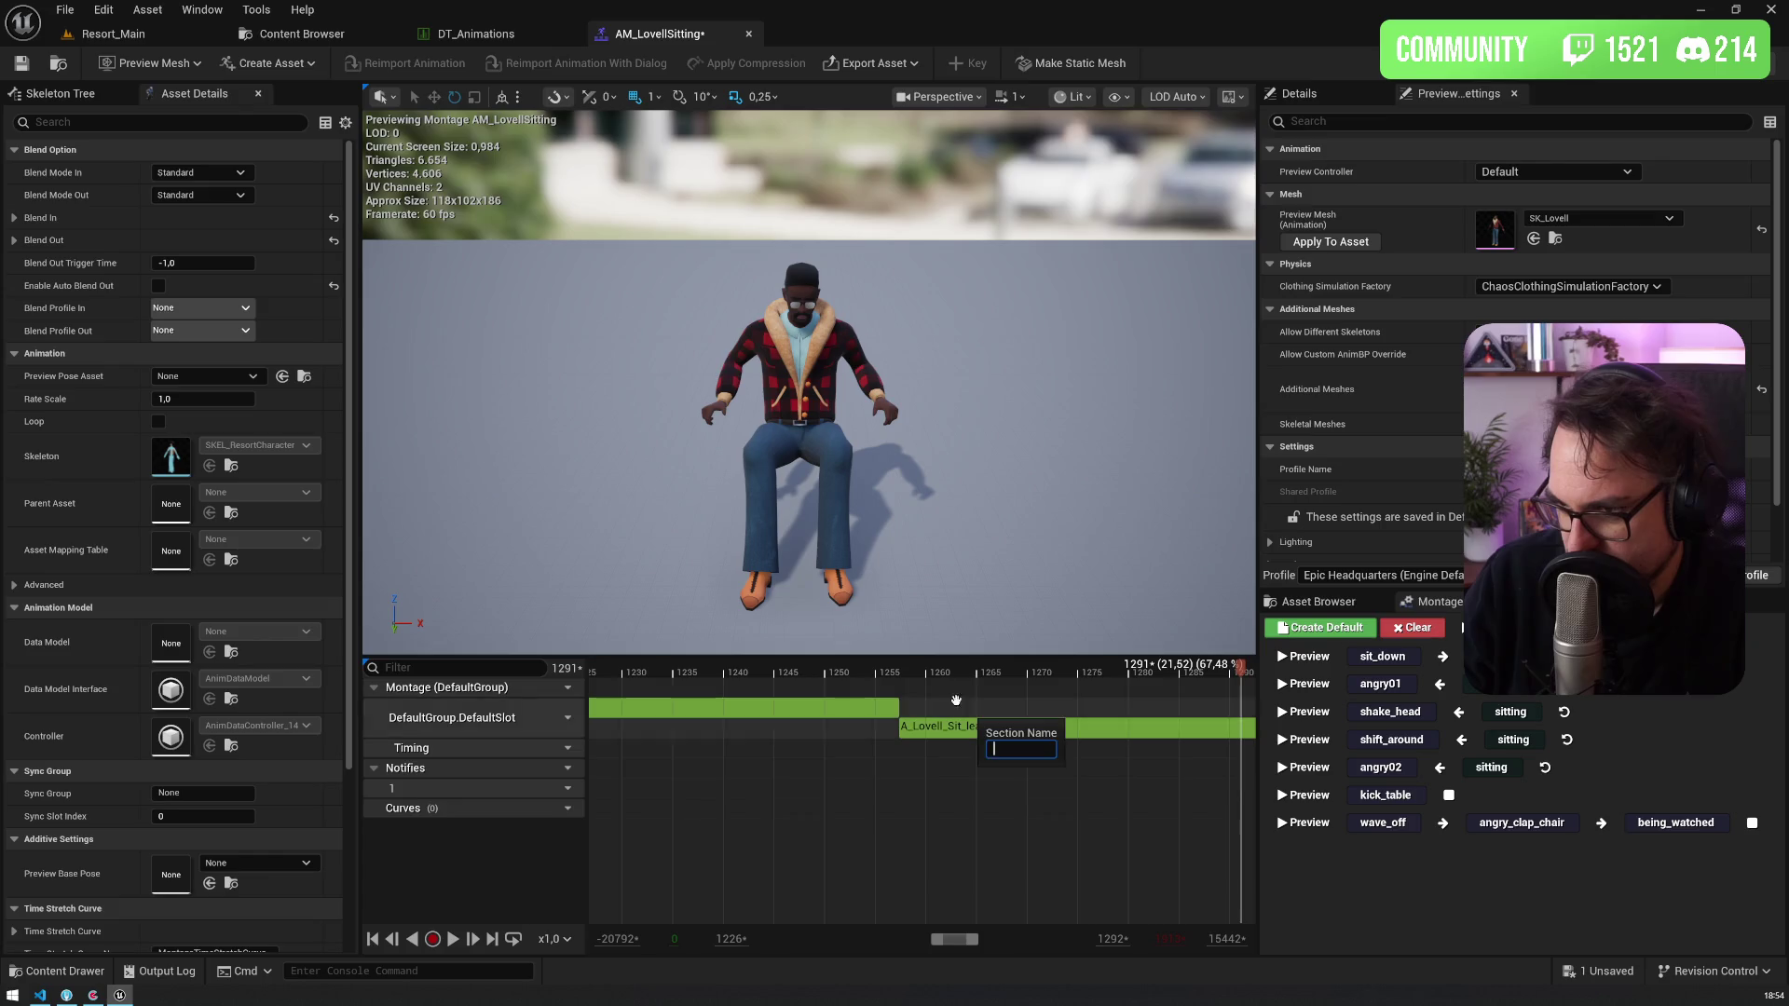
text(loan_foreward)
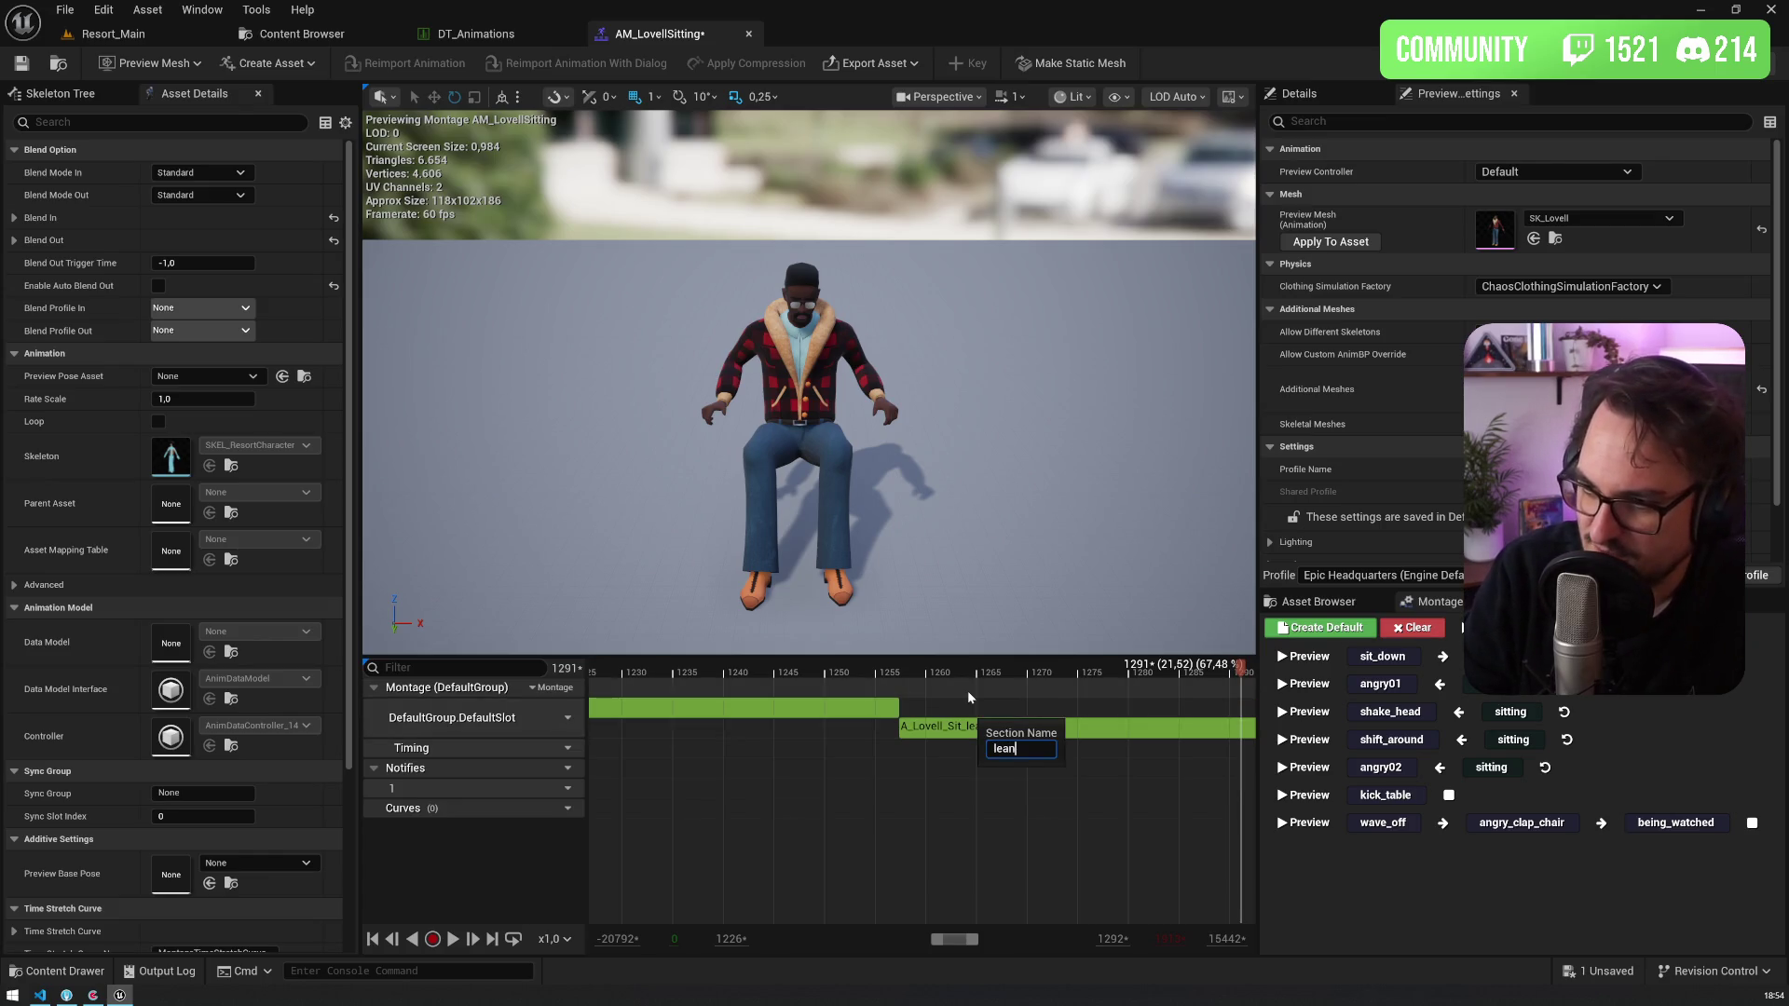
key(BackSpace)
key(BackSpace)
key(BackSpace)
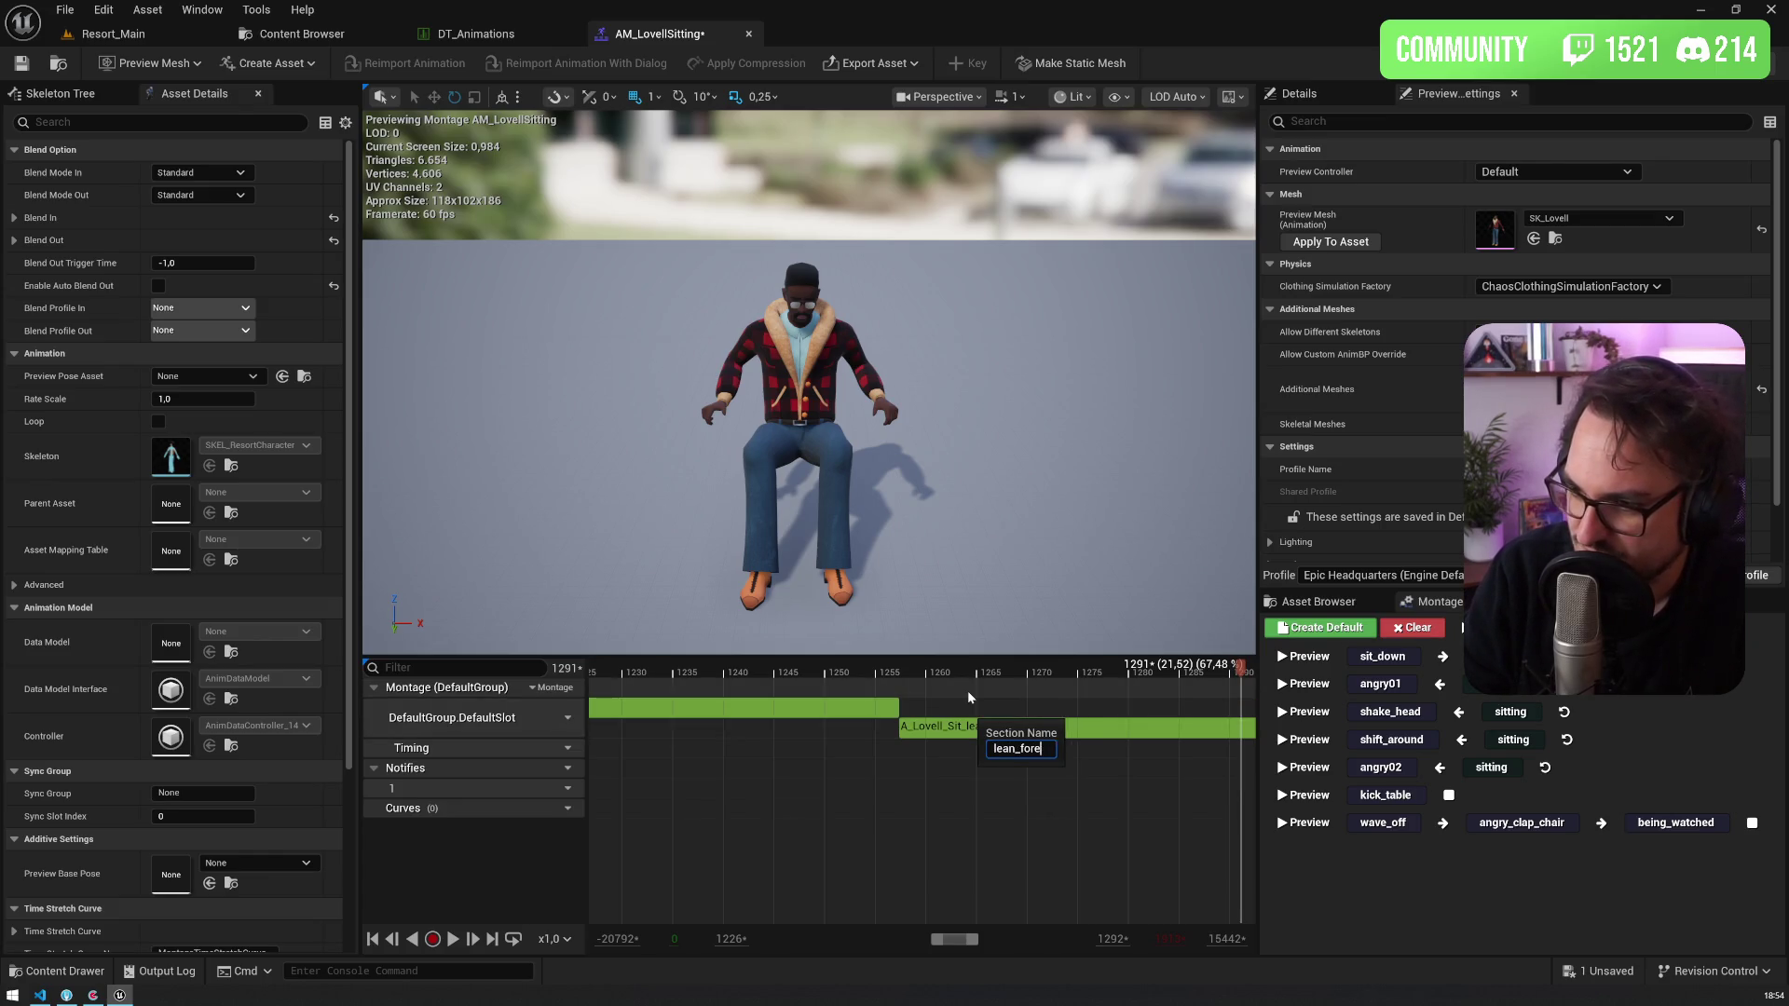
text(ward)
key(Return)
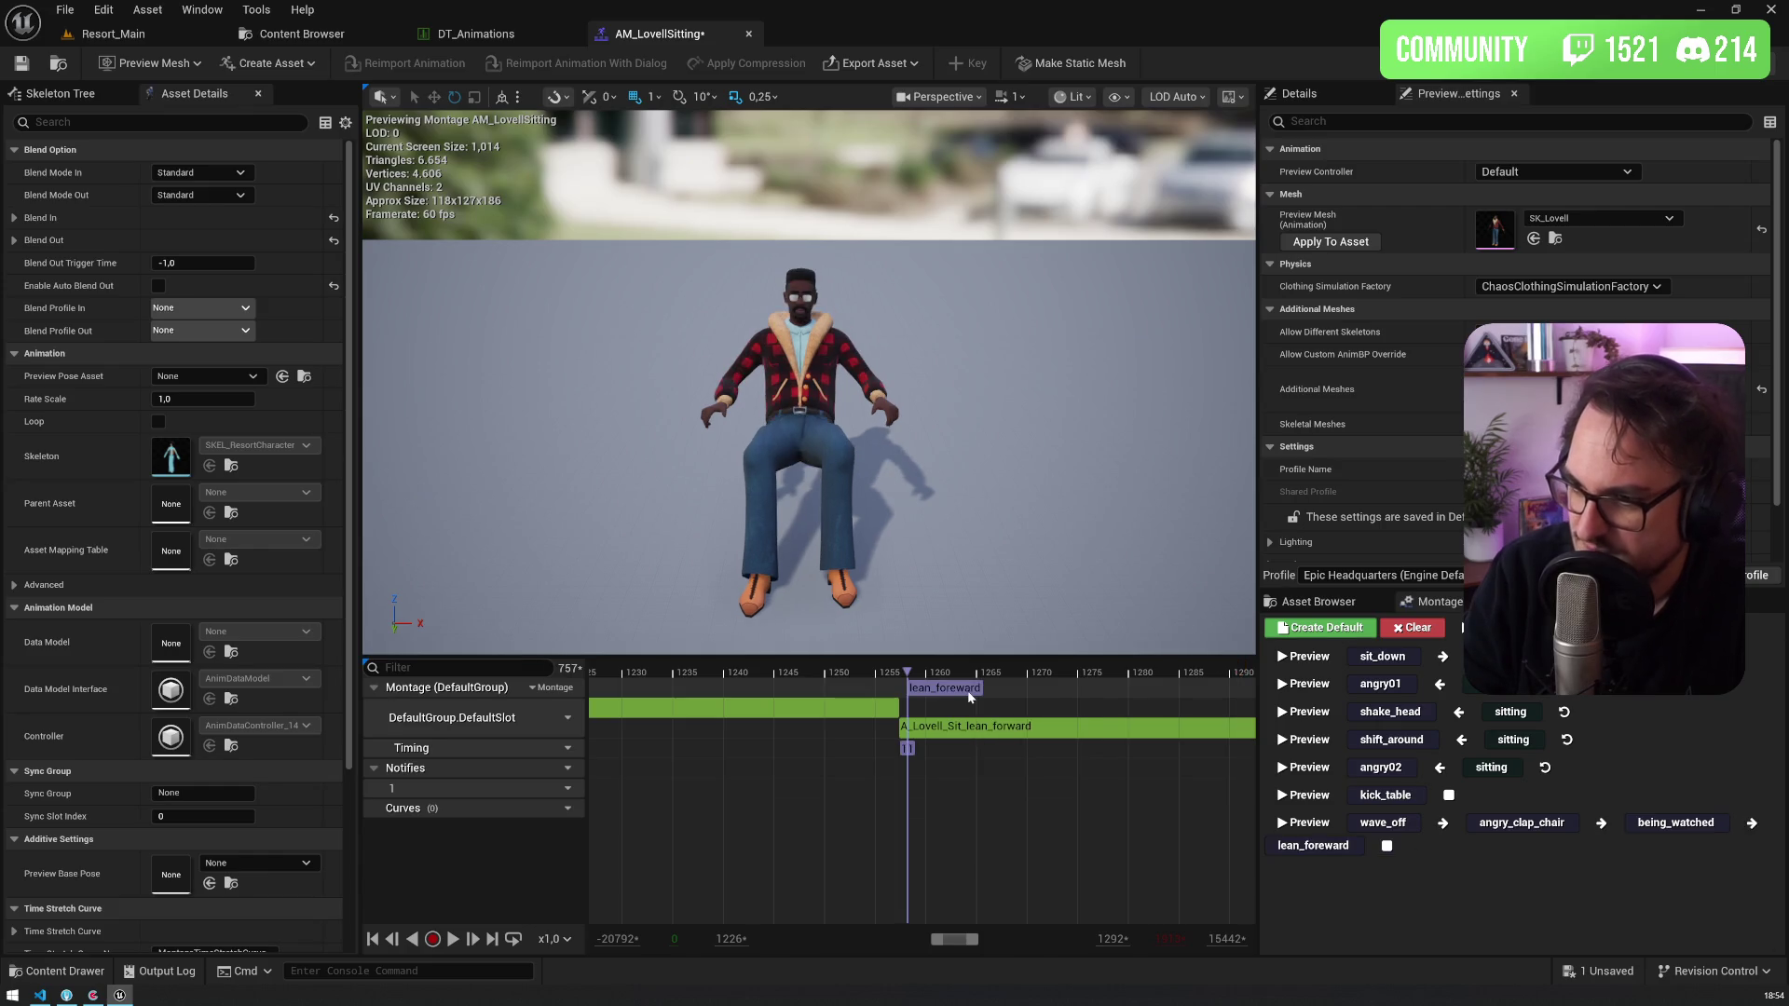
Step: Select the lean_forward section and commit its corrected name in the Details properties
click(953, 690)
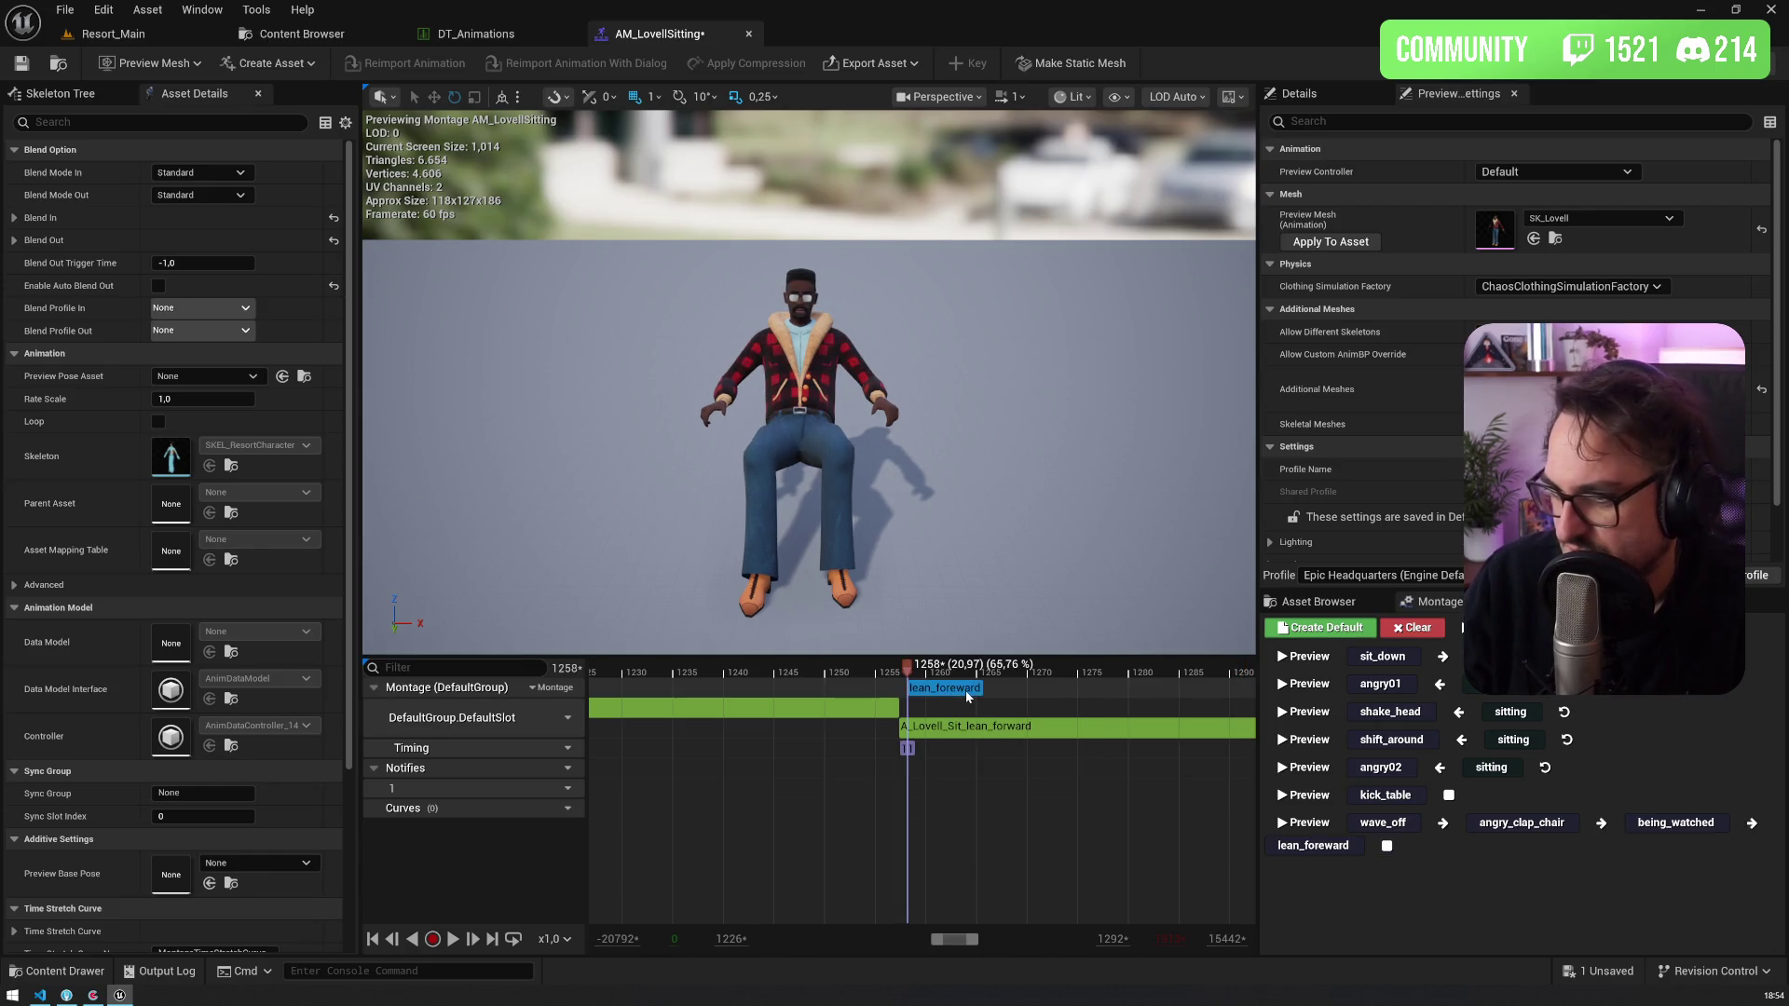
right_click(965, 691)
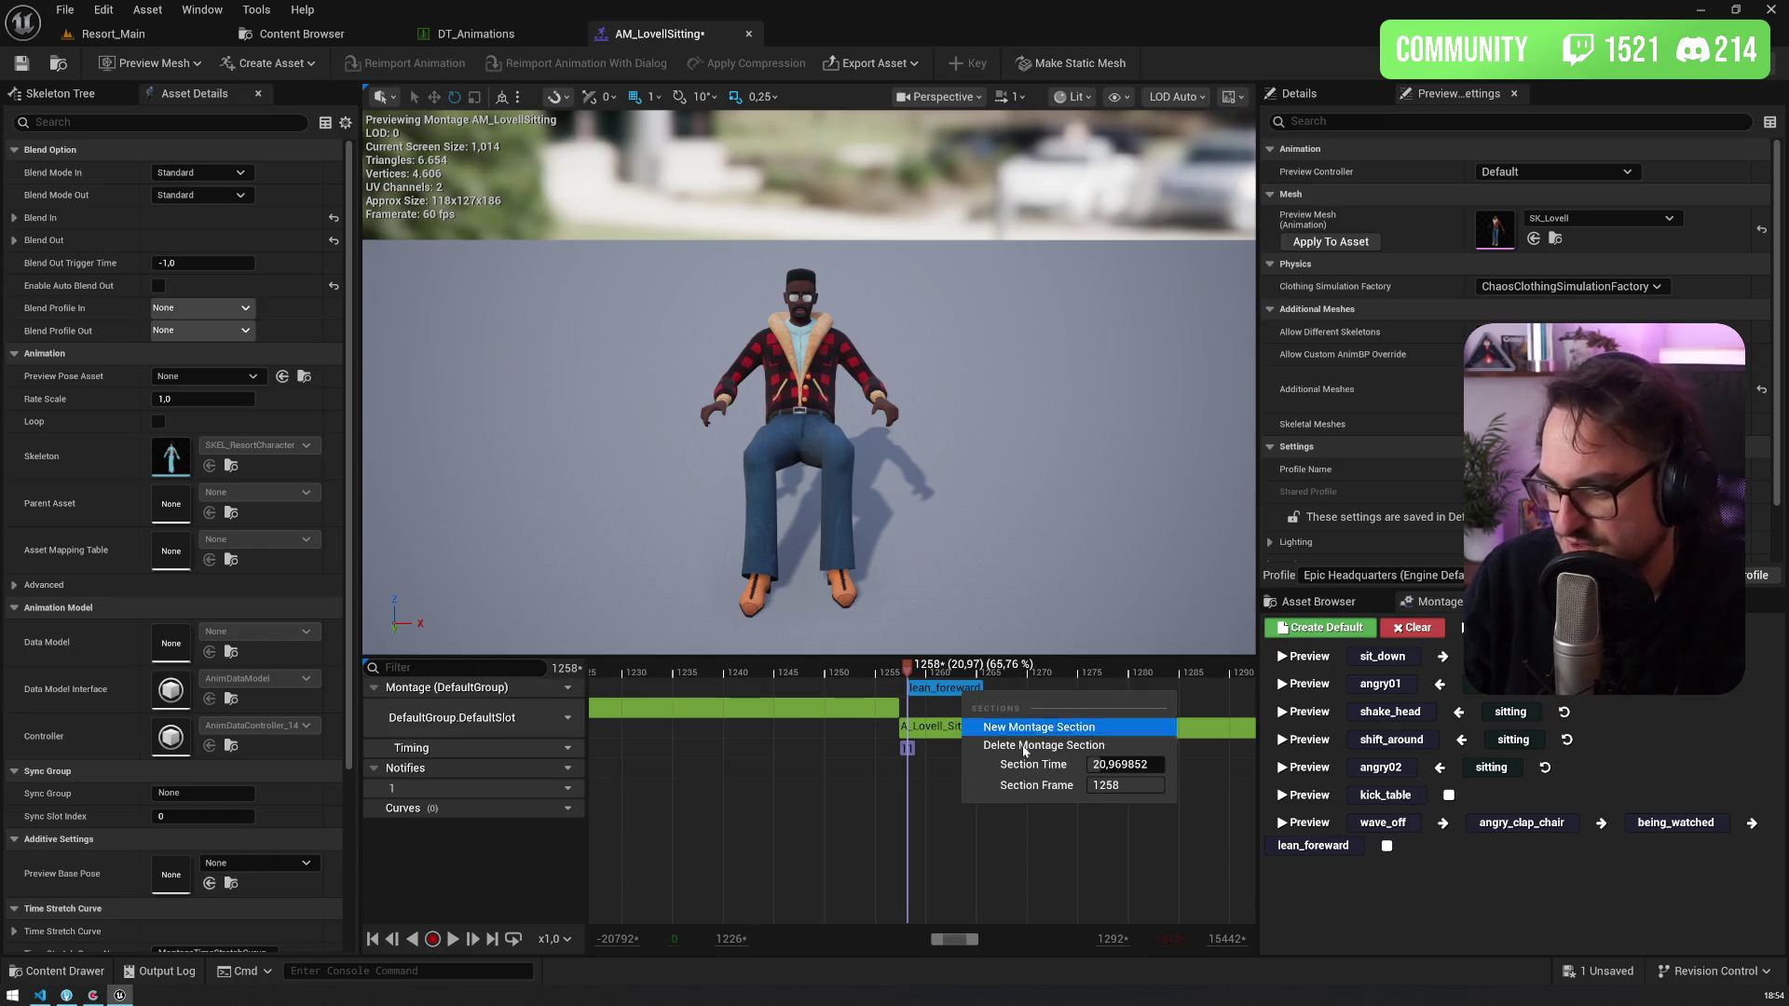
key(Escape)
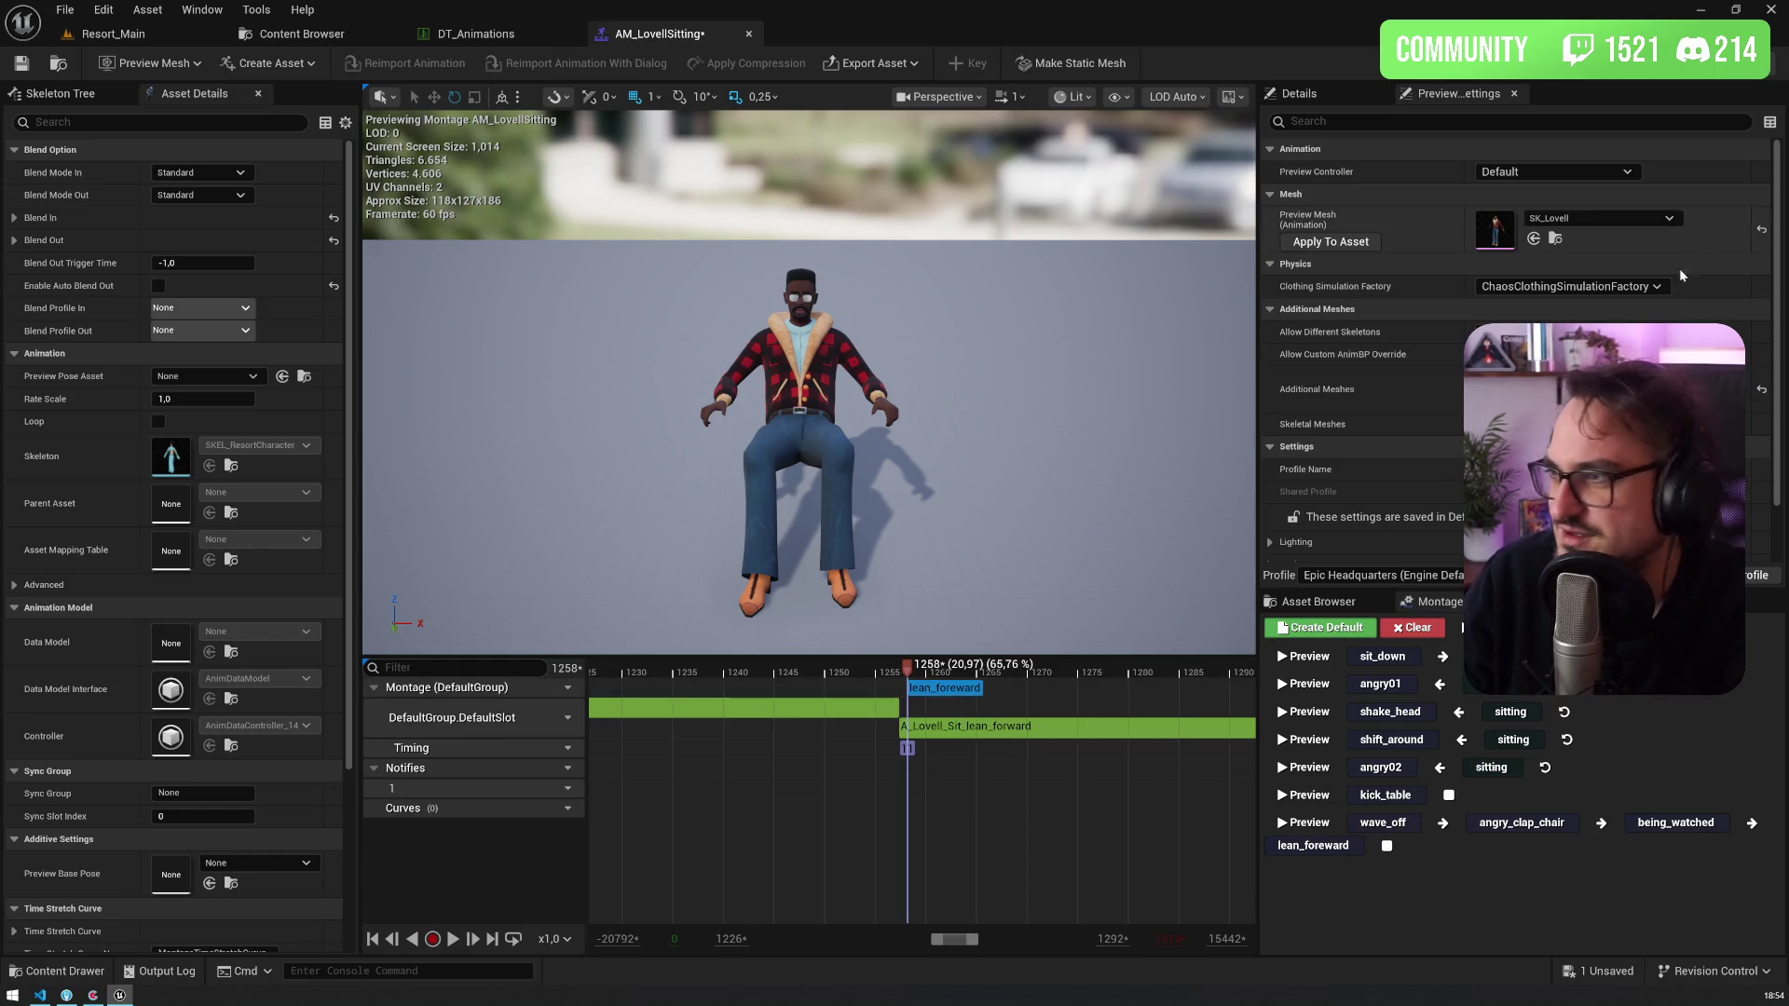
scroll(1678, 268, down, 2)
scroll(1360, 279, up, 2)
click(1350, 101)
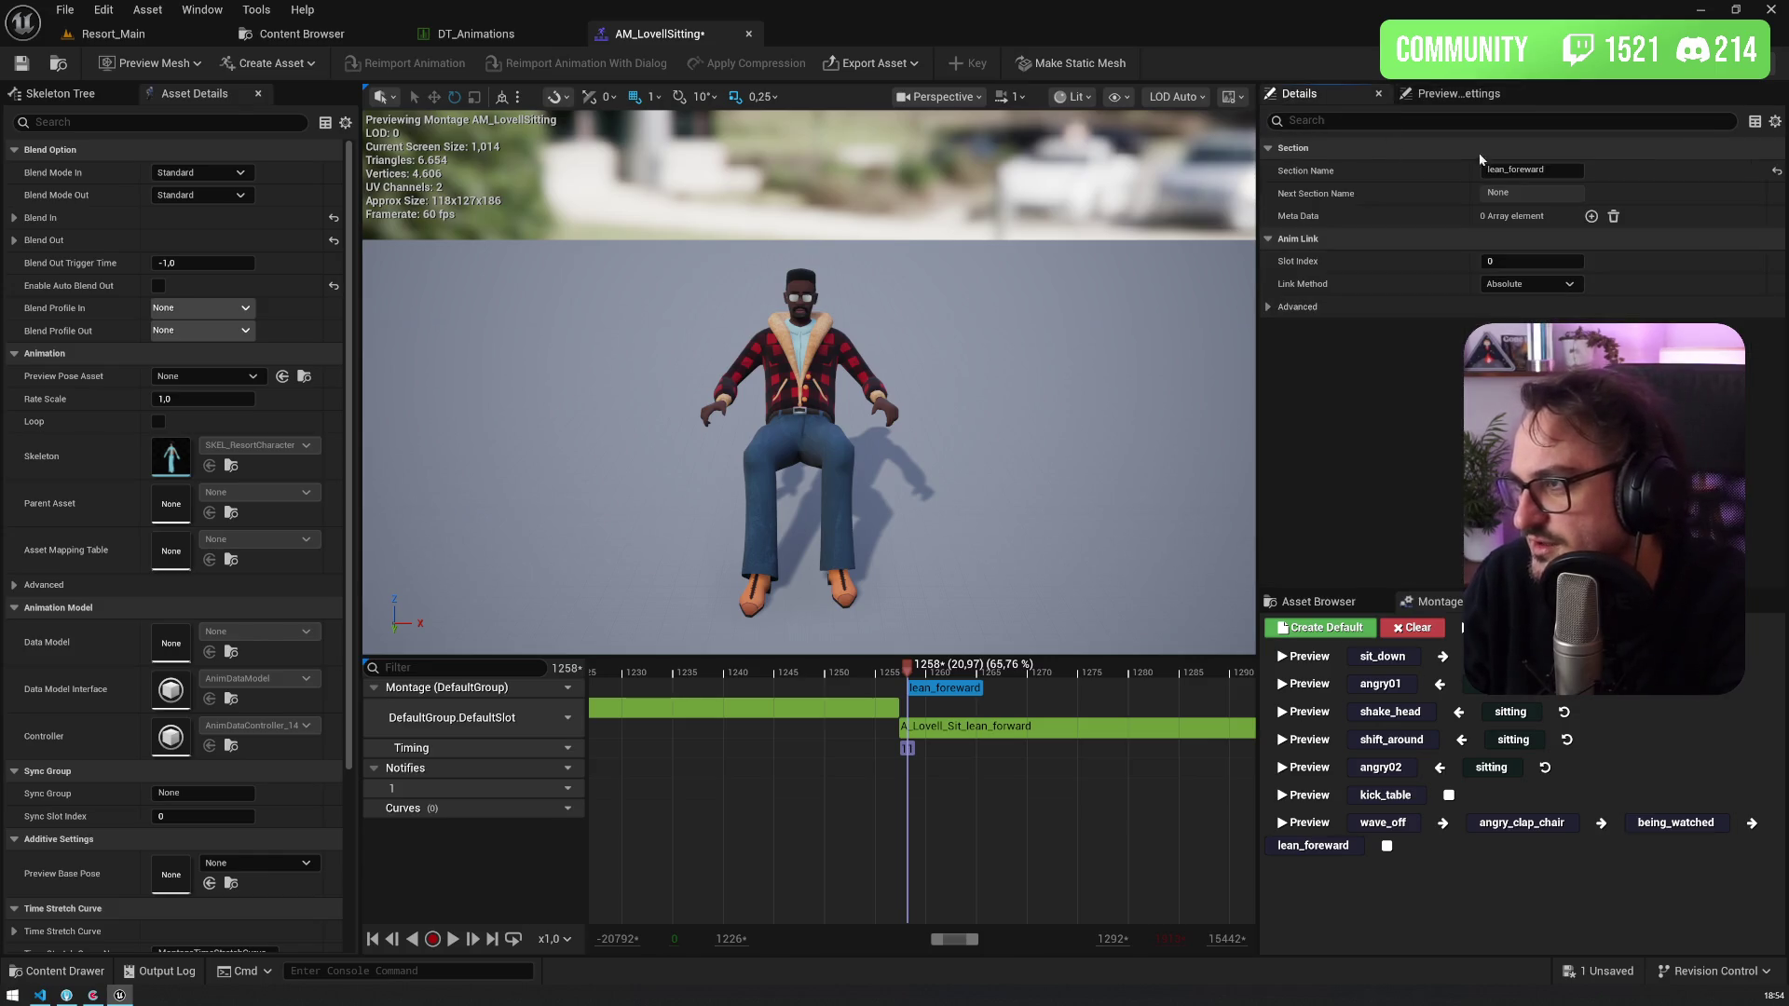
key(Return)
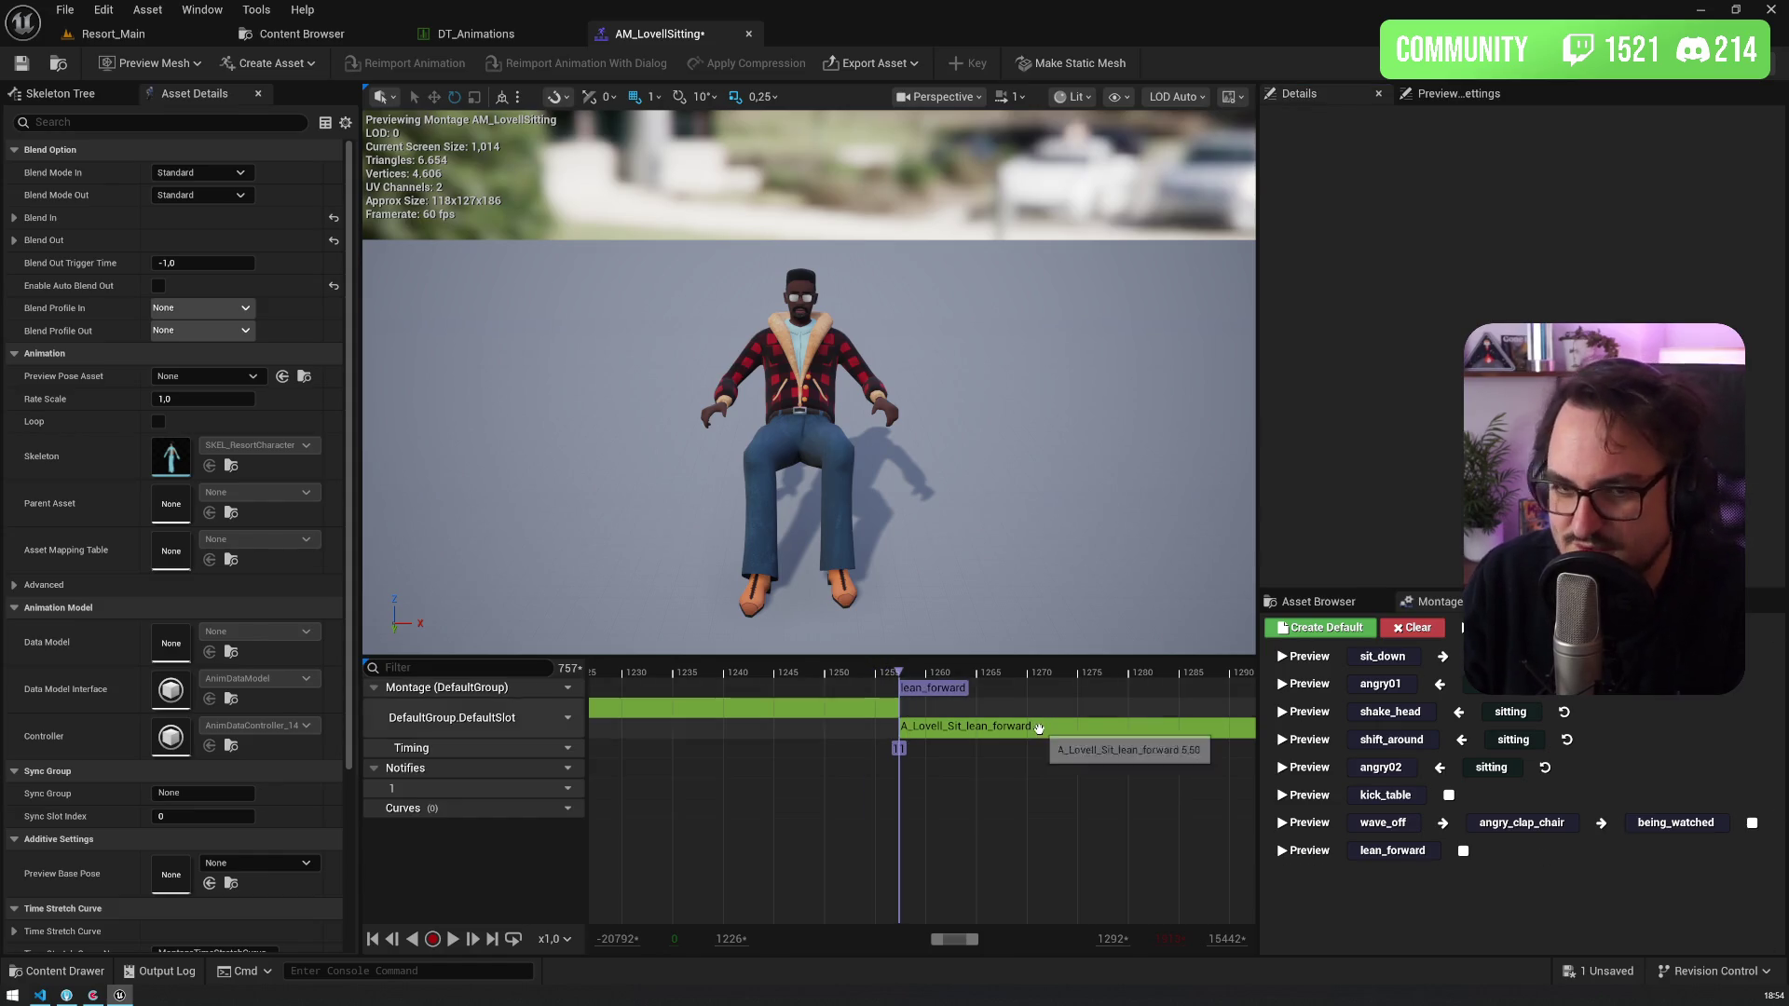
scroll(879, 745, down, 5)
scroll(873, 743, down, 3)
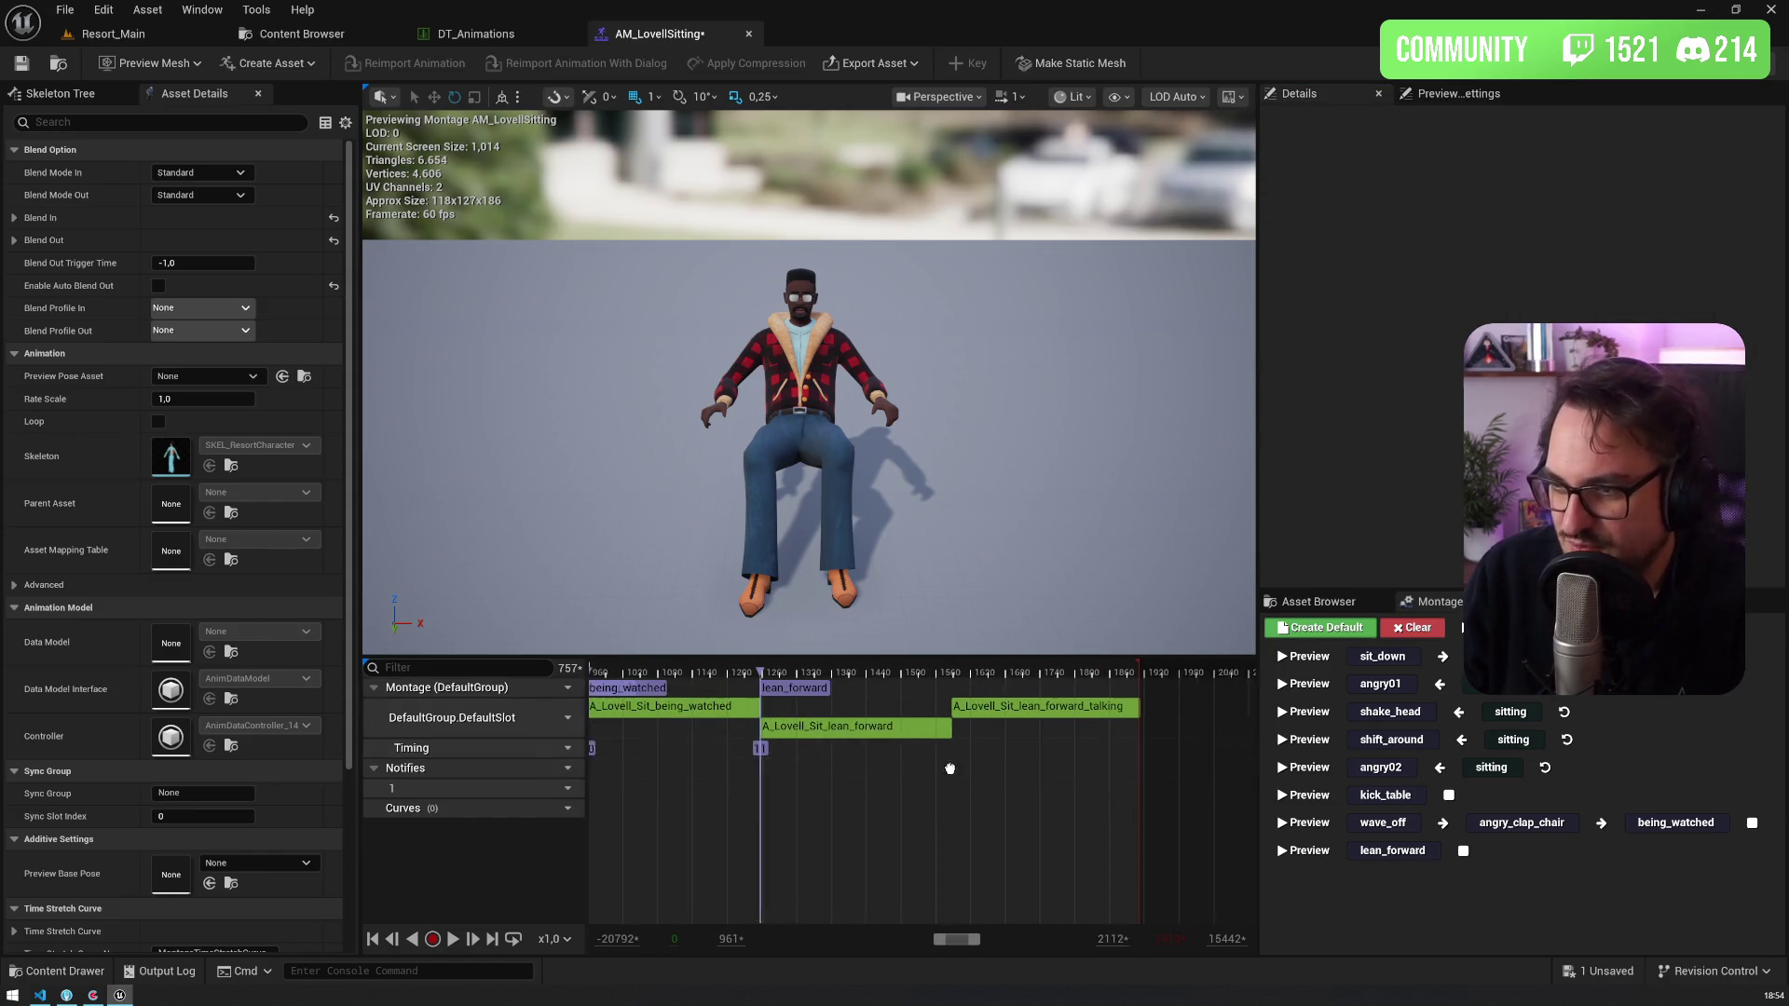
click(785, 669)
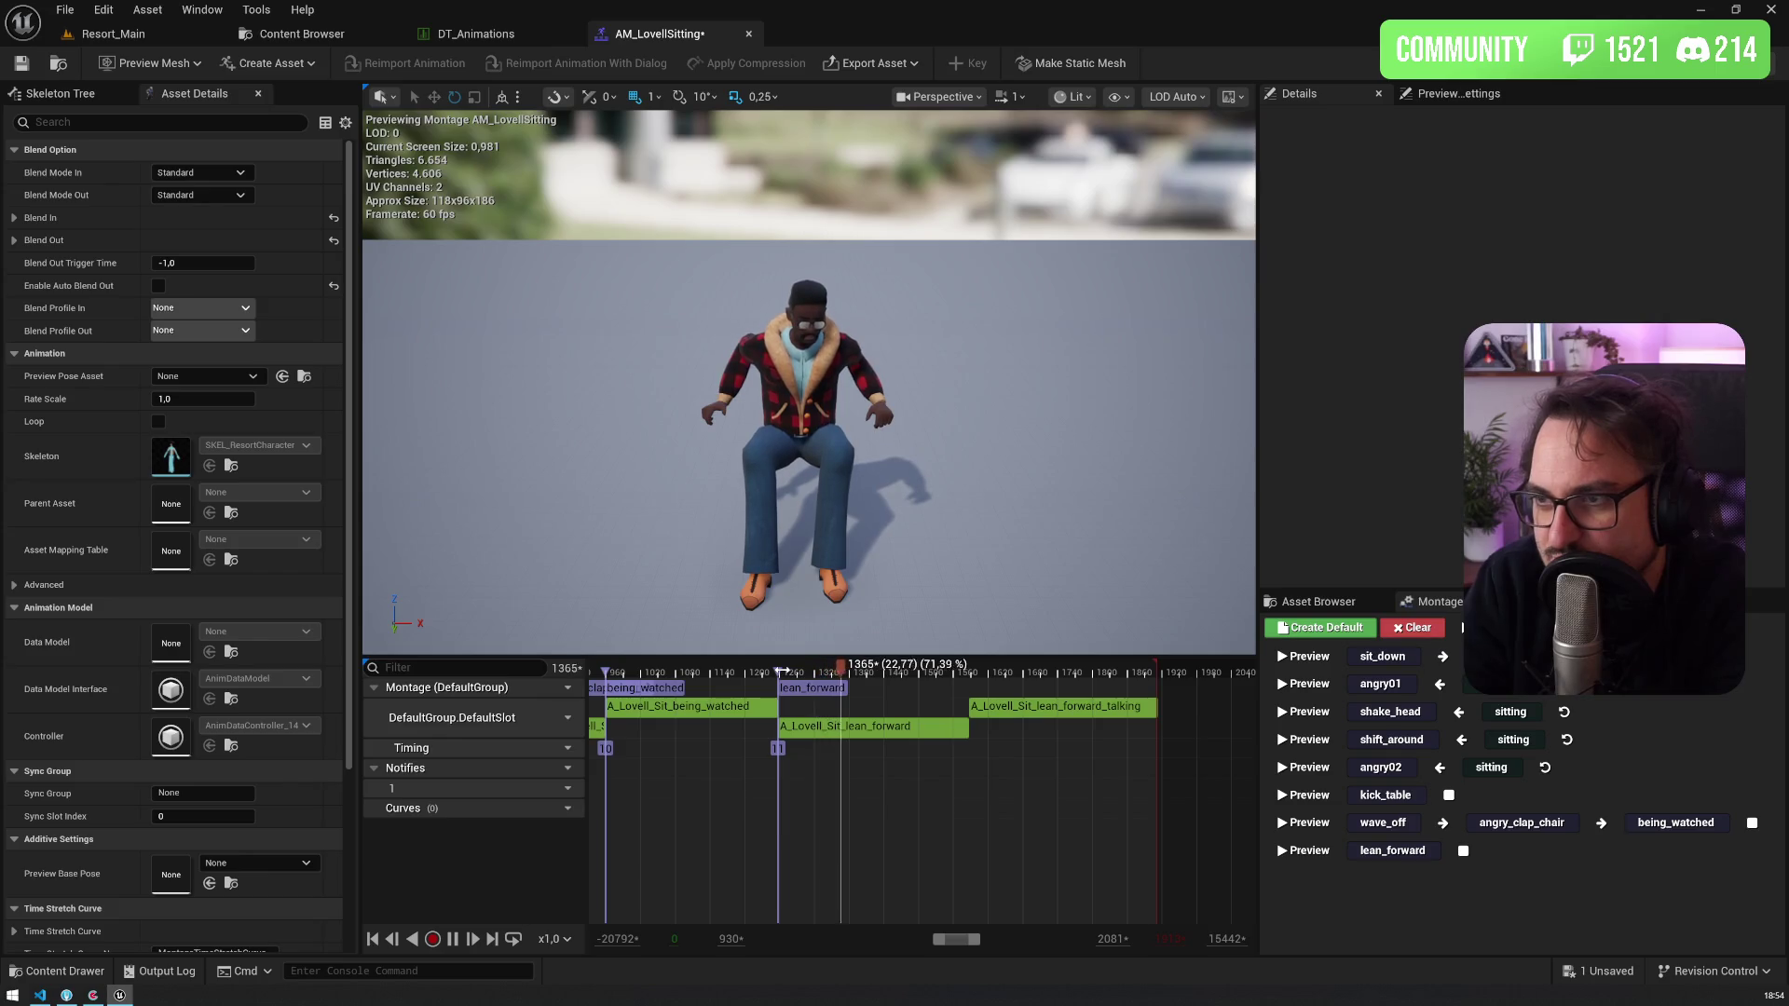
Step: Stop playback, slide the lean_forward_talking clip left against lean_forward, and scrub the transition
key(space)
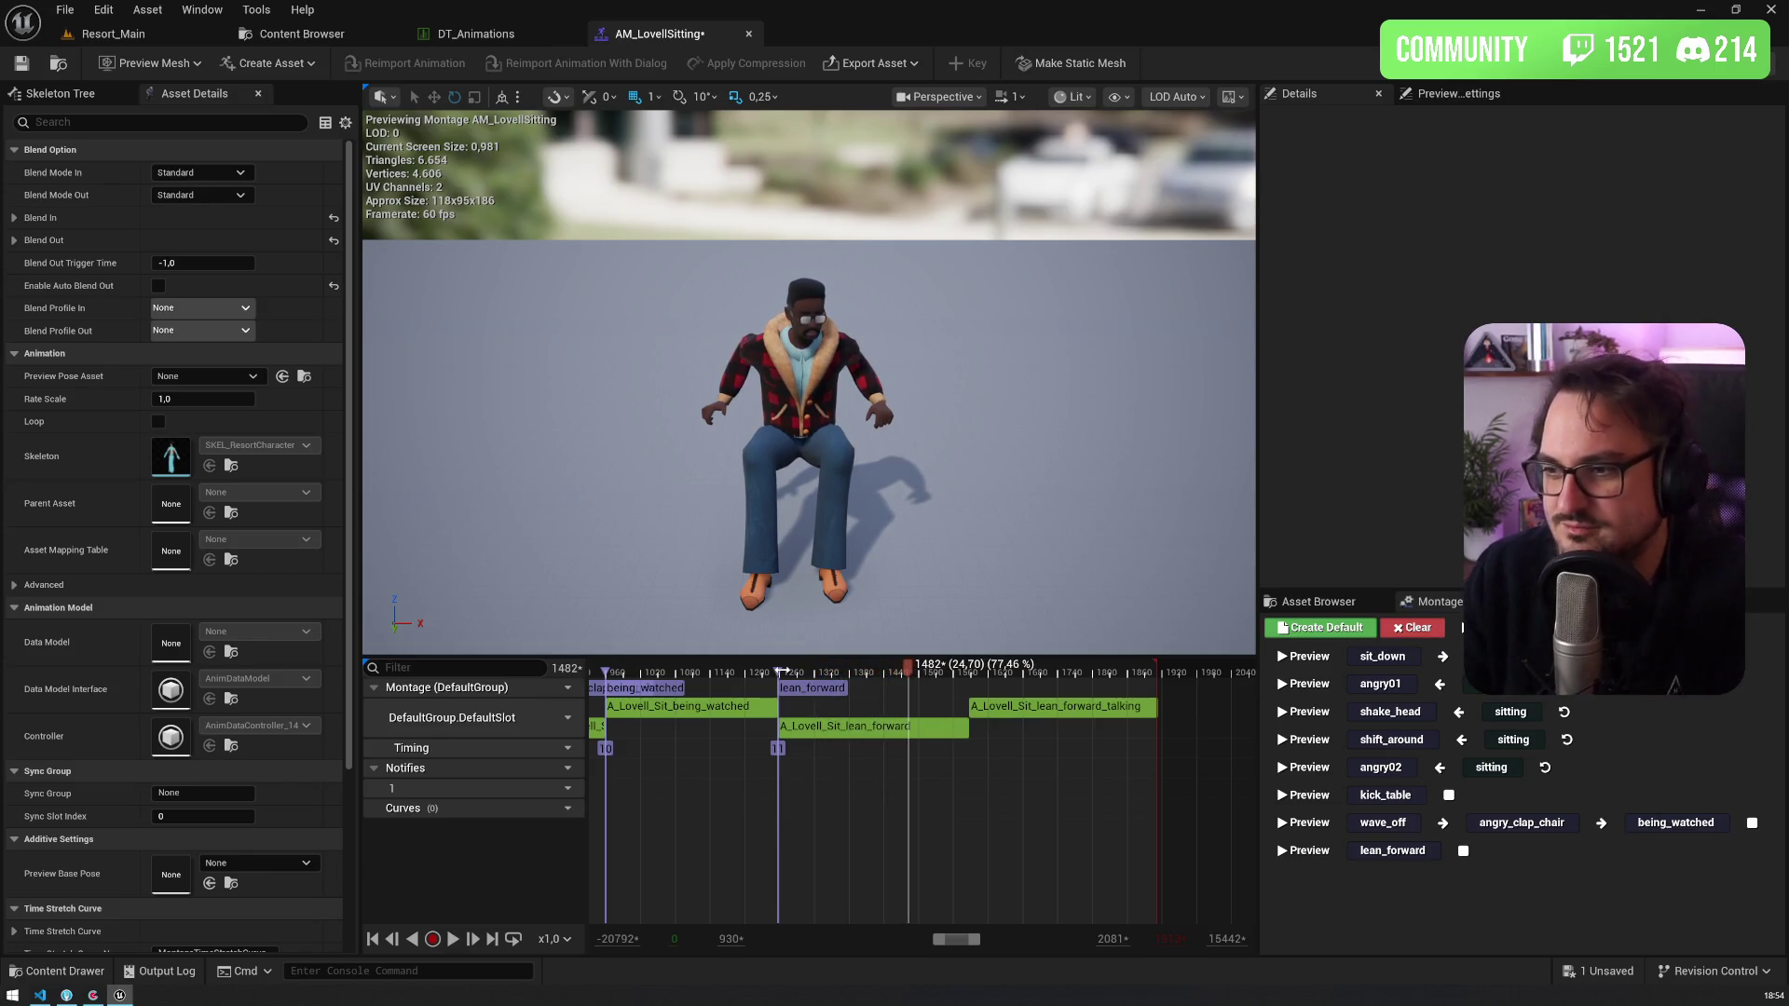
drag(903, 671, 830, 686)
drag(1021, 710, 918, 709)
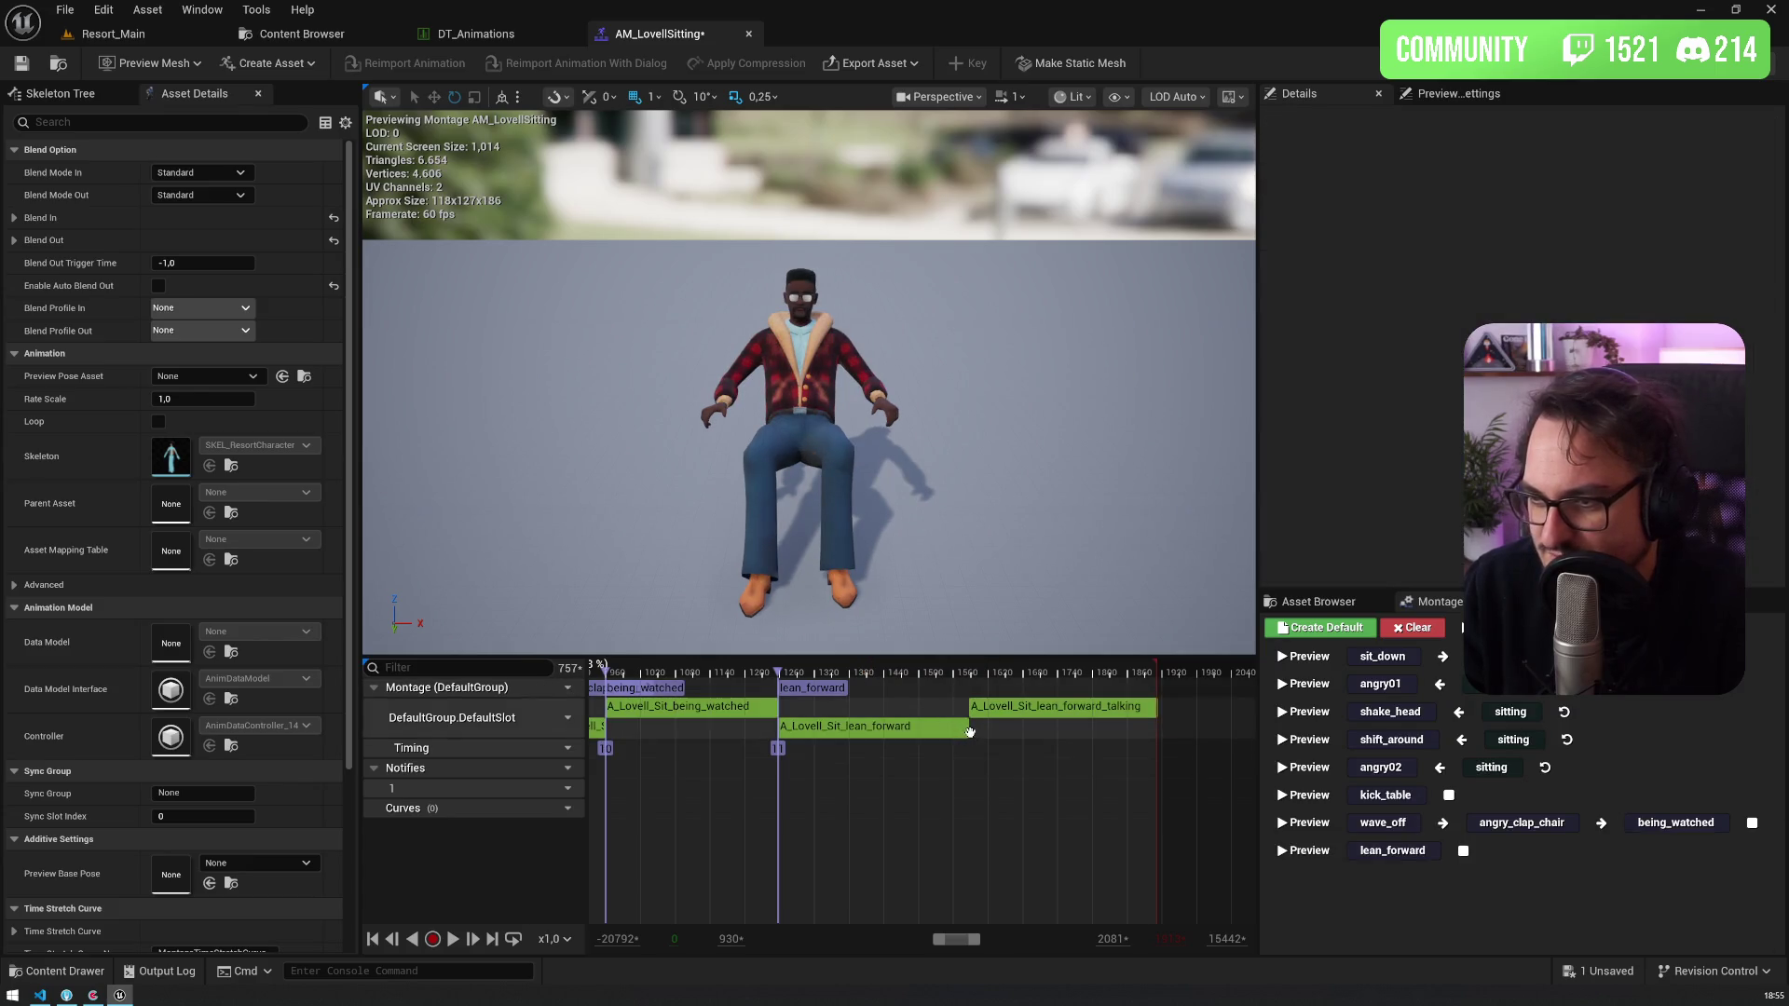
mouse_move(822, 677)
mouse_down()
mouse_move(746, 676)
mouse_move(1118, 677)
mouse_move(820, 678)
mouse_move(1114, 679)
mouse_move(971, 680)
mouse_up()
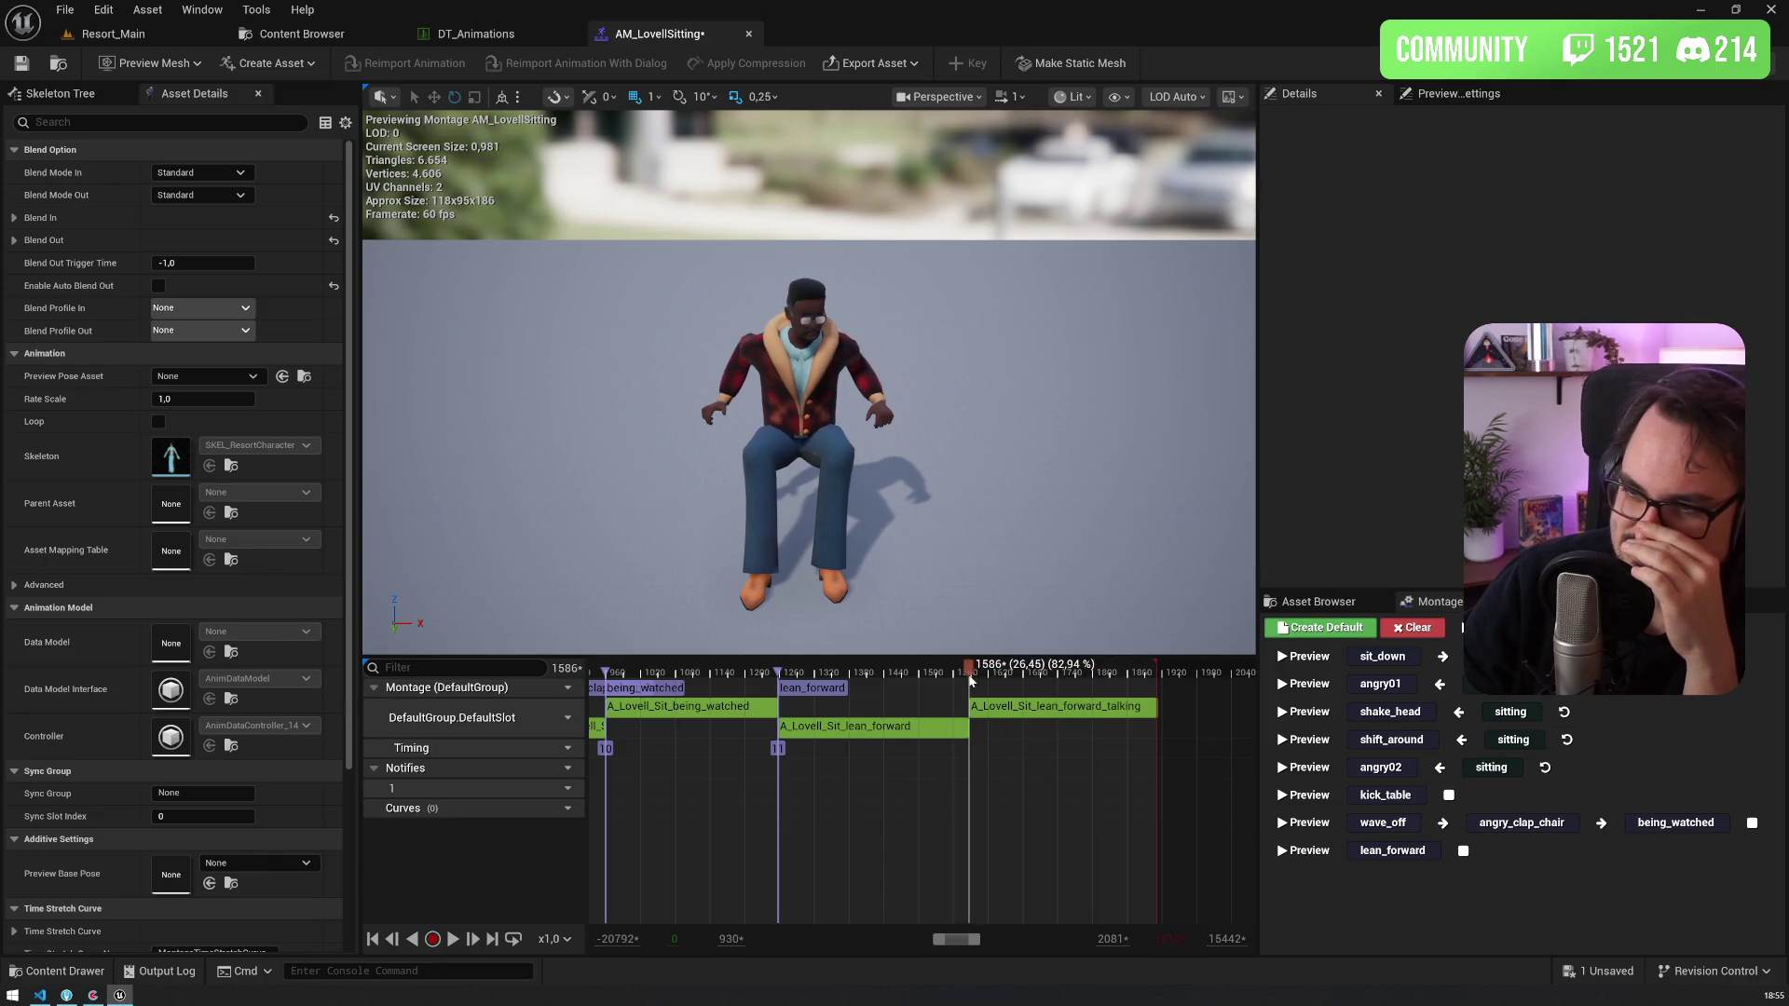
Step: Add a lean_forward_talking section at the start of the A_Lovell_Sit_lean_forward_talking clip
right_click(970, 684)
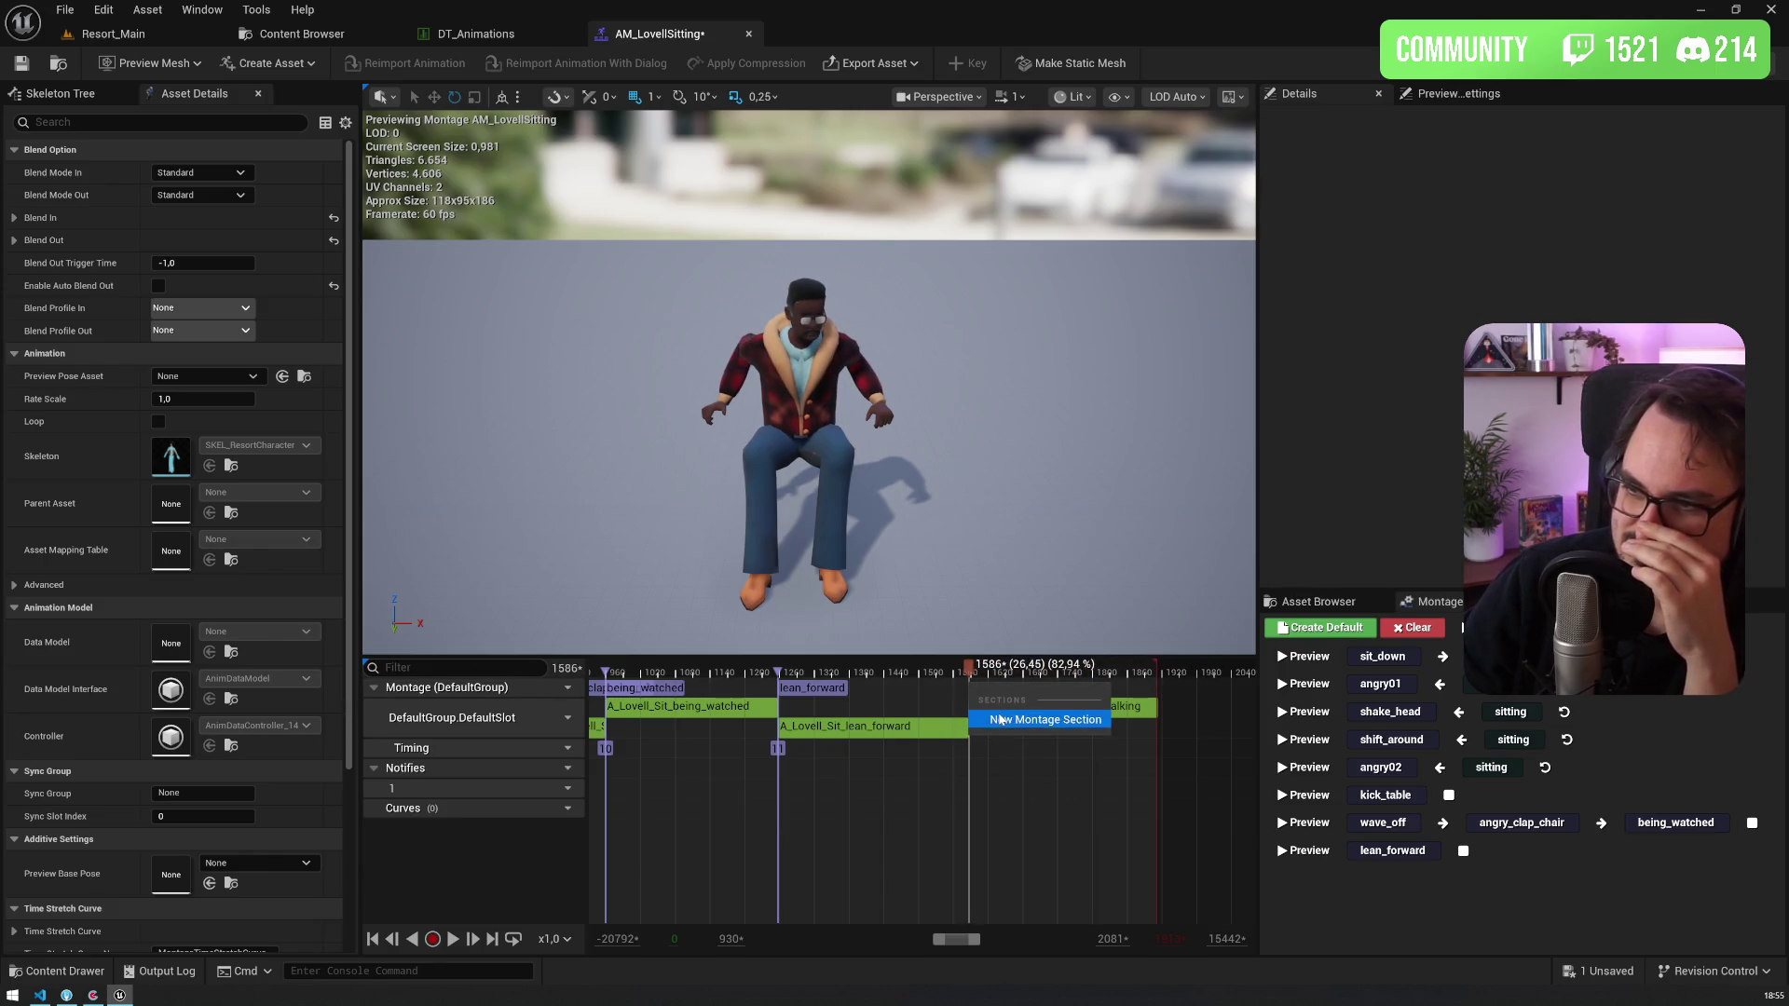
click(1001, 719)
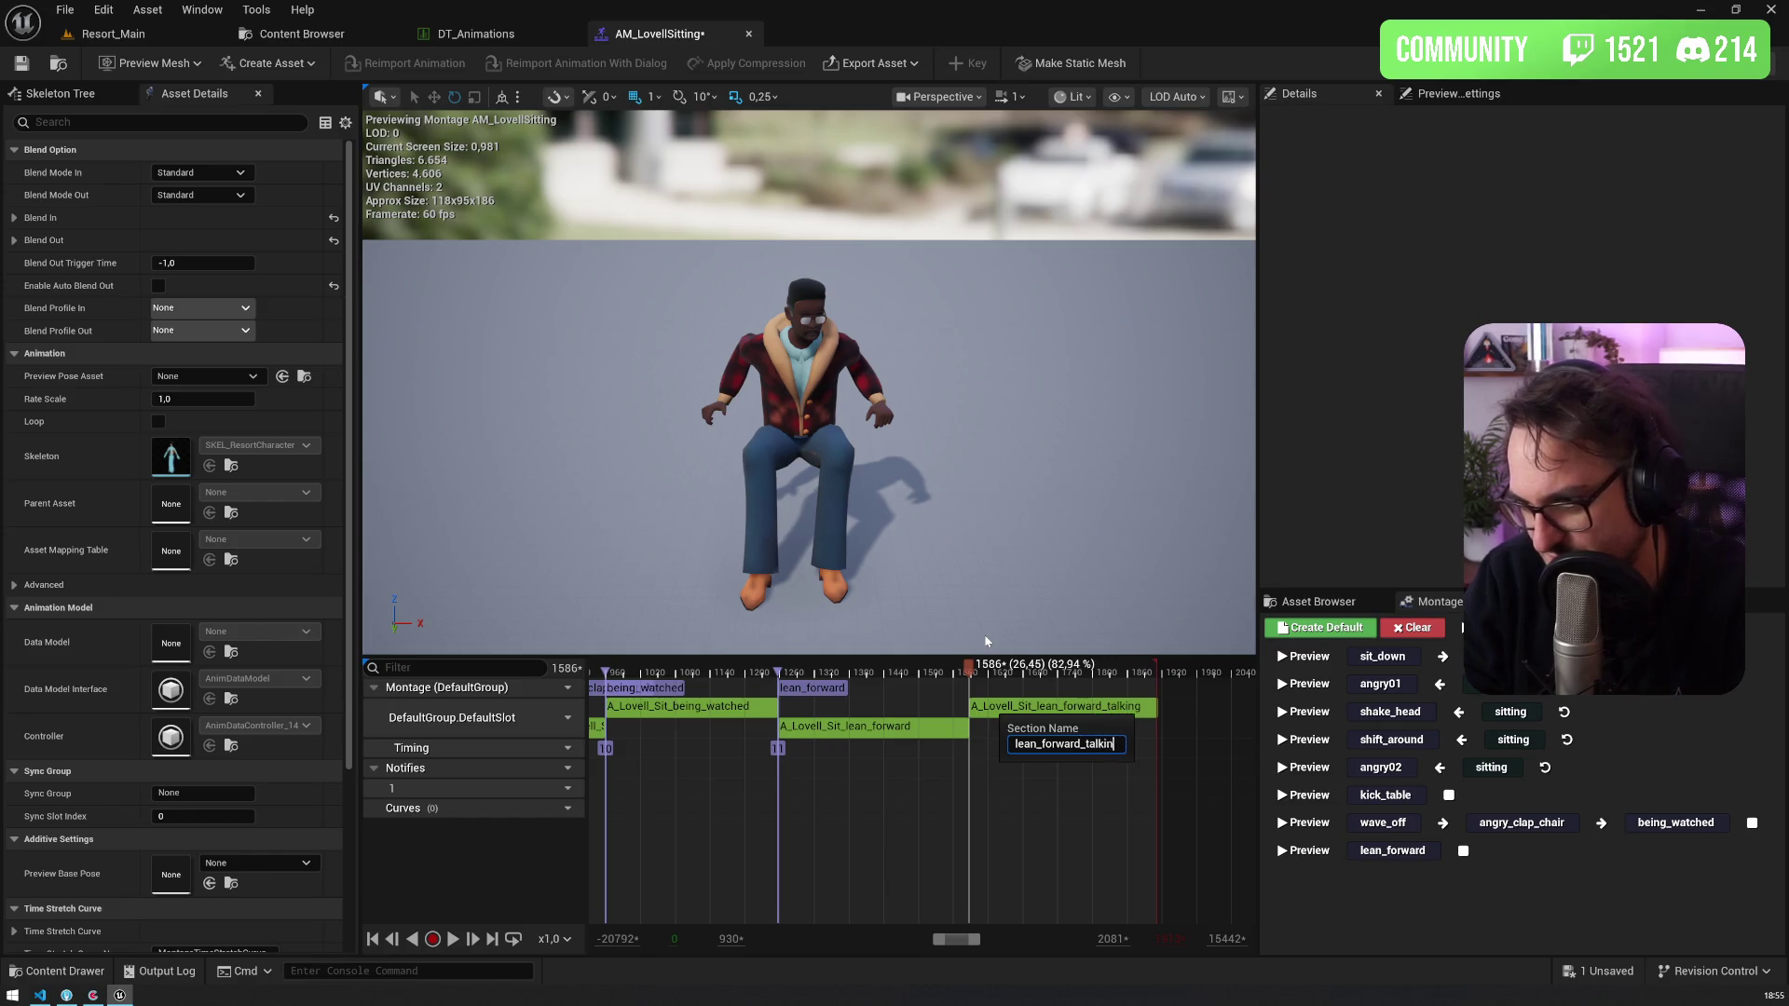
text(g)
key(Return)
scroll(954, 685, up, 10)
drag(1092, 690, 732, 699)
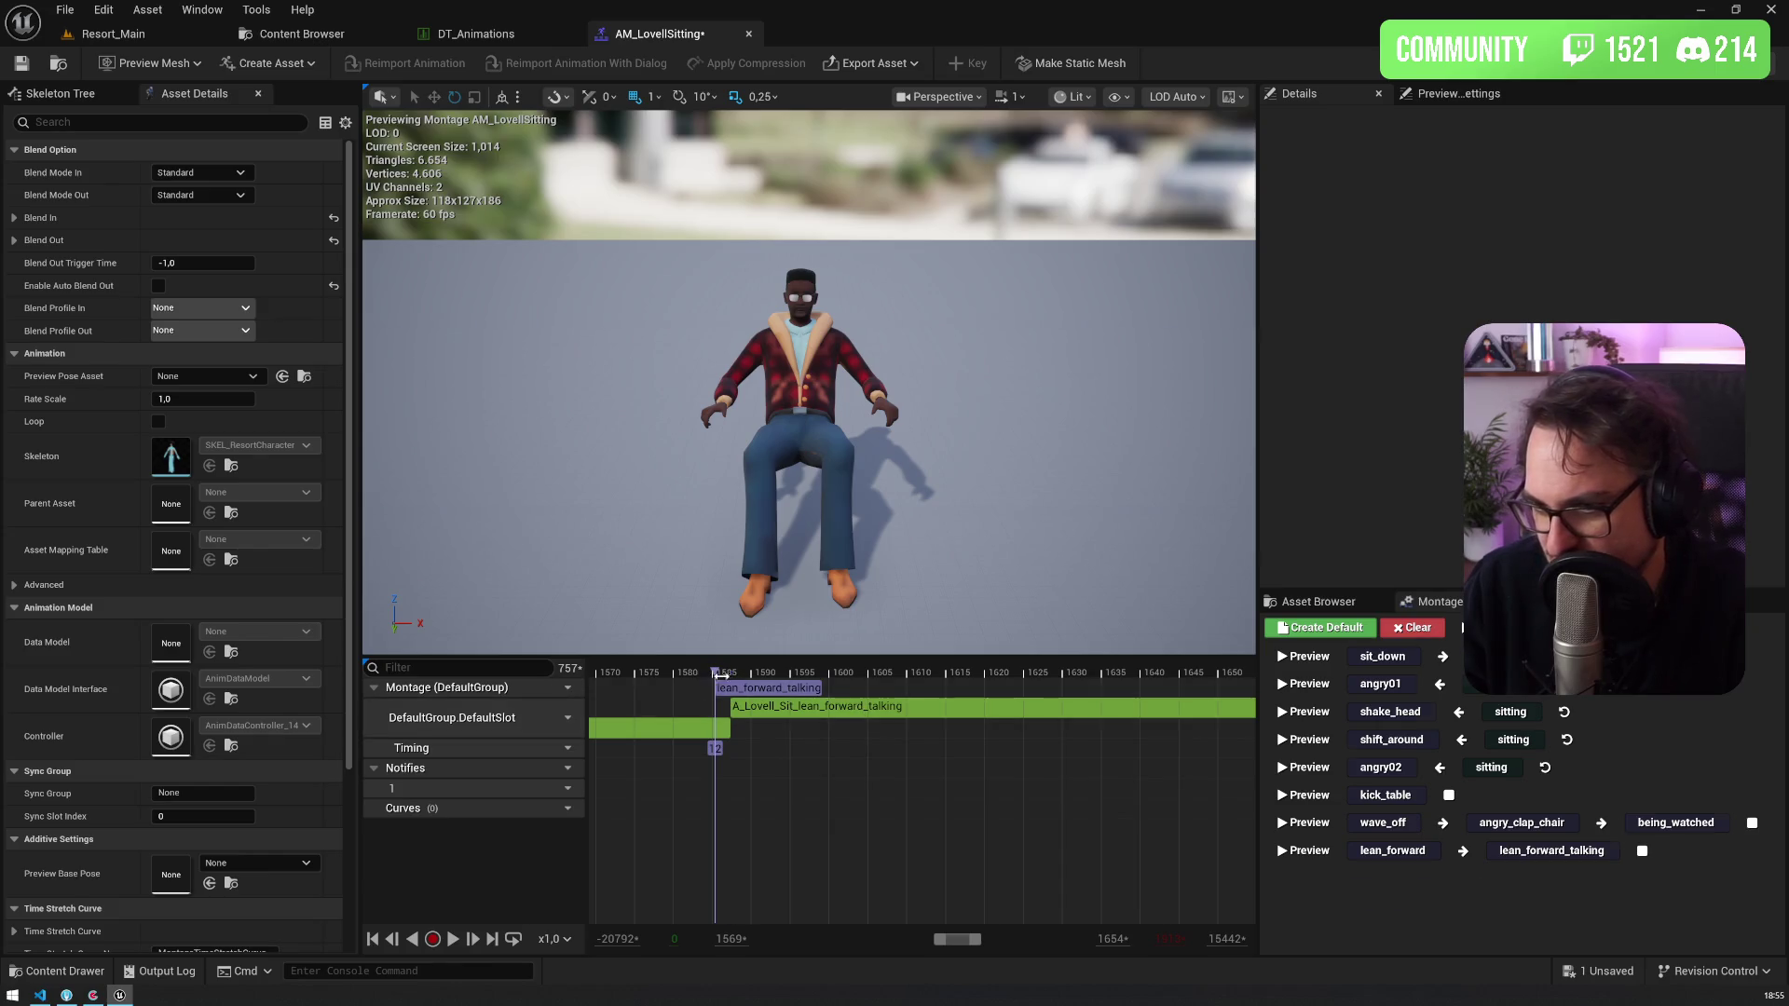
scroll(732, 689, down, 10)
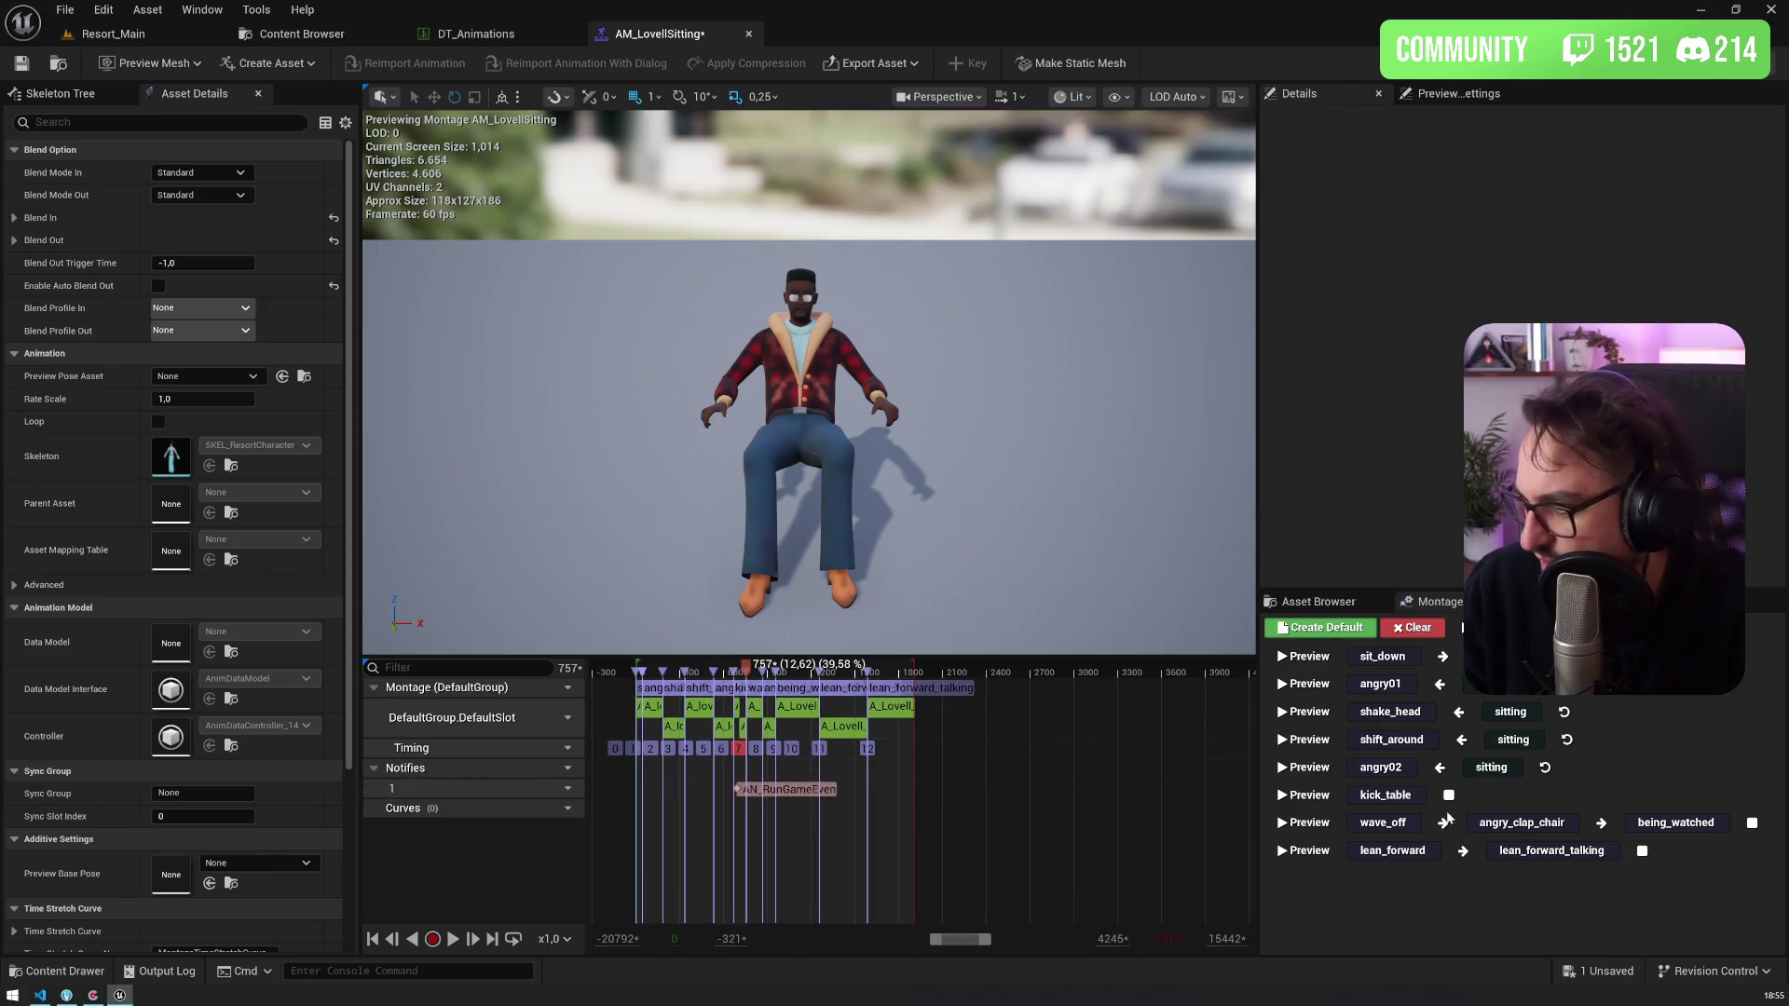
Step: Set sitting as the next section for angry_clap_chair, being_watched, lean_forward and lean_forward_talking
click(1461, 846)
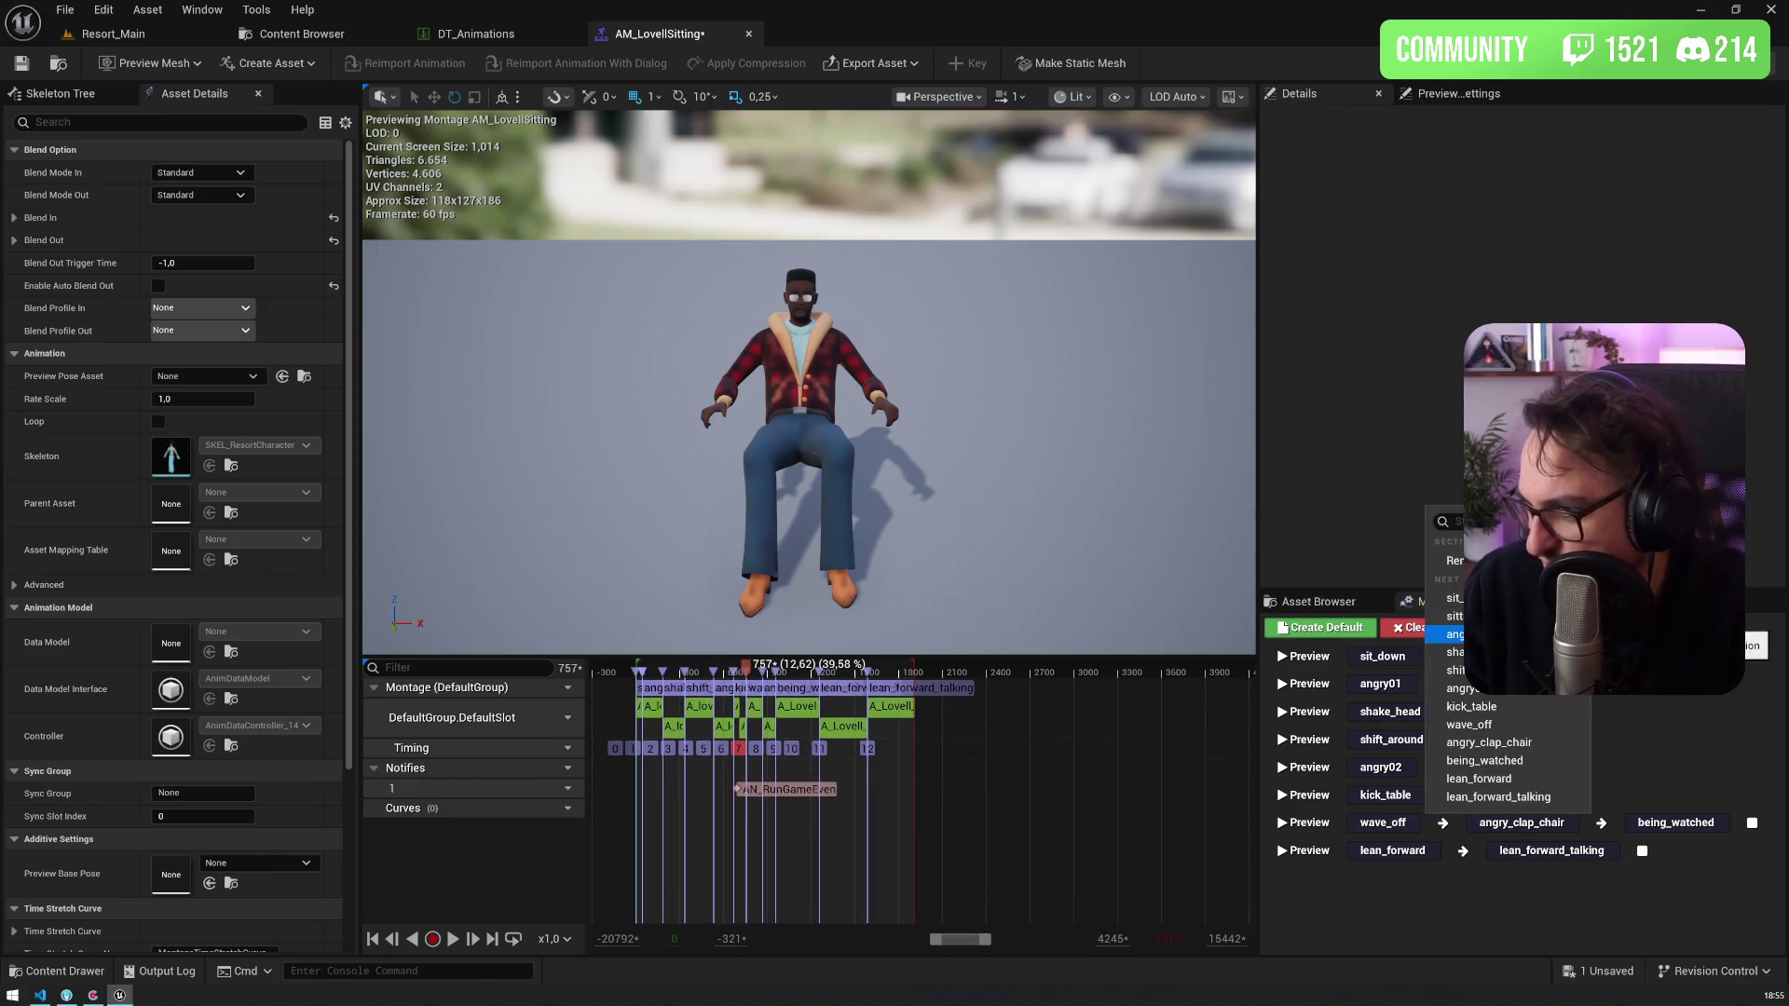
click(1453, 635)
click(1482, 851)
click(1518, 624)
click(1473, 878)
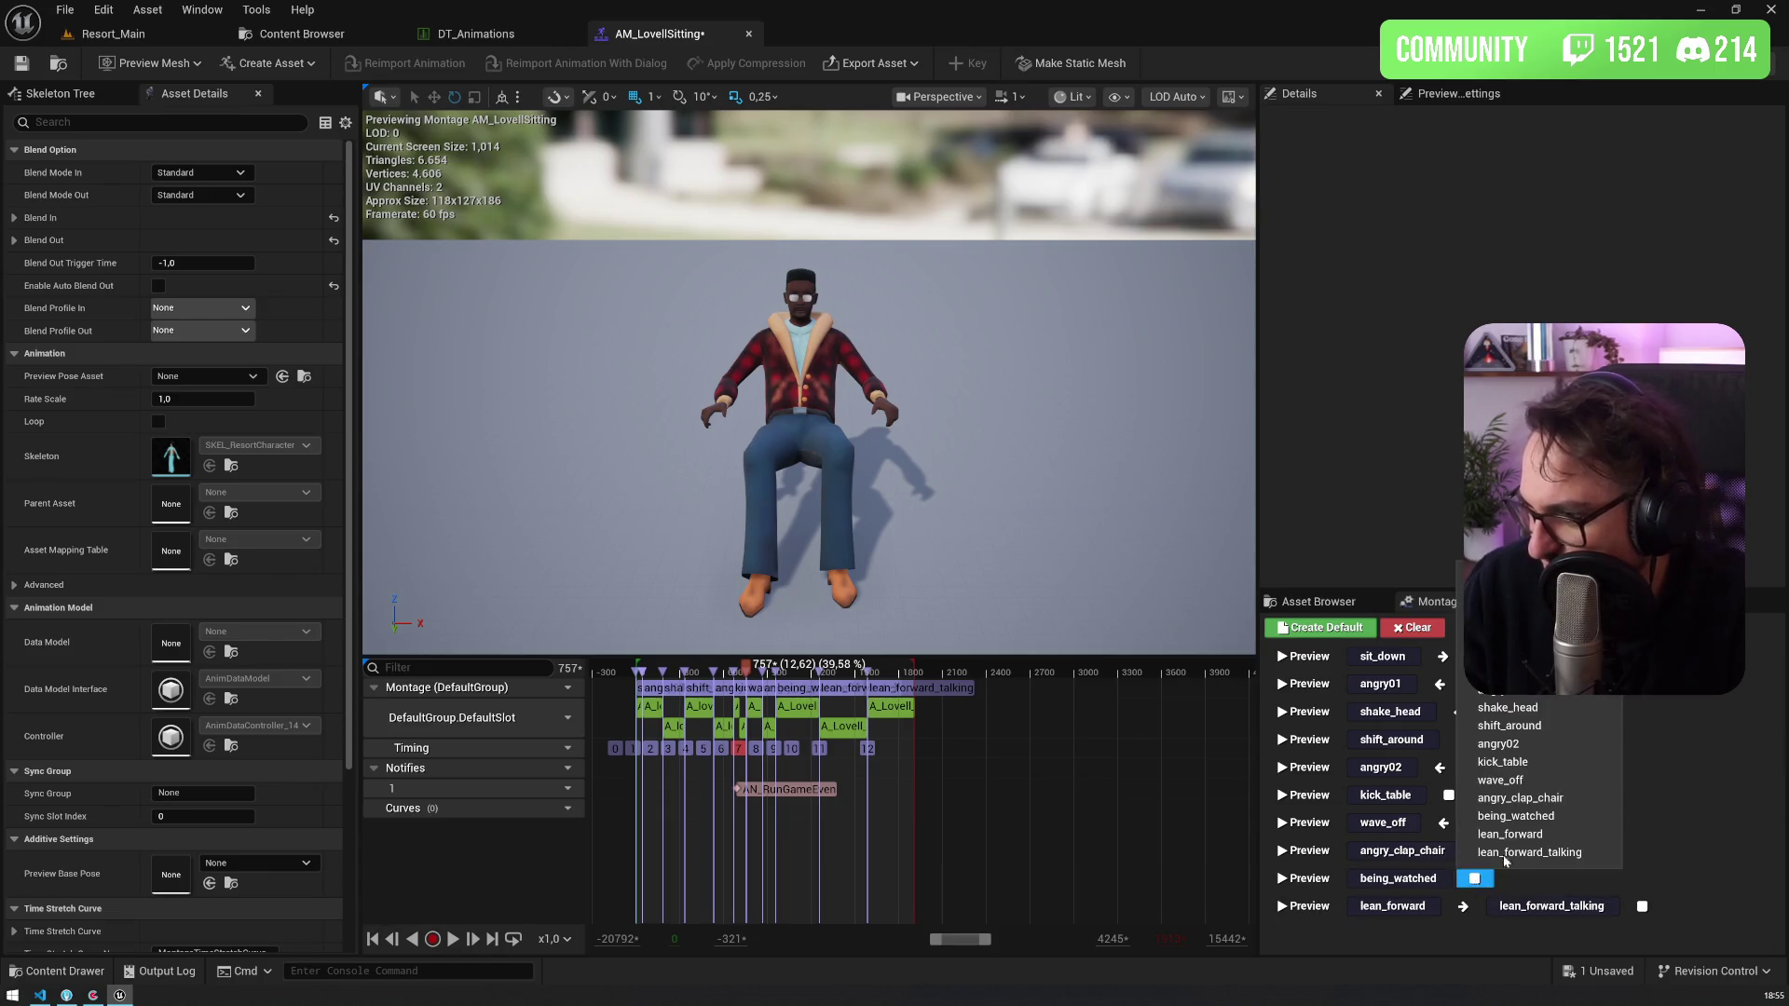
click(1513, 620)
click(1464, 909)
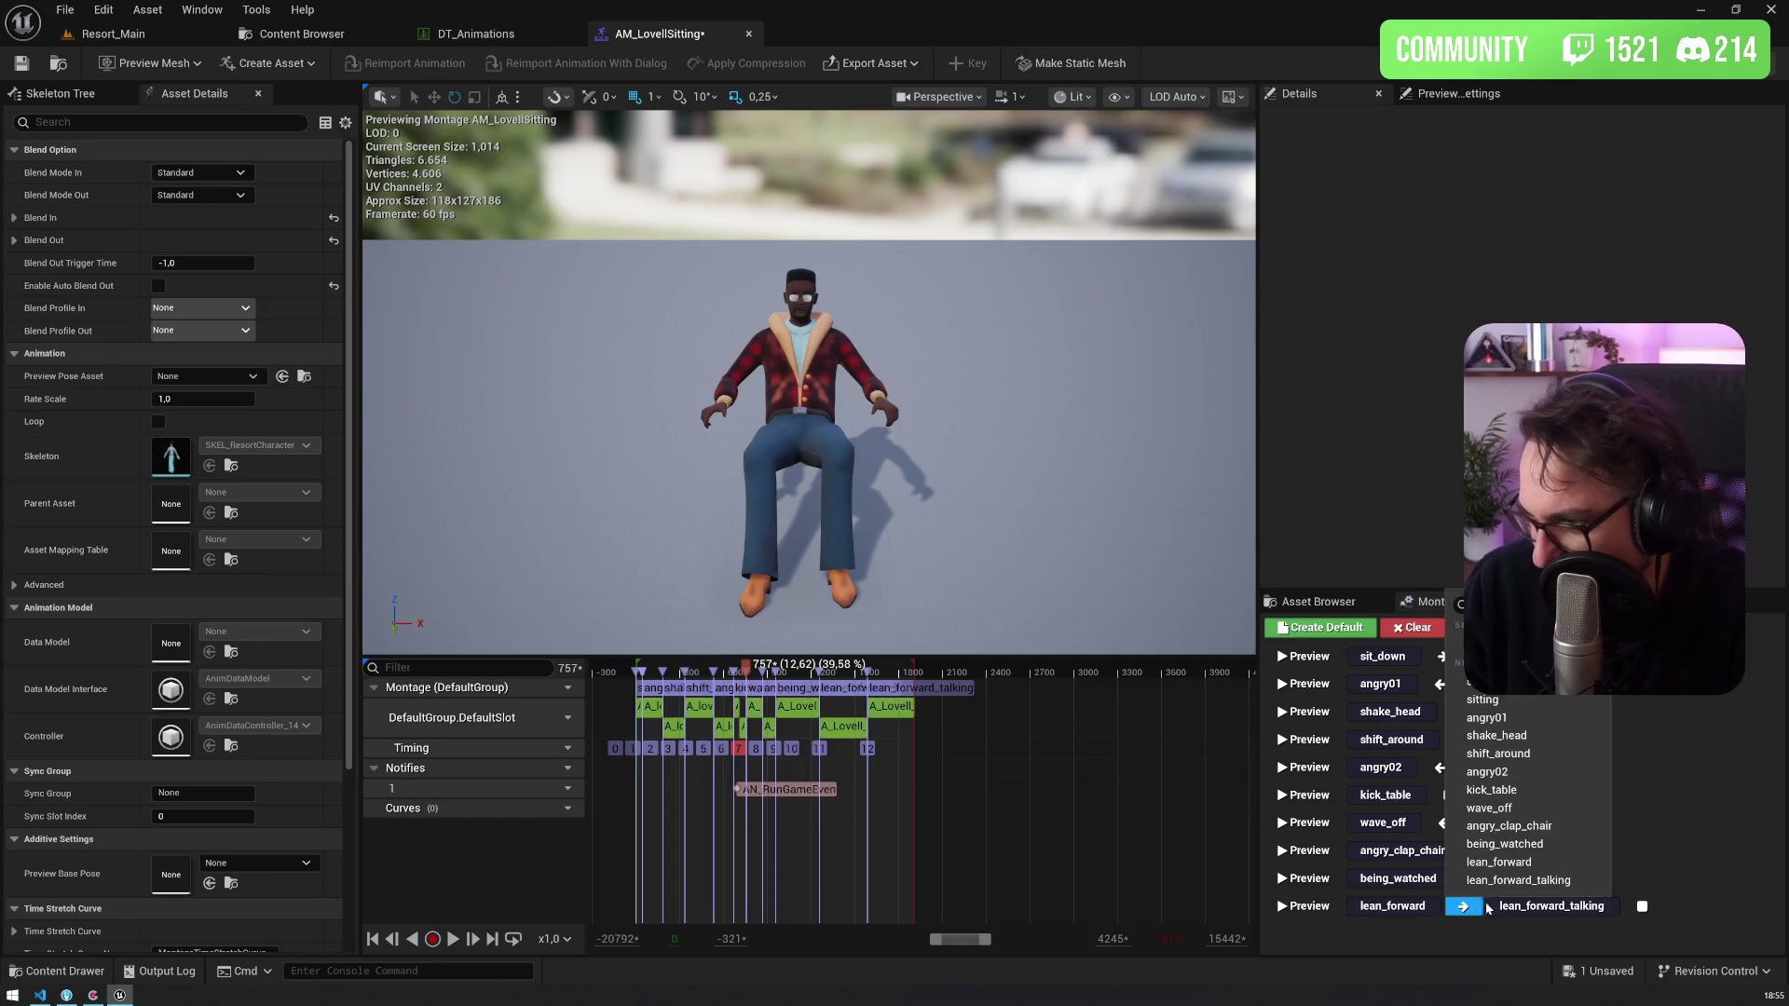
click(1525, 703)
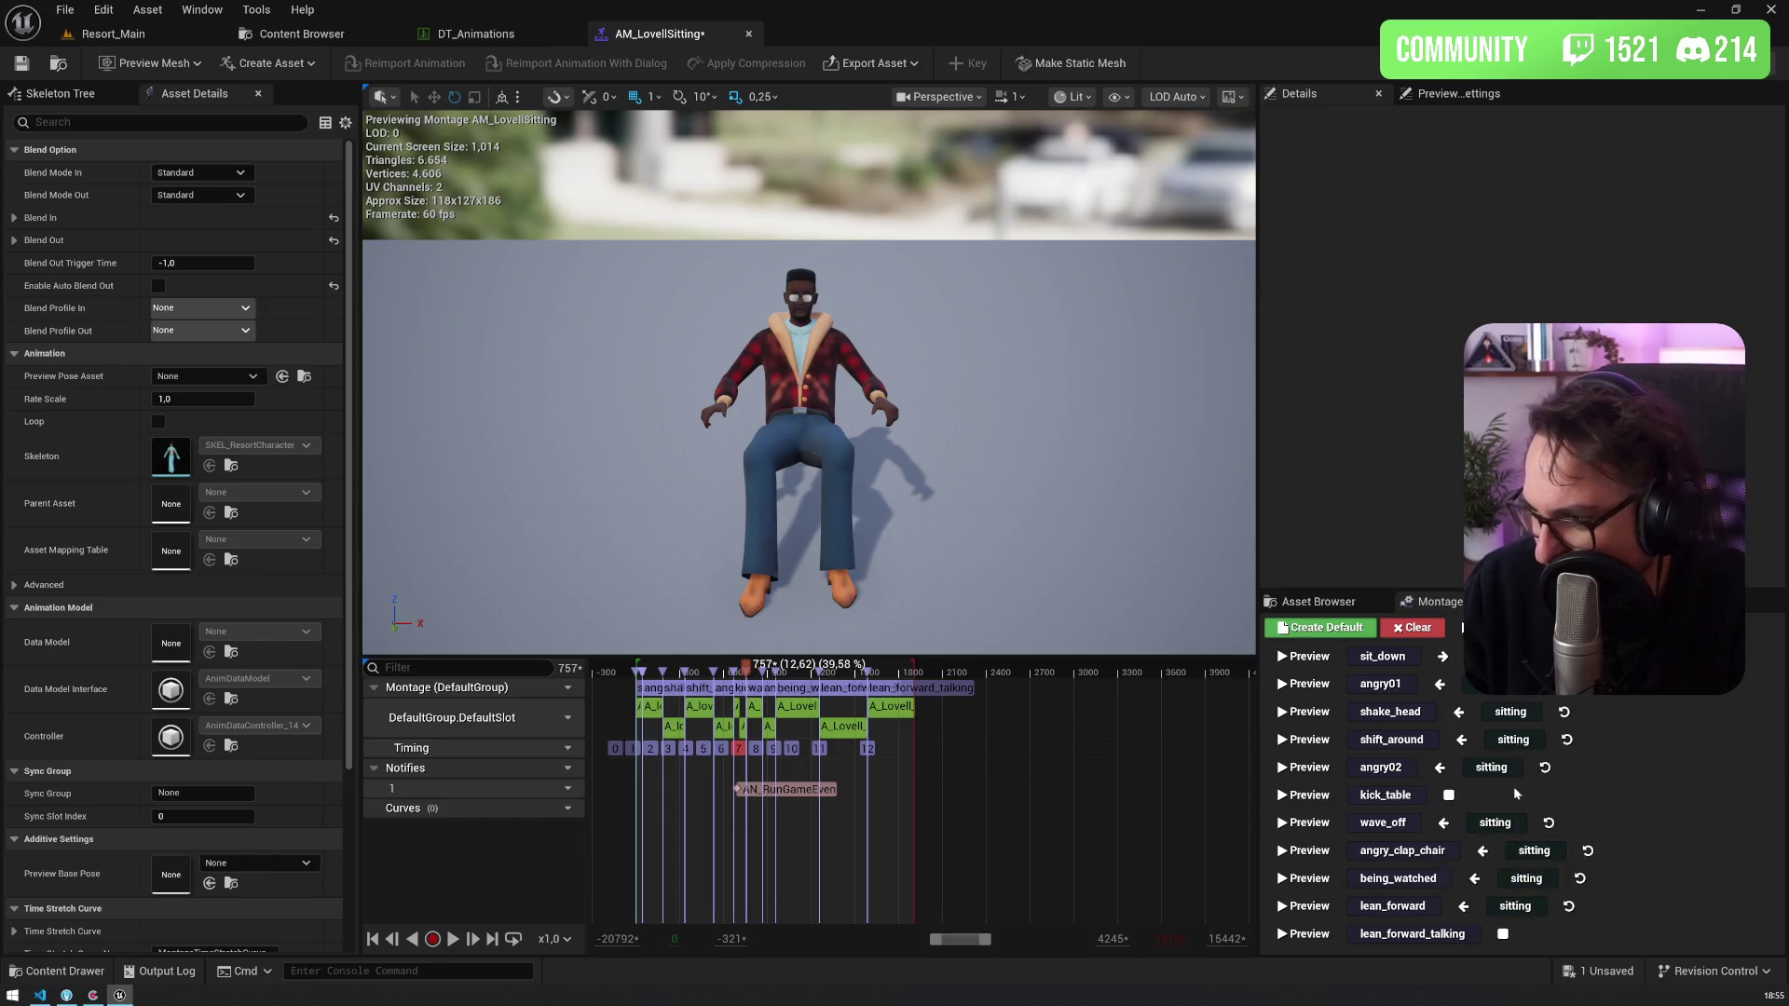
click(1505, 936)
click(1524, 728)
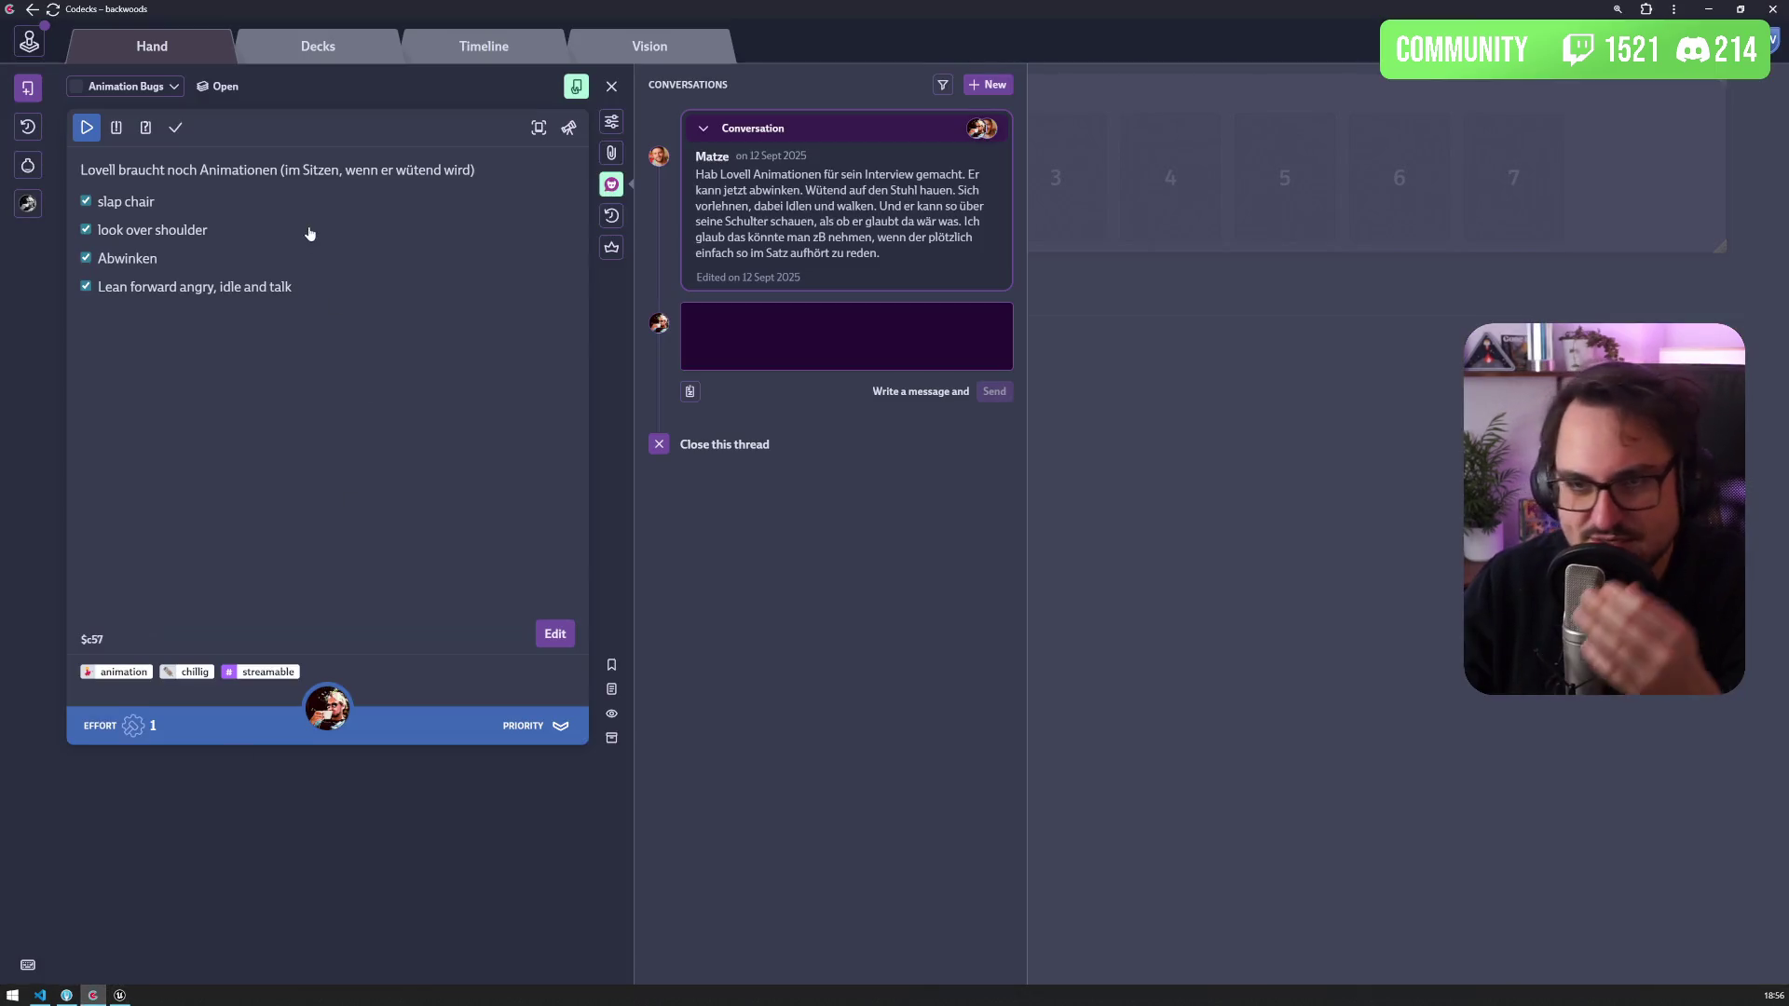
Step: Switch to the D03_06_mr_lovell.ink script in Visual Studio Code
click(39, 995)
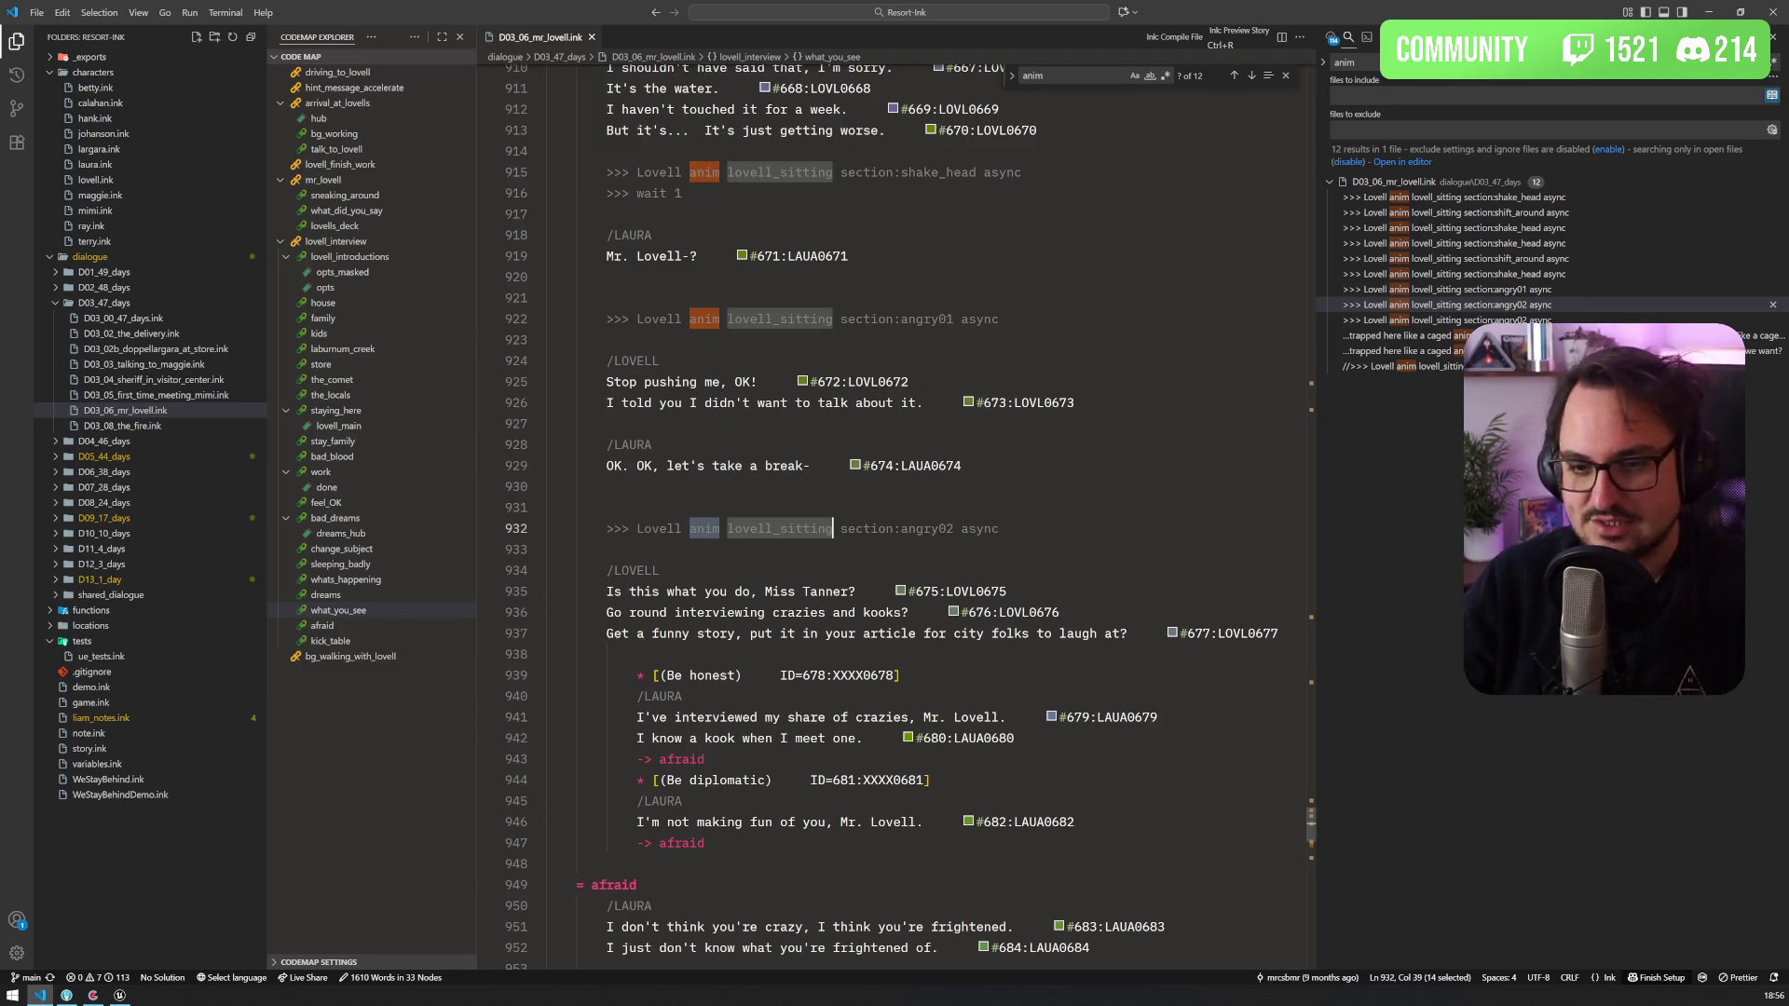
Step: Review the lovell_sitting anim calls near line 929, then return to the Codecks card
click(939, 466)
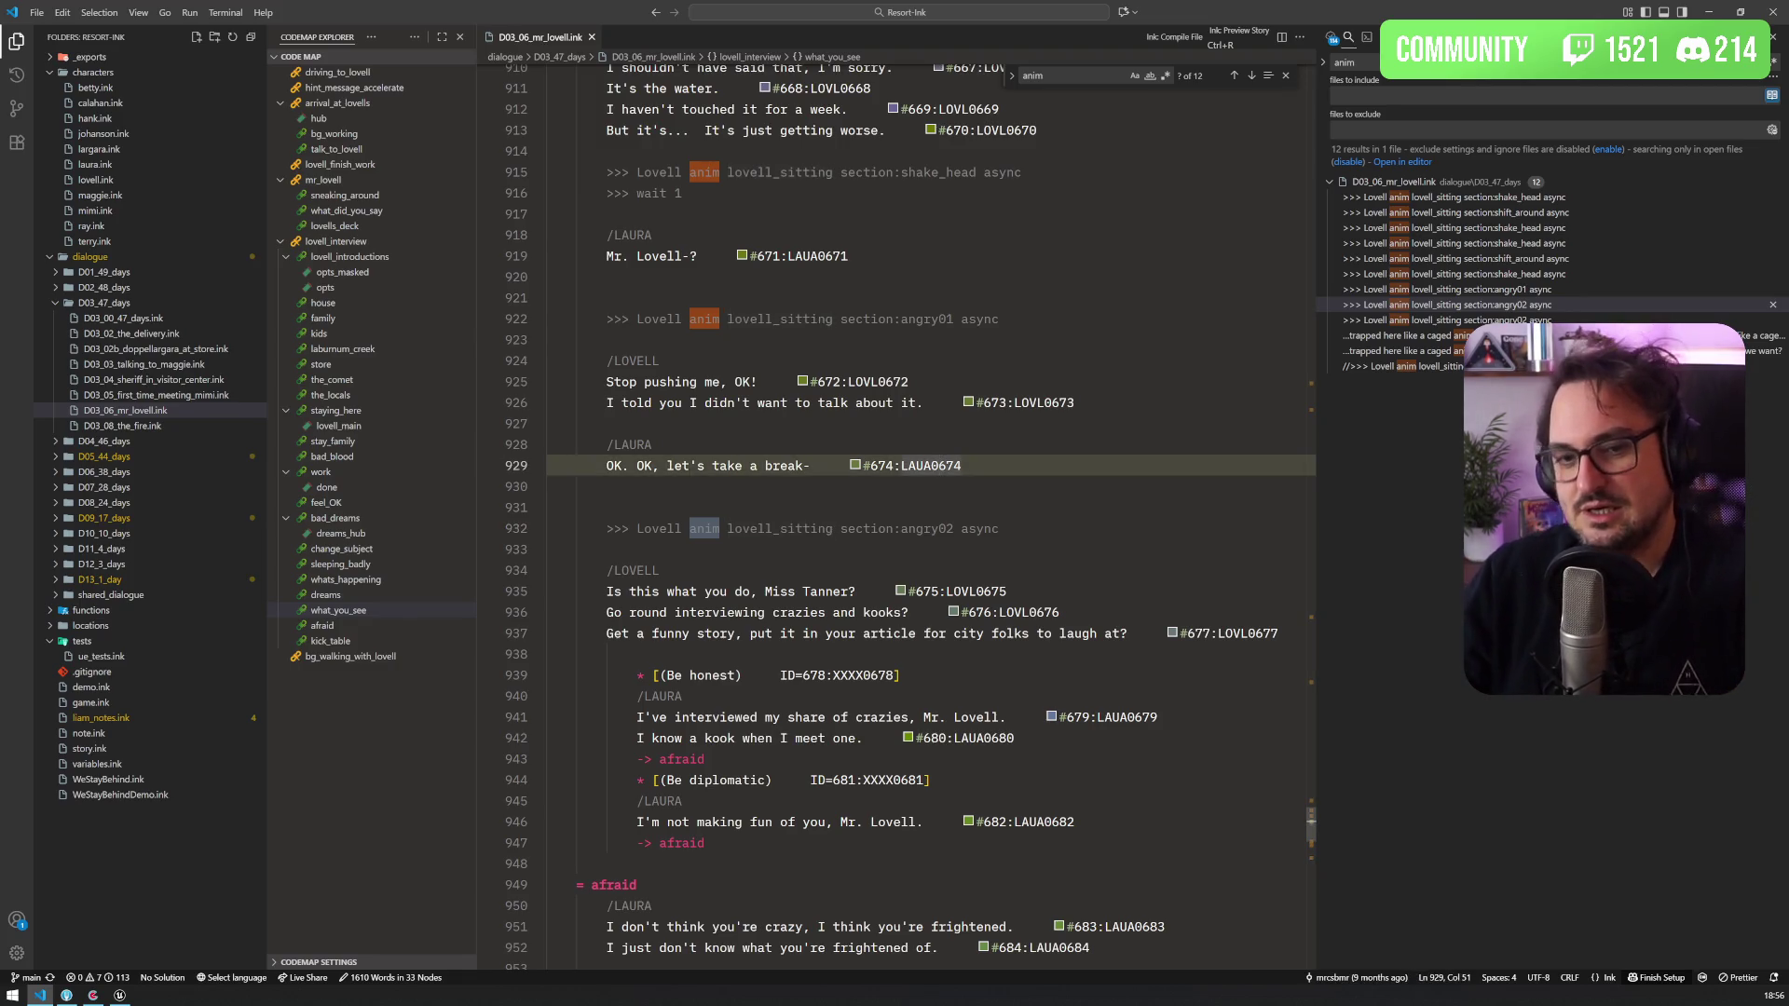
scroll(939, 466, down, 5)
key(alt+Tab)
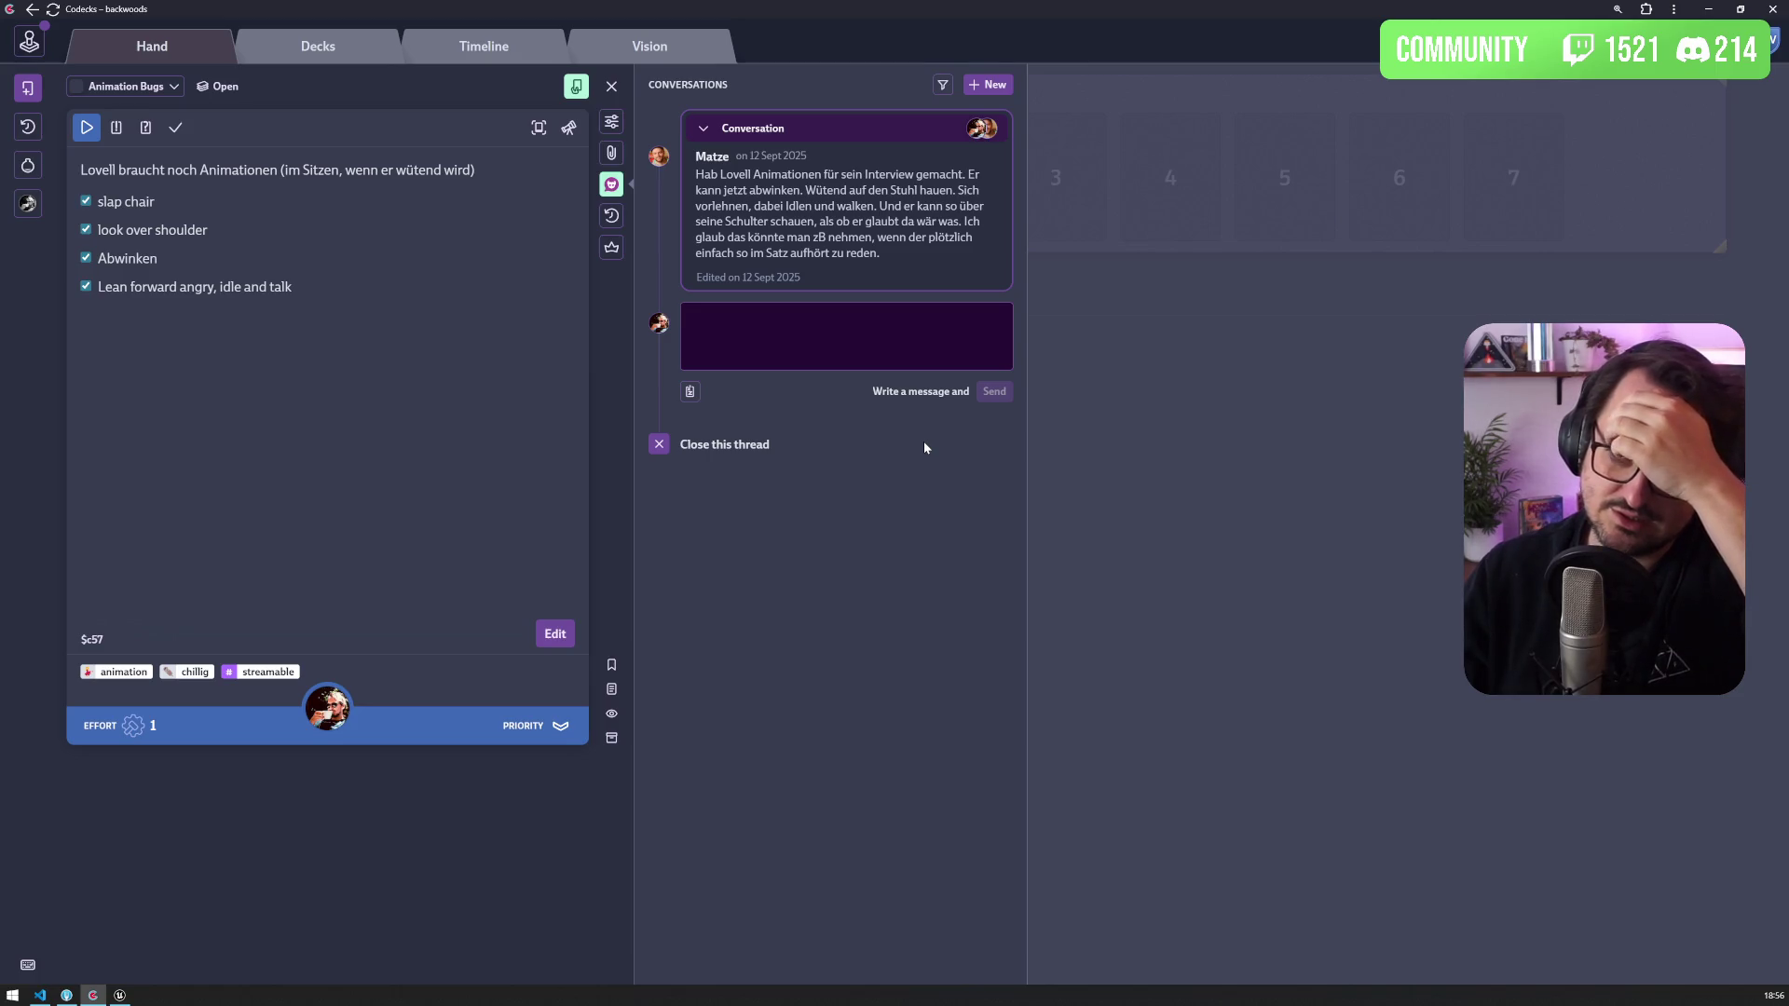
Step: Switch from Codecks back to the AM_LovellSitting montage in Unreal Engine
click(121, 995)
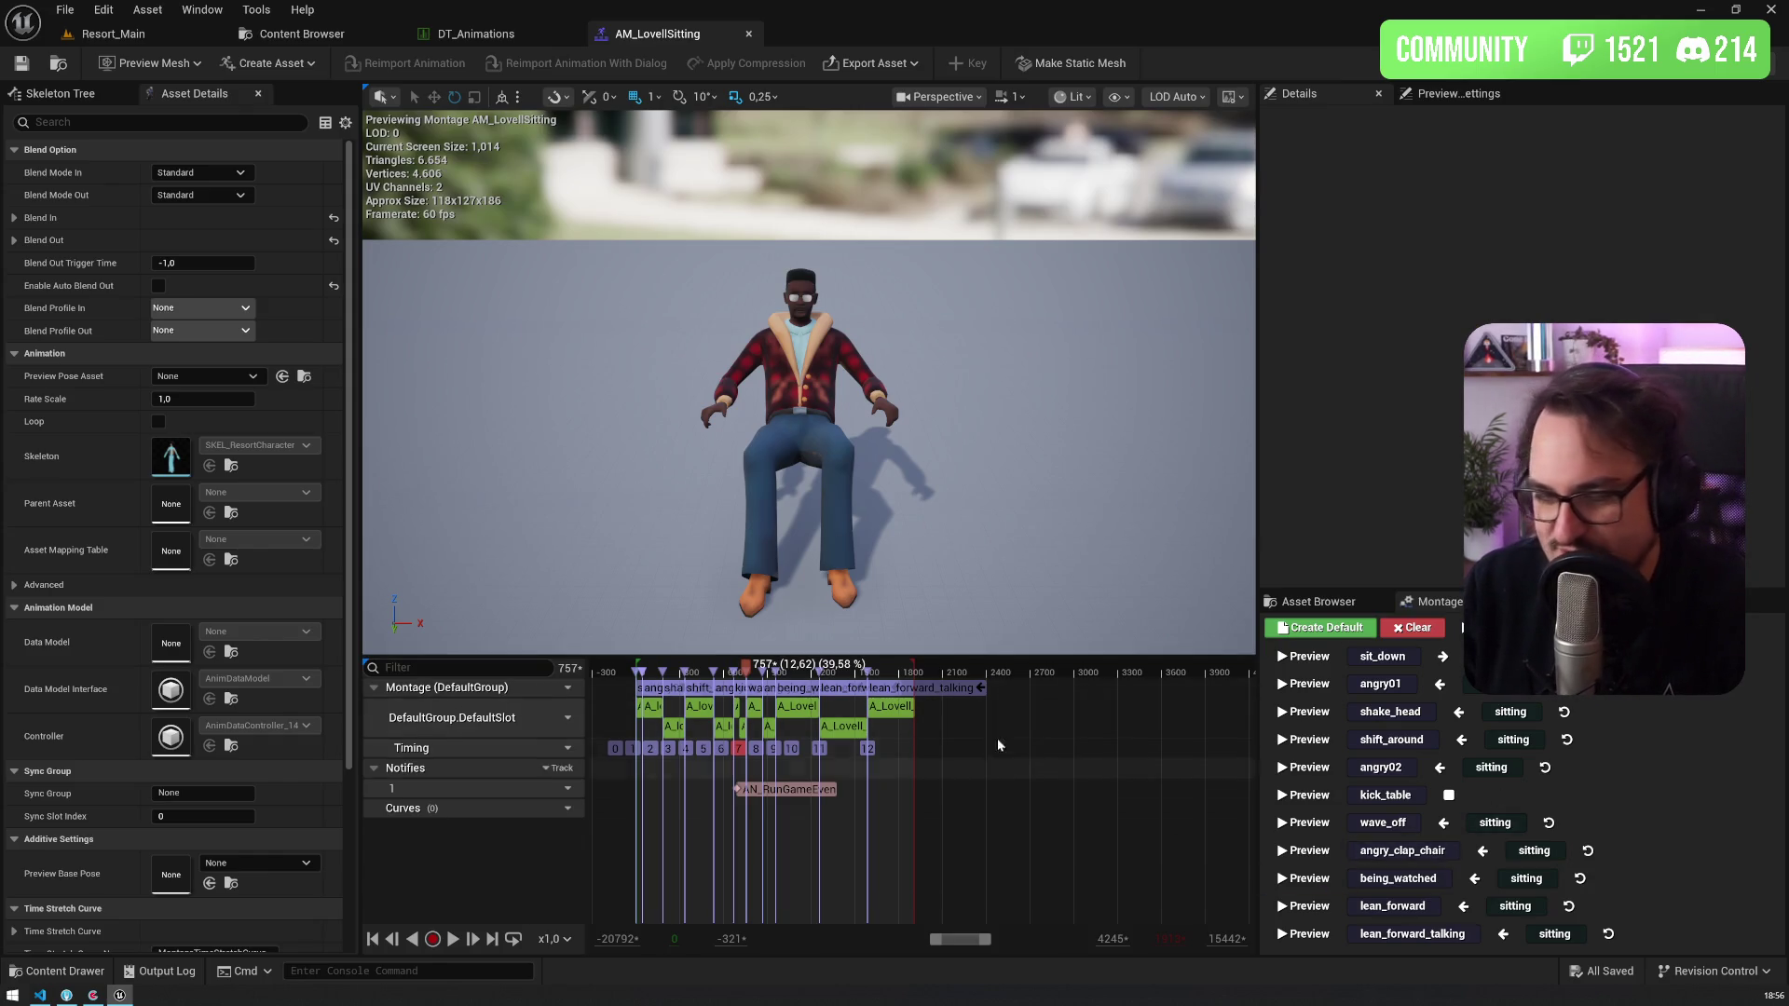
Step: Zoom the timeline and scrub the lean_forward to lean_forward_talking transition on an enlarged timeline
scroll(913, 727, up, 10)
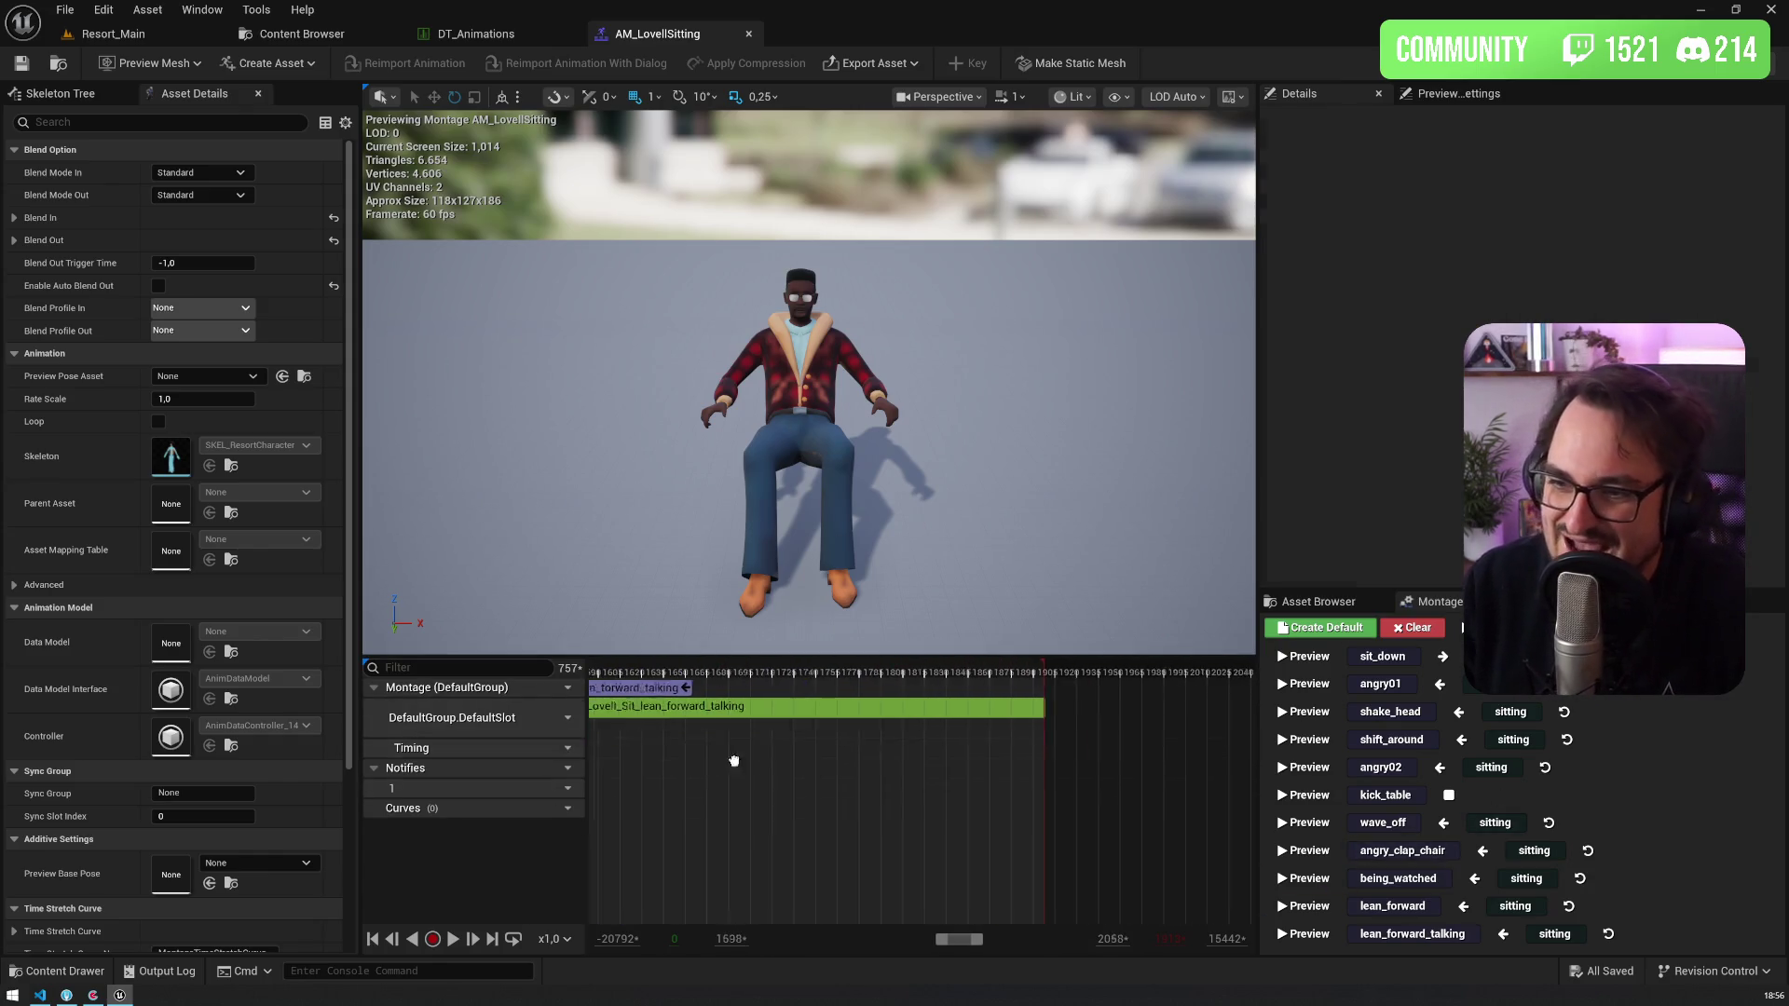
mouse_move(1022, 660)
mouse_down()
mouse_move(1211, 684)
mouse_move(882, 684)
mouse_up()
mouse_move(993, 690)
mouse_down()
mouse_move(1135, 683)
mouse_move(913, 680)
mouse_move(966, 684)
mouse_up()
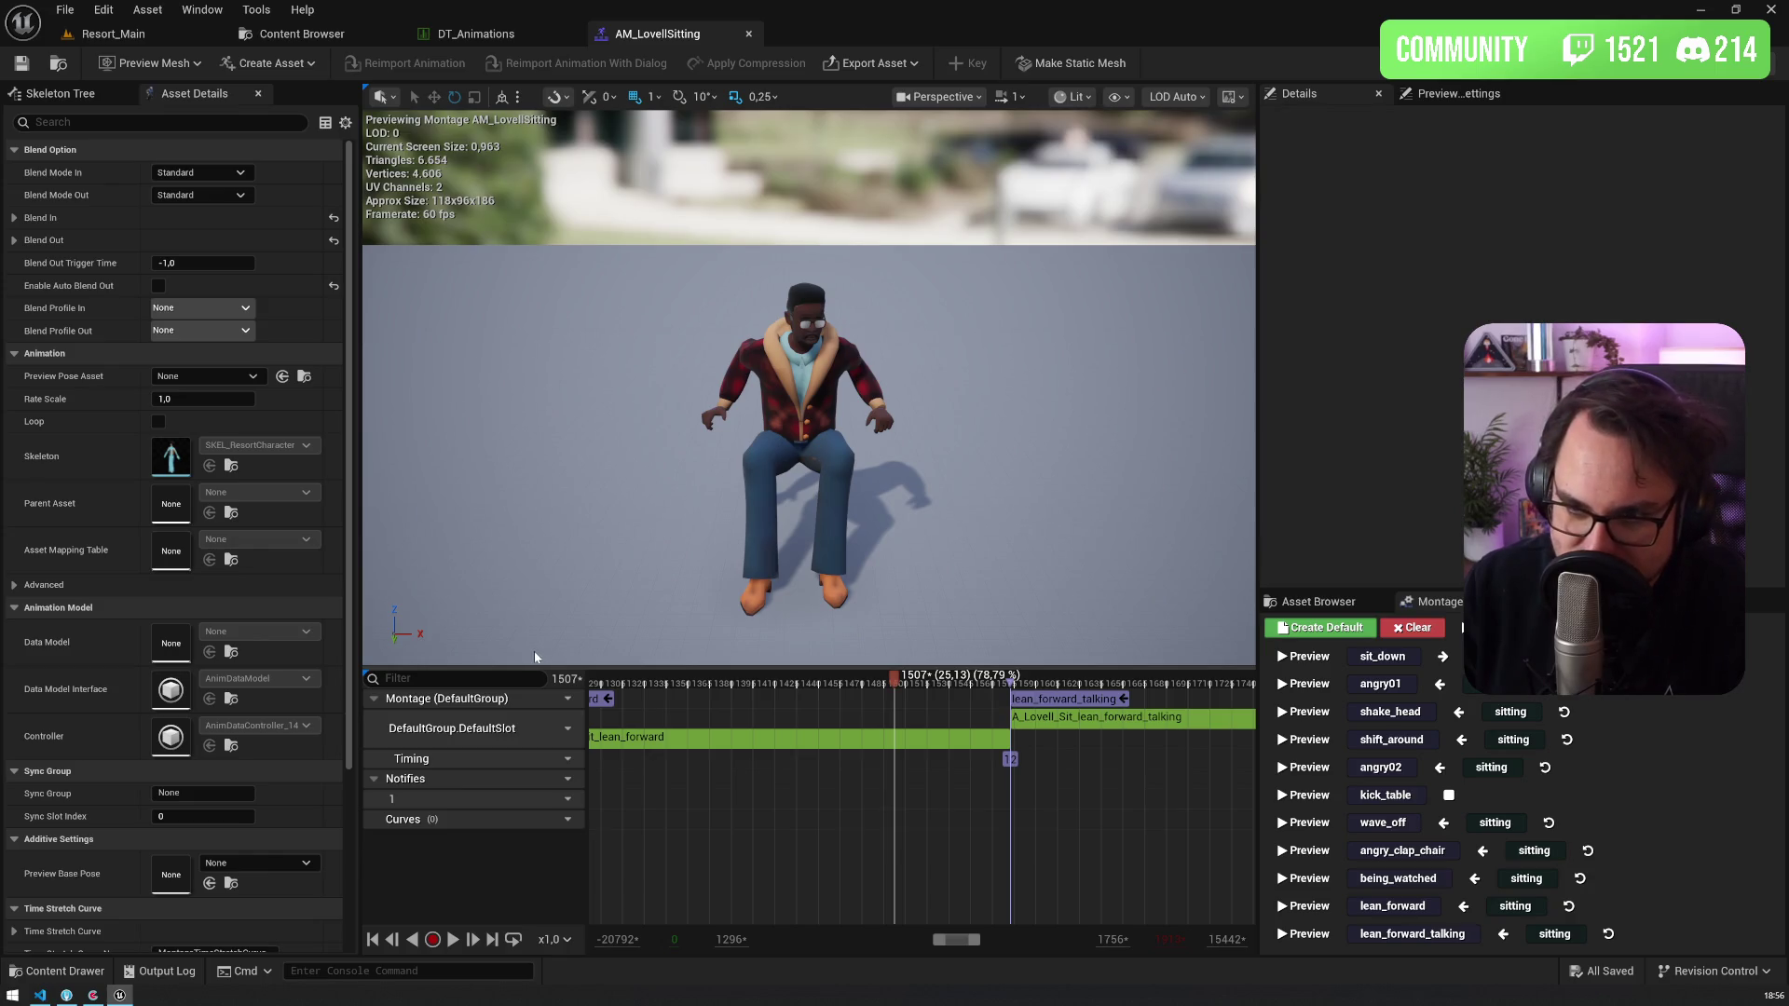
mouse_move(533, 669)
mouse_down()
mouse_move(537, 523)
mouse_move(540, 583)
mouse_up()
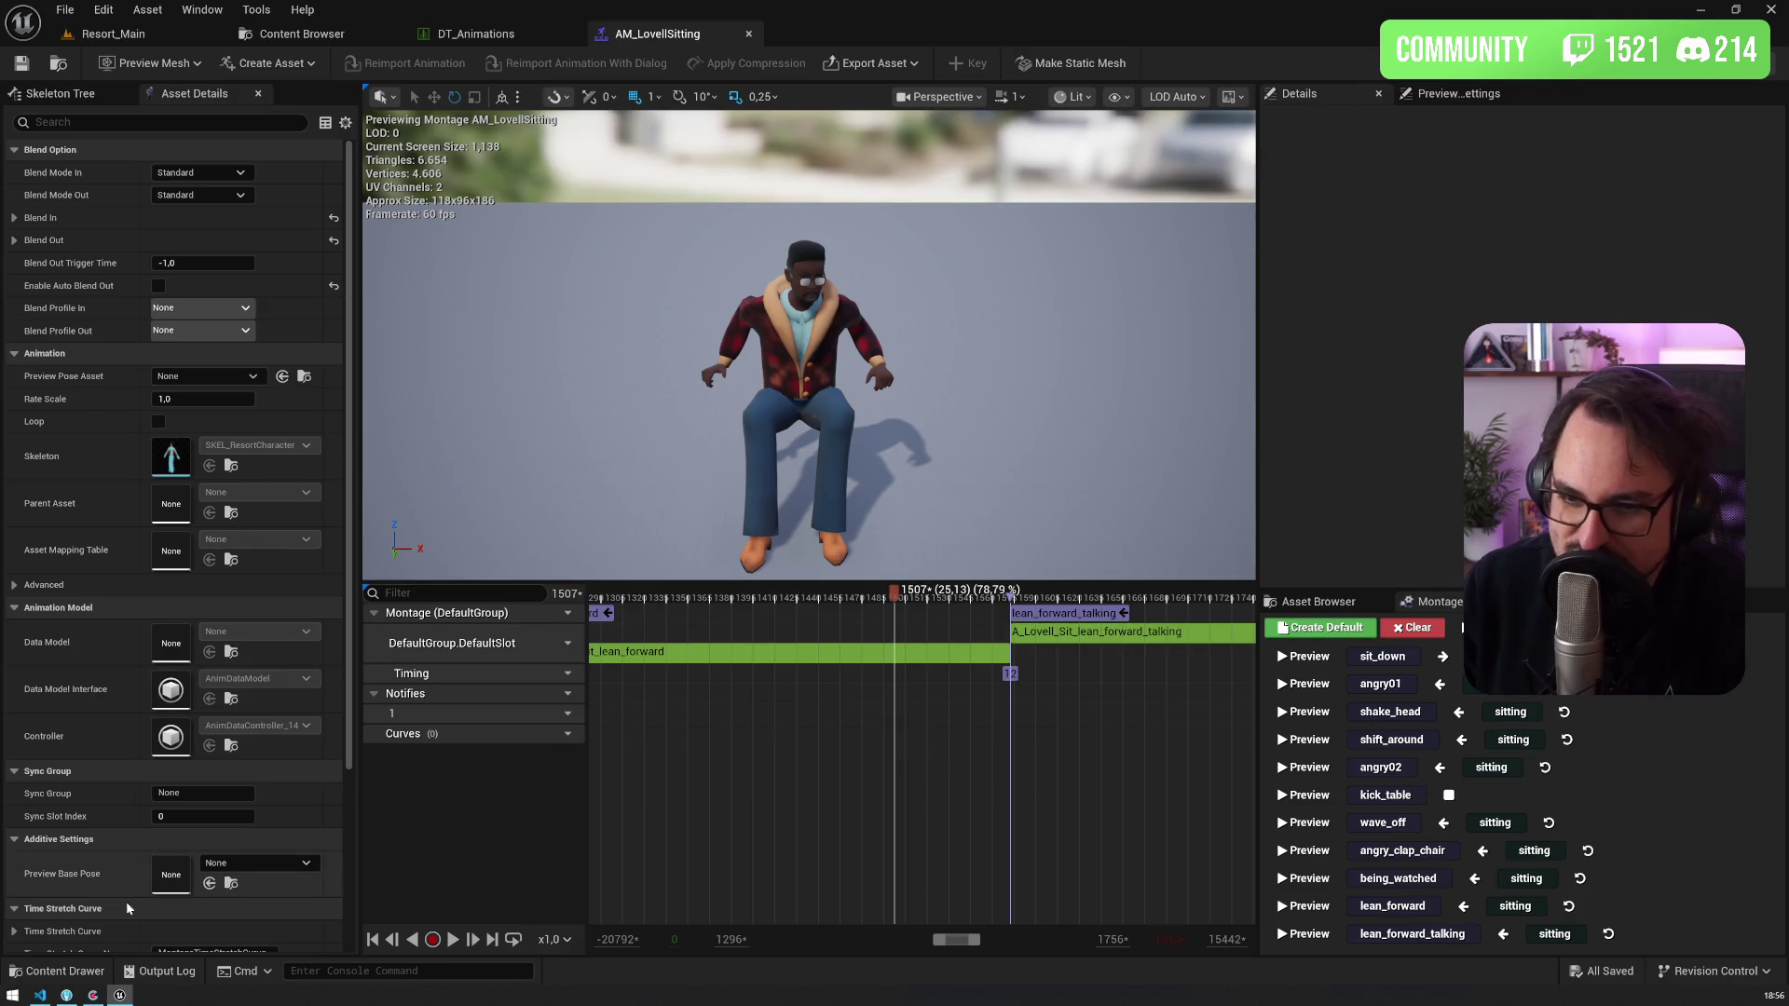
click(40, 995)
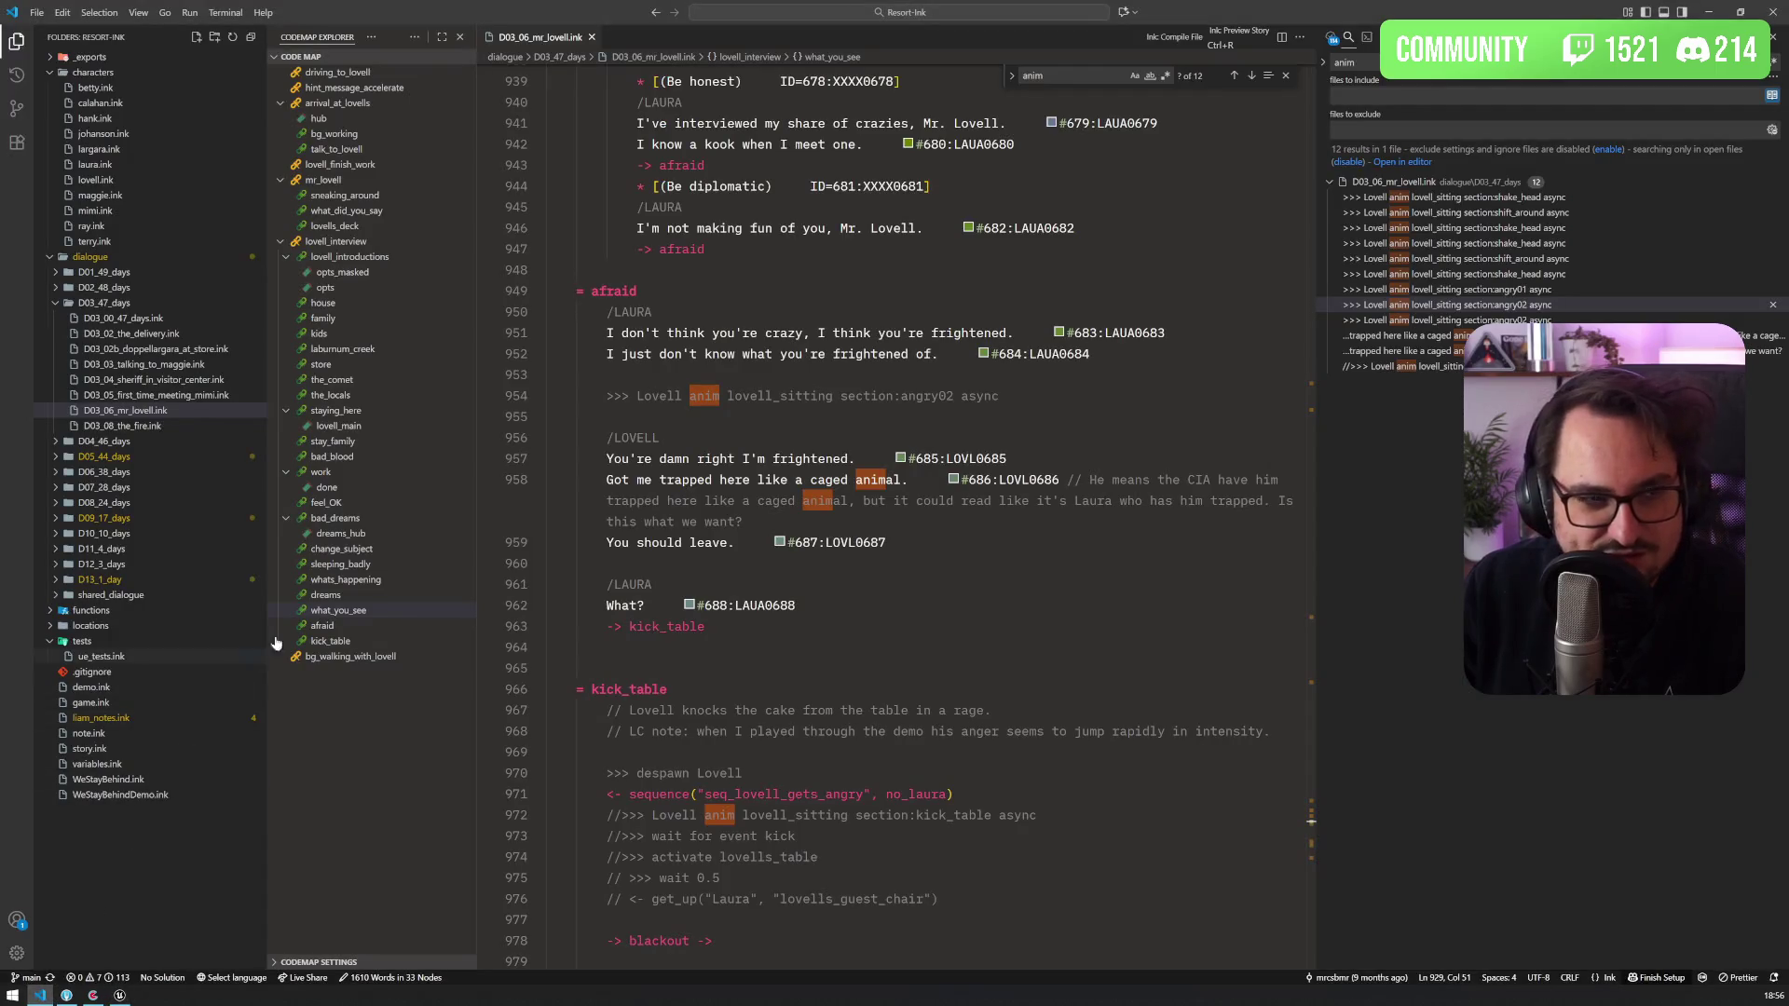
Step: Glance at the Unreal montage and the Codecks card, then search the script for 'mr lovell'
mouse_move(1316, 413)
mouse_down()
mouse_move(1365, 413)
mouse_move(1346, 413)
mouse_up()
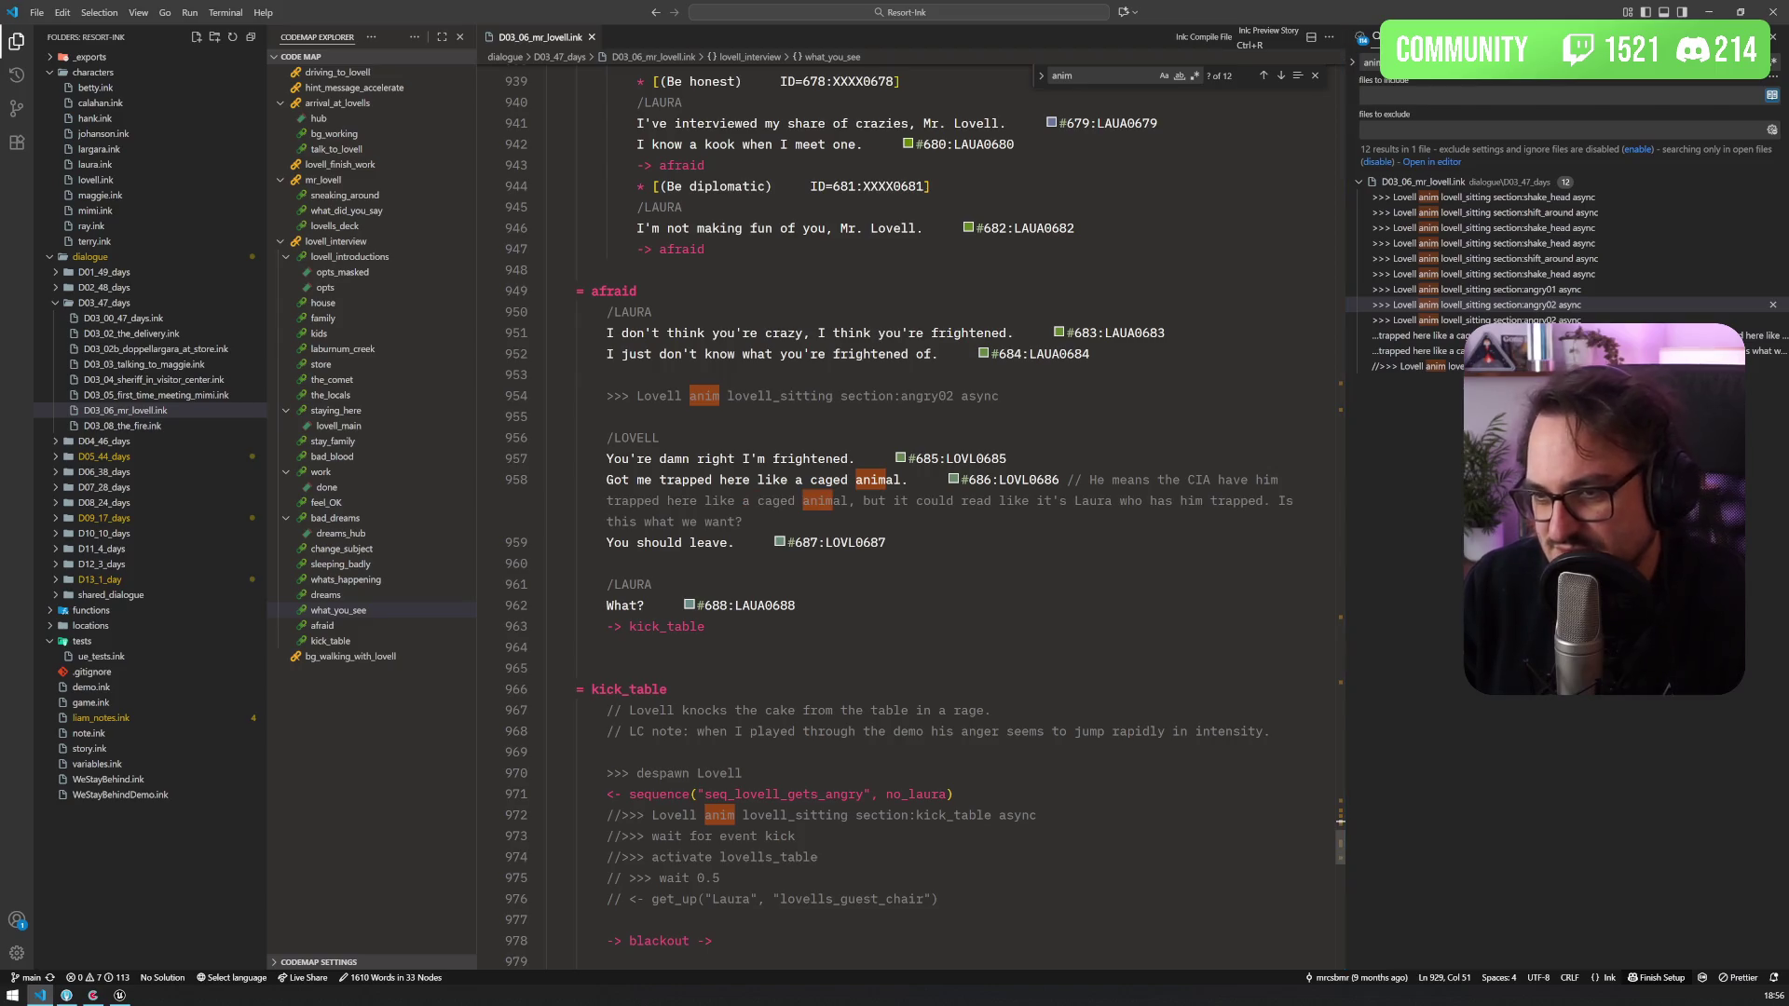
key(alt+Tab)
scroll(937, 946, down, 5)
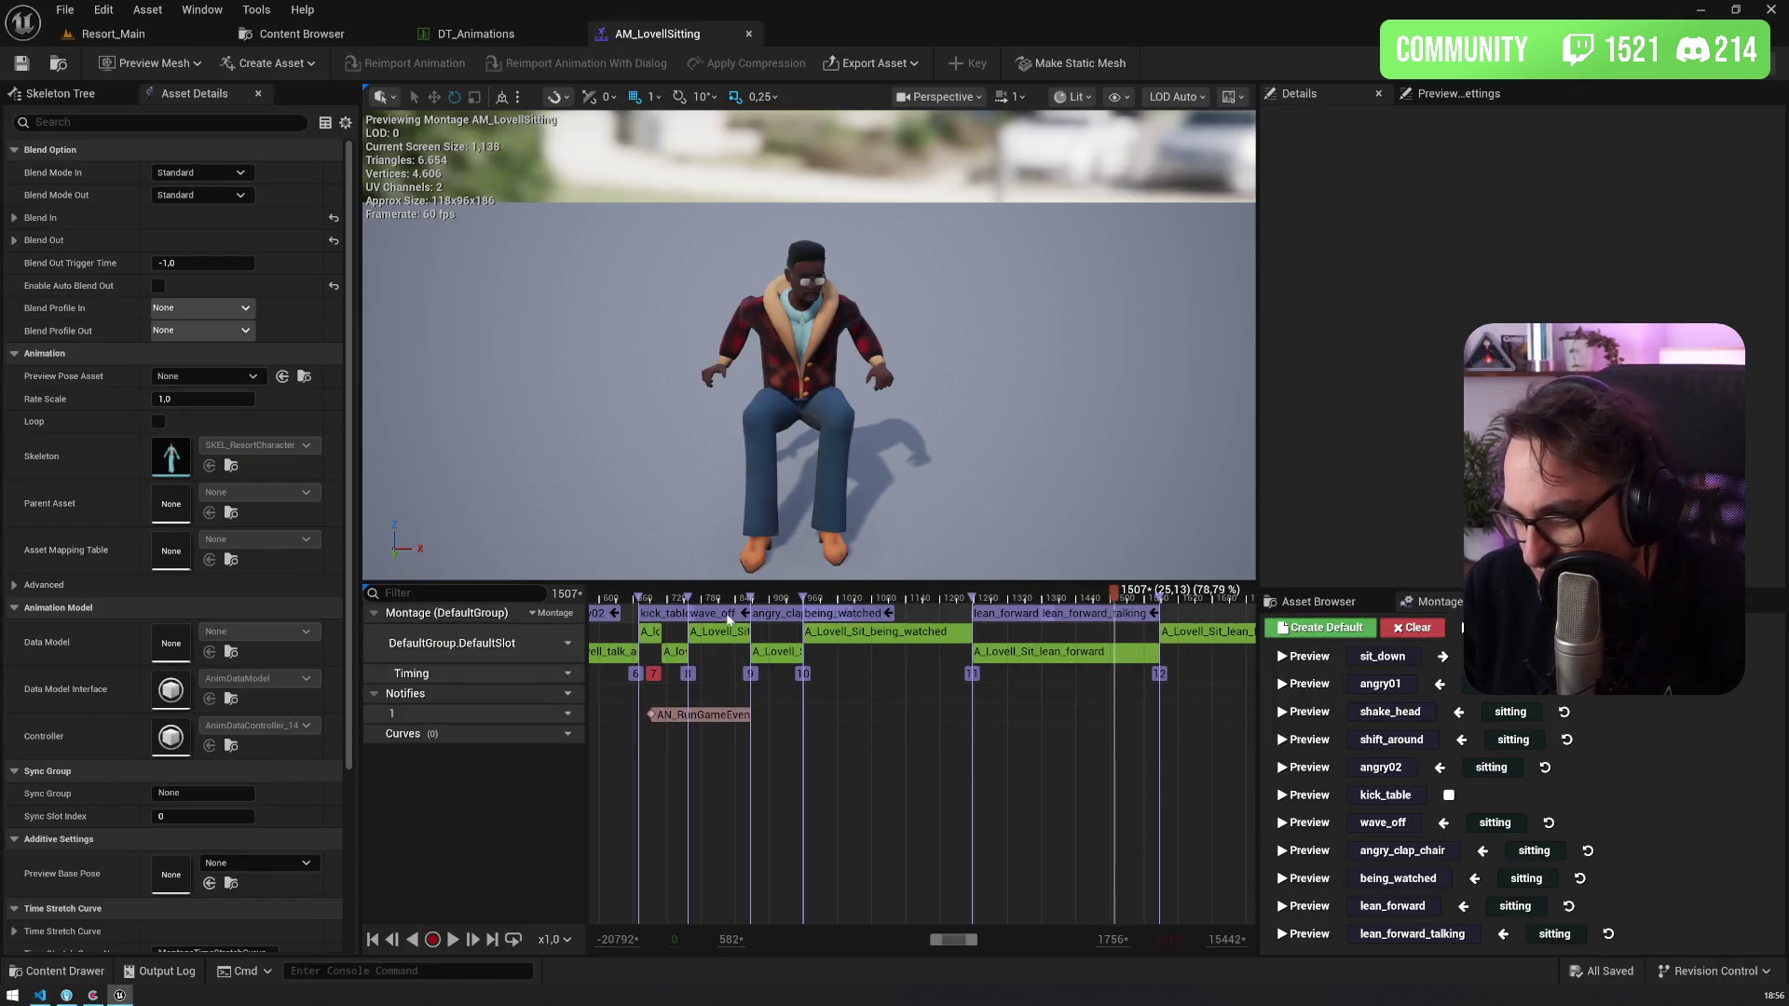
key(alt+Tab)
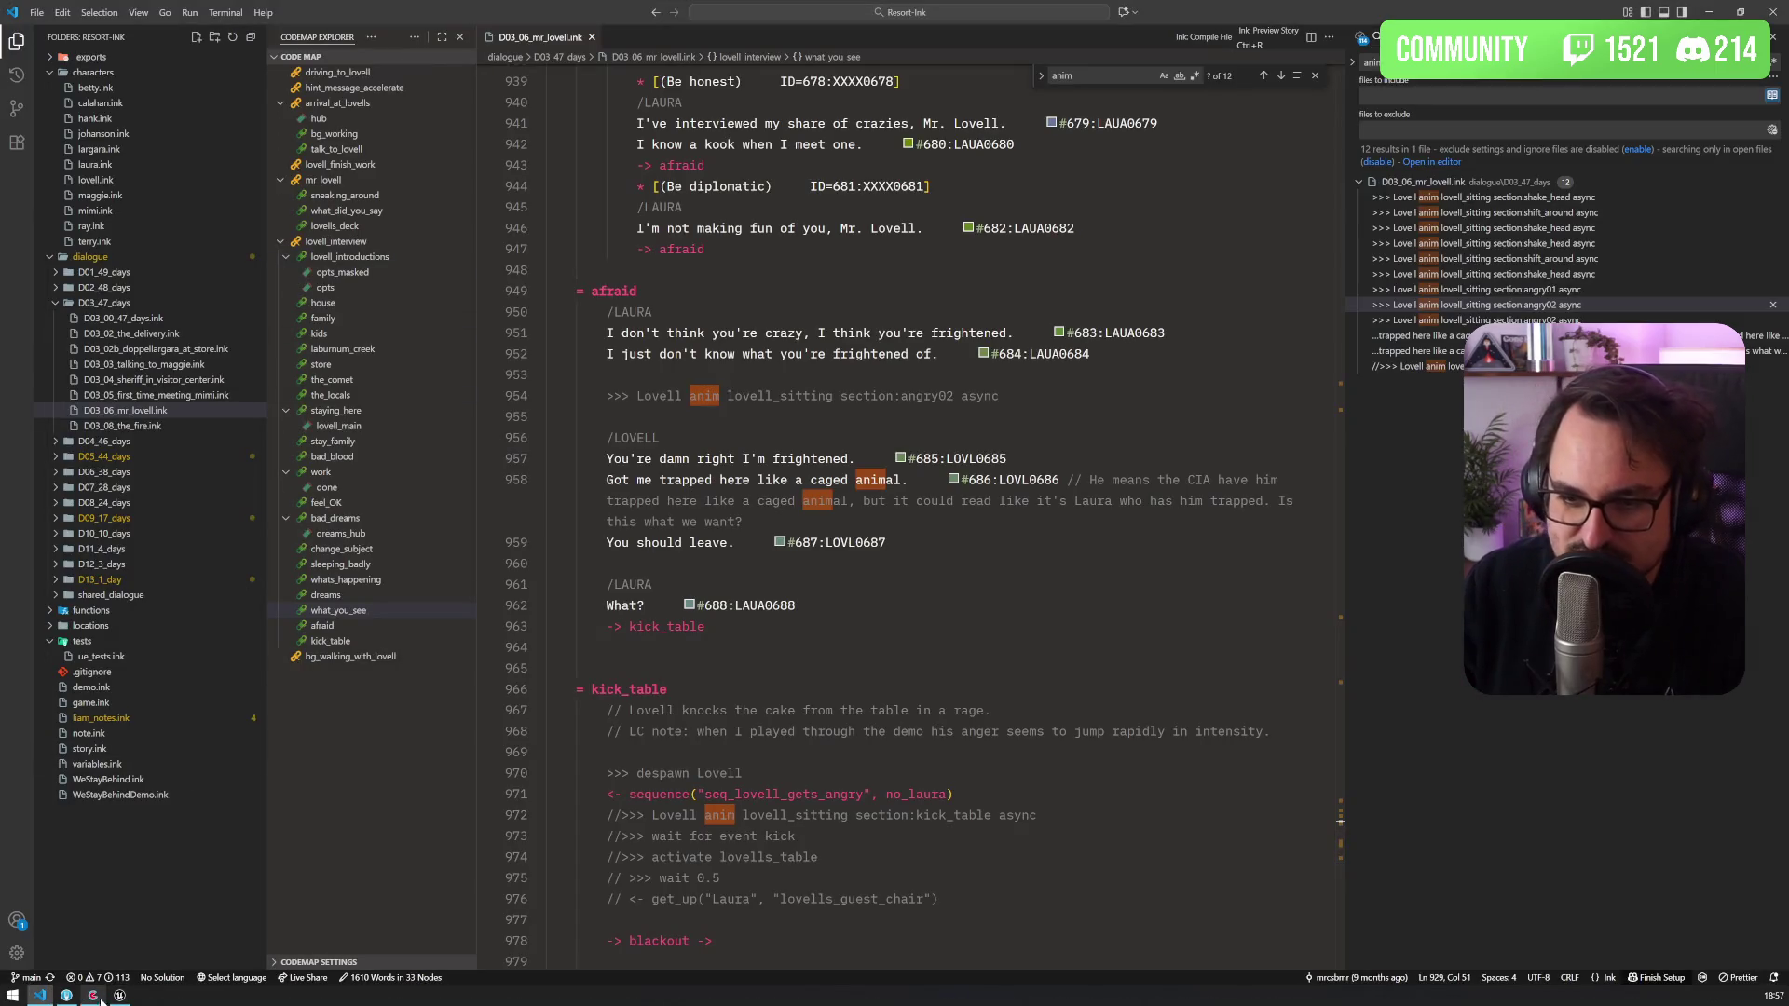
click(94, 996)
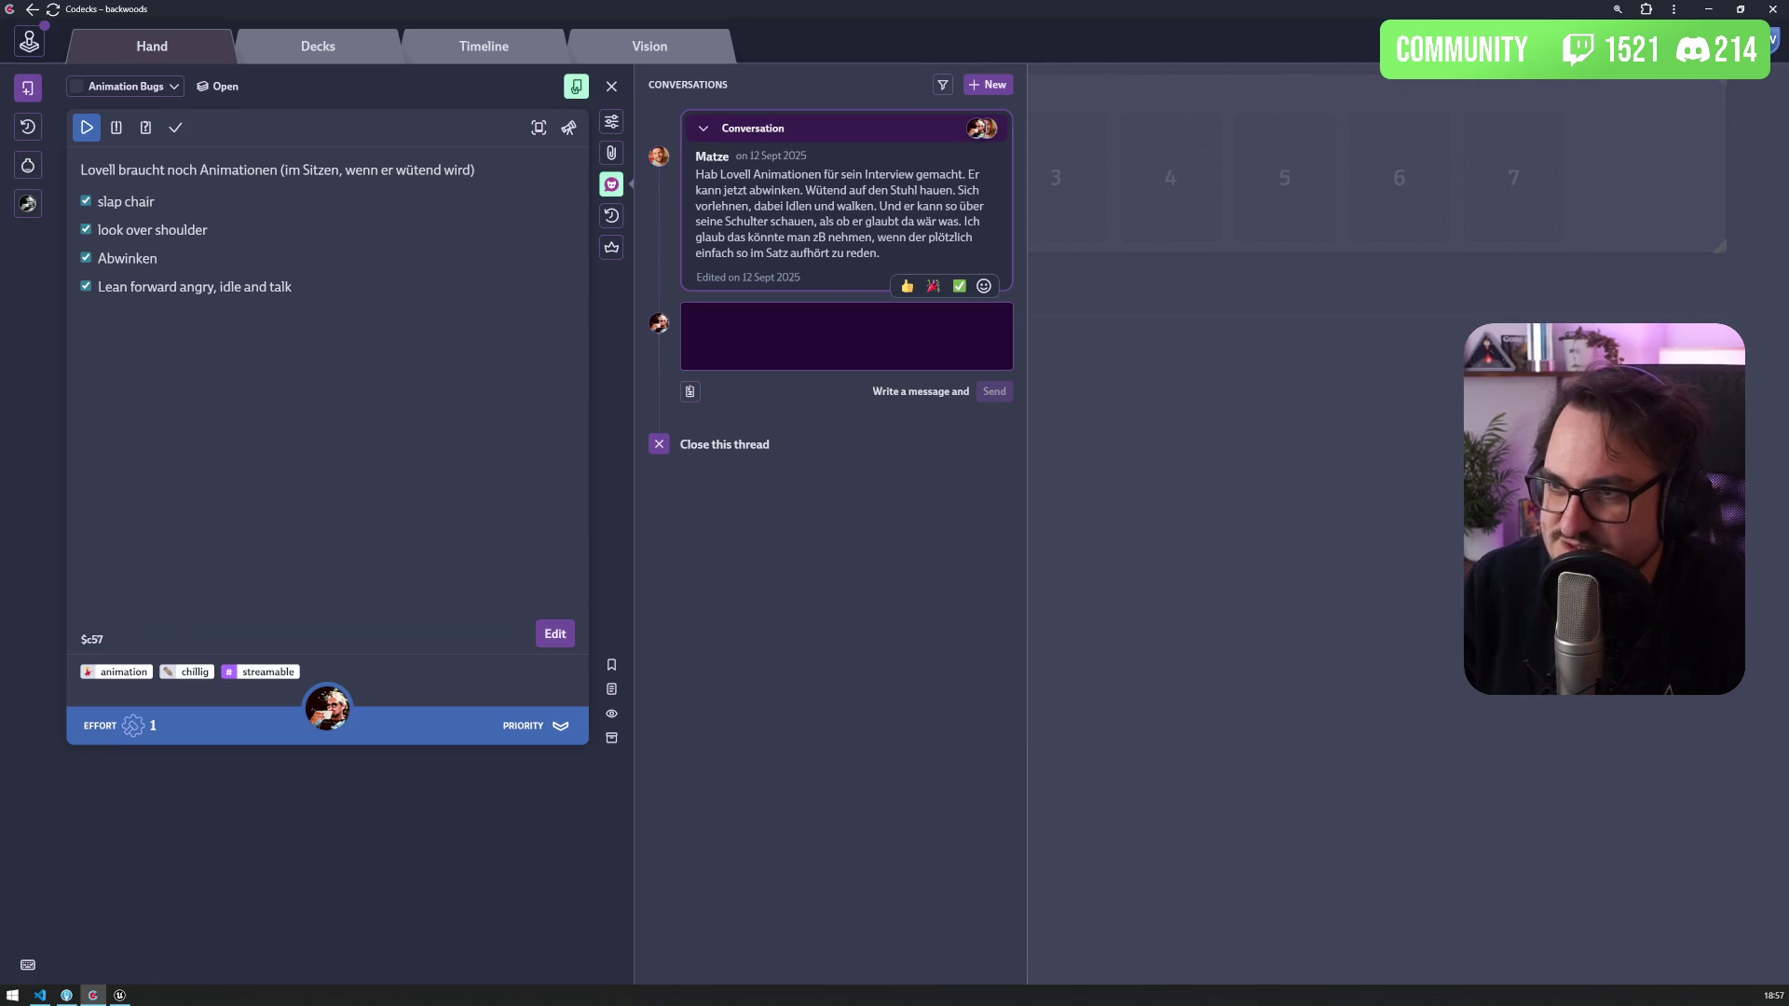
key(alt+Tab)
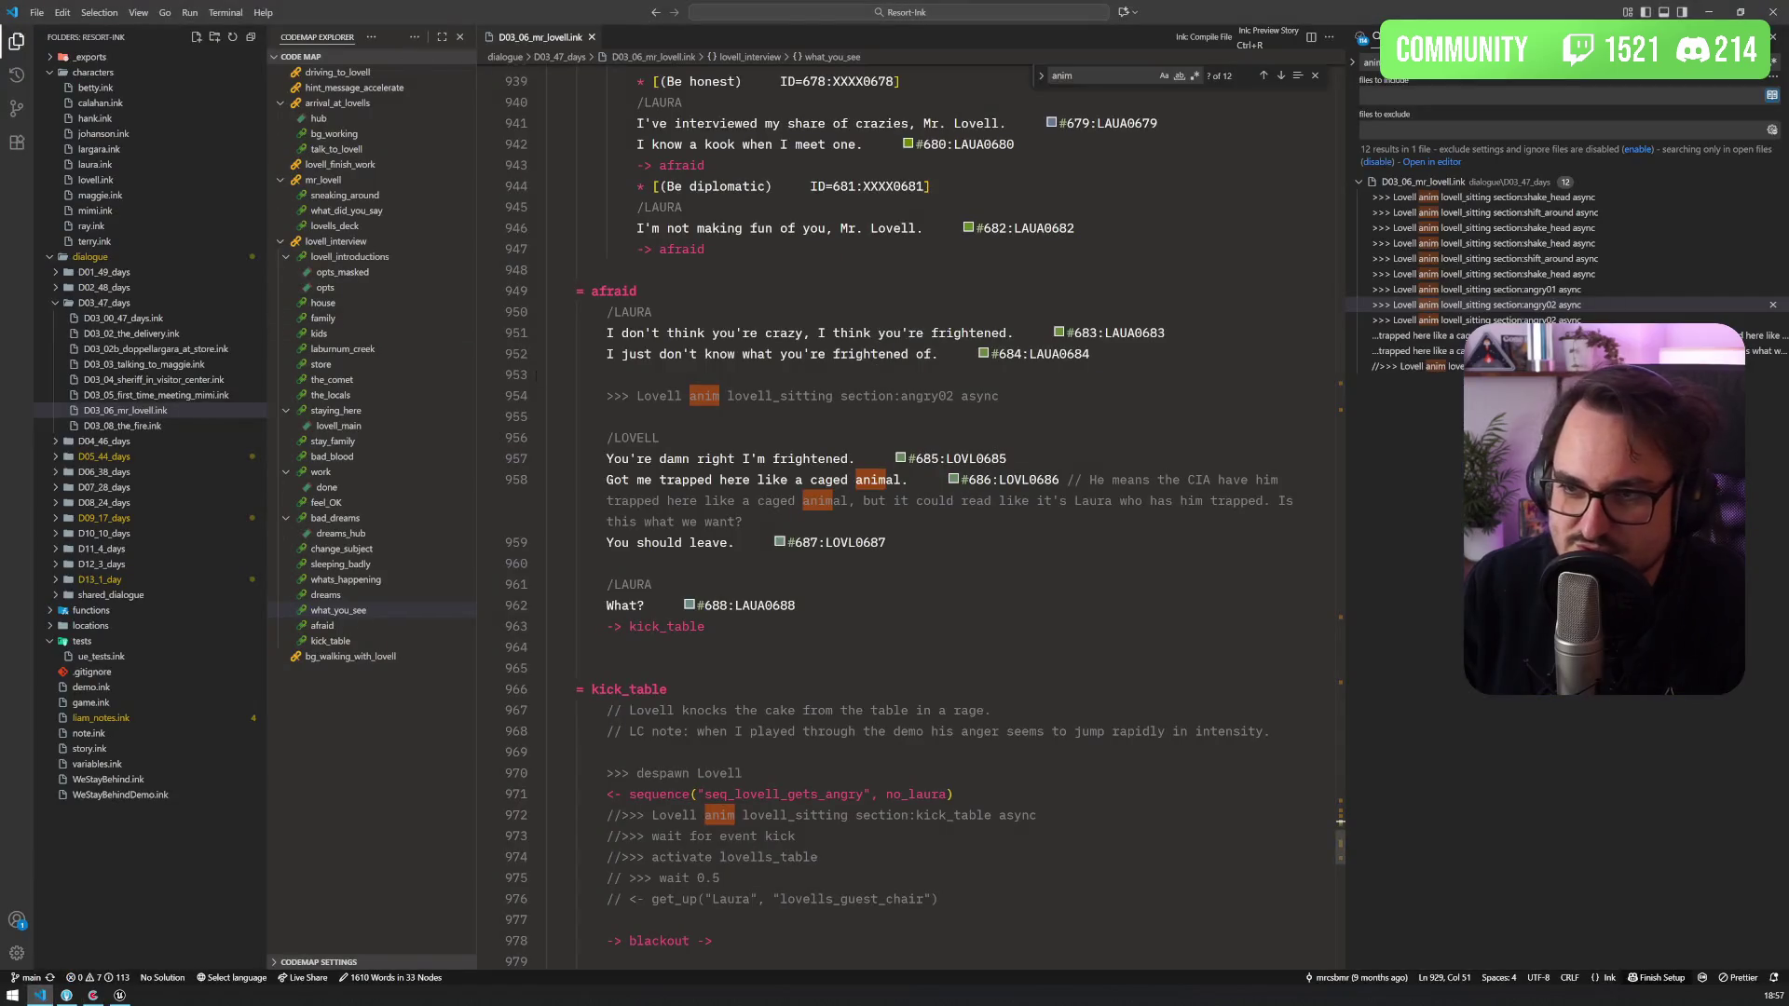
text(mr lovell)
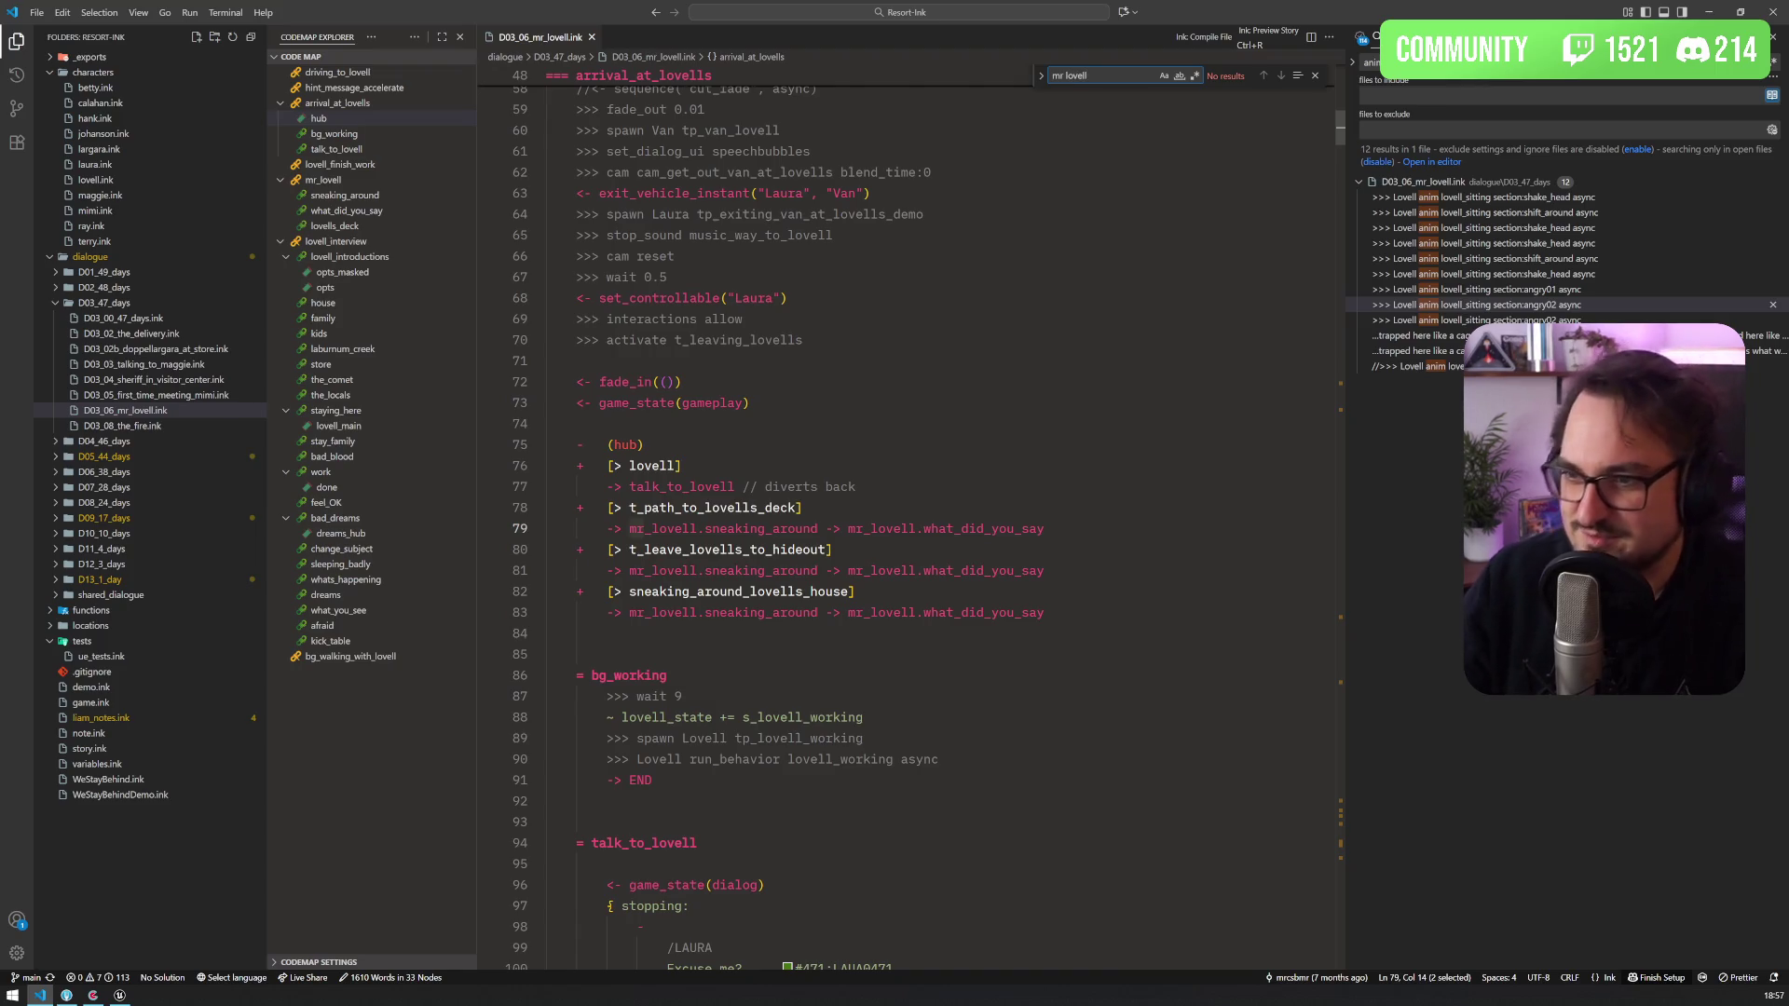
Step: Search the script for 'Lovell?' and step through matches to Laura's line
click(819, 92)
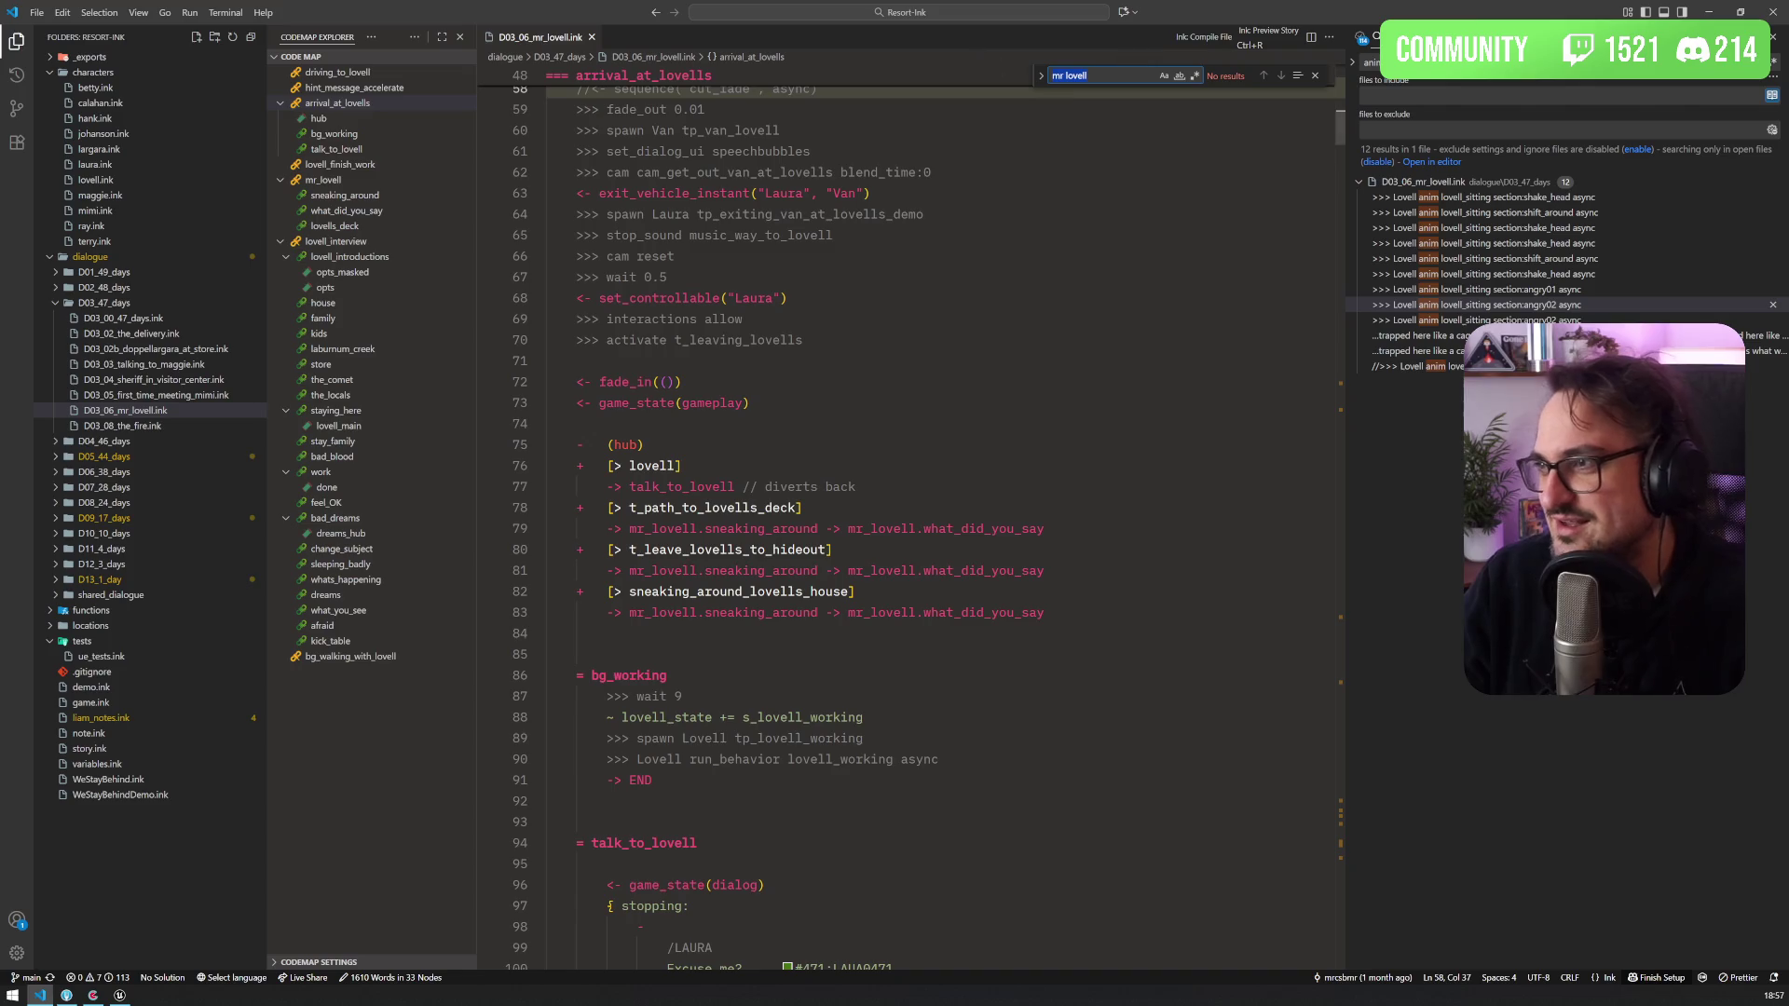
text(Lovell?)
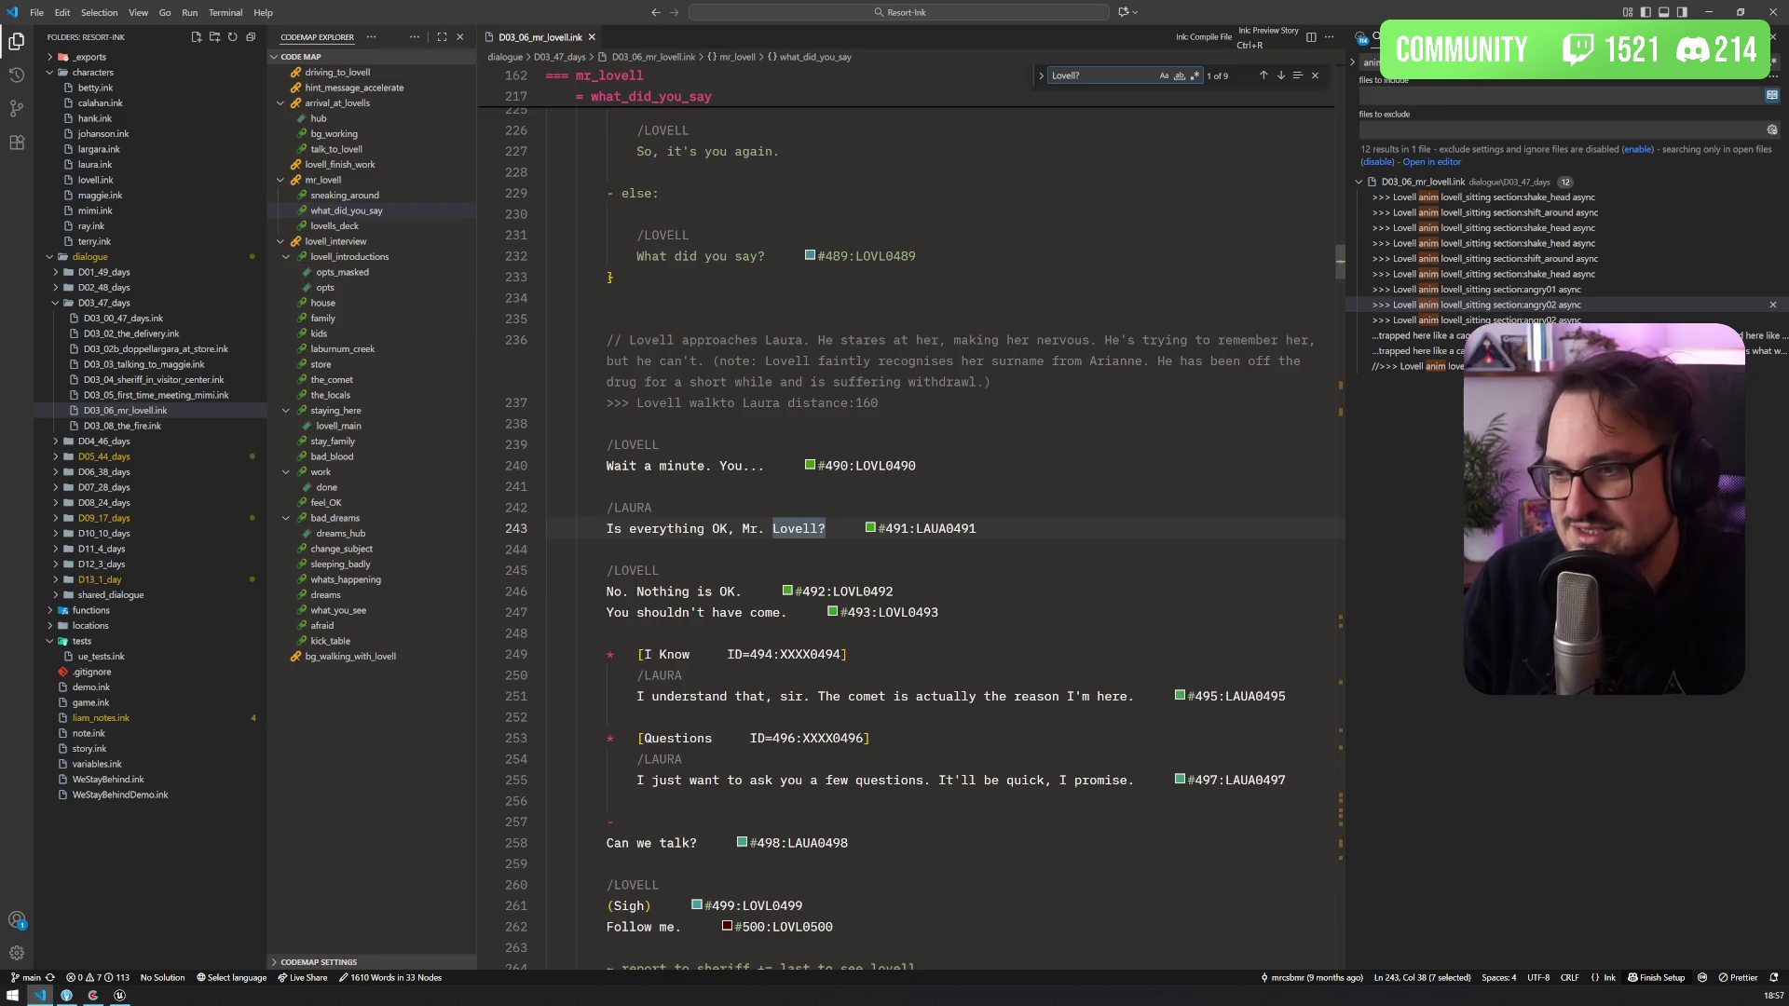
key(Return)
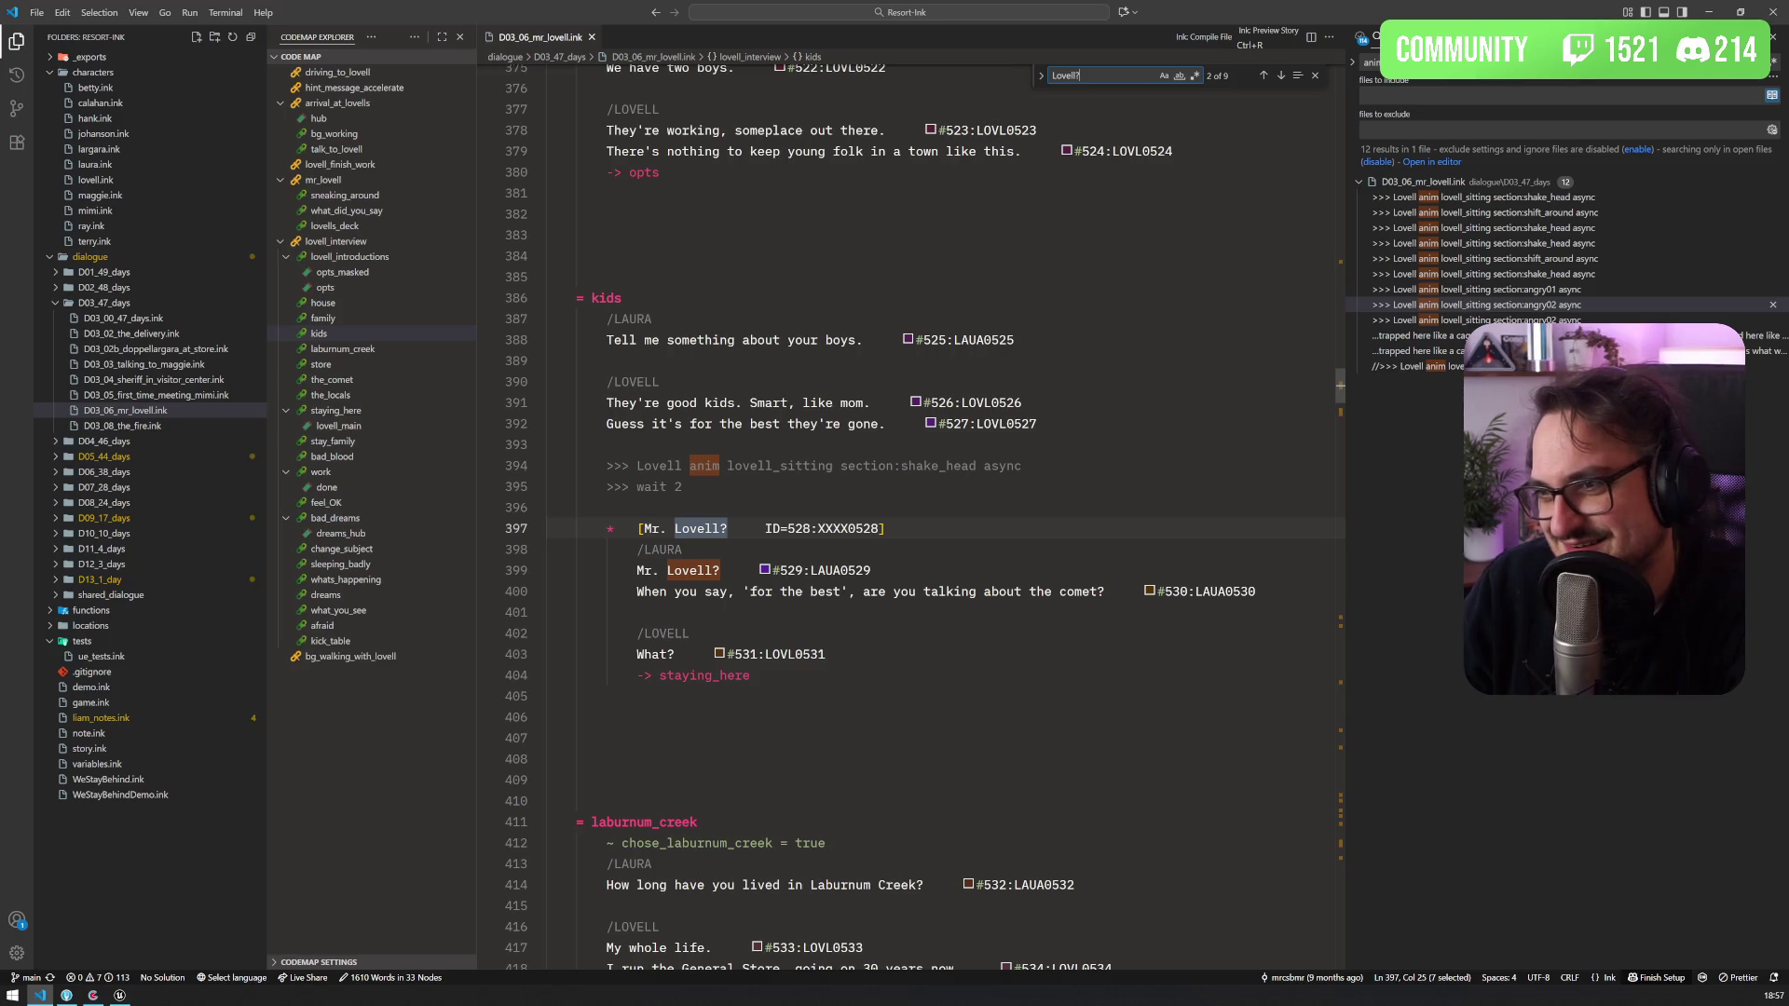
key(Return)
key(Return)
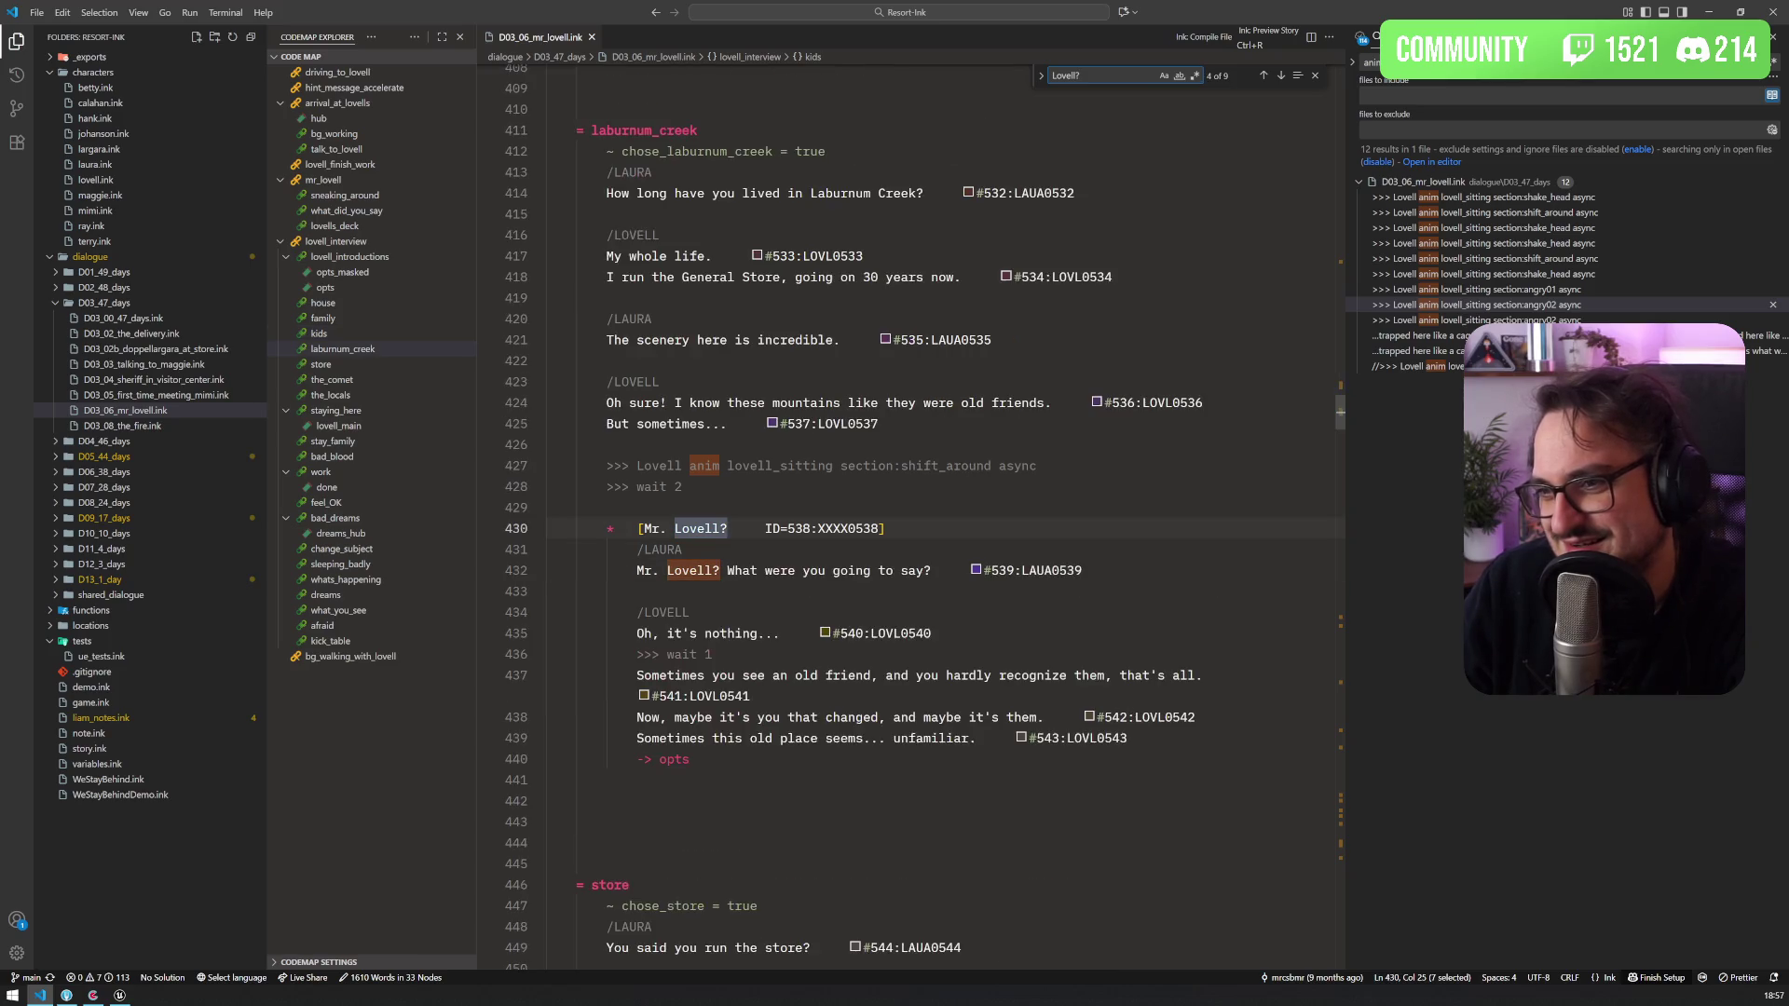
key(Return)
key(Return)
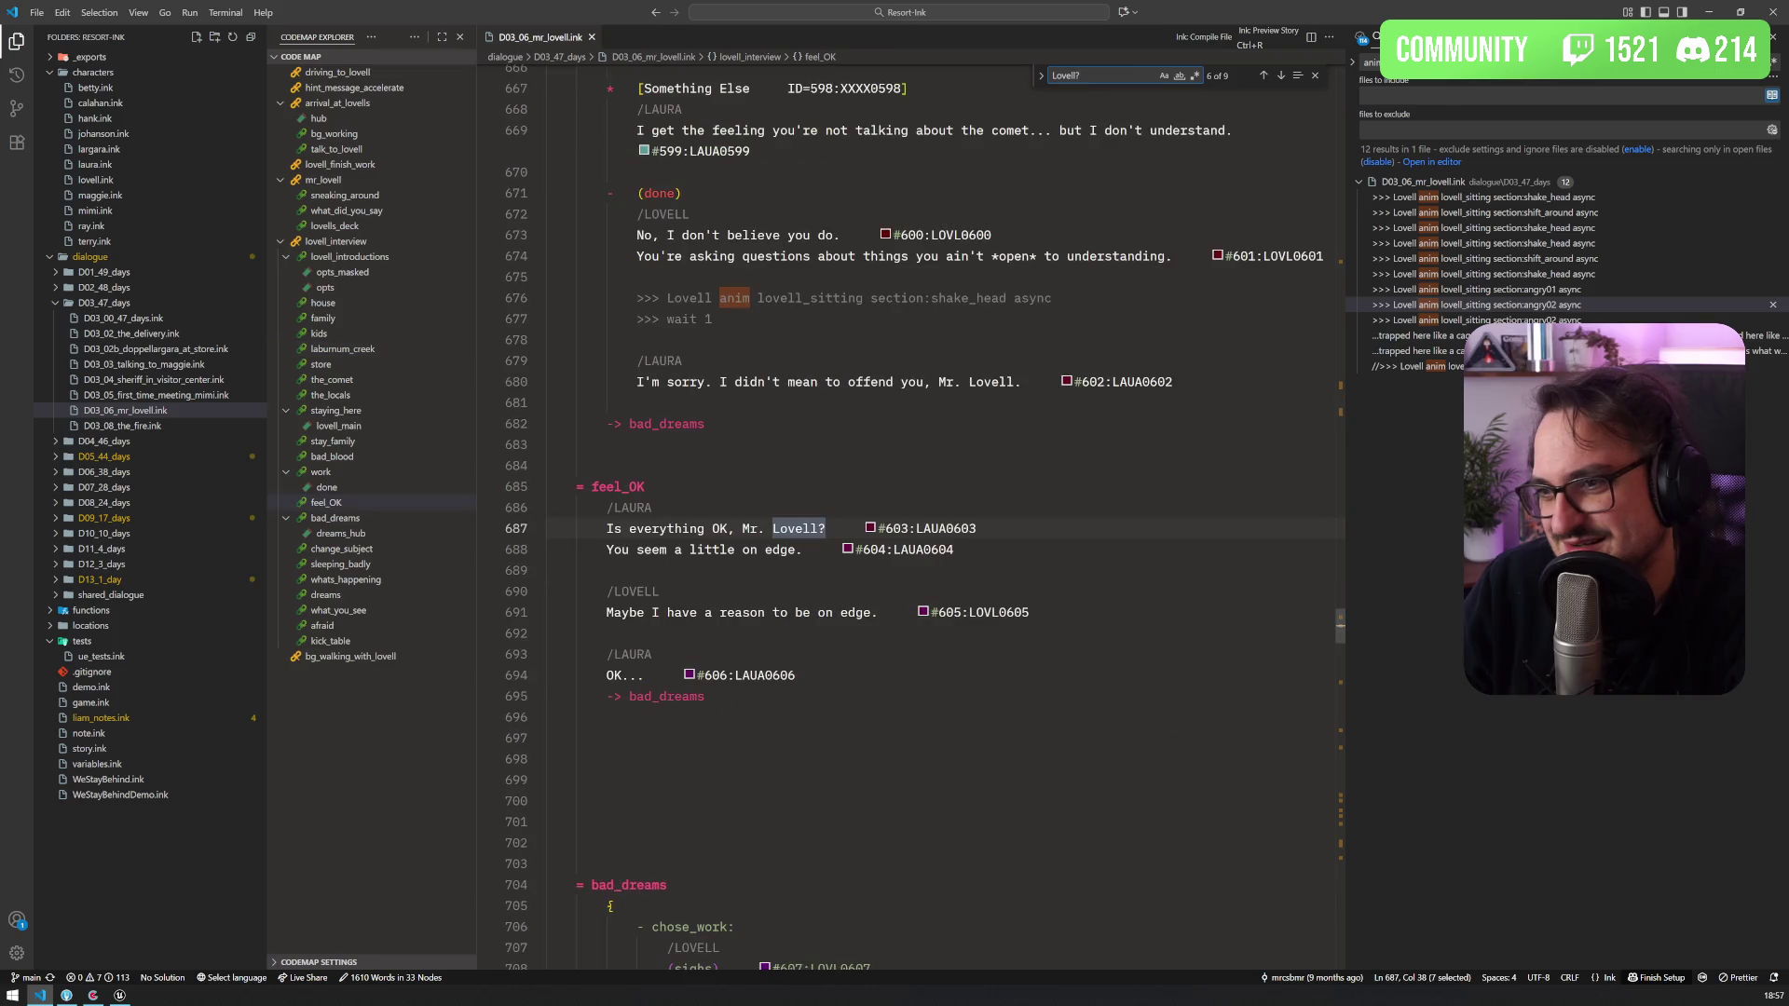
key(Return)
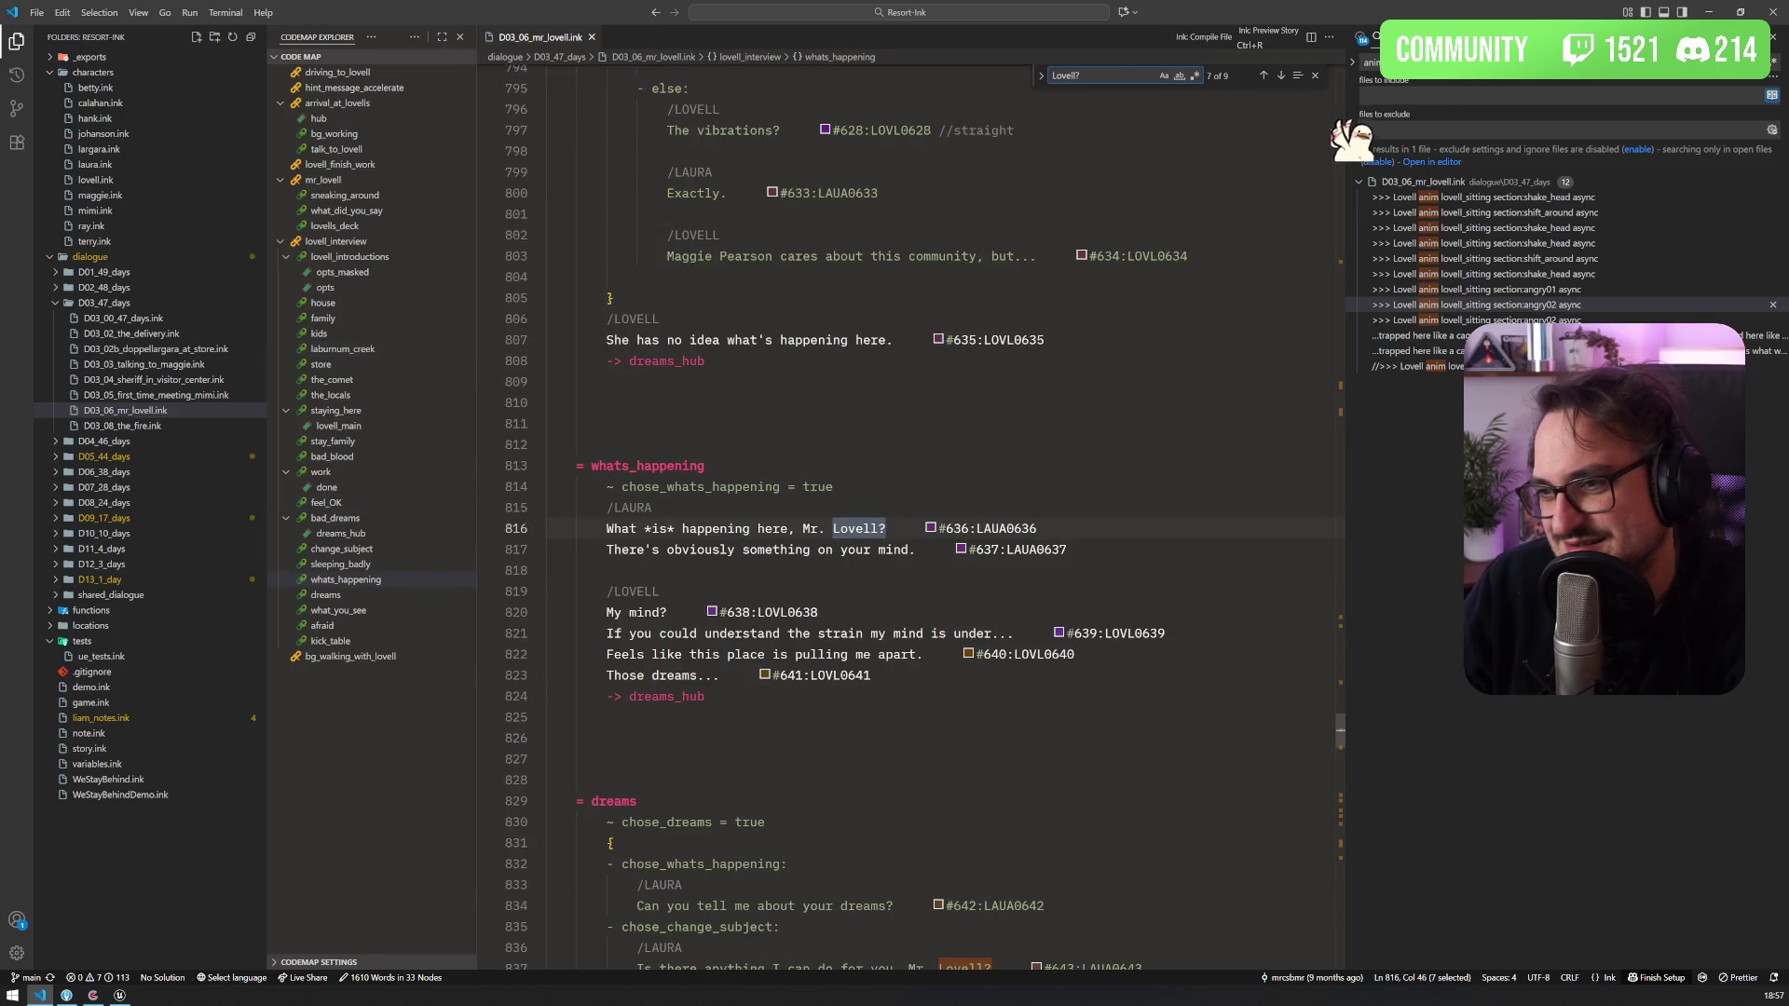
Step: Replace the asterisks around 'is' with <i> and </> tags and save the file
click(643, 528)
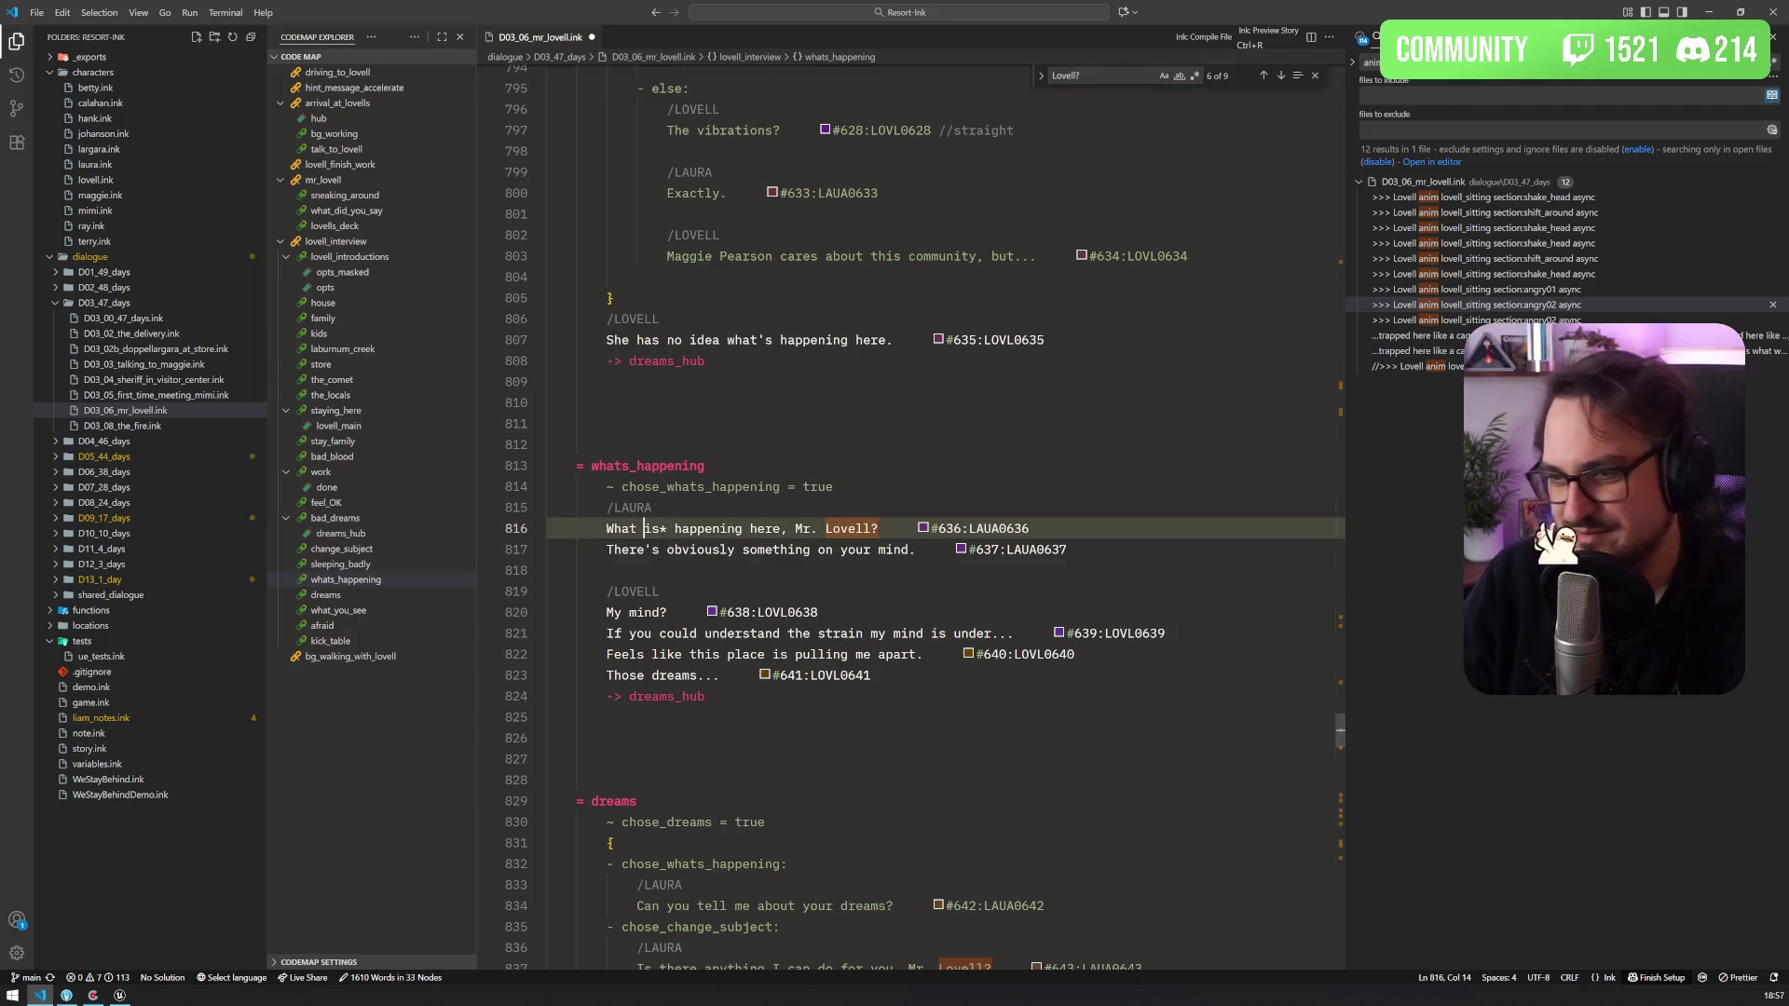
text(<)
key(BackSpace)
text(<i>)
click(689, 529)
key(BackSpace)
text(</>)
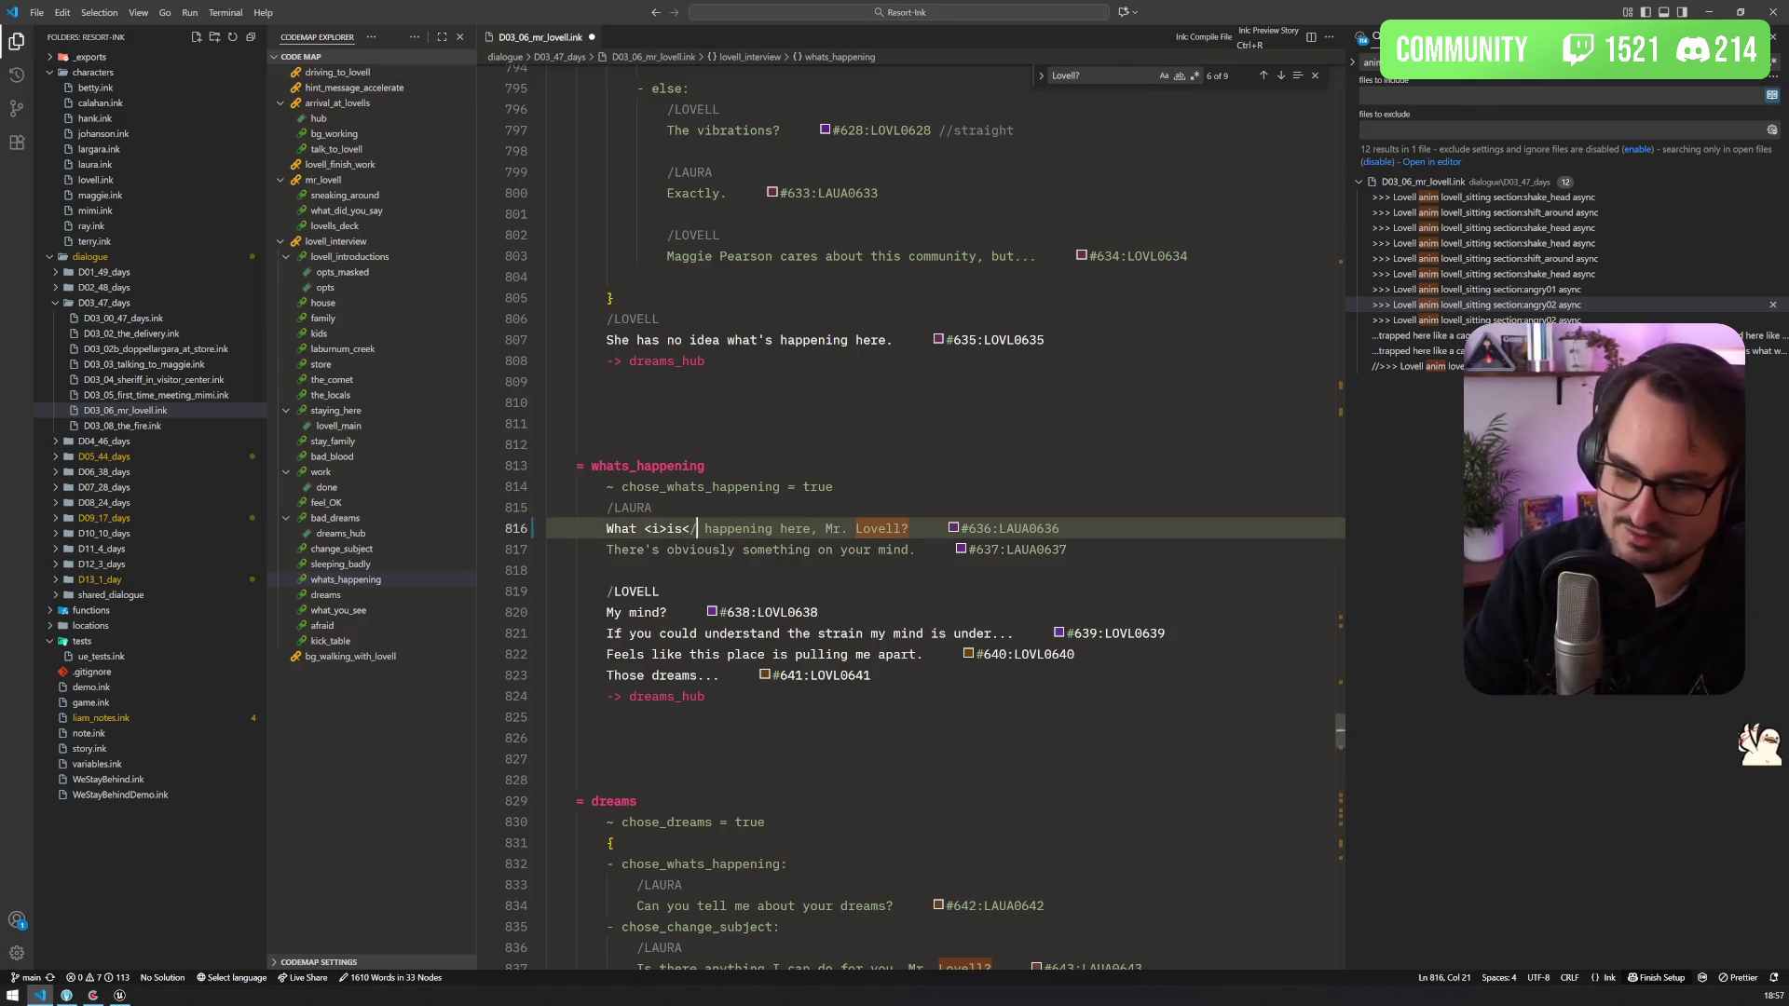
key(ctrl+s)
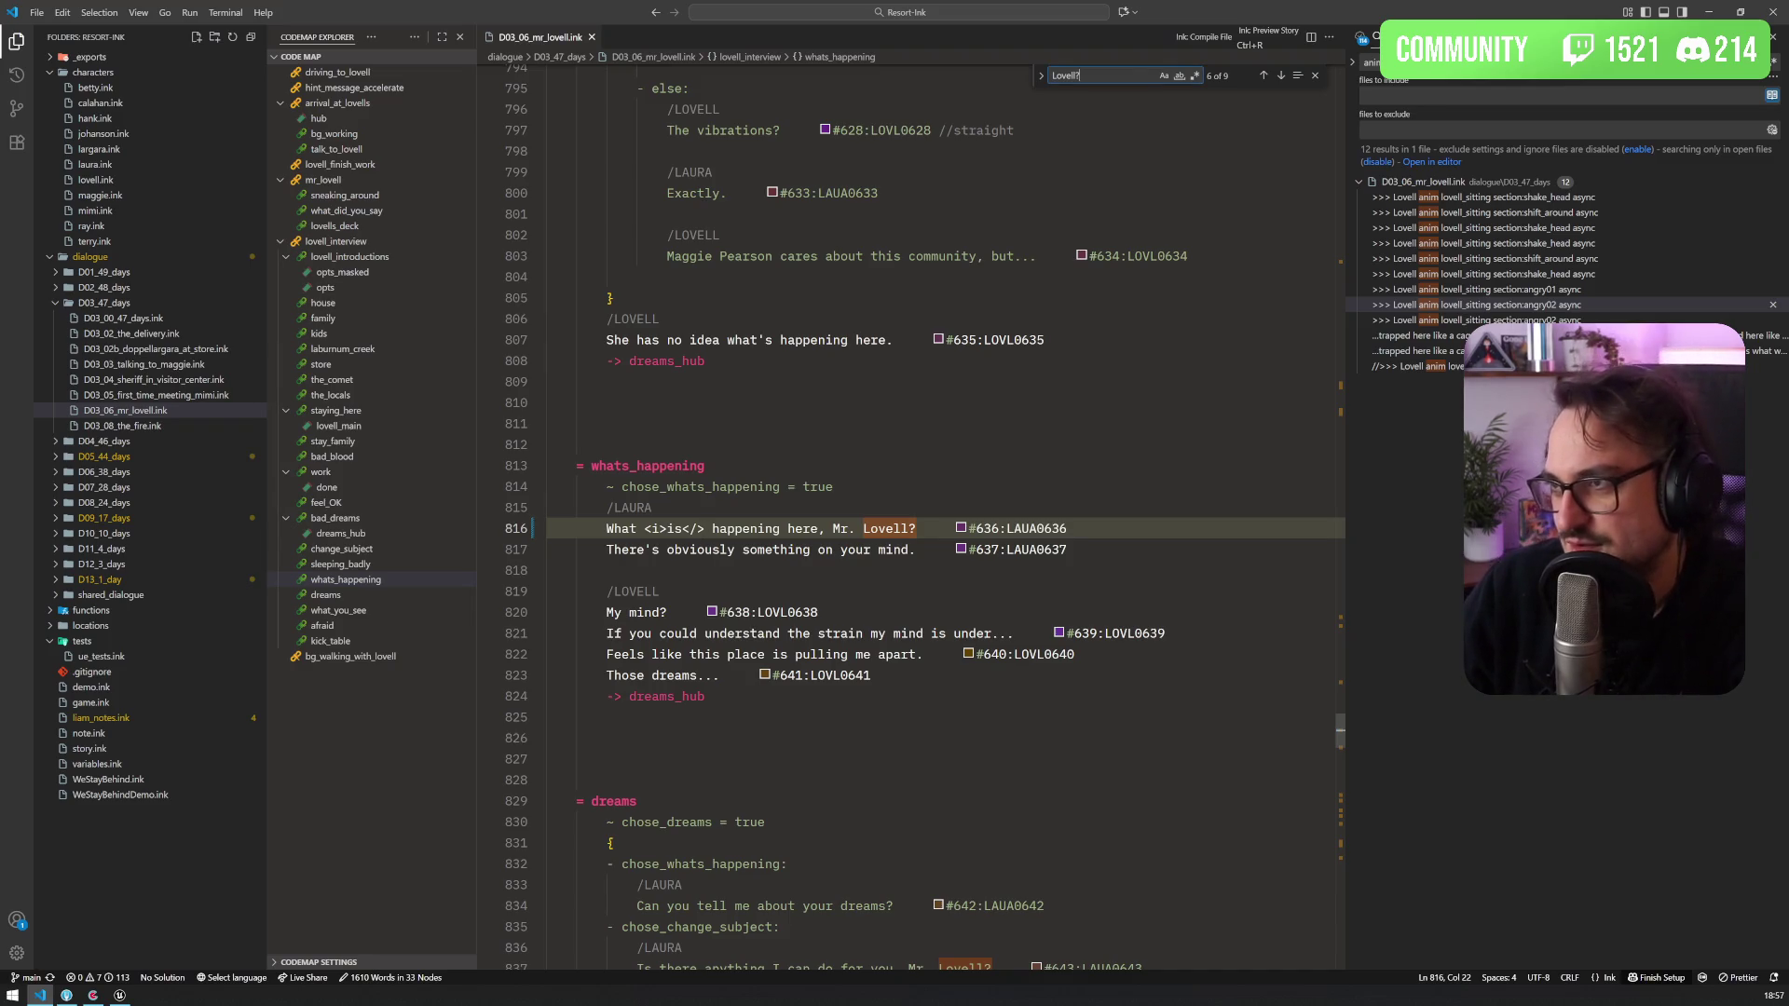
Step: Check the remaining 'Lovell?' matches on lines 837 and 687
key(Return)
key(Return)
key(Return)
key(Return)
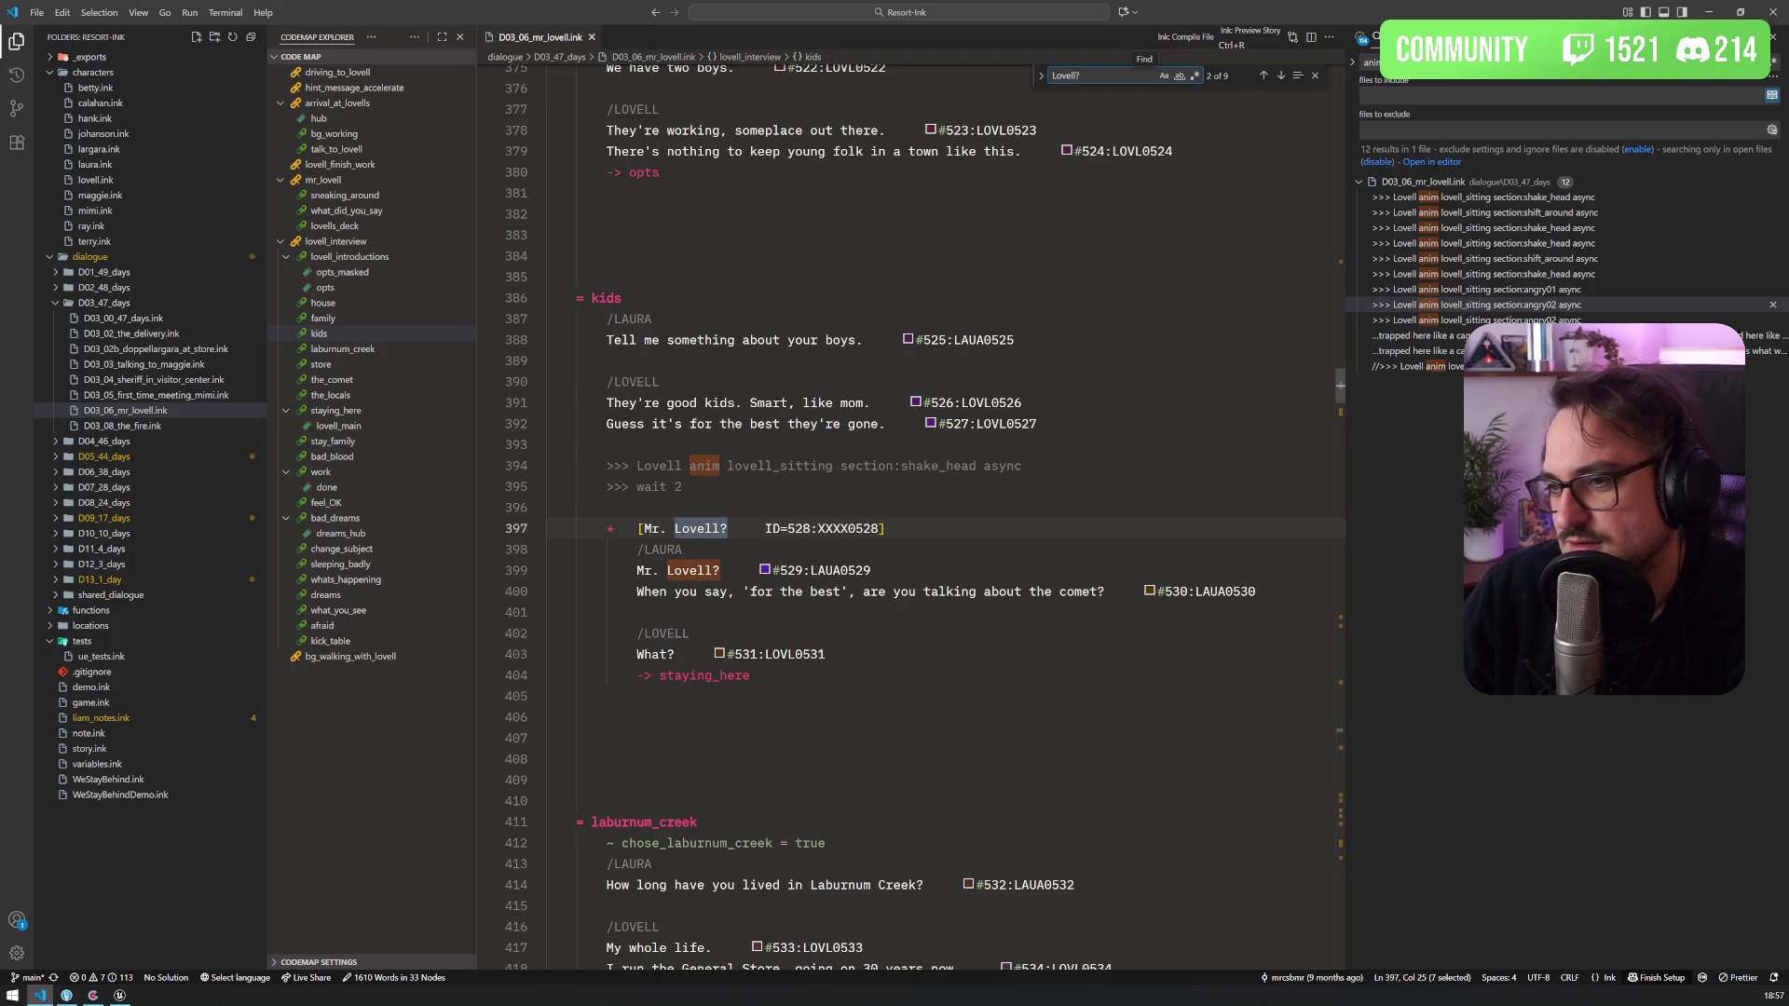
key(Return)
key(Return)
key(Return)
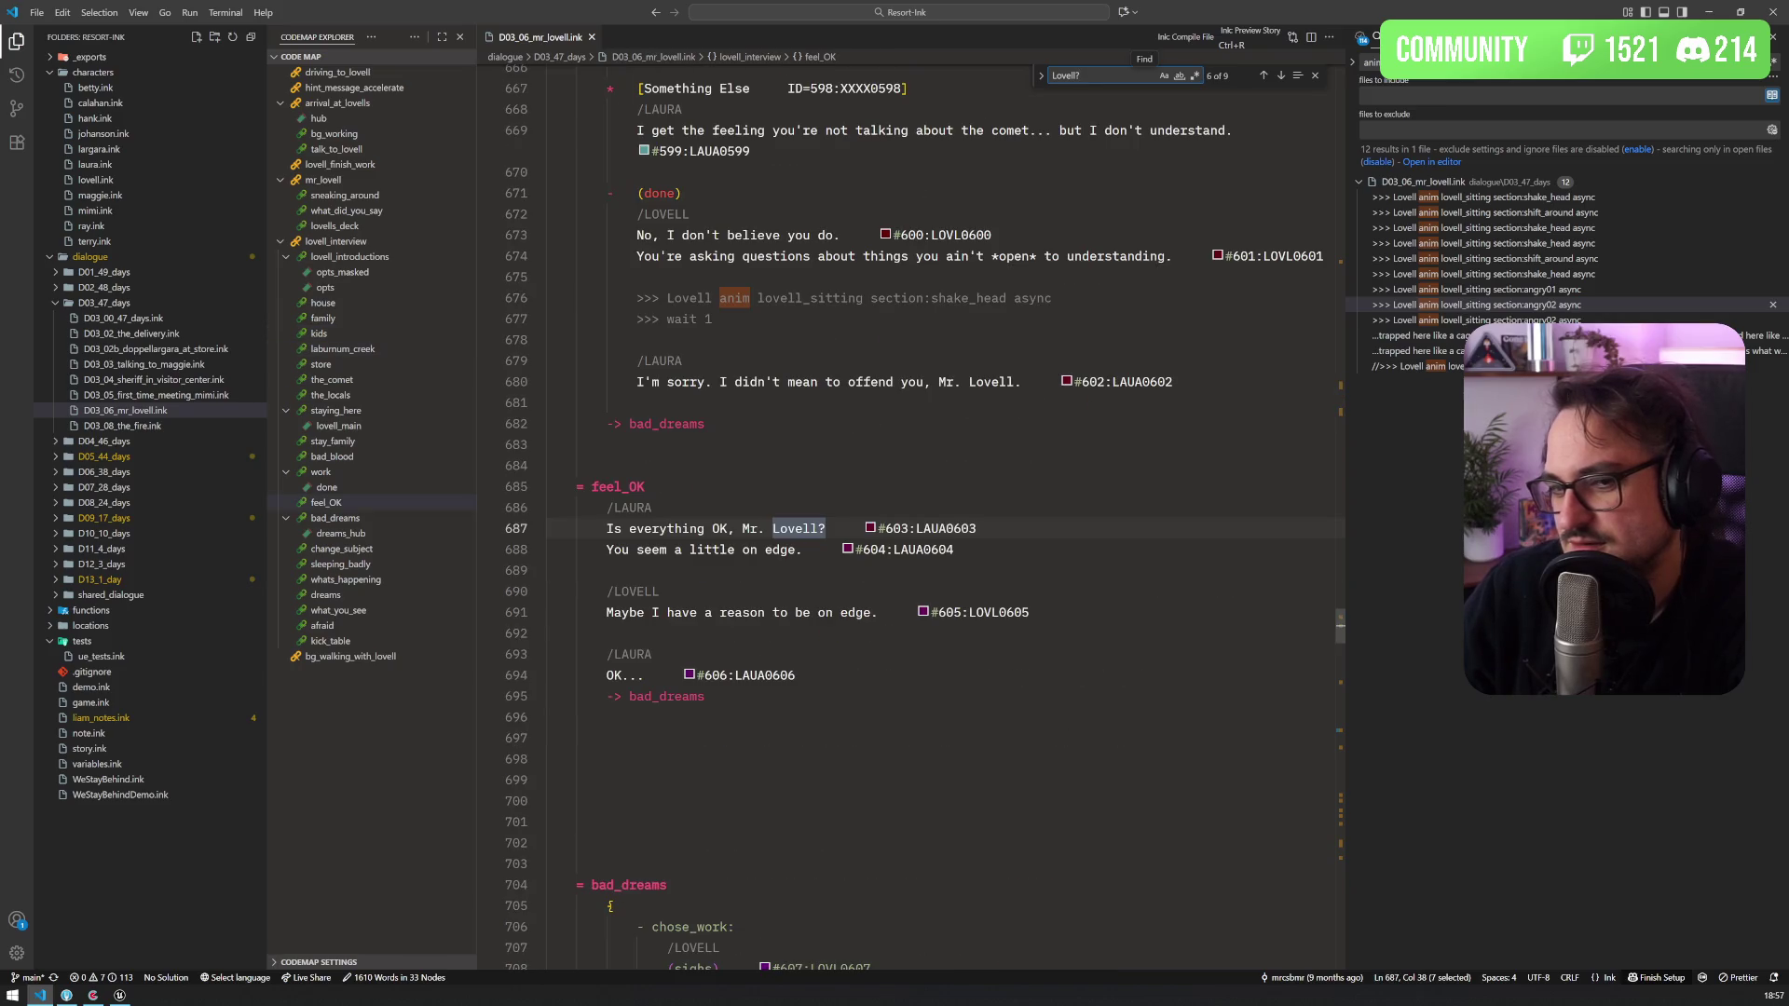
key(Return)
key(Return)
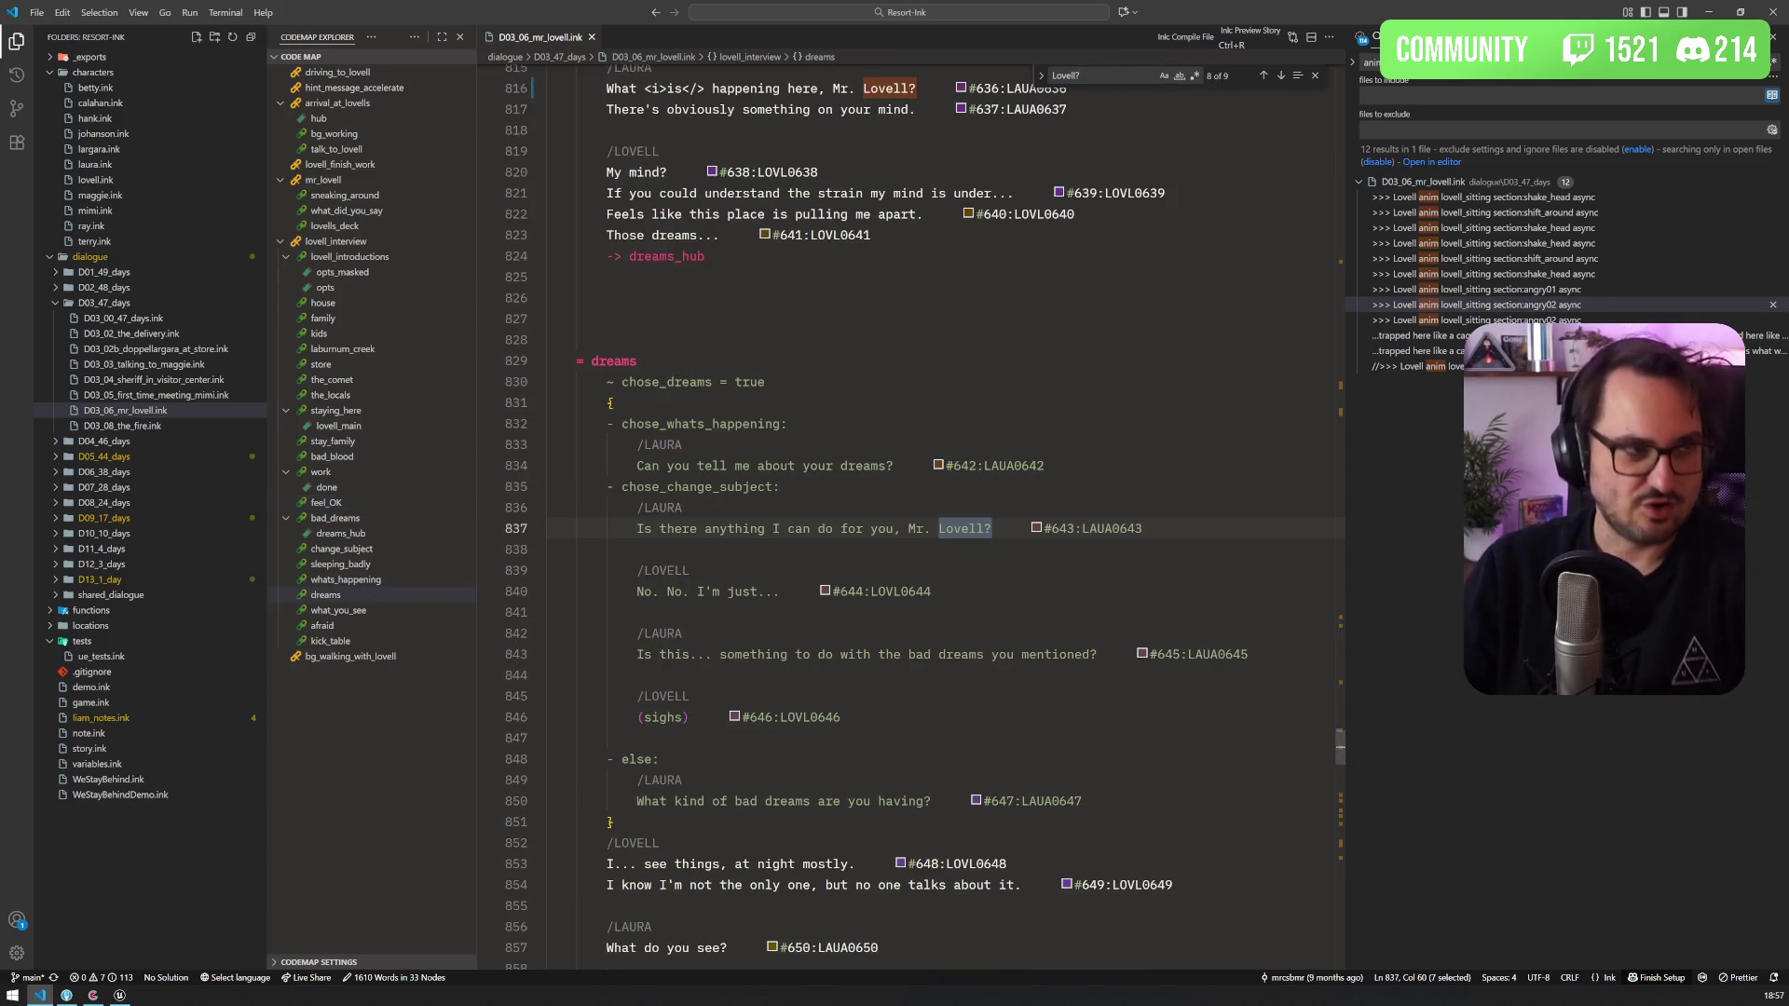
key(alt+Tab)
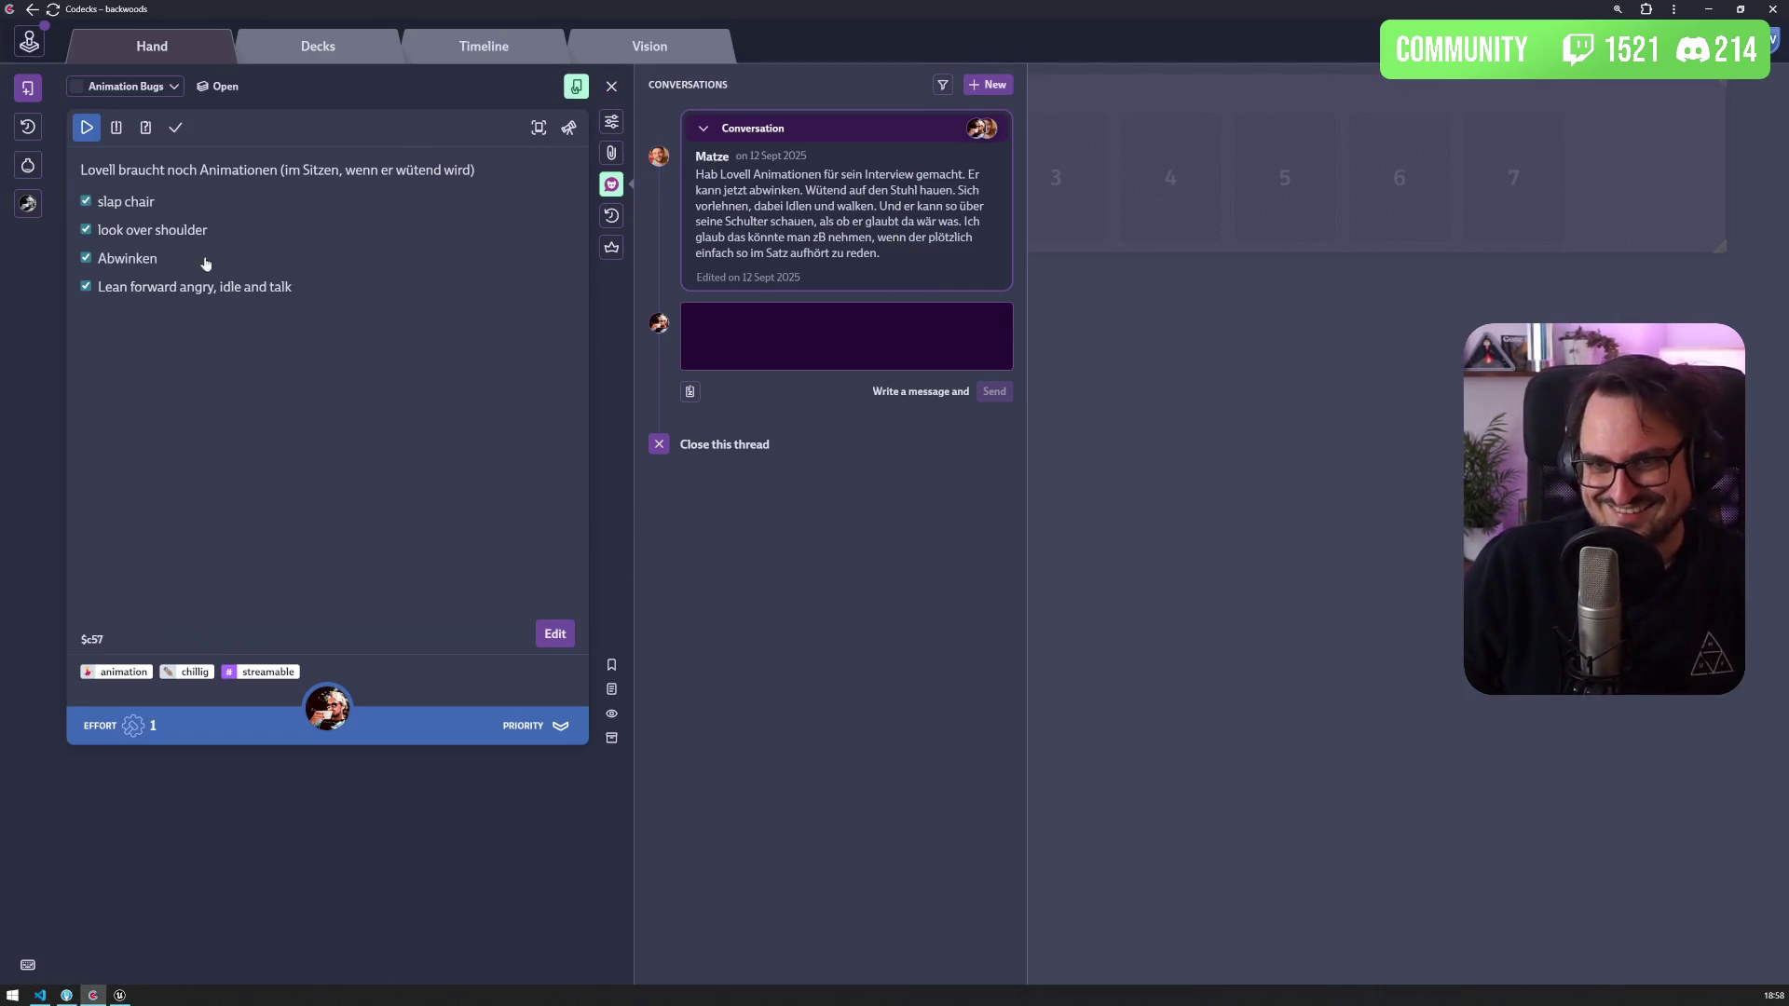
Step: Browse the Done pile and Decks, then start the 'Lovell braucht noch Animationen' card
click(621, 94)
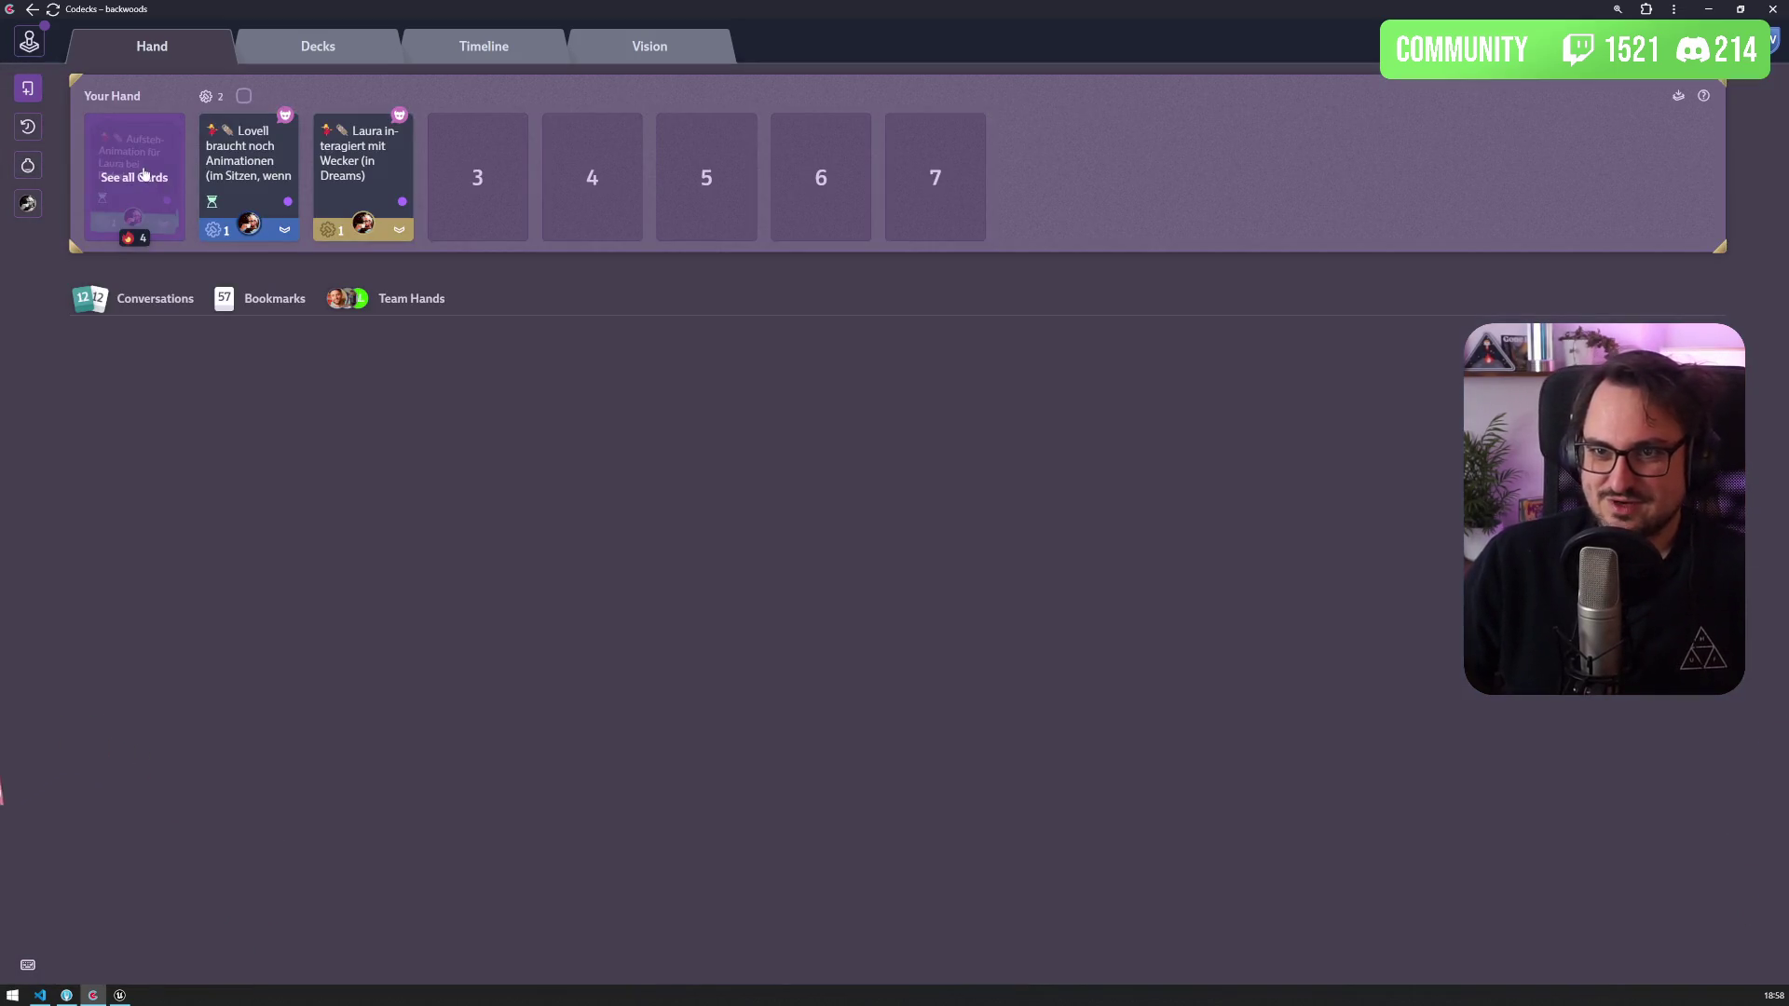
click(142, 166)
click(321, 45)
click(181, 47)
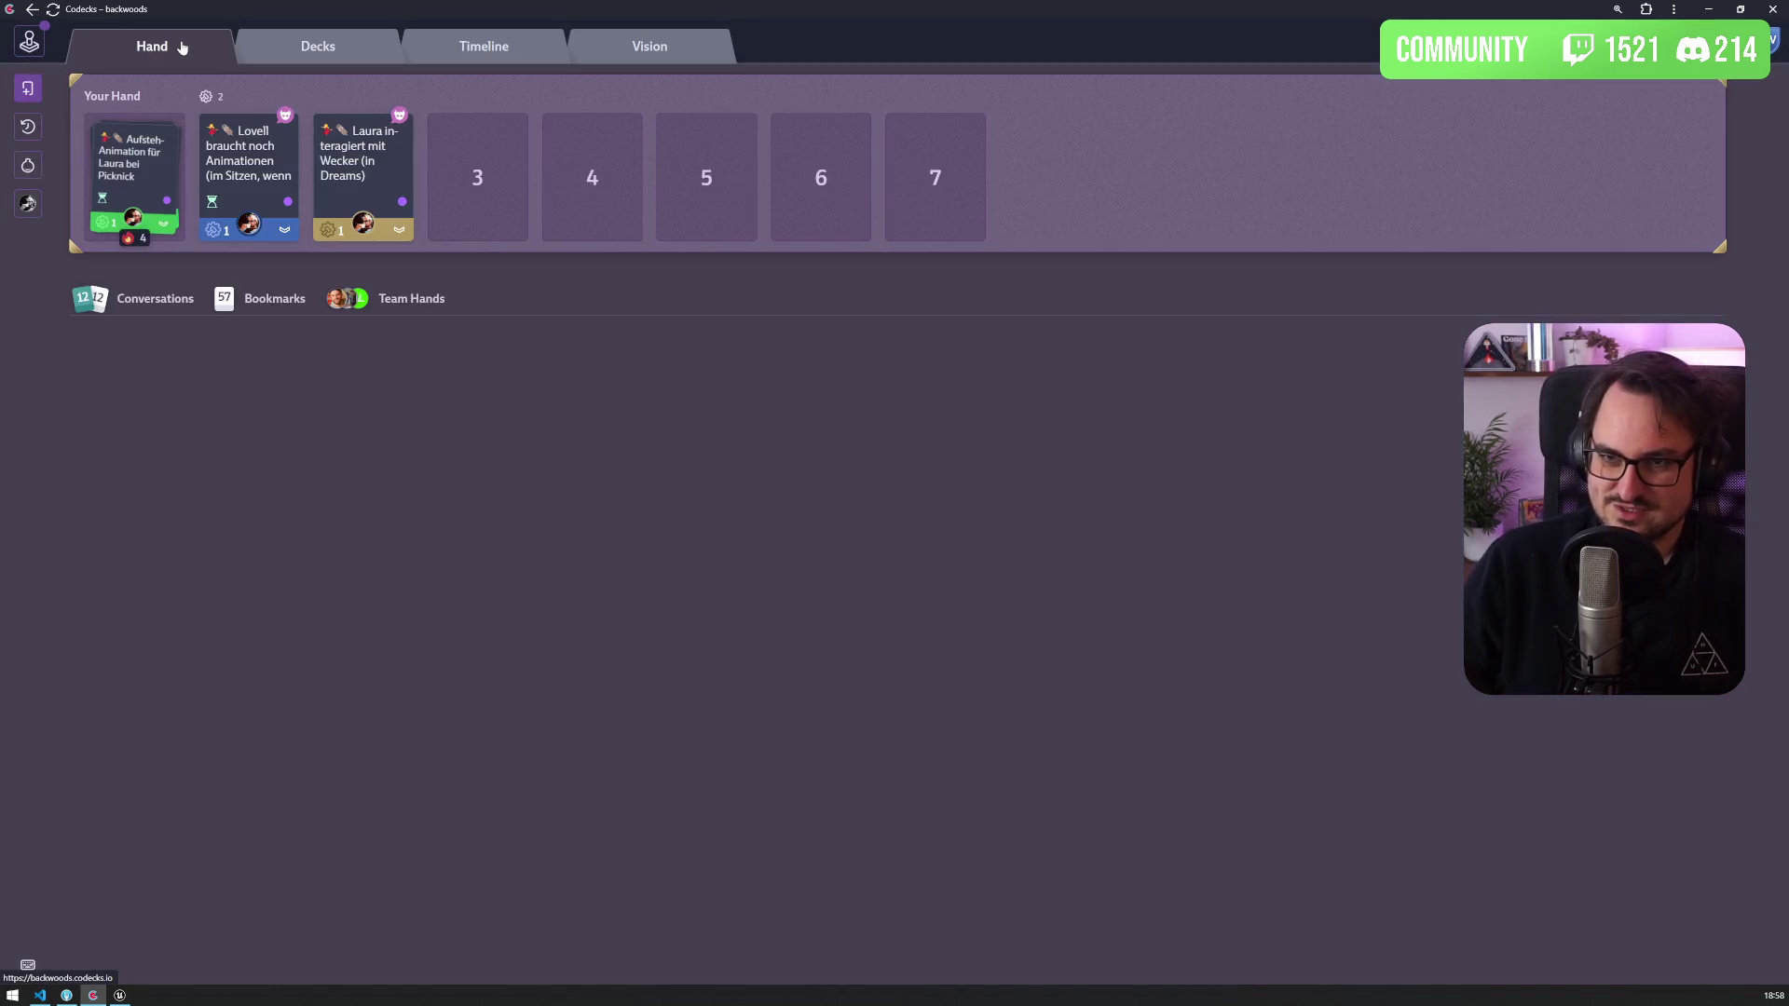
click(258, 172)
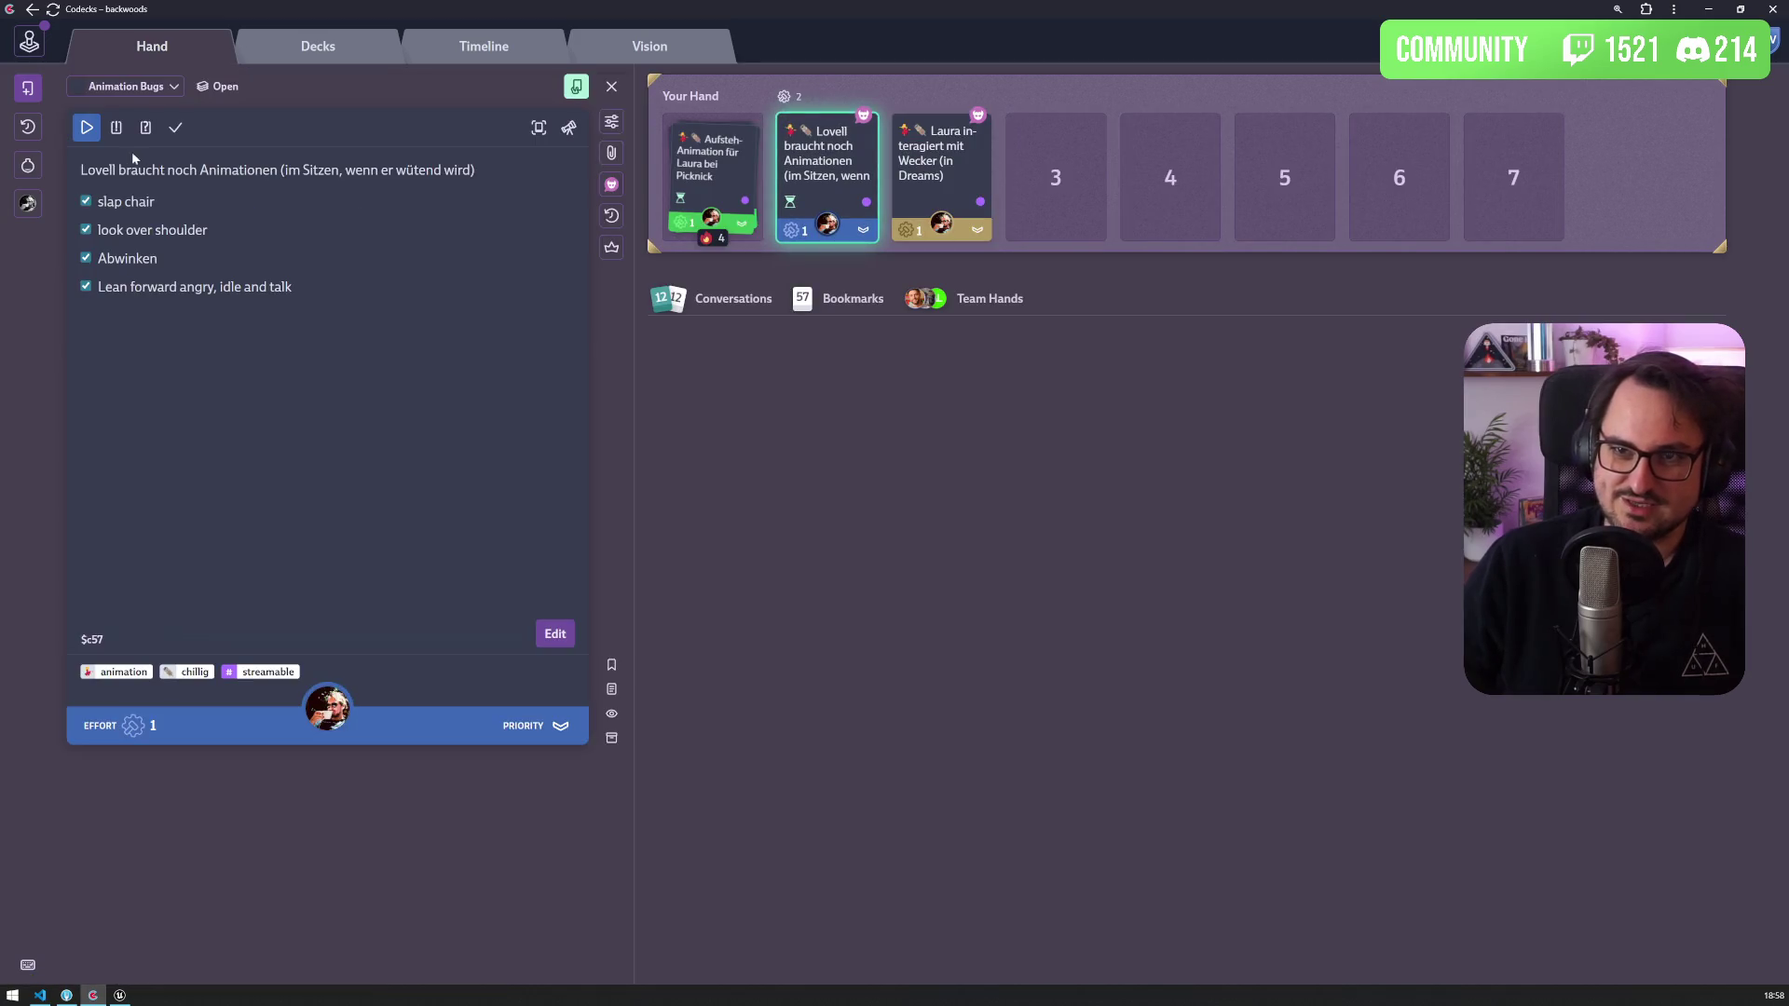
click(86, 129)
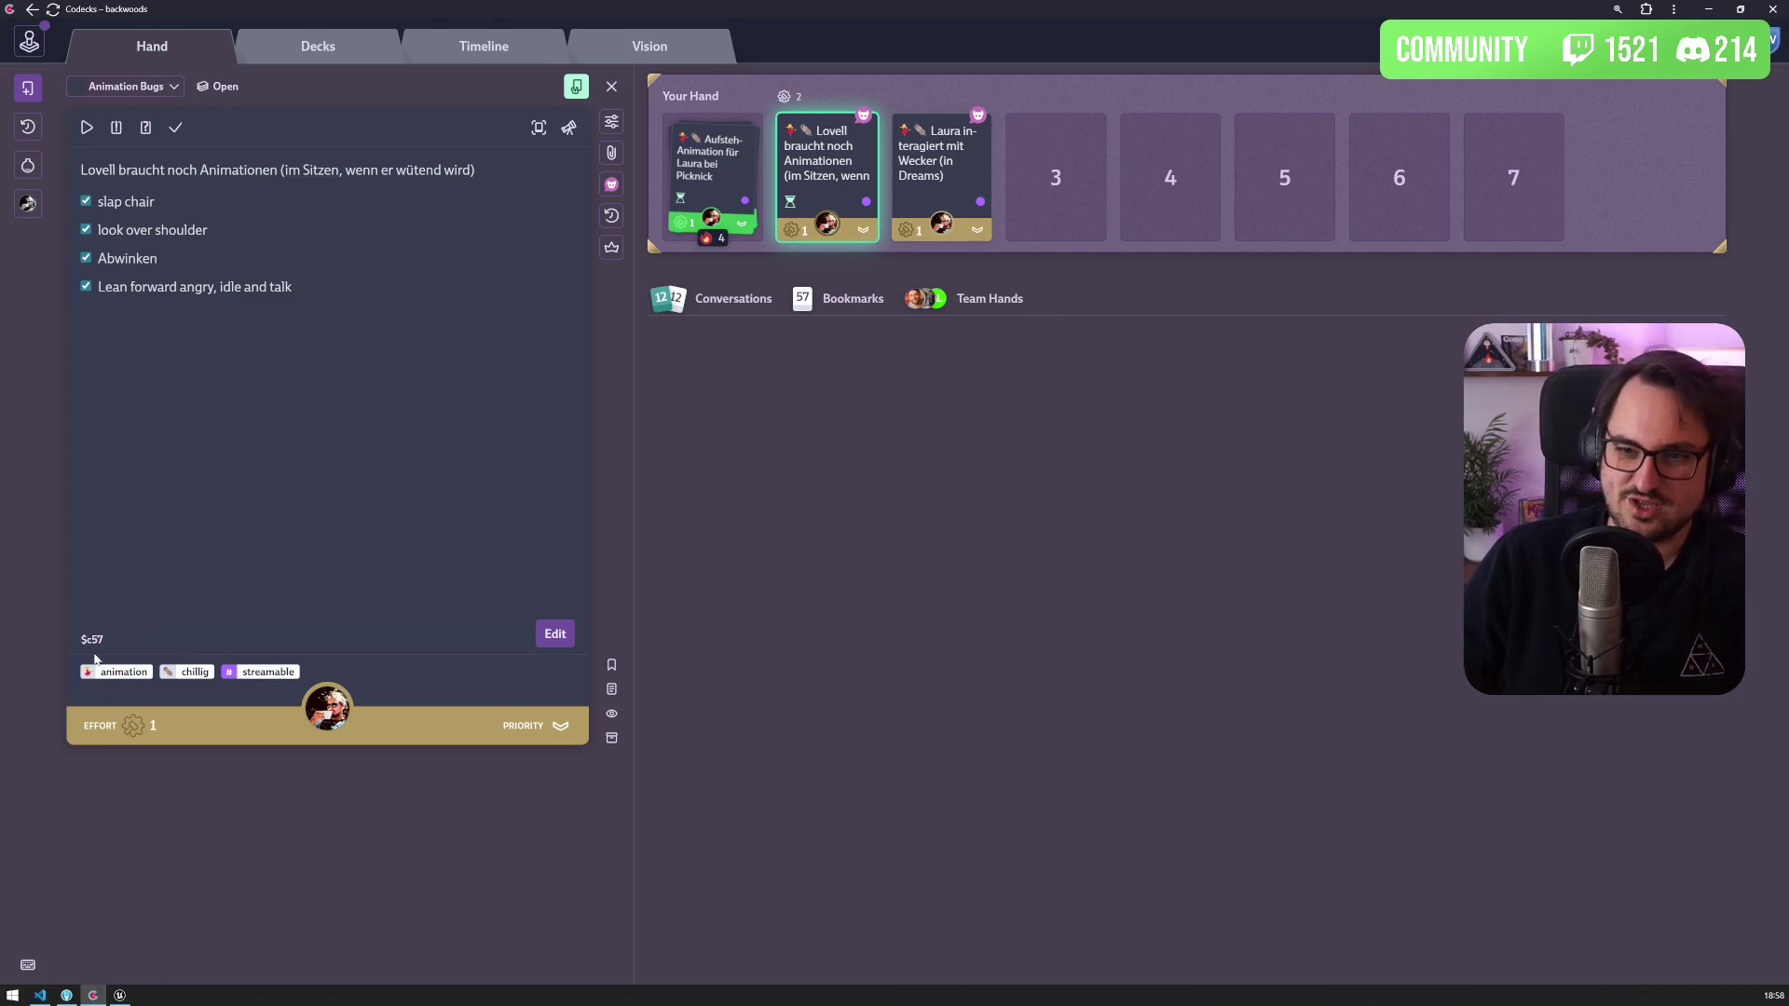
key(alt+Tab)
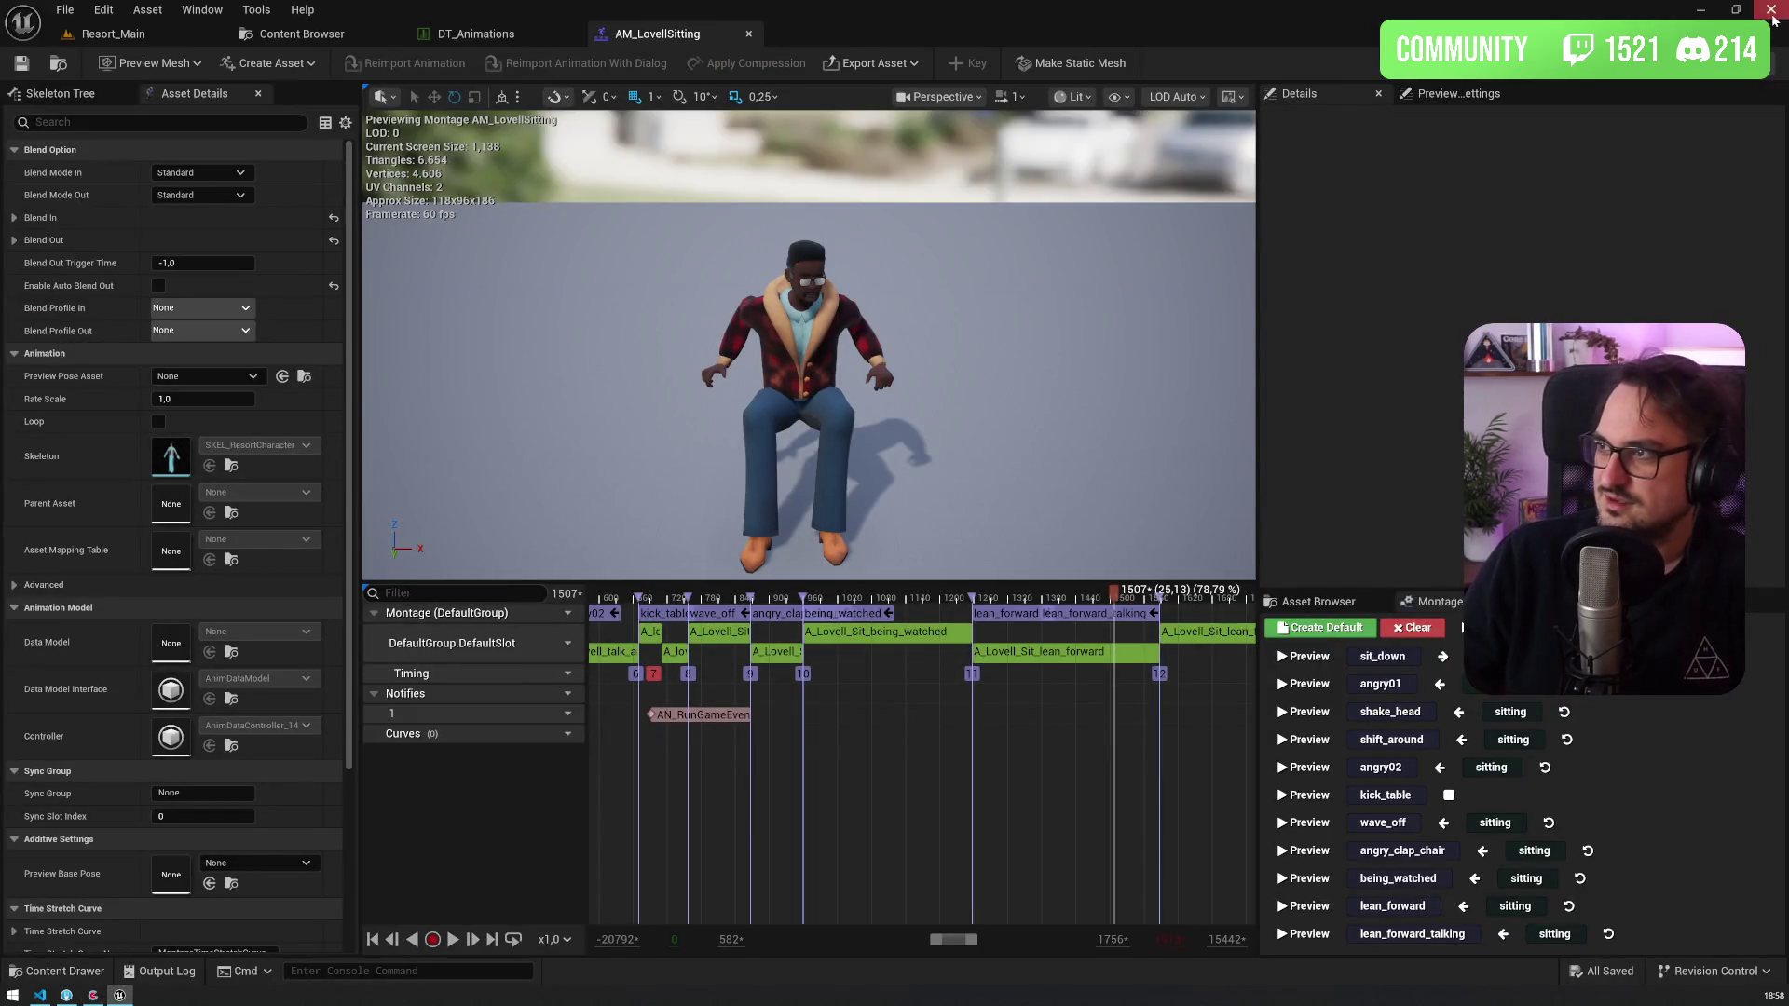
key(alt+Tab)
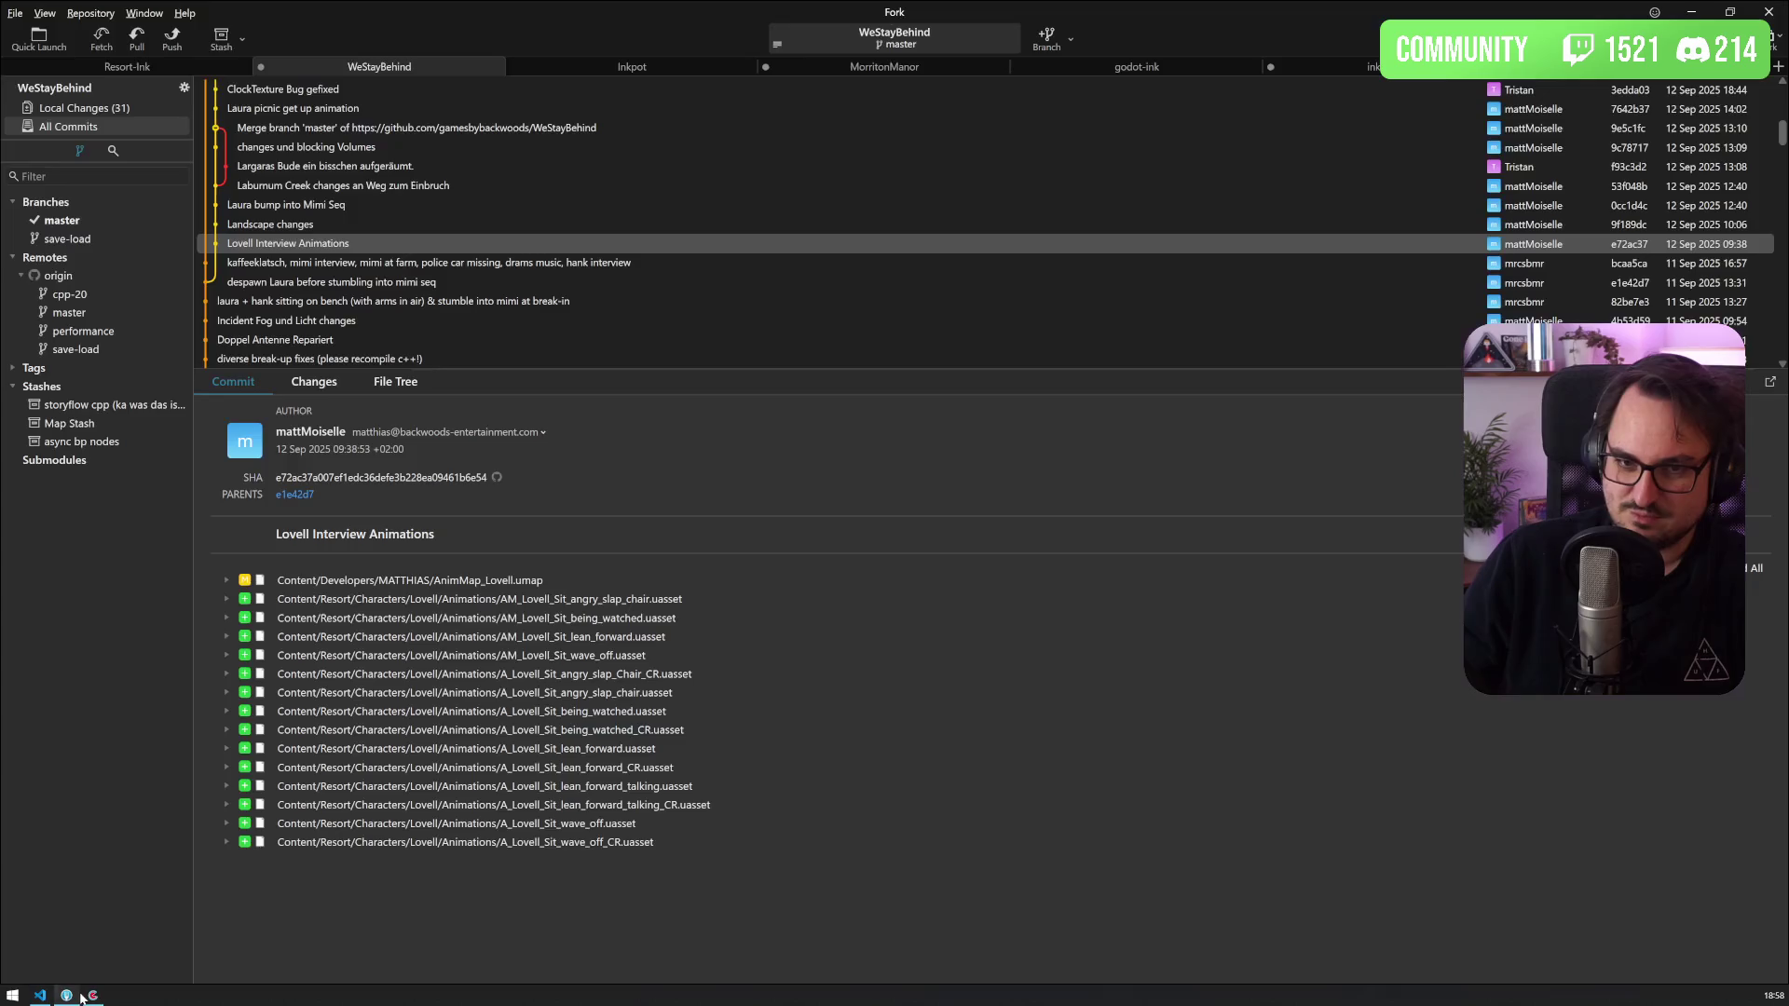
key(alt+Tab)
Step: Stage the five Lovell files from AM_LovellSitting through wave_off in Local Changes
click(110, 110)
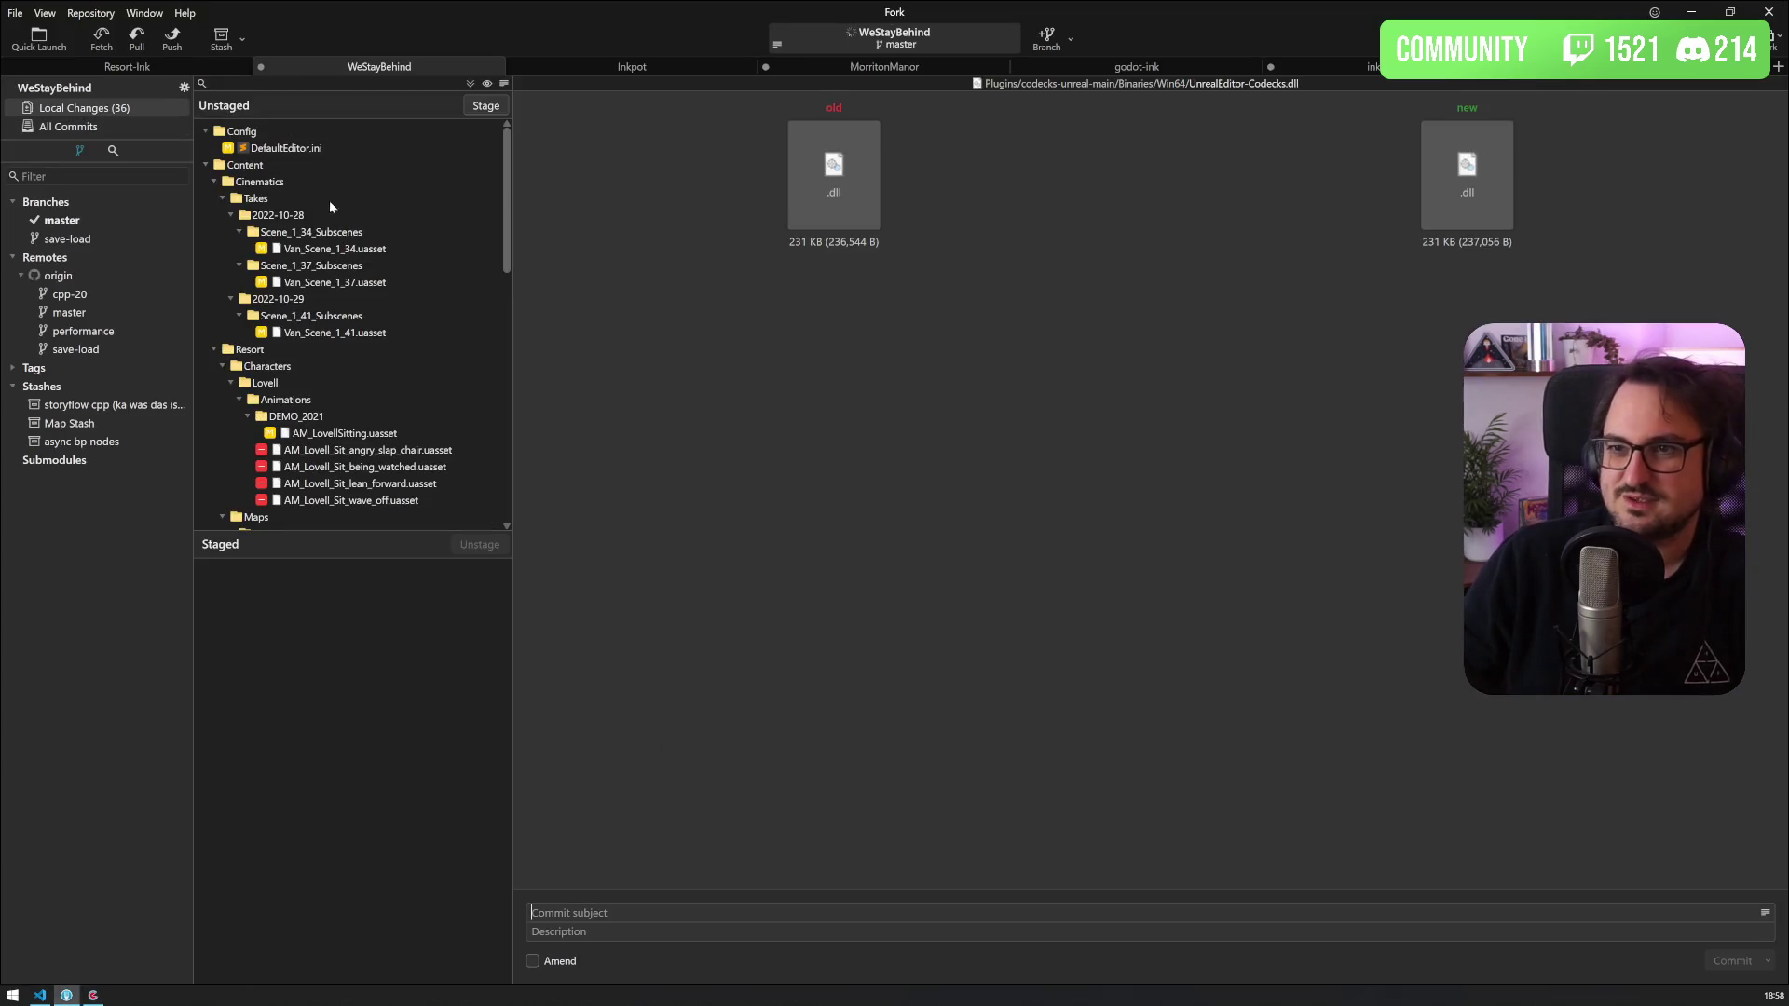
click(352, 453)
click(358, 438)
scroll(359, 439, down, 4)
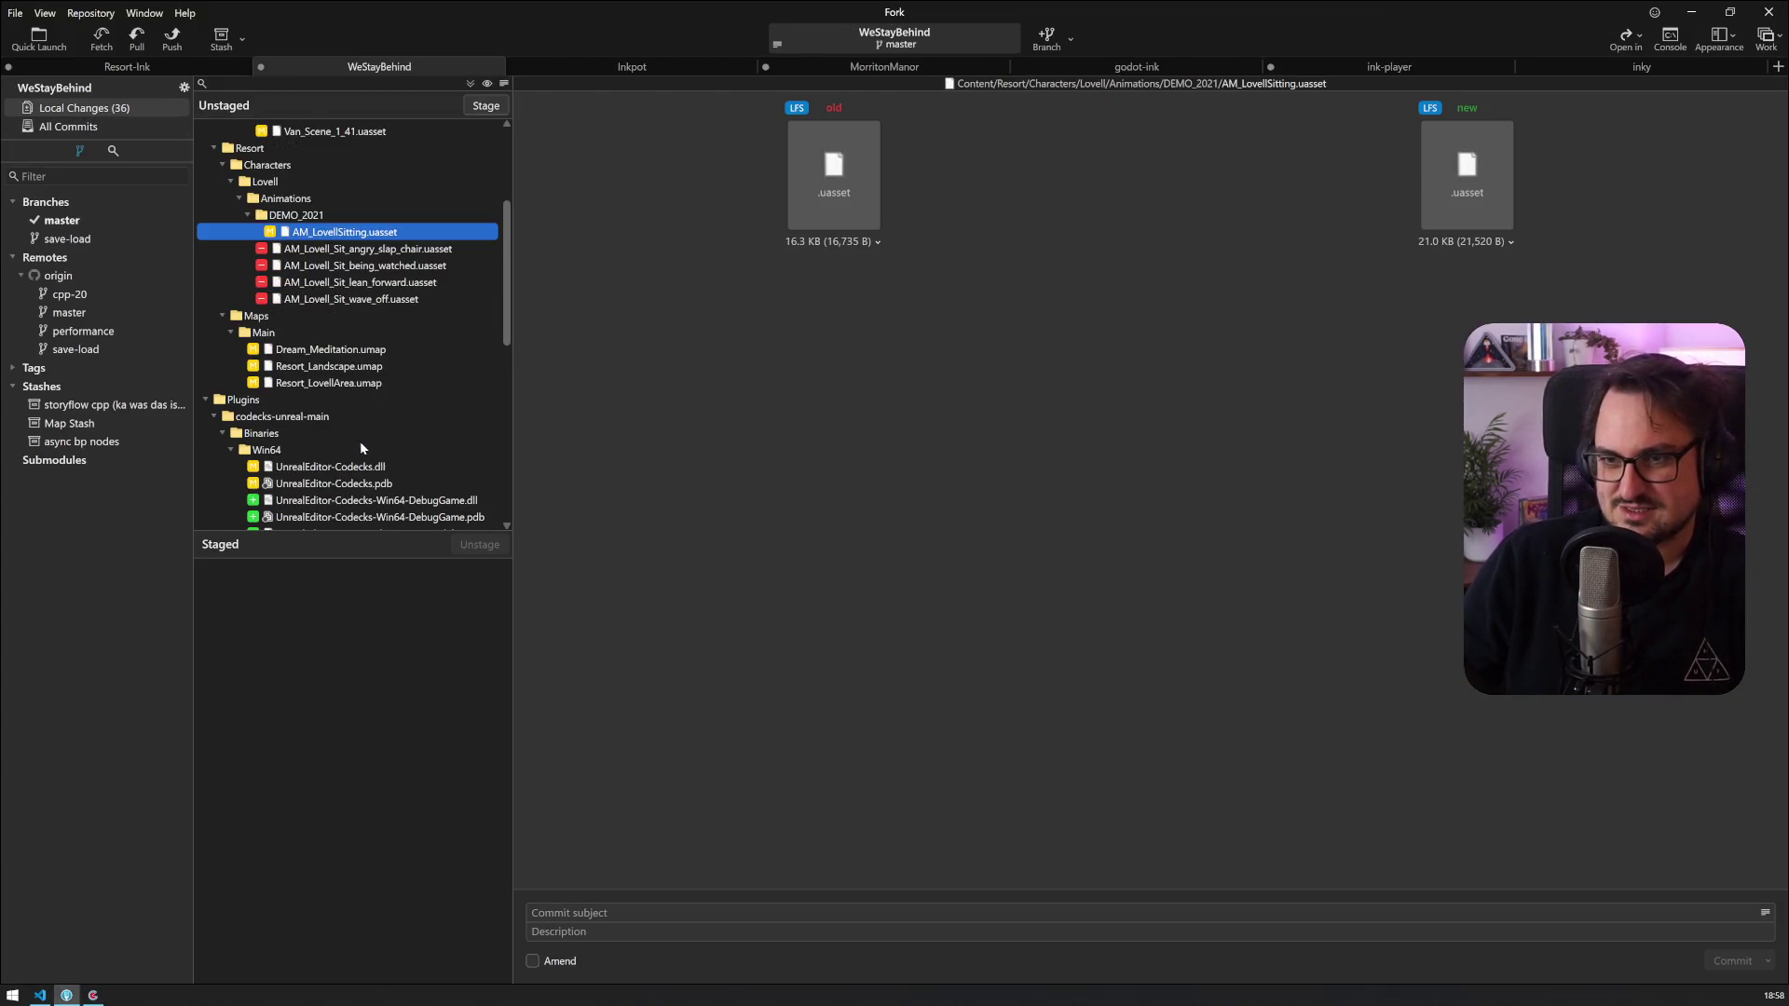
shift+click(346, 301)
scroll(365, 391, down, 6)
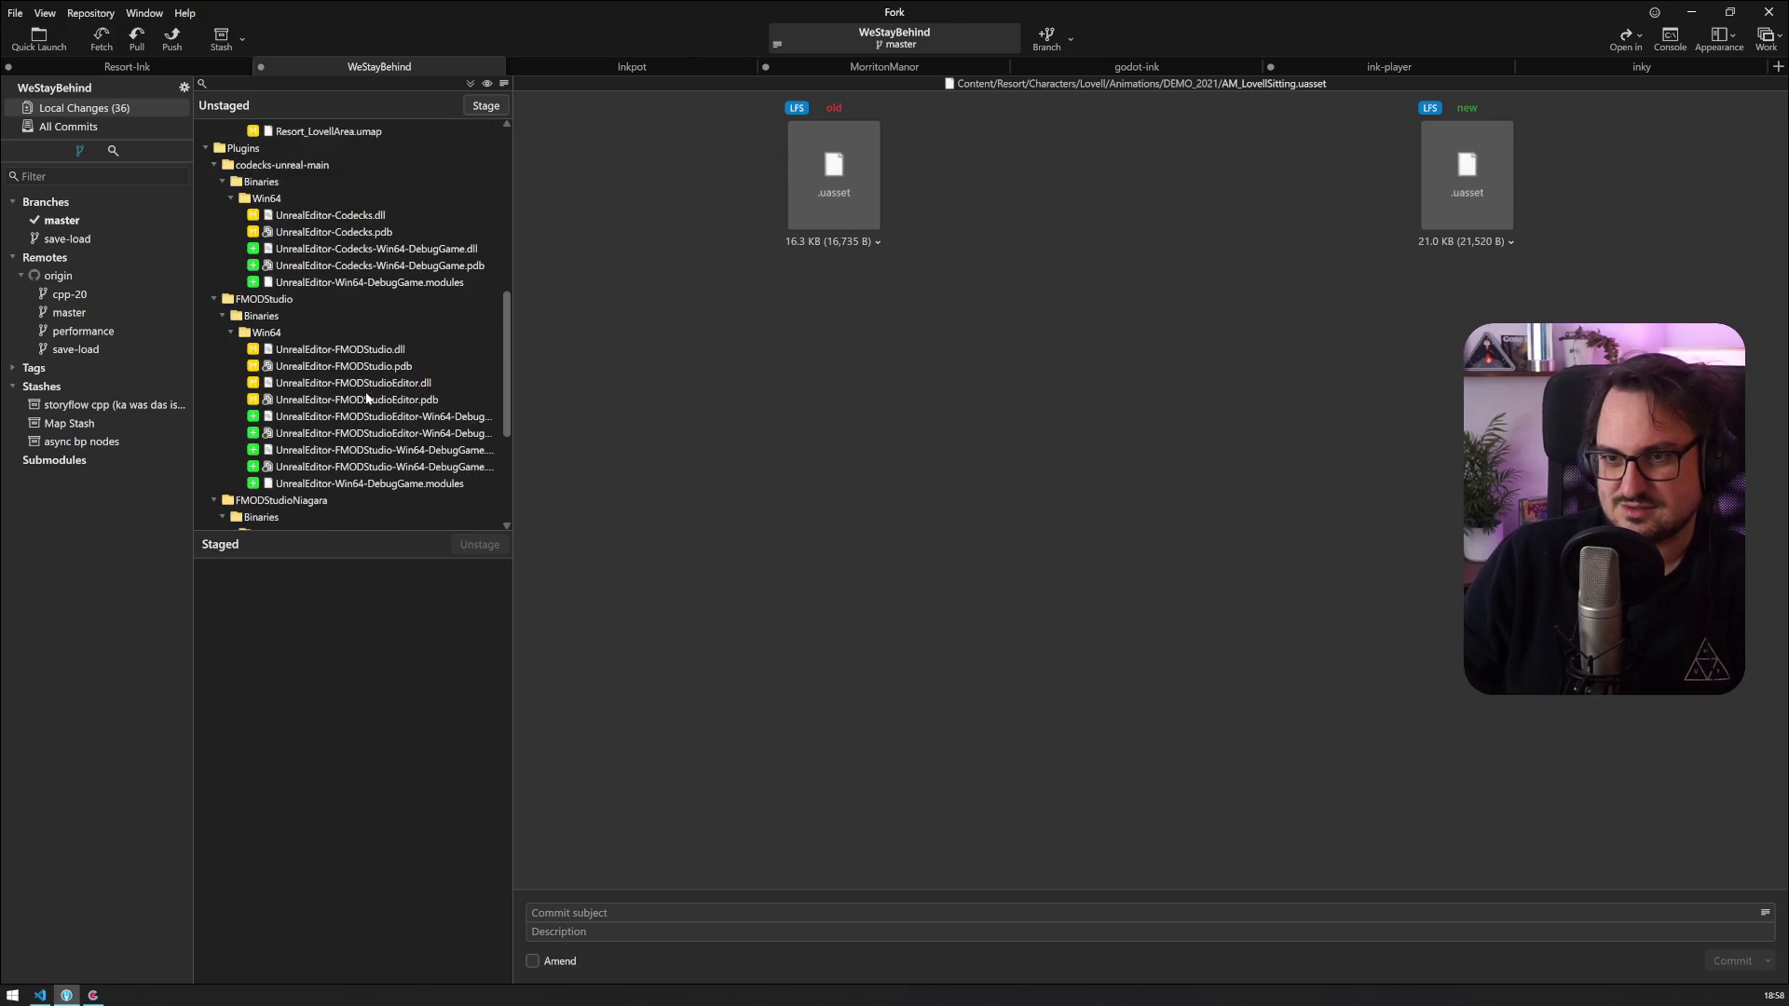
scroll(365, 392, up, 4)
drag(336, 227, 340, 662)
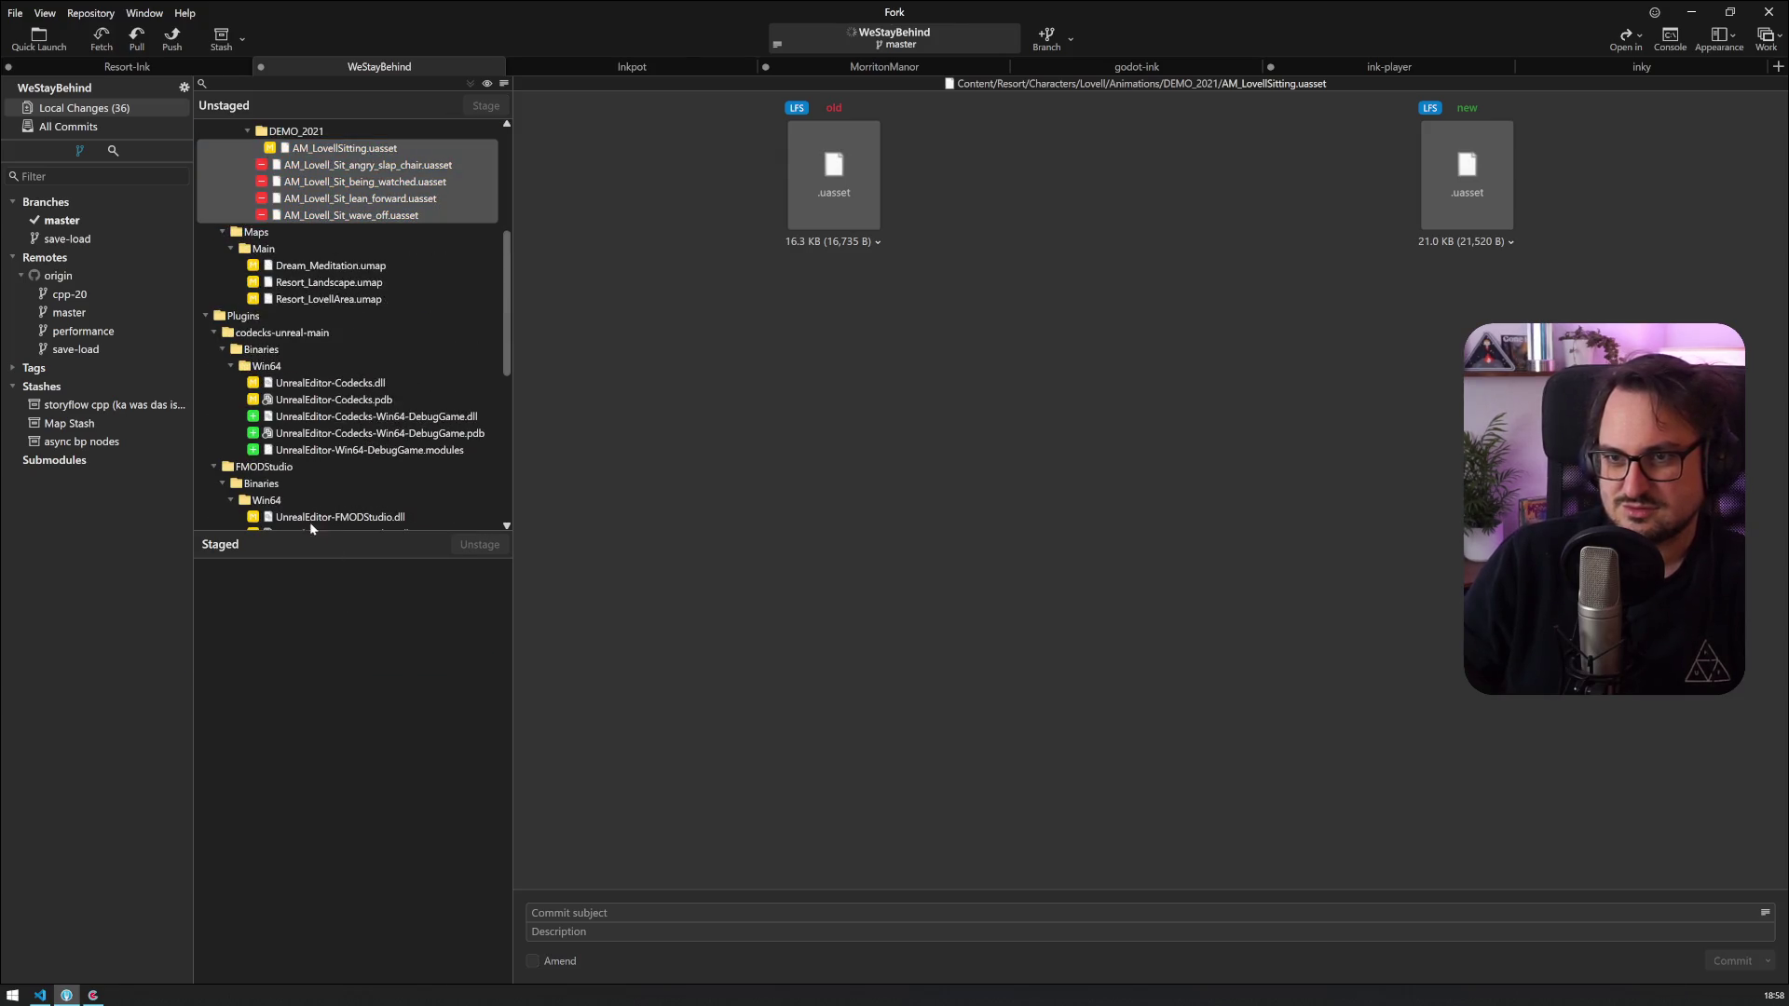
click(331, 399)
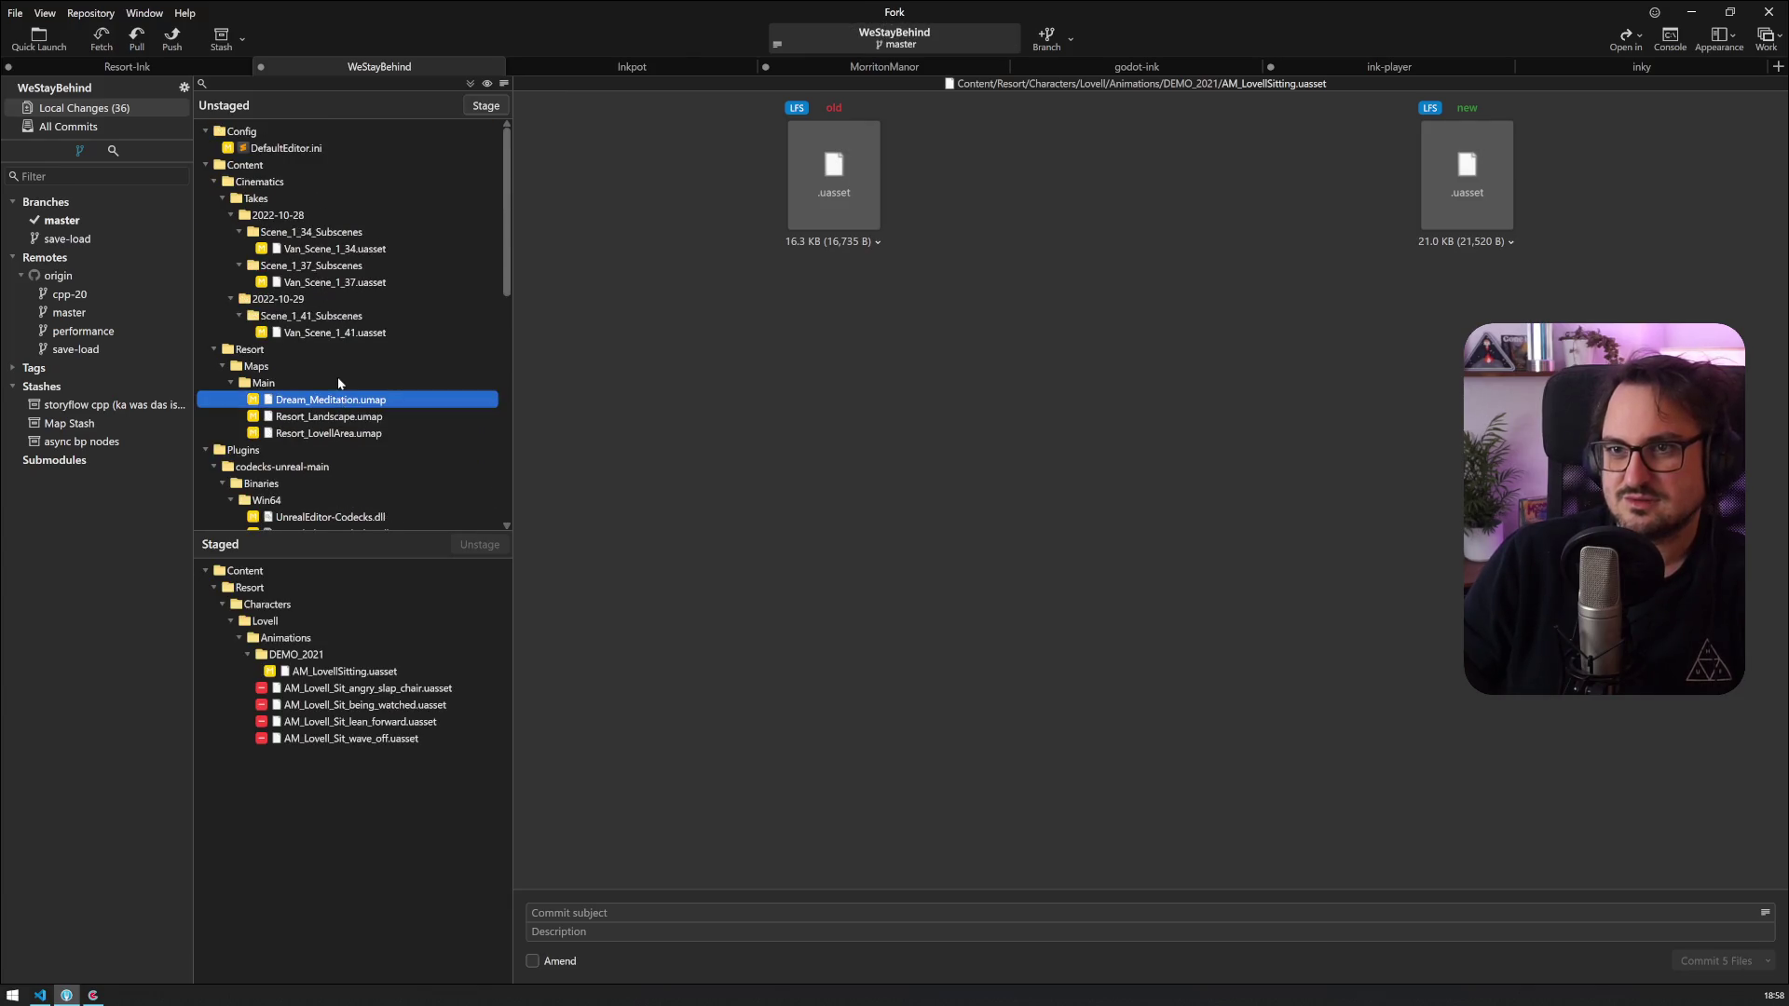
Step: Commit them with the subject 'setup' followed by the pasted Codecks card link
click(551, 912)
text(setup)
text(https://backwoods.codecks.io/card/c57-lovell-braucht-noch-animationen-im-sitzen-wenn-er-wütend-wird)
key(ctrl+Return)
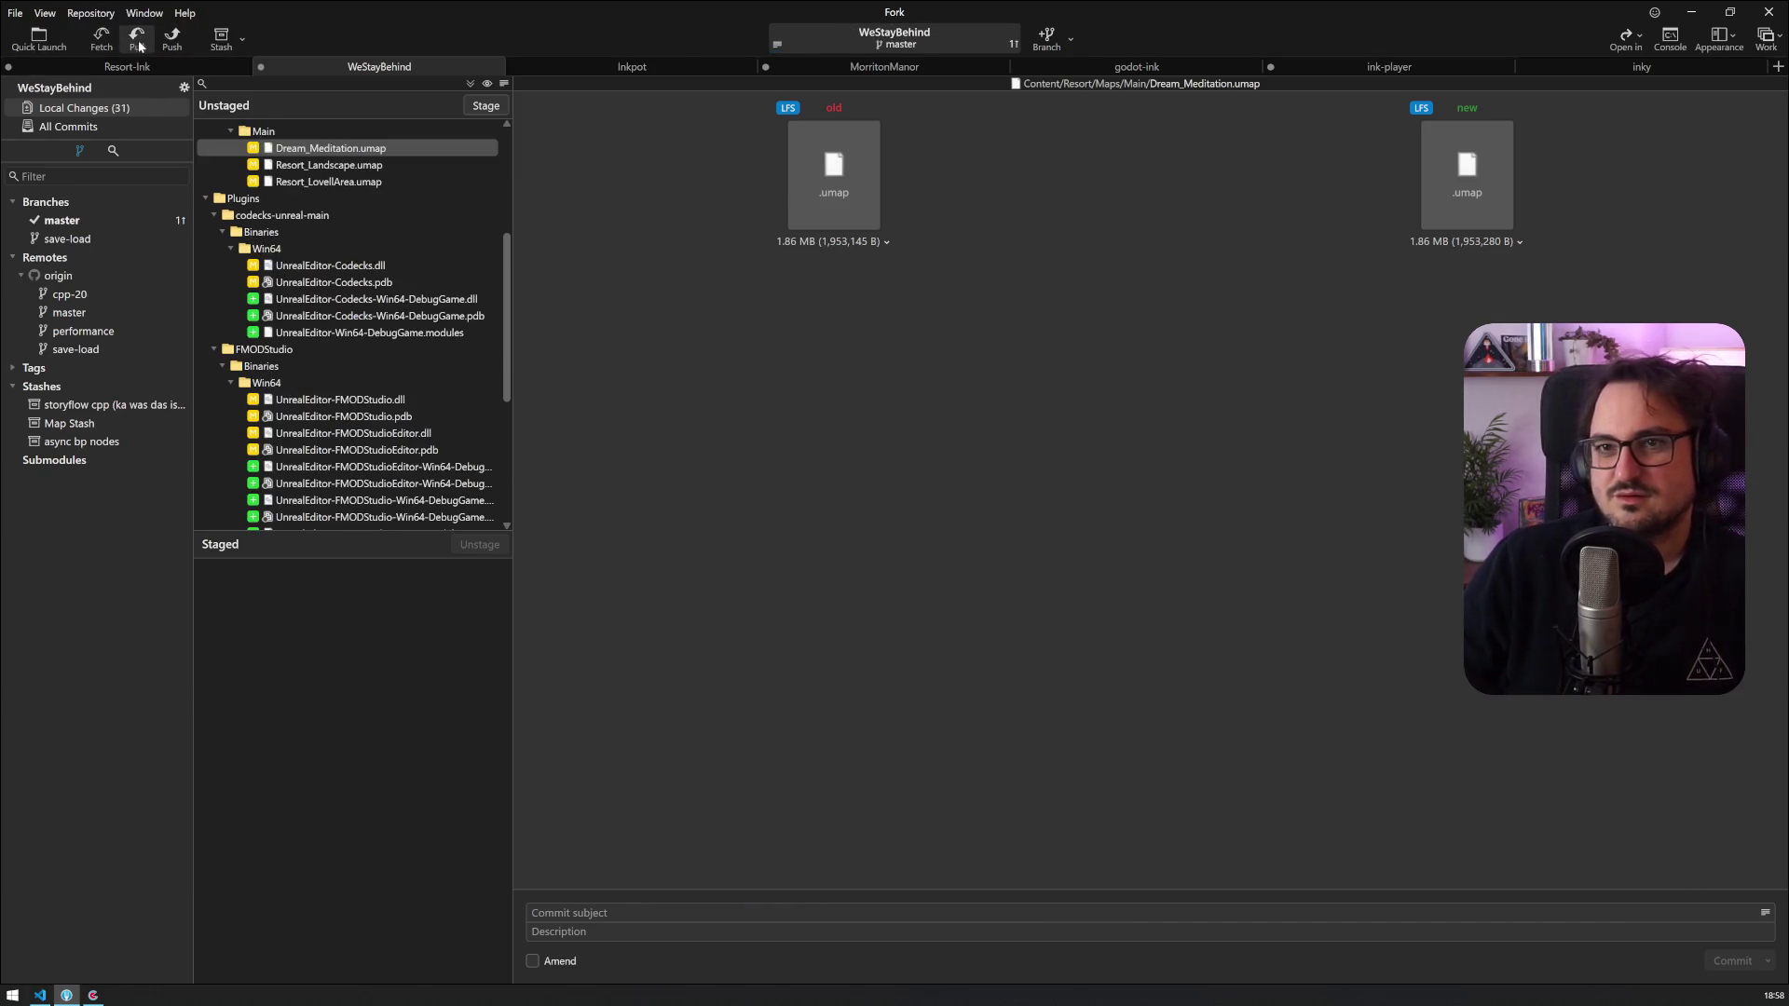
click(171, 39)
Step: Confirm the push to origin, check the setup commit in All Commits, then close Fork
click(1004, 556)
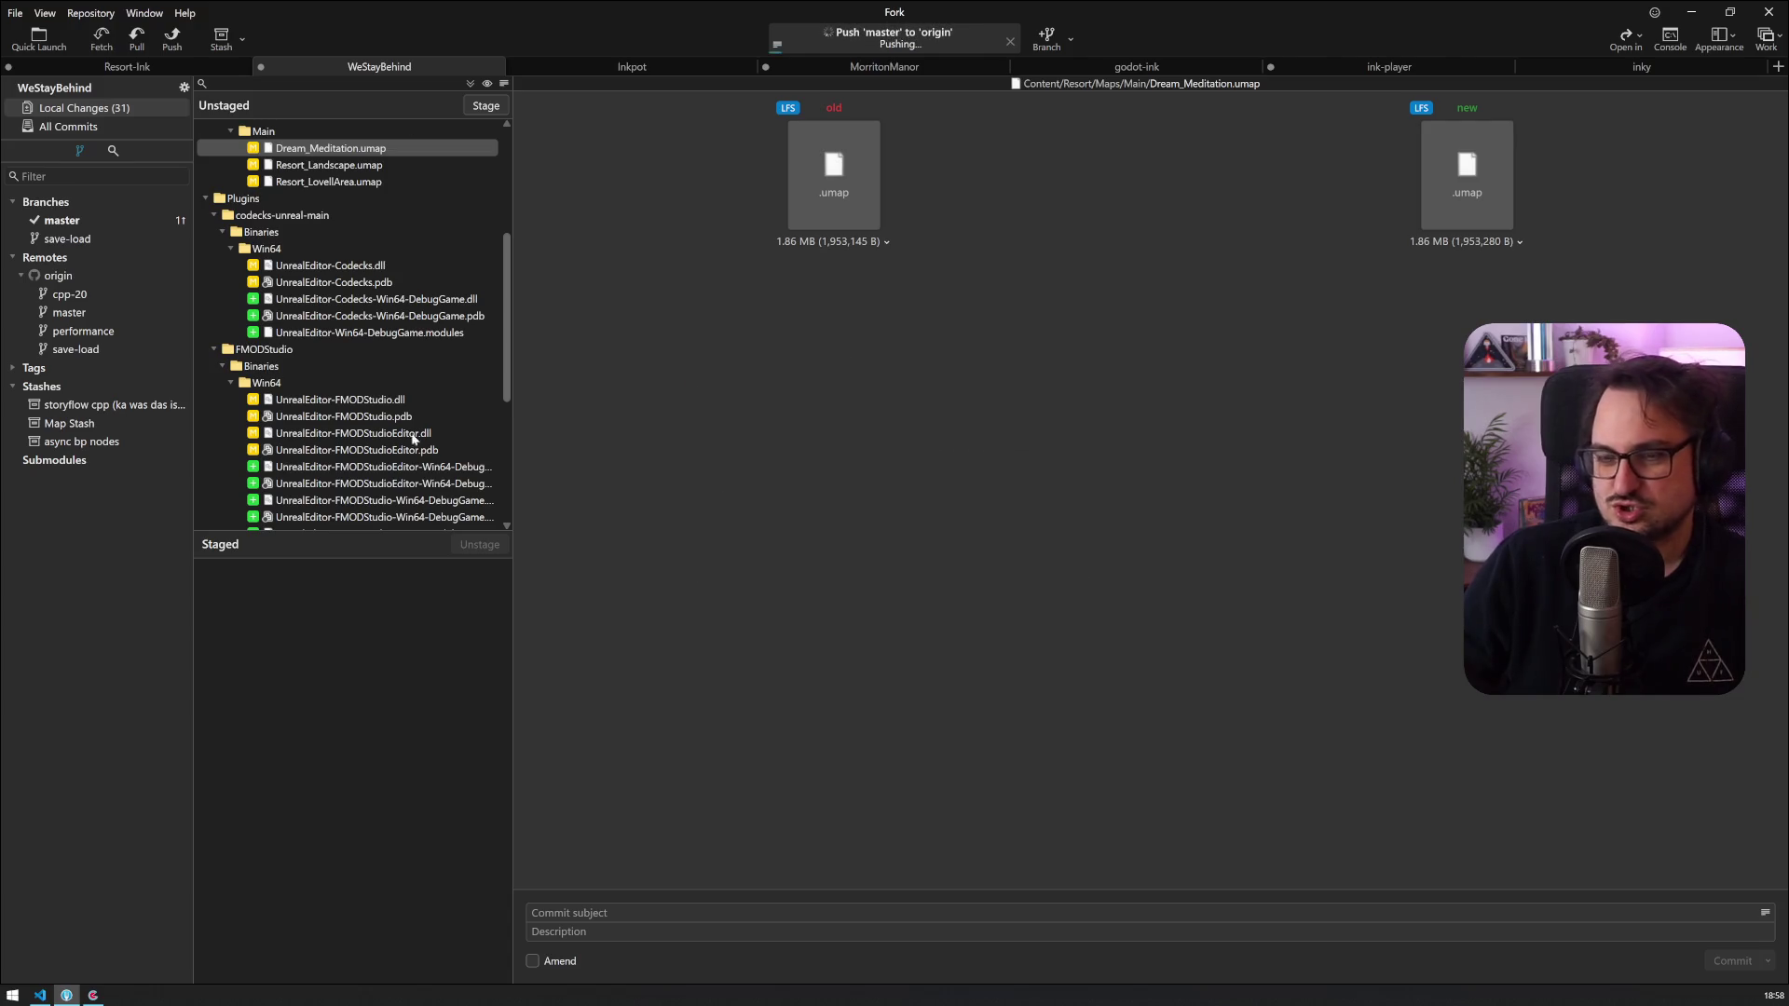
click(69, 127)
scroll(327, 177, up, 15)
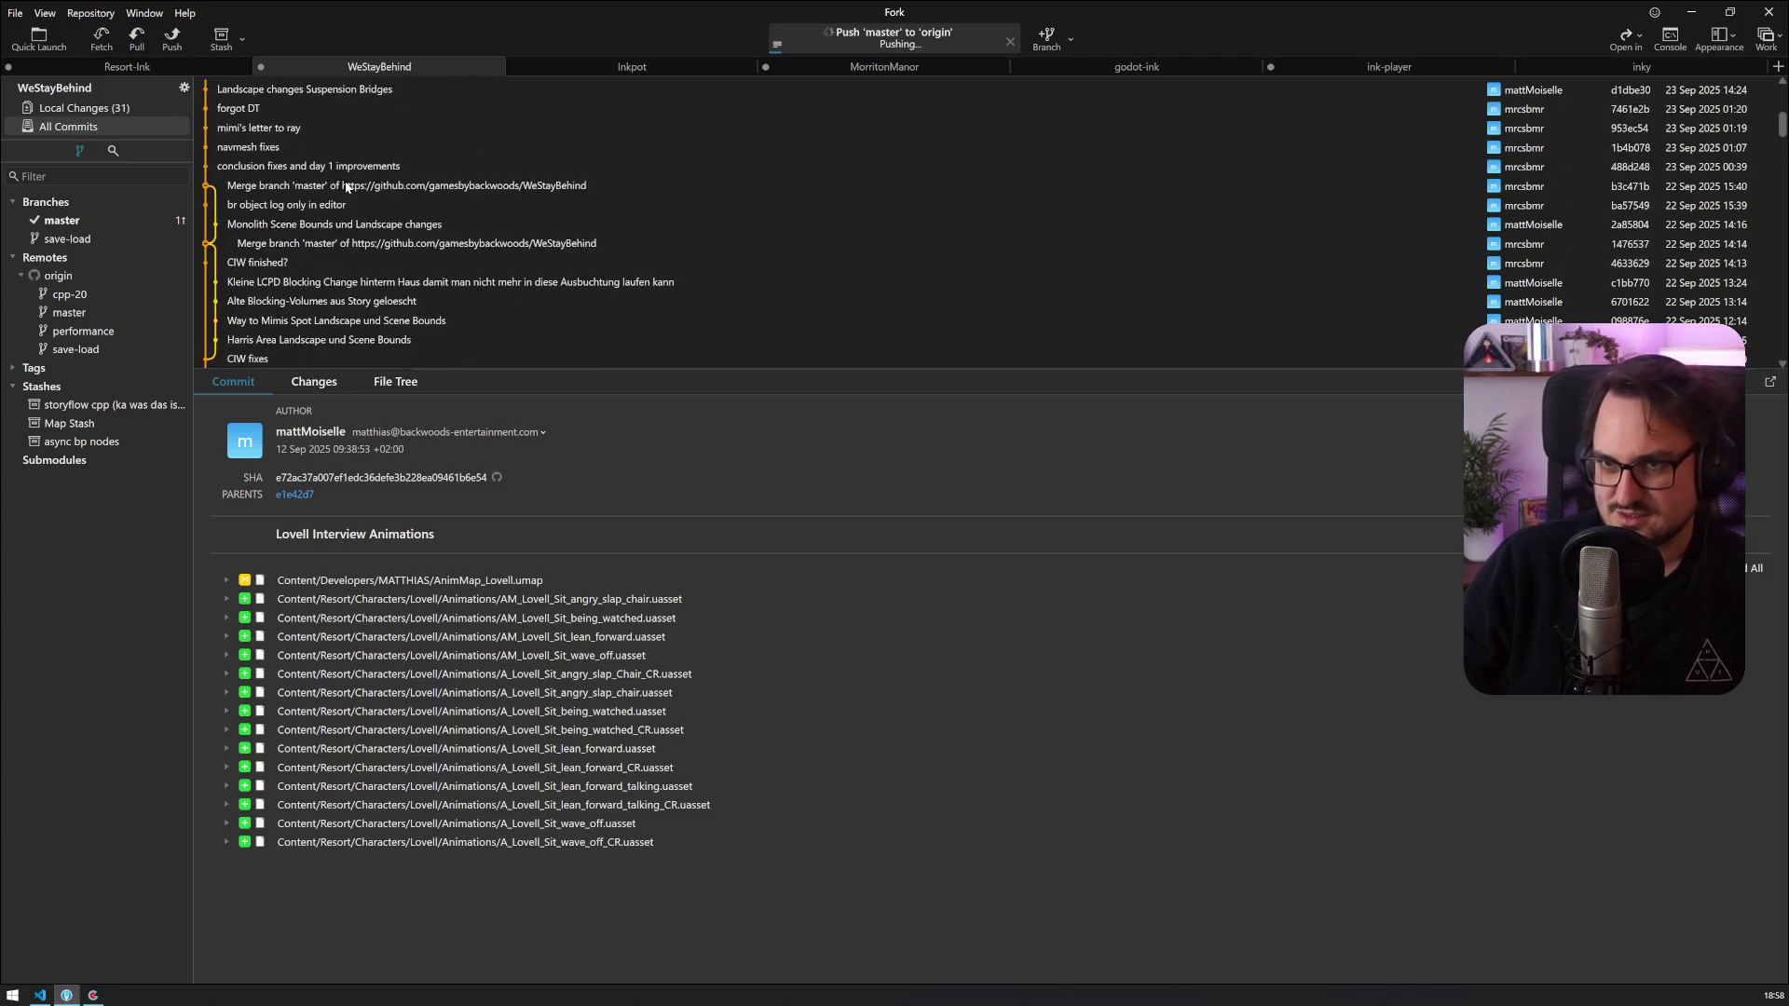
scroll(366, 189, up, 5)
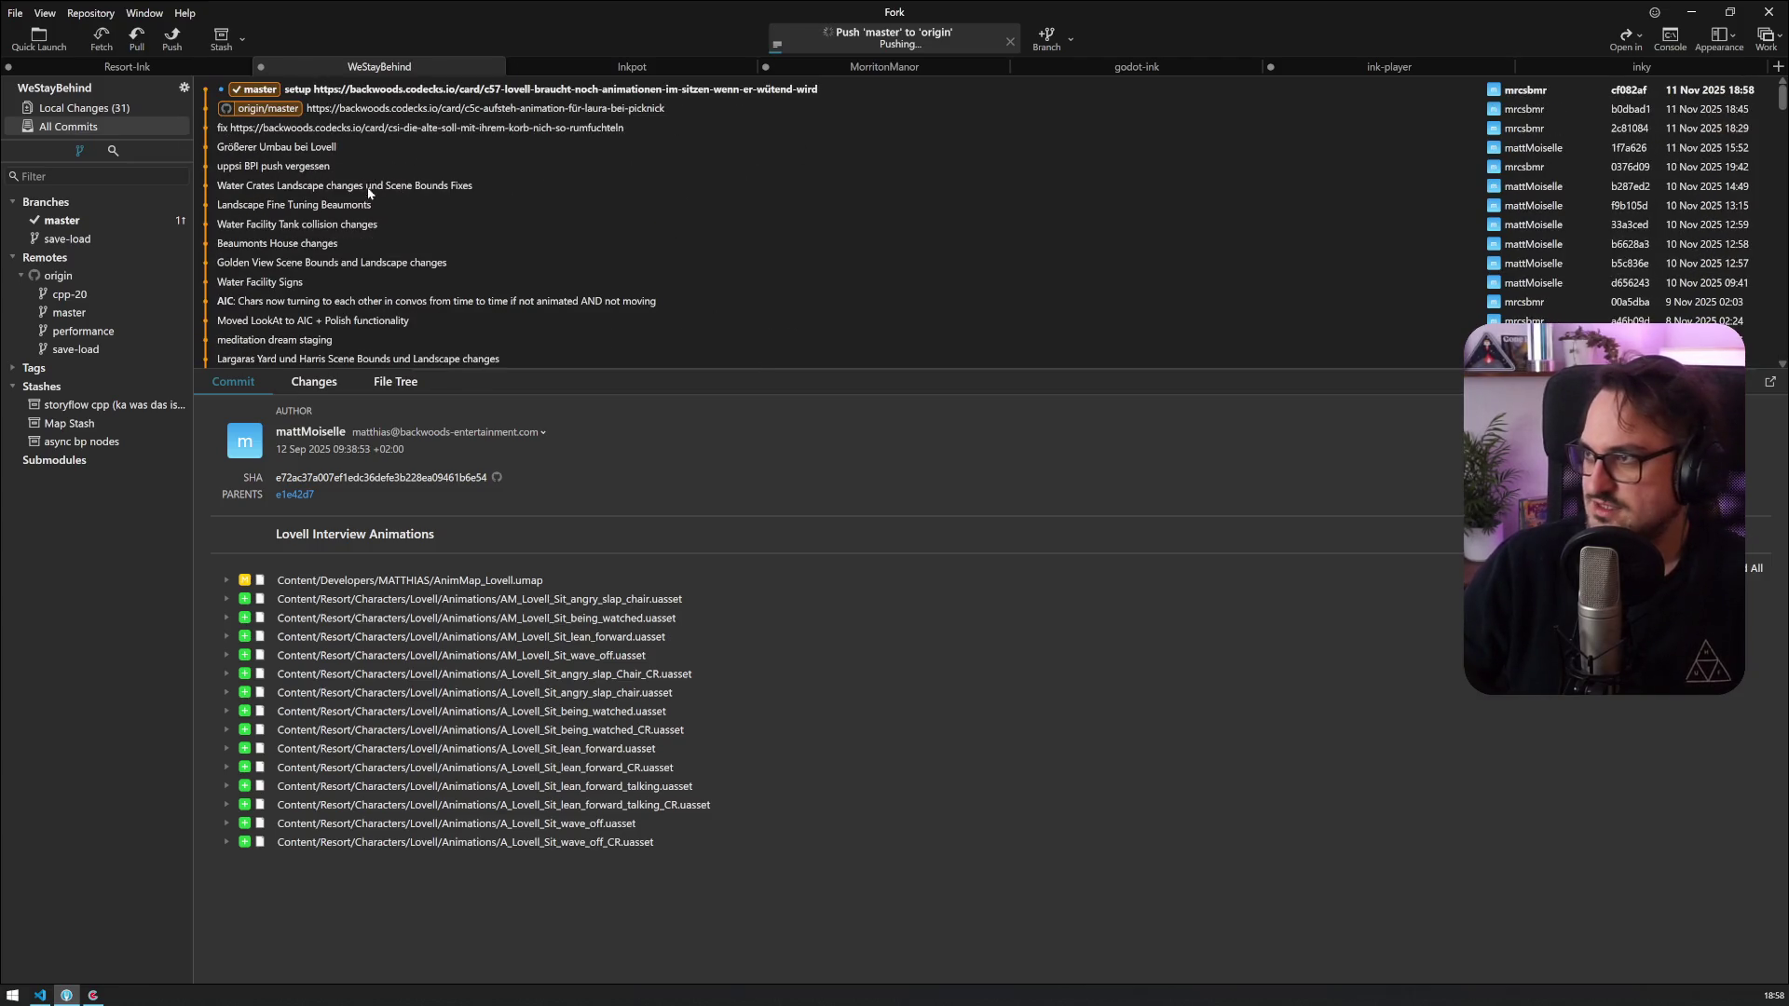
click(306, 90)
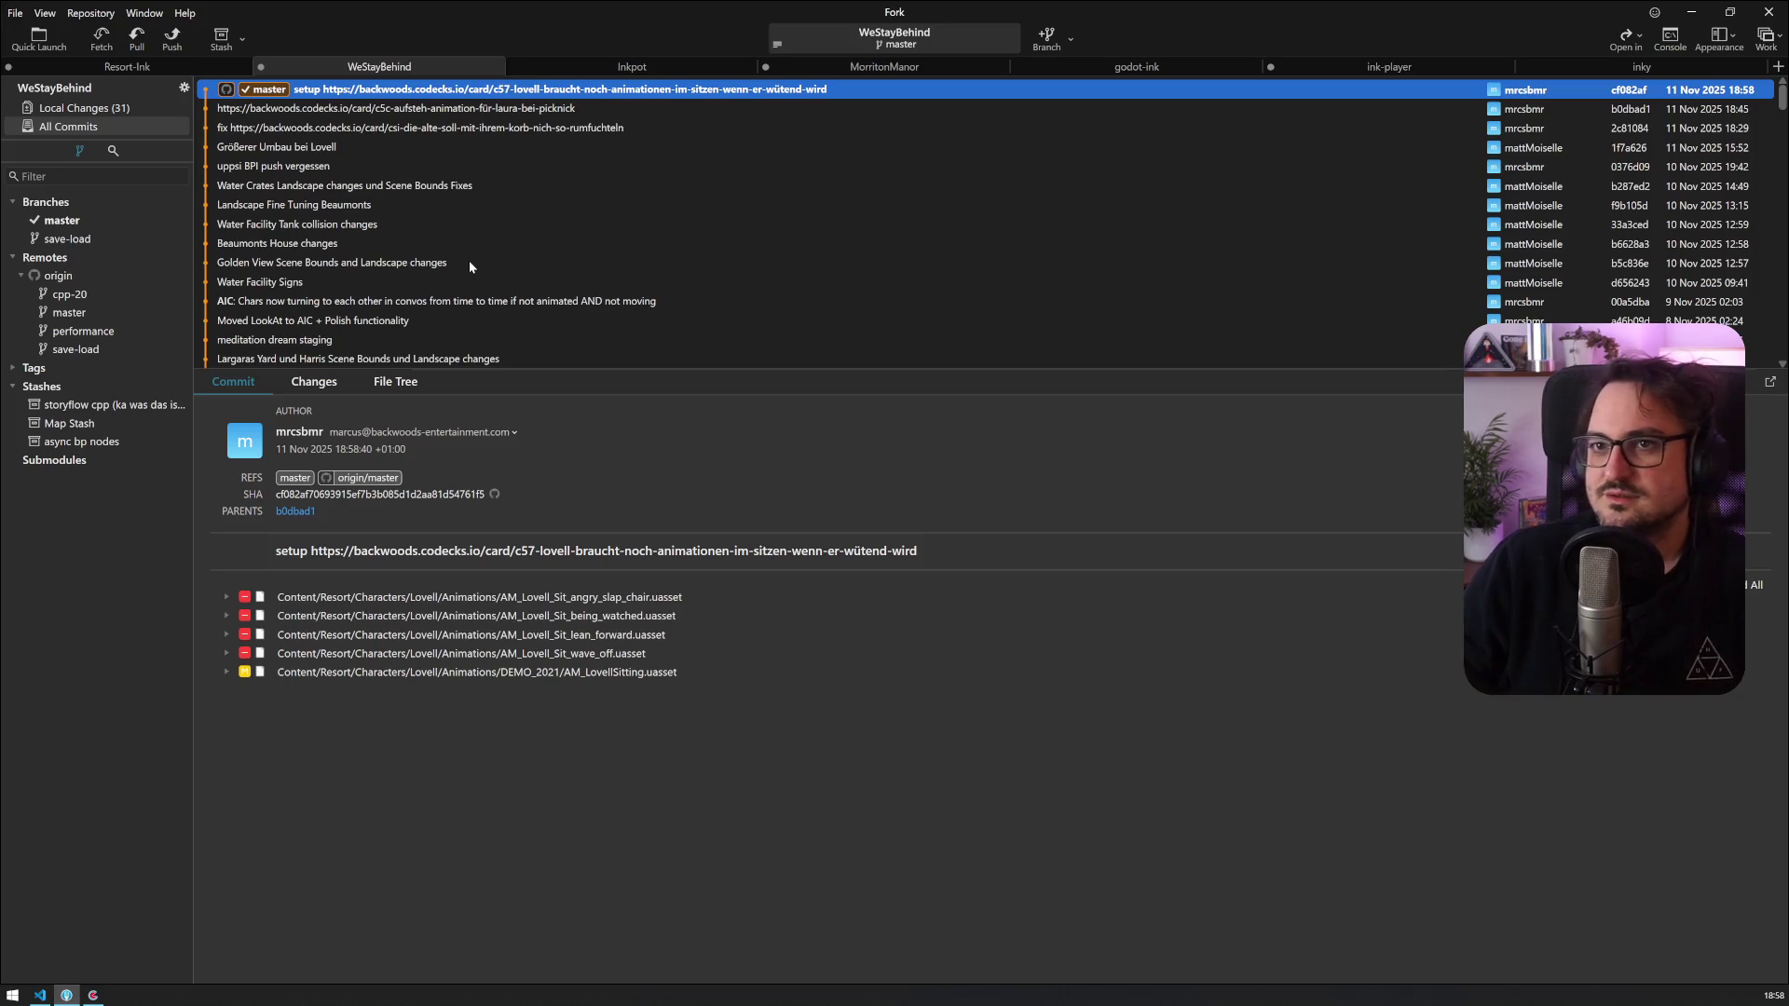
click(73, 111)
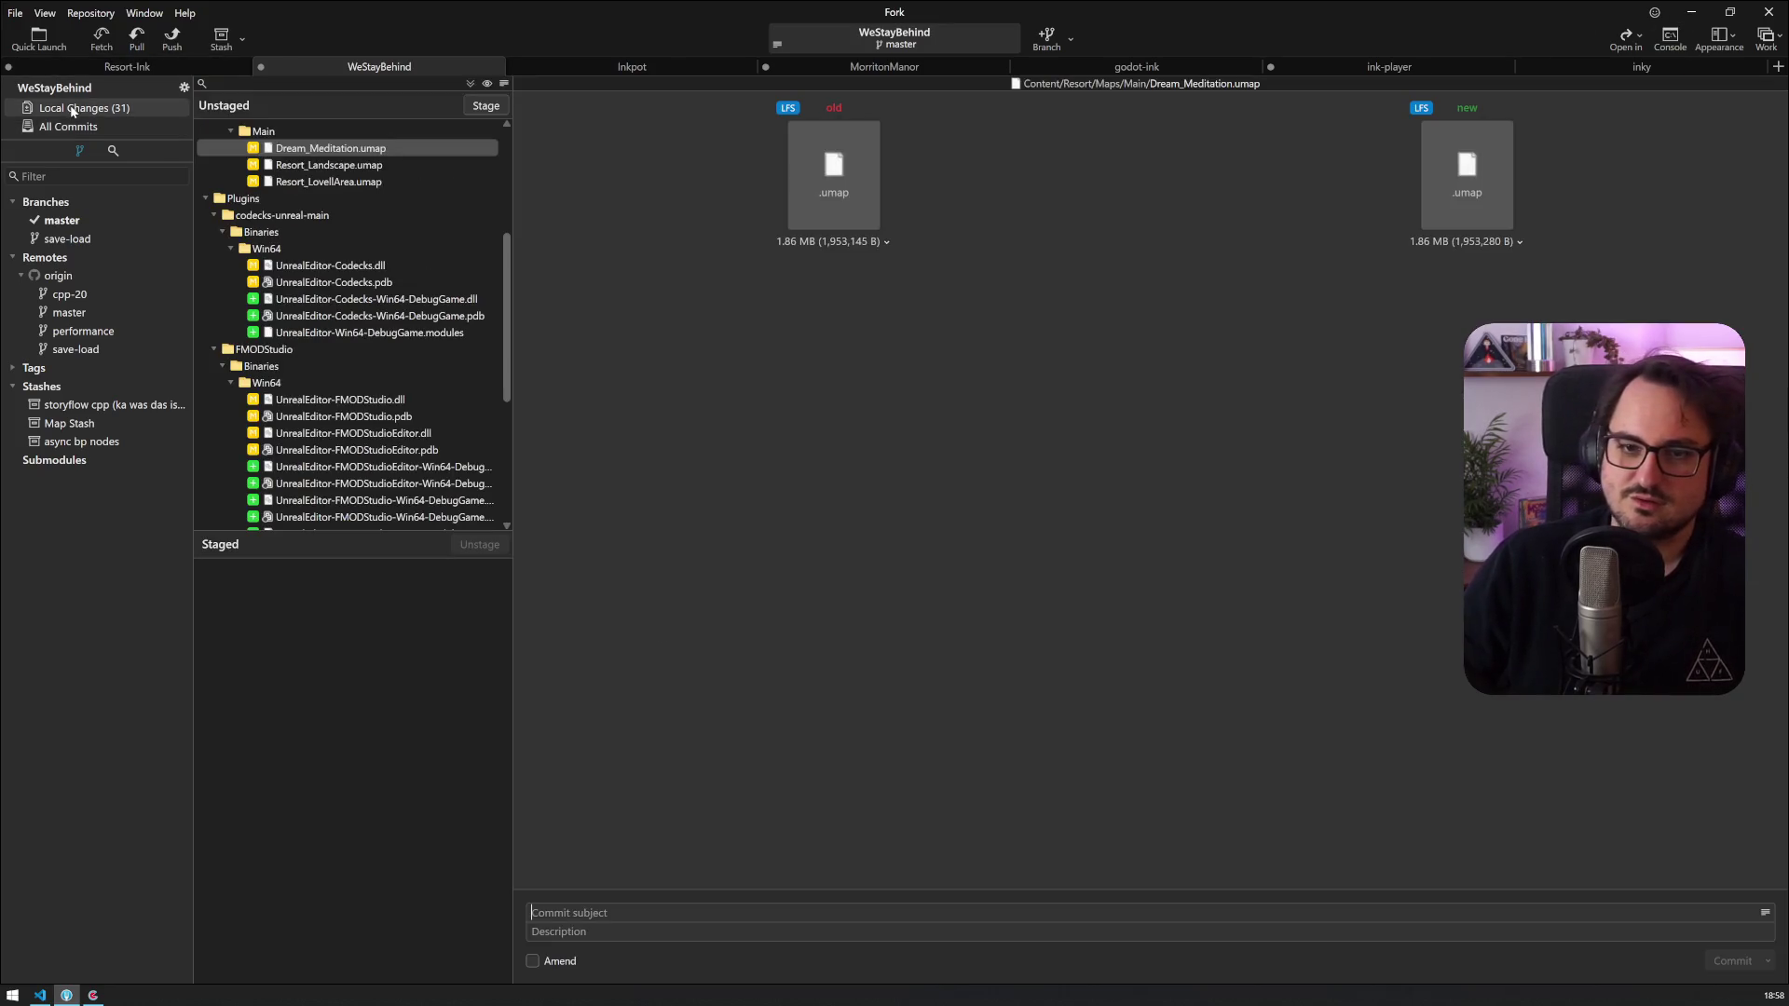
scroll(425, 222, up, 5)
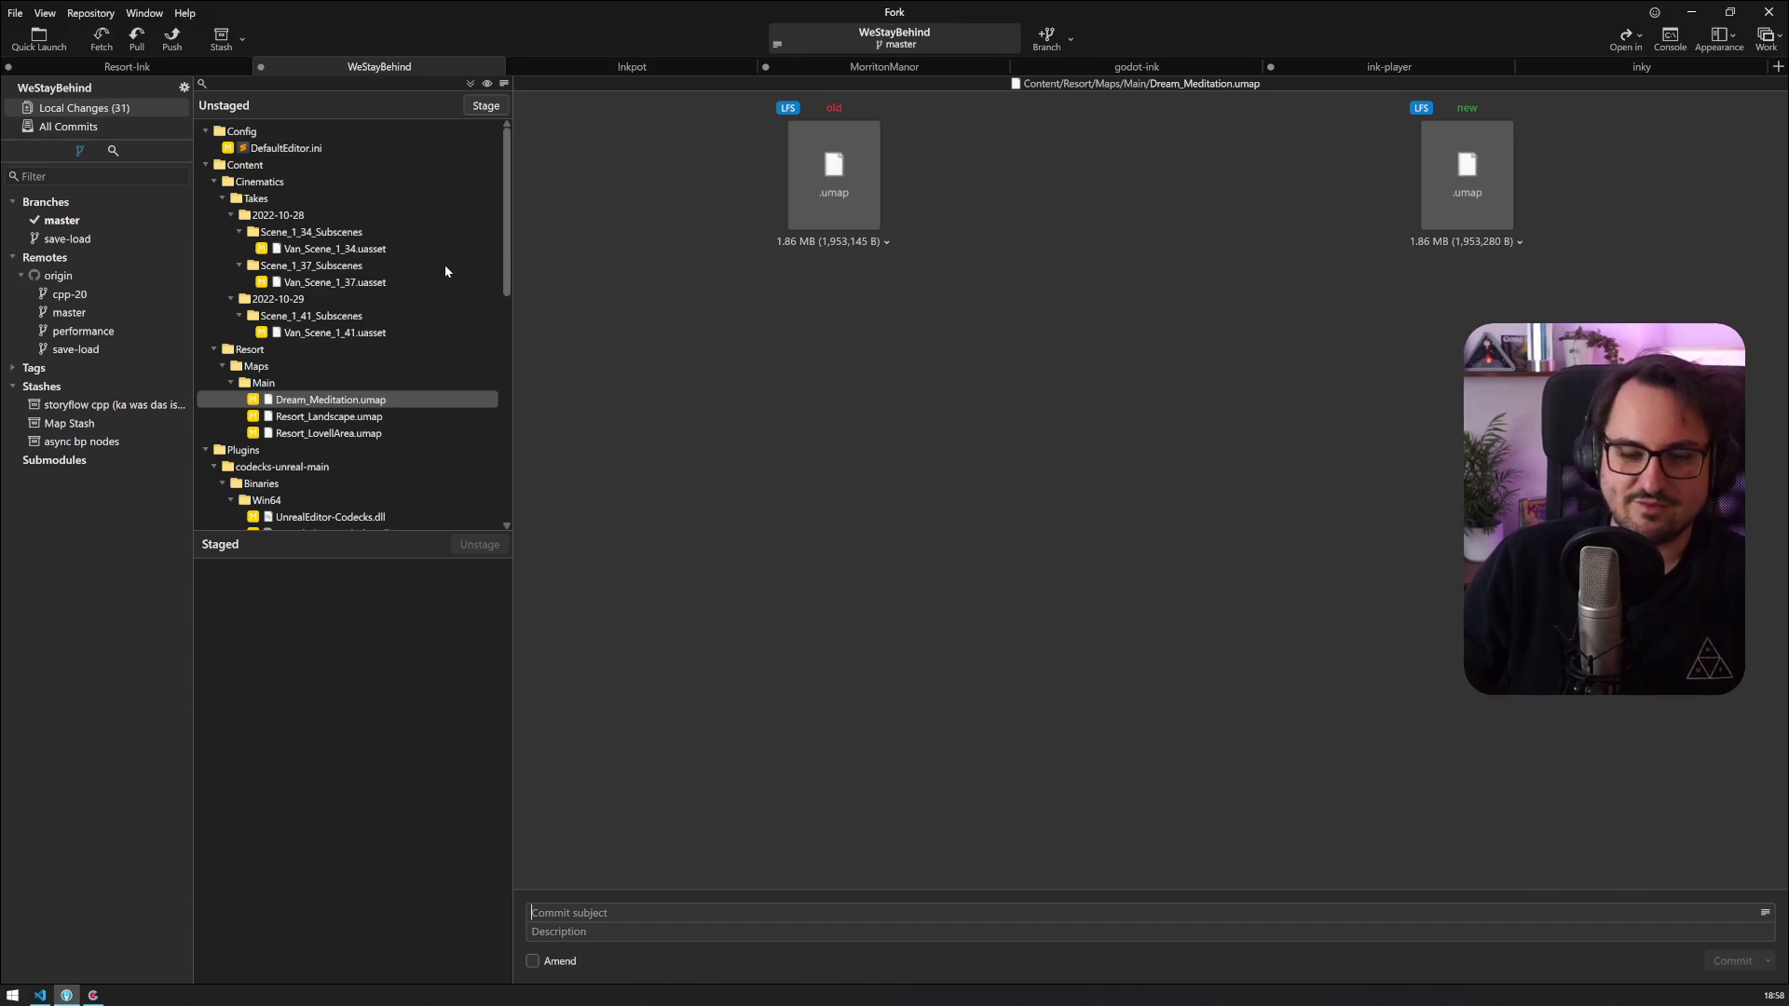
click(1765, 15)
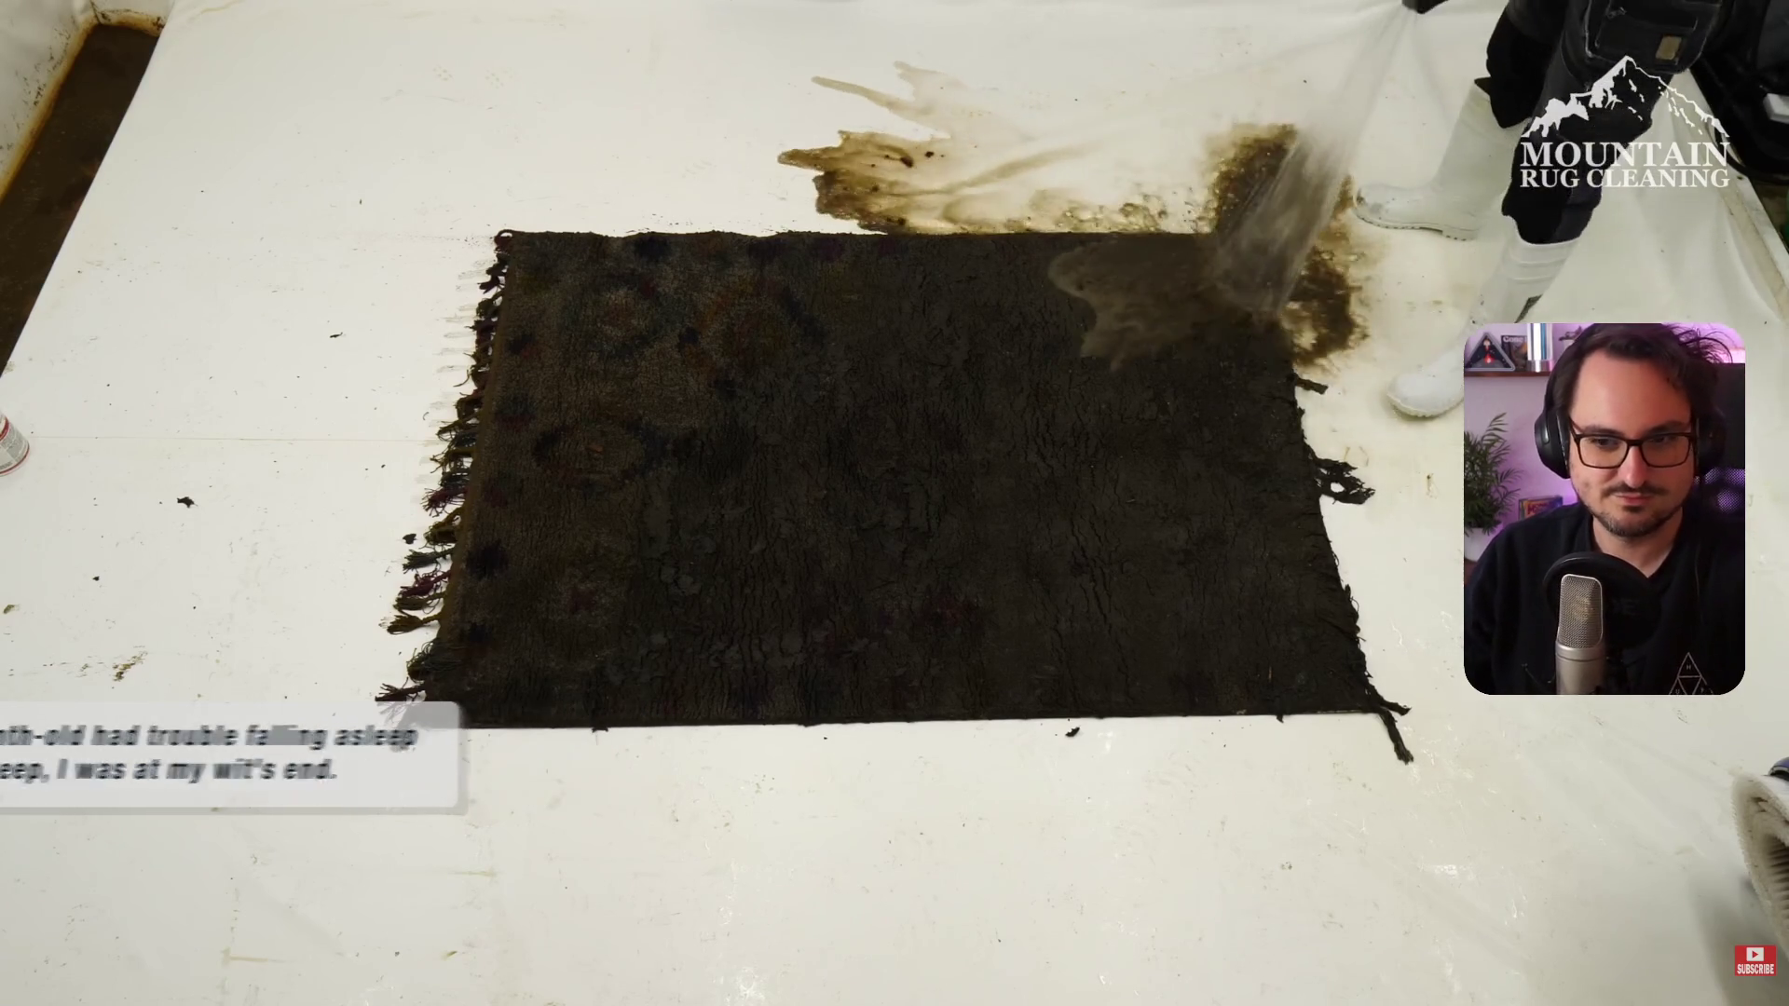
mouse_move(154, 969)
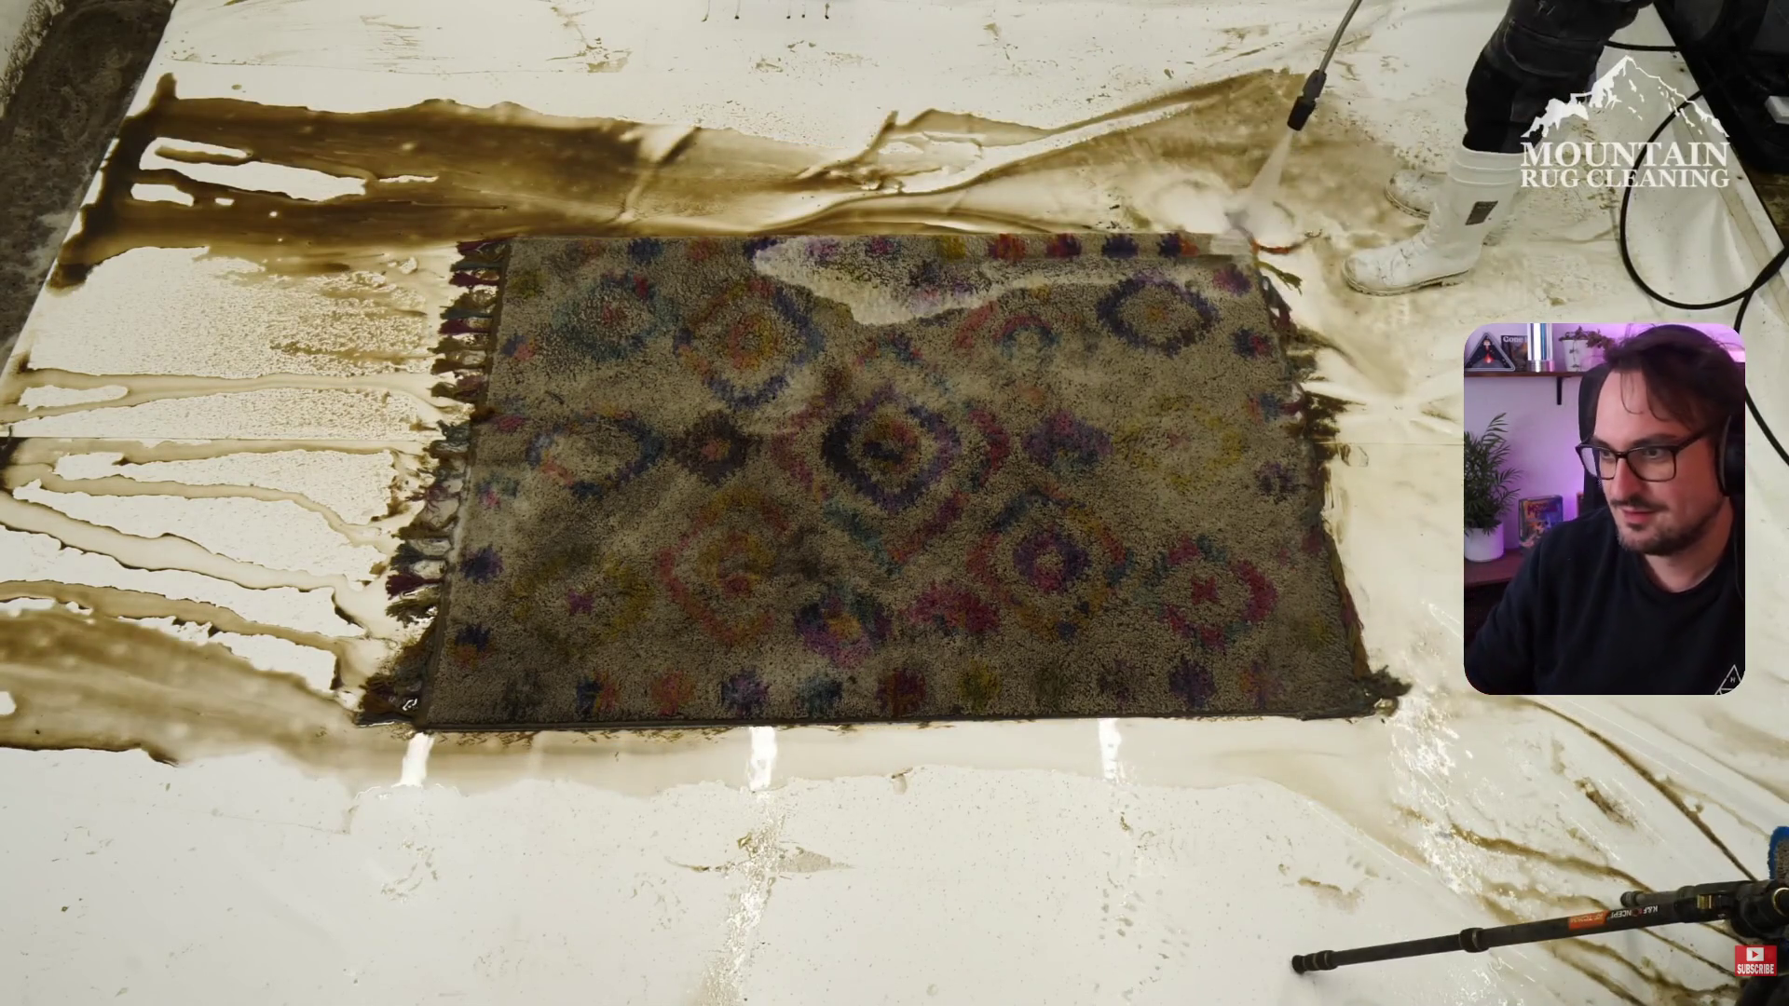
mouse_move(357, 688)
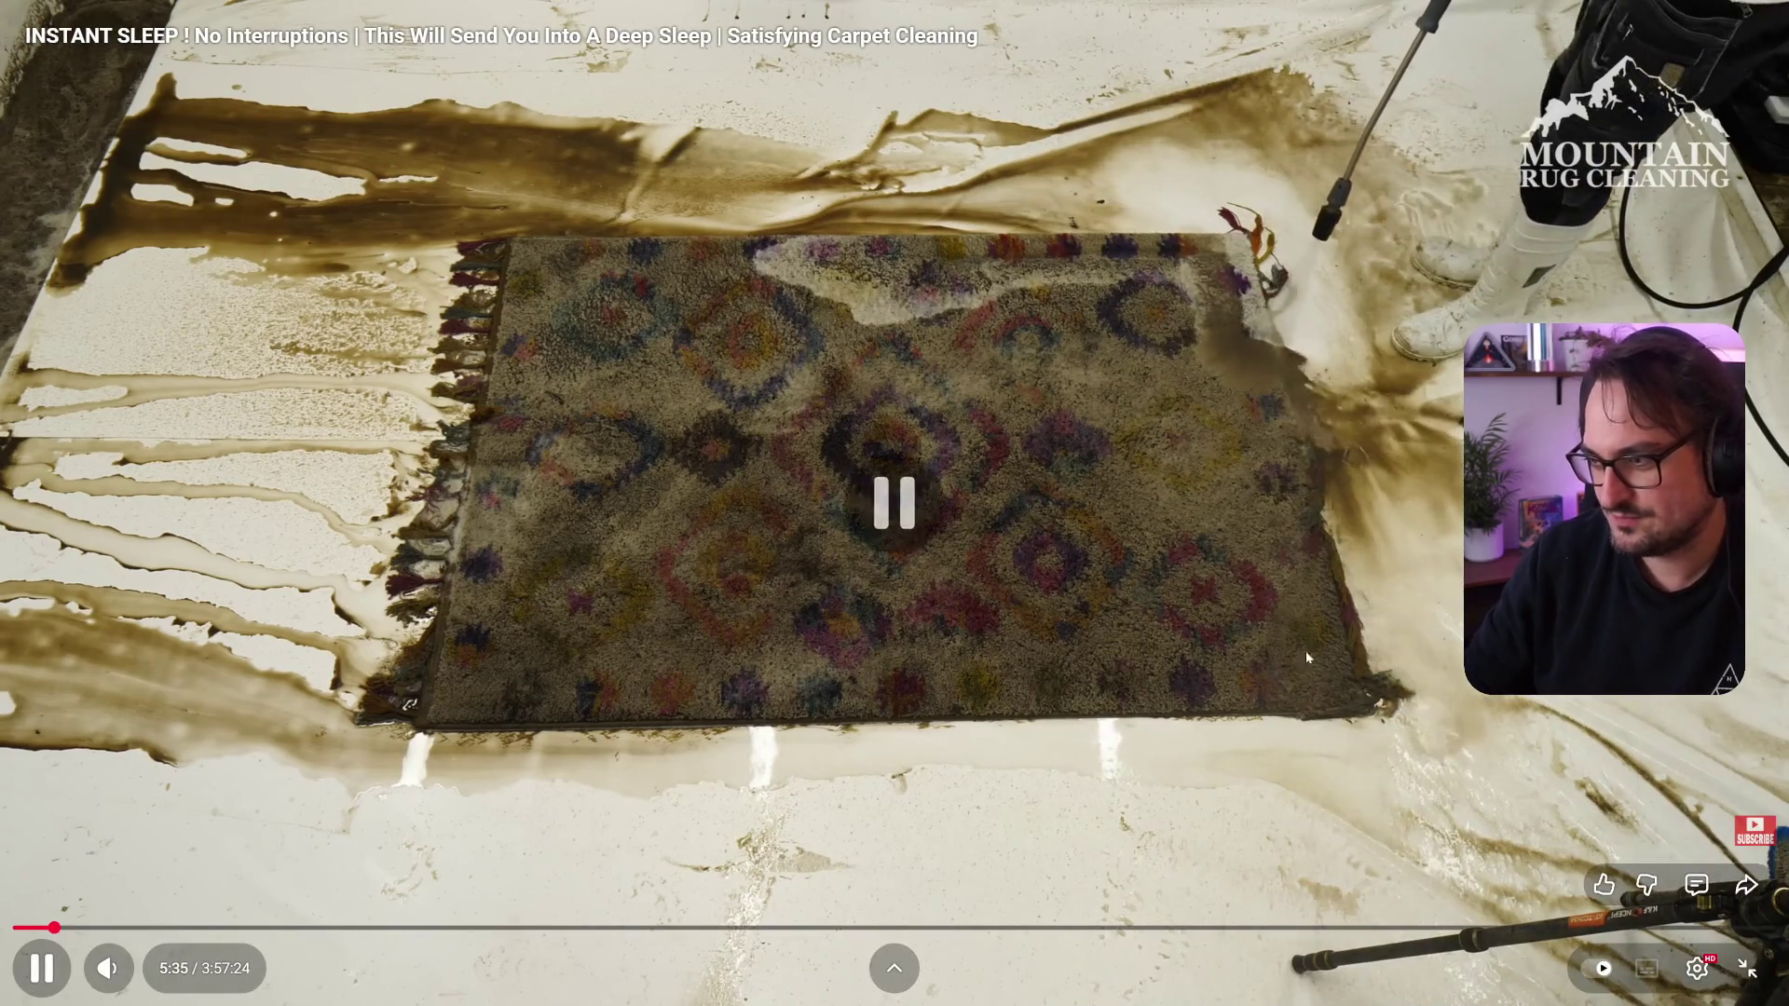
click(1728, 972)
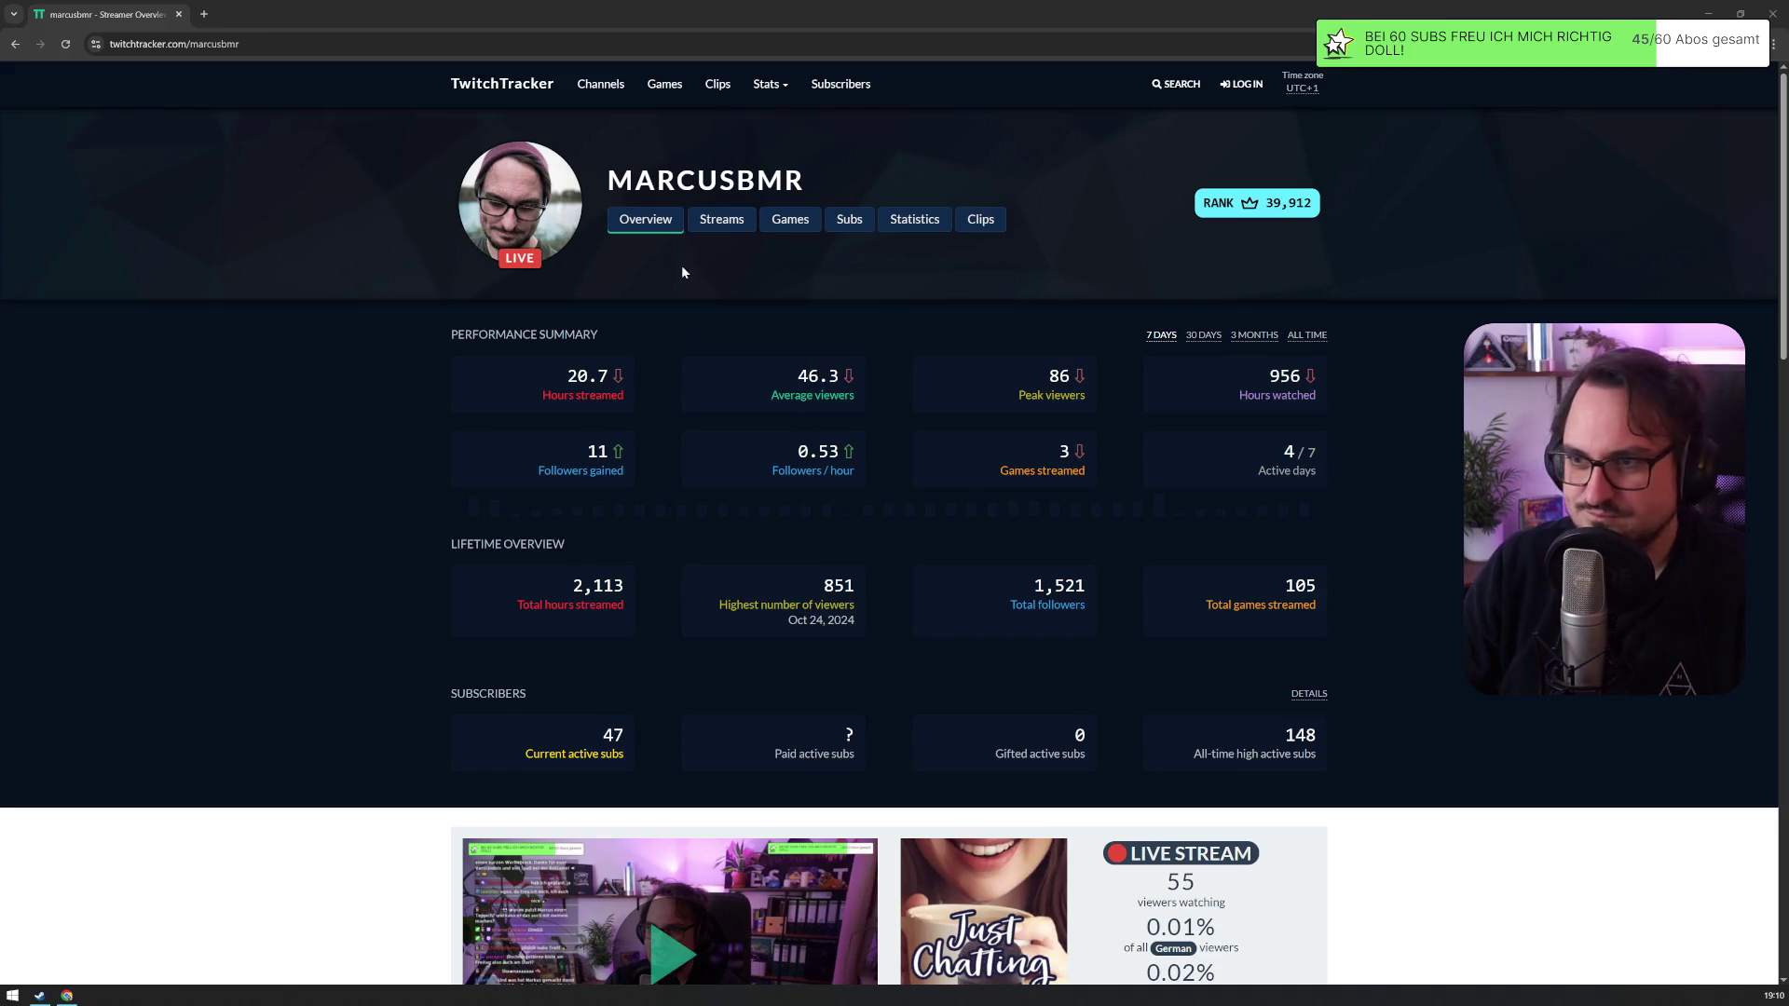
click(725, 224)
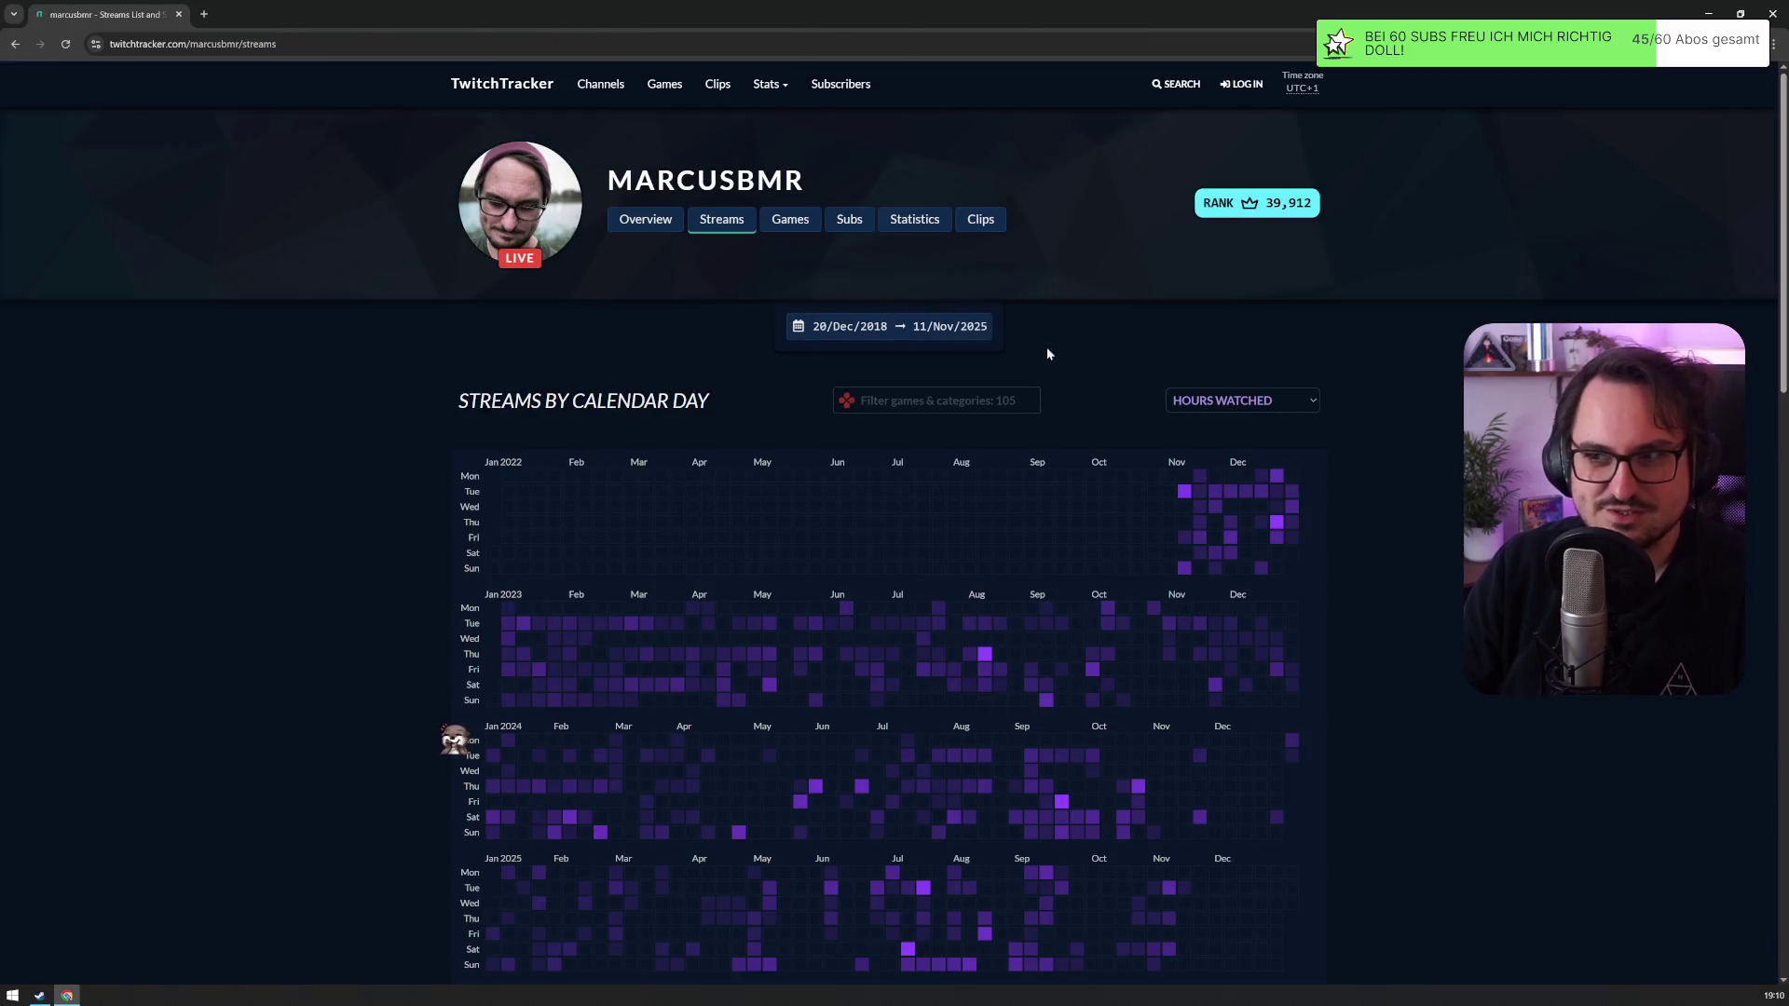
Step: Filter the streams by the Software and Game Development category
click(960, 400)
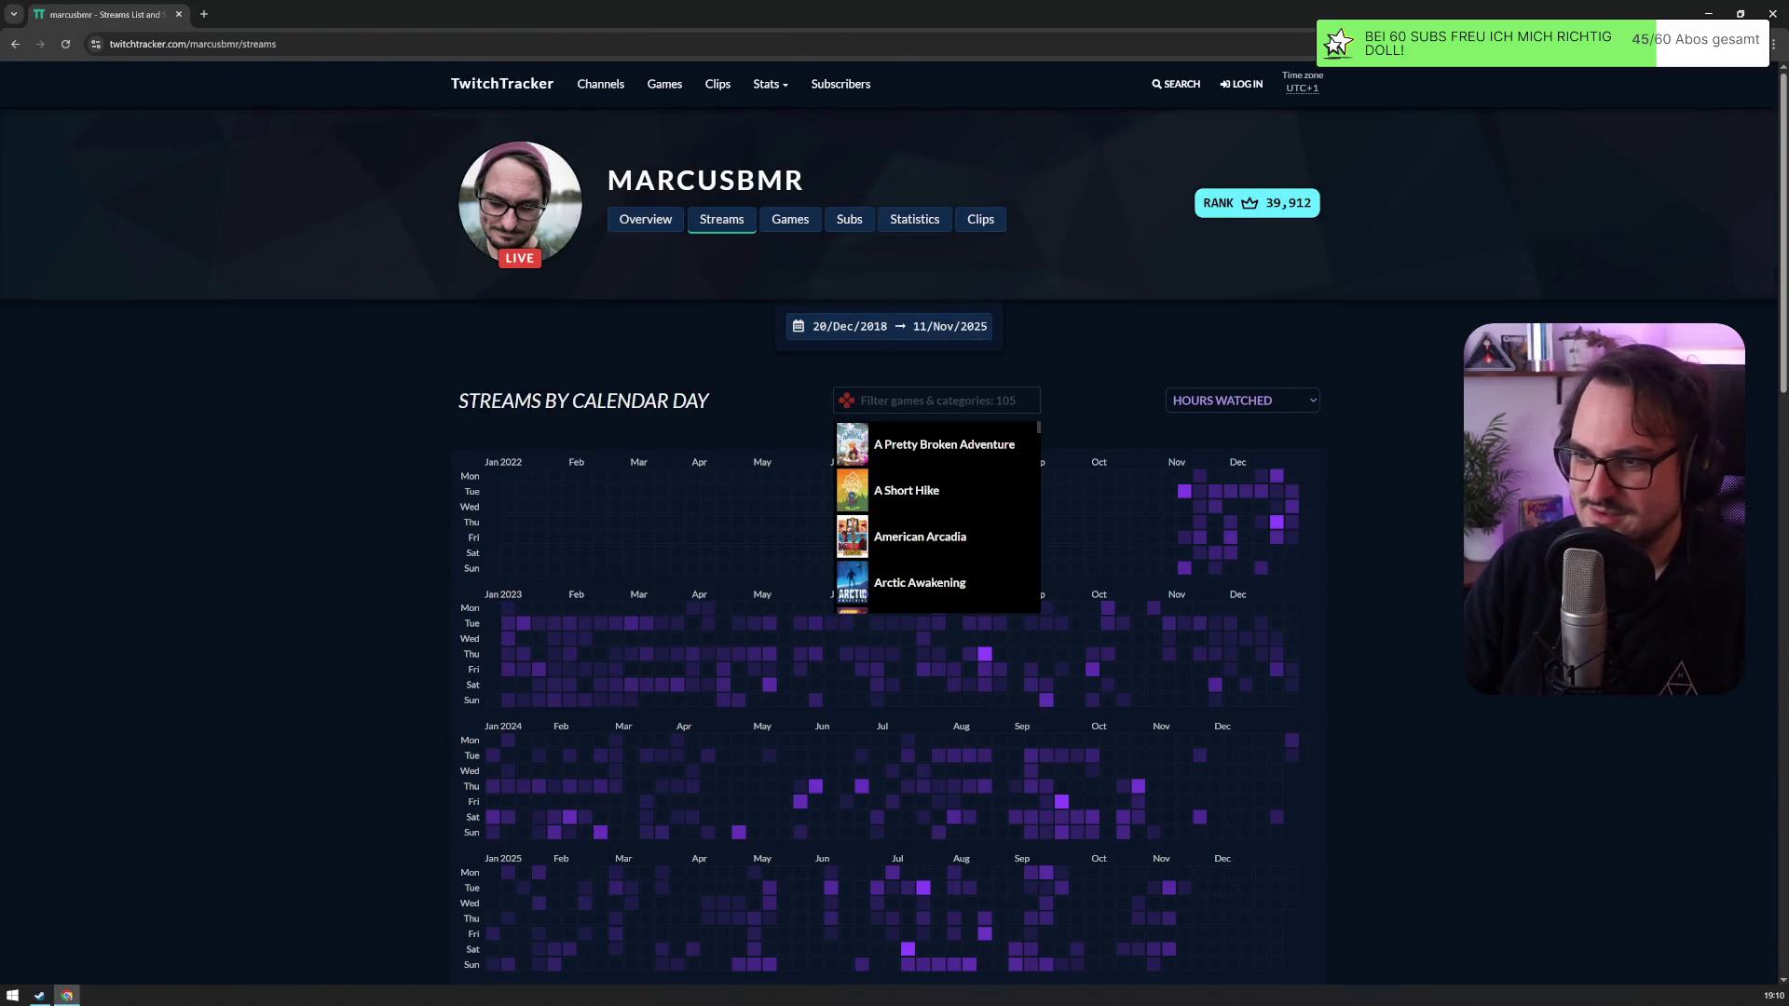
click(1075, 379)
scroll(1075, 374, down, 3)
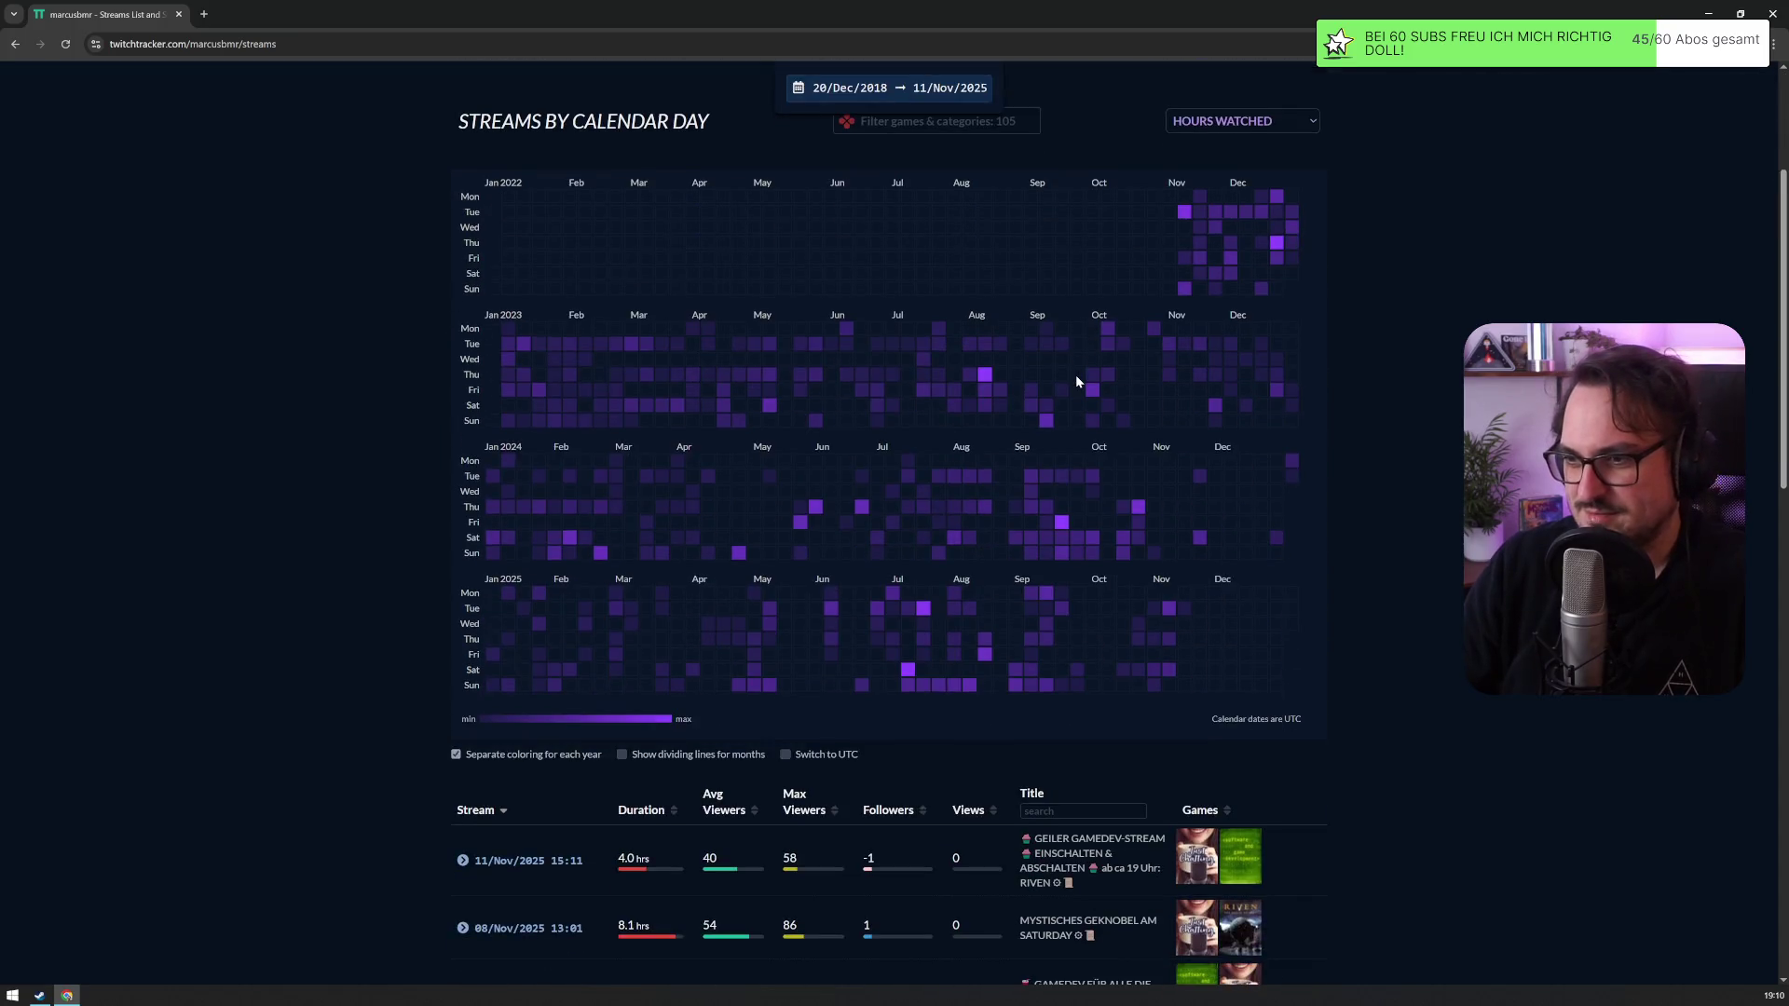
scroll(936, 319, up, 2)
click(937, 331)
text(sof)
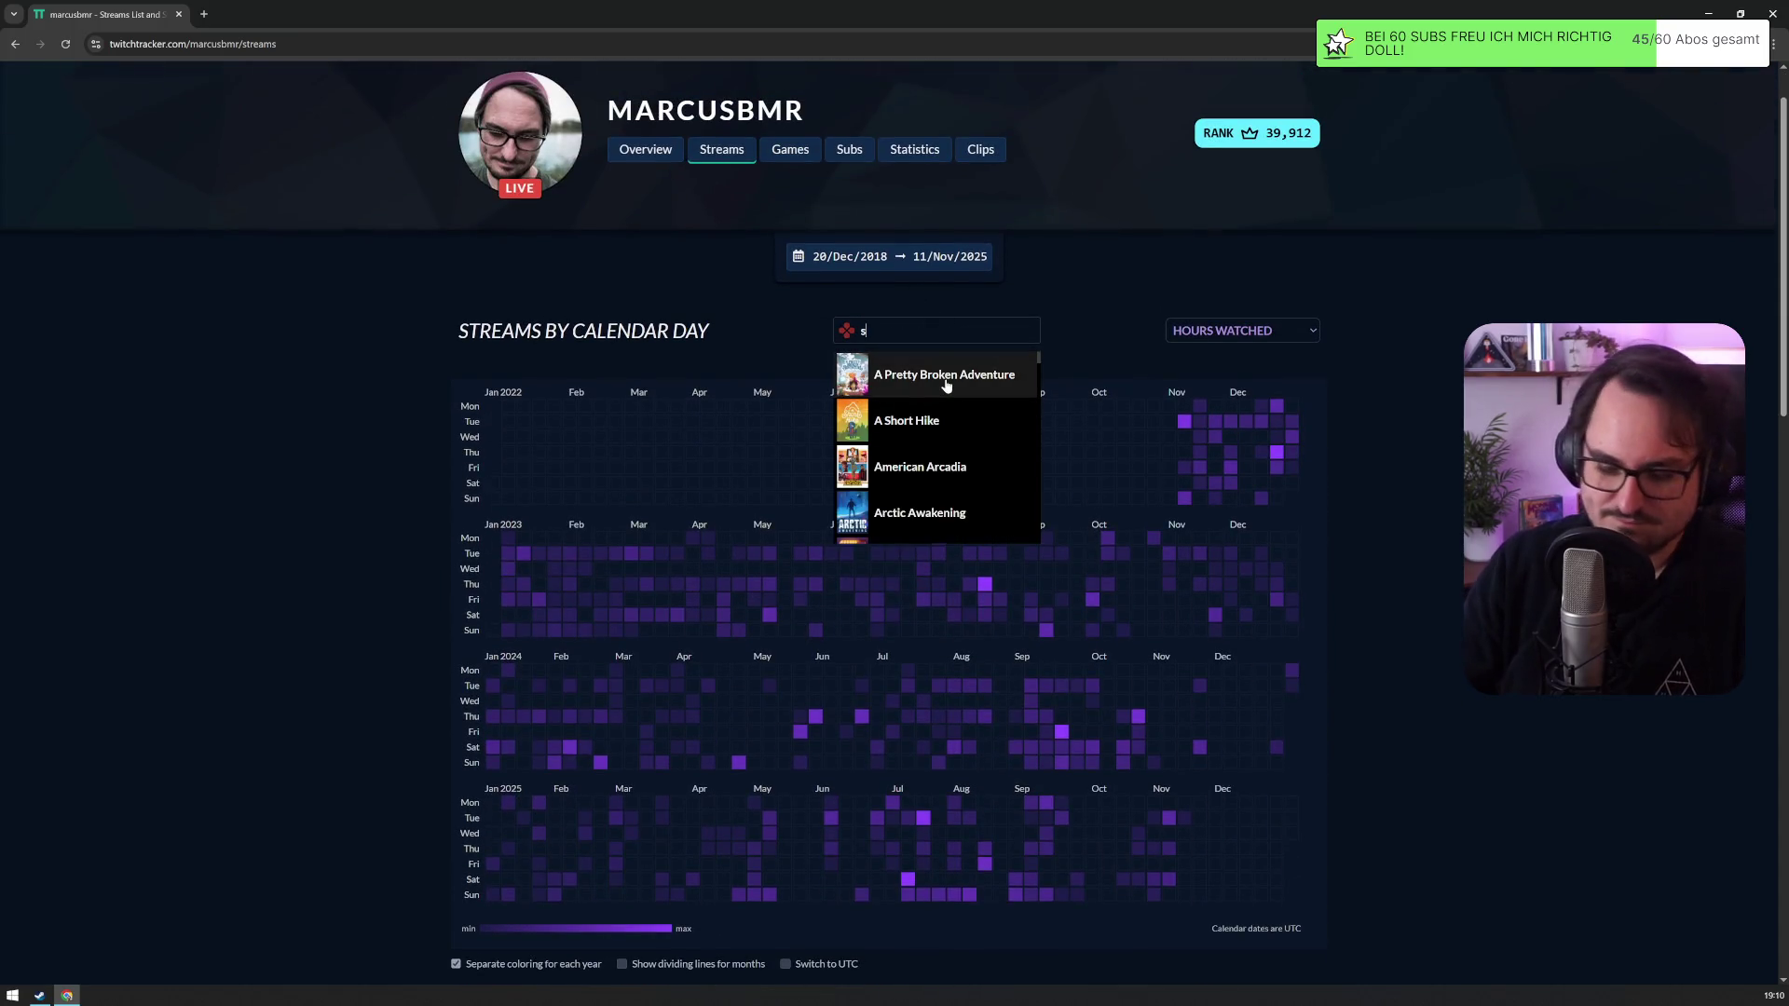
click(944, 382)
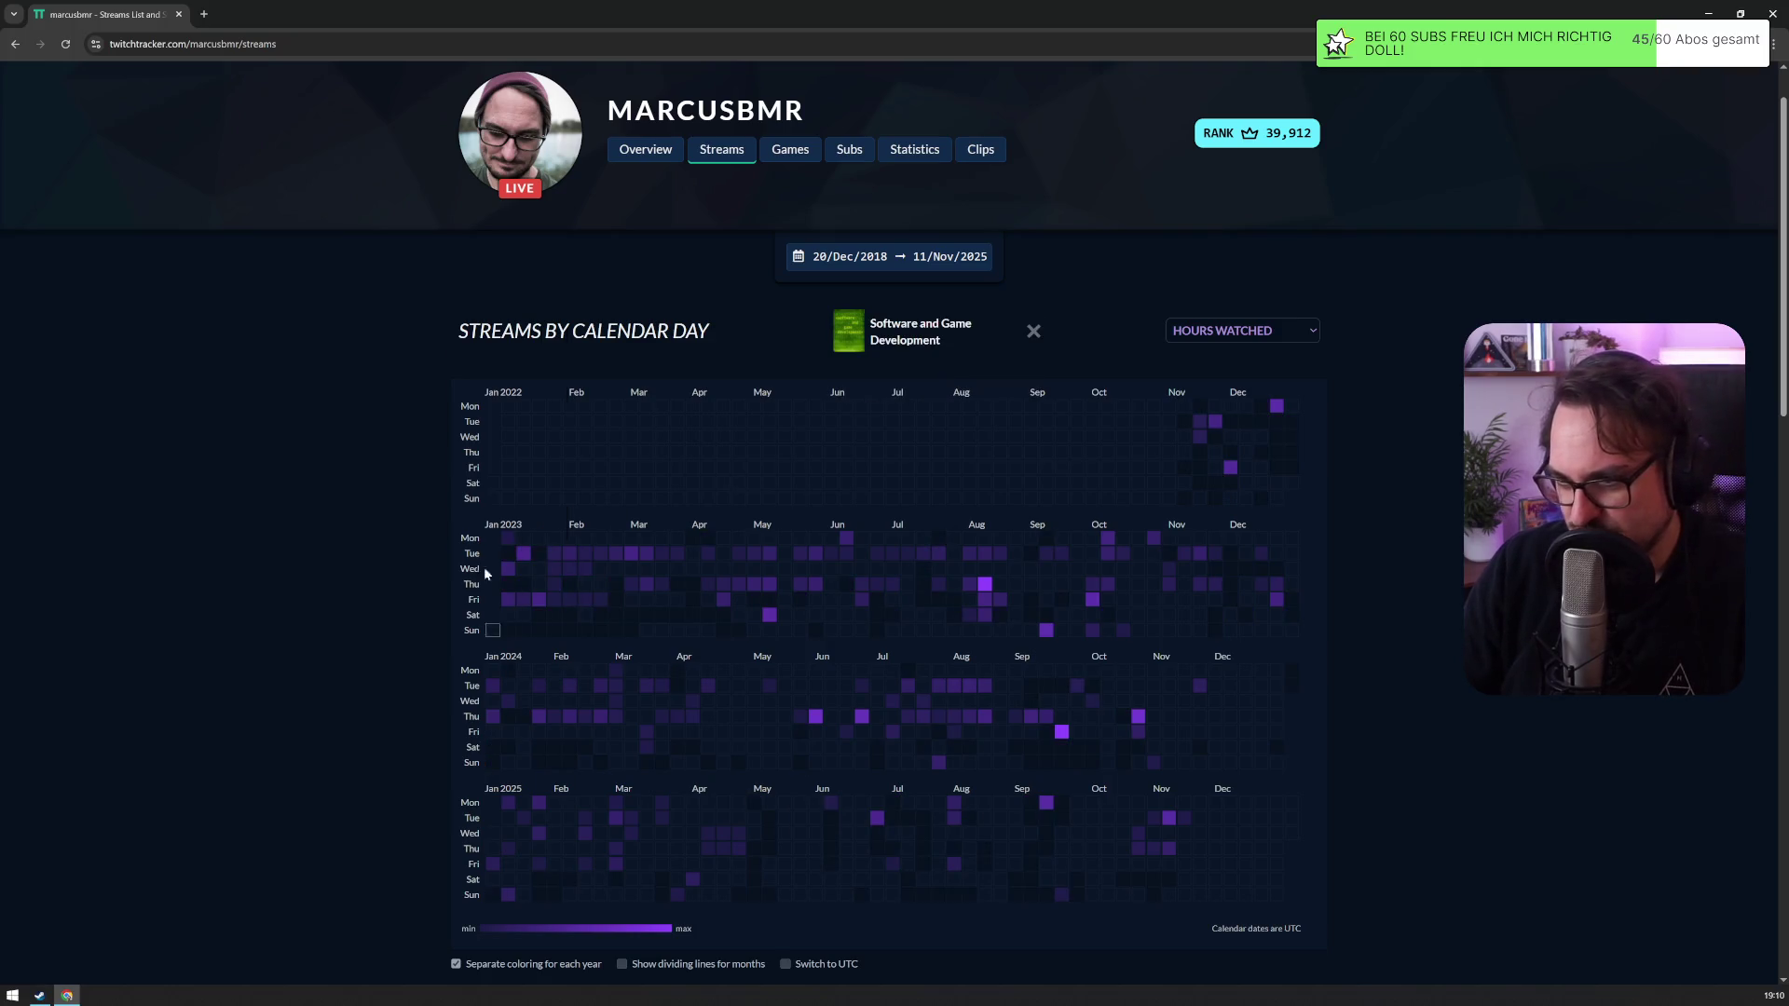
scroll(436, 639, down, 2)
Step: Filter stream titles by 'abend', leaving only the 26 Jan 2023 stream
mouse_move(922, 575)
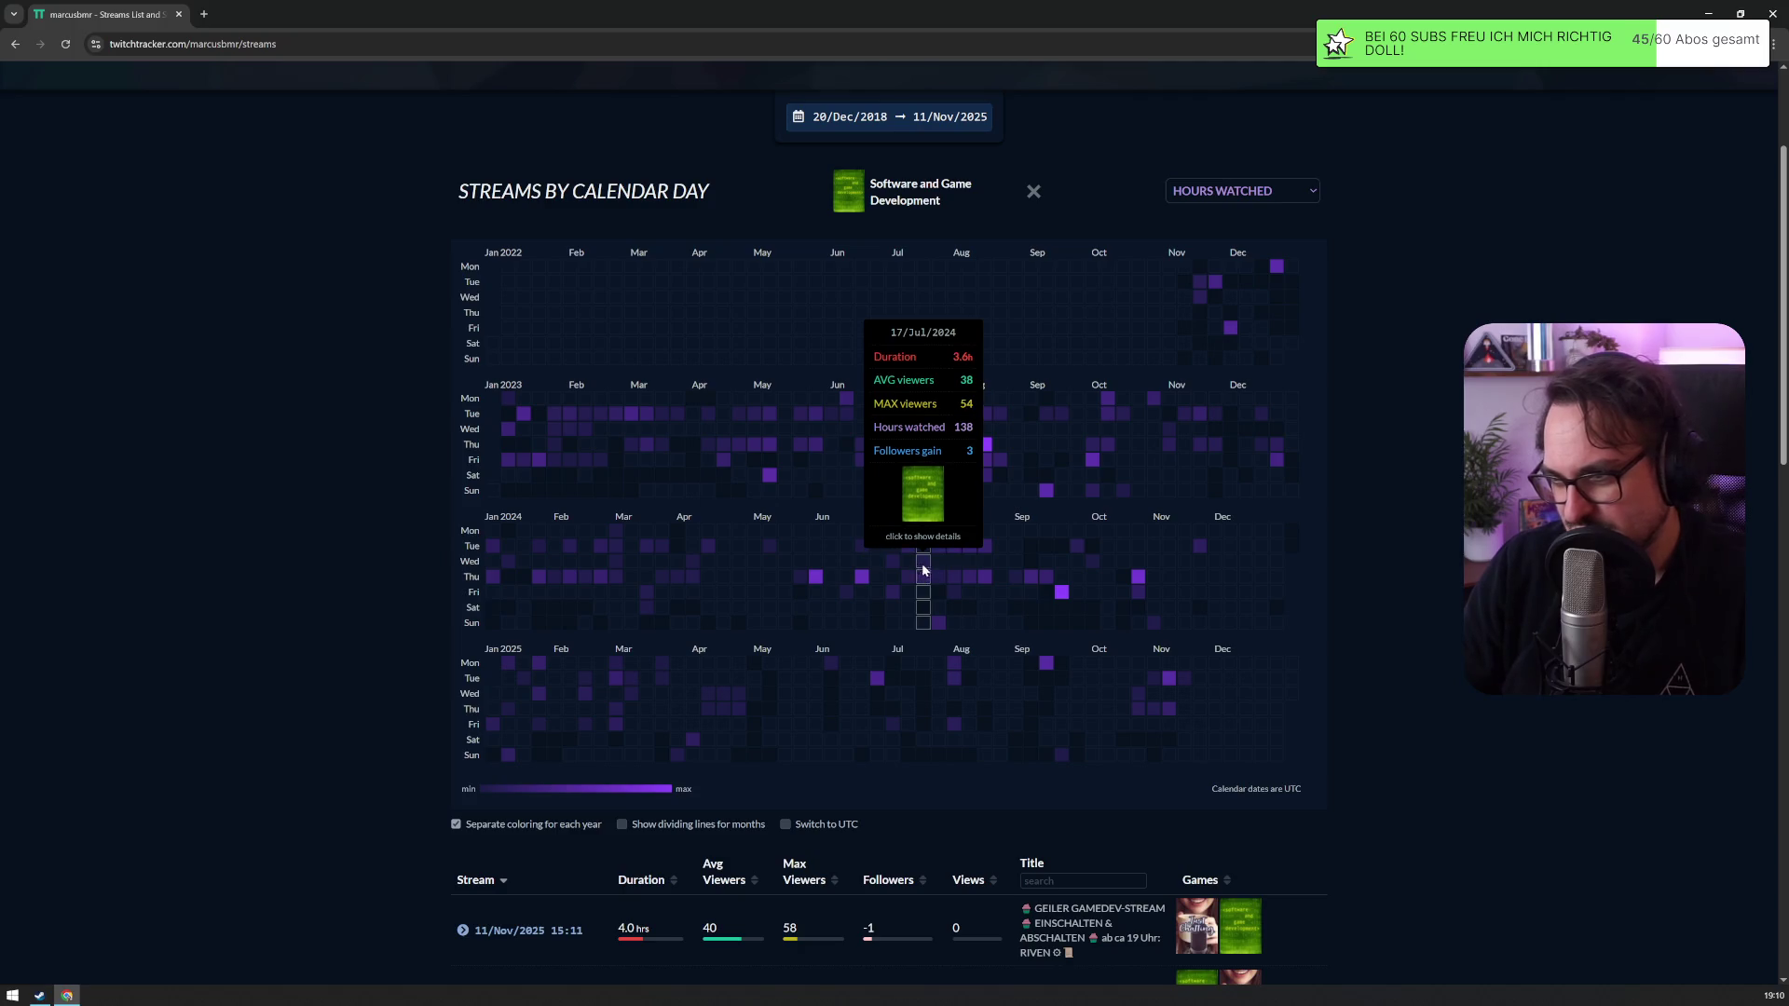
mouse_move(738, 710)
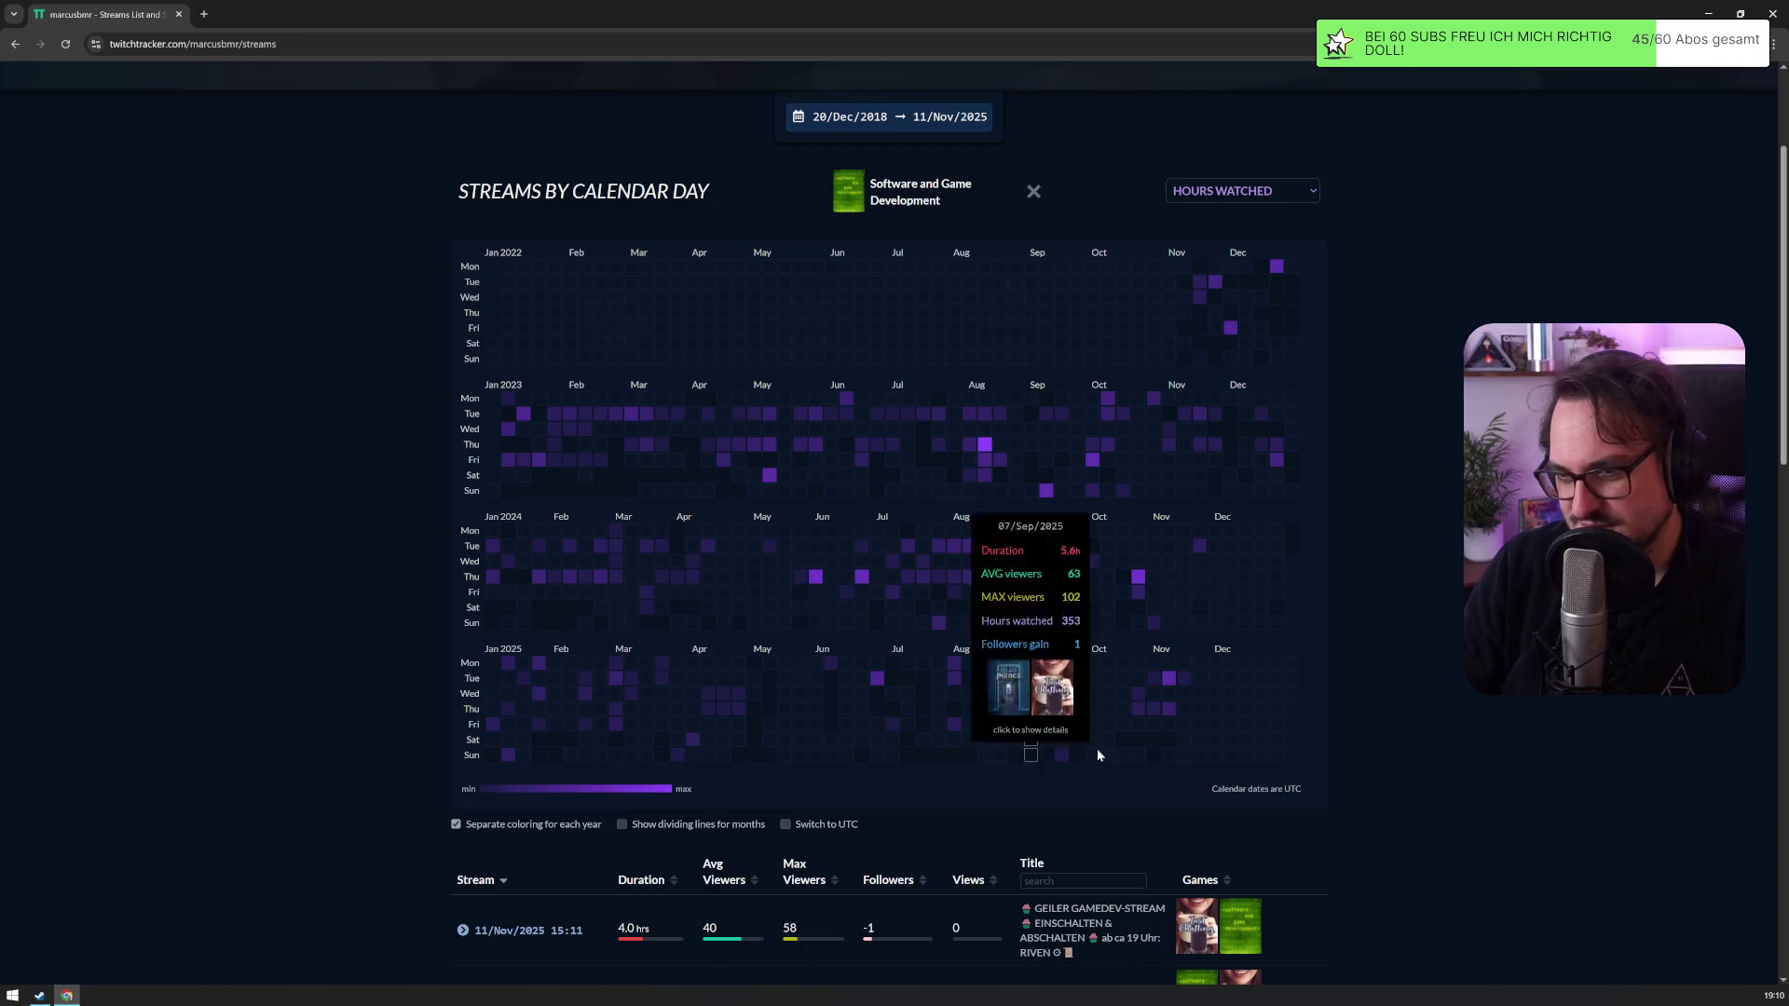
scroll(1465, 734, down, 4)
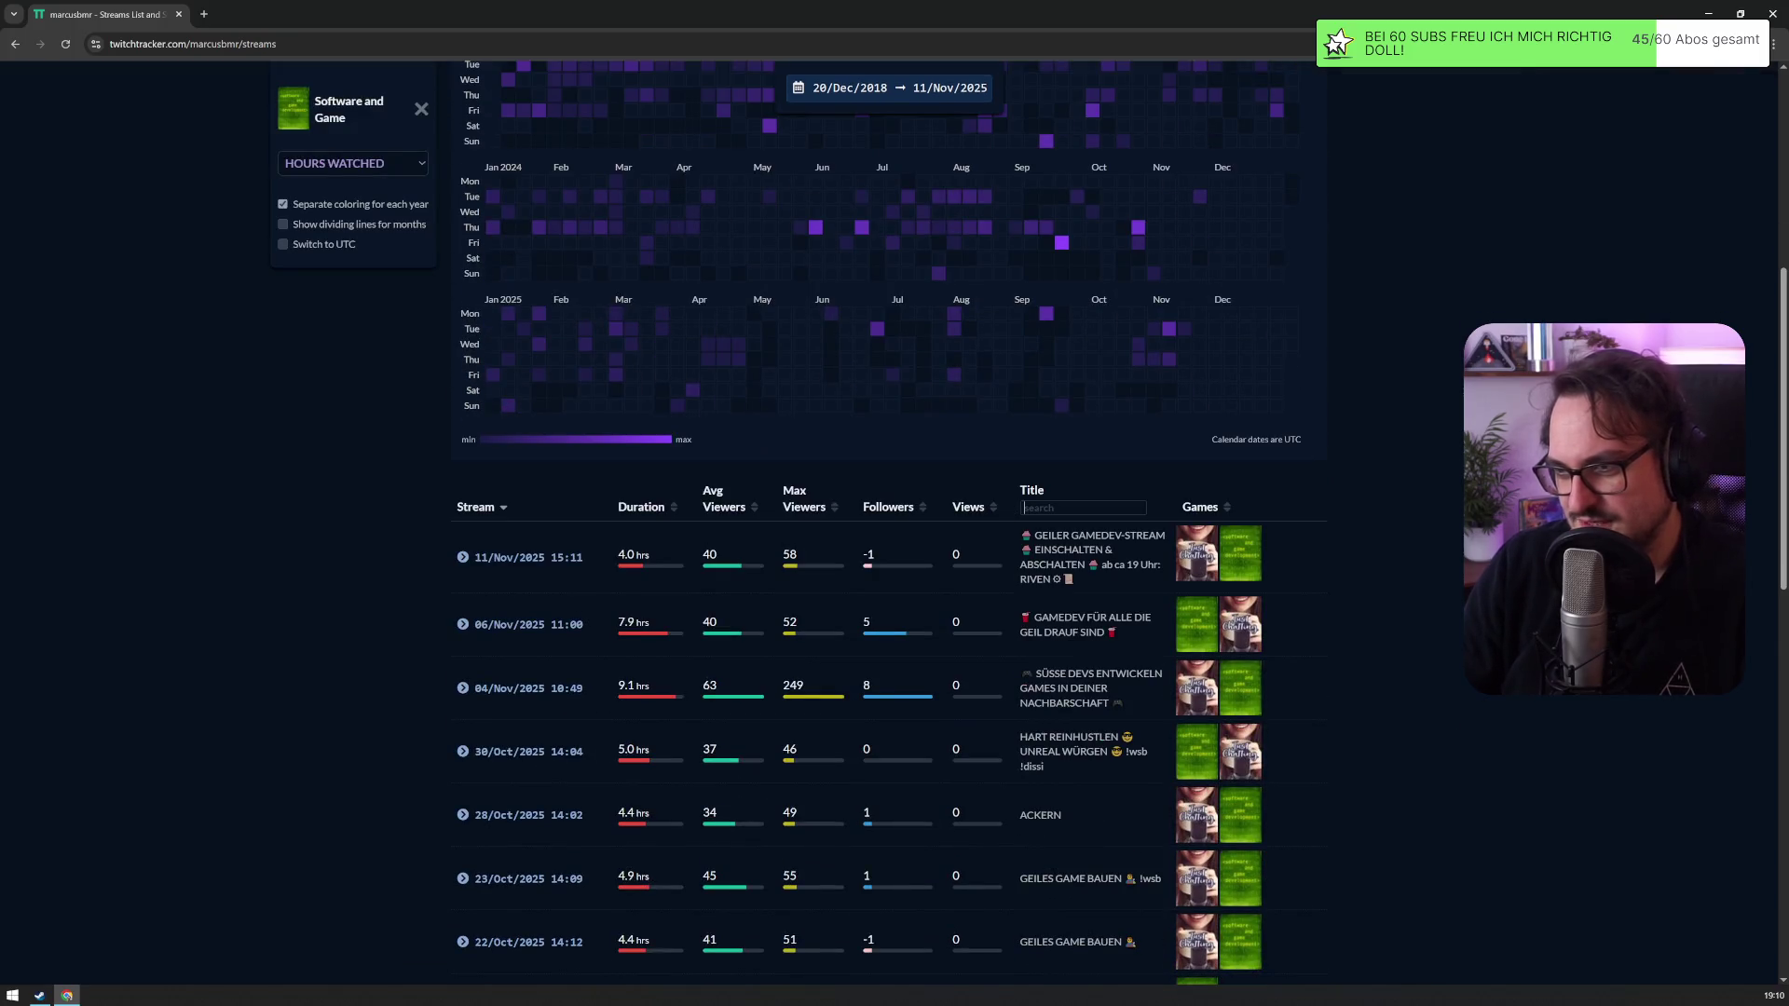
text(latenight)
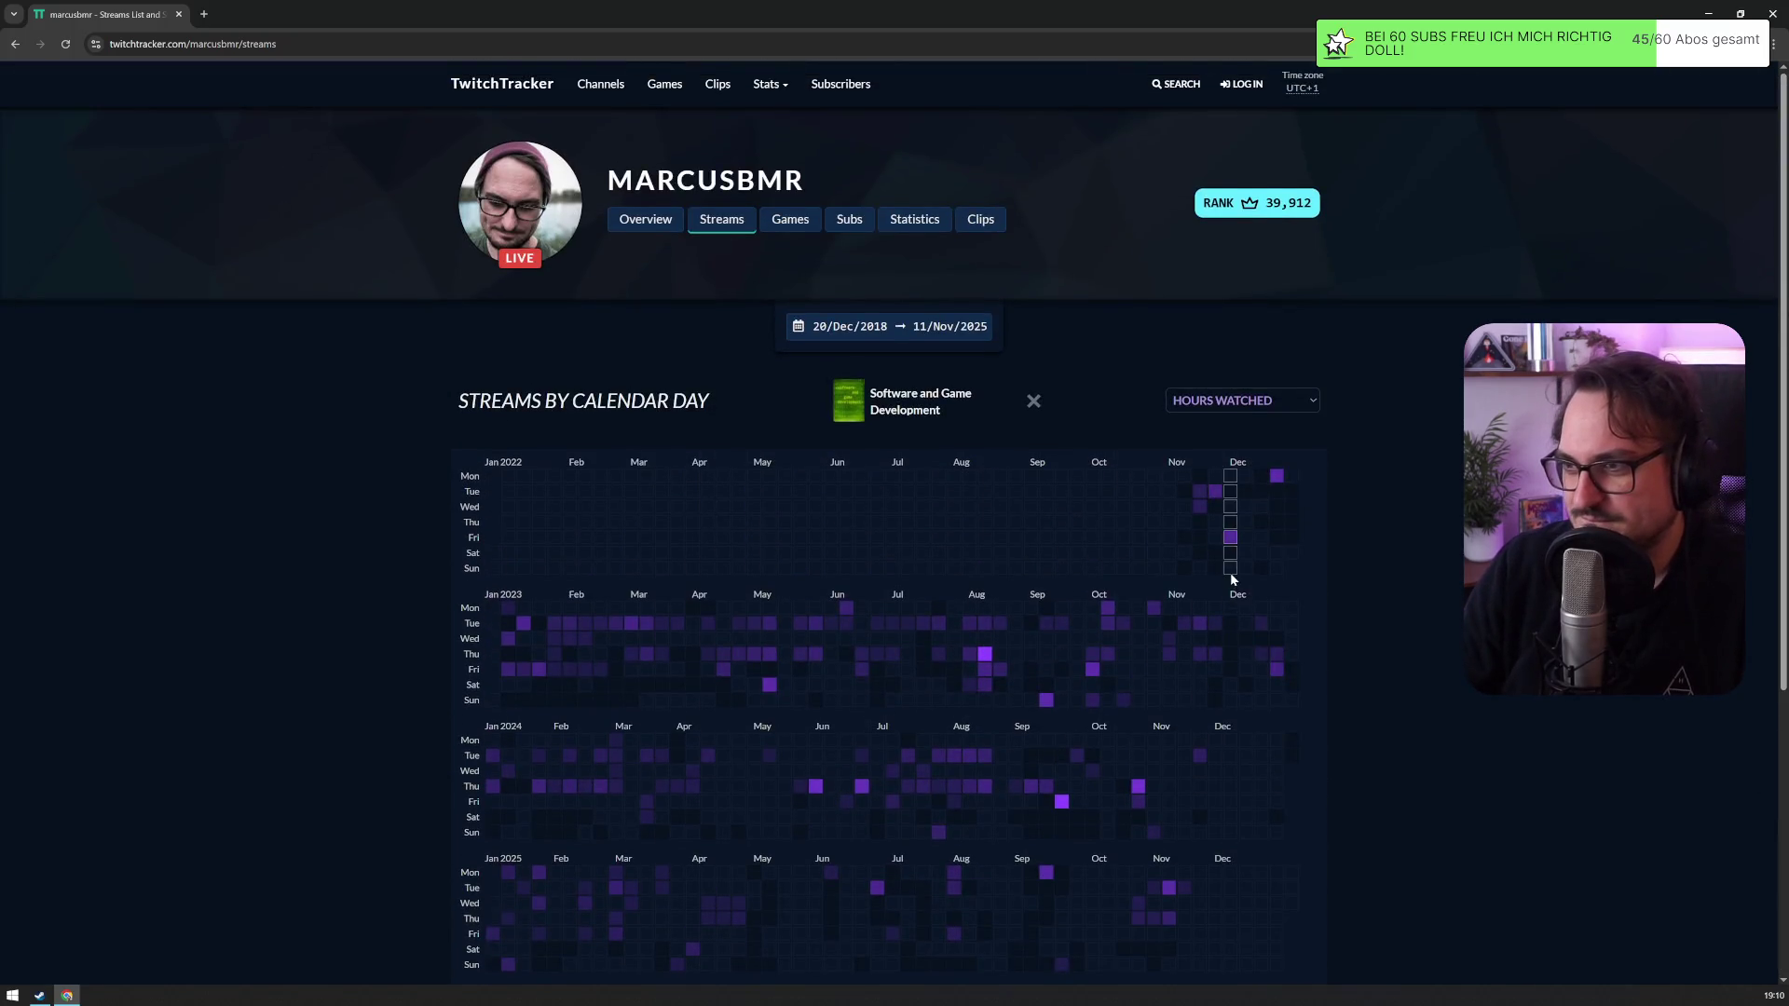
key(Home)
key(ctrl+shift+Right)
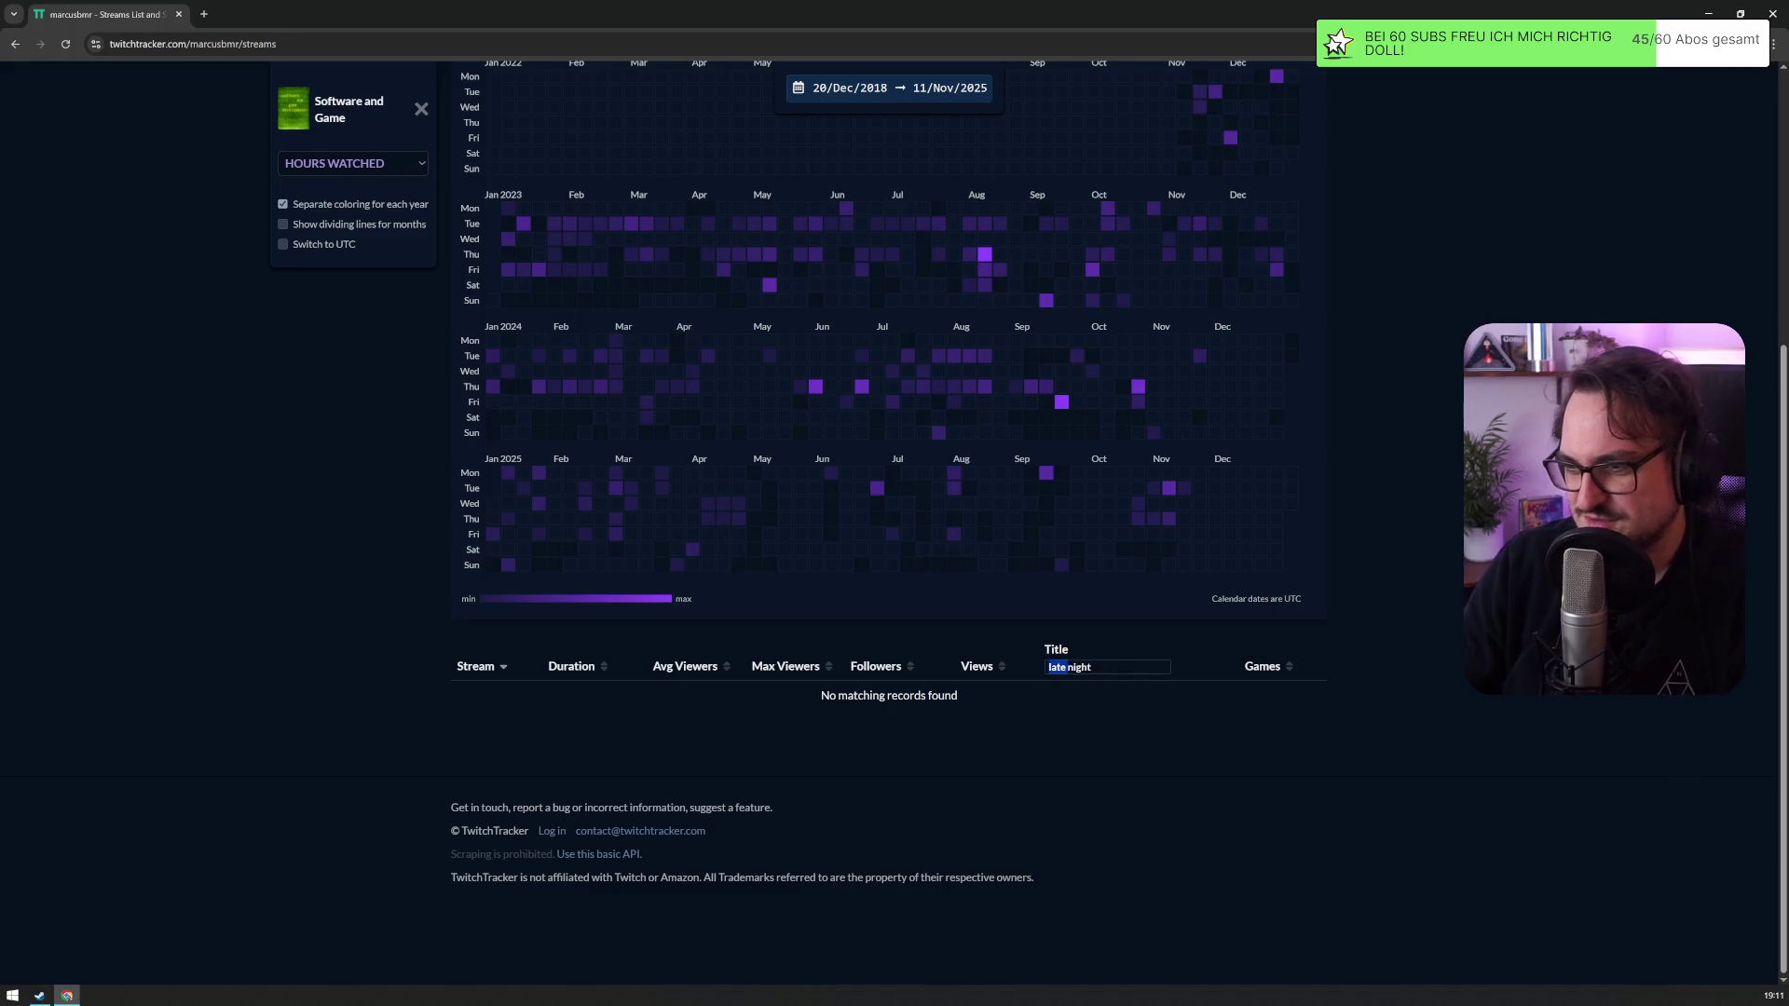
key(Delete)
key(ctrl+a)
text(a)
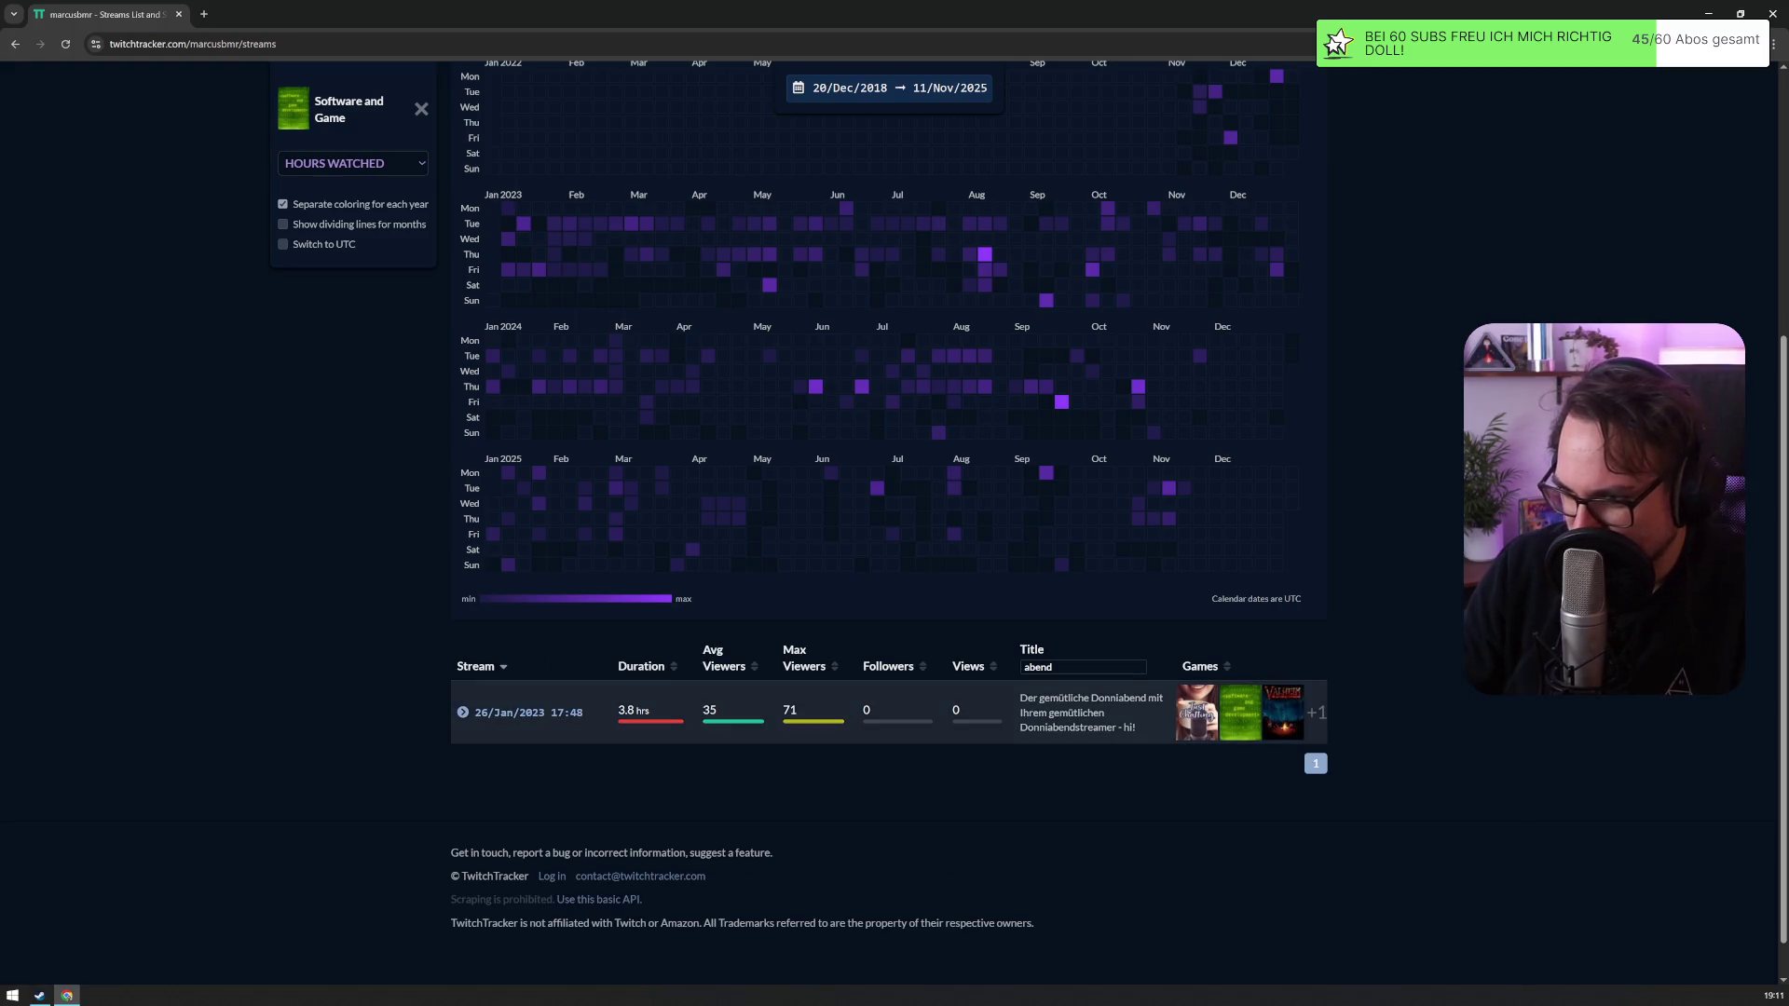
Step: Open the 26 Jan 2023 stream, zoom in to review its summary and viewer chart, then go back
click(541, 725)
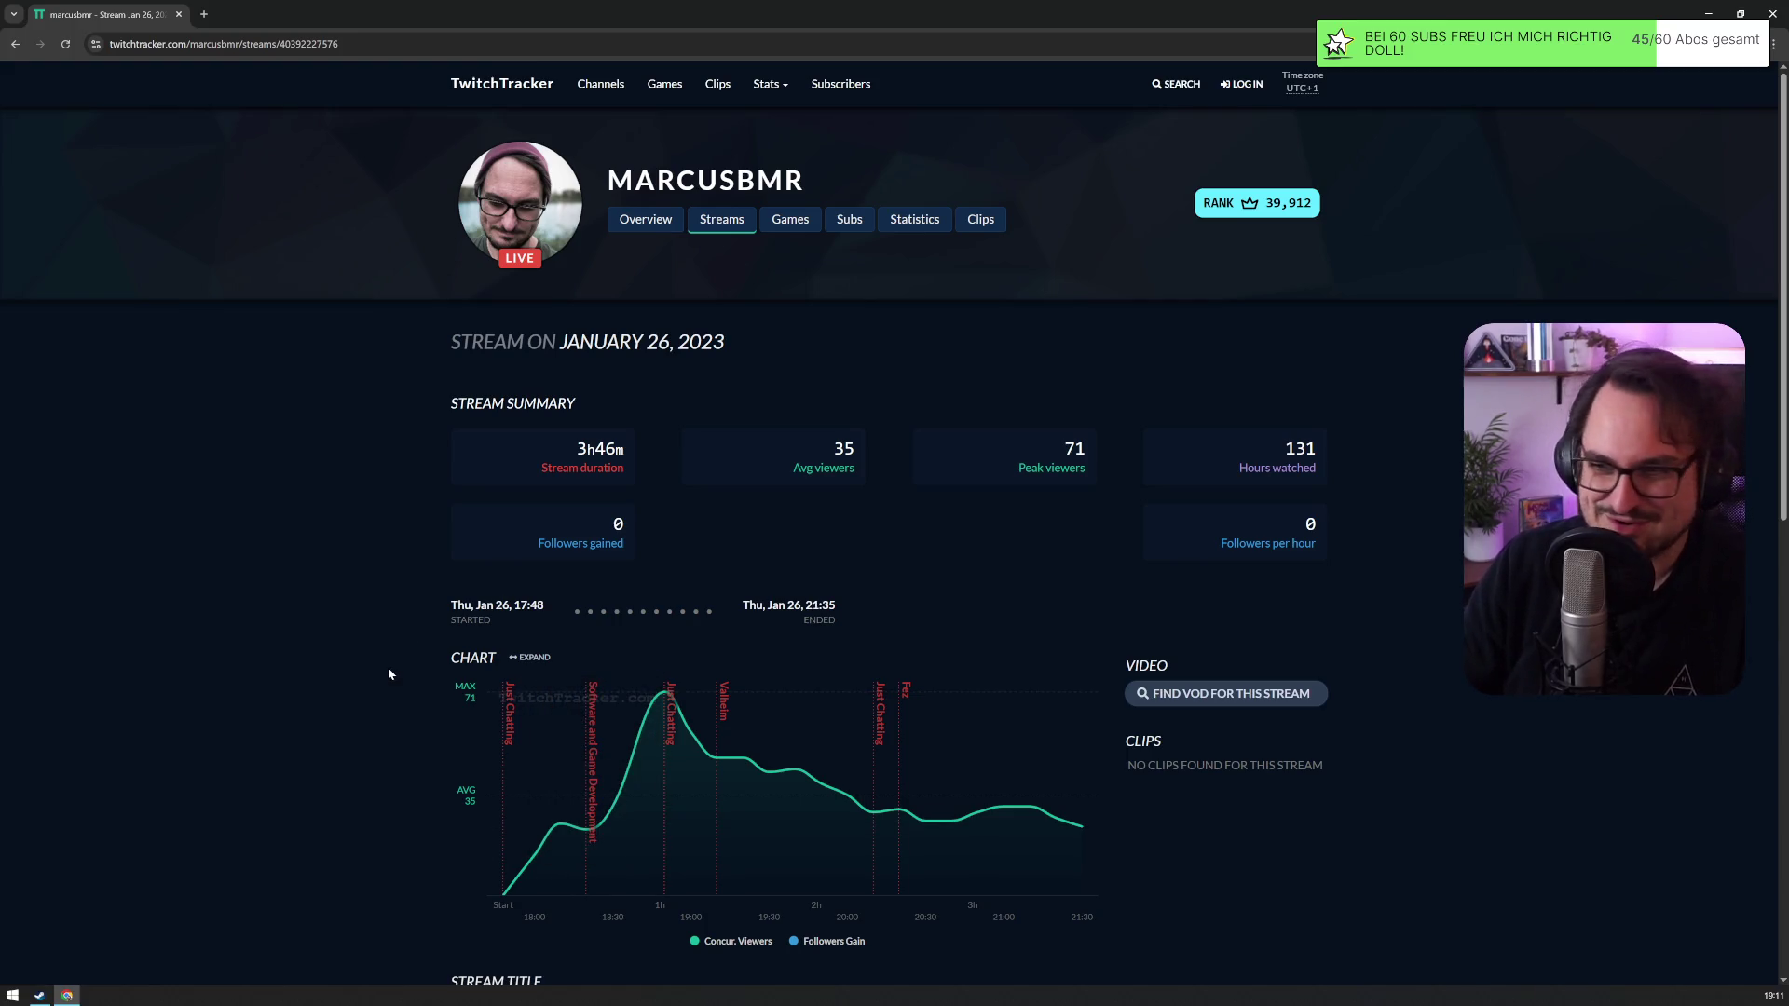
key(ctrl+plus)
key(ctrl+plus)
scroll(394, 641, down, 4)
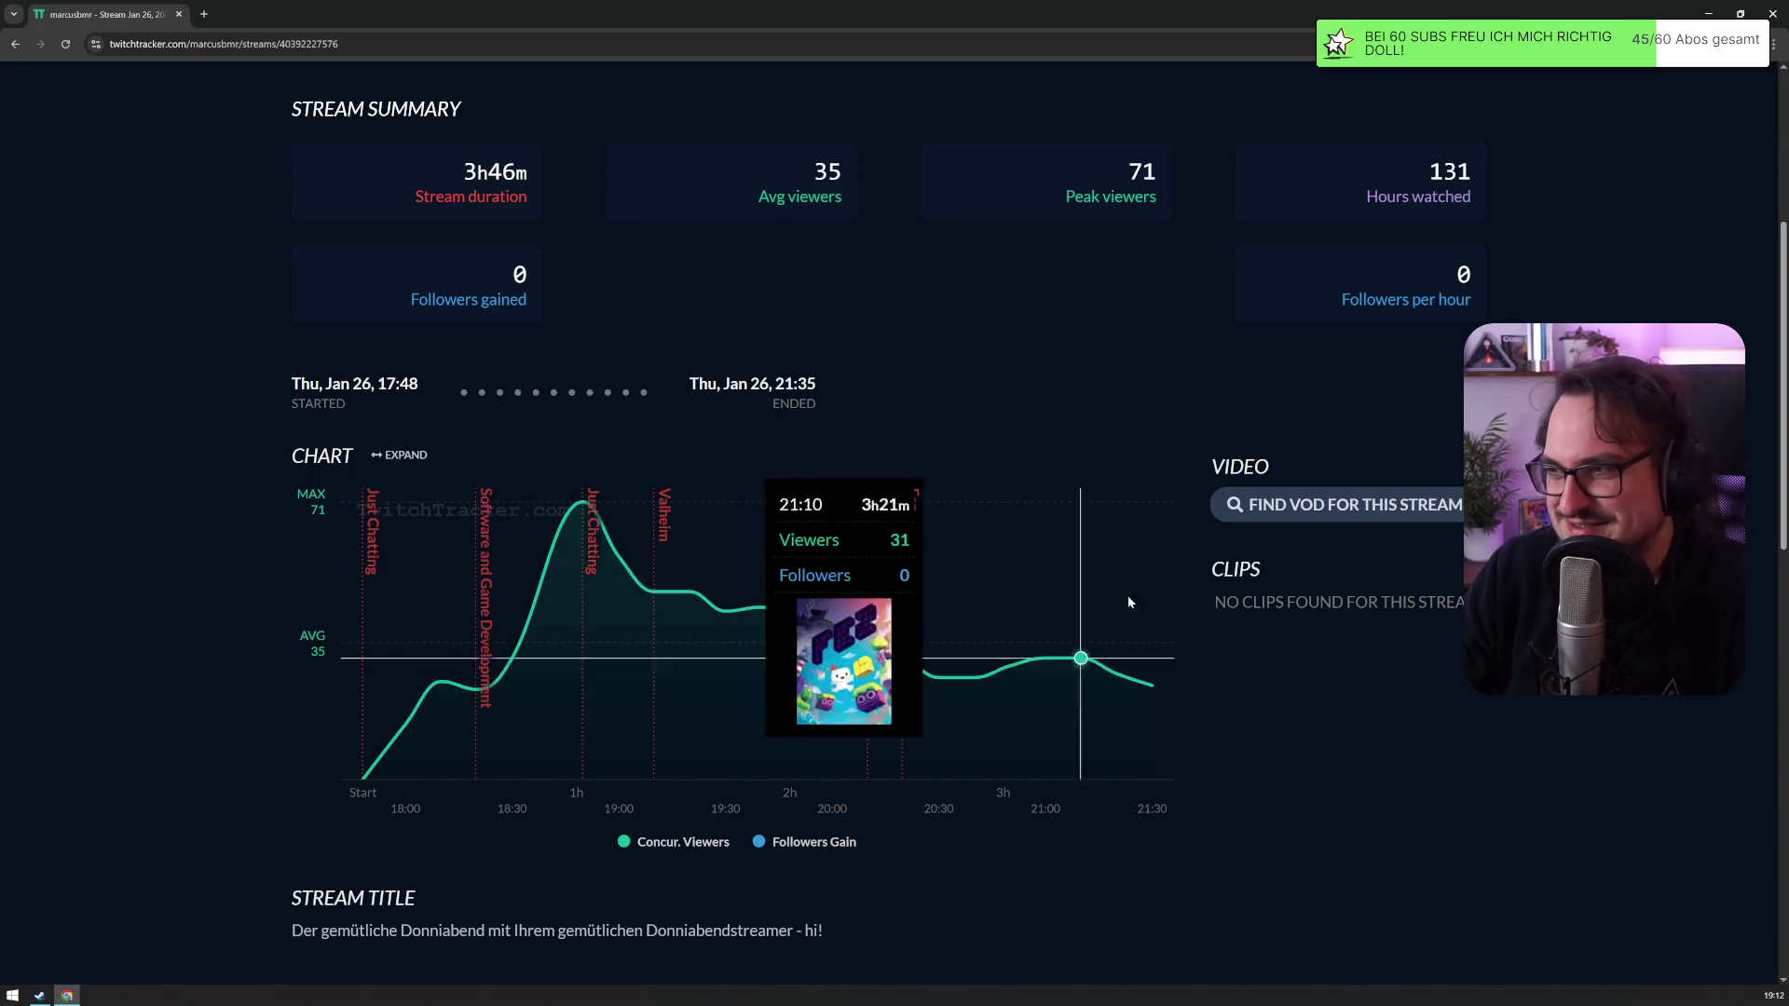
scroll(1092, 591, up, 3)
scroll(1092, 591, down, 4)
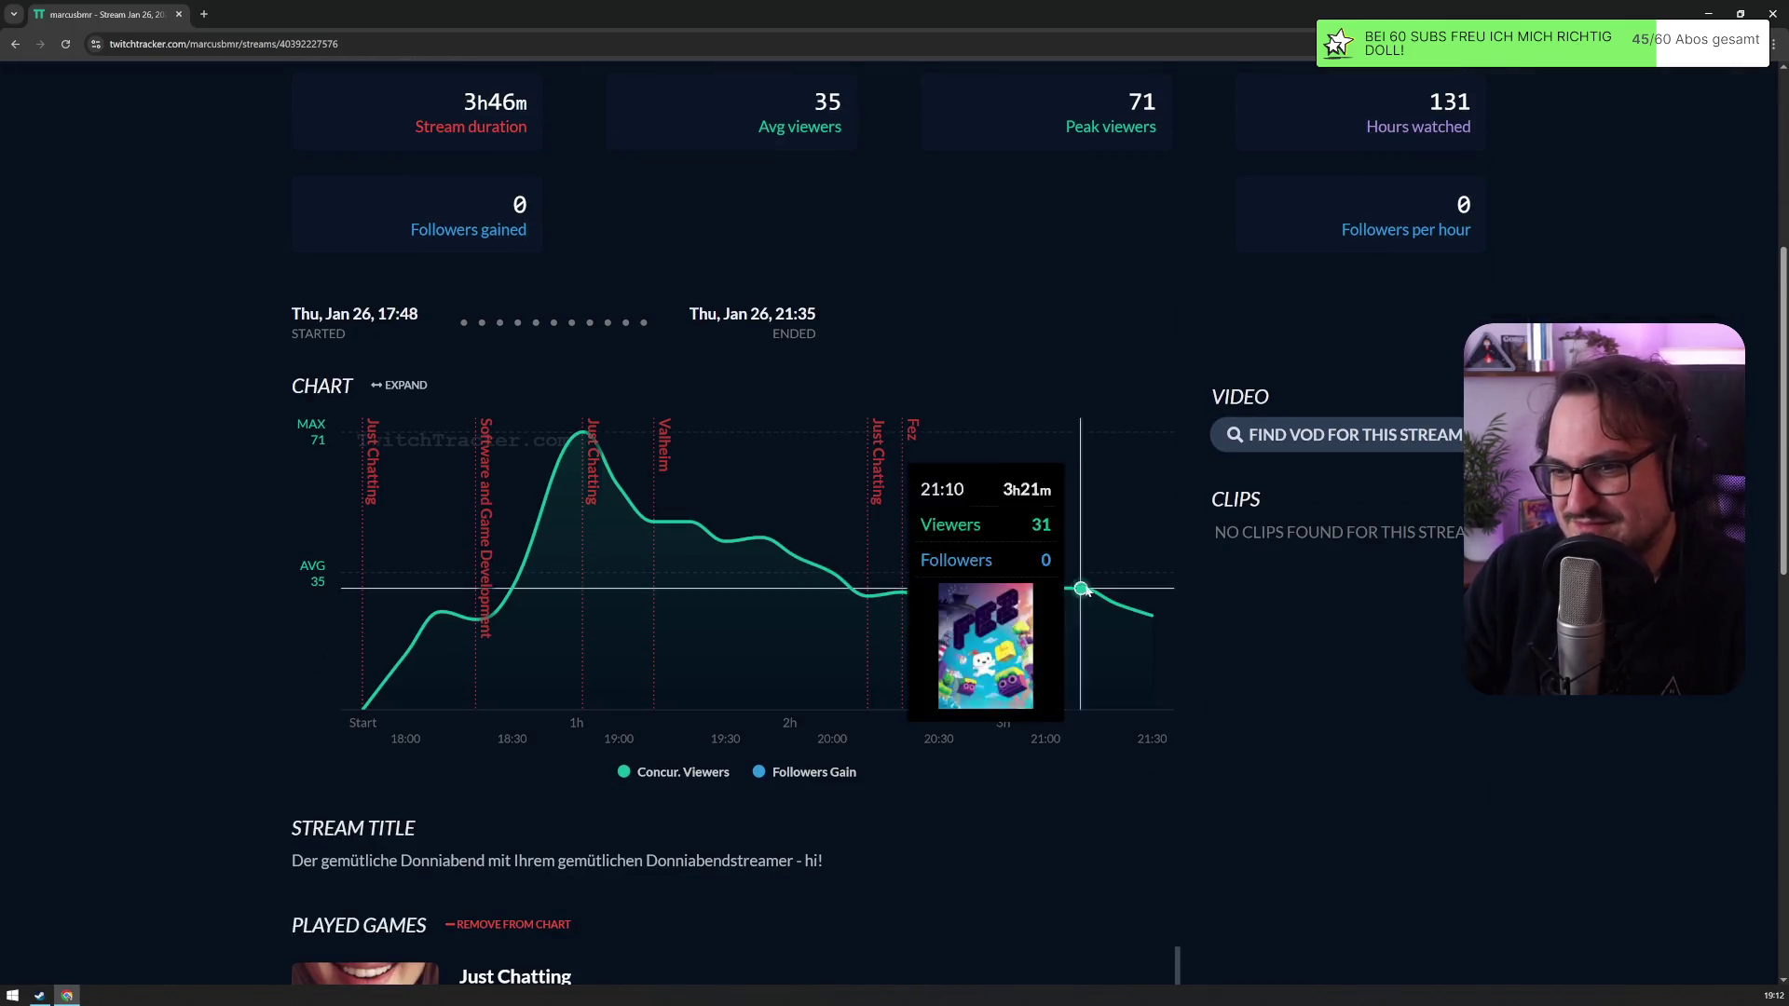
scroll(479, 549, down, 1)
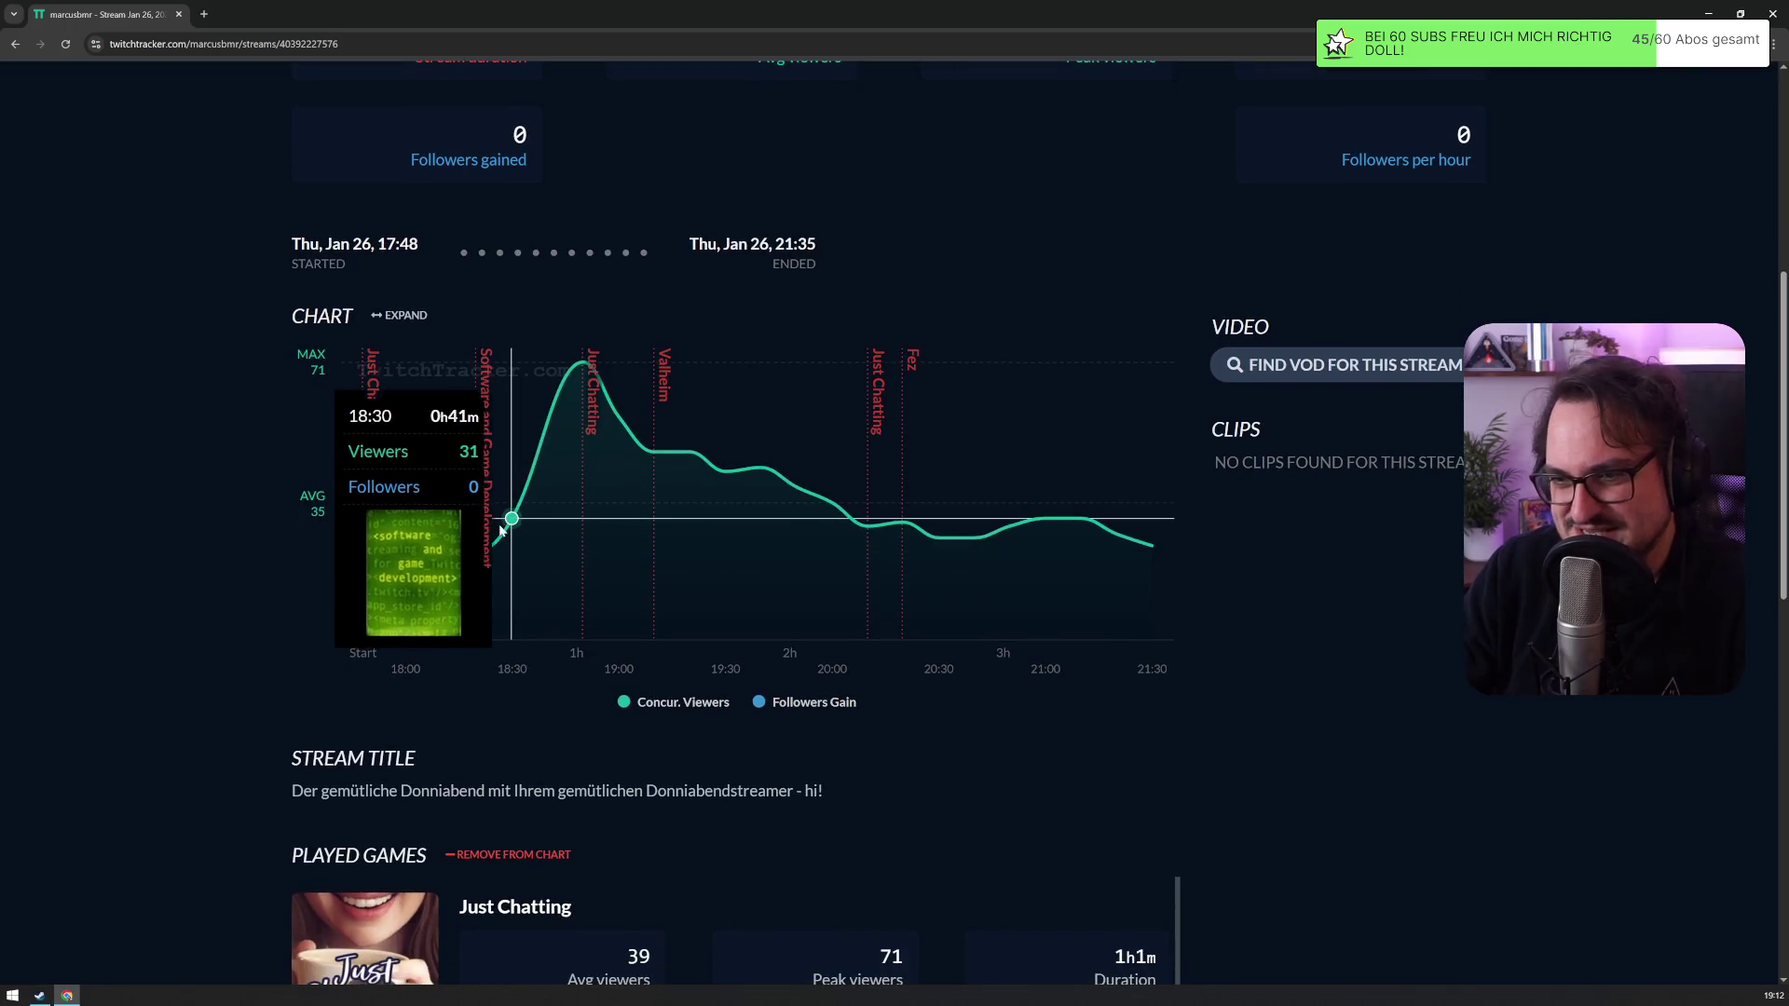
key(alt+Left)
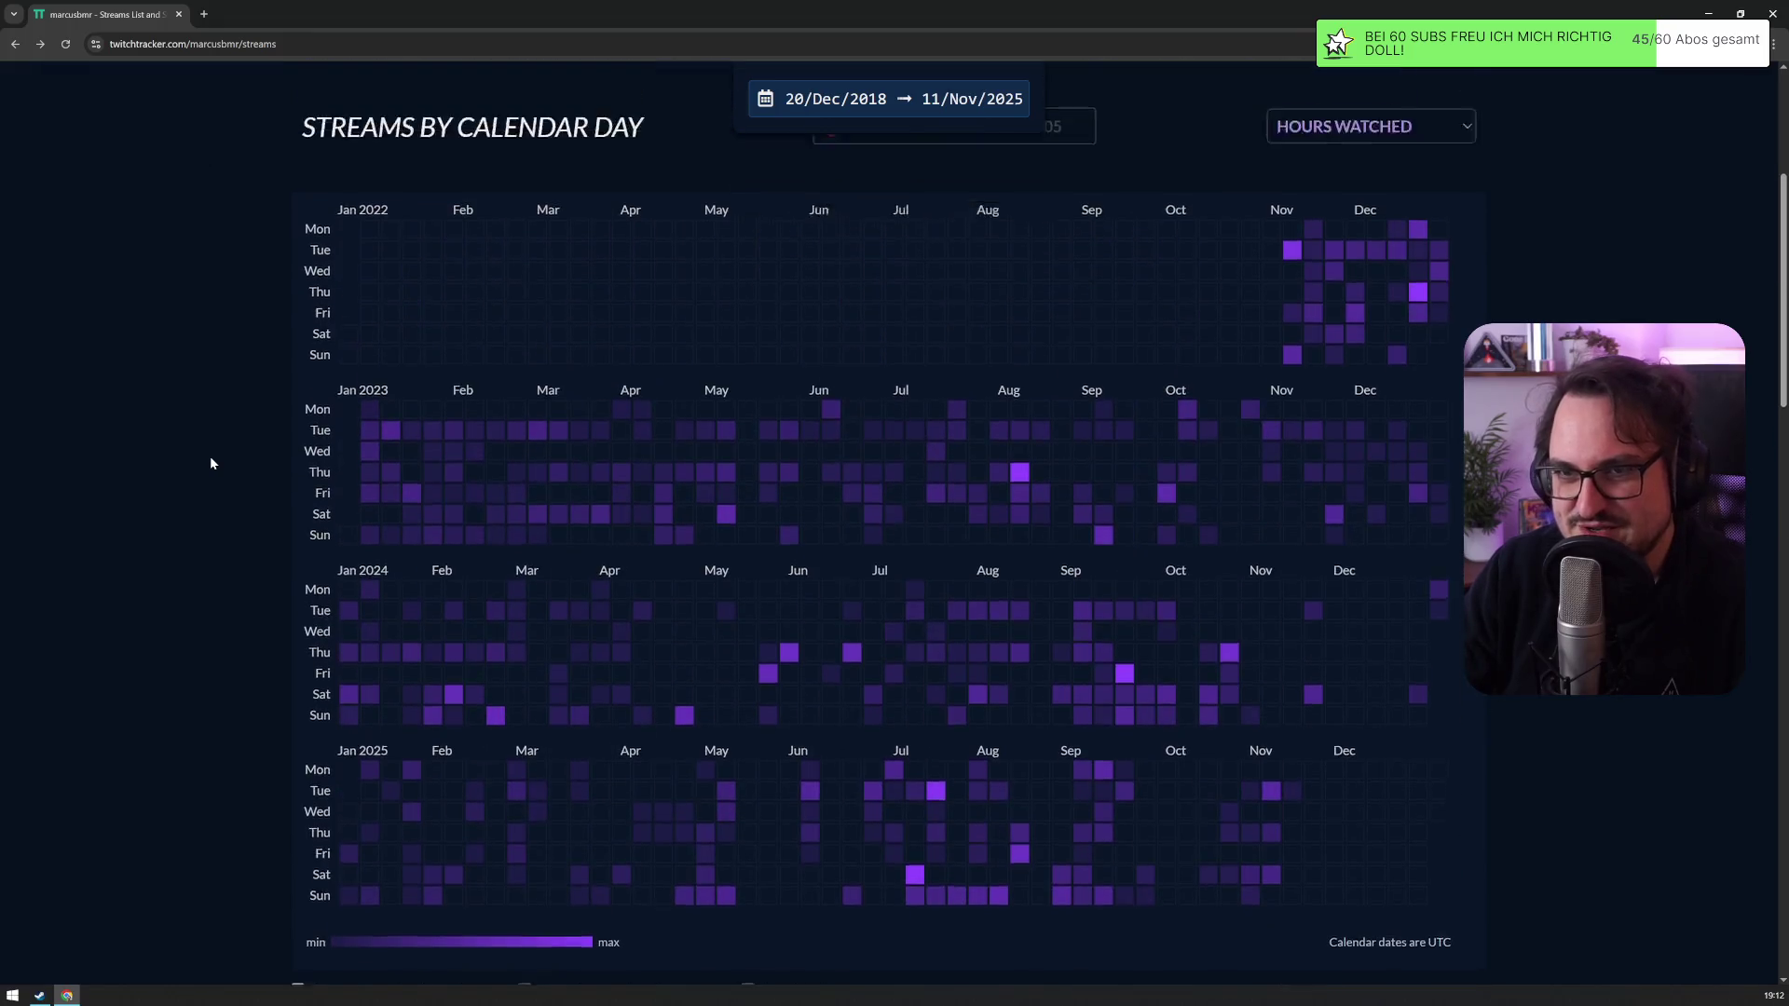
Step: Refilter to Software and Game Development and inspect the 11 Nov 2025 stream's details
scroll(211, 463, up, 2)
click(960, 328)
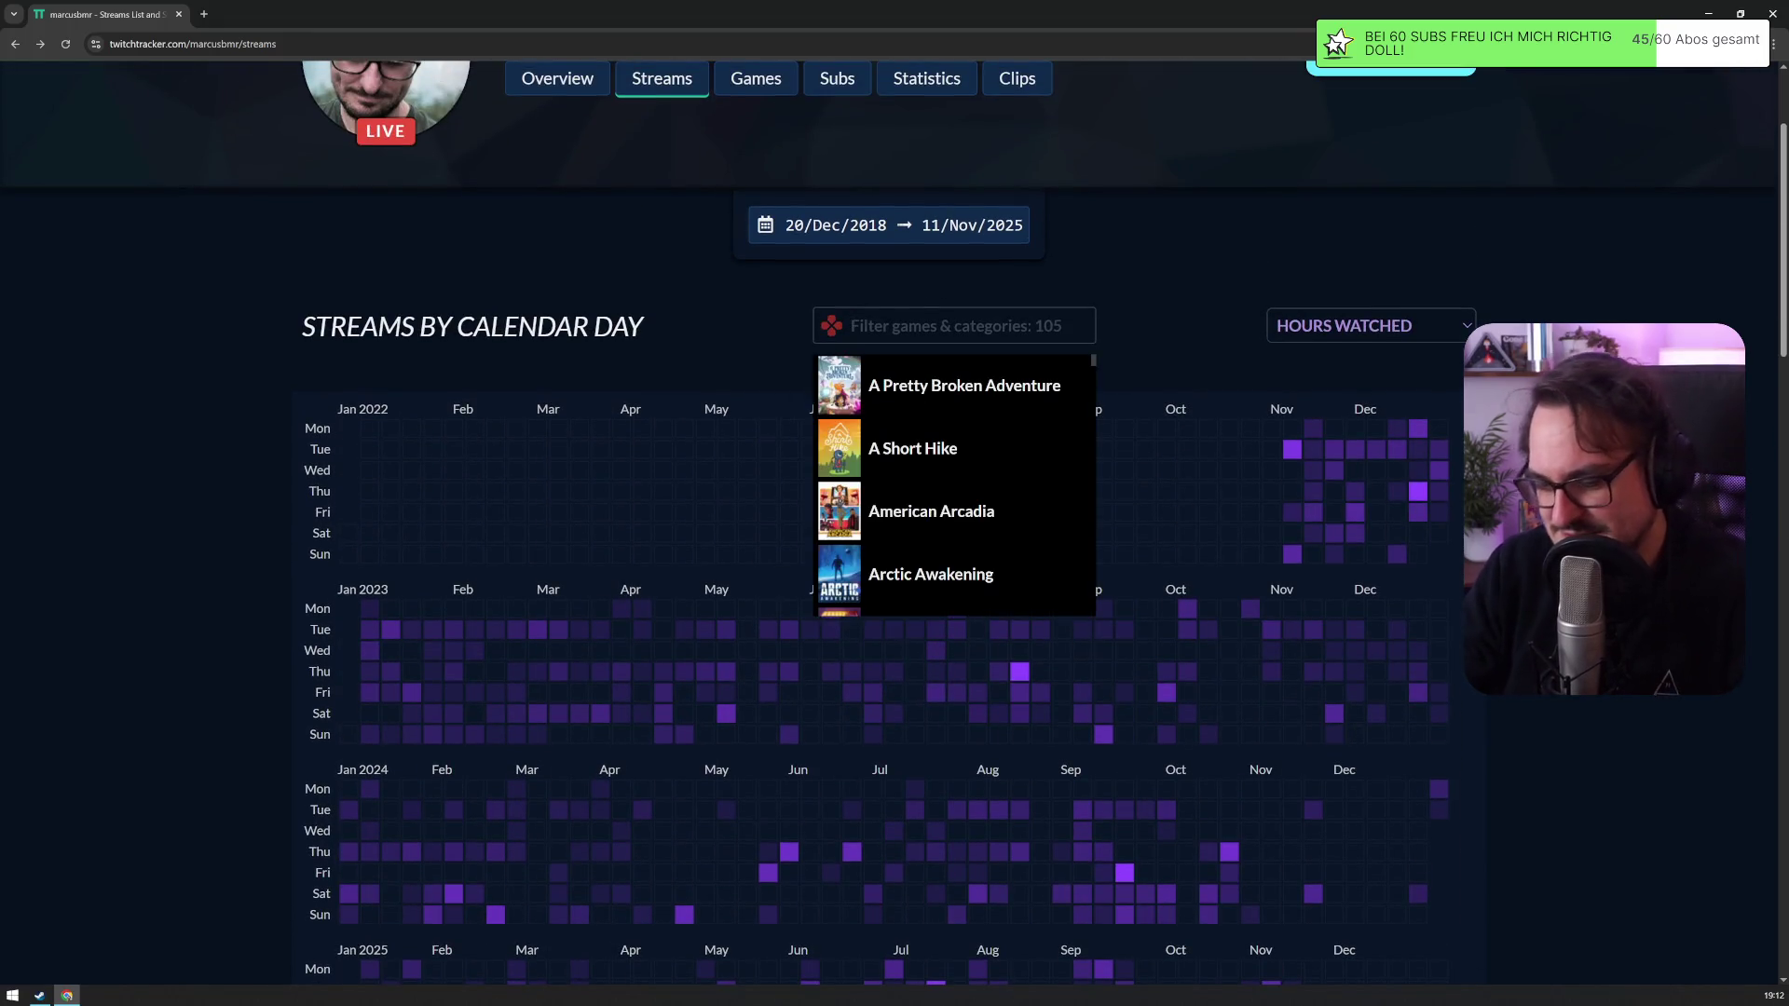
text(softw)
click(921, 378)
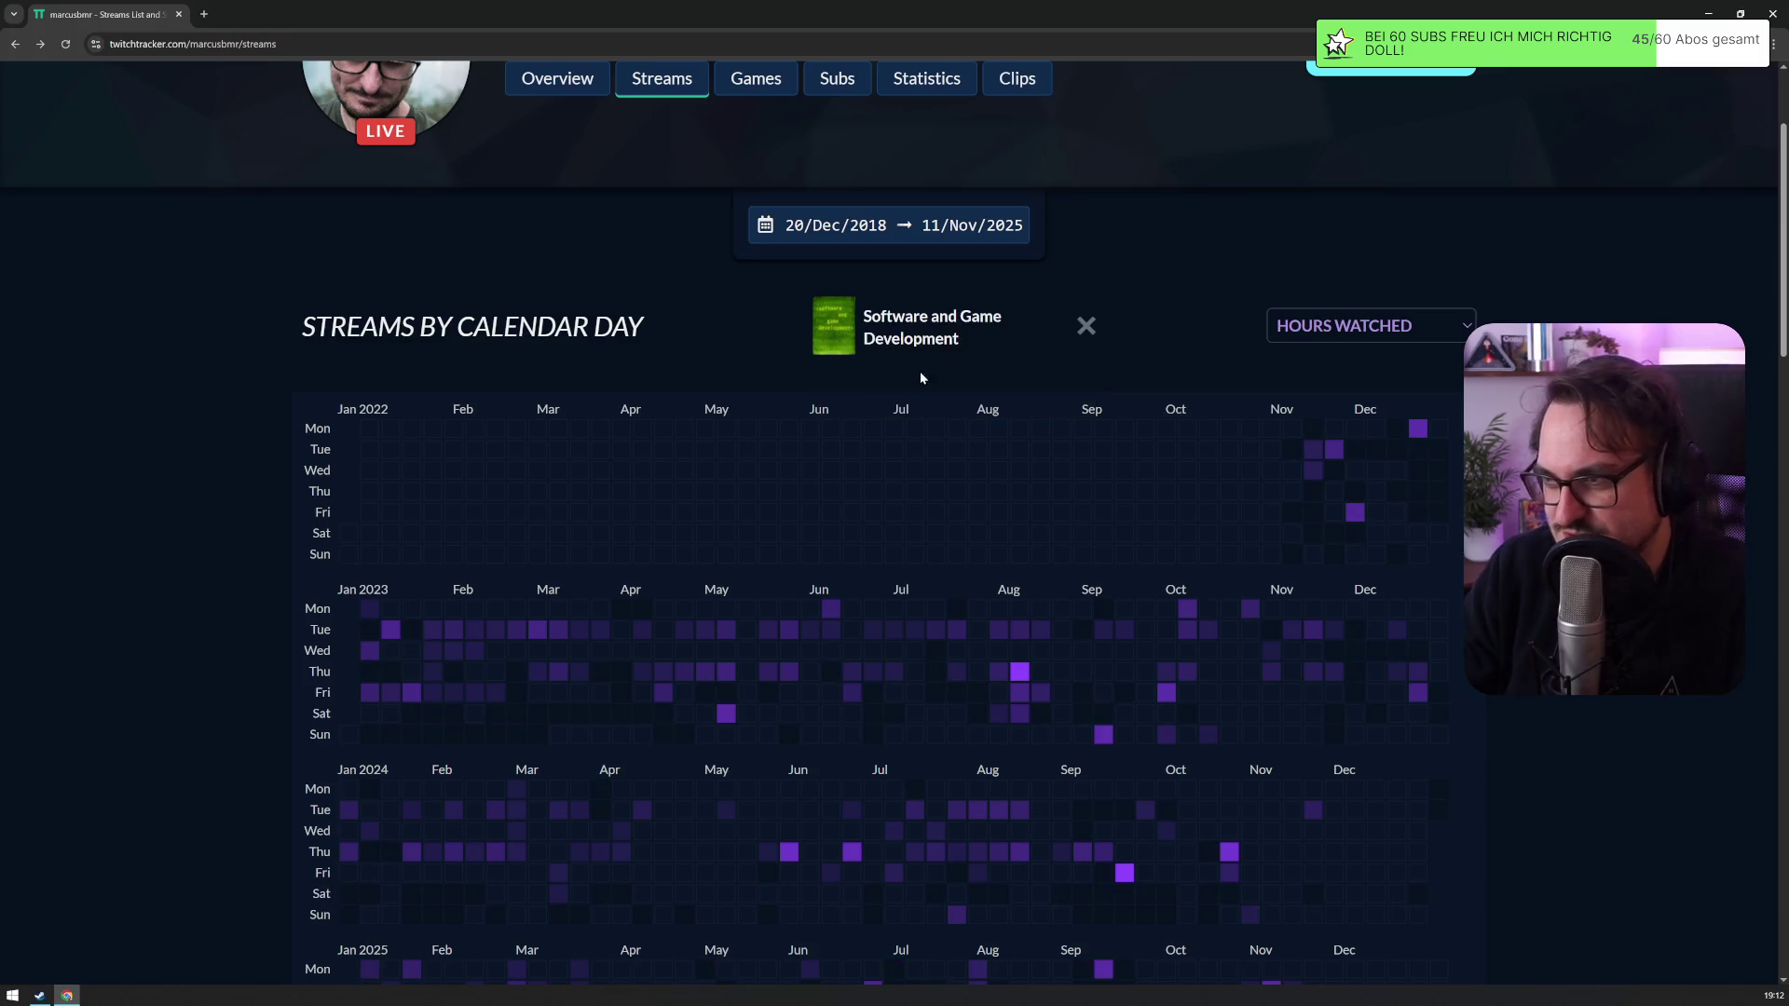
scroll(427, 408, down, 3)
scroll(428, 402, down, 4)
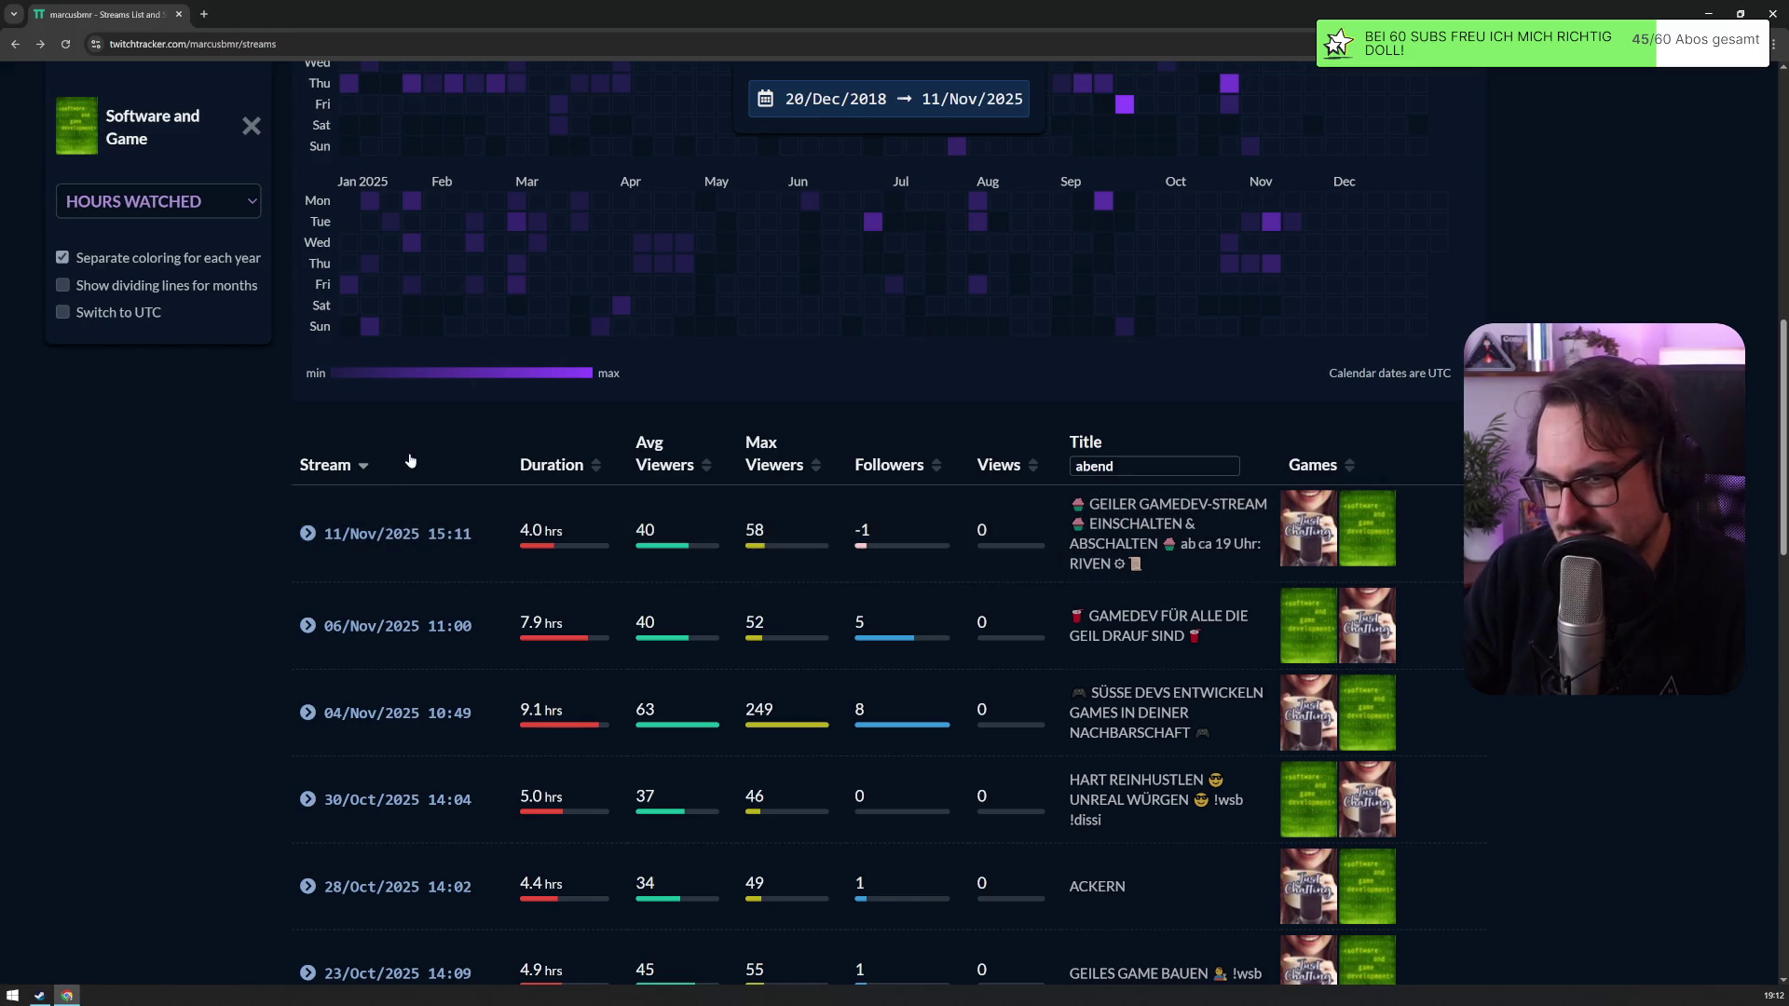
click(353, 533)
scroll(727, 697, down, 4)
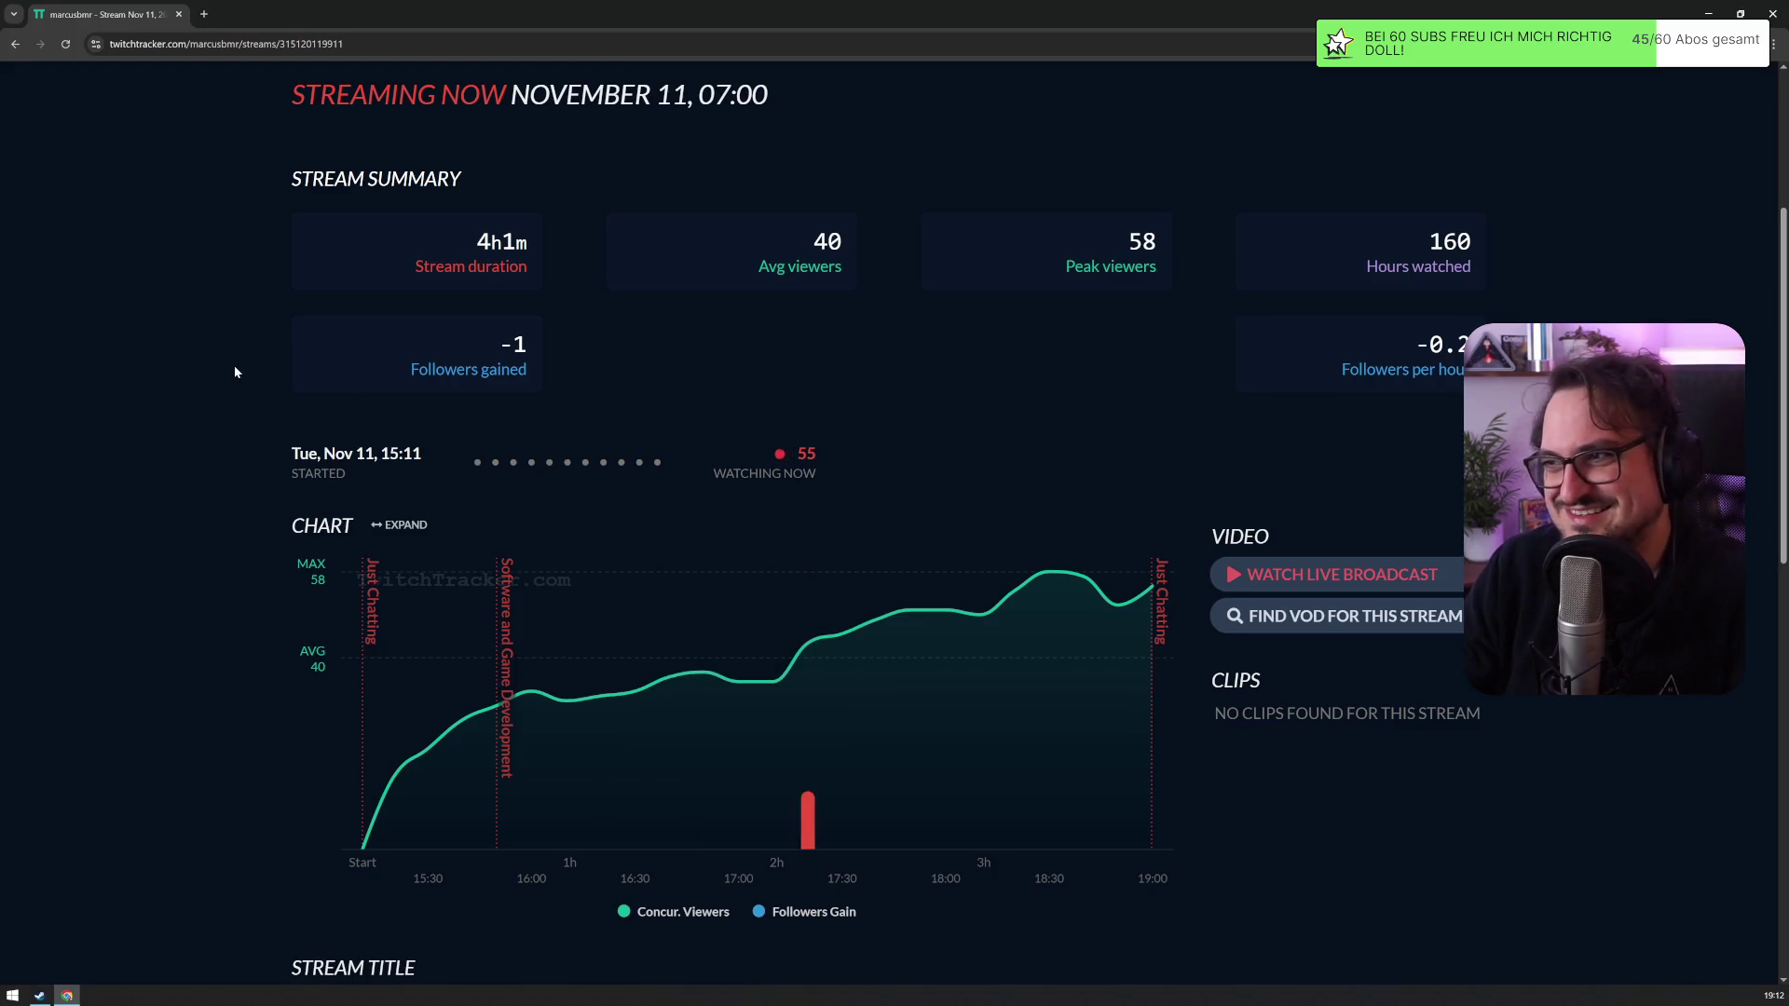
key(alt+Left)
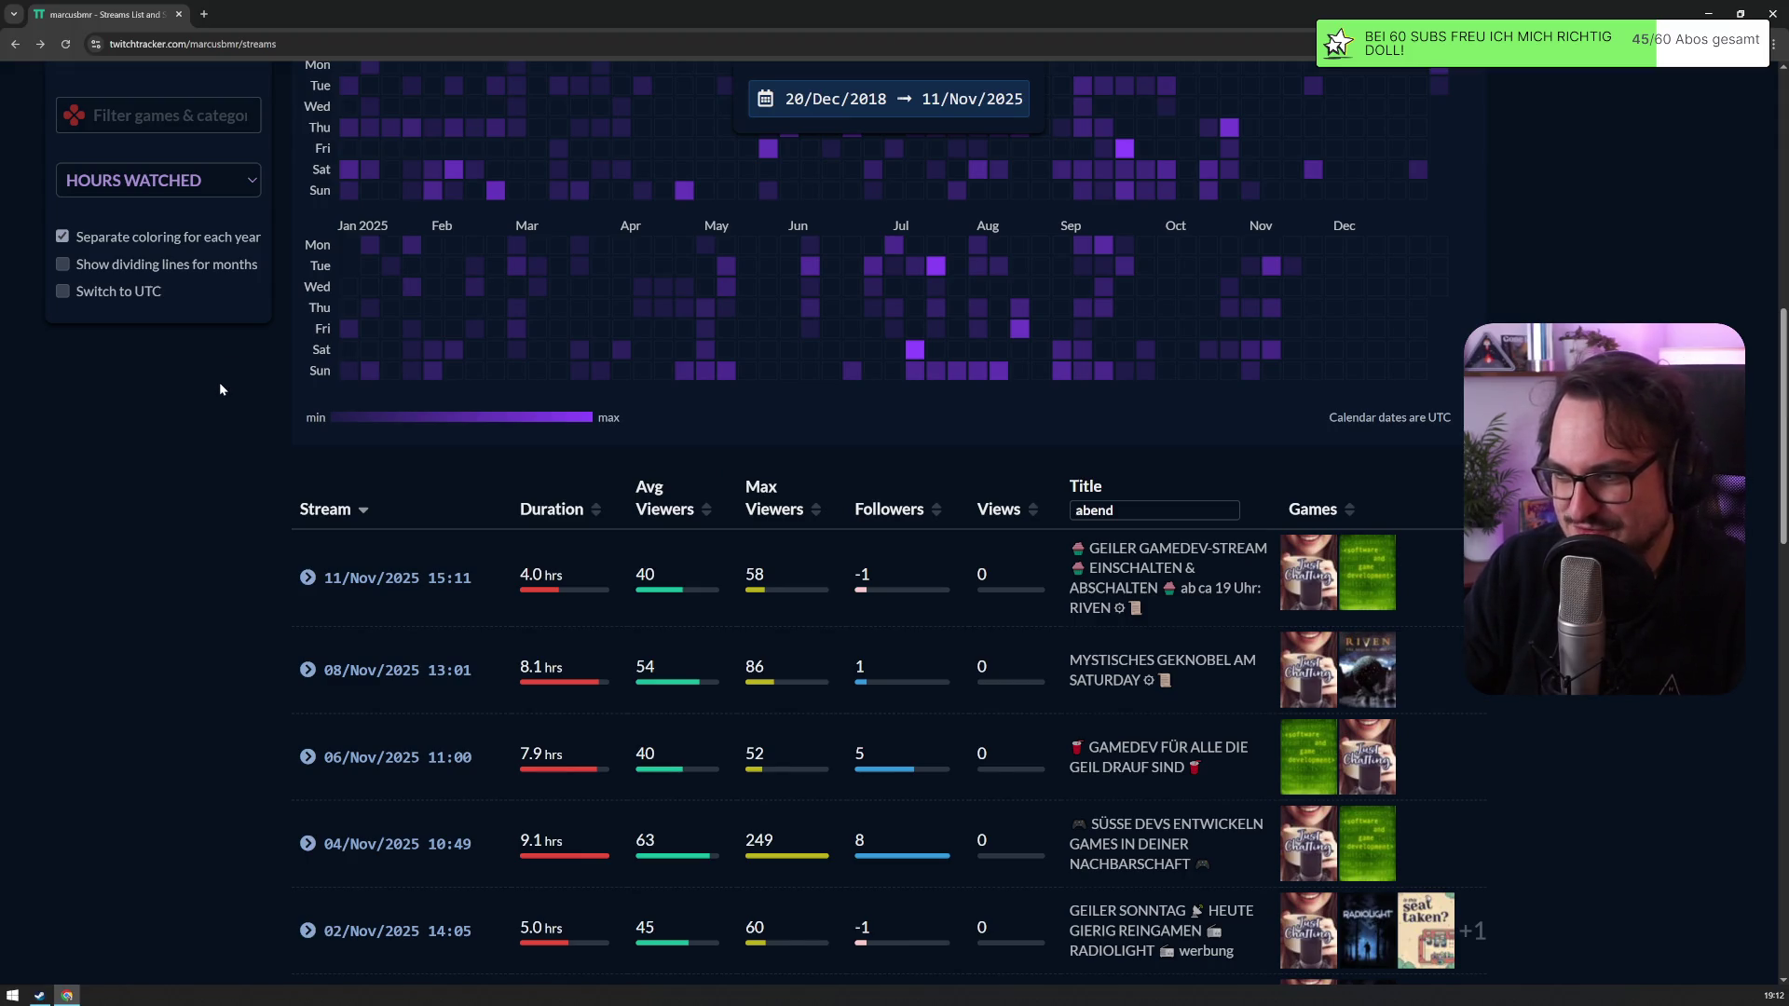
Step: Scroll through the streams table, then open a new browser tab
scroll(204, 412, up, 5)
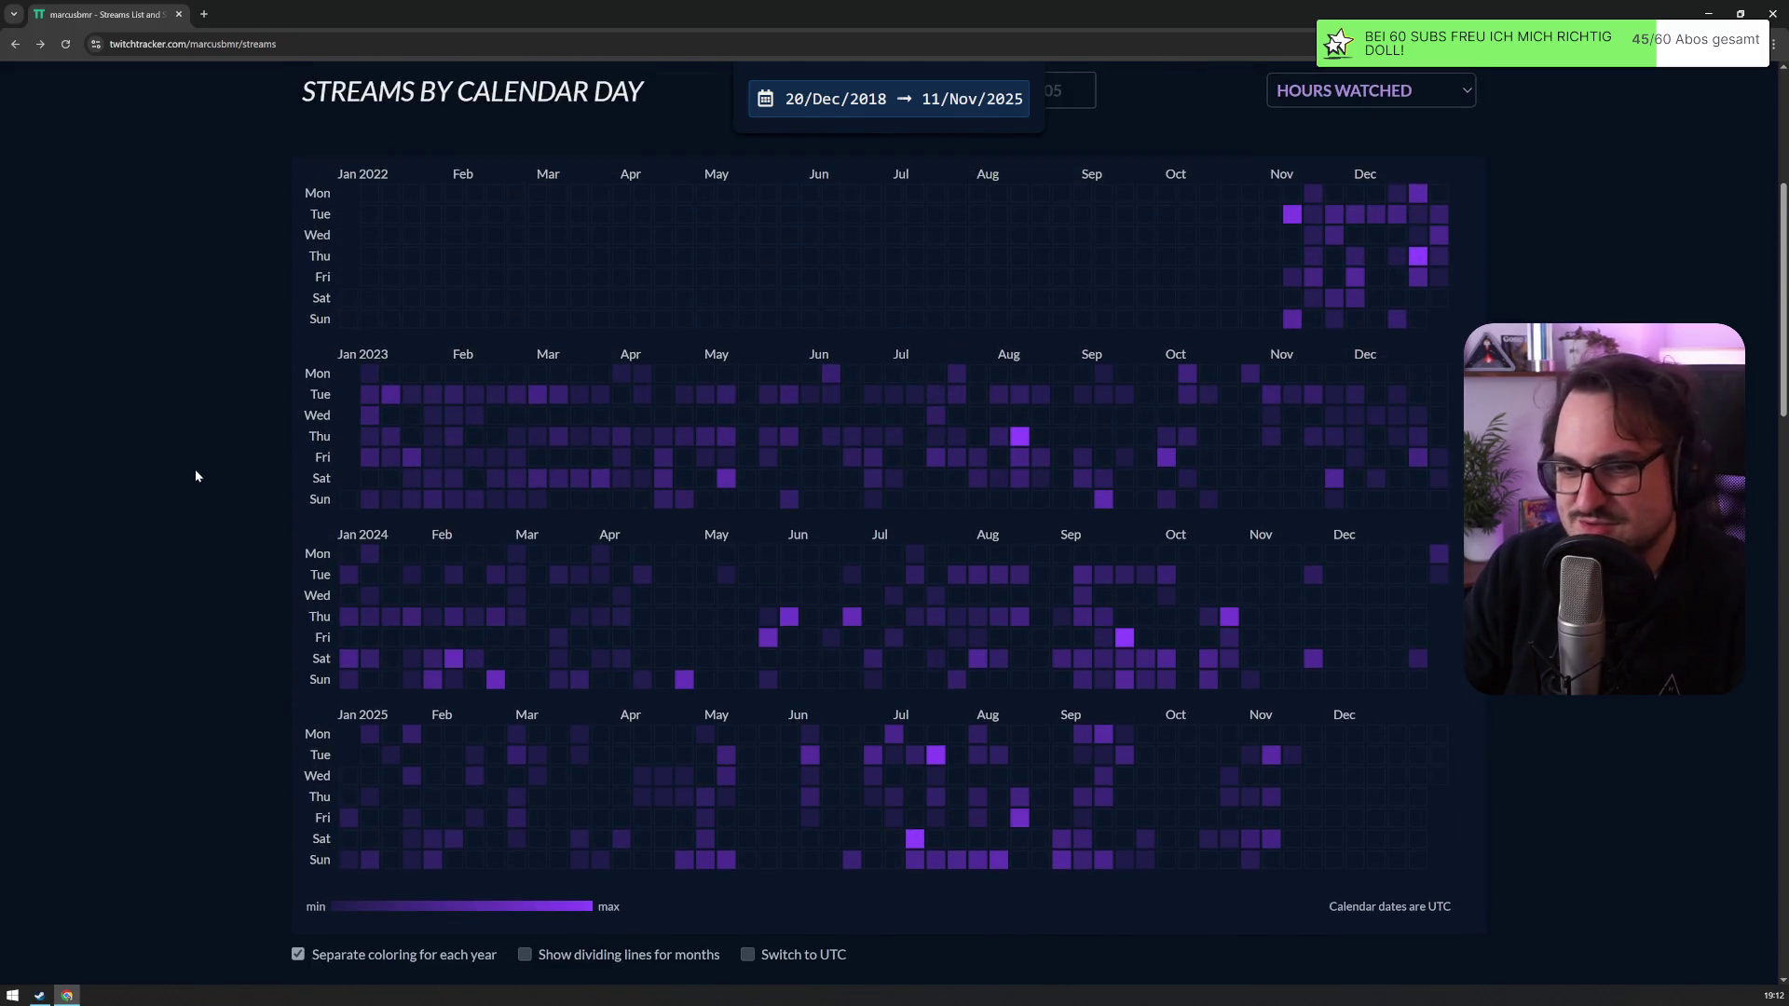
scroll(231, 539, up, 3)
scroll(231, 538, down, 4)
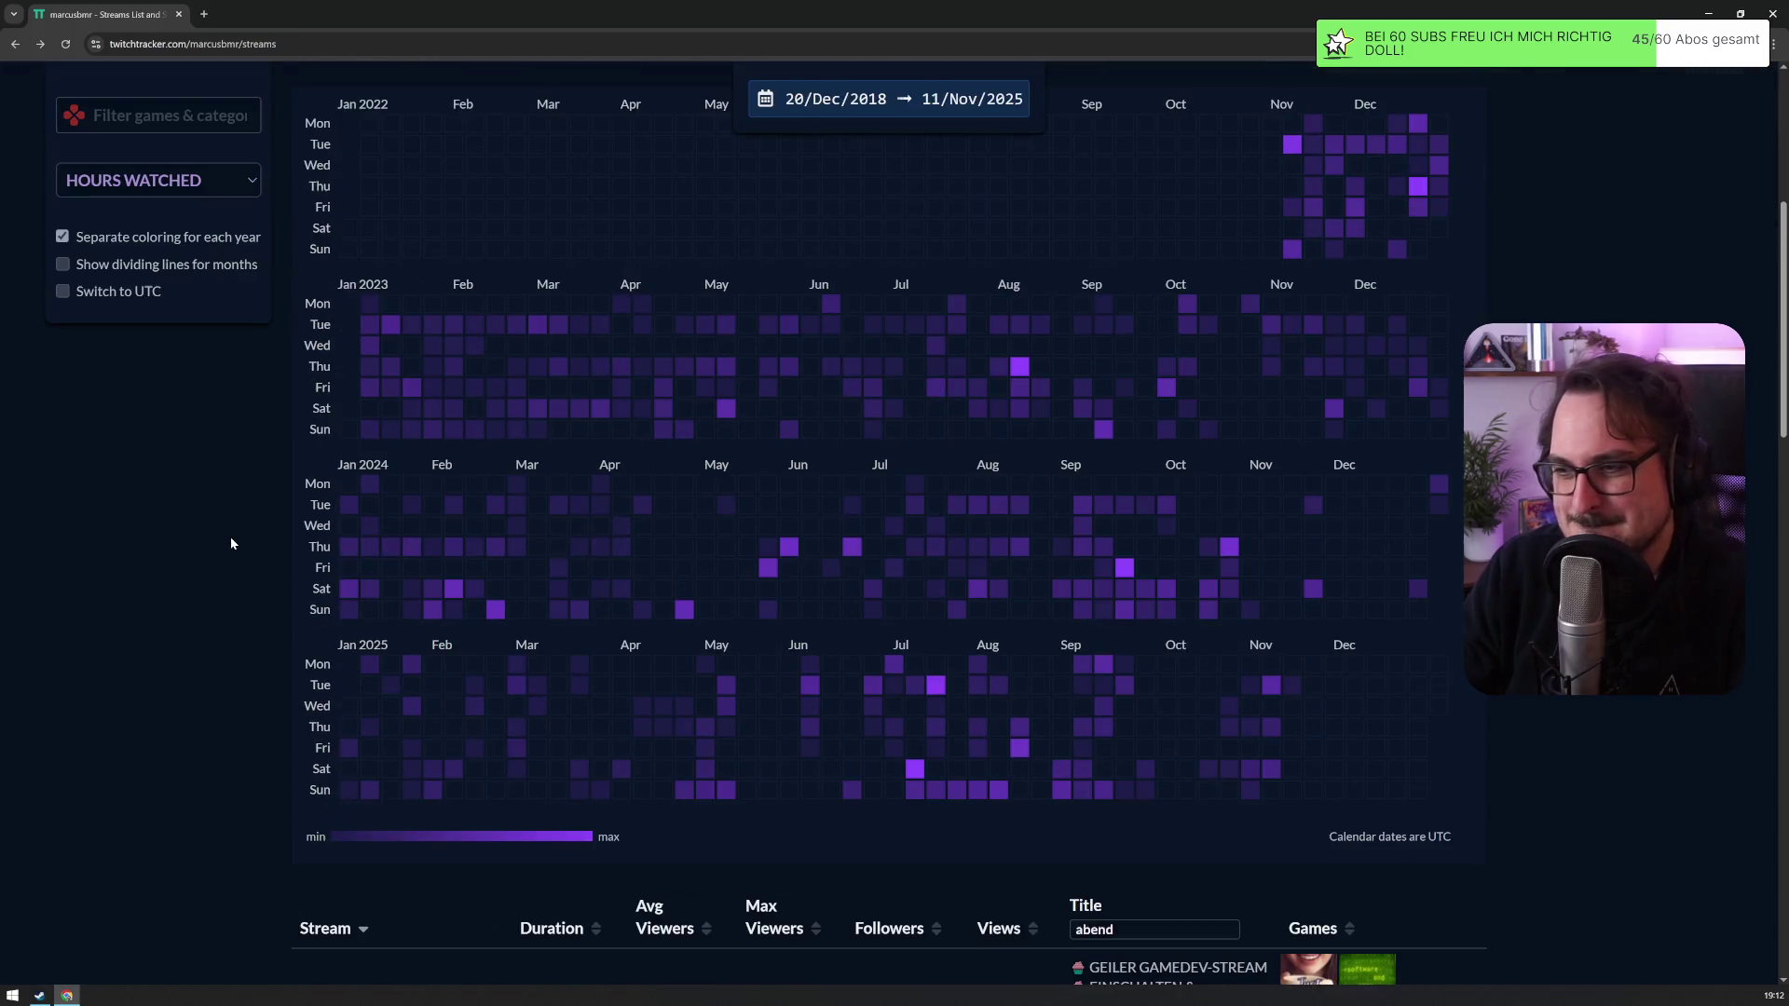
scroll(231, 543, up, 3)
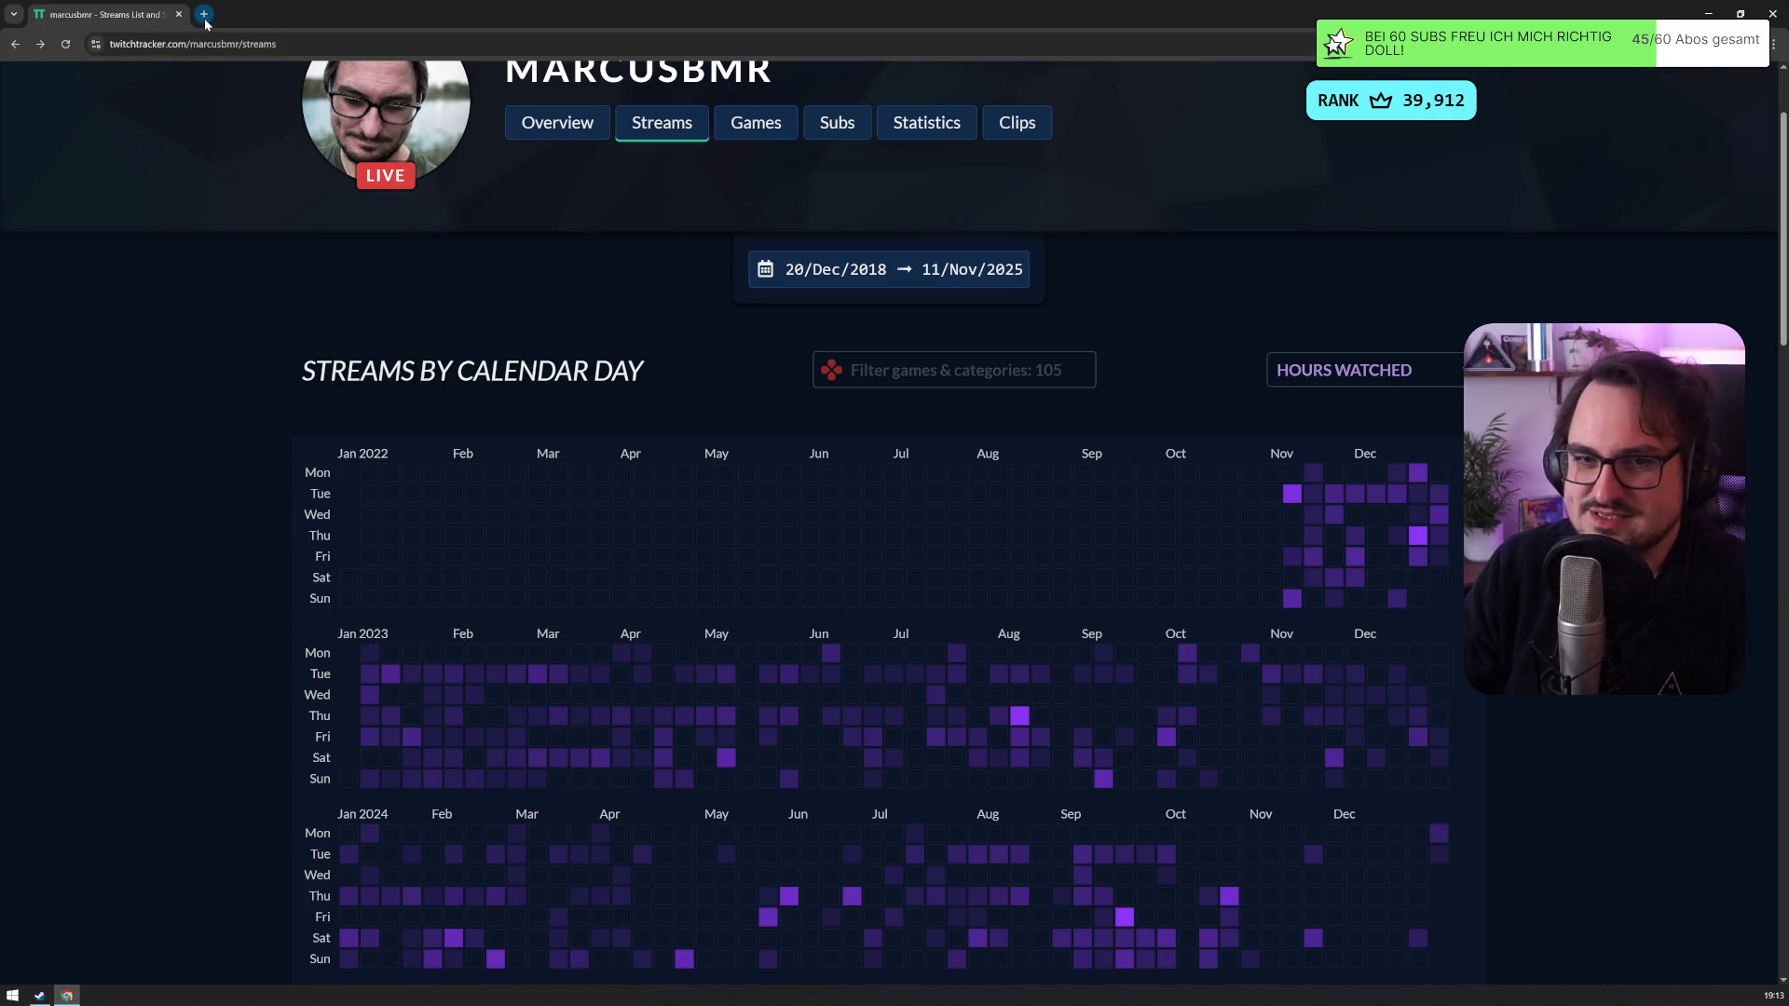
scroll(567, 573, down, 6)
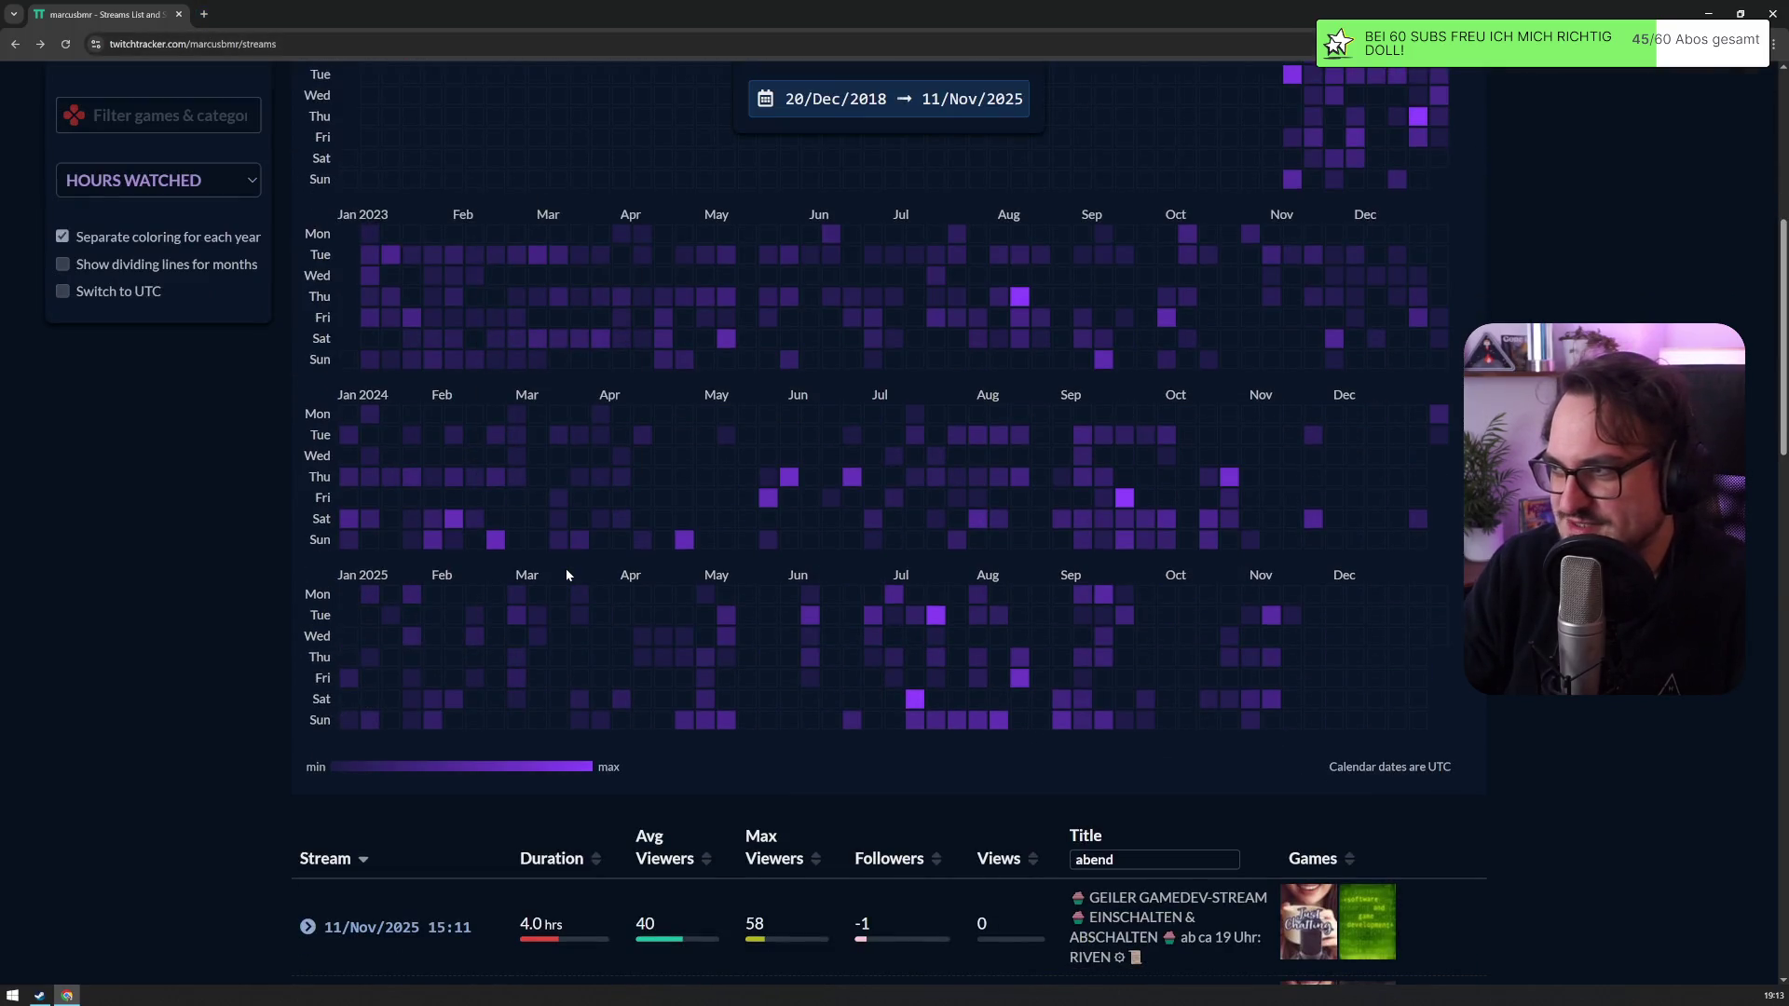
scroll(566, 575, down, 1)
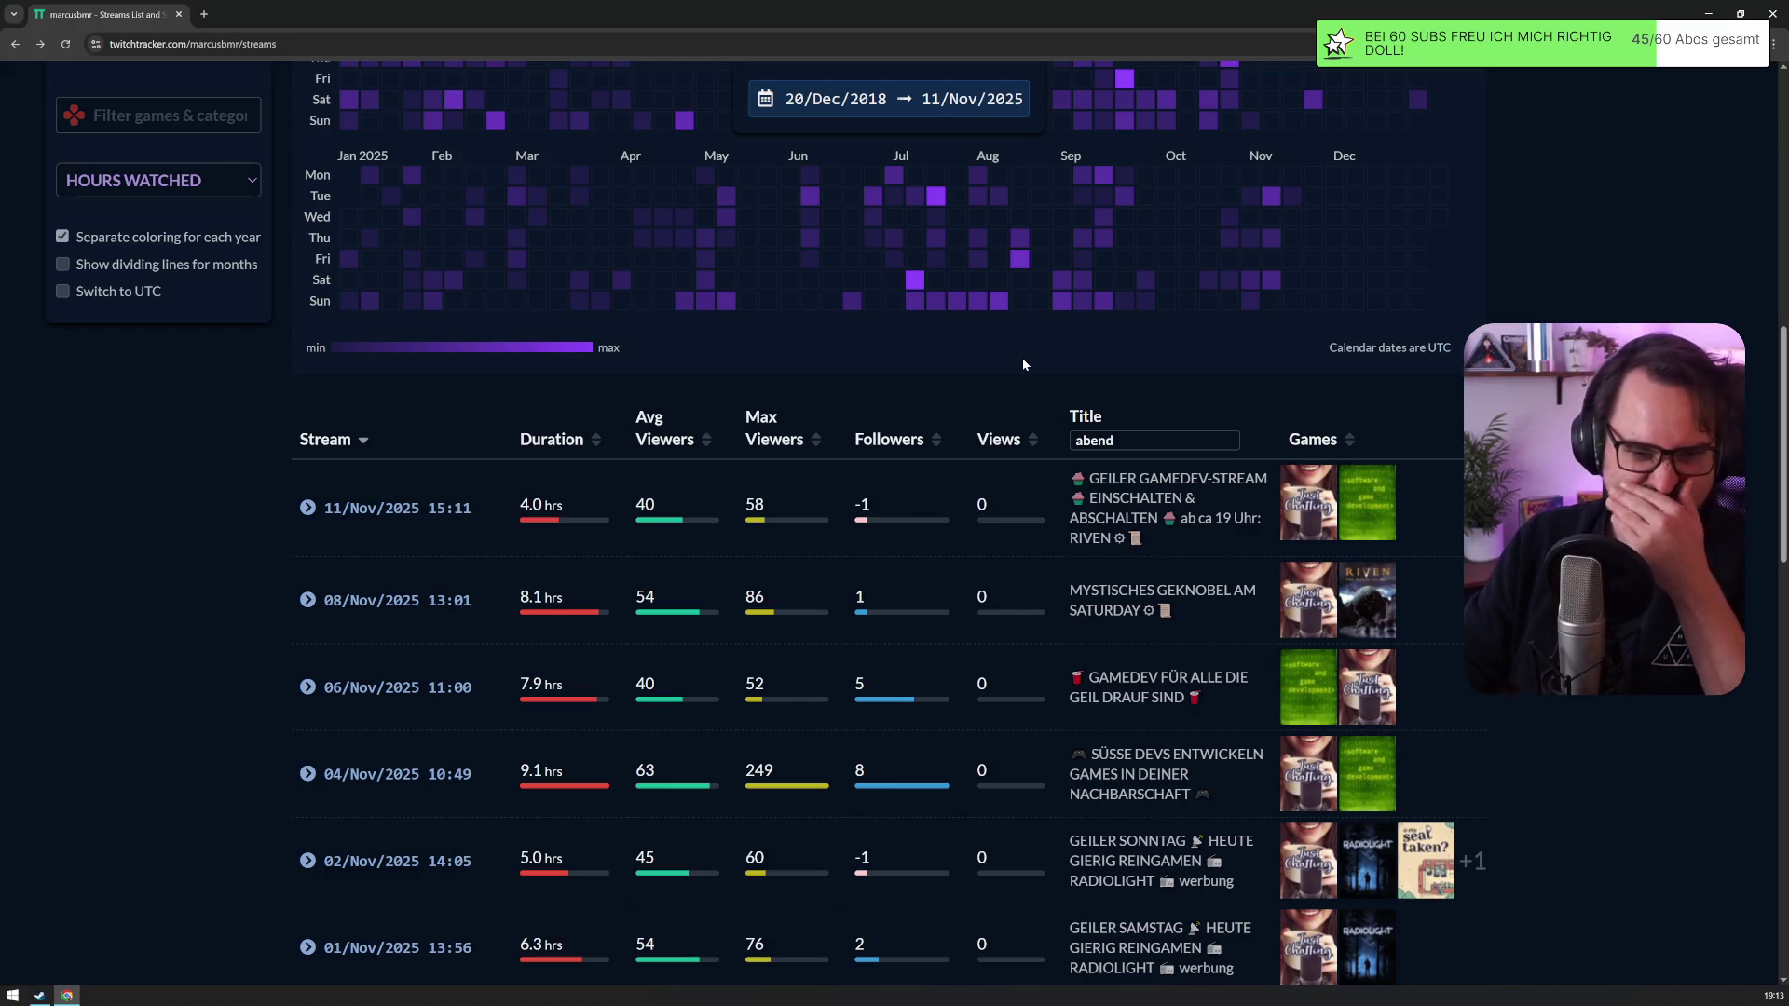
click(204, 14)
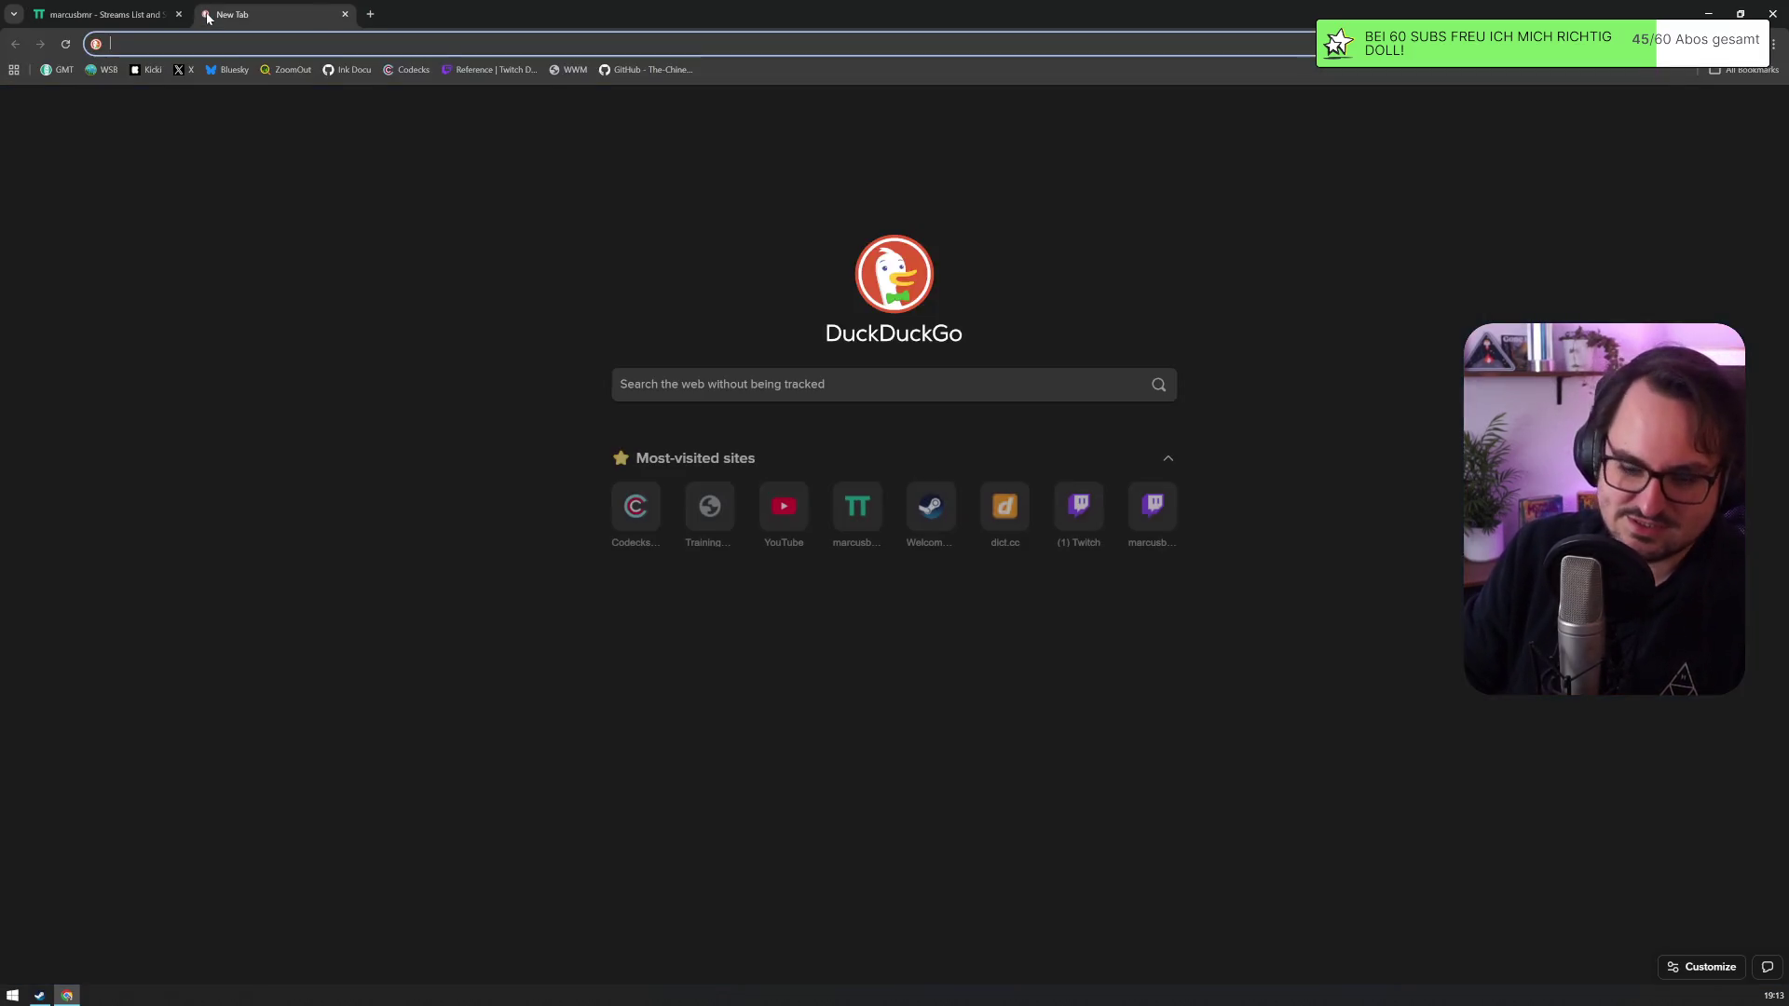
Step: Search DuckDuckGo for 'sullygnome' and open the SullyGnome site
text(sullygnome)
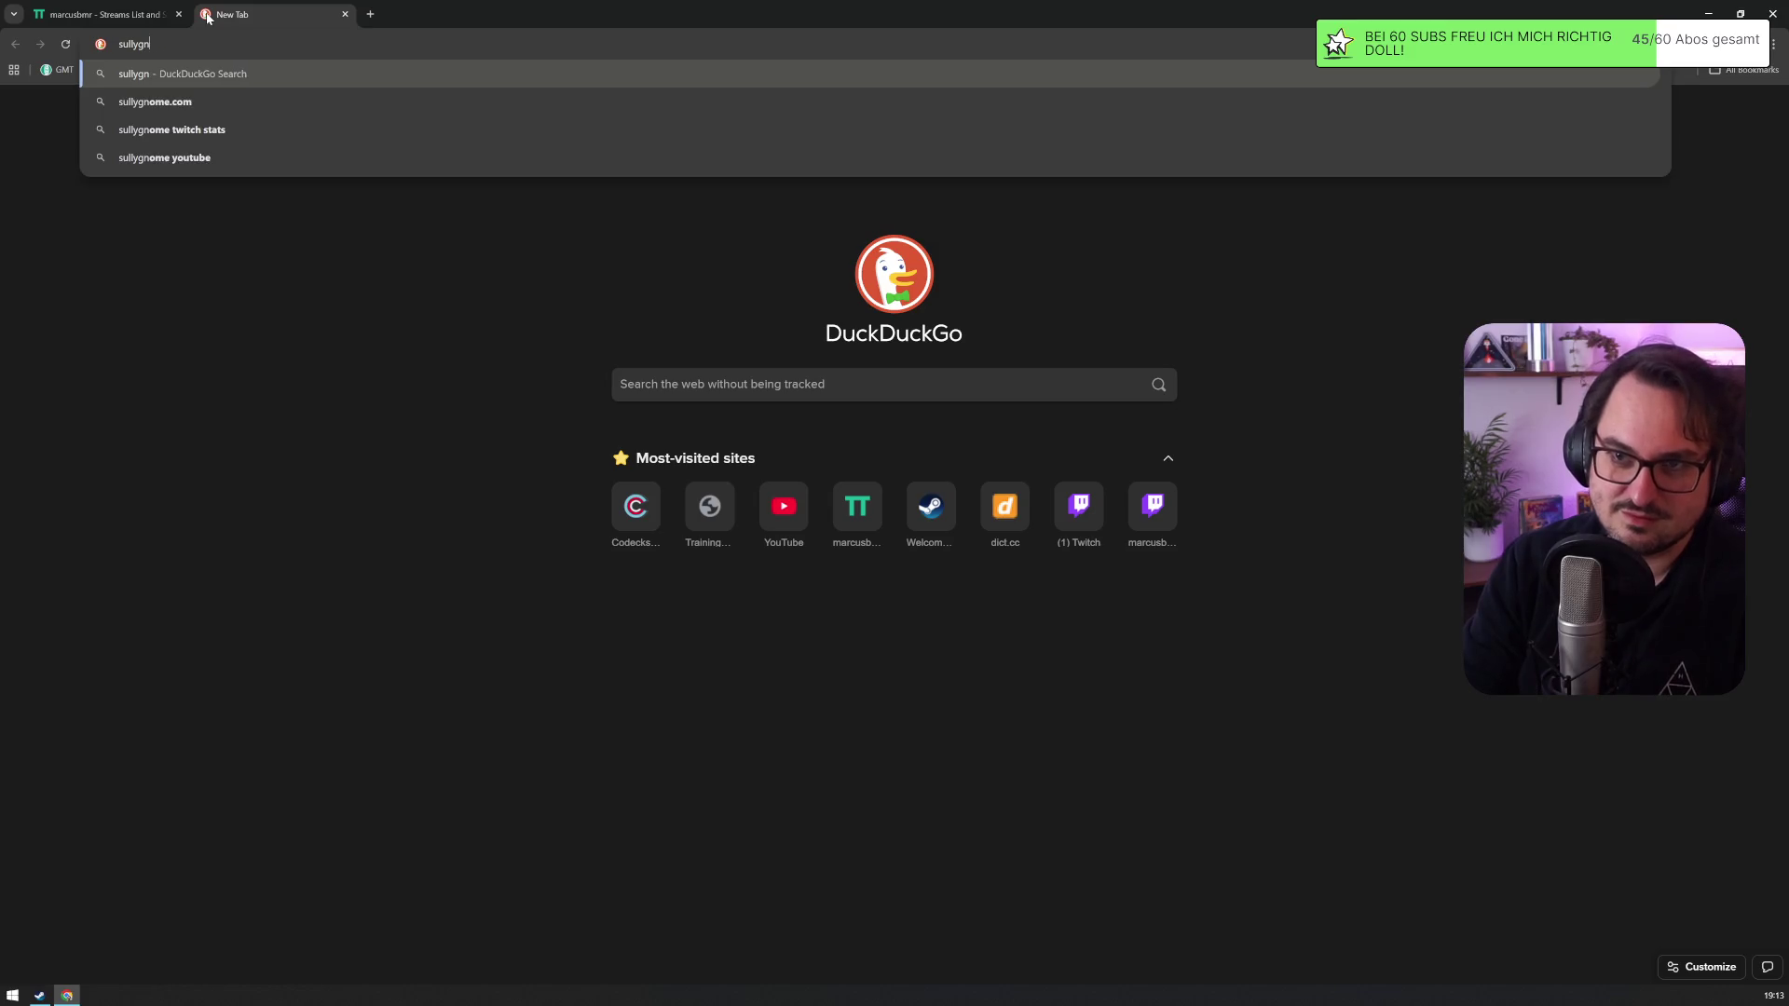
key(Return)
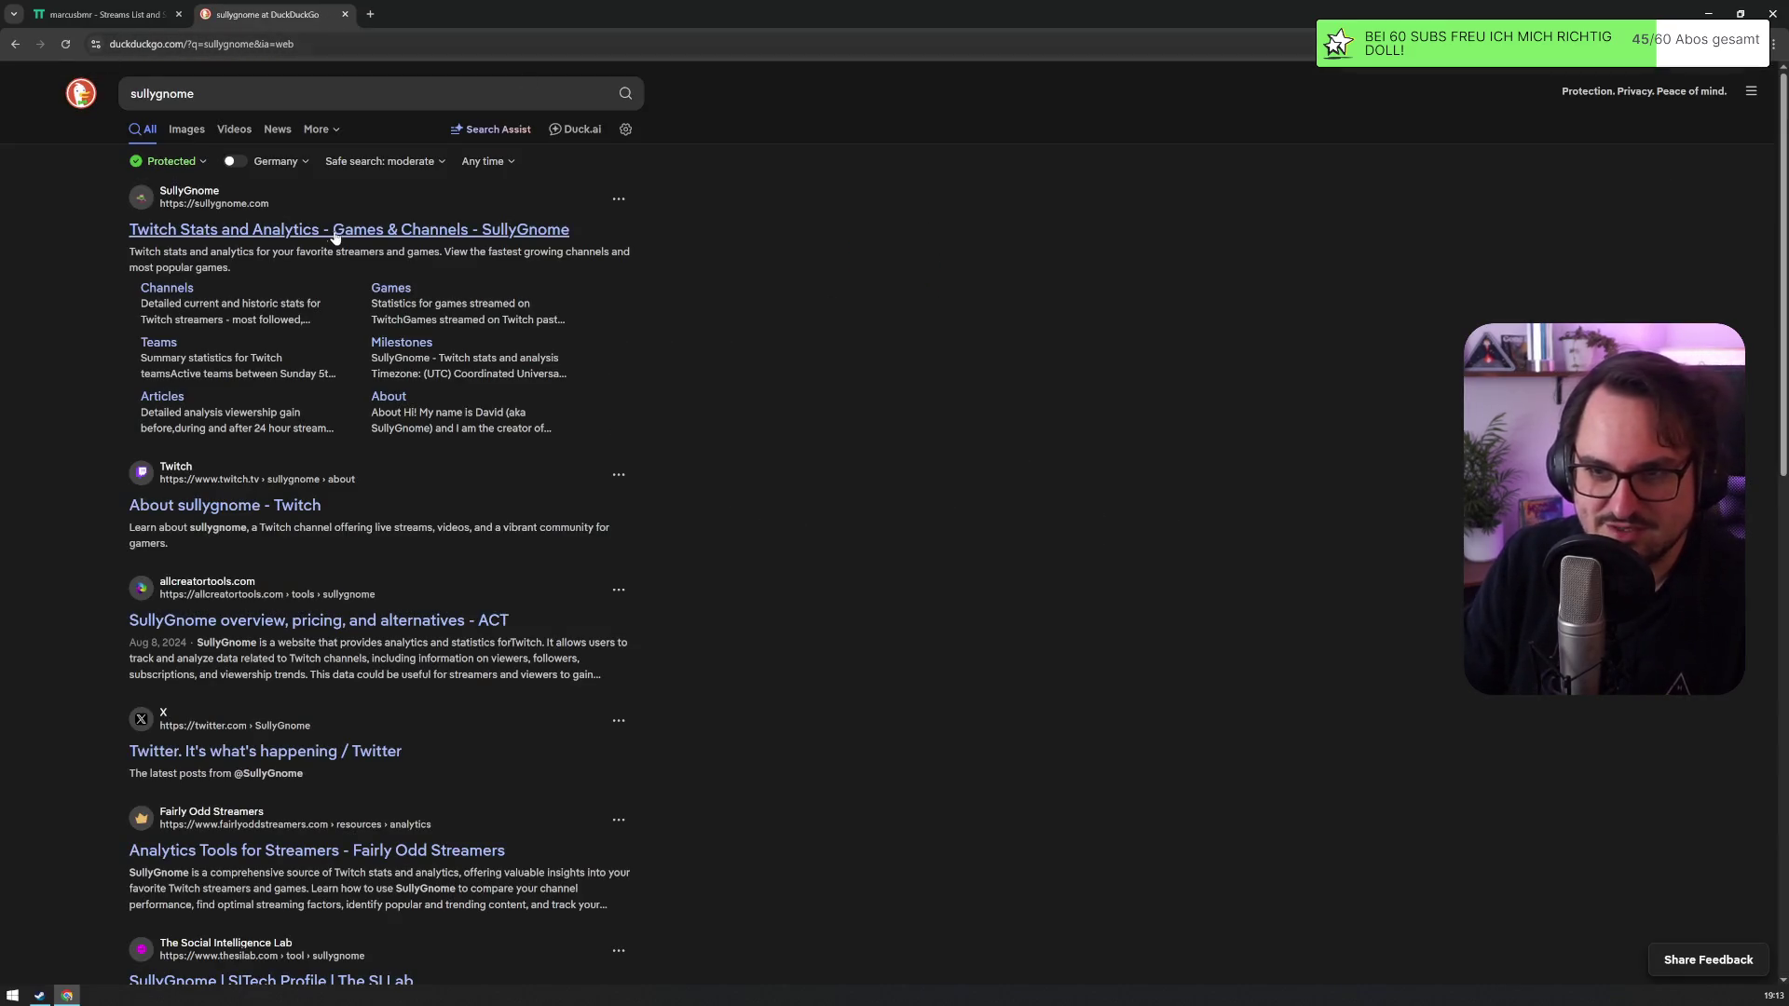
click(332, 237)
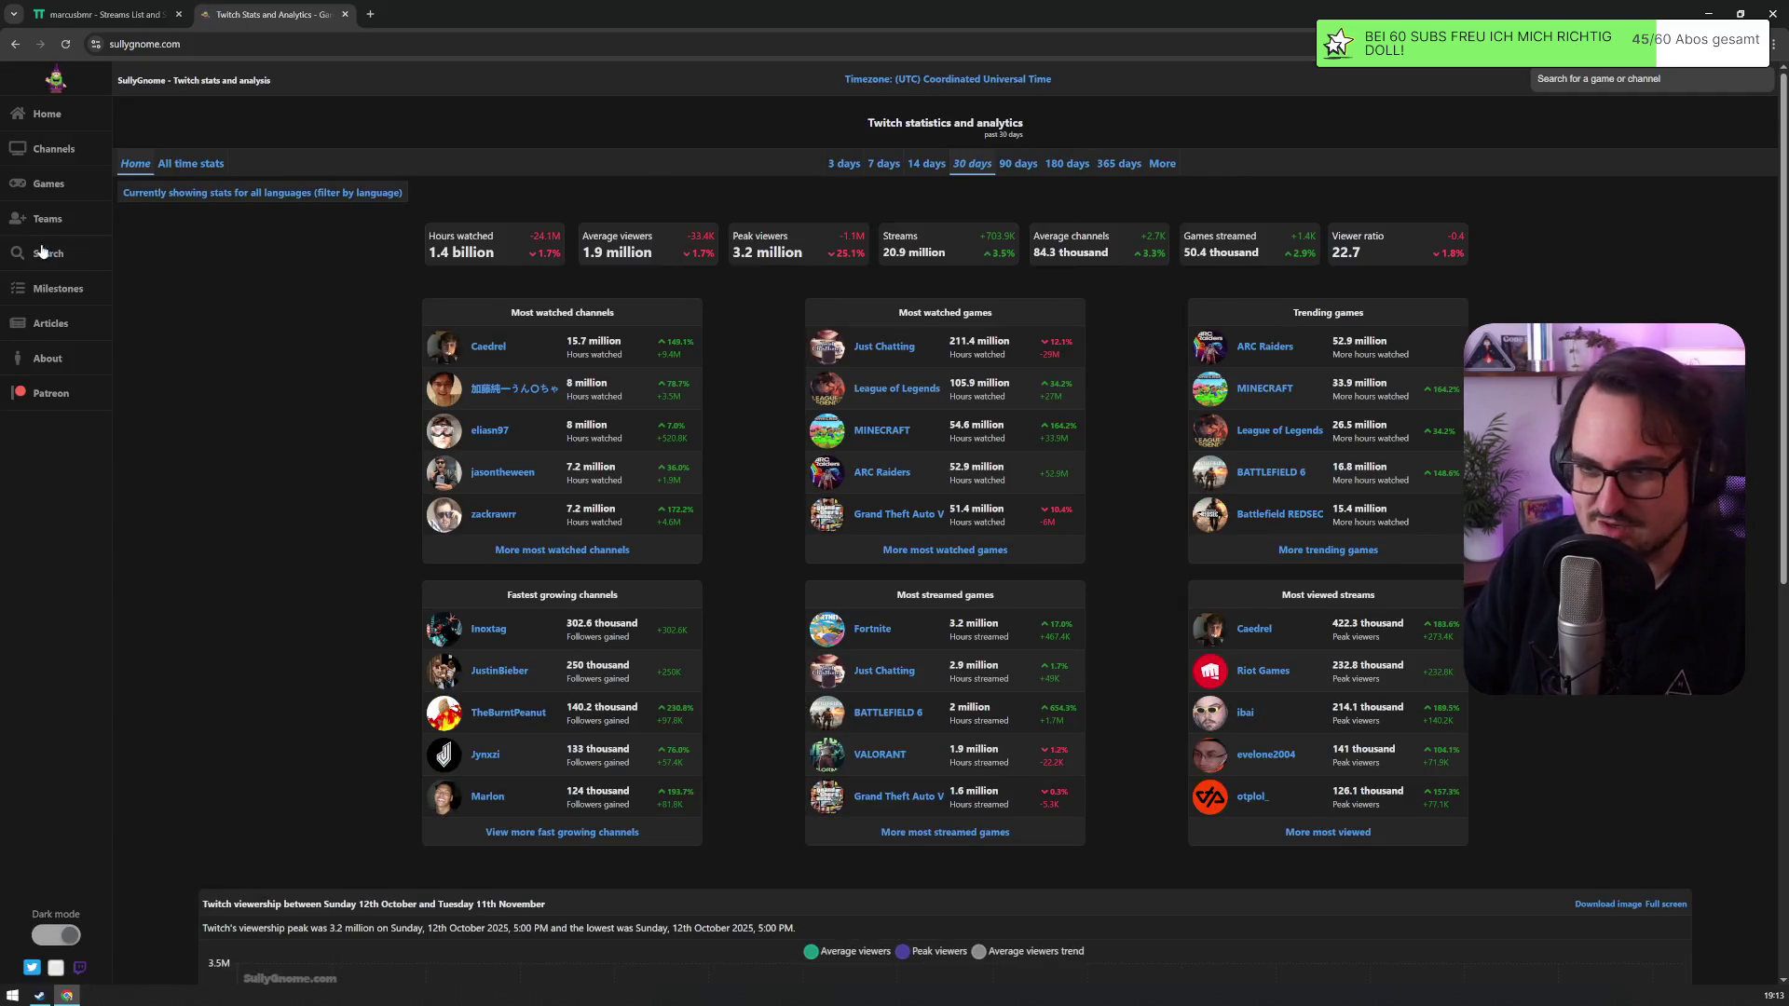
Step: Look up the own Twitch channel on SullyGnome and open its stats page
text(marcusbmr)
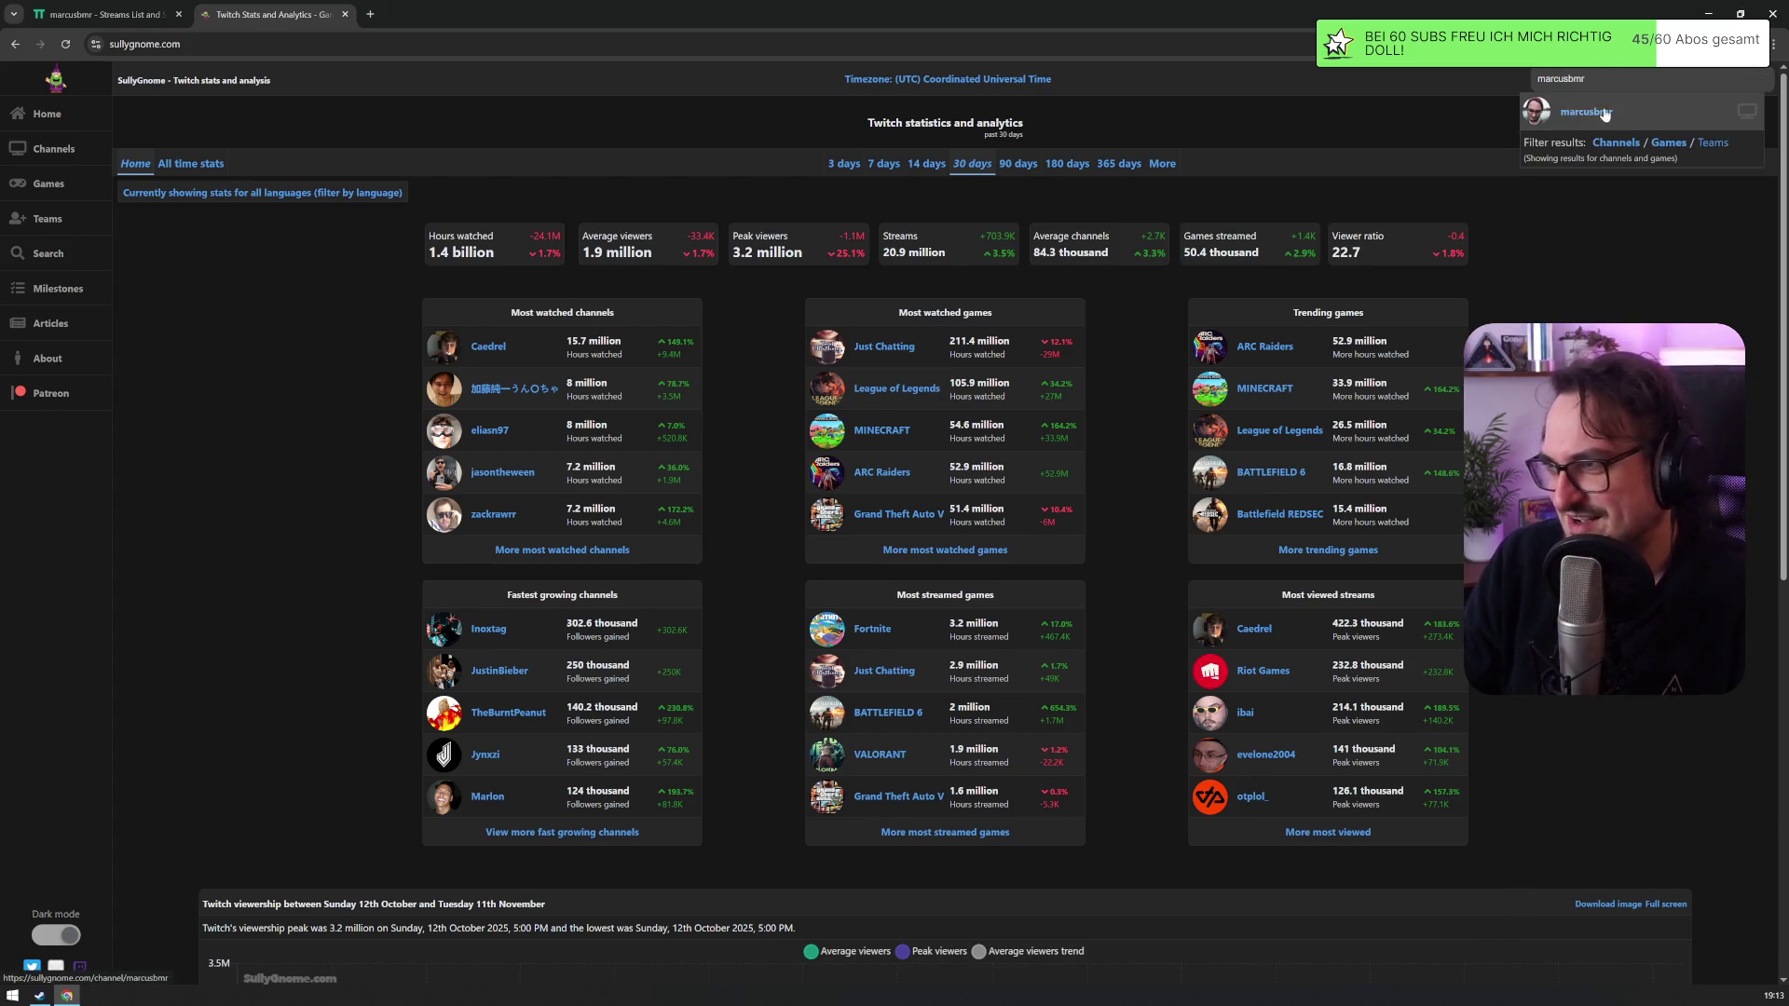
click(1604, 113)
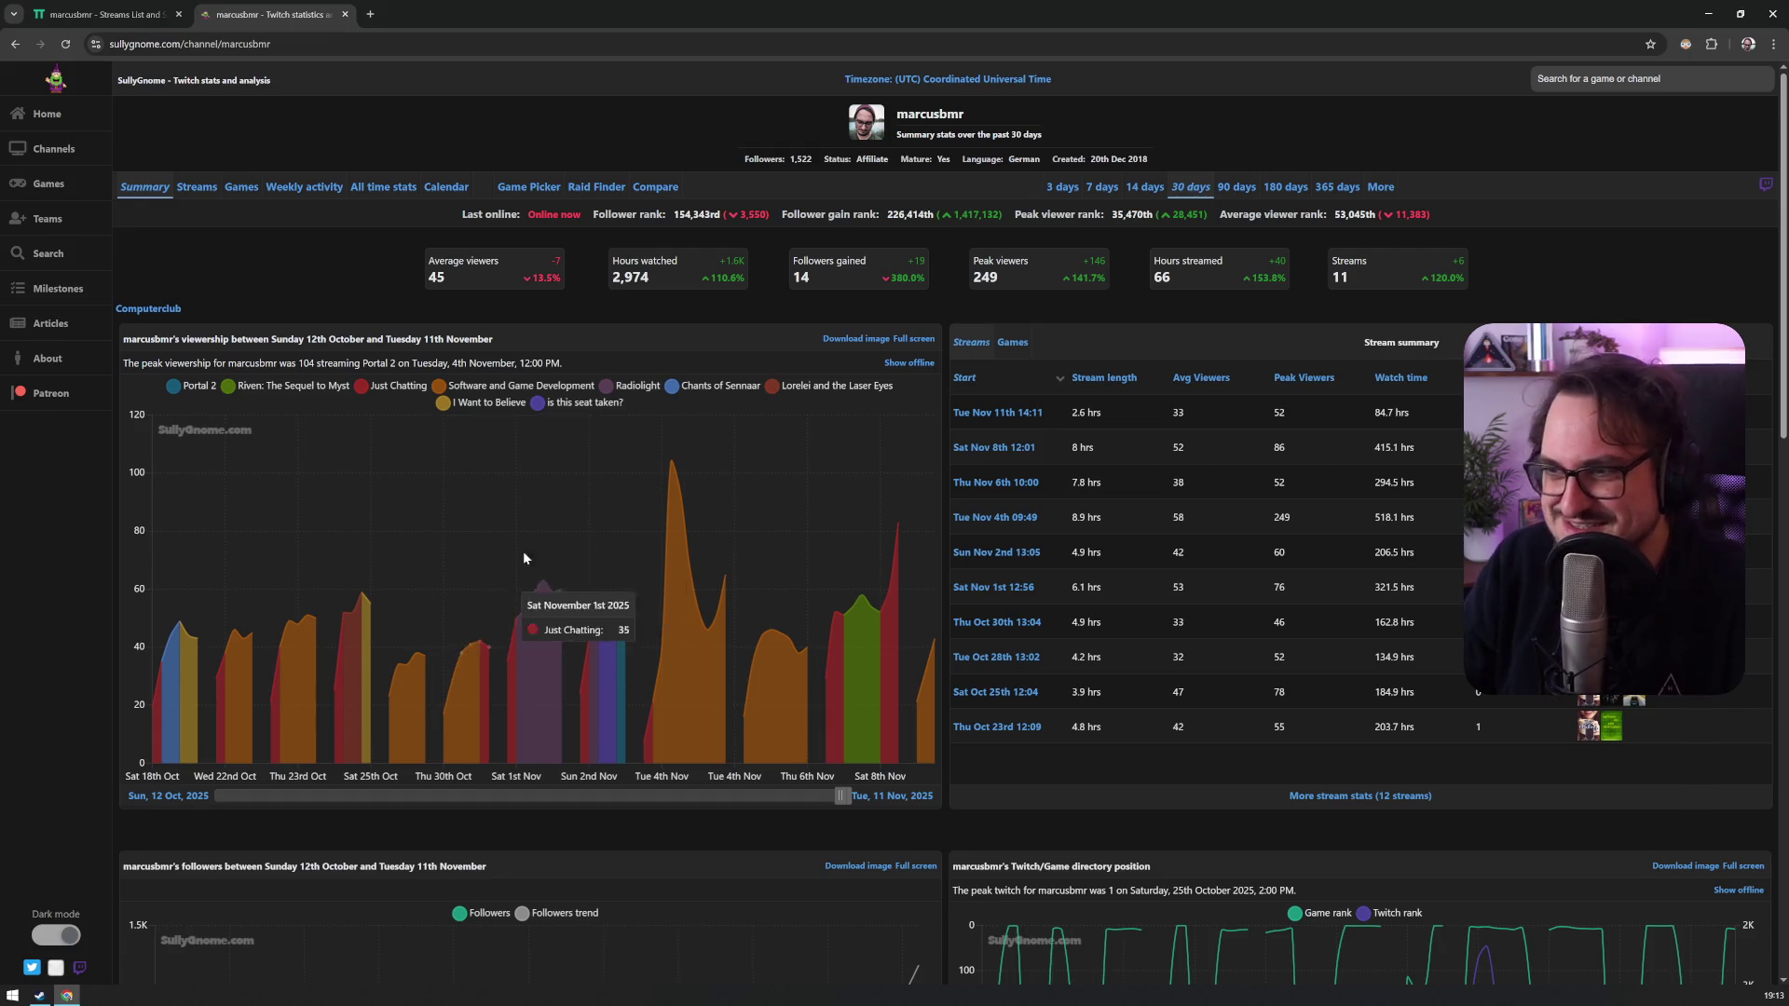
scroll(431, 291, down, 5)
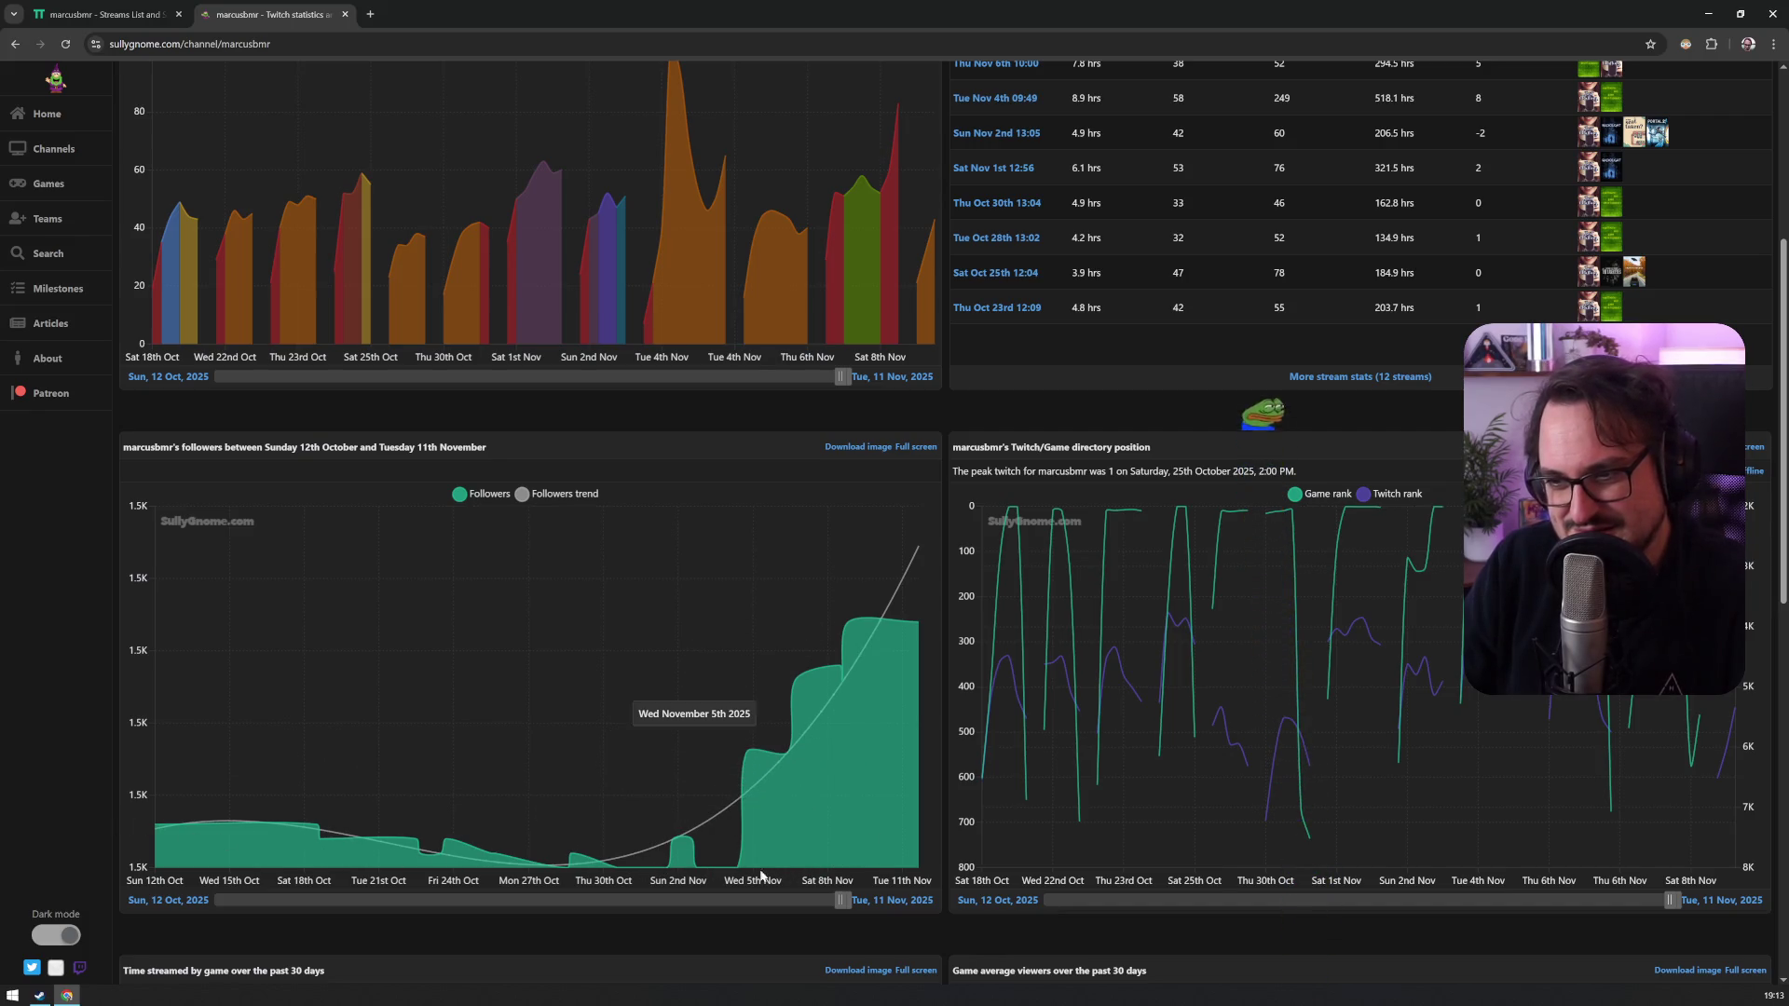
scroll(845, 650, up, 5)
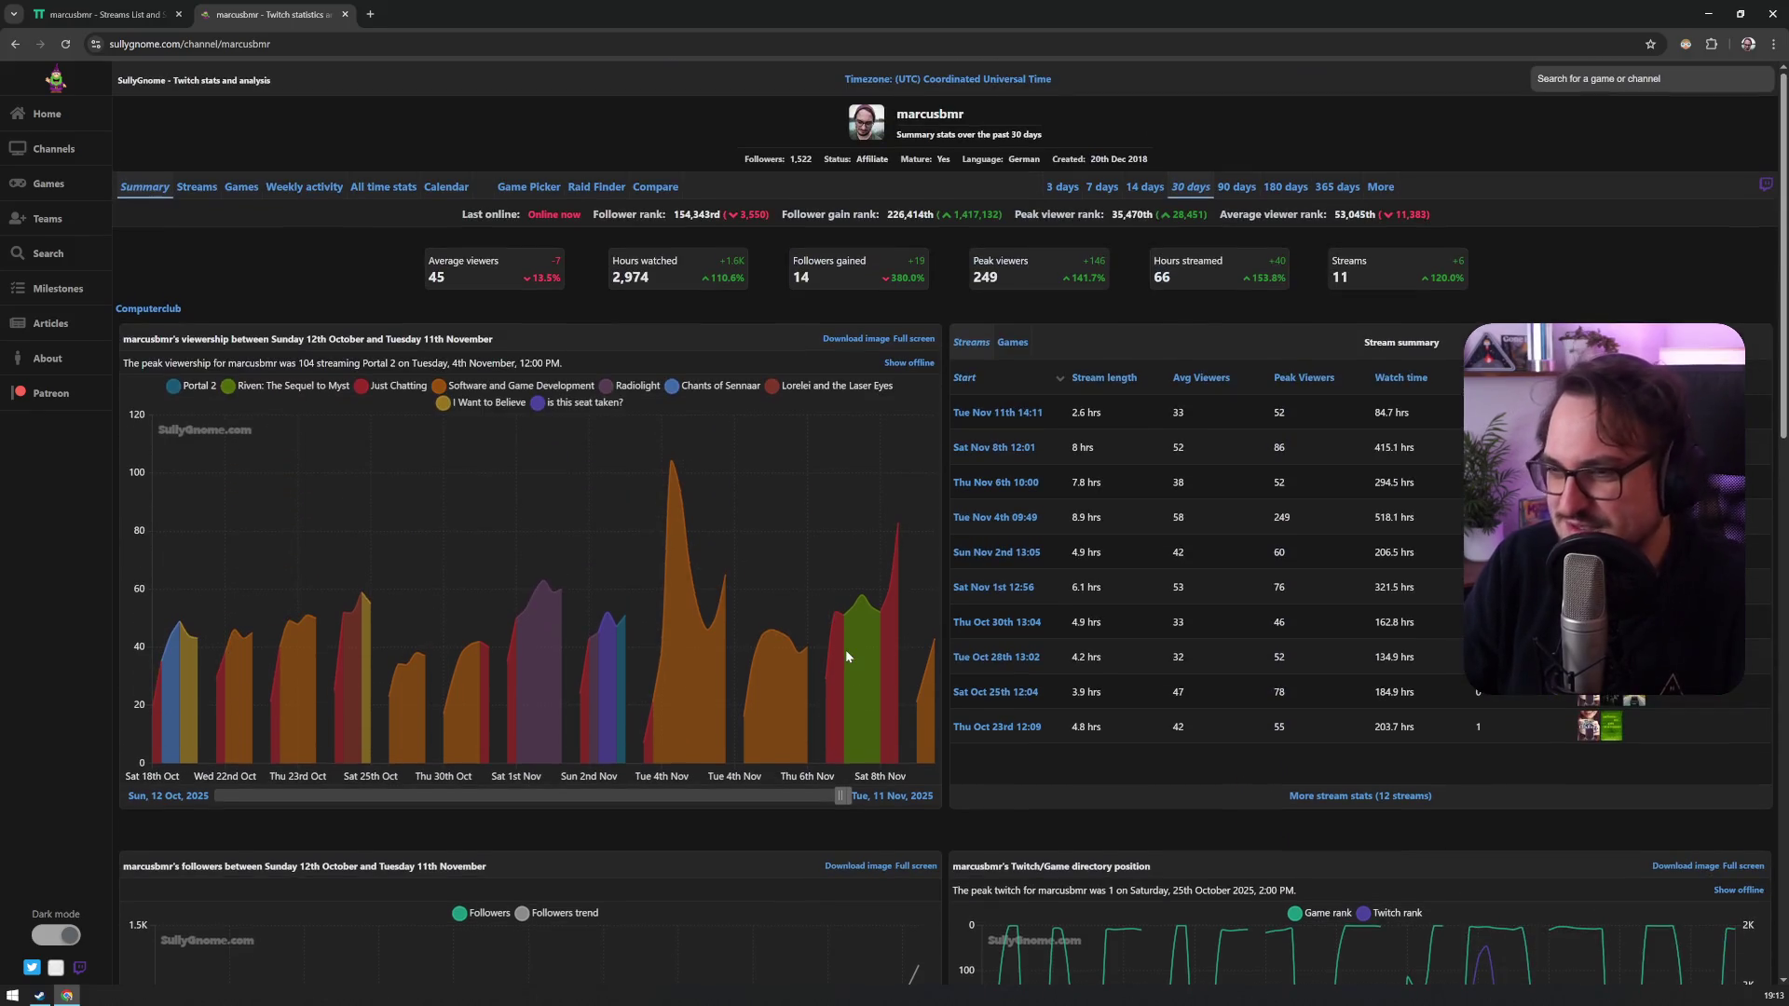
Step: Check the channel's per-game stats, including Software and Game Development
click(239, 188)
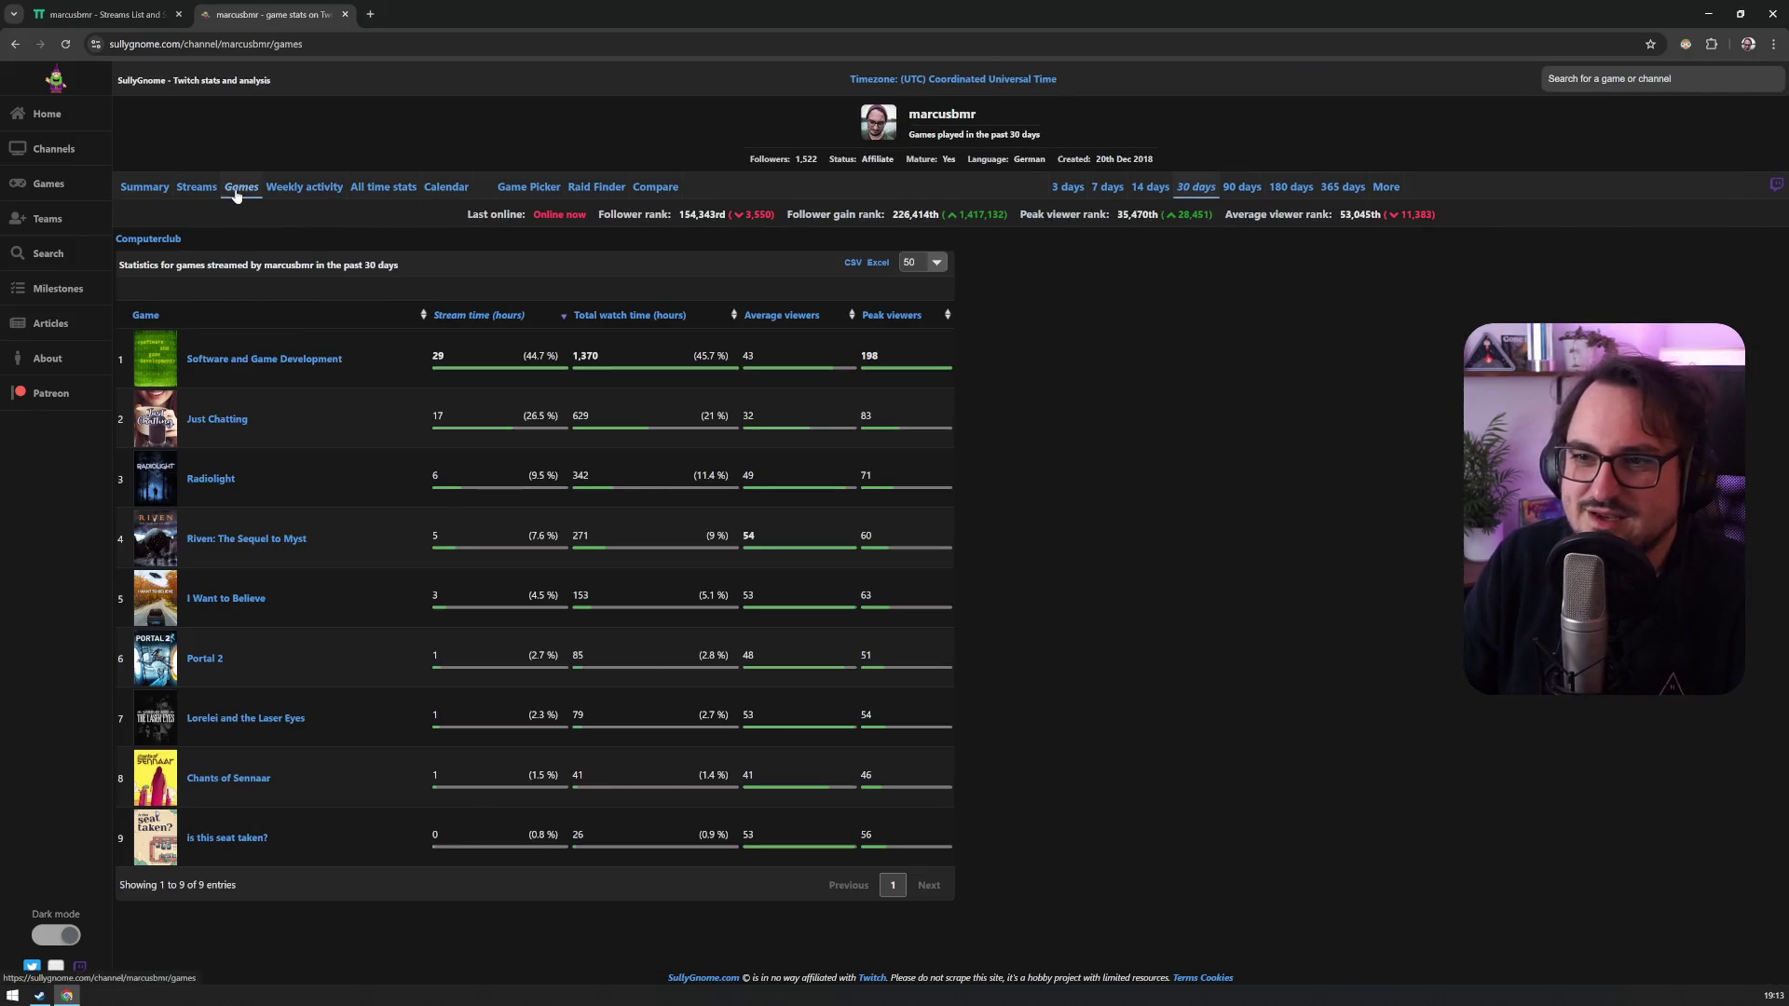
click(260, 361)
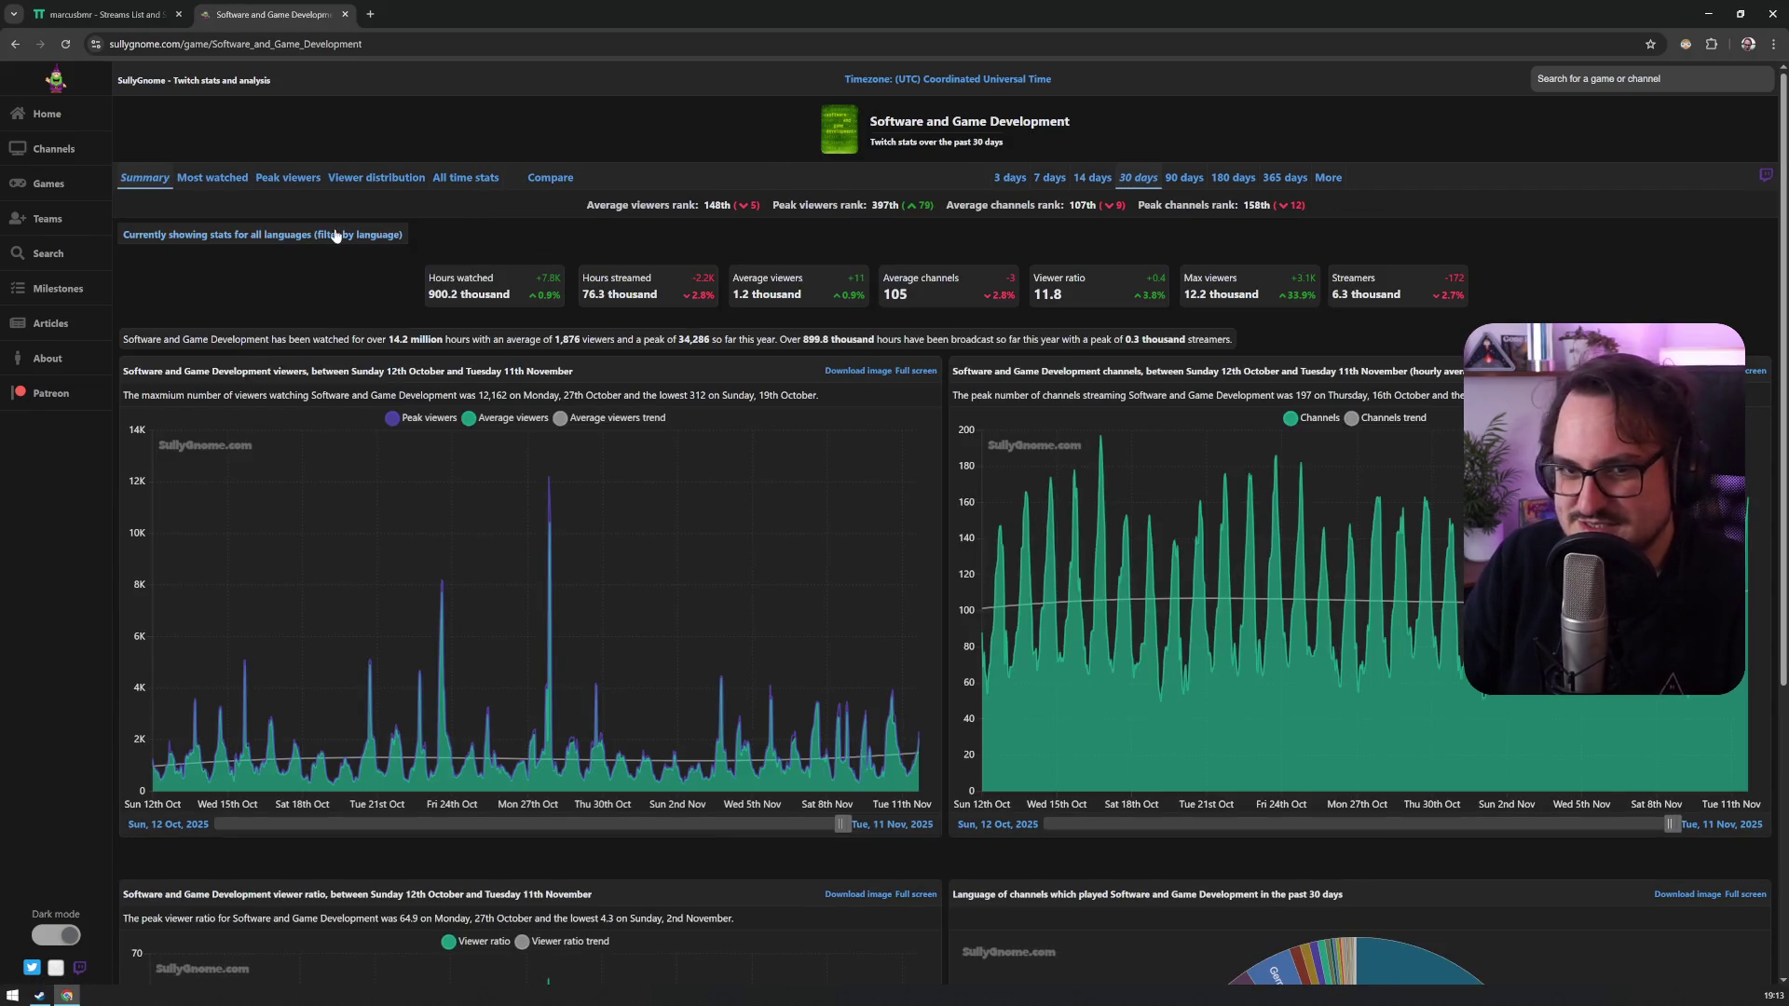
key(alt+Left)
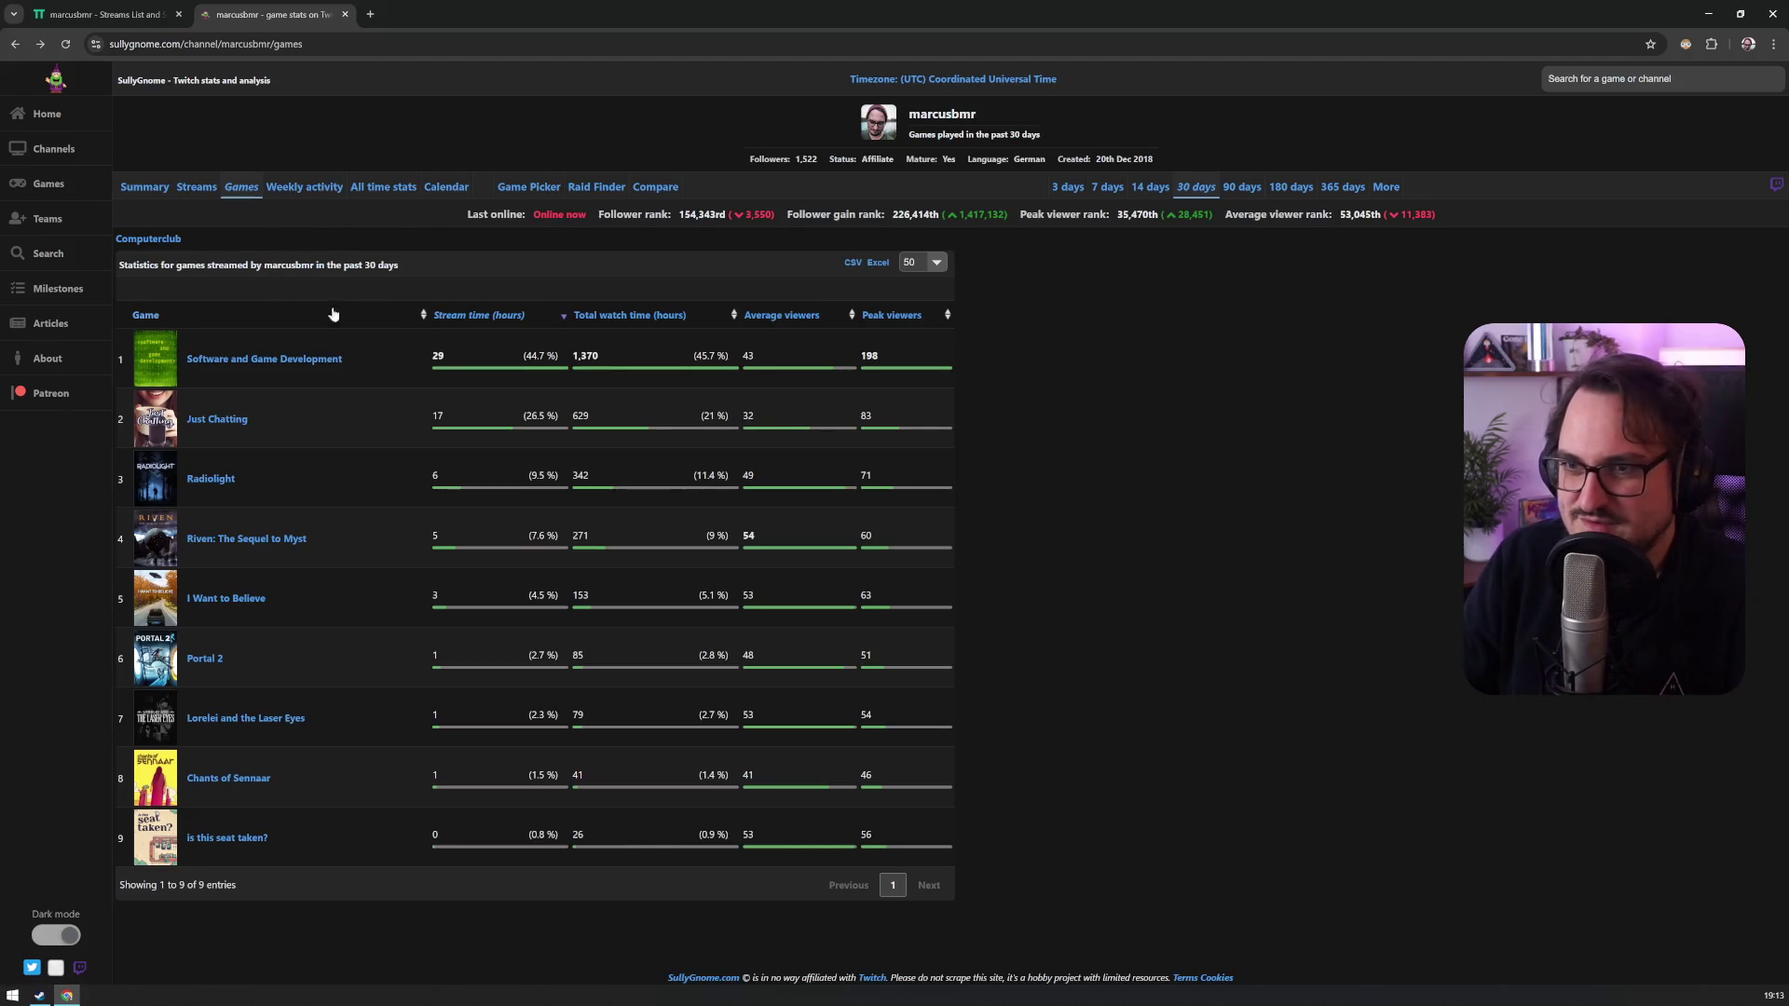
Step: List the channel's past-30-day streams sorted by start time, oldest first
click(144, 186)
click(196, 186)
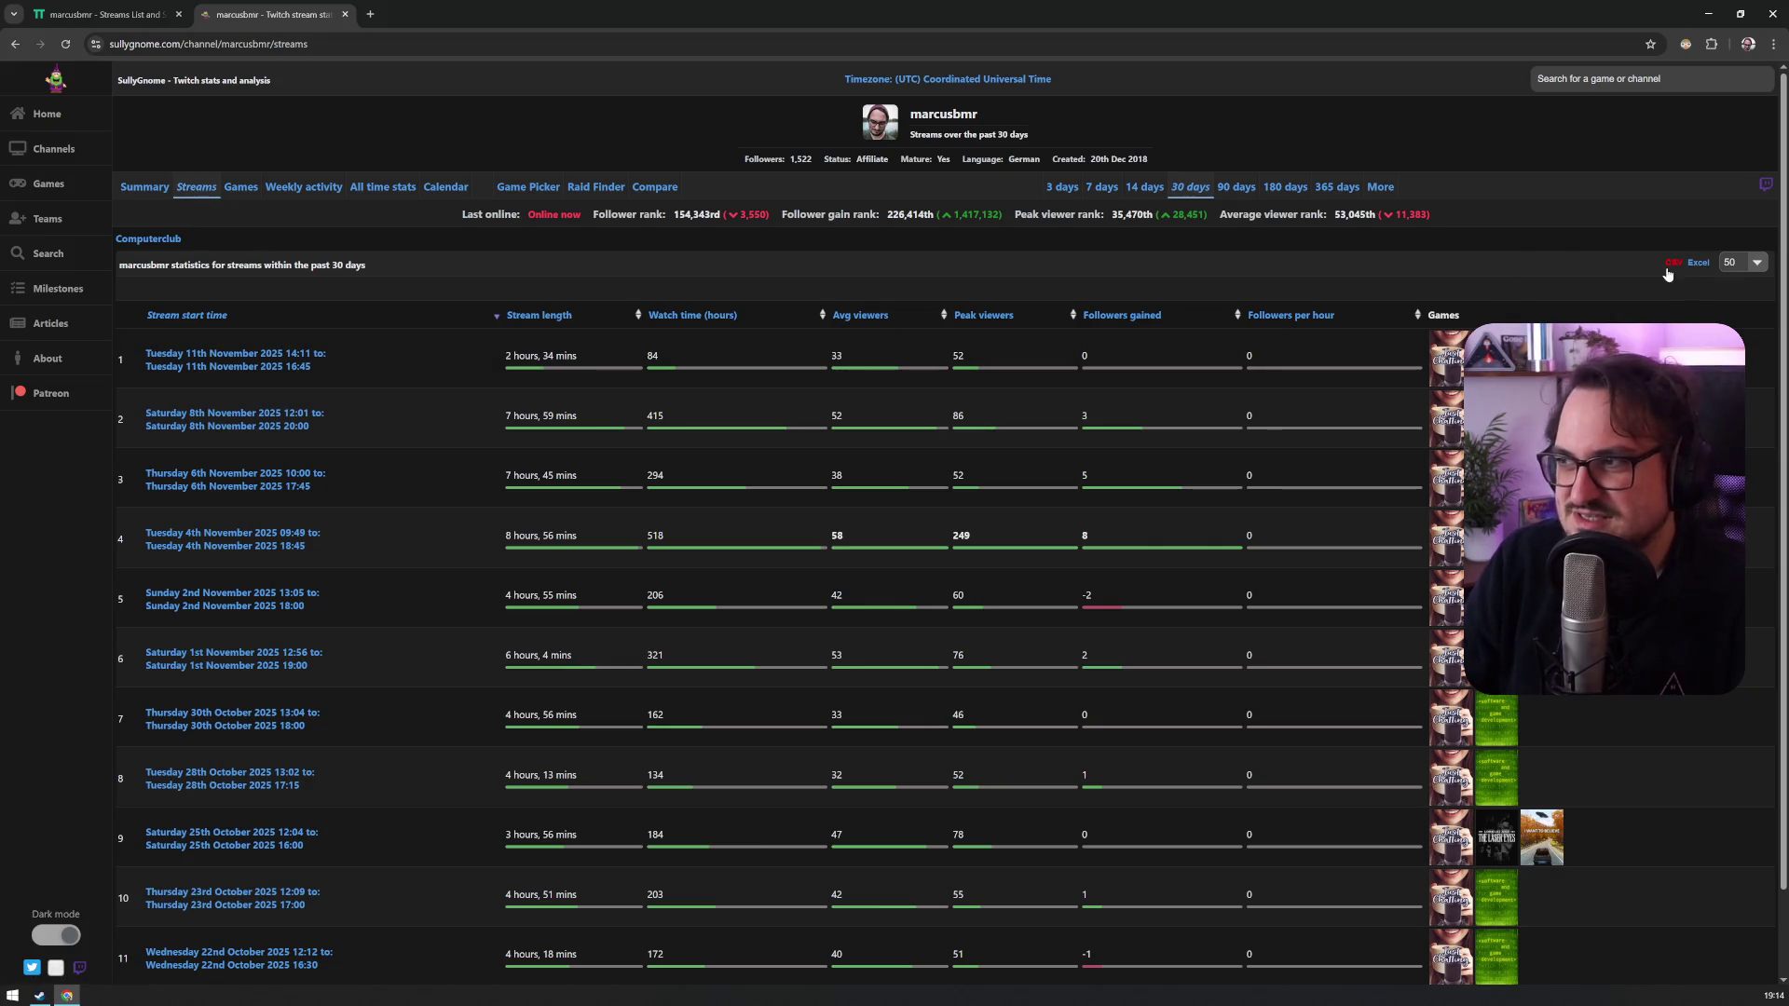
scroll(993, 577, down, 2)
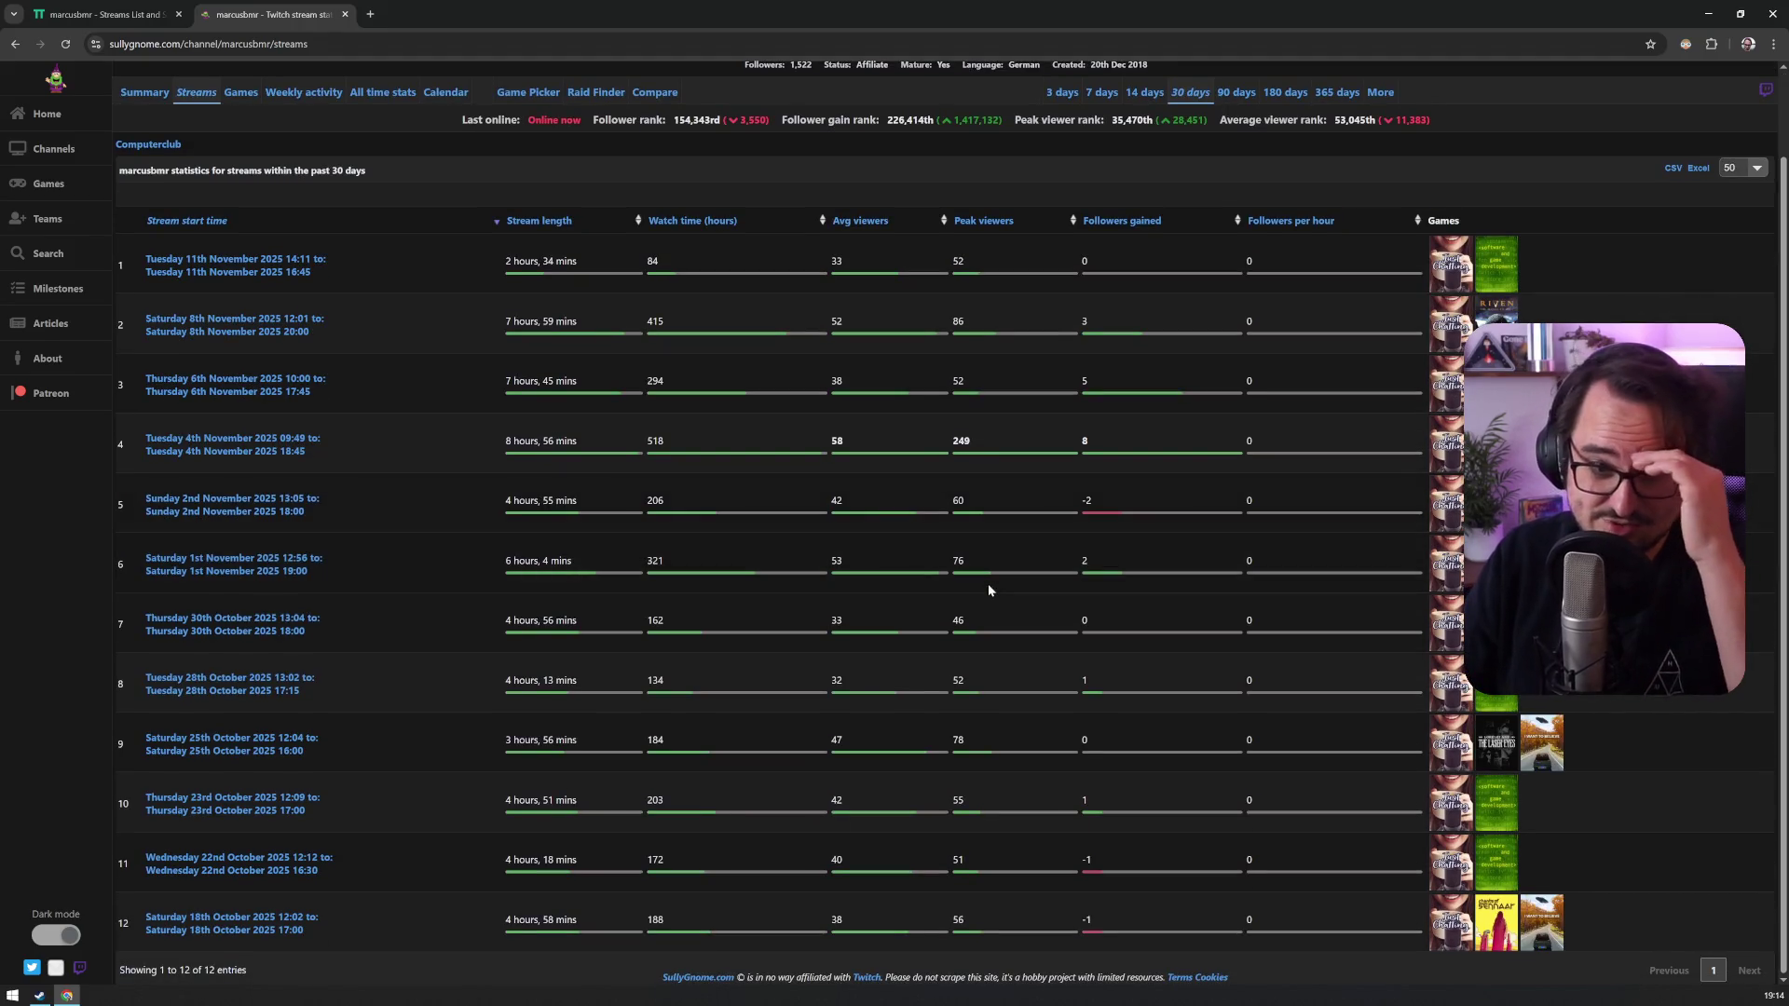
scroll(824, 624, up, 2)
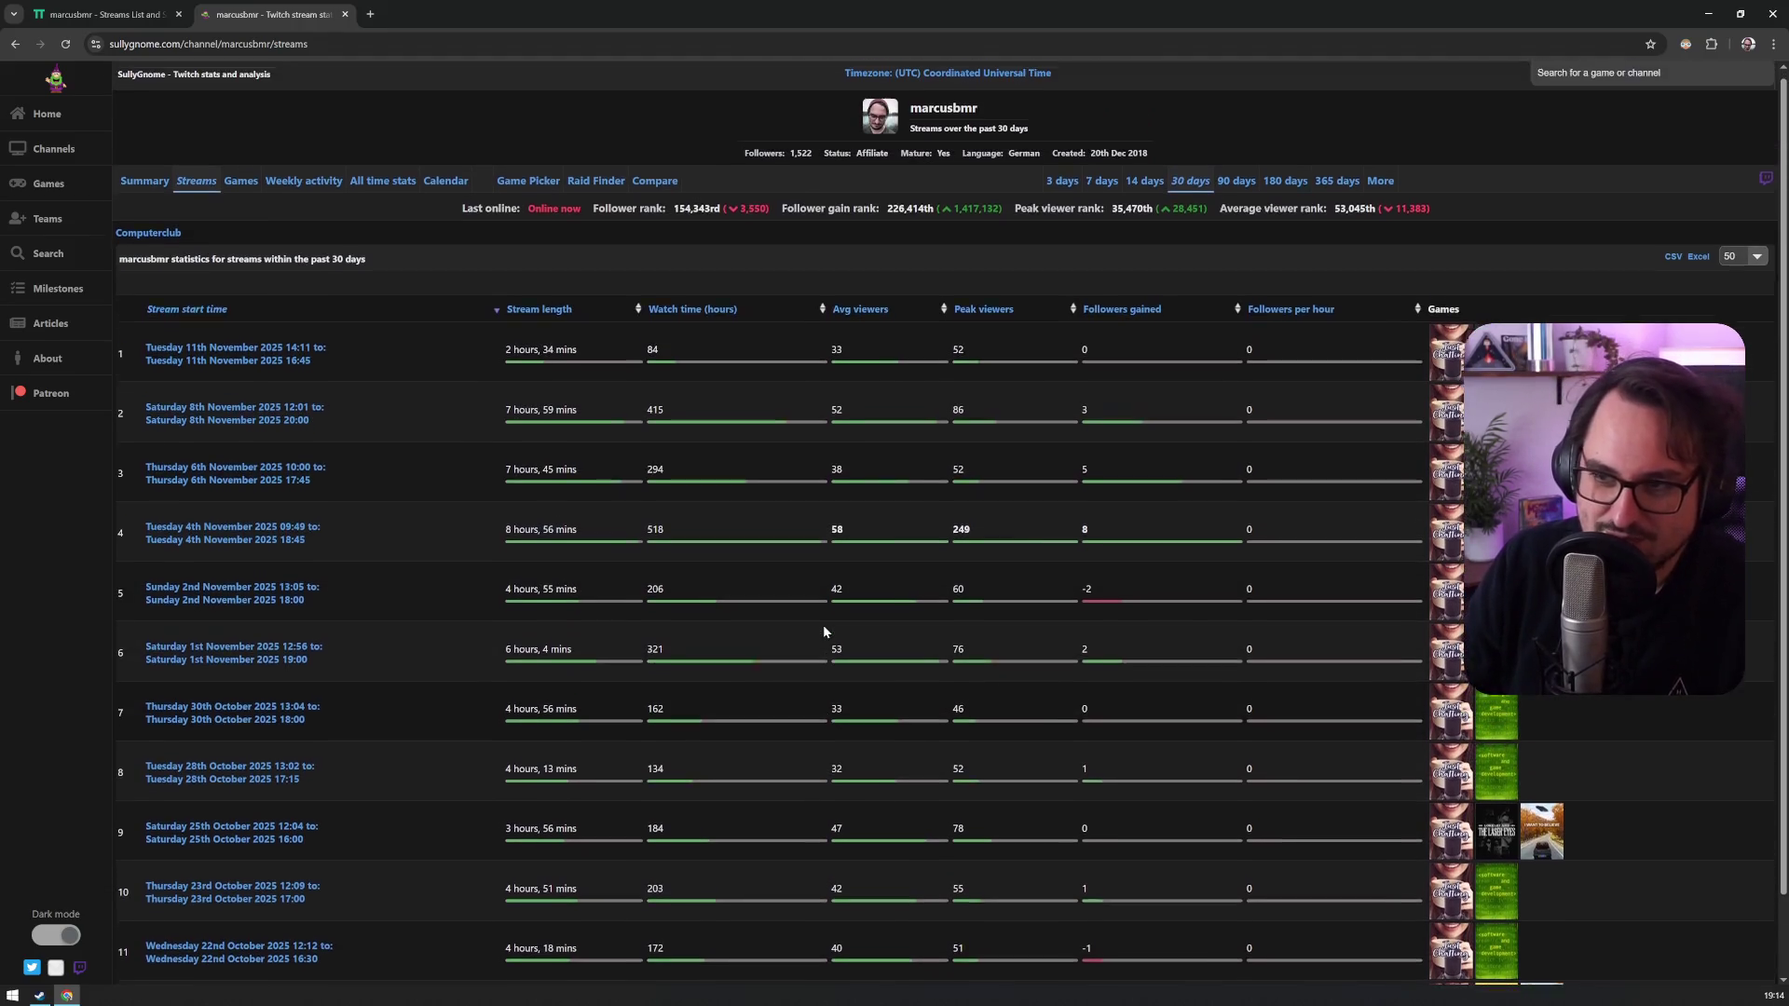
scroll(824, 624, down, 2)
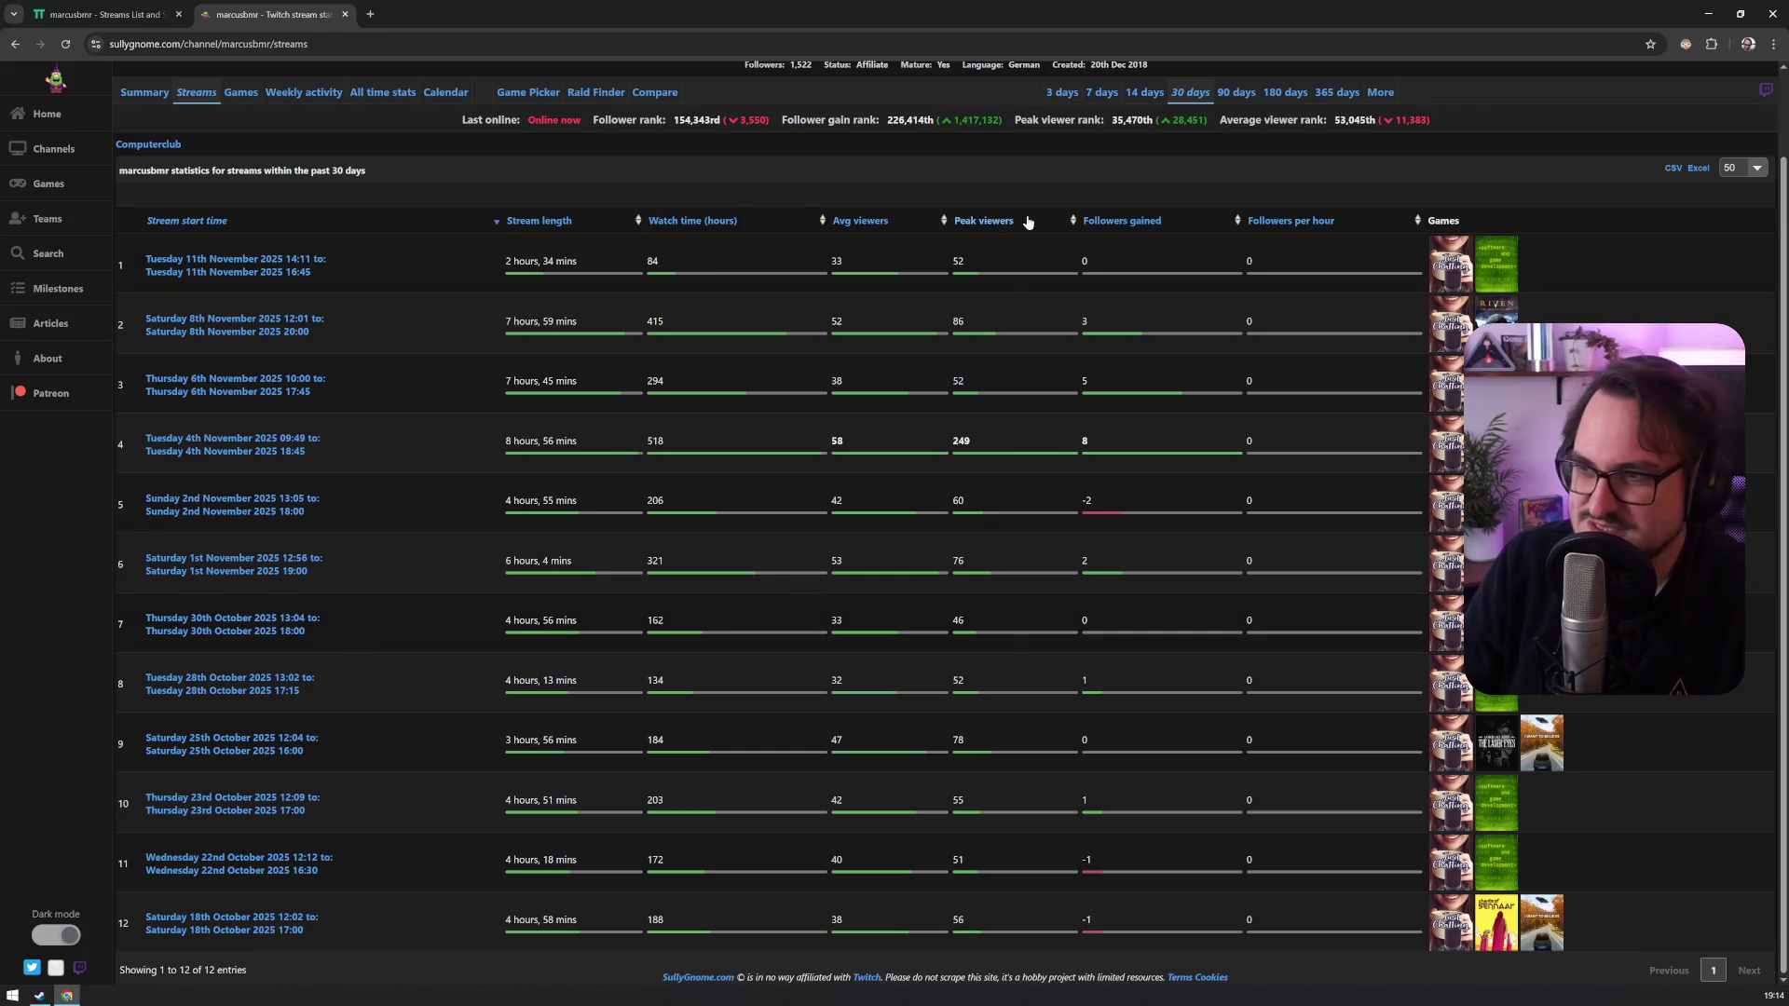
click(186, 224)
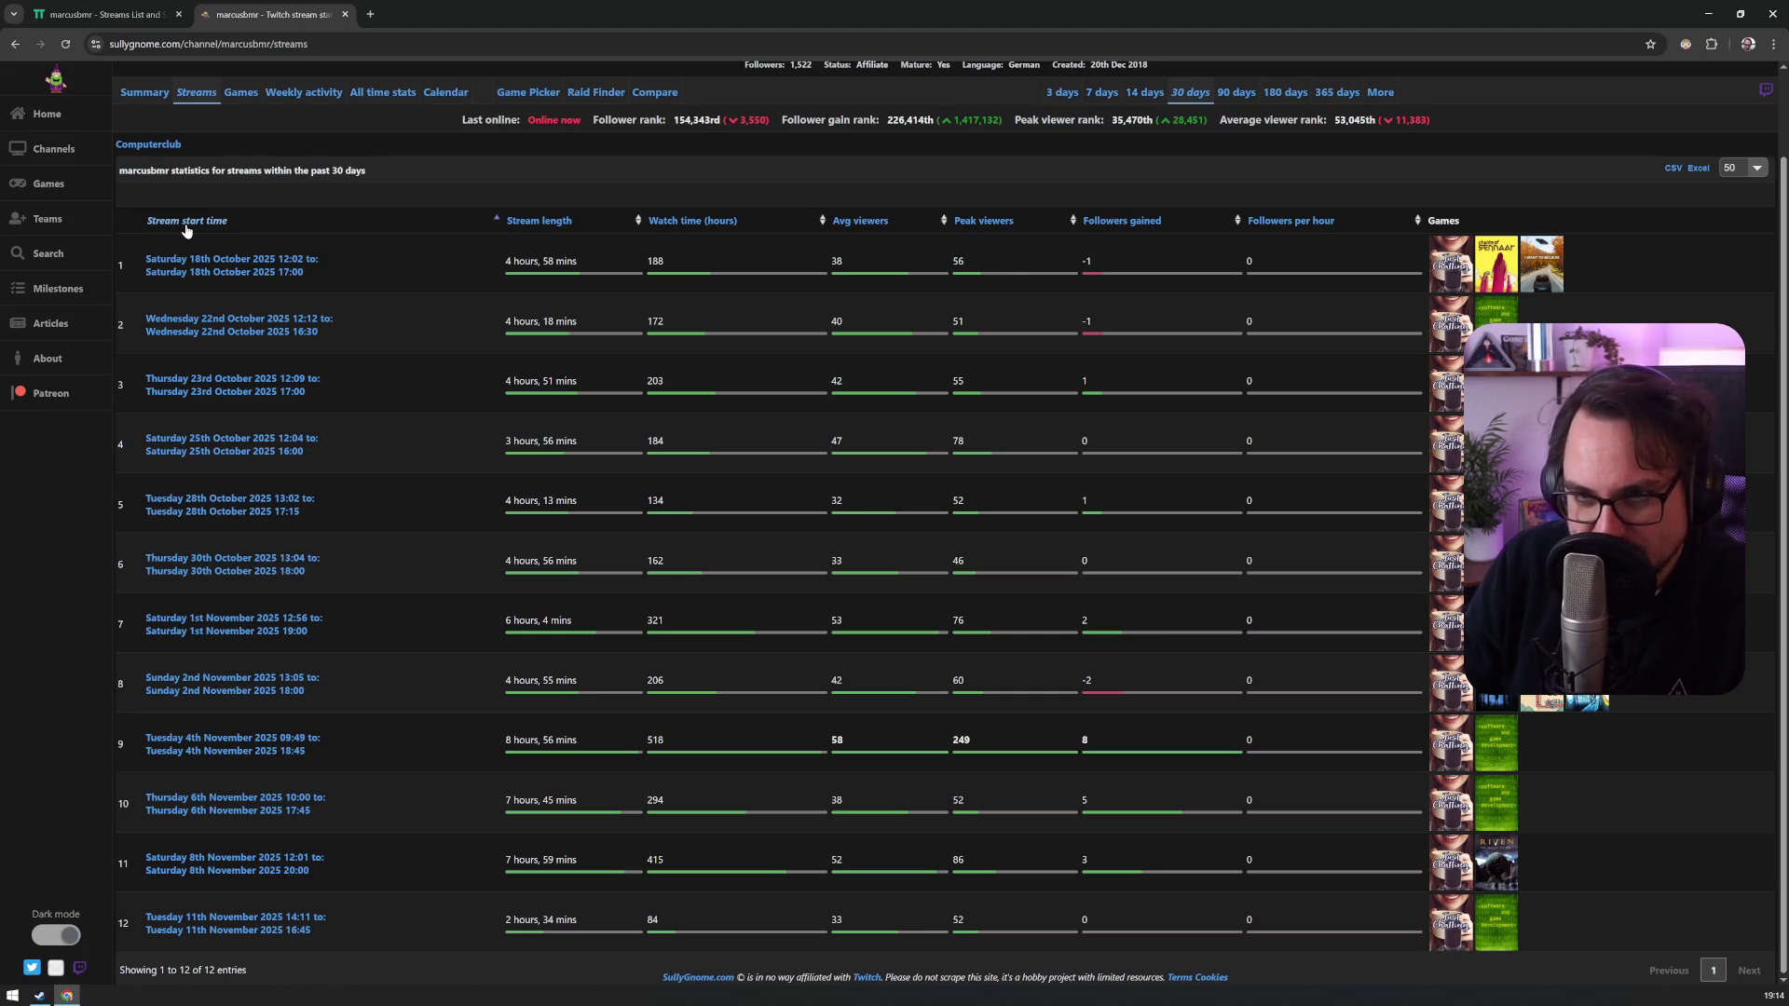
click(187, 221)
click(186, 222)
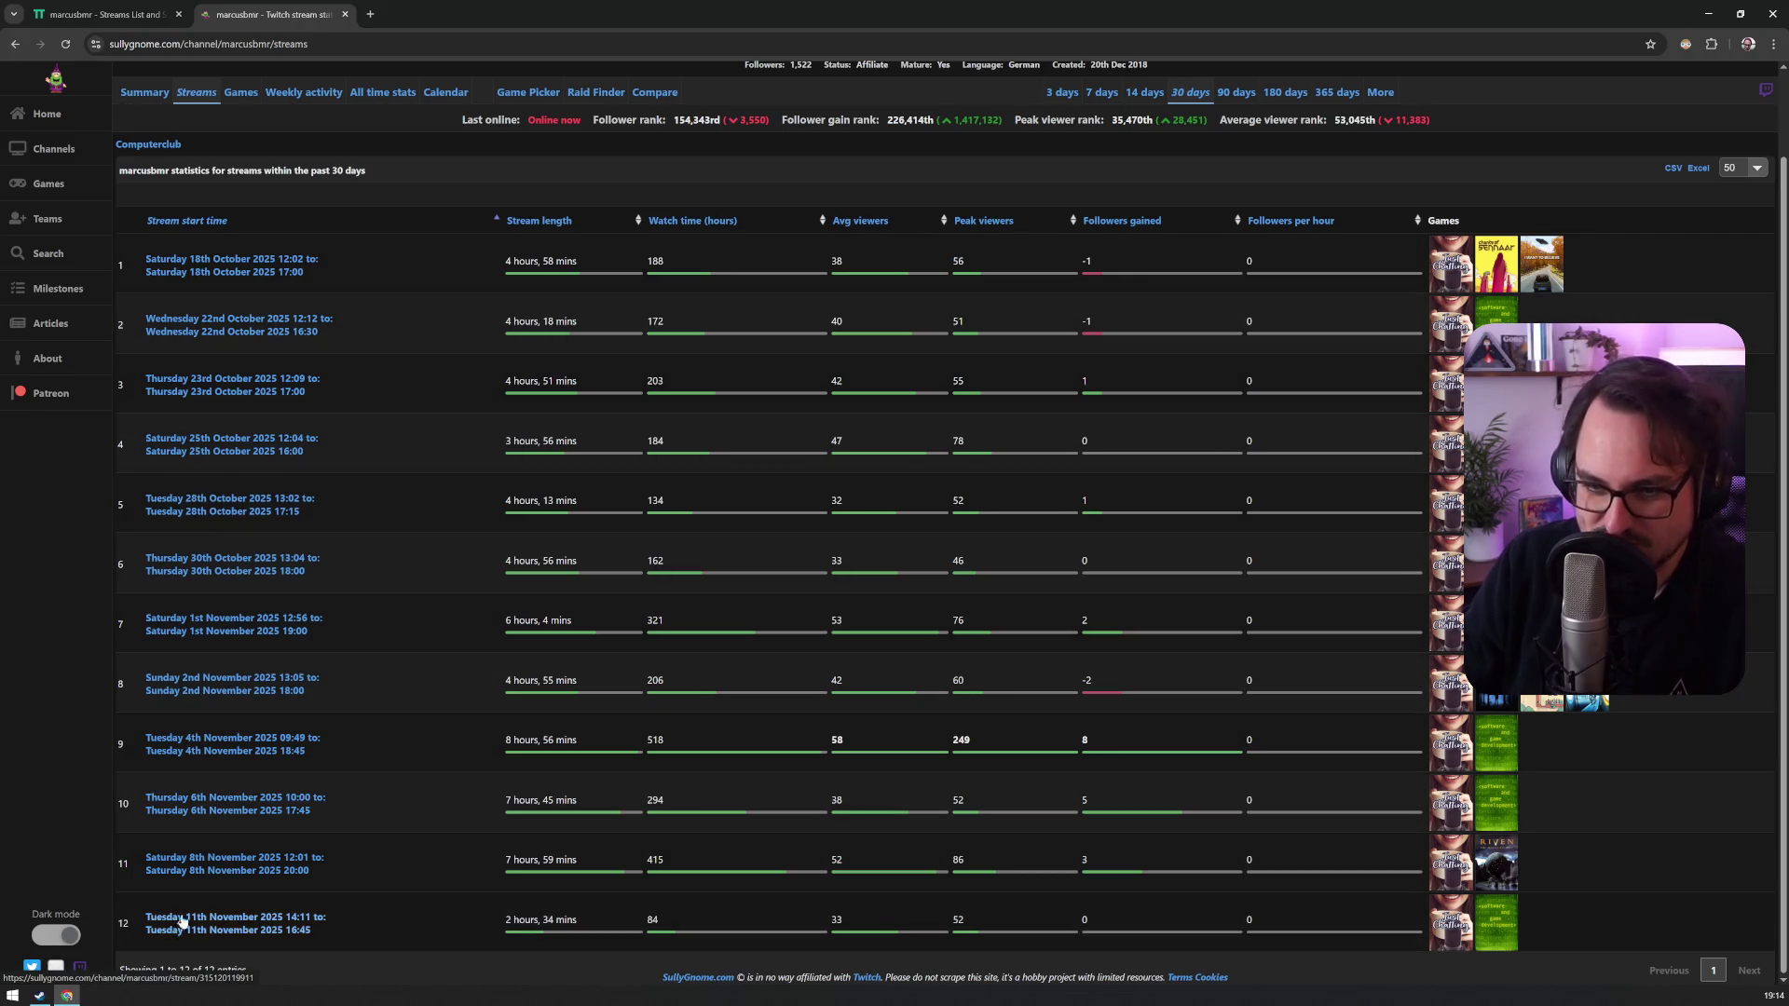
scroll(348, 792, up, 2)
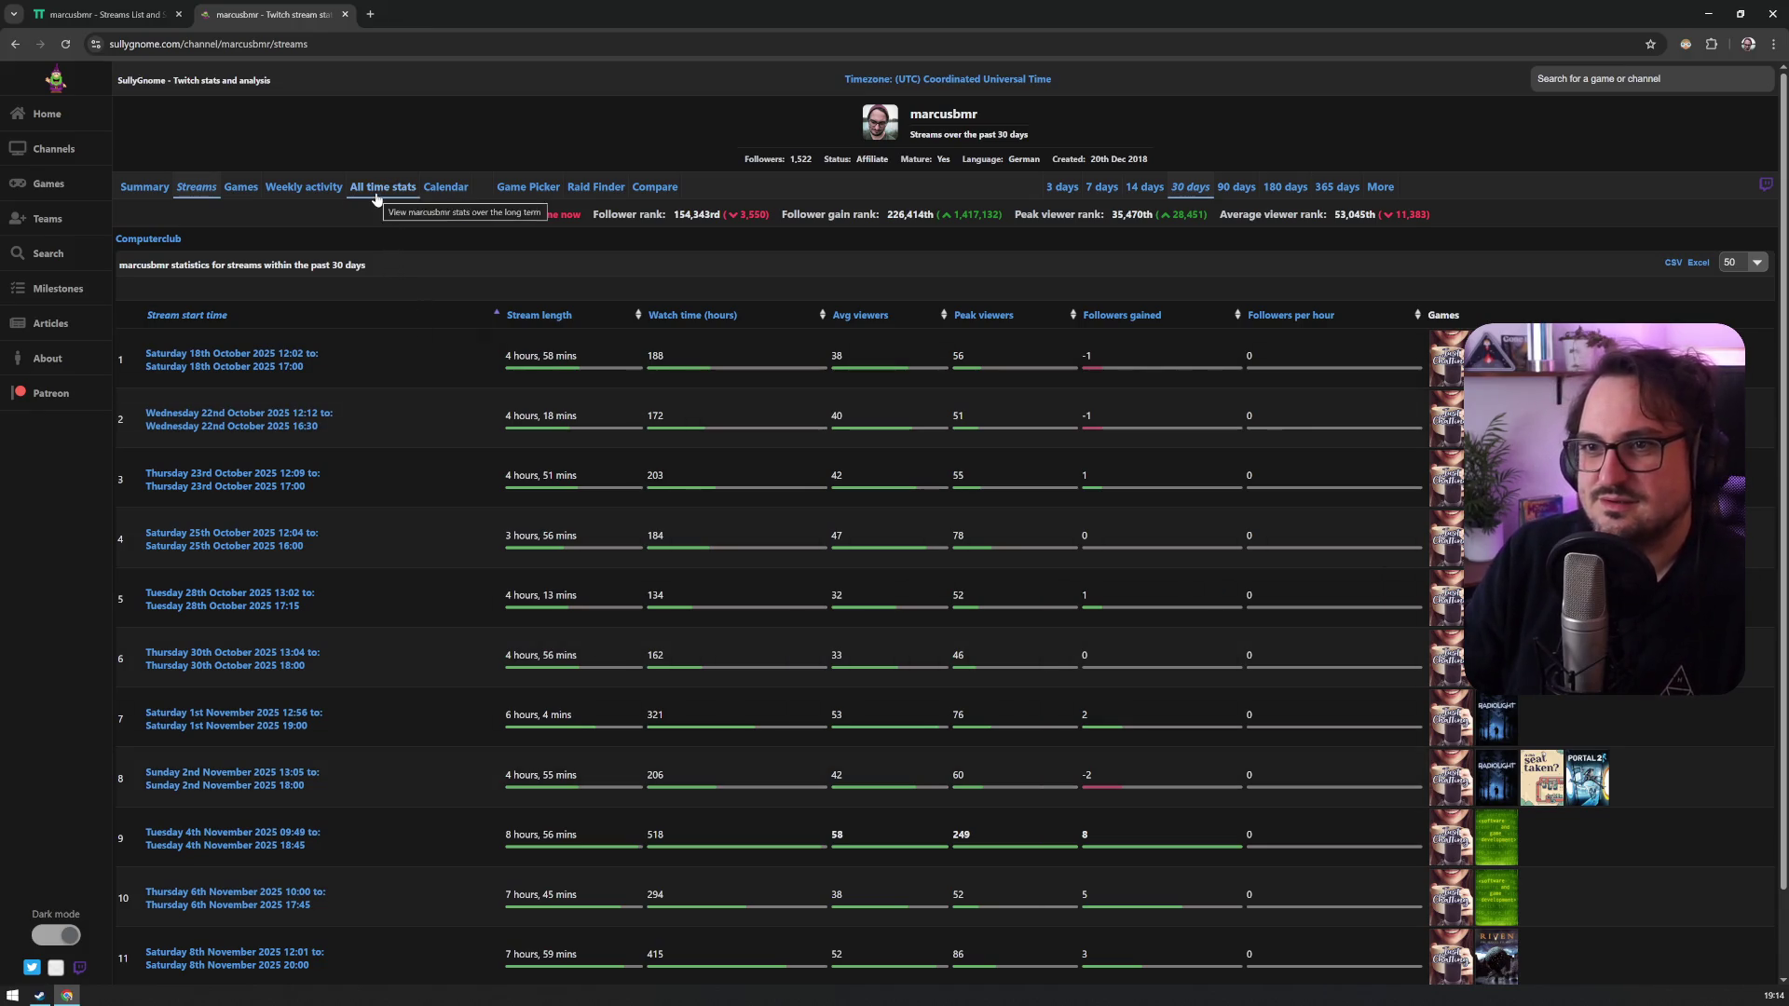
click(151, 194)
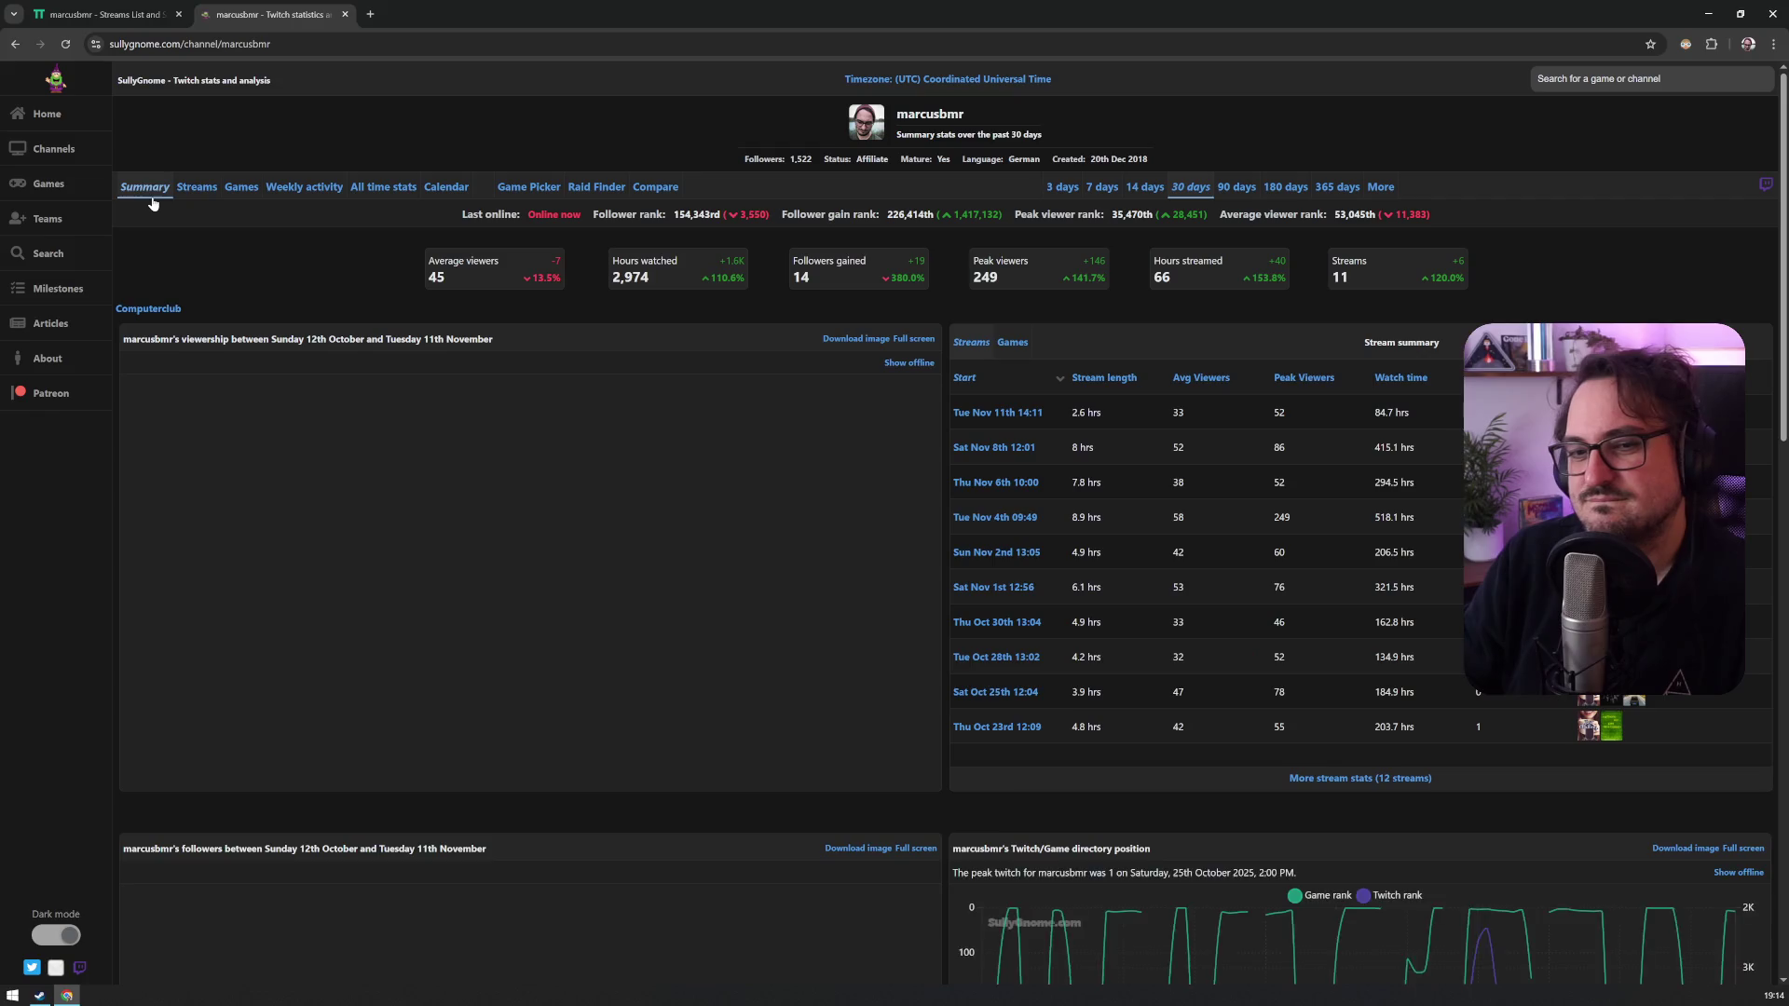
Step: Show all-time stats and review the monthly viewership, hours watched and follower-gain charts
click(364, 191)
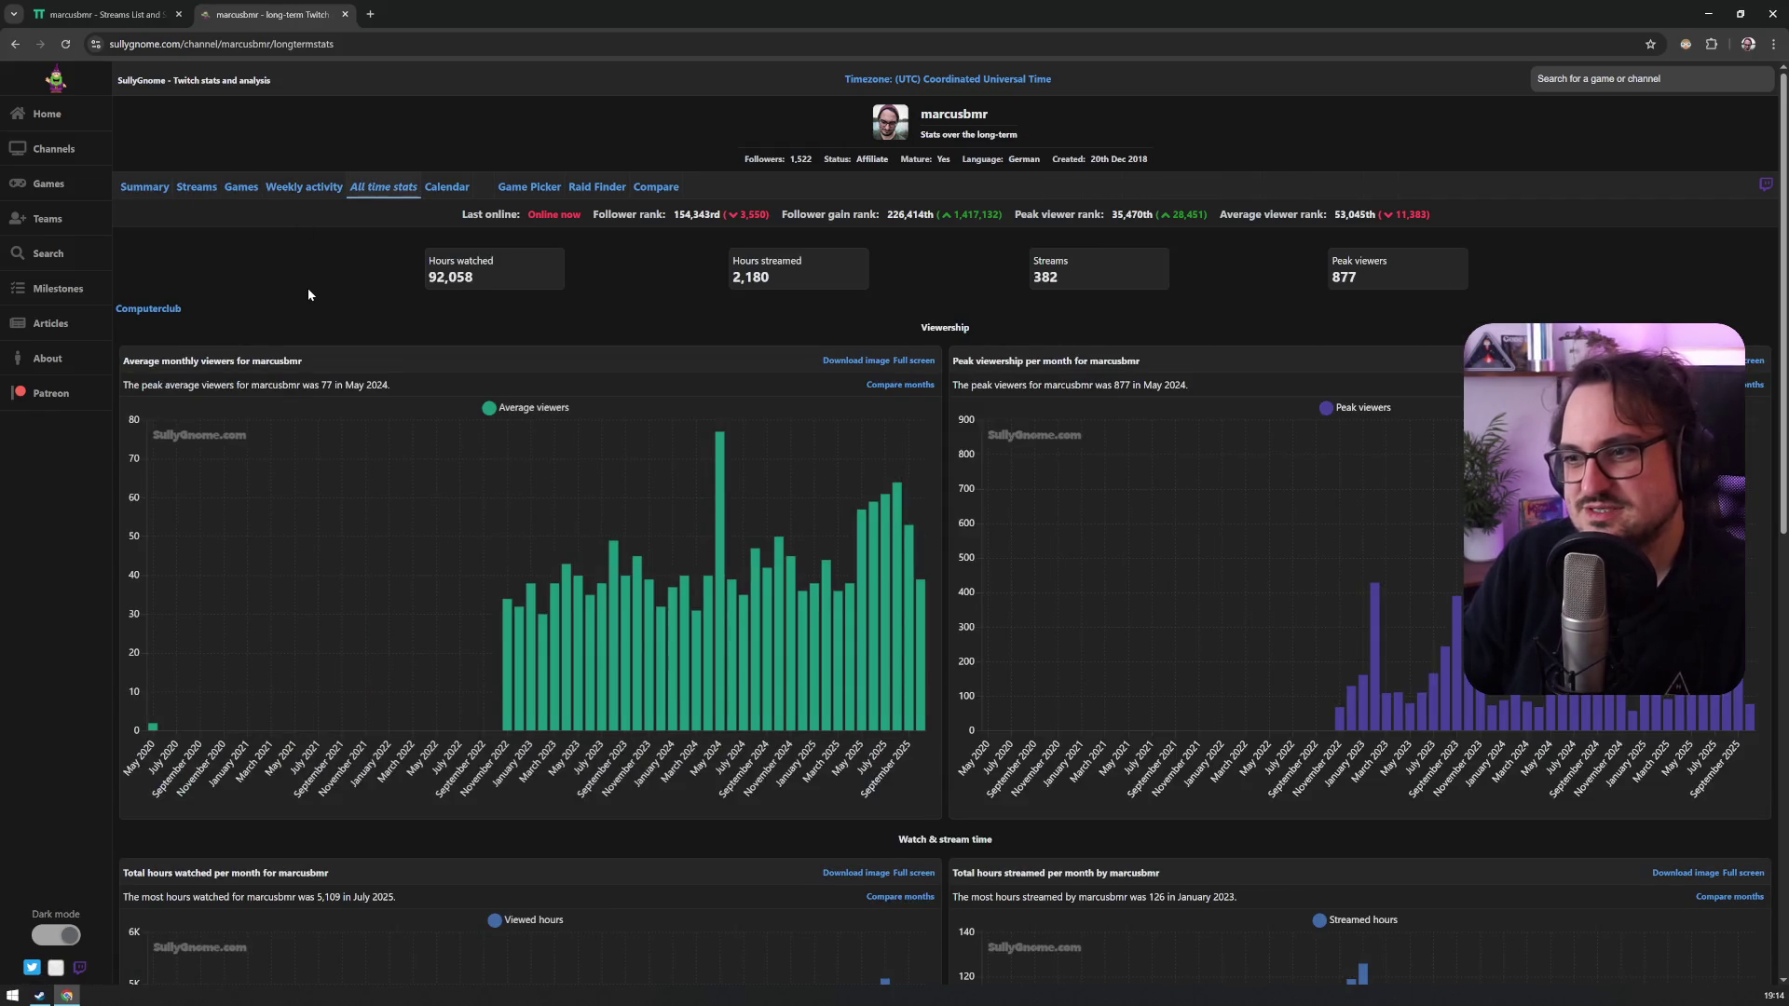
scroll(309, 294, down, 2)
scroll(310, 294, down, 6)
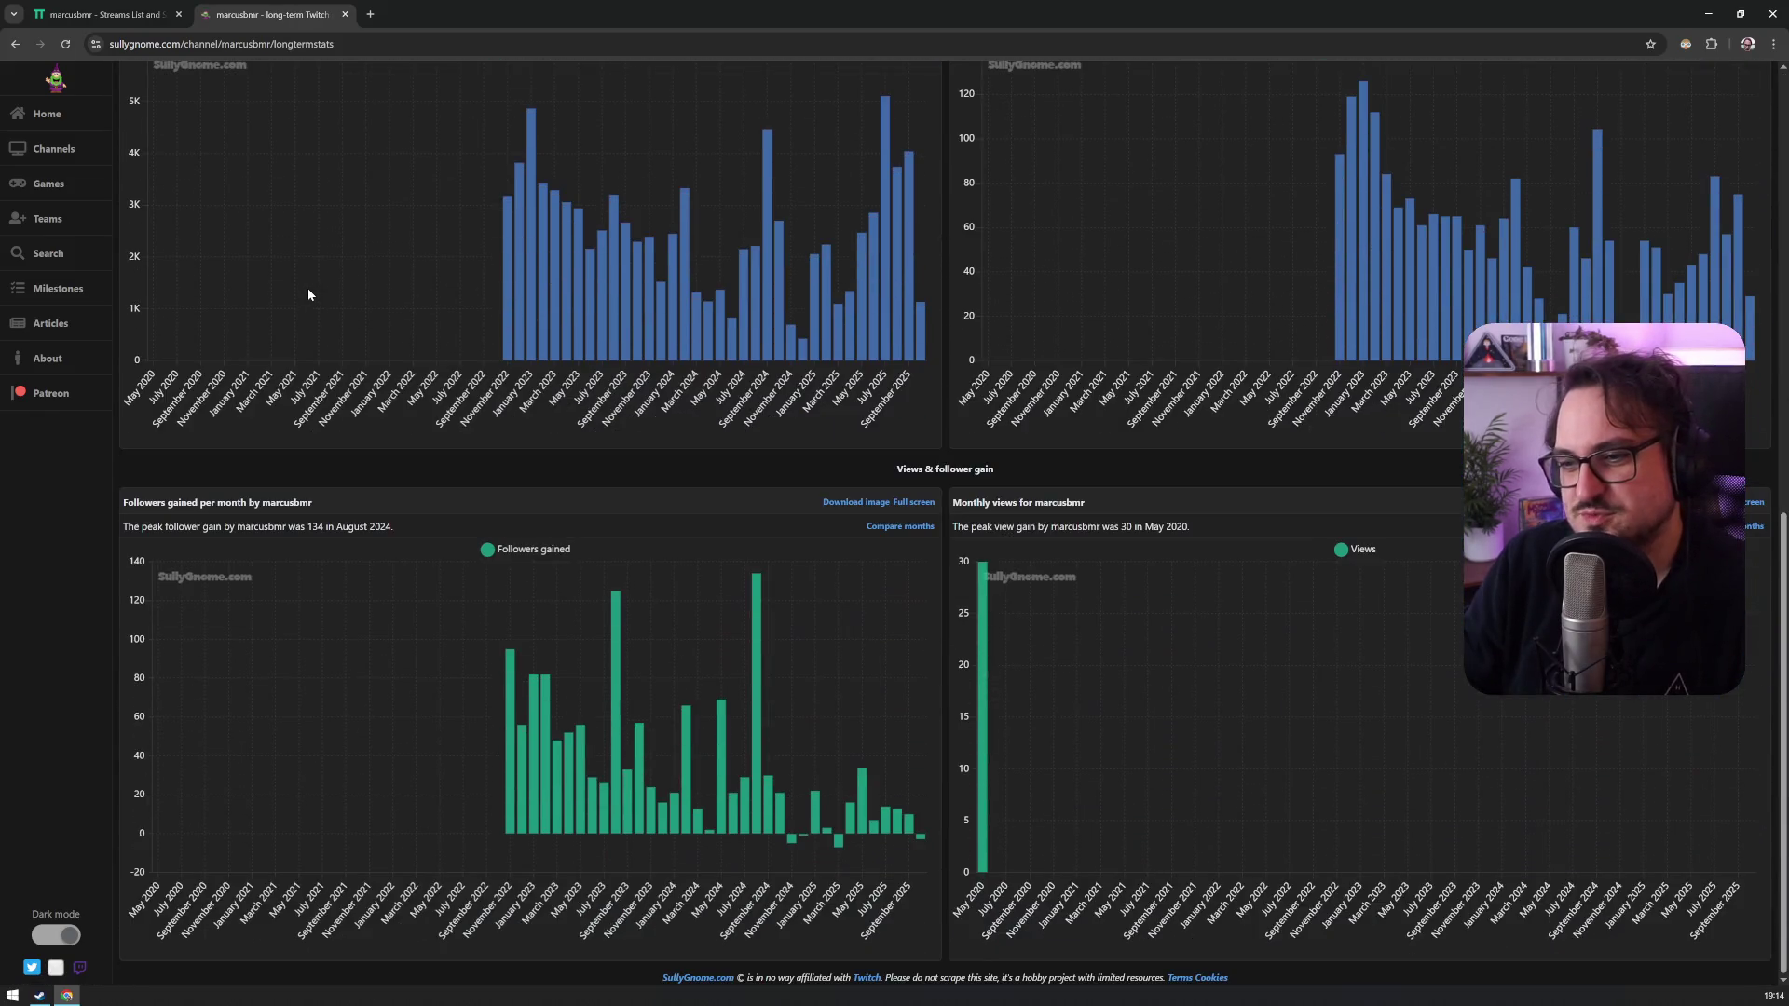
scroll(309, 295, up, 4)
scroll(310, 294, up, 5)
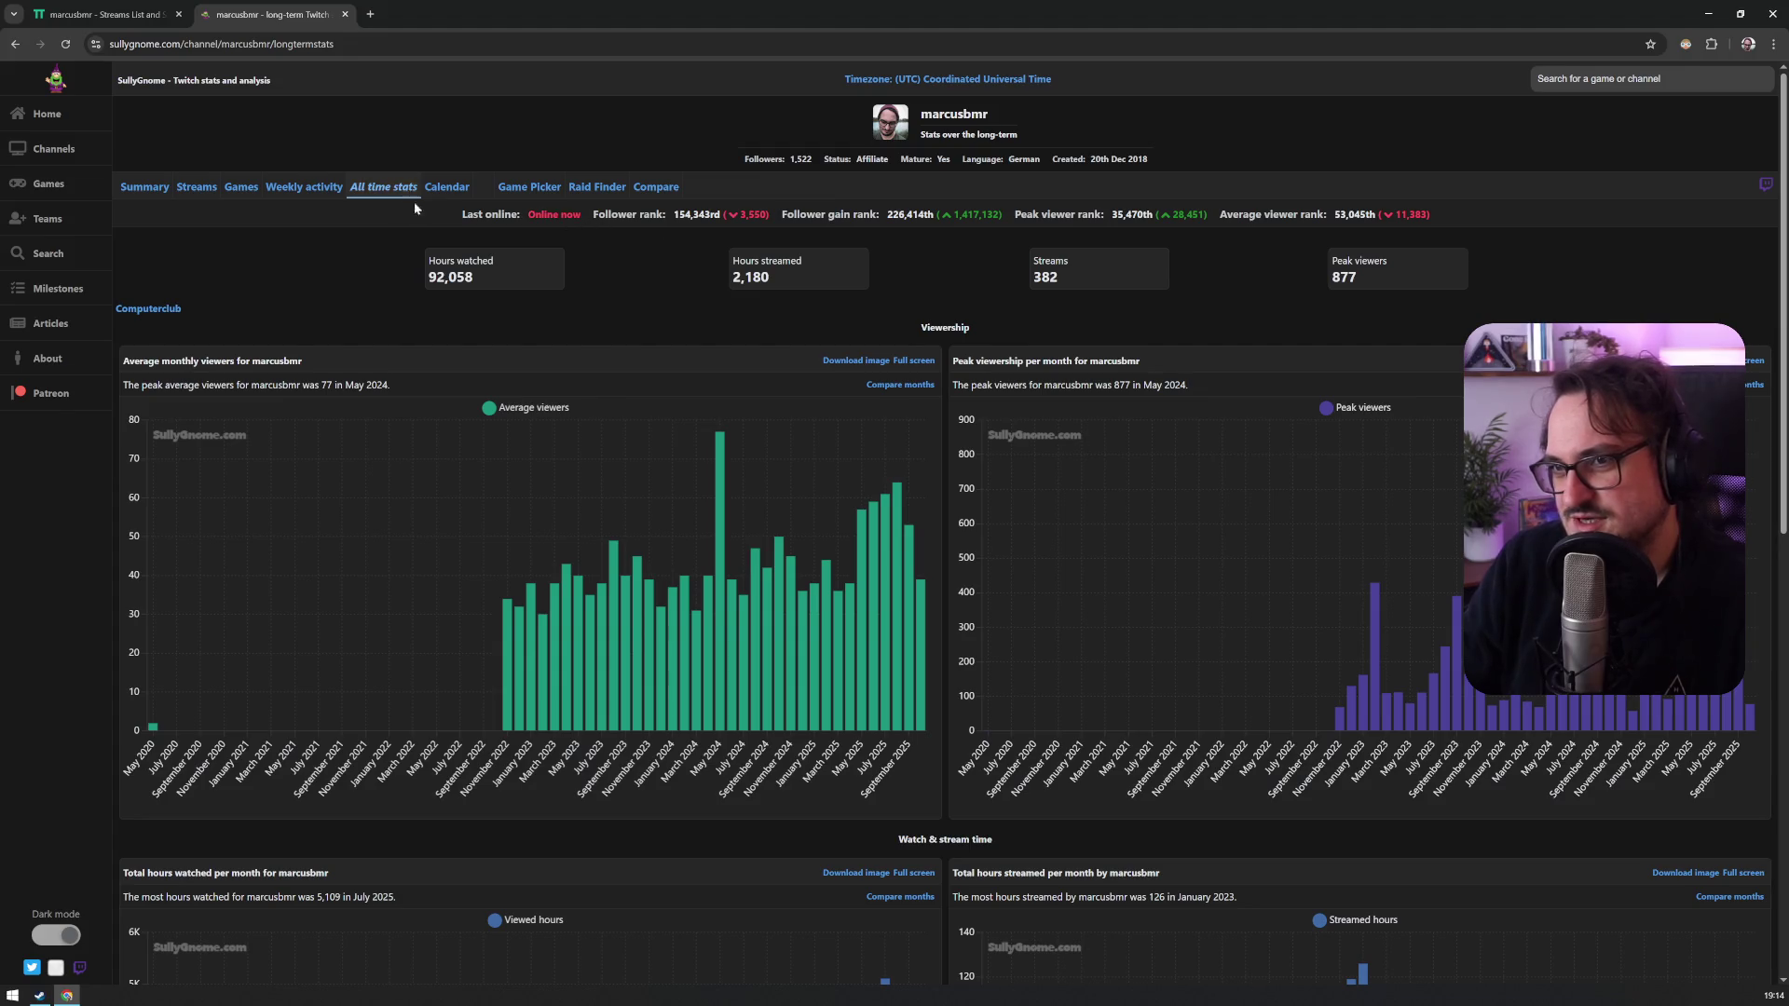
scroll(511, 496, down, 9)
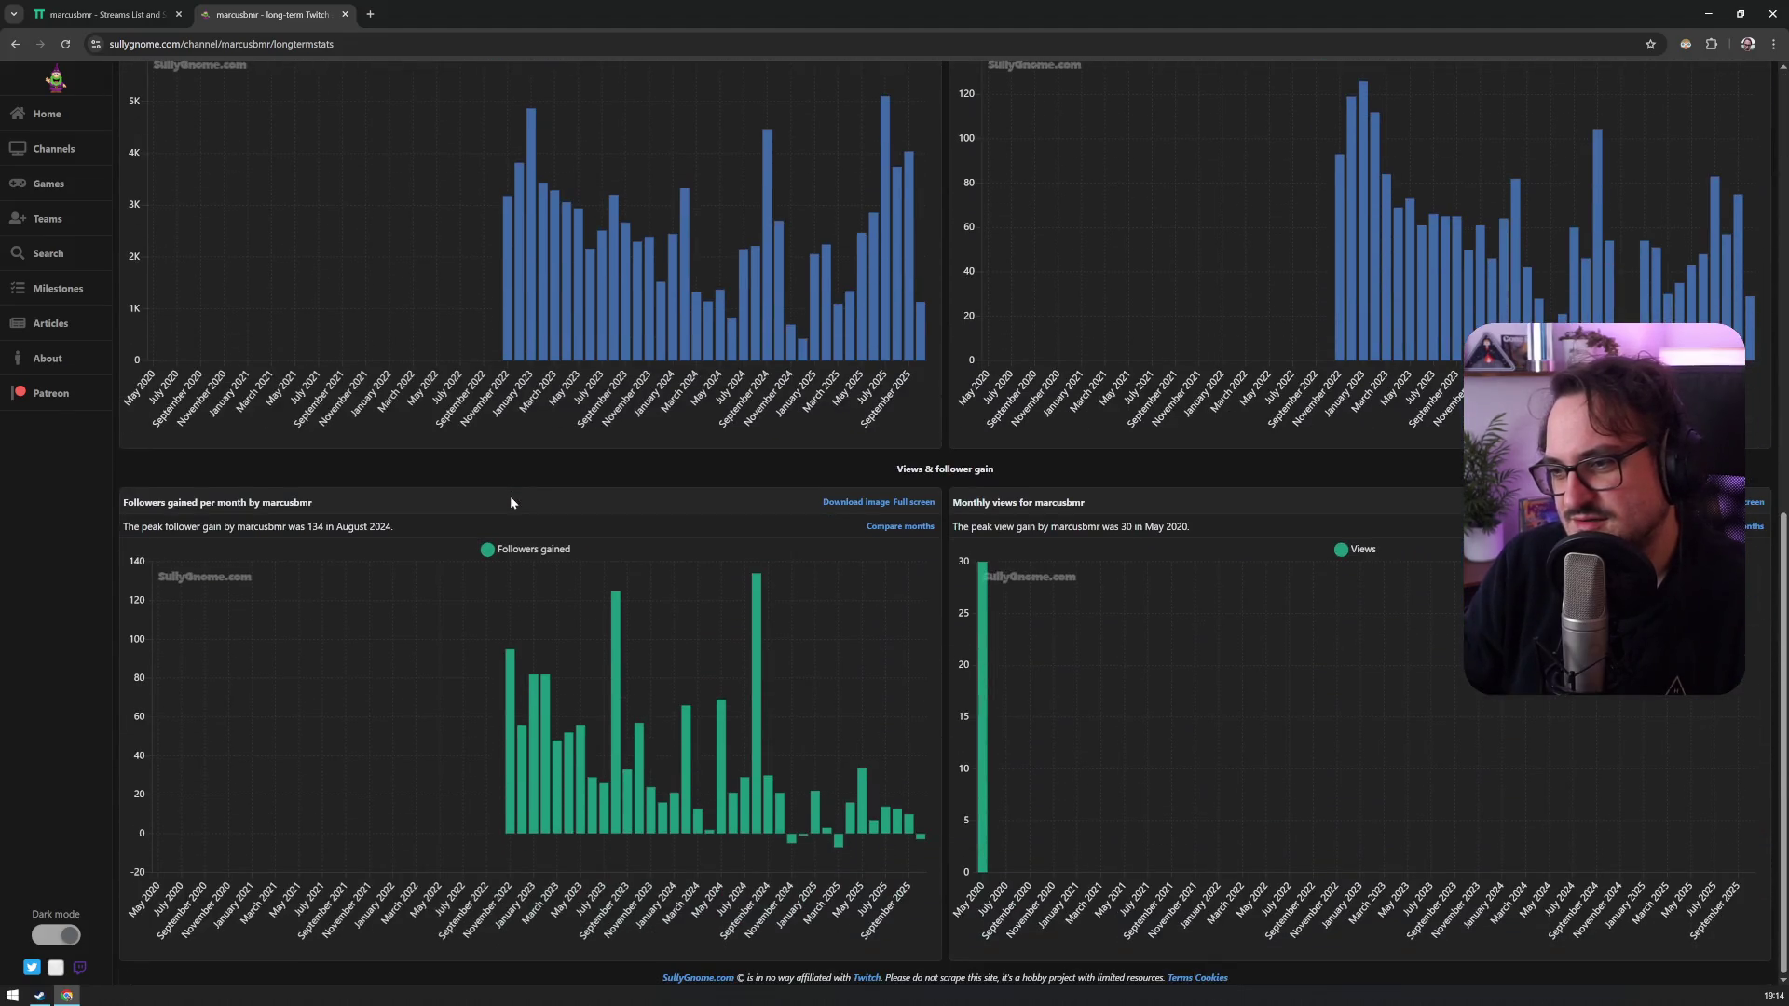
scroll(499, 493, up, 5)
scroll(497, 492, up, 5)
click(148, 189)
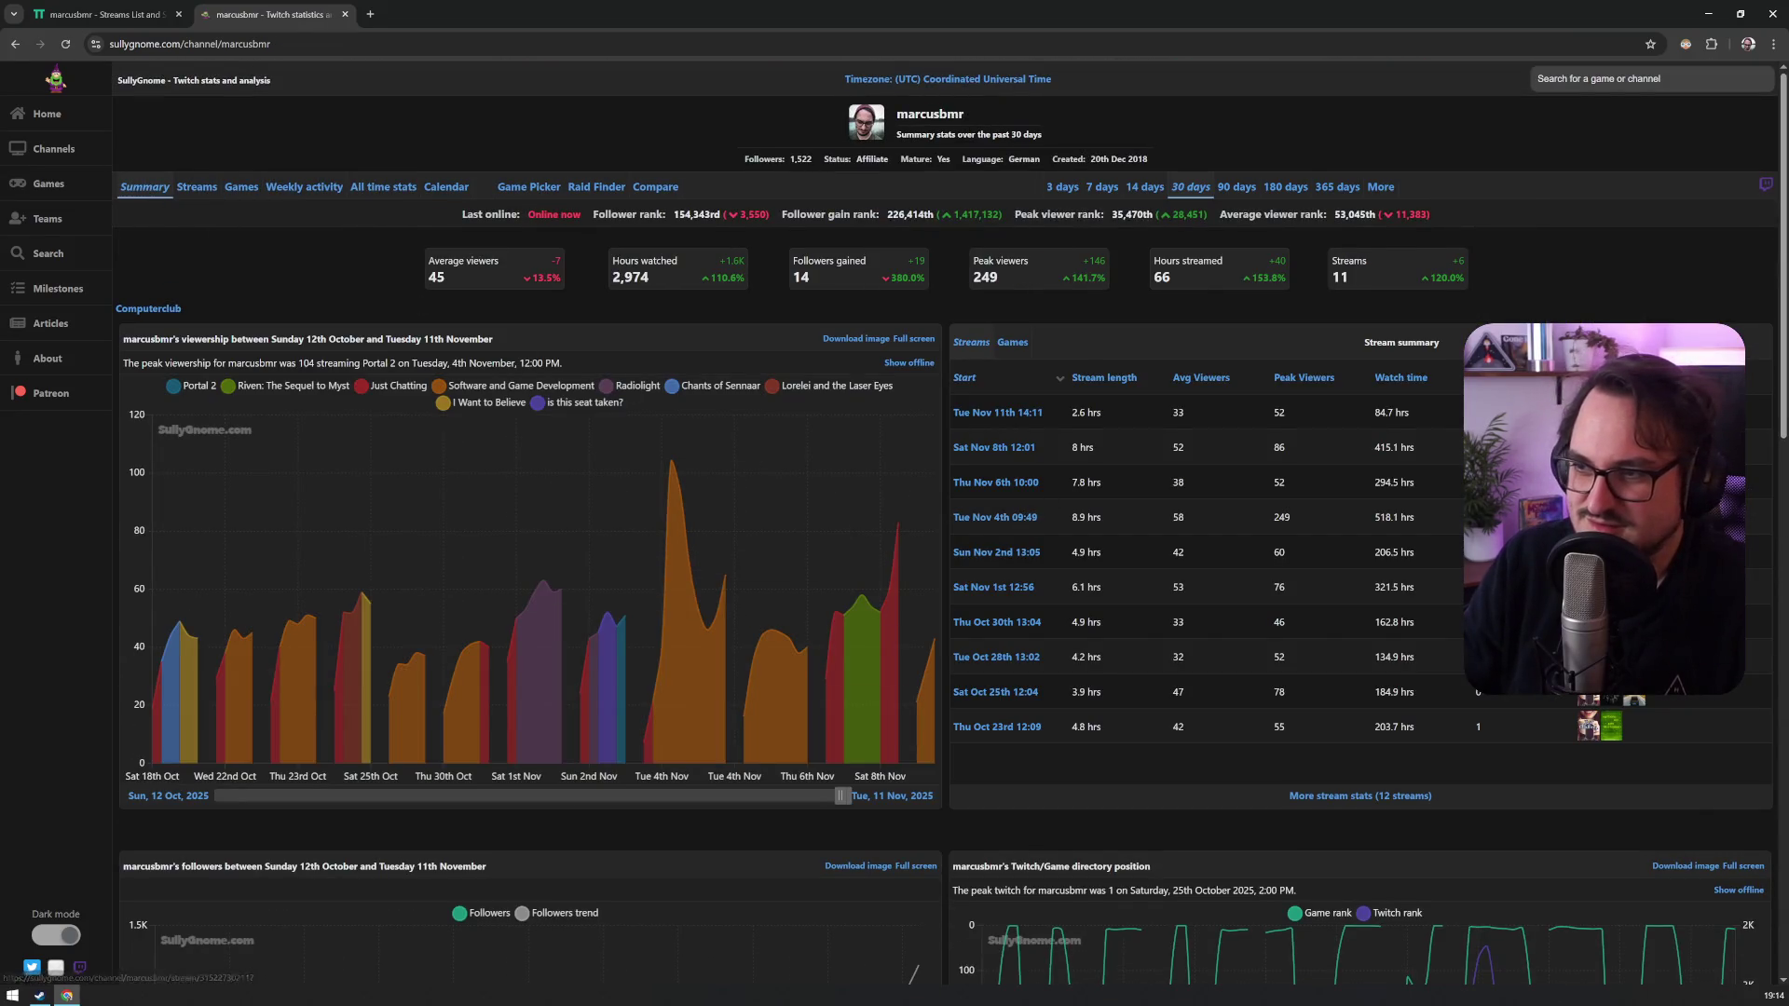
Step: Sort the 30-day streams oldest first, from Sat Oct 18th, then switch to 365 days
scroll(819, 475, down, 8)
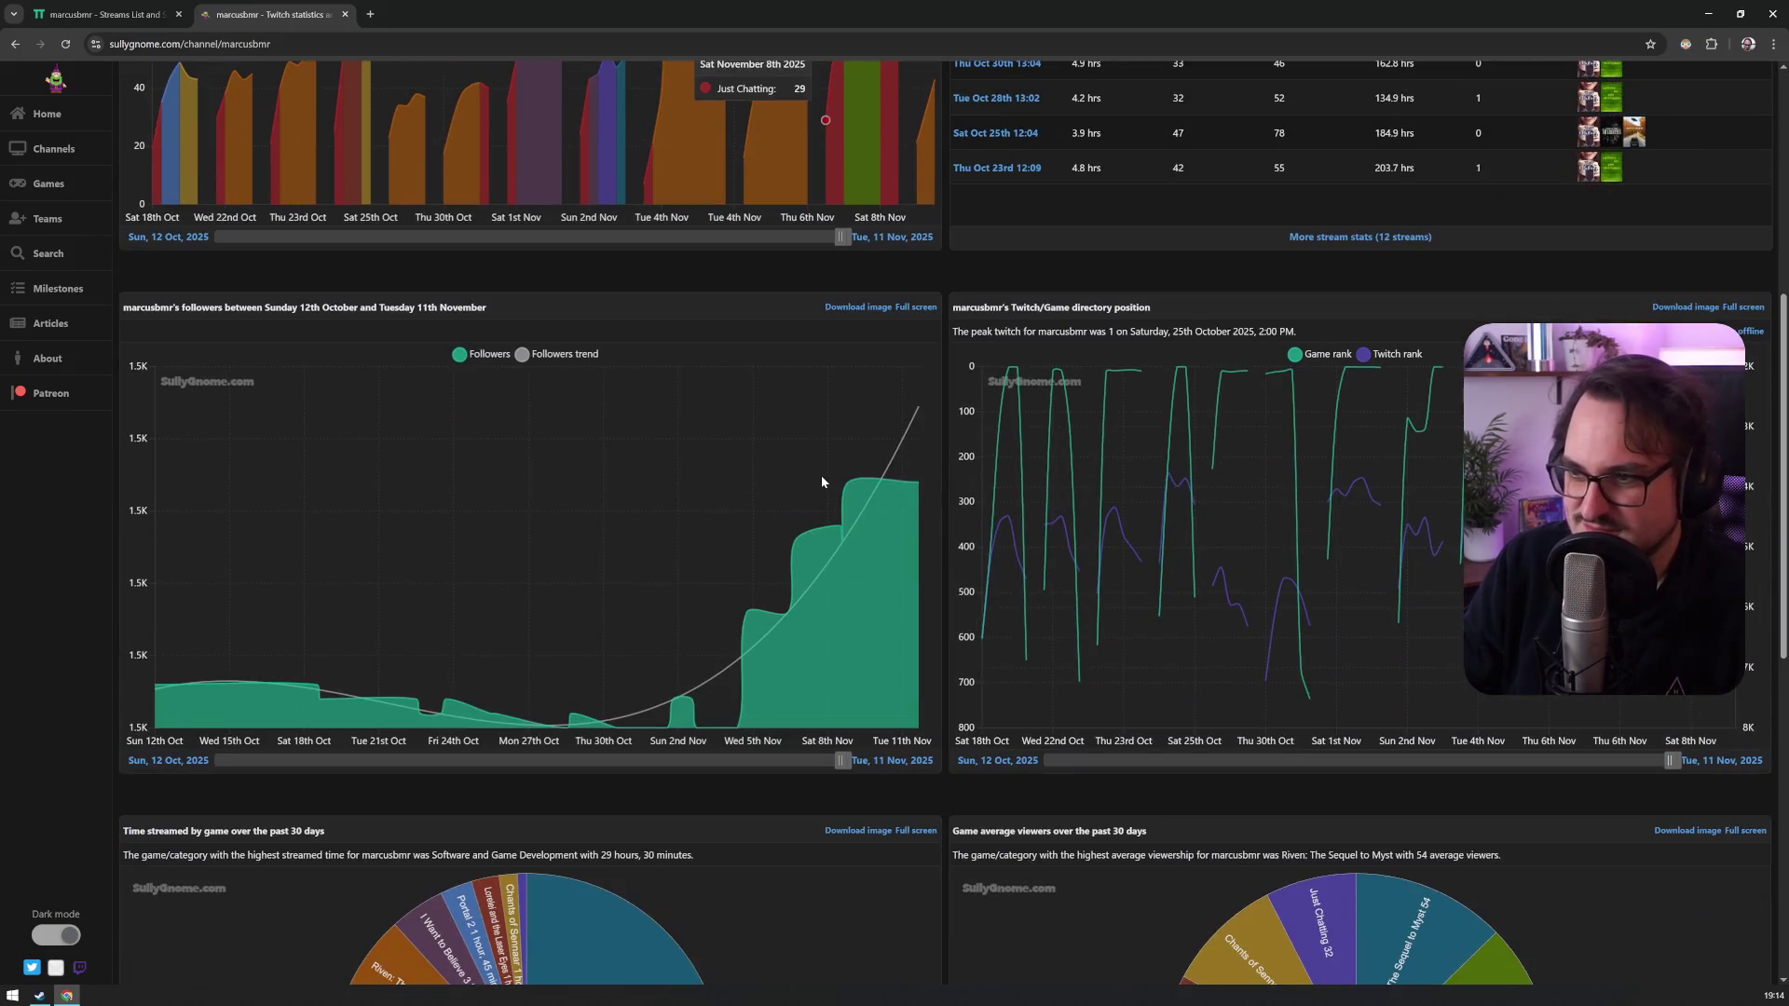
scroll(822, 482, down, 4)
mouse_move(679, 494)
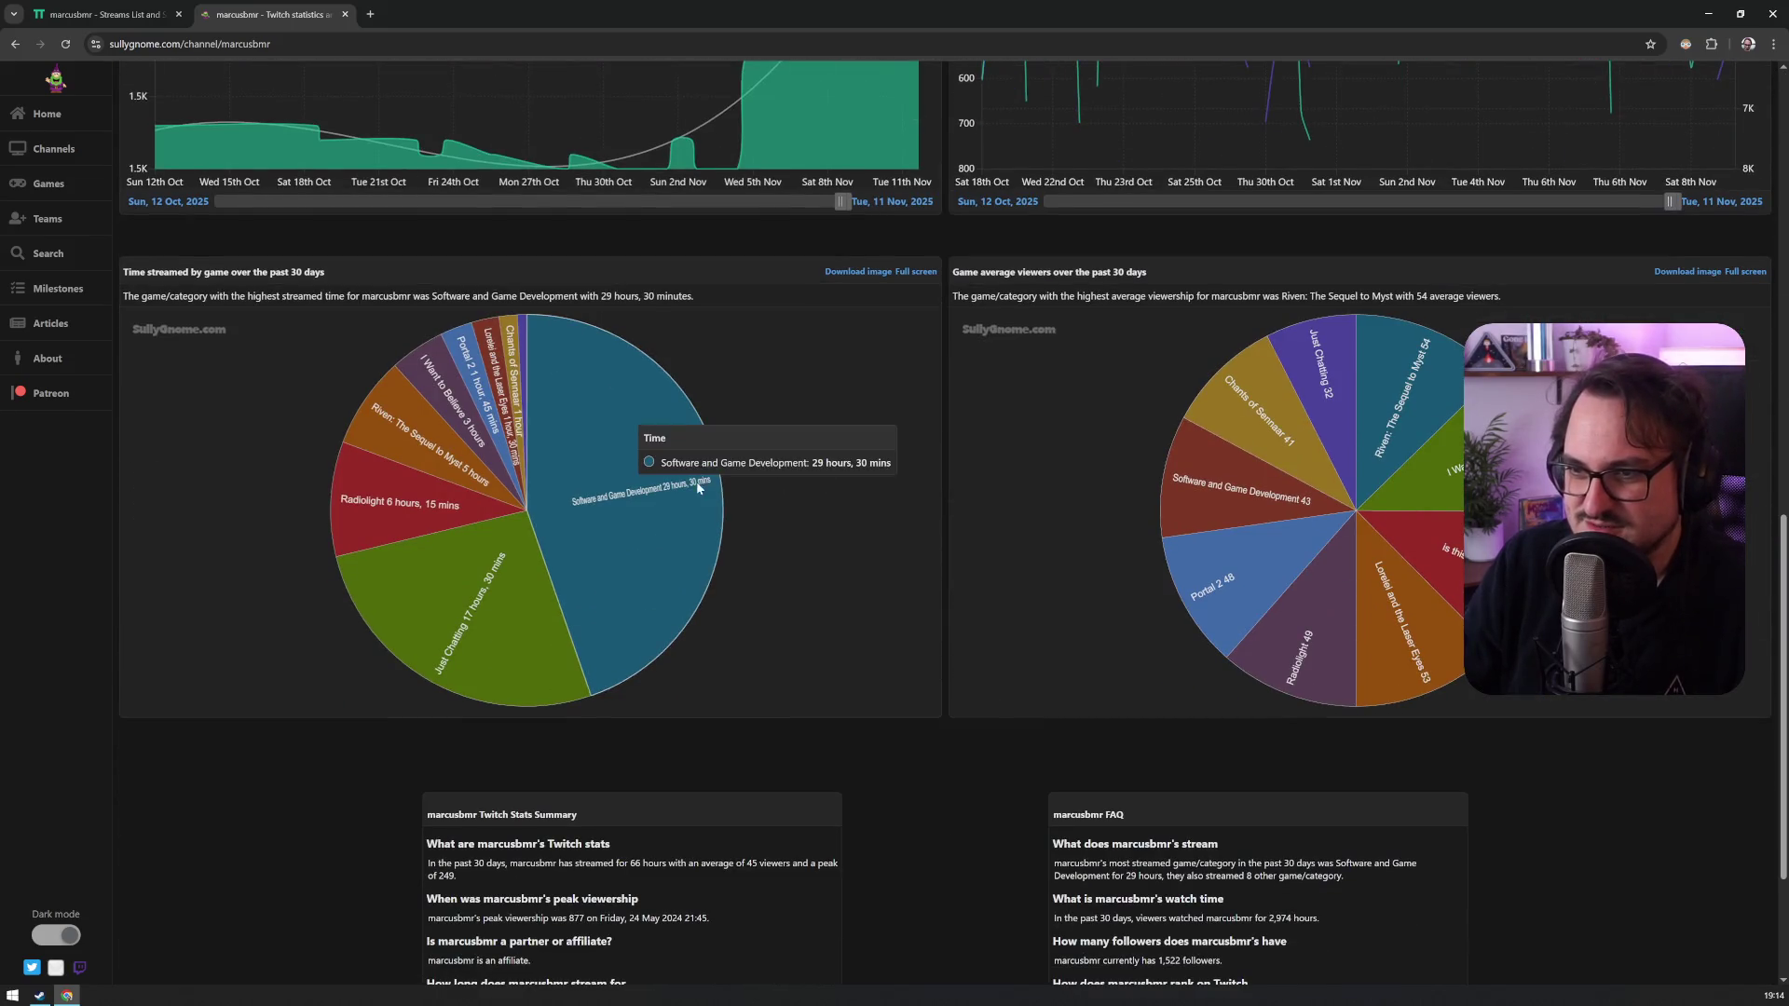
scroll(798, 498, down, 3)
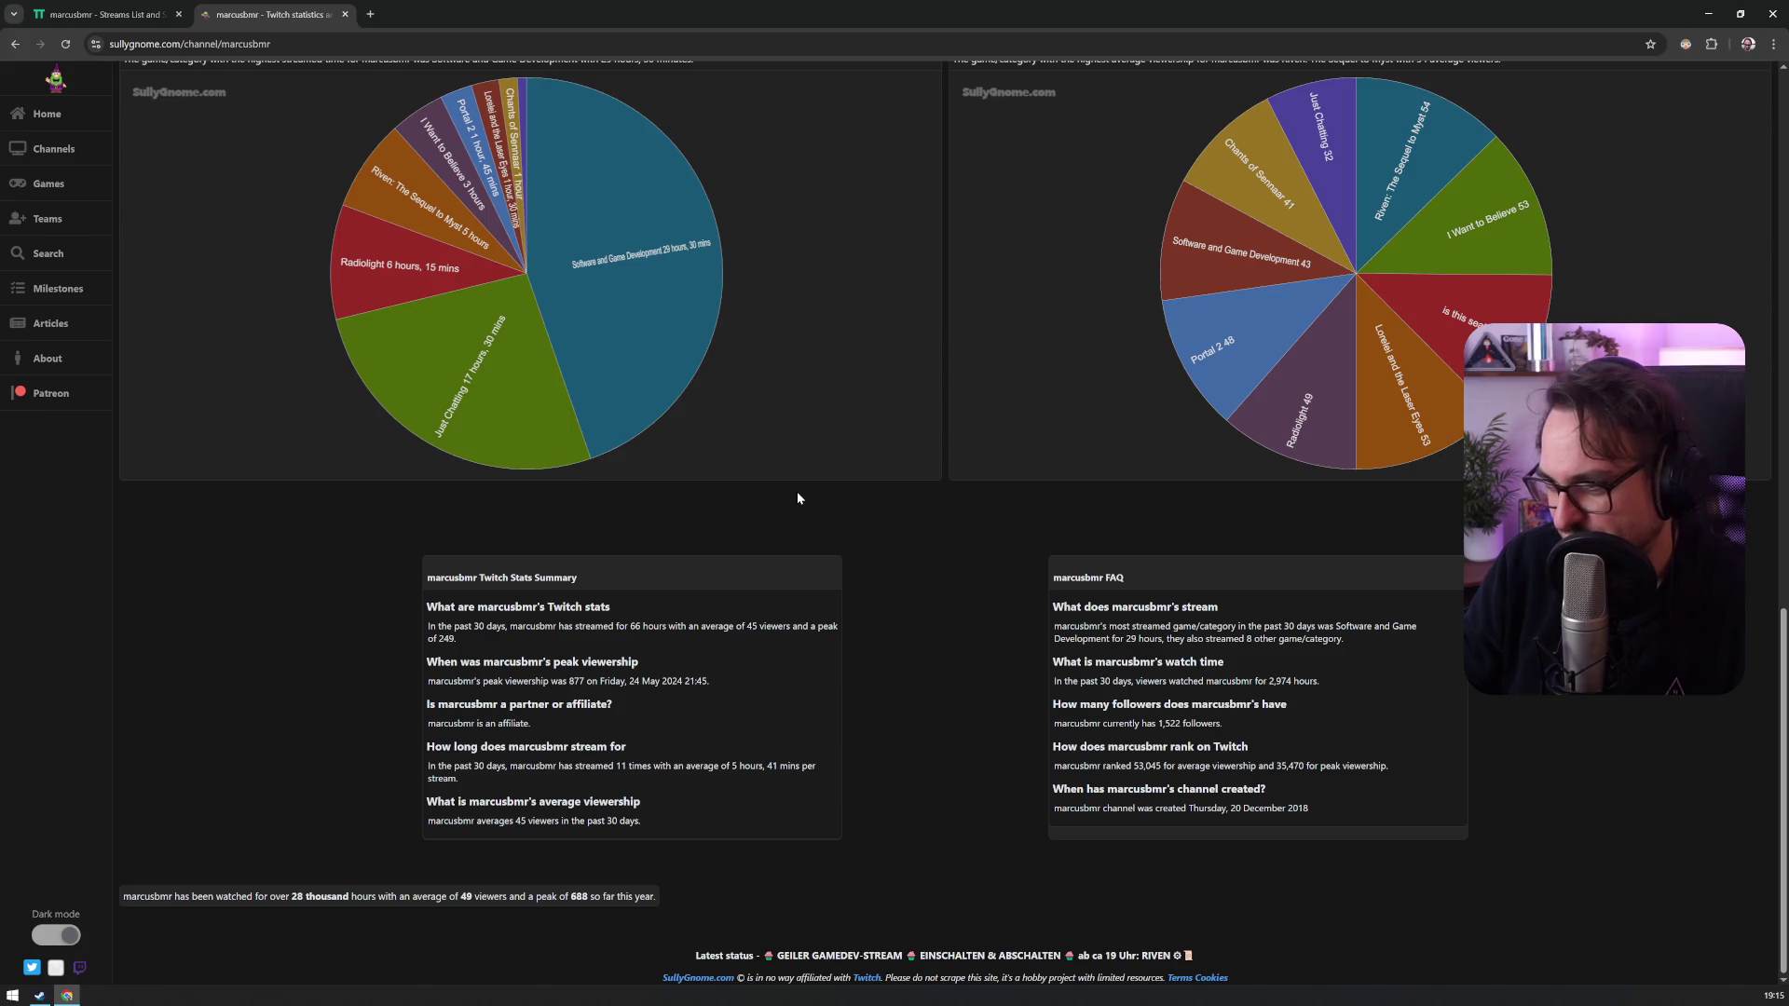
scroll(797, 499, up, 2)
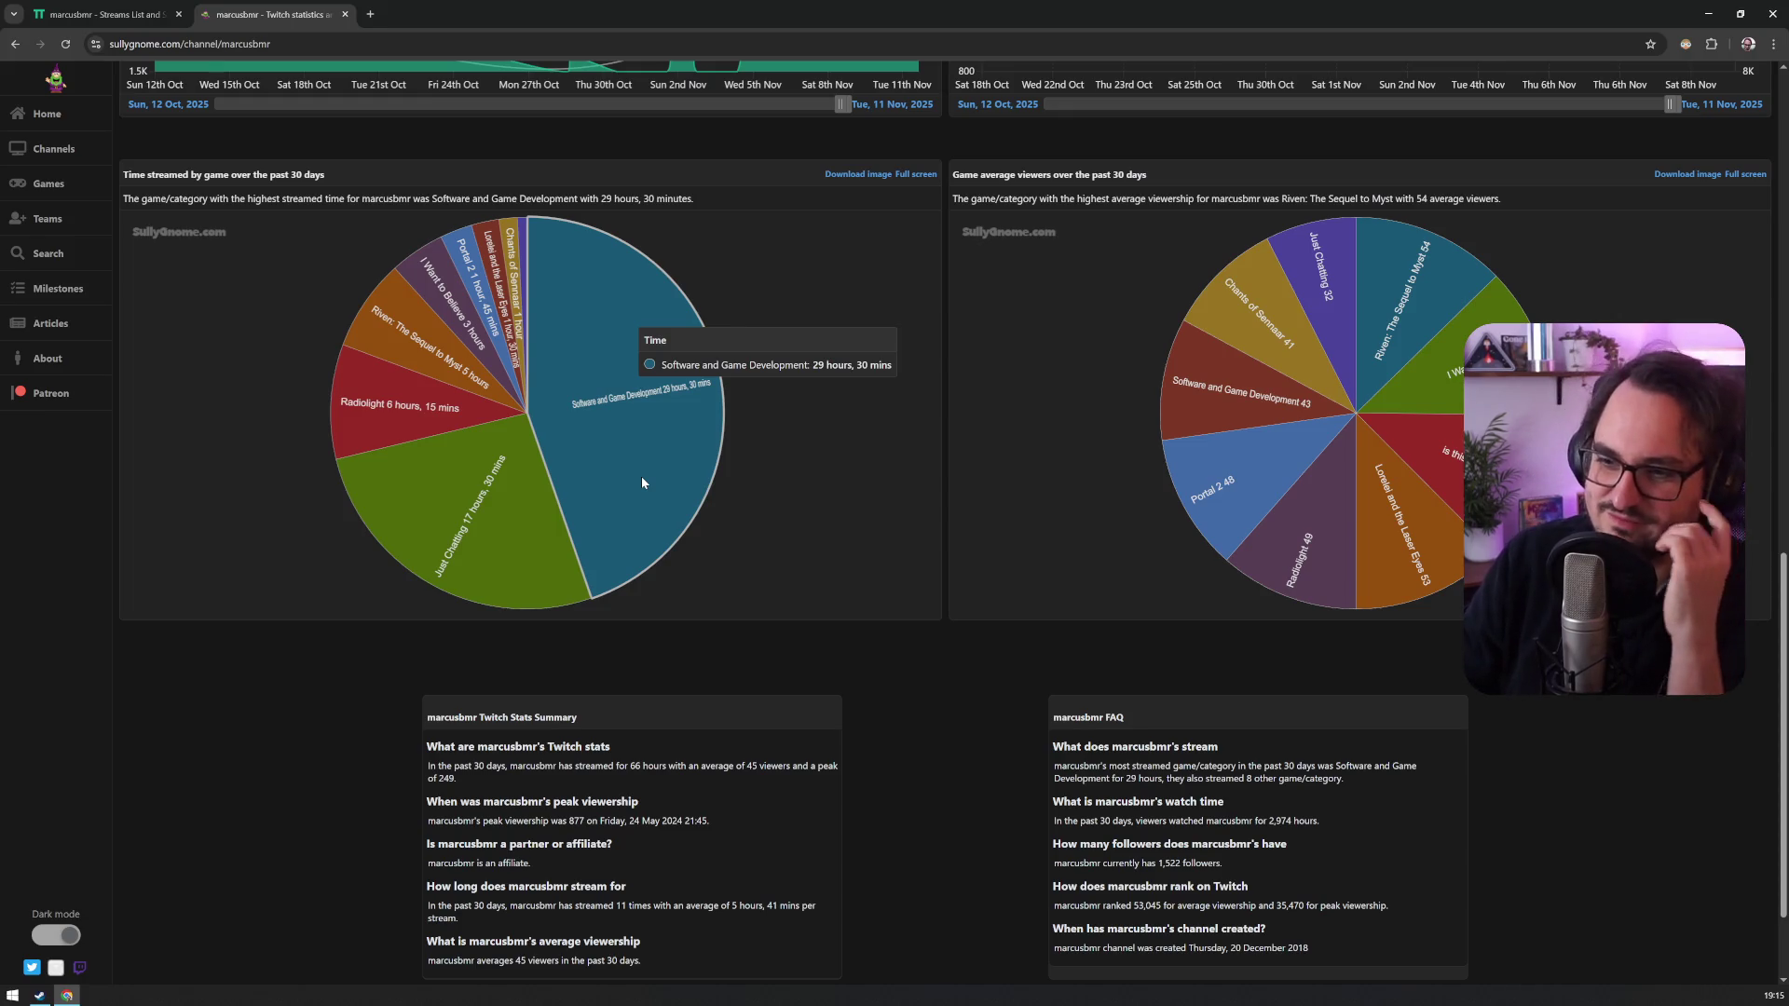
mouse_move(506, 340)
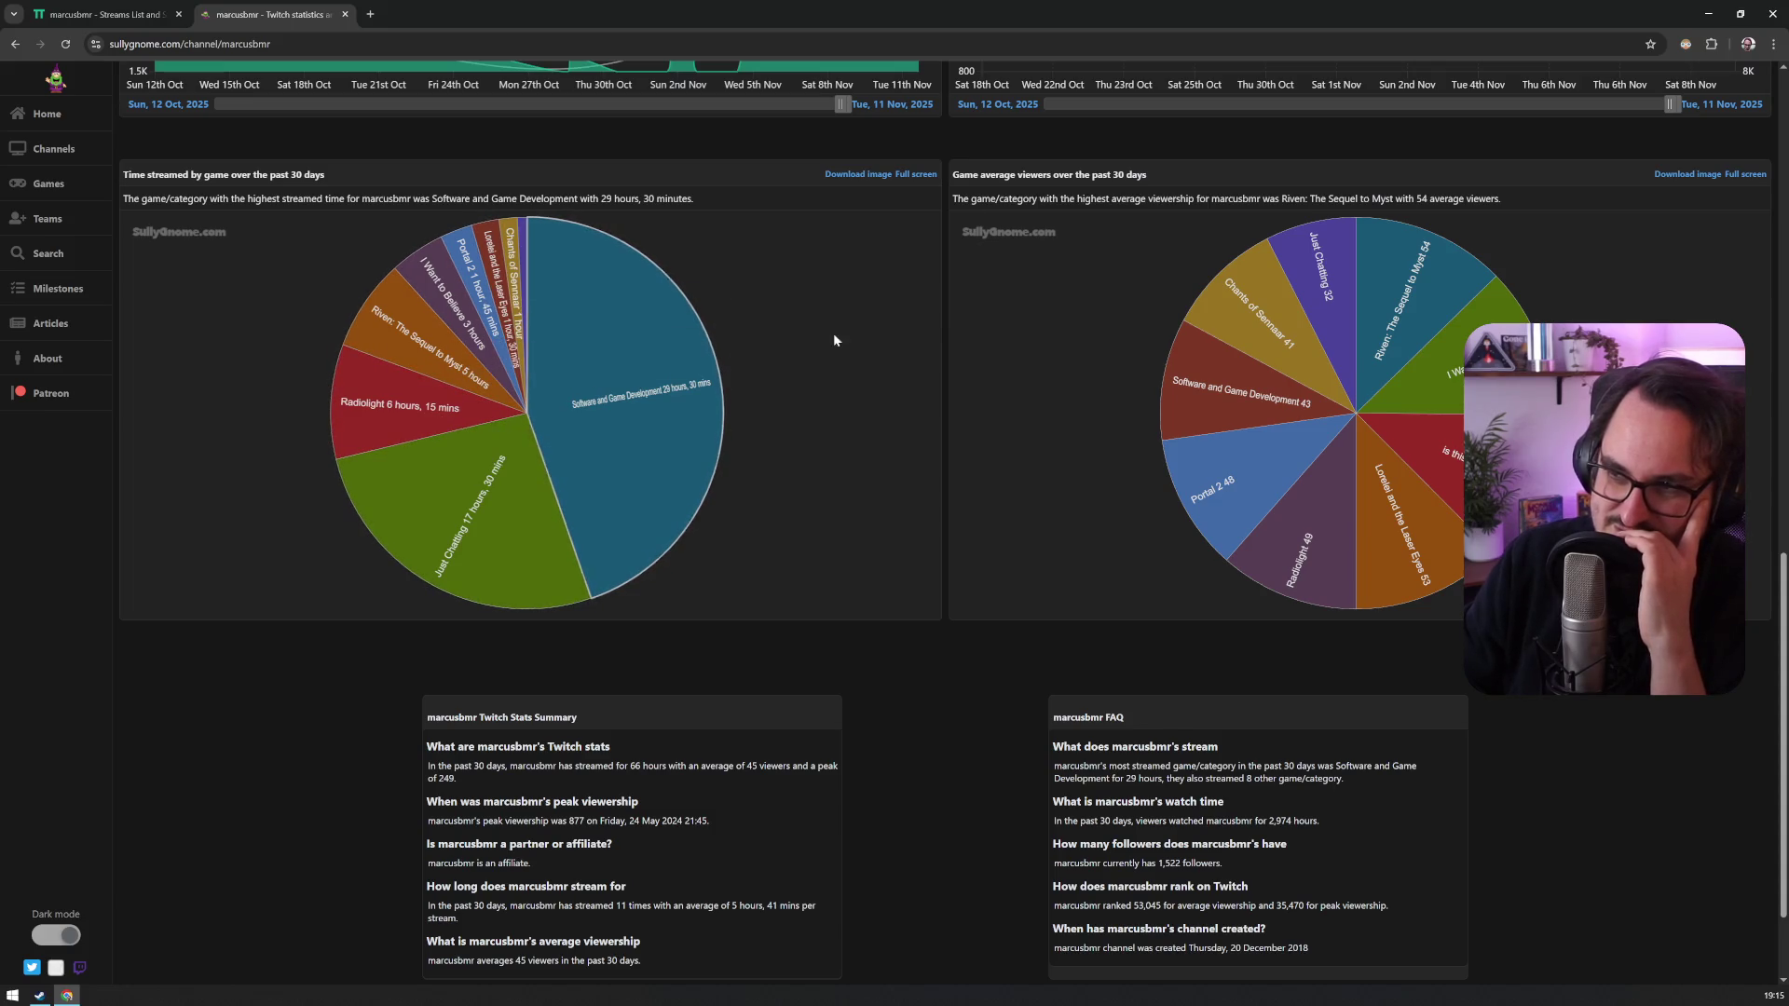
scroll(792, 384, down, 2)
scroll(775, 417, up, 5)
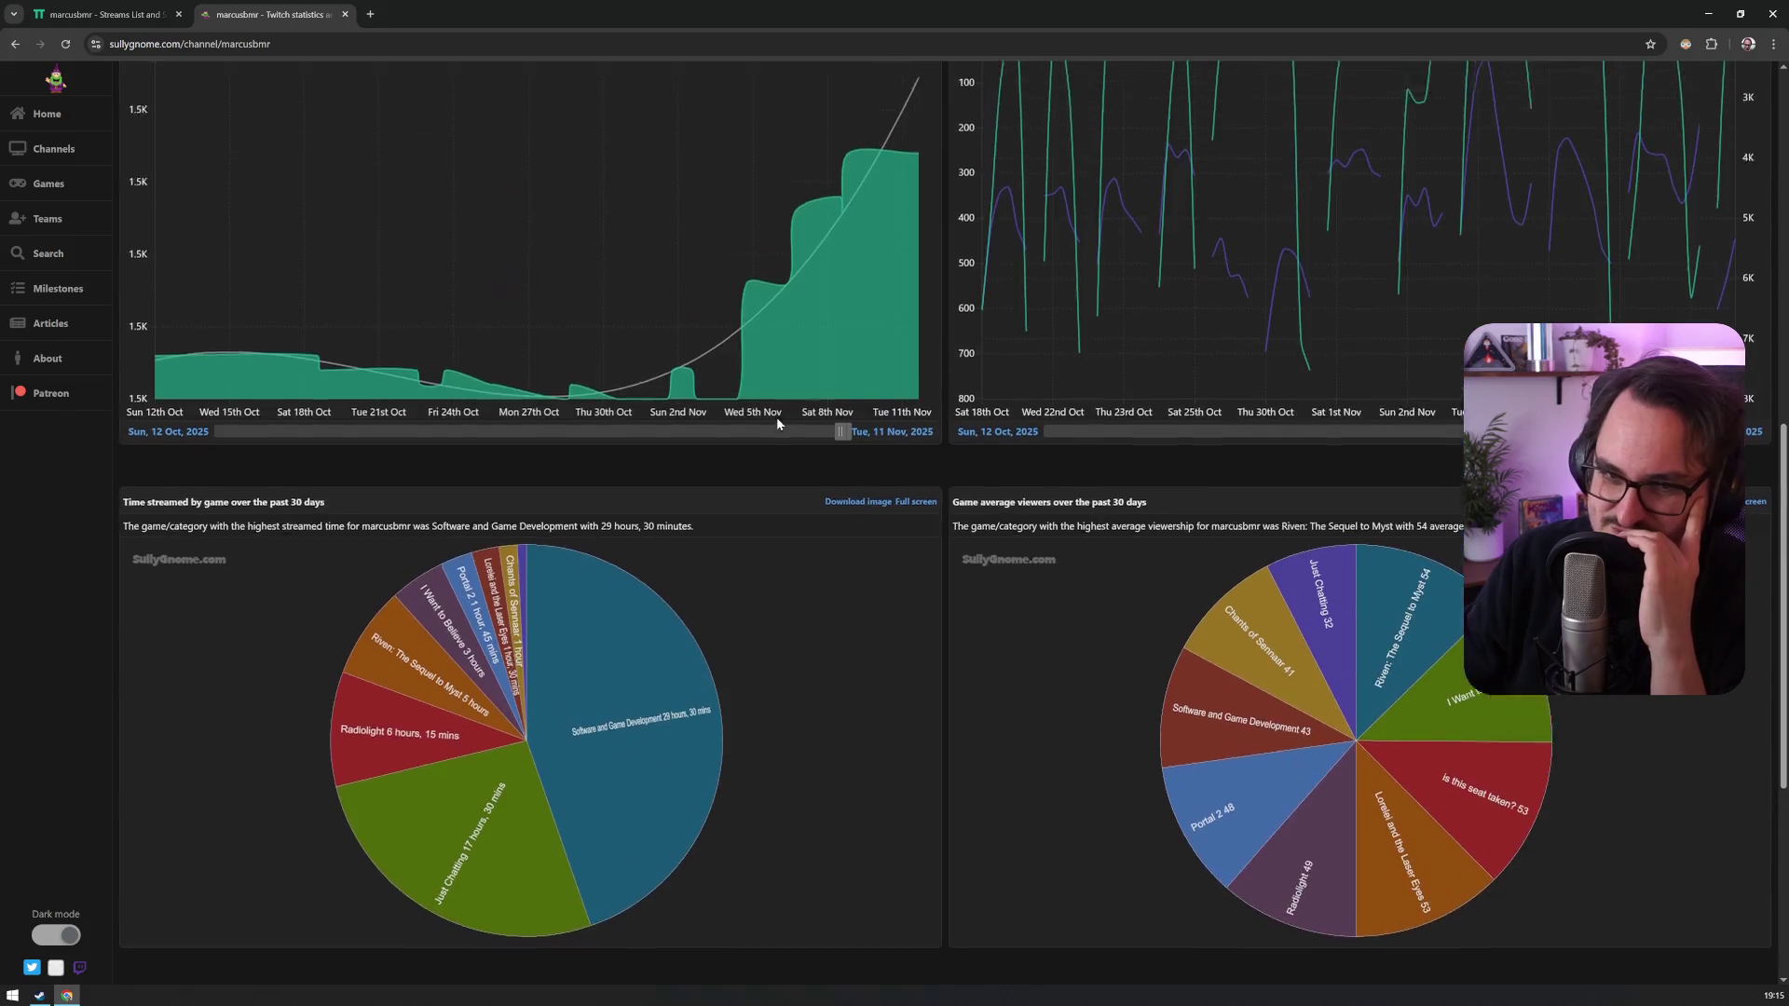
scroll(777, 424, up, 7)
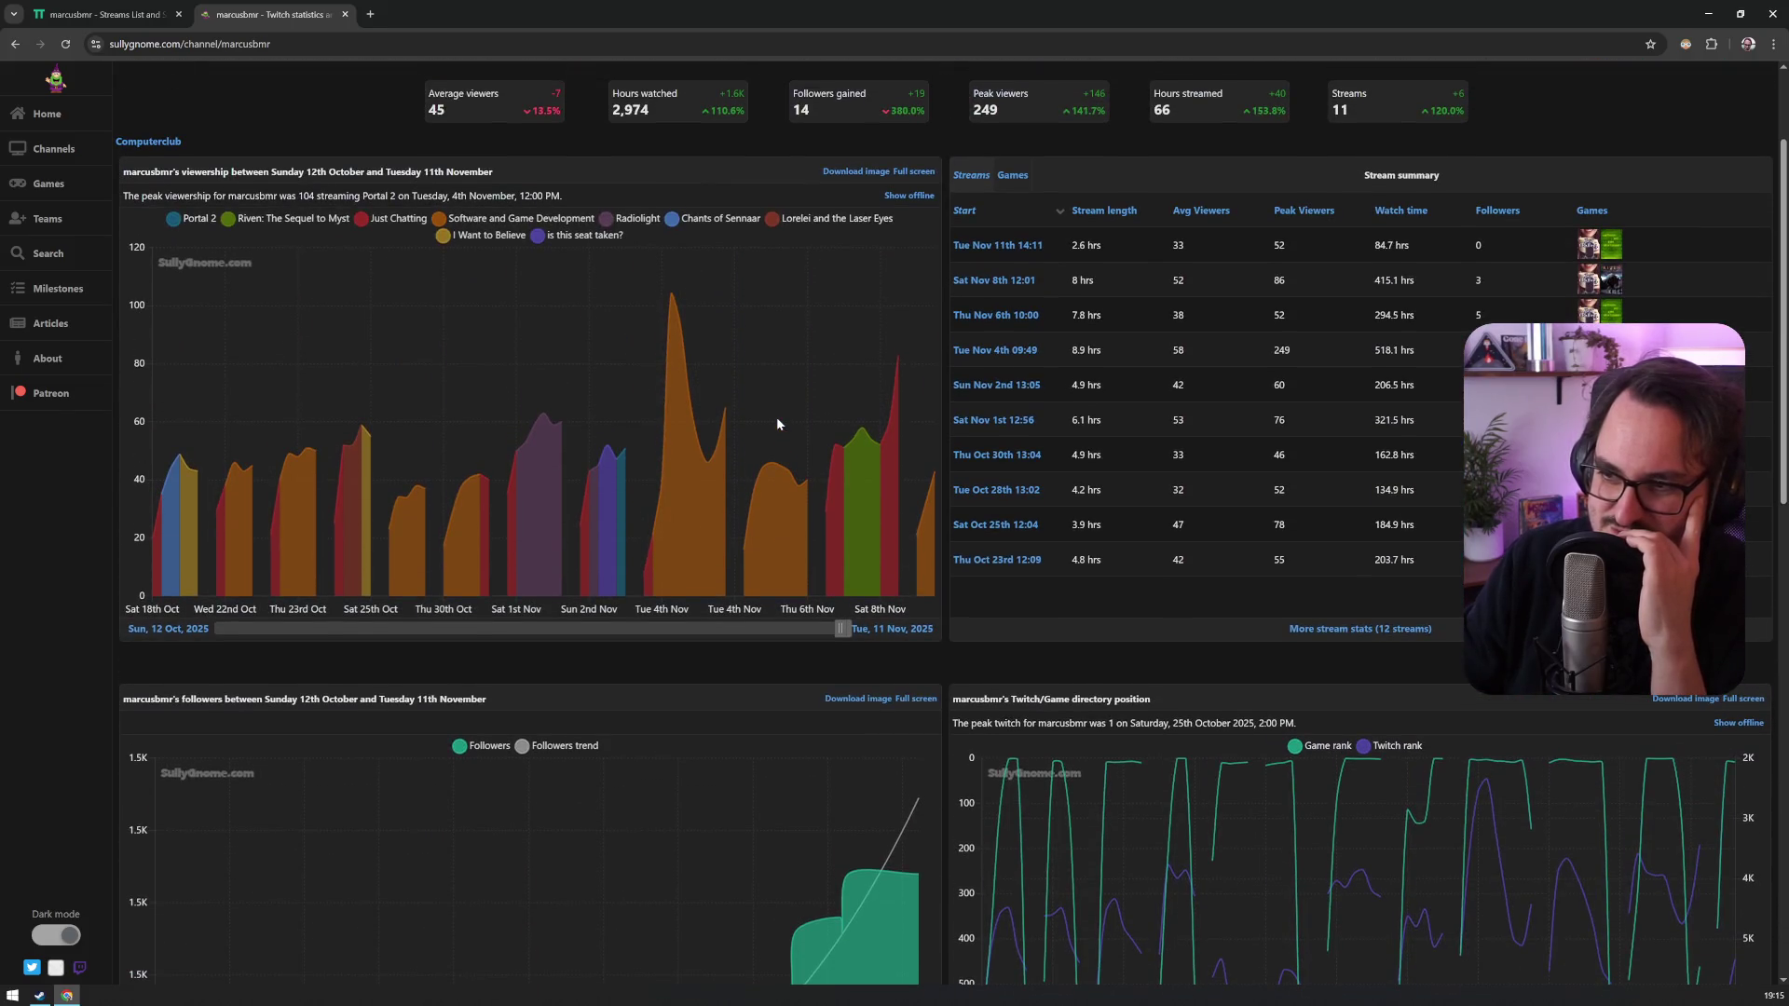
scroll(777, 424, up, 2)
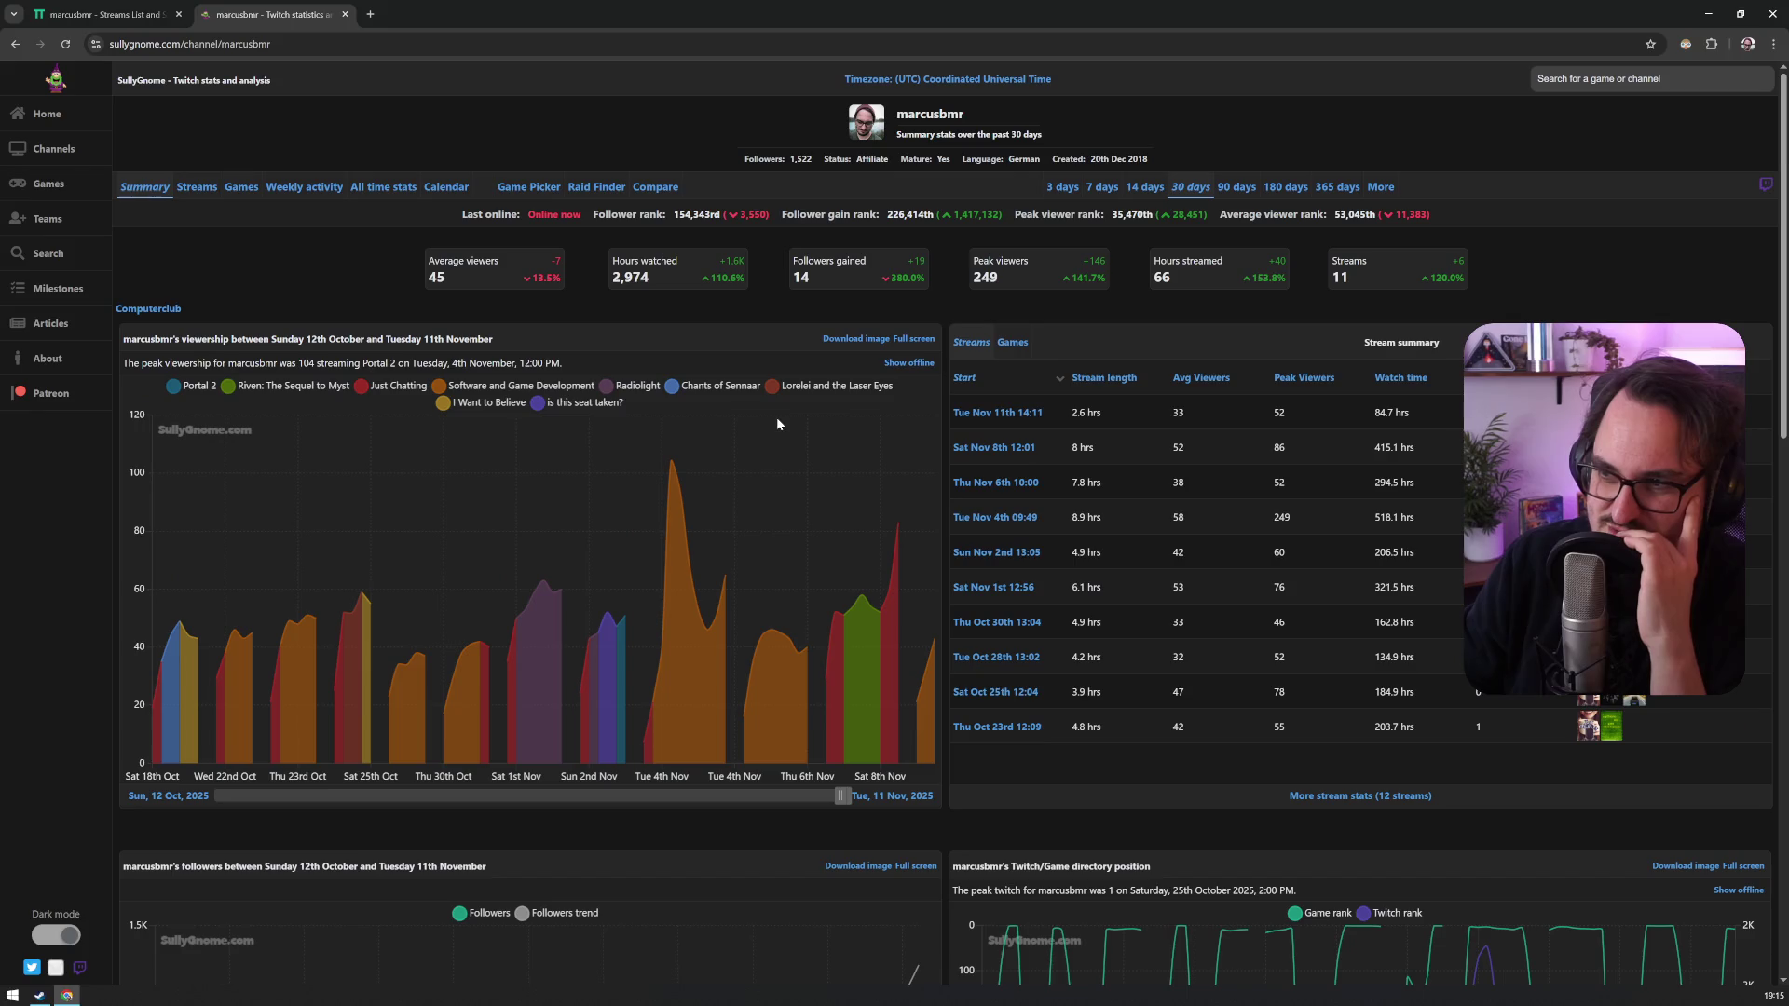
click(1045, 384)
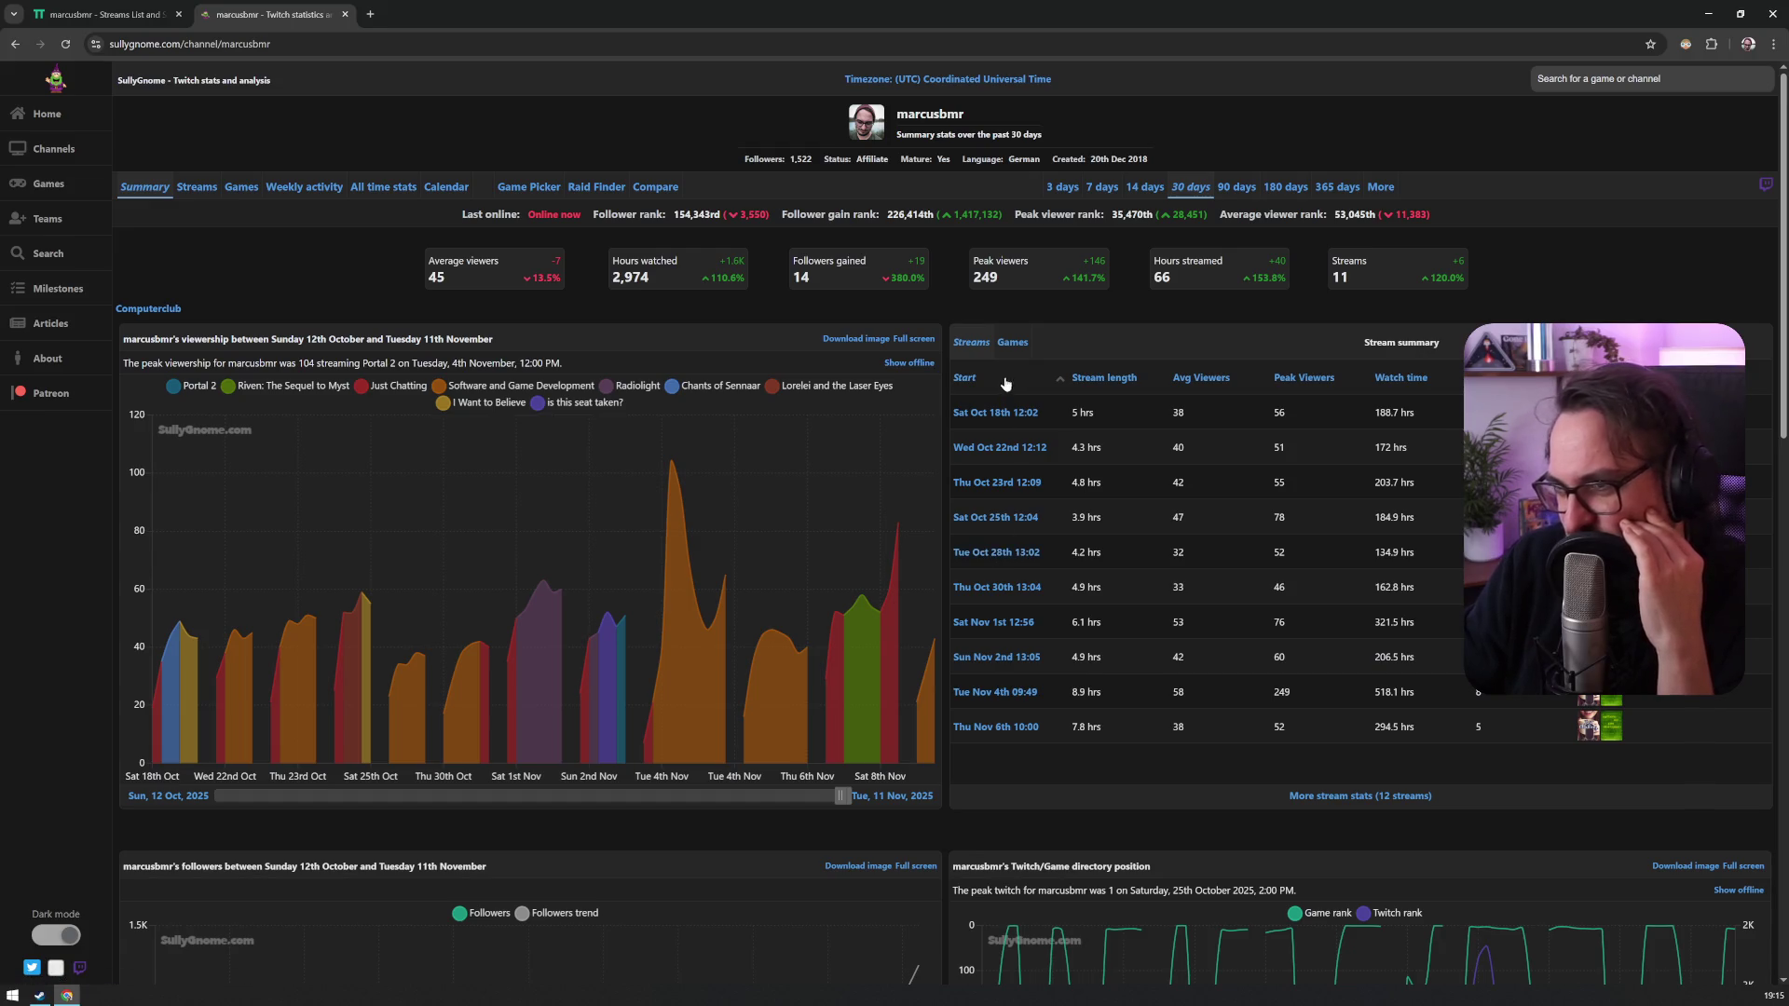
click(1337, 188)
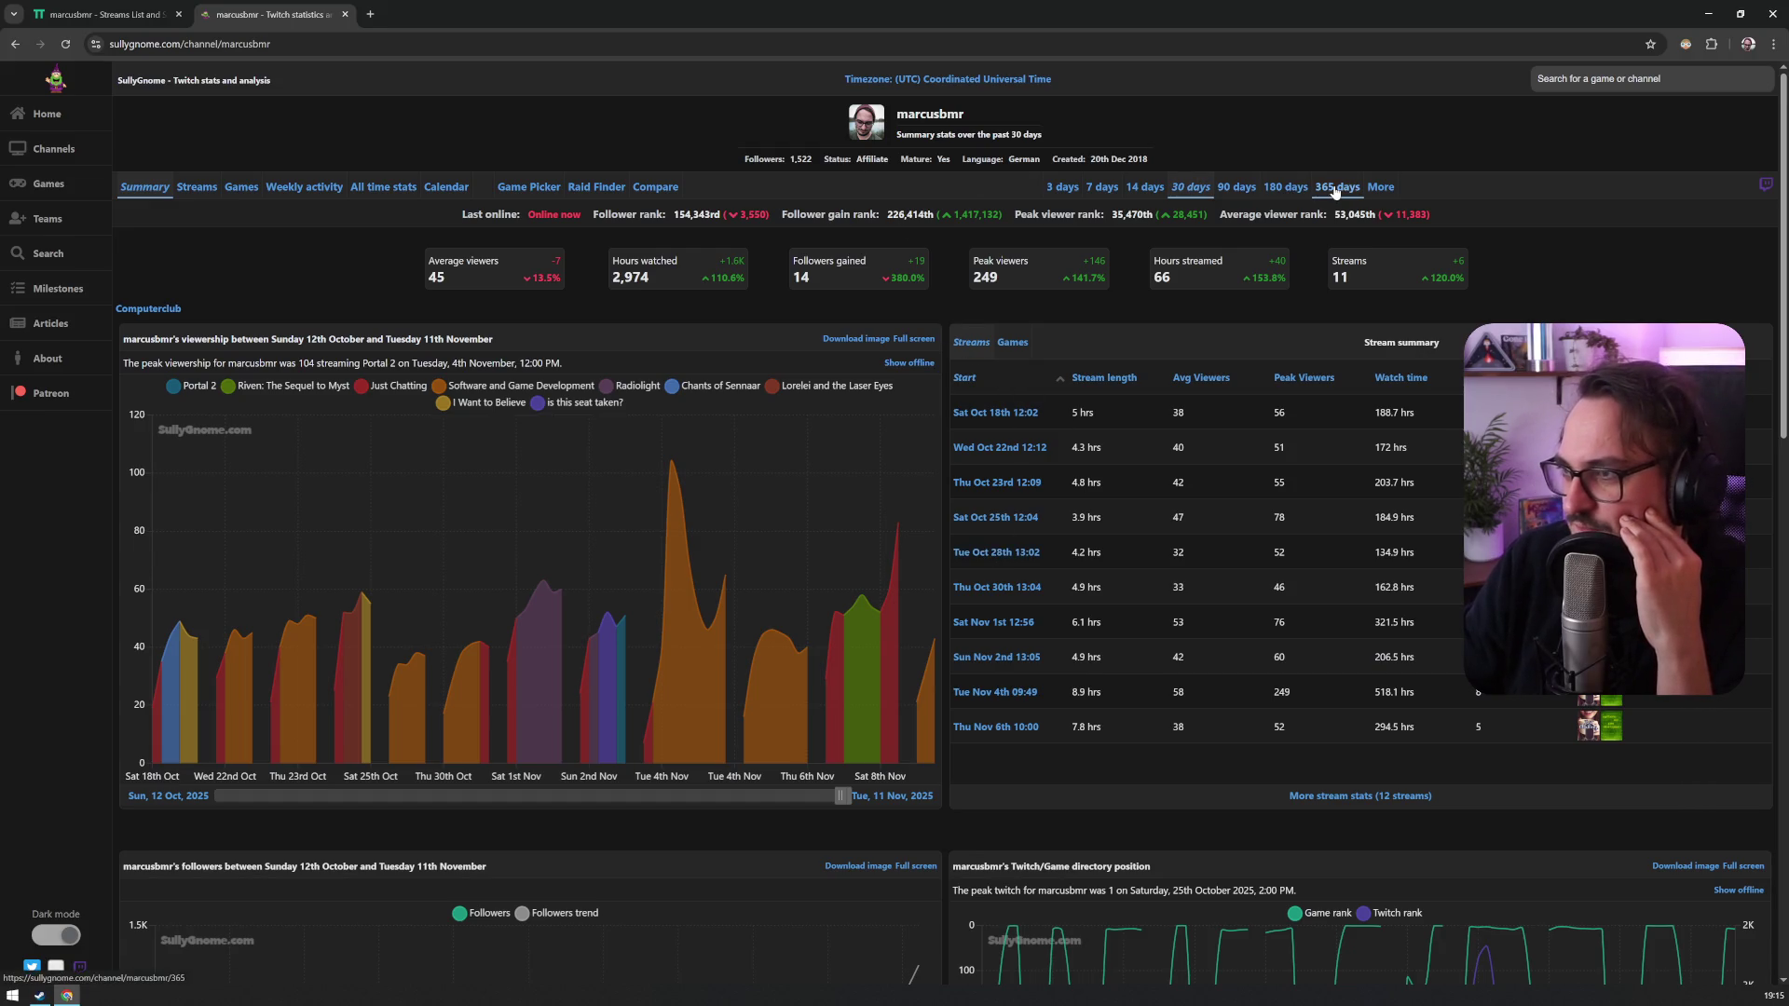
Step: Preview the channel's January 2021 stats, then return to the 365-day summary
click(1387, 189)
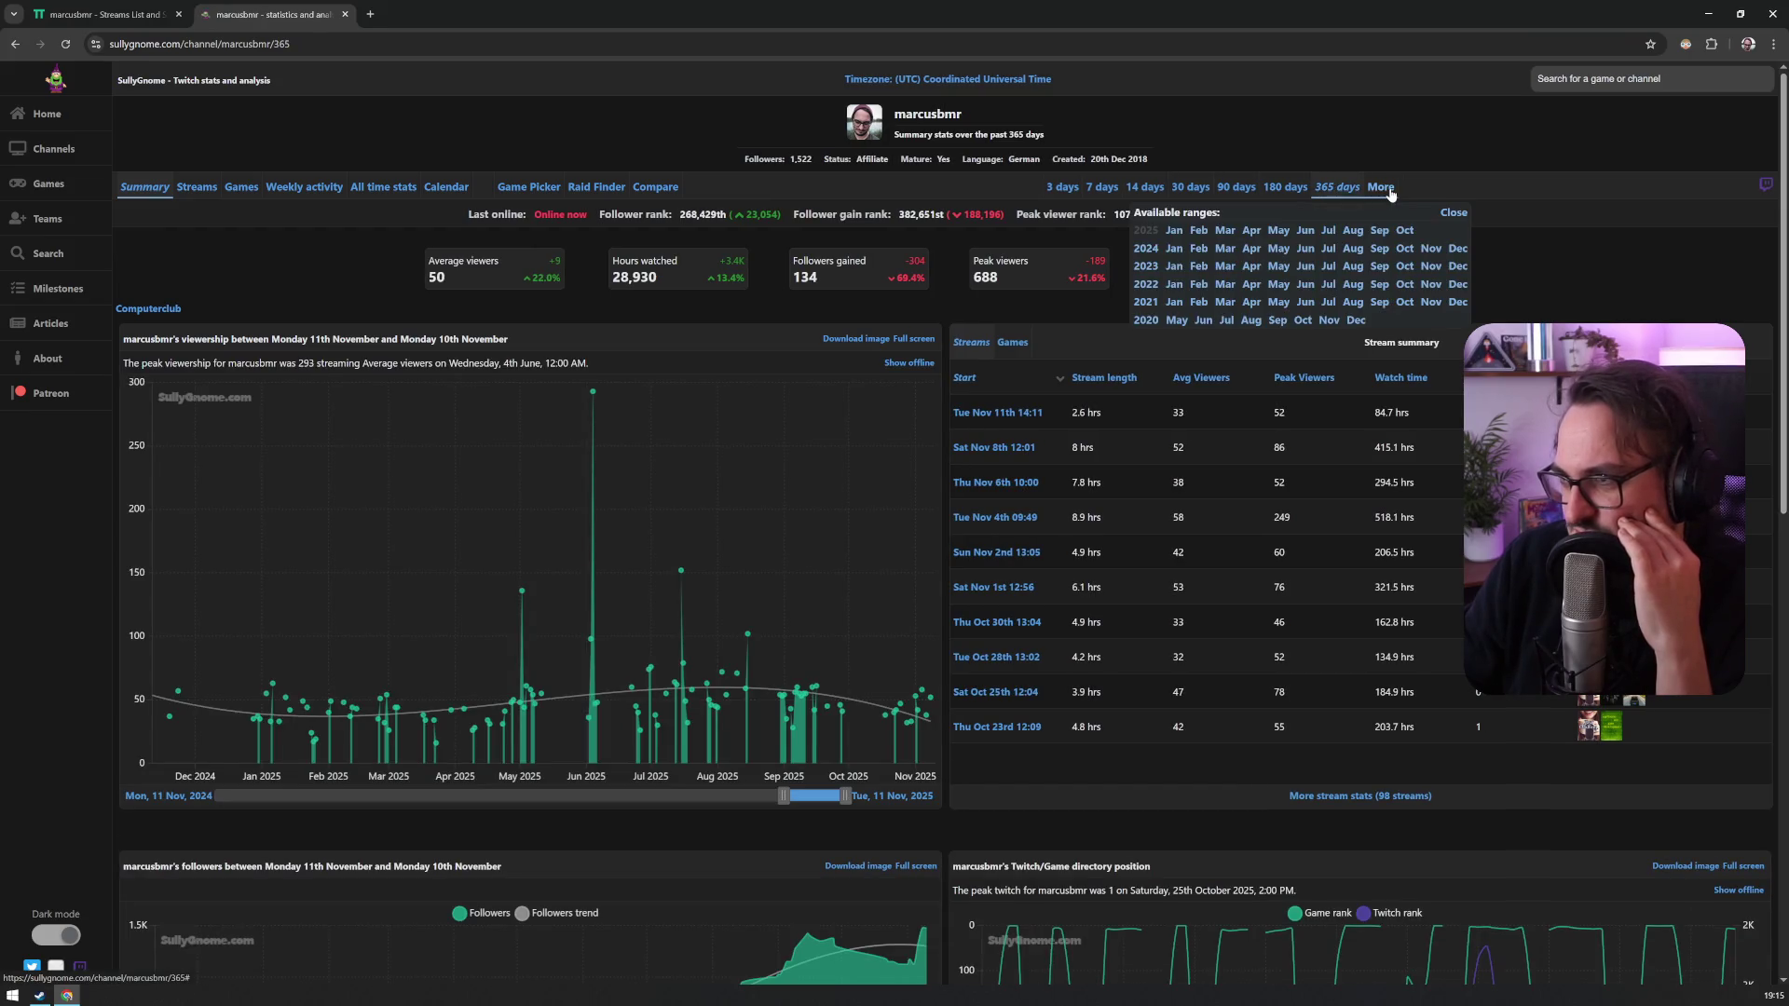
click(1173, 303)
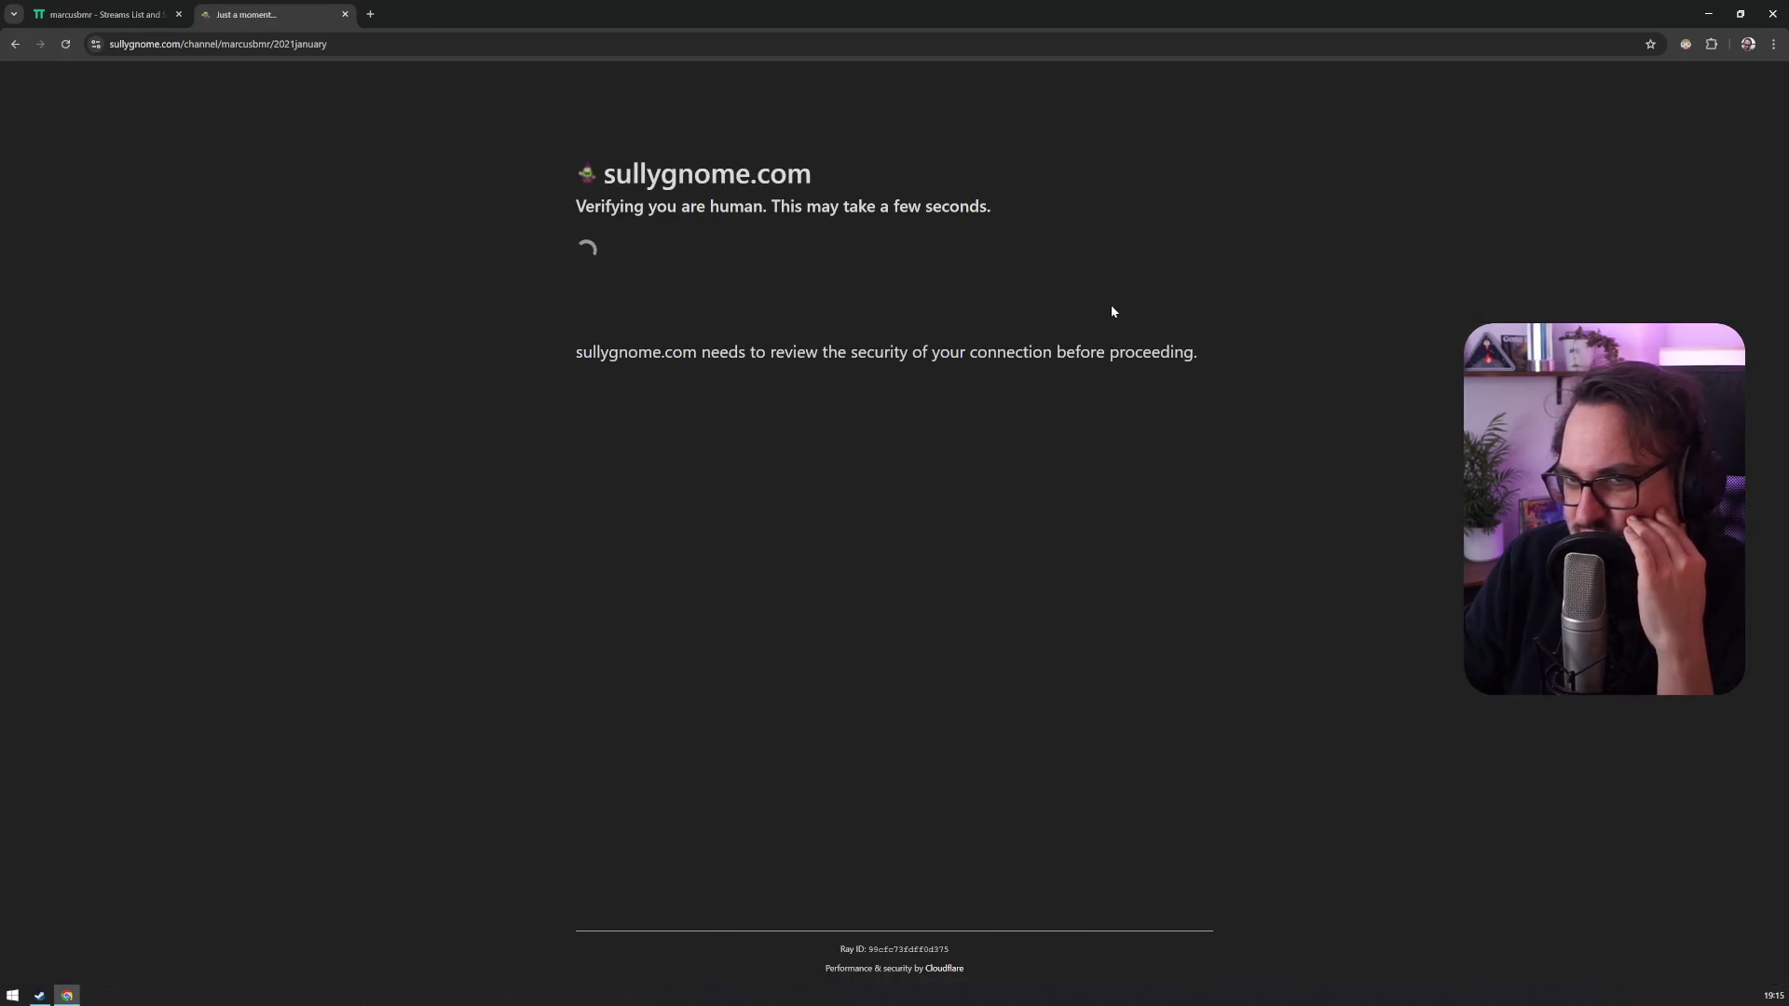
click(14, 44)
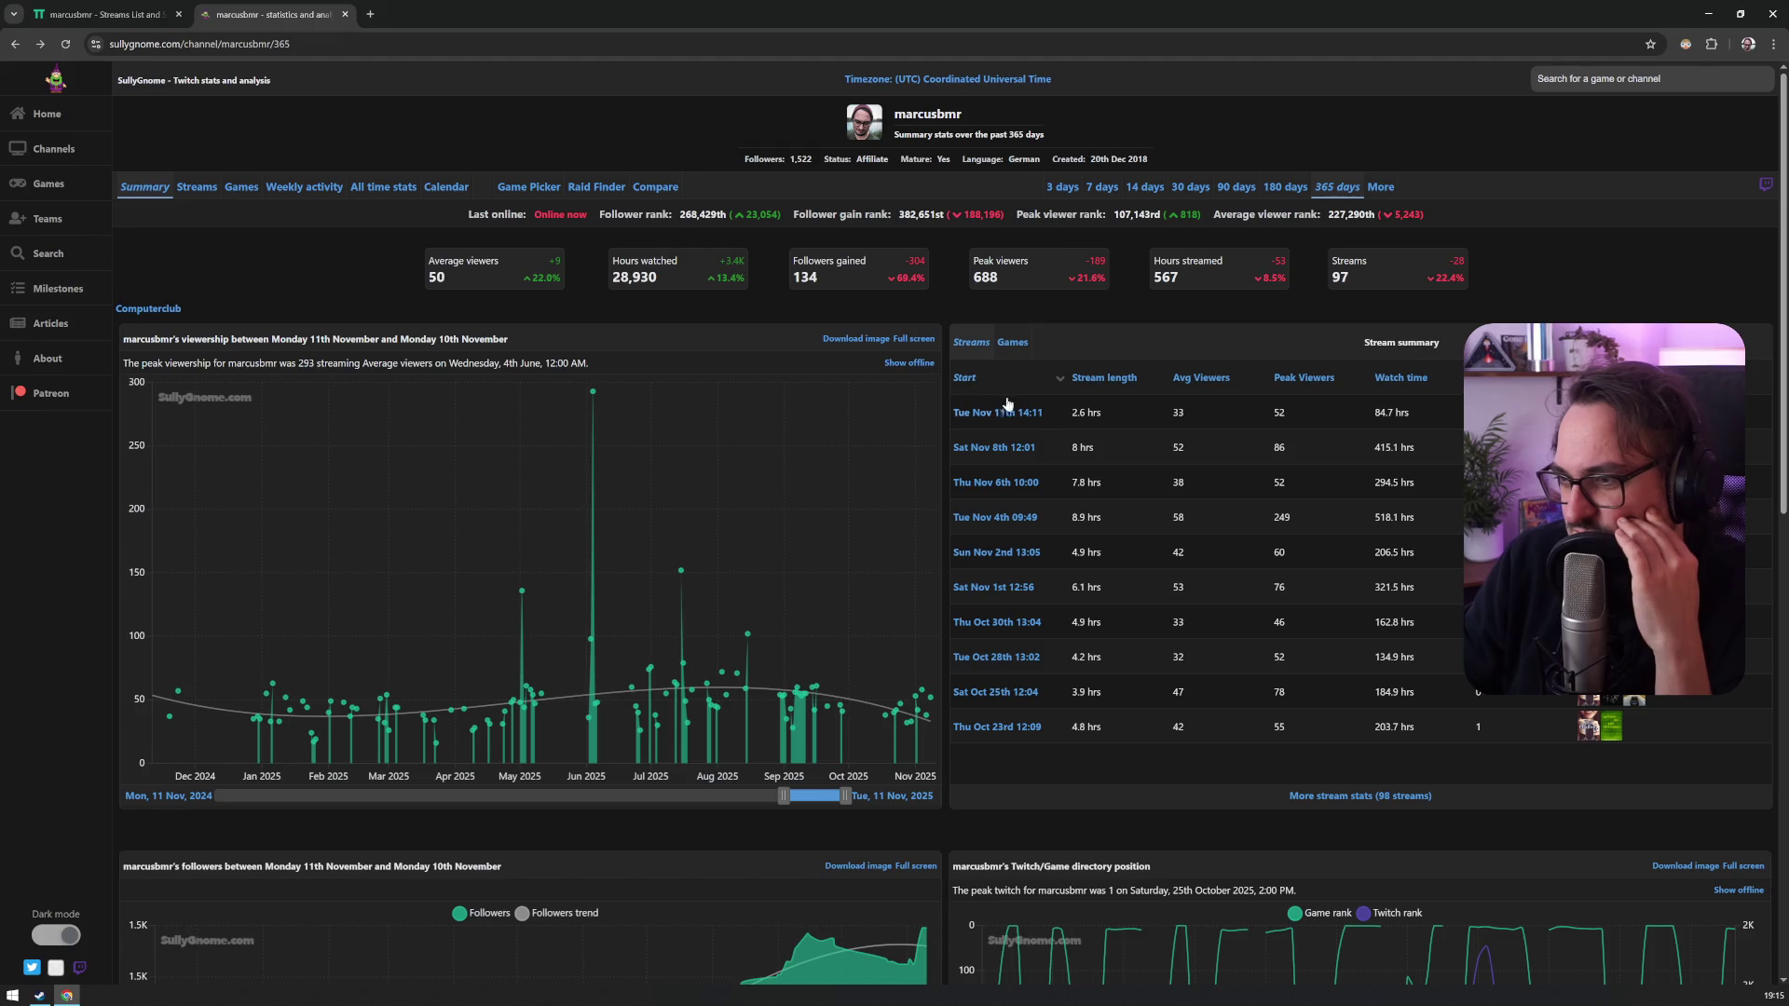
Step: Open the full list of 98 streams and toggle its start-time sort order
click(1331, 797)
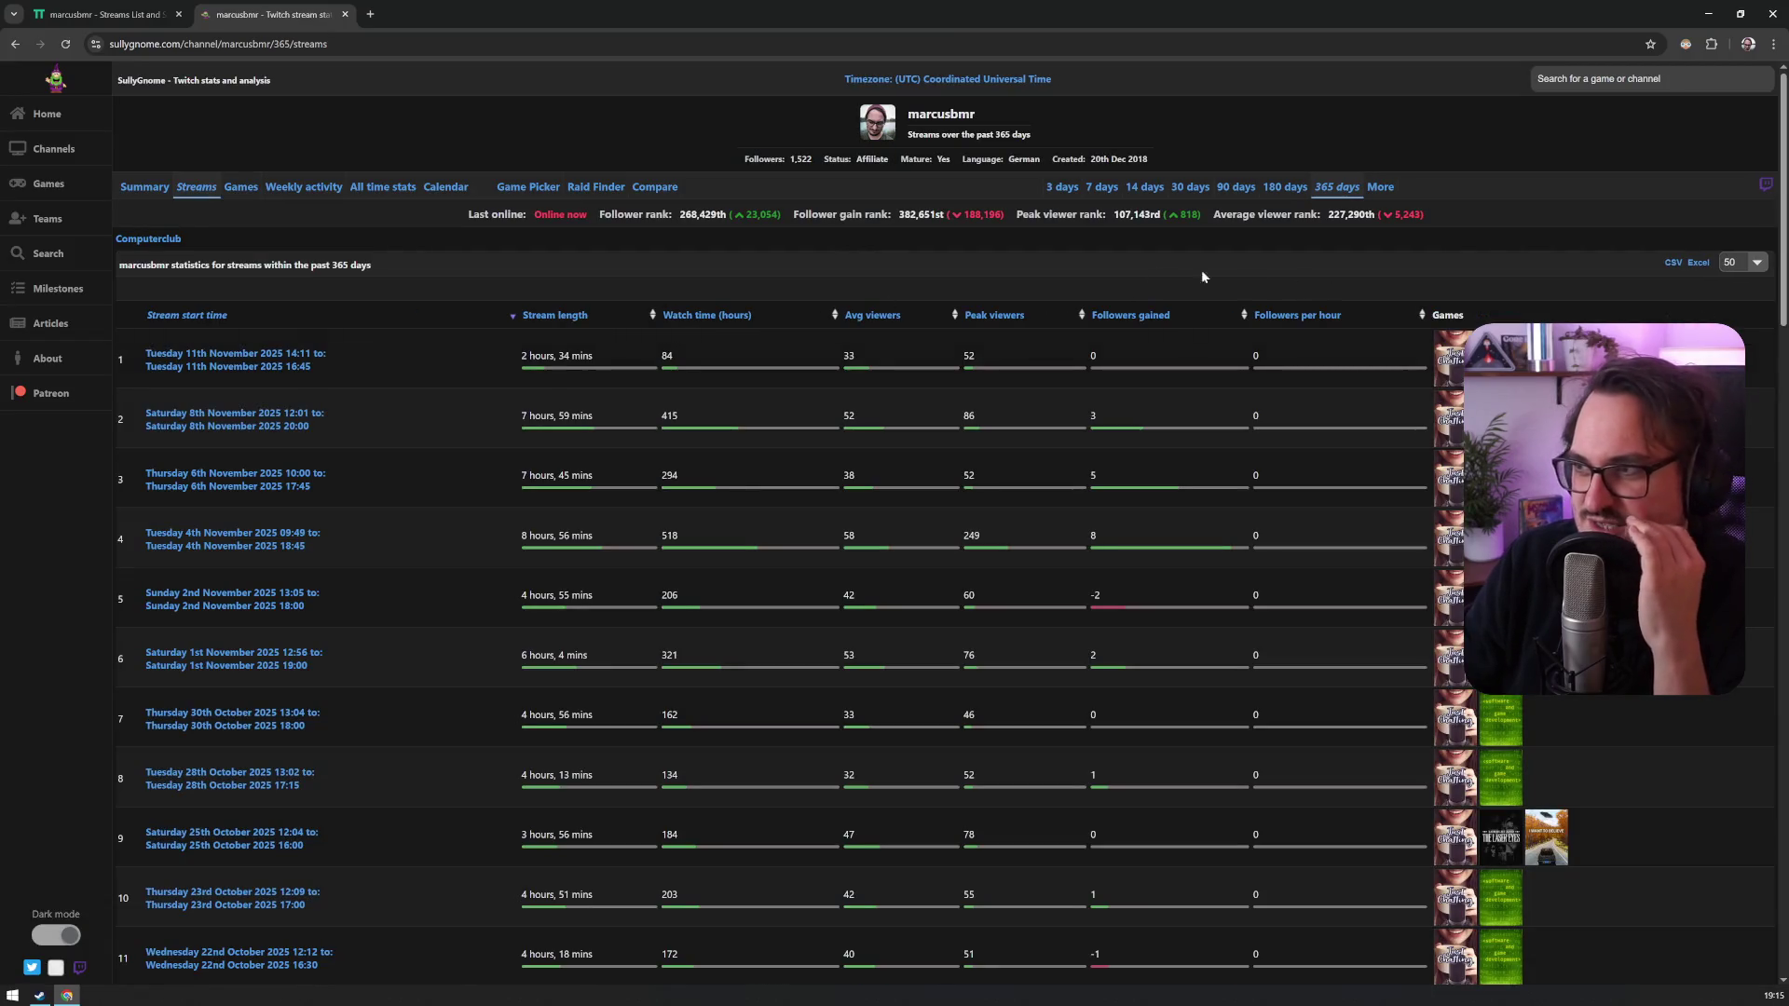
click(160, 317)
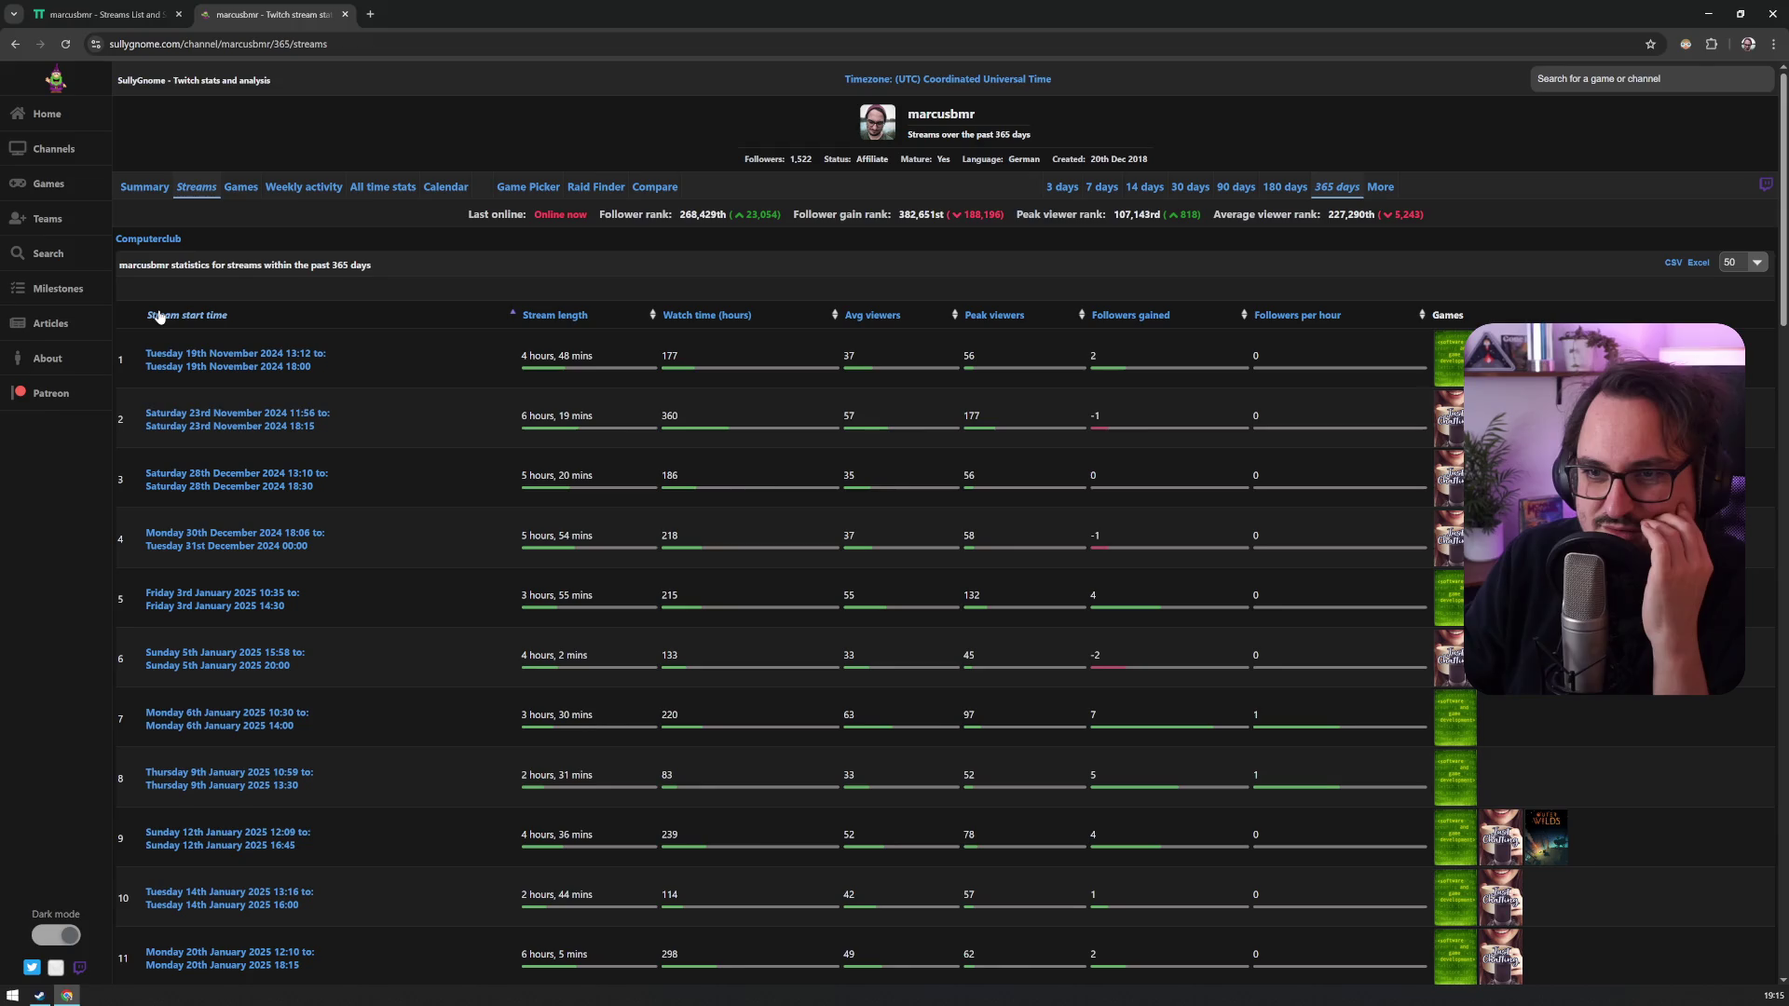
click(160, 317)
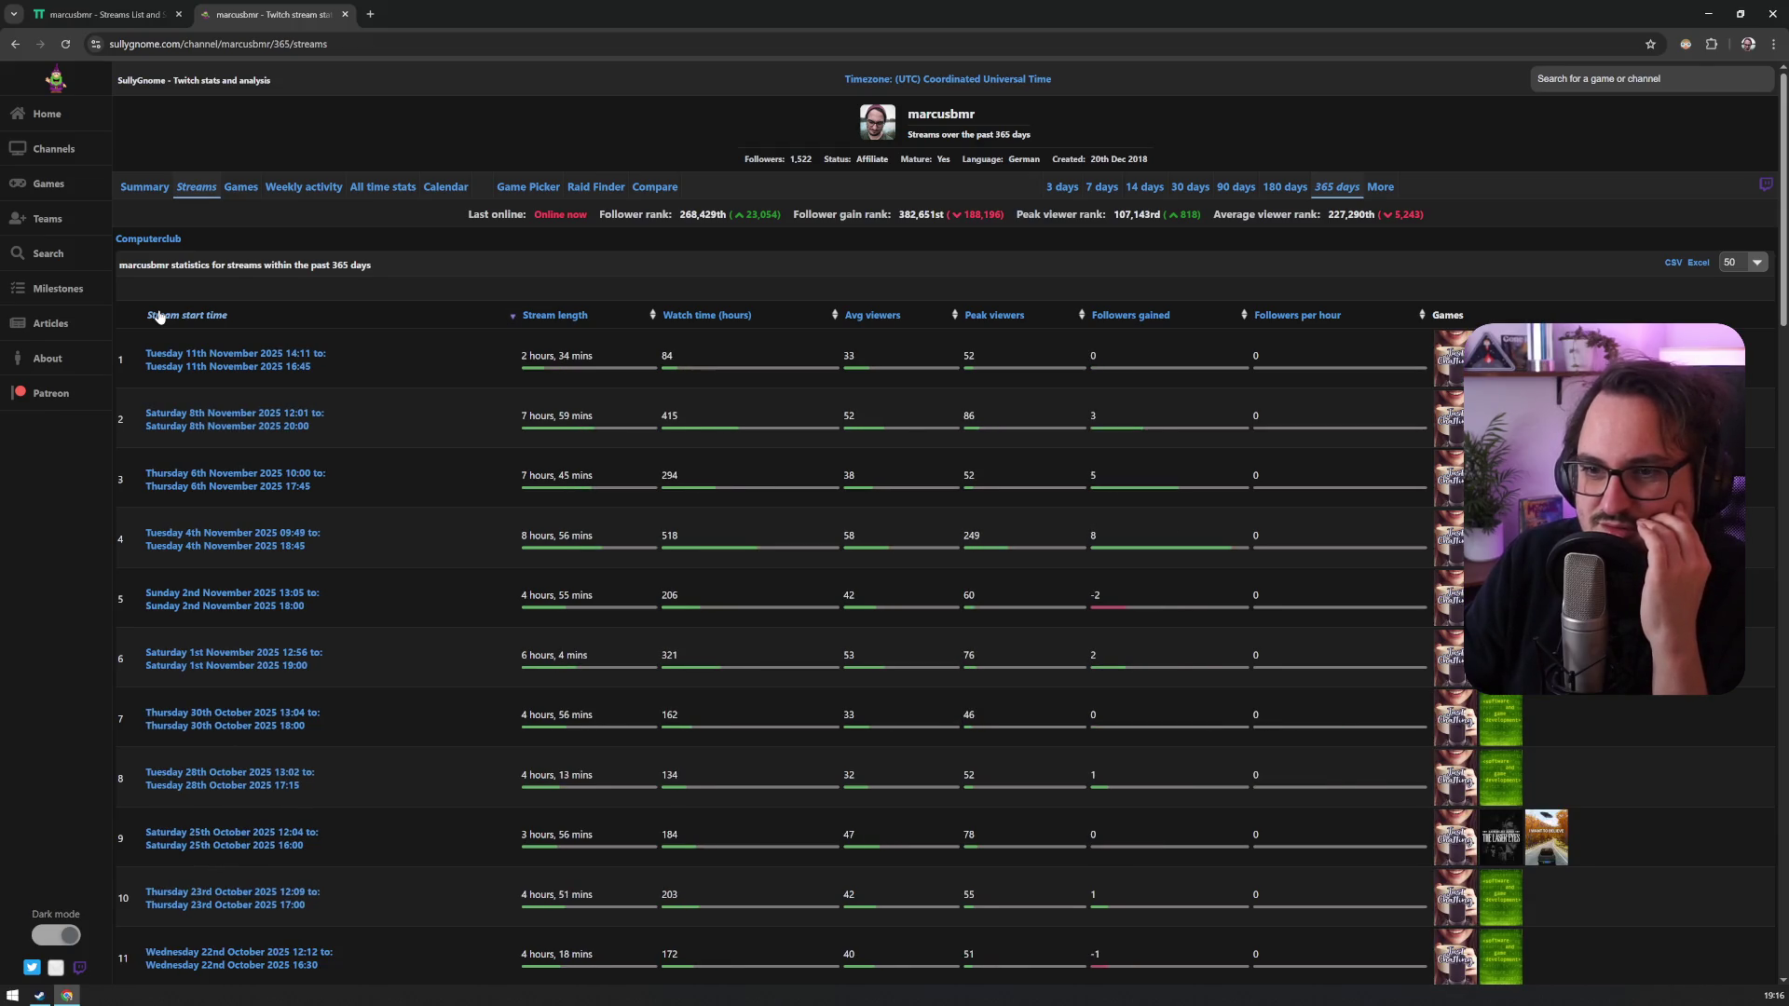
click(159, 317)
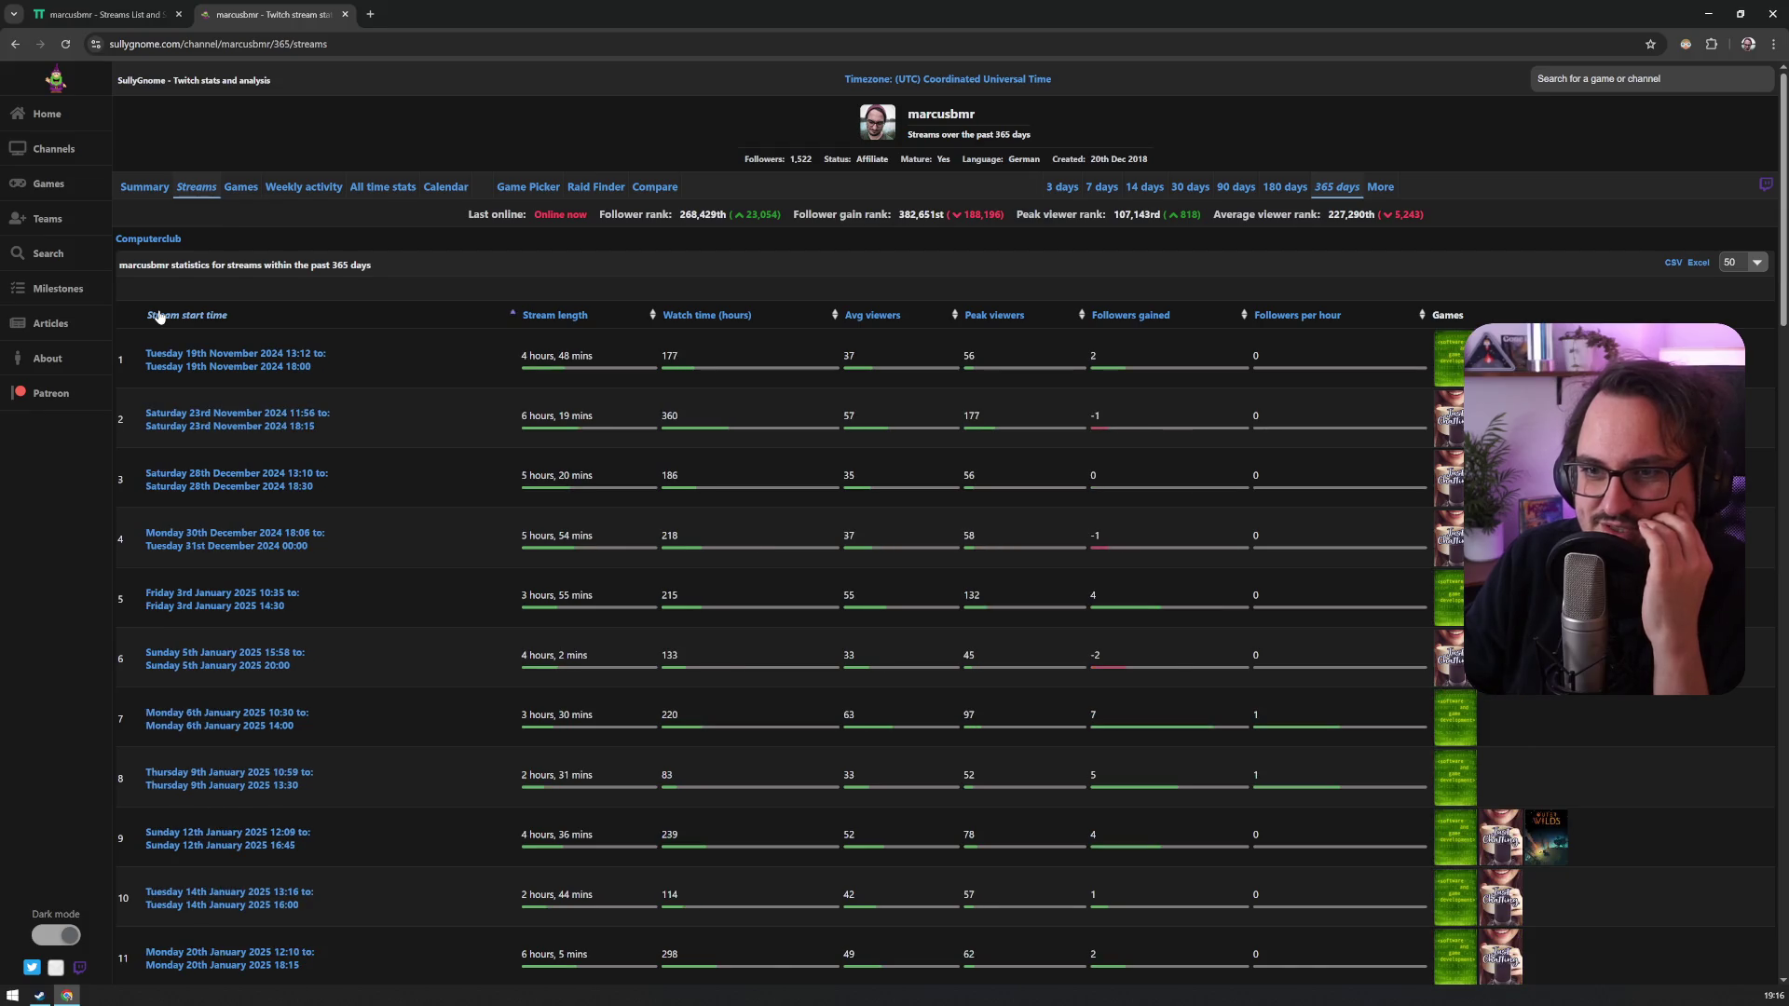
click(160, 316)
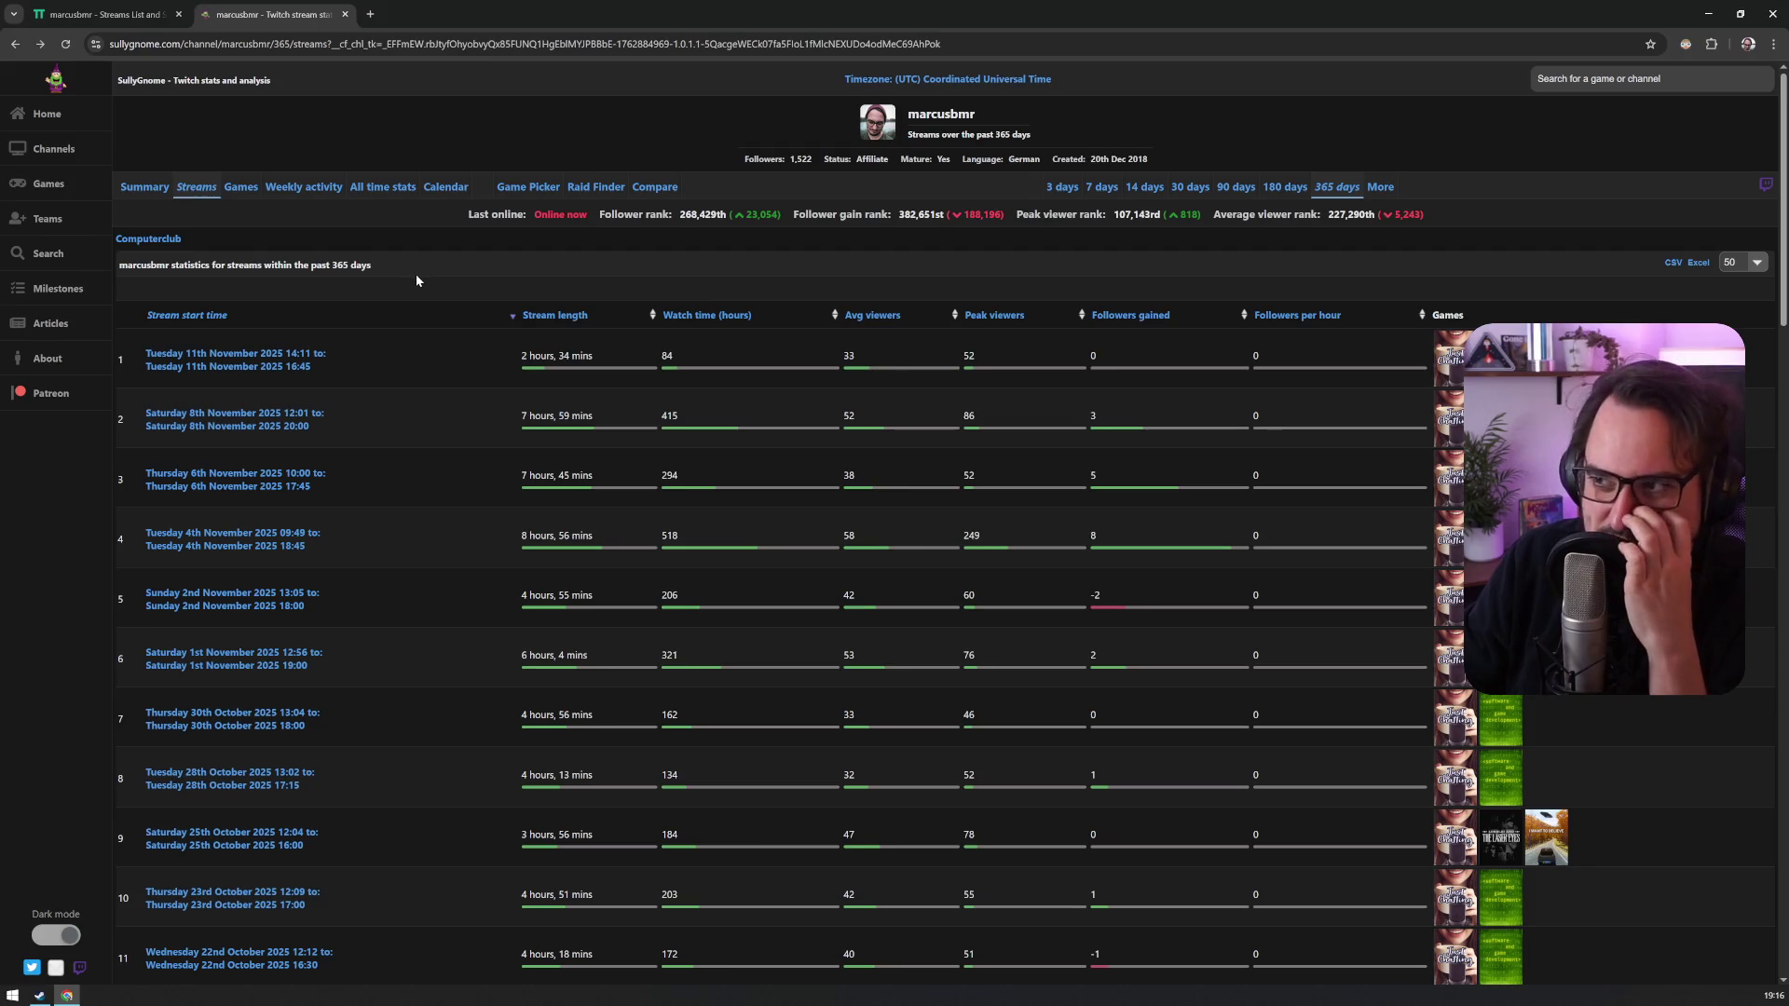
click(16, 44)
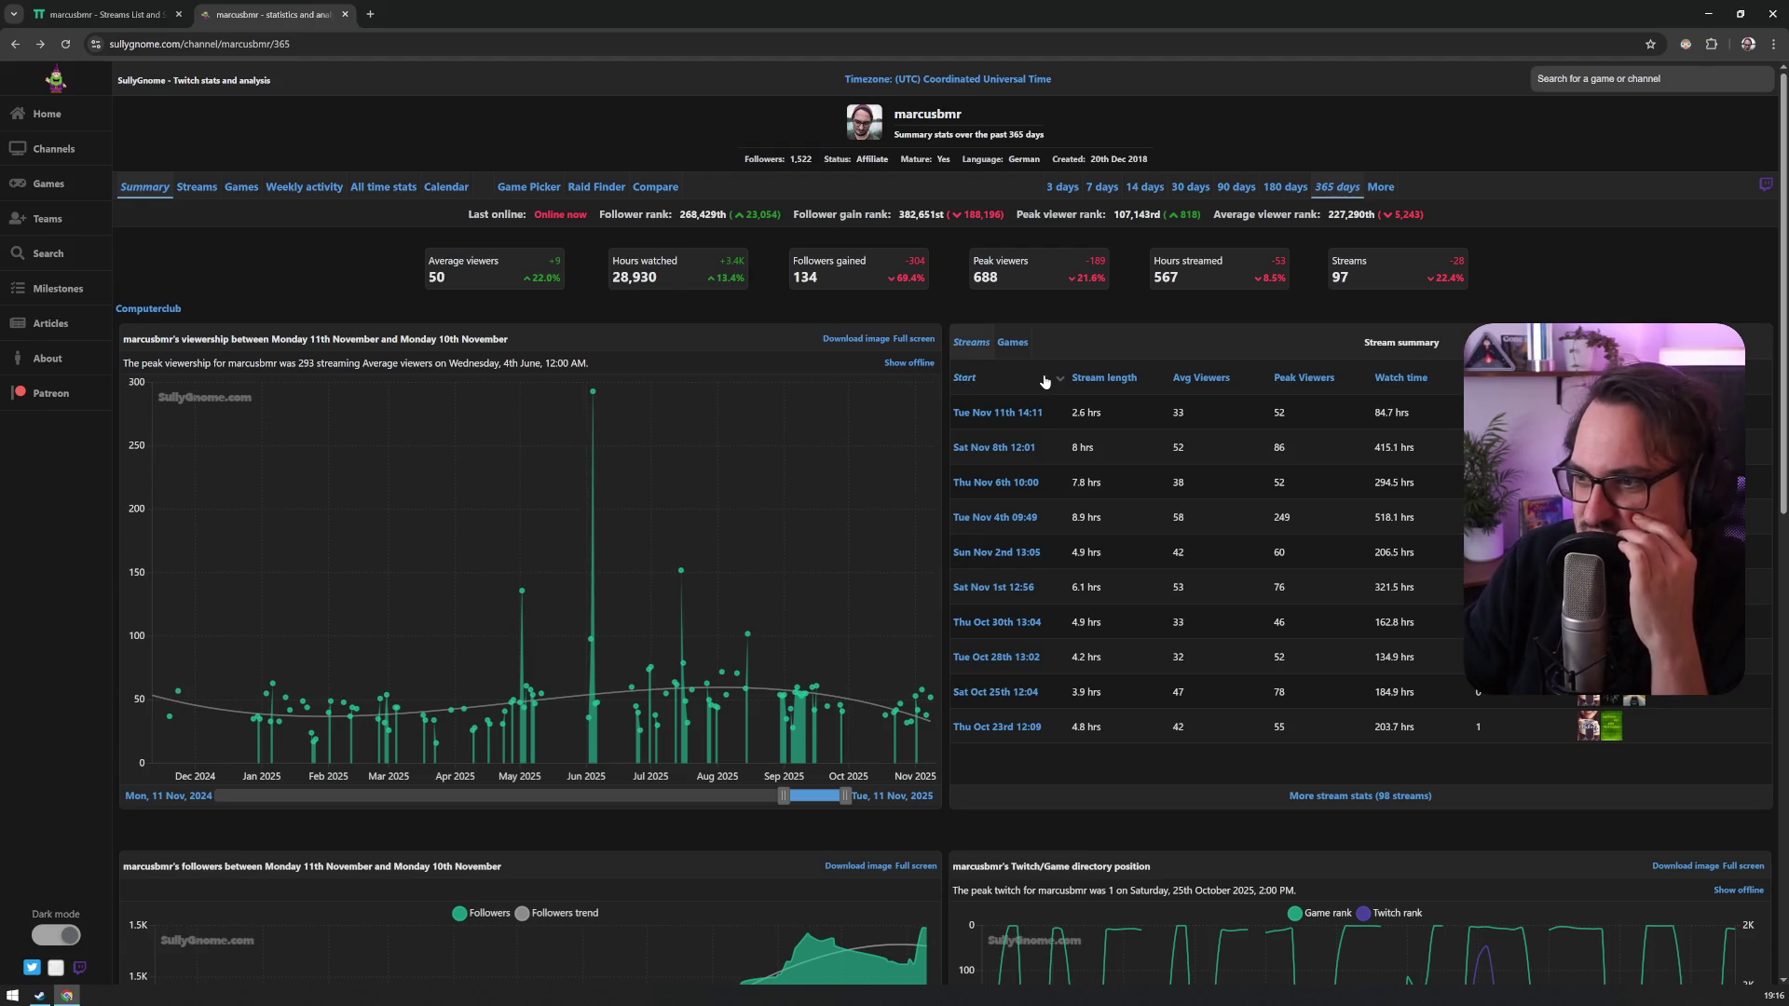
Step: Put the 365-day summary's stream list back in newest-first order
click(967, 378)
click(967, 379)
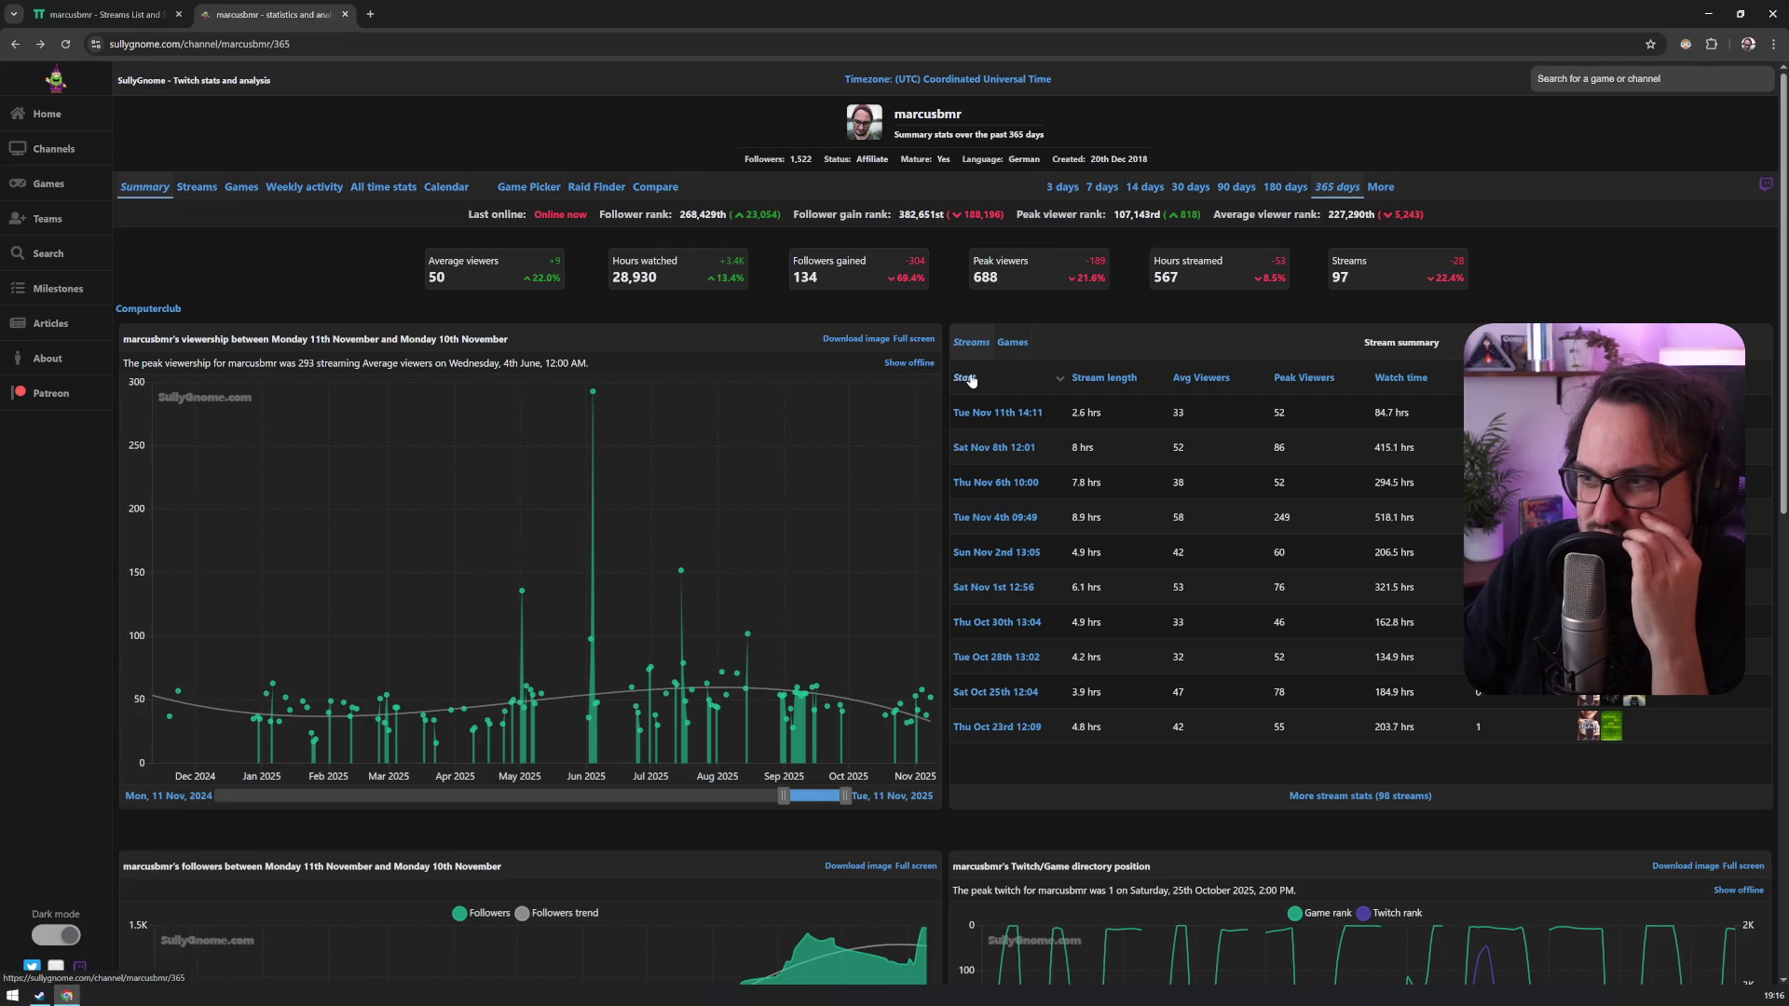
scroll(969, 379, down, 2)
scroll(970, 379, up, 2)
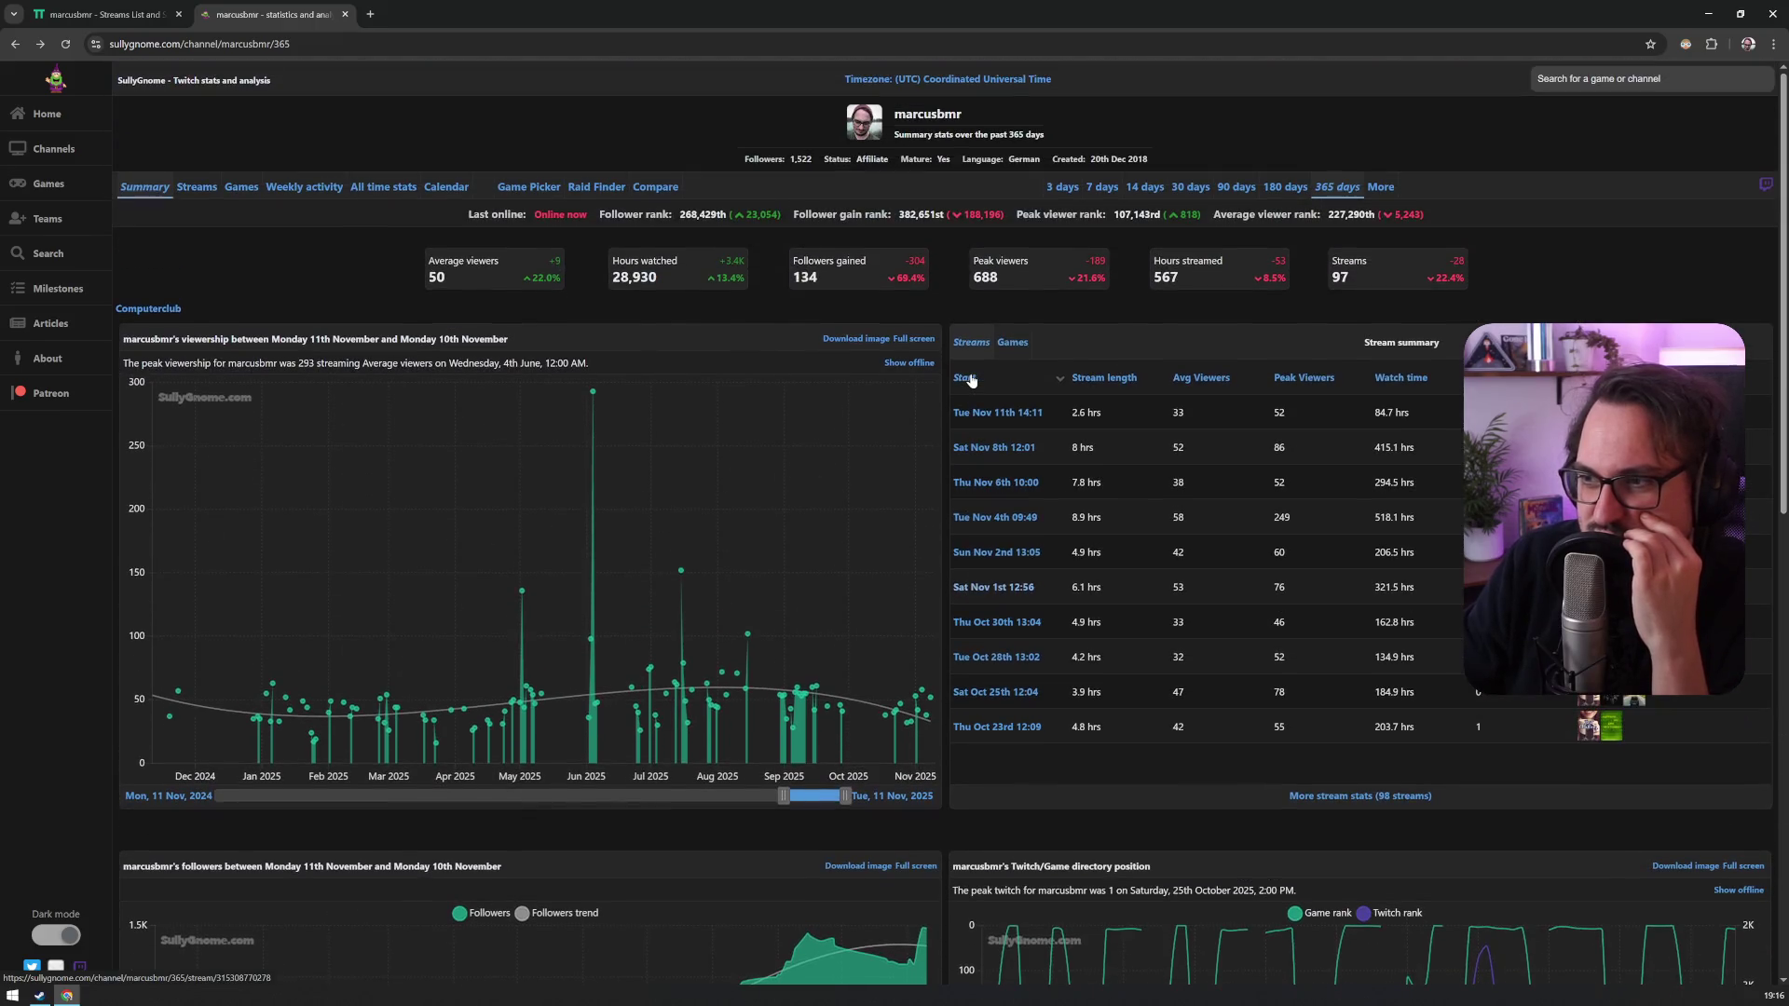